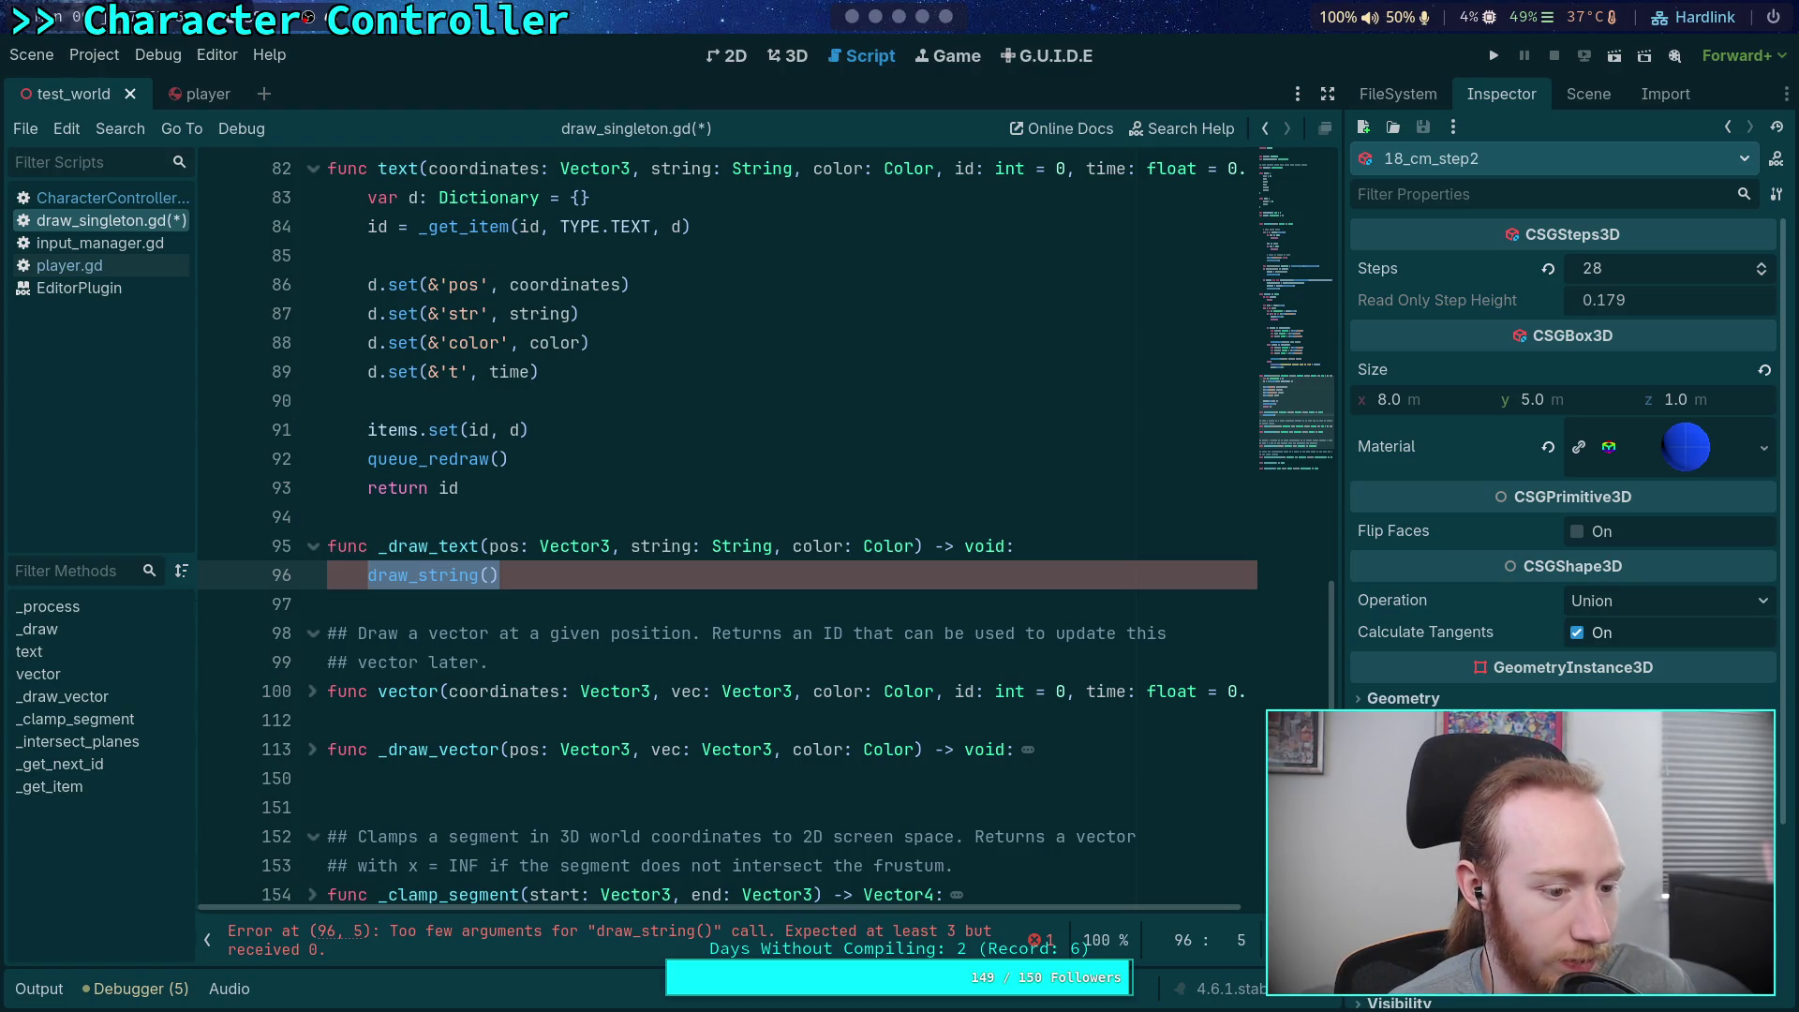
Delete the unfinished draw_string() call in _draw_text, leaving only an empty indented body line
{"action": "left_click", "coordinate": [545, 582]}
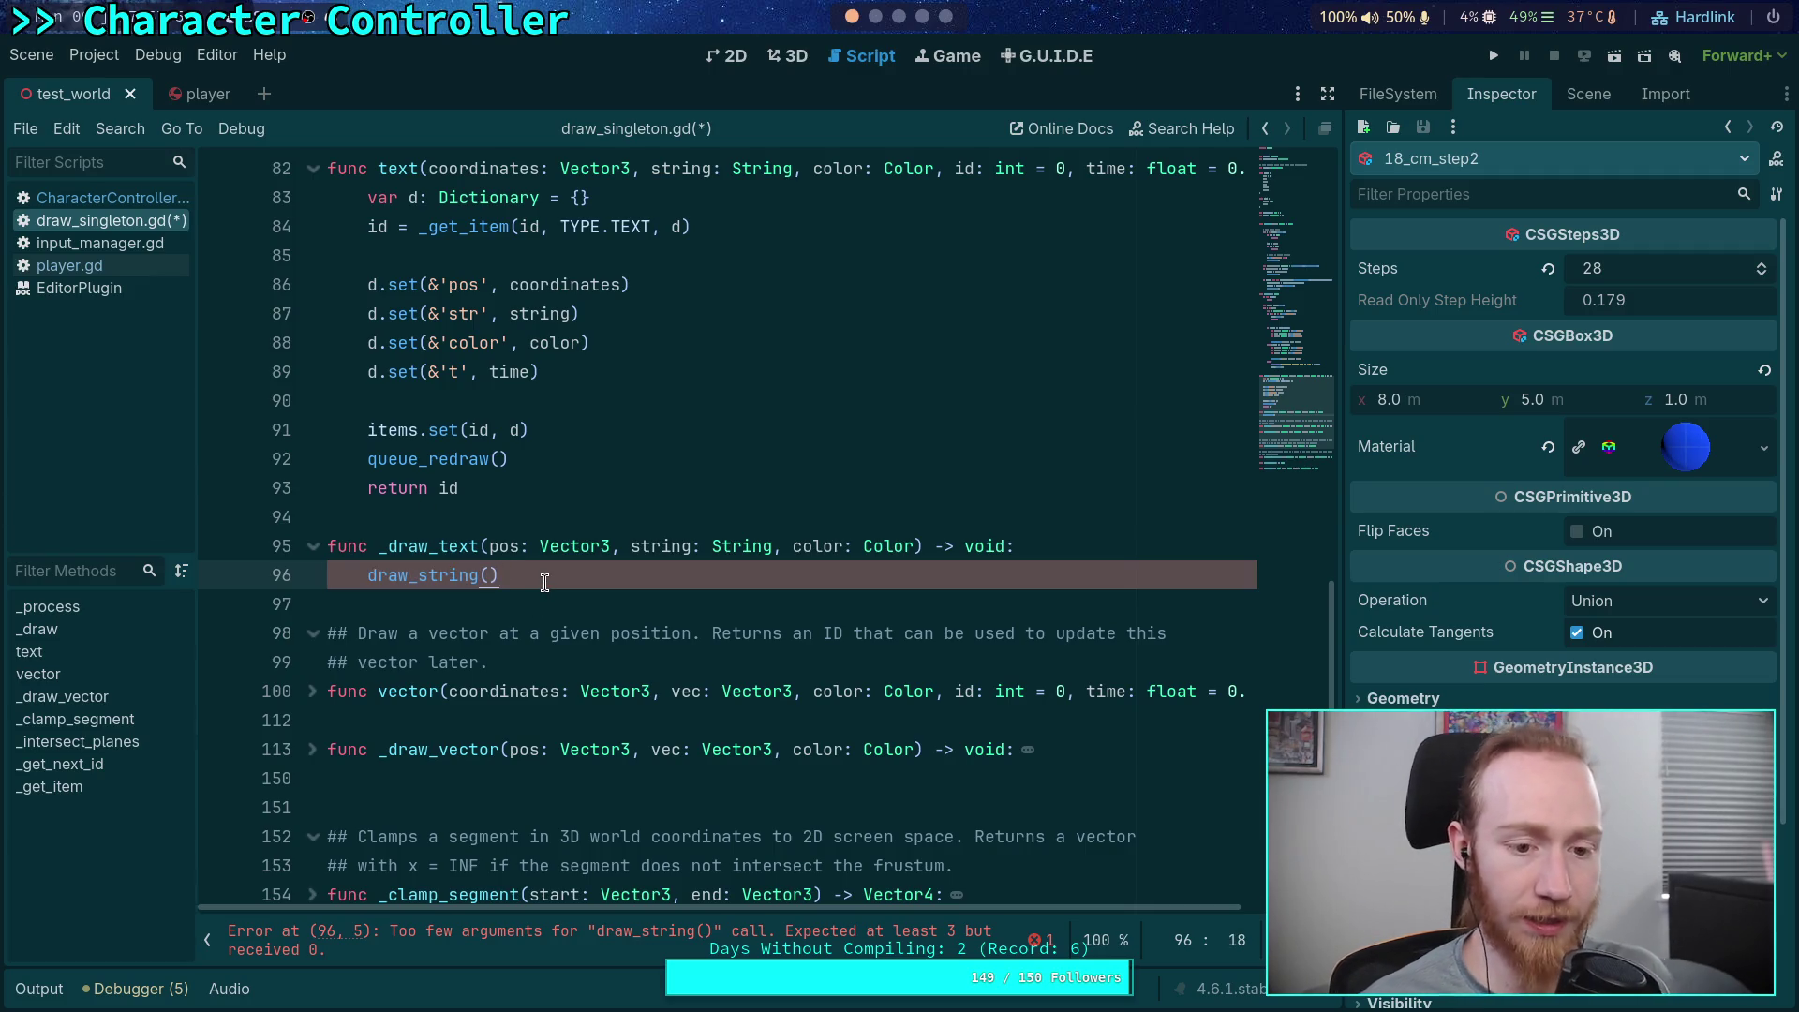
{"action": "key", "text": "BackSpace"}
{"action": "key", "text": "BackSpace"}
{"action": "key", "text": "BackSpace"}
{"action": "type", "text": "var "}
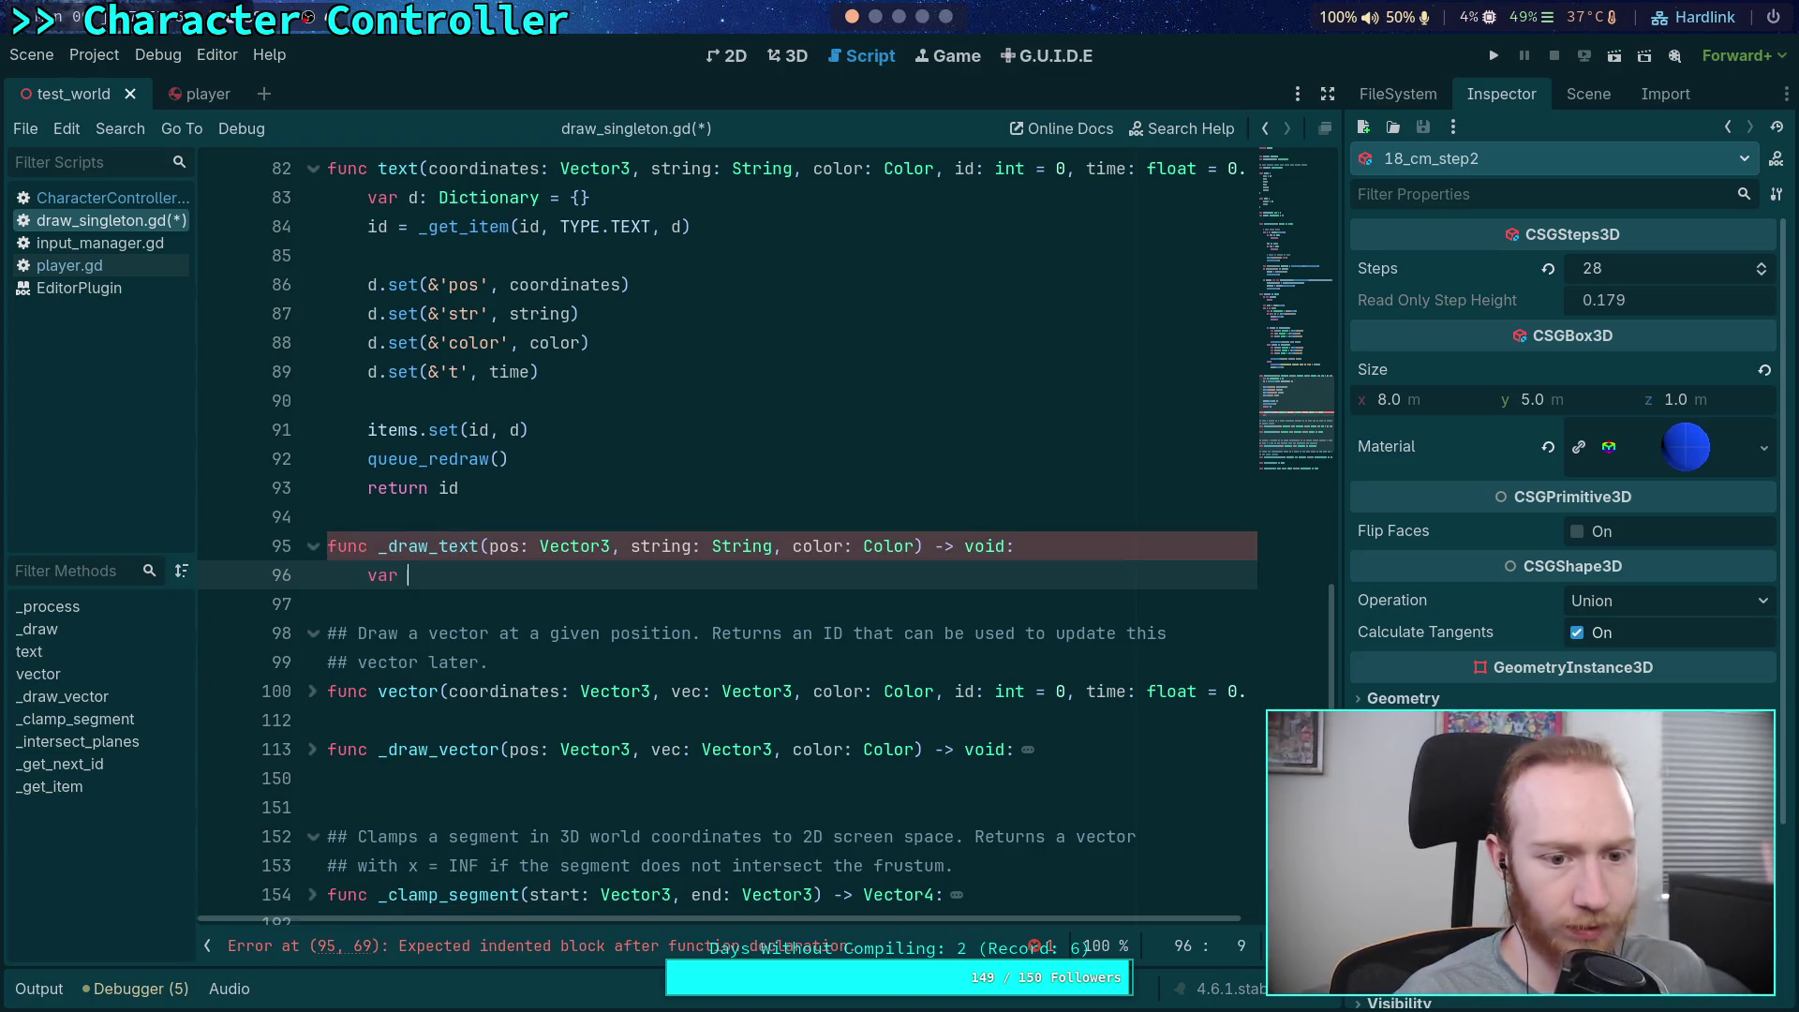
{"action": "type", "text": "distance: float = "}
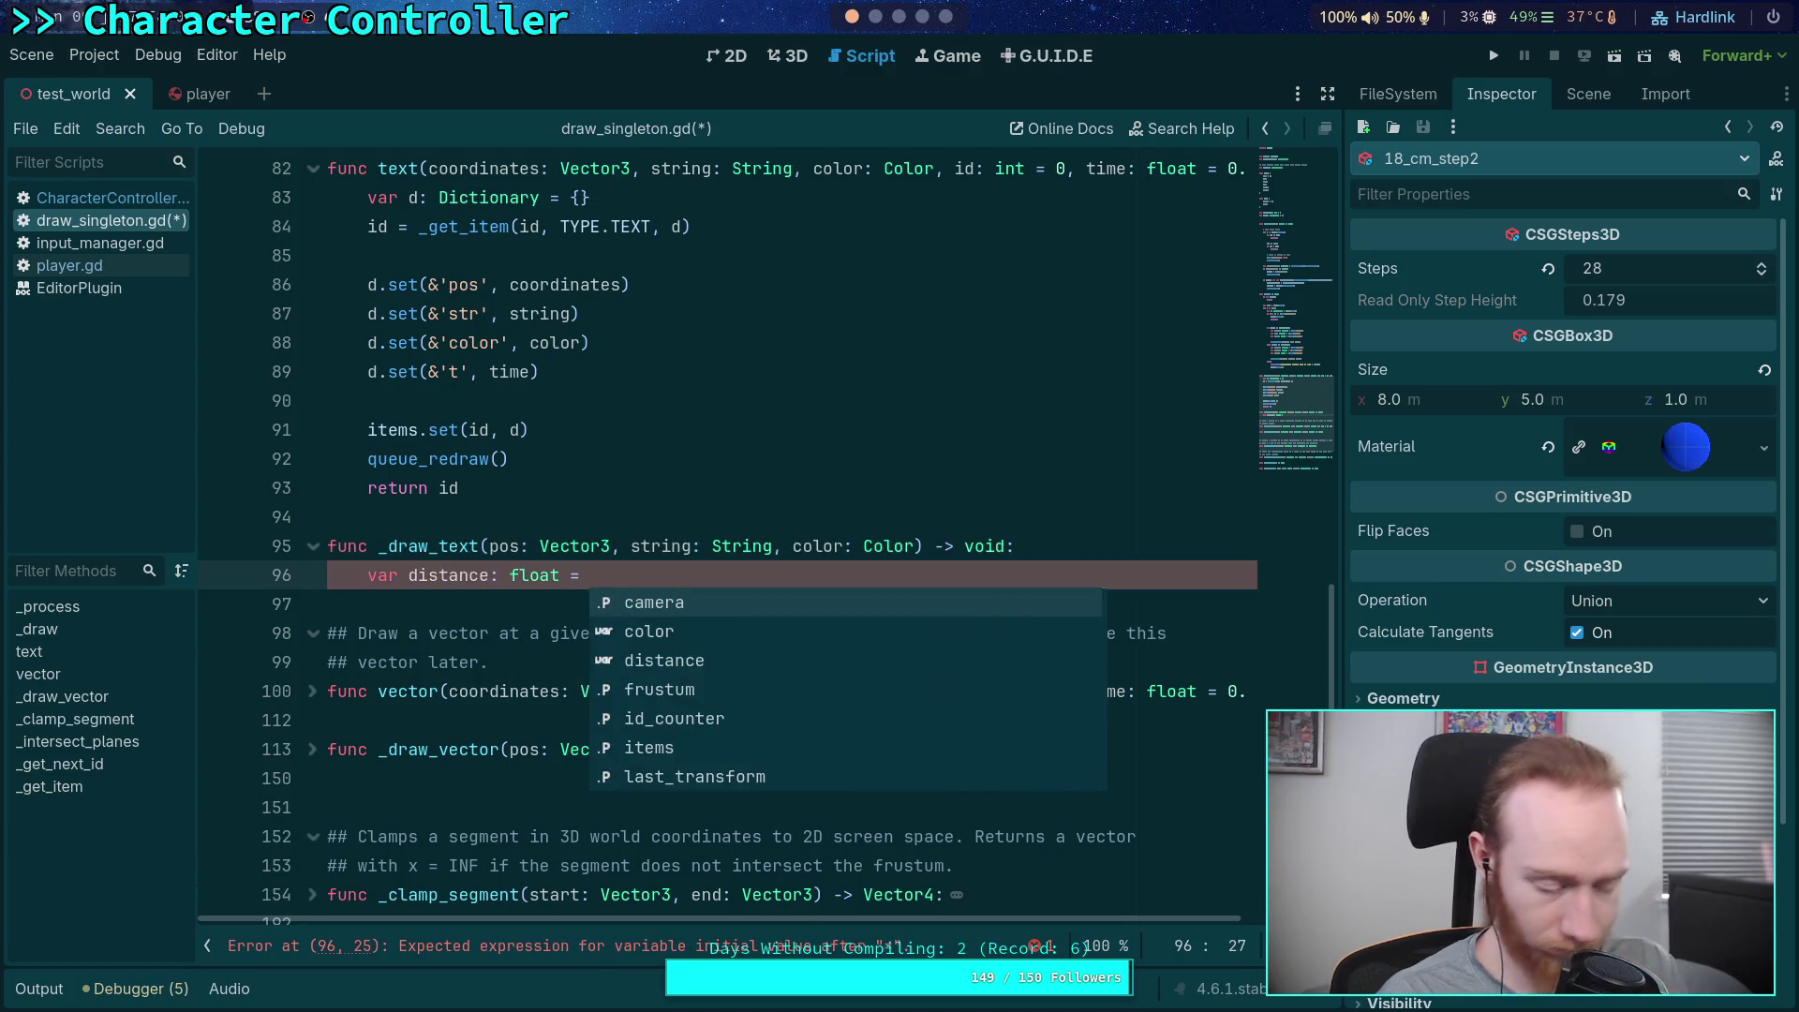
{"action": "type", "text": "1.0 / c"}
{"action": "key", "text": "BackSpace"}
{"action": "key", "text": "BackSpace"}
{"action": "key", "text": "BackSpace"}
{"action": "key", "text": "BackSpace"}
{"action": "key", "text": "BackSpace"}
{"action": "key", "text": "BackSpace"}
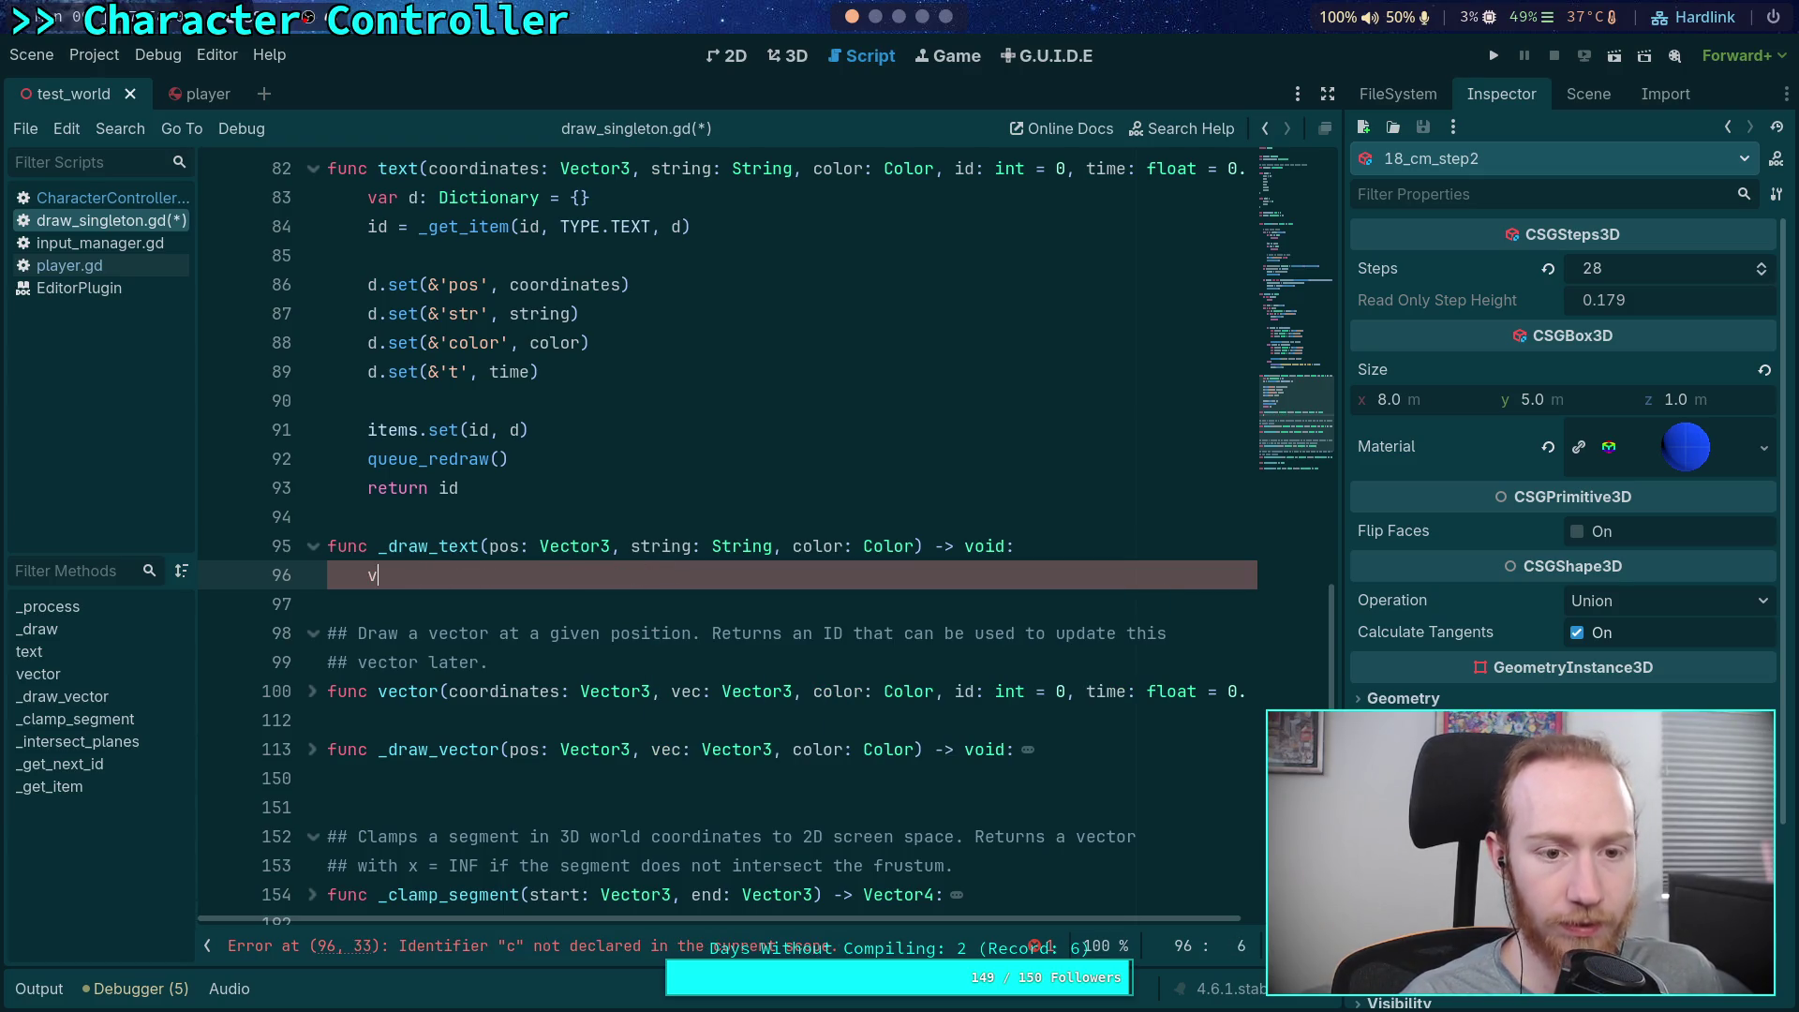
{"action": "scroll", "coordinate": [601, 694], "scroll_direction": "up", "scroll_amount": 1}
{"action": "scroll", "coordinate": [602, 722], "scroll_direction": "down", "scroll_amount": 5}
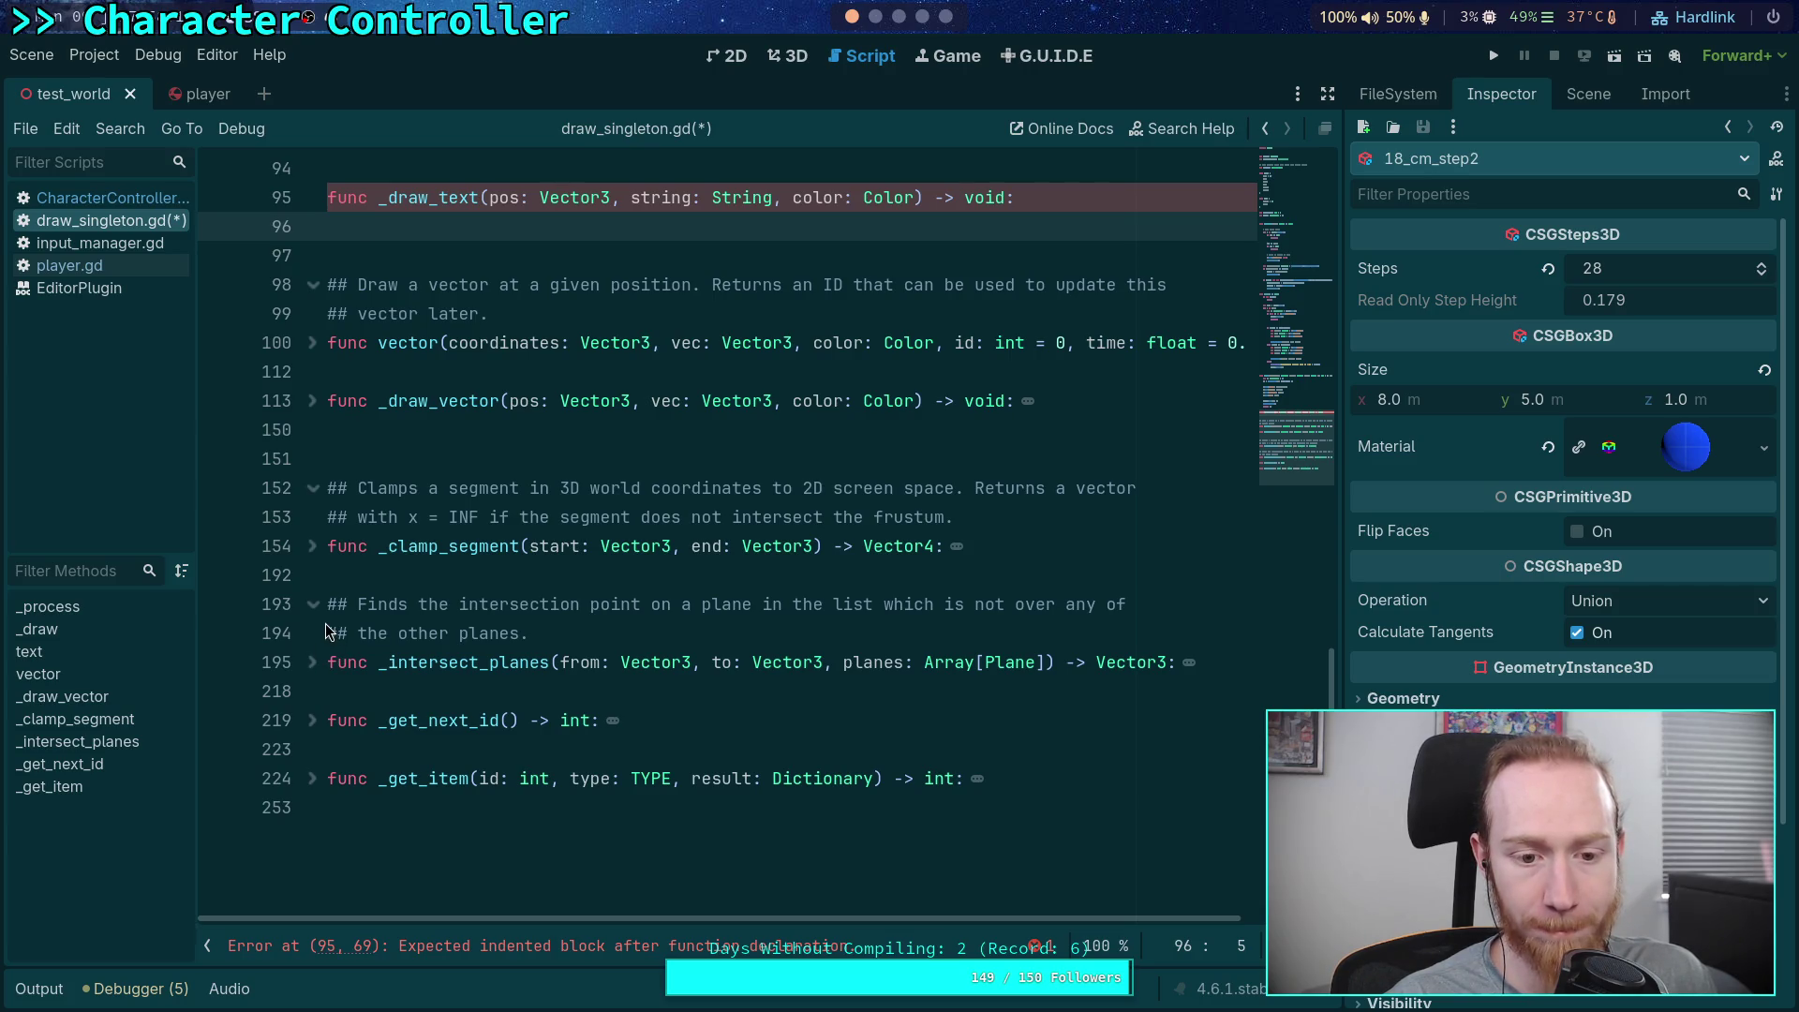
{"action": "scroll", "coordinate": [324, 632], "scroll_direction": "up", "scroll_amount": 3}
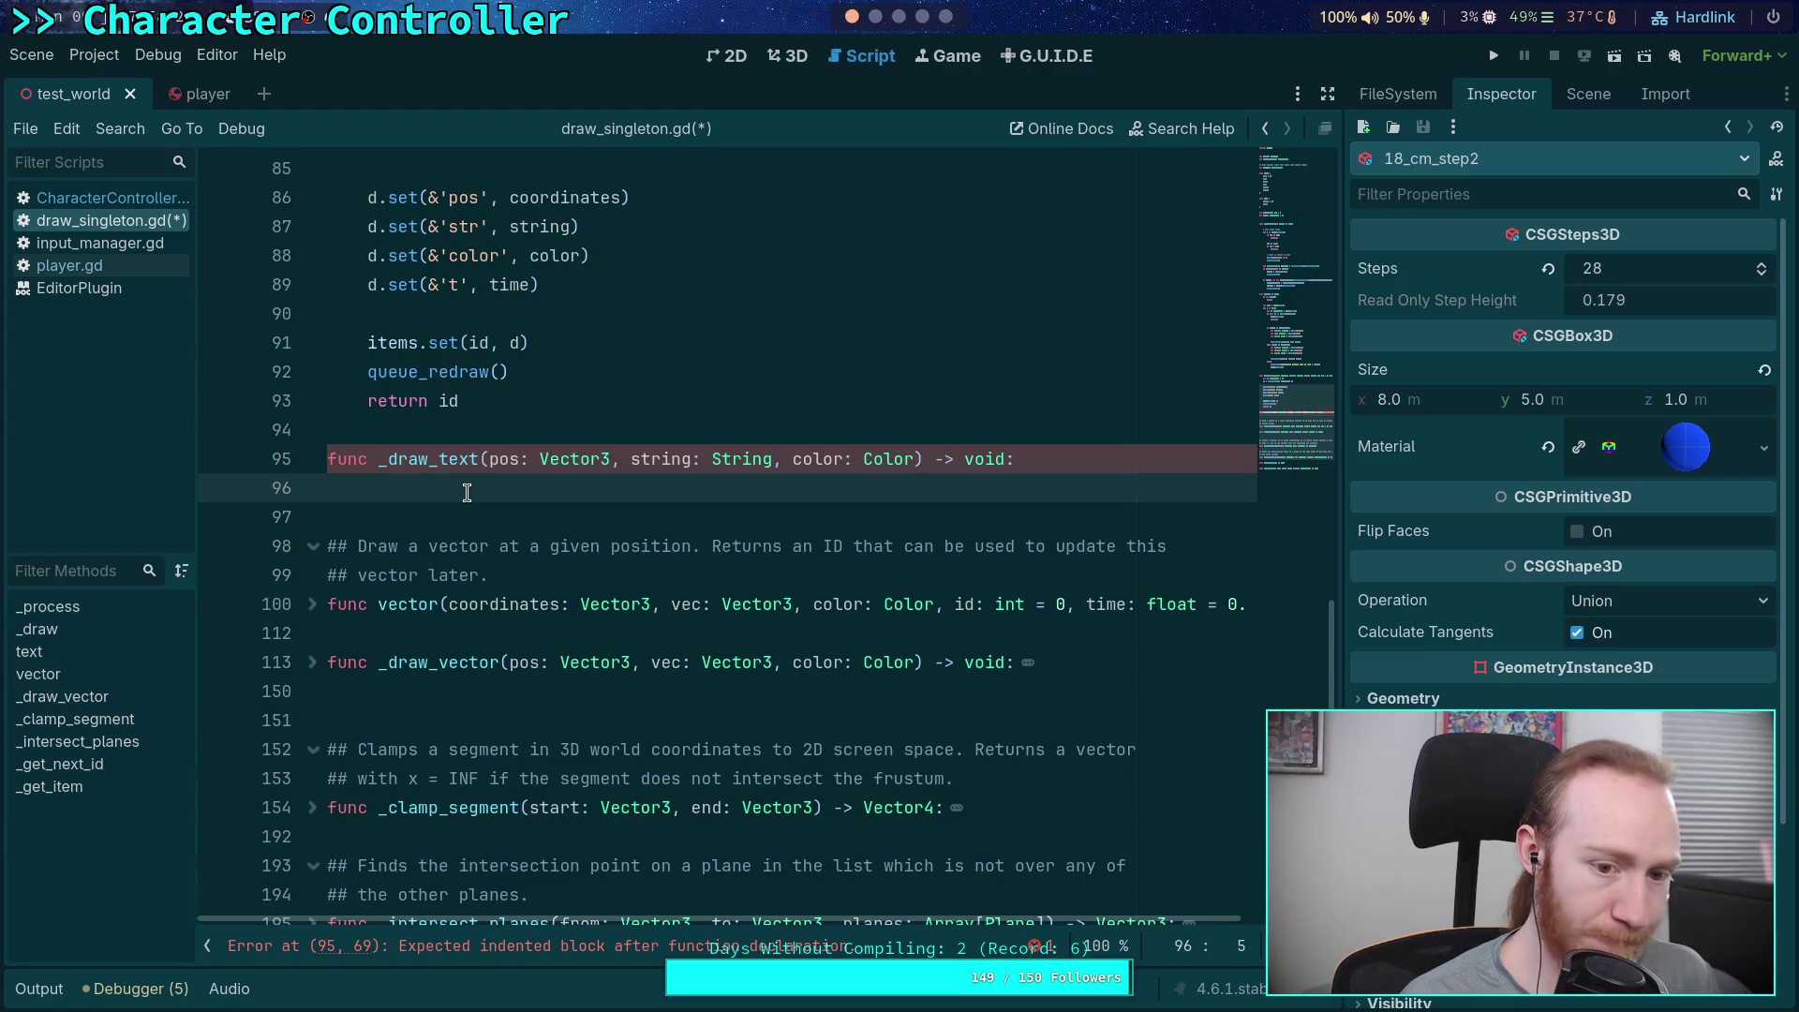
Start an 'if camera.is_position_in_frustum(pos)' condition in _draw_text, then erase it to rewrite
{"action": "key", "text": "Return"}
{"action": "type", "text": "if "}
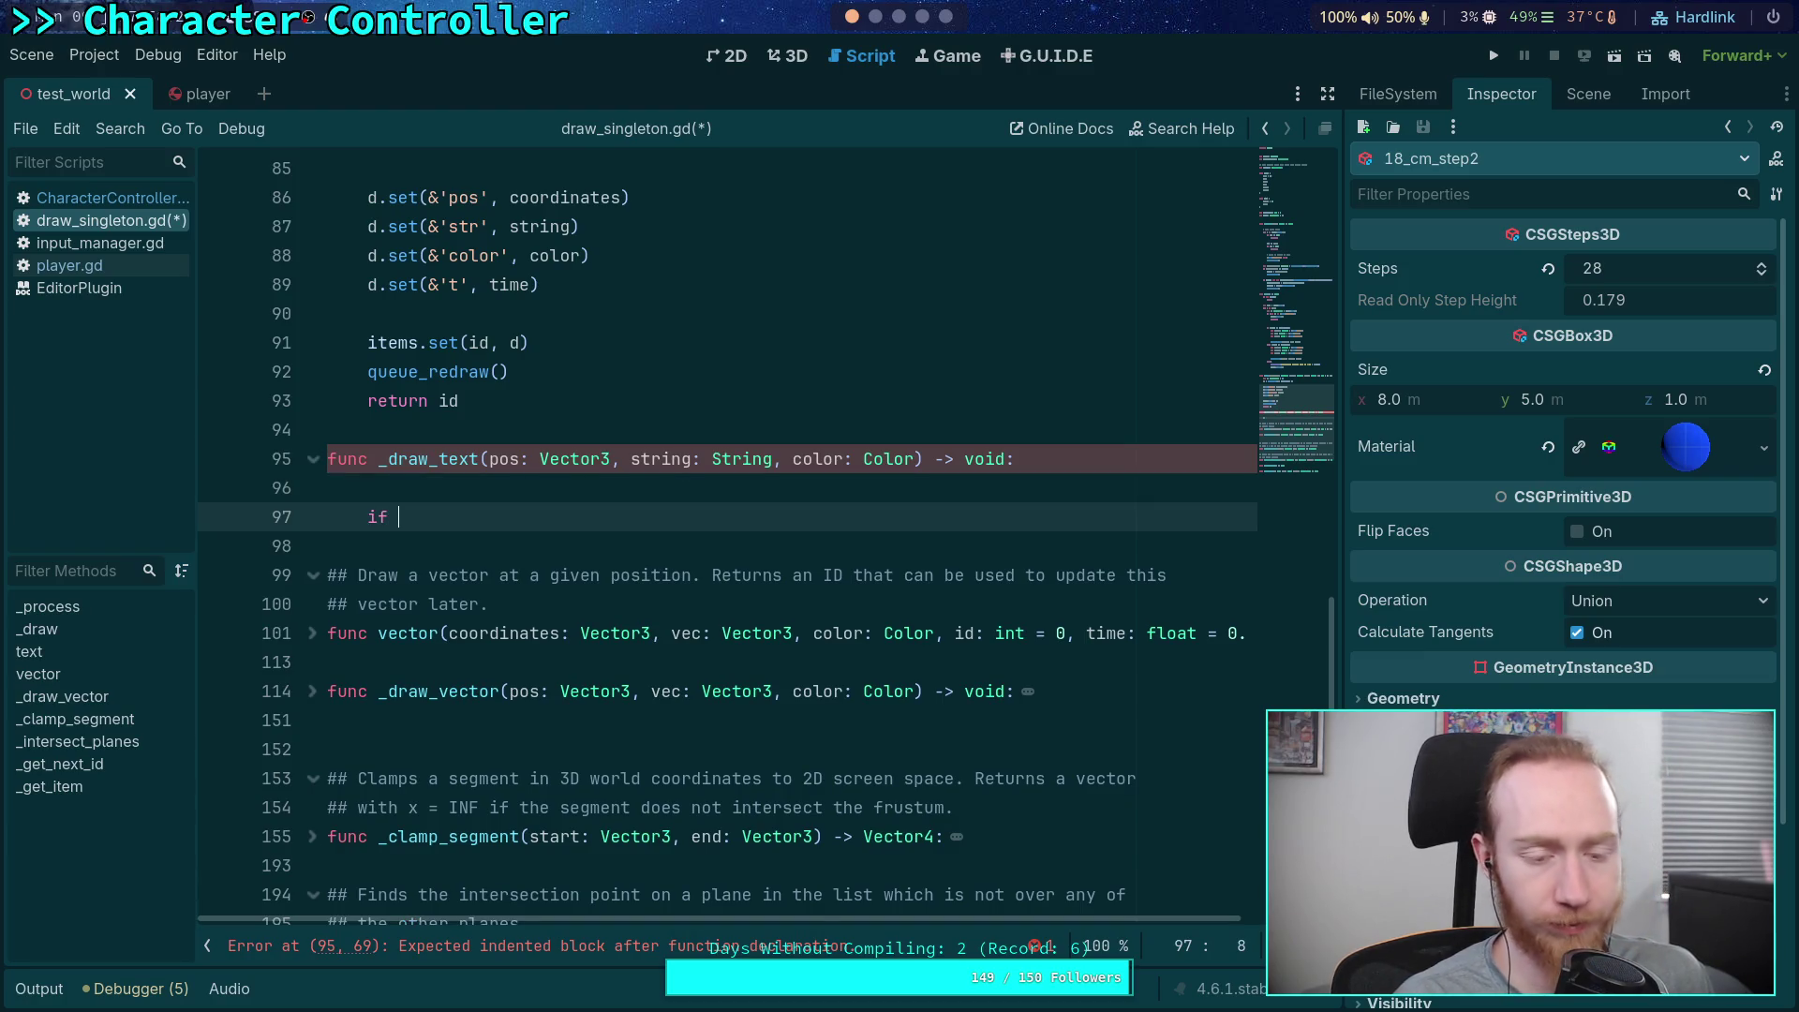
{"action": "type", "text": "camera."}
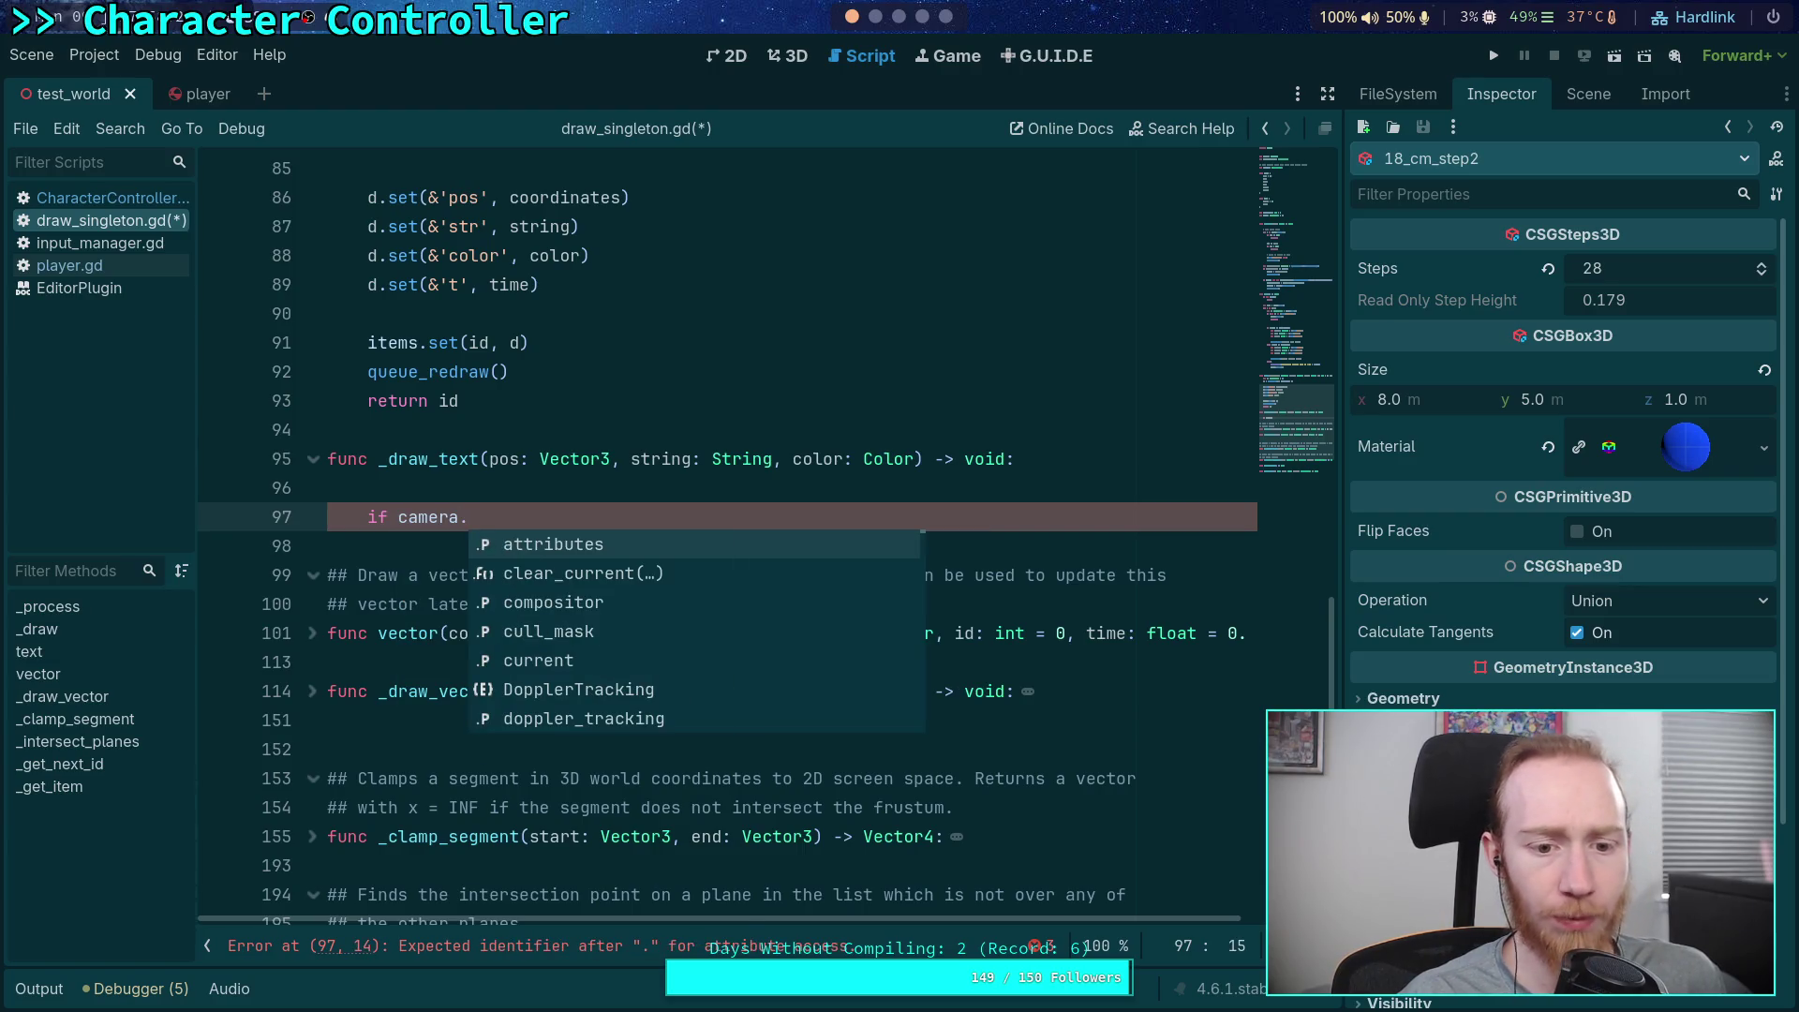
{"action": "type", "text": "is_in"}
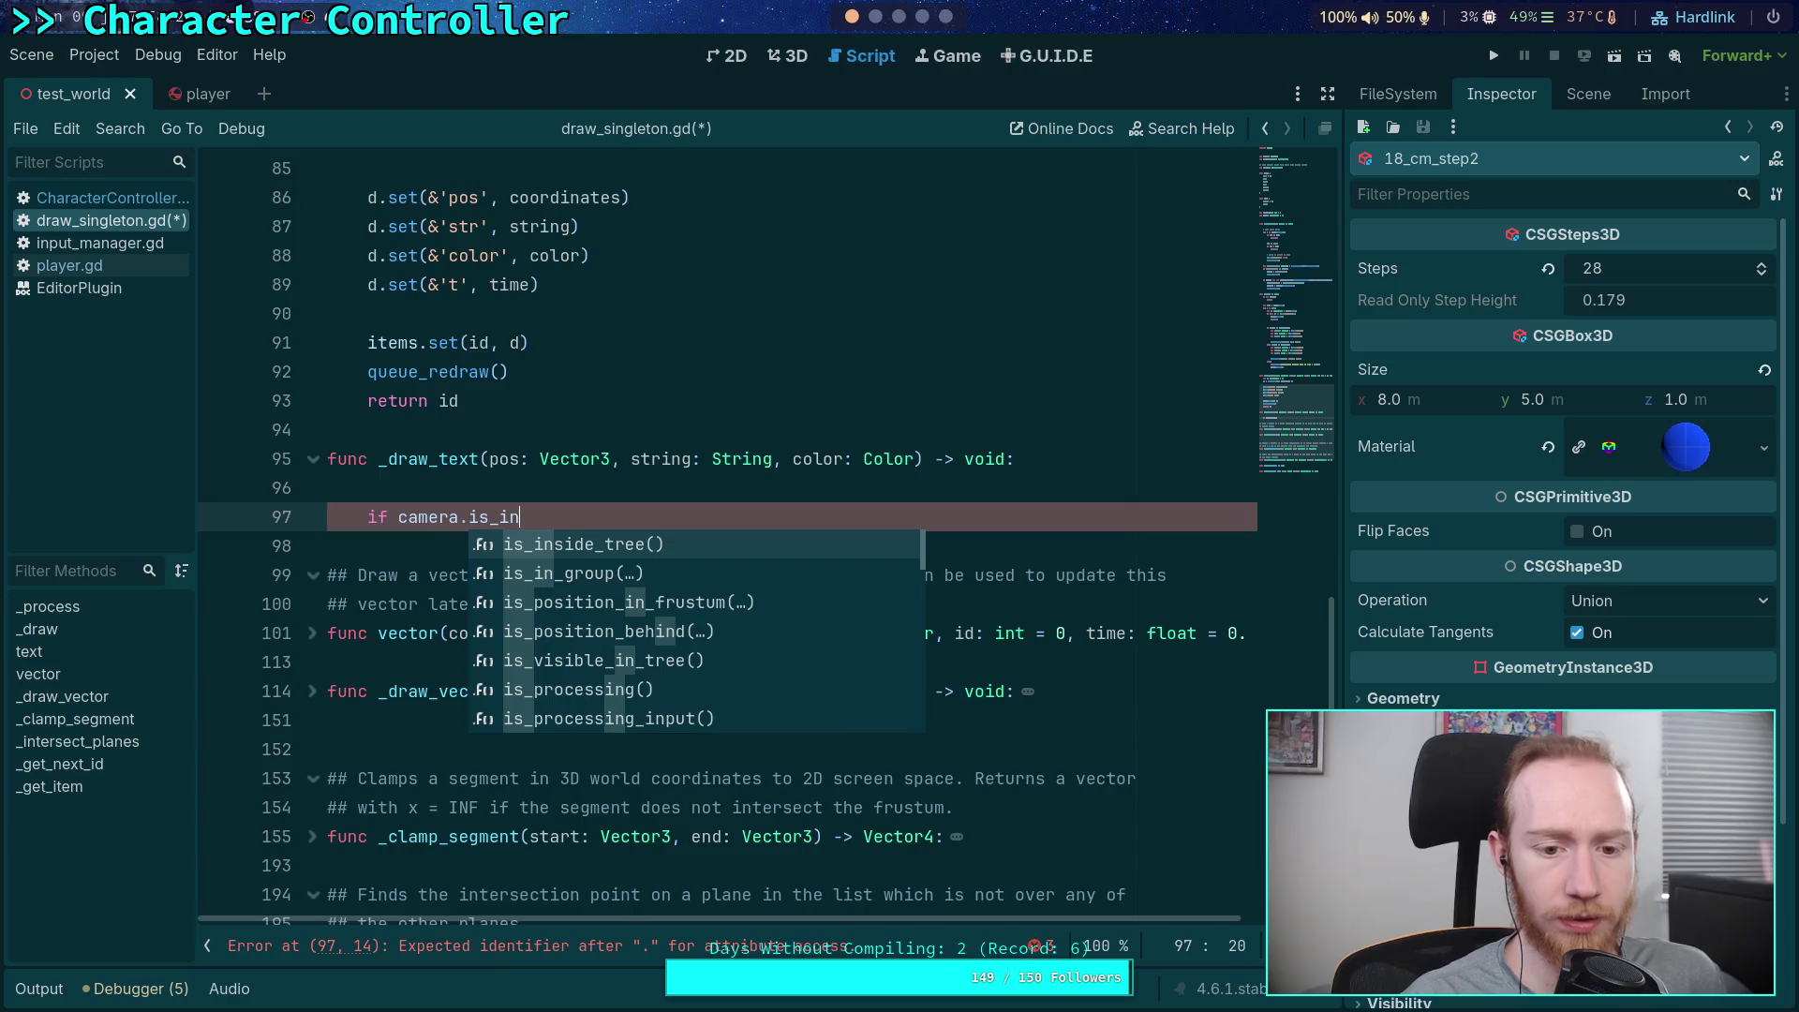
{"action": "key", "text": "Down"}
{"action": "key", "text": "Down"}
{"action": "key", "text": "Return"}
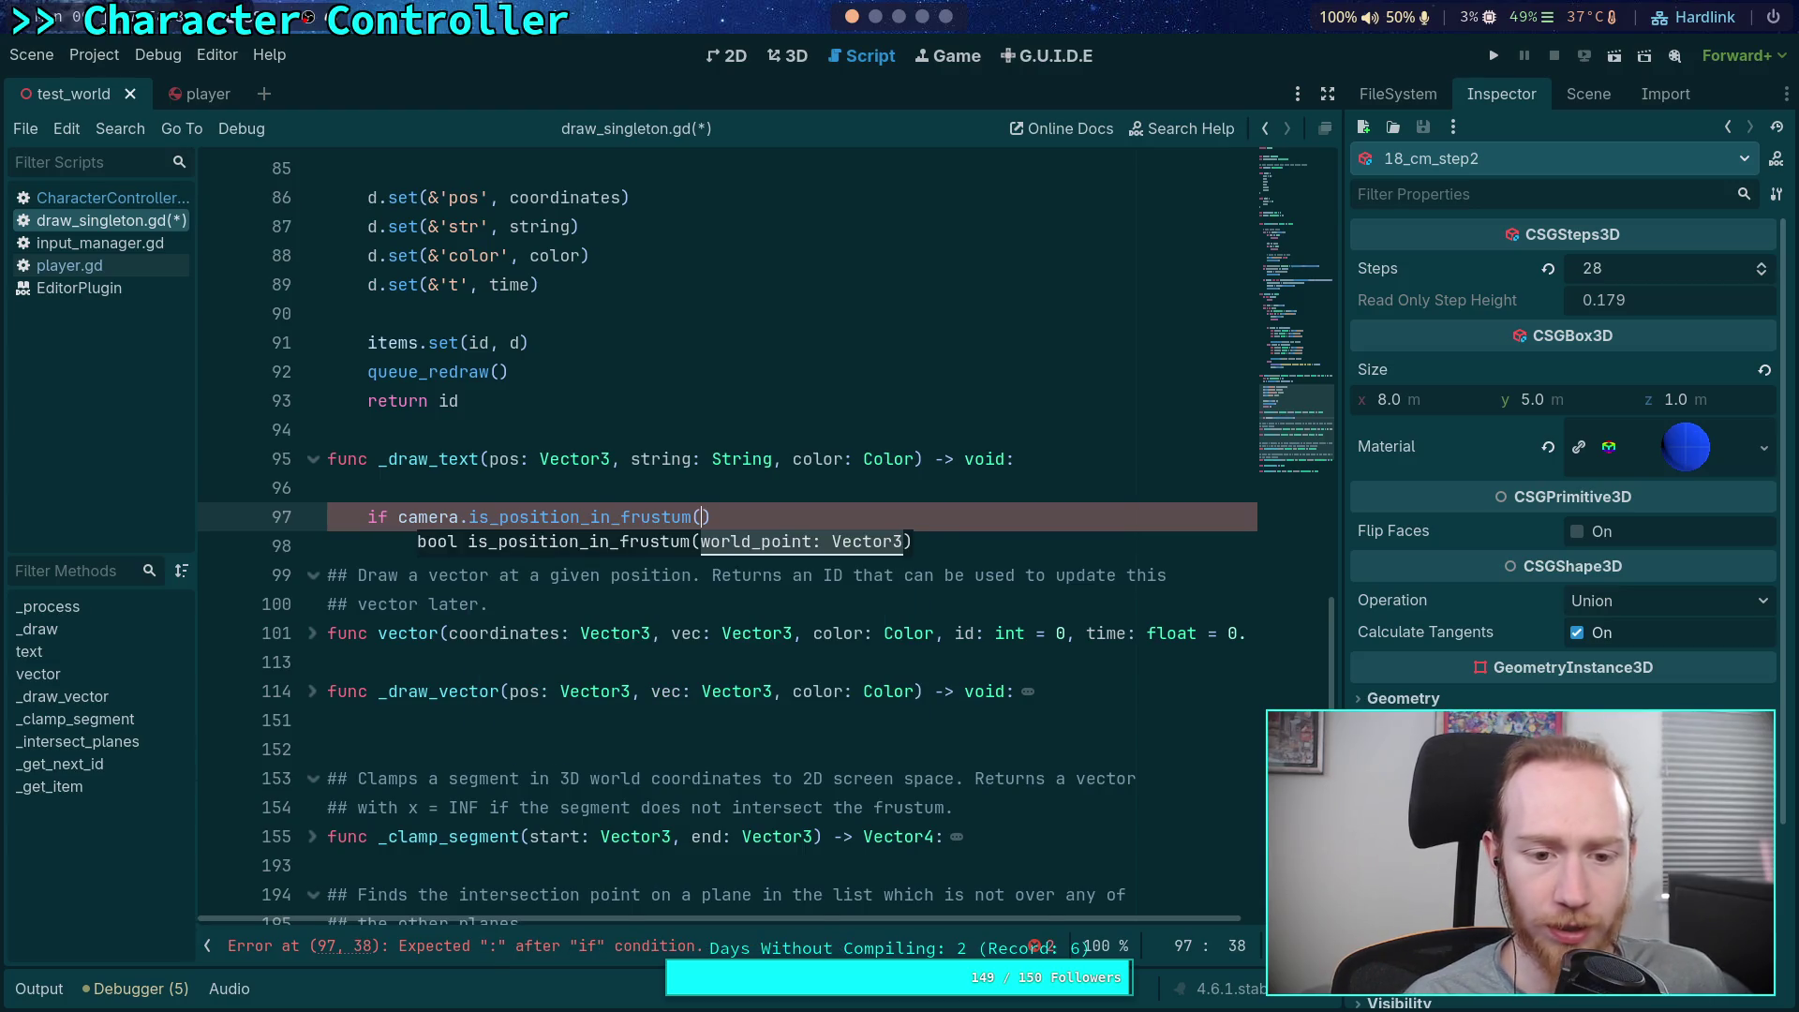
{"action": "type", "text": "pos"}
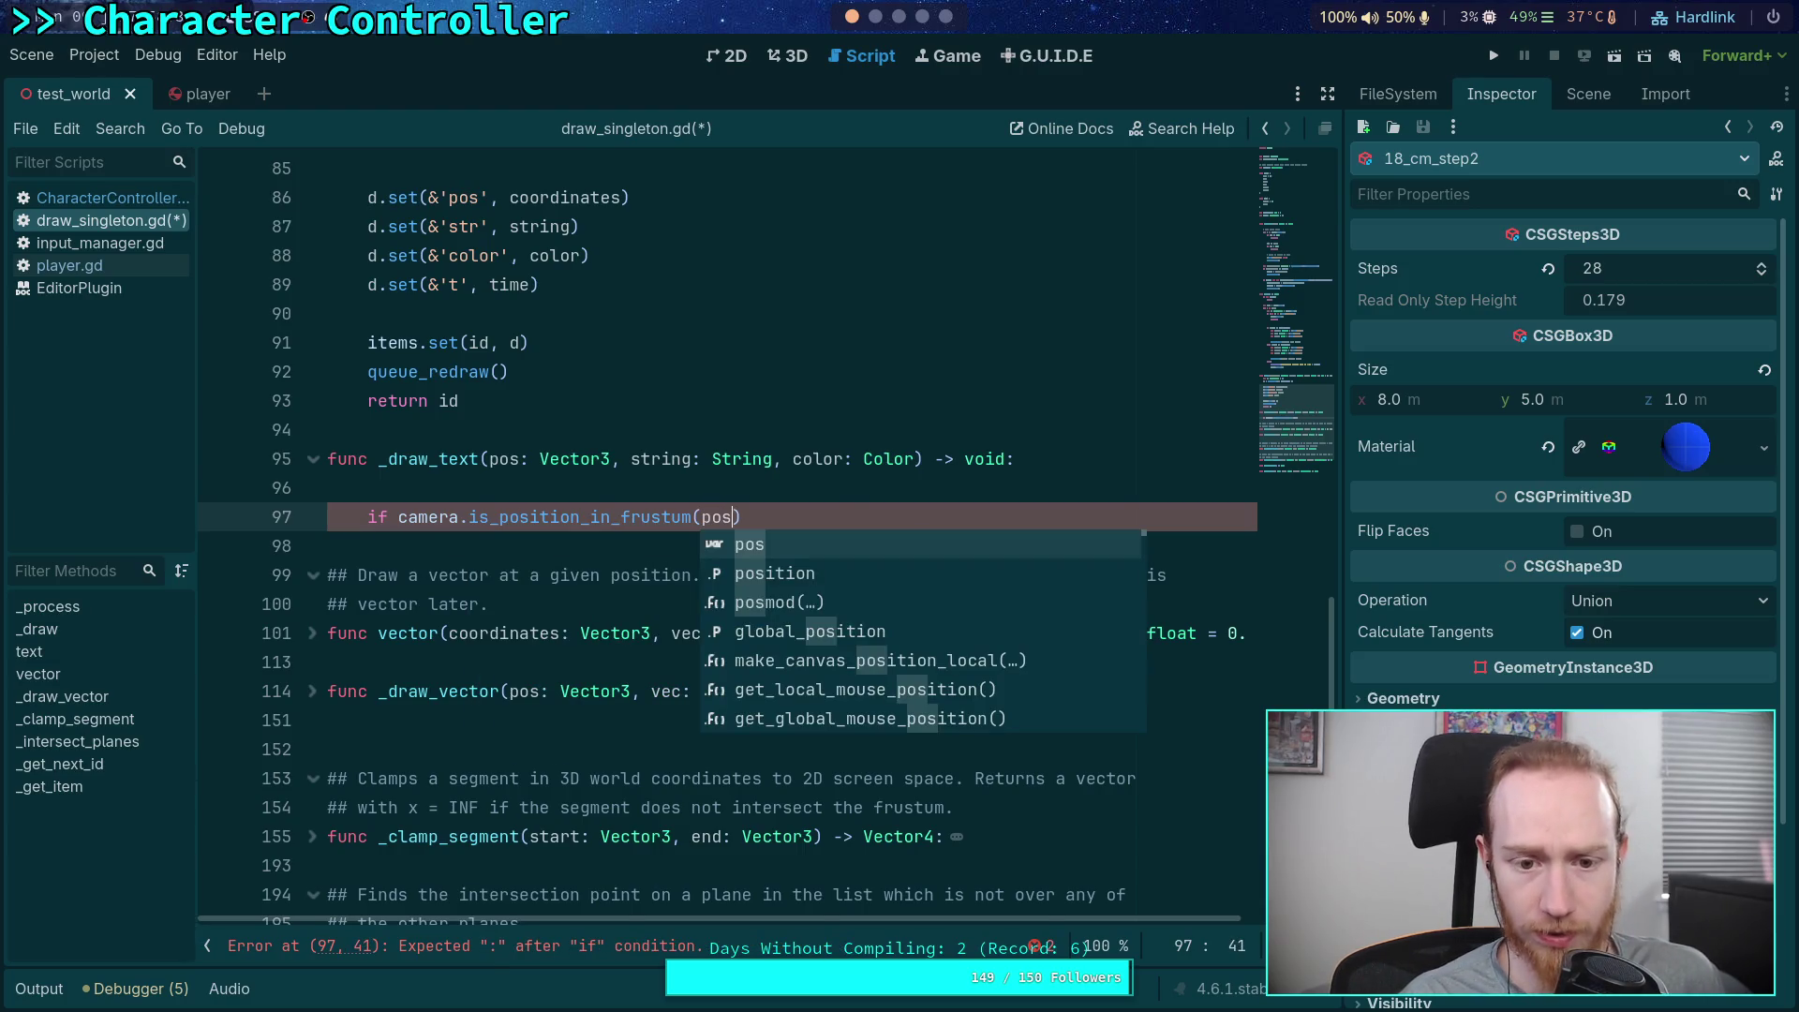
{"action": "key", "text": "Right"}
{"action": "key", "text": "BackSpace"}
{"action": "key", "text": "BackSpace"}
{"action": "key", "text": "BackSpace"}
{"action": "key", "text": "BackSpace"}
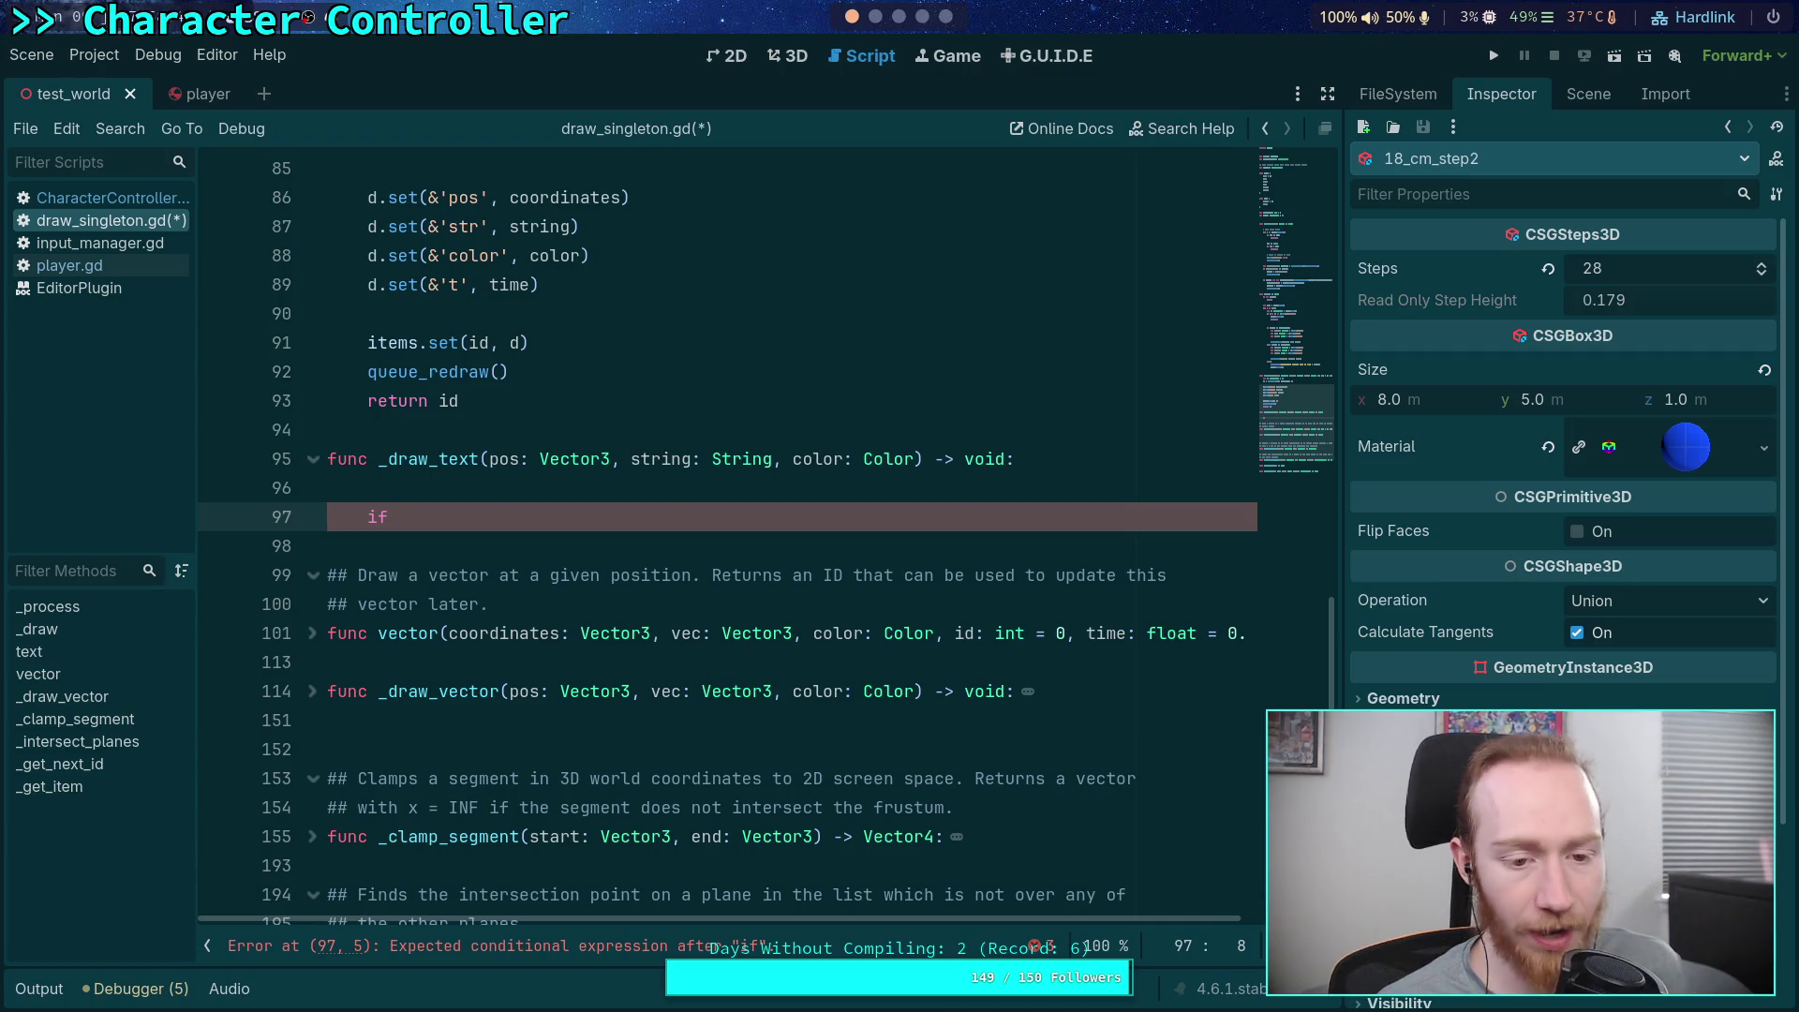
{"action": "type", "text": "ra"}
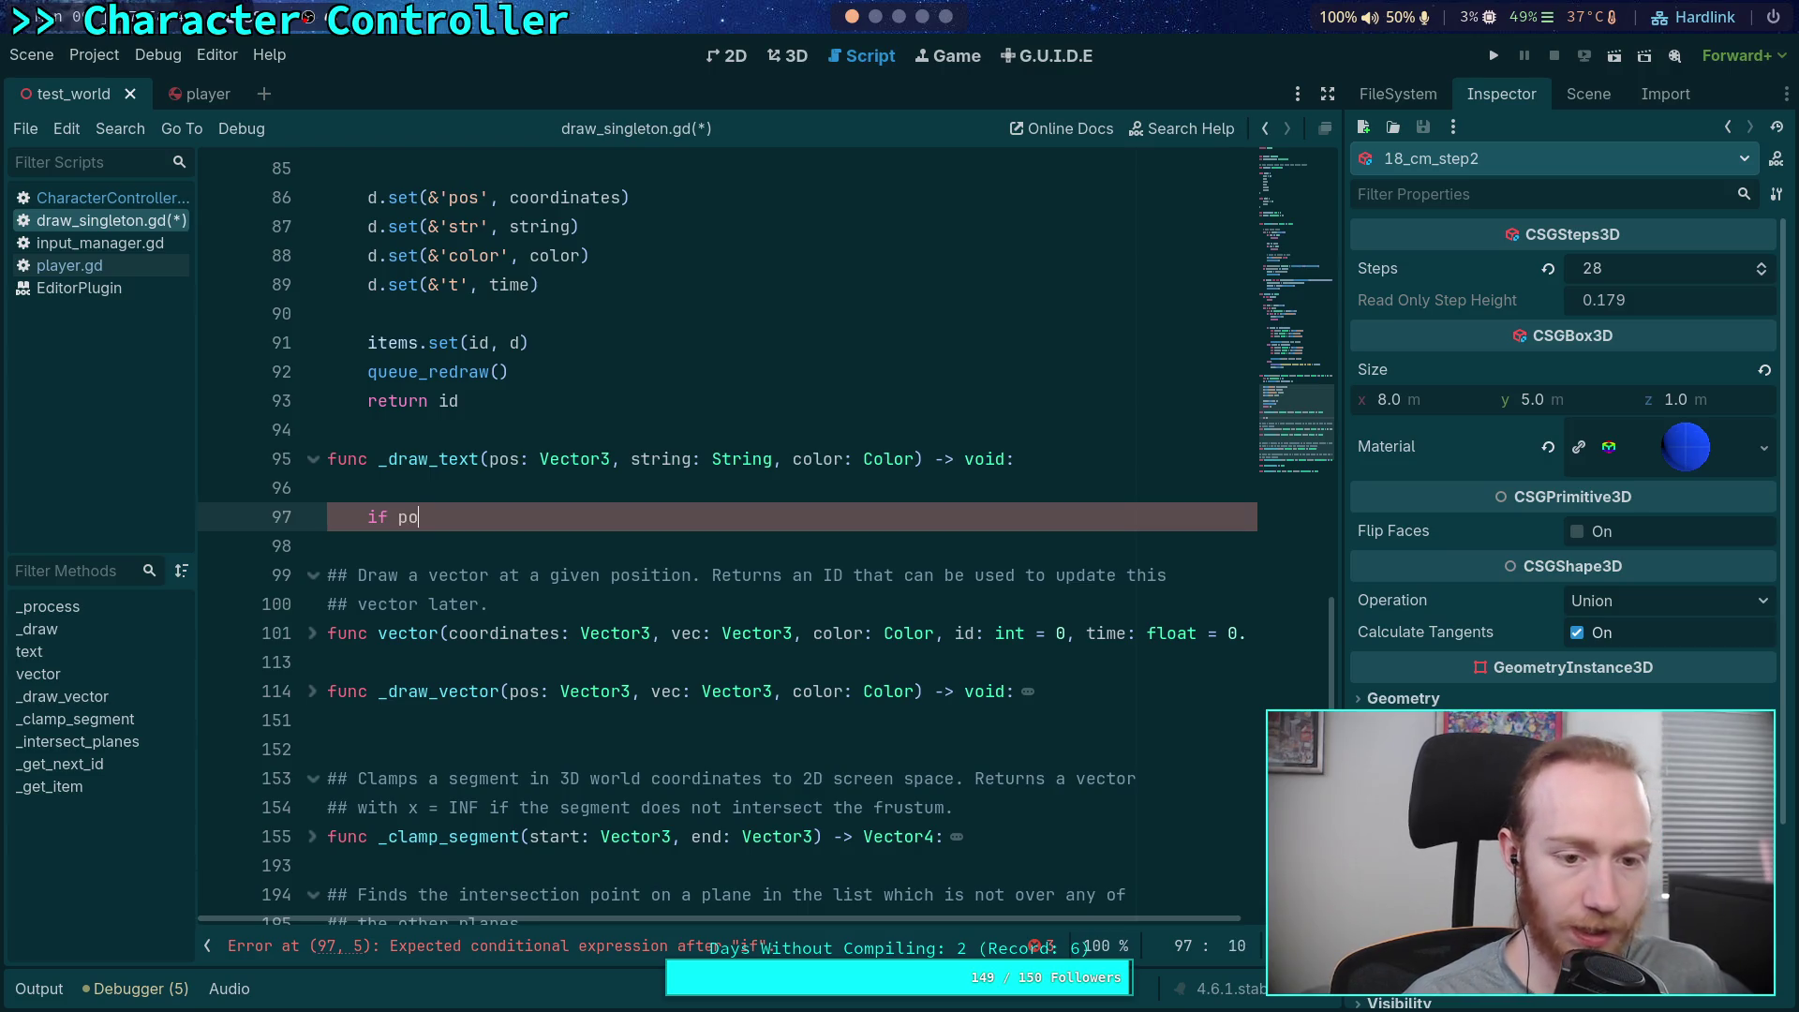
{"action": "key", "text": "BackSpace"}
{"action": "key", "text": "BackSpace"}
Write 'if not camera.is_position_in_frustum(pos):' followed by an indented 'return'
{"action": "type", "text": "not camera.is"}
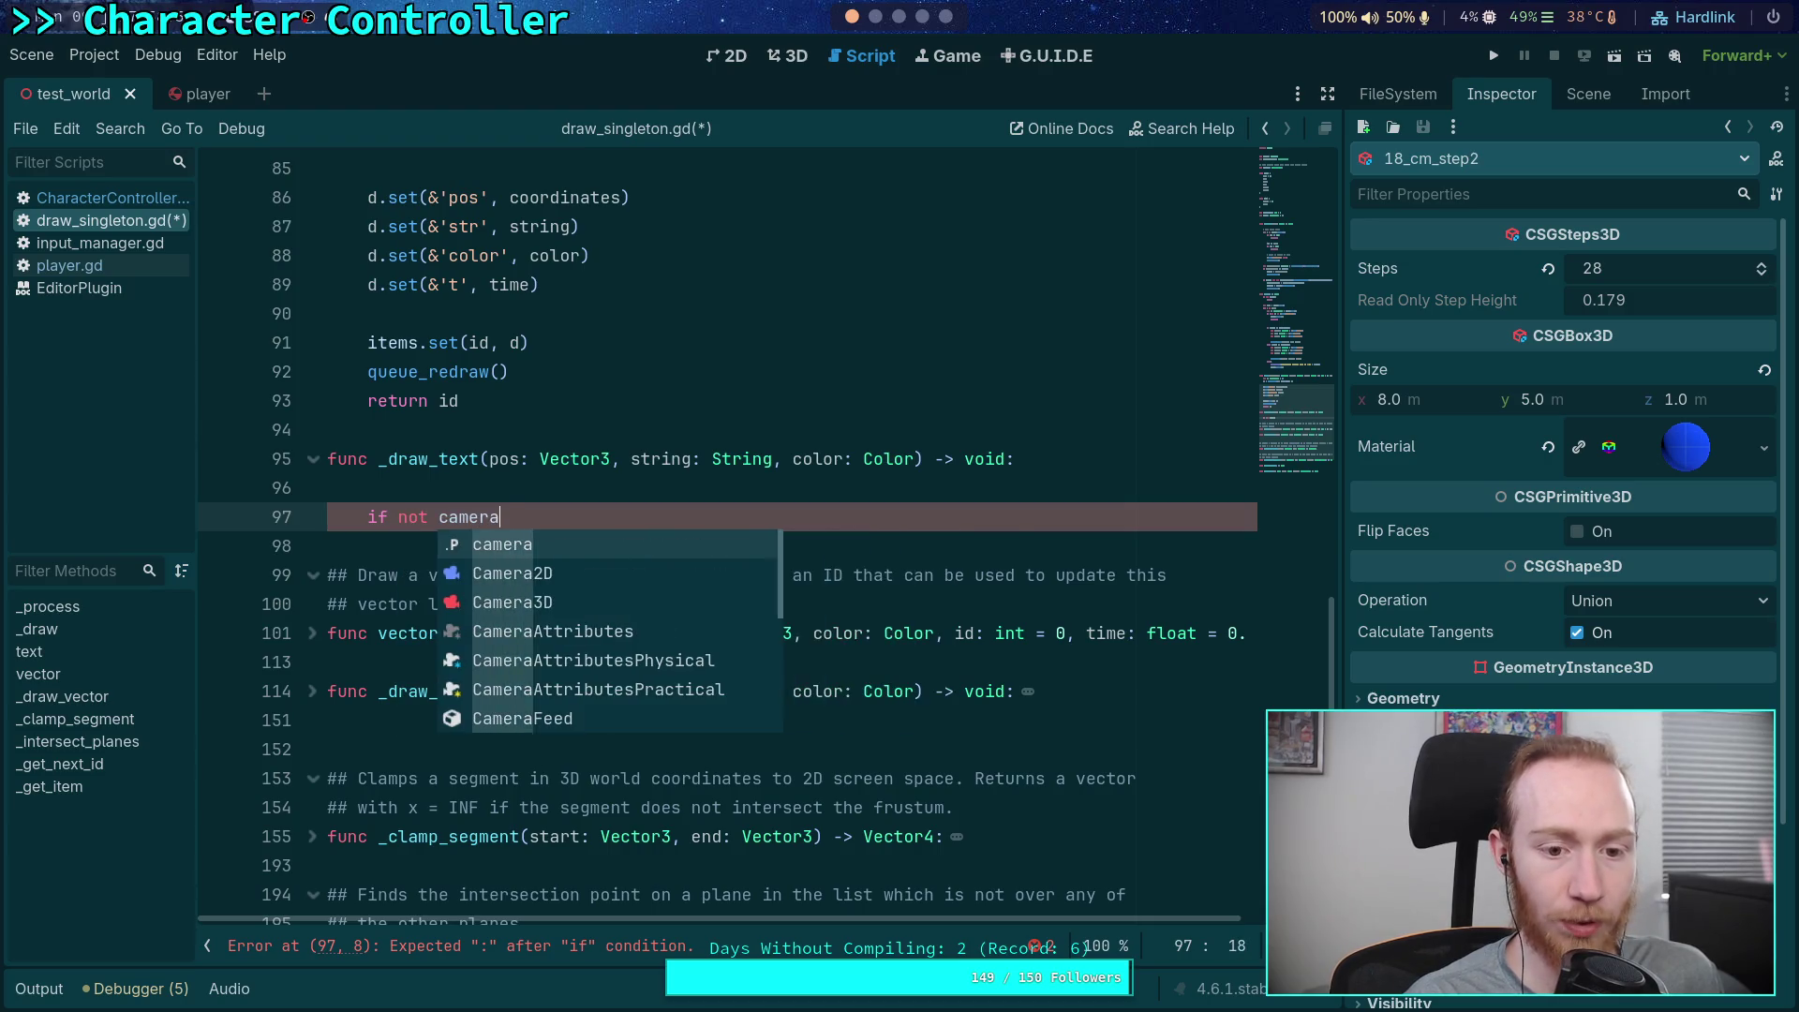
{"action": "key", "text": "Down"}
{"action": "key", "text": "Return"}
{"action": "type", "text": "pos):"}
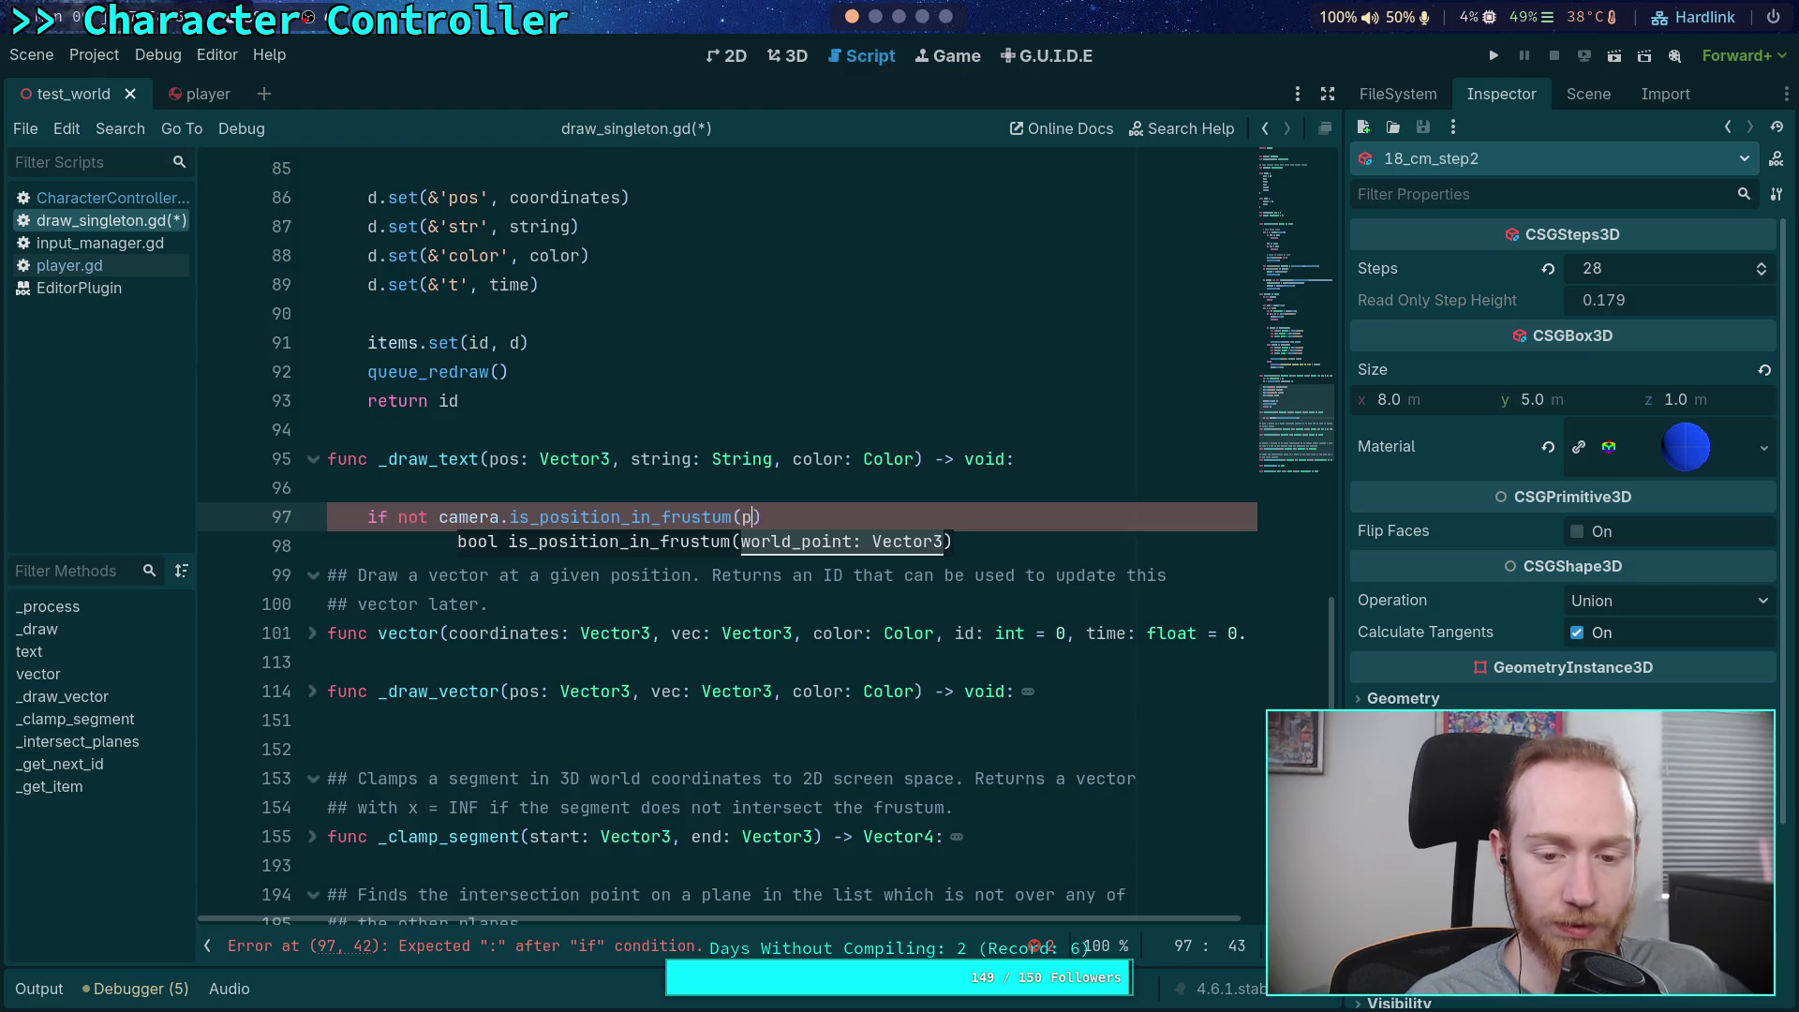
{"action": "key", "text": "Return"}
{"action": "type", "text": "return"}
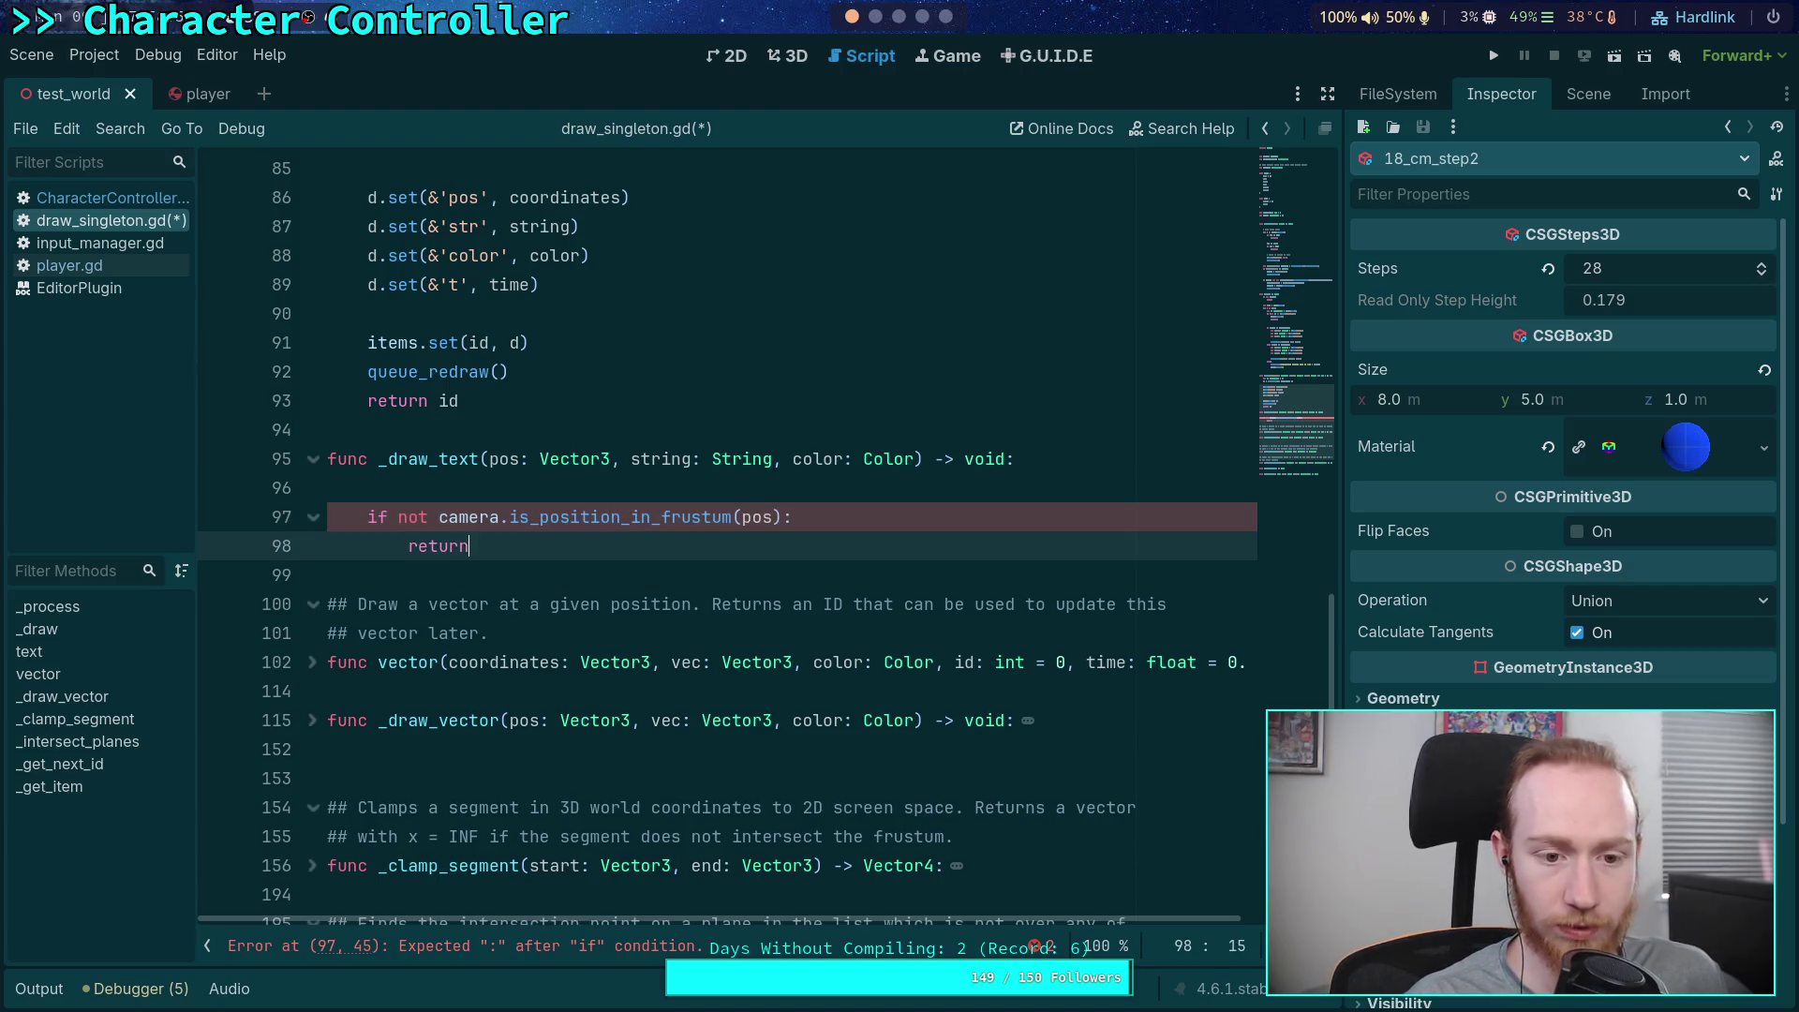
Remove the blank line above the frustum check and add new lines after the return
{"action": "left_click", "coordinate": [368, 487]}
{"action": "key", "text": "BackSpace"}
{"action": "key", "text": "Down"}
{"action": "key", "text": "Down"}
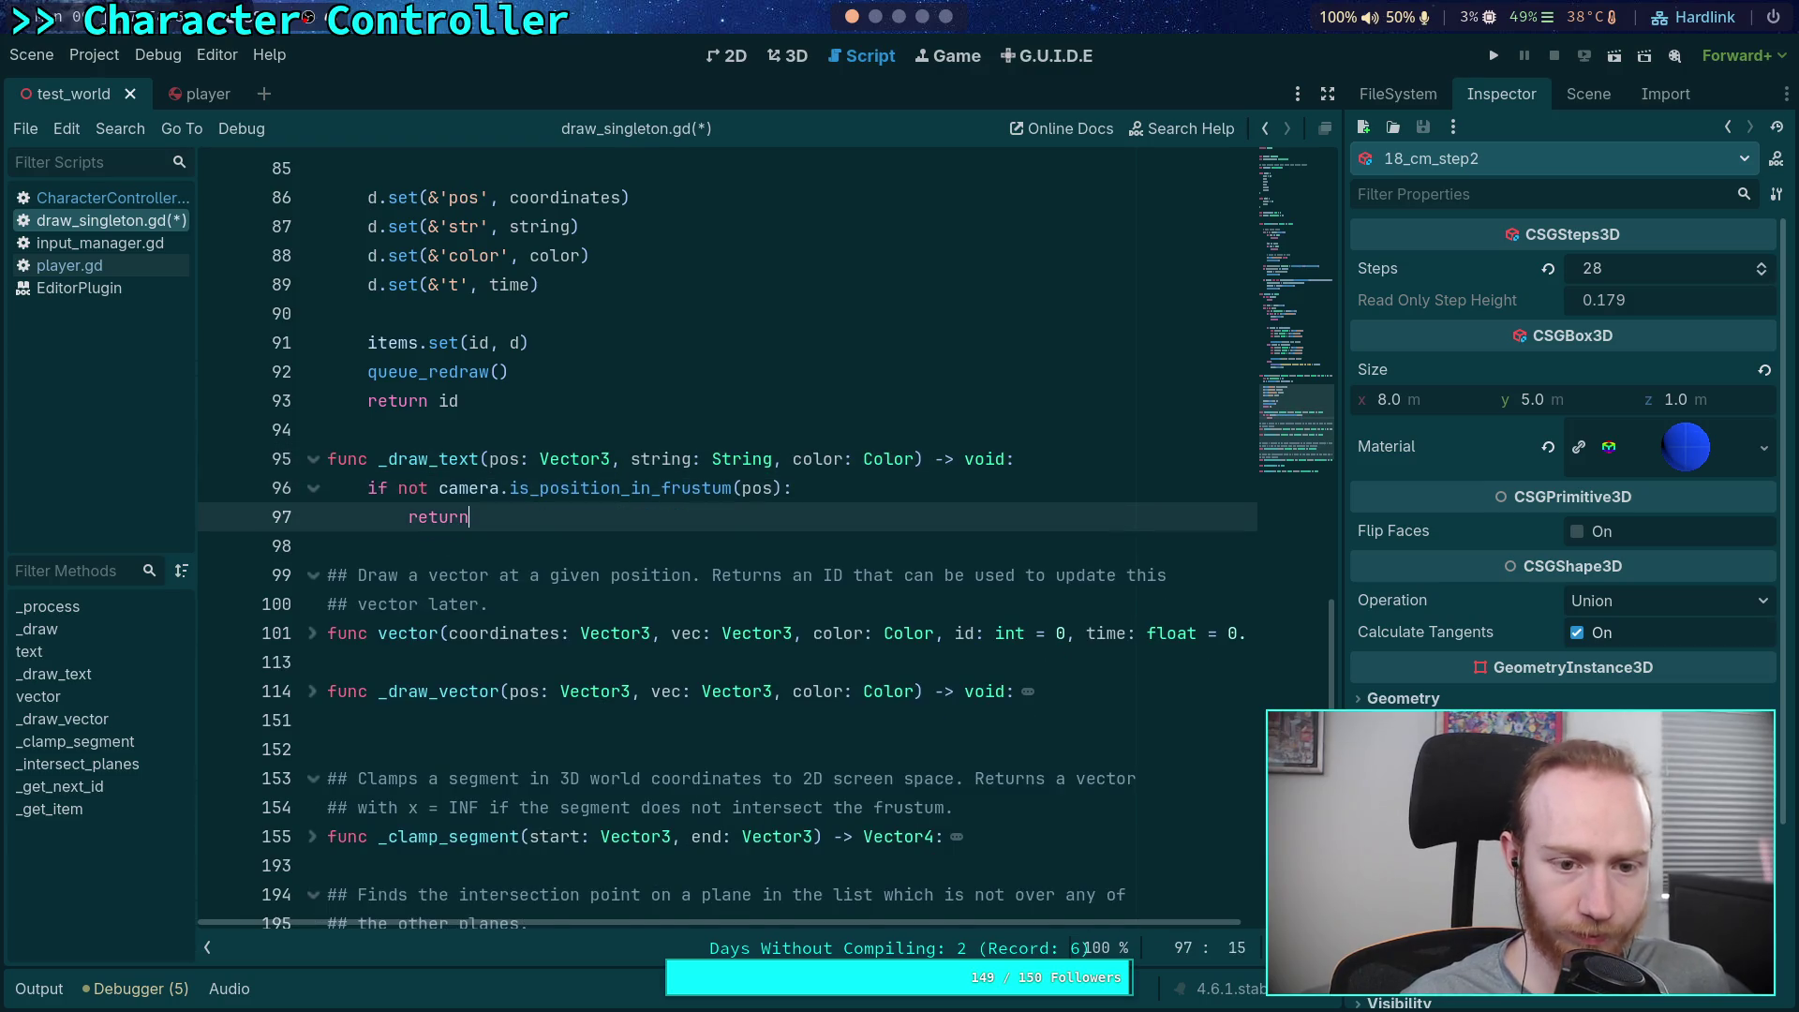
{"action": "key", "text": "Return"}
{"action": "key", "text": "Return"}
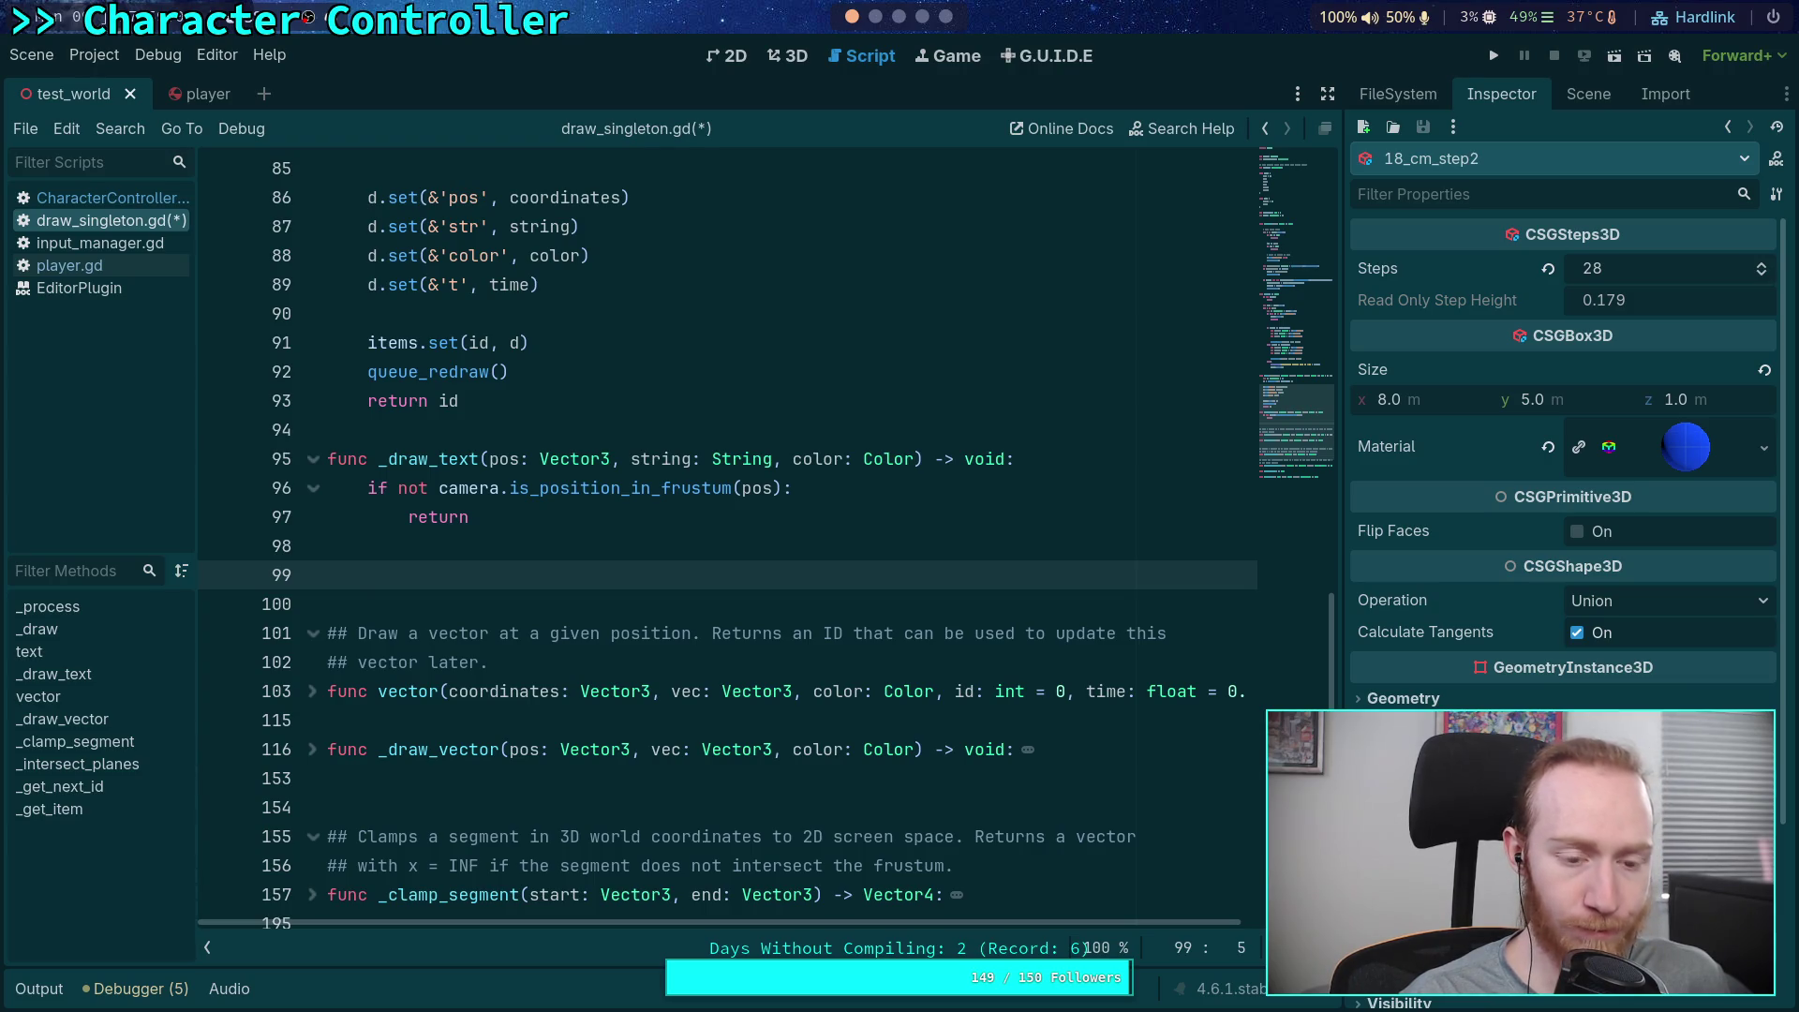
Declare 'var screen: Vector2 = camera.unproject_position(pos)' below the frustum check
{"action": "type", "text": "var "}
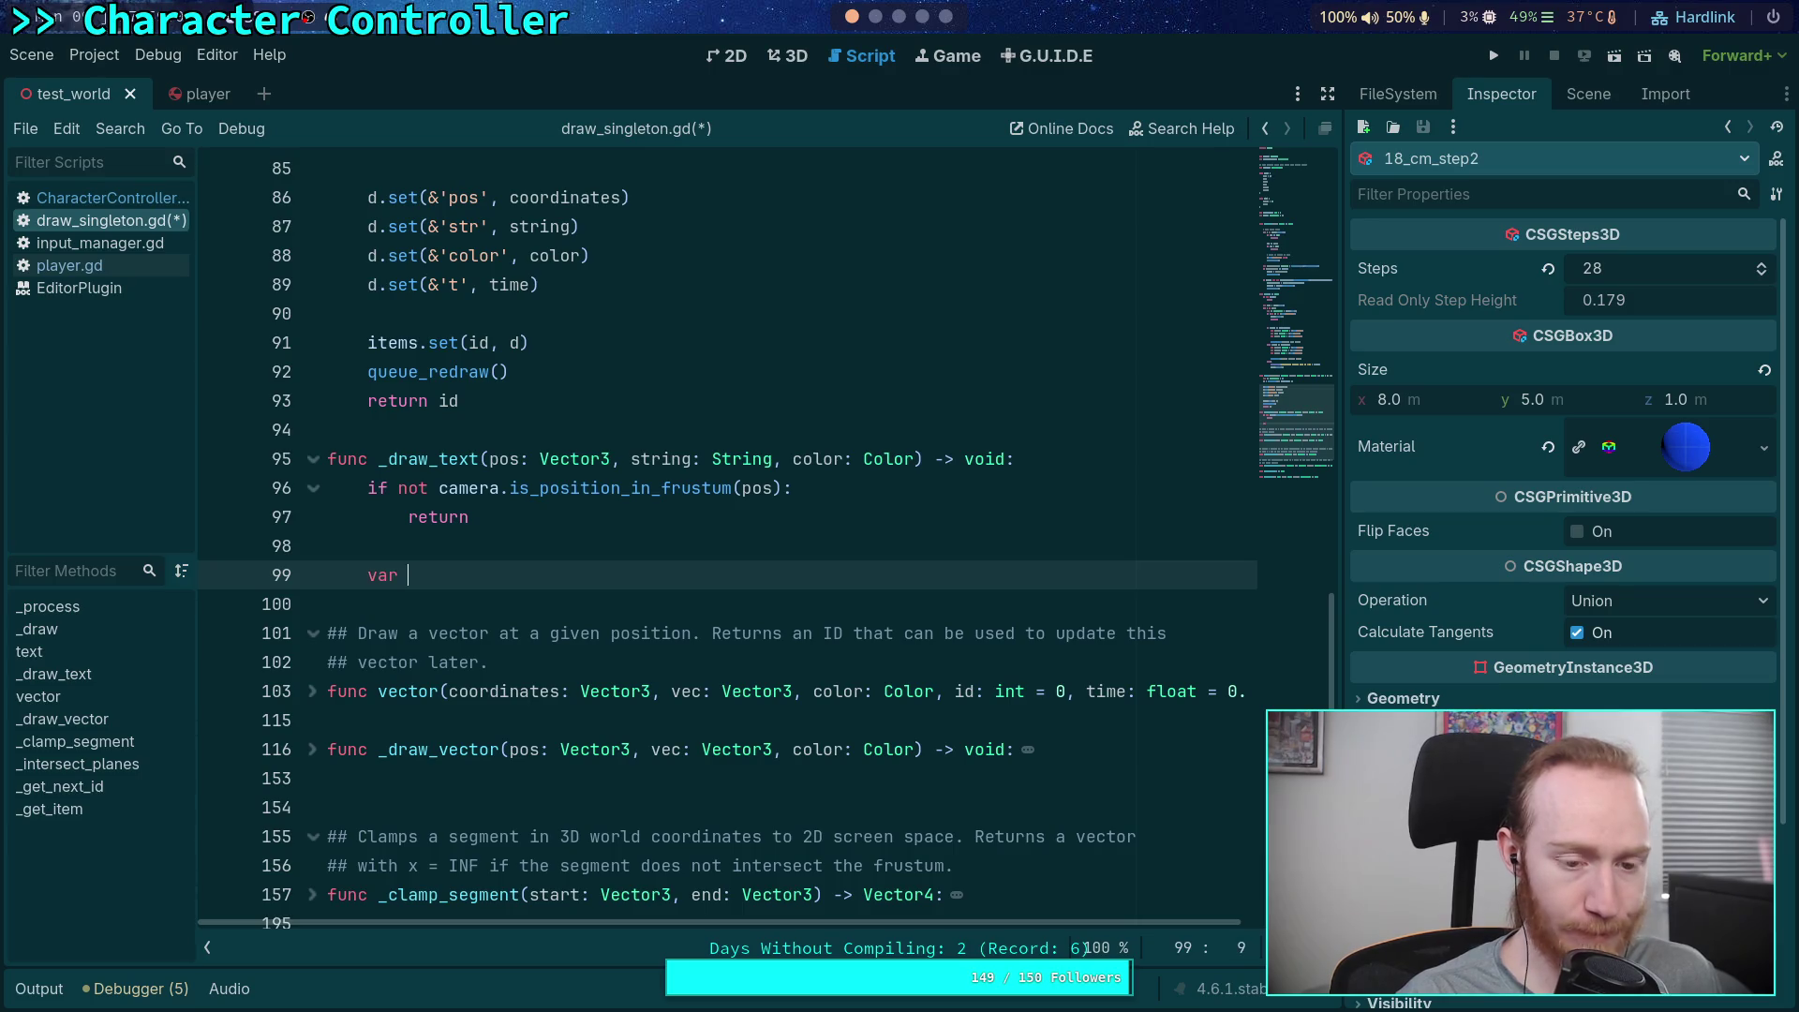
{"action": "type", "text": "scr"}
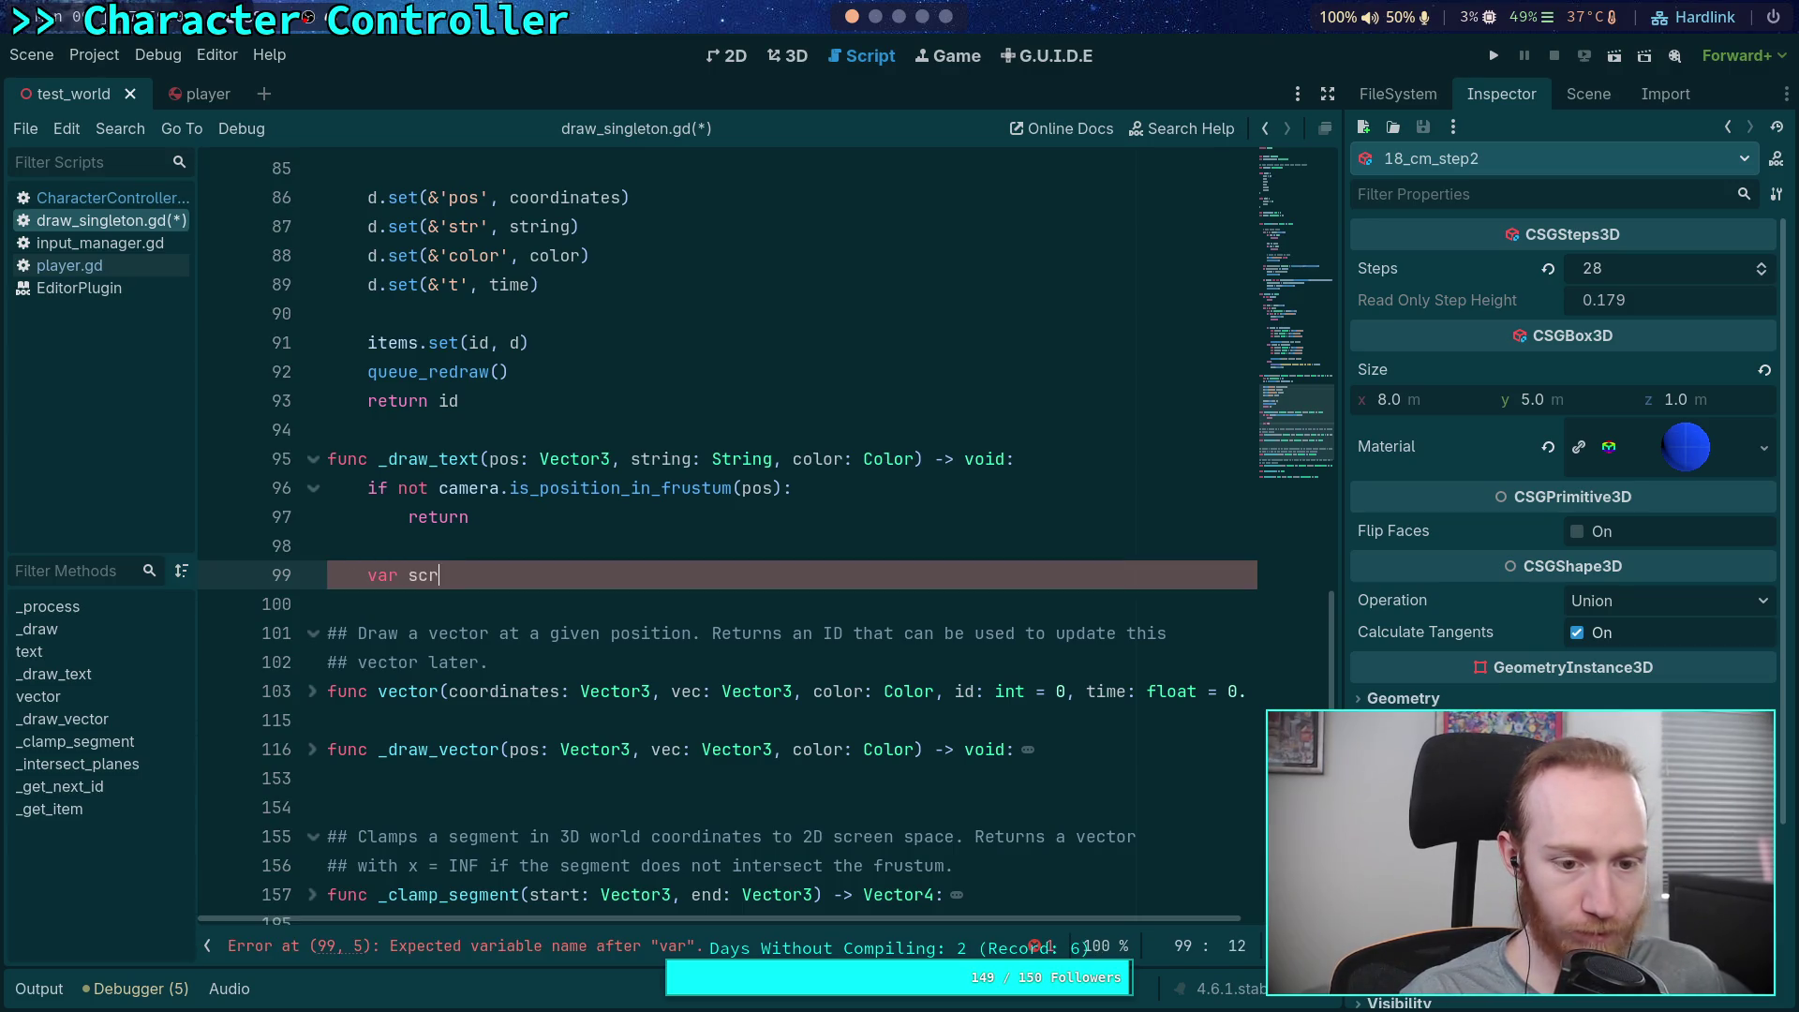
{"action": "type", "text": "een: Vector3"}
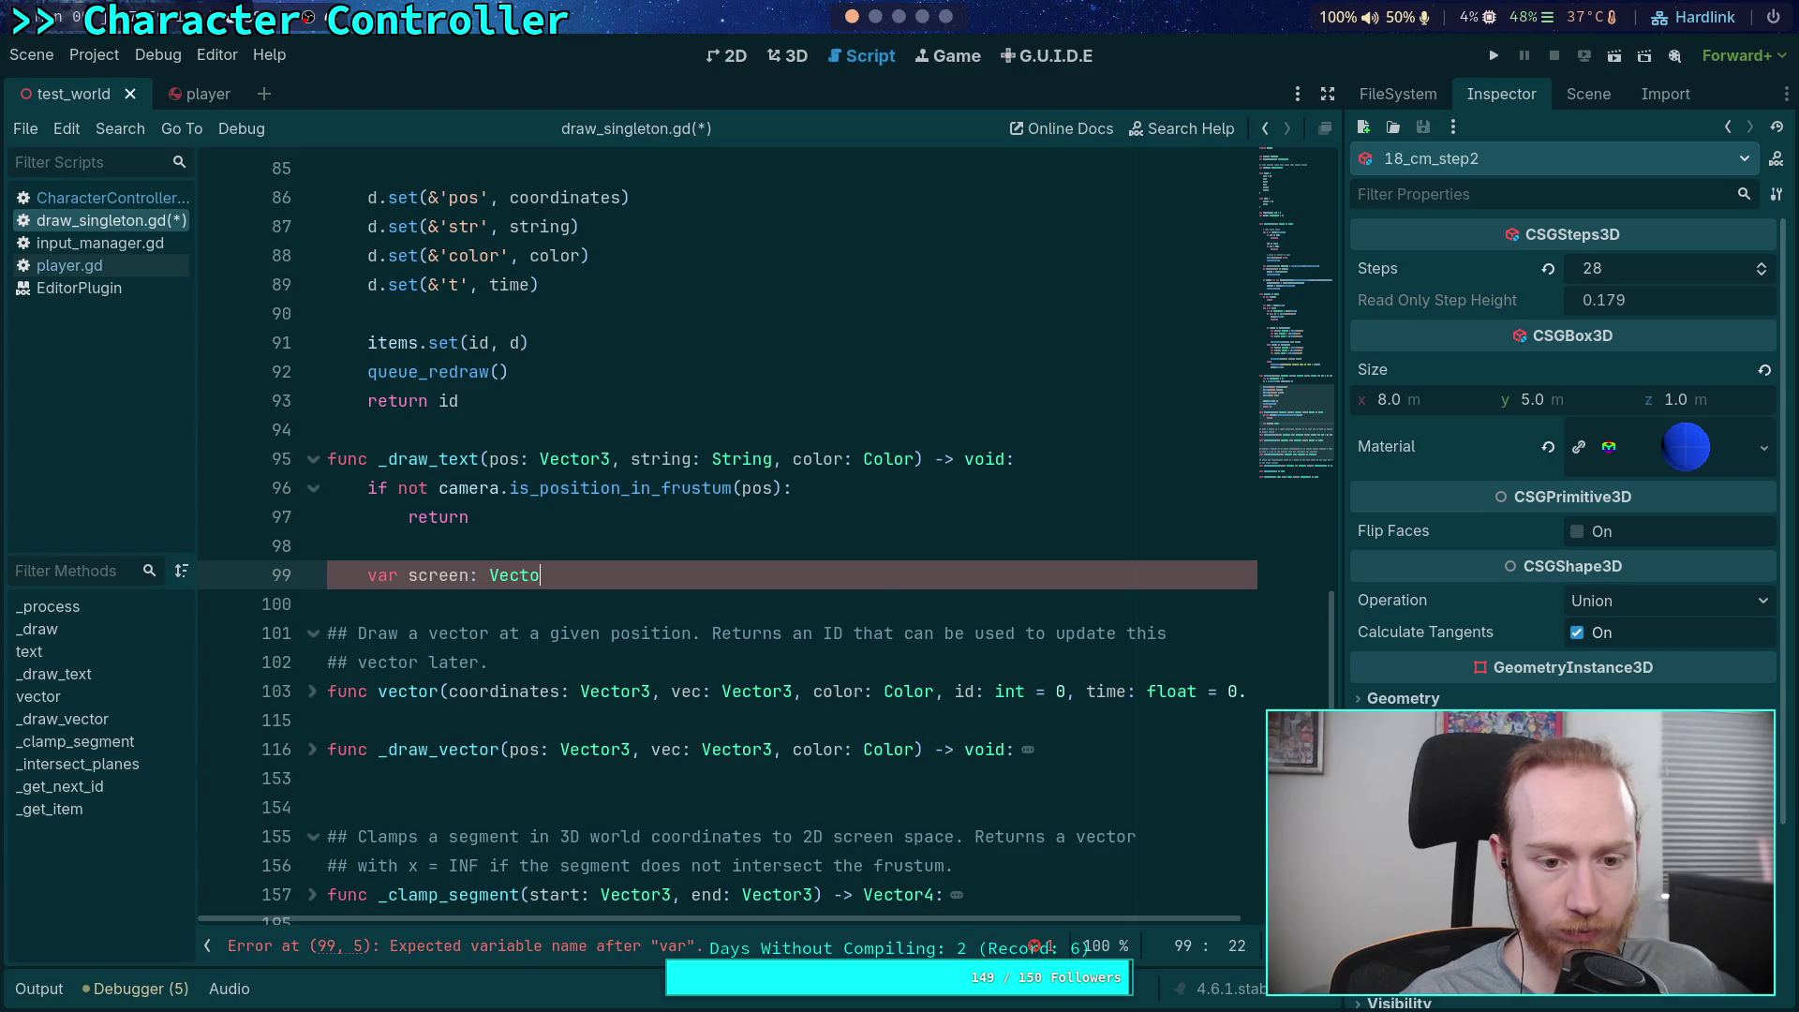
{"action": "key", "text": "BackSpace"}
{"action": "type", "text": "2 = "}
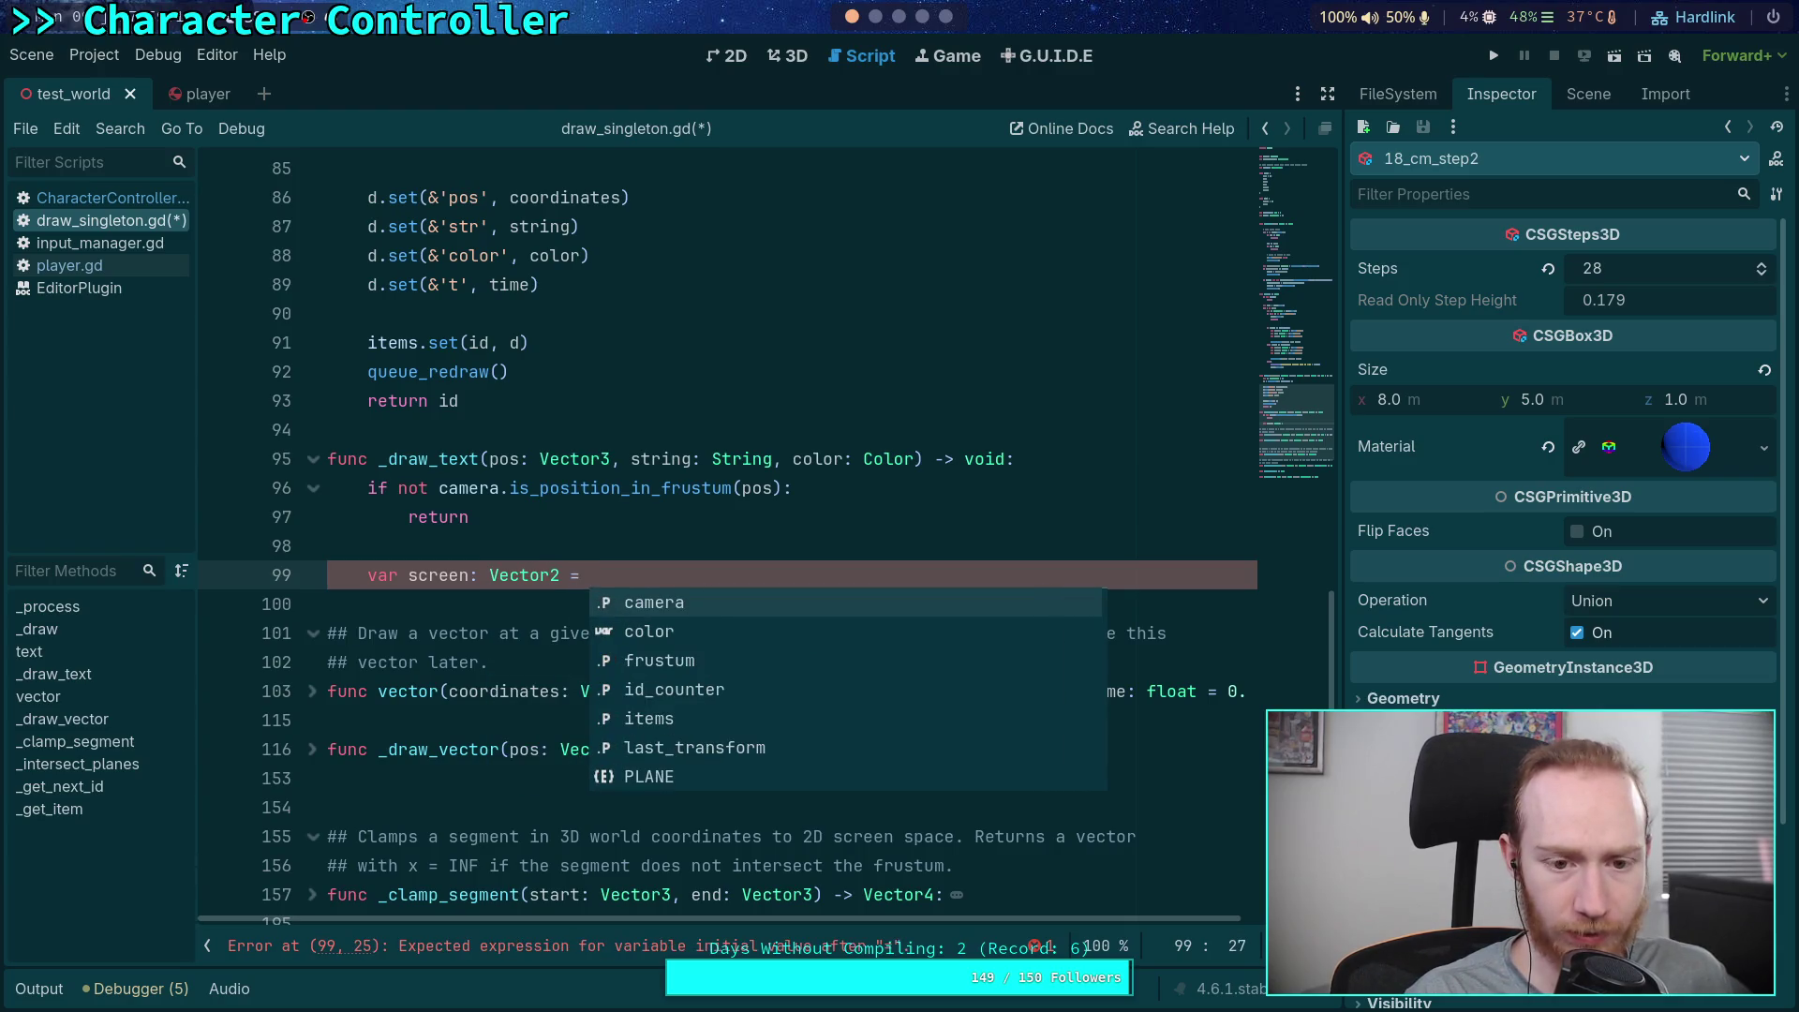
{"action": "type", "text": "camera.un"}
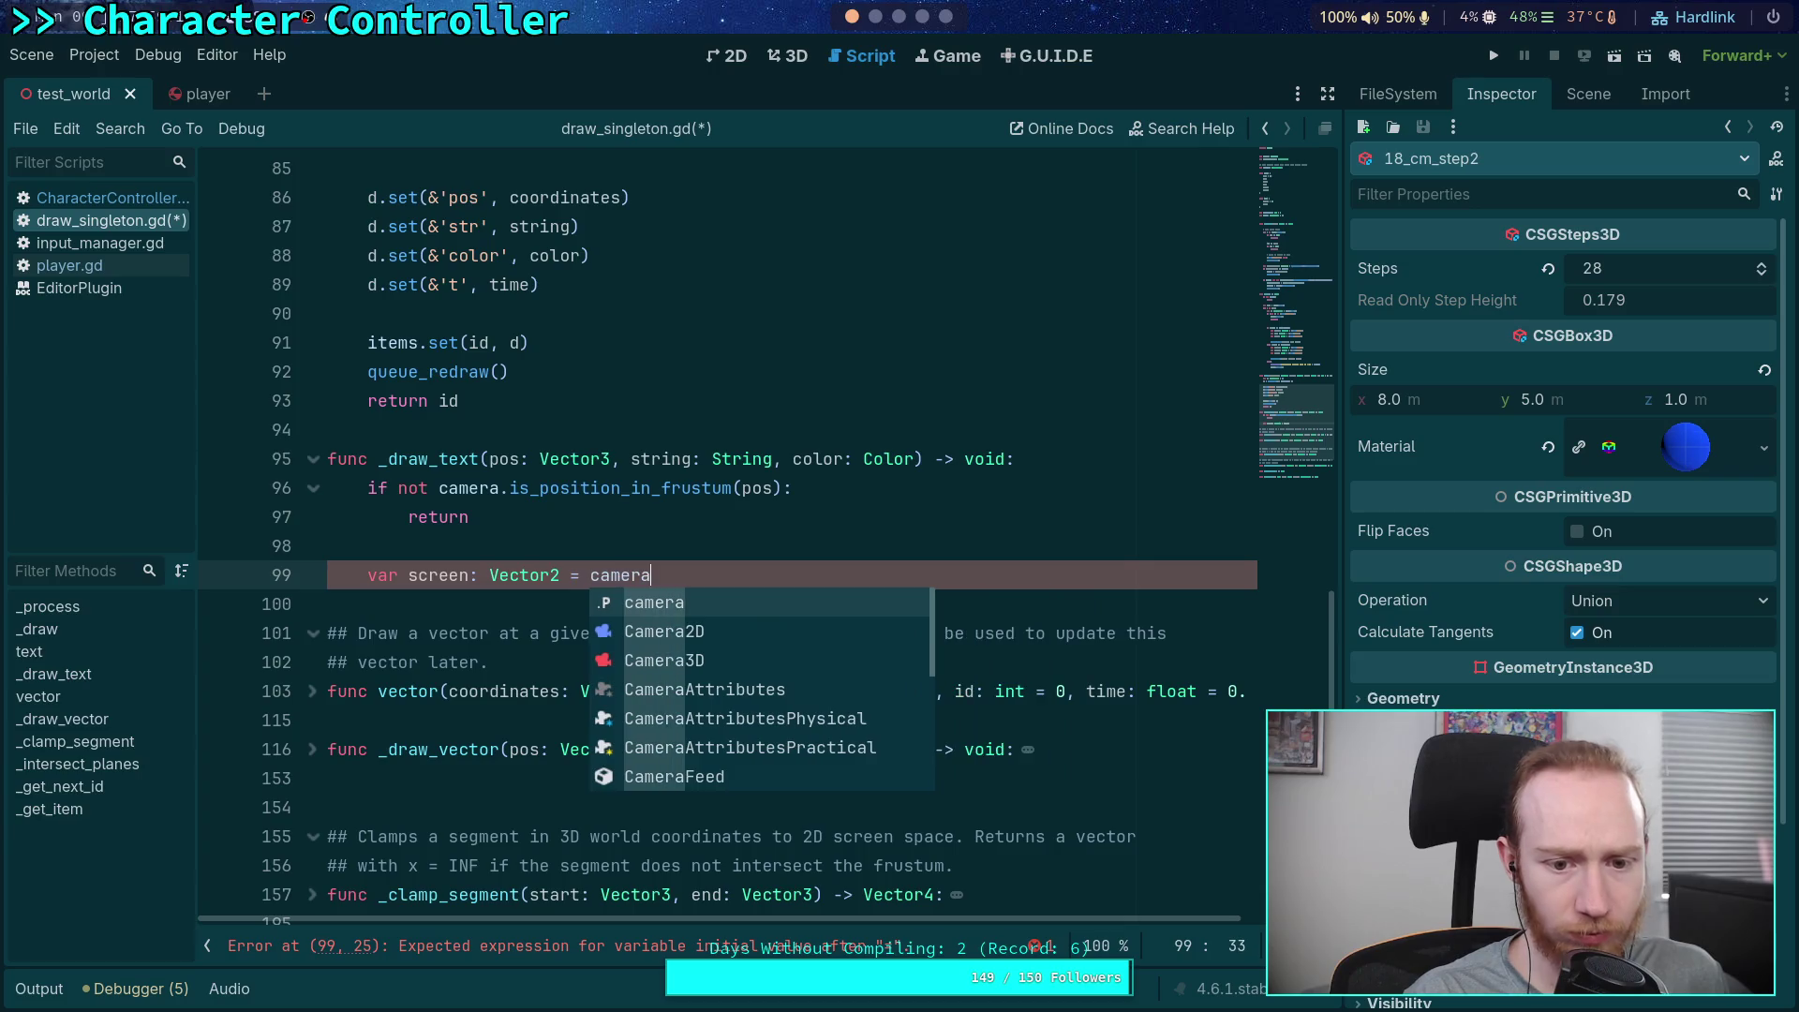
{"action": "key", "text": "Return"}
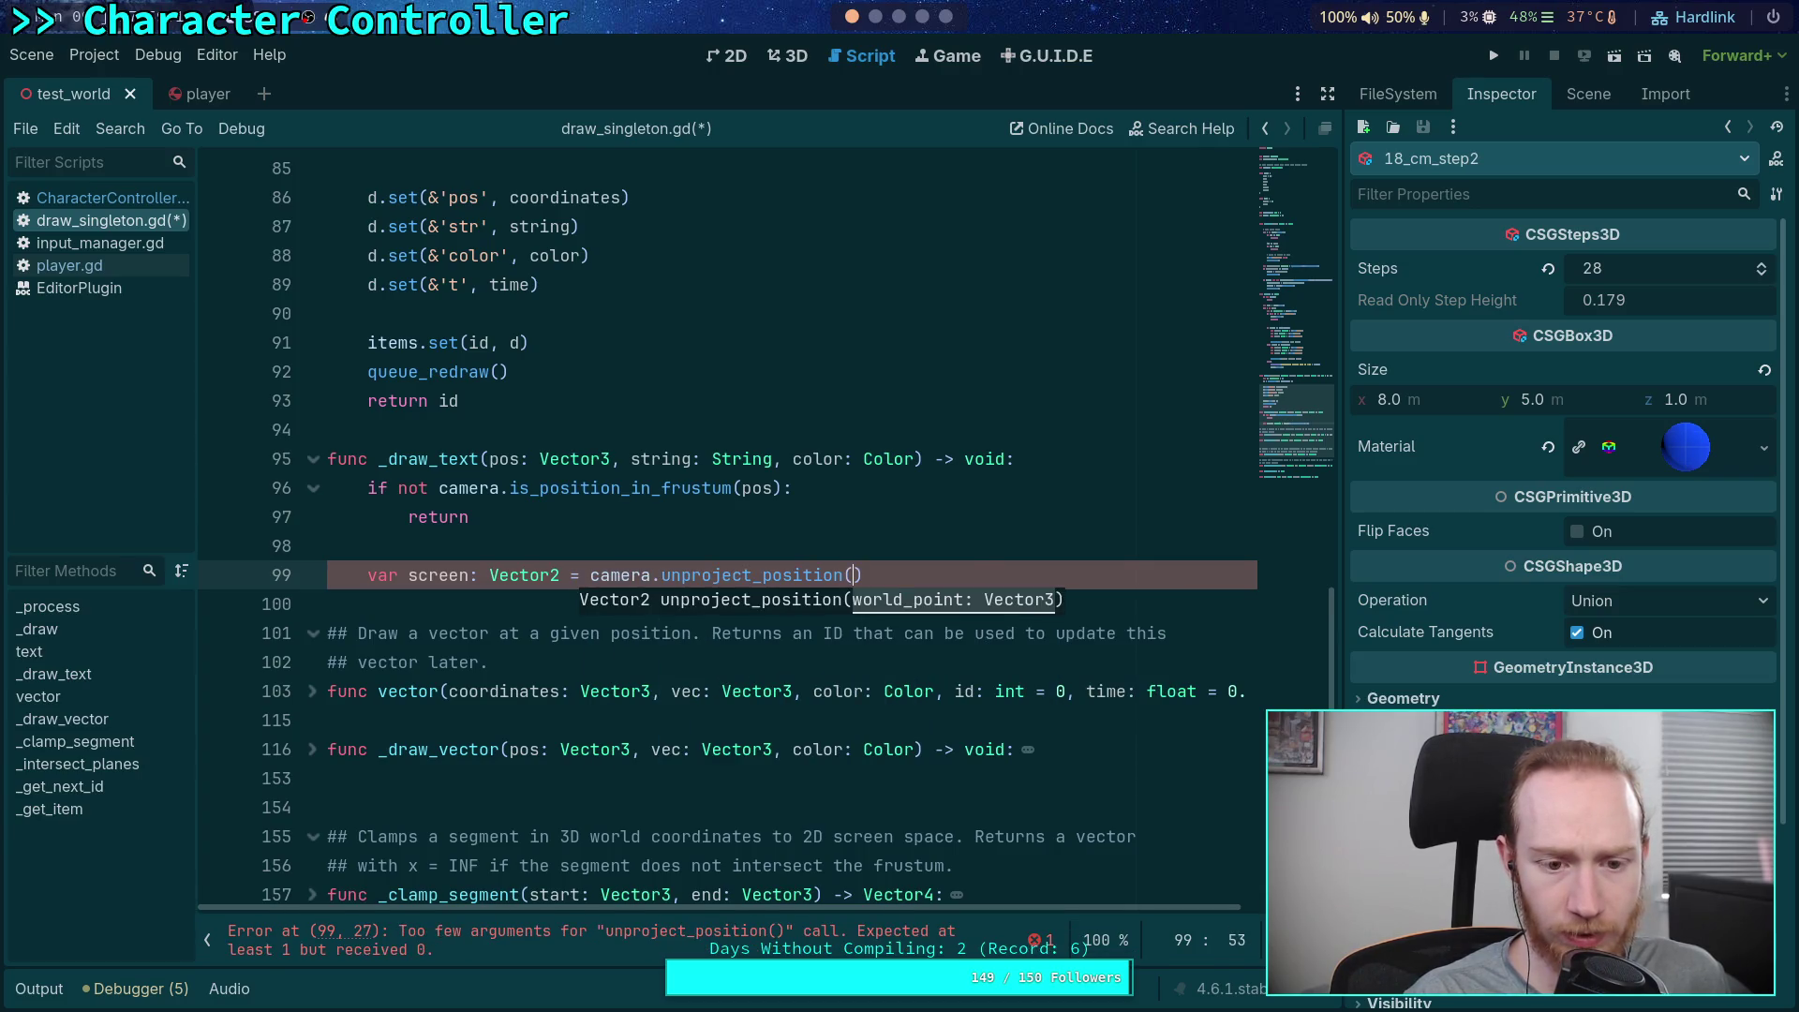
{"action": "type", "text": "pos)"}
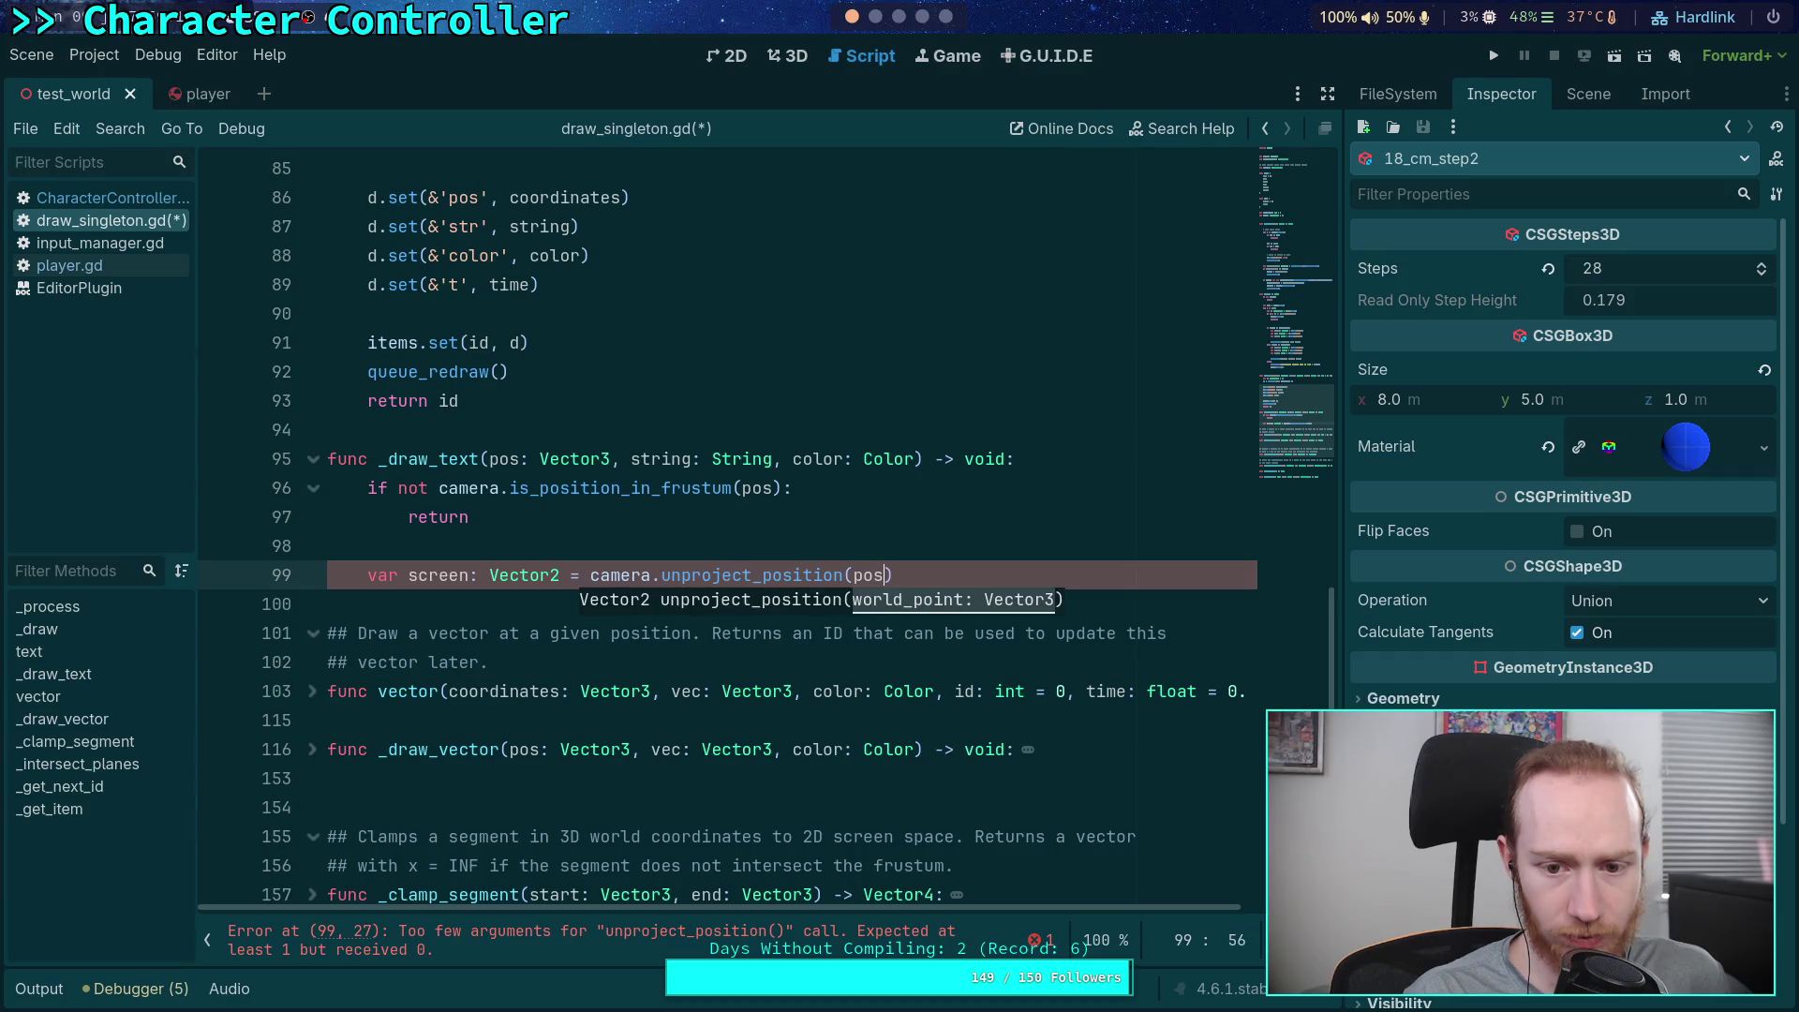
{"action": "key", "text": "Return"}
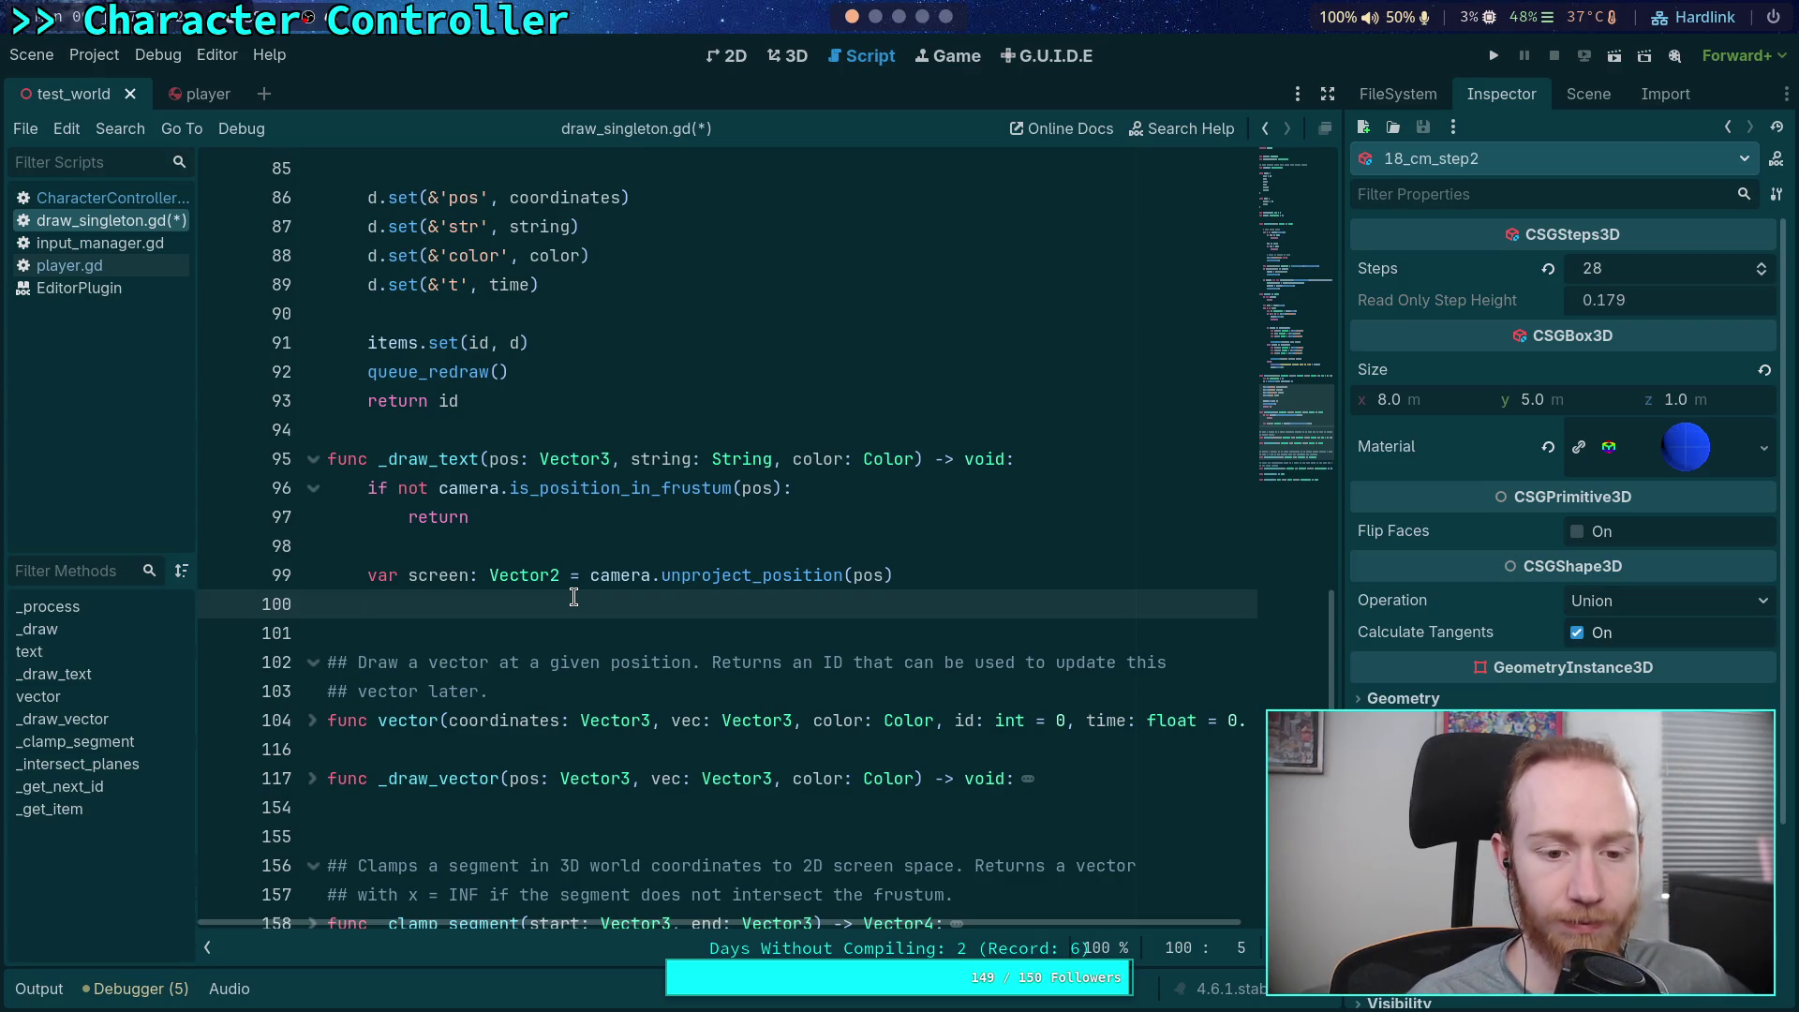
Begin a multi-line draw_string( call with ThemeDB.fallback_font as its first argument
{"action": "type", "text": "draw"}
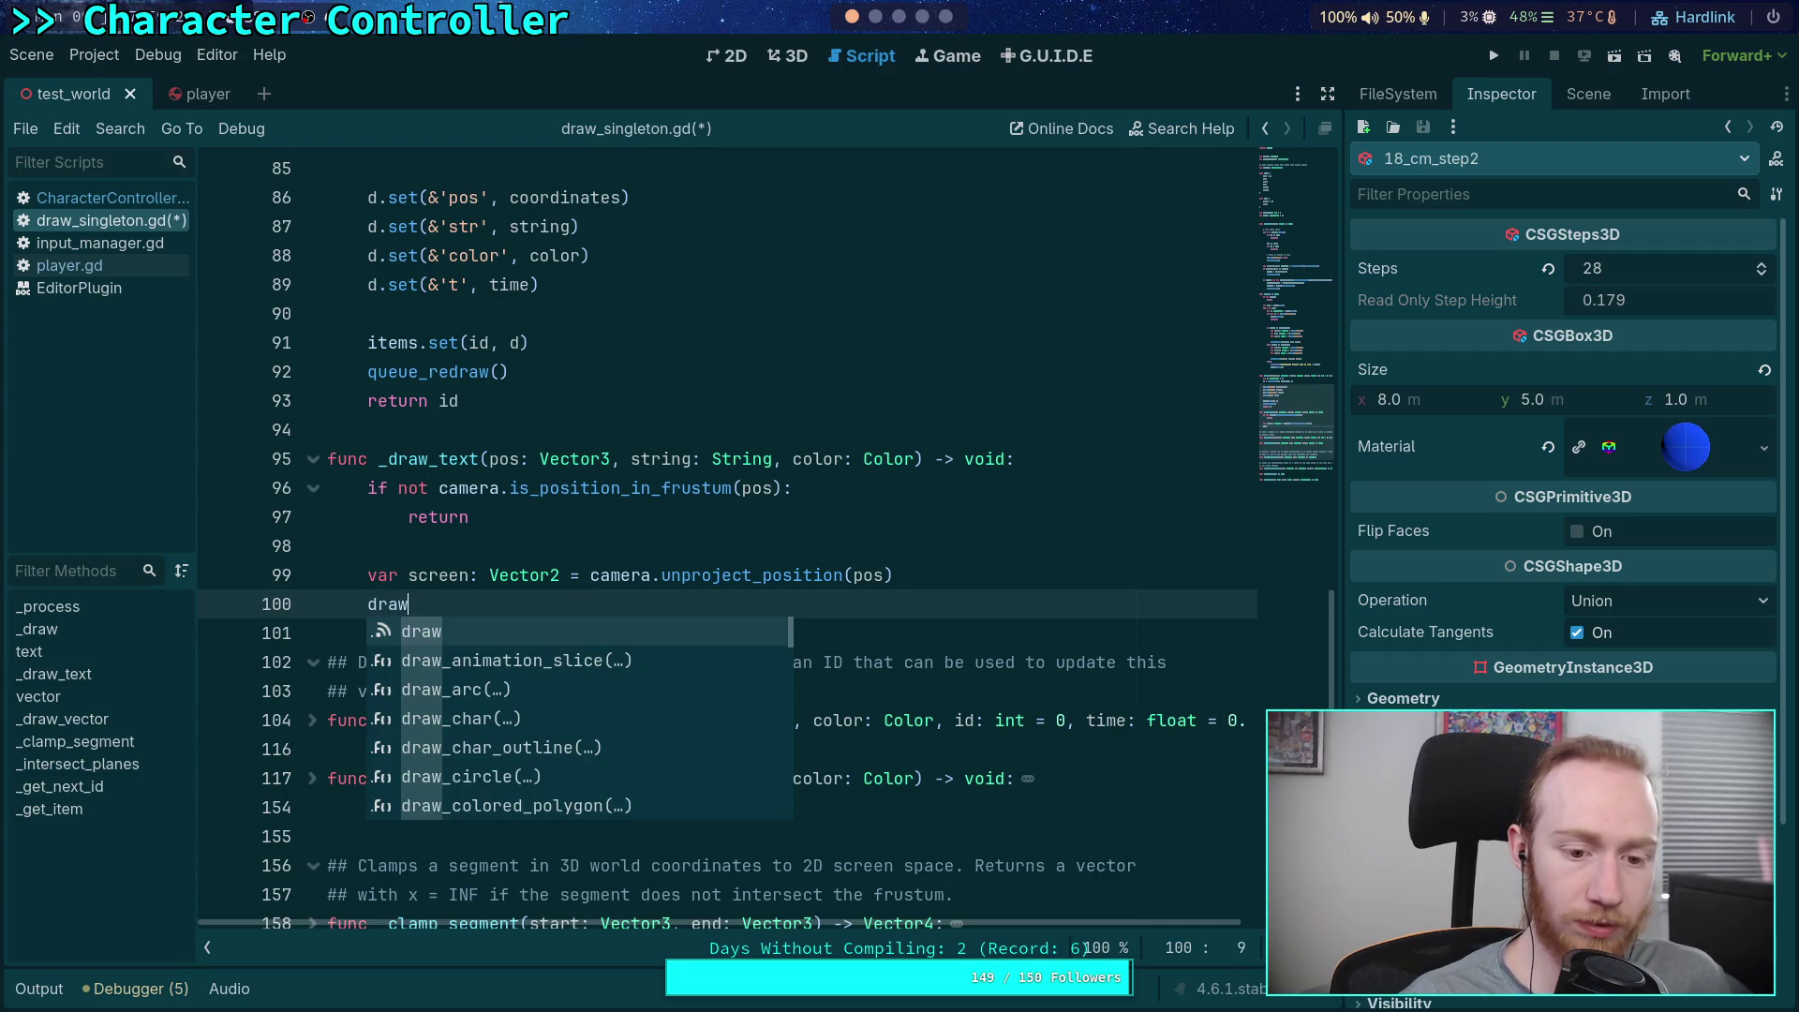
{"action": "type", "text": "_str"}
{"action": "key", "text": "Return"}
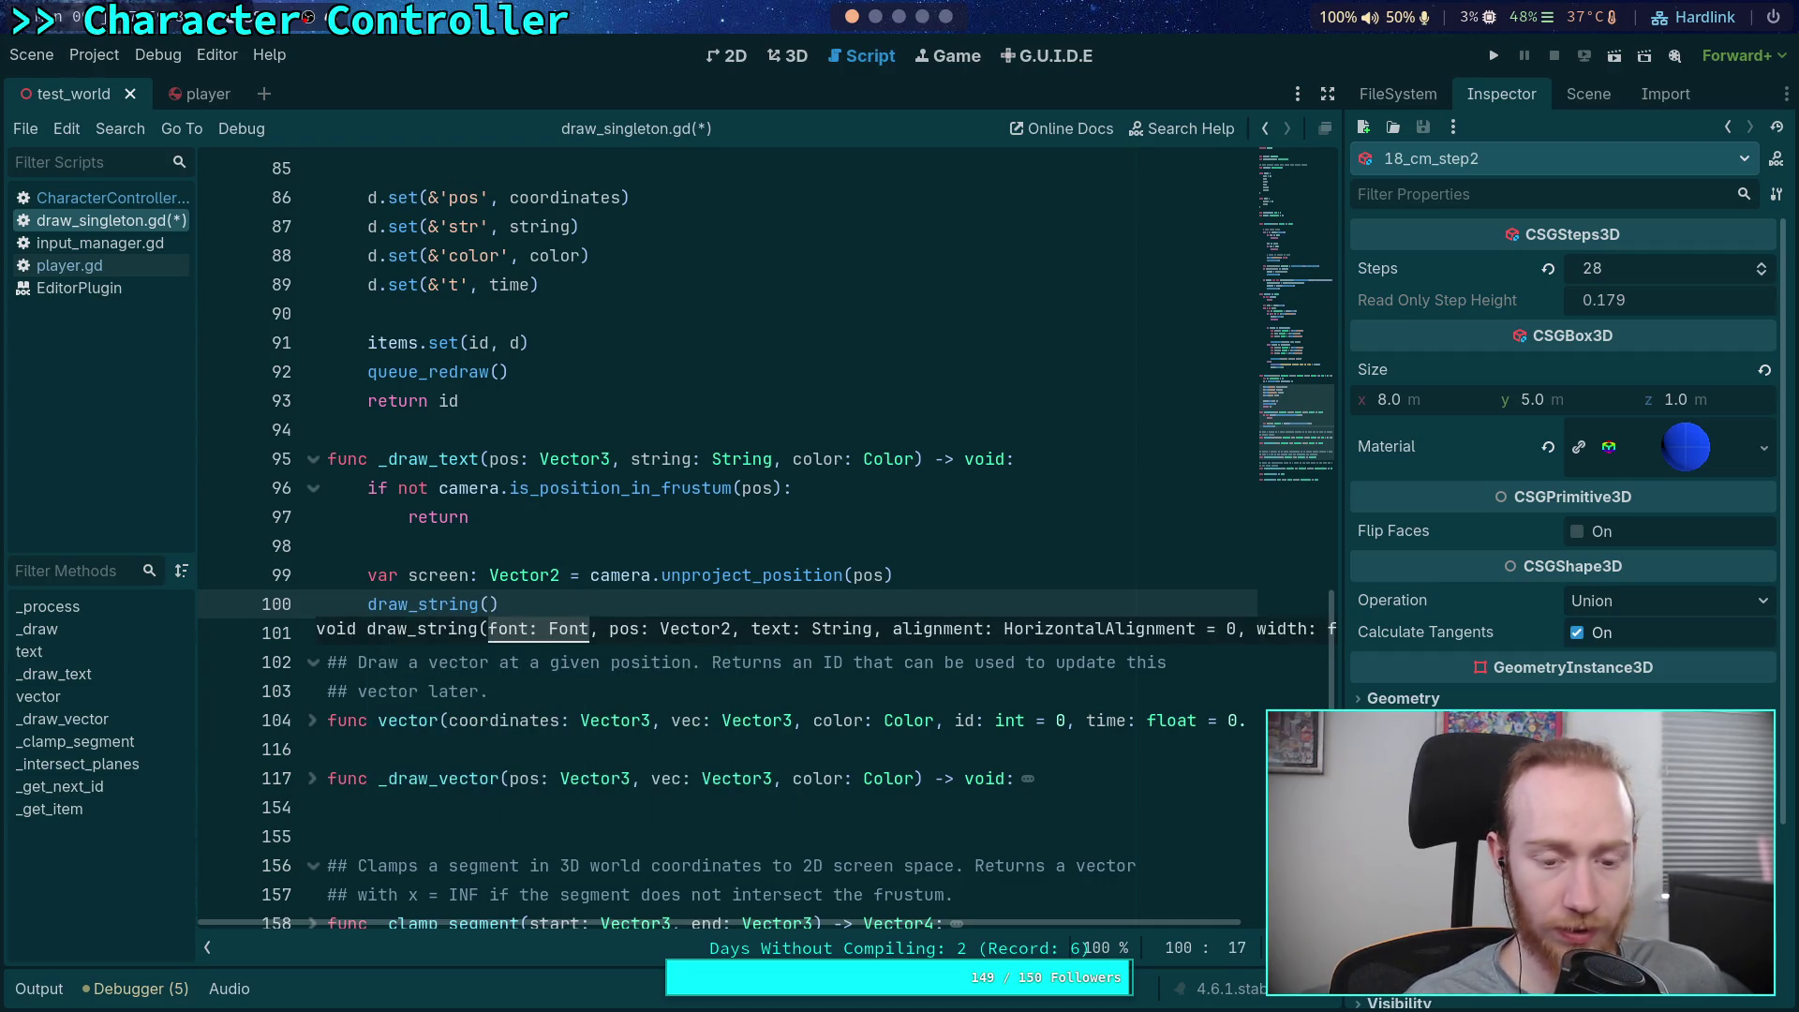
{"action": "key", "text": "Return"}
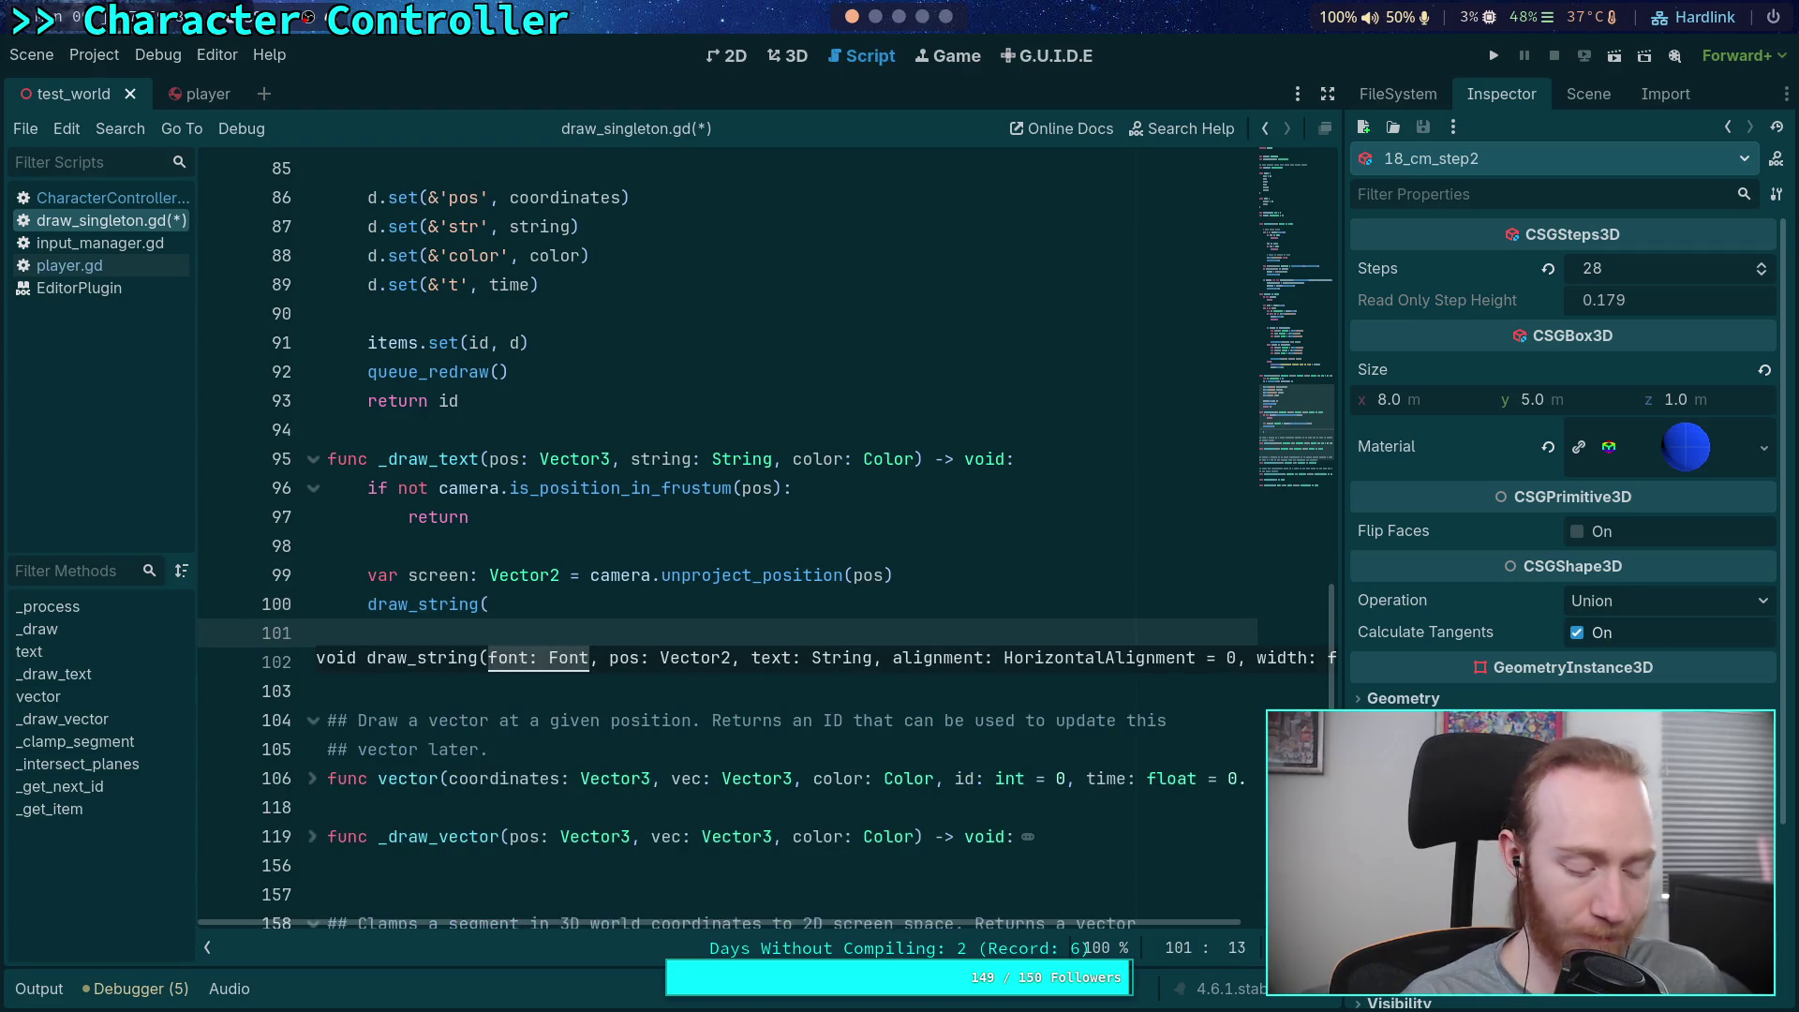
{"action": "type", "text": "Theme"}
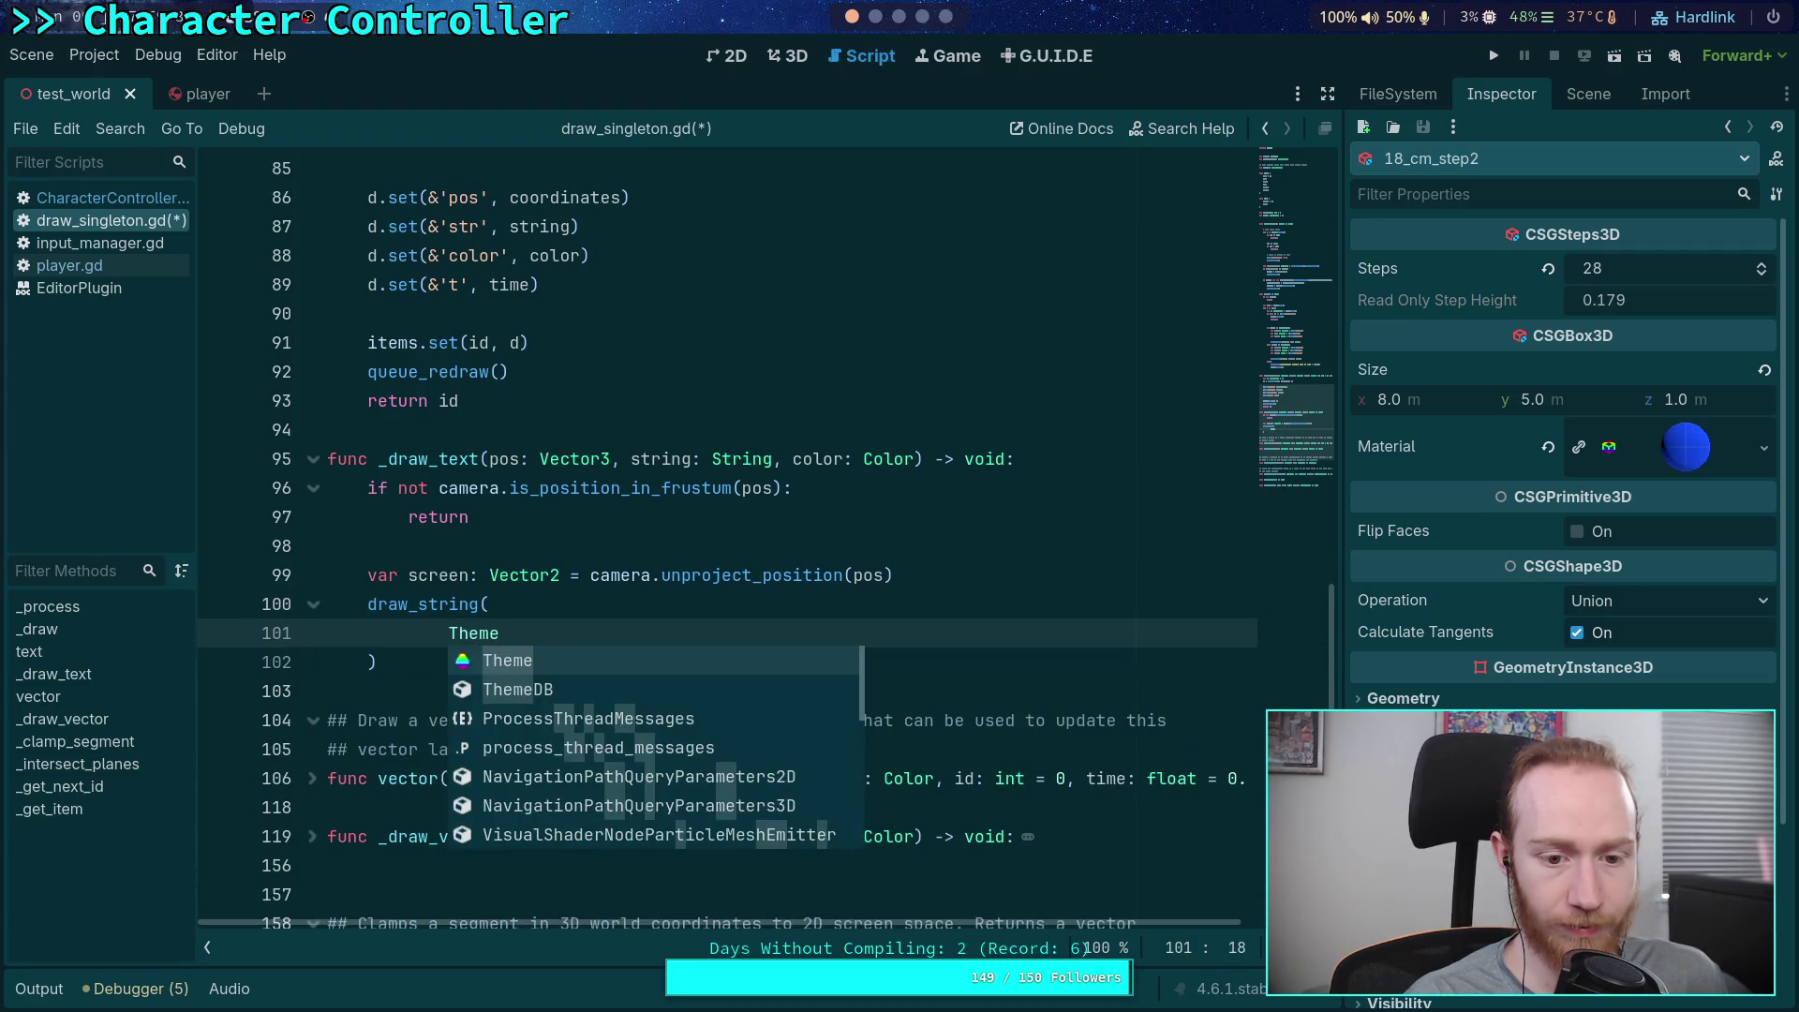
{"action": "type", "text": "DB."}
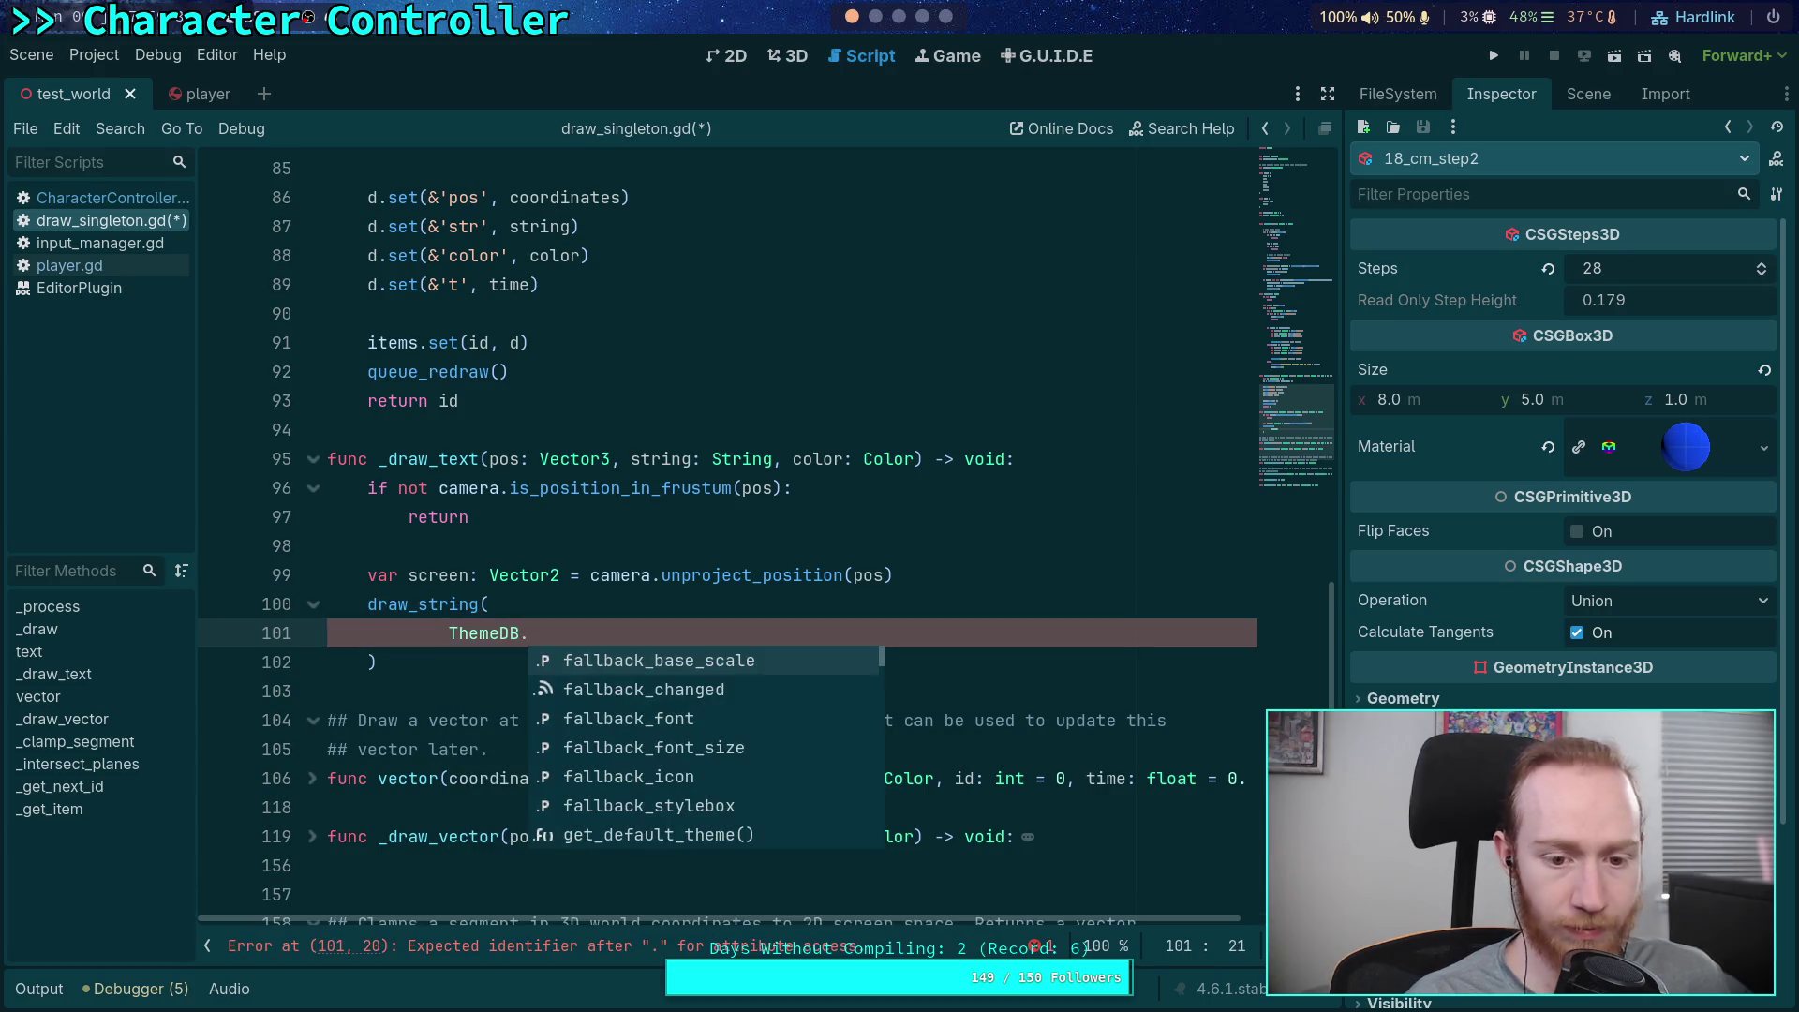
{"action": "type", "text": "fon"}
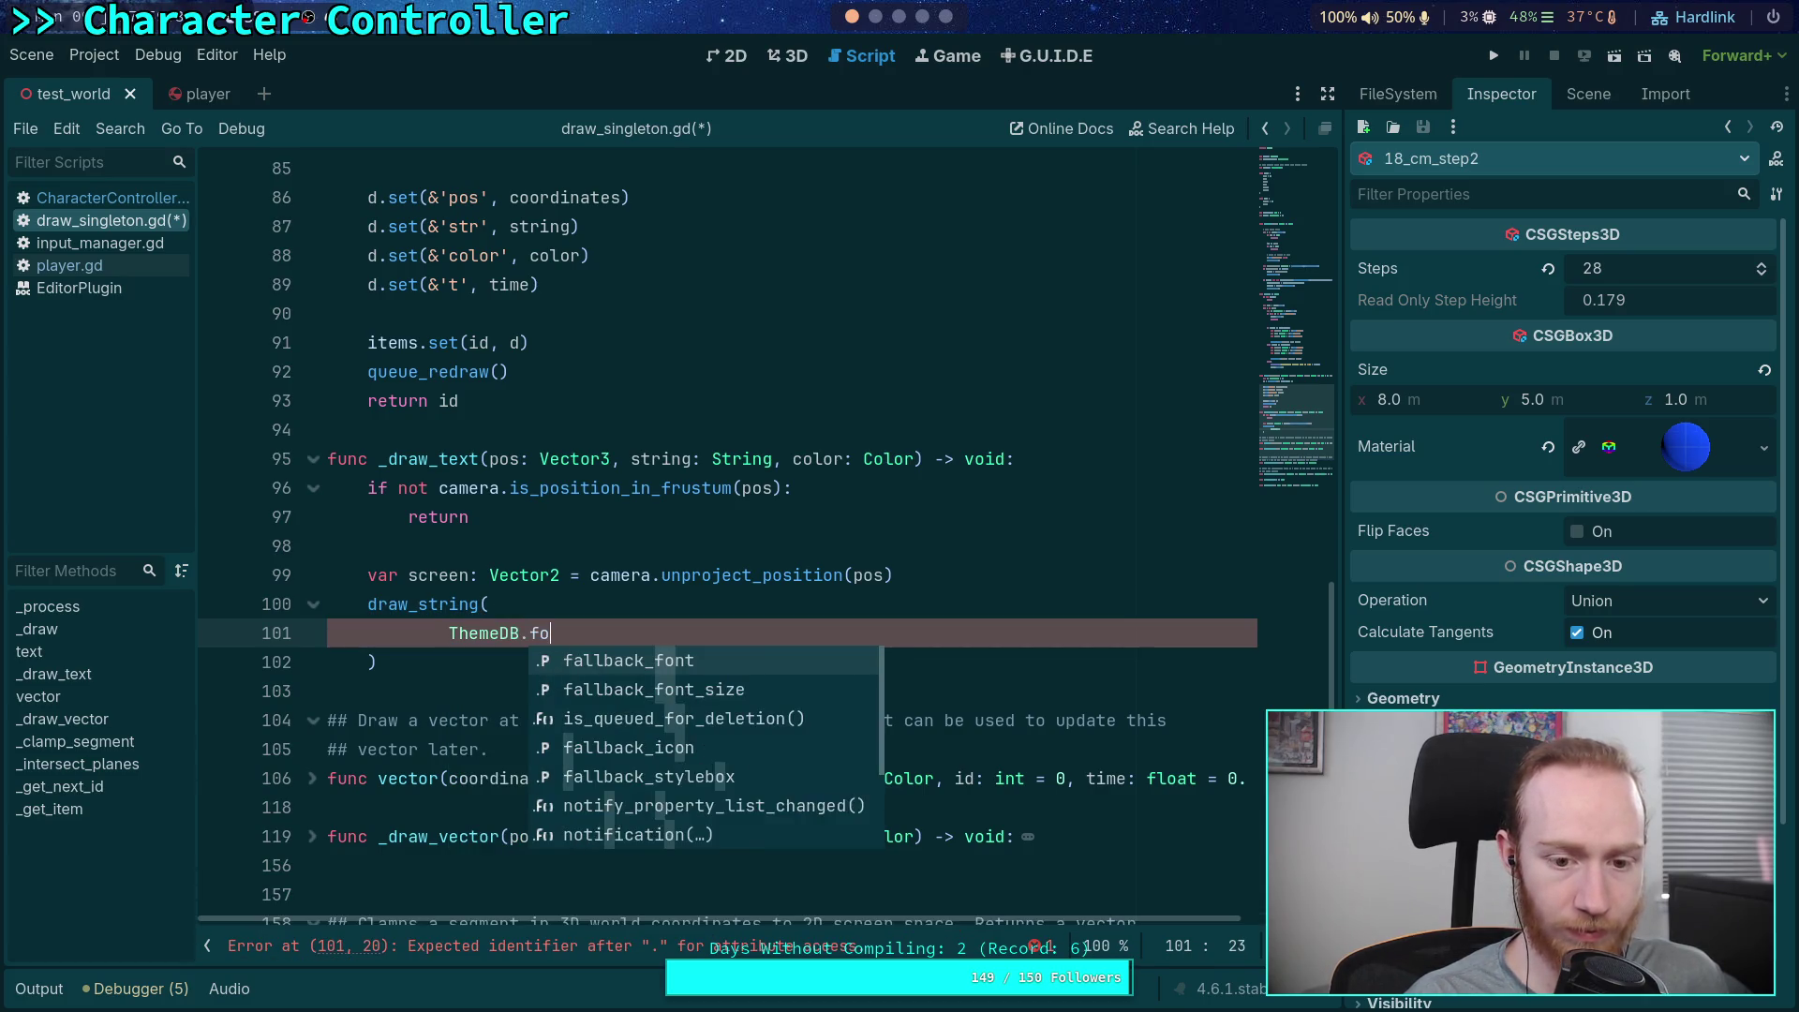
{"action": "key", "text": "Return"}
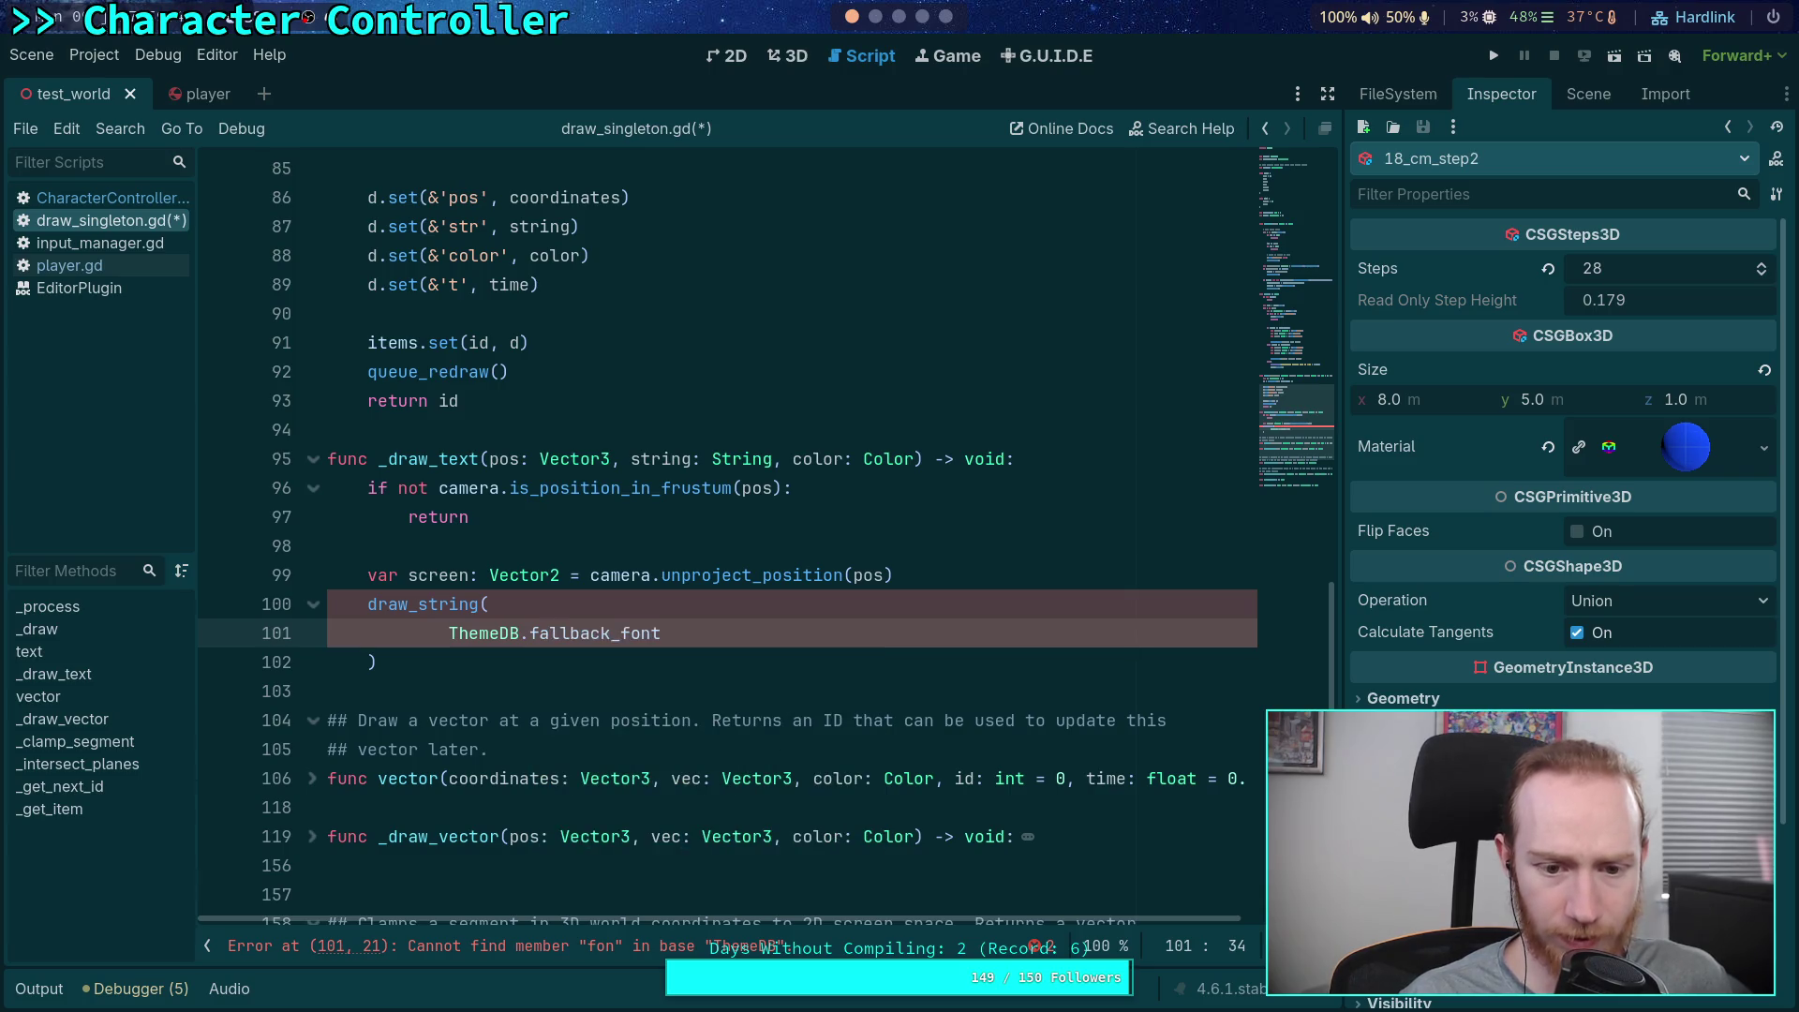
{"action": "type", "text": ","}
{"action": "key", "text": "Return"}
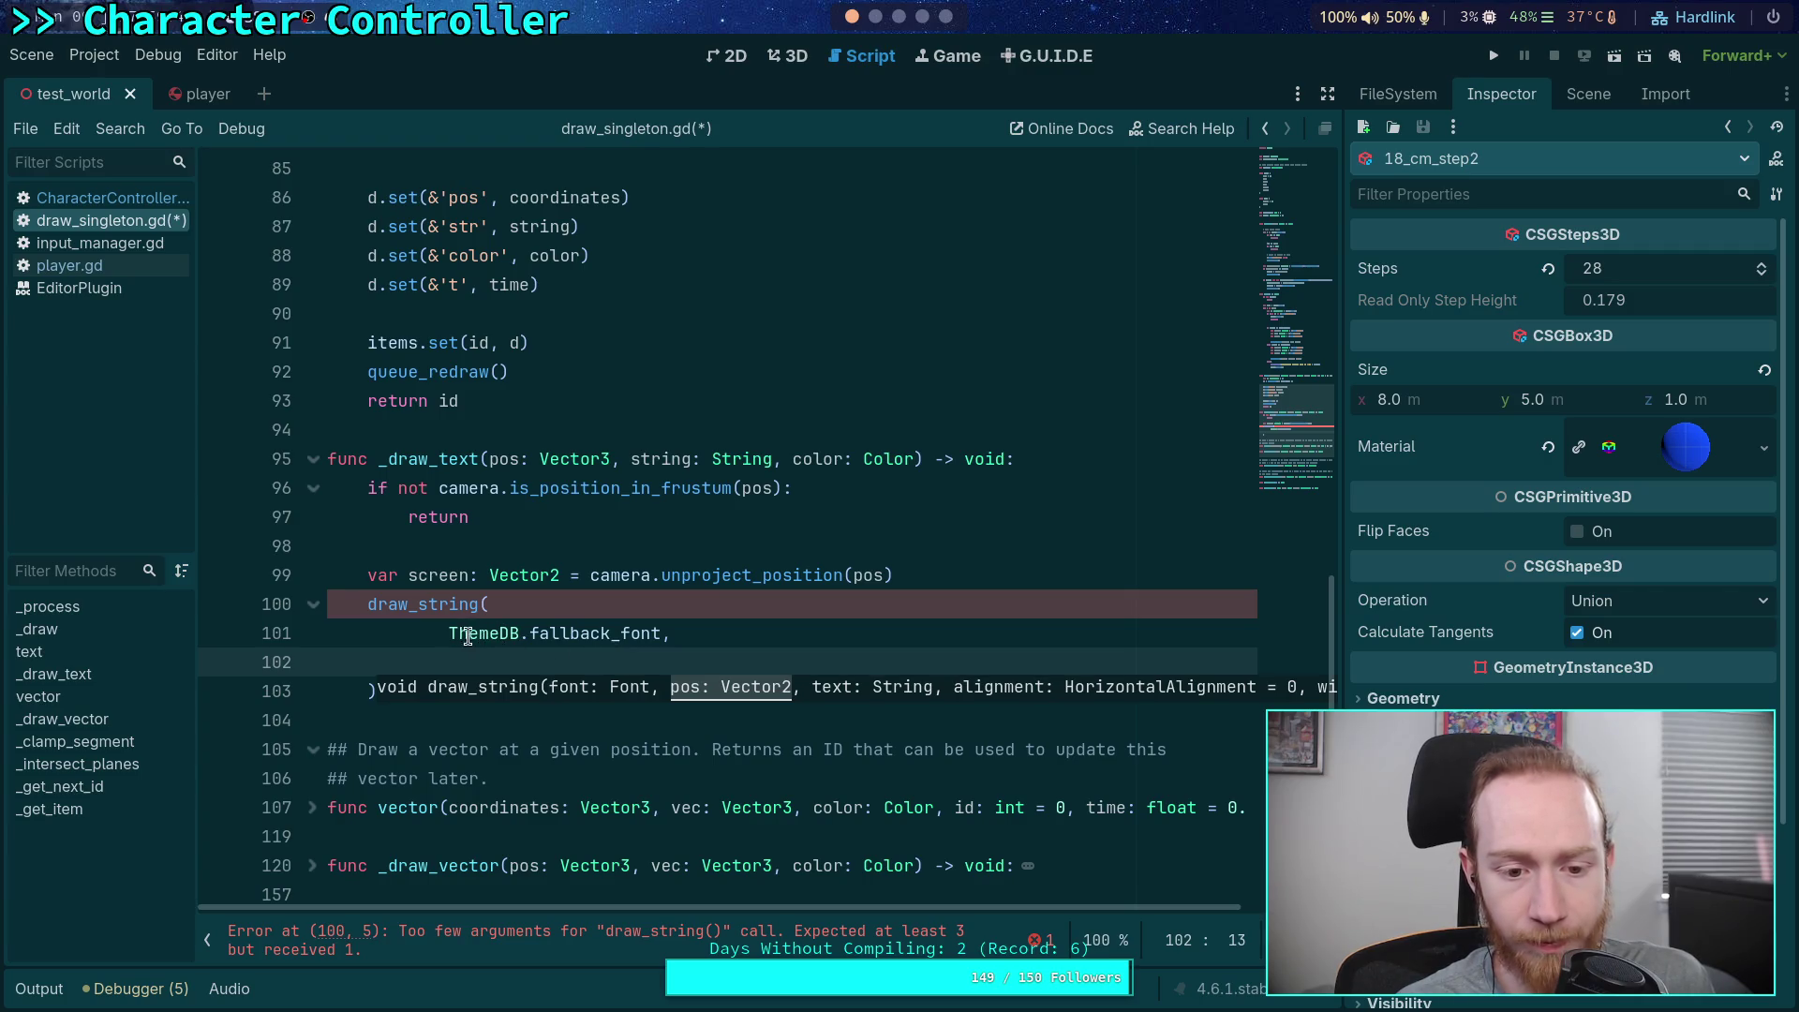
Replace the ThemeDB.fallback_font argument, trying Font.new() before undoing and erasing it
{"action": "left_click_drag", "start_coordinate": [449, 633], "coordinate": [663, 629]}
{"action": "key", "text": "BackSpace"}
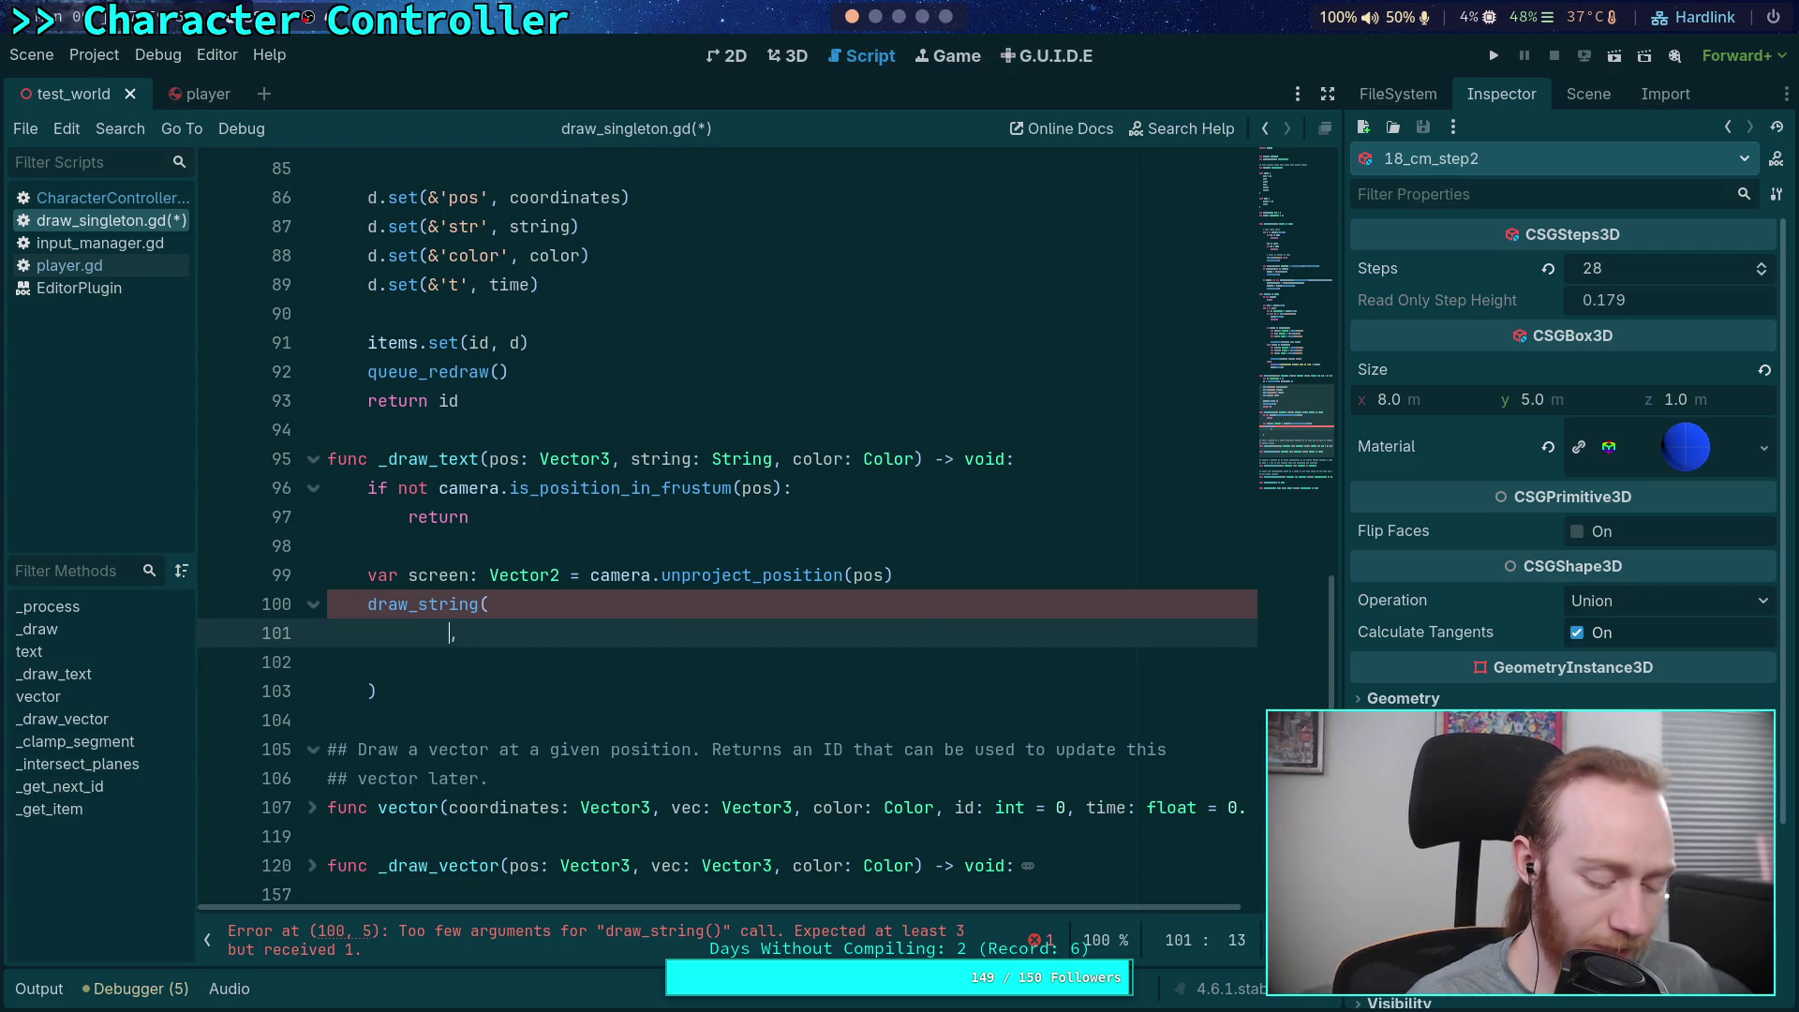
{"action": "type", "text": "Y"}
{"action": "key", "text": "BackSpace"}
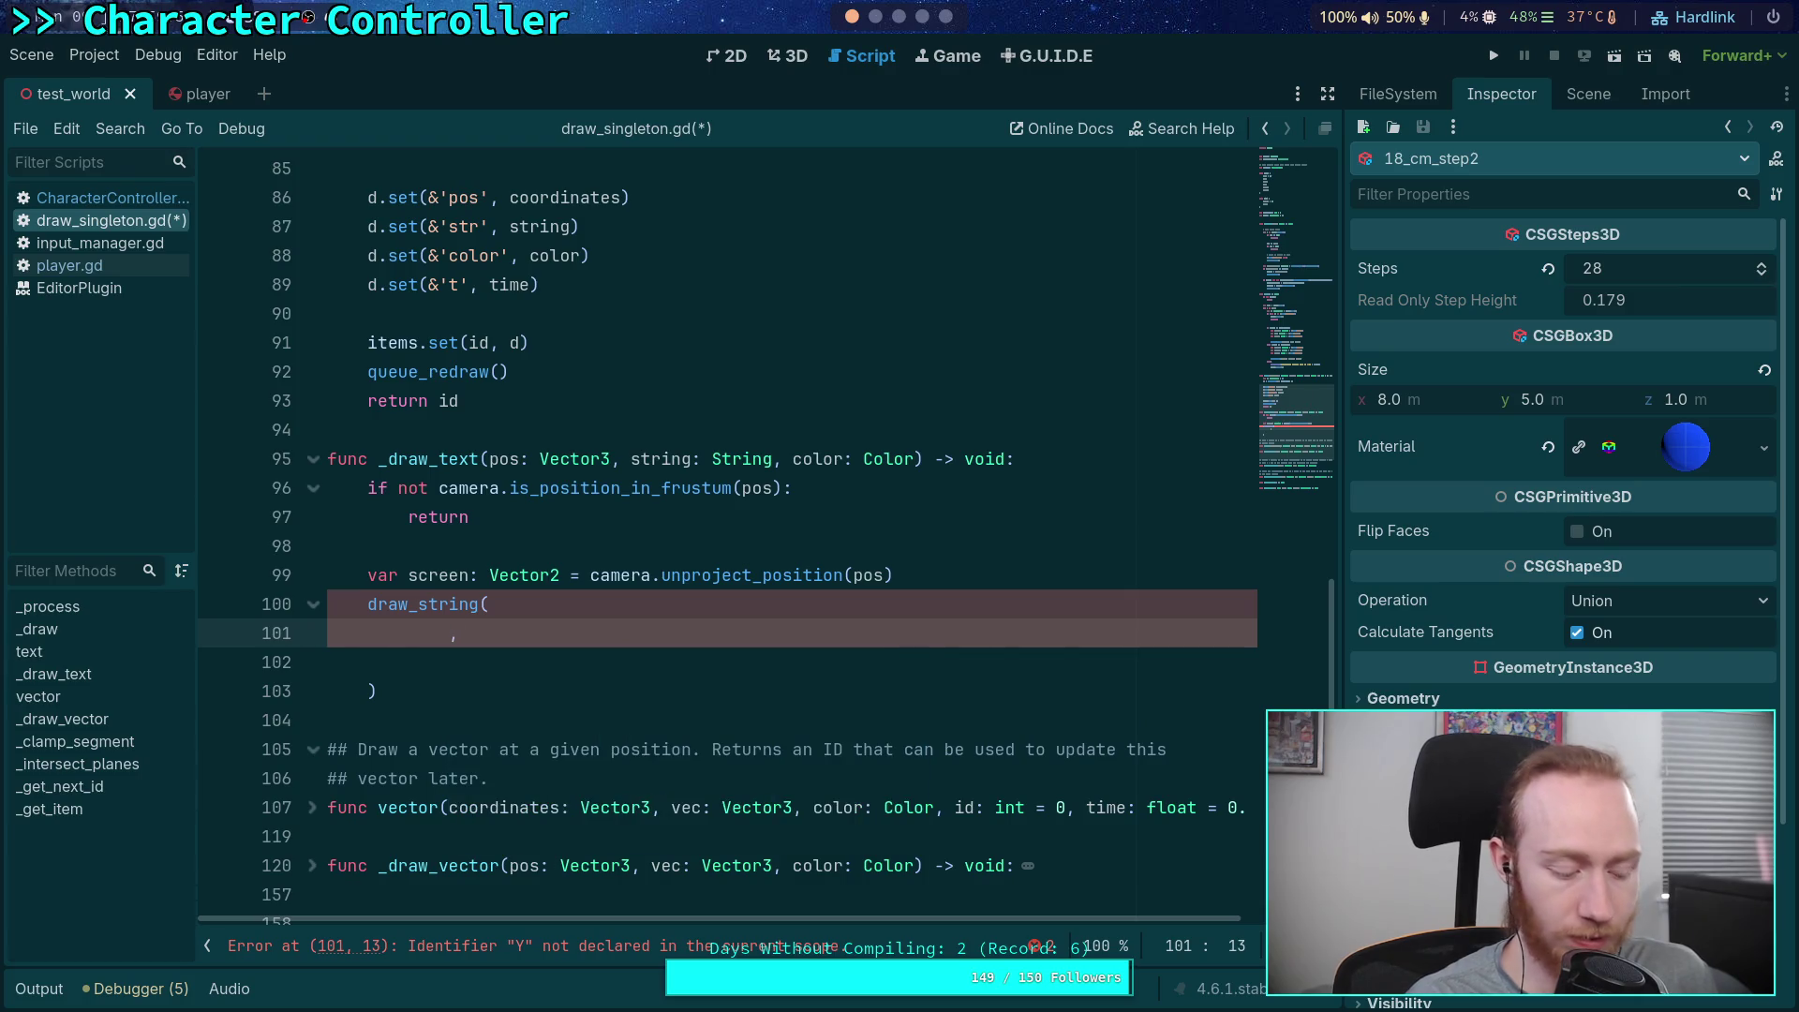
{"action": "type", "text": "Fen"}
{"action": "key", "text": "BackSpace"}
{"action": "key", "text": "BackSpace"}
{"action": "type", "text": "ont."}
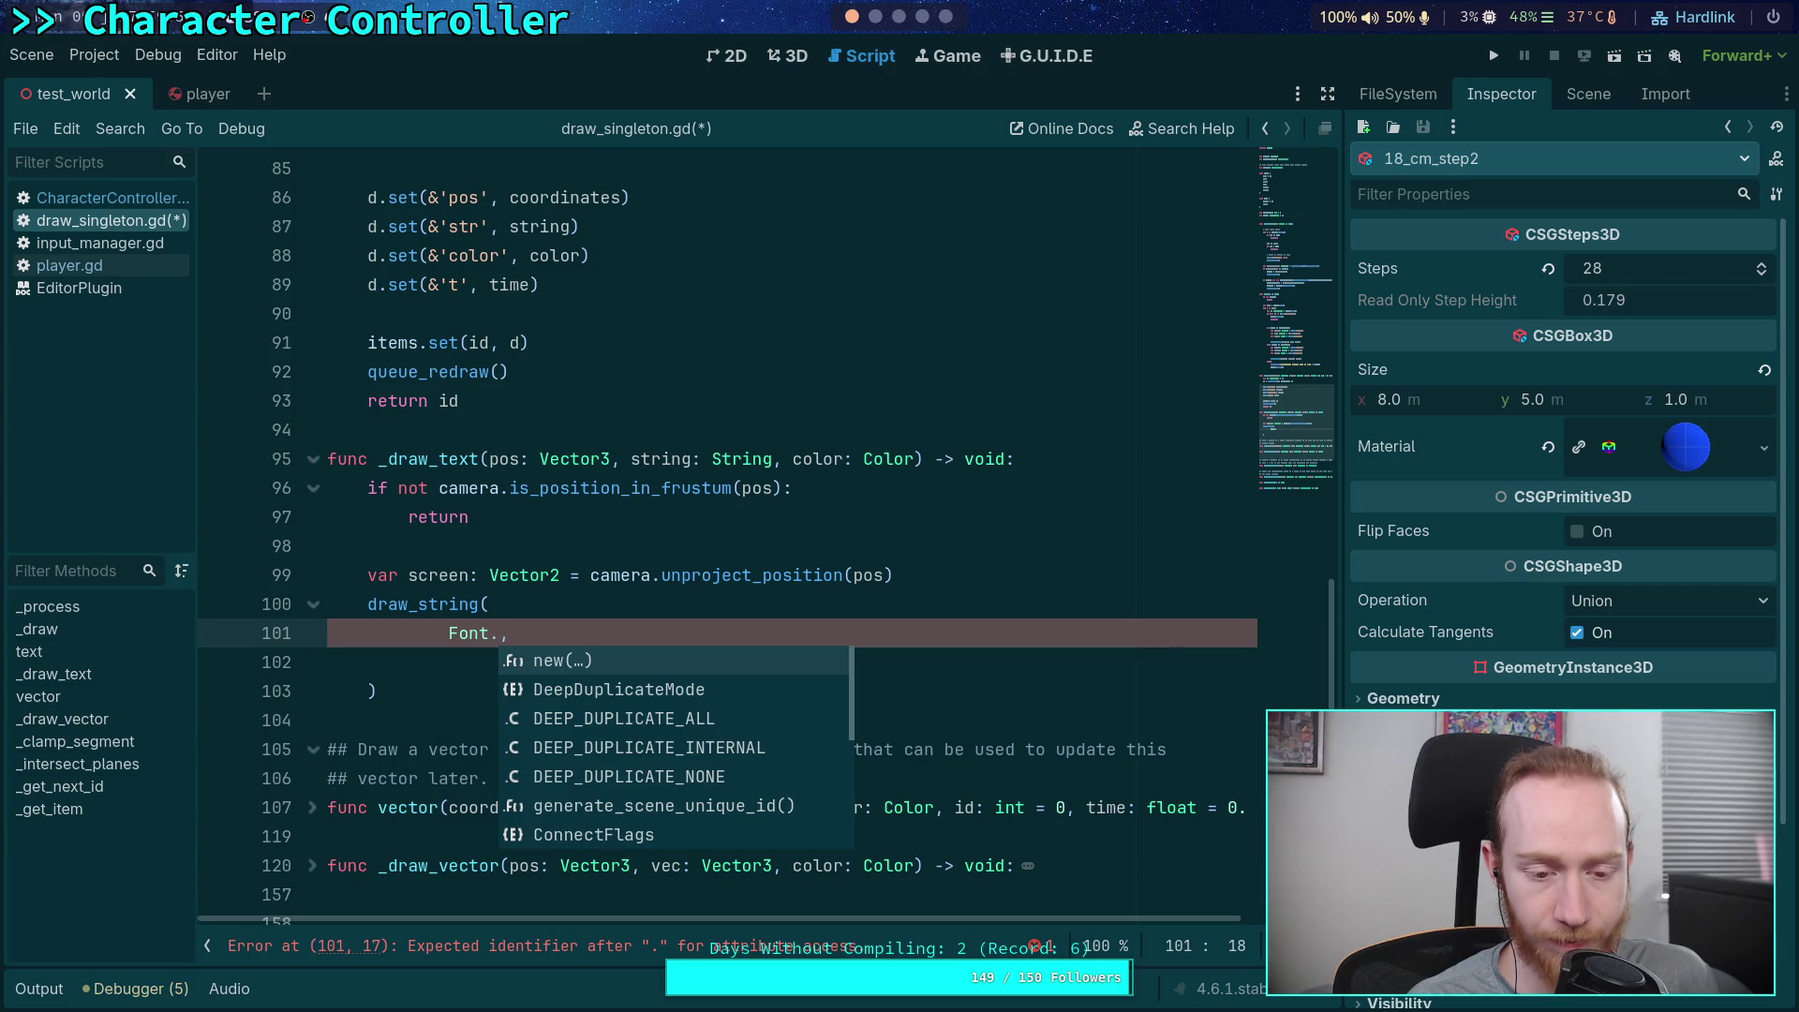
{"action": "key", "text": "Return"}
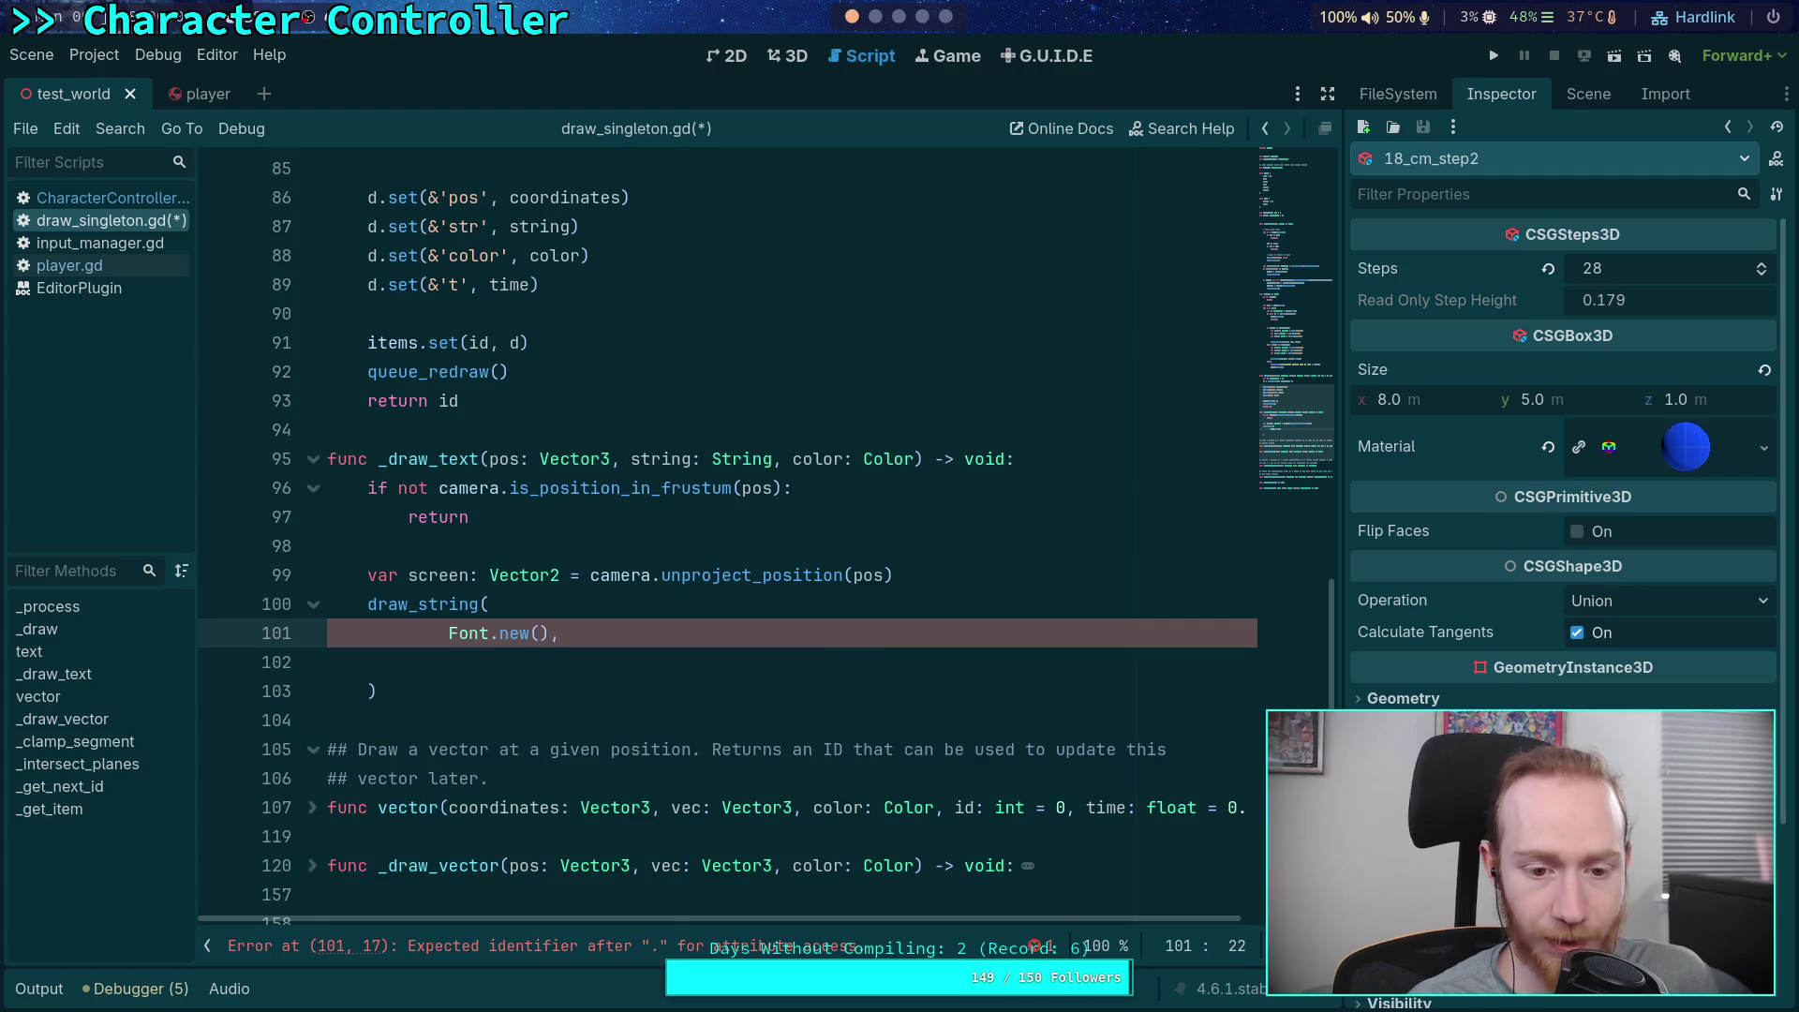
{"action": "key", "text": "ctrl+z"}
{"action": "key", "text": "BackSpace"}
{"action": "key", "text": "BackSpace"}
{"action": "key", "text": "BackSpace"}
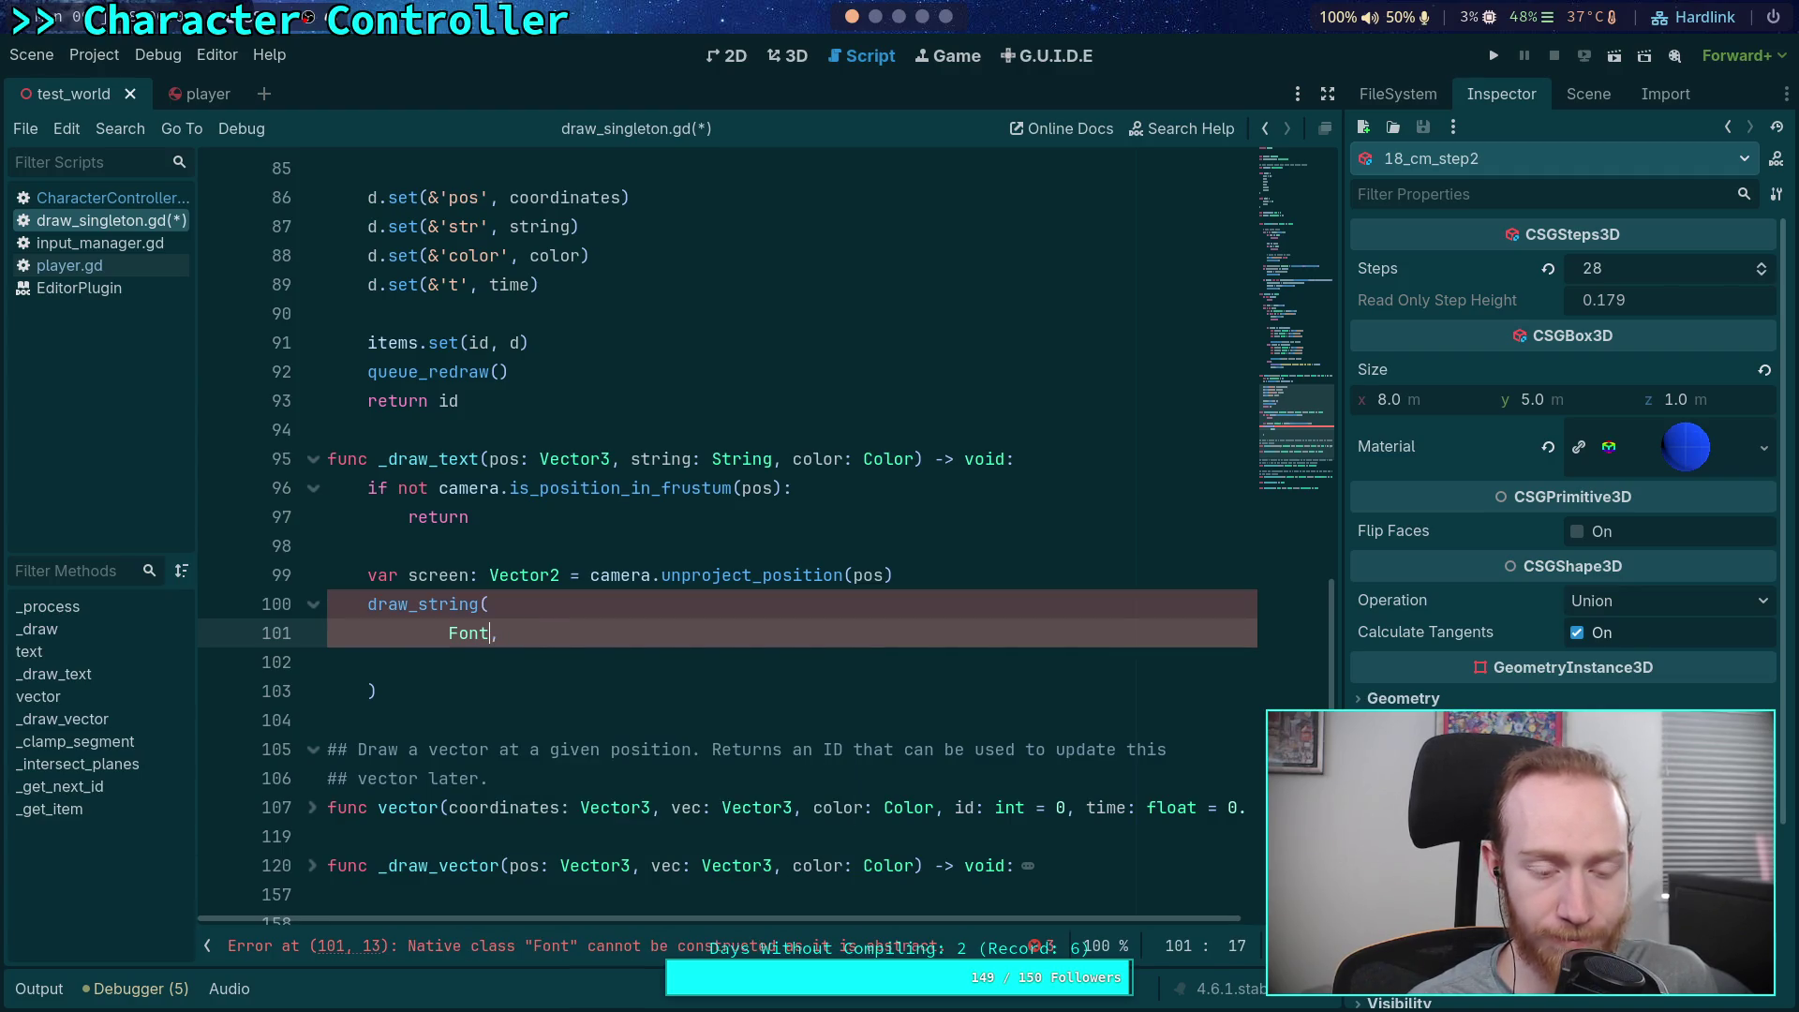
Enter SystemFont.new() as the font argument on line 101 and bring up SystemFont's context menu
{"action": "type", "text": "fent"}
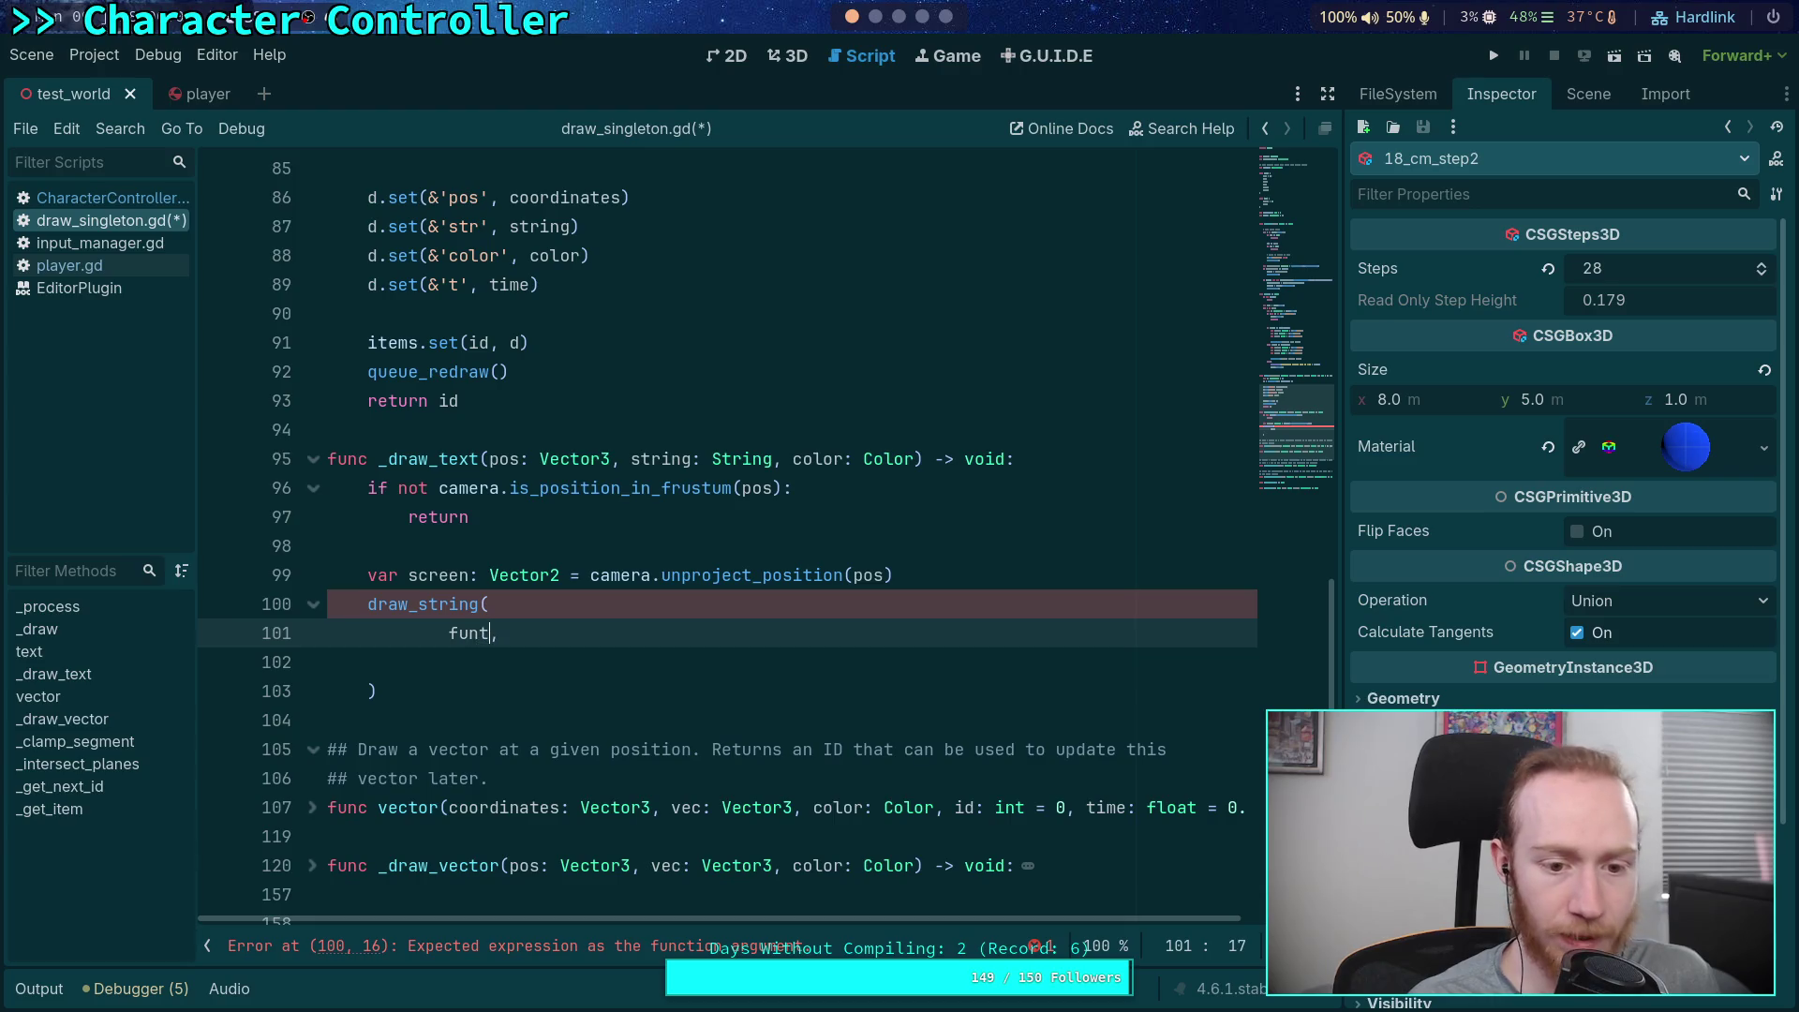
{"action": "key", "text": "BackSpace"}
{"action": "key", "text": "BackSpace"}
{"action": "key", "text": "BackSpace"}
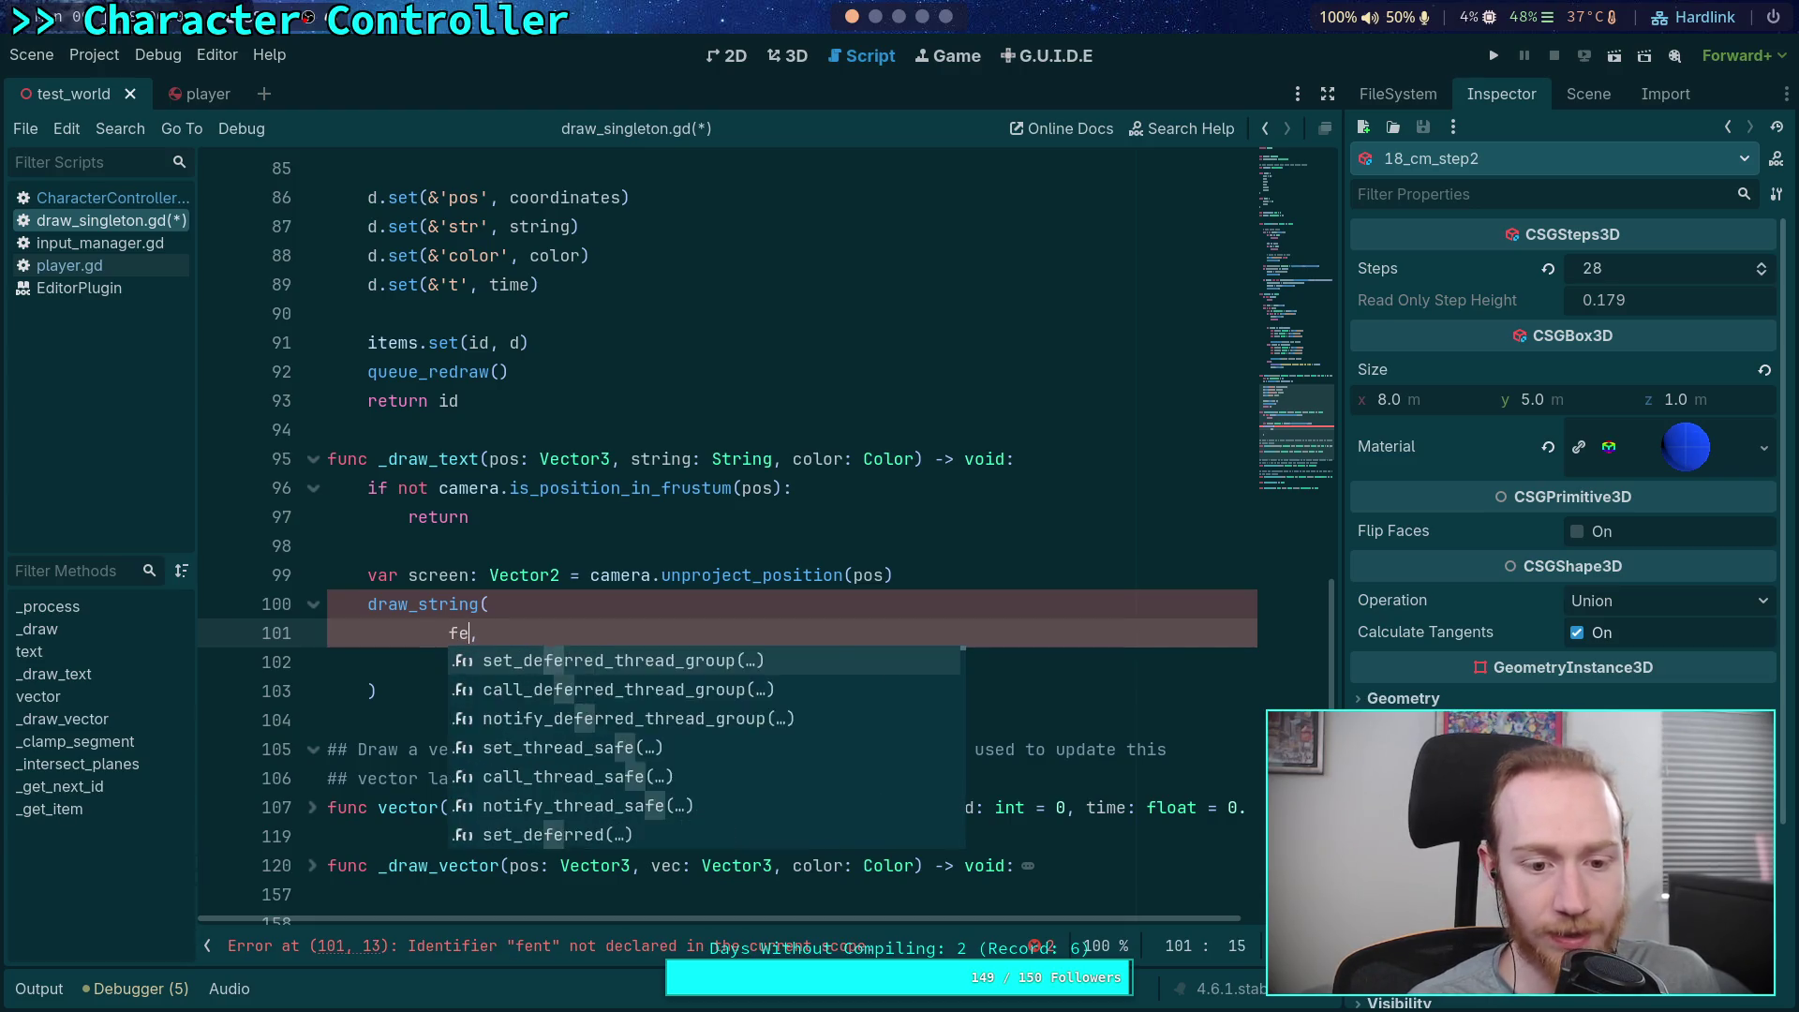
{"action": "type", "text": "ont"}
{"action": "key", "text": "Down"}
{"action": "key", "text": "Down"}
{"action": "key", "text": "Down"}
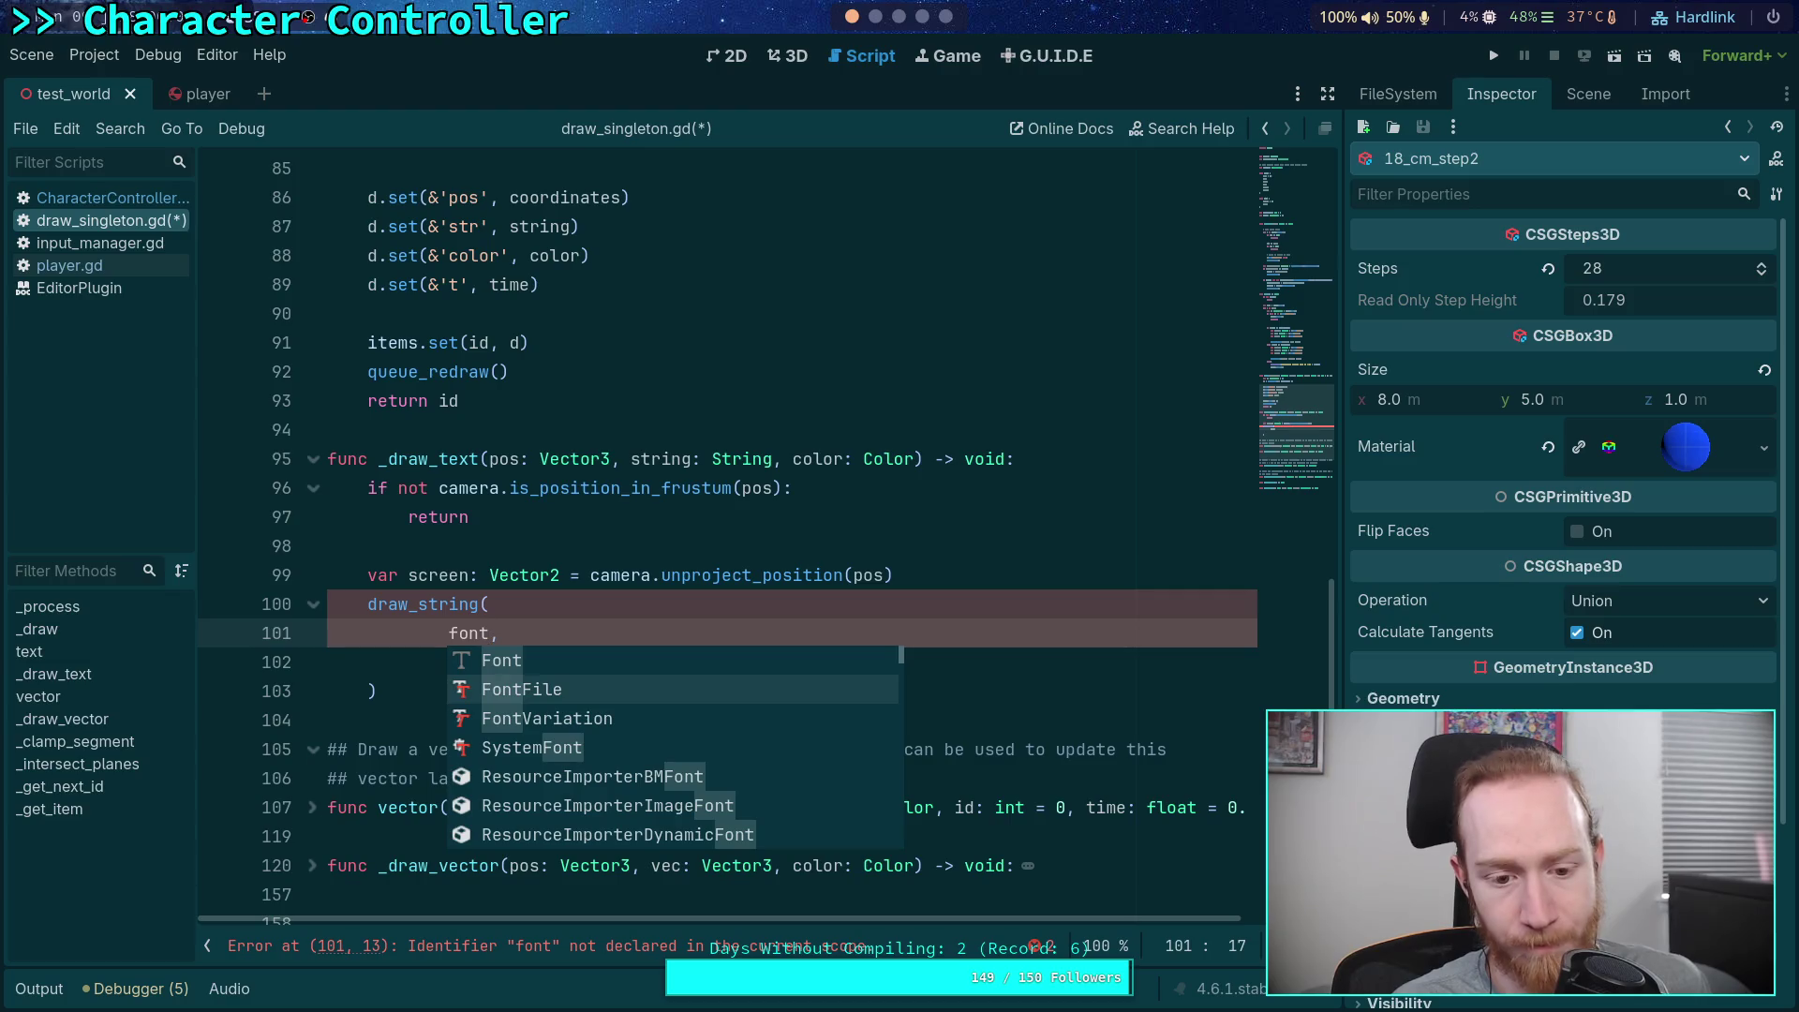
{"action": "key", "text": "Return"}
{"action": "type", "text": "."}
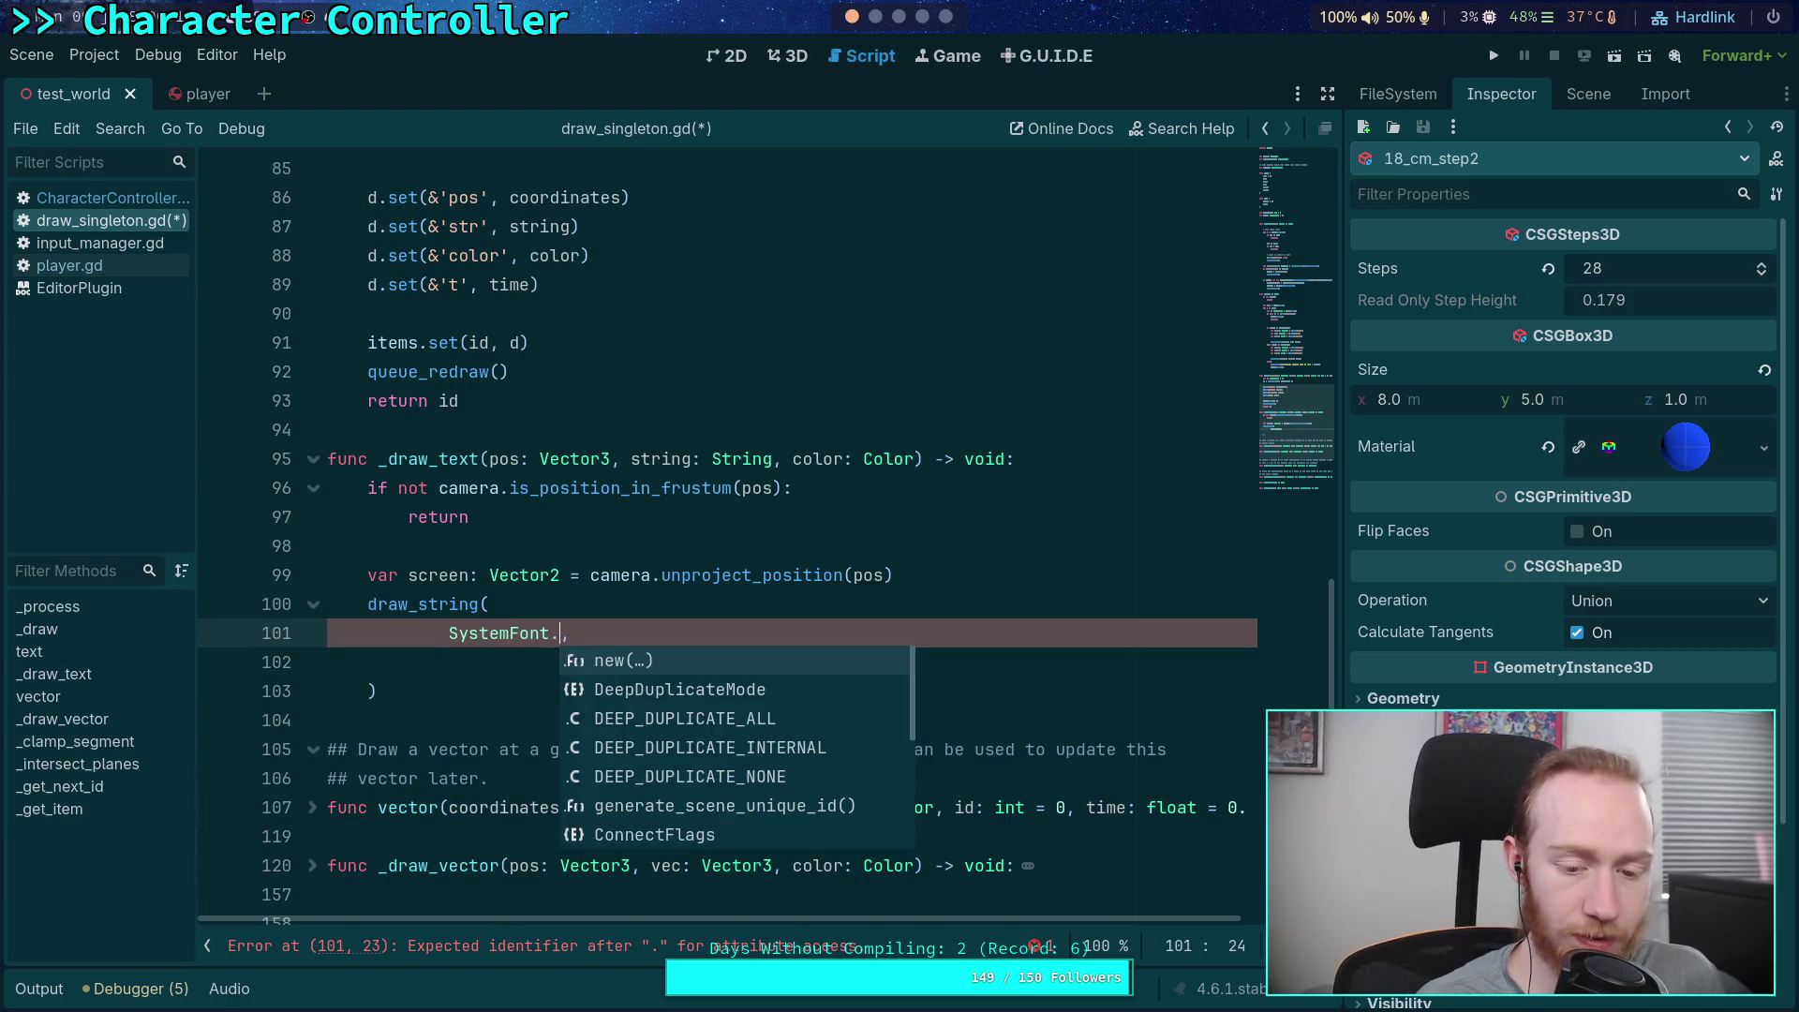
{"action": "type", "text": "new"}
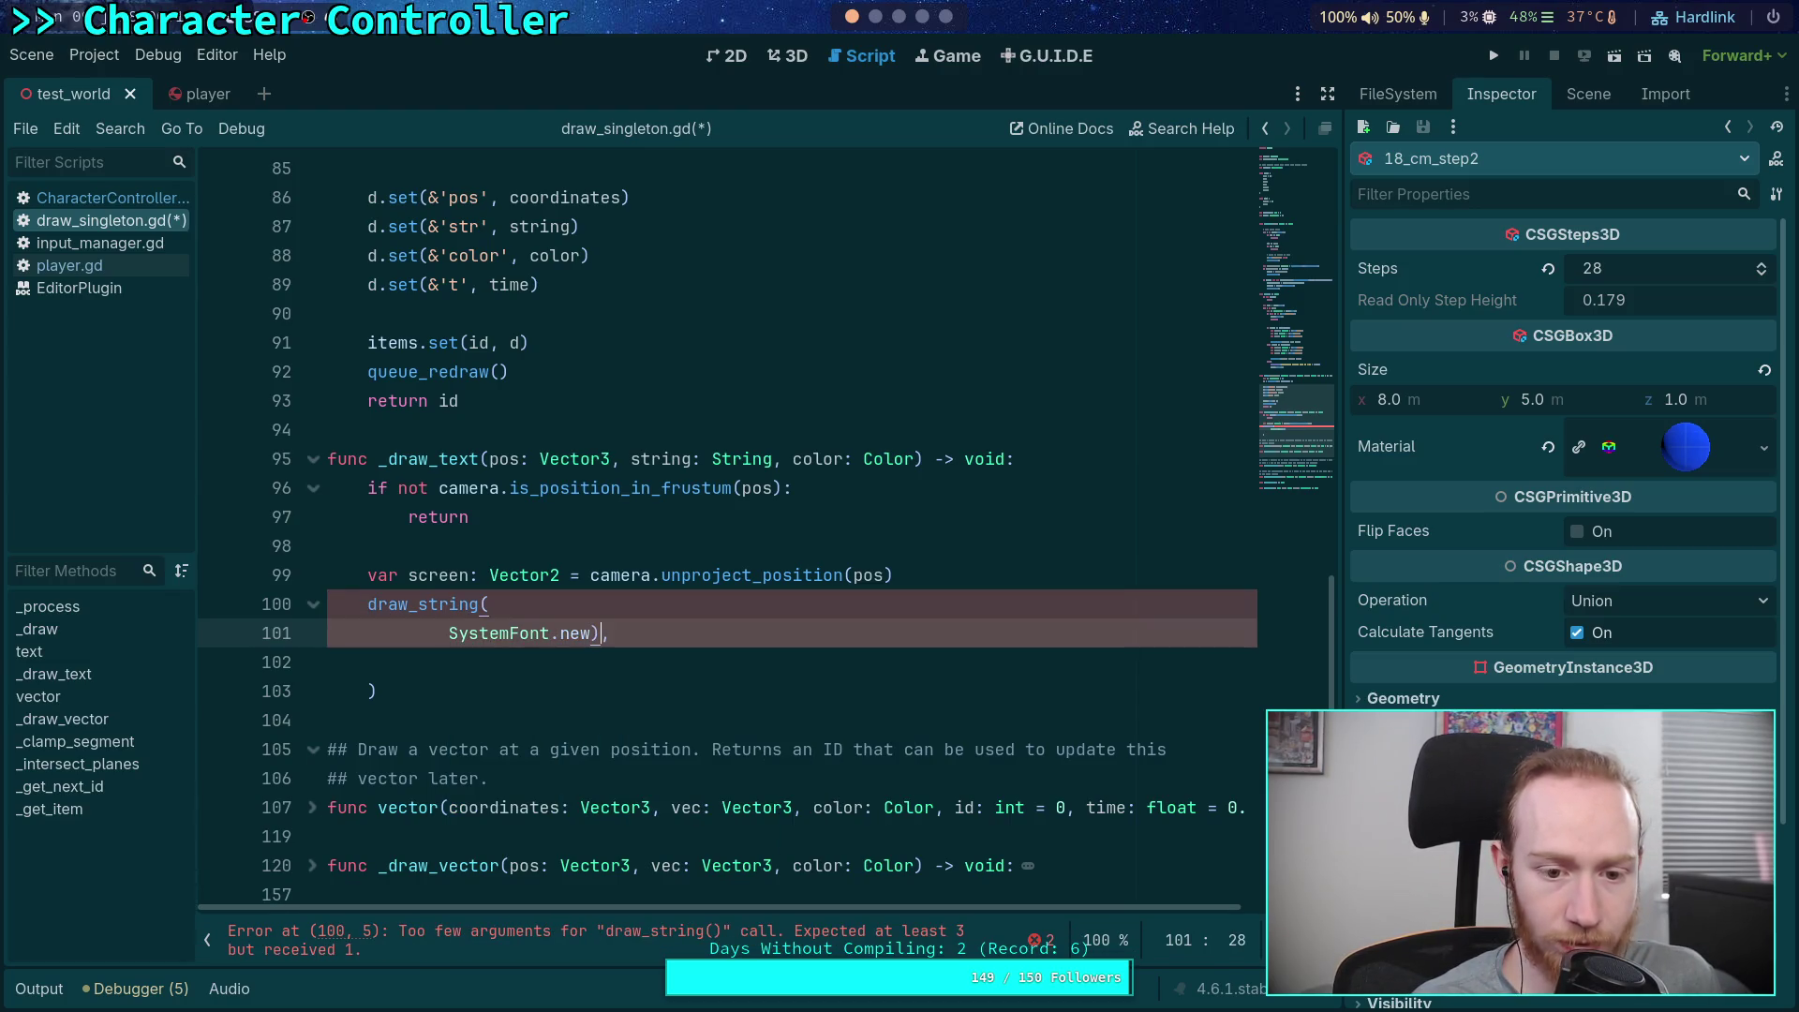
{"action": "type", "text": "("}
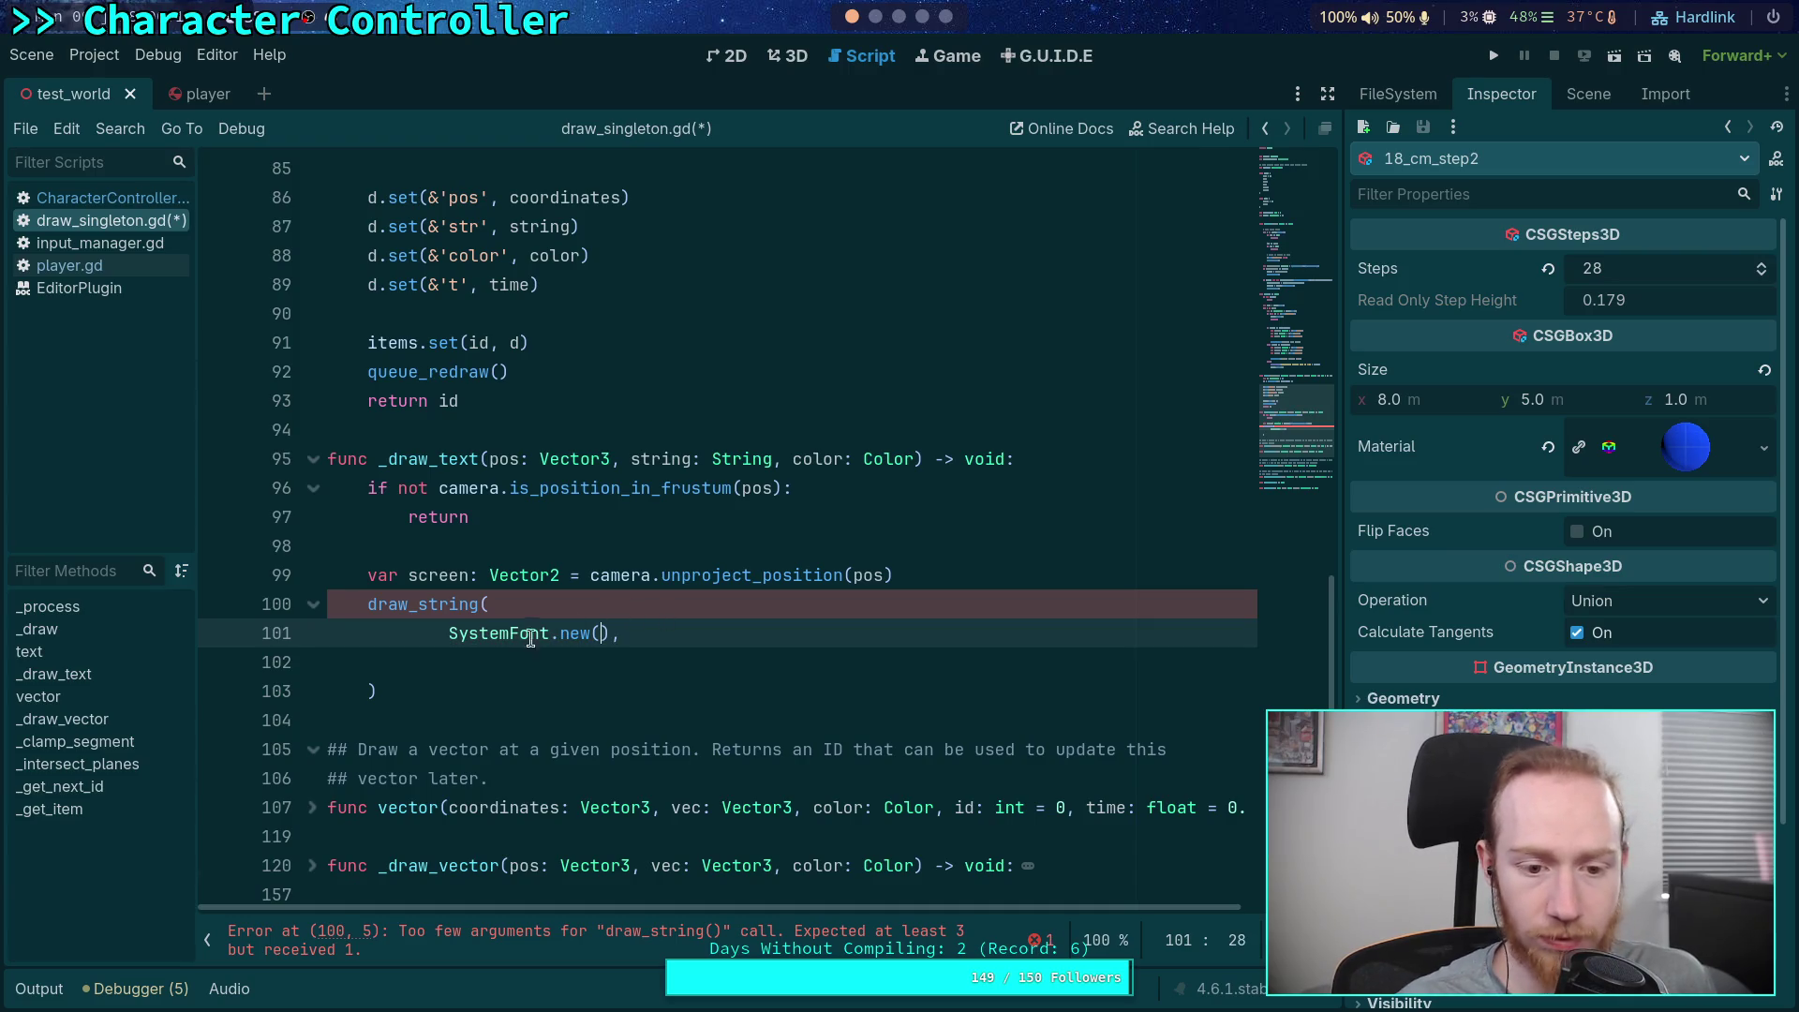
{"action": "mouse_move", "coordinate": [513, 642]}
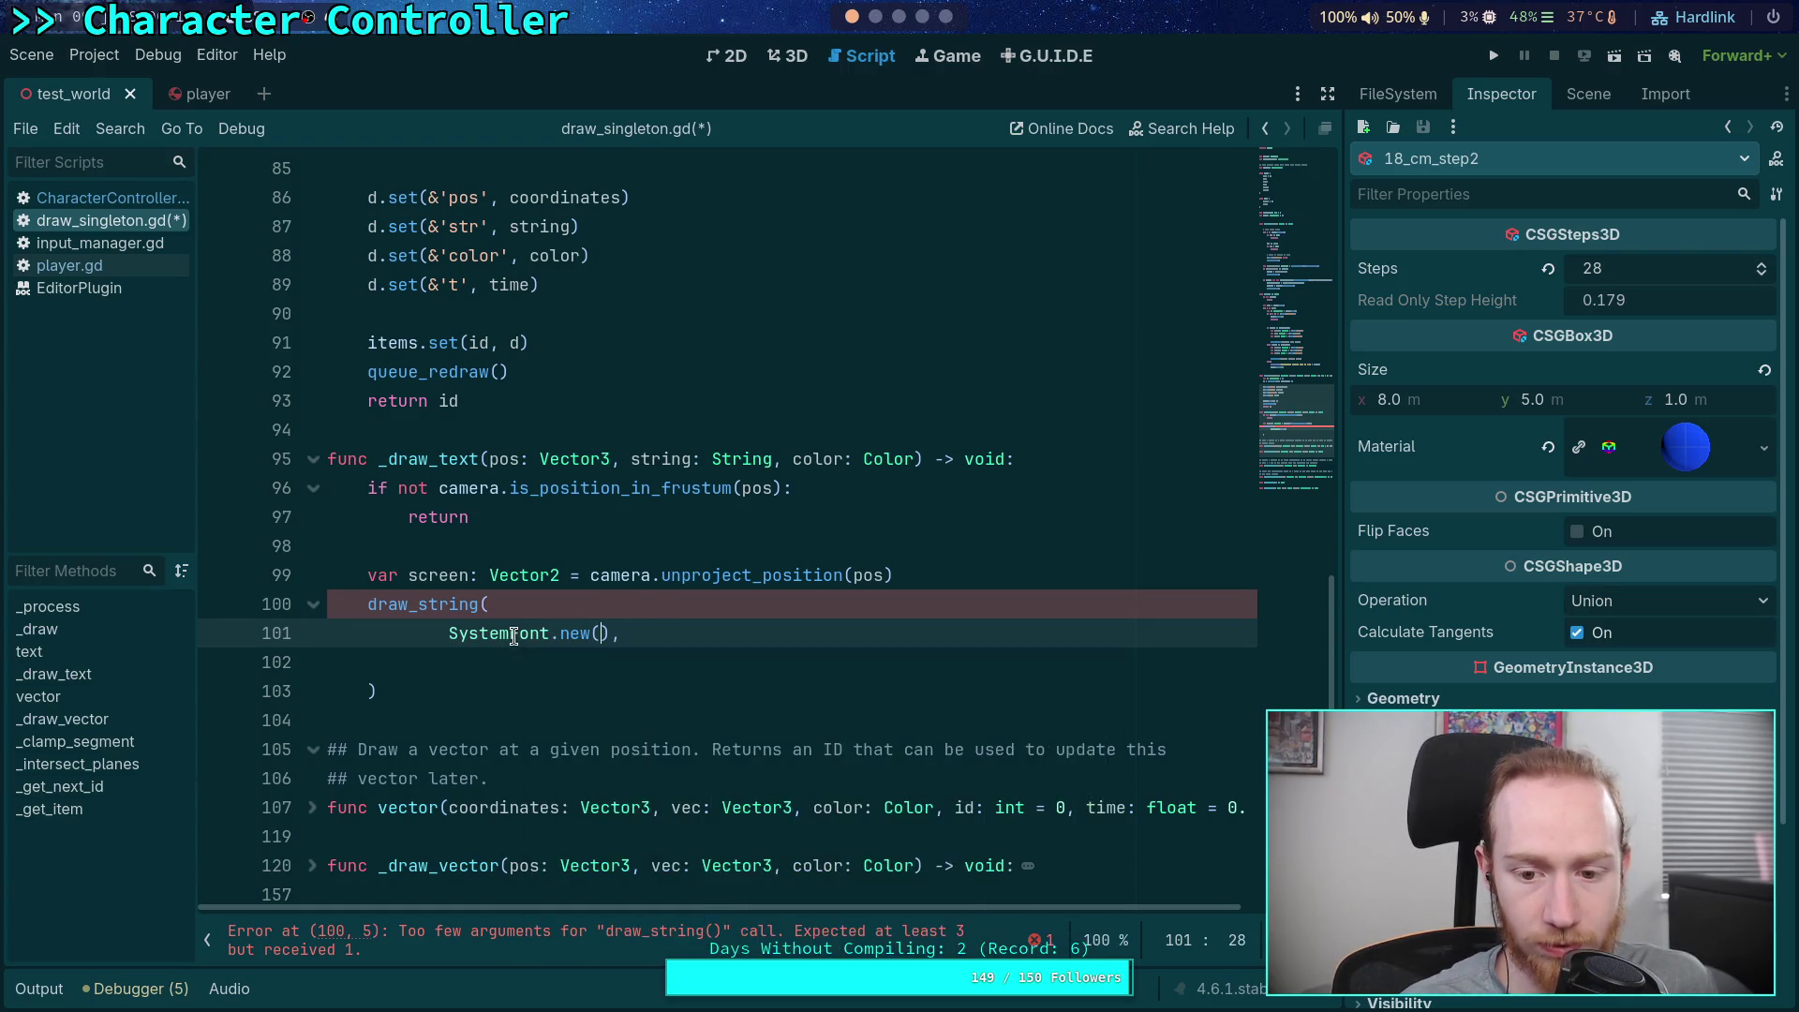
{"action": "right_click", "coordinate": [514, 637]}
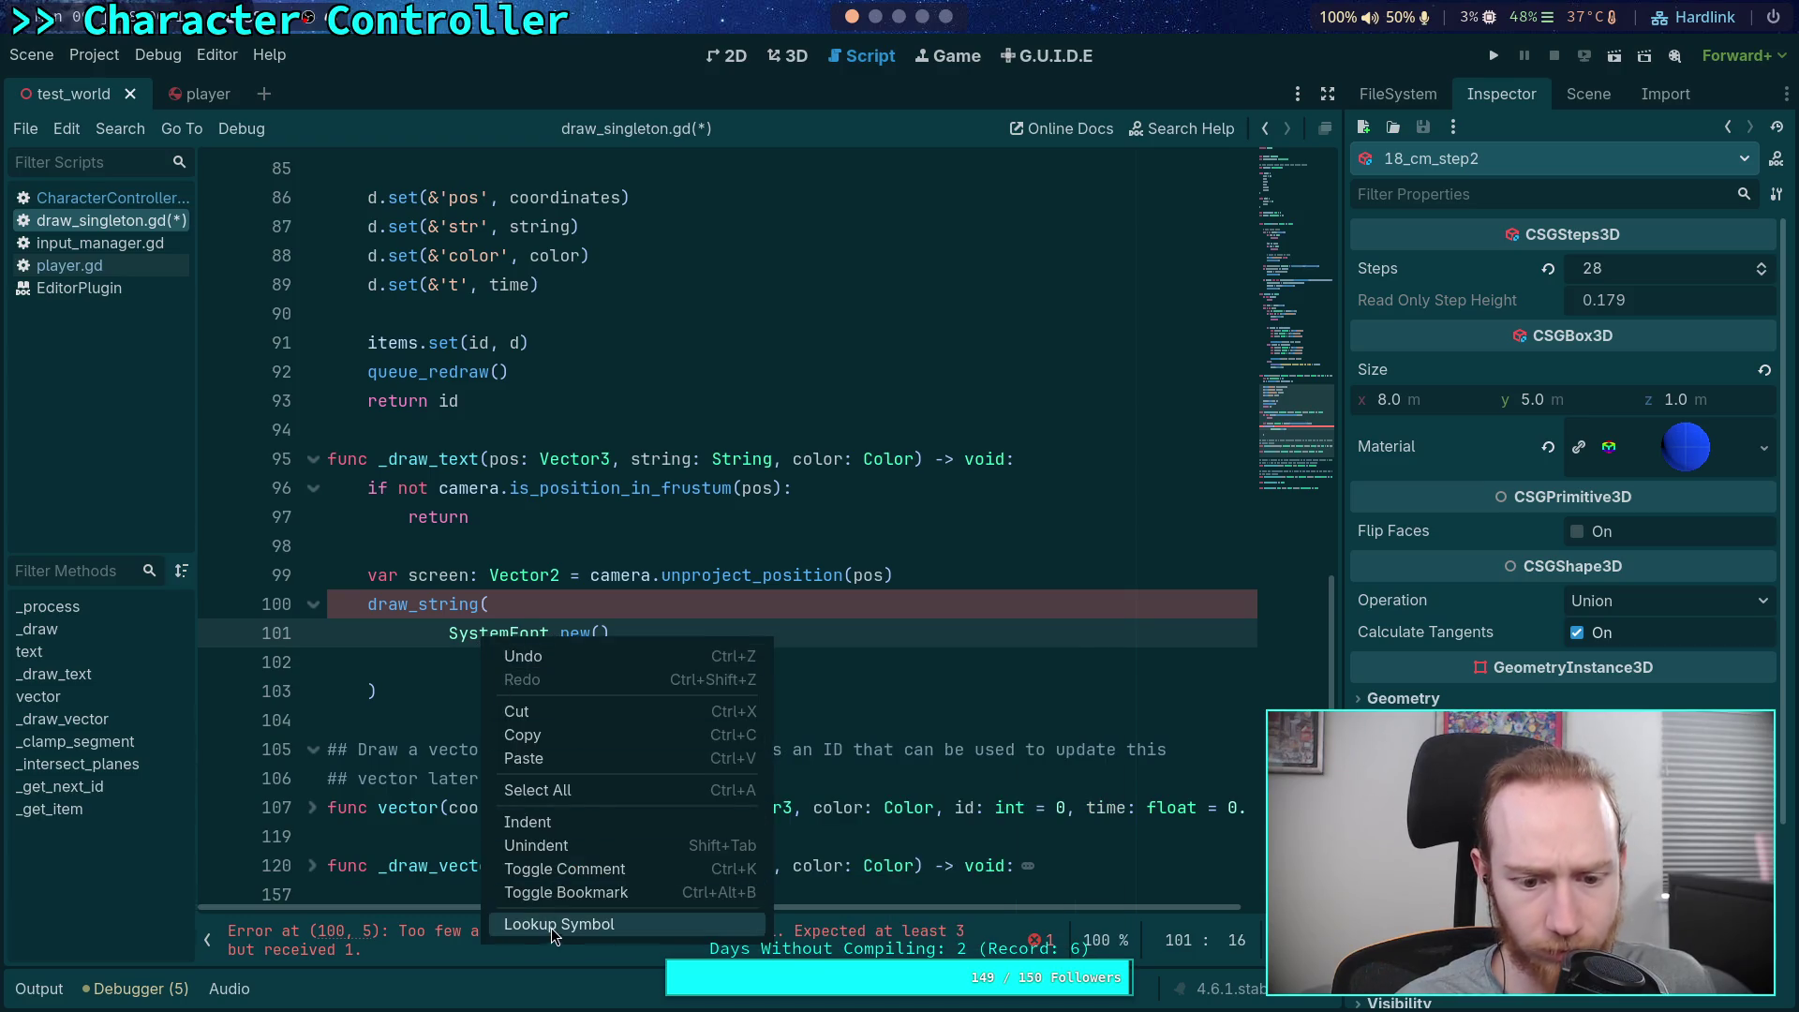
Look up the SystemFont class reference and scroll through it
{"action": "left_click", "coordinate": [551, 928]}
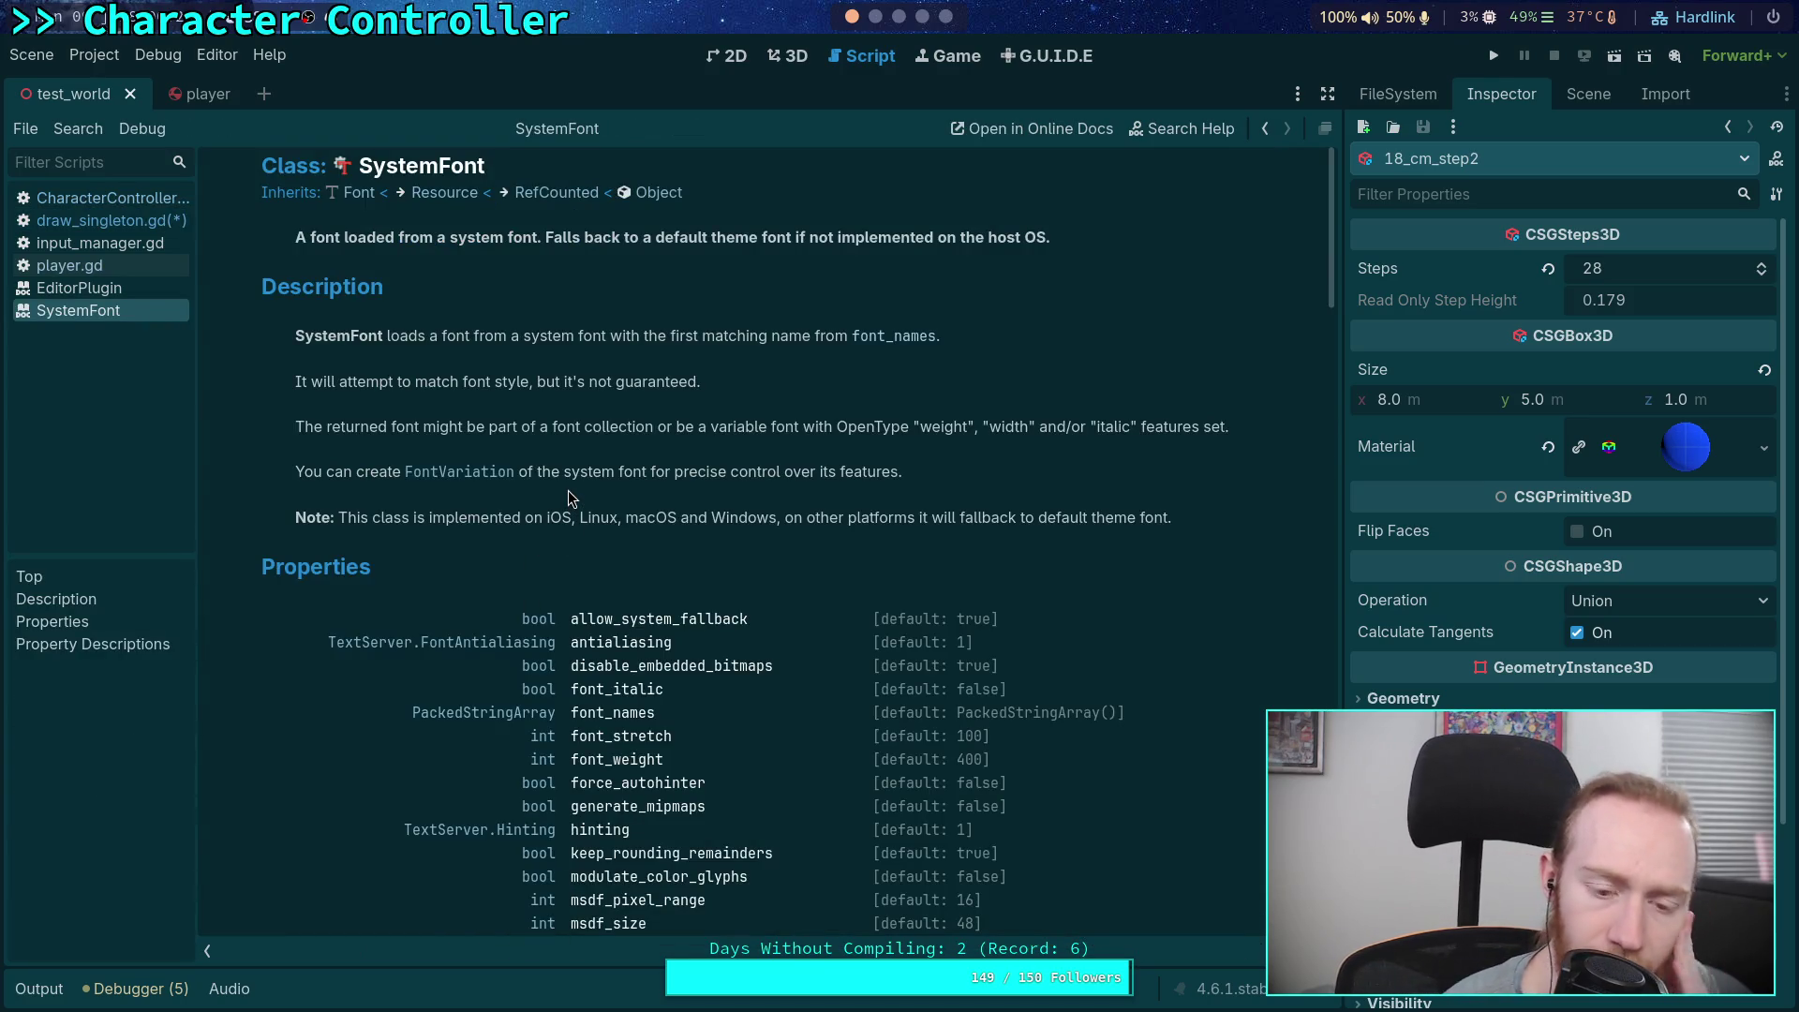
{"action": "scroll", "coordinate": [567, 492], "scroll_direction": "down", "scroll_amount": 3}
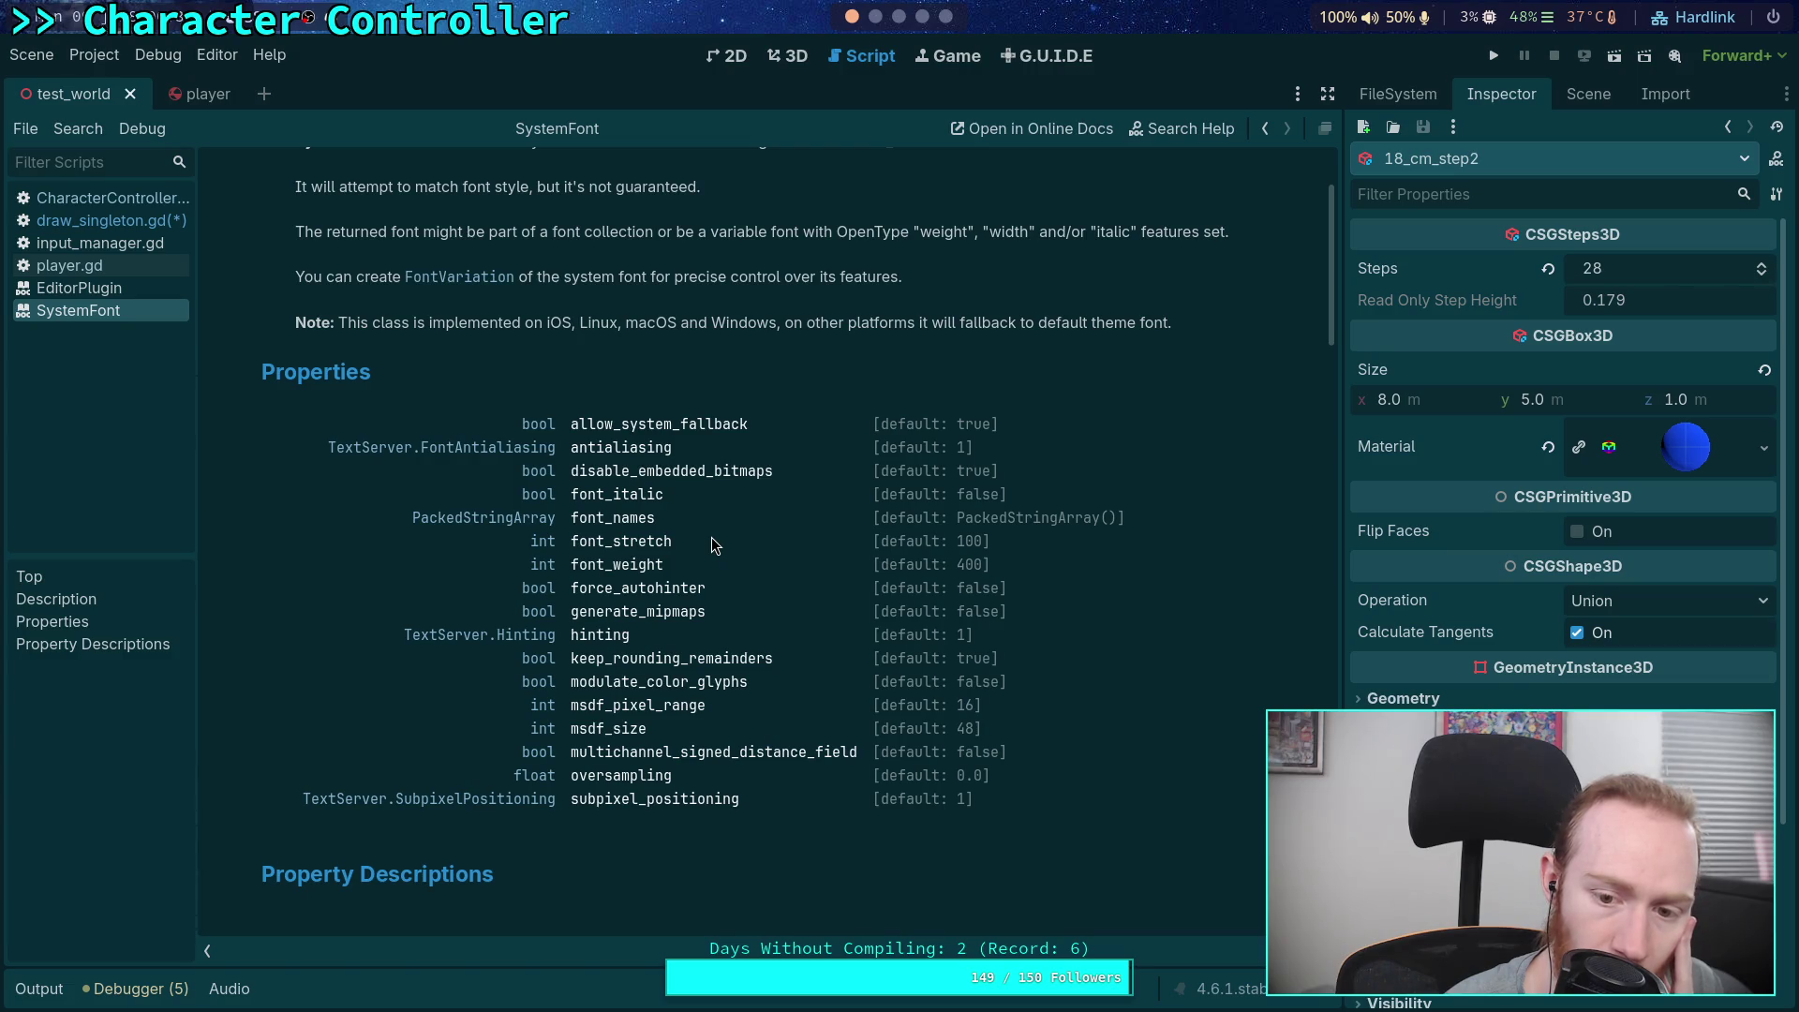
{"action": "scroll", "coordinate": [711, 537], "scroll_direction": "down", "scroll_amount": 5}
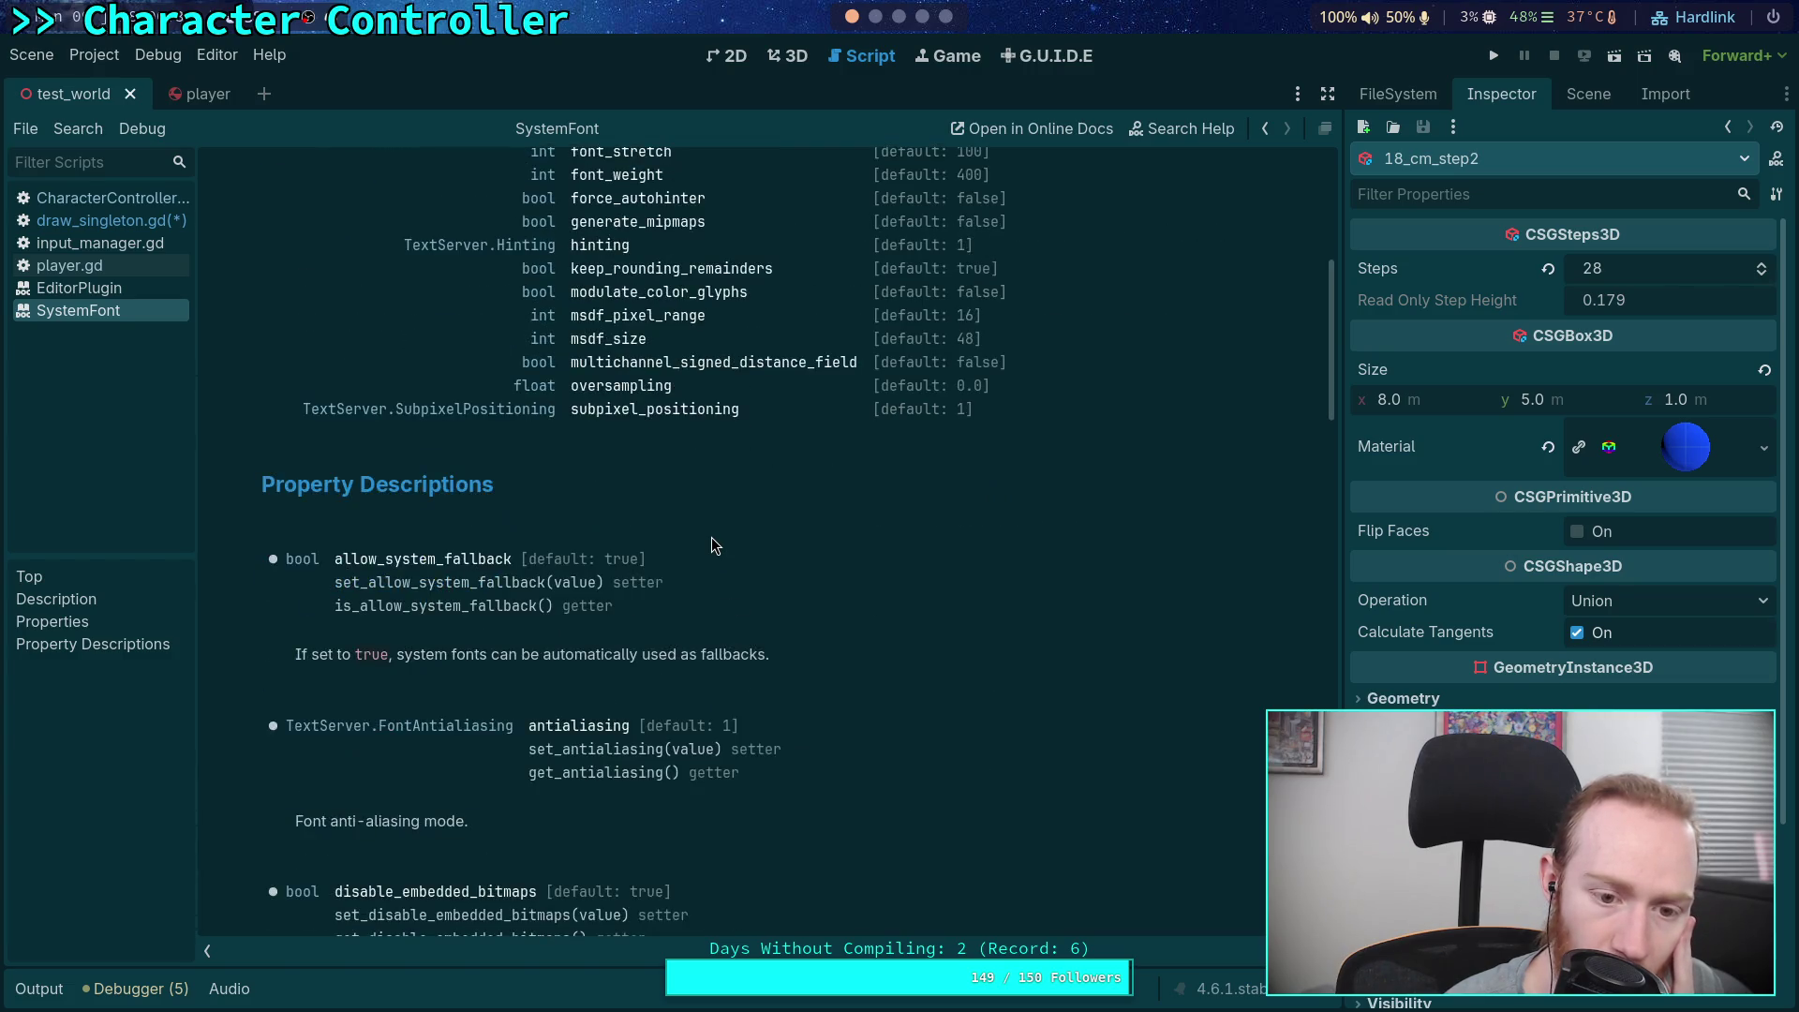
{"action": "scroll", "coordinate": [711, 539], "scroll_direction": "up", "scroll_amount": 7}
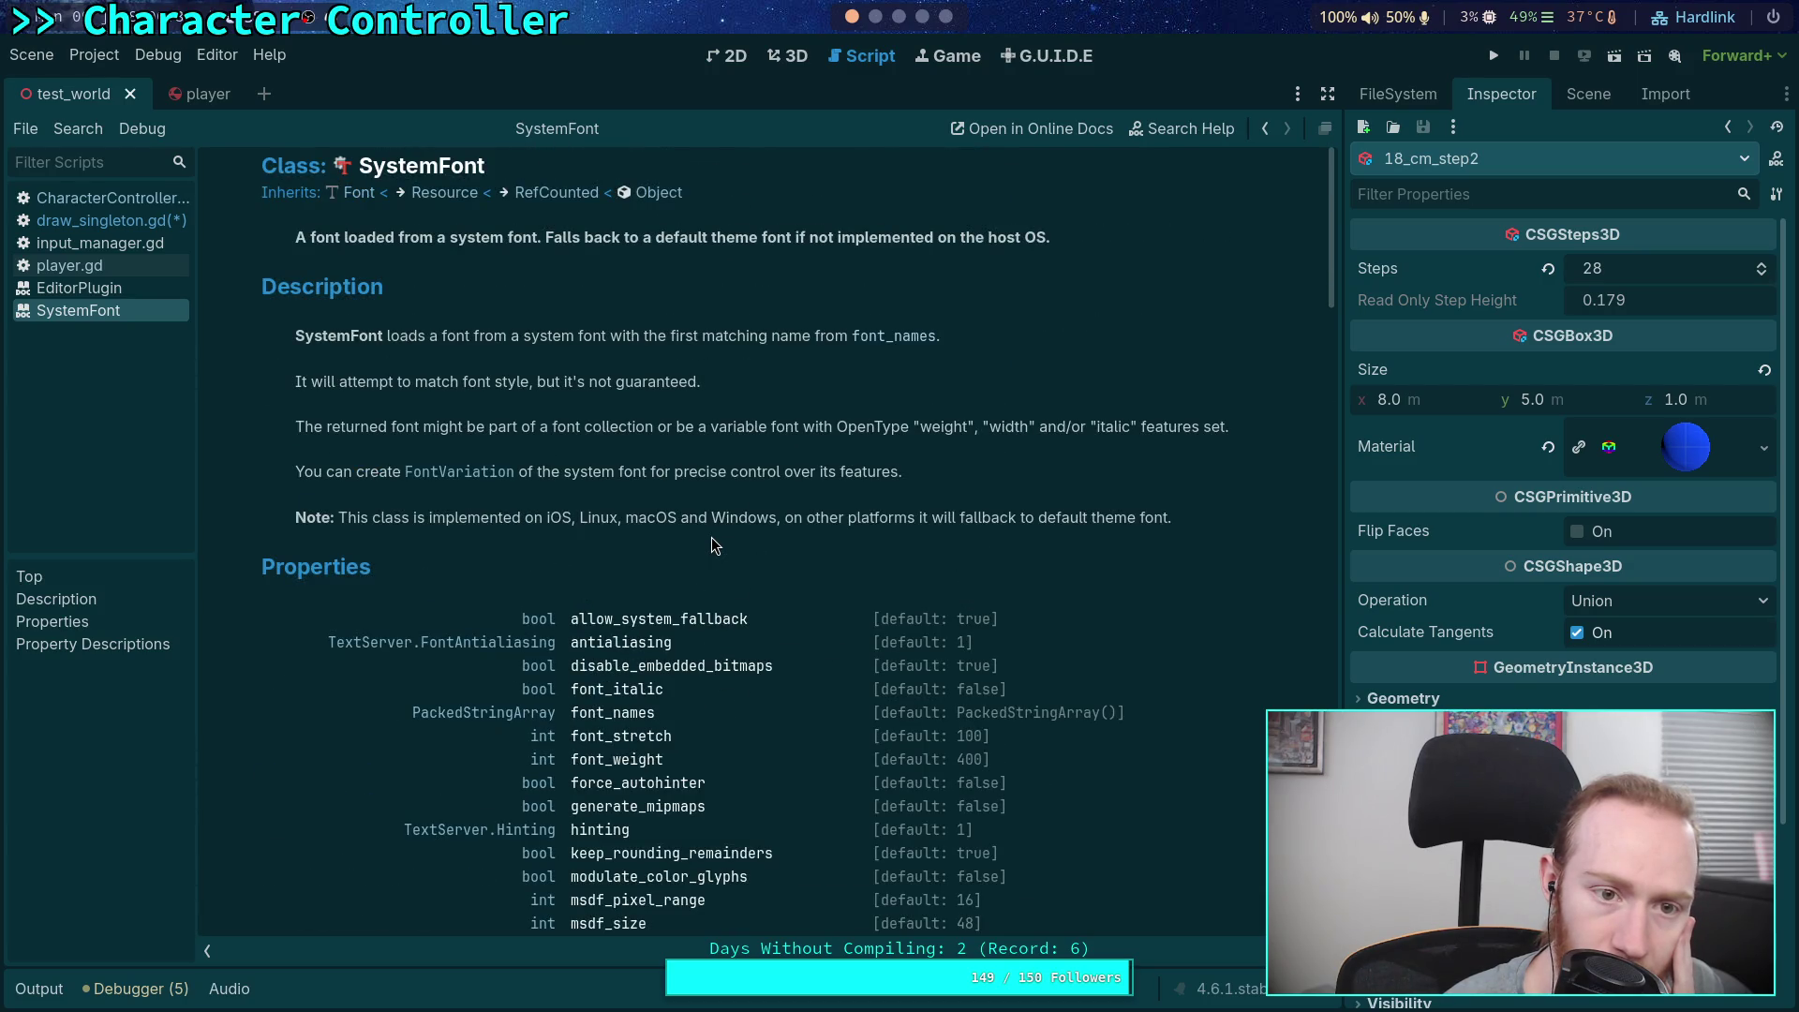
Open the Font base class reference and read its draw_string signature
{"action": "left_click", "coordinate": [364, 194]}
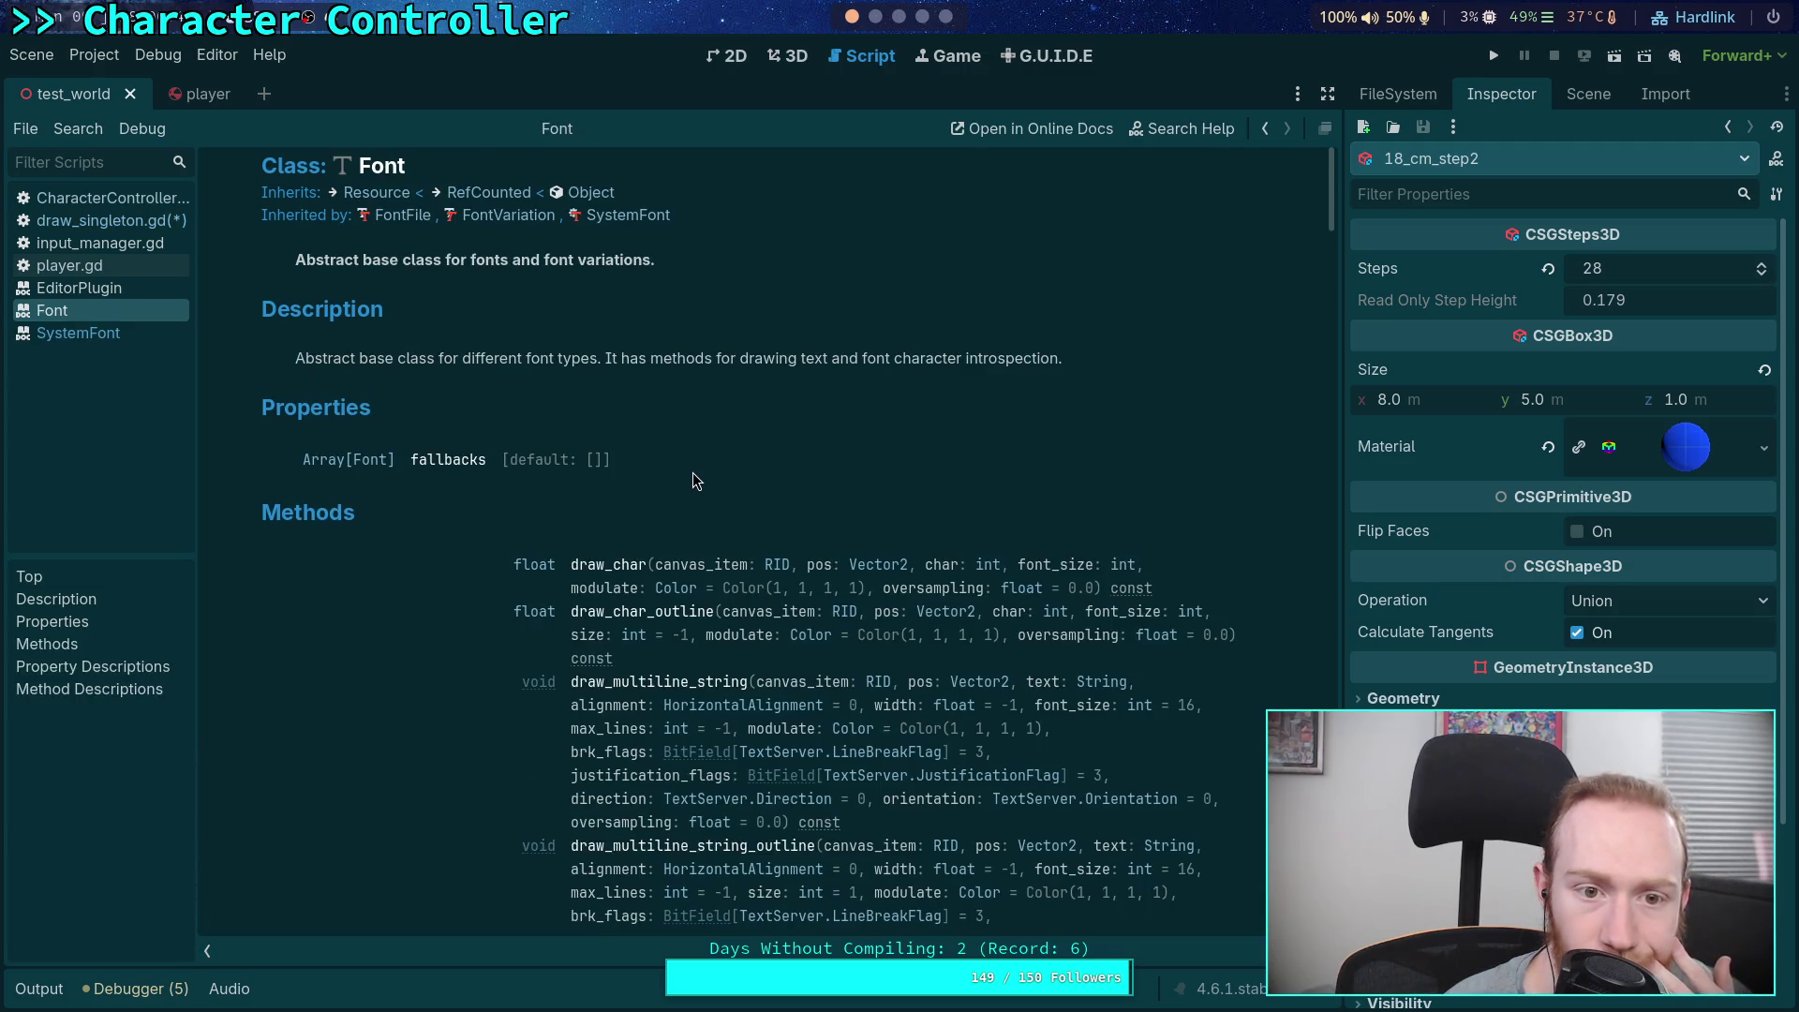
{"action": "scroll", "coordinate": [693, 475], "scroll_direction": "down", "scroll_amount": 15}
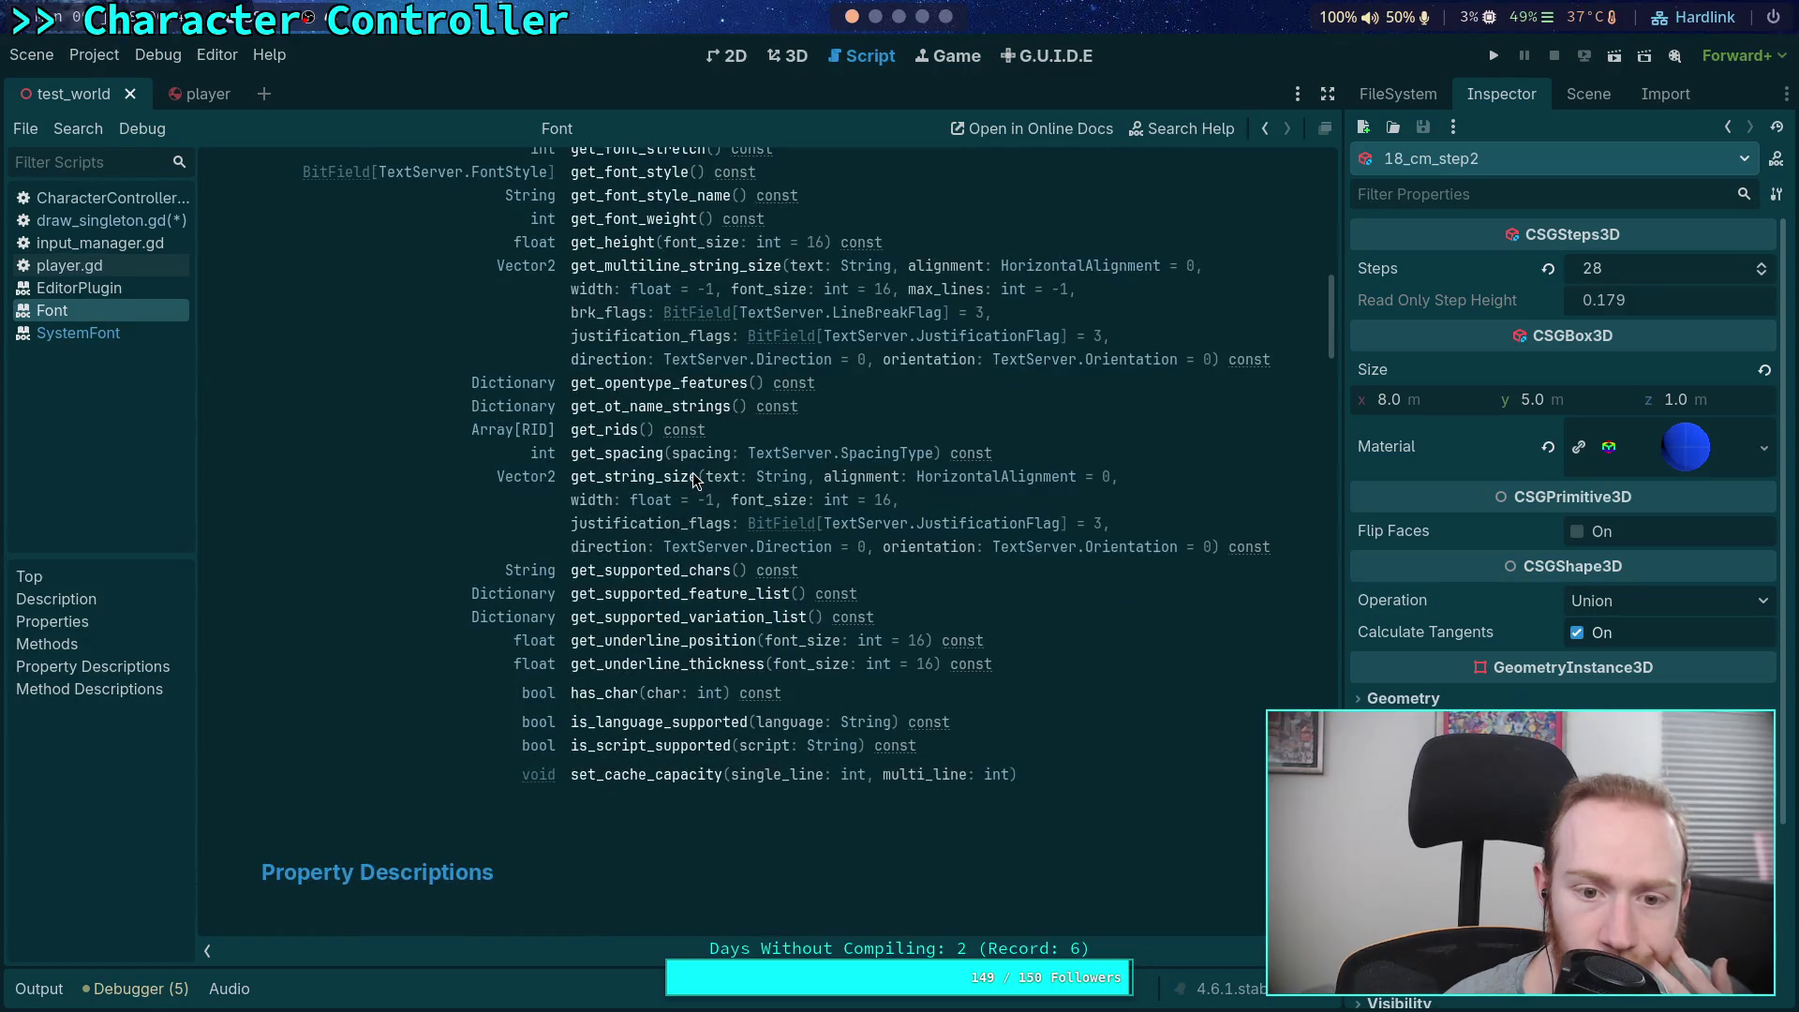
{"action": "scroll", "coordinate": [693, 479], "scroll_direction": "down", "scroll_amount": 5}
{"action": "scroll", "coordinate": [693, 480], "scroll_direction": "up", "scroll_amount": 10}
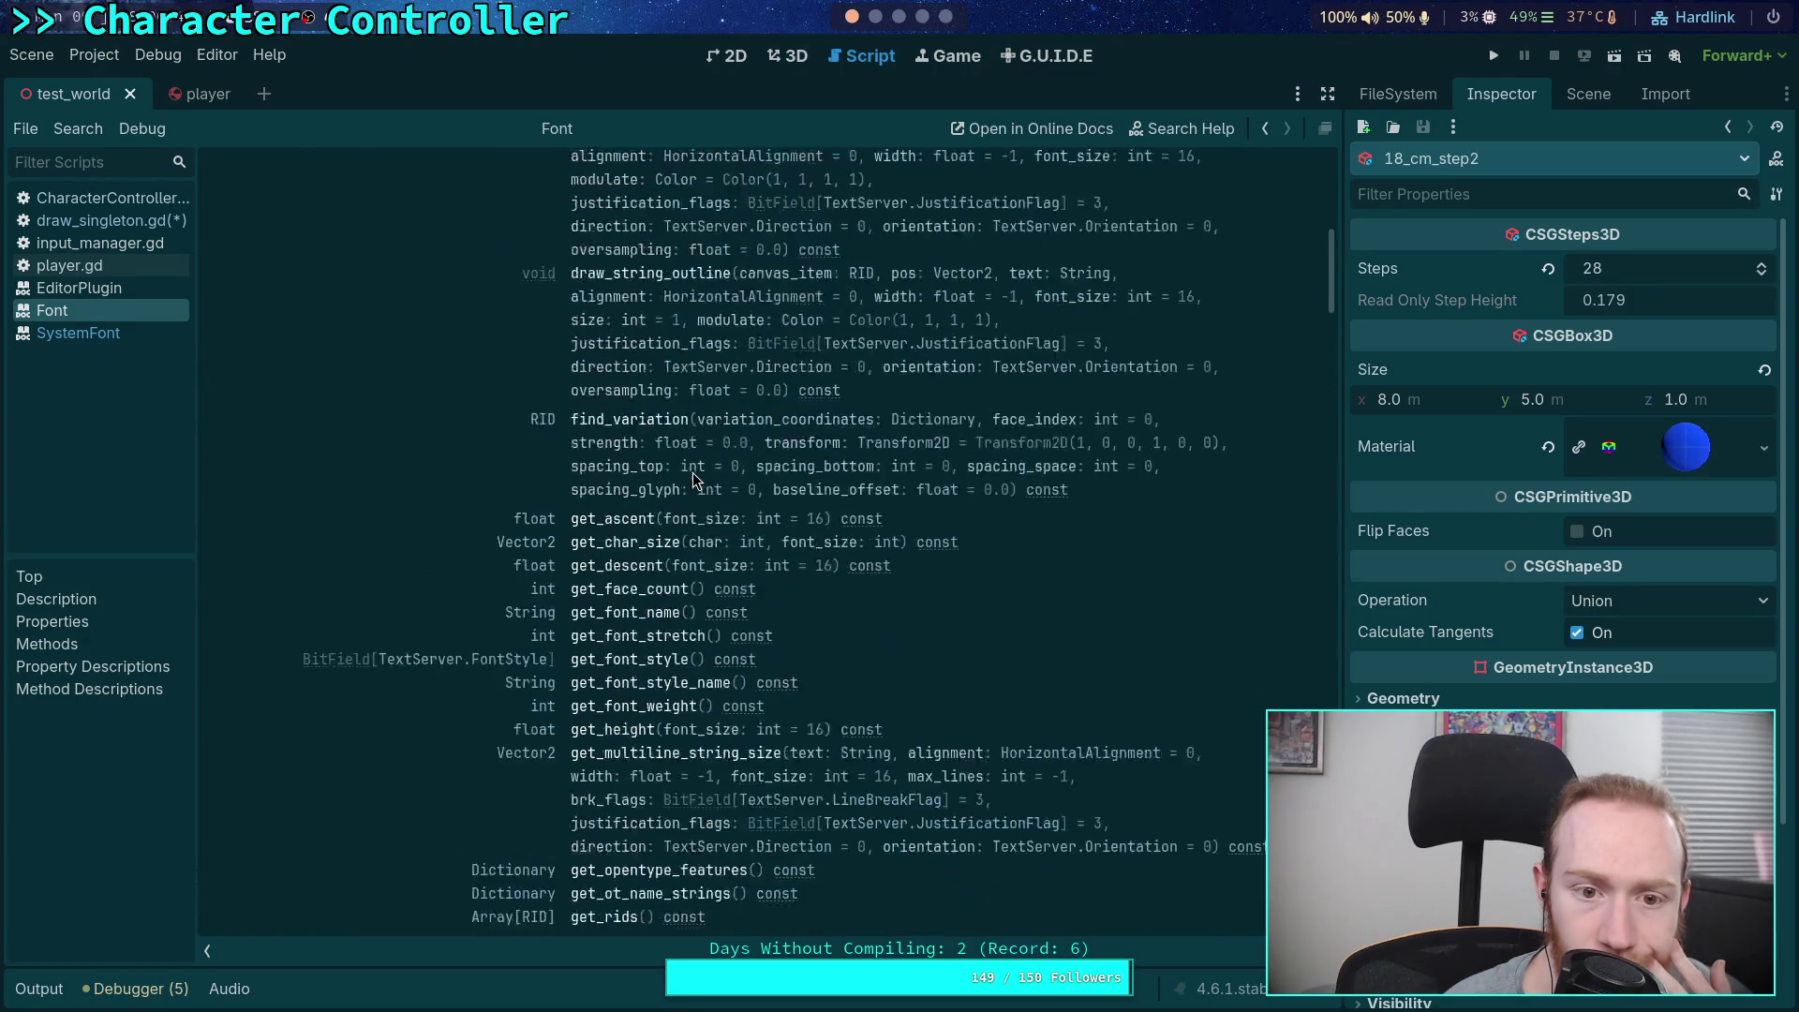
{"action": "scroll", "coordinate": [694, 480], "scroll_direction": "down", "scroll_amount": 5}
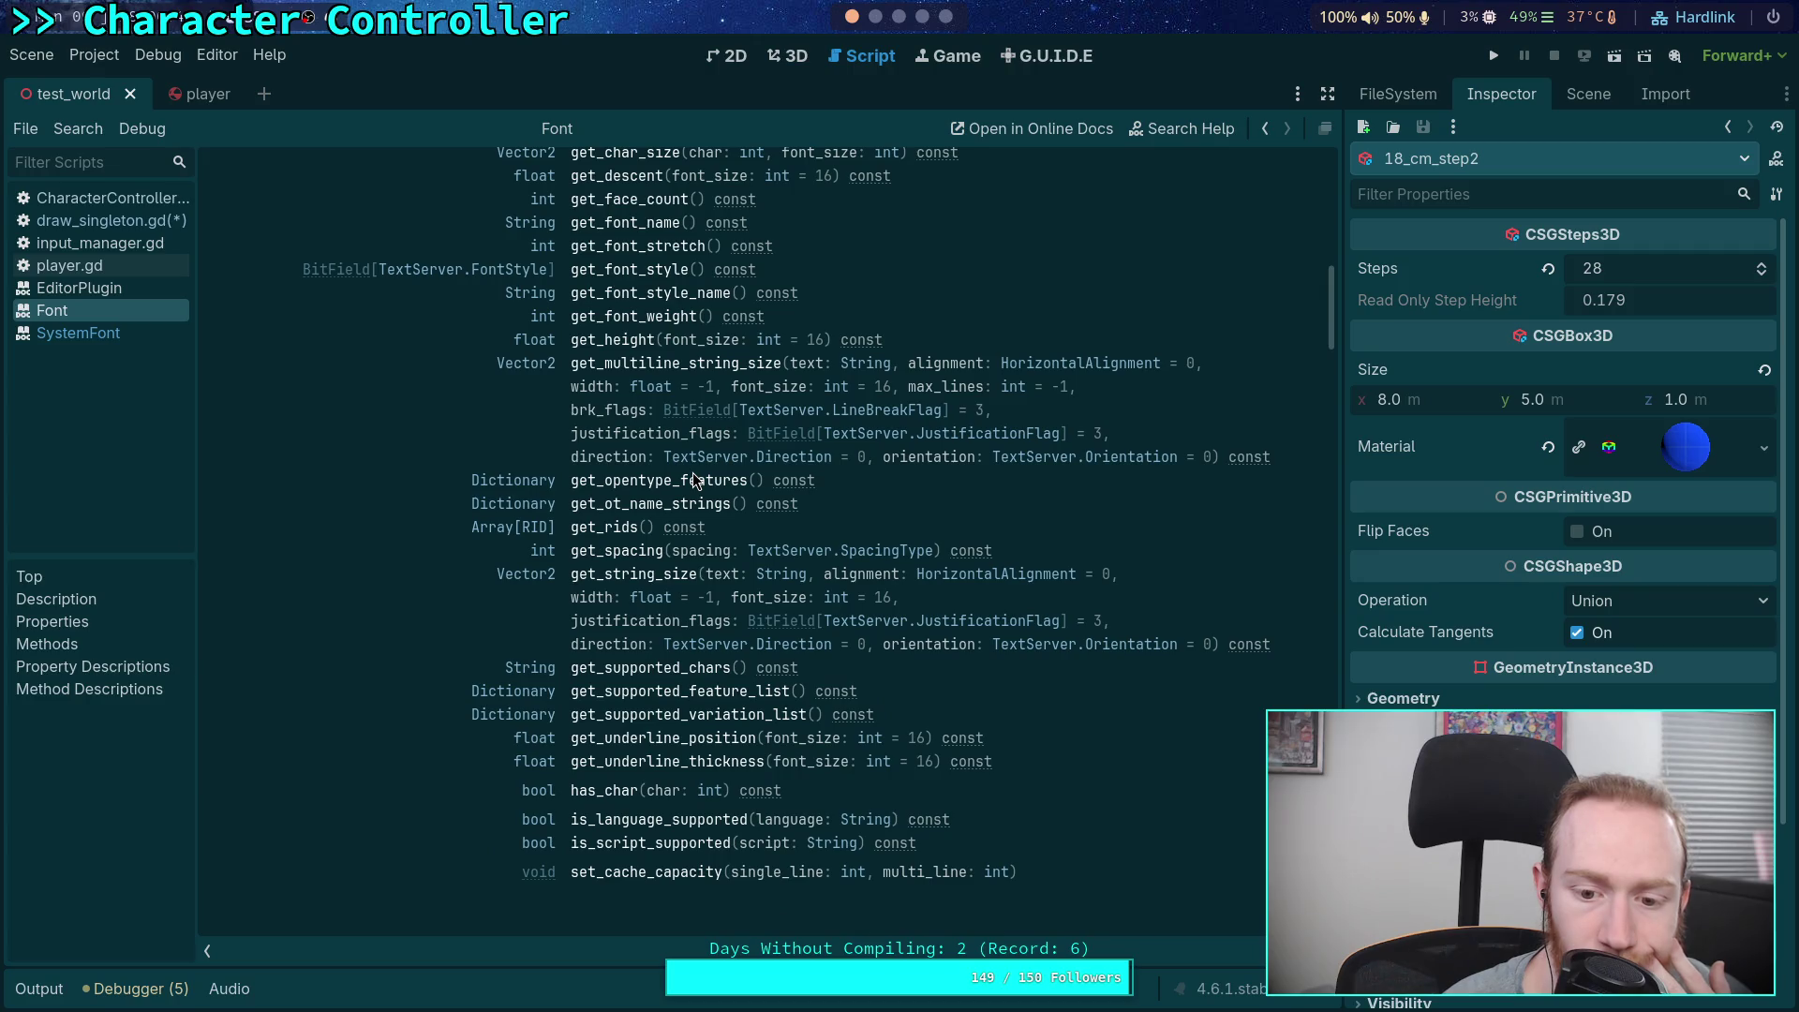
{"action": "scroll", "coordinate": [694, 480], "scroll_direction": "down", "scroll_amount": 12}
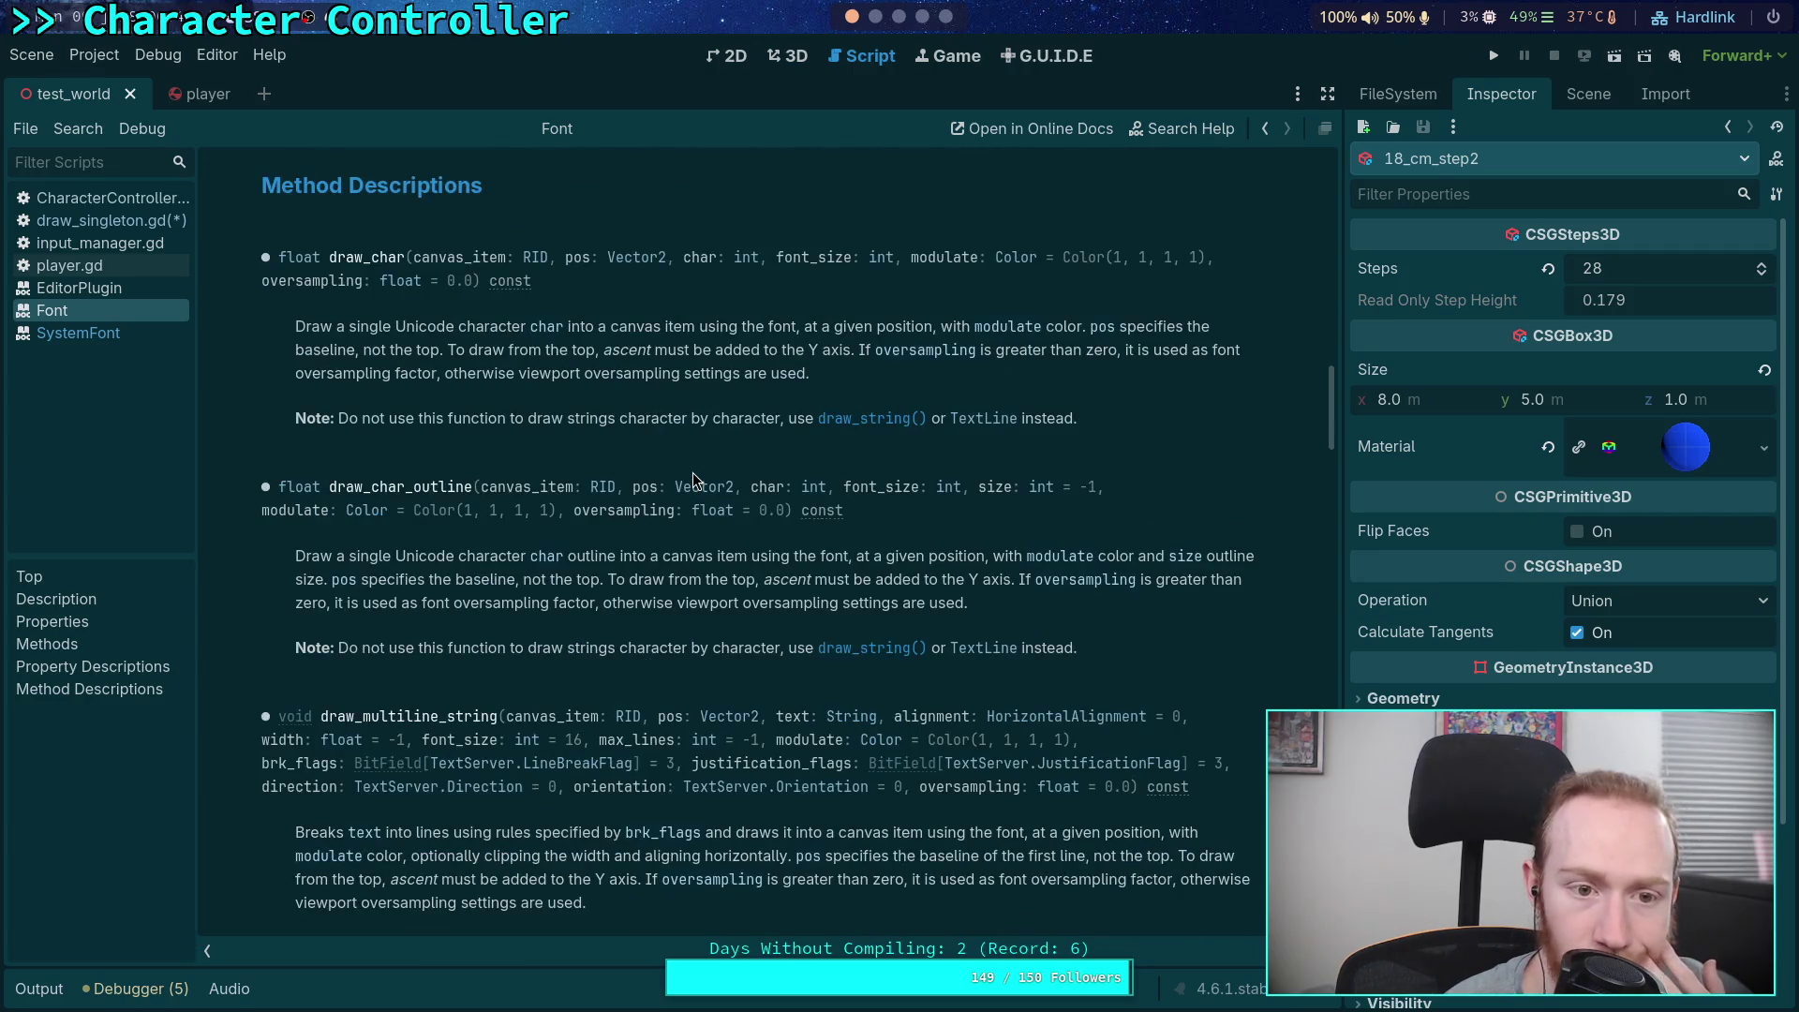
{"action": "scroll", "coordinate": [693, 479], "scroll_direction": "up", "scroll_amount": 12}
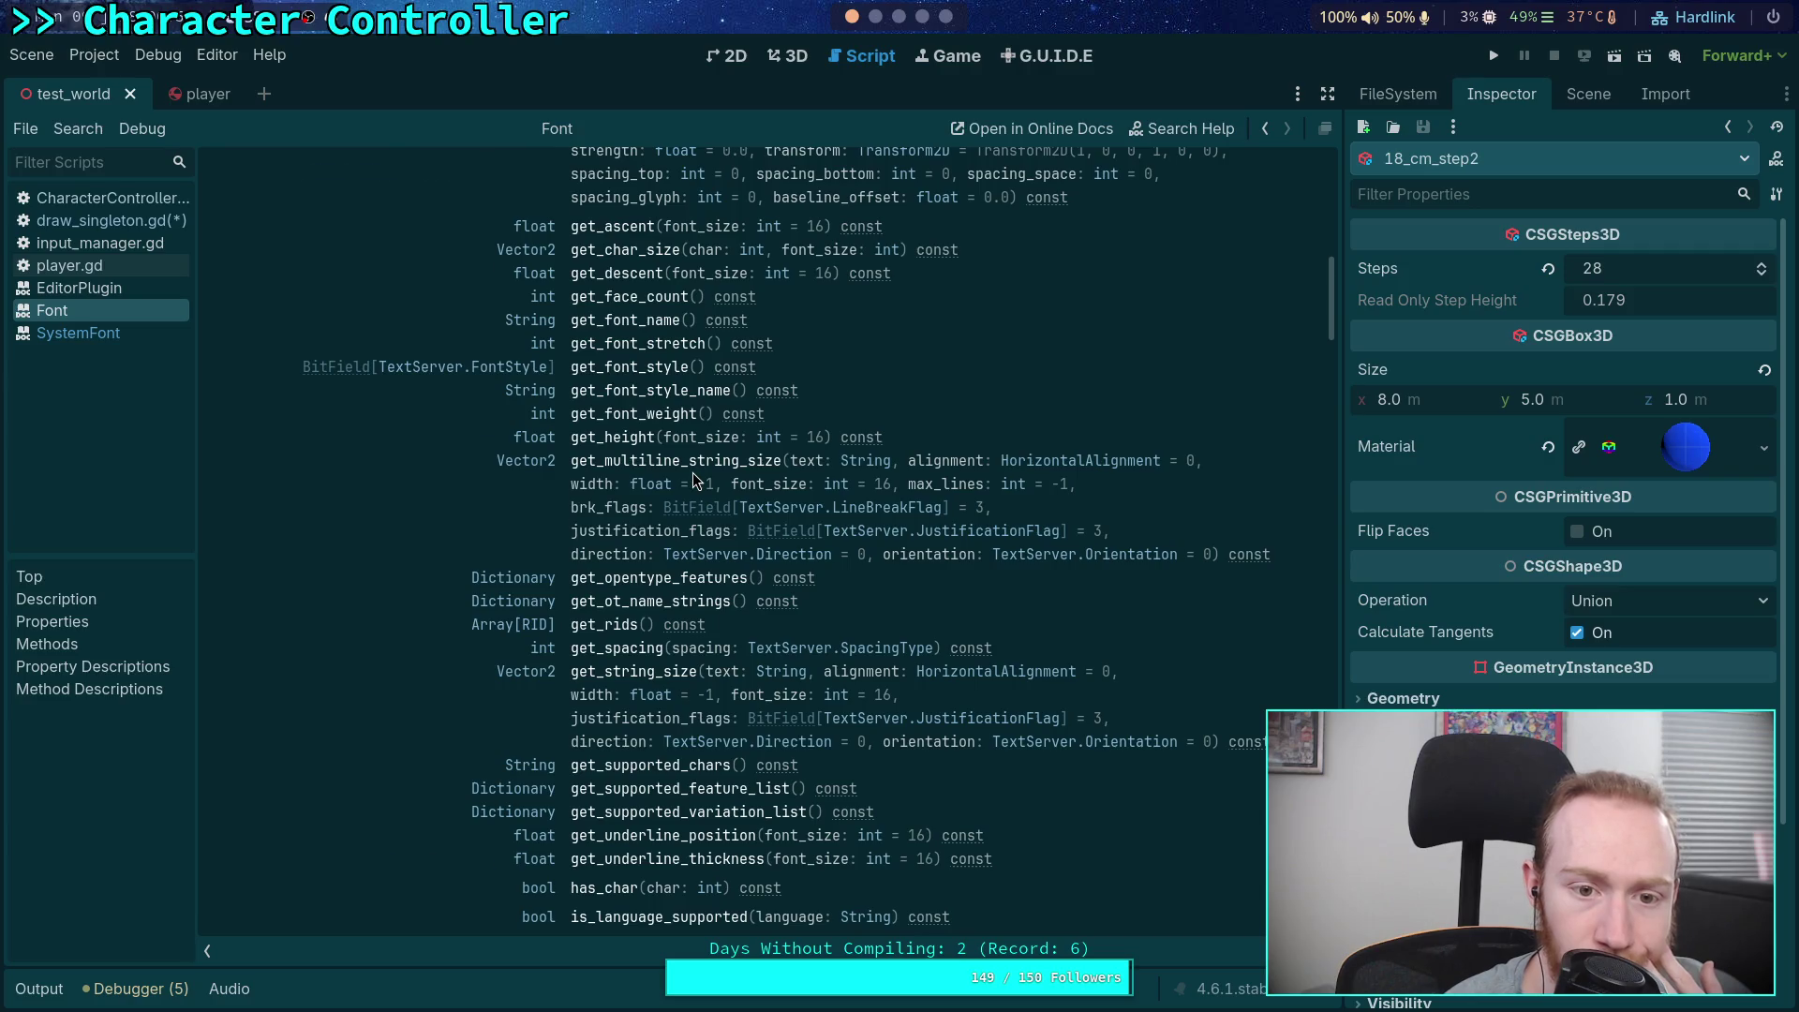
{"action": "scroll", "coordinate": [698, 473], "scroll_direction": "down", "scroll_amount": 10}
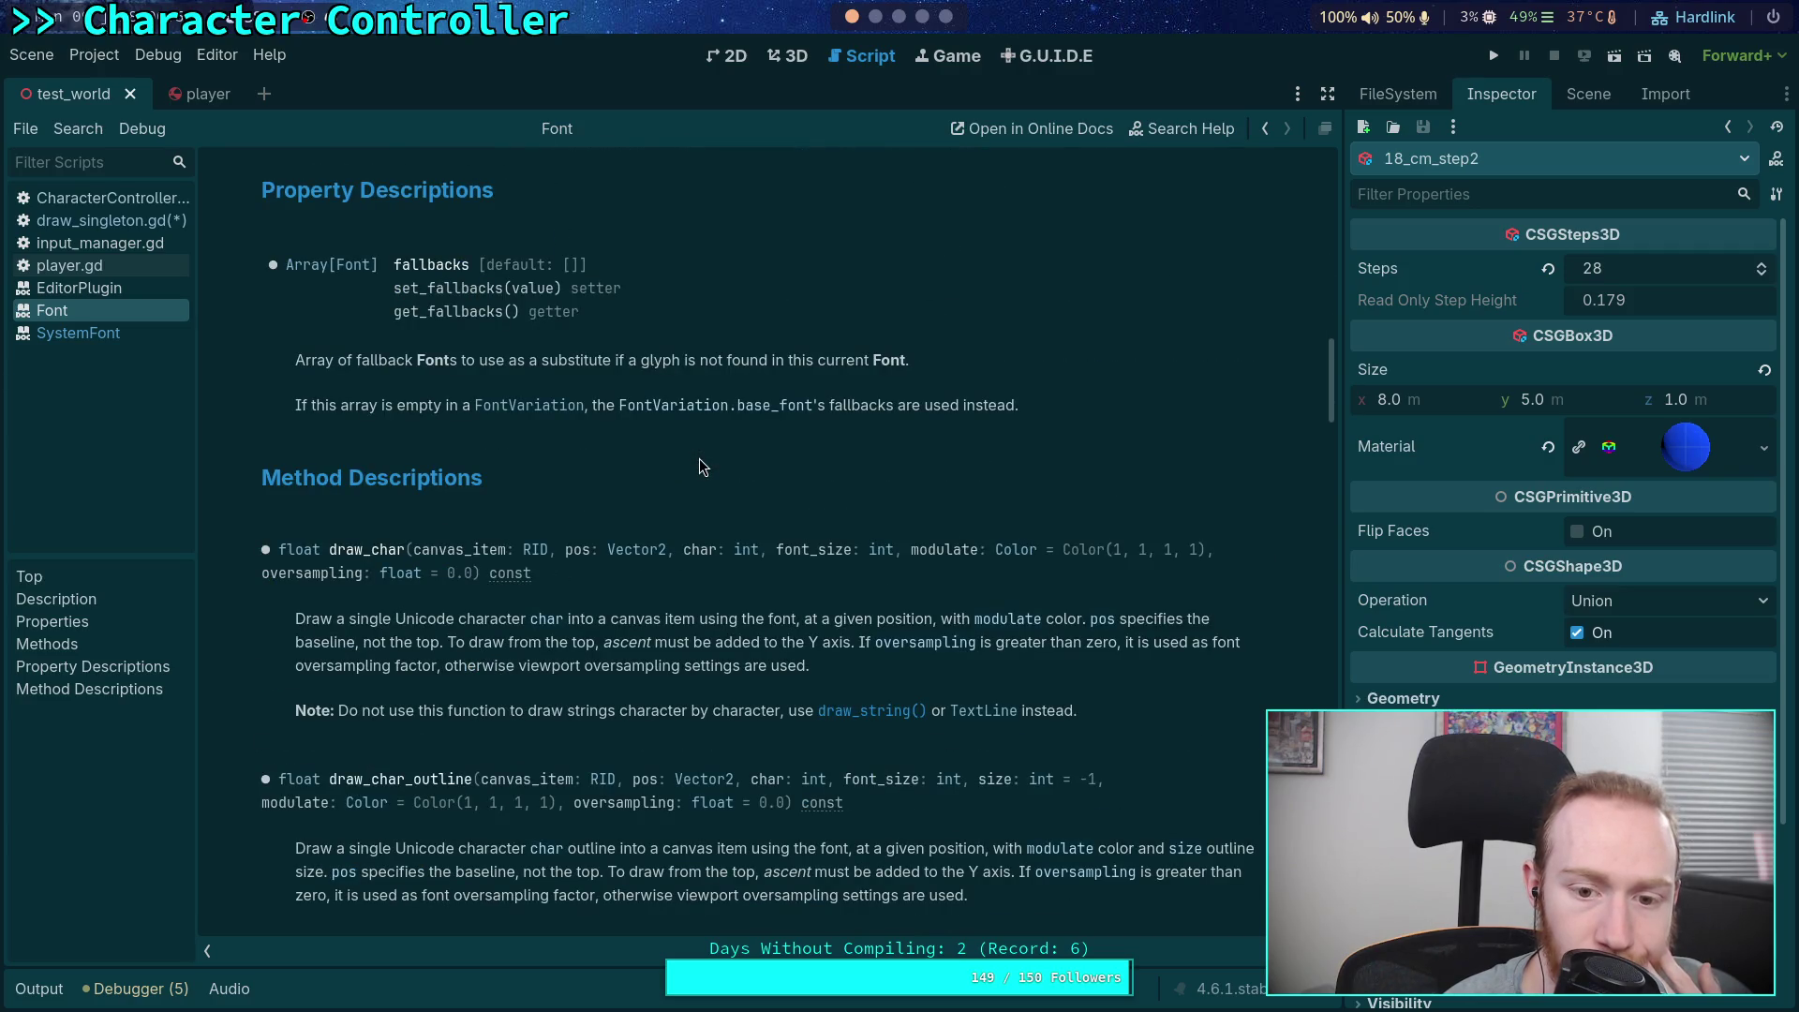
{"action": "scroll", "coordinate": [699, 466], "scroll_direction": "up", "scroll_amount": 15}
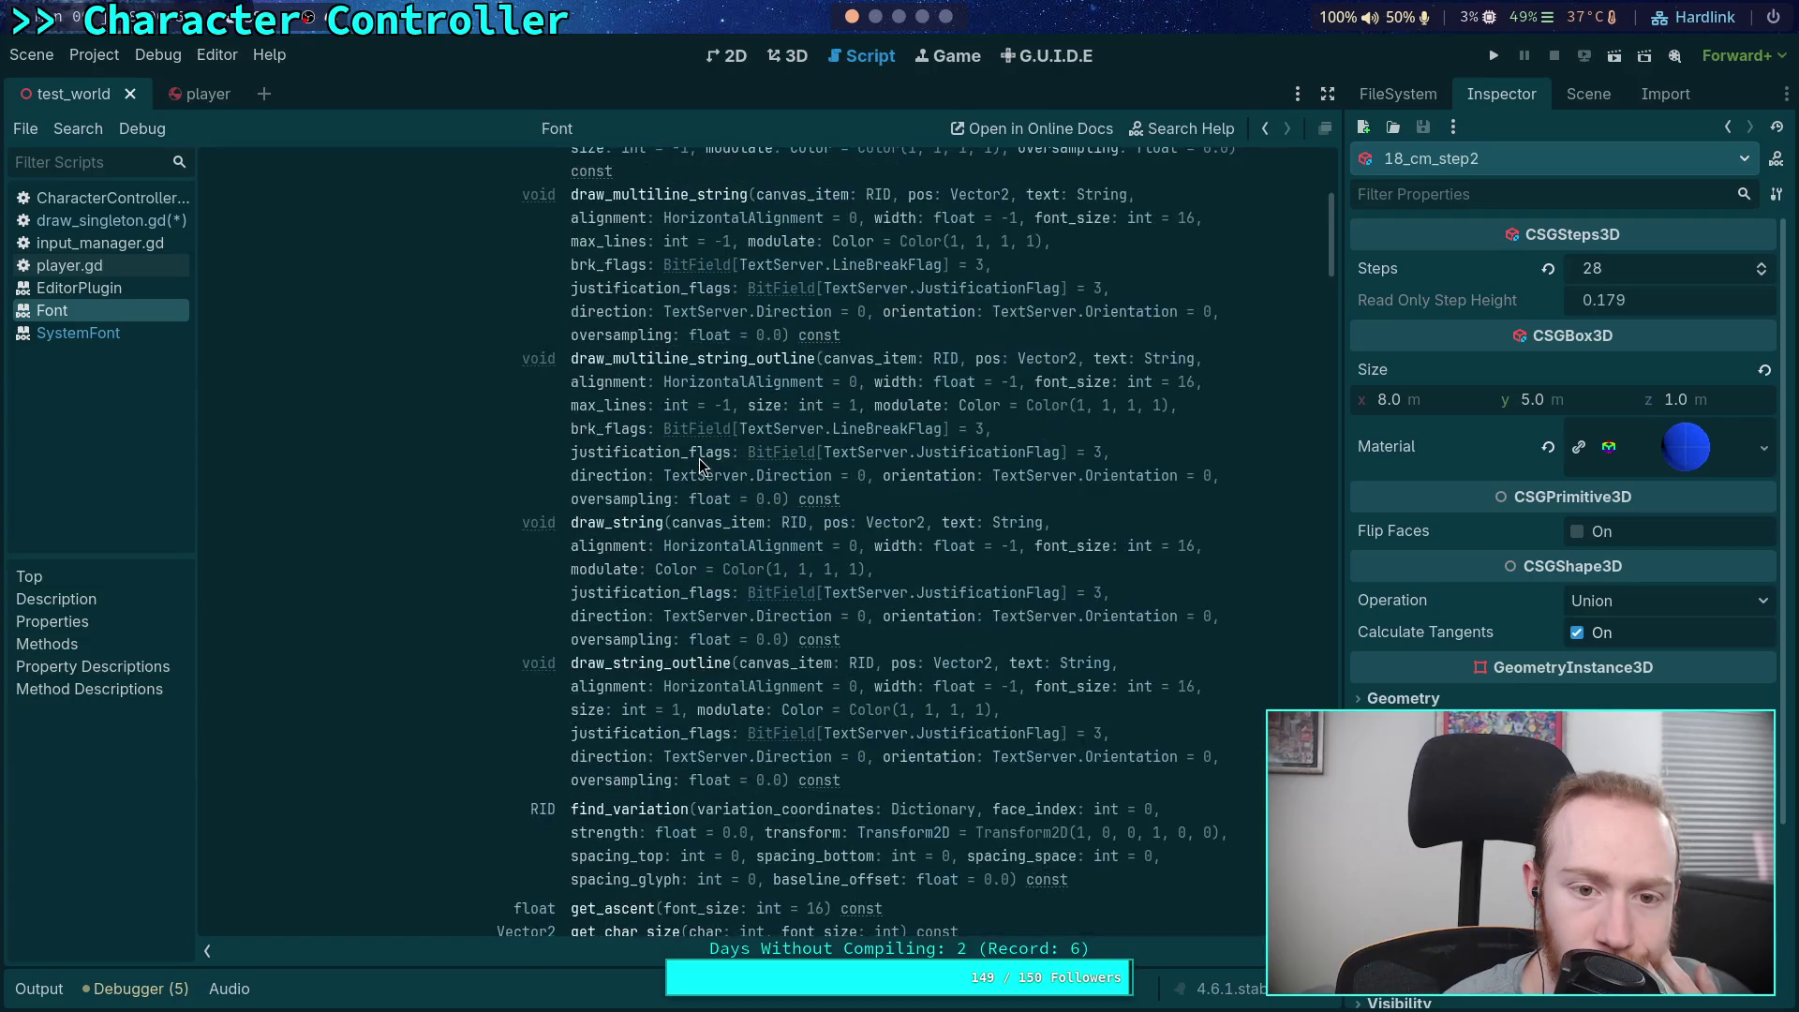
{"action": "scroll", "coordinate": [699, 465], "scroll_direction": "up", "scroll_amount": 2}
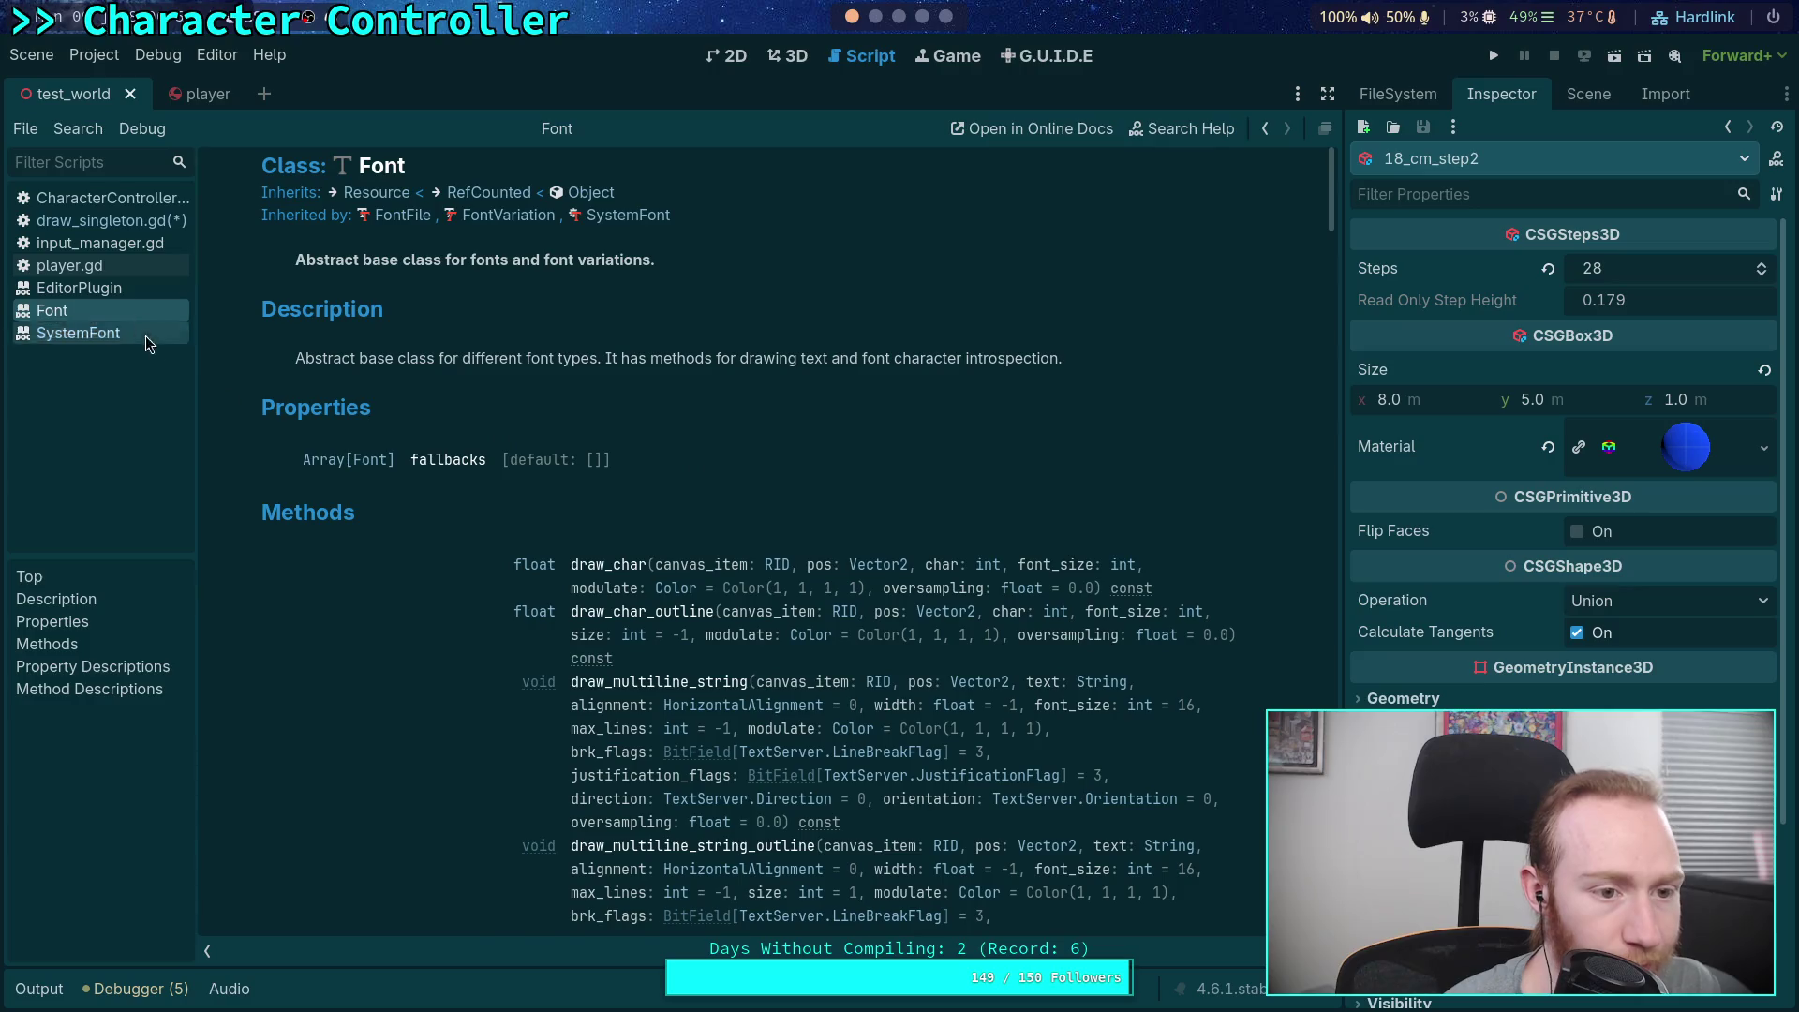
Close the Font documentation page and return to draw_singleton.gd
{"action": "right_click", "coordinate": [131, 289]}
{"action": "right_click", "coordinate": [110, 312]}
{"action": "left_click", "coordinate": [117, 326]}
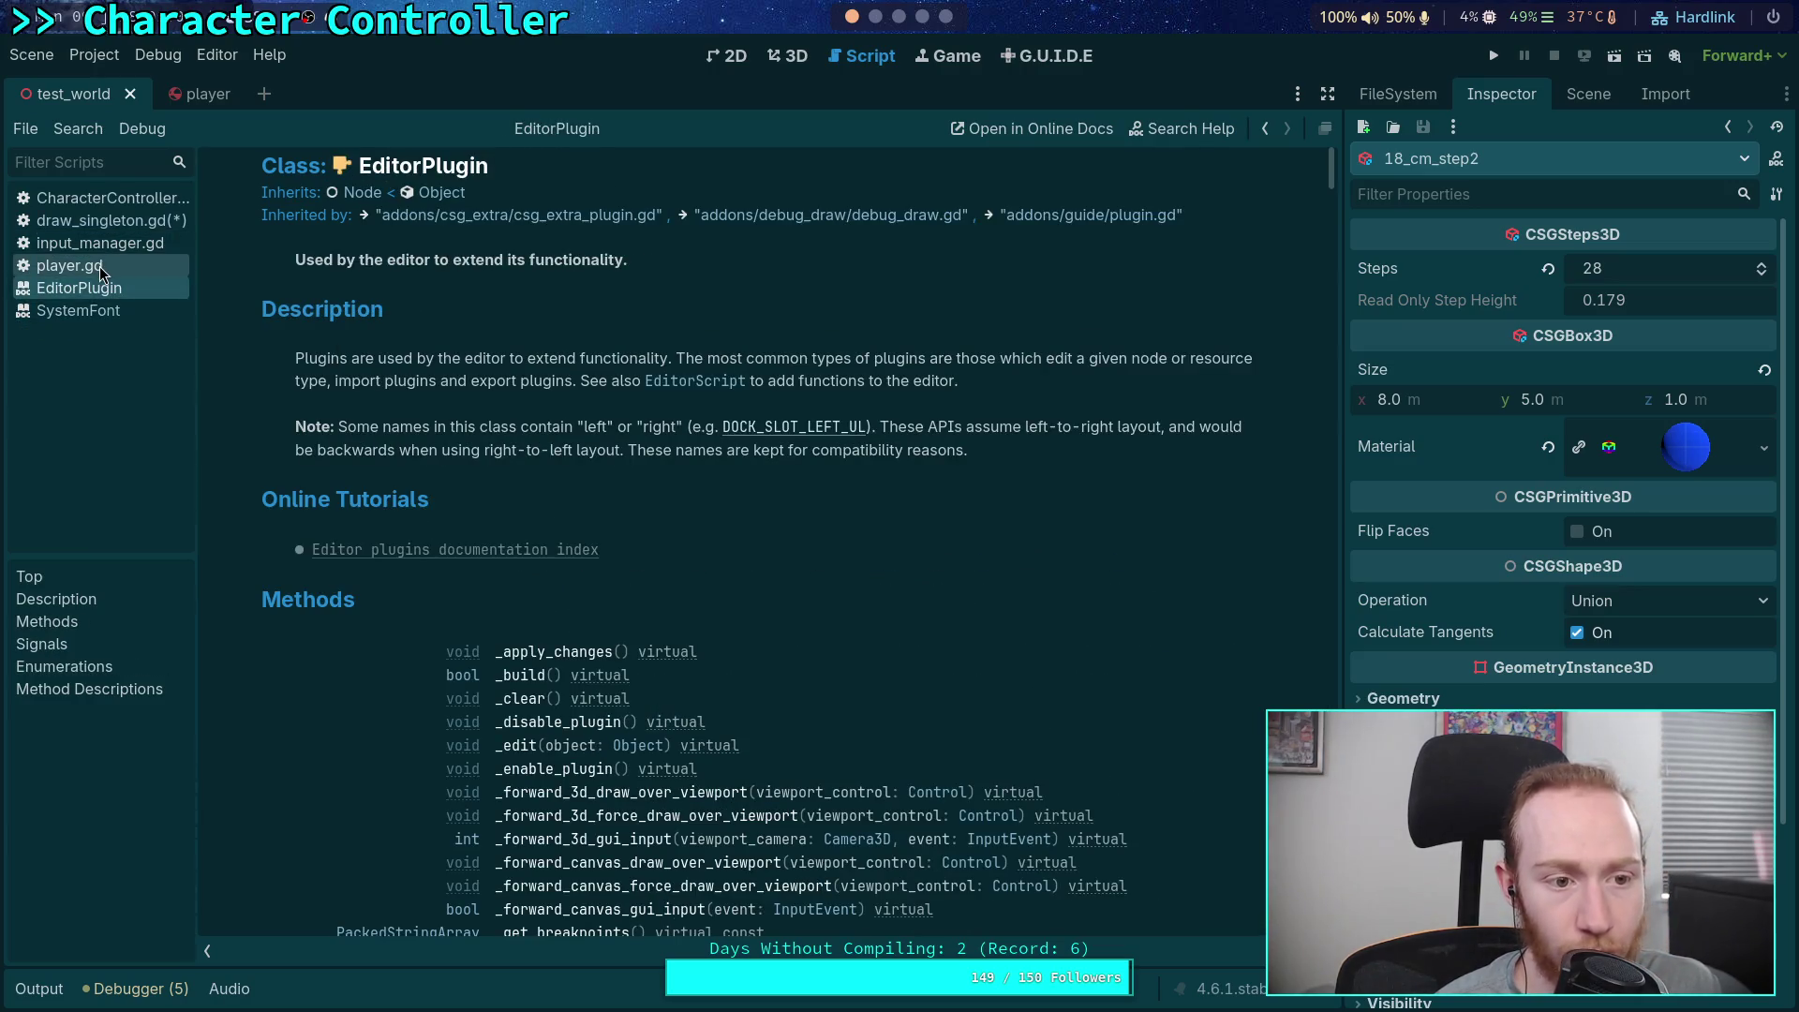
{"action": "left_click", "coordinate": [104, 220]}
Make room for a new function definition above the _process function
{"action": "scroll", "coordinate": [744, 485], "scroll_direction": "up", "scroll_amount": 5}
{"action": "scroll", "coordinate": [744, 484], "scroll_direction": "up", "scroll_amount": 15}
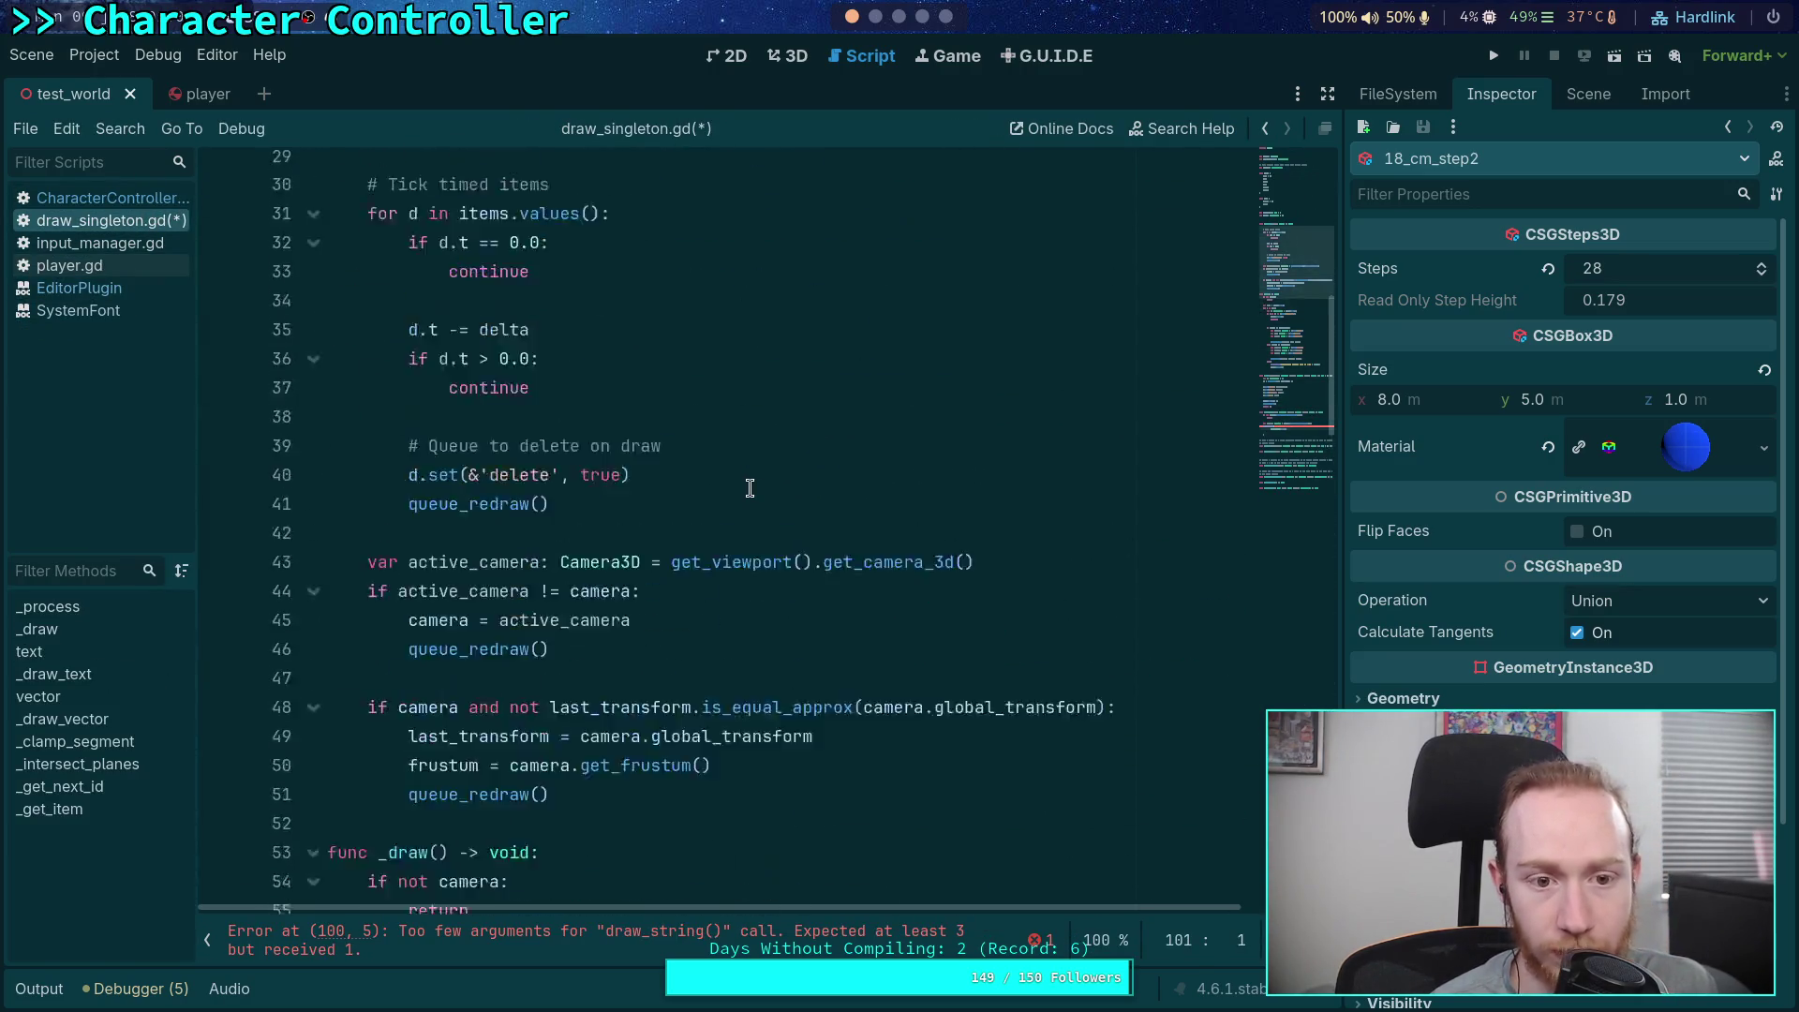
{"action": "scroll", "coordinate": [747, 473], "scroll_direction": "down", "scroll_amount": 4}
{"action": "scroll", "coordinate": [747, 473], "scroll_direction": "up", "scroll_amount": 4}
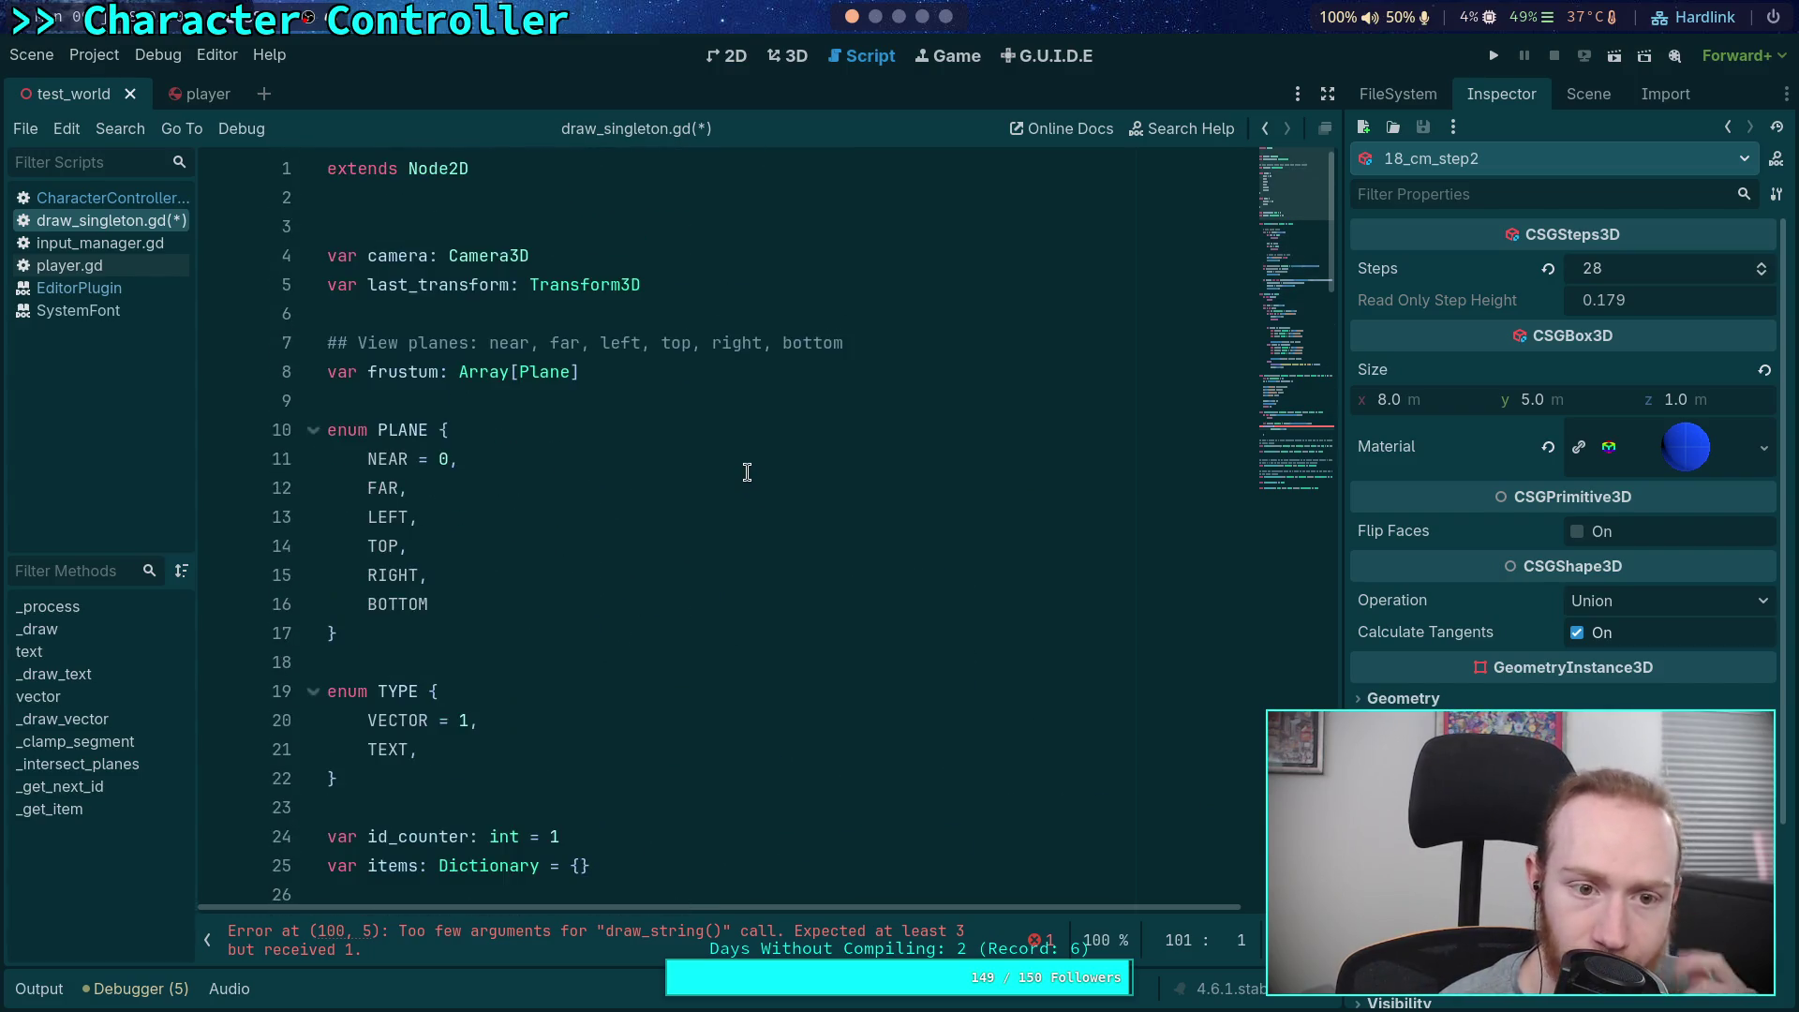
{"action": "scroll", "coordinate": [806, 412], "scroll_direction": "down", "scroll_amount": 6}
{"action": "left_click", "coordinate": [762, 393]}
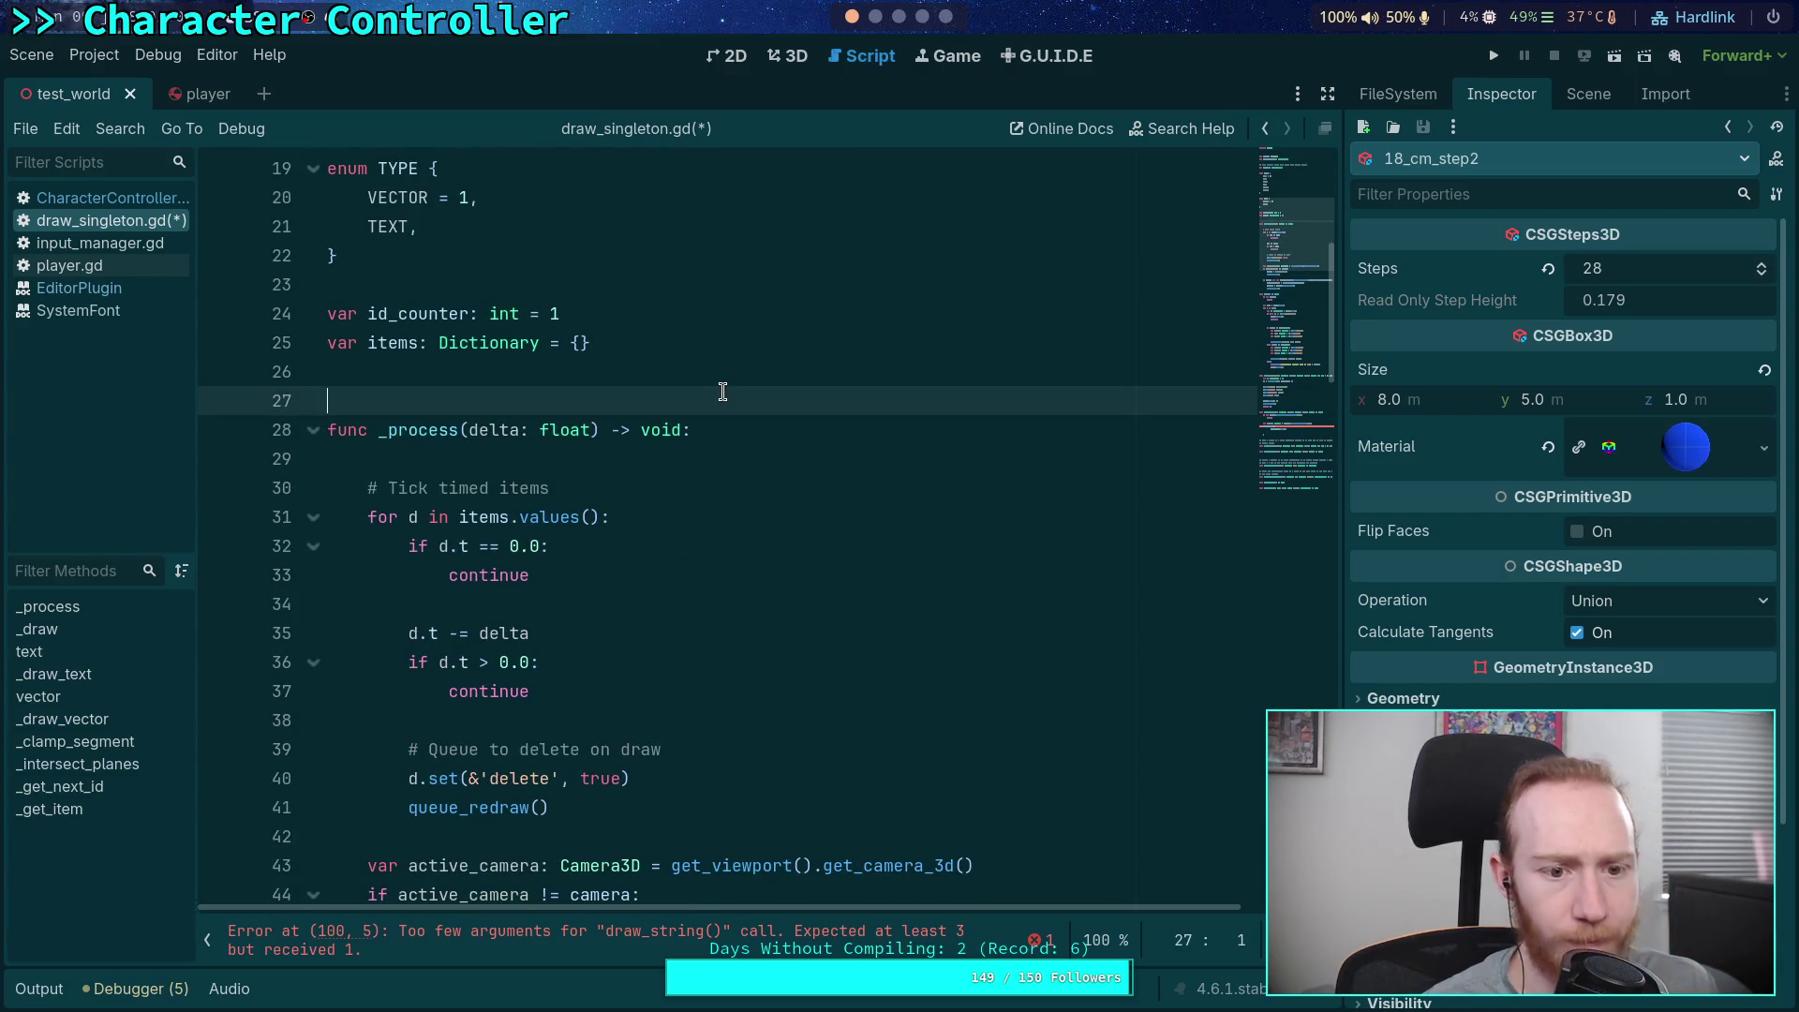
{"action": "key", "text": "Return"}
{"action": "key", "text": "Return"}
{"action": "key", "text": "Up"}
{"action": "key", "text": "Up"}
{"action": "key", "text": "Return"}
Add a func _init() above _process, replacing a first _ready attempt
{"action": "type", "text": "func _r"}
{"action": "key", "text": "Return"}
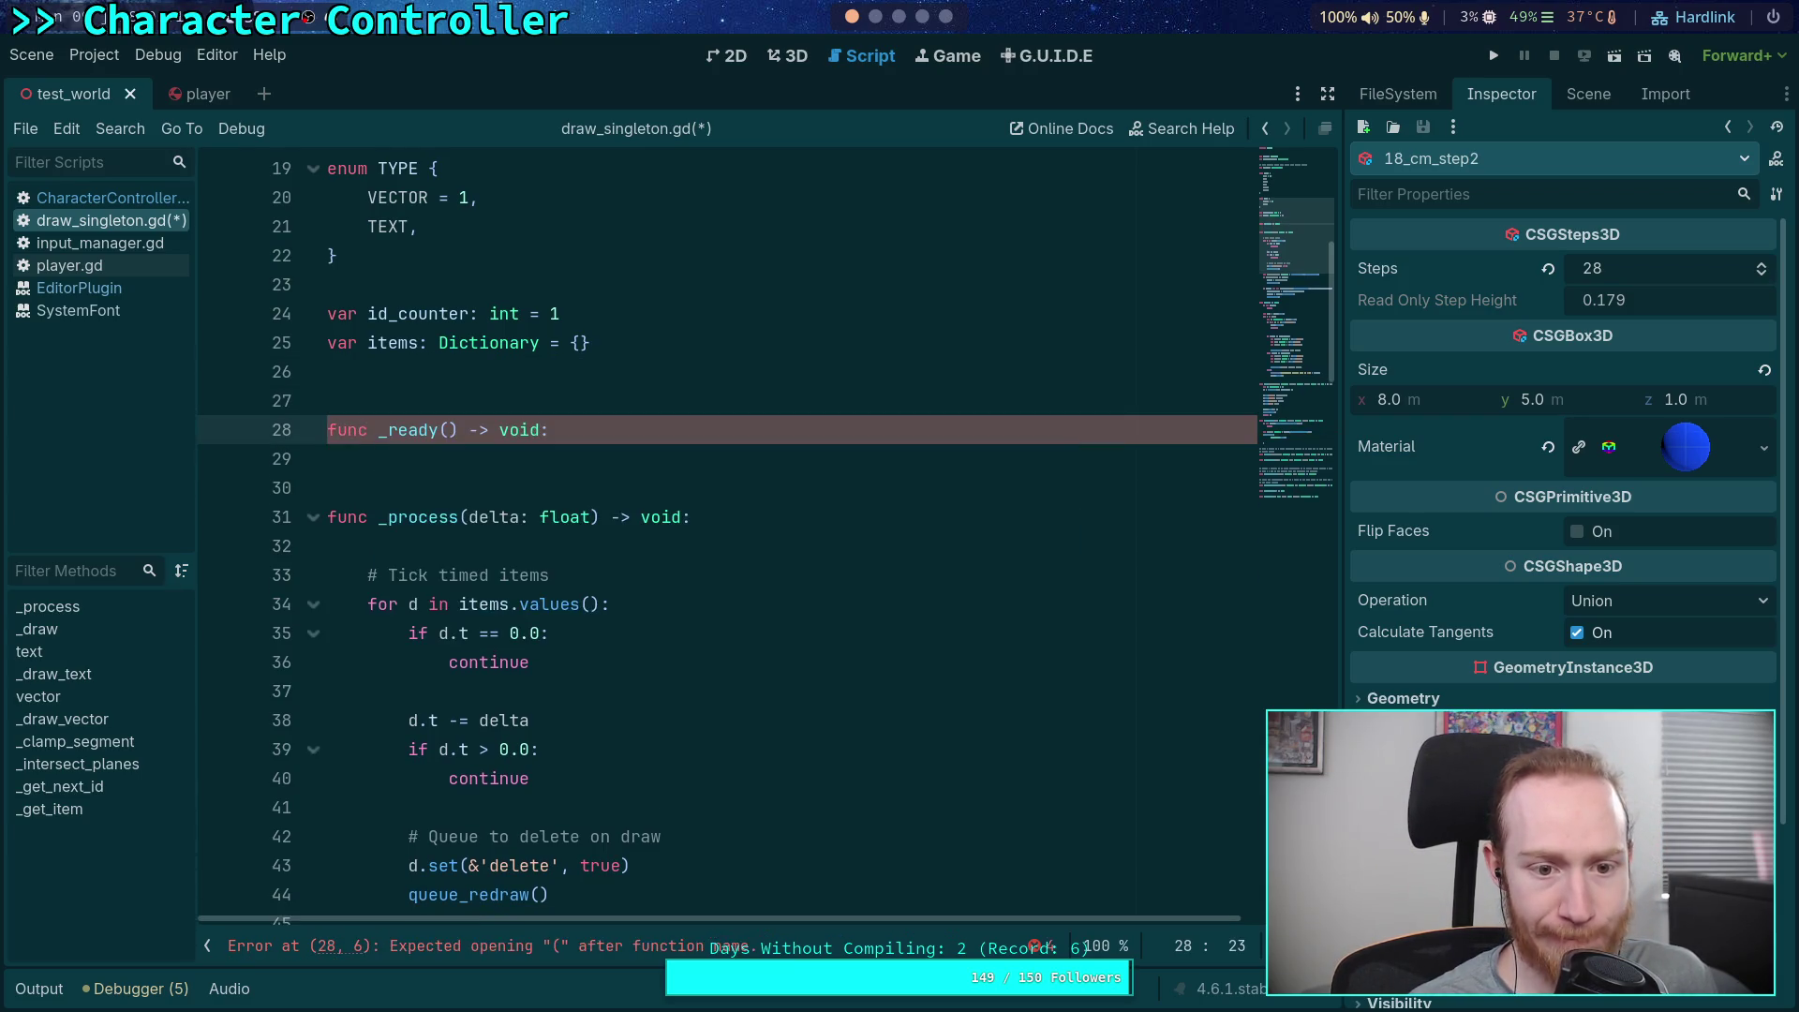
{"action": "key", "text": "Return"}
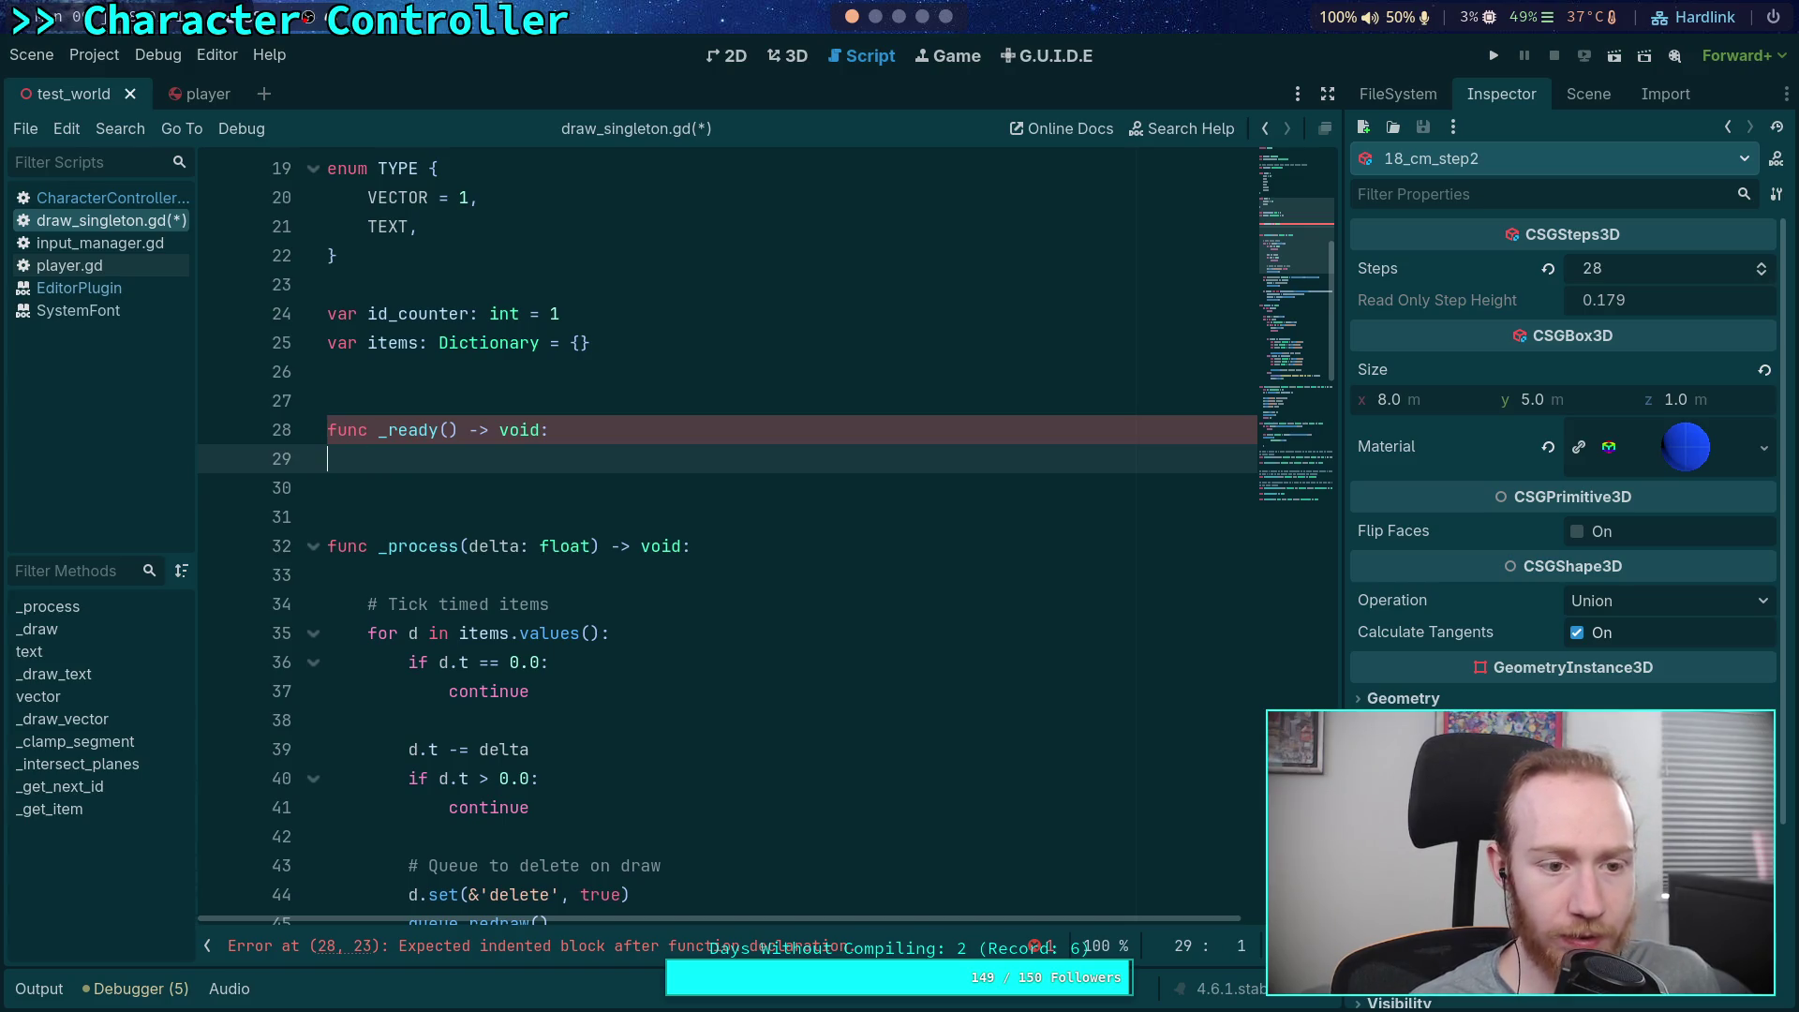
{"action": "key", "text": "ctrl+z"}
{"action": "key", "text": "BackSpace"}
{"action": "key", "text": "BackSpace"}
{"action": "type", "text": "in"}
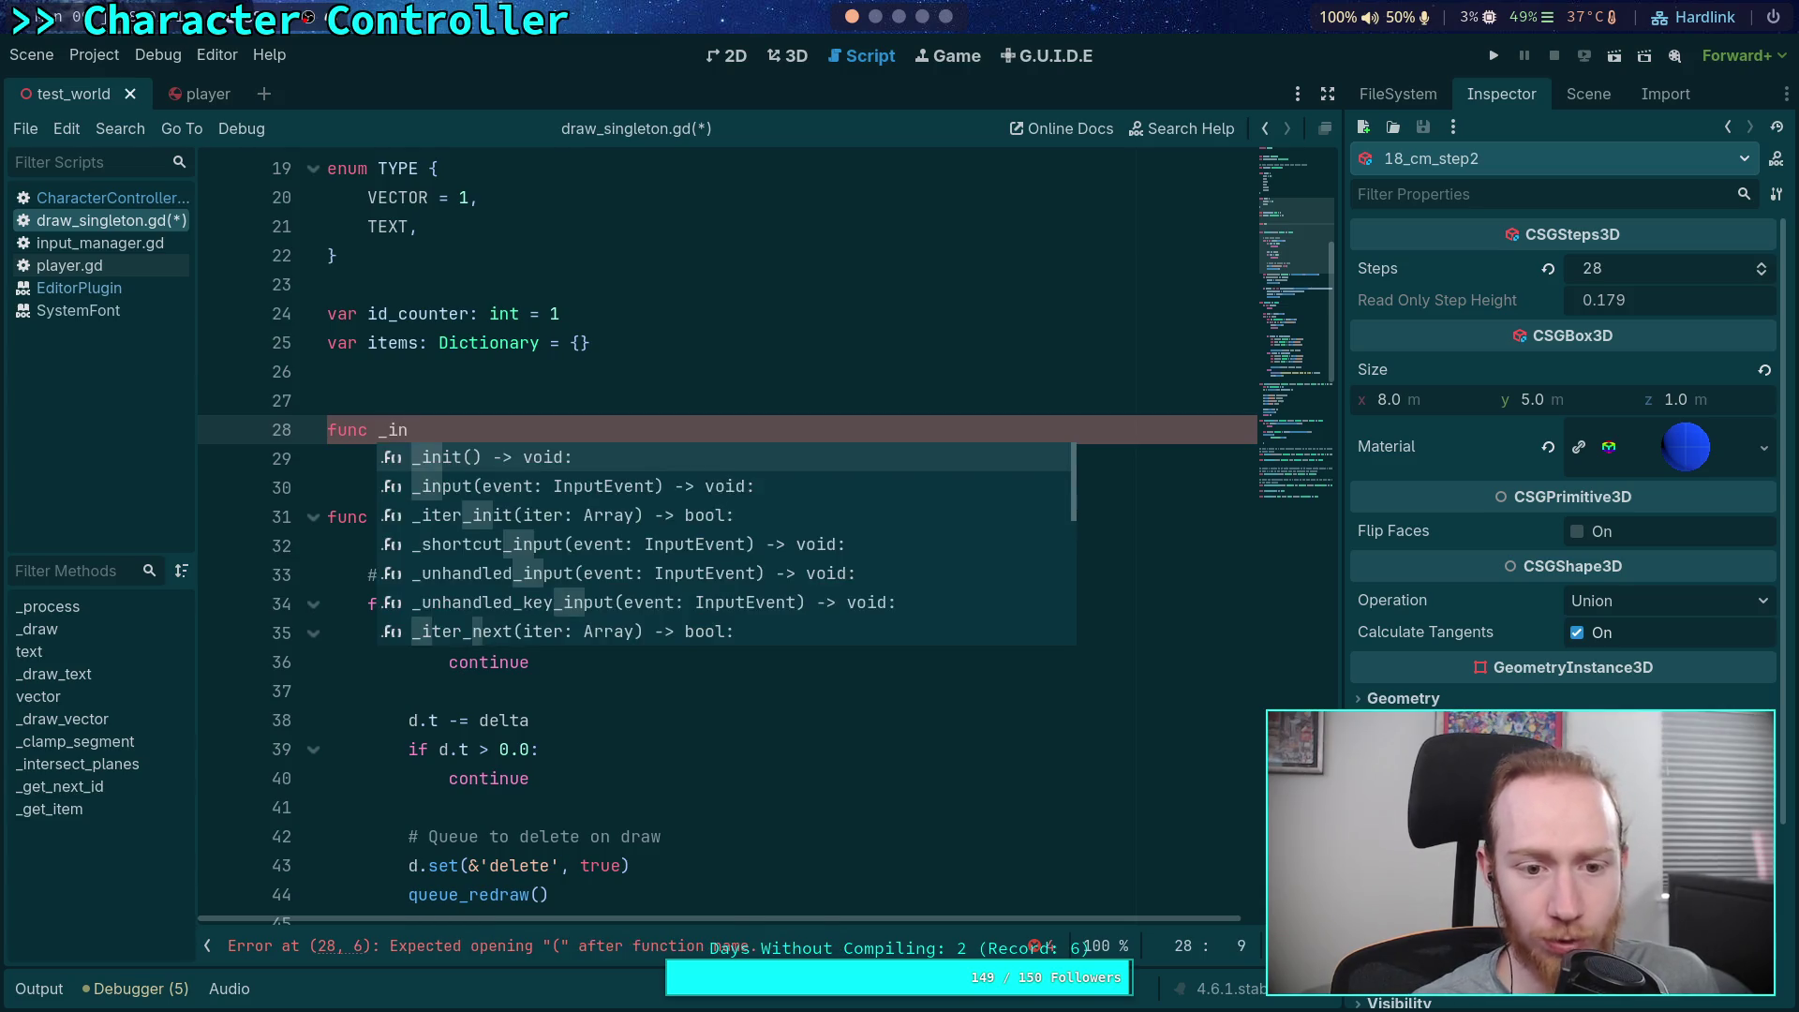
{"action": "key", "text": "Return"}
{"action": "key", "text": "Return"}
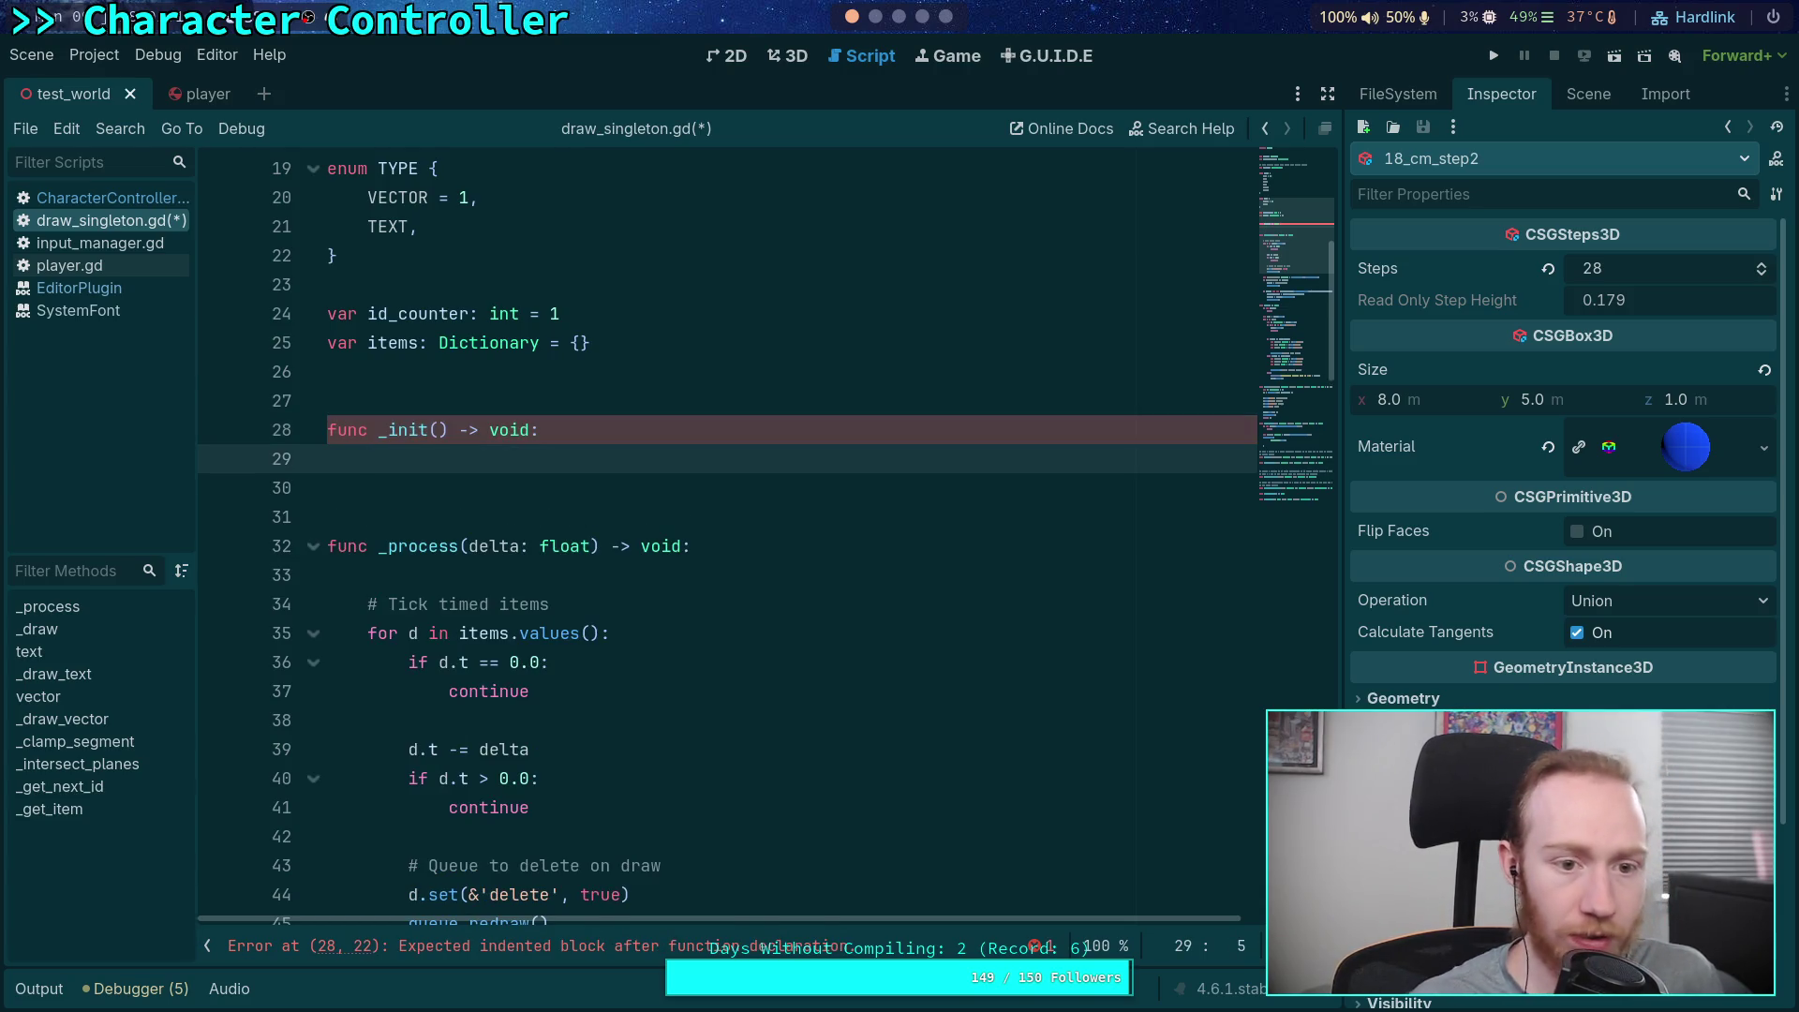
Declare 'var font: Font' below the items variable
{"action": "scroll", "coordinate": [708, 456], "scroll_direction": "up", "scroll_amount": 3}
{"action": "left_click", "coordinate": [707, 628]}
{"action": "key", "text": "ctrl+shift+Return"}
{"action": "type", "text": "var font: Font"}
{"action": "key", "text": "Escape"}
{"action": "key", "text": "Up"}
{"action": "key", "text": "Up"}
{"action": "key", "text": "Up"}
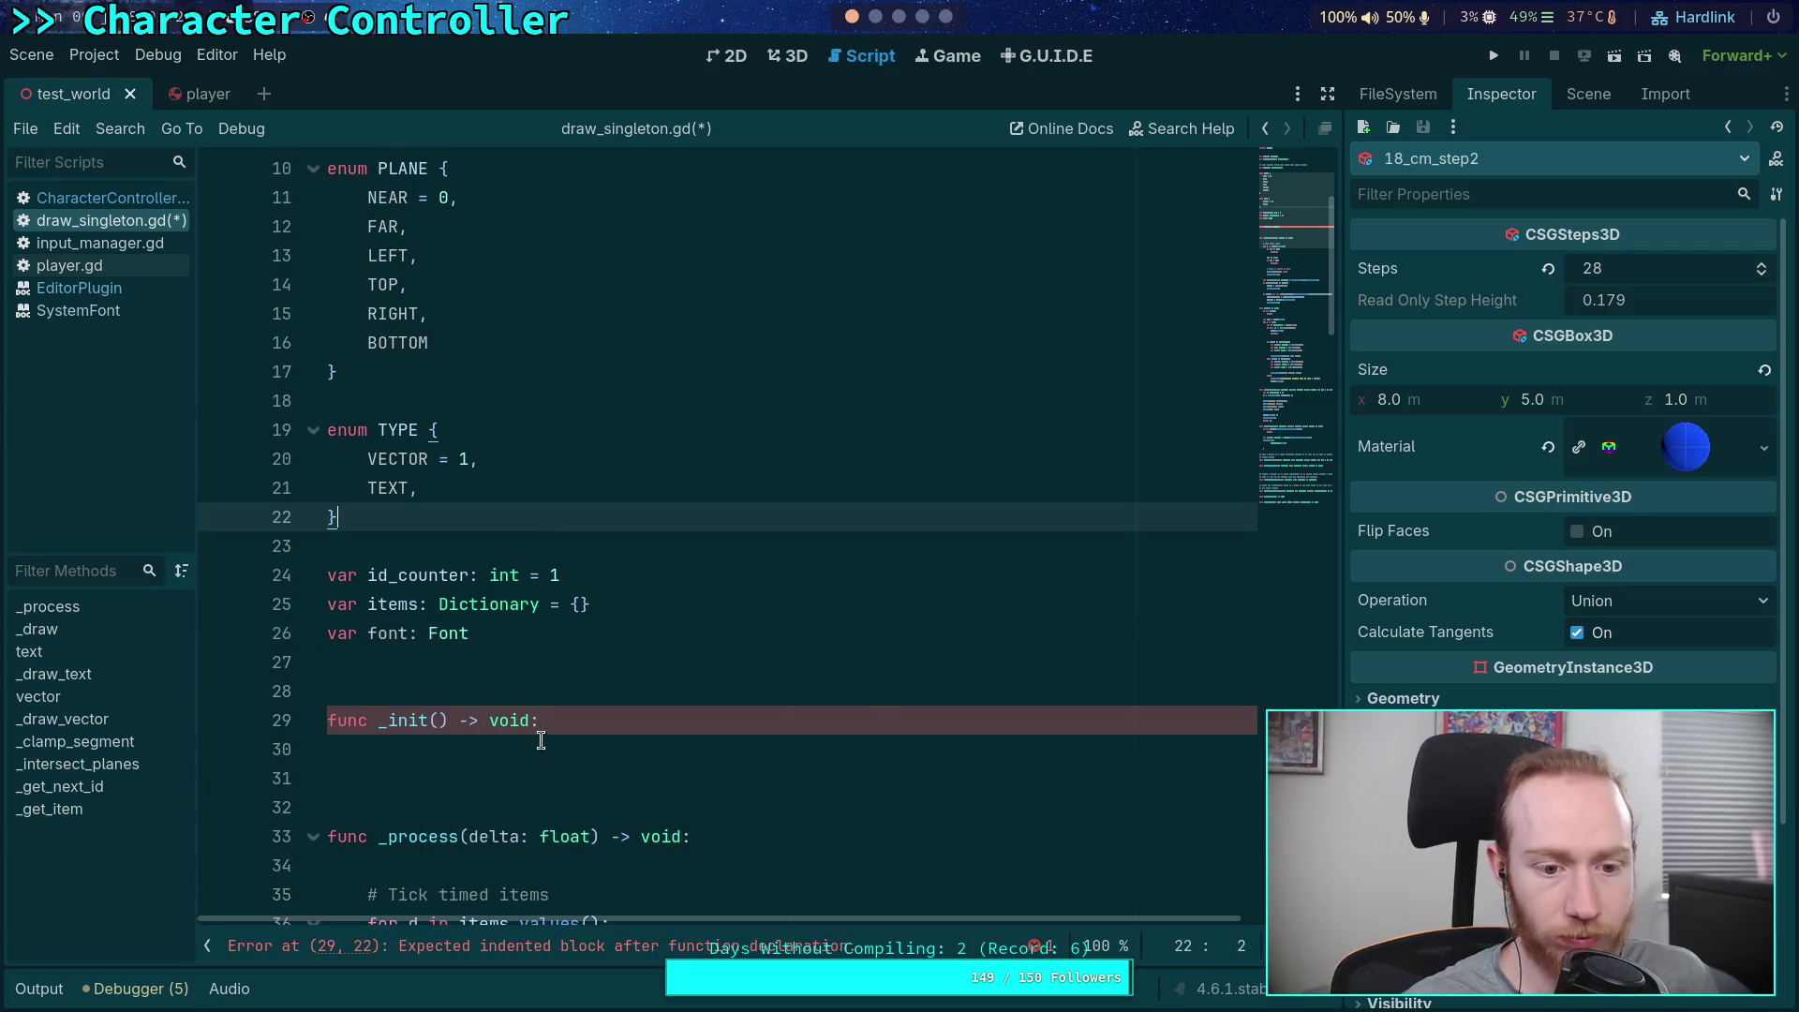
In _init, set font = SystemFont.new() and font.font_names = ['monospace', 'mono']
{"action": "left_click", "coordinate": [541, 740]}
{"action": "type", "text": "font = "}
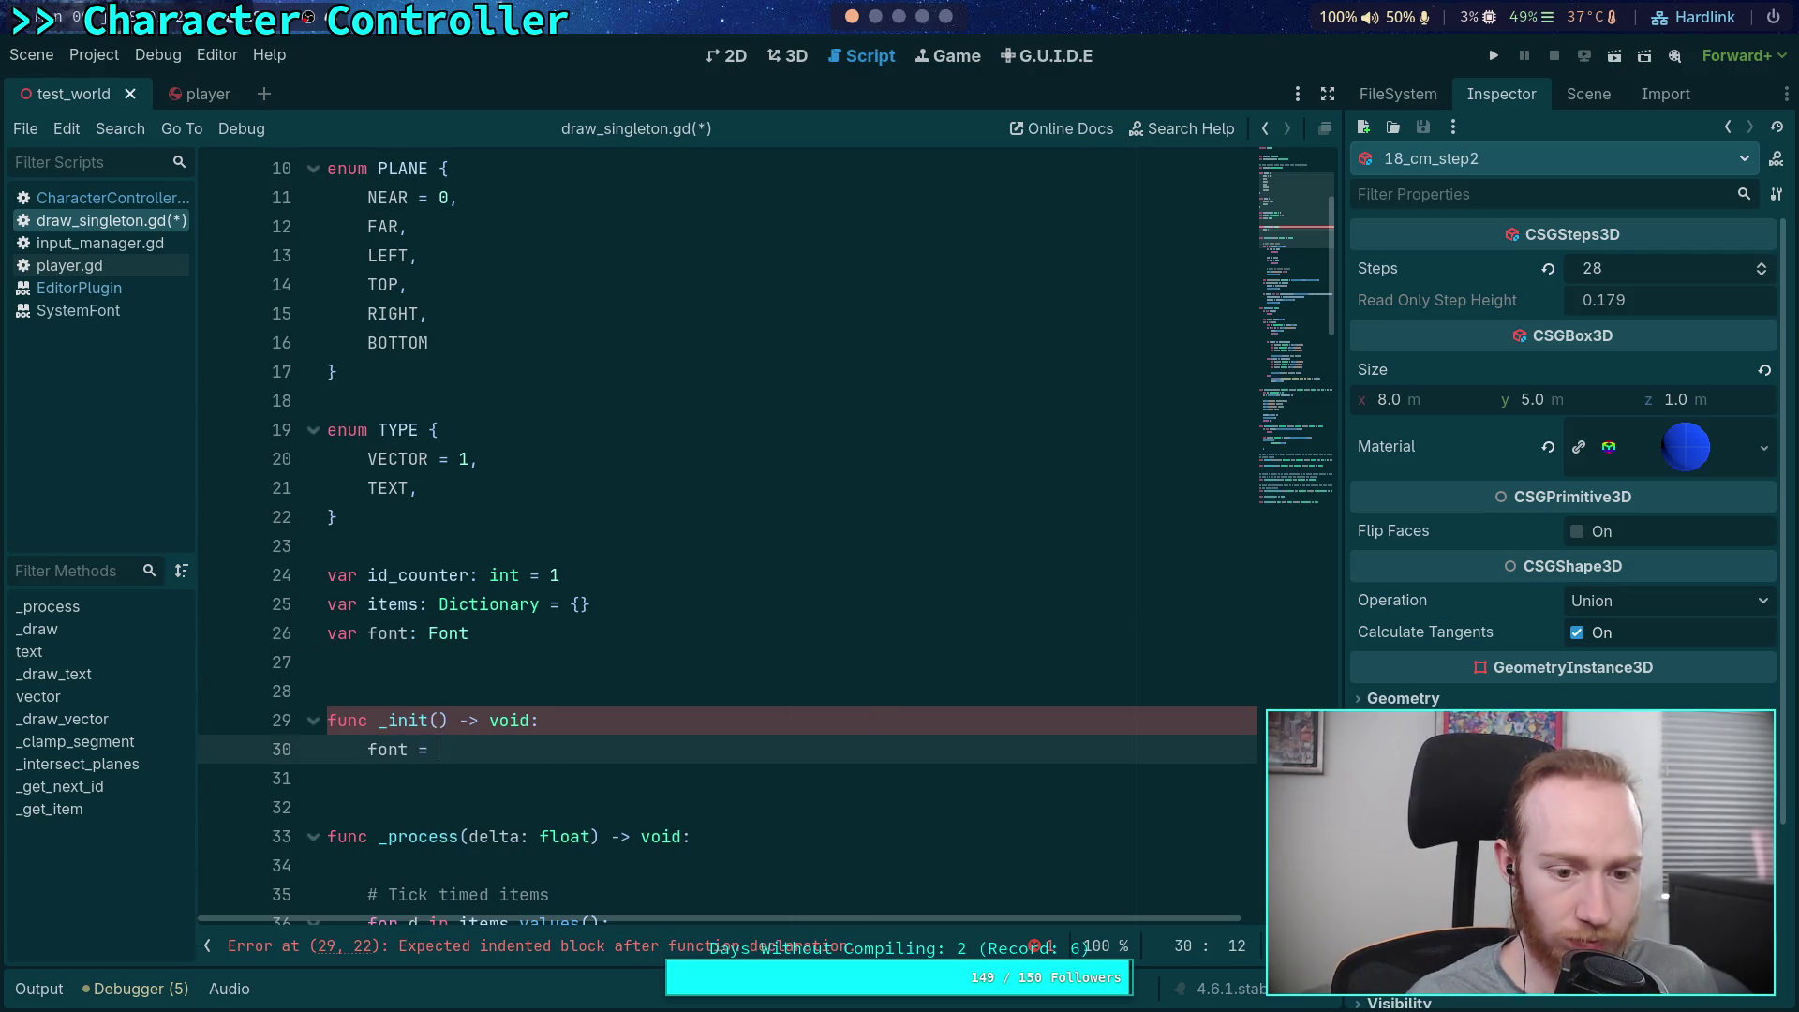
{"action": "type", "text": "Syst"}
{"action": "key", "text": "Return"}
{"action": "type", "text": ".new()"}
{"action": "key", "text": "Return"}
{"action": "type", "text": "font.nam"}
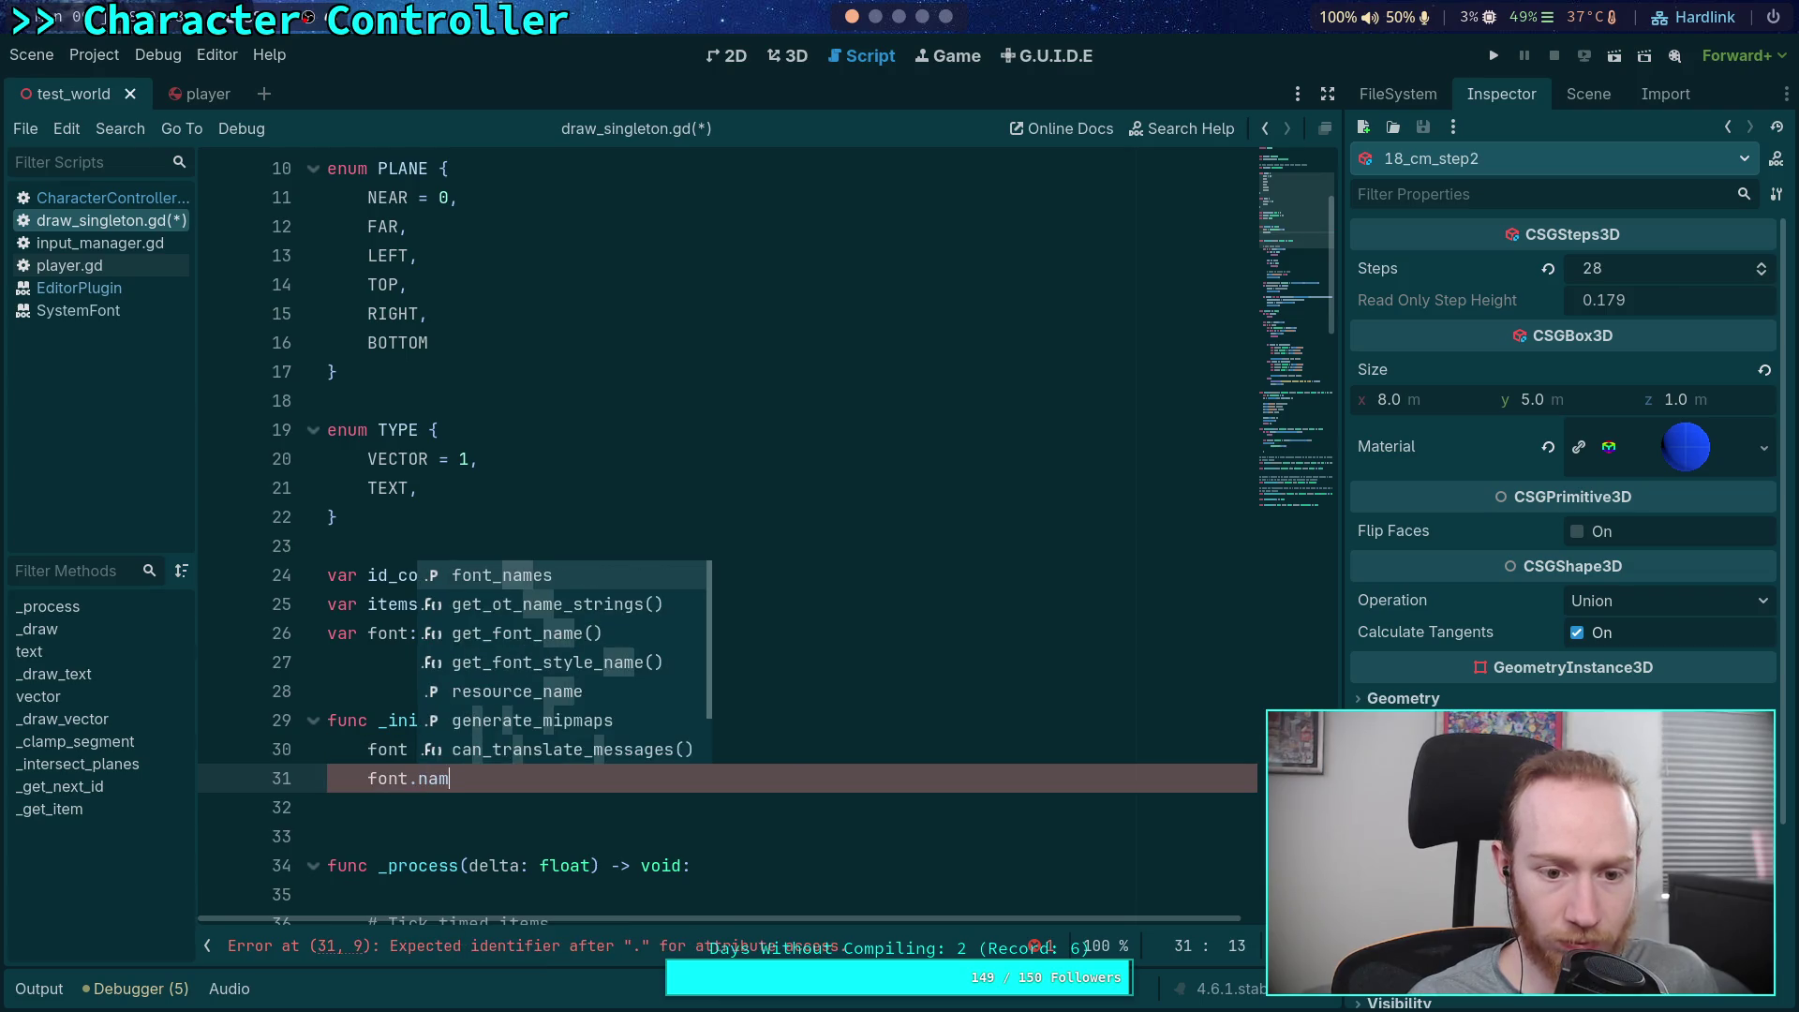
{"action": "key", "text": "Return"}
{"action": "type", "text": "['mono"}
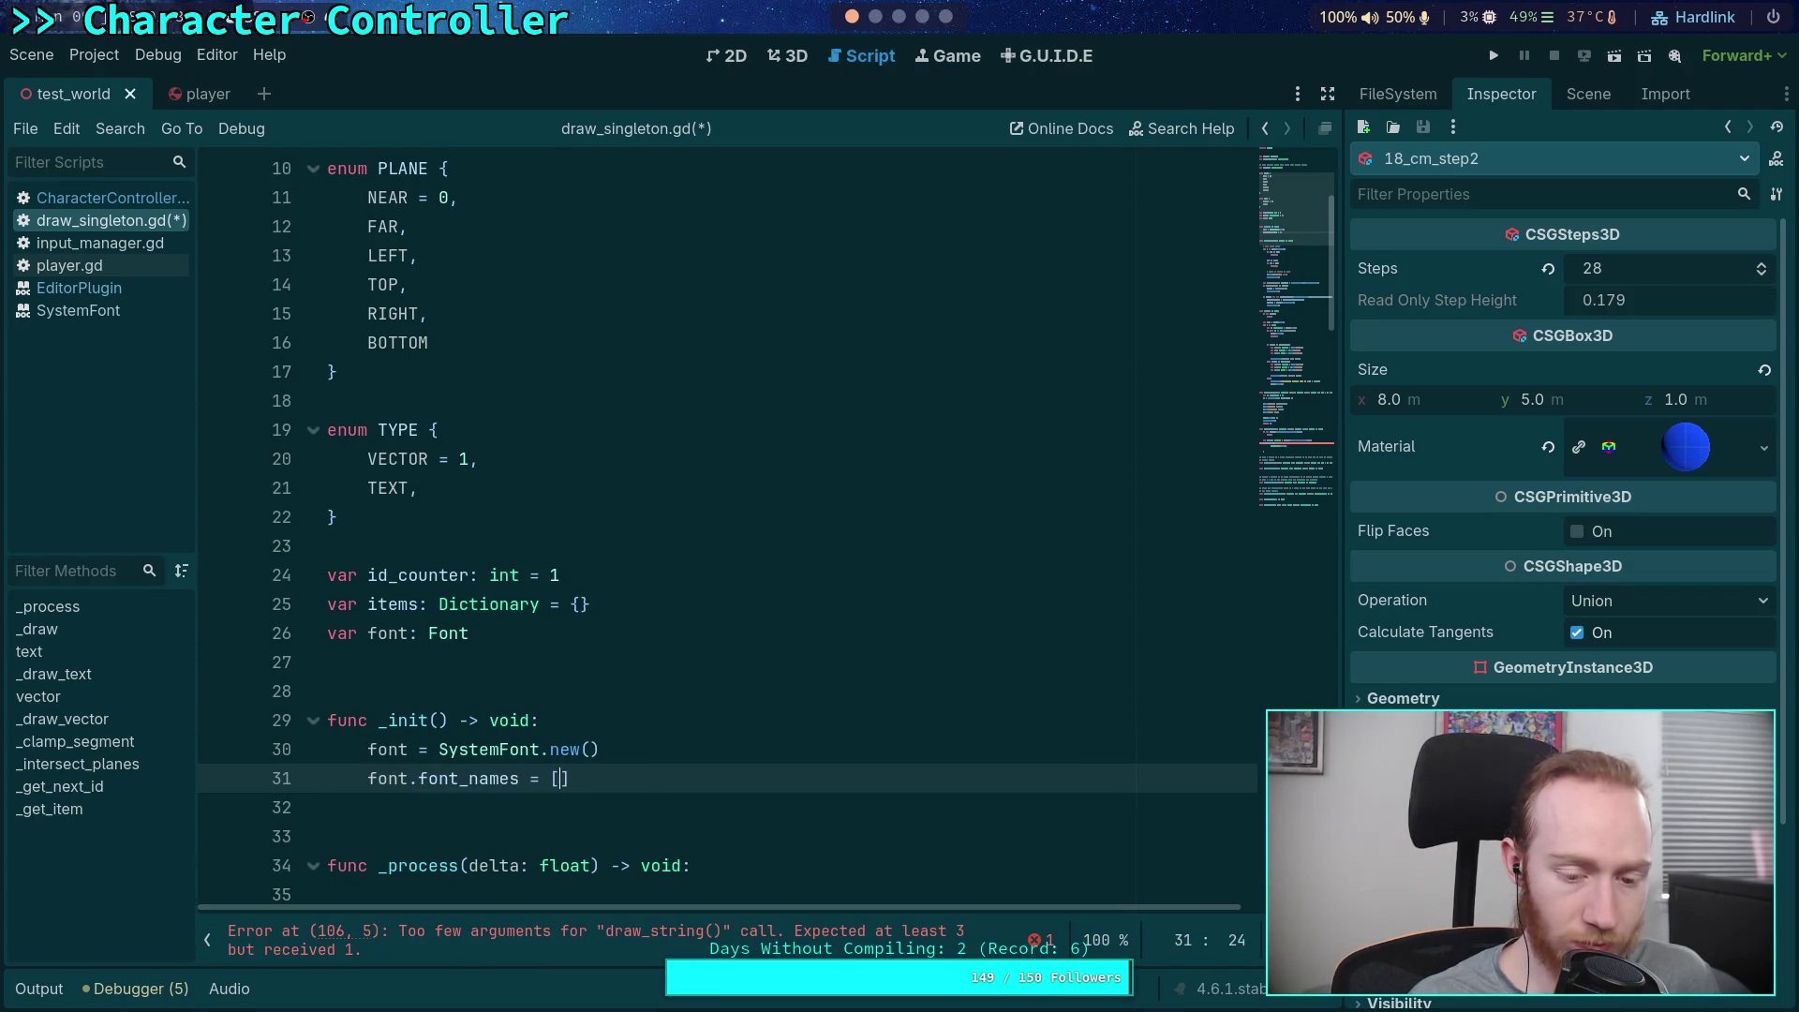
{"action": "type", "text": "space"}
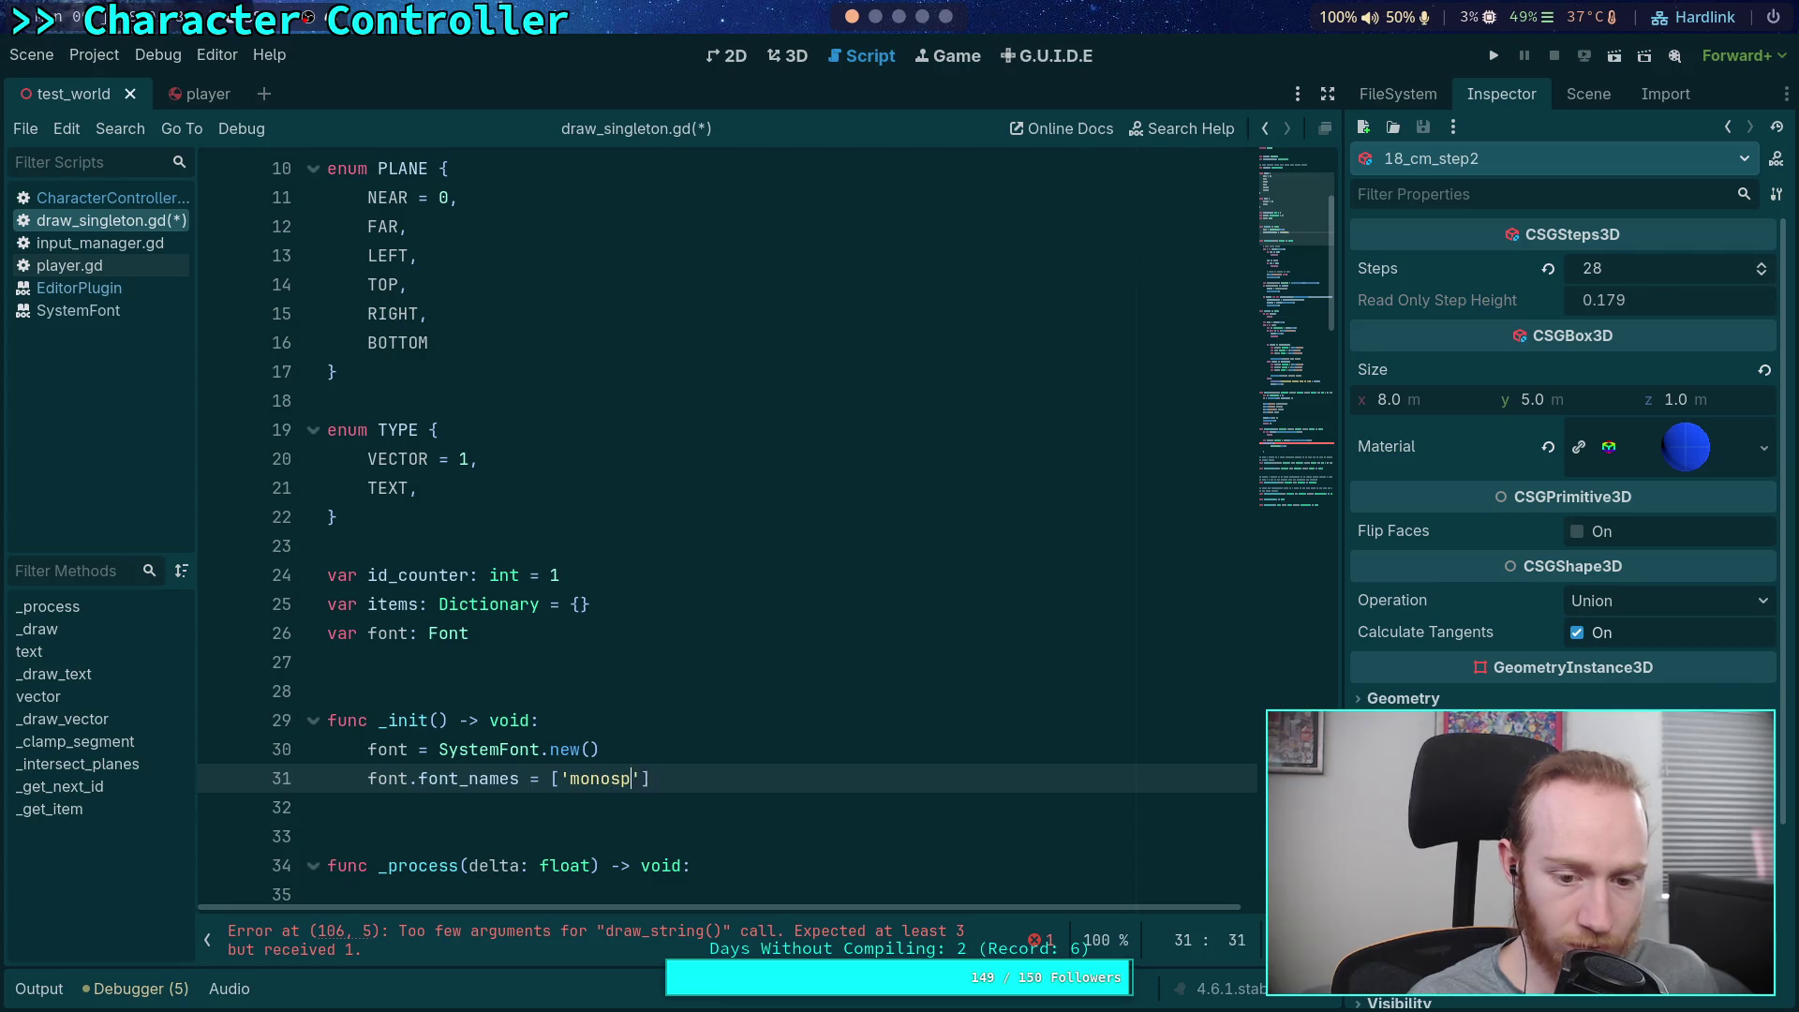
{"action": "type", "text": "', 'mono'"}
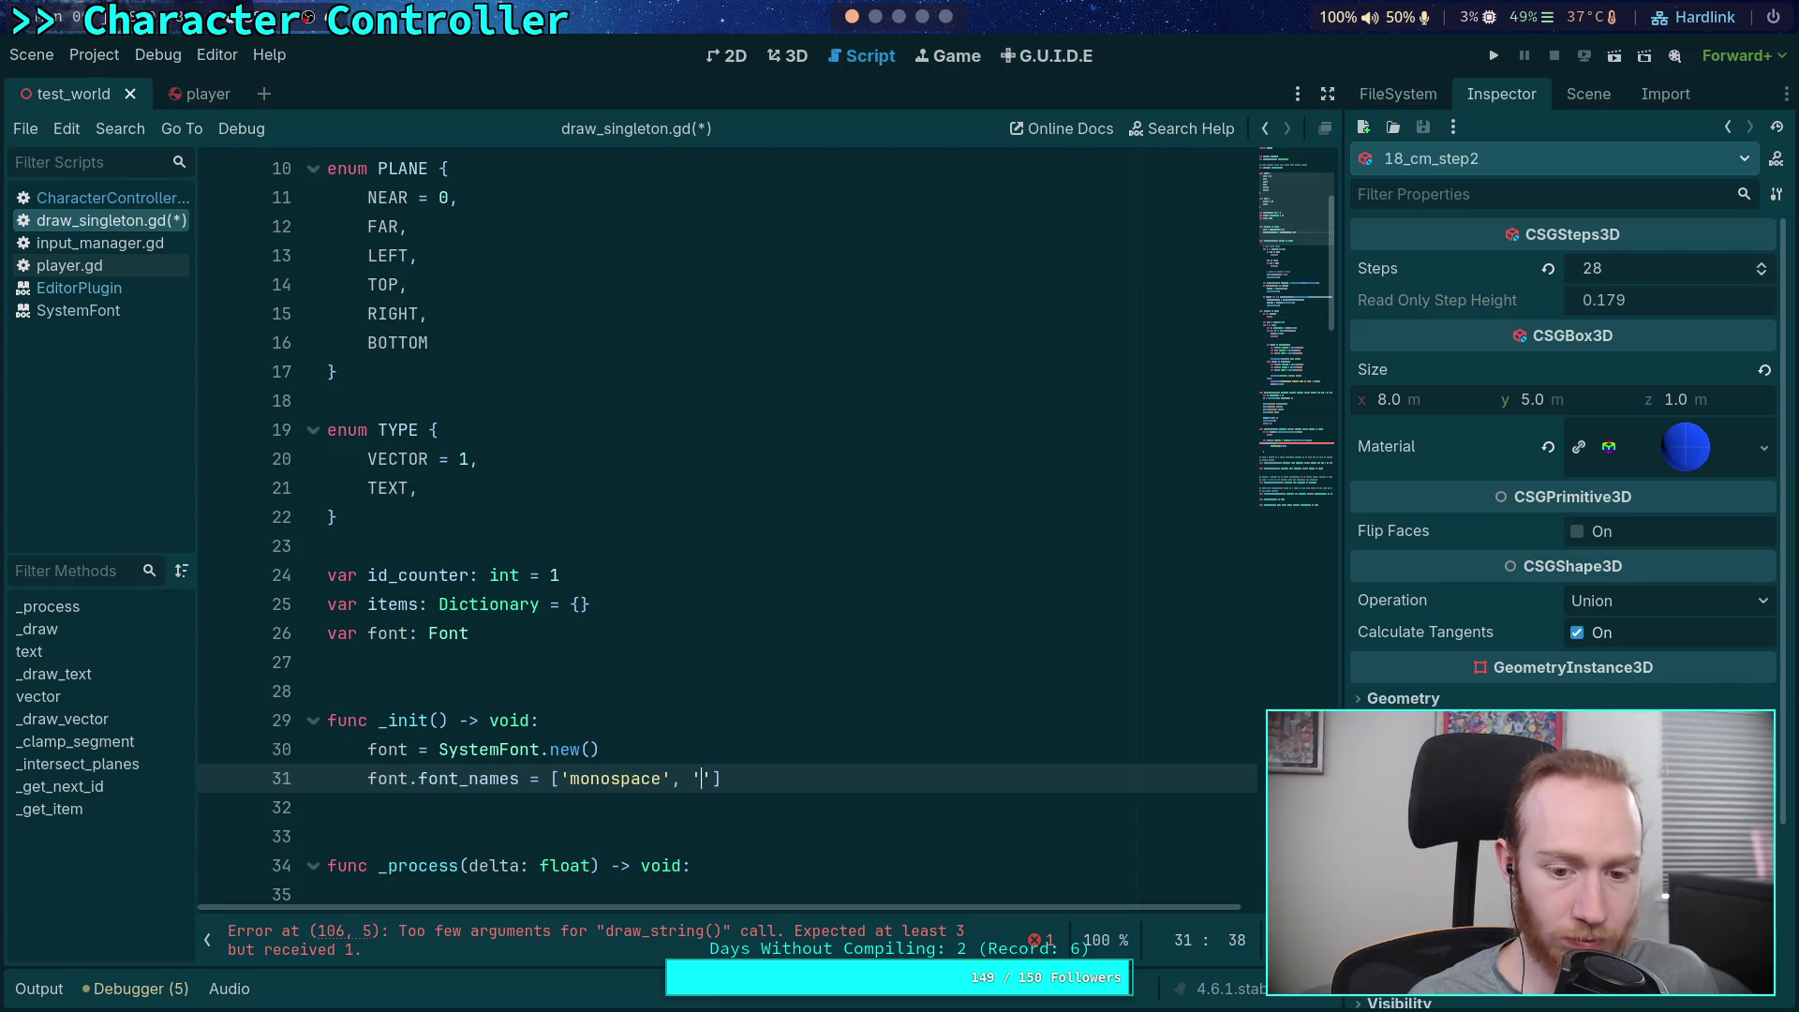
{"action": "type", "text": ","}
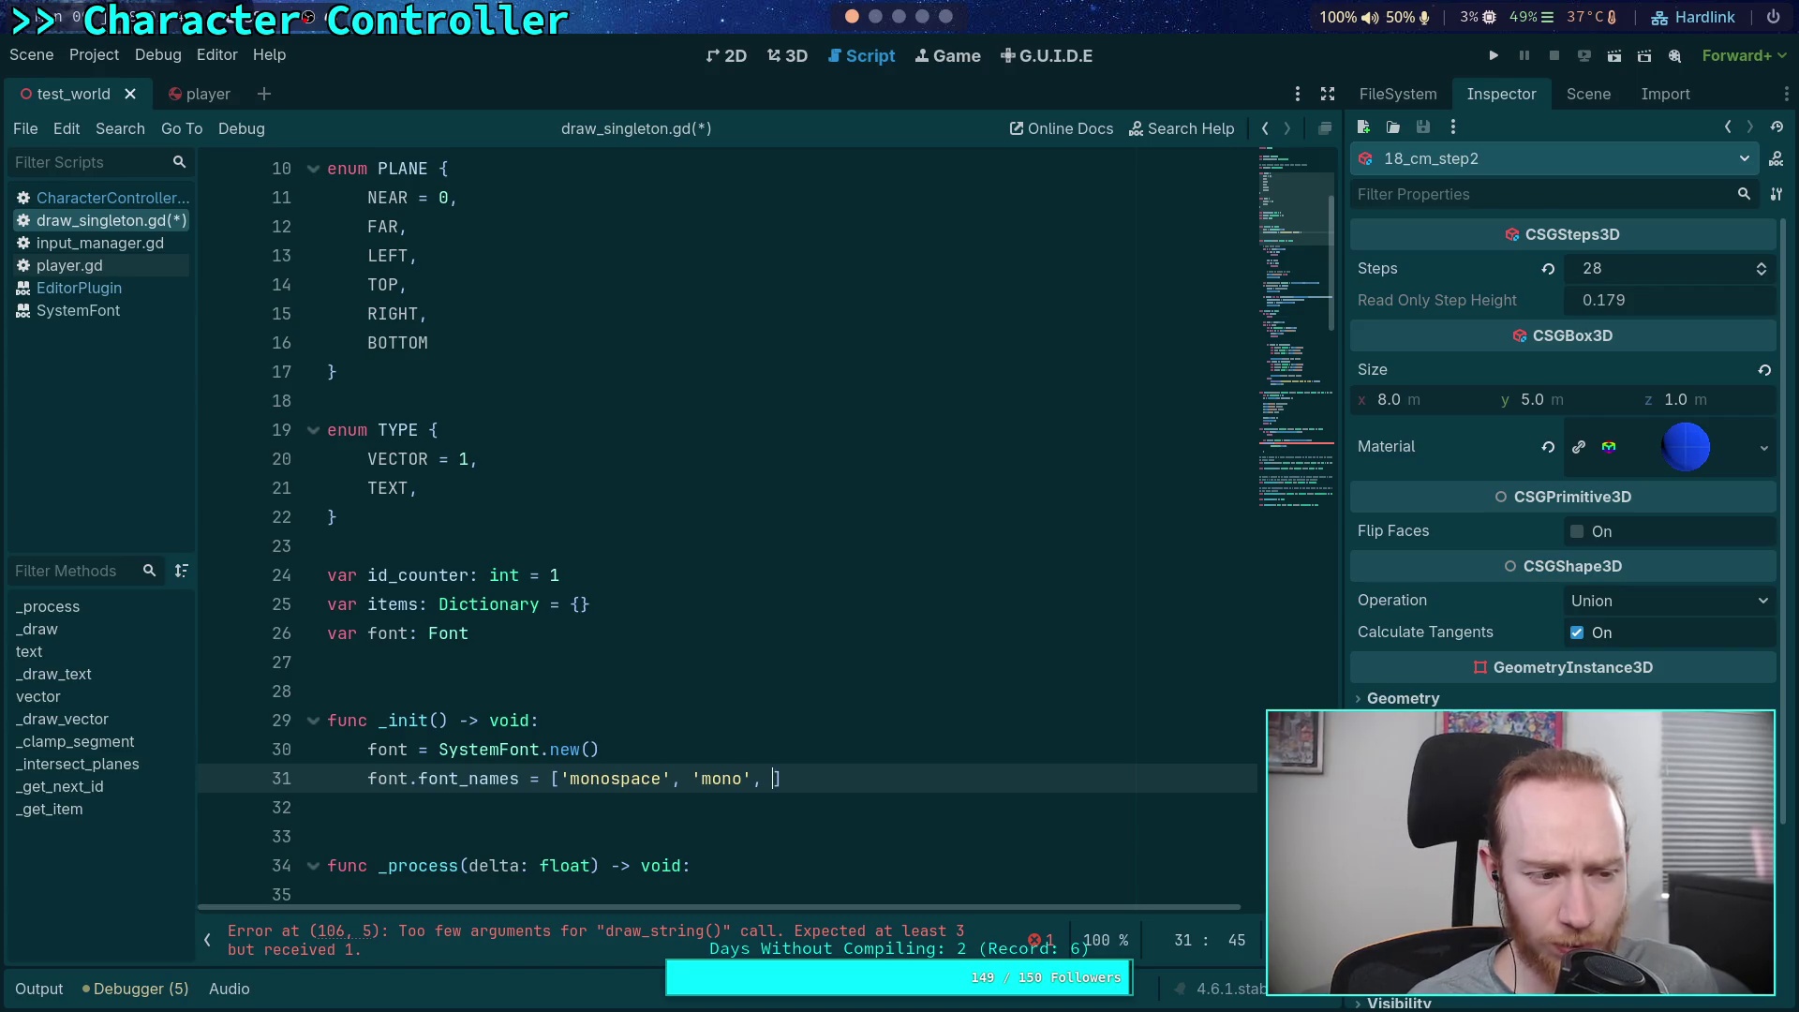
Remove the trailing comma after 'mono' and the extra blank line below font_names
{"action": "key", "text": "BackSpace"}
{"action": "key", "text": "BackSpace"}
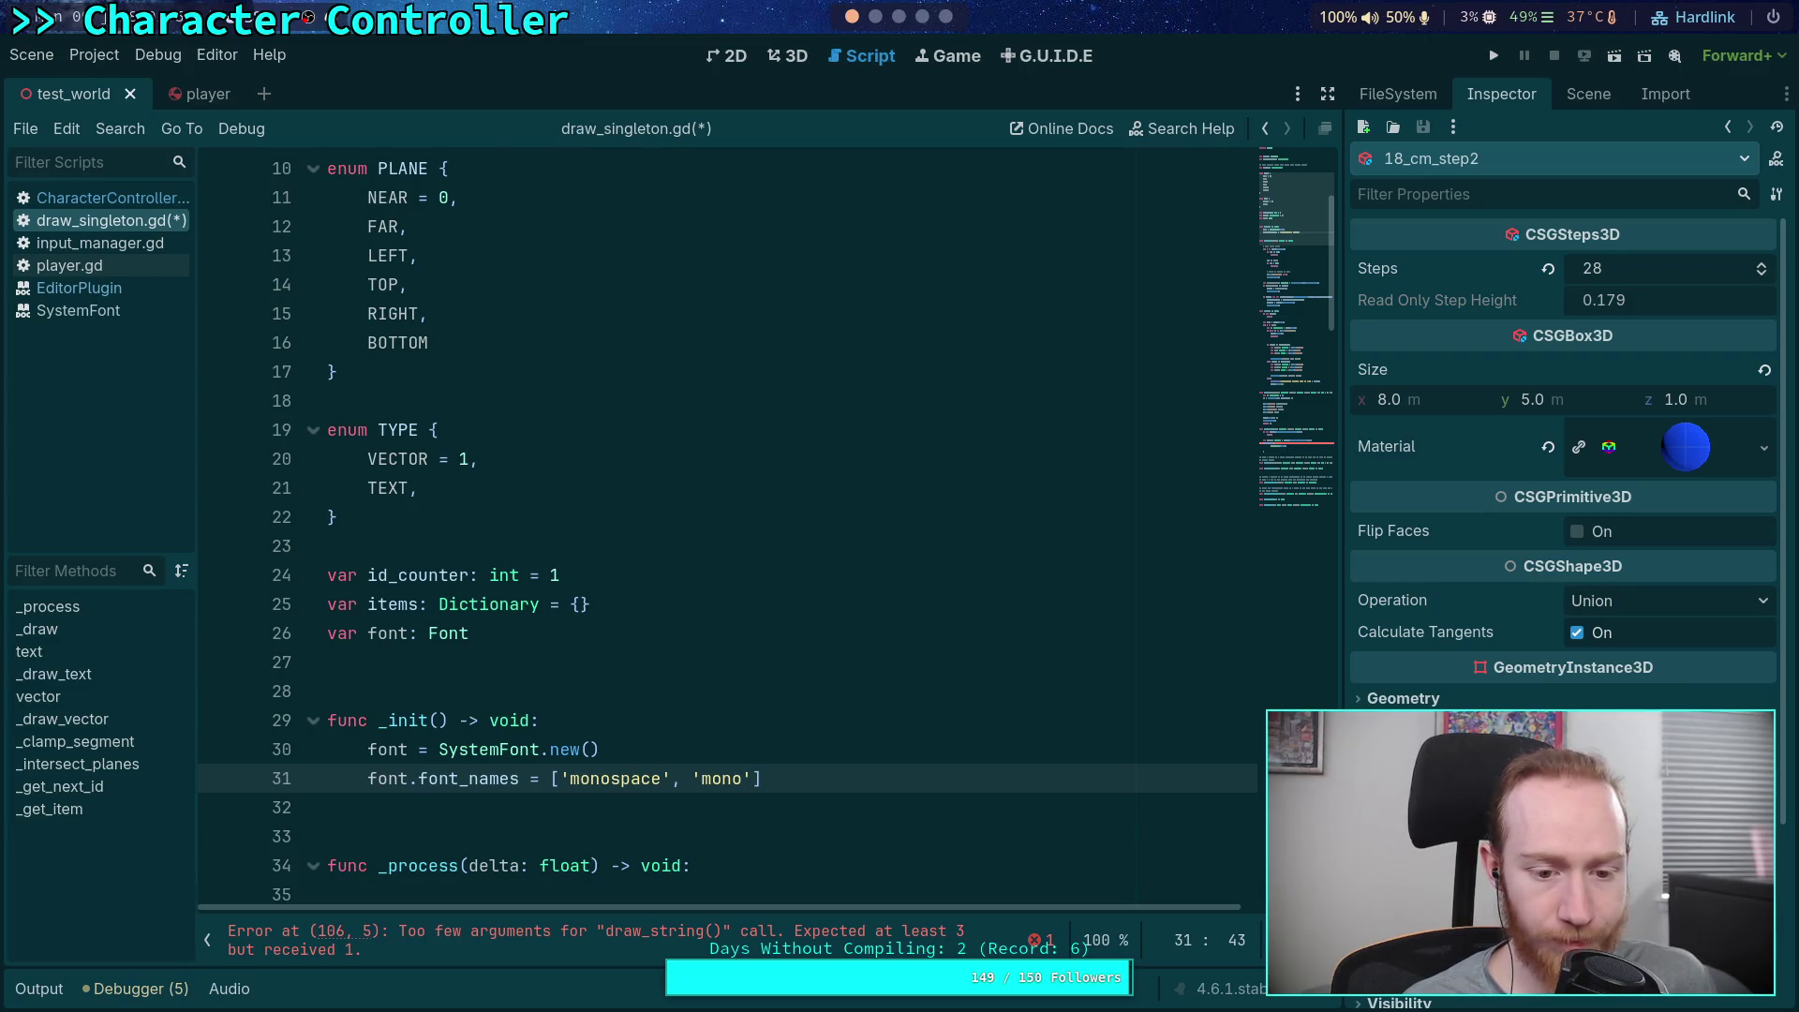
{"action": "key", "text": "Down"}
{"action": "key", "text": "BackSpace"}
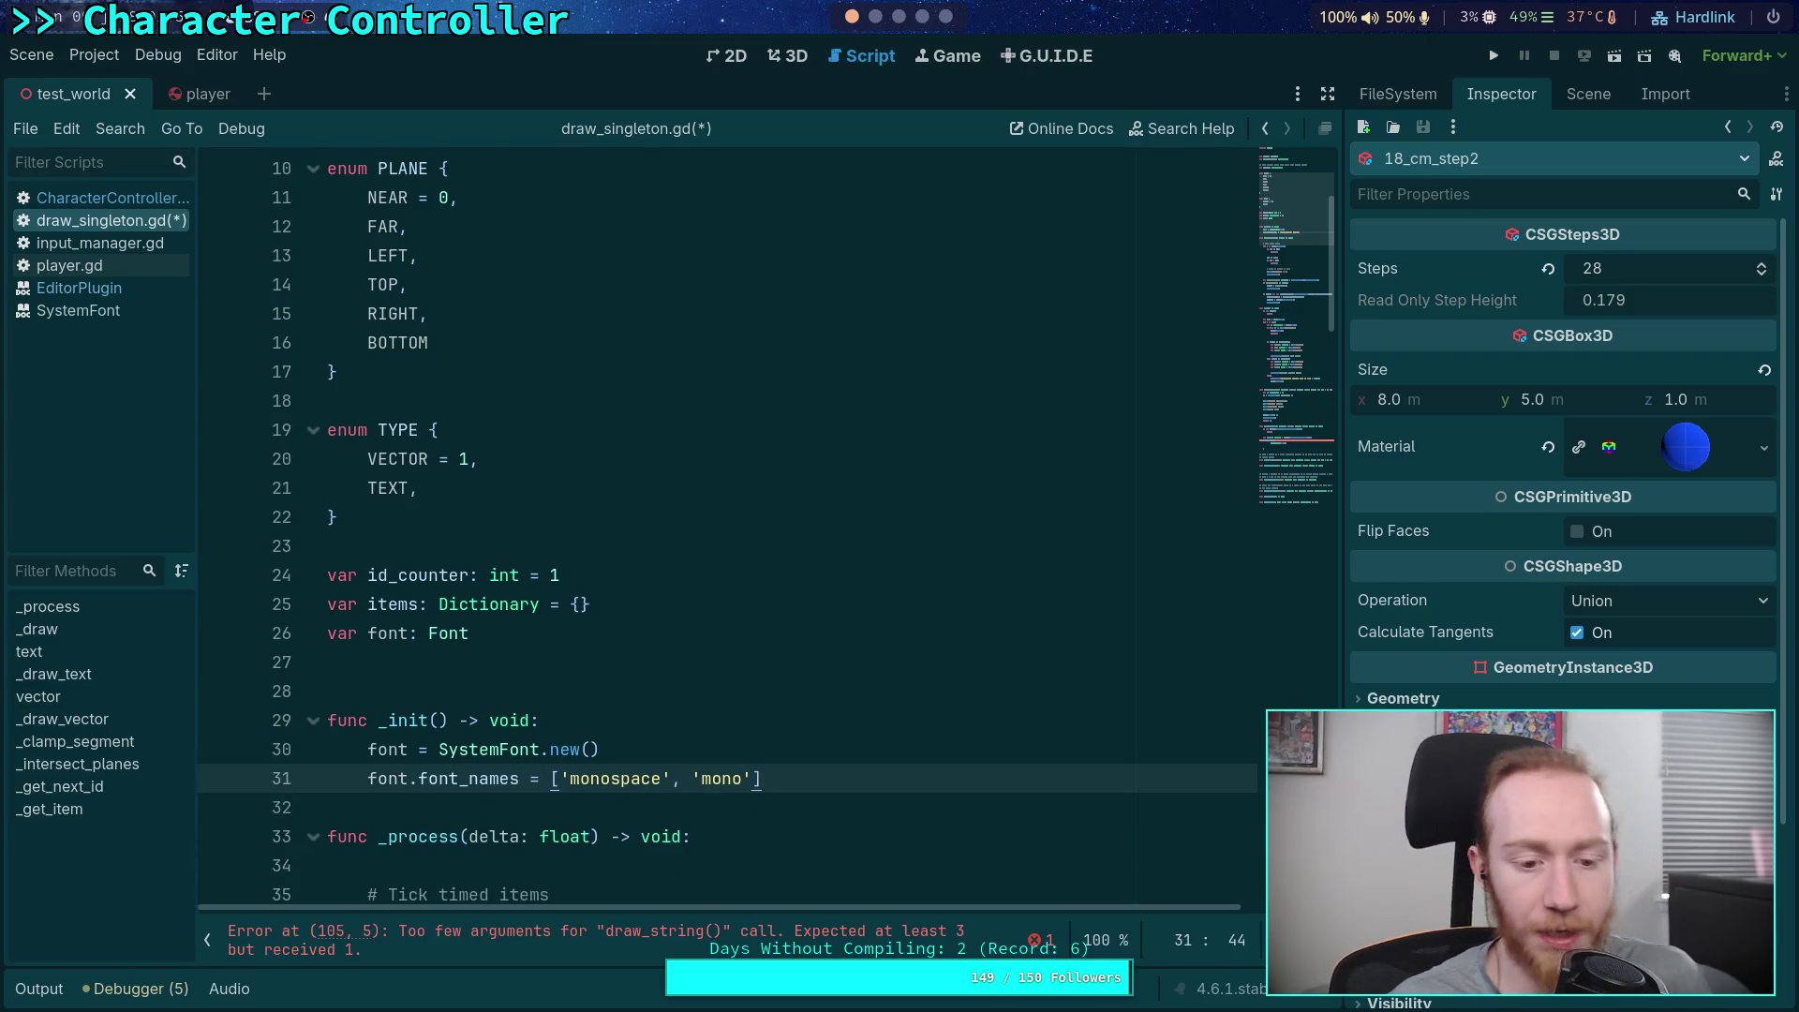
{"action": "scroll", "coordinate": [636, 511], "scroll_direction": "down", "scroll_amount": 20}
{"action": "scroll", "coordinate": [636, 511], "scroll_direction": "down", "scroll_amount": 3}
{"action": "scroll", "coordinate": [636, 511], "scroll_direction": "up", "scroll_amount": 6}
Add continue on line 67 in _draw and remove the blank line after it
{"action": "left_click", "coordinate": [576, 479]}
{"action": "type", "text": "continue"}
{"action": "key", "text": "Delete"}
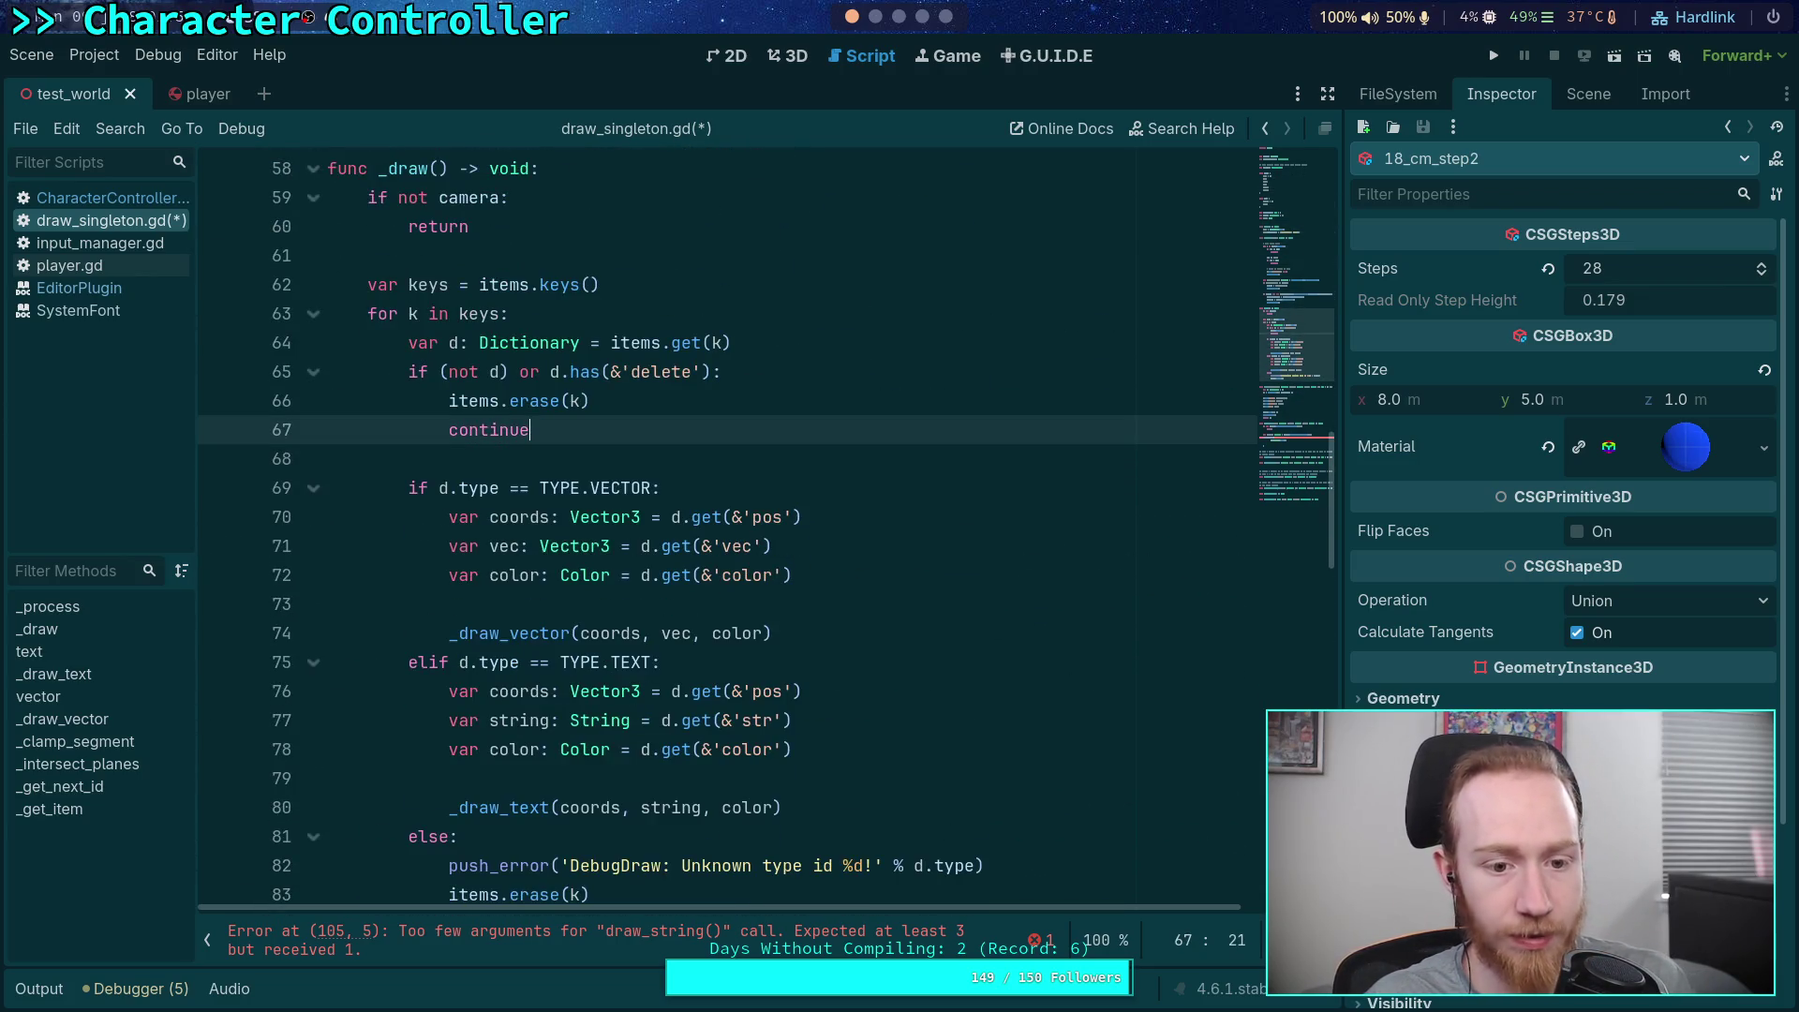
Replace the SystemFont.new() argument of draw_string with font
{"action": "scroll", "coordinate": [619, 517], "scroll_direction": "down", "scroll_amount": 9}
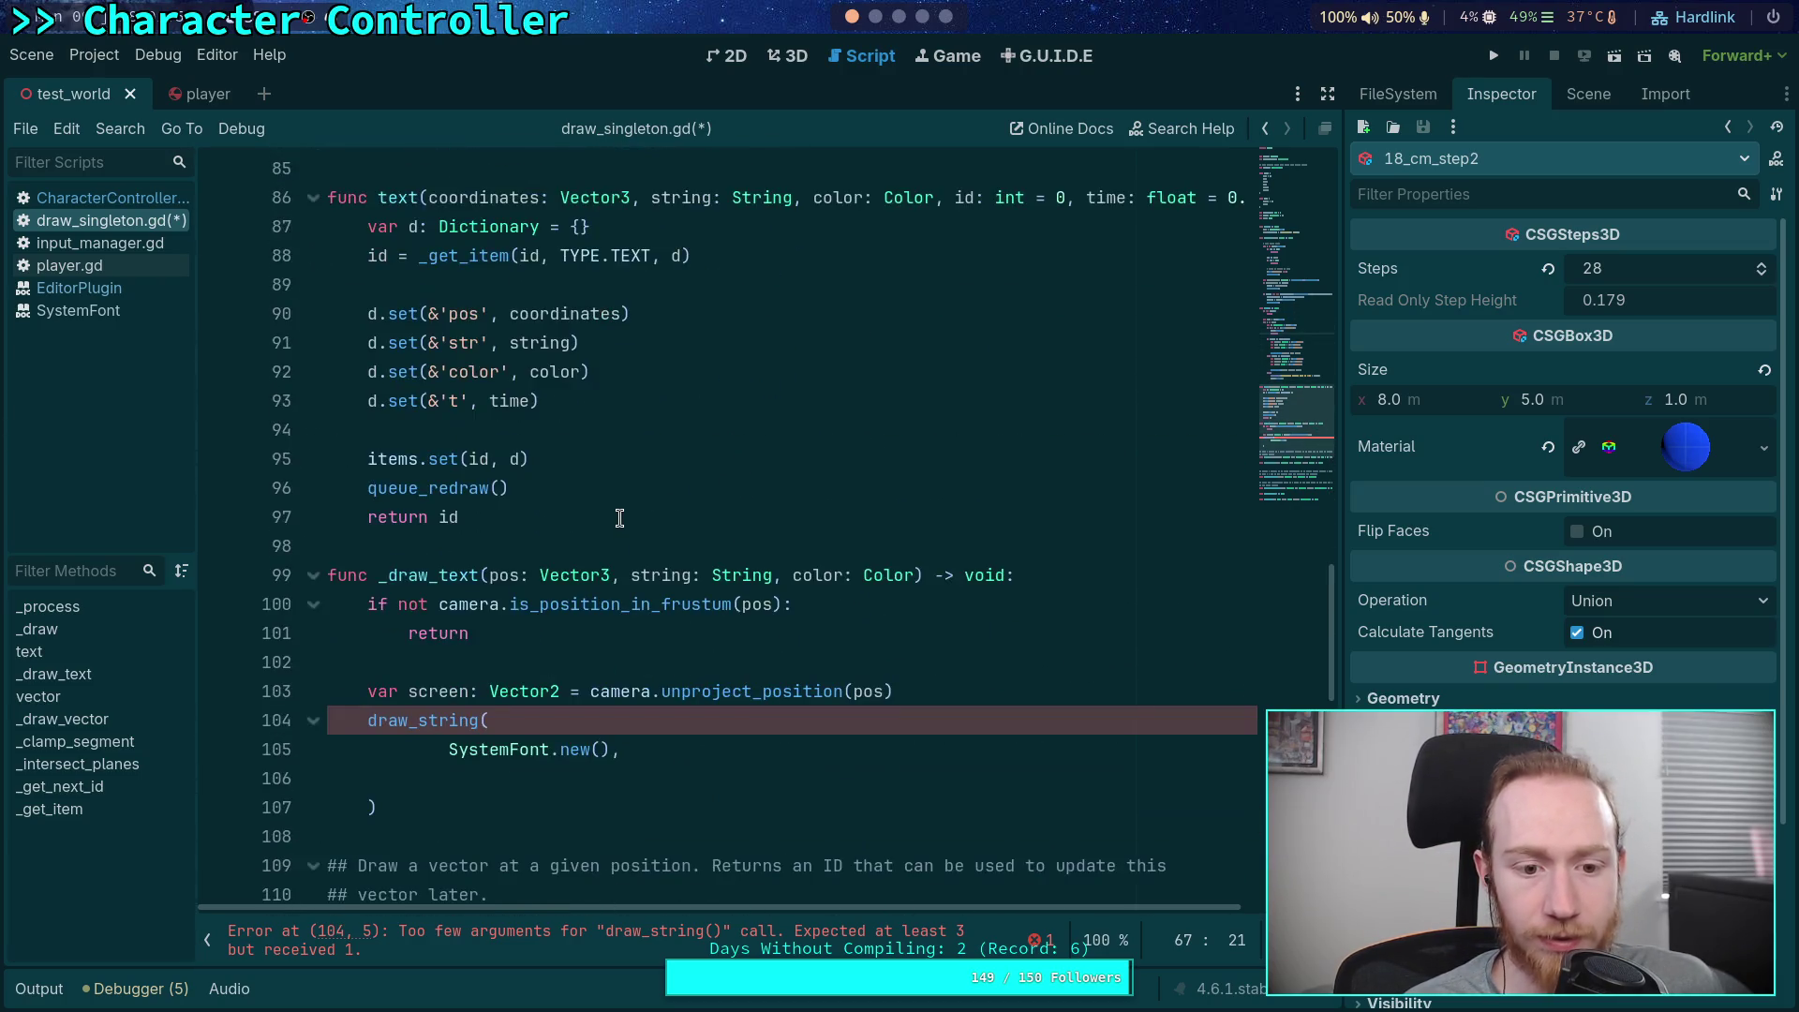
{"action": "scroll", "coordinate": [619, 518], "scroll_direction": "down", "scroll_amount": 2}
{"action": "left_click", "coordinate": [654, 603]}
{"action": "left_click_drag", "start_coordinate": [610, 575], "coordinate": [481, 574]}
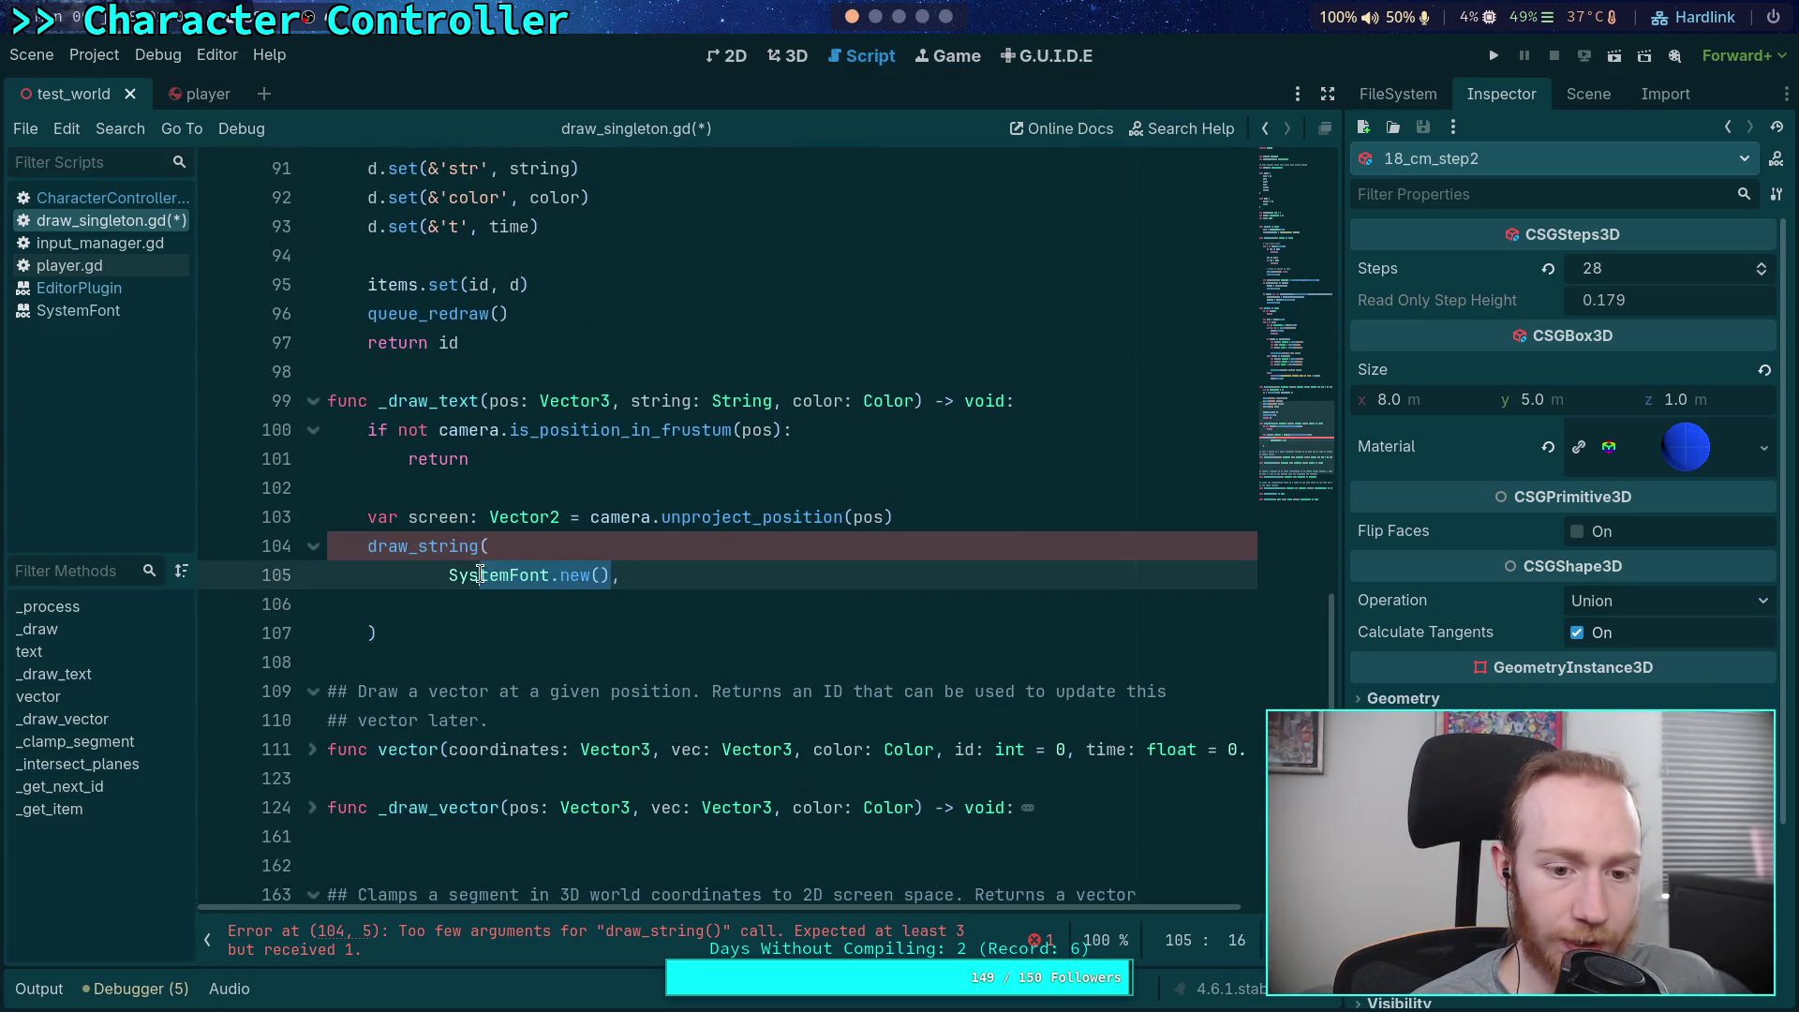
{"action": "key", "text": "shift+Home"}
{"action": "key", "text": "BackSpace"}
{"action": "type", "text": "font,"}
{"action": "key", "text": "Escape"}
{"action": "key", "text": "Down"}
{"action": "key", "text": "BackSpace"}
{"action": "key", "text": "BackSpace"}
{"action": "key", "text": "BackSpace"}
{"action": "type", "text": ","}
Put screen, string and HORIZONTAL_ALIGNMENT_CENTER on their own argument lines
{"action": "key", "text": "Return"}
{"action": "type", "text": "sc"}
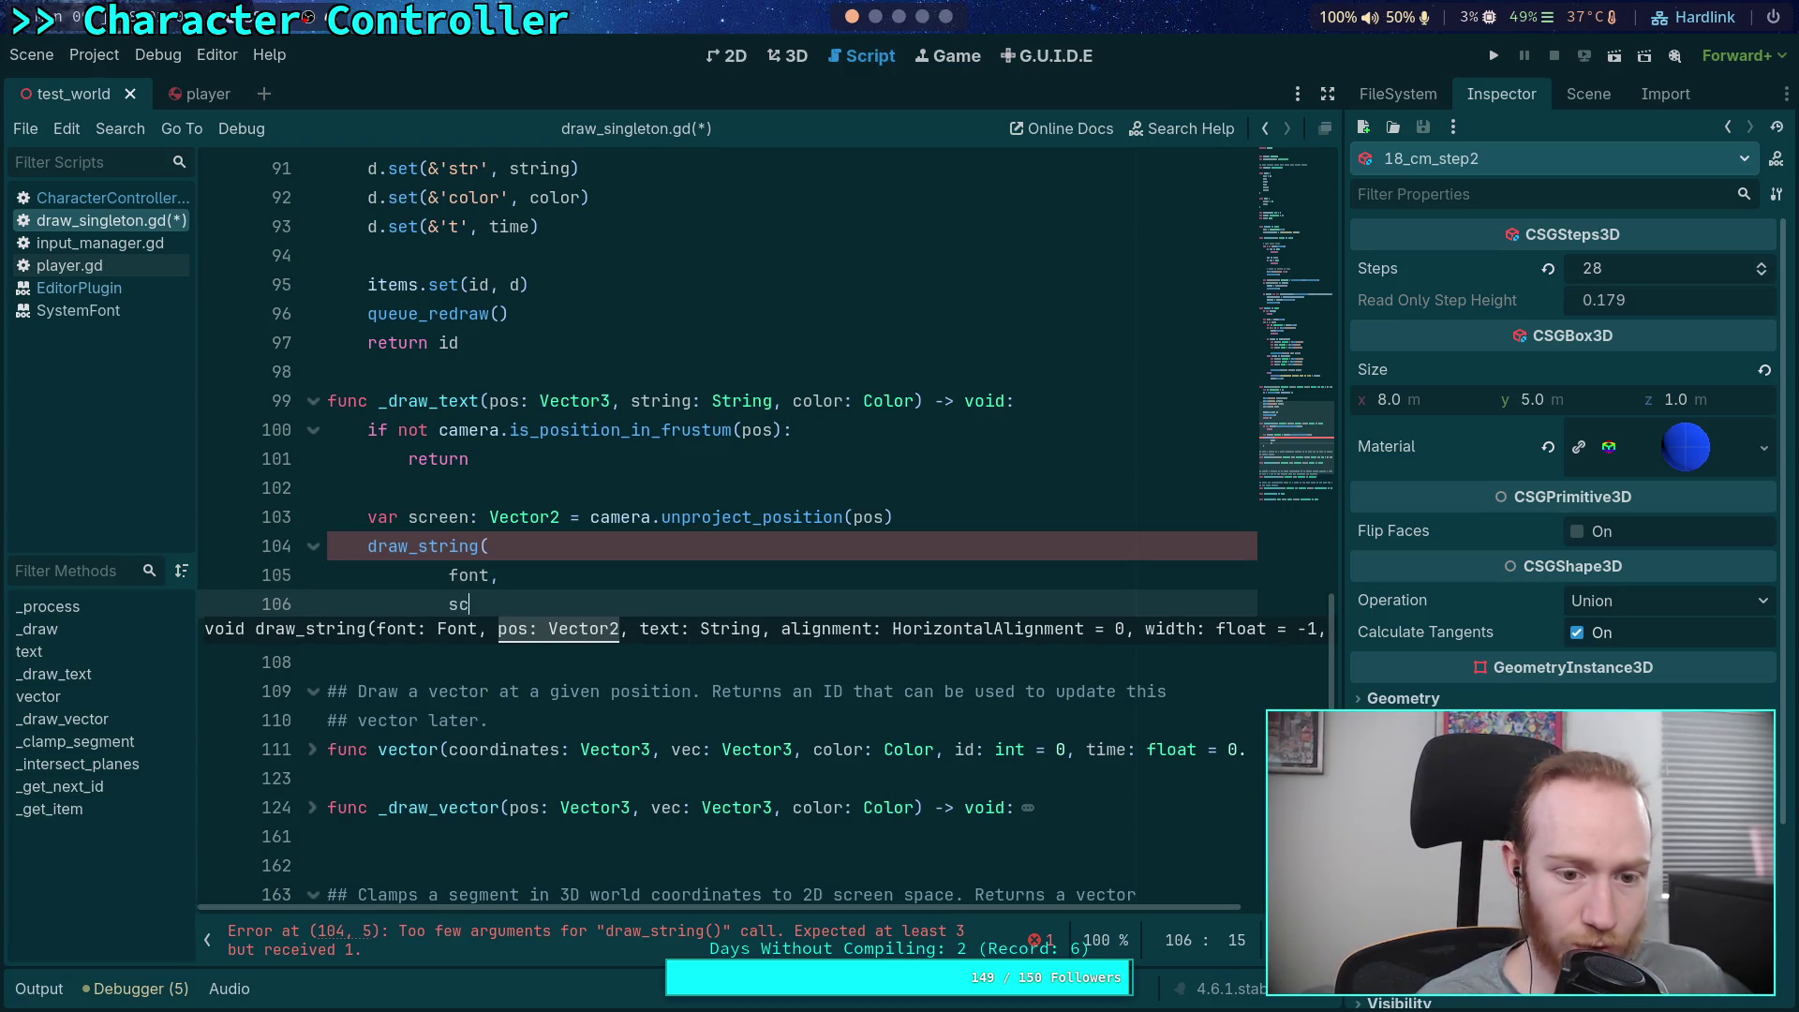
{"action": "type", "text": "reen,"}
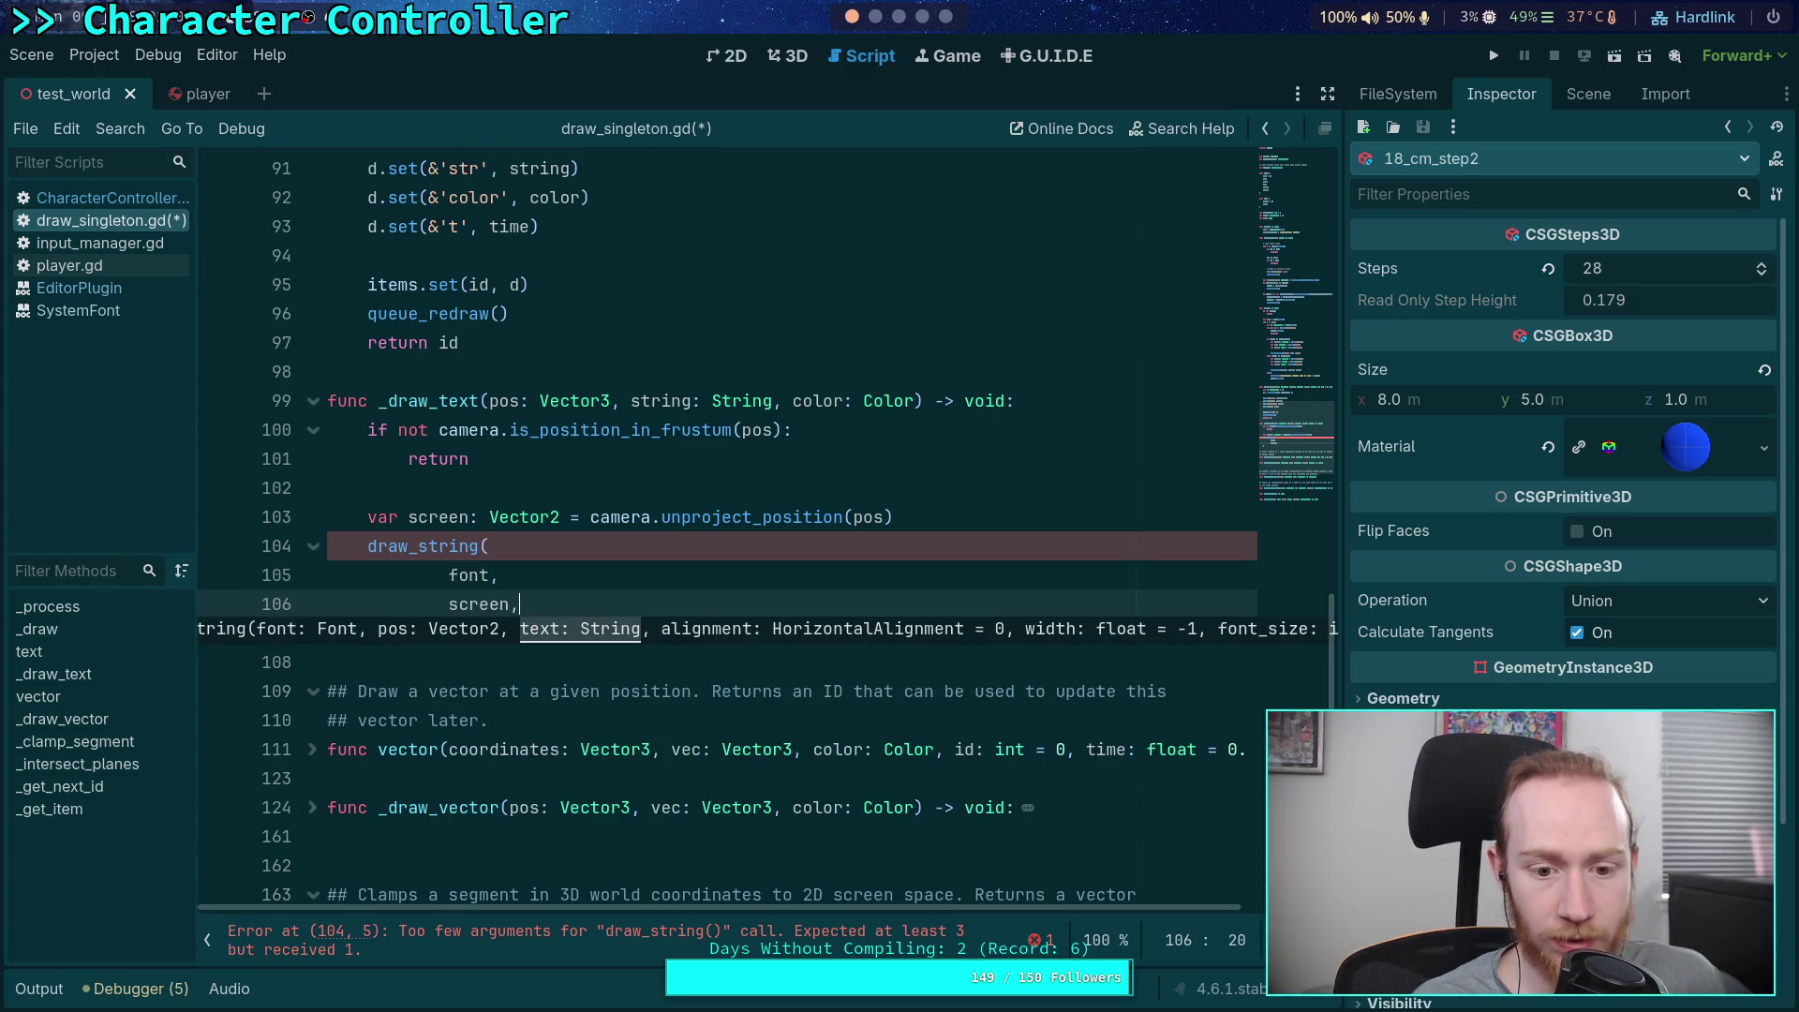
{"action": "key", "text": "Return"}
{"action": "type", "text": "string,"}
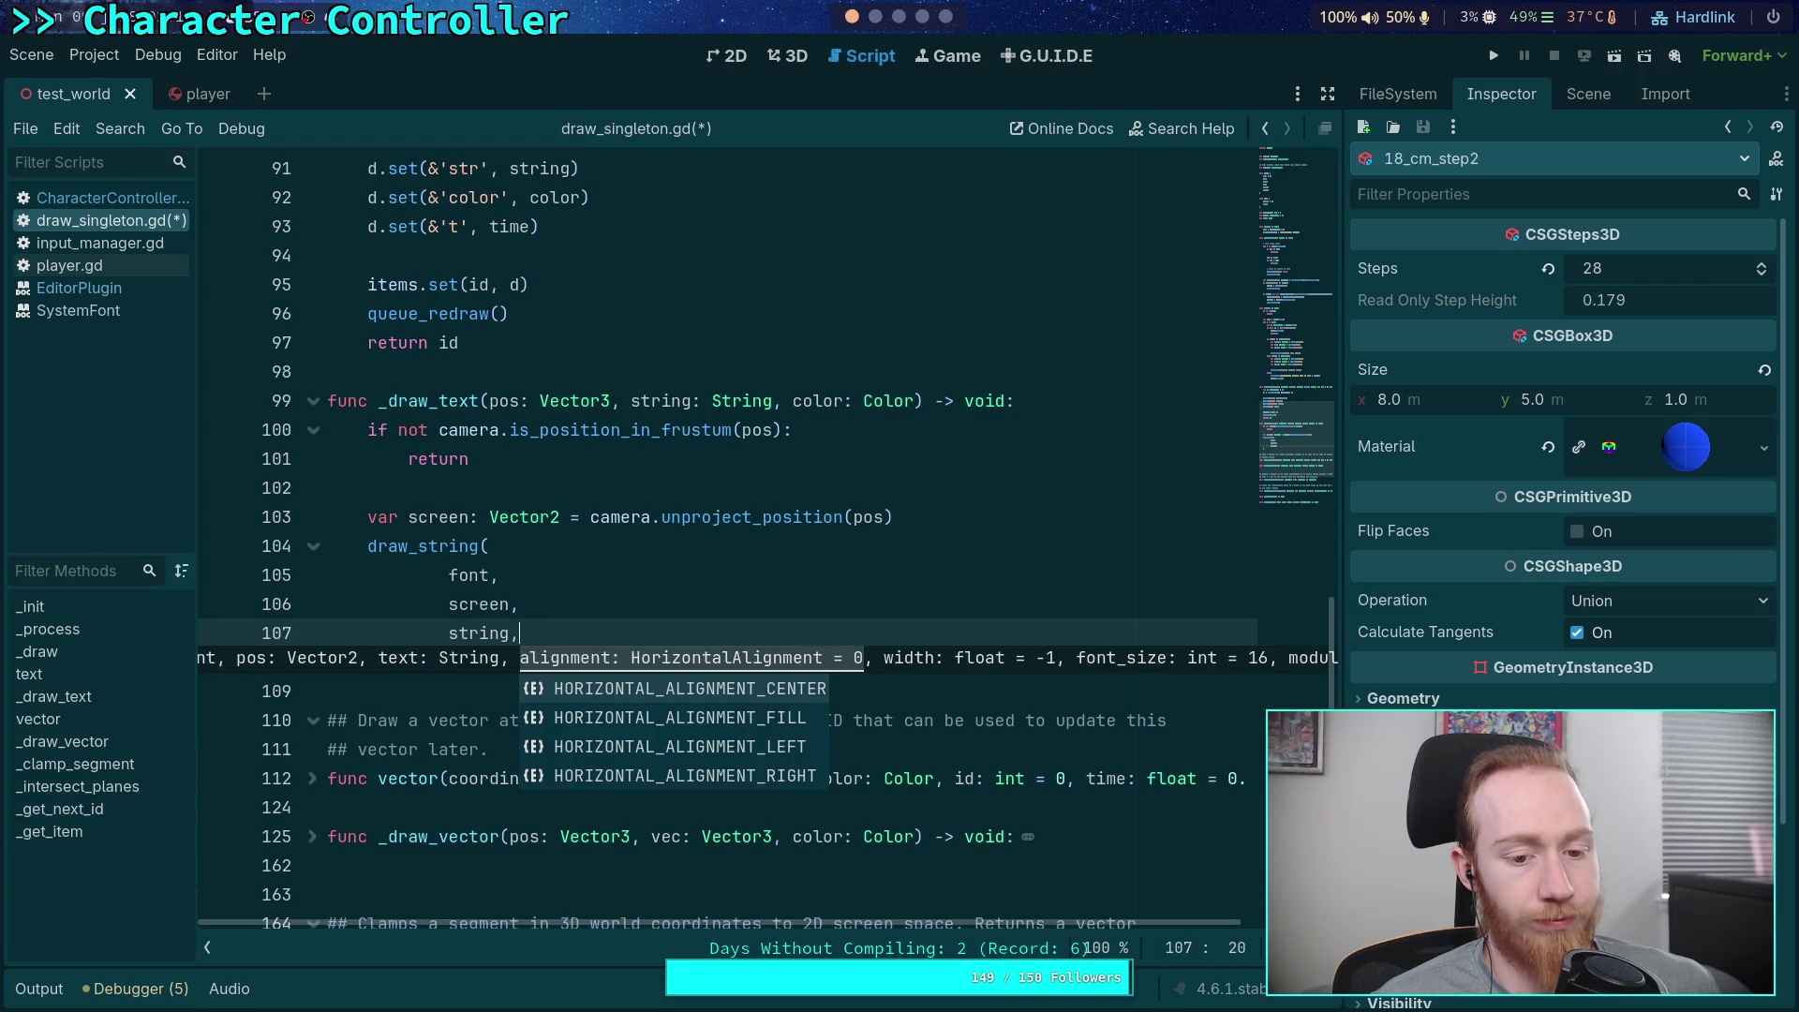
{"action": "key", "text": "Return"}
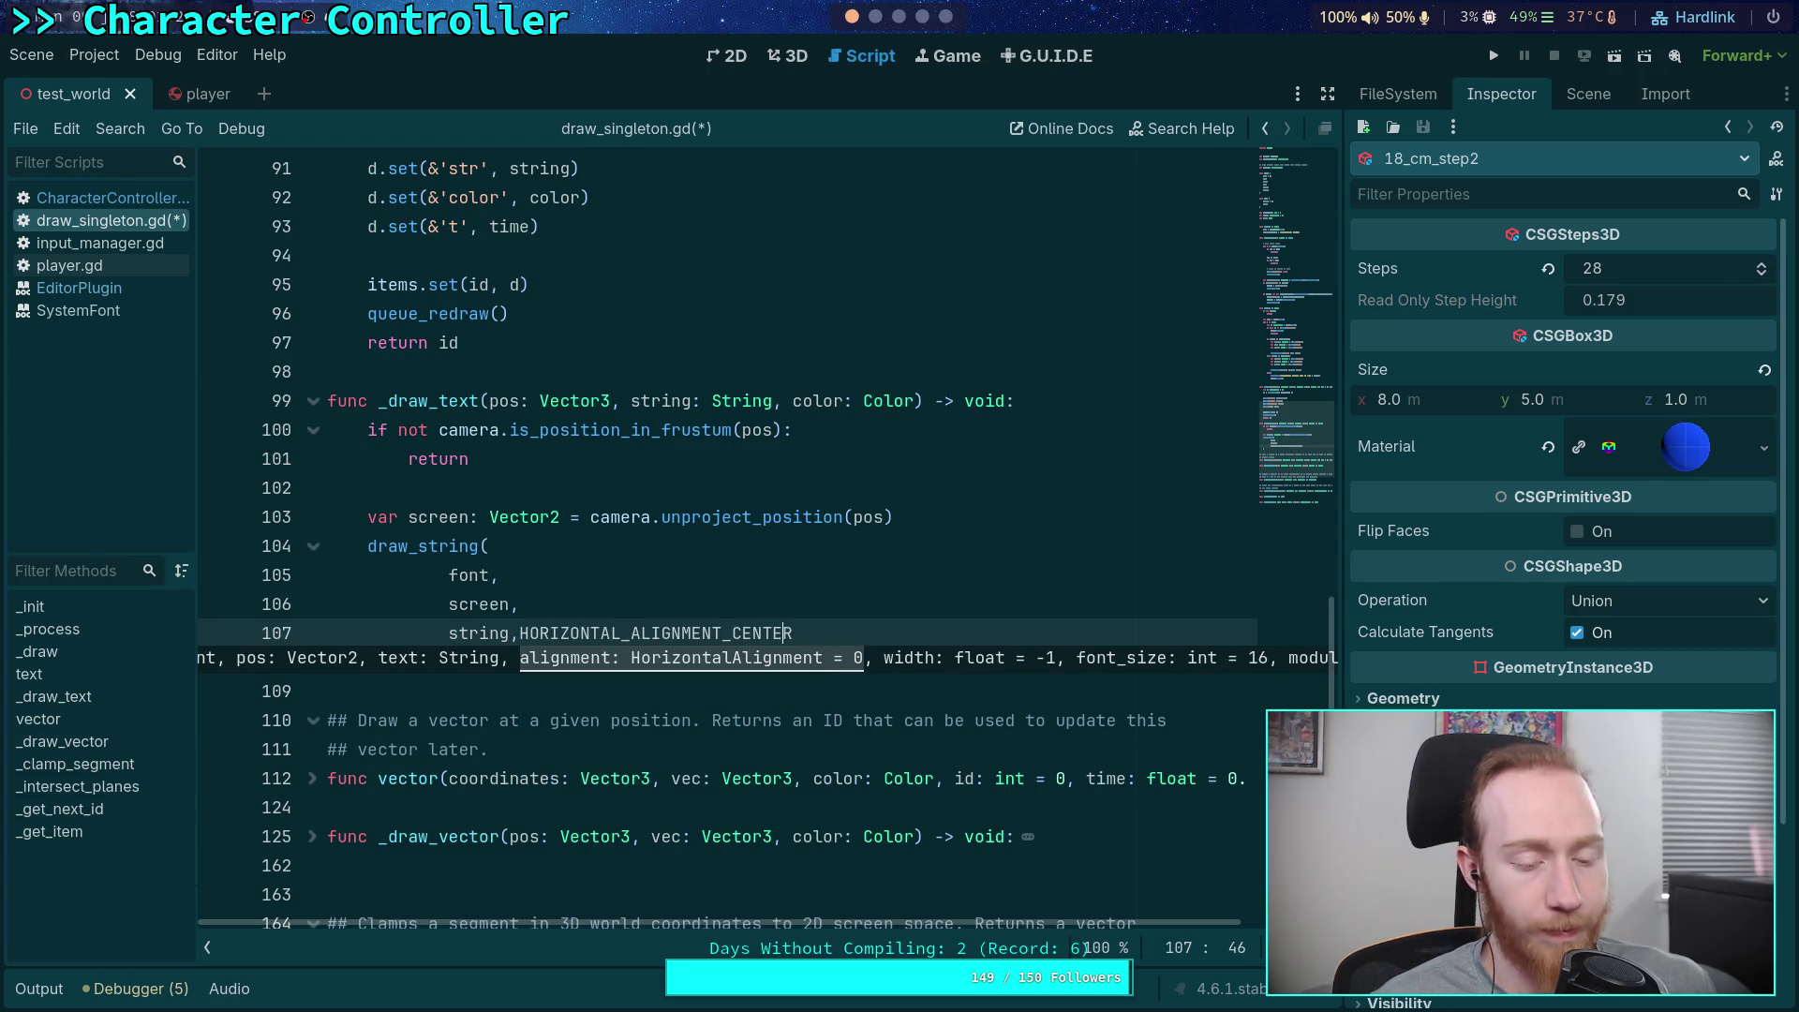
{"action": "key", "text": "Return"}
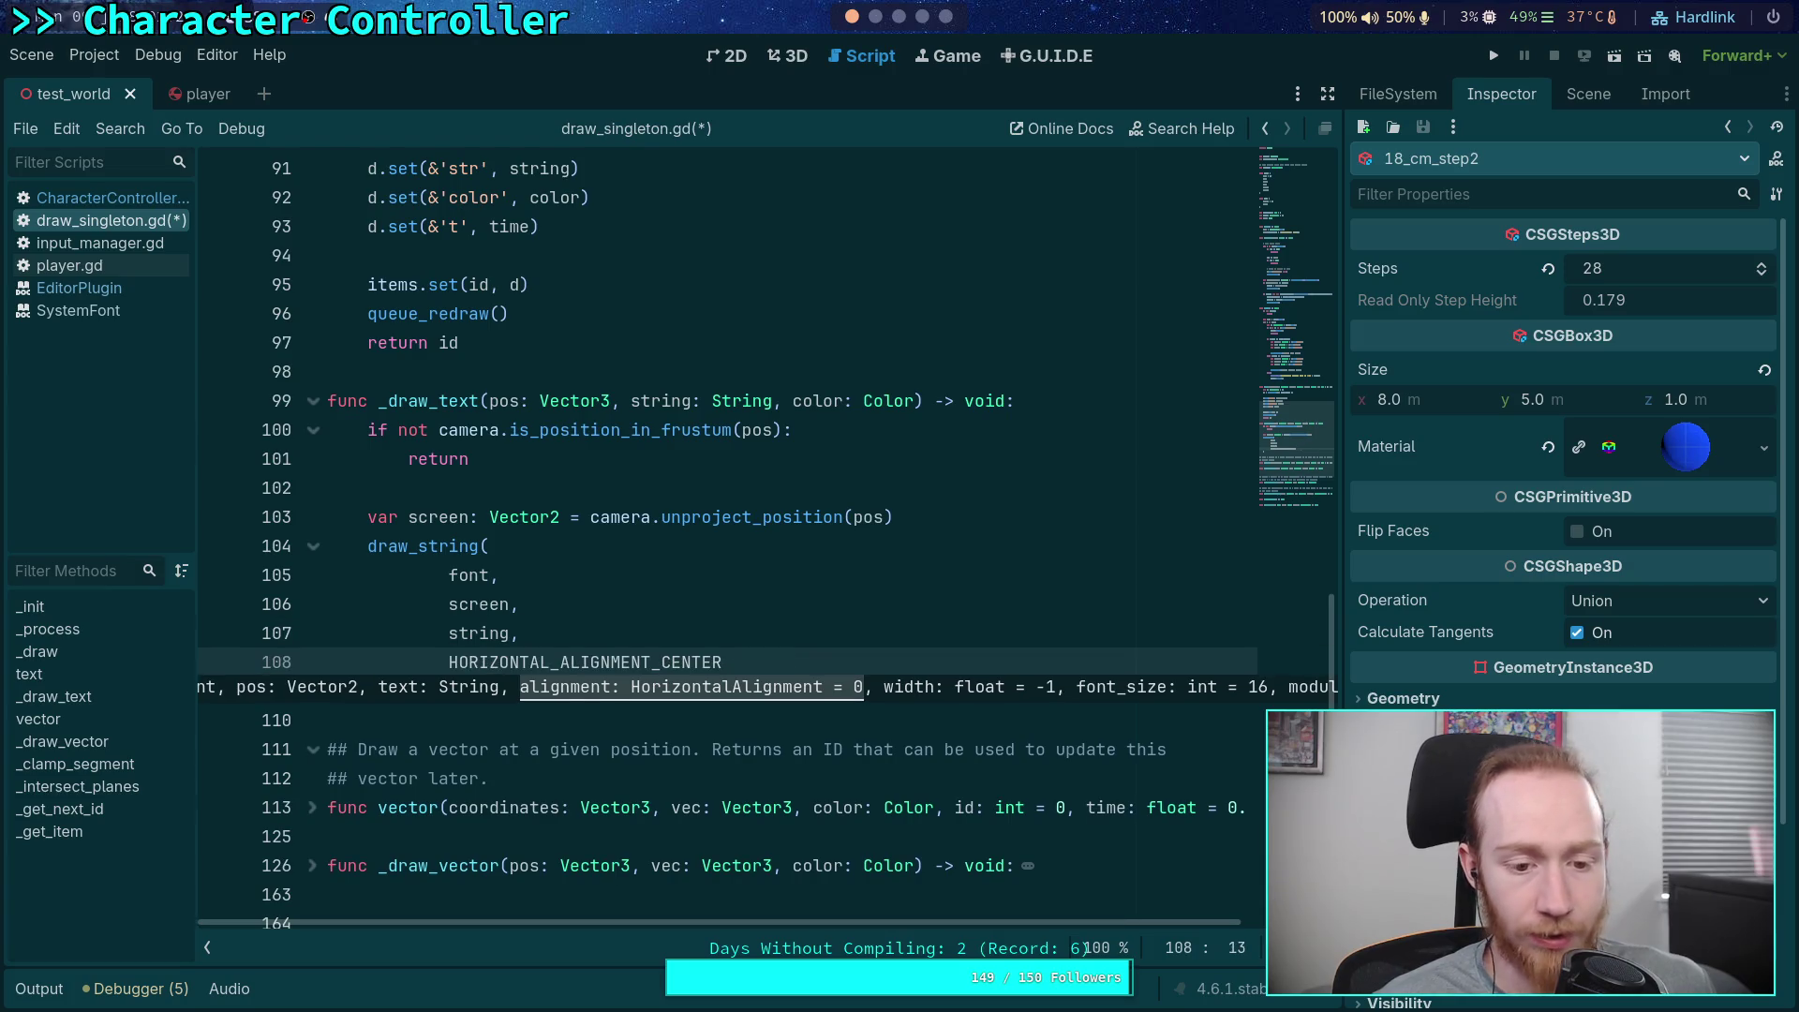
{"action": "key", "text": "End"}
{"action": "type", "text": ","}
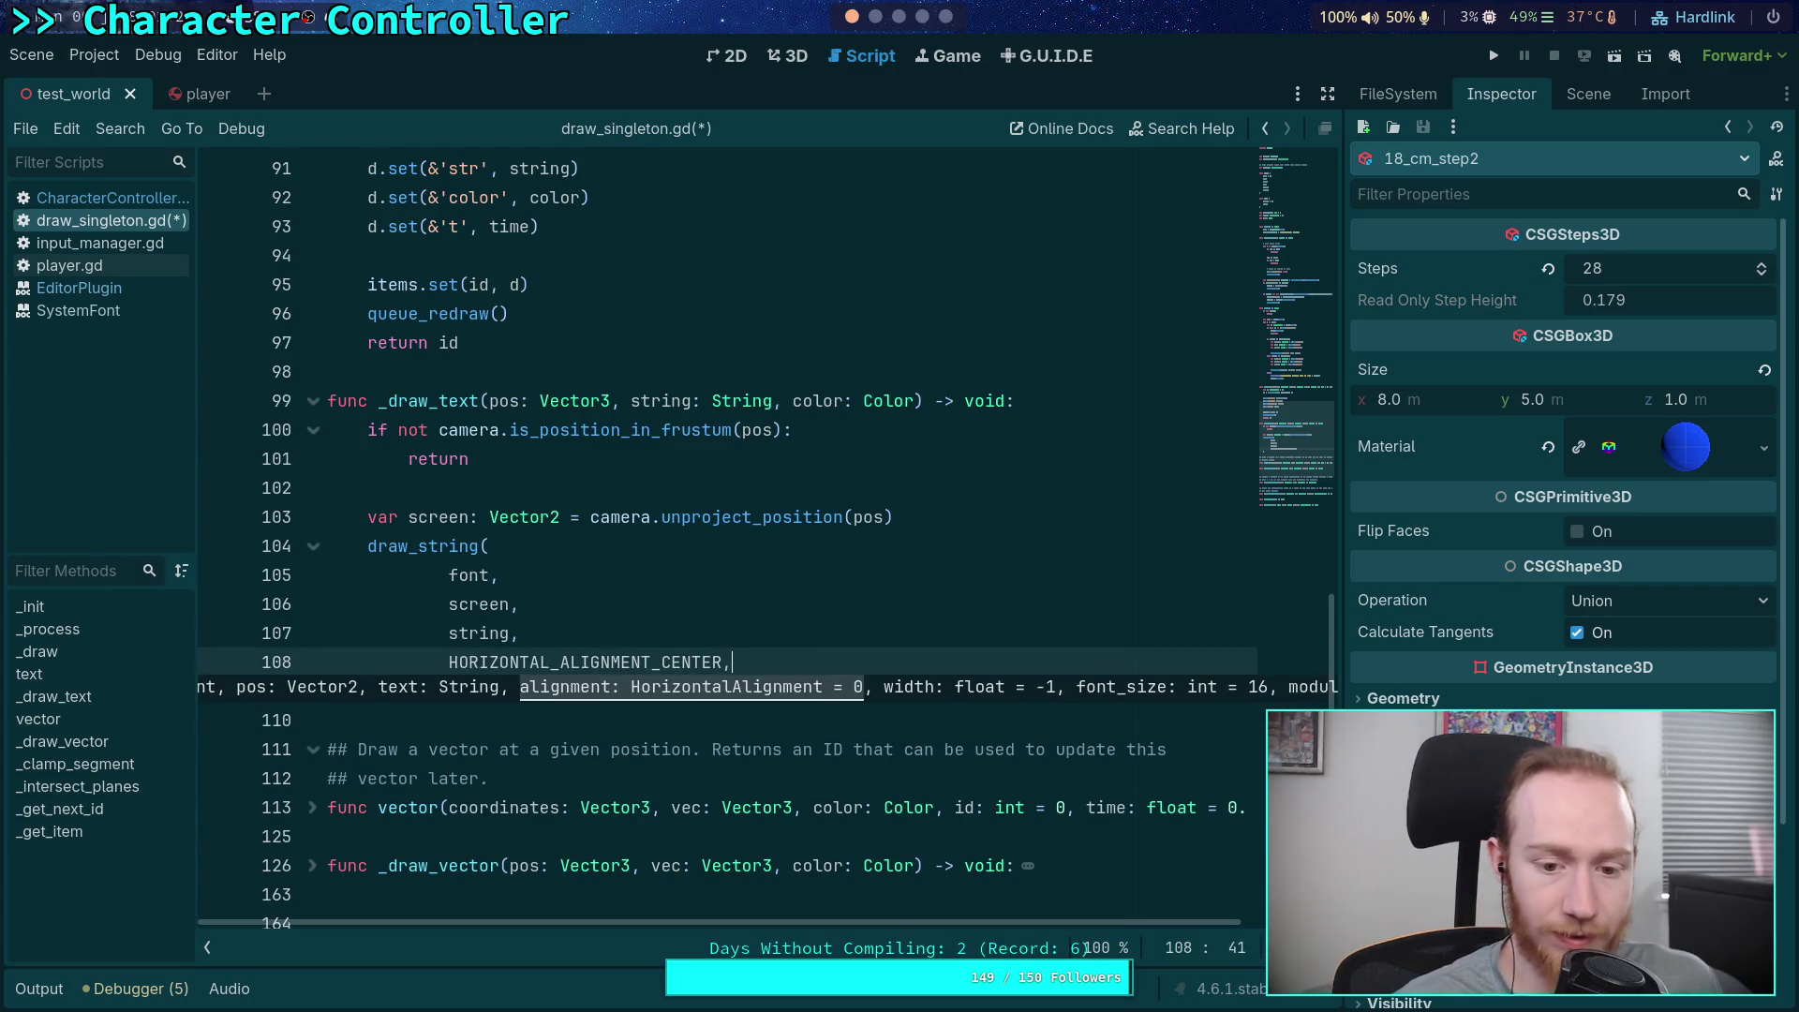
{"action": "key", "text": "Return"}
Add the -1 width, 16.0 / pos.distance_to(camera.global_position) size and color arguments
{"action": "type", "text": "-1,"}
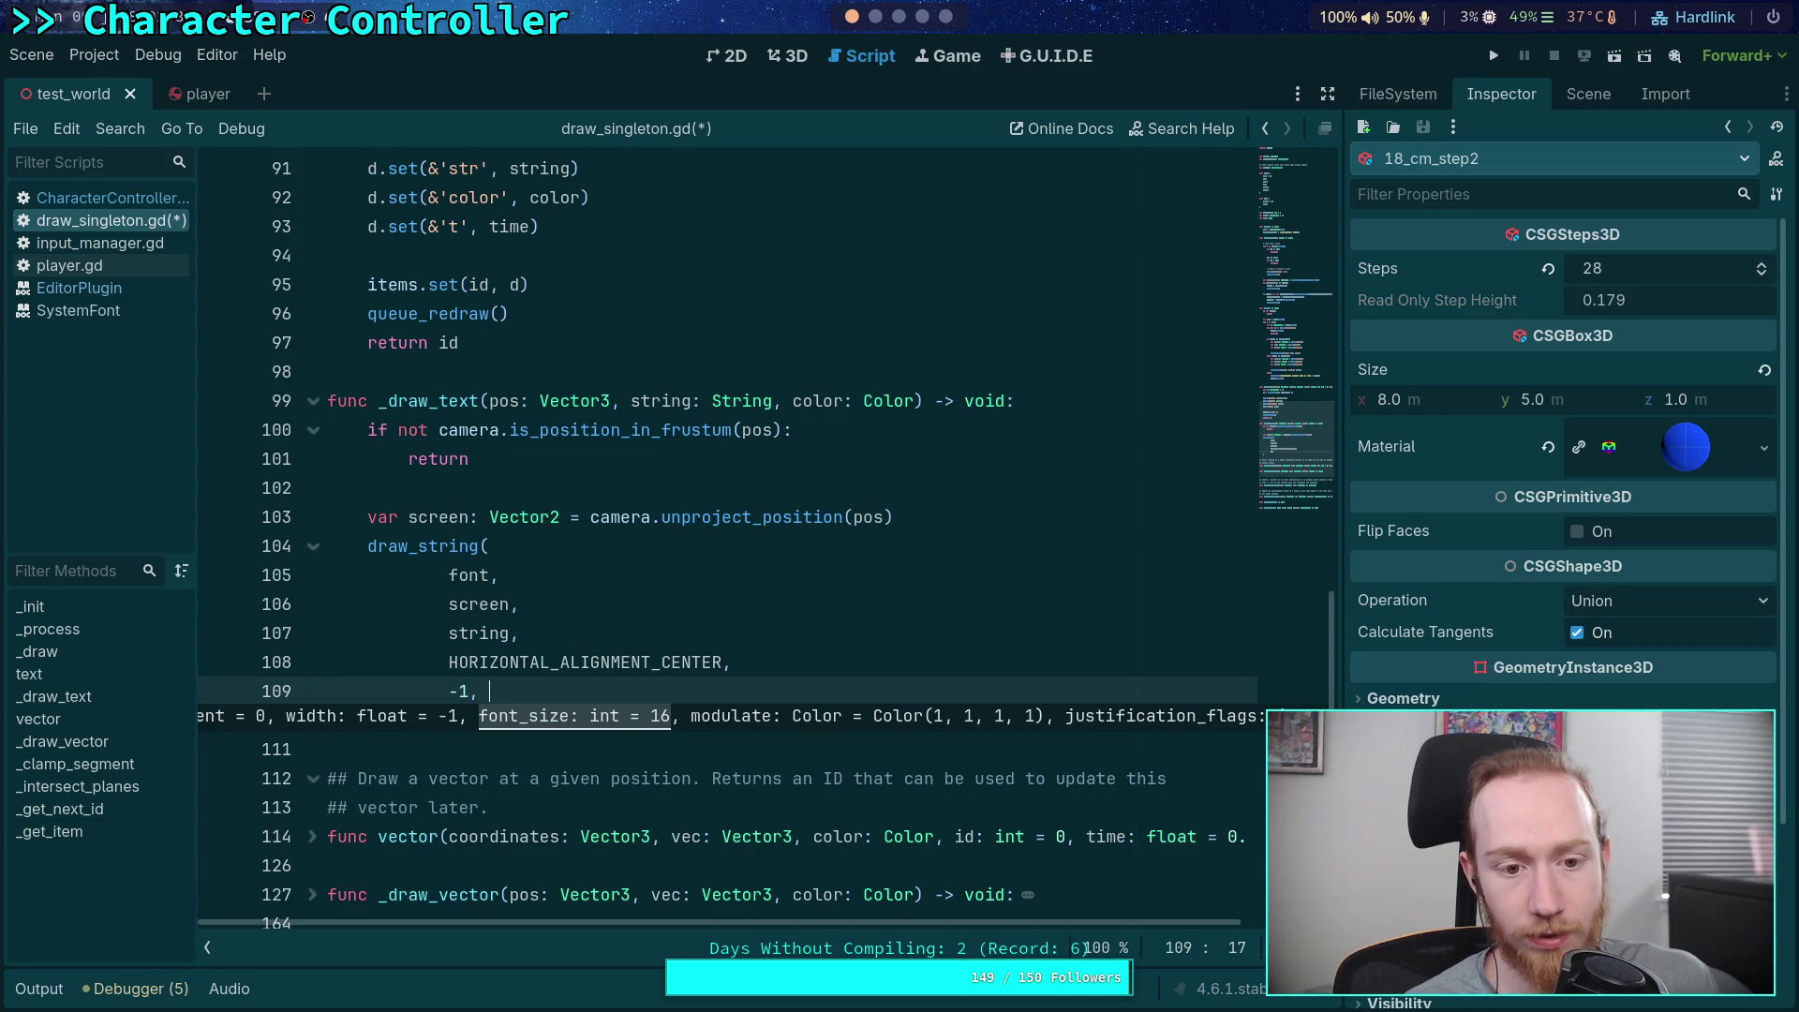
{"action": "type", "text": "16 * "}
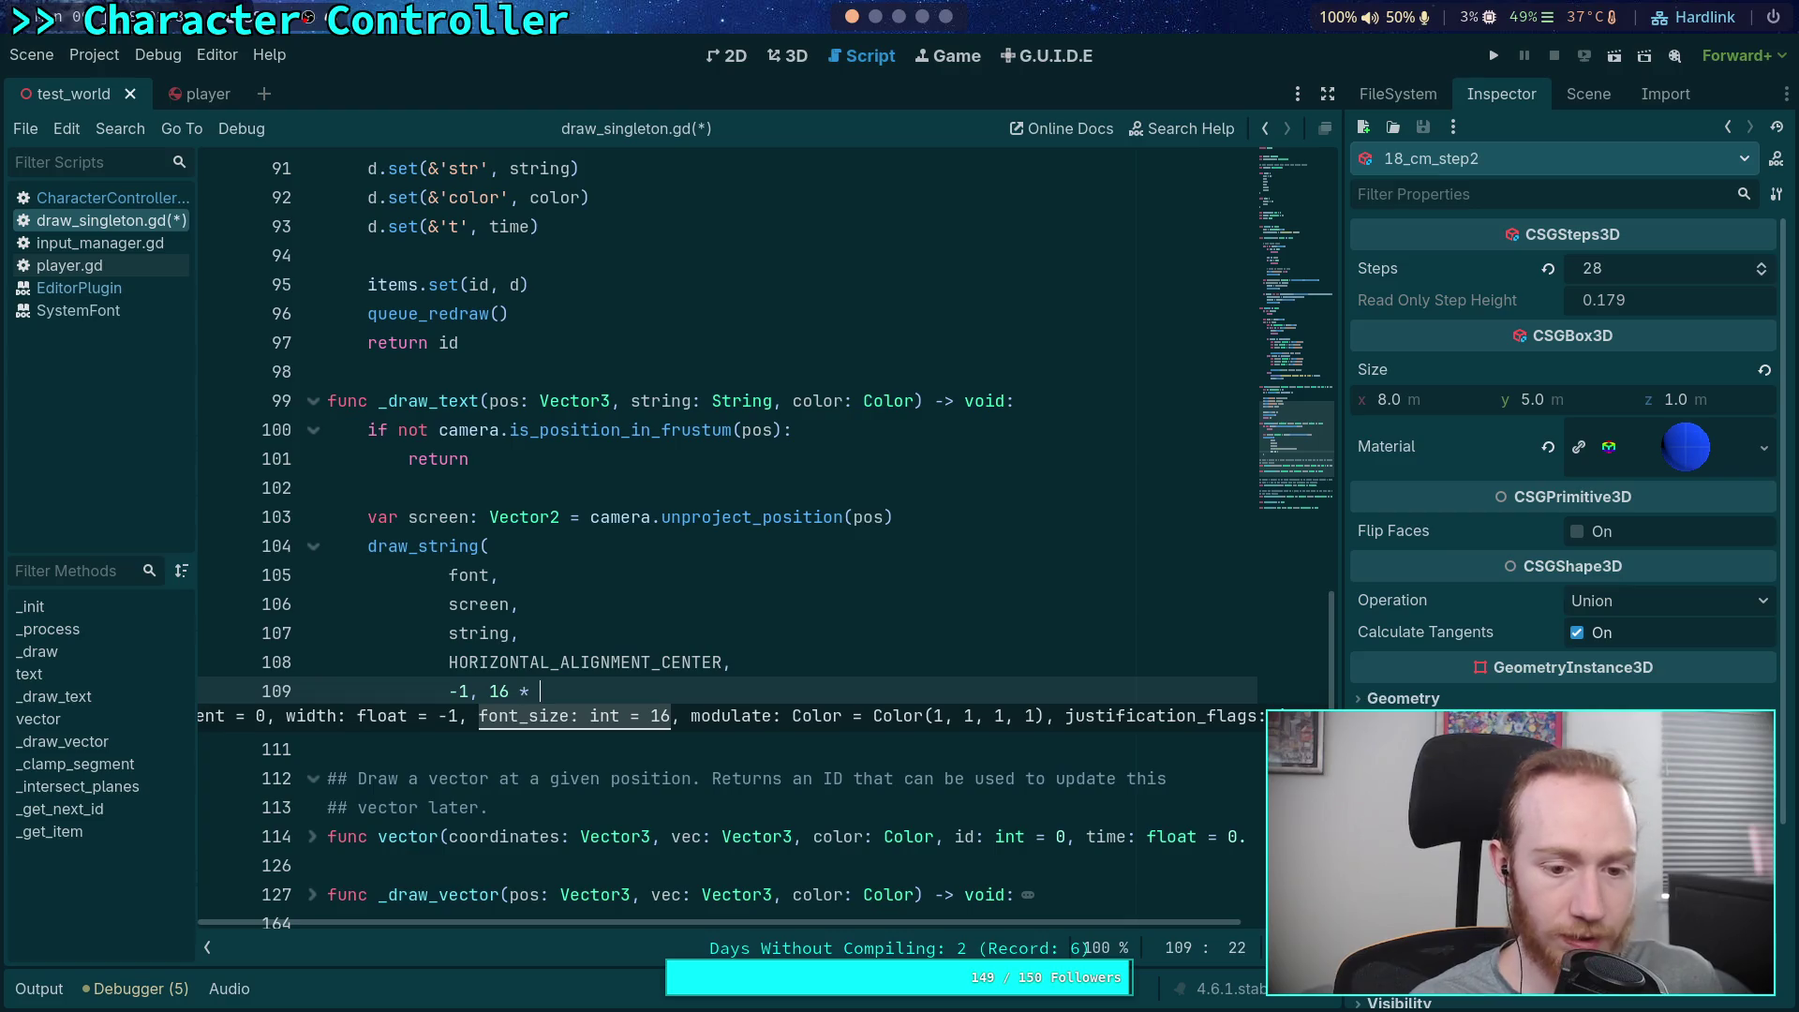
{"action": "type", "text": "1"}
{"action": "key", "text": "BackSpace"}
{"action": "key", "text": "BackSpace"}
{"action": "key", "text": "BackSpace"}
{"action": "key", "text": "BackSpace"}
{"action": "type", "text": ".0"}
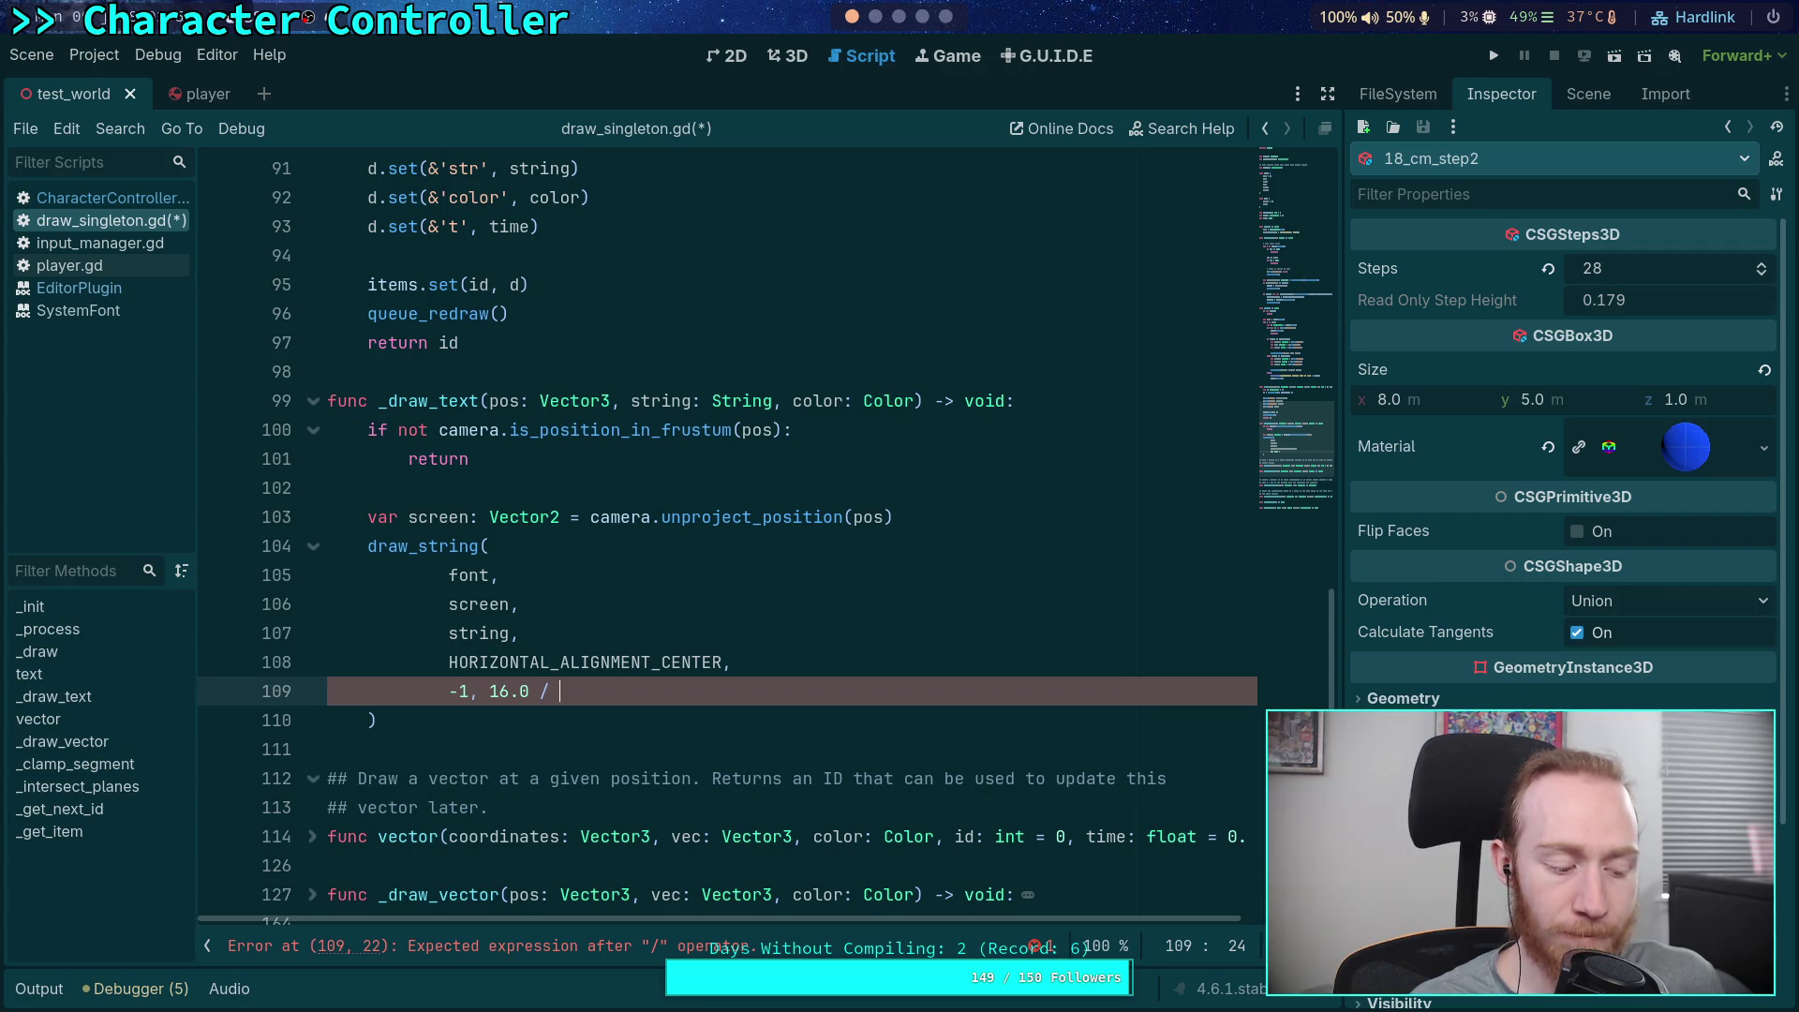
{"action": "type", "text": "pos.dis"}
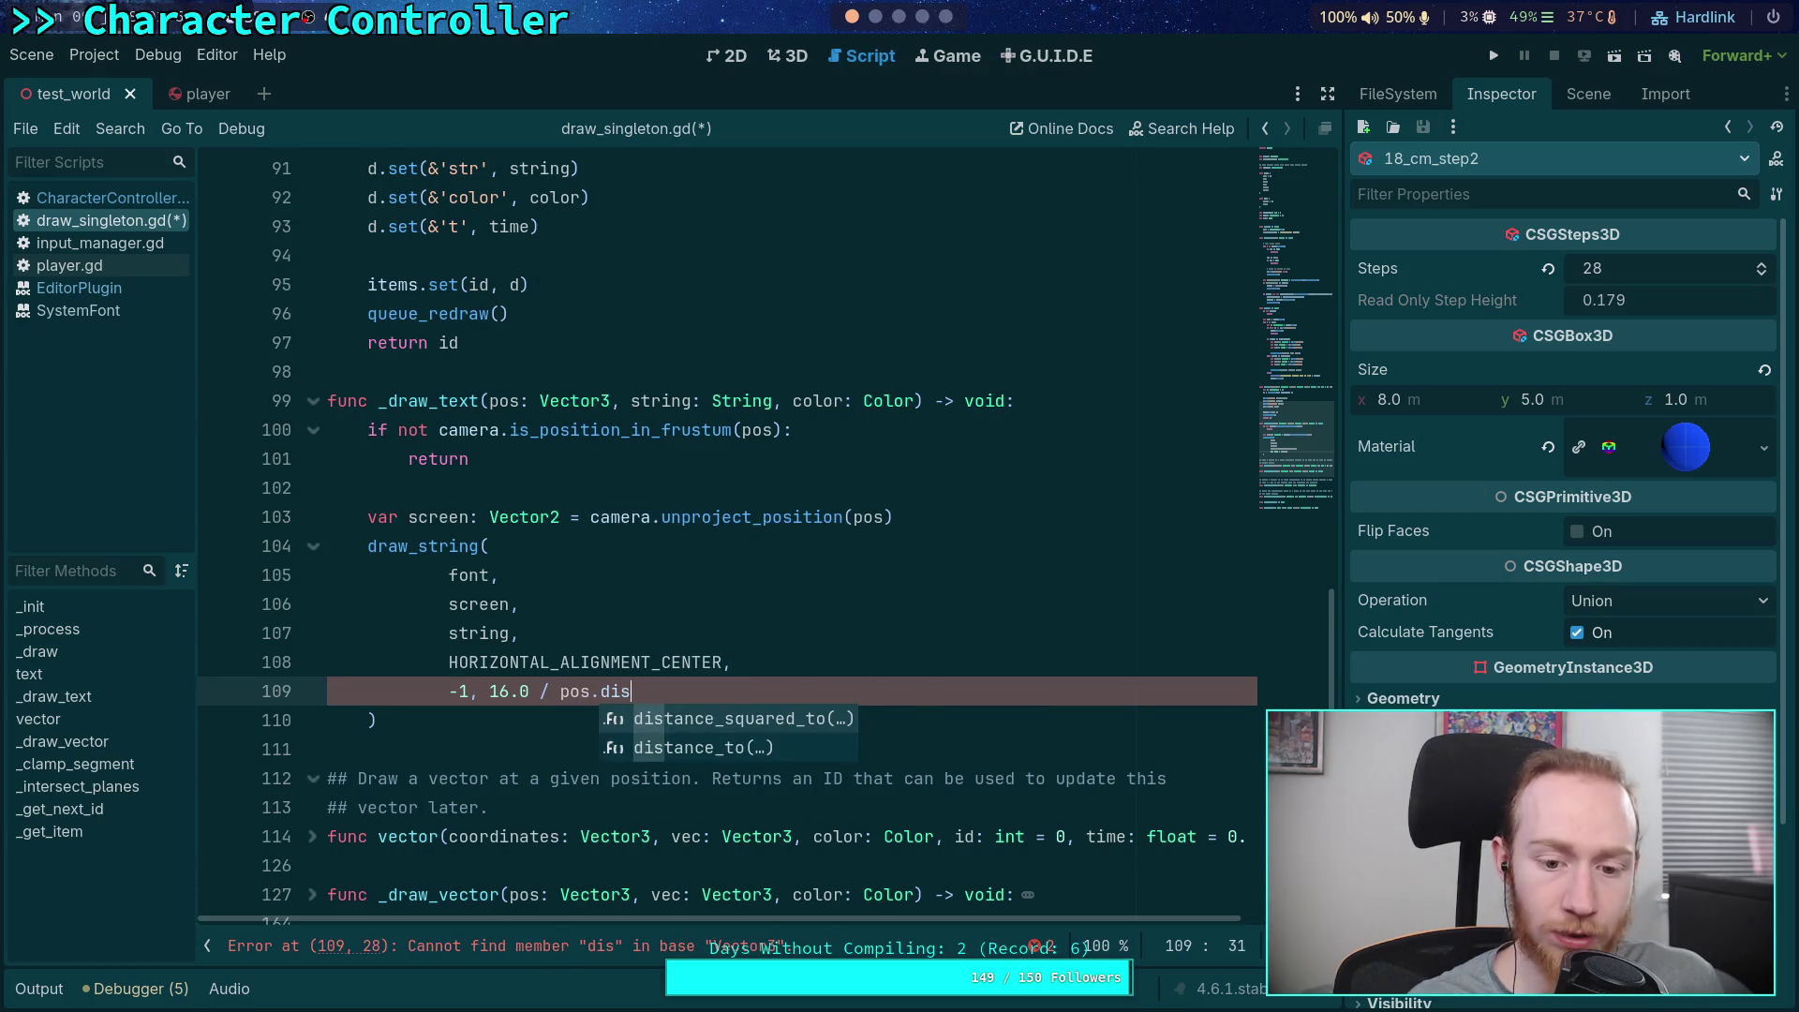
{"action": "key", "text": "Down"}
{"action": "key", "text": "Return"}
{"action": "type", "text": "camera."}
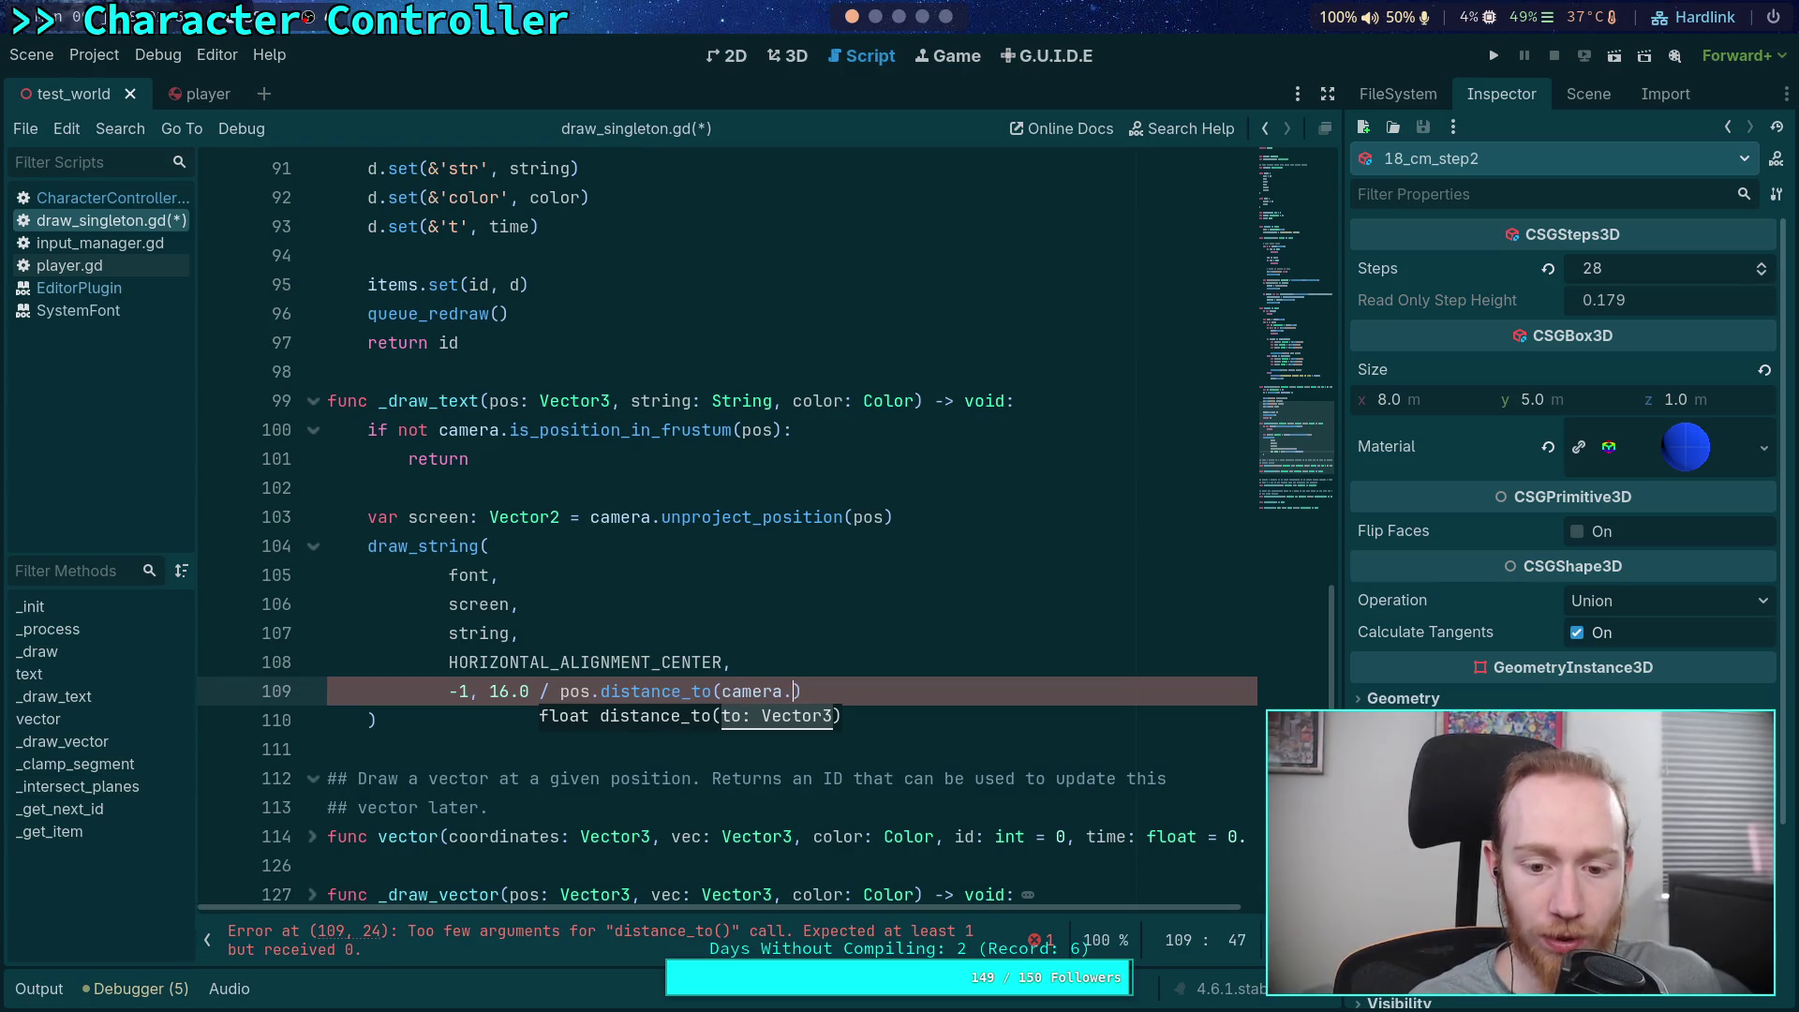
{"action": "type", "text": "glo"}
{"action": "key", "text": "Return"}
{"action": "type", "text": ")"}
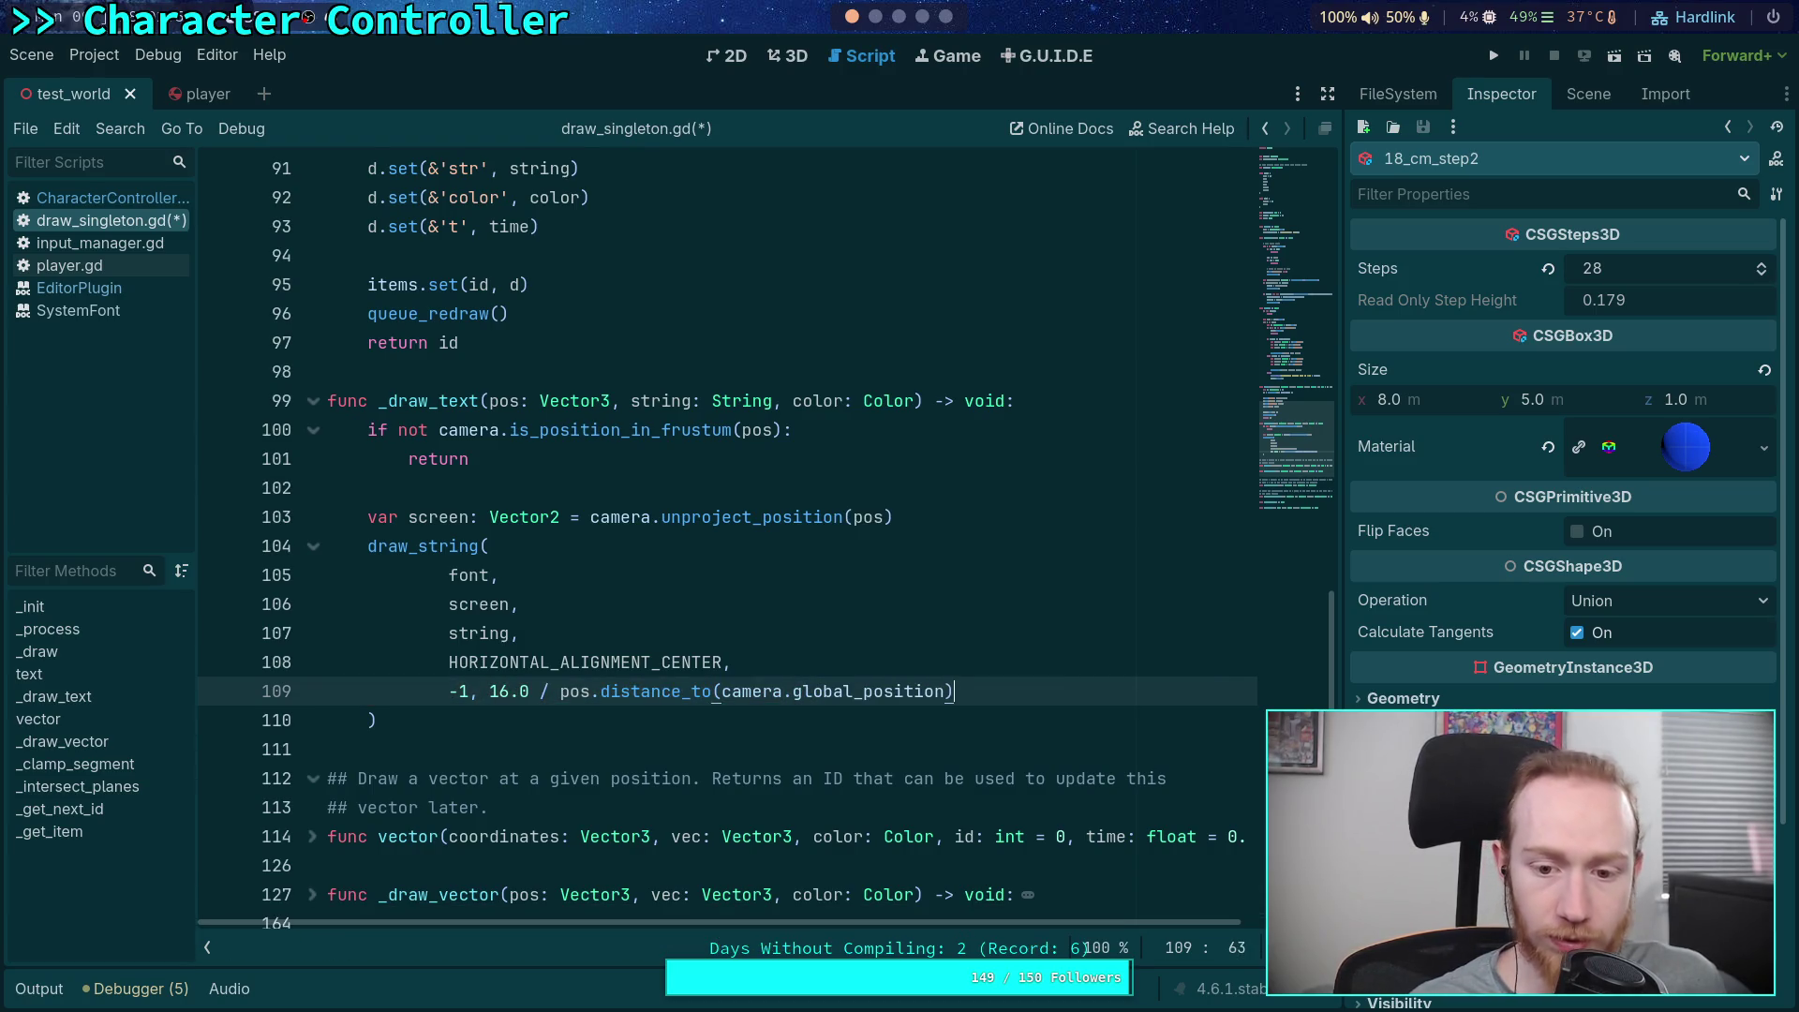
{"action": "type", "text": ","}
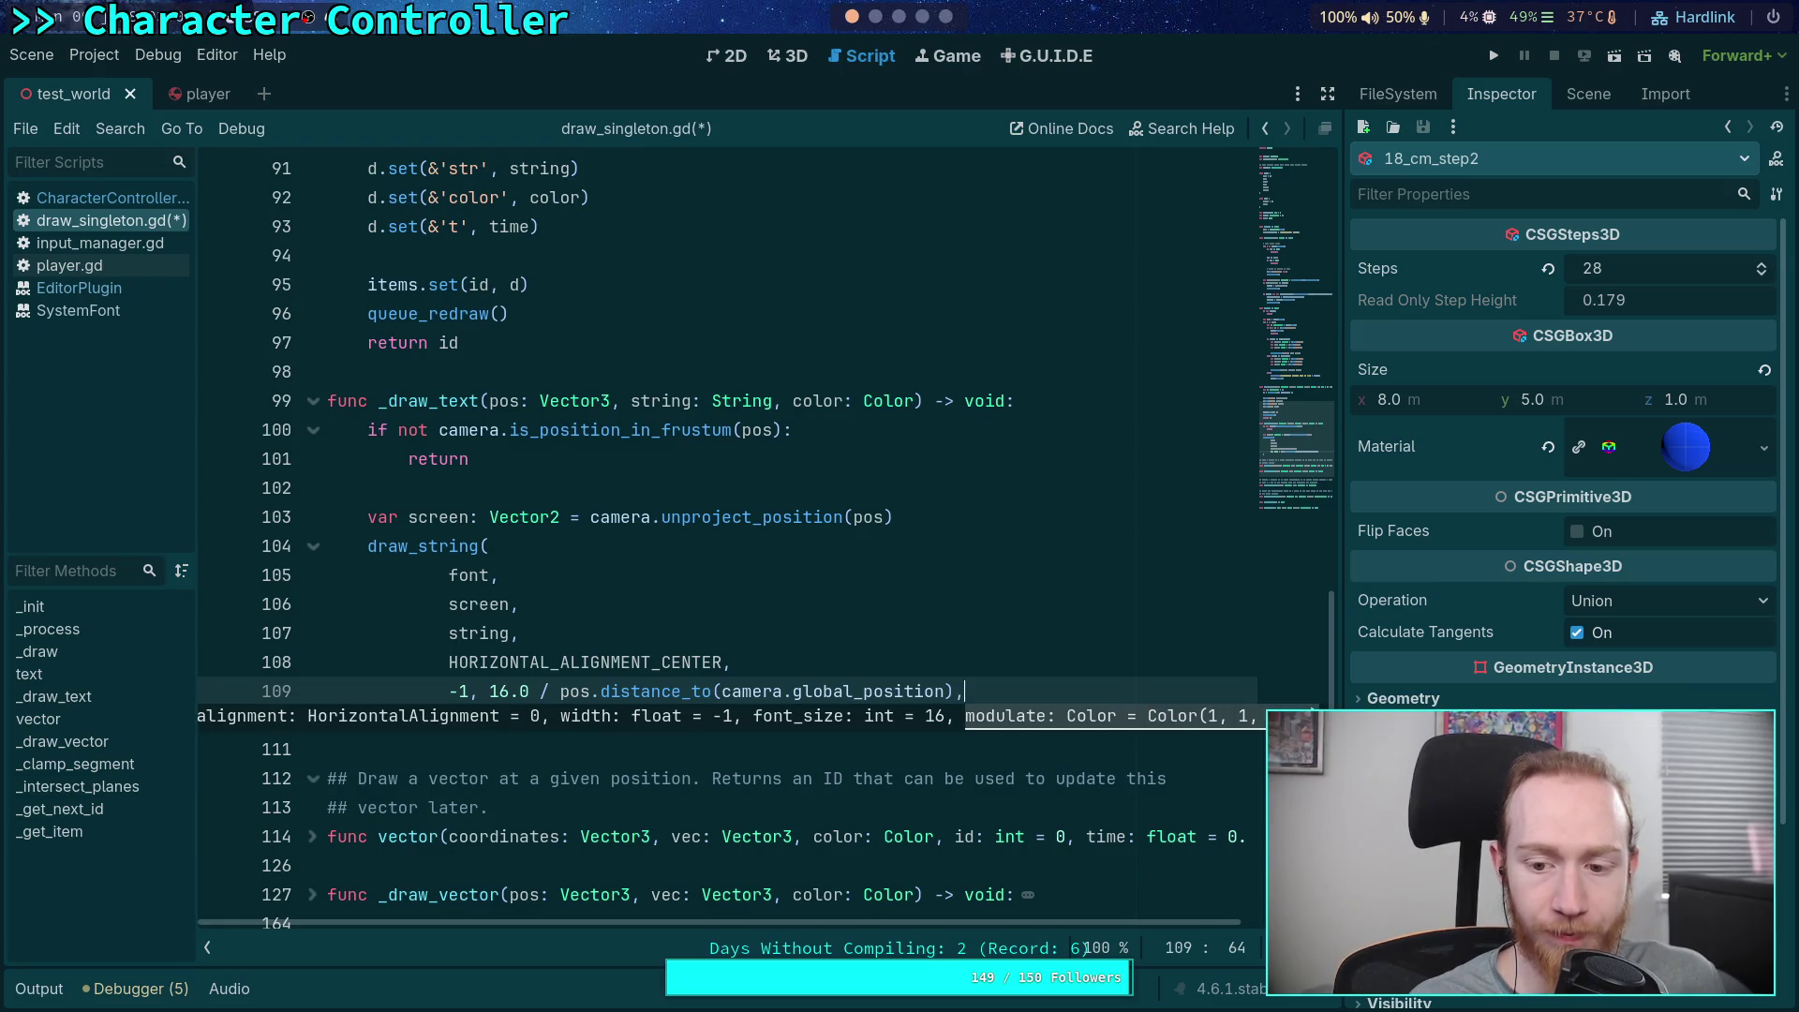
{"action": "key", "text": "Return"}
{"action": "type", "text": "color,"}
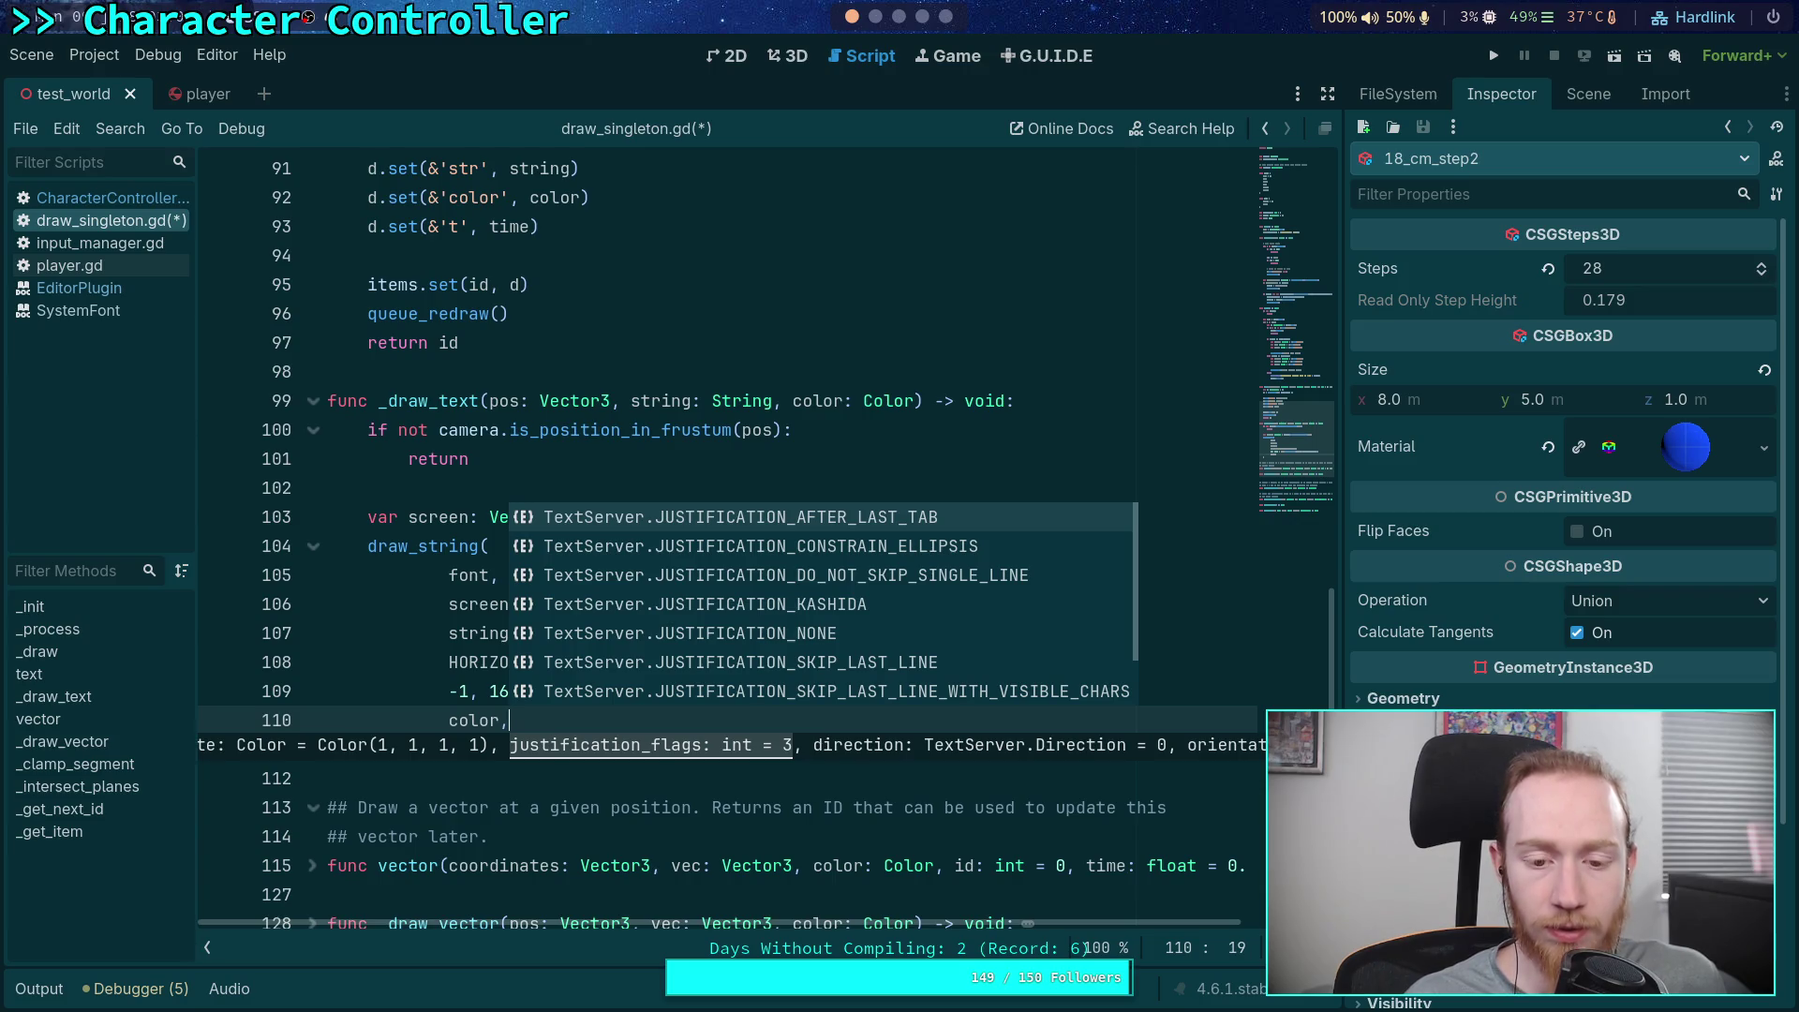
Drop the comma after color, give the size its own line, change -1 to -1.0, and save
{"action": "key", "text": "Down"}
{"action": "key", "text": "Down"}
{"action": "key", "text": "Down"}
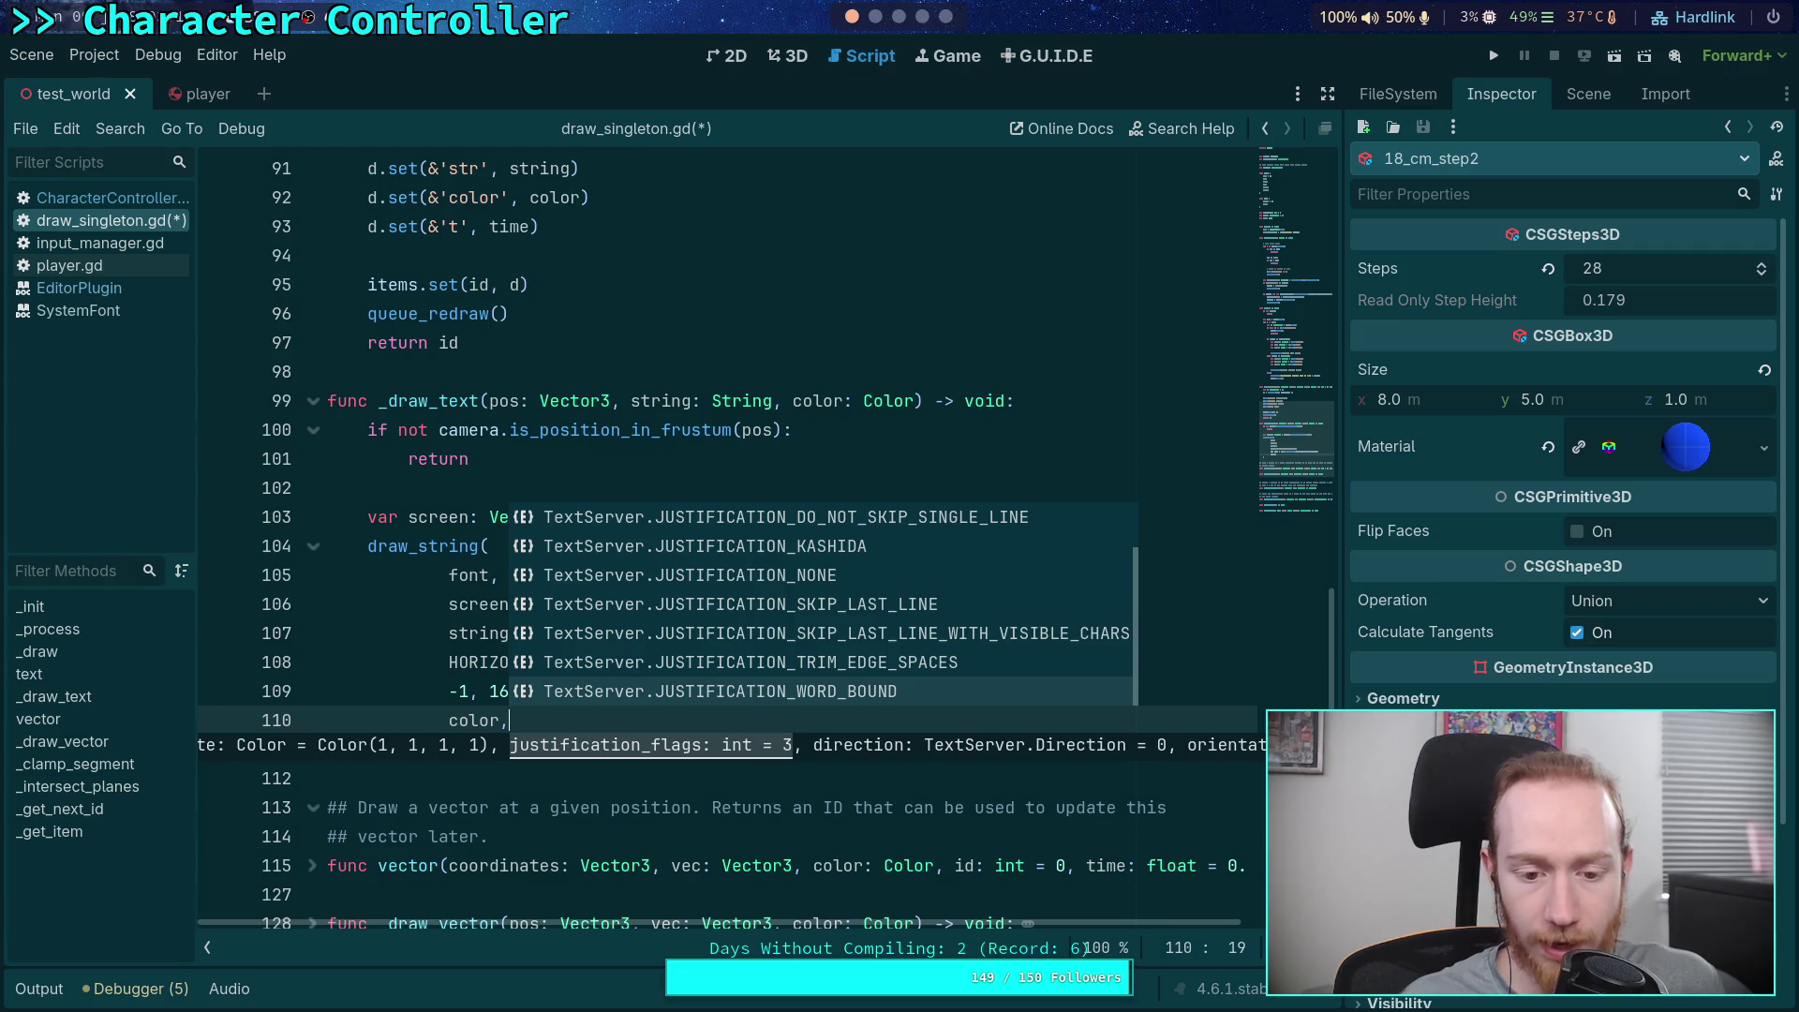
{"action": "mouse_move", "coordinate": [436, 546]}
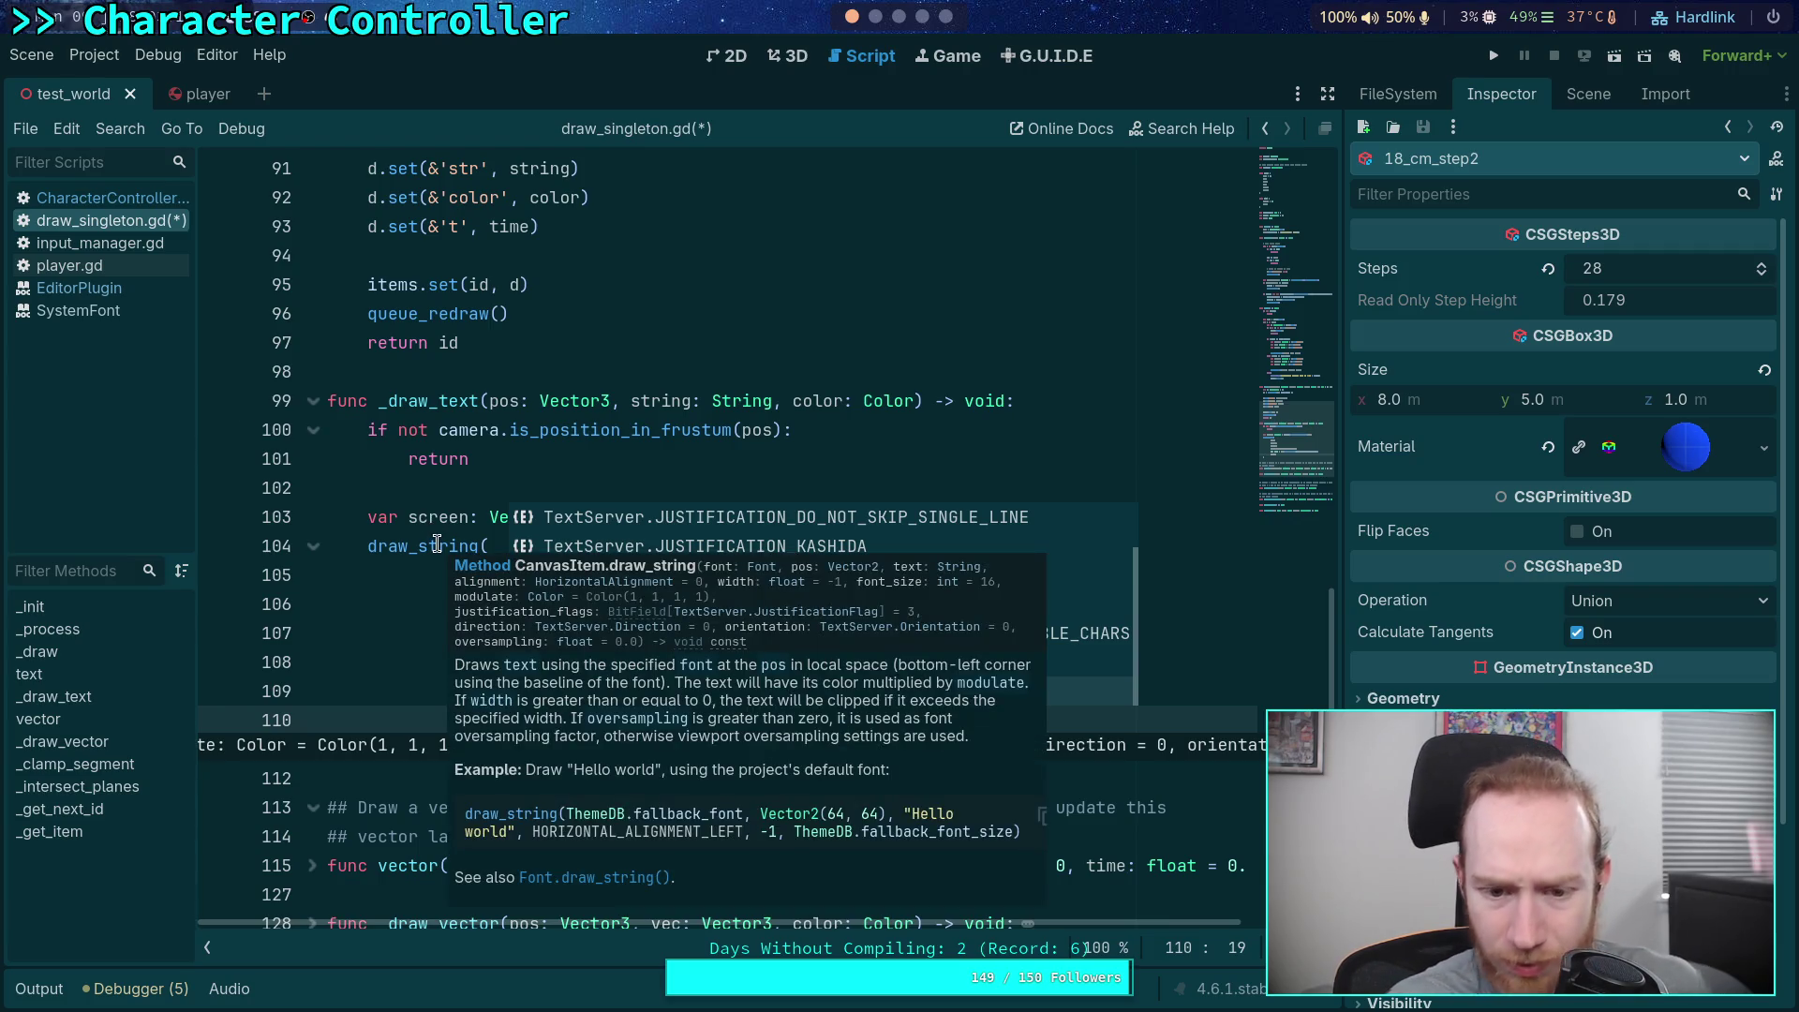
{"action": "left_click", "coordinate": [398, 429]}
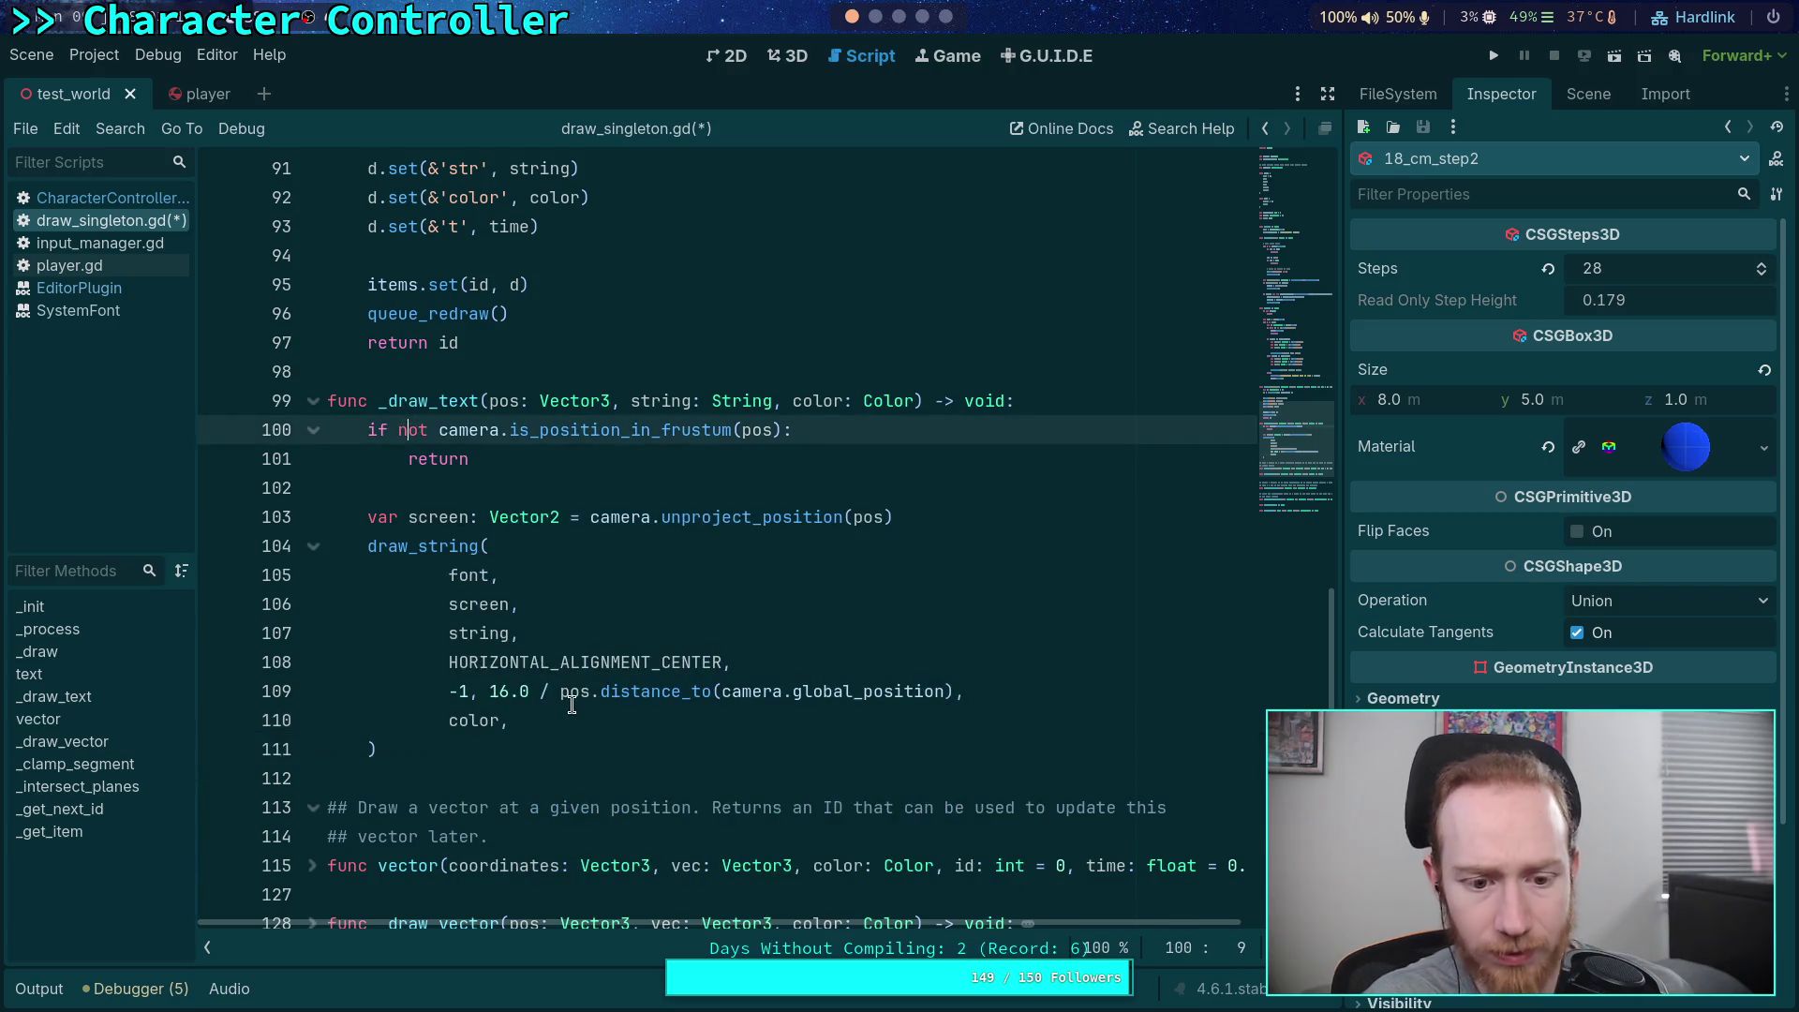
{"action": "left_click", "coordinate": [572, 708]}
{"action": "key", "text": "BackSpace"}
{"action": "left_click", "coordinate": [489, 690]}
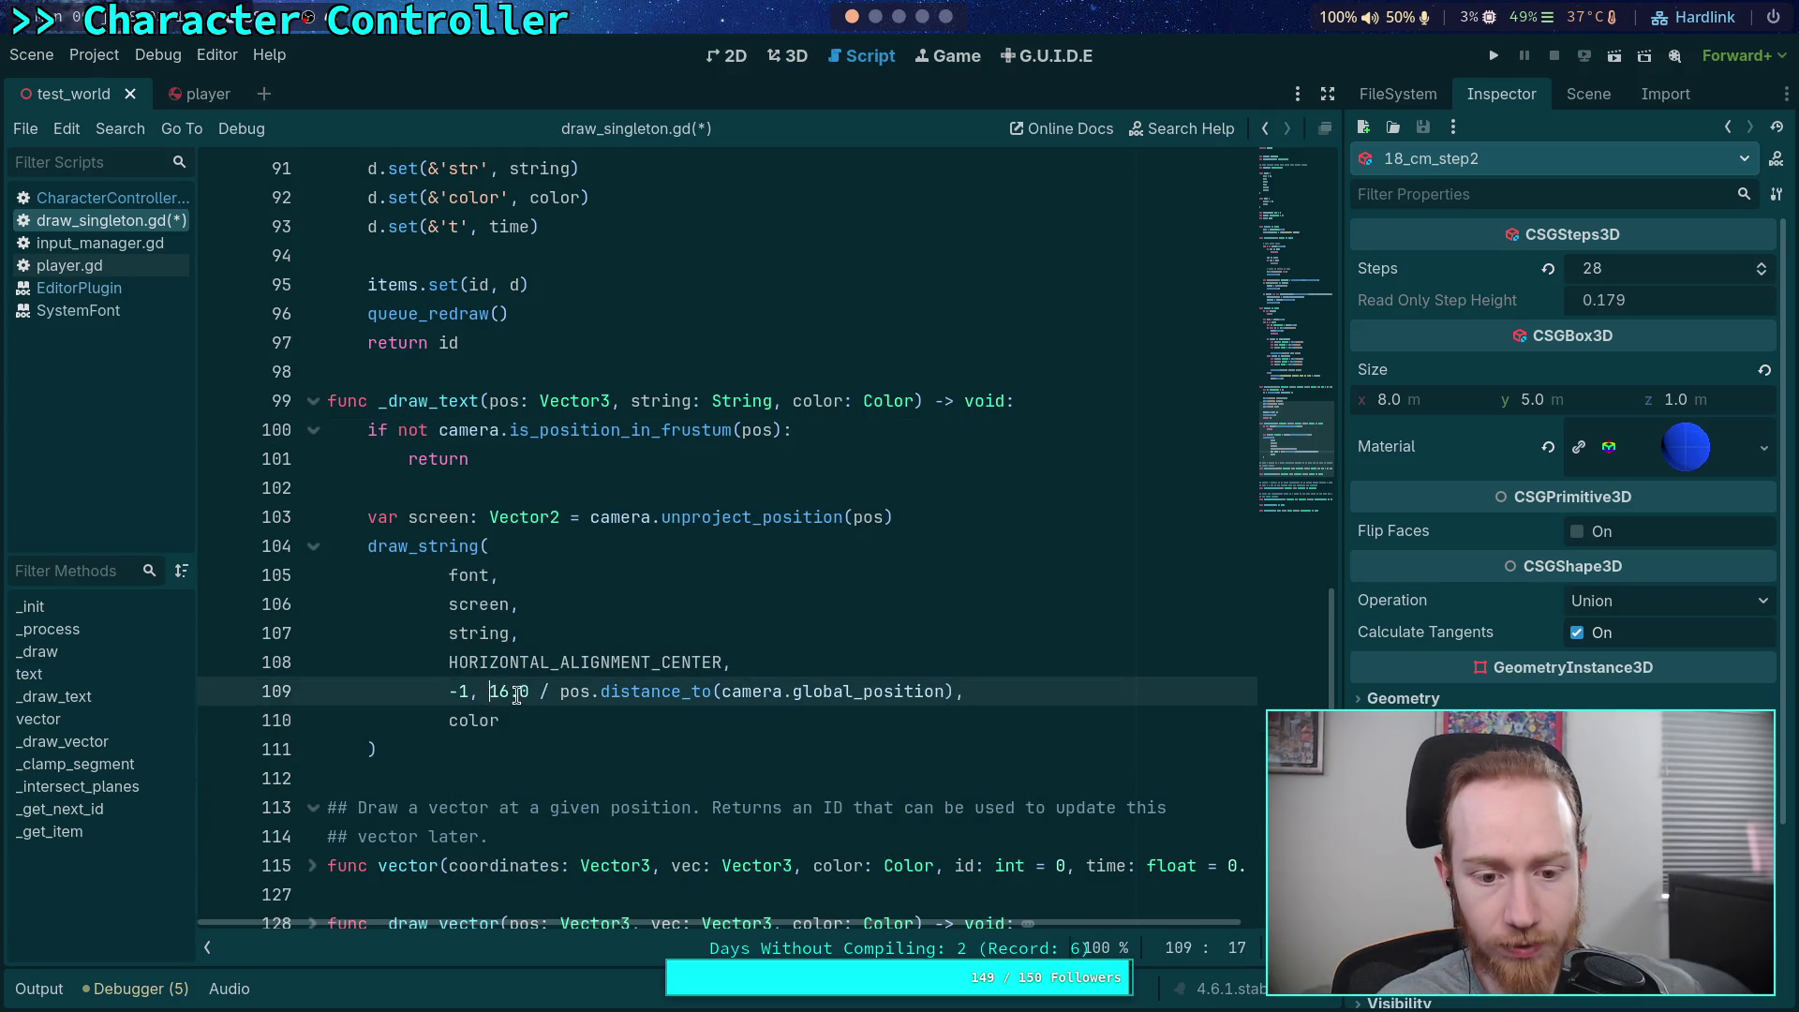
{"action": "key", "text": "Return"}
{"action": "left_click", "coordinate": [863, 719]}
{"action": "type", "text": ".0"}
{"action": "key", "text": "ctrl+s"}
{"action": "left_click", "coordinate": [568, 578]}
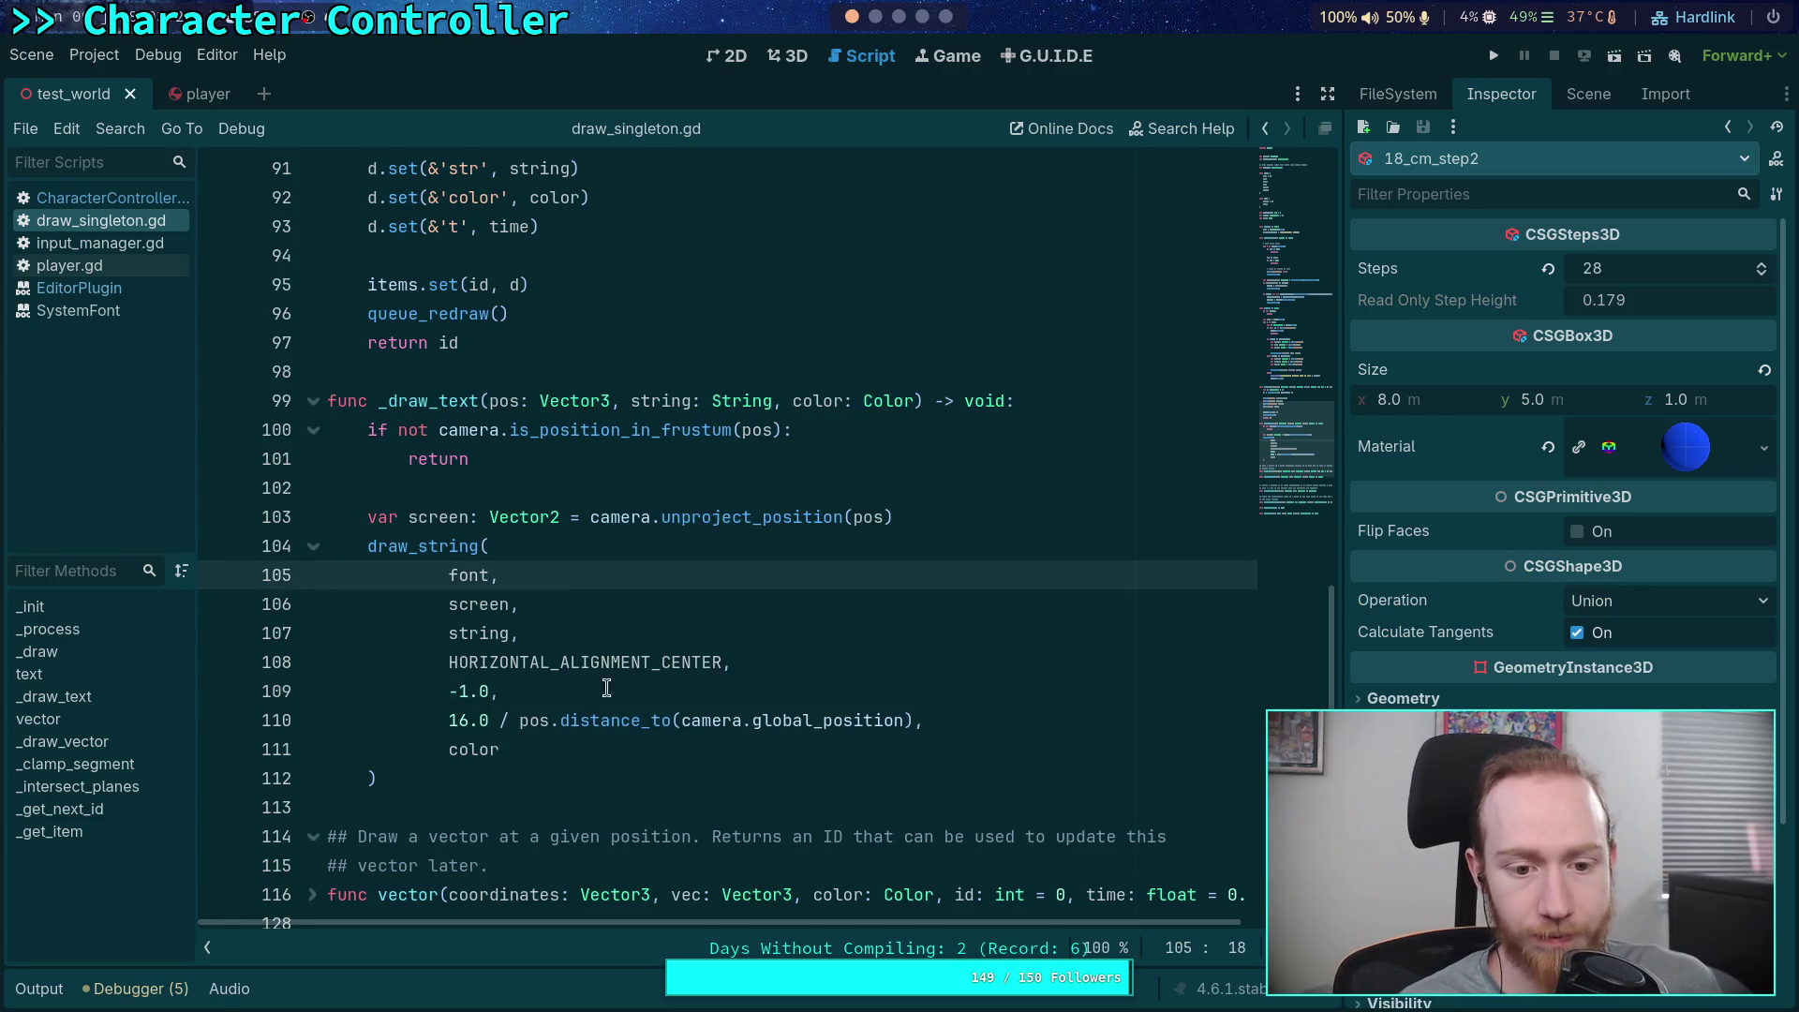
{"action": "left_click", "coordinate": [614, 806]}
Look through player.gd, then switch to CharacterController.gd in the script list
{"action": "scroll", "coordinate": [608, 646], "scroll_direction": "up", "scroll_amount": 3}
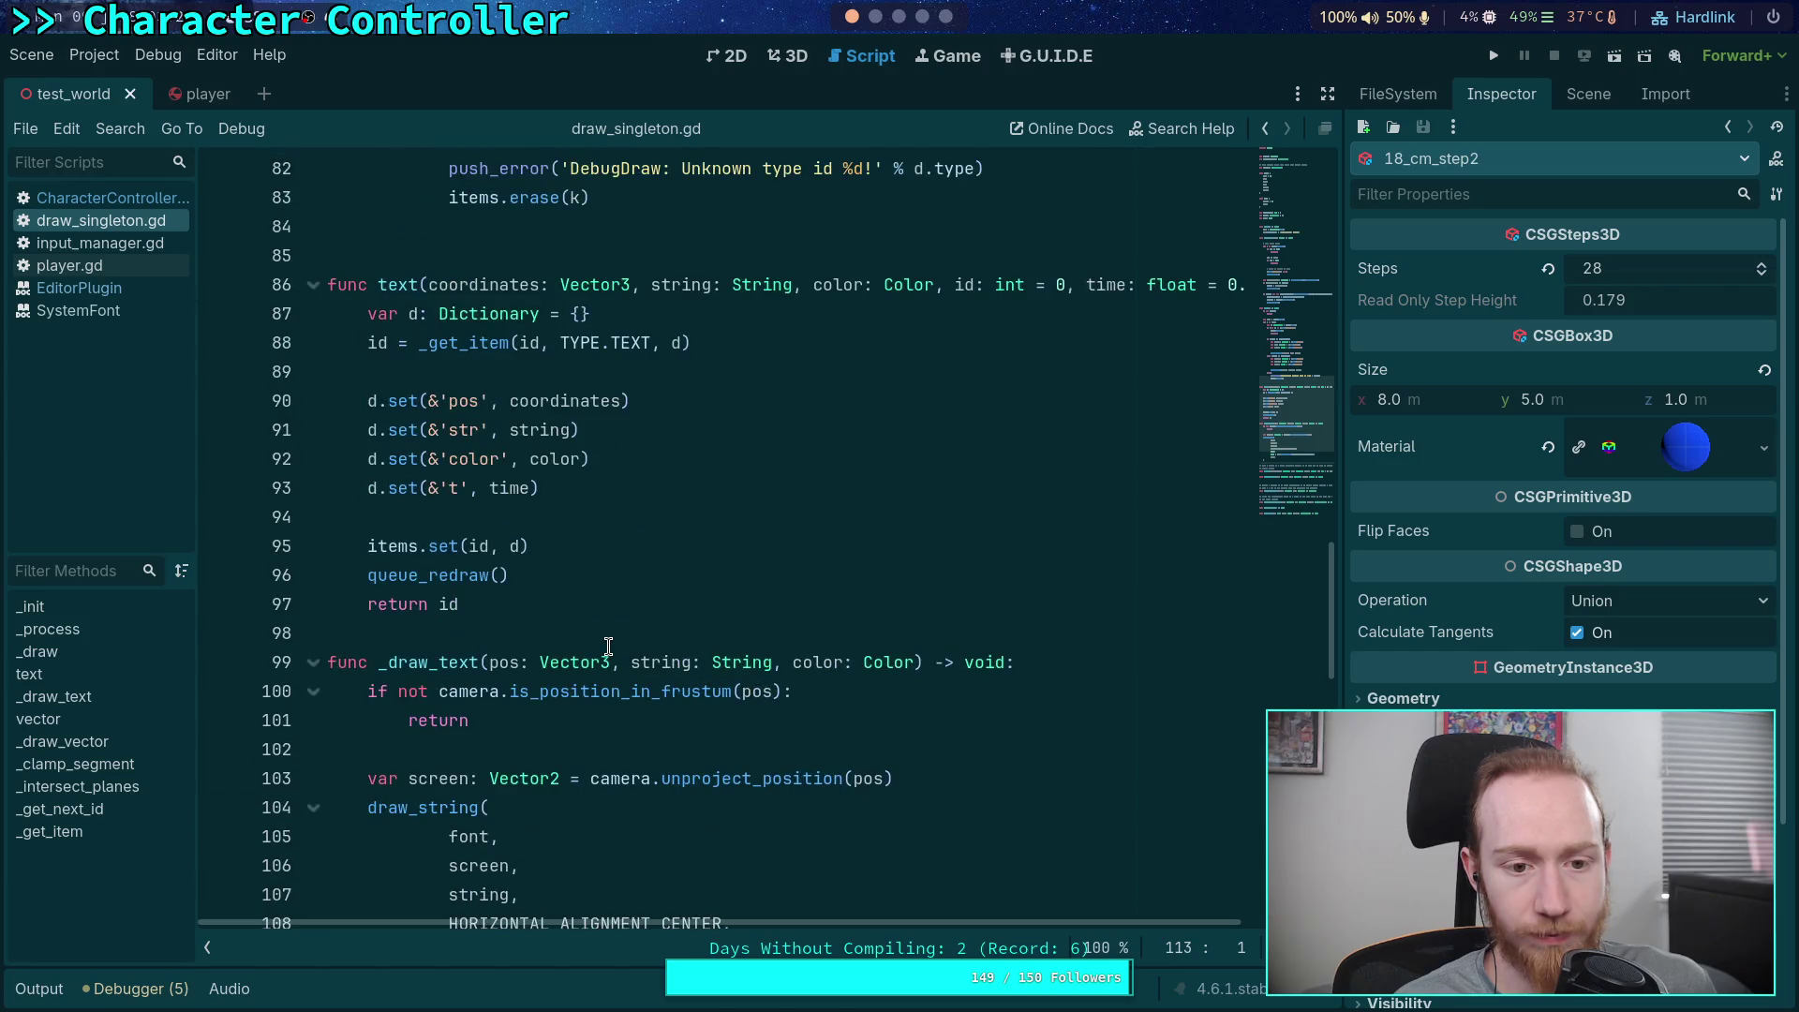
{"action": "left_click", "coordinate": [131, 269]}
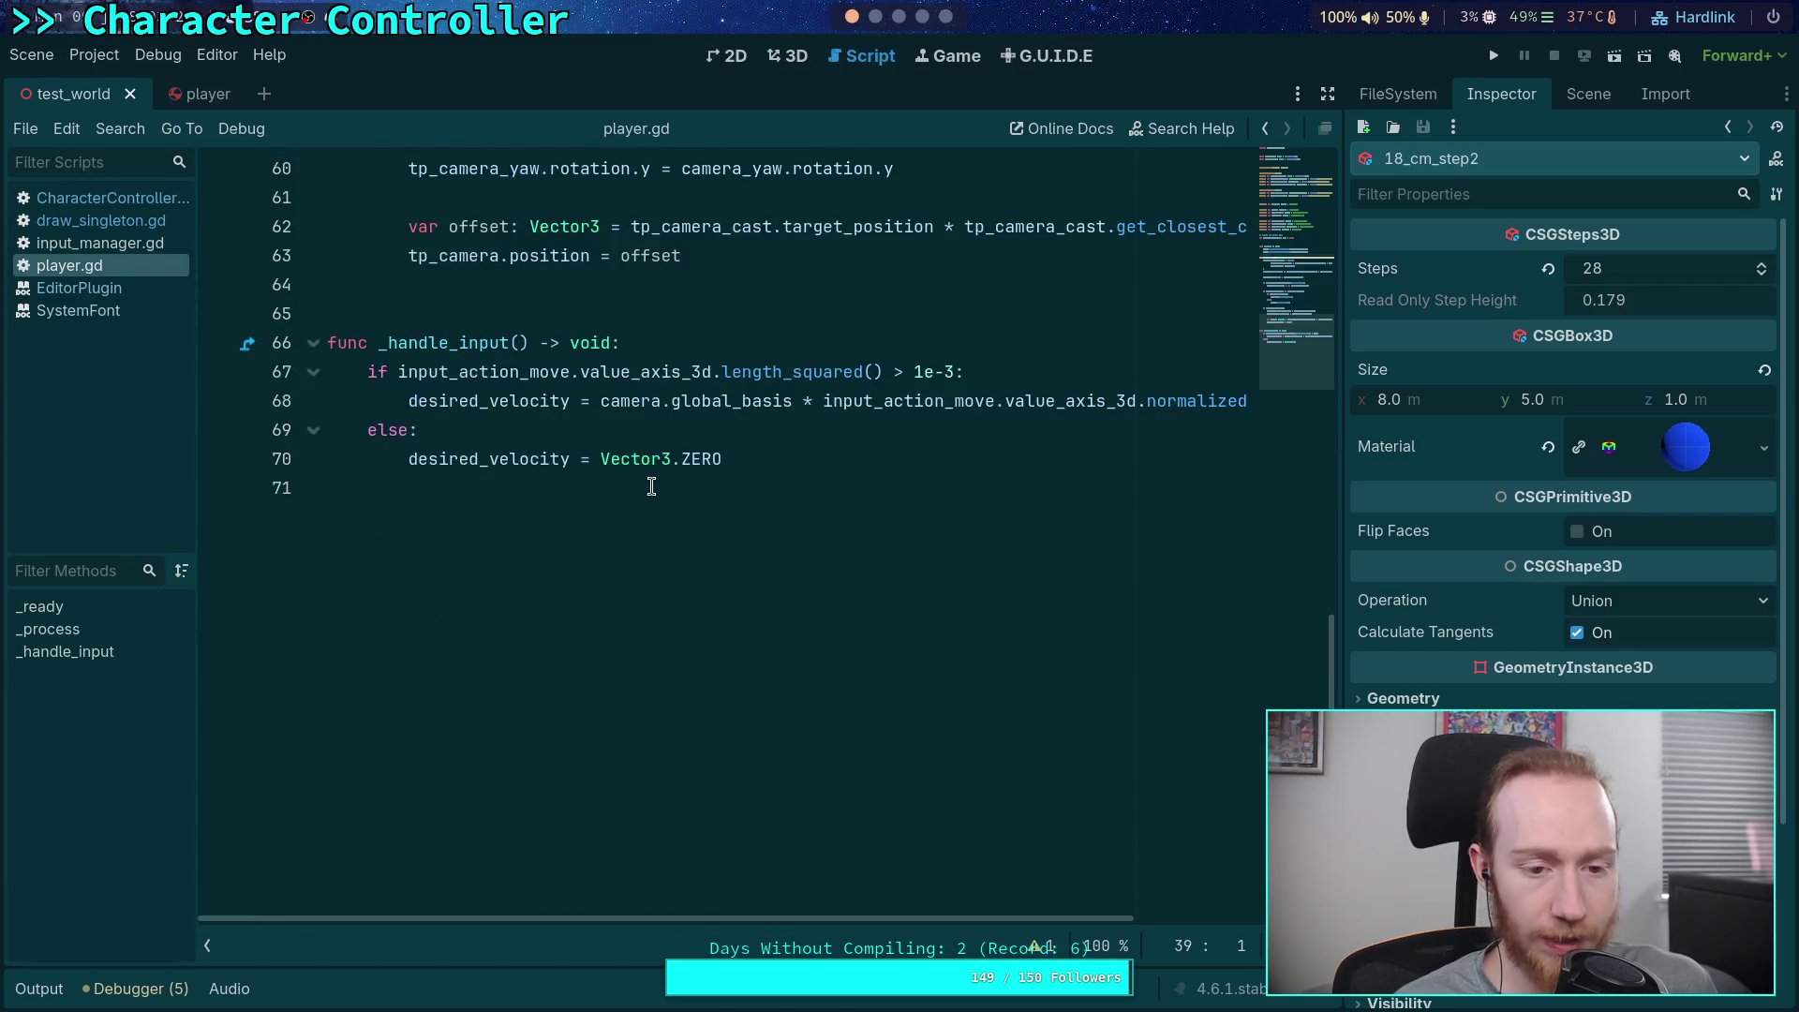
{"action": "scroll", "coordinate": [811, 590], "scroll_direction": "up", "scroll_amount": 5}
{"action": "scroll", "coordinate": [812, 589], "scroll_direction": "up", "scroll_amount": 6}
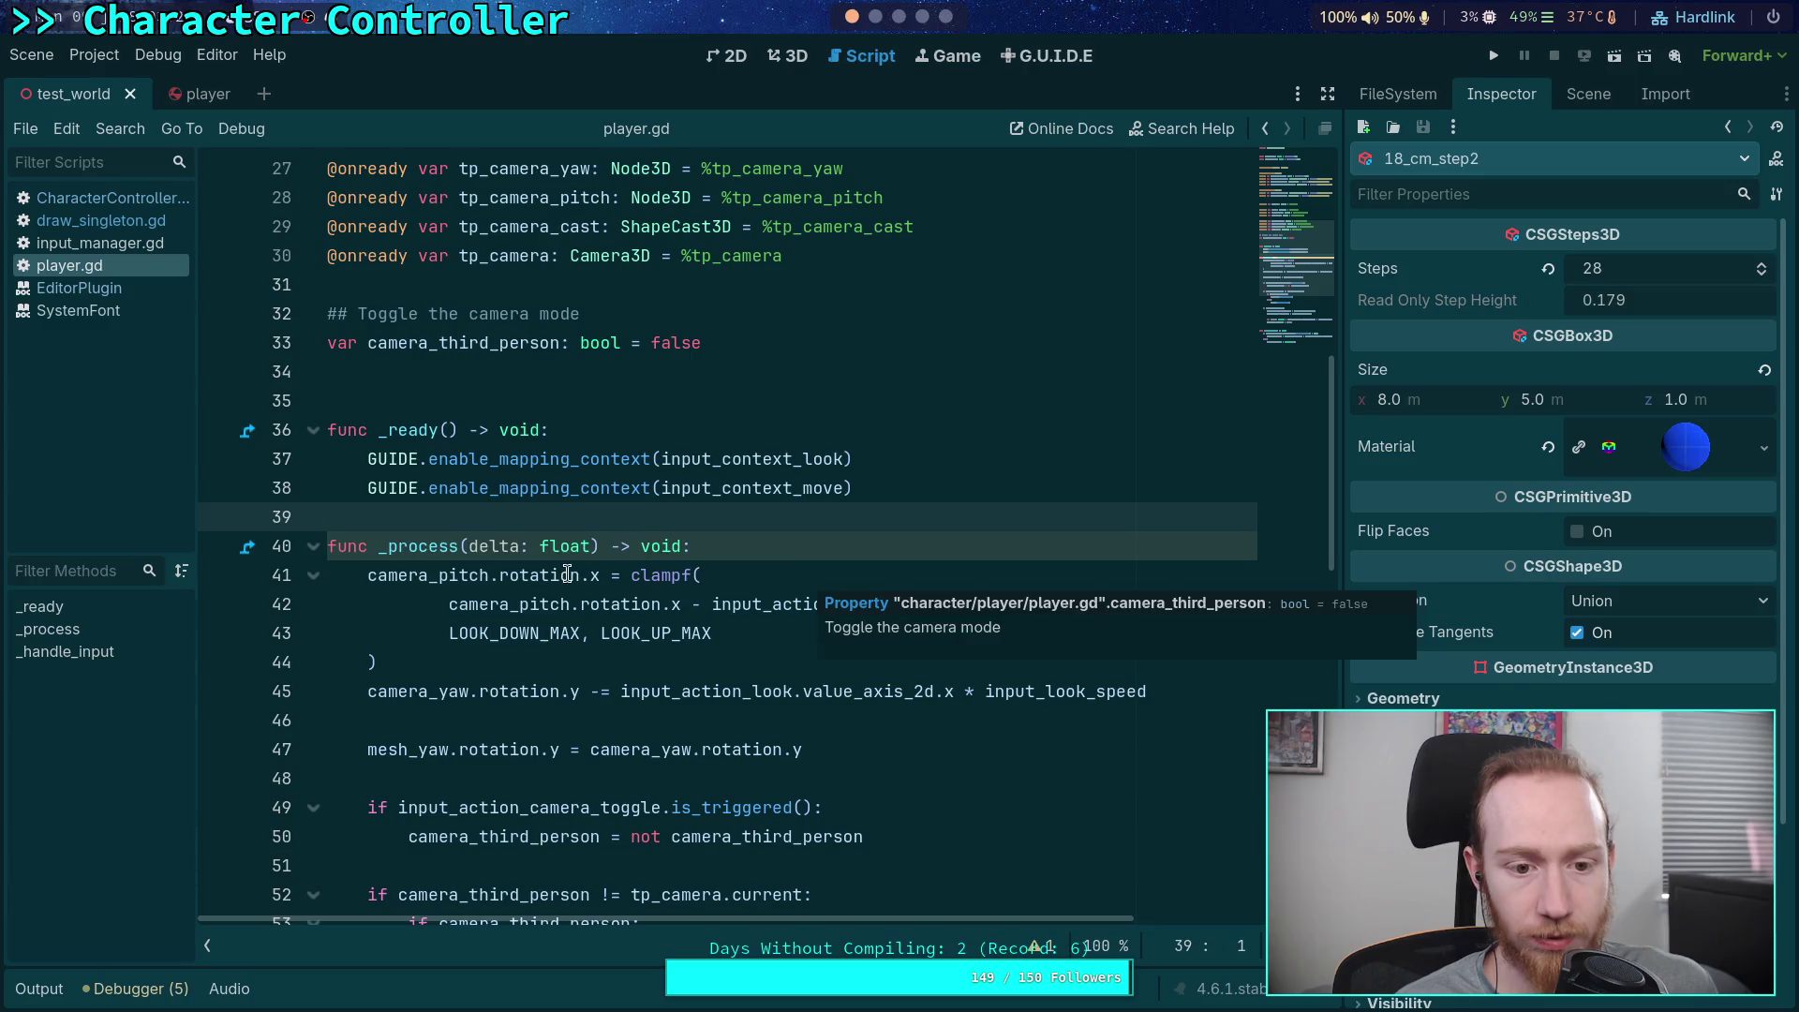
{"action": "scroll", "coordinate": [574, 574], "scroll_direction": "down", "scroll_amount": 7}
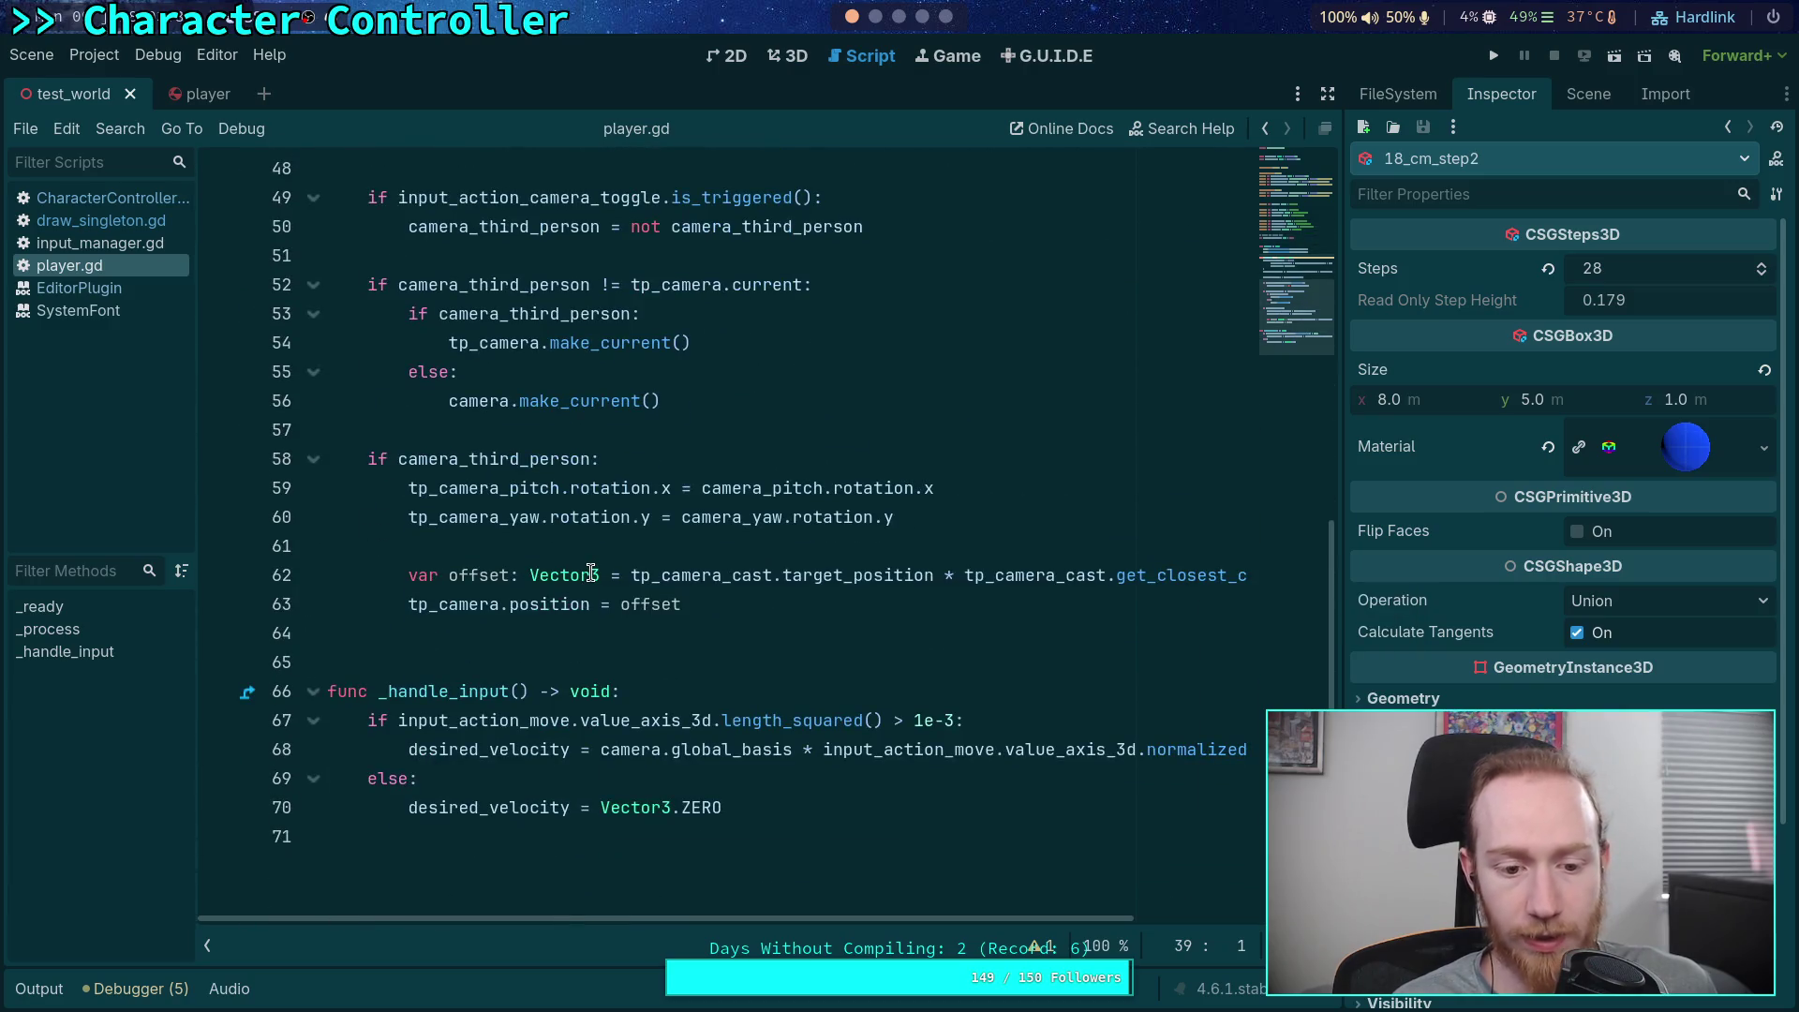
{"action": "scroll", "coordinate": [503, 569], "scroll_direction": "up", "scroll_amount": 2}
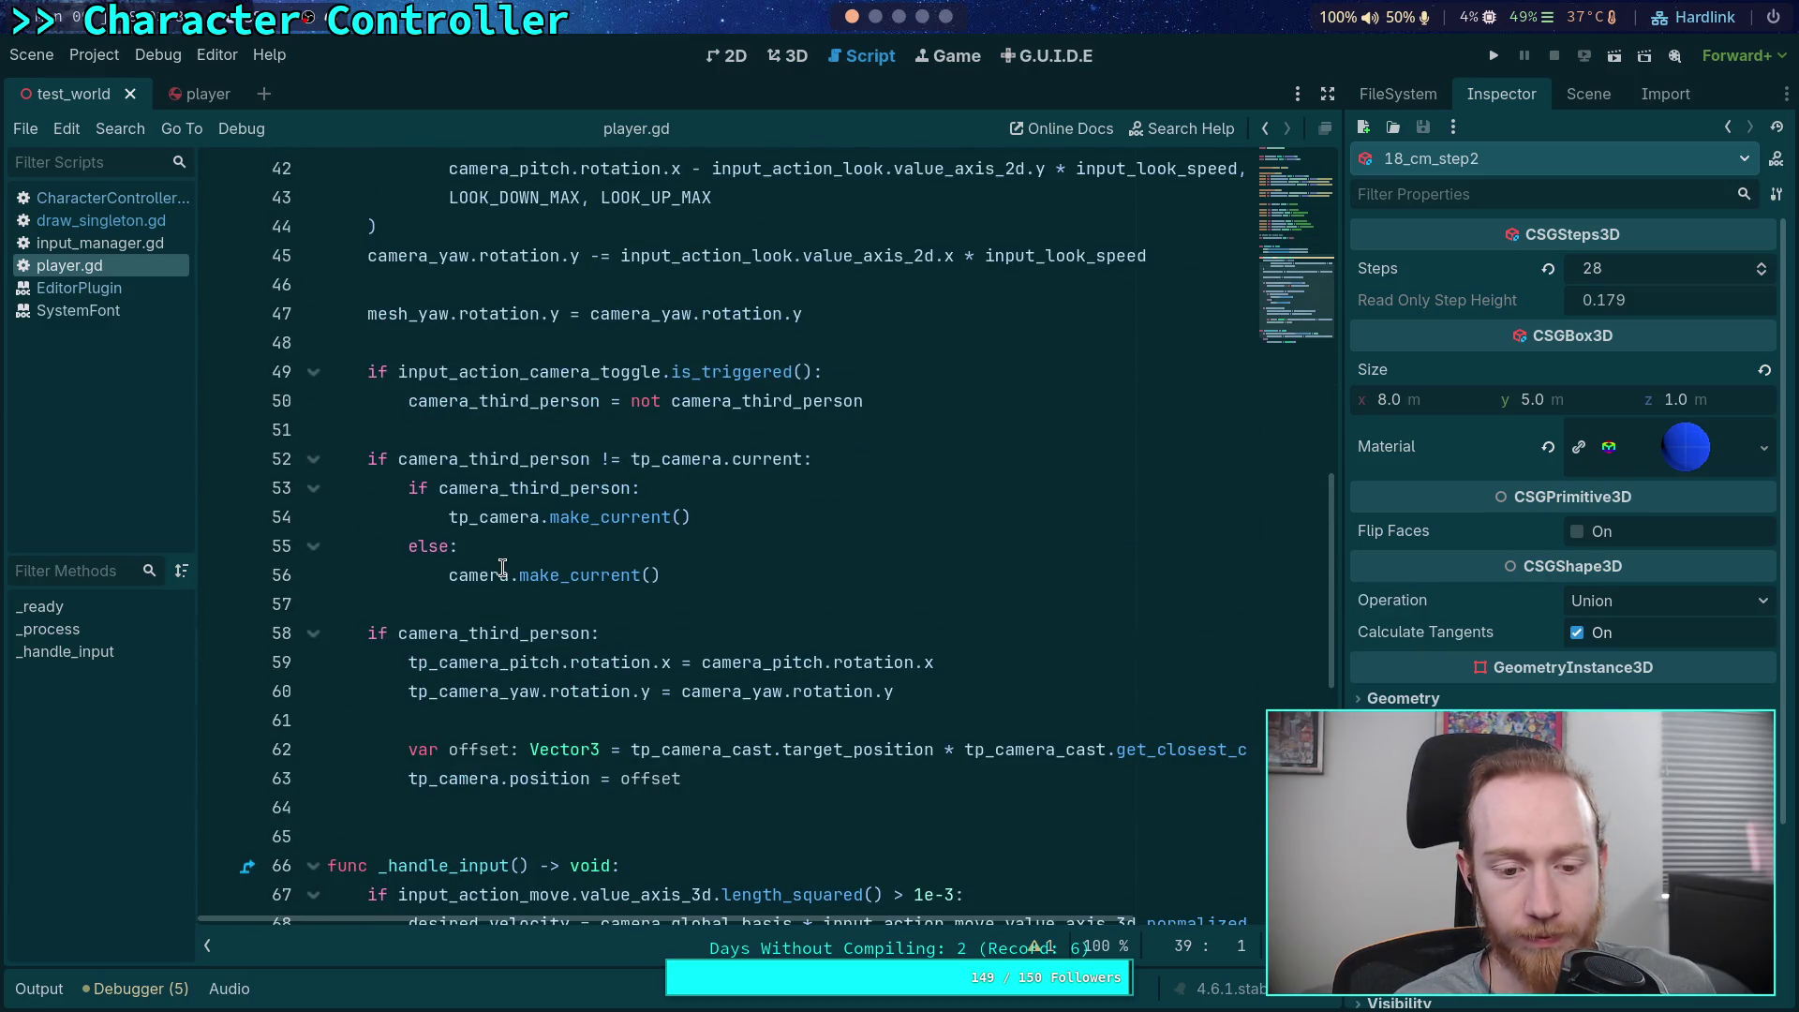
{"action": "left_click", "coordinate": [103, 198]}
{"action": "scroll", "coordinate": [787, 563], "scroll_direction": "down", "scroll_amount": 3}
{"action": "scroll", "coordinate": [769, 558], "scroll_direction": "up", "scroll_amount": 9}
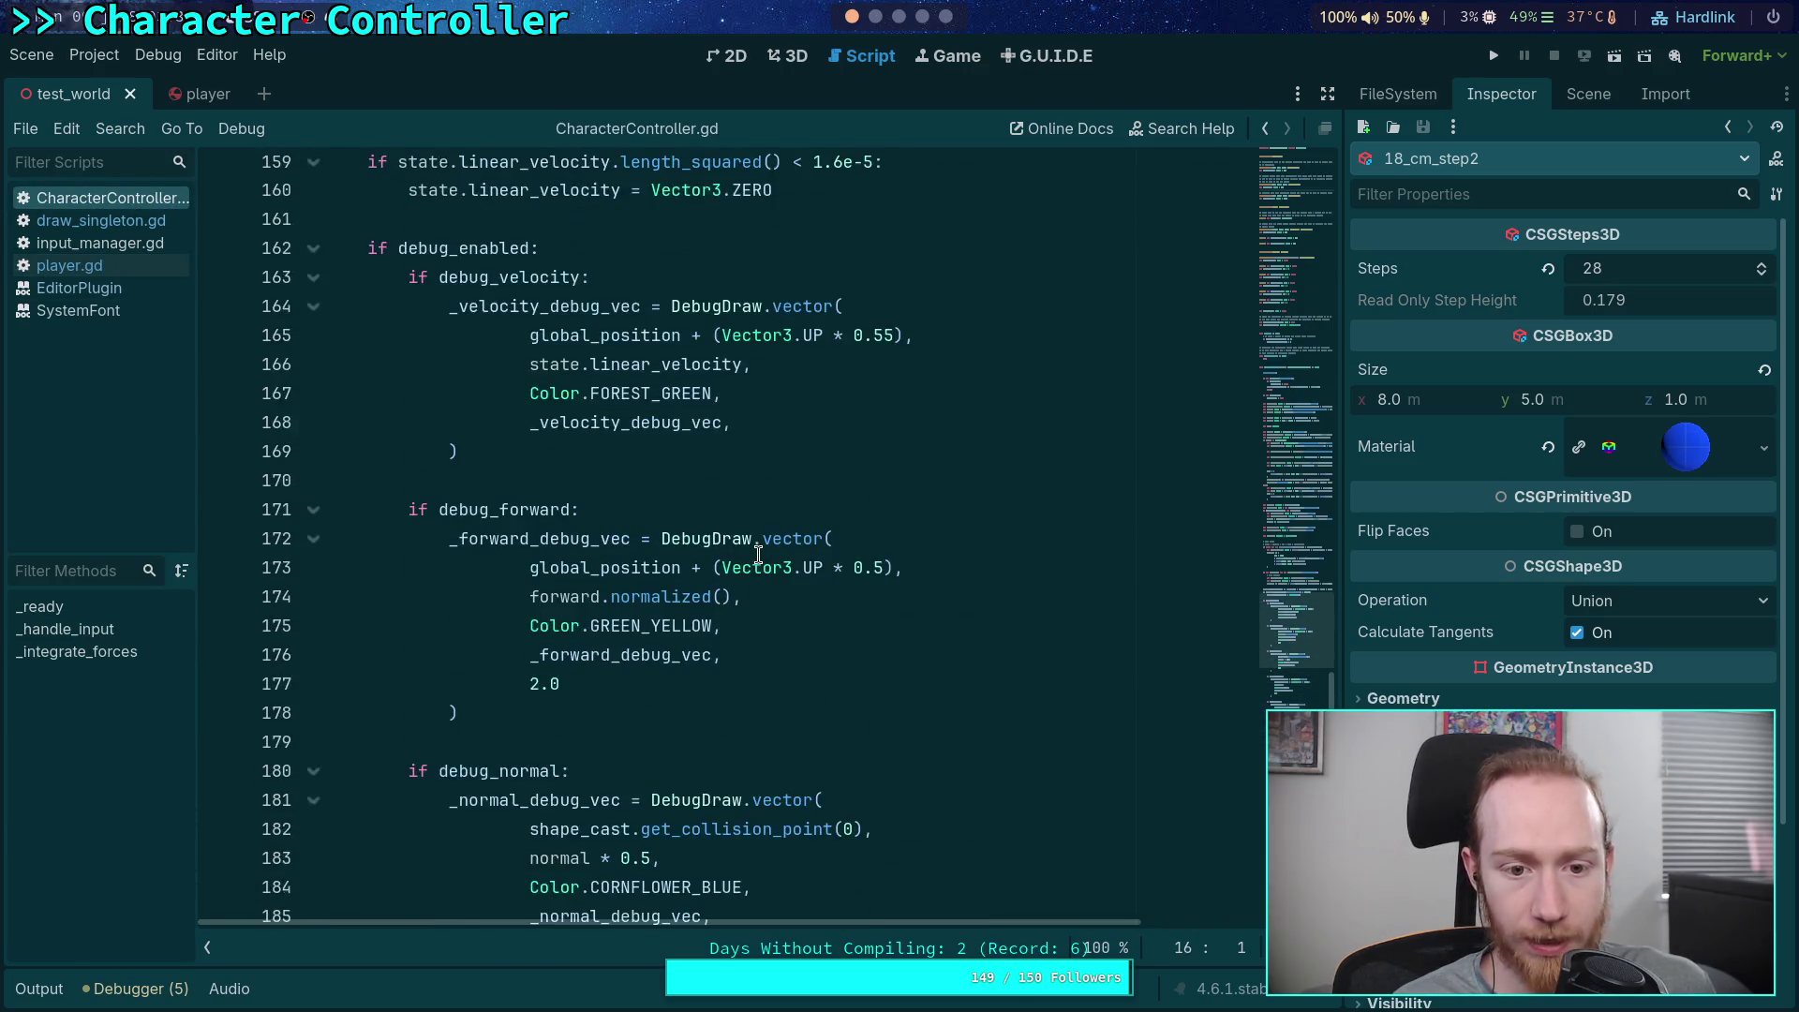
{"action": "scroll", "coordinate": [759, 553], "scroll_direction": "up", "scroll_amount": 2}
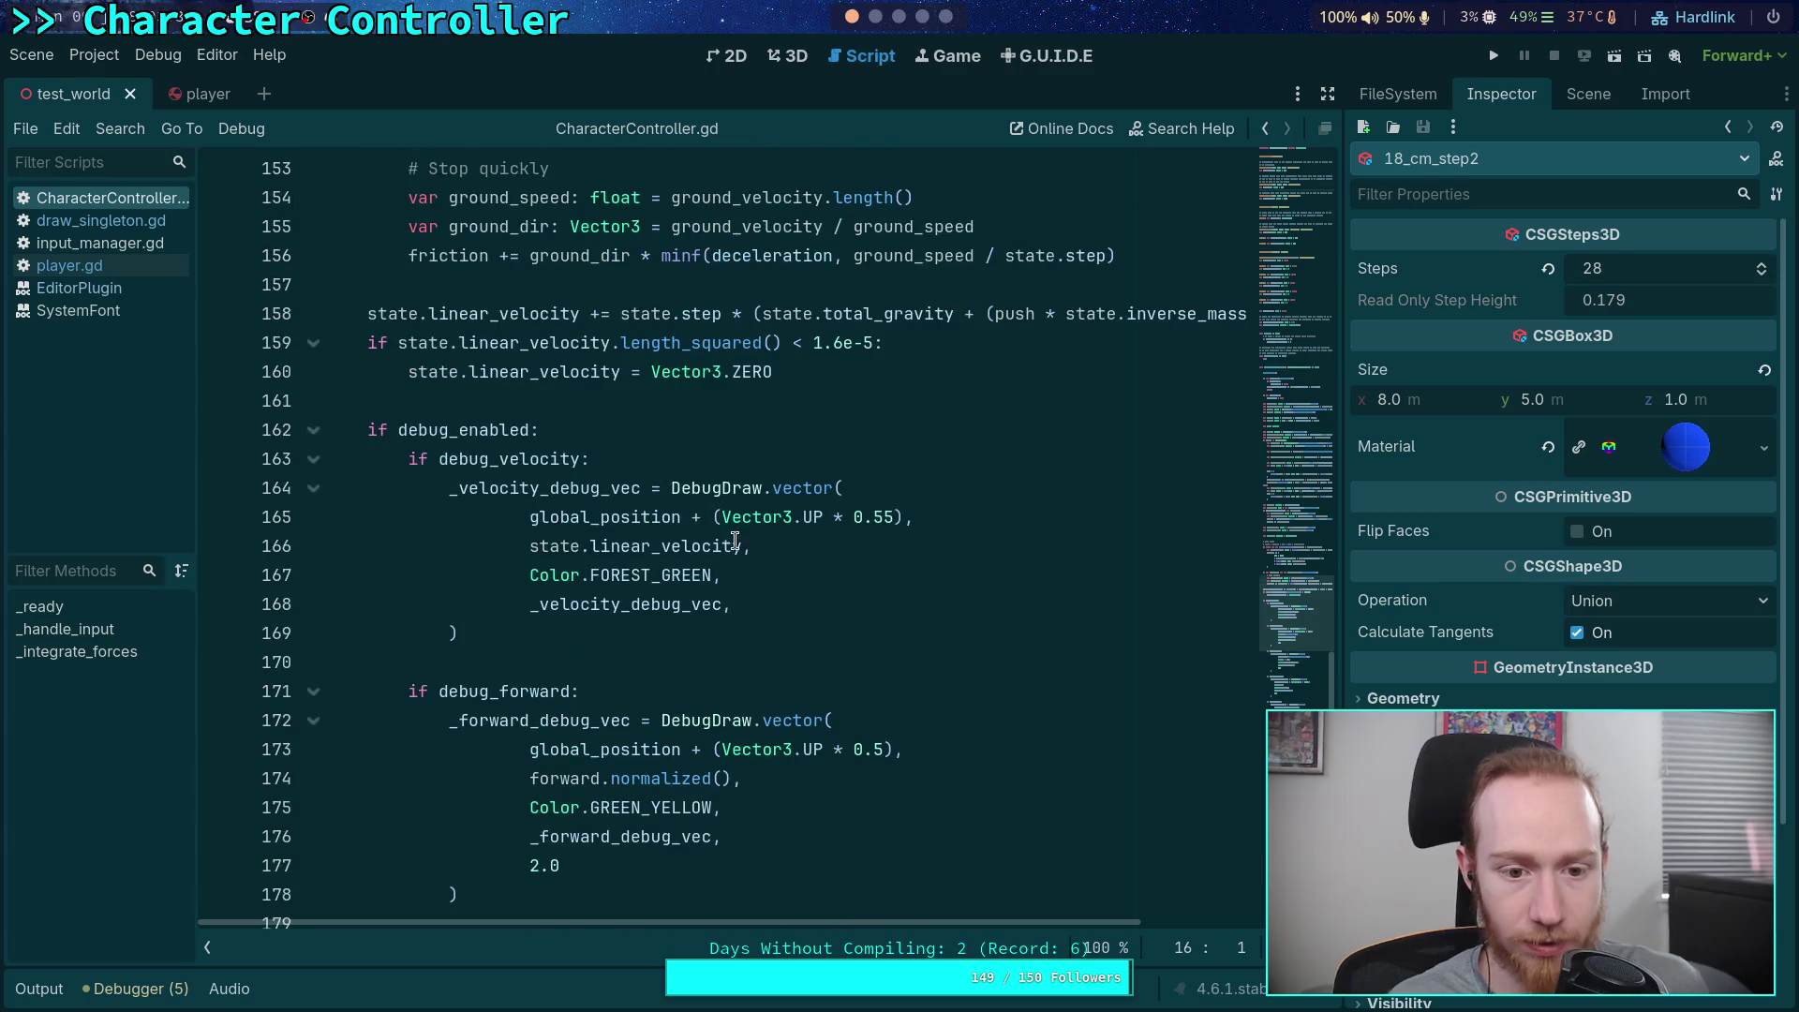
Declare var _velocity_debug_text: int = 0 below _velocity_debug_vec
{"action": "left_click", "coordinate": [541, 604]}
{"action": "left_click", "coordinate": [613, 626]}
{"action": "left_click_drag", "start_coordinate": [1309, 583], "coordinate": [1316, 328]}
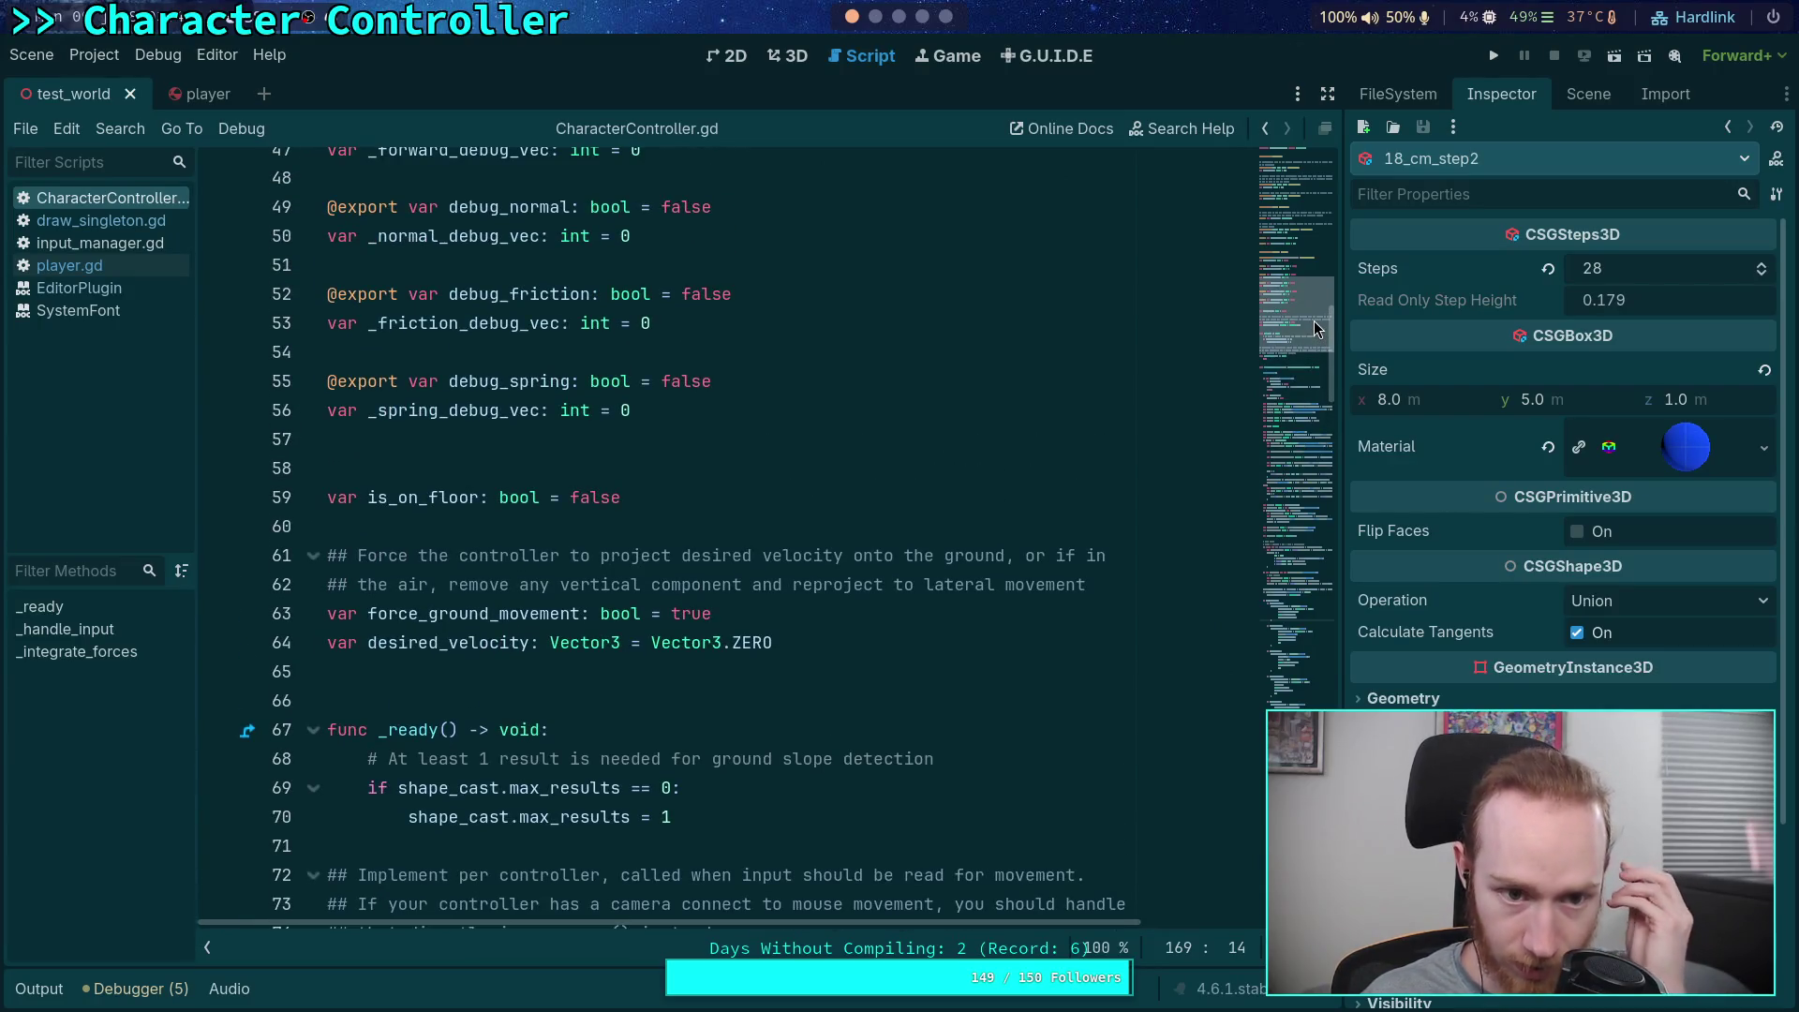
{"action": "left_click_drag", "start_coordinate": [1315, 328], "coordinate": [1316, 286]}
{"action": "left_click", "coordinate": [757, 390]}
{"action": "key", "text": "Return"}
{"action": "type", "text": "var _v"}
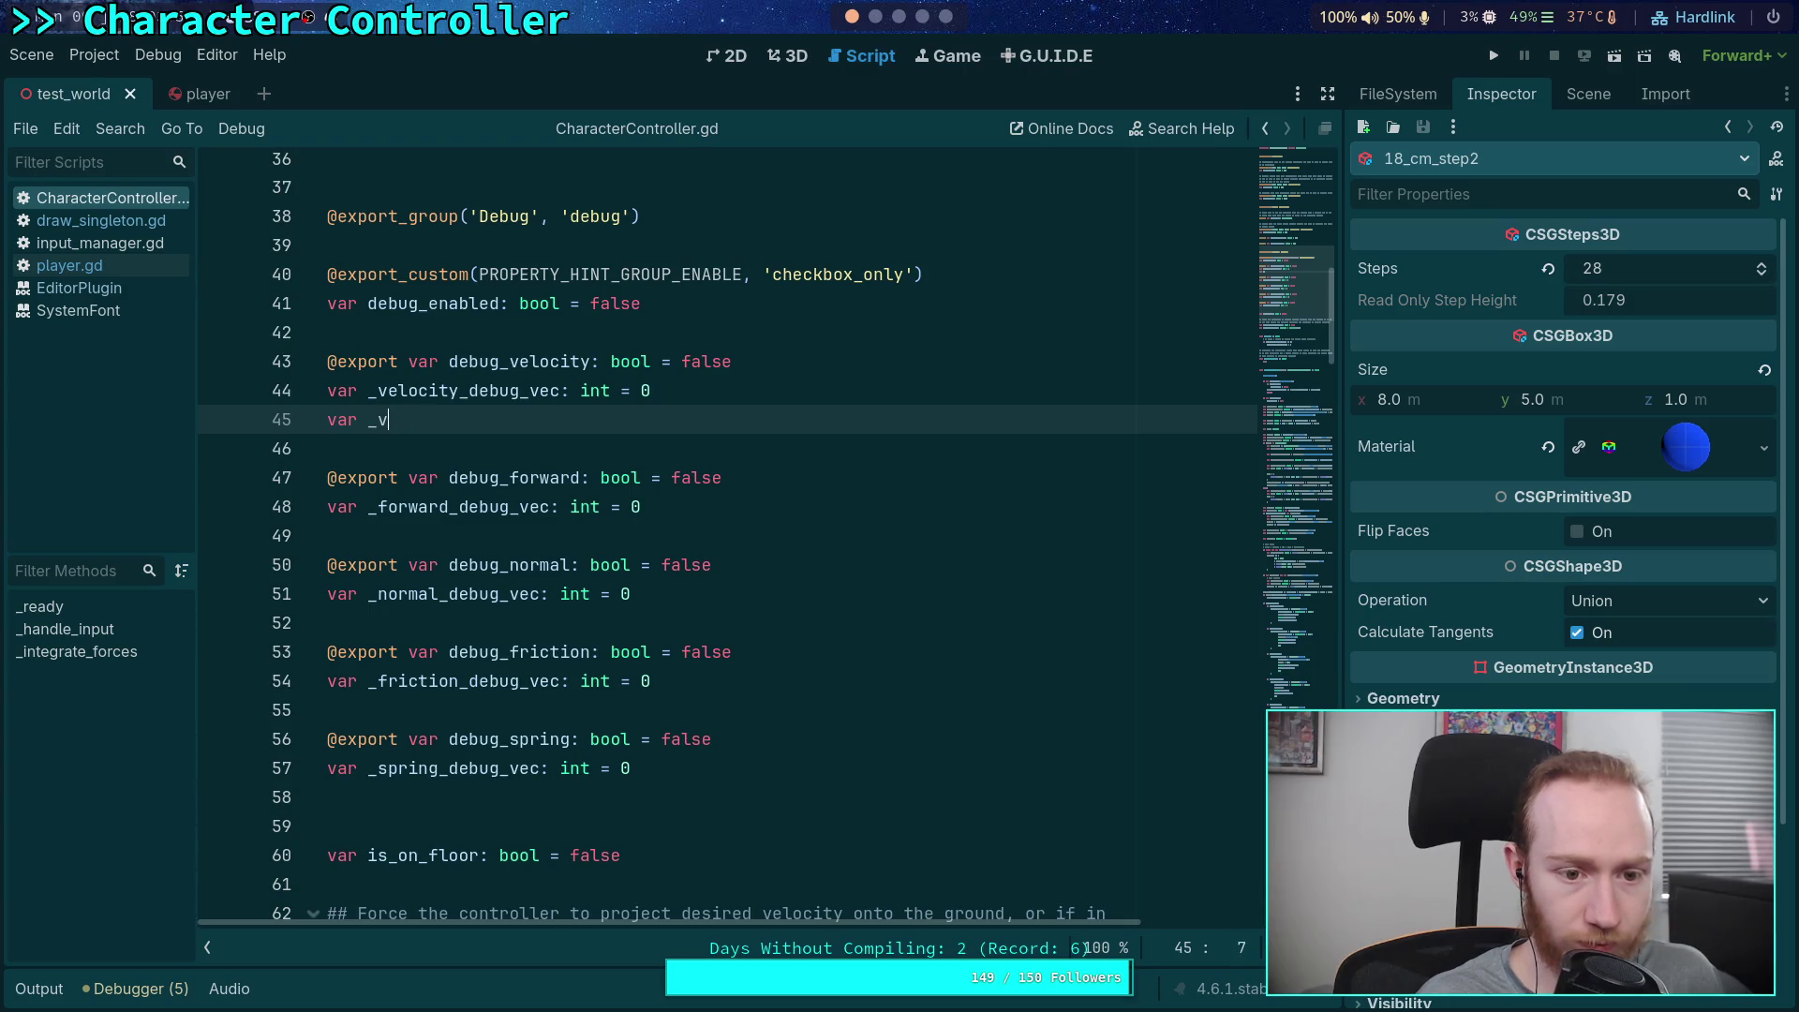
{"action": "type", "text": "elocity_du"}
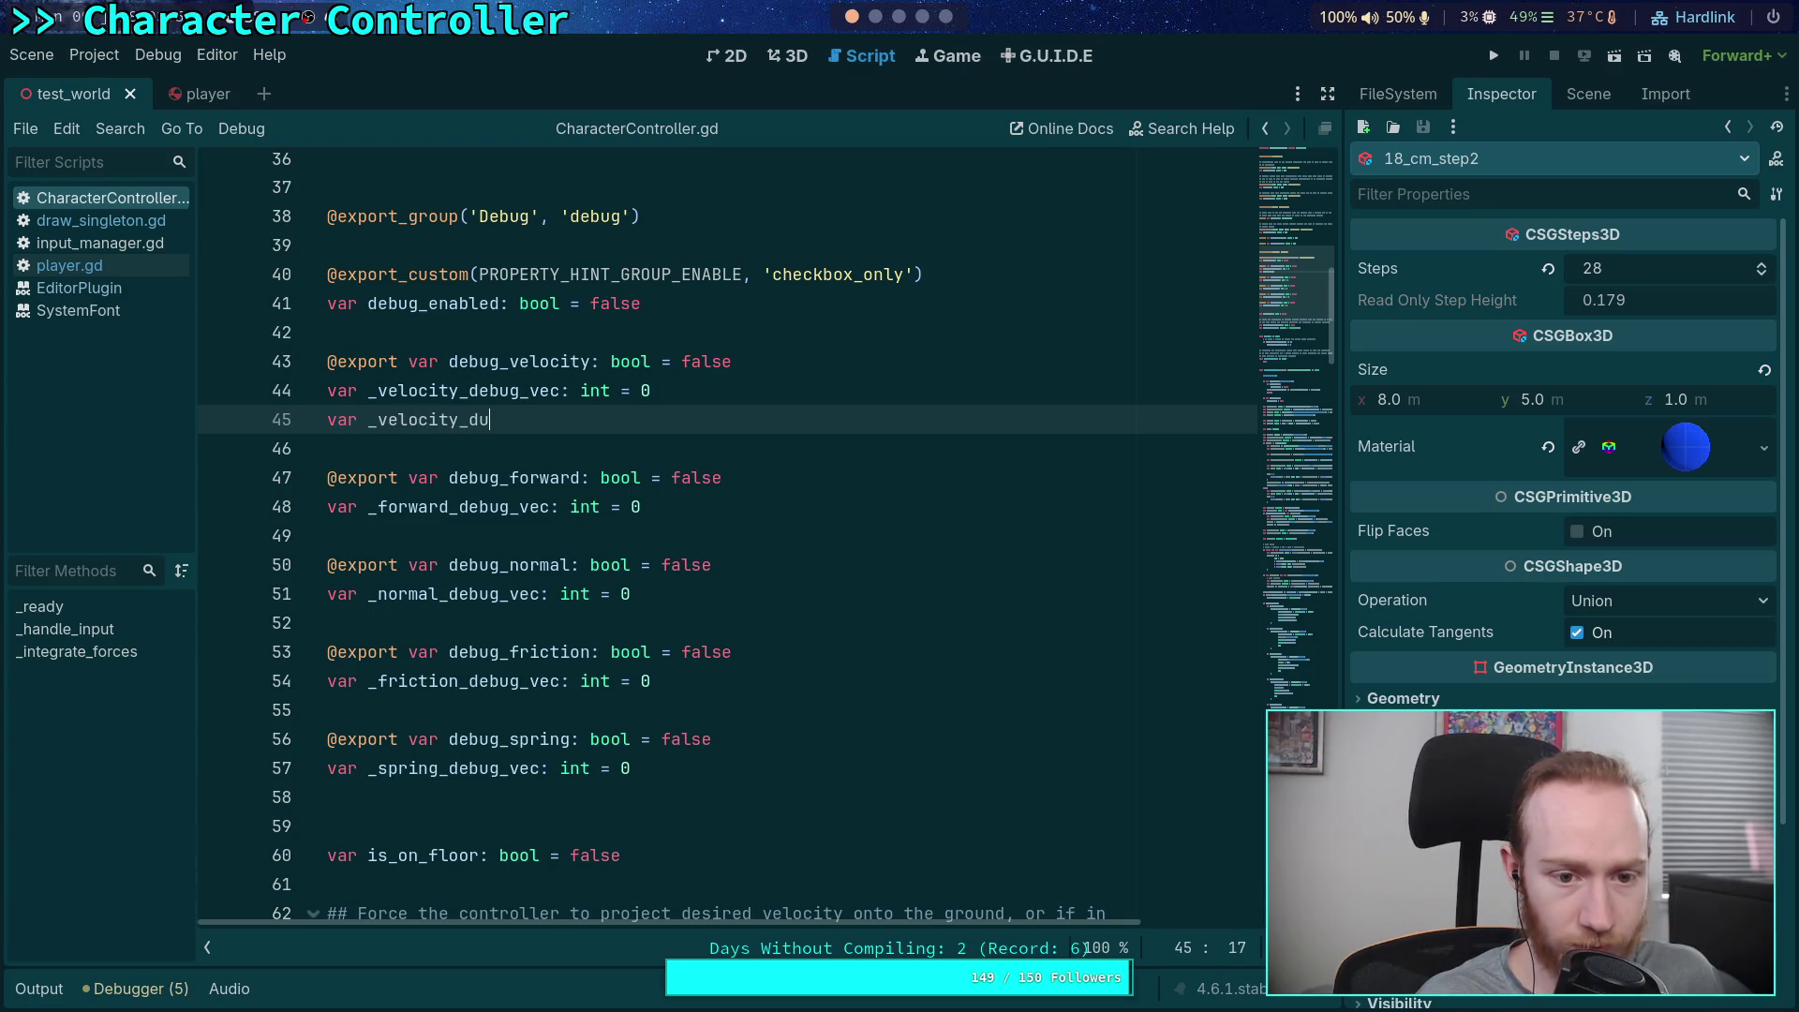
{"action": "key", "text": "BackSpace"}
{"action": "type", "text": "ebug_tex"}
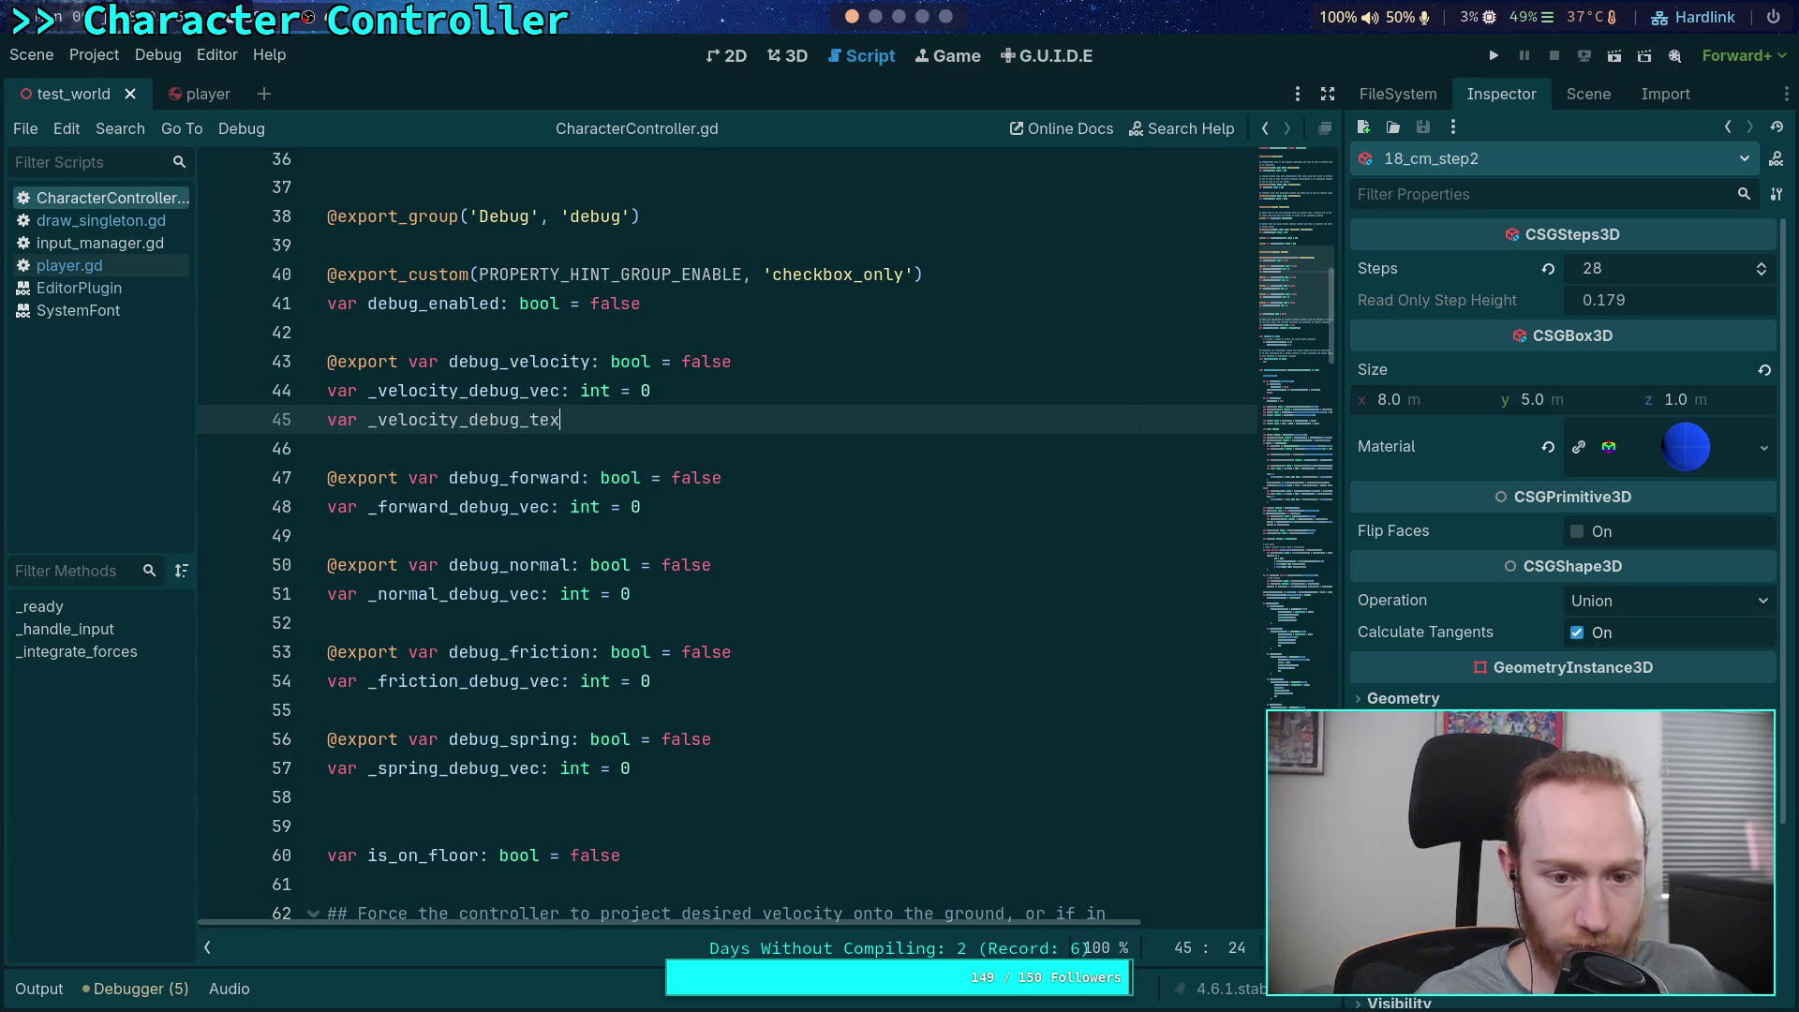
{"action": "type", "text": "t: int = 0"}
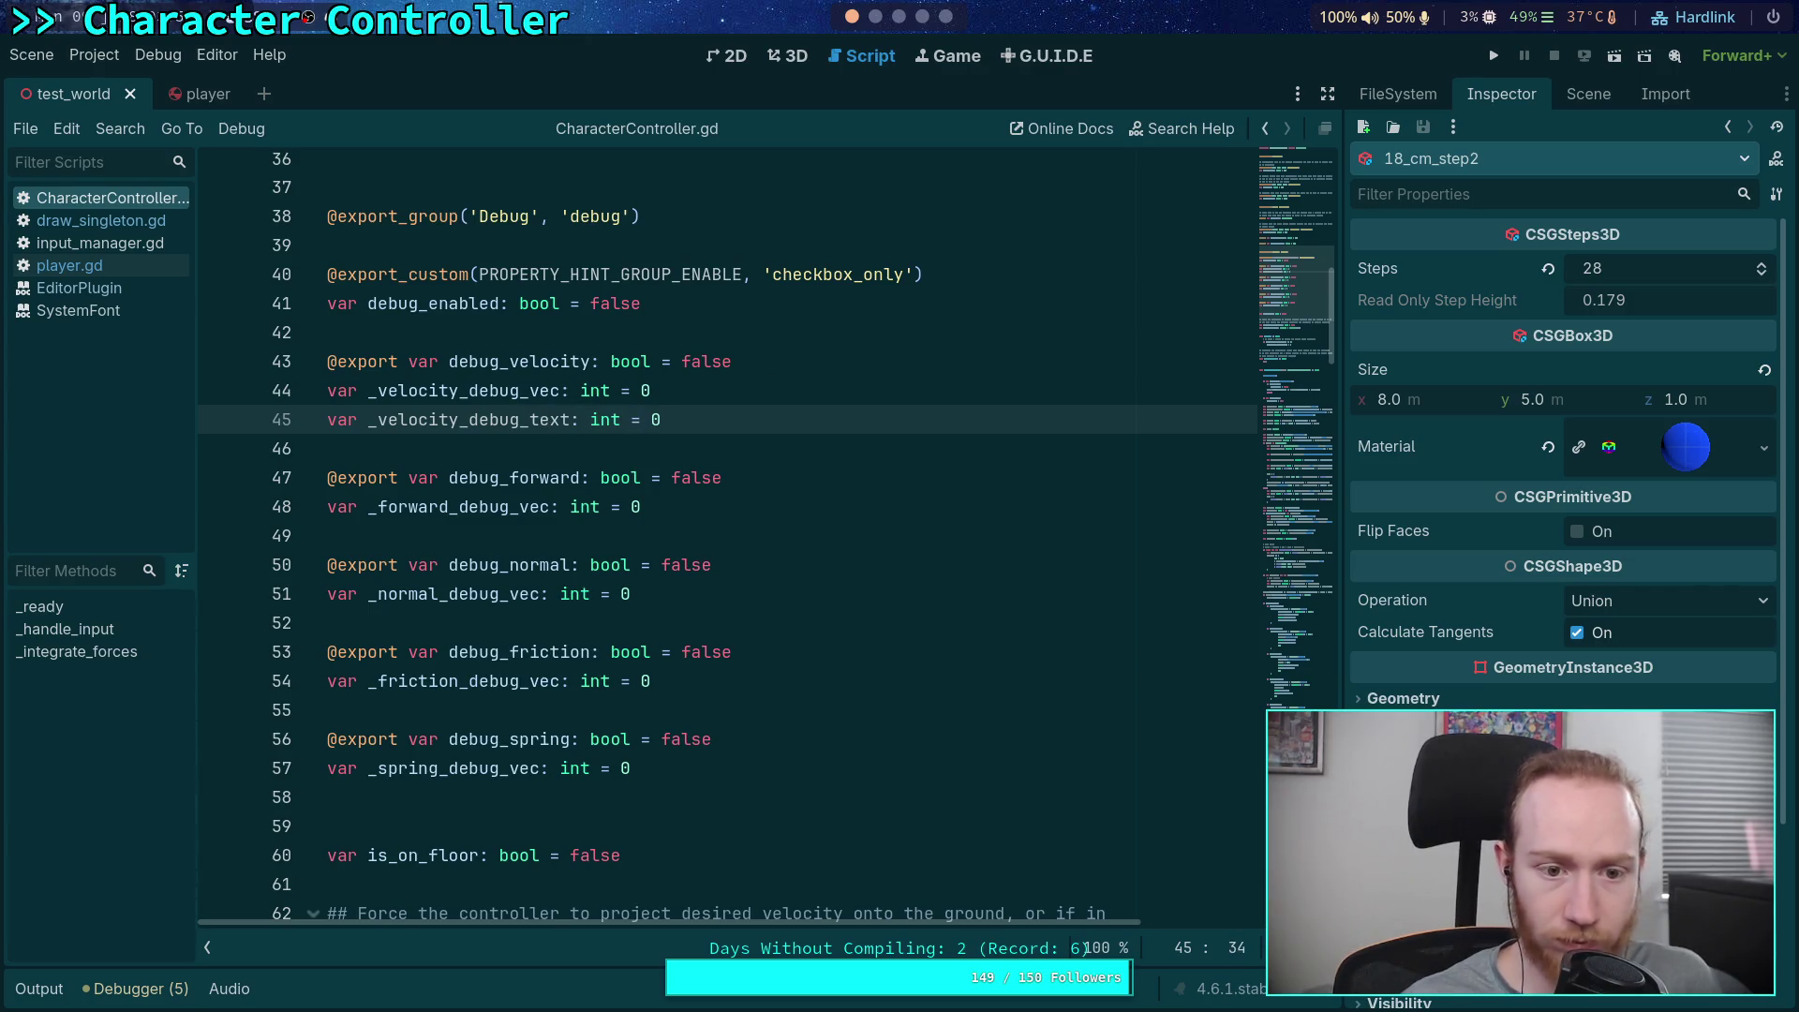
{"action": "mouse_move", "coordinate": [1302, 281]}
{"action": "left_mouse_down"}
{"action": "mouse_move", "coordinate": [1315, 646]}
{"action": "mouse_move", "coordinate": [1312, 595]}
{"action": "left_mouse_up"}
Assign _velocity_debug_text from DebugDraw.text() at global_position raised by Vector3.UP * 0.55
{"action": "left_click", "coordinate": [641, 698]}
{"action": "key", "text": "Return"}
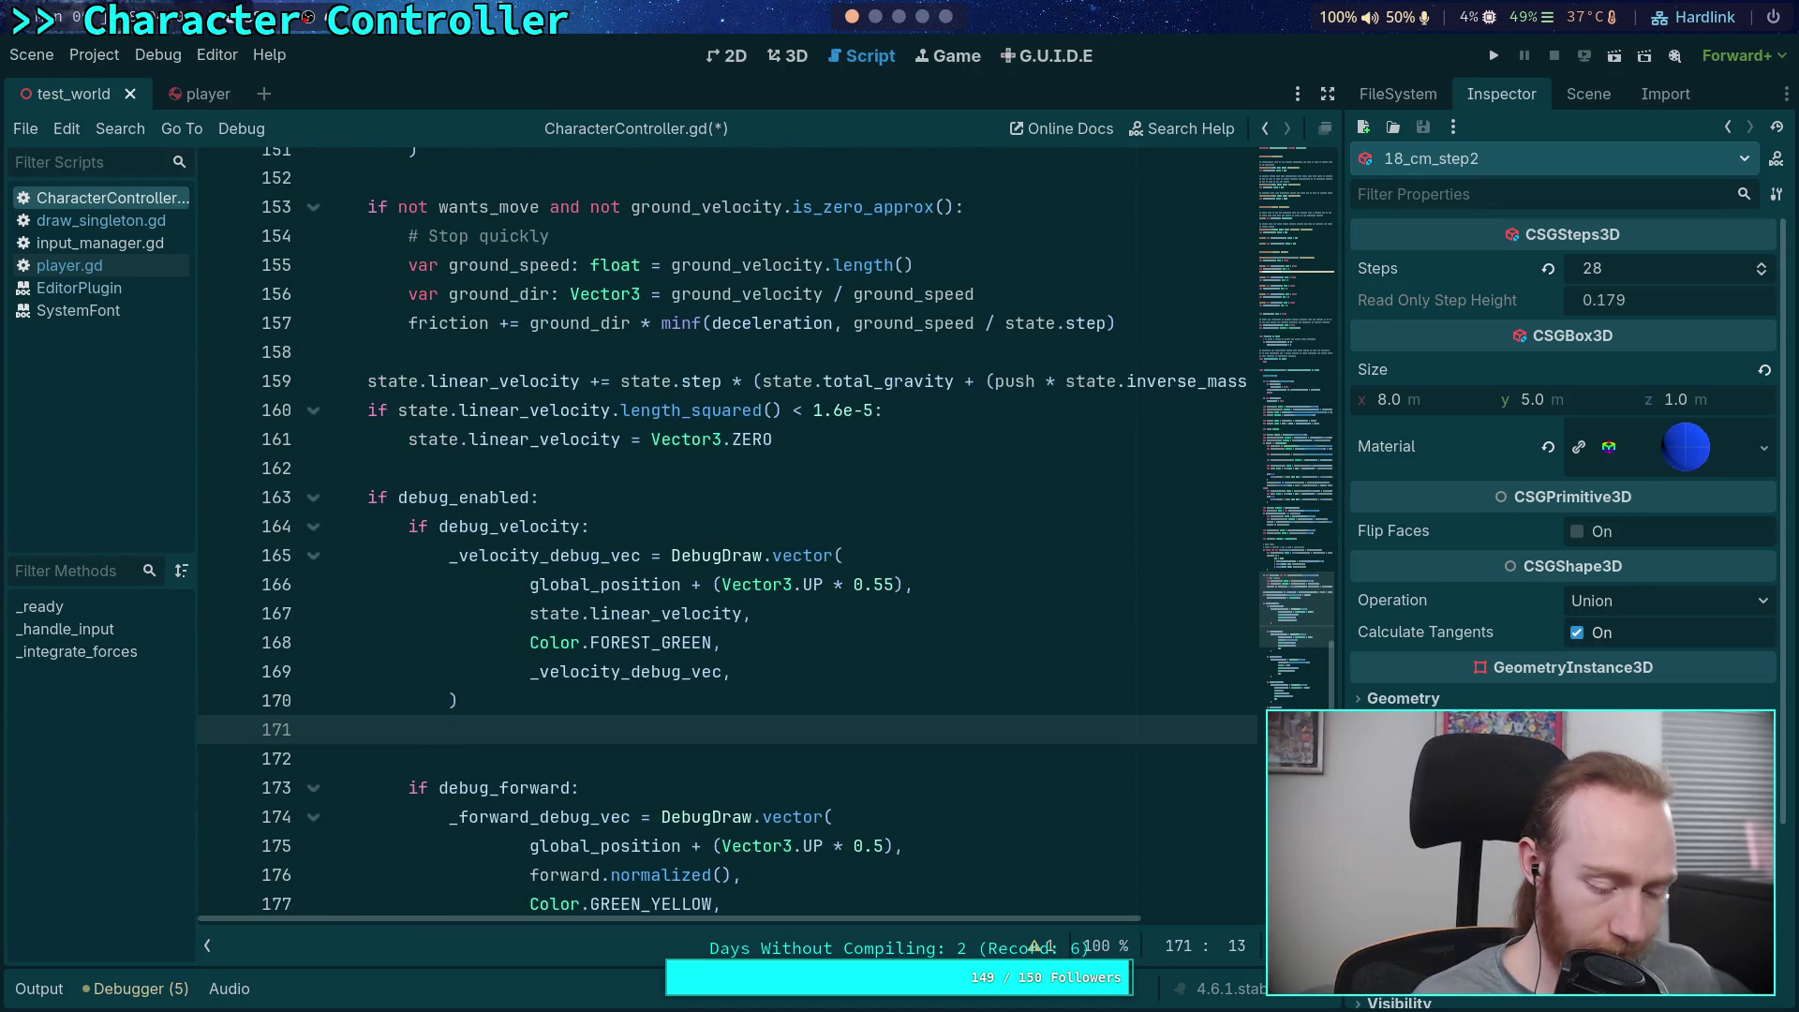
{"action": "type", "text": "_vel"}
{"action": "key", "text": "Return"}
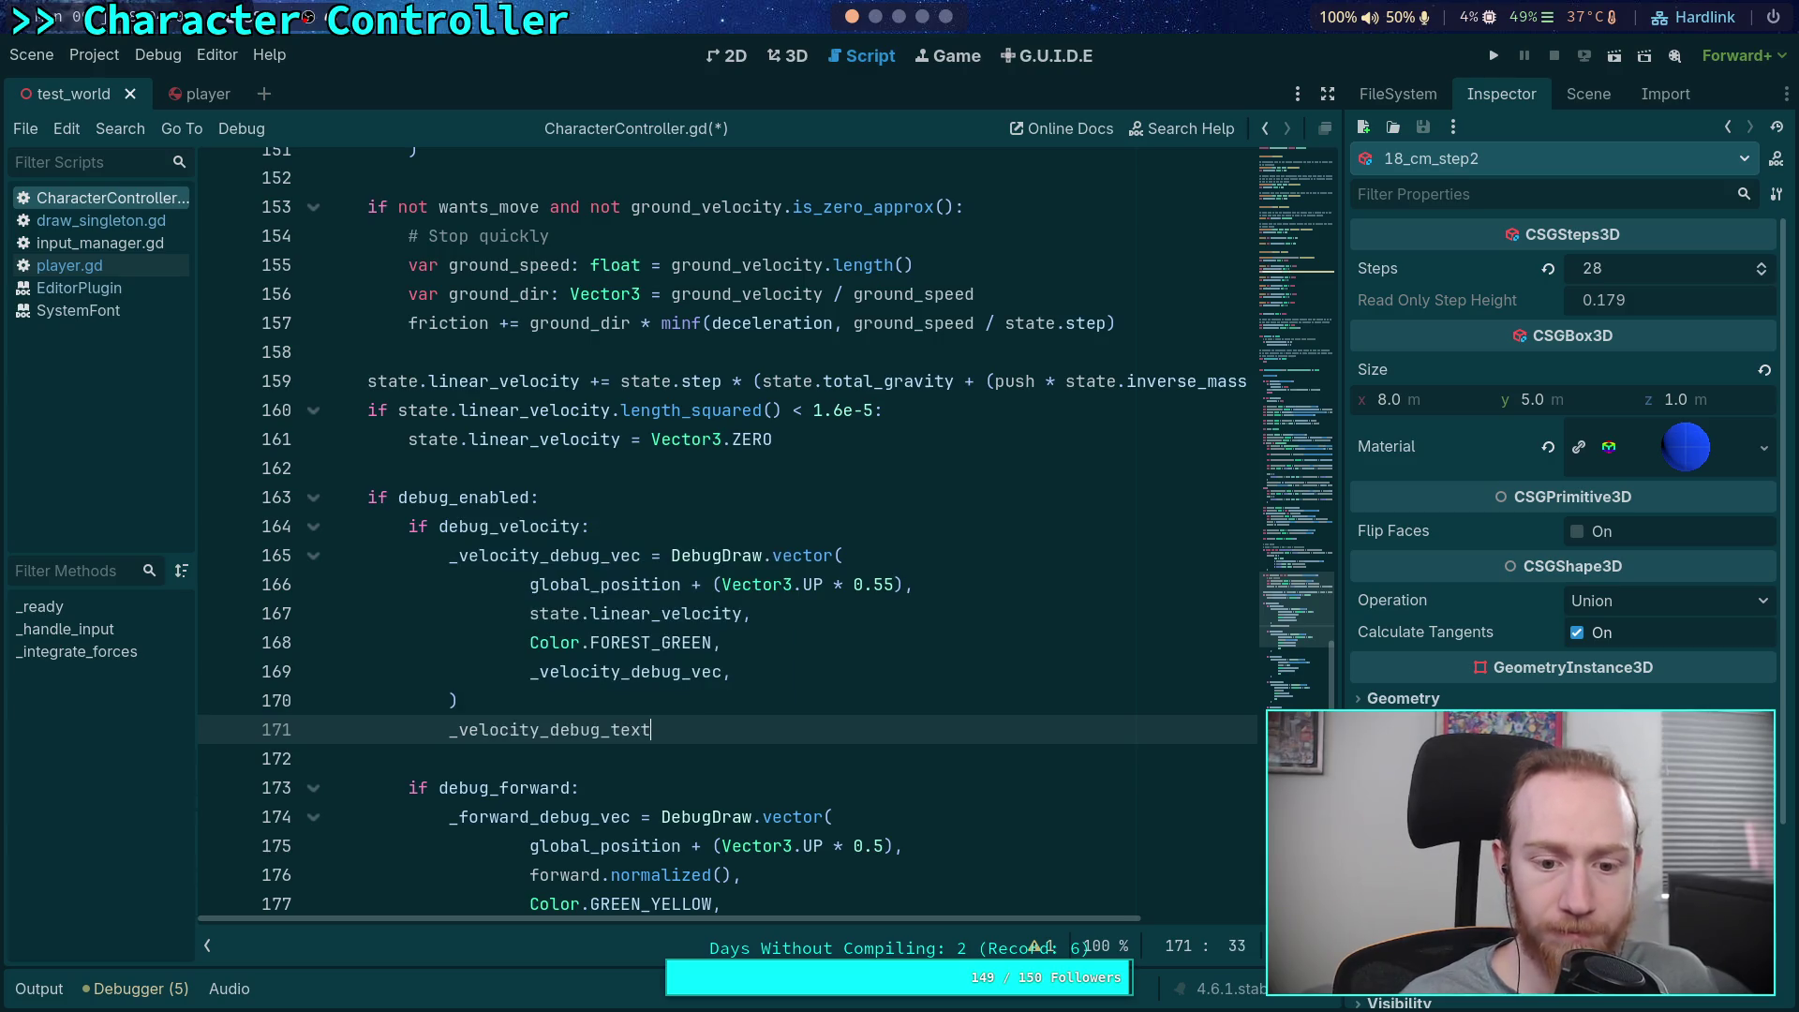
{"action": "type", "text": " = Debug"}
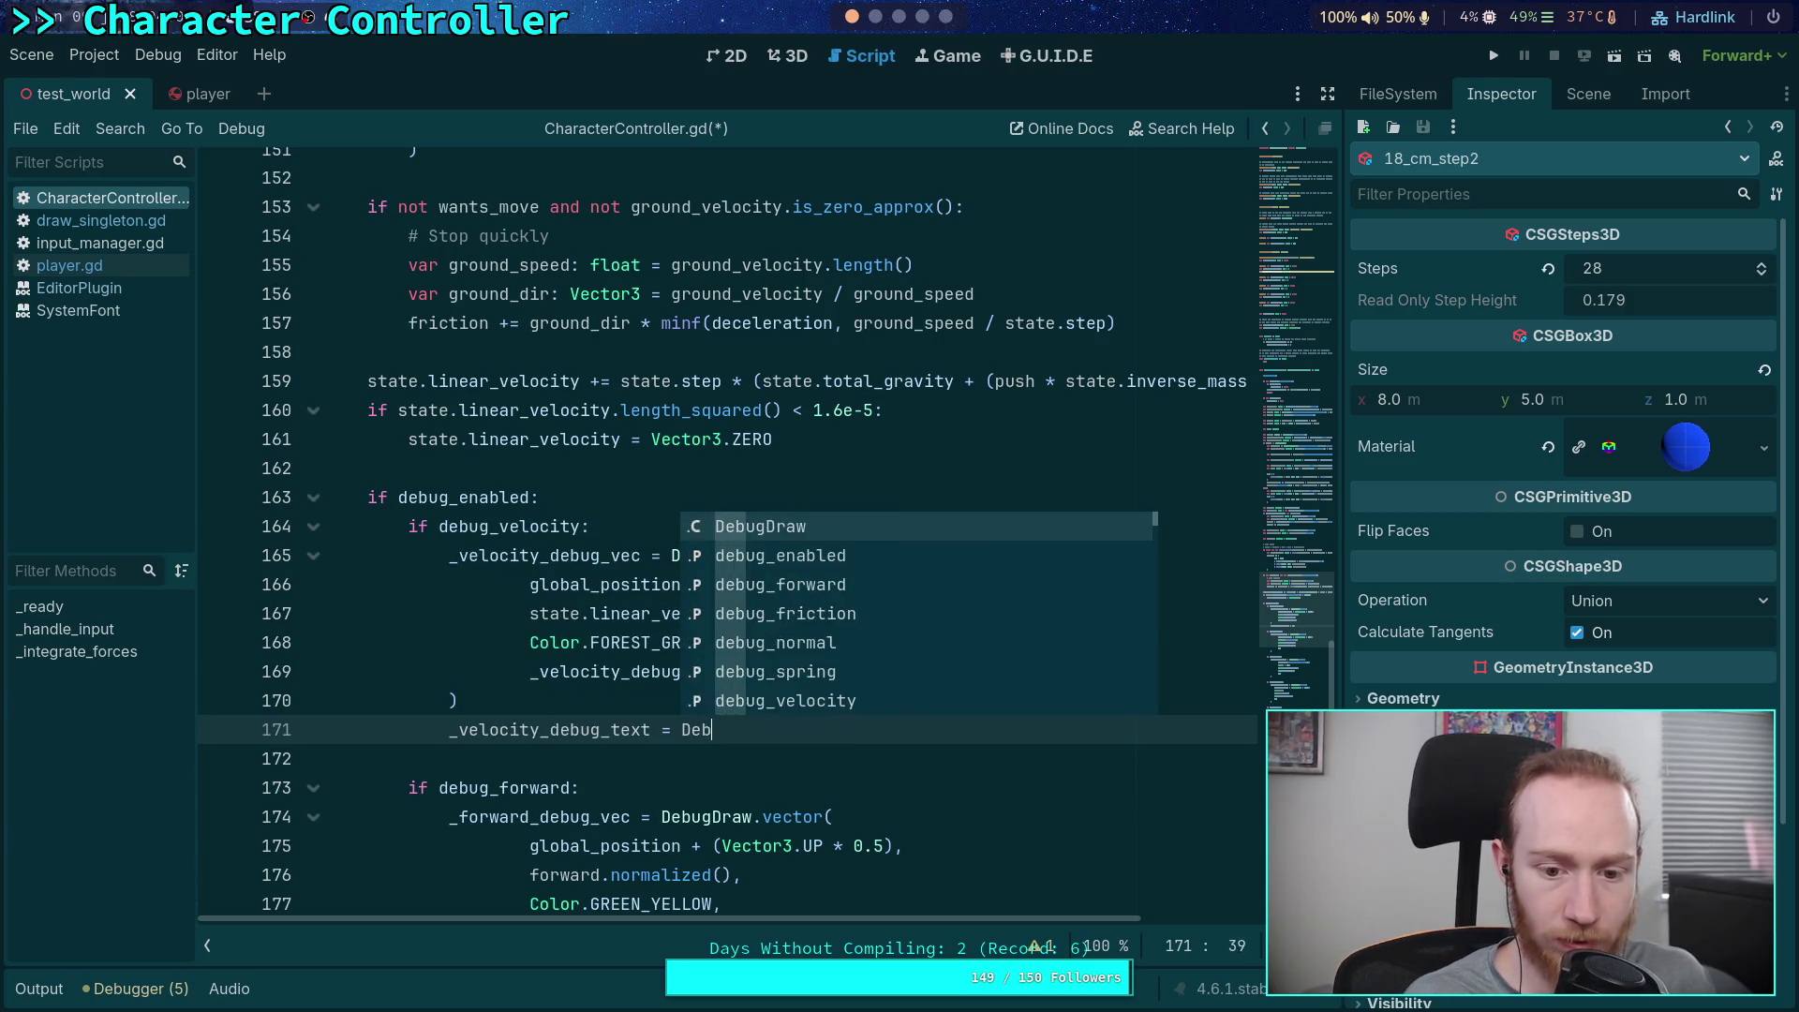
{"action": "key", "text": "Return"}
{"action": "type", "text": ".t"}
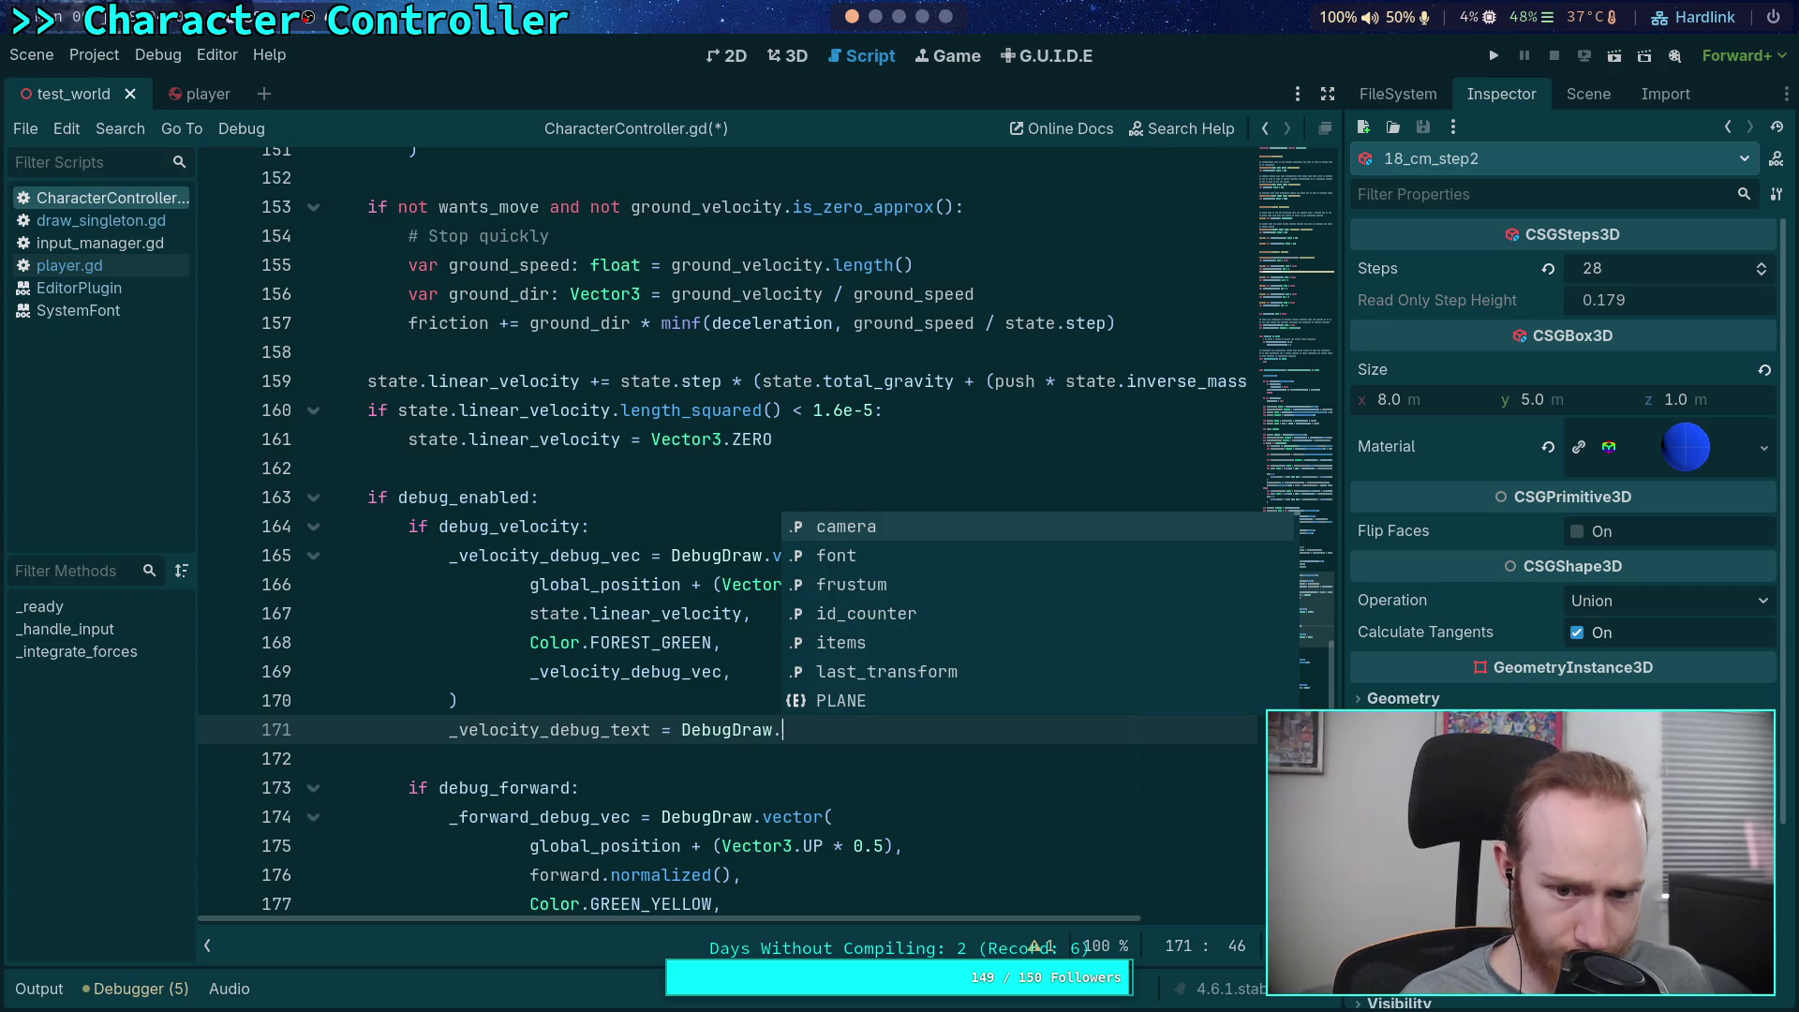
{"action": "key", "text": "Return"}
{"action": "key", "text": "Return"}
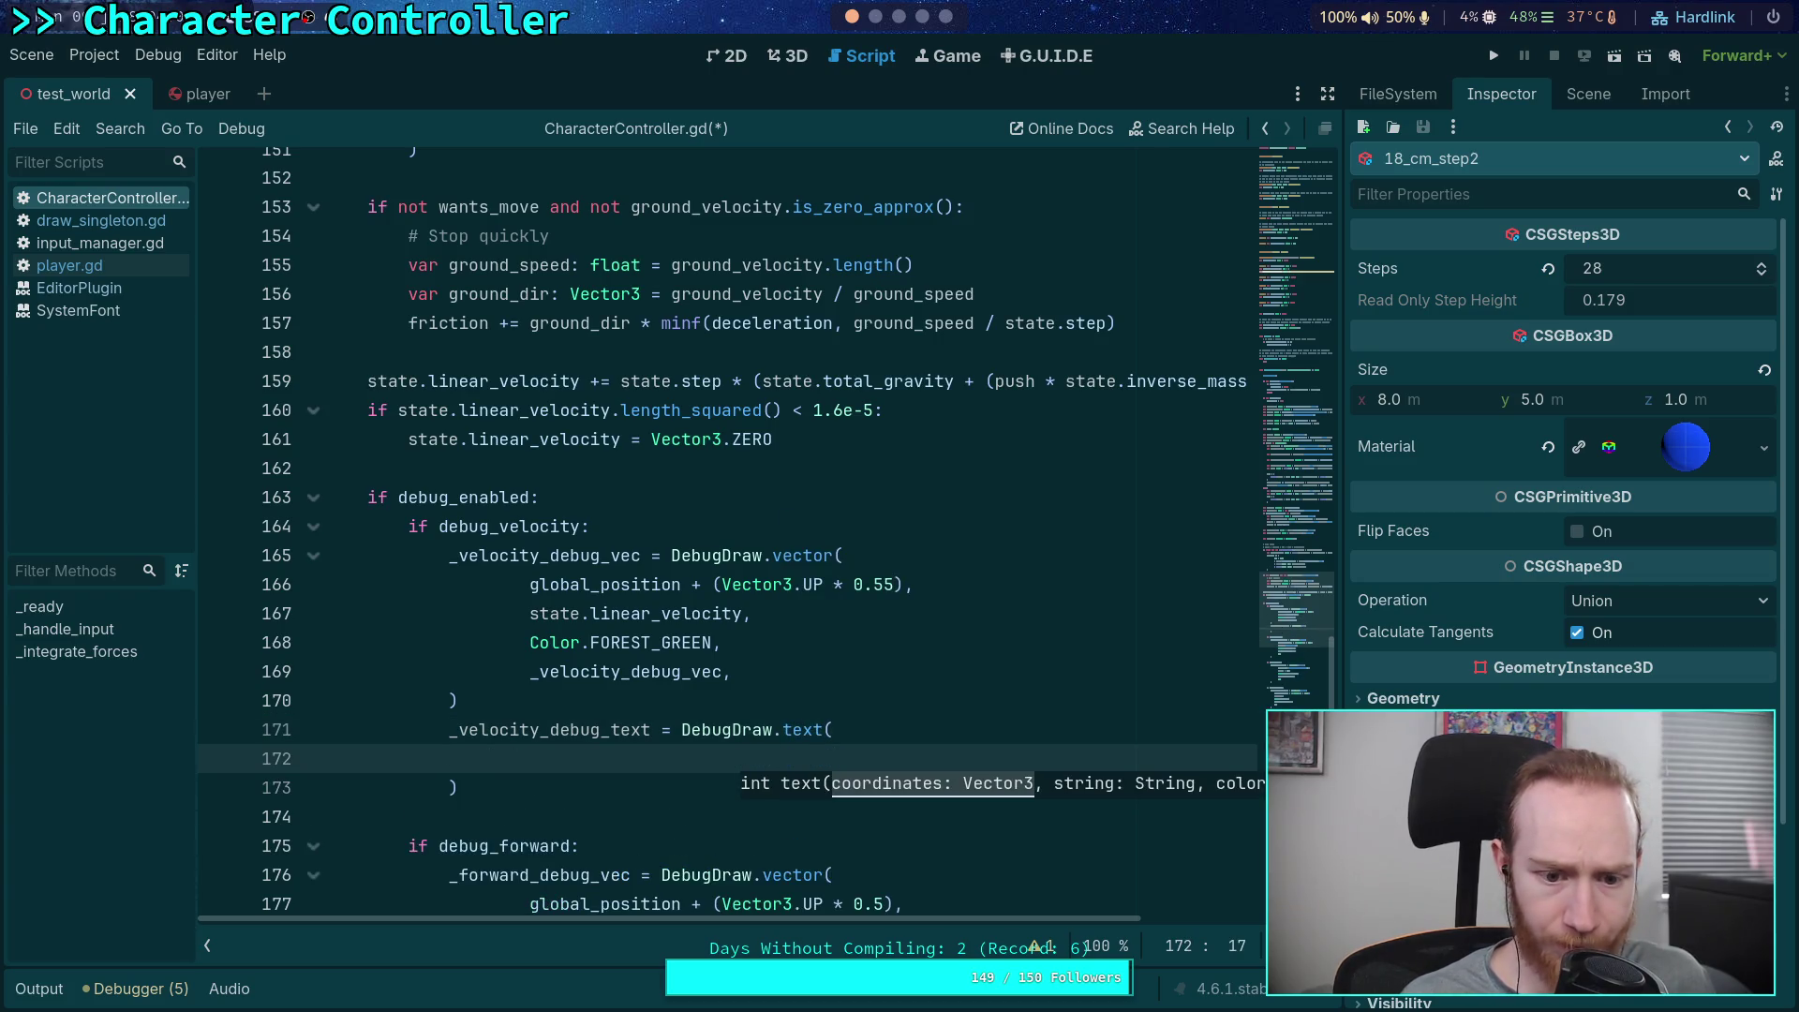
{"action": "type", "text": "global_posit"}
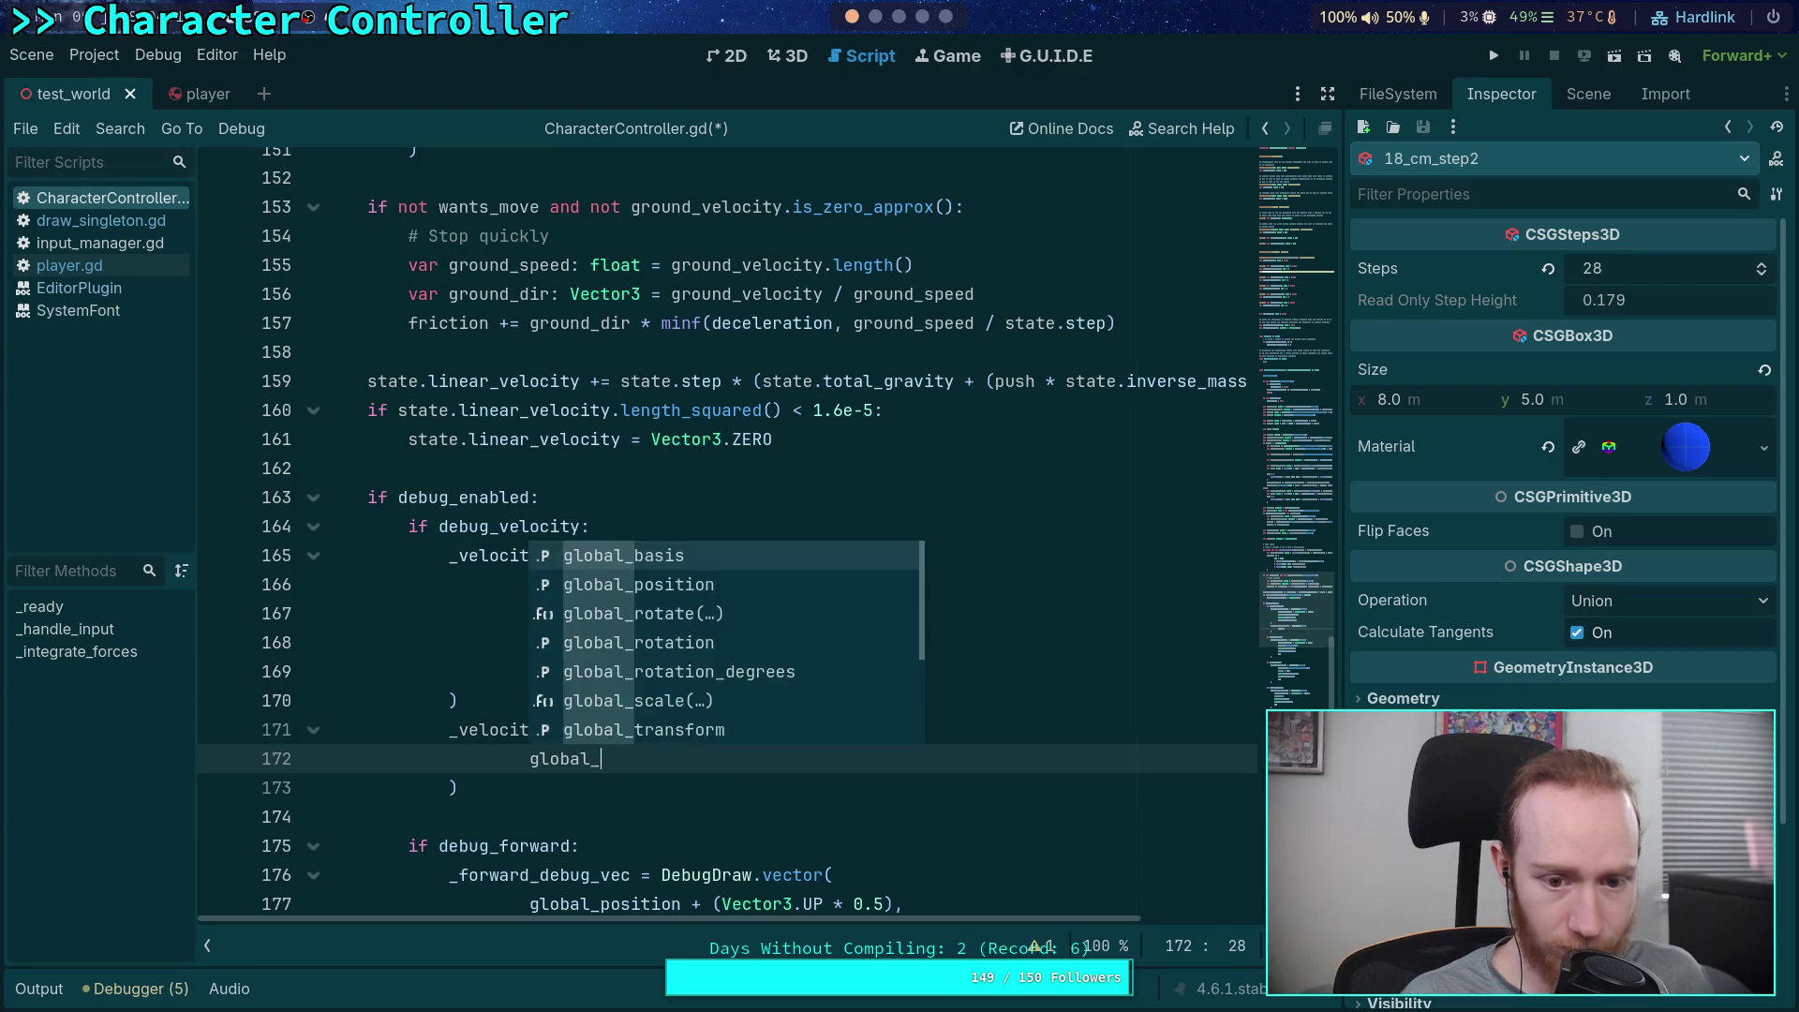
{"action": "key", "text": "Return"}
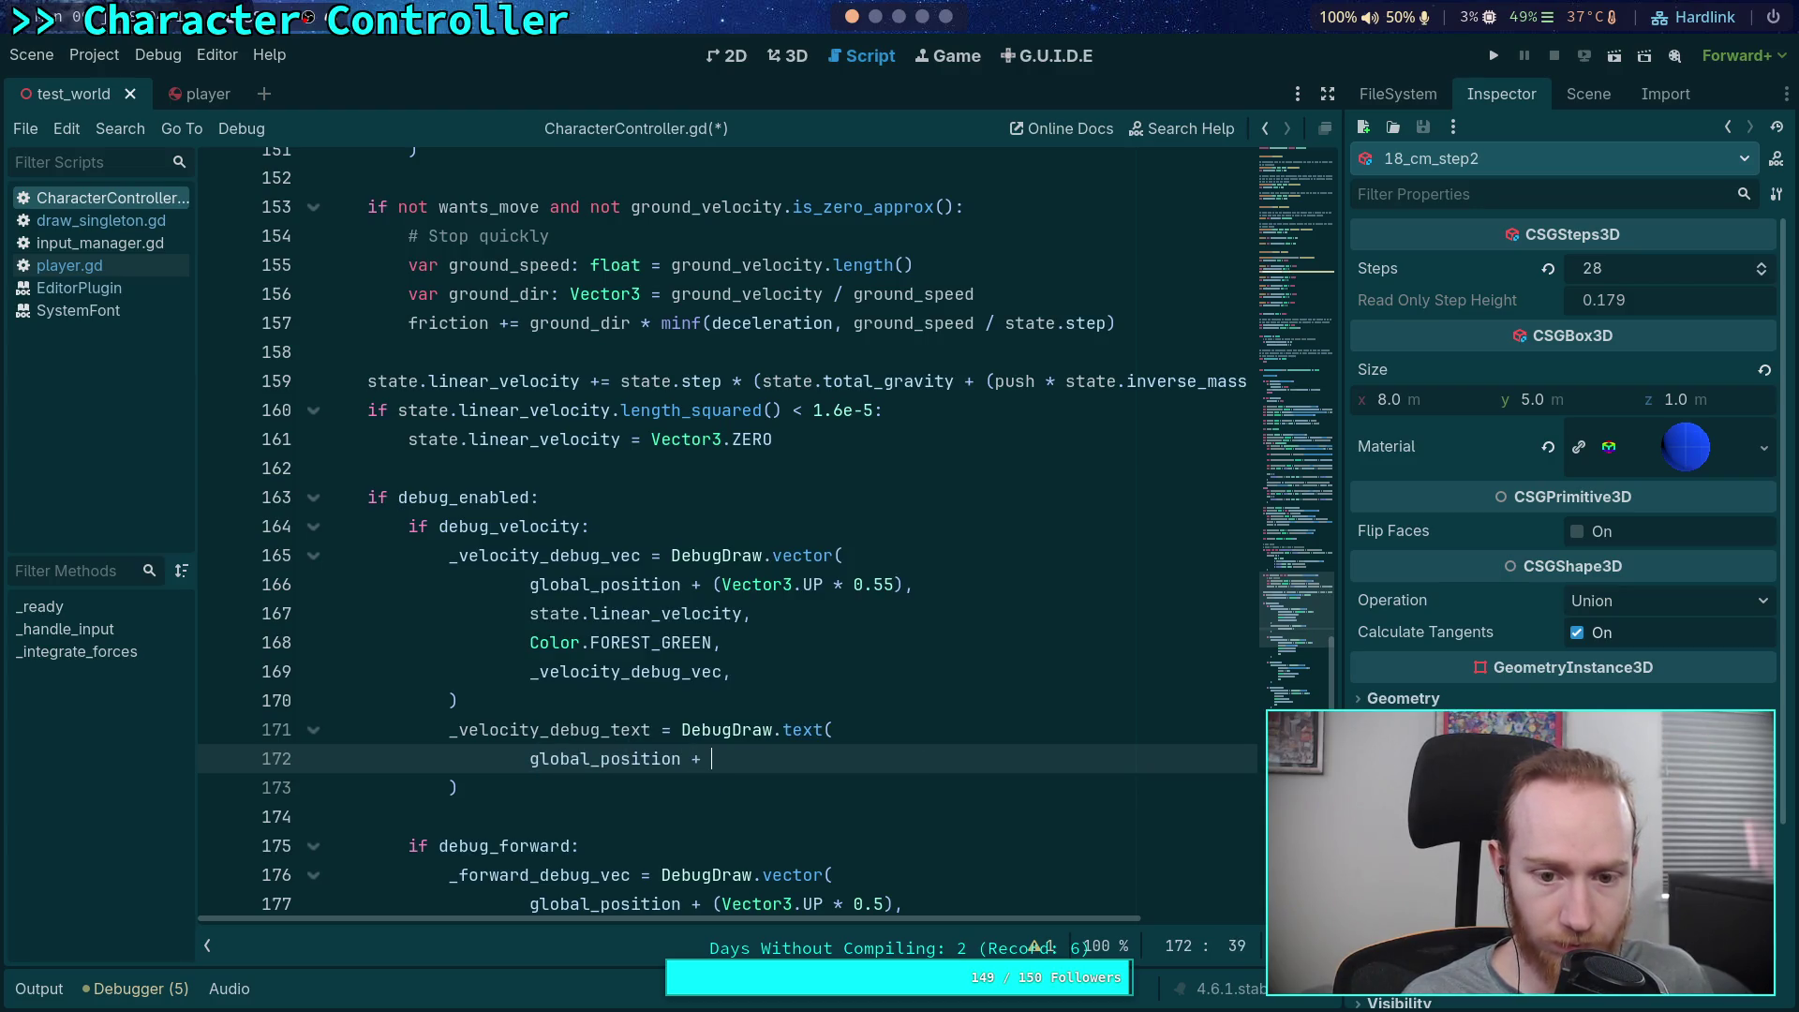
{"action": "type", "text": "(Vector3"}
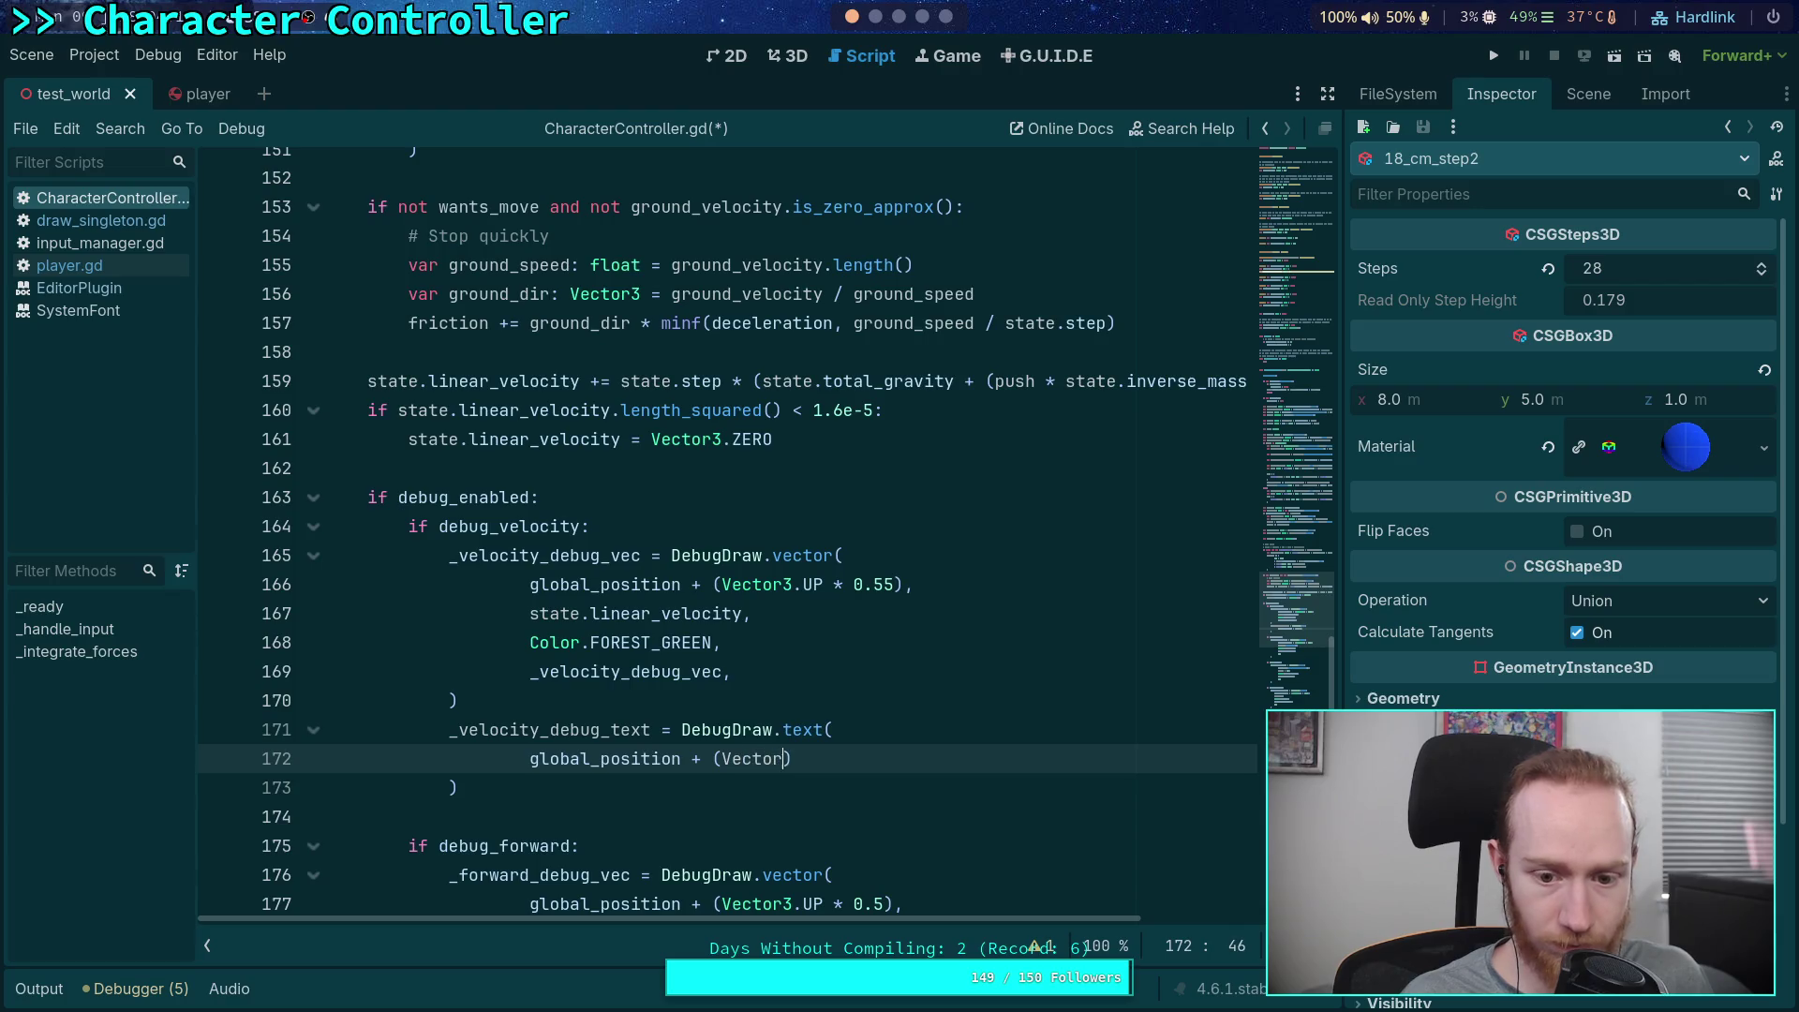
{"action": "type", "text": ".up"}
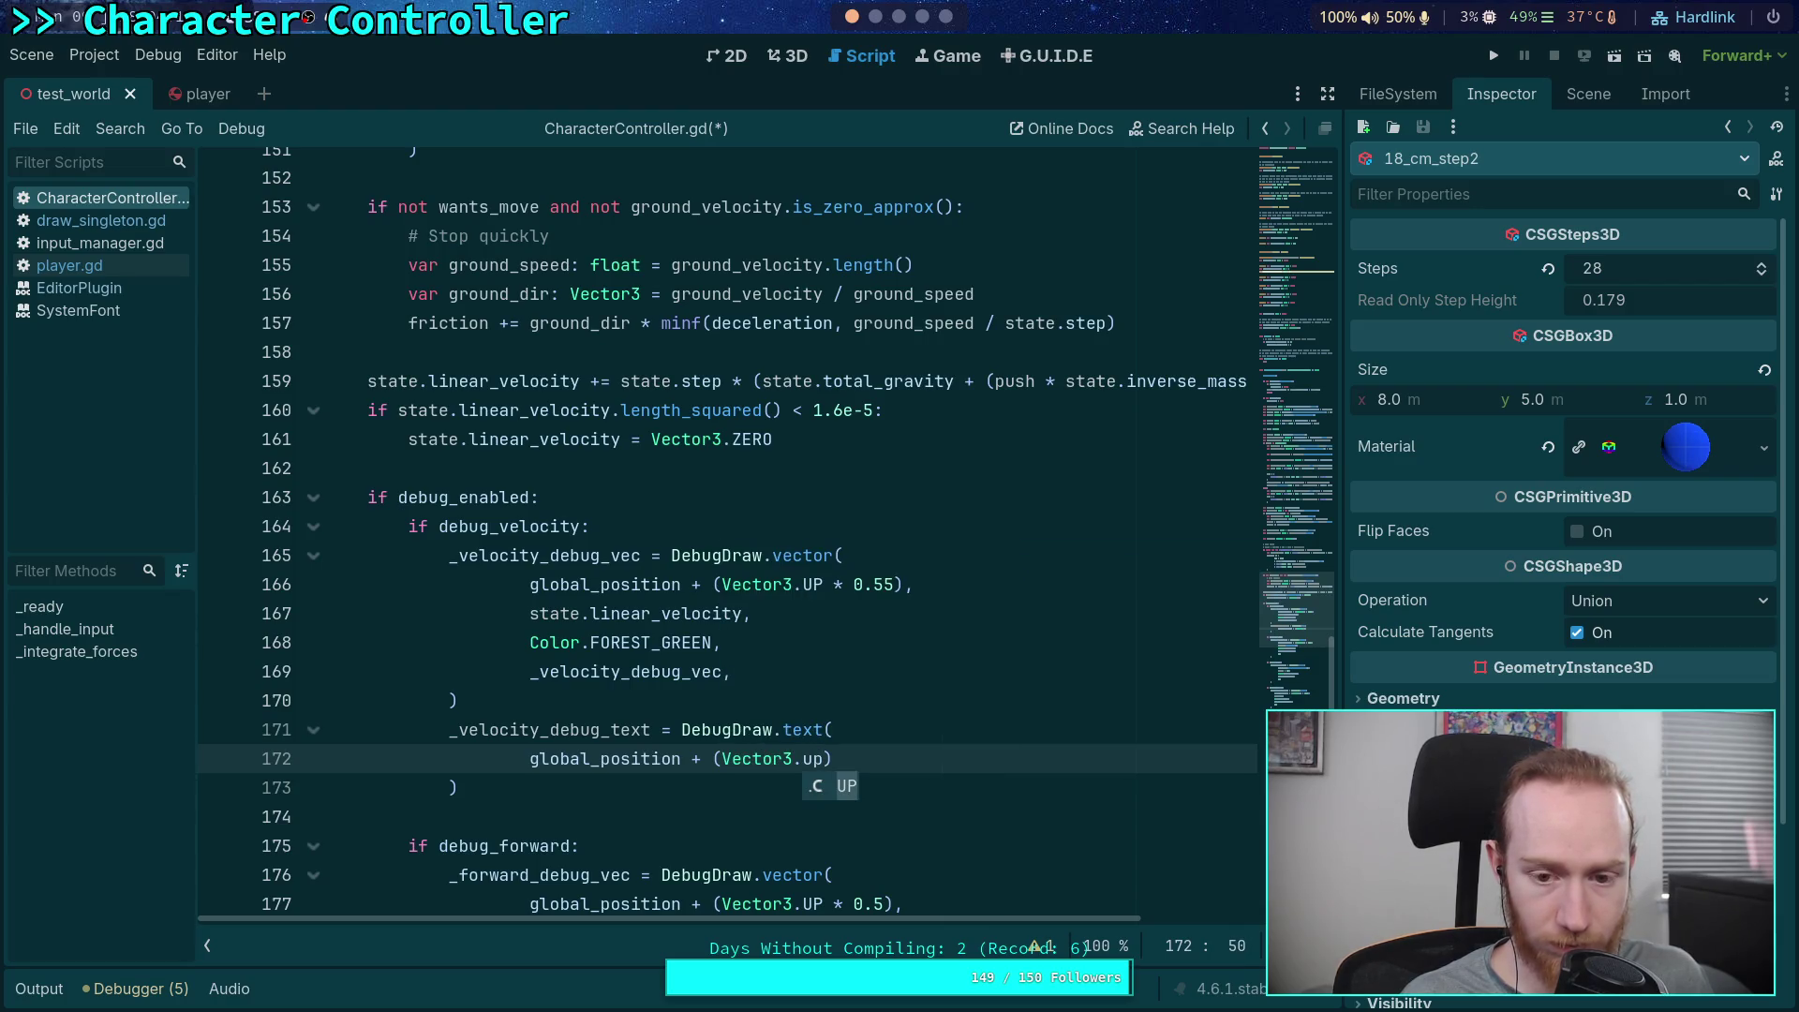
{"action": "key", "text": "Return"}
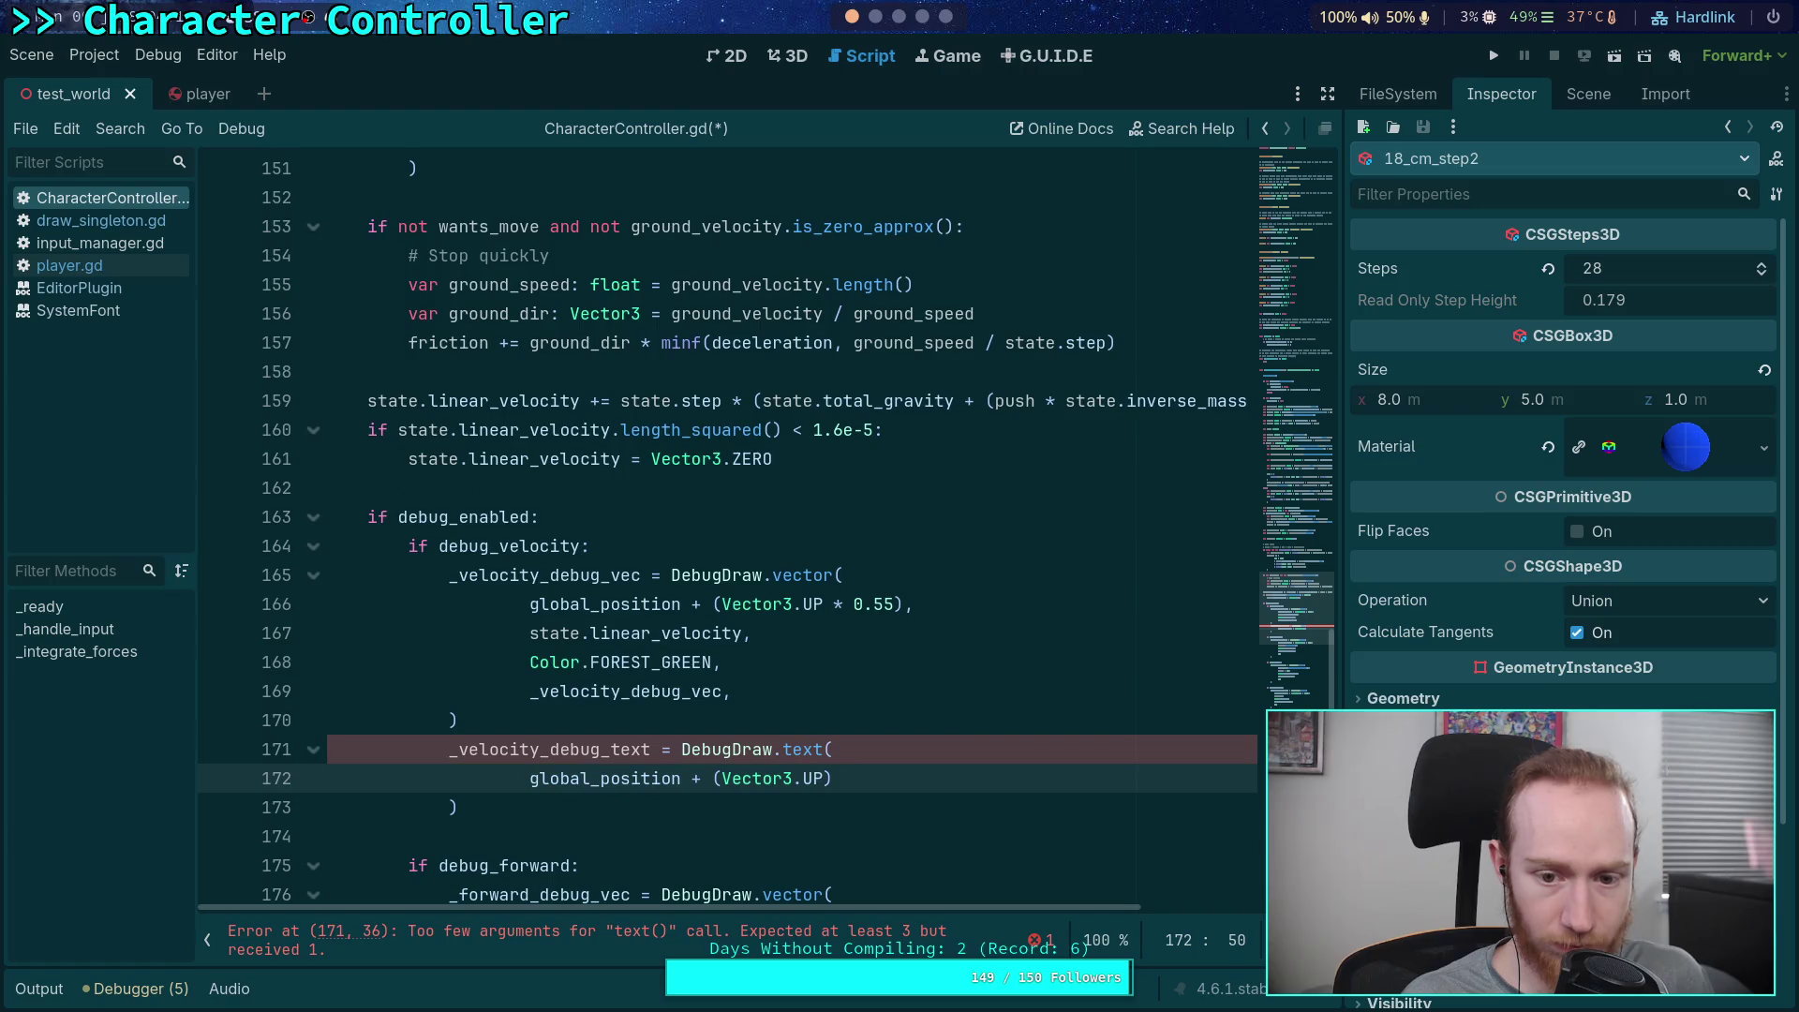
{"action": "type", "text": "*"}
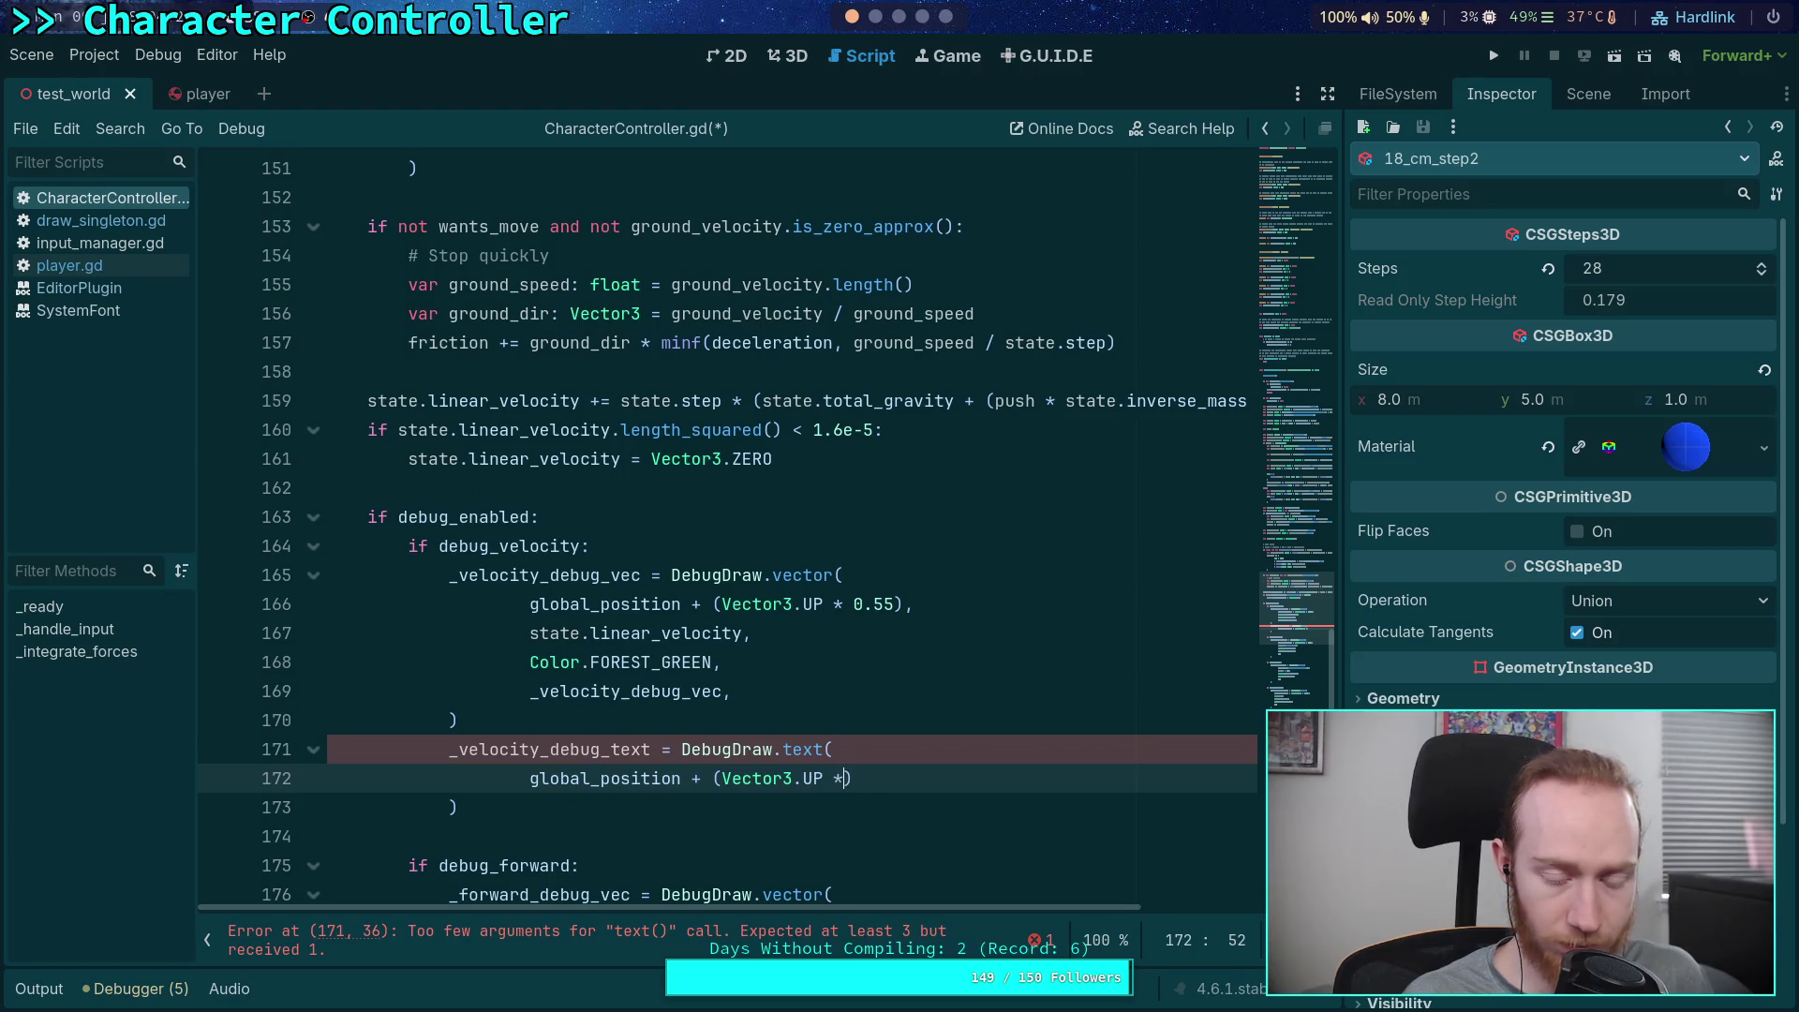
{"action": "type", "text": " 0.55)"}
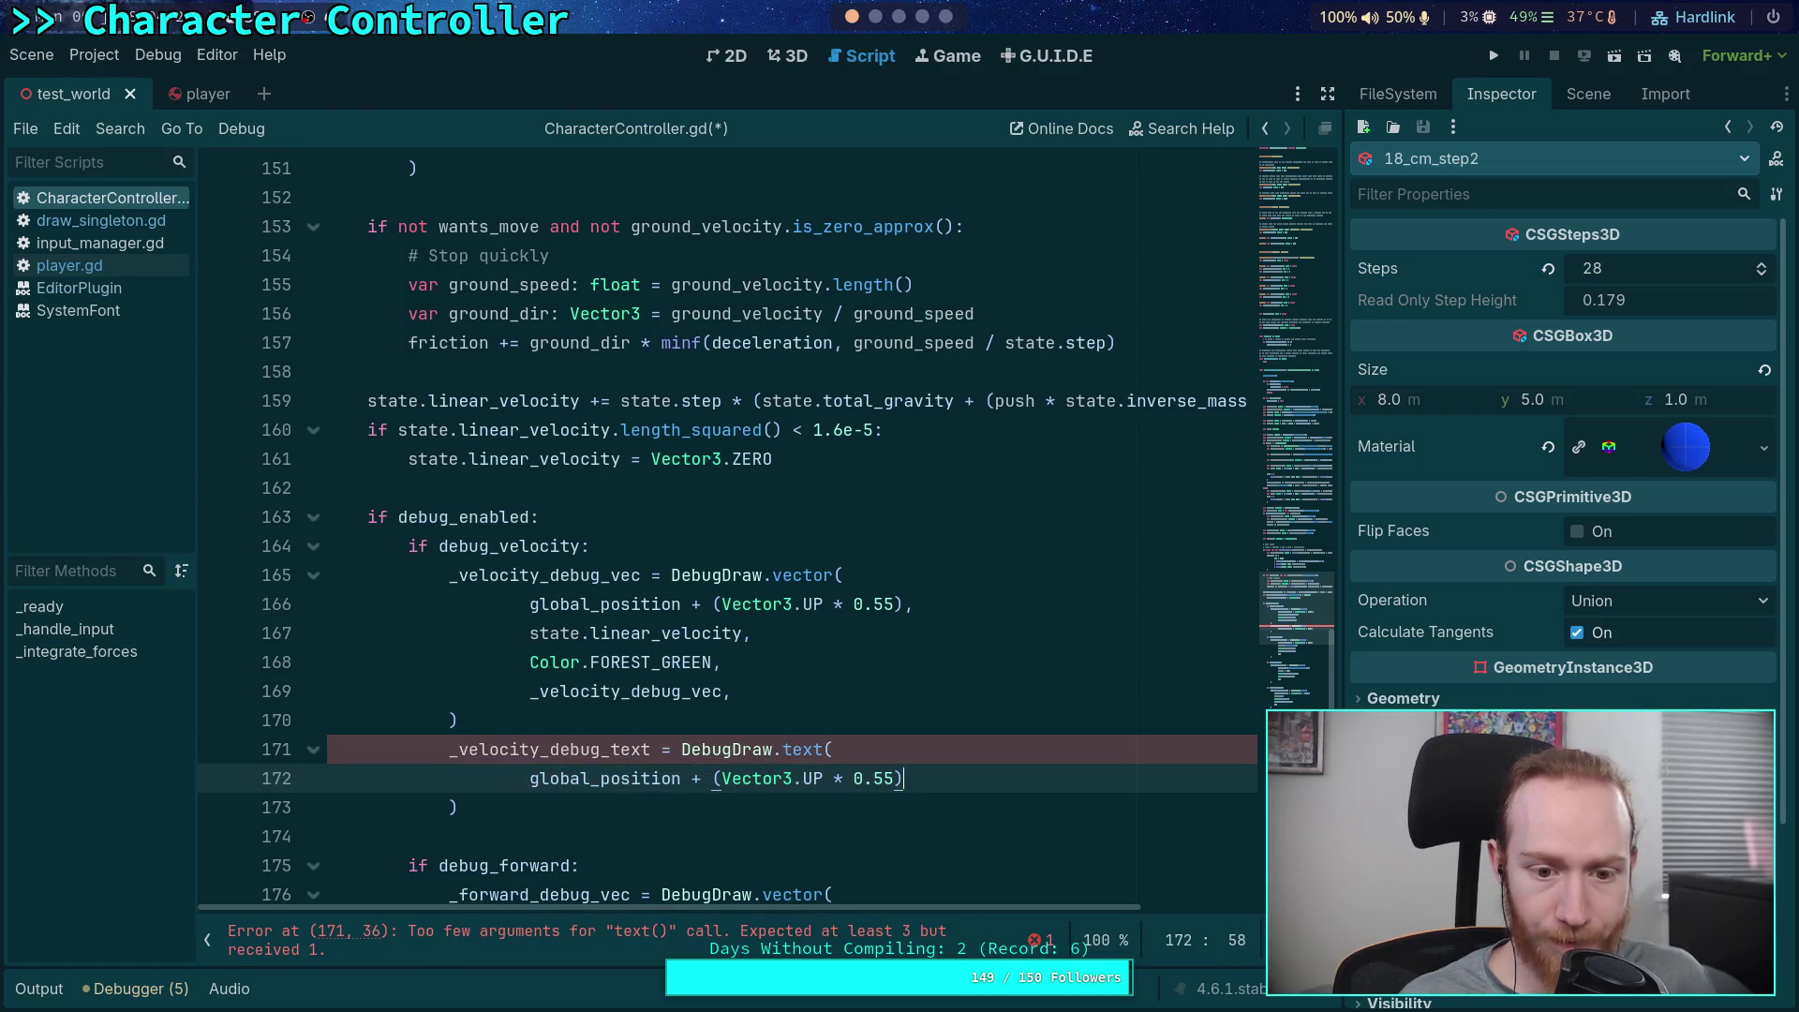
{"action": "type", "text": ","}
{"action": "key", "text": "Return"}
{"action": "type", "text": "'"}
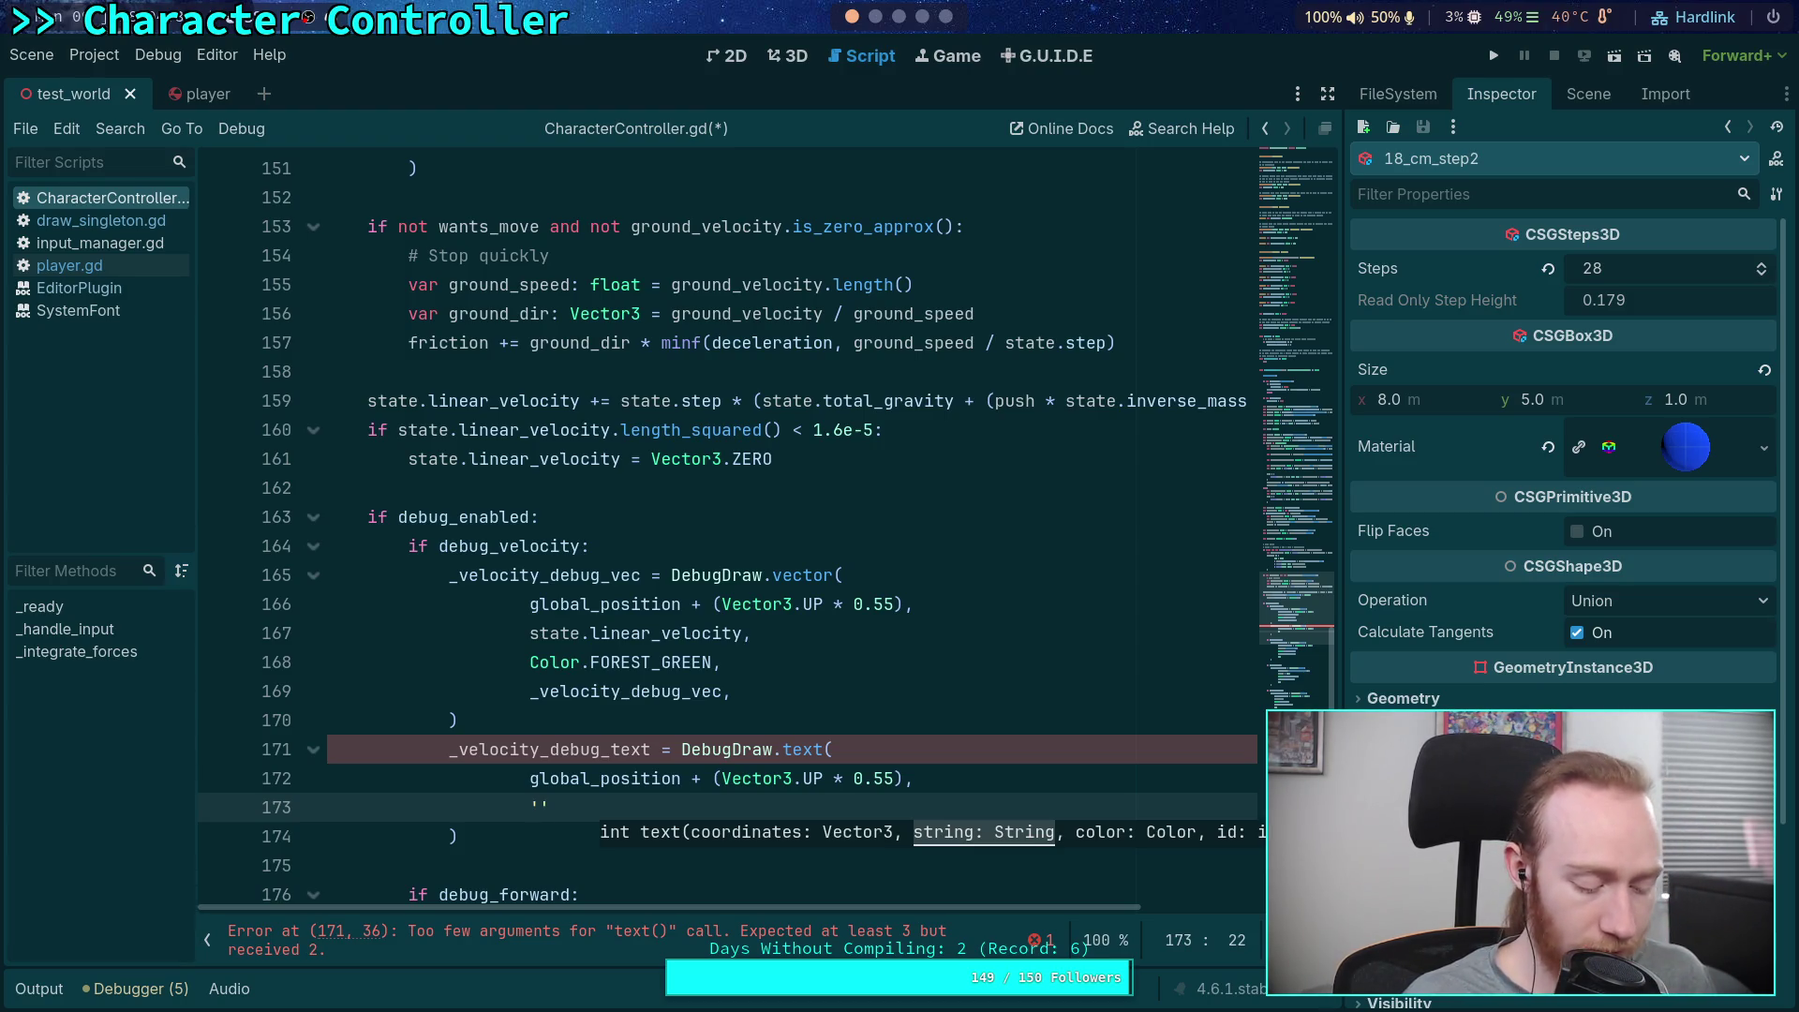
Set the label text to '%.3f m/s' % linear_speed
{"action": "type", "text": "$"}
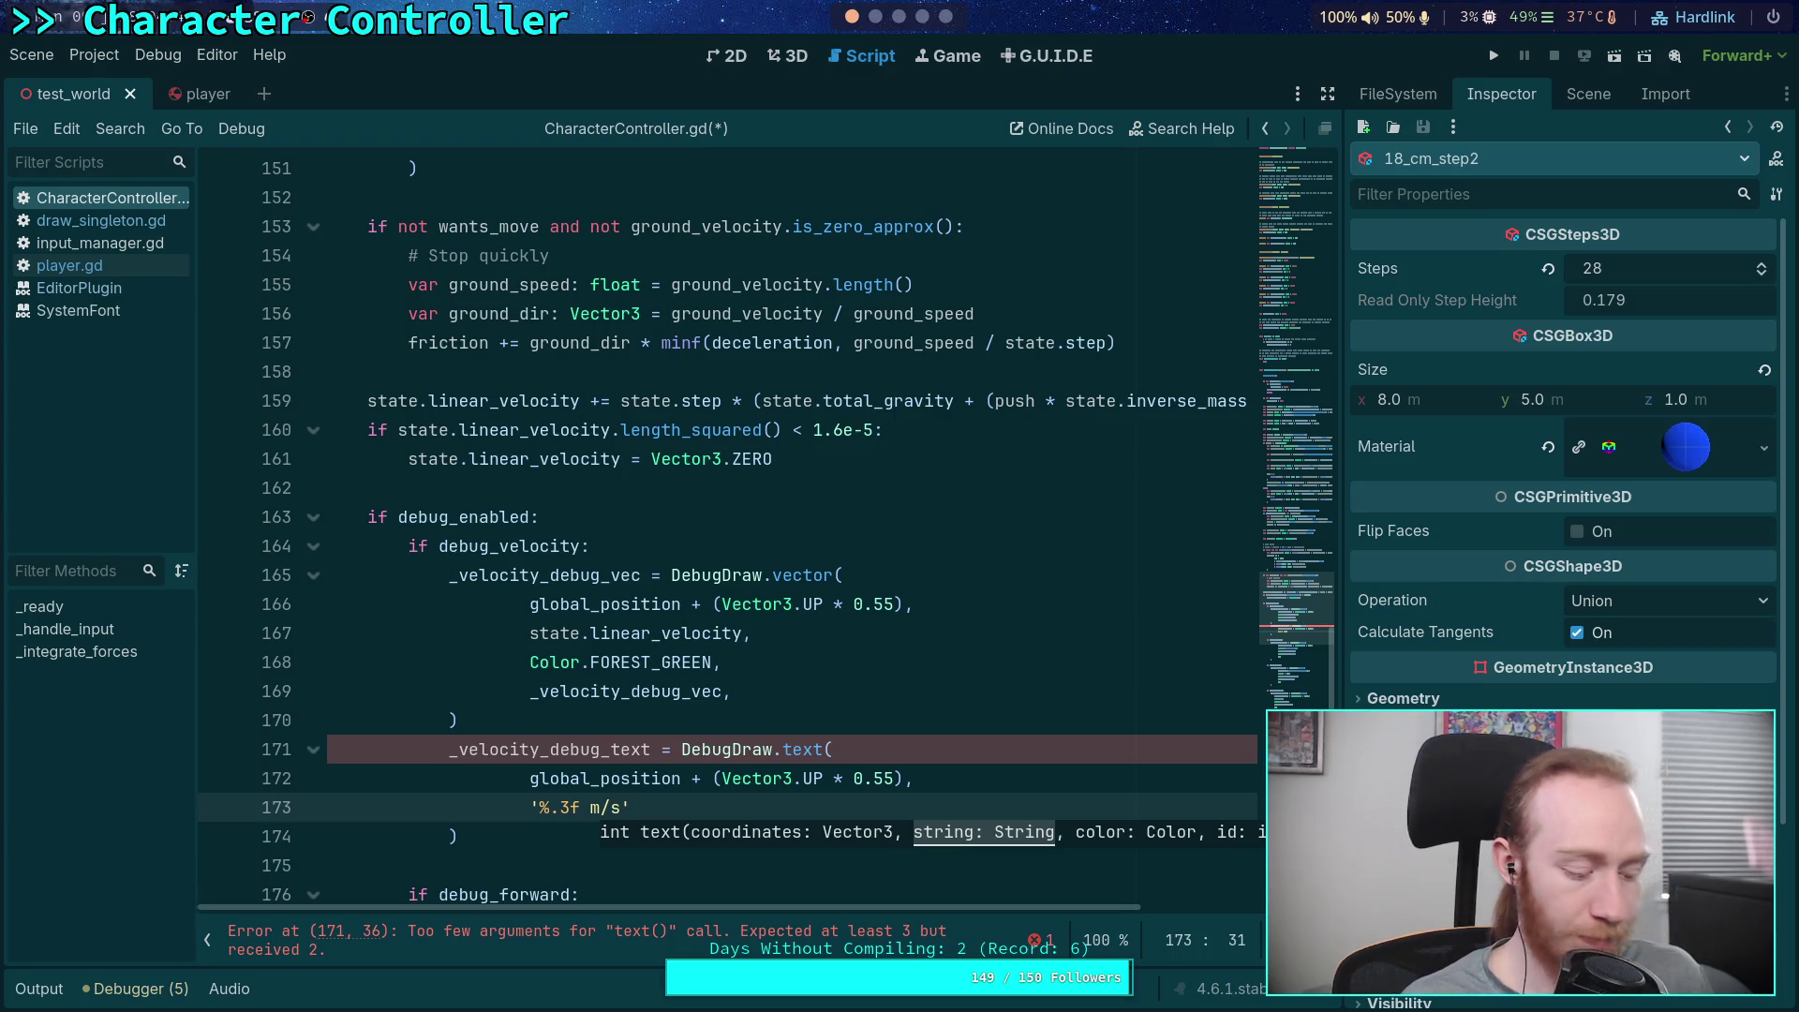
{"action": "type", "text": "$"}
{"action": "type", "text": "%"}
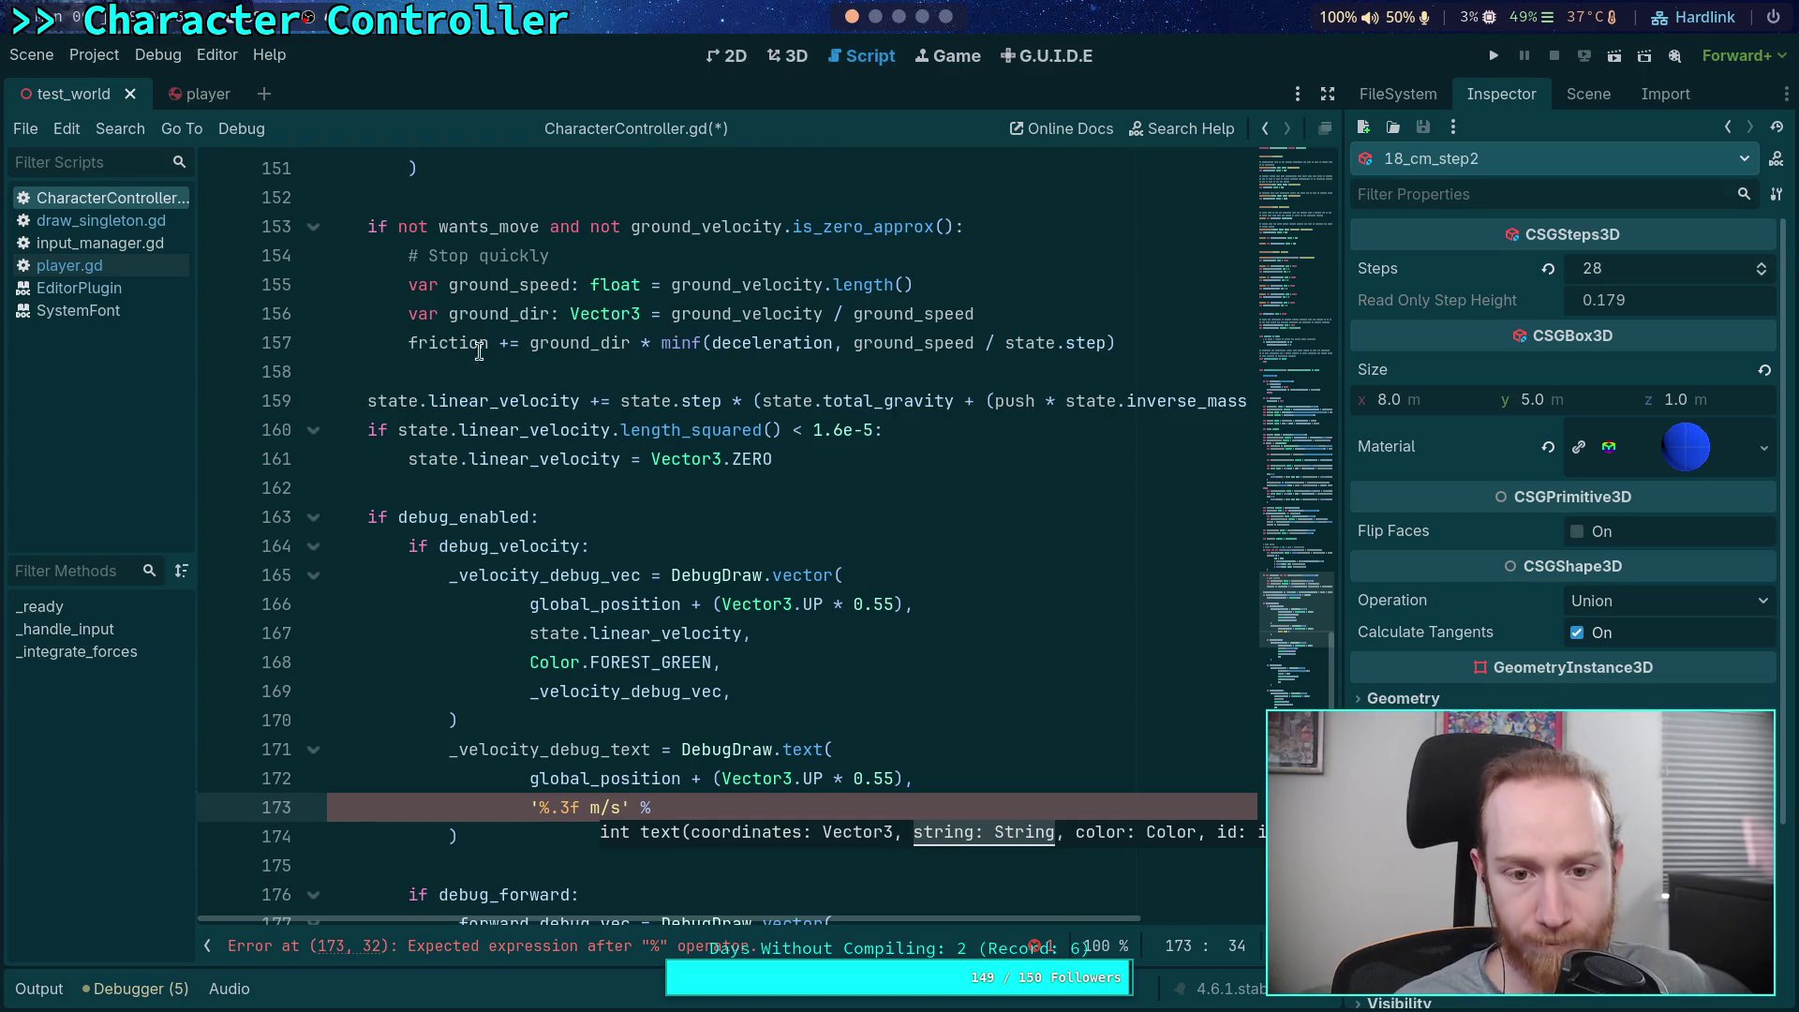
{"action": "double_click", "coordinate": [526, 429]}
{"action": "scroll", "coordinate": [806, 536], "scroll_direction": "up", "scroll_amount": 4}
{"action": "scroll", "coordinate": [806, 536], "scroll_direction": "up", "scroll_amount": 5}
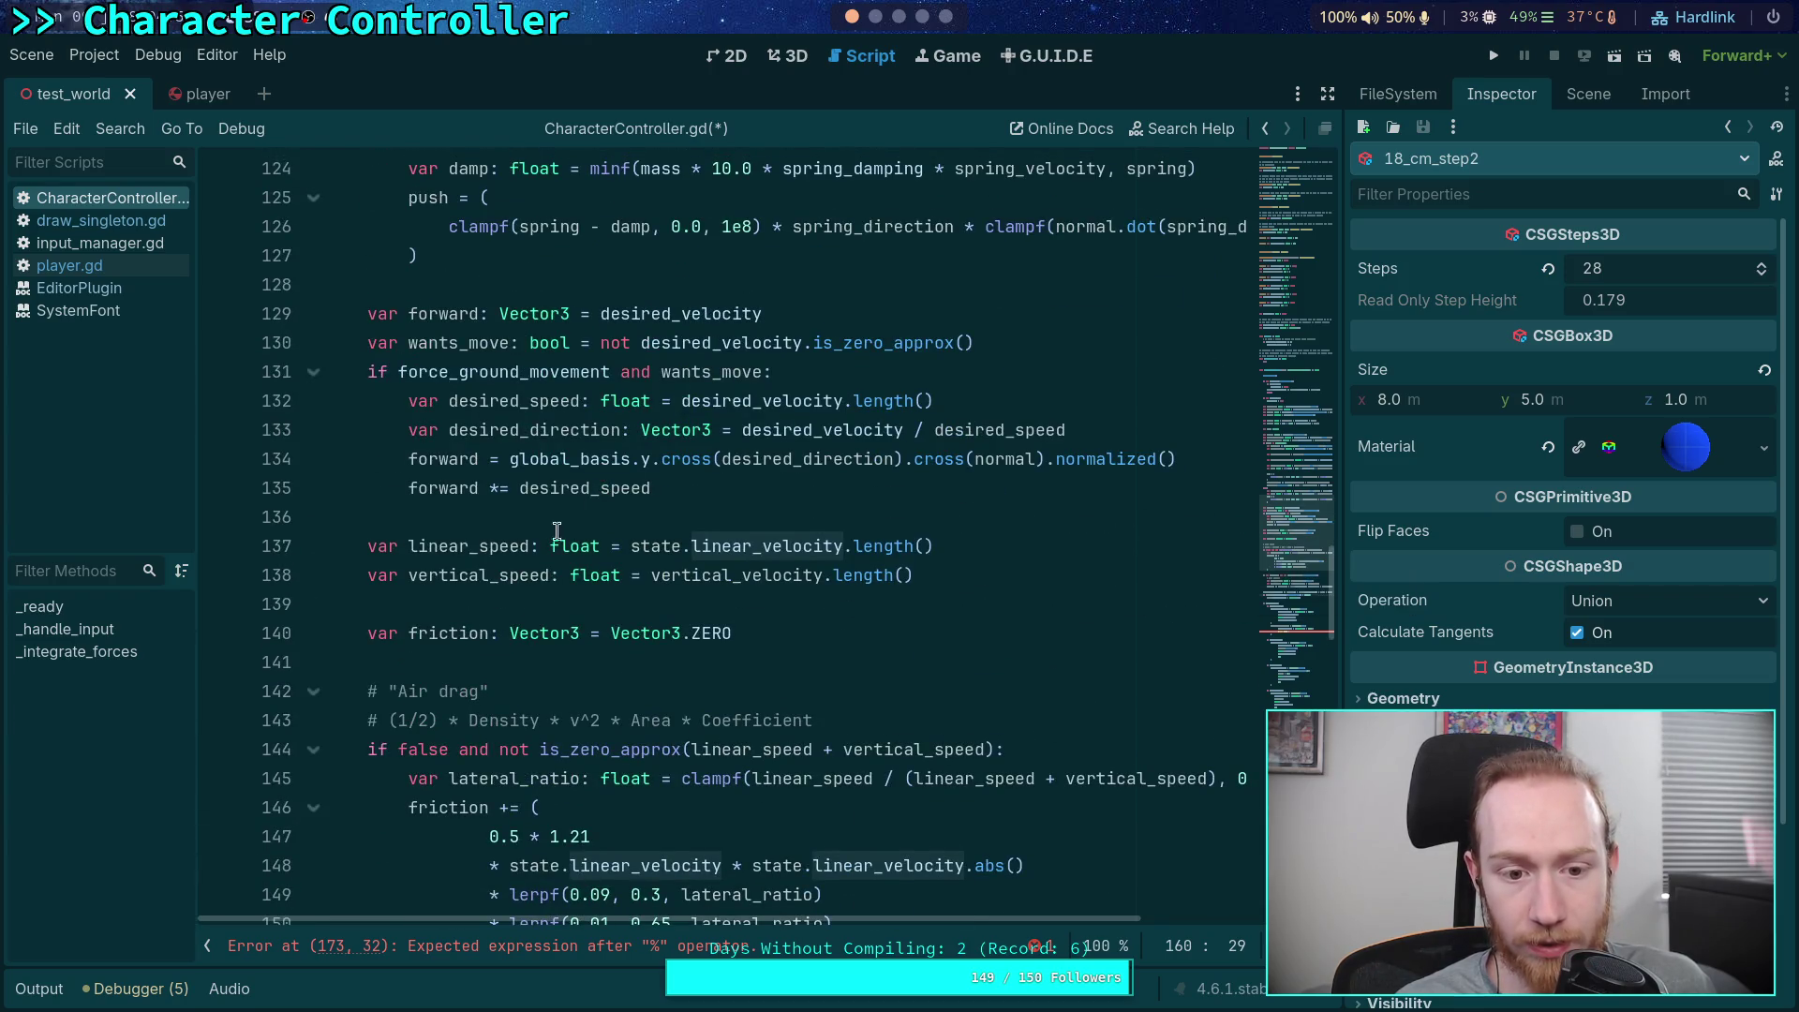
{"action": "double_click", "coordinate": [489, 546]}
{"action": "scroll", "coordinate": [639, 586], "scroll_direction": "down", "scroll_amount": 12}
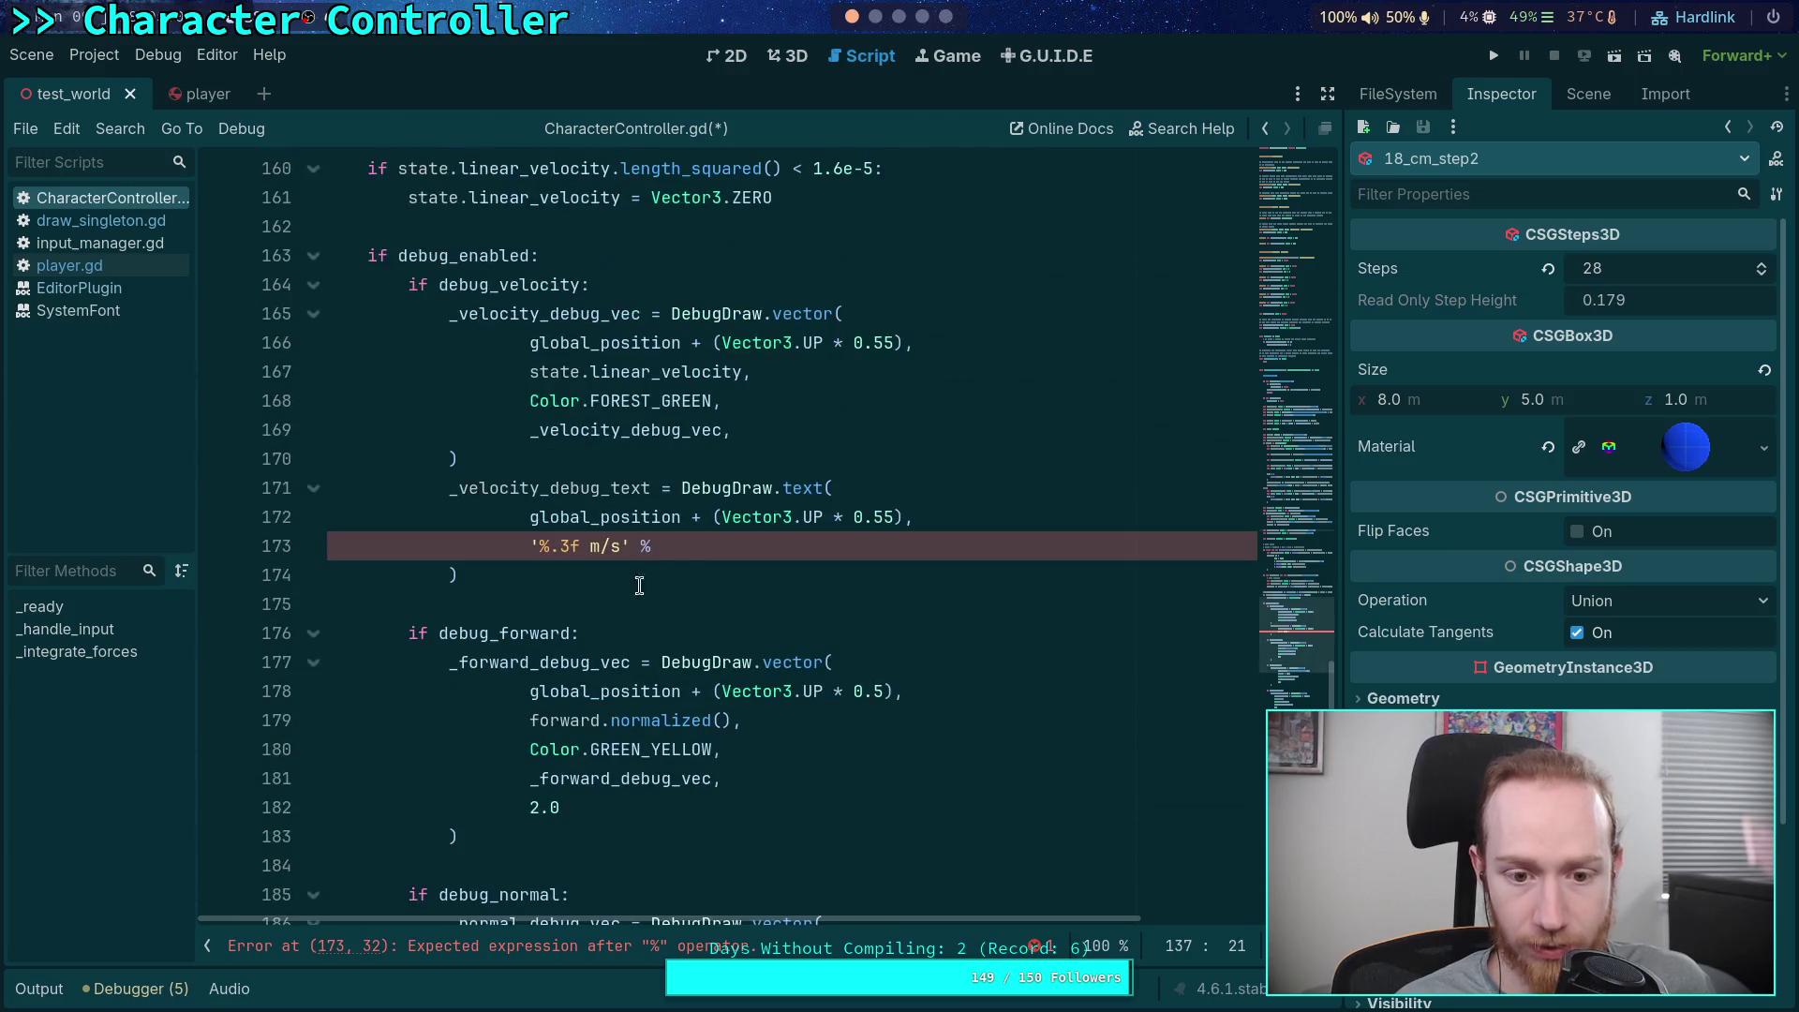
{"action": "left_click", "coordinate": [656, 546]}
{"action": "type", "text": "linear_s"}
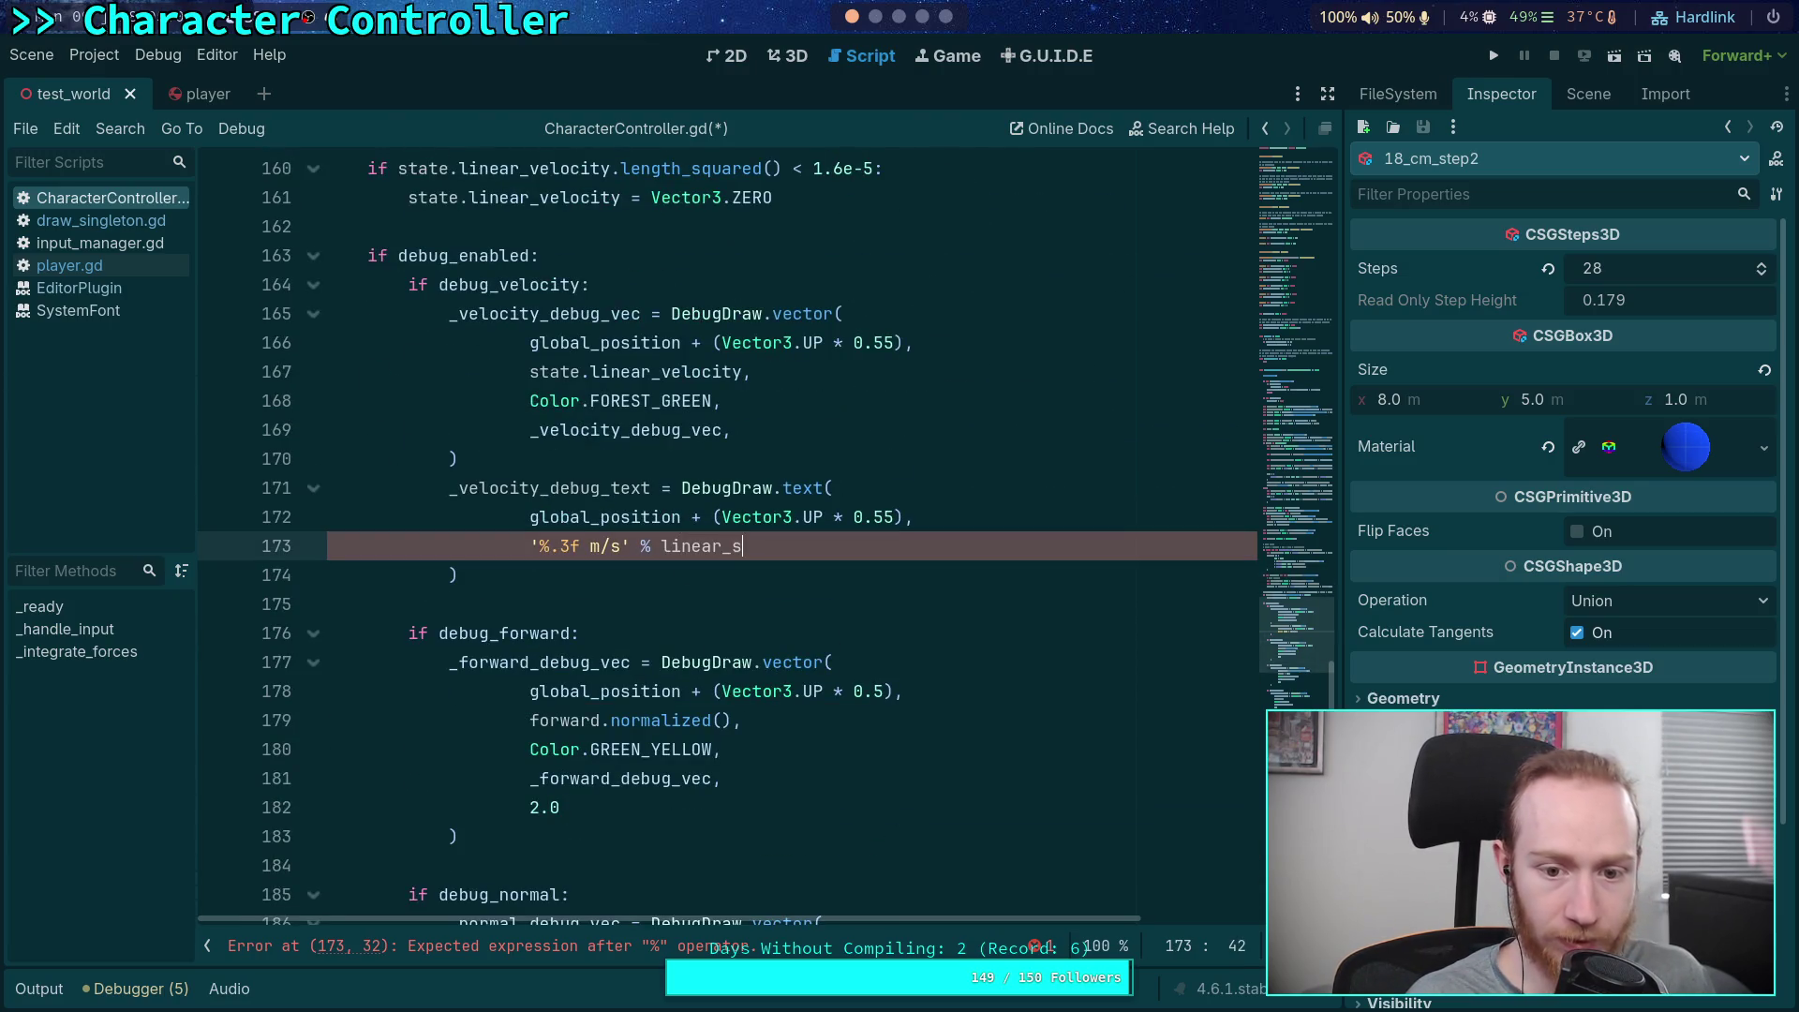
{"action": "type", "text": "p"}
{"action": "key", "text": "Return"}
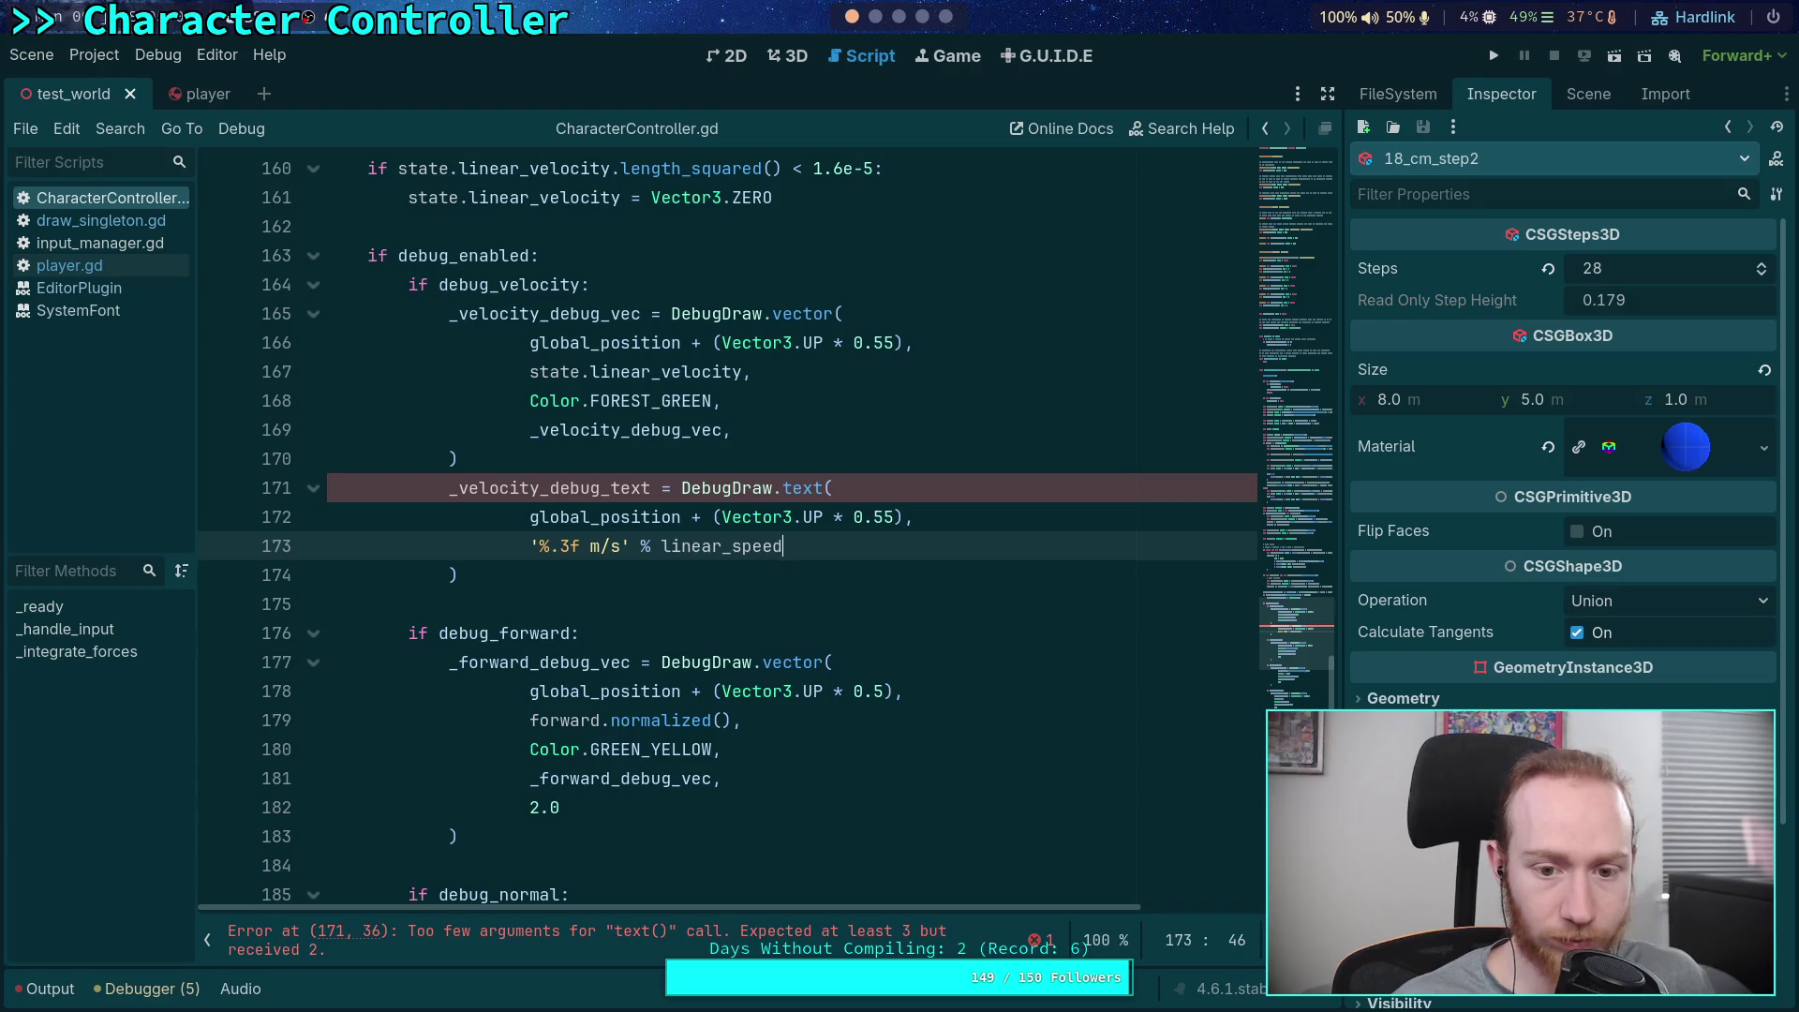
Add Color.FOREST_GREEN as the text colour argument and save the script
{"action": "key", "text": "Return"}
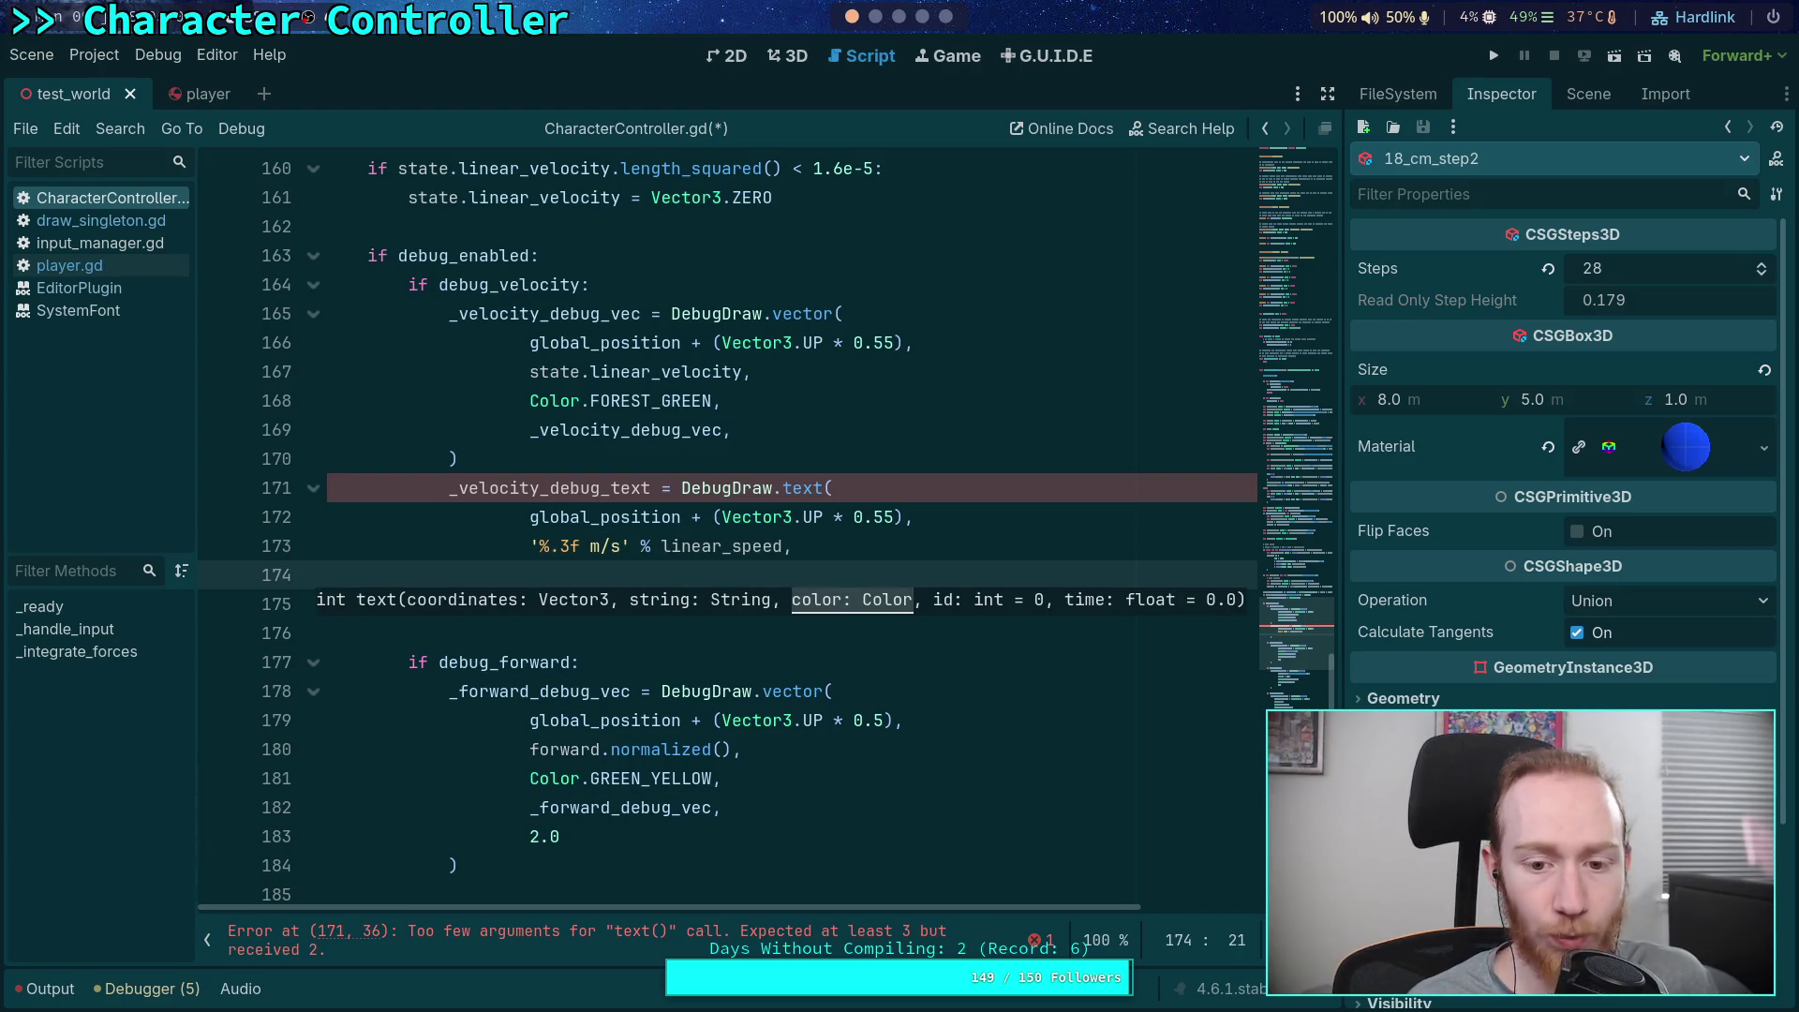
{"action": "type", "text": "Color.F"}
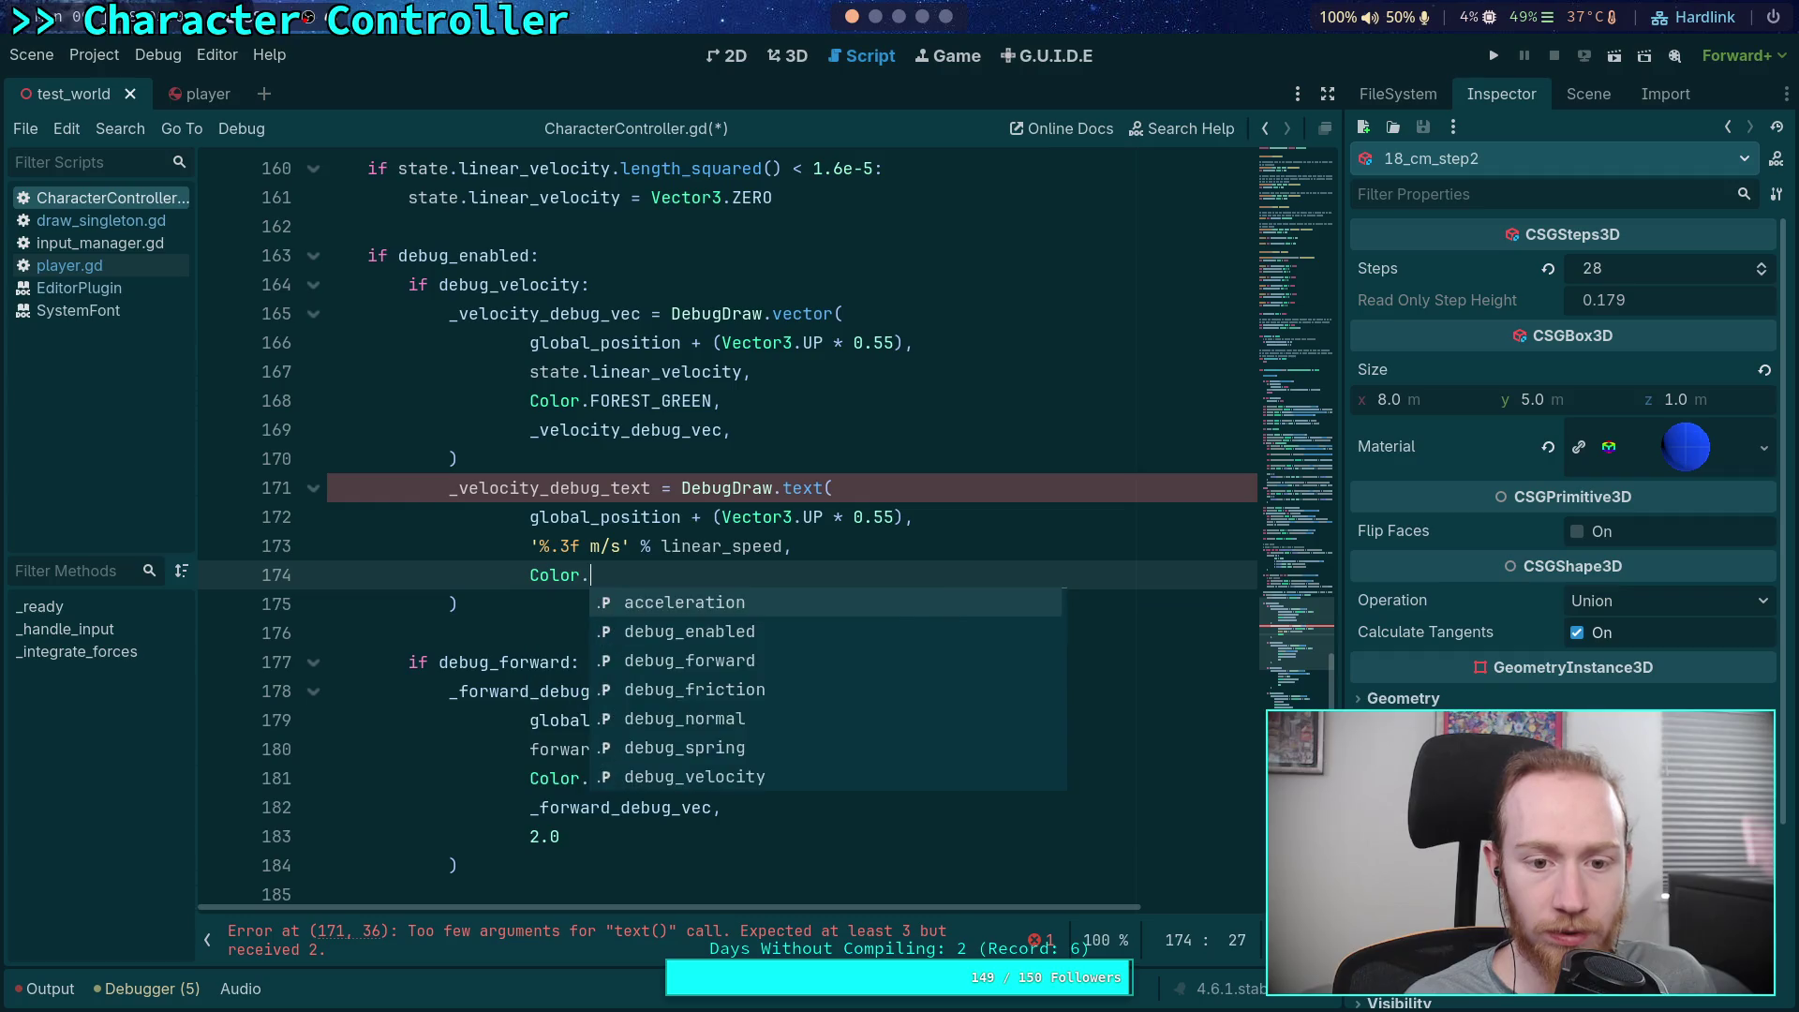
{"action": "key", "text": "Down"}
{"action": "key", "text": "Down"}
{"action": "key", "text": "Return"}
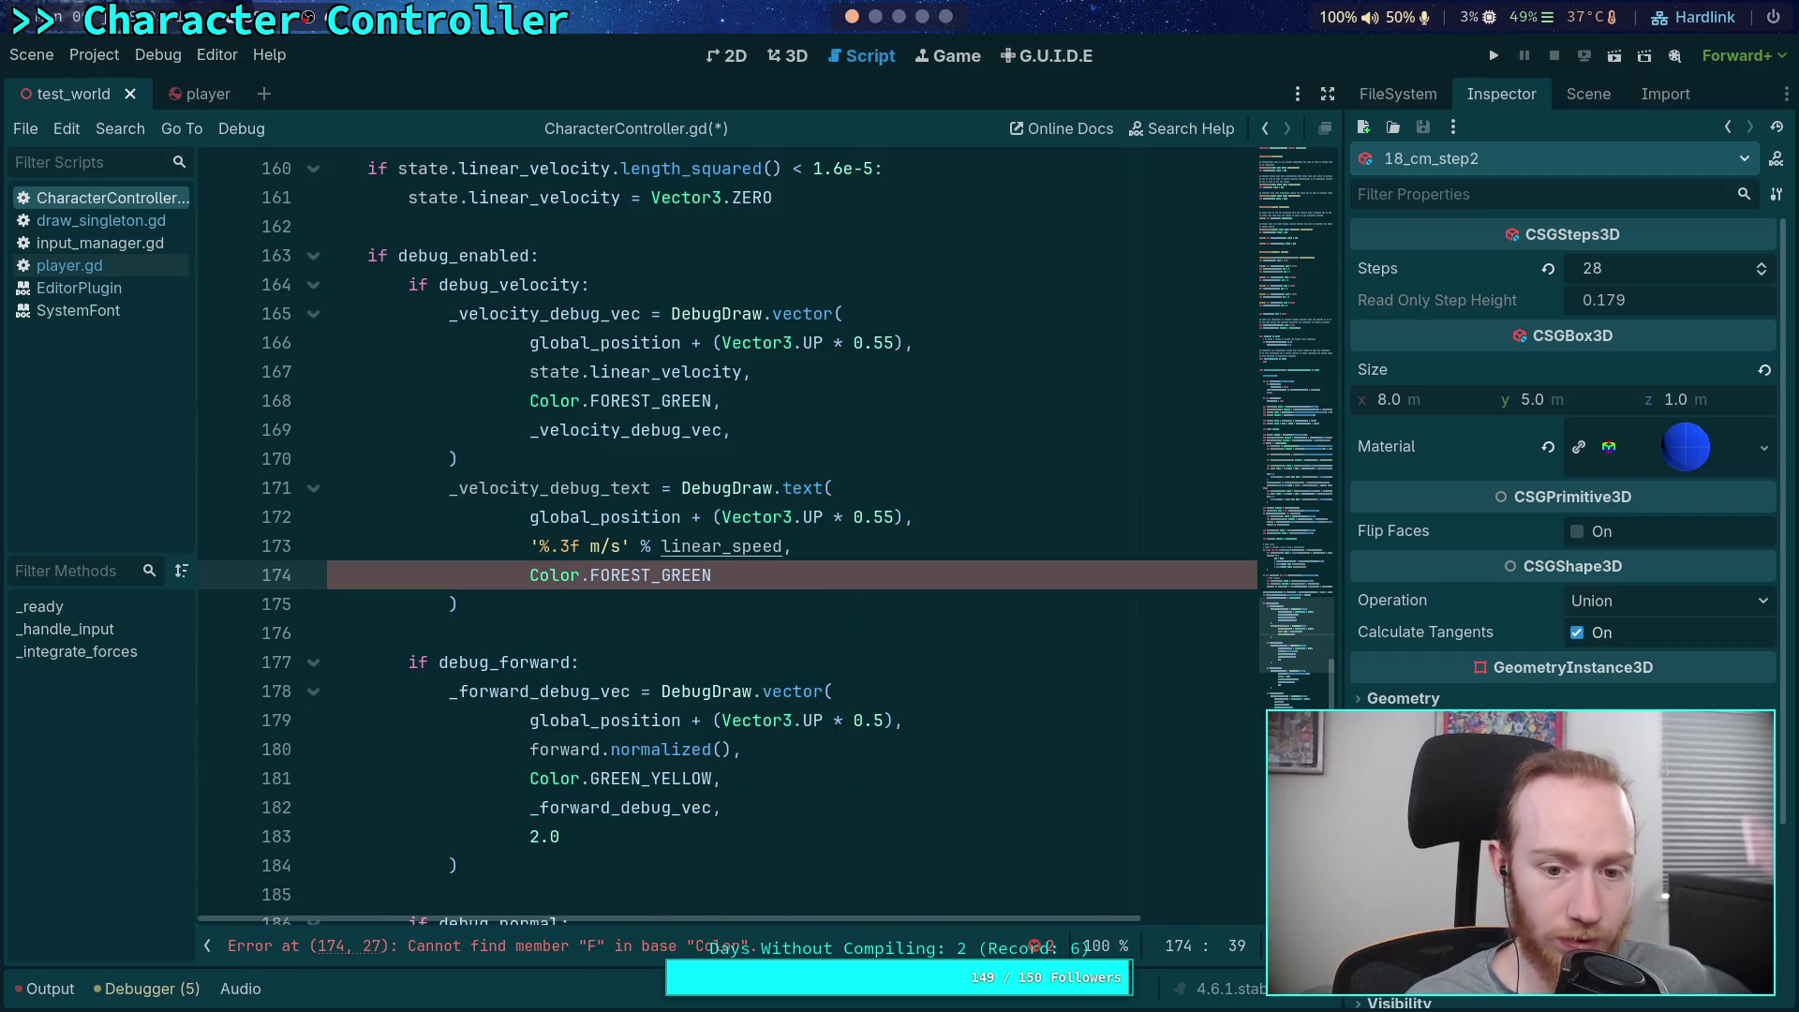
{"action": "key", "text": "ctrl+s"}
{"action": "left_click", "coordinate": [1496, 57]}
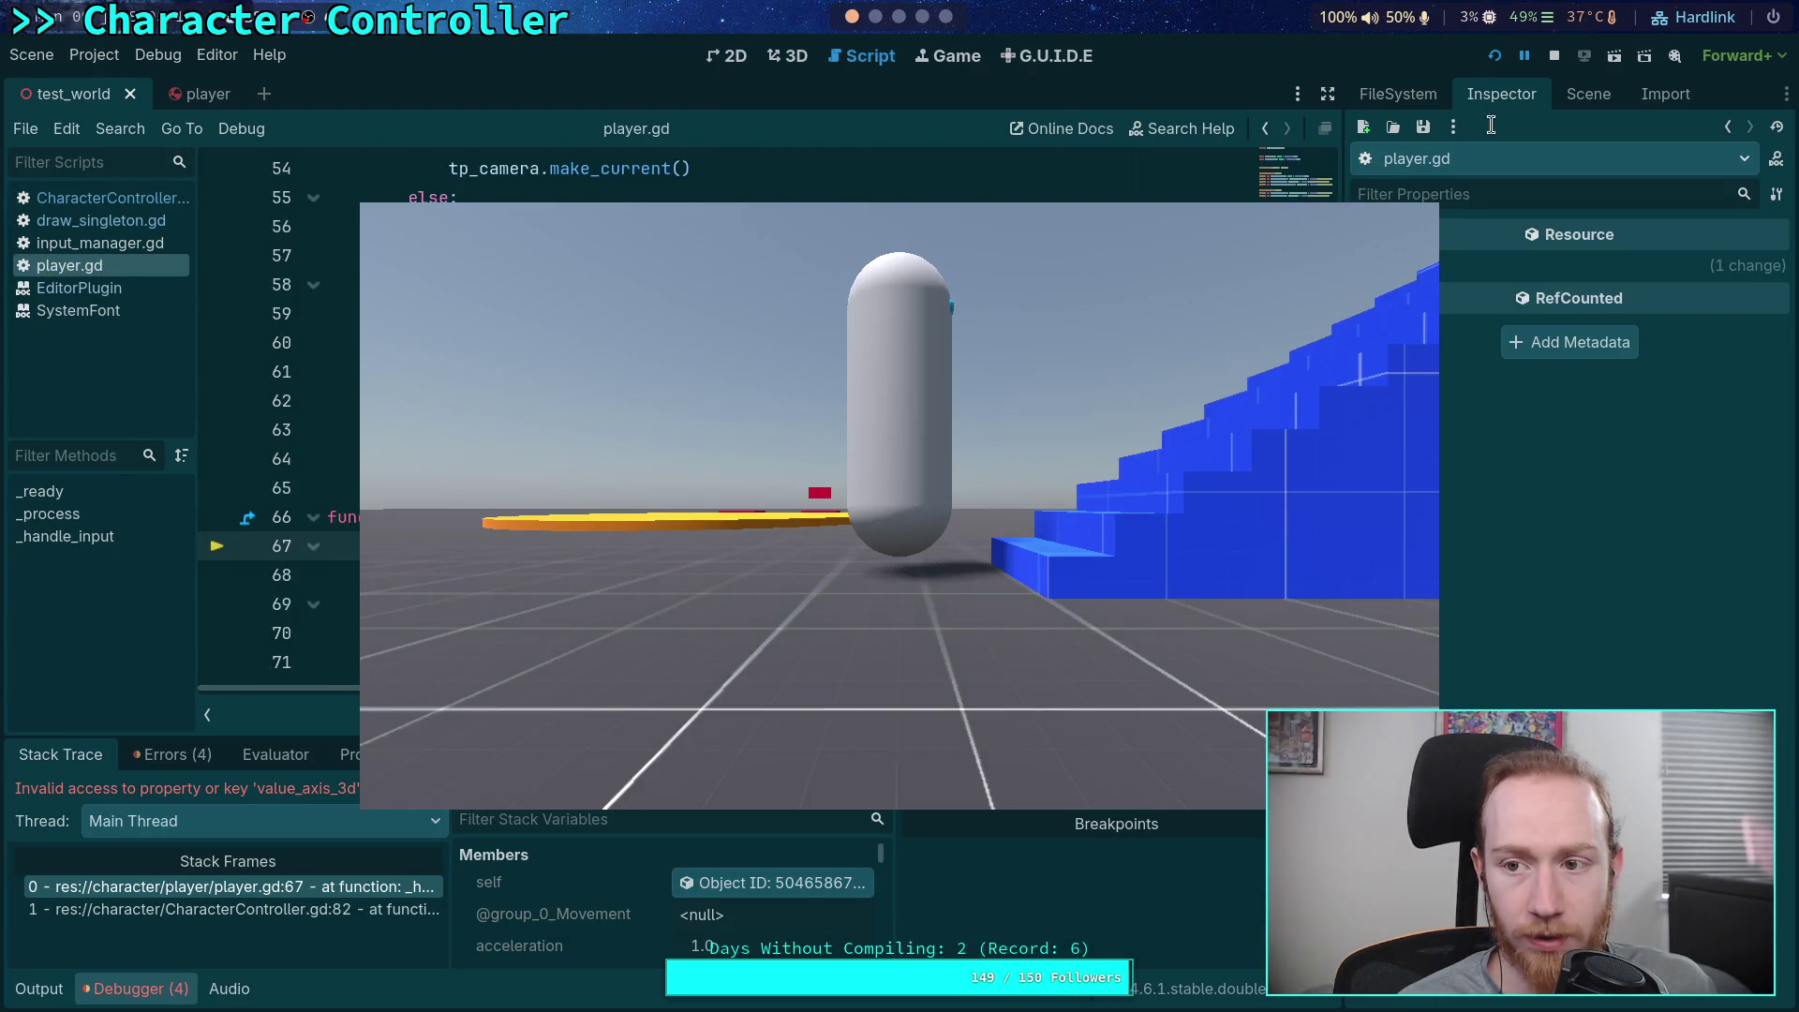
Stop the game and close player.gd from the script list
{"action": "left_click", "coordinate": [1554, 55]}
{"action": "right_click", "coordinate": [137, 266]}
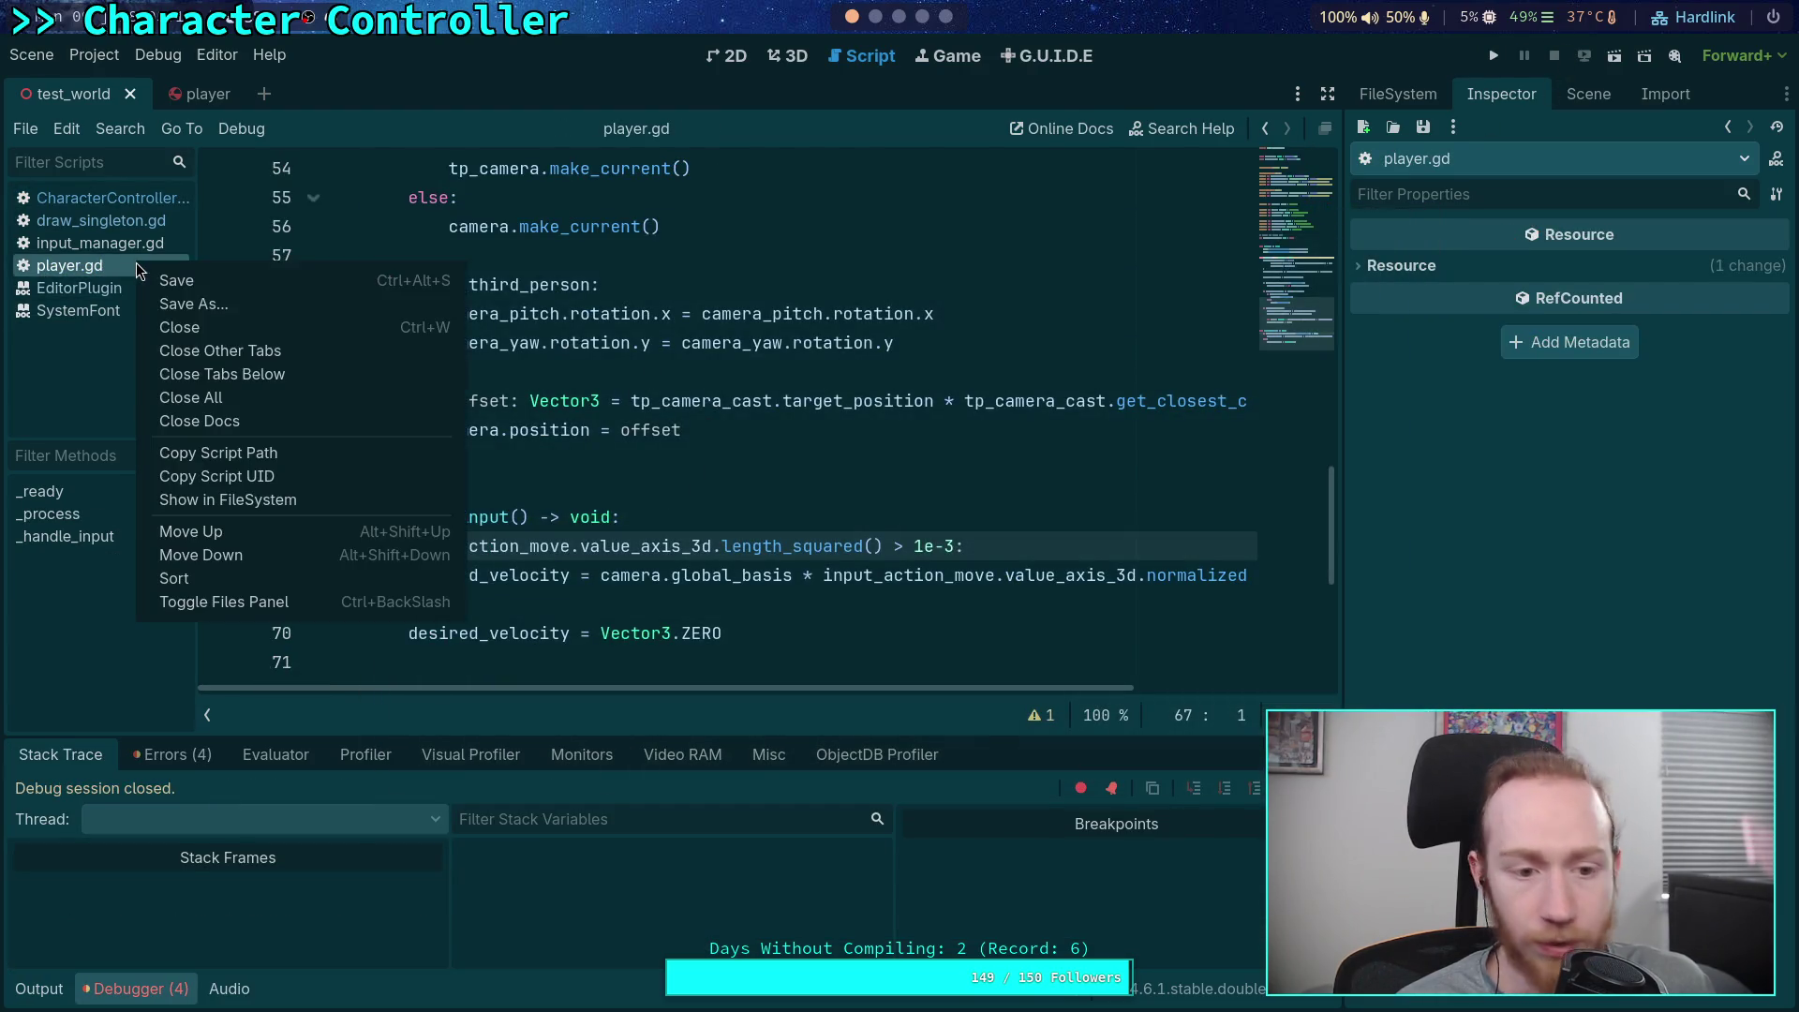
{"action": "left_click", "coordinate": [179, 327]}
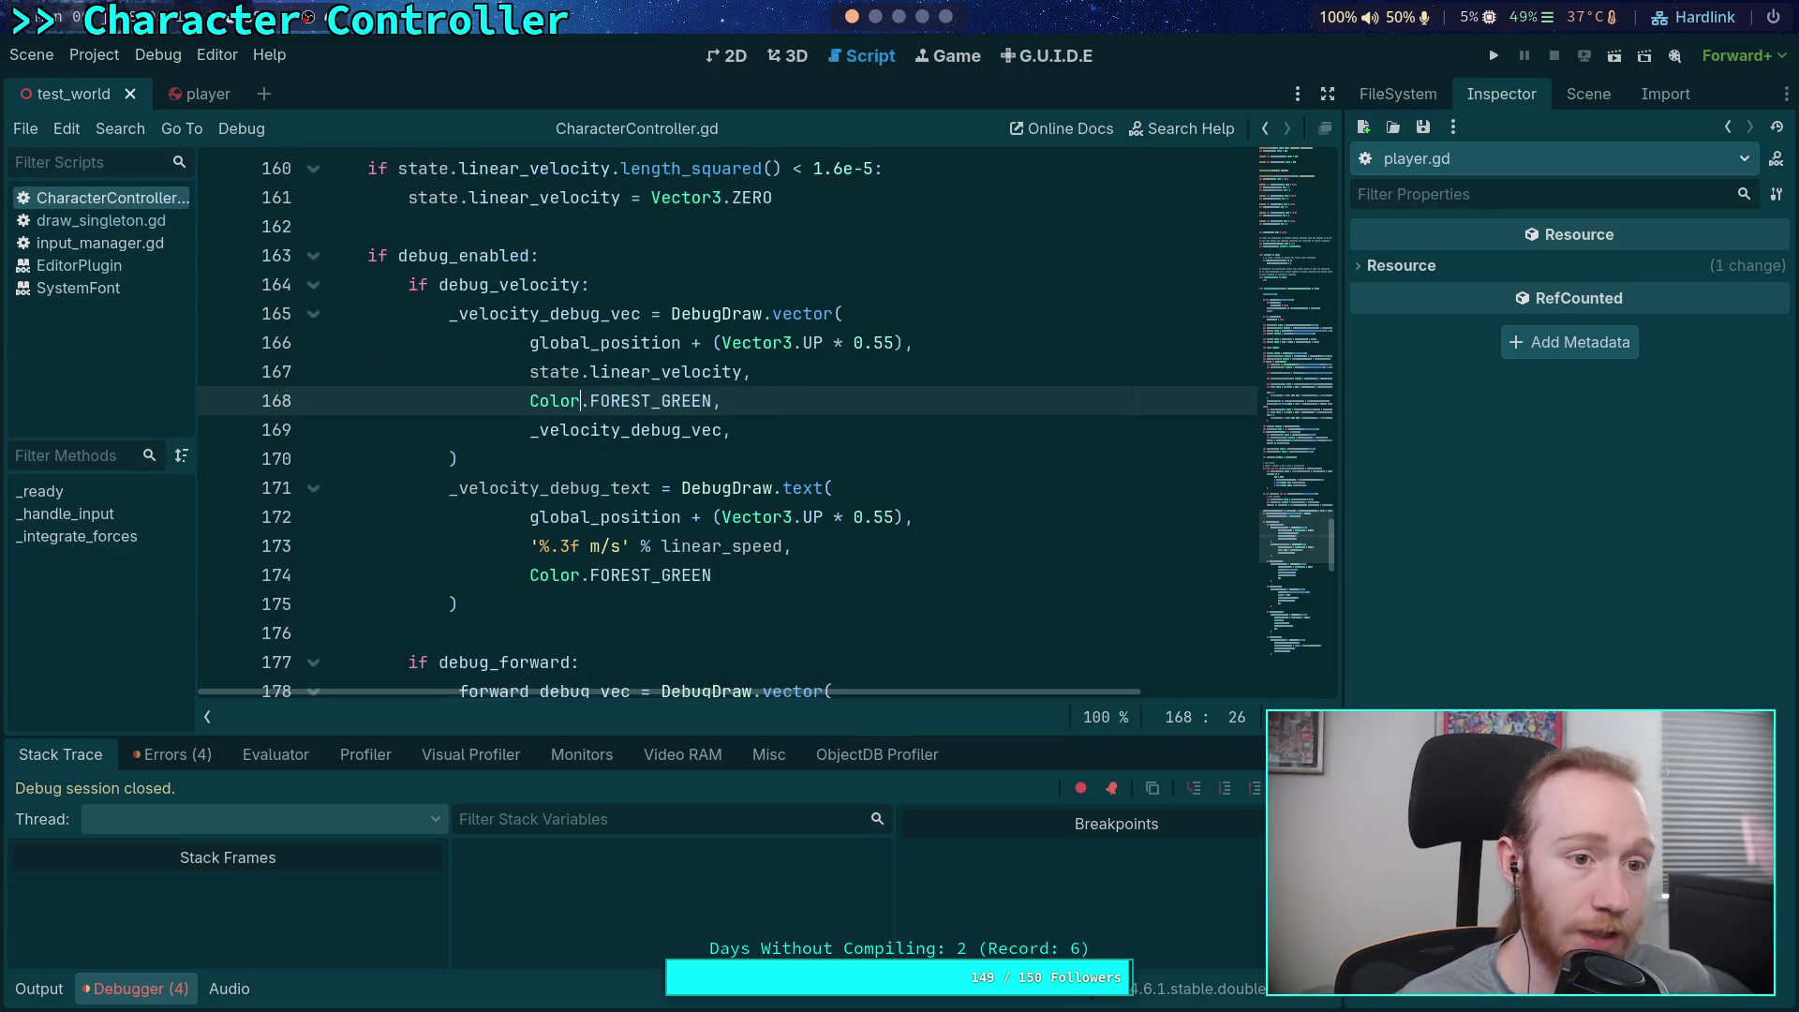
{"action": "left_click", "coordinate": [792, 56]}
{"action": "left_click", "coordinate": [864, 56]}
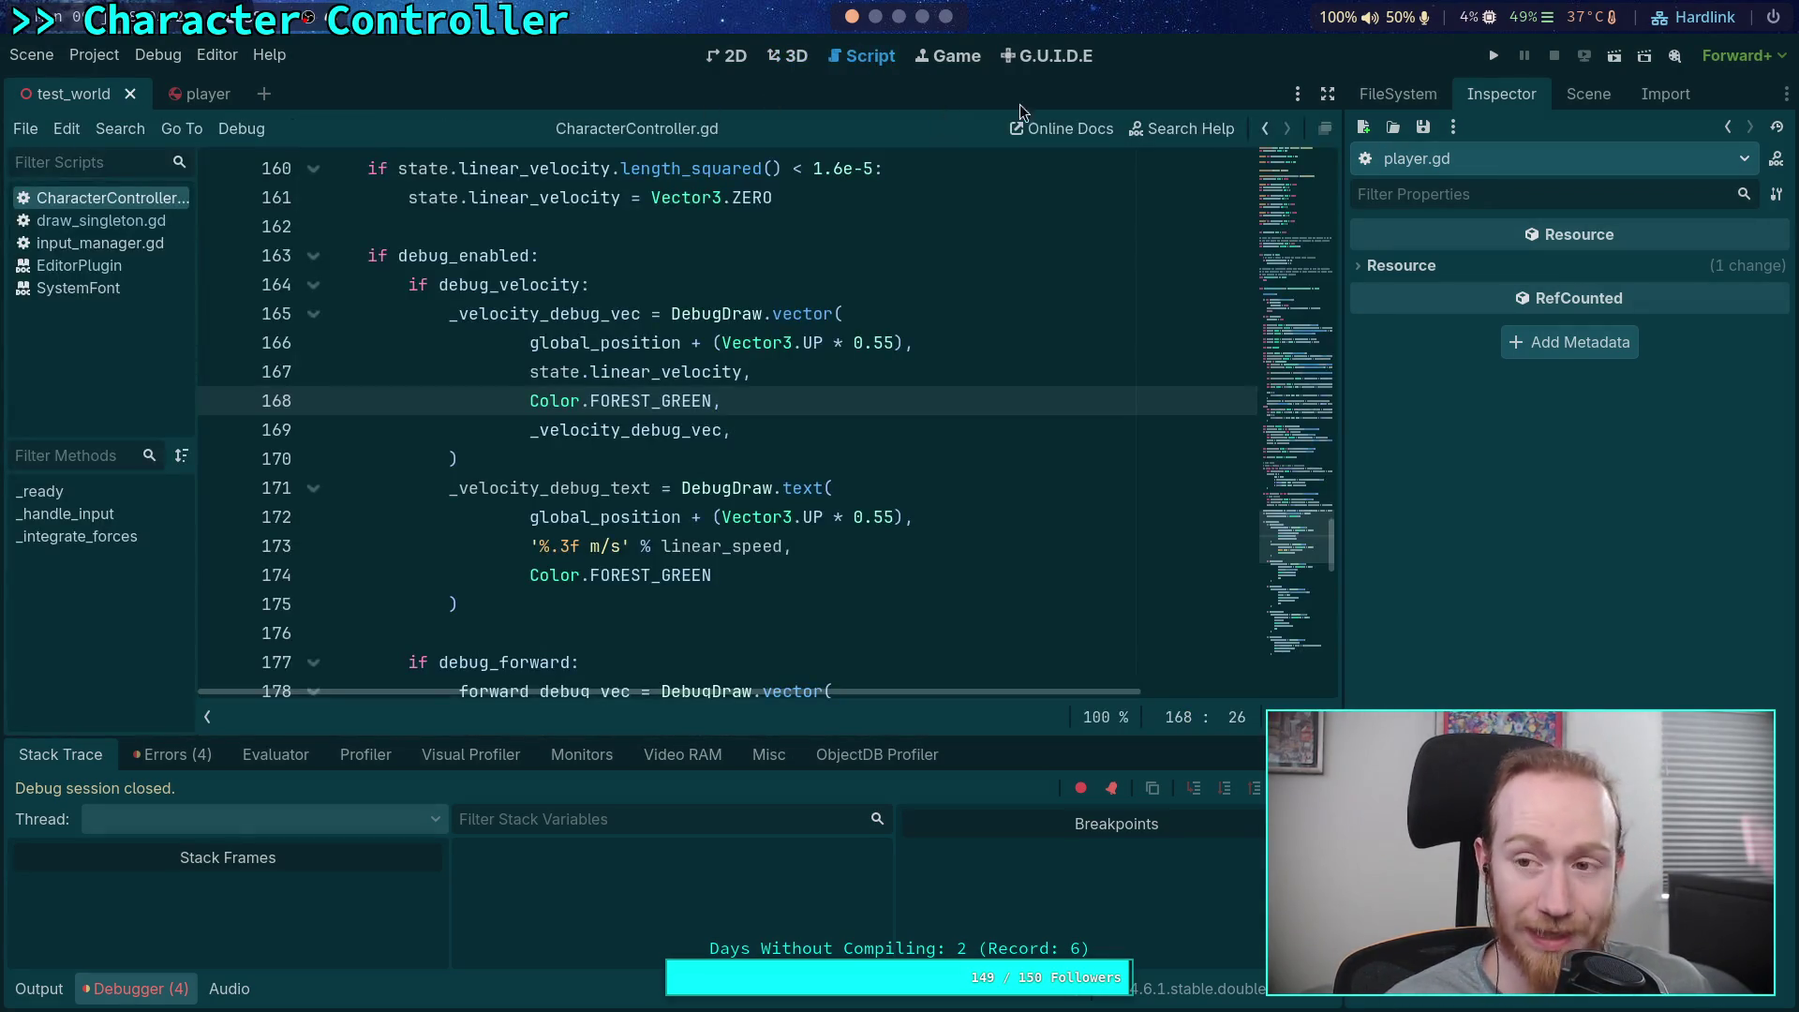
Run the game again, move the character with A and D, then stop it
{"action": "left_click", "coordinate": [1493, 56]}
{"action": "key", "text": "a"}
{"action": "key", "text": "a"}
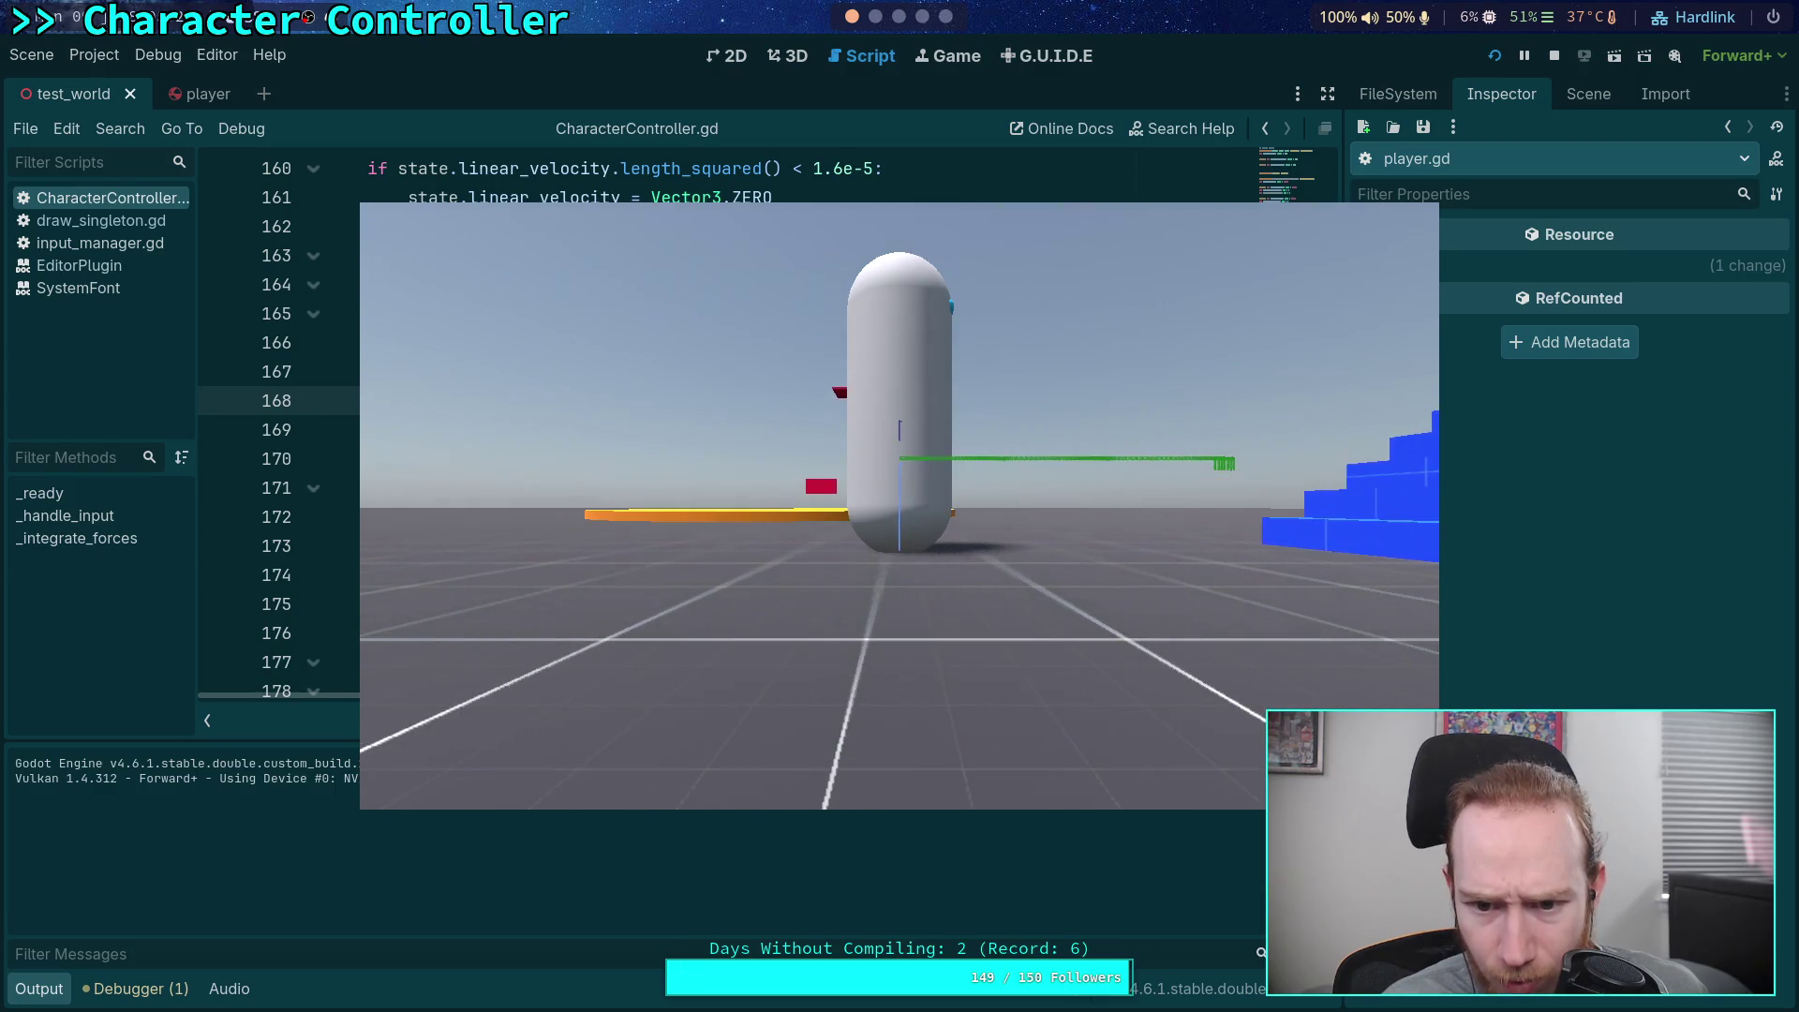
{"action": "key", "text": "d"}
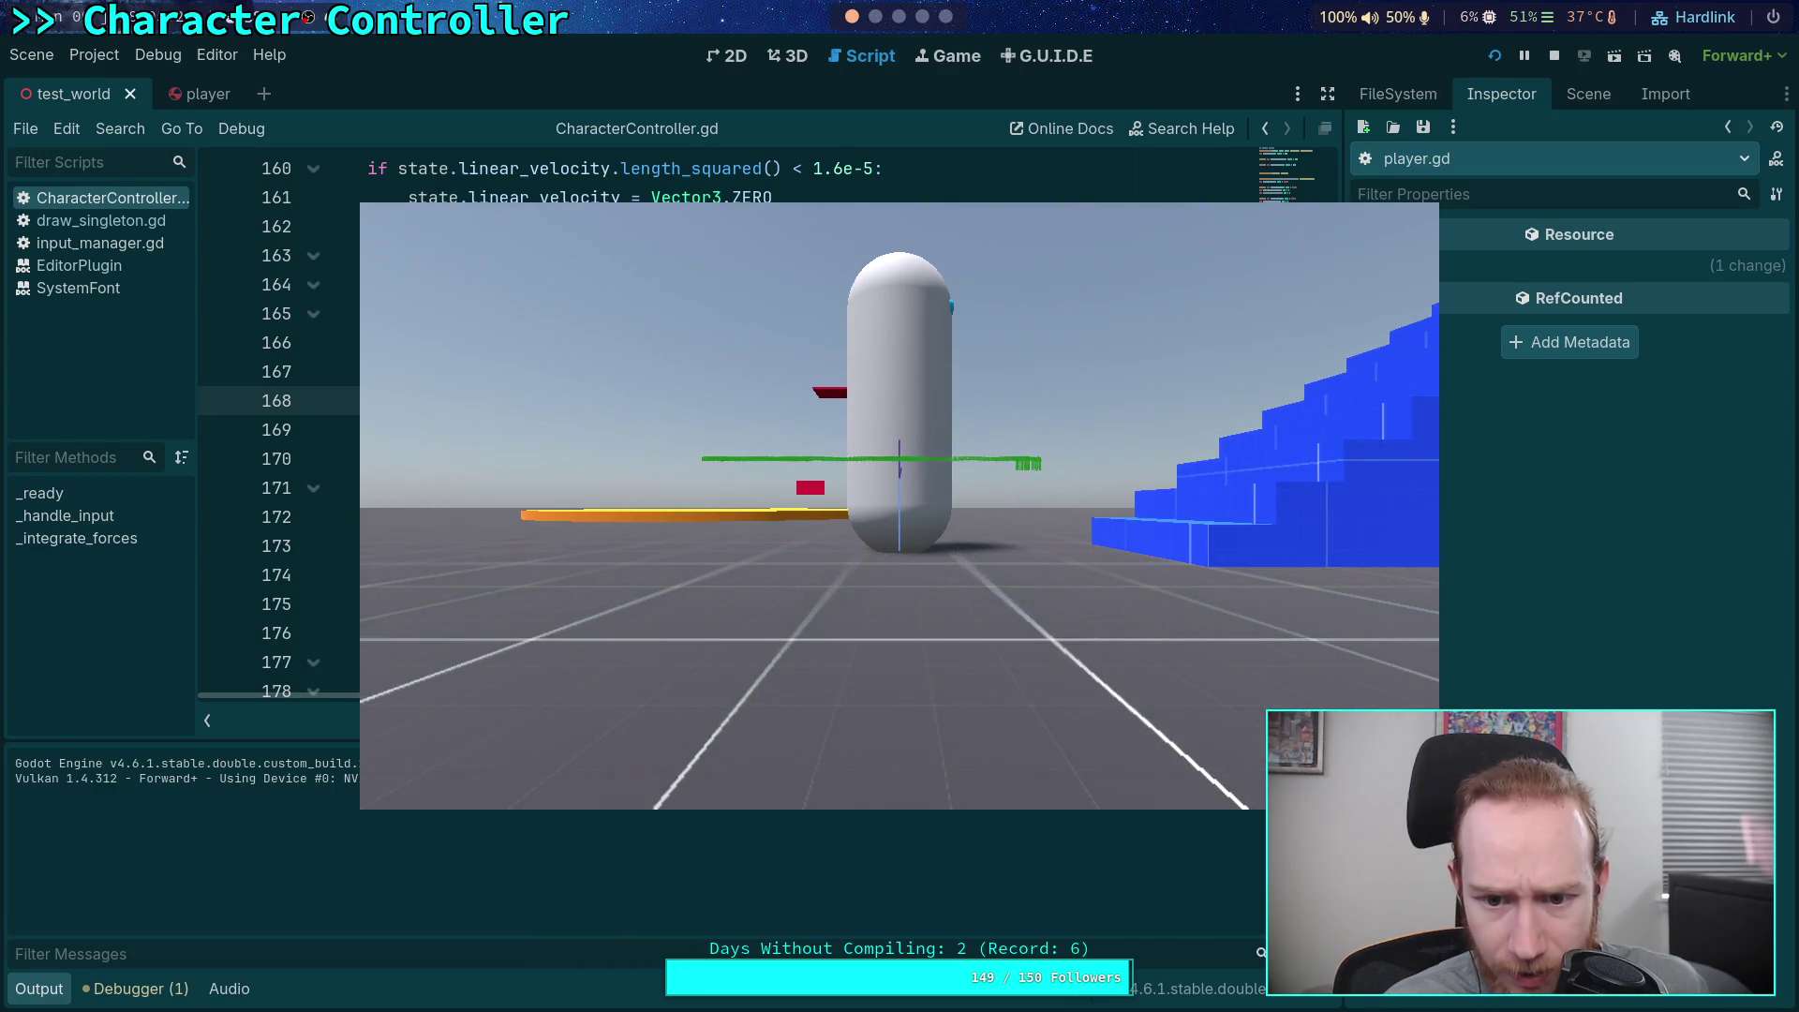
{"action": "left_click", "coordinate": [1555, 56]}
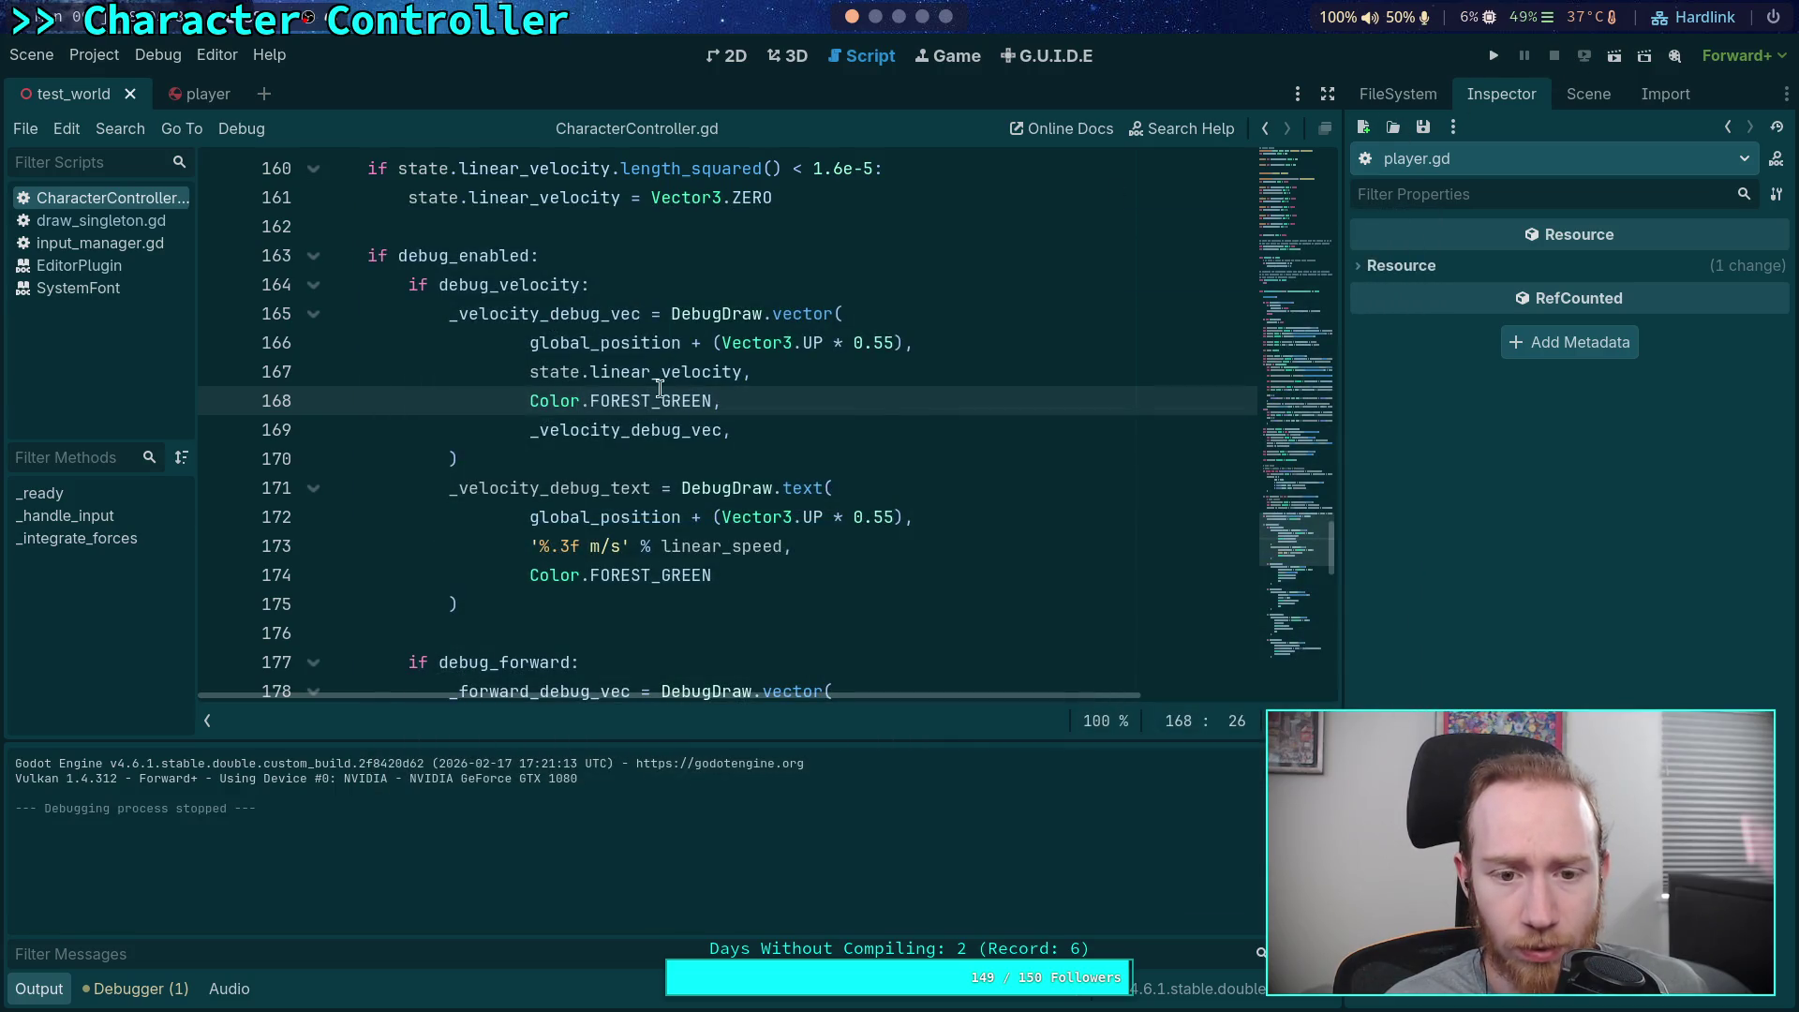
{"action": "left_click", "coordinate": [35, 987]}
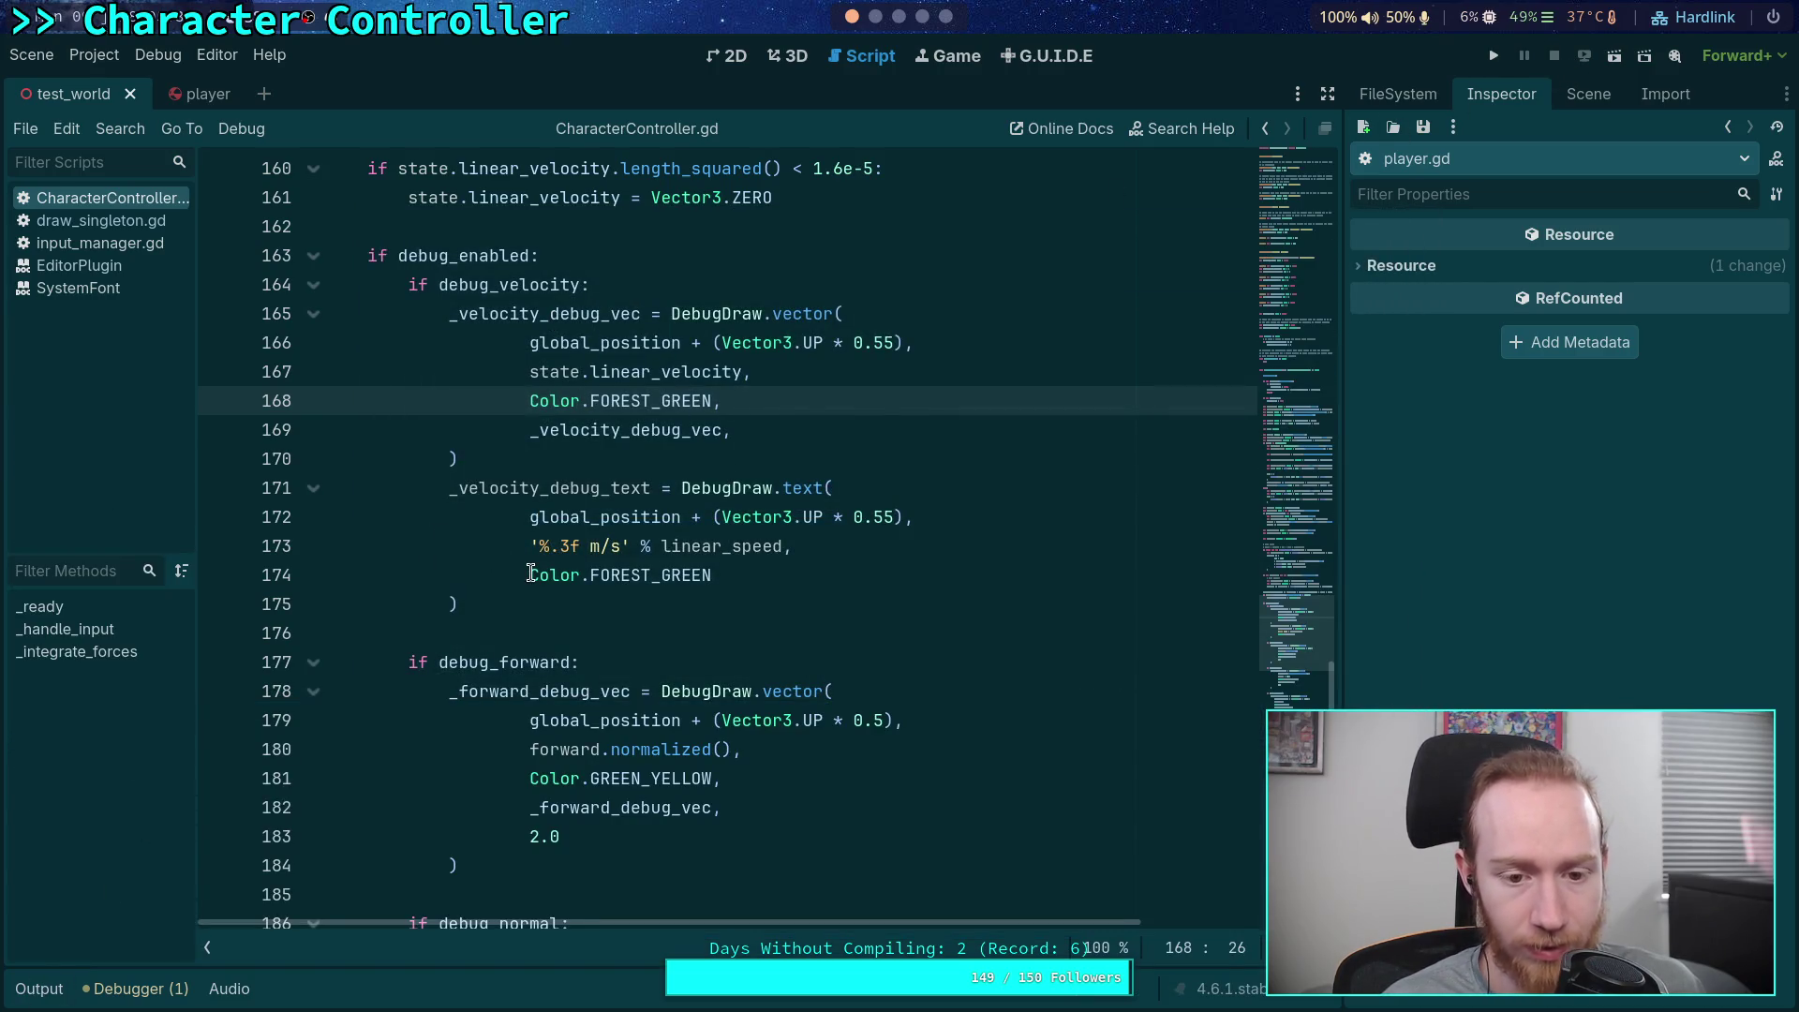
Pass _velocity_debug_text as the id argument after Color.FOREST_GREEN, then test-run the game
{"action": "scroll", "coordinate": [531, 574], "scroll_direction": "up", "scroll_amount": 1}
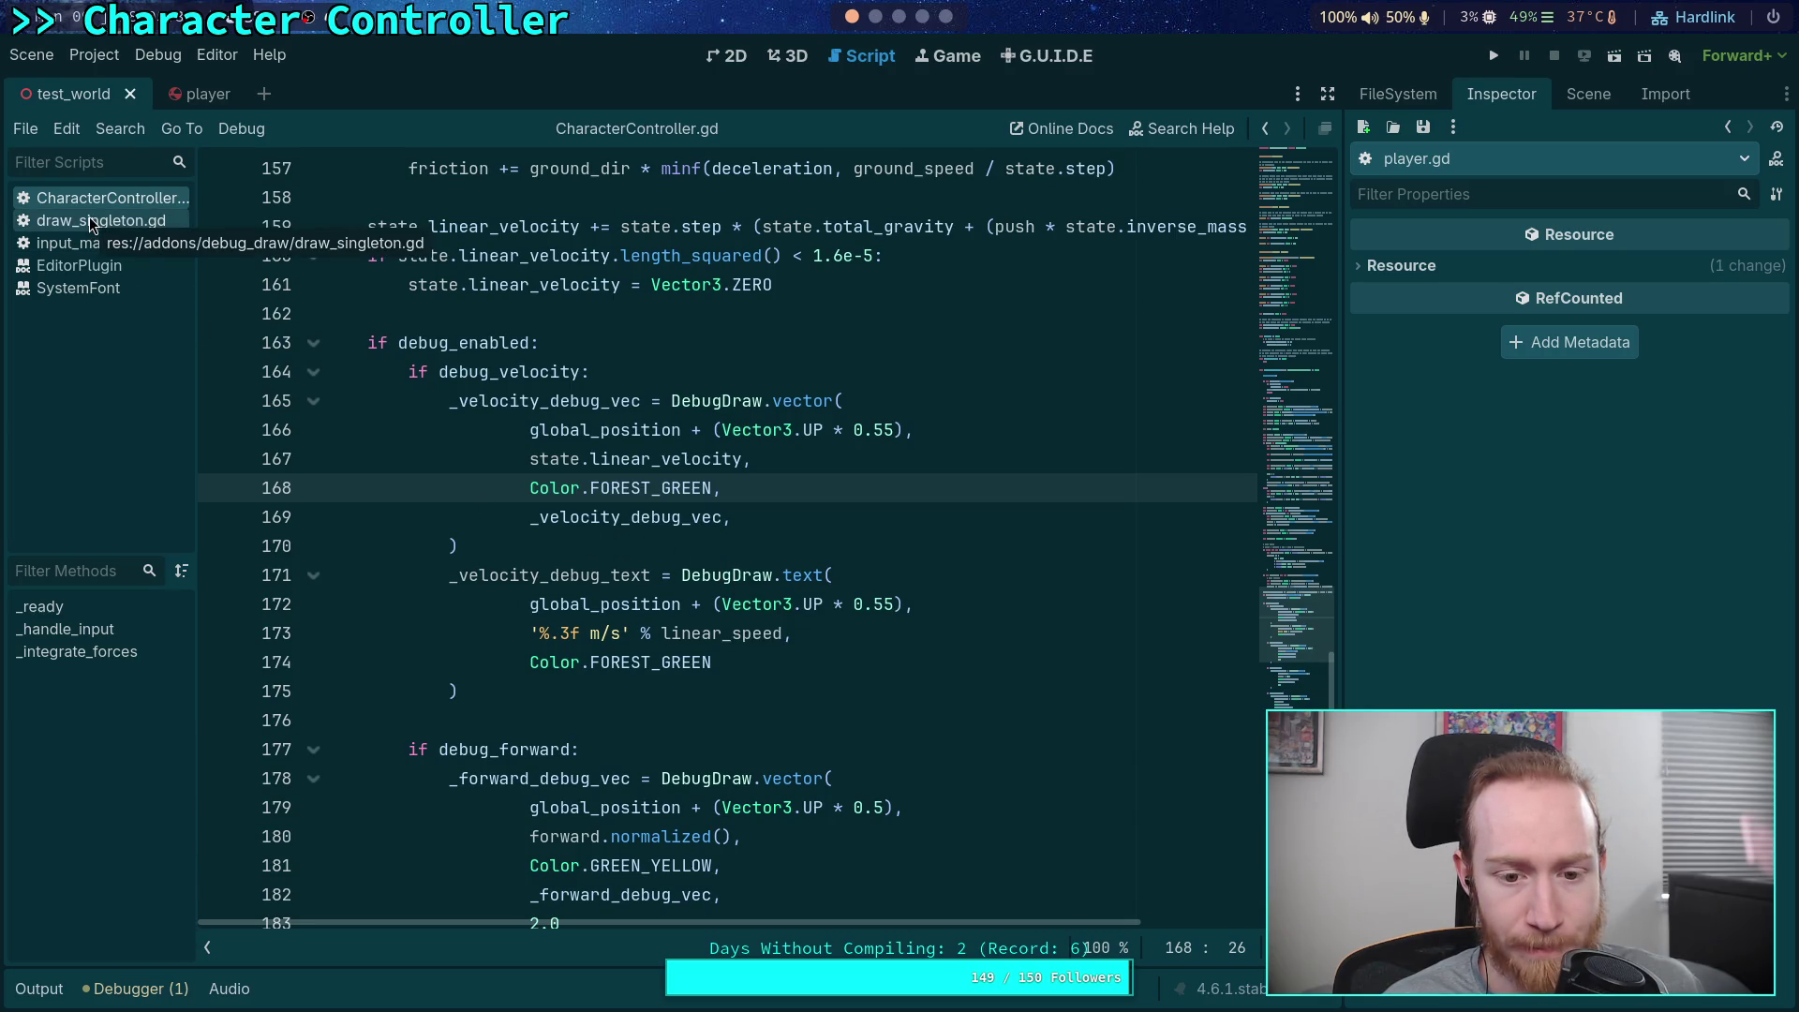
{"action": "left_click", "coordinate": [770, 656]}
{"action": "type", "text": ","}
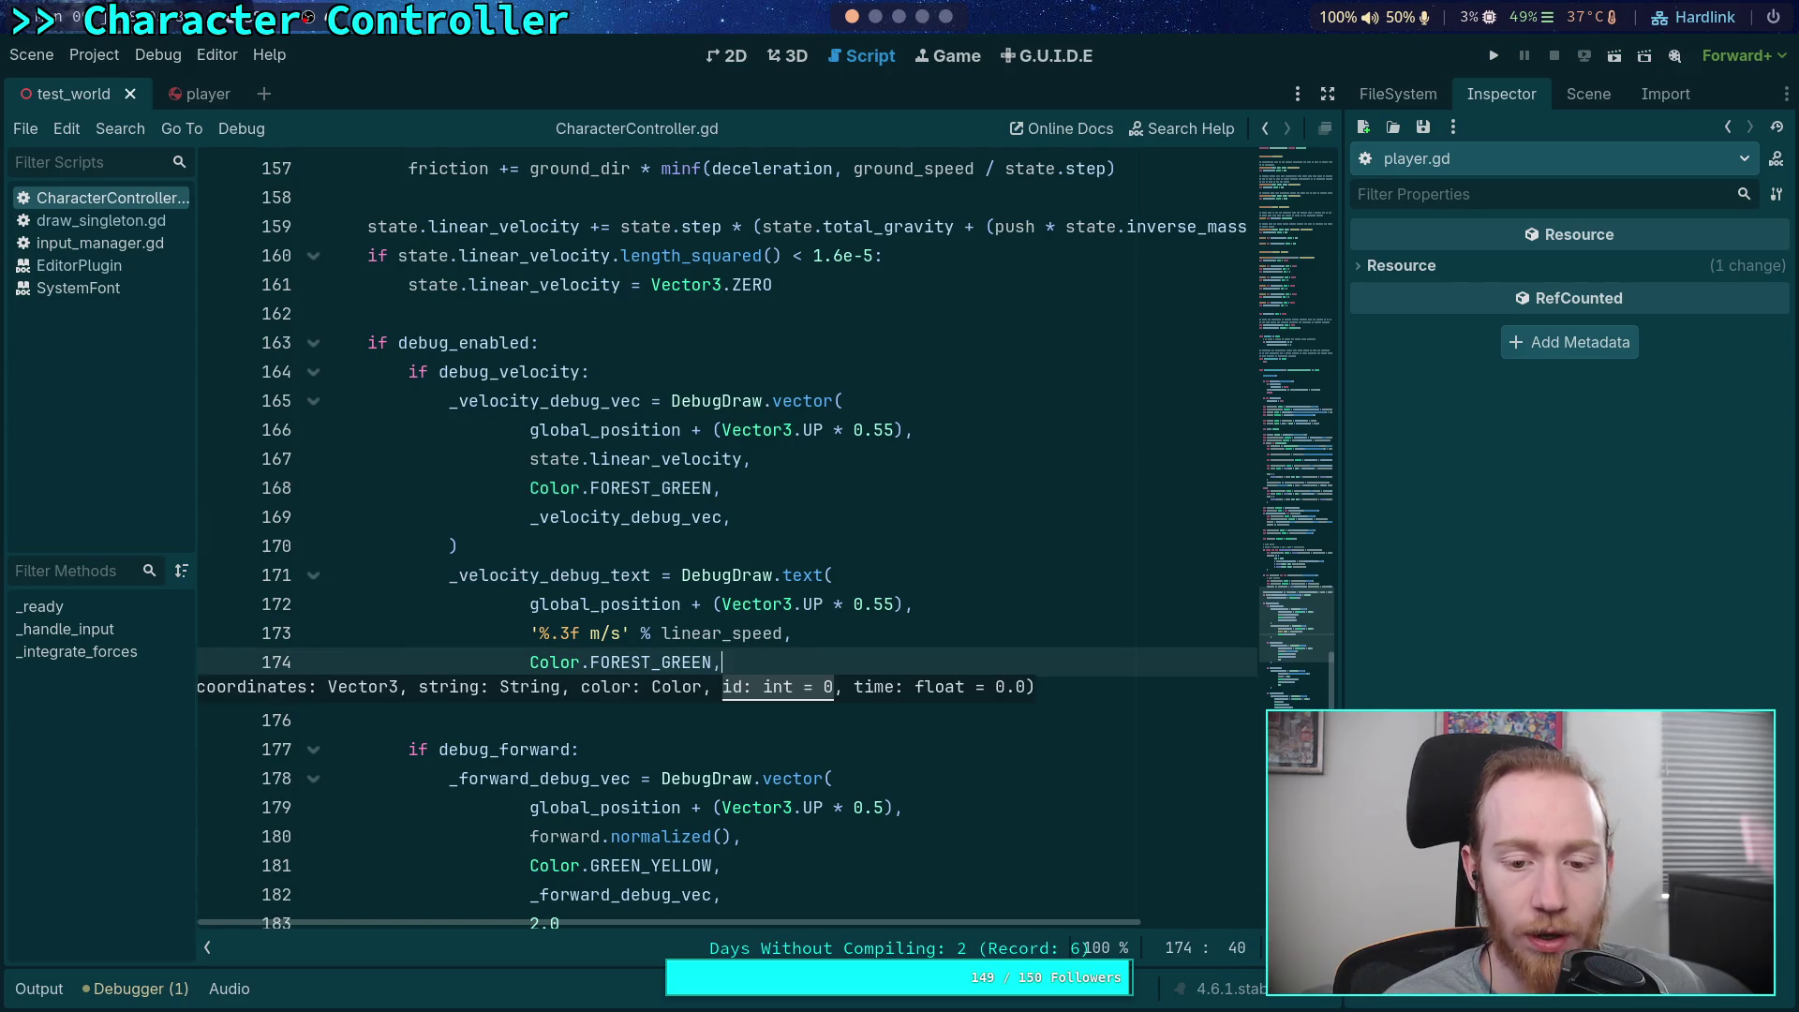
{"action": "key", "text": "Return"}
{"action": "type", "text": "_ve"}
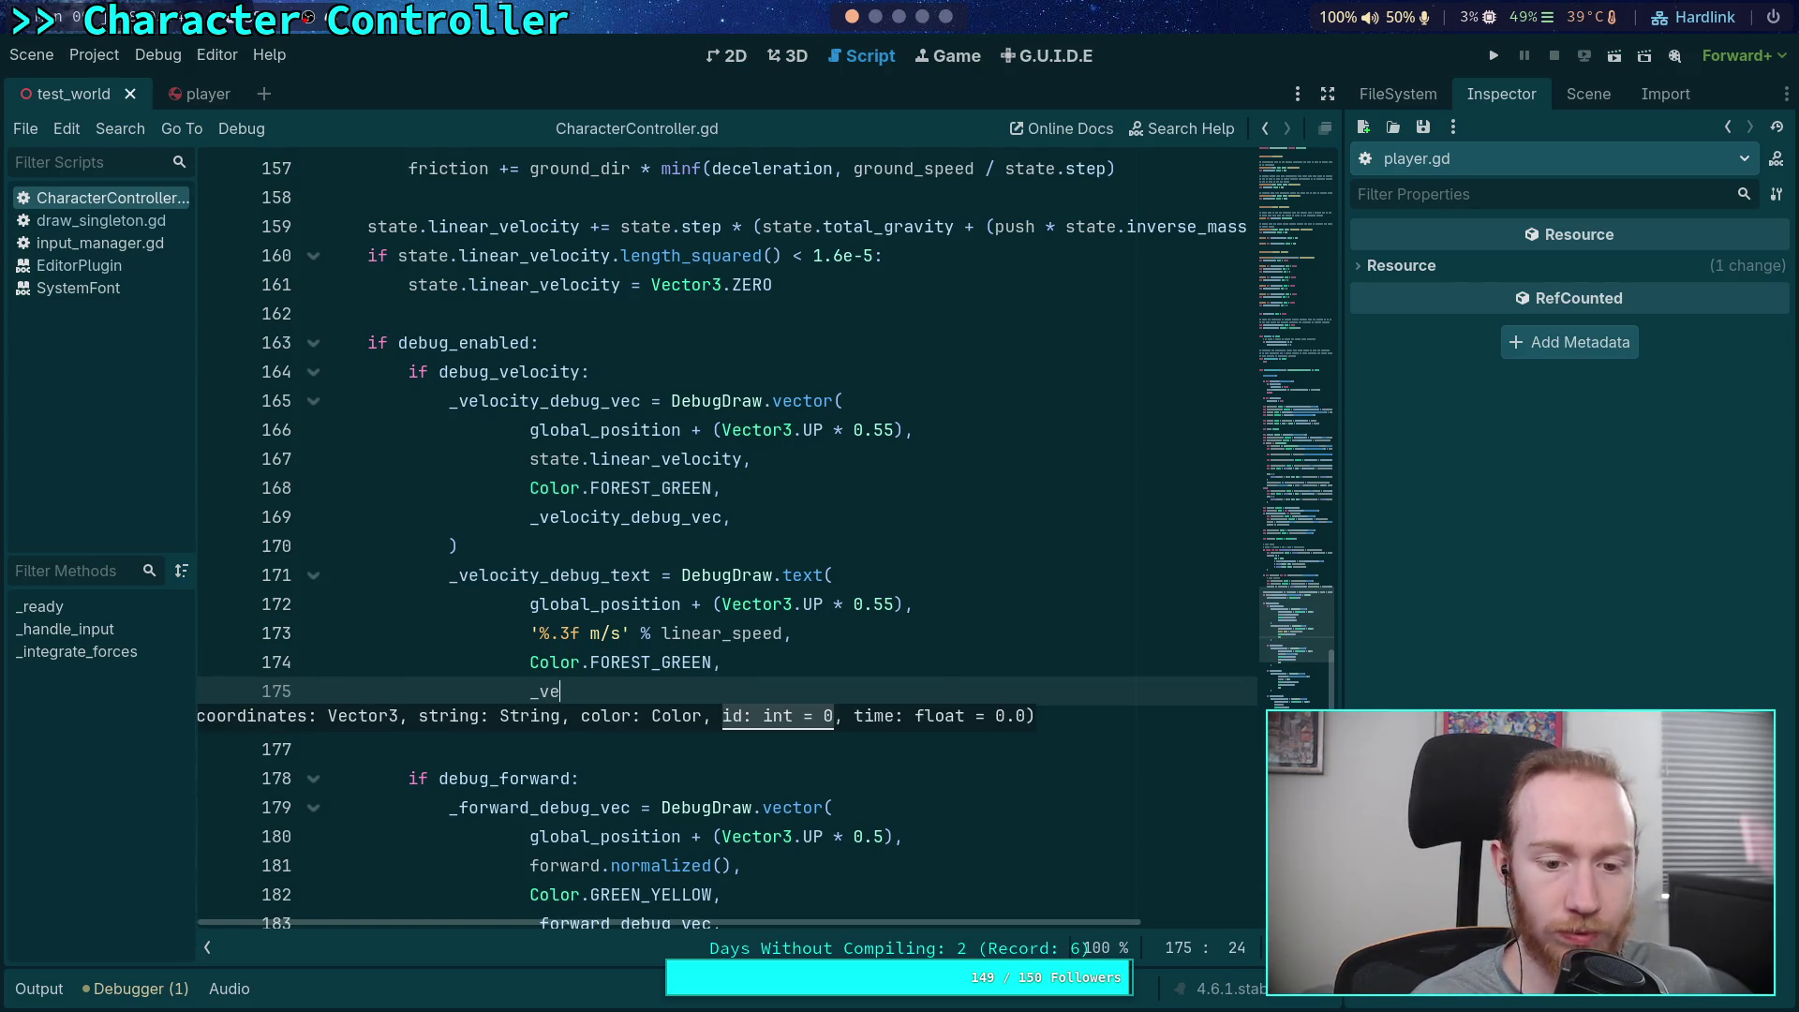
{"action": "key", "text": "Return"}
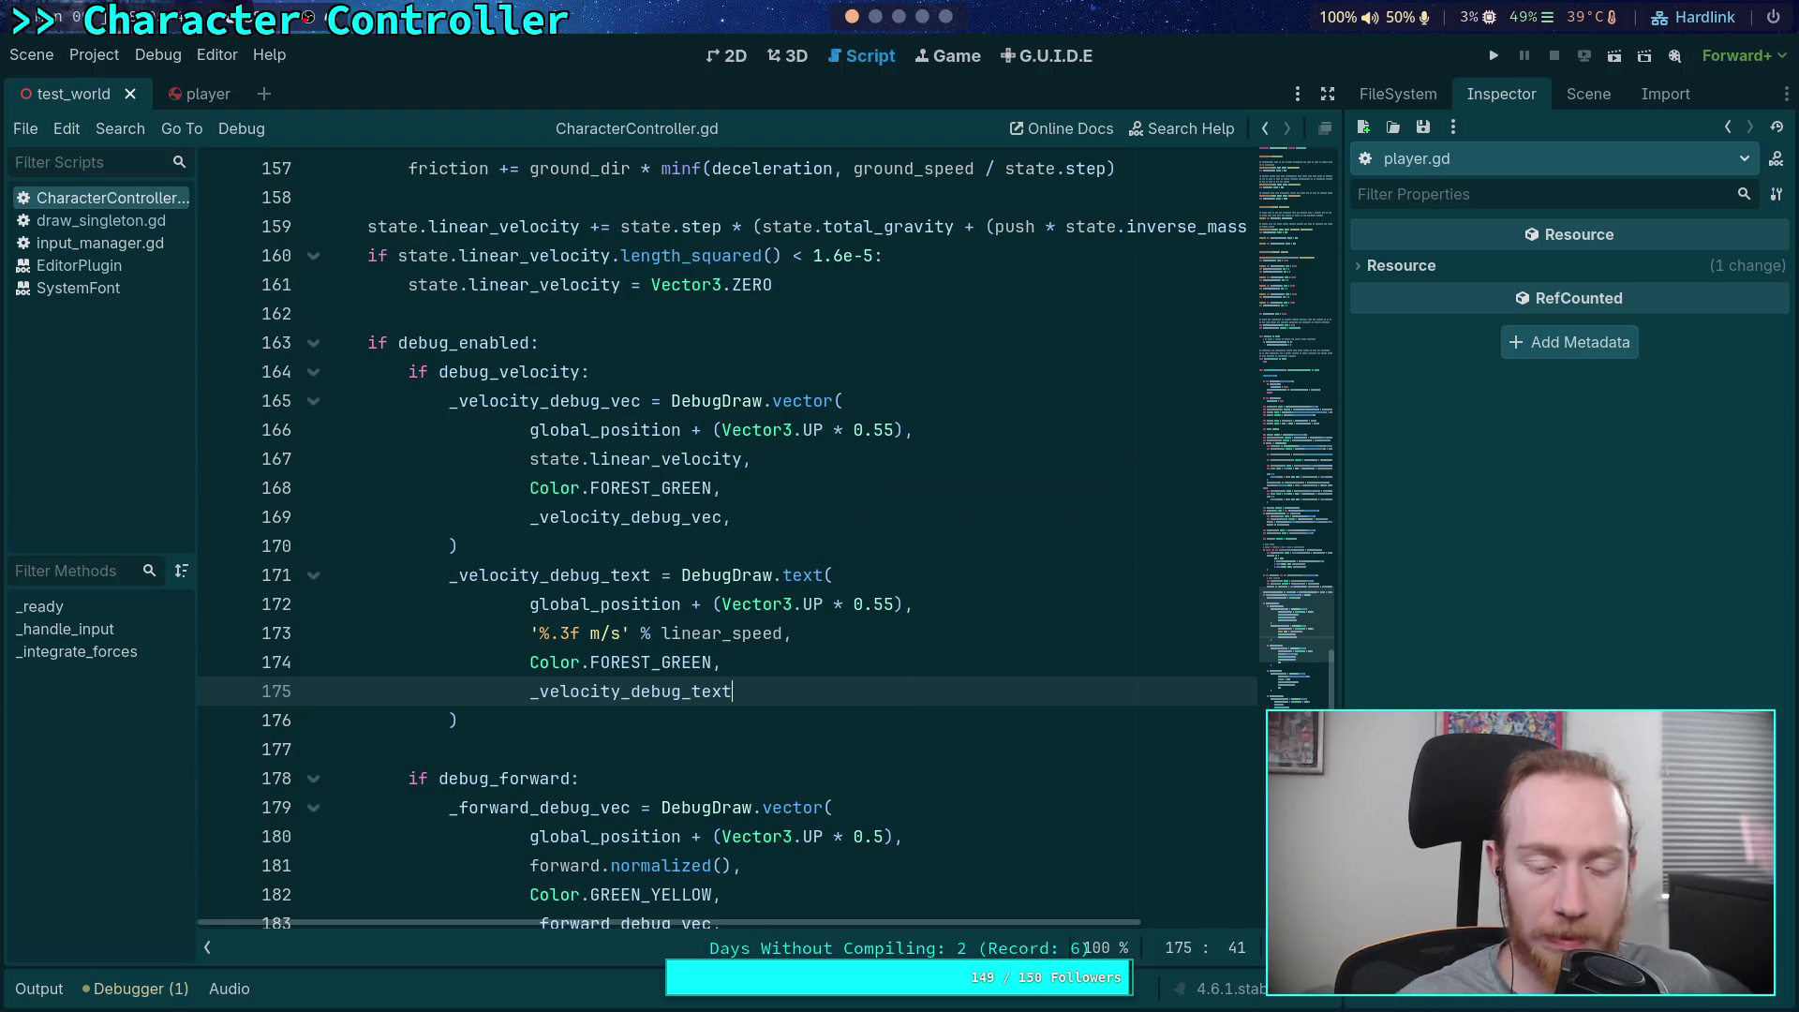
{"action": "left_click", "coordinate": [1493, 56]}
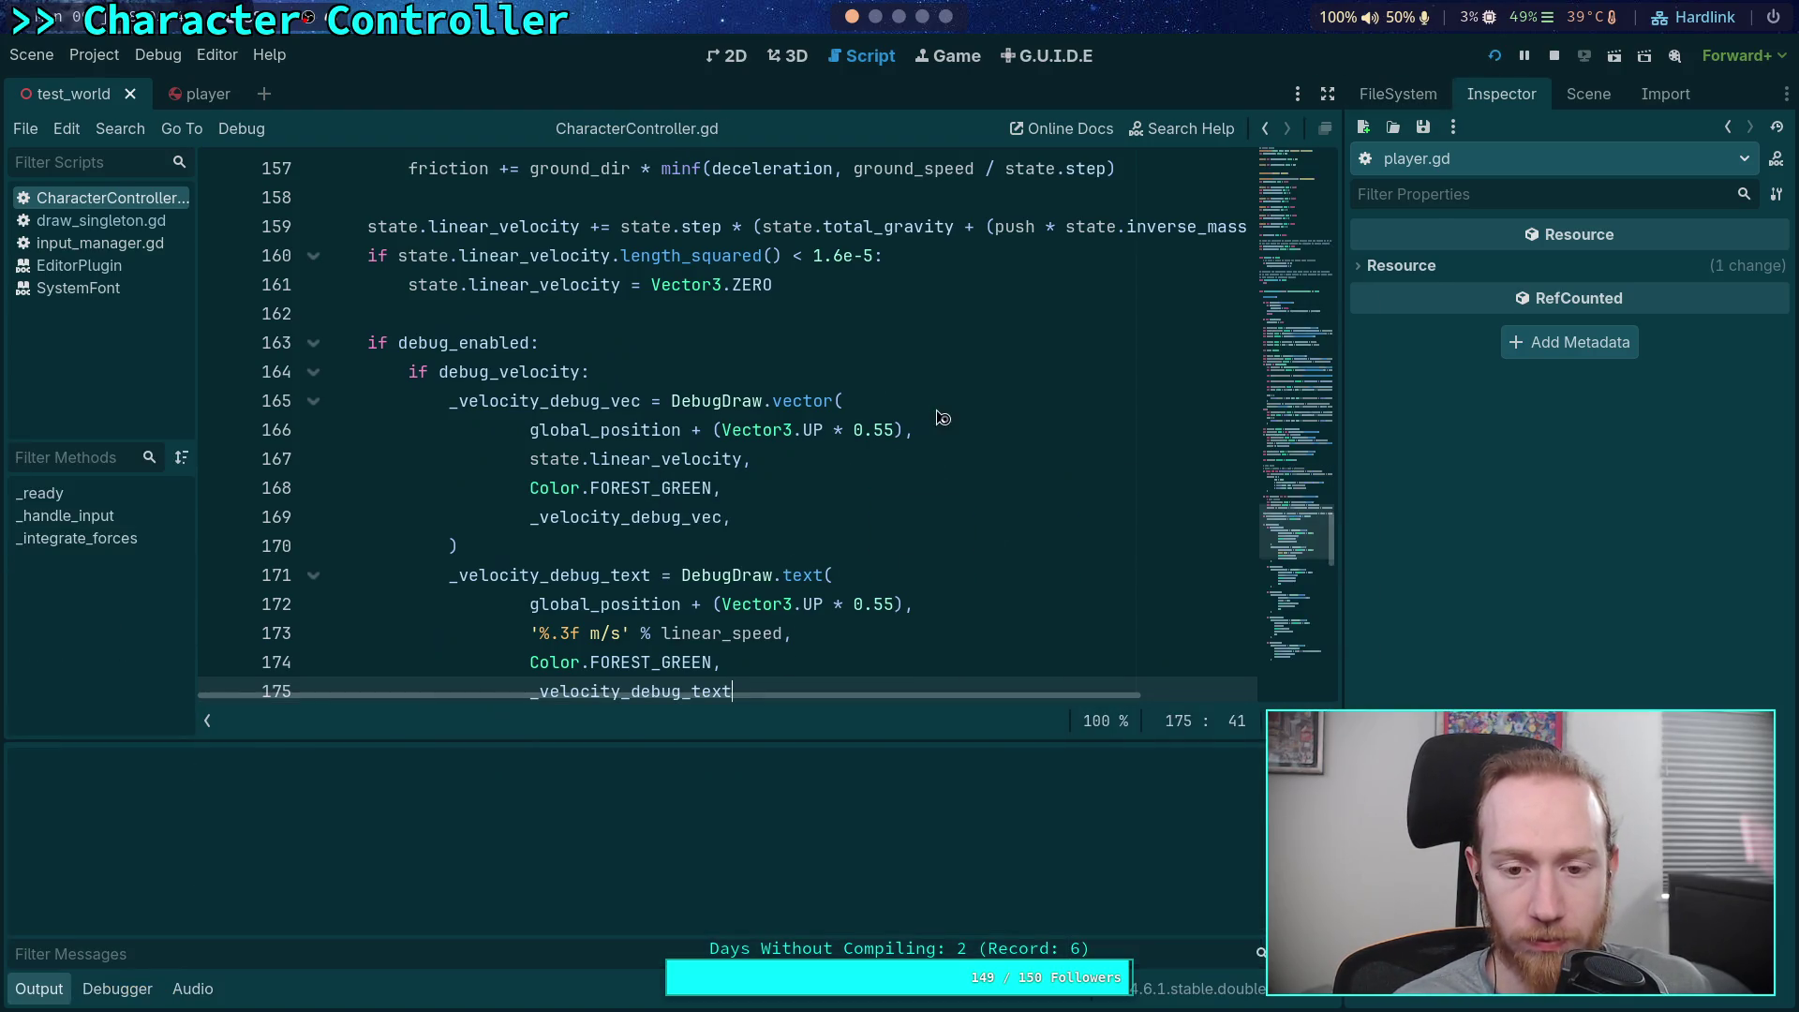
{"action": "key", "text": "d"}
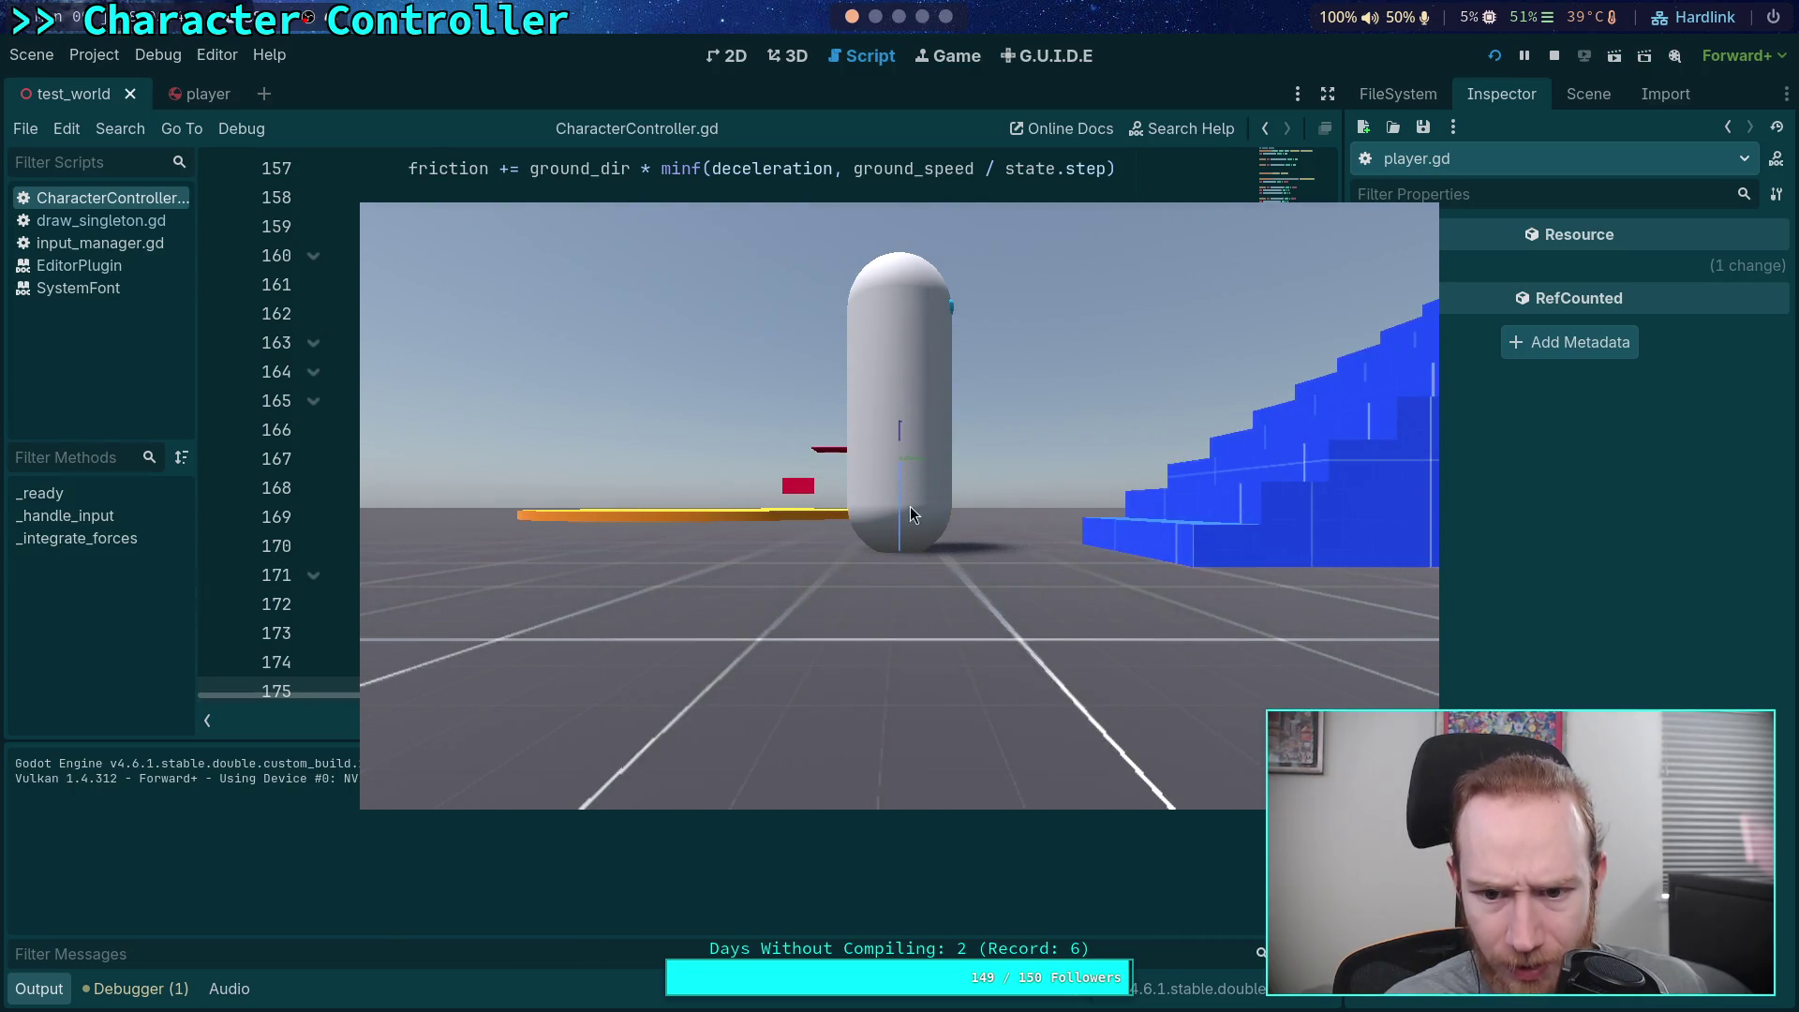
Restart the game and select Player's Camera3D in the Remote scene tree
{"action": "left_click", "coordinate": [1553, 55]}
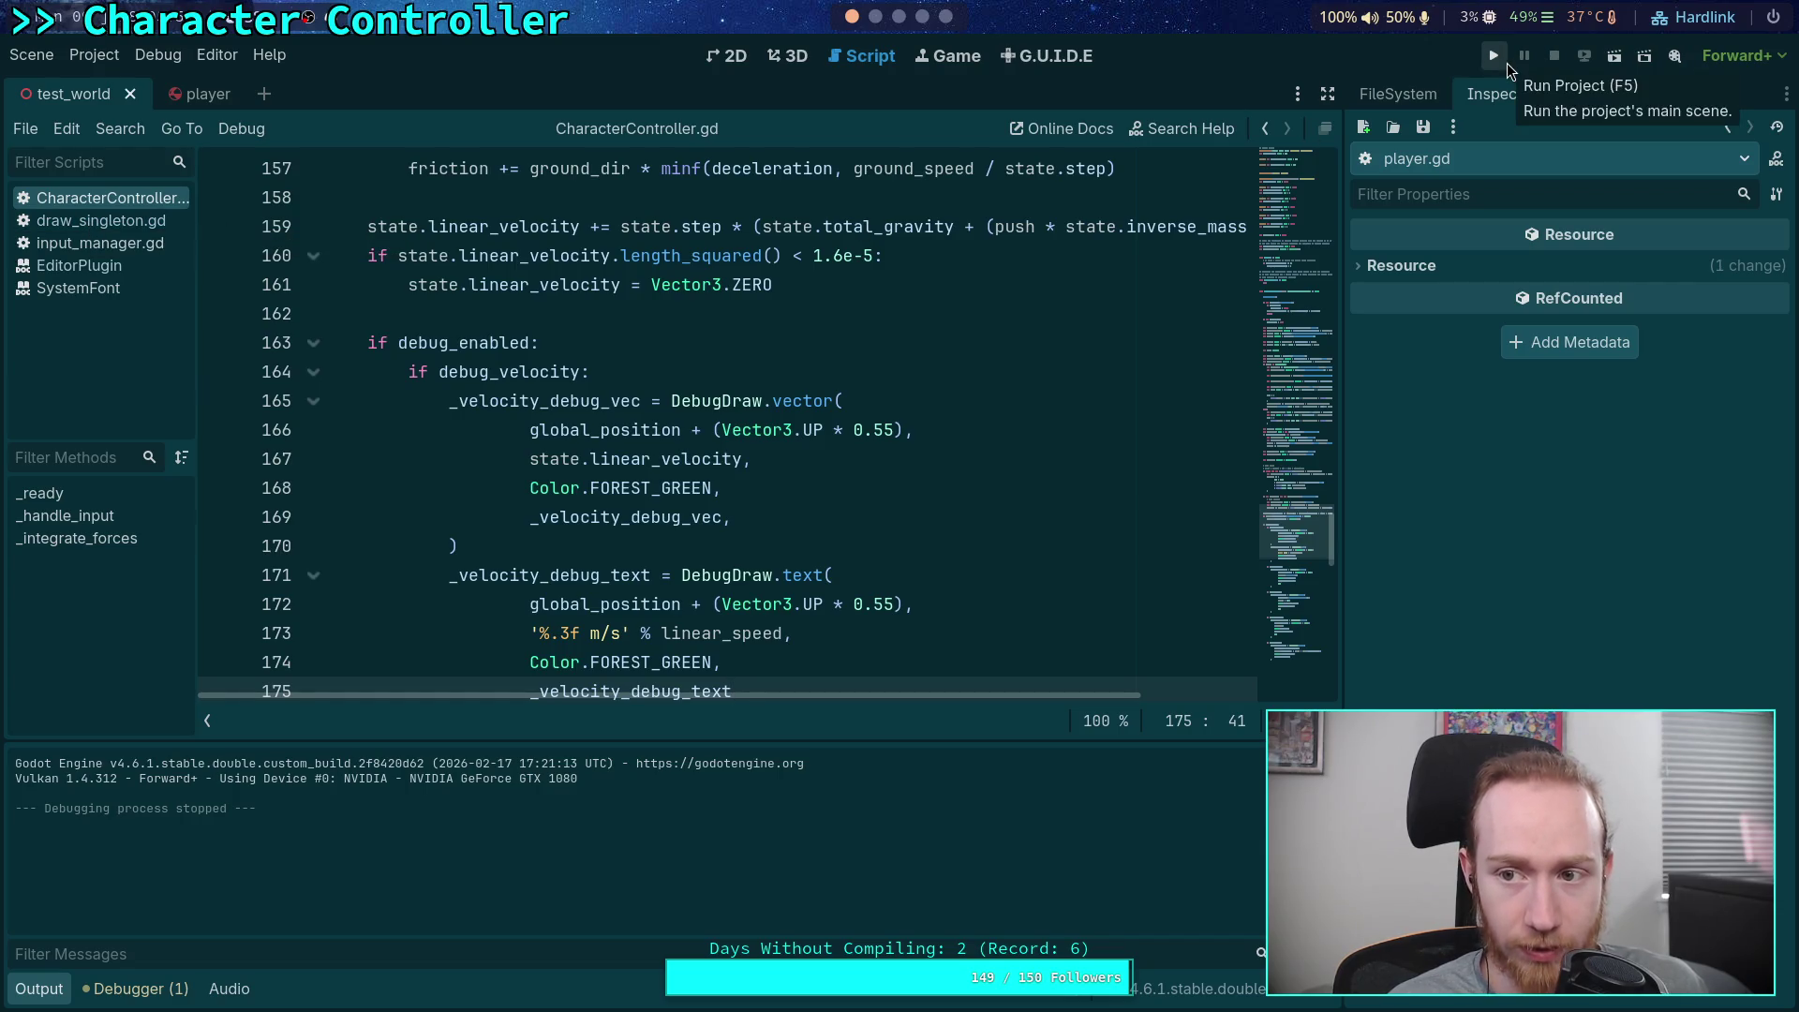
{"action": "left_click", "coordinate": [1507, 64]}
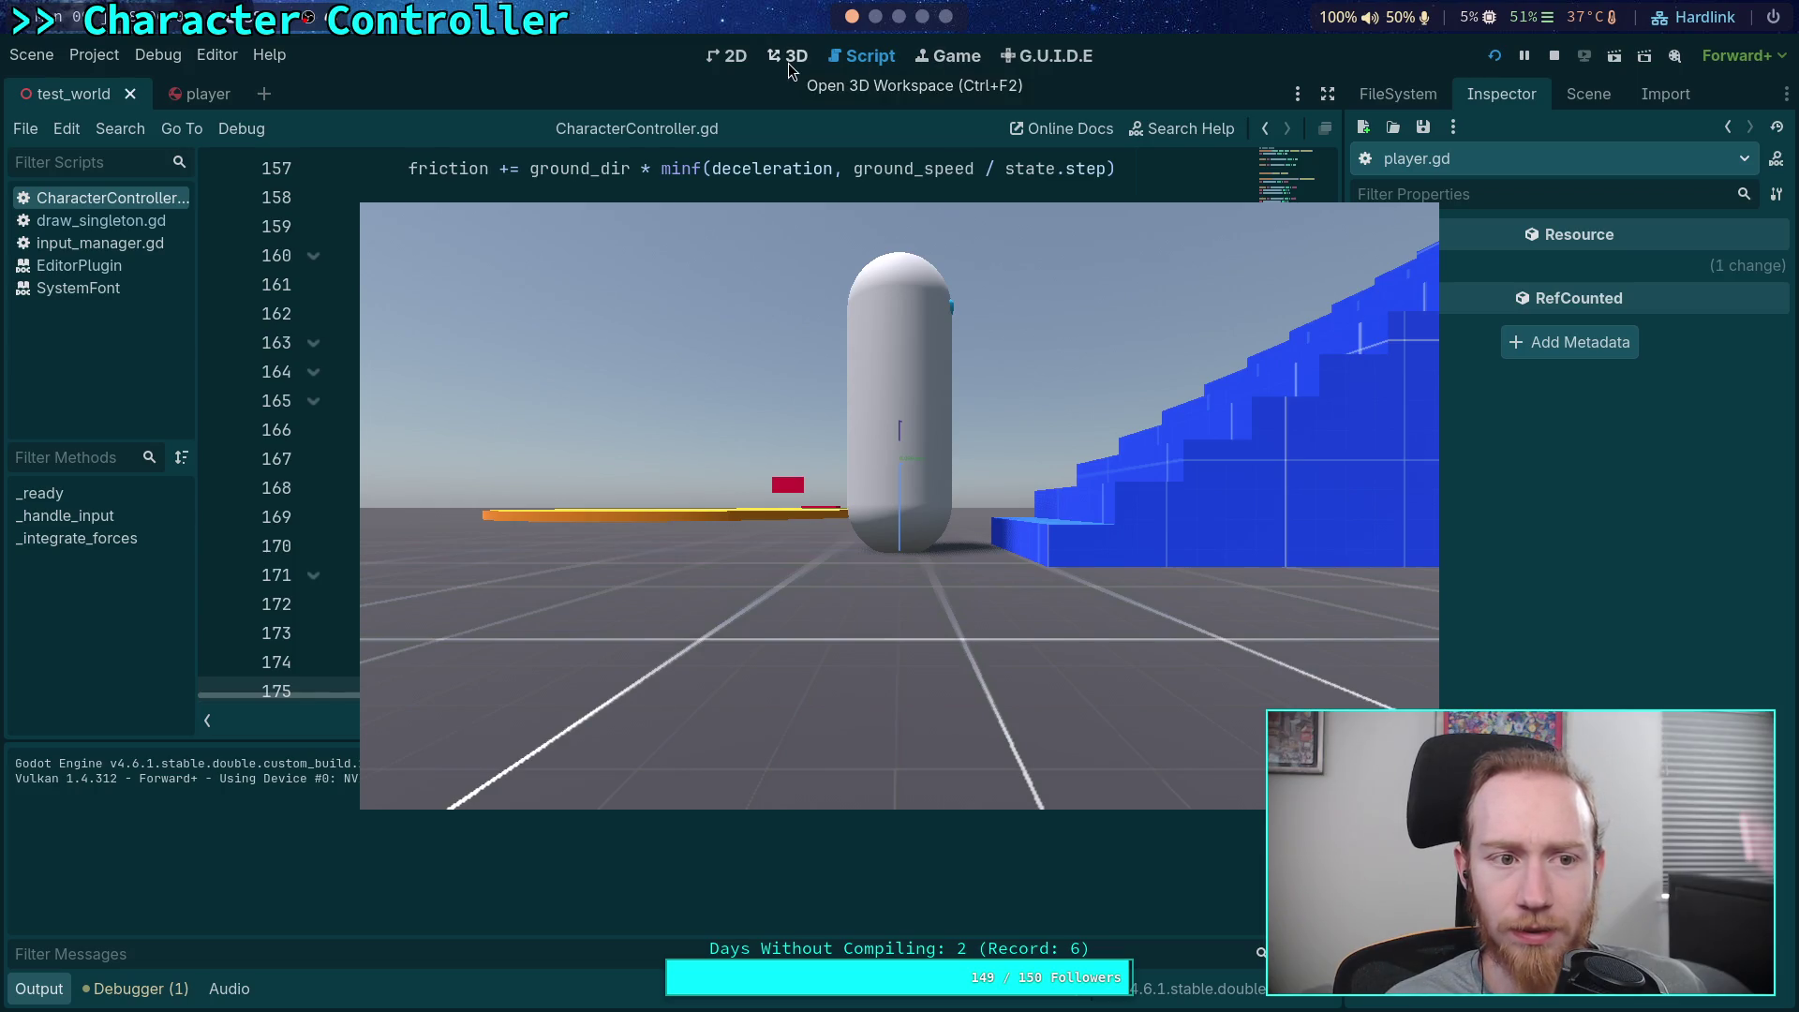
{"action": "left_click", "coordinate": [1587, 94]}
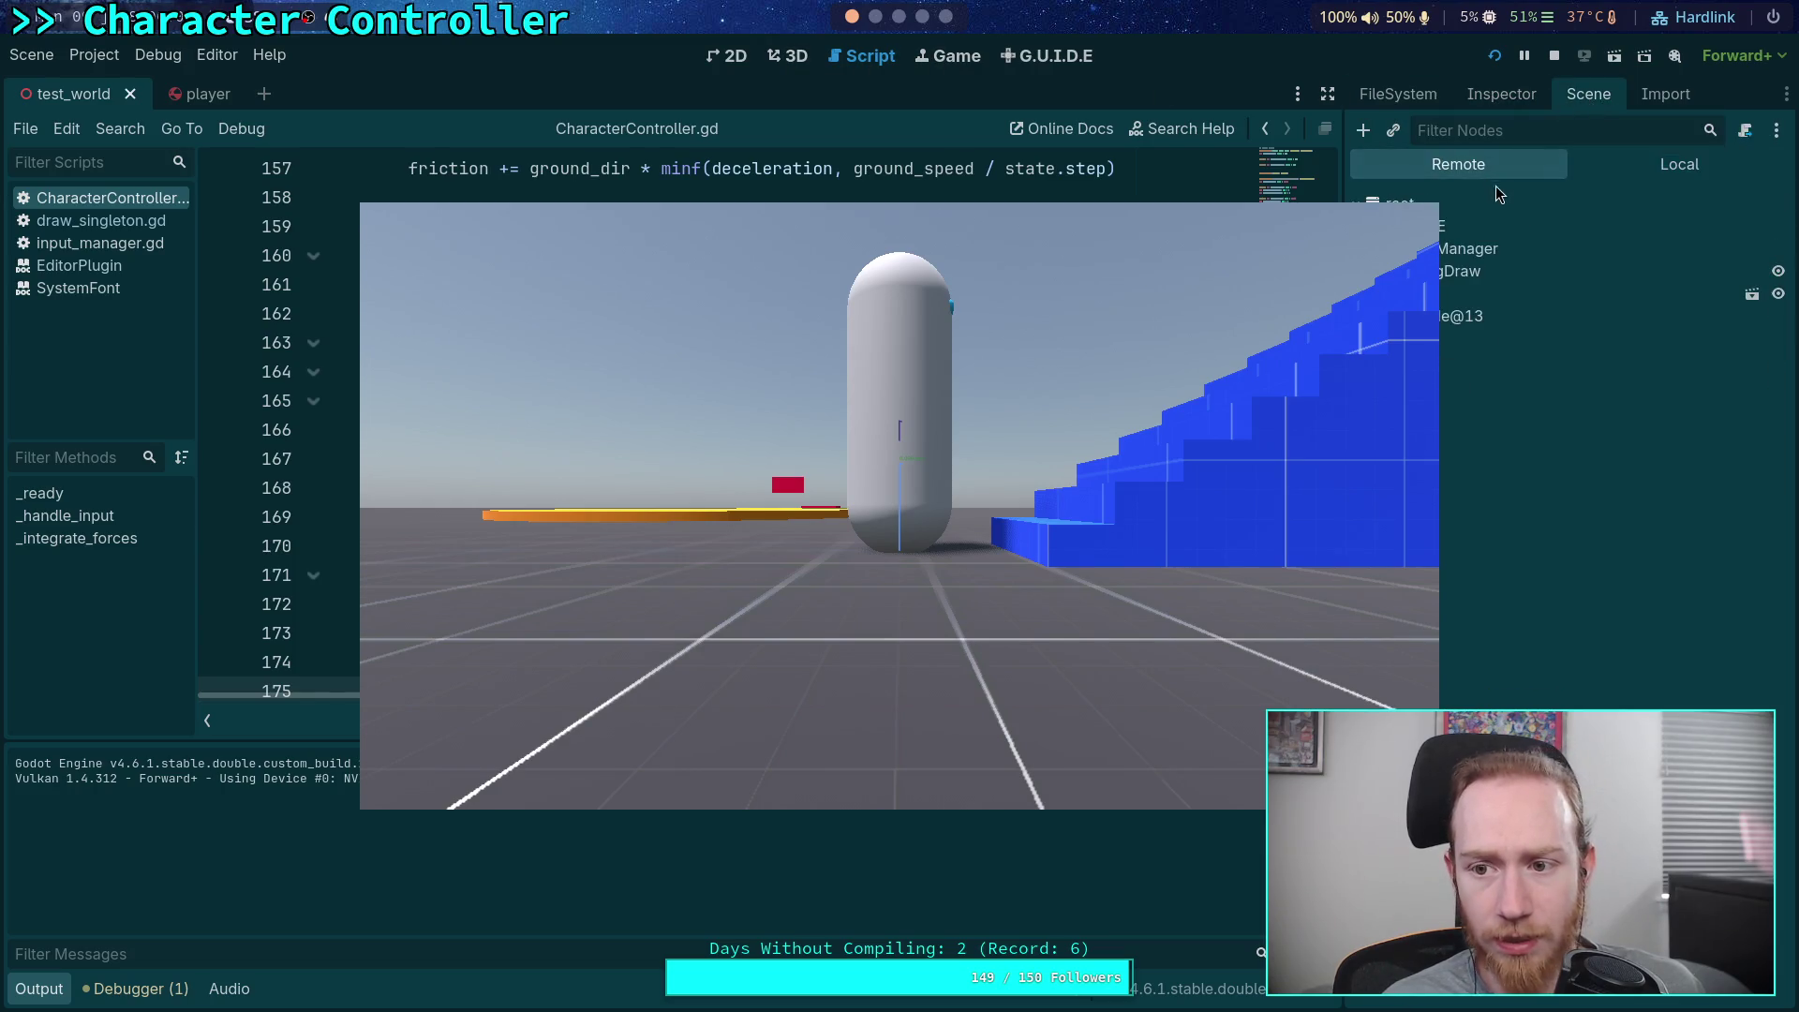
{"action": "mouse_move", "coordinate": [1221, 580]}
{"action": "left_mouse_down"}
{"action": "mouse_move", "coordinate": [1116, 604]}
{"action": "mouse_move", "coordinate": [988, 594]}
{"action": "left_mouse_up"}
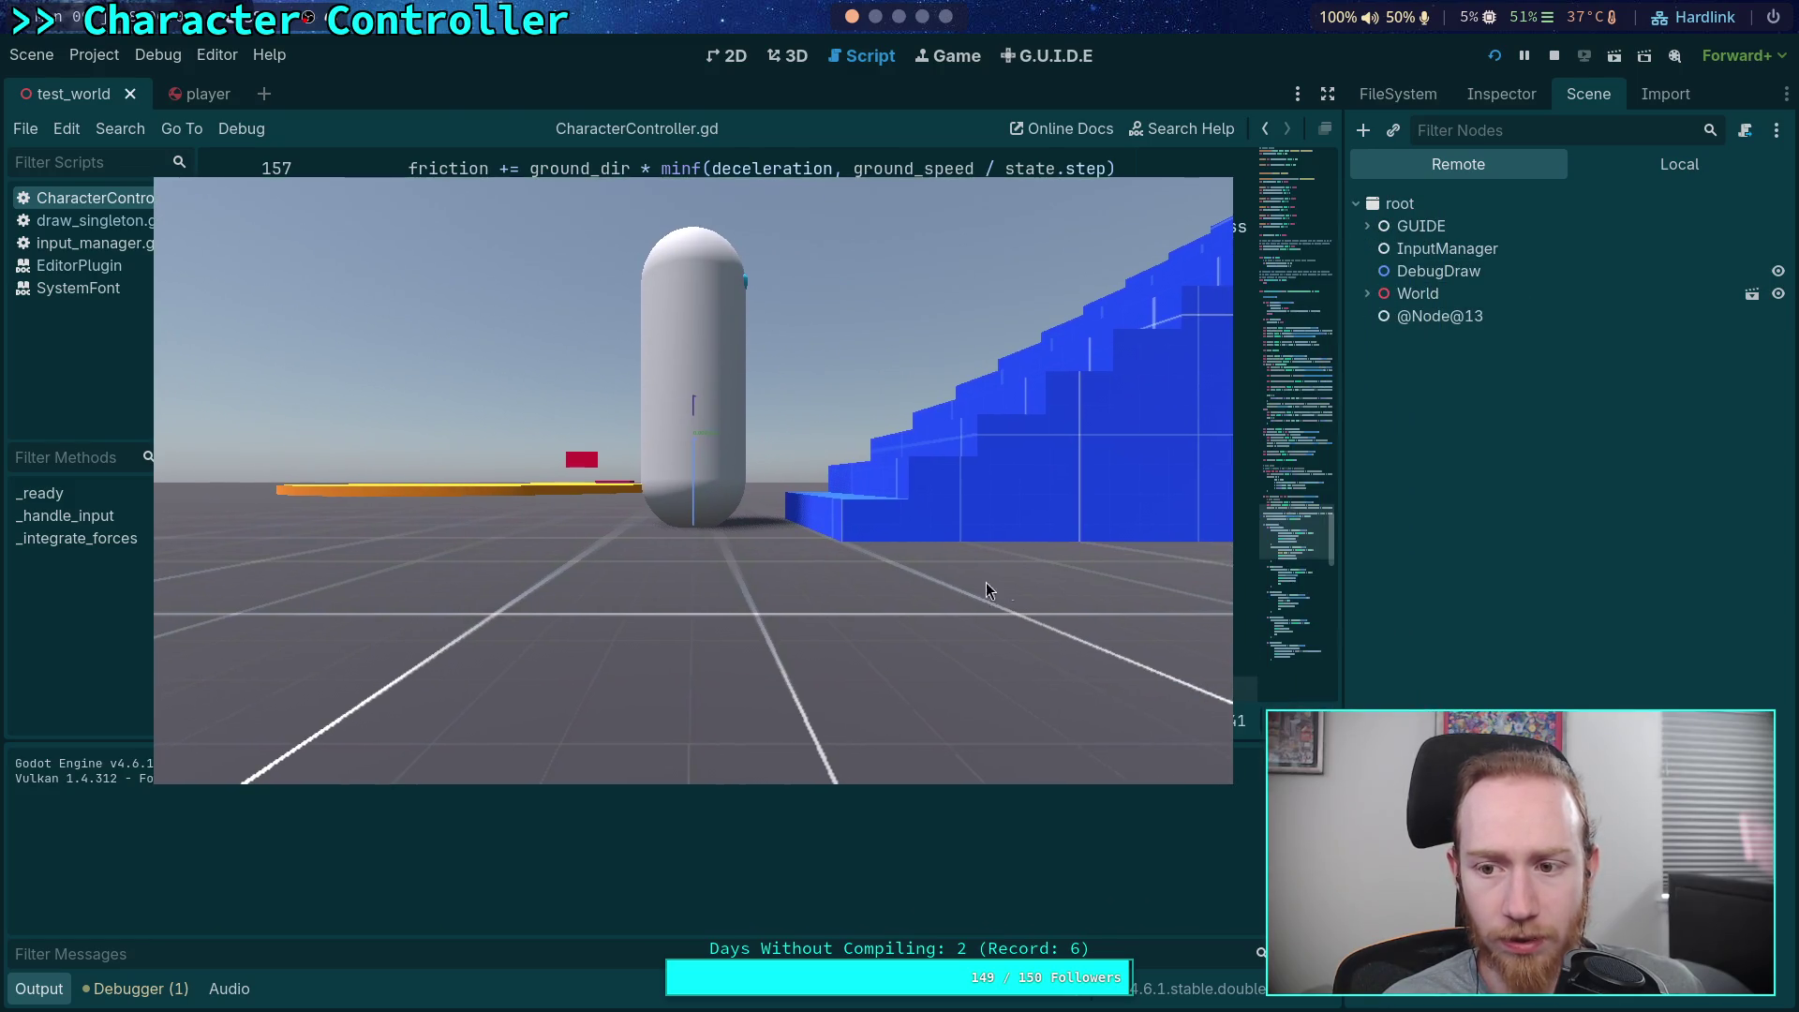
{"action": "left_click", "coordinate": [1366, 294]}
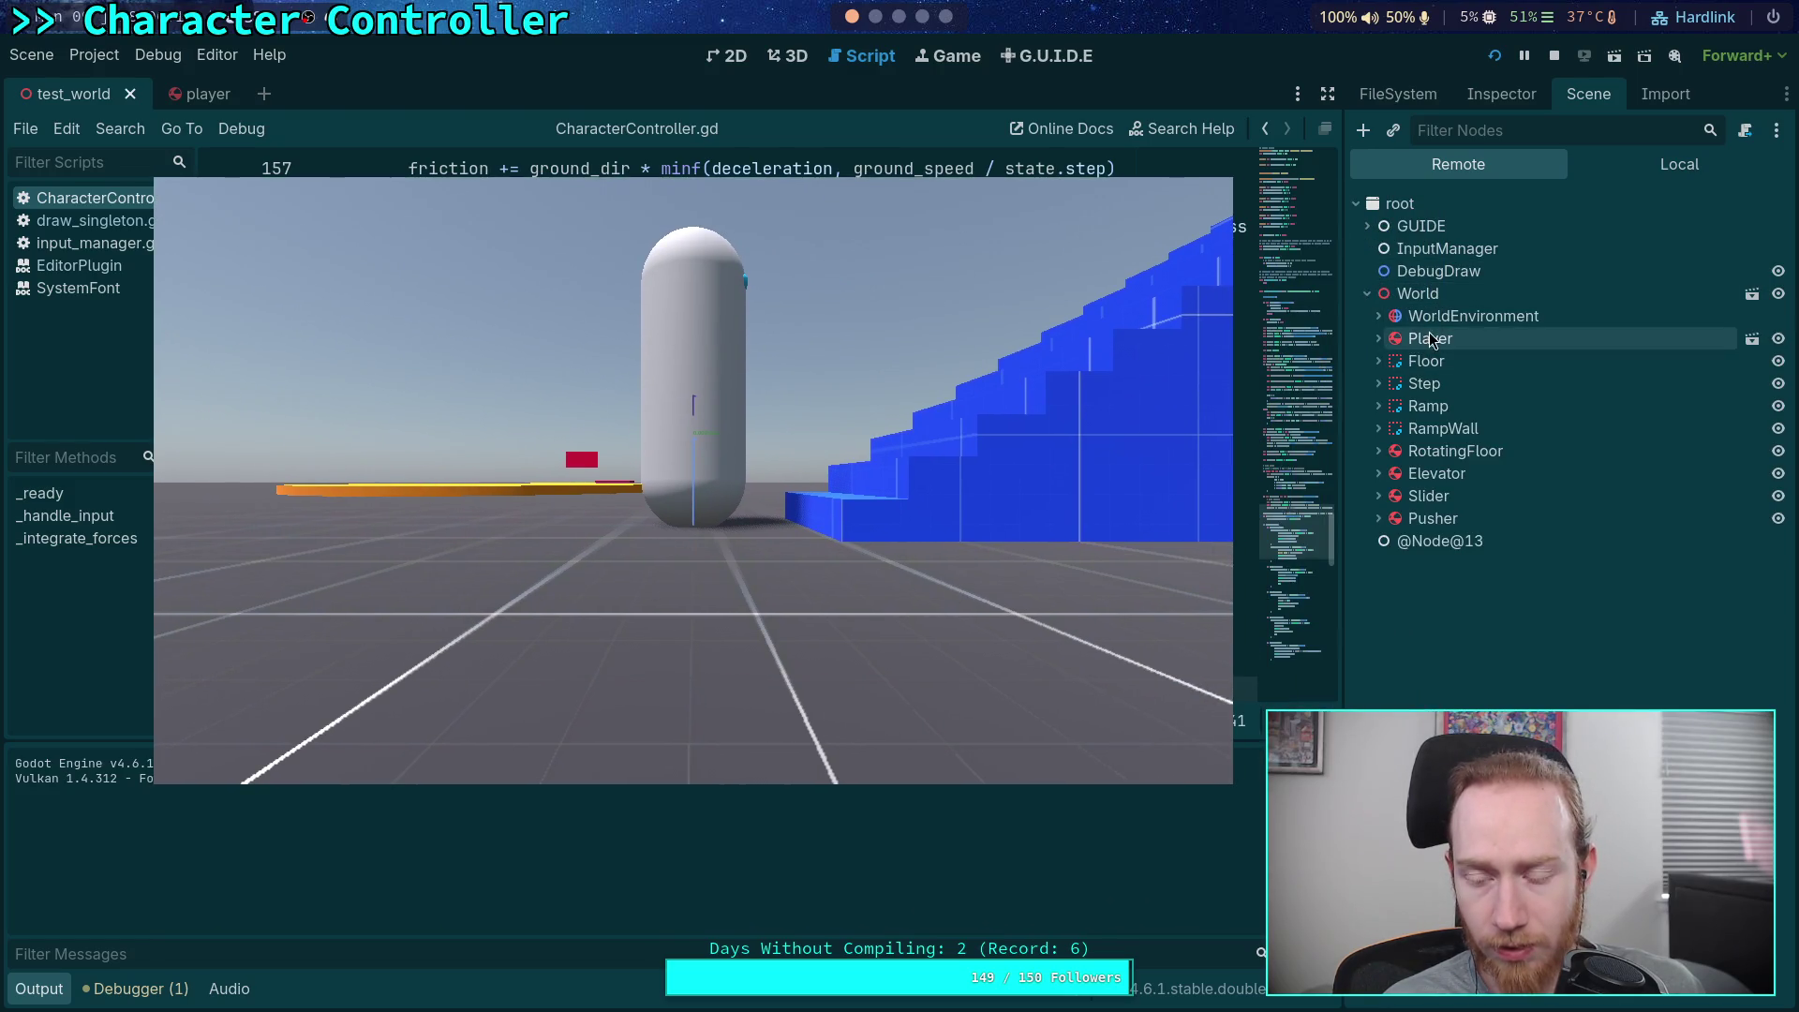
{"action": "left_click", "coordinate": [1378, 338]}
{"action": "left_click", "coordinate": [1457, 473]}
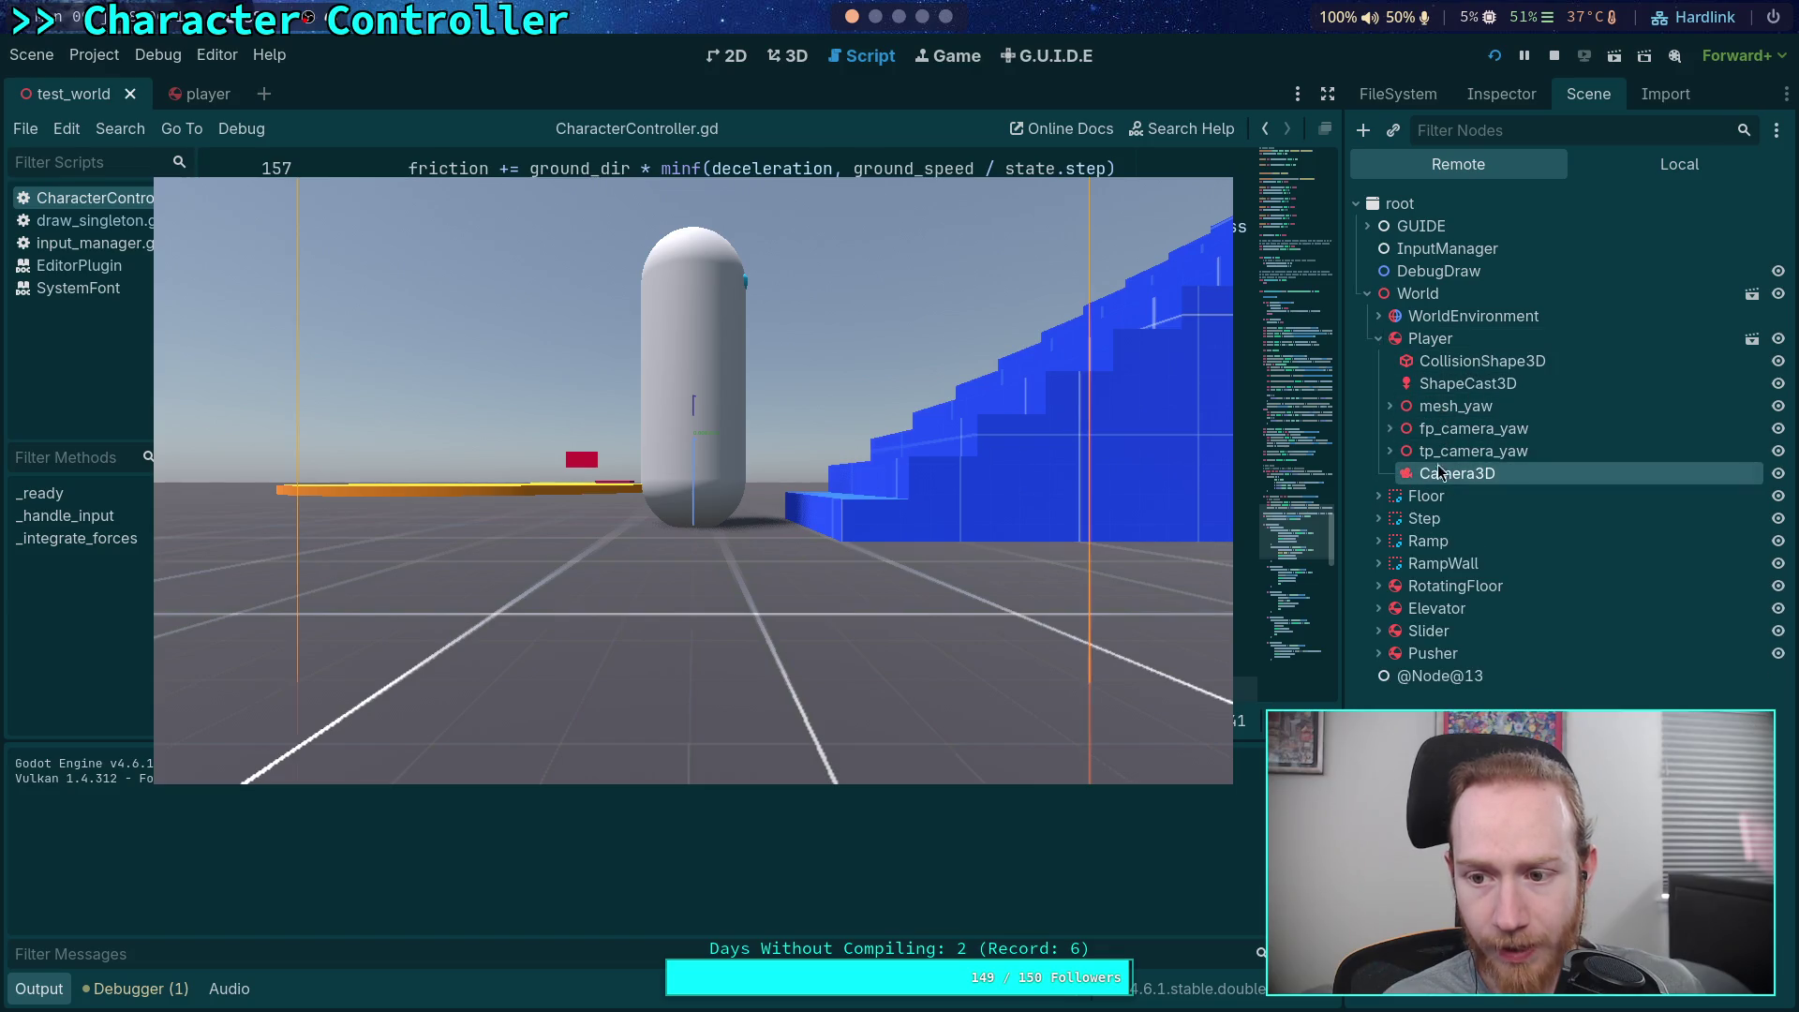
{"action": "left_click", "coordinate": [1504, 96]}
Lower the camera's Position x to 0.89 to view the 0.000 m/s label, then stop the game
{"action": "scroll", "coordinate": [1494, 644], "scroll_direction": "down", "scroll_amount": 8}
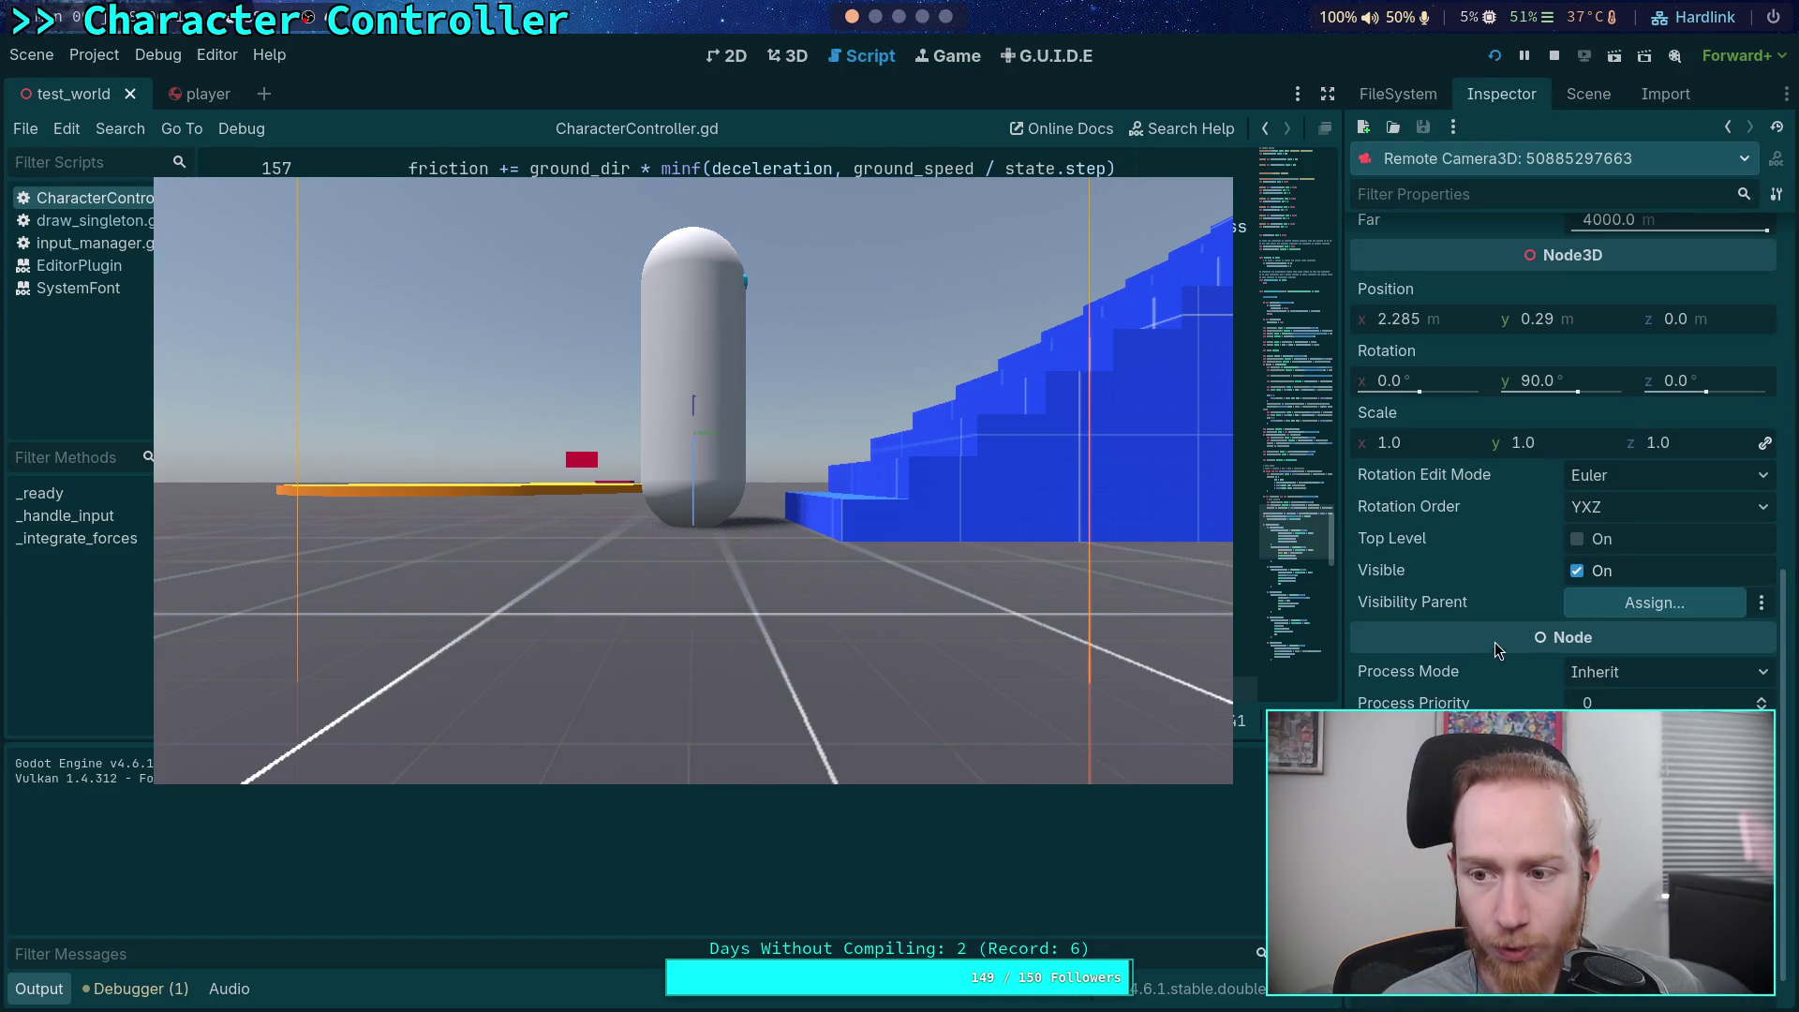
{"action": "scroll", "coordinate": [1573, 514], "scroll_direction": "up", "scroll_amount": 3}
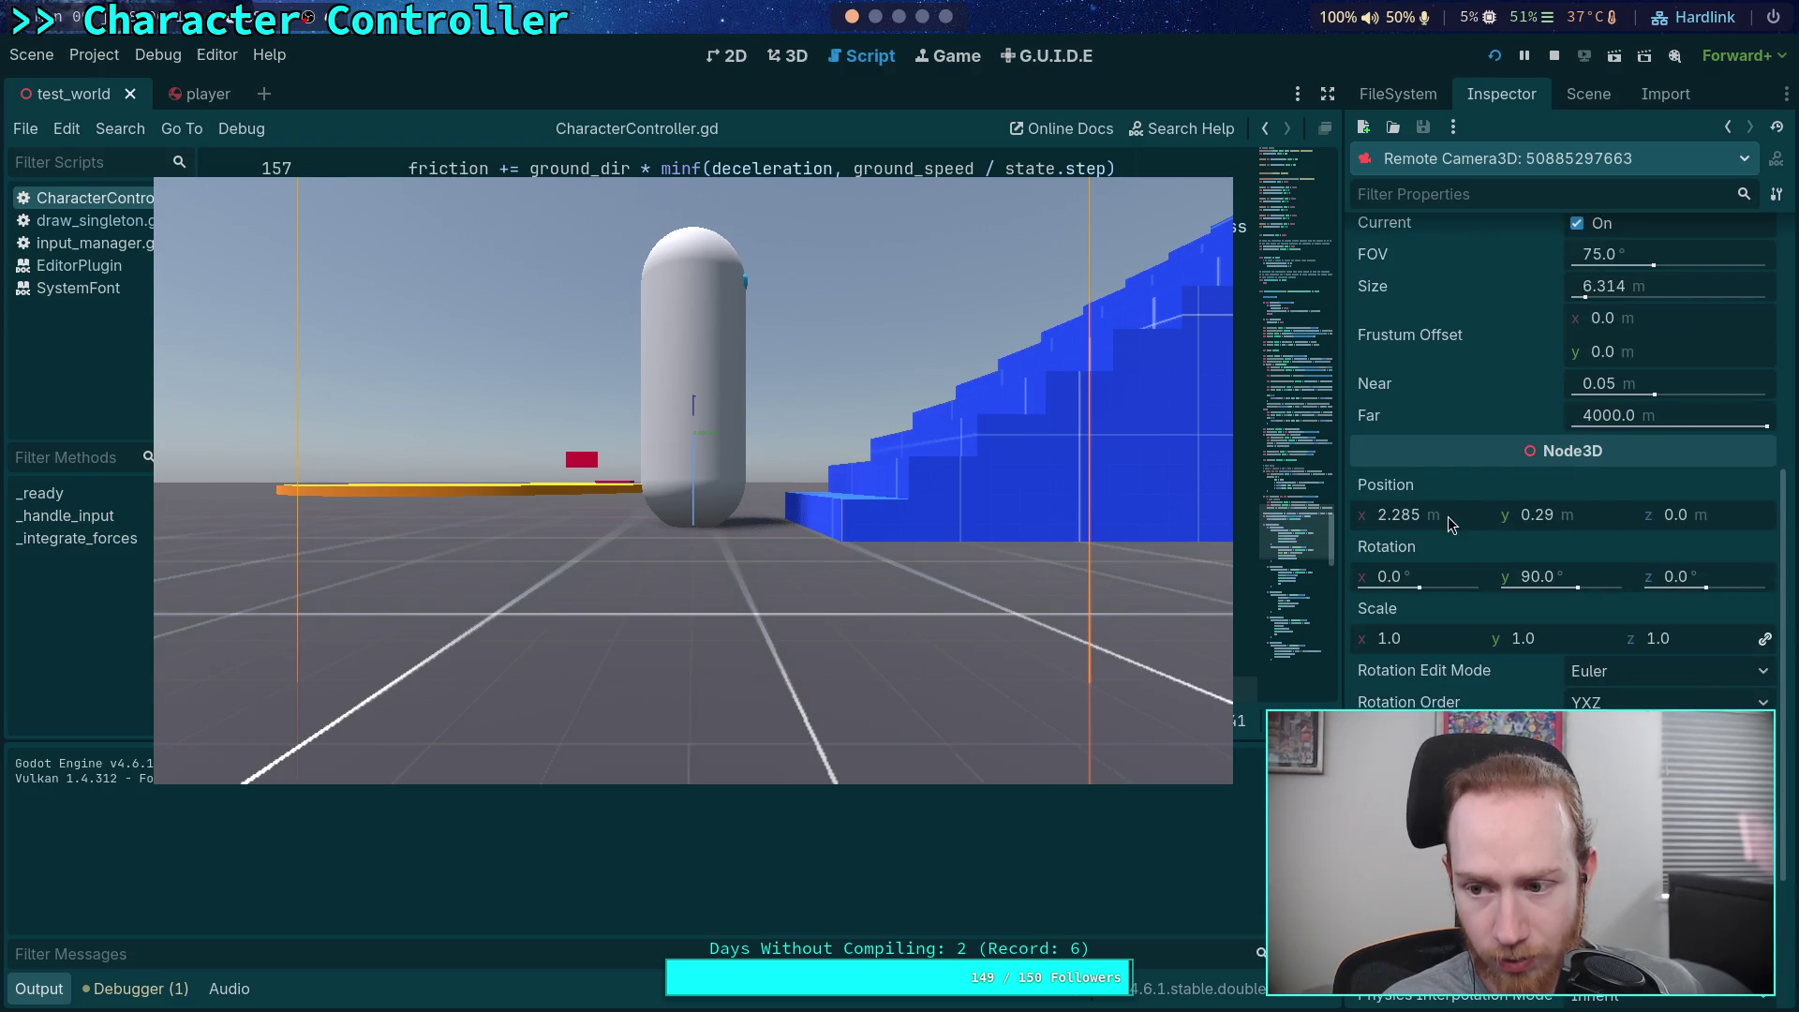
{"action": "left_click_drag", "start_coordinate": [1458, 514], "coordinate": [1373, 514]}
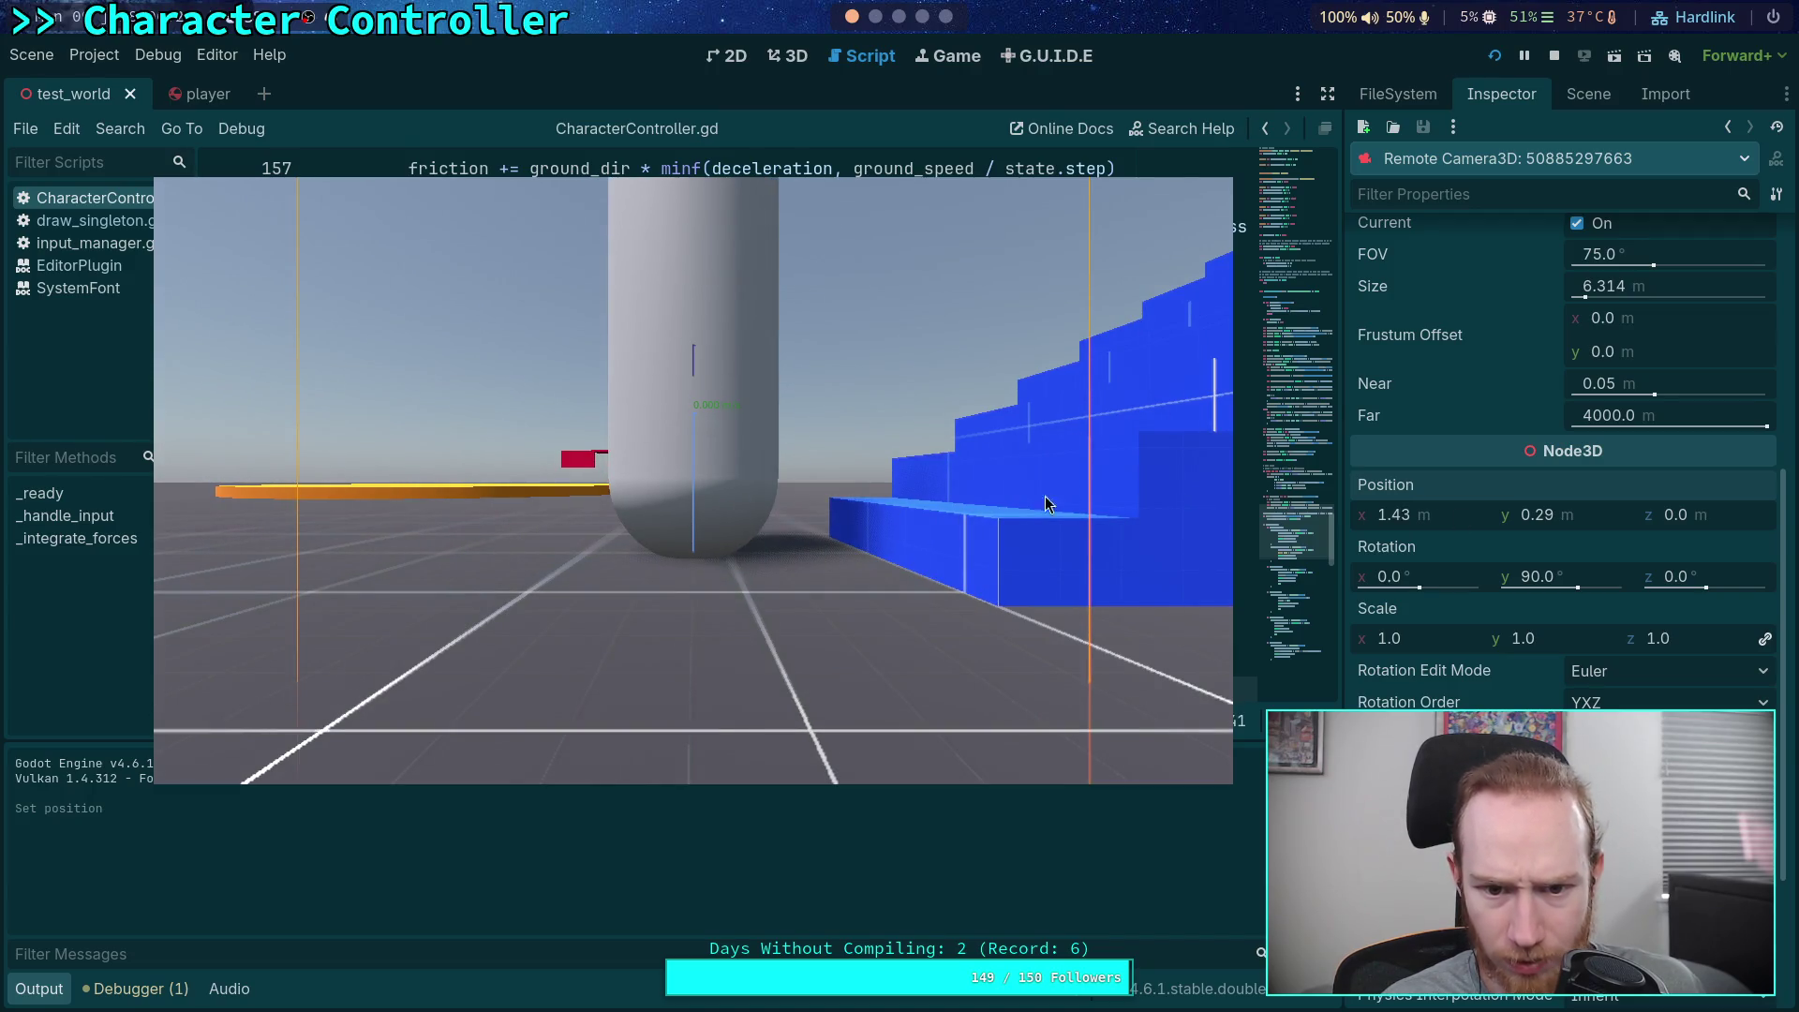
{"action": "left_click_drag", "start_coordinate": [1457, 514], "coordinate": [1419, 513]}
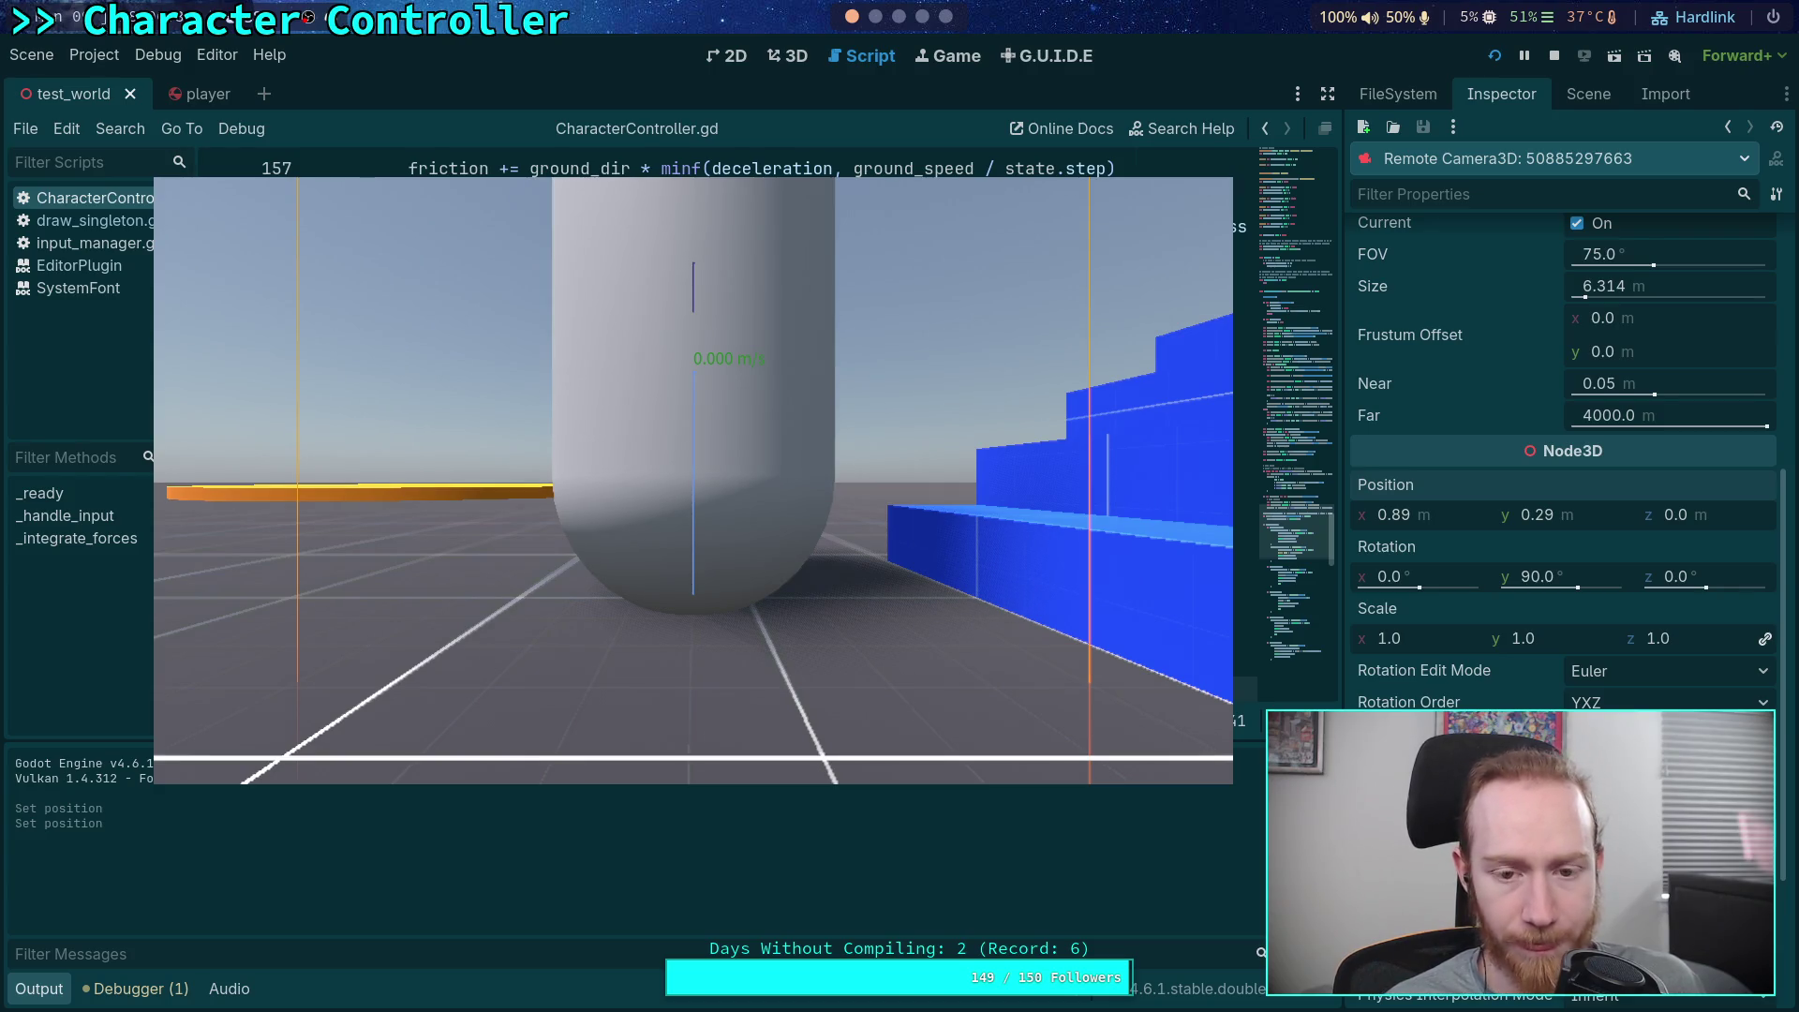
{"action": "left_click", "coordinate": [1554, 56]}
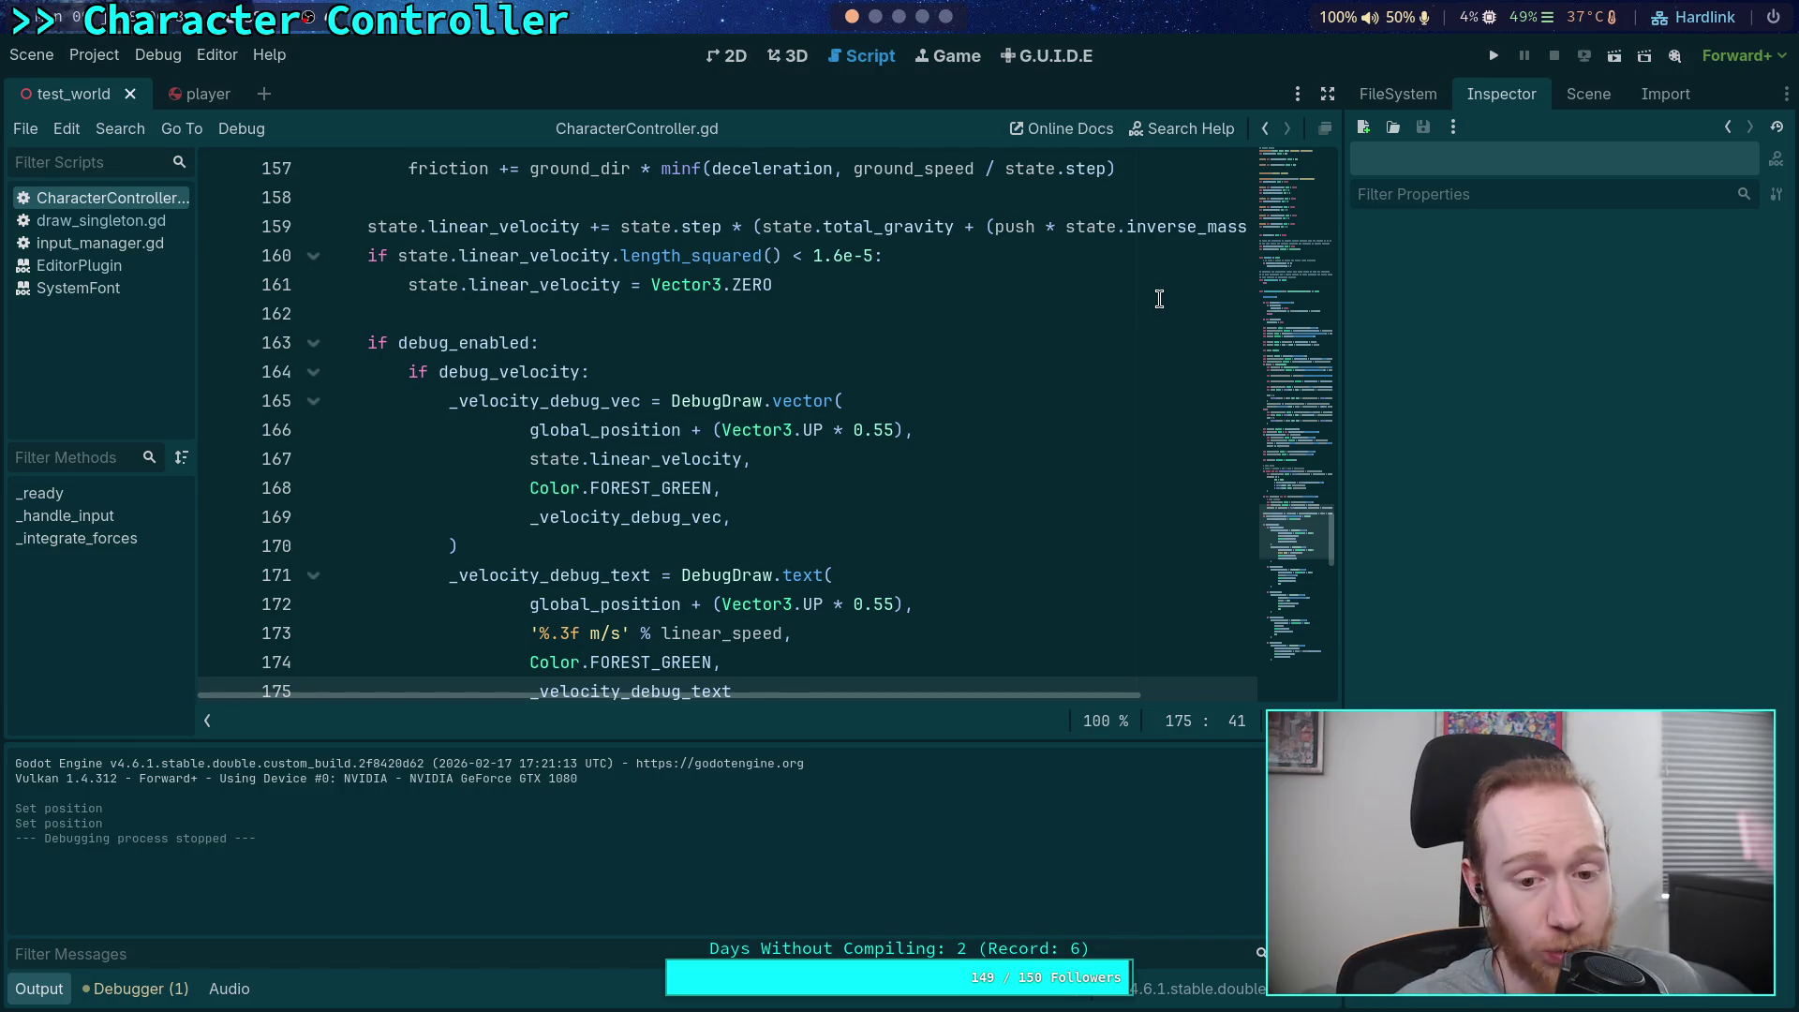
Open draw_singleton.gd and go to the 16.0 text size value on line 110
{"action": "left_click", "coordinate": [101, 220]}
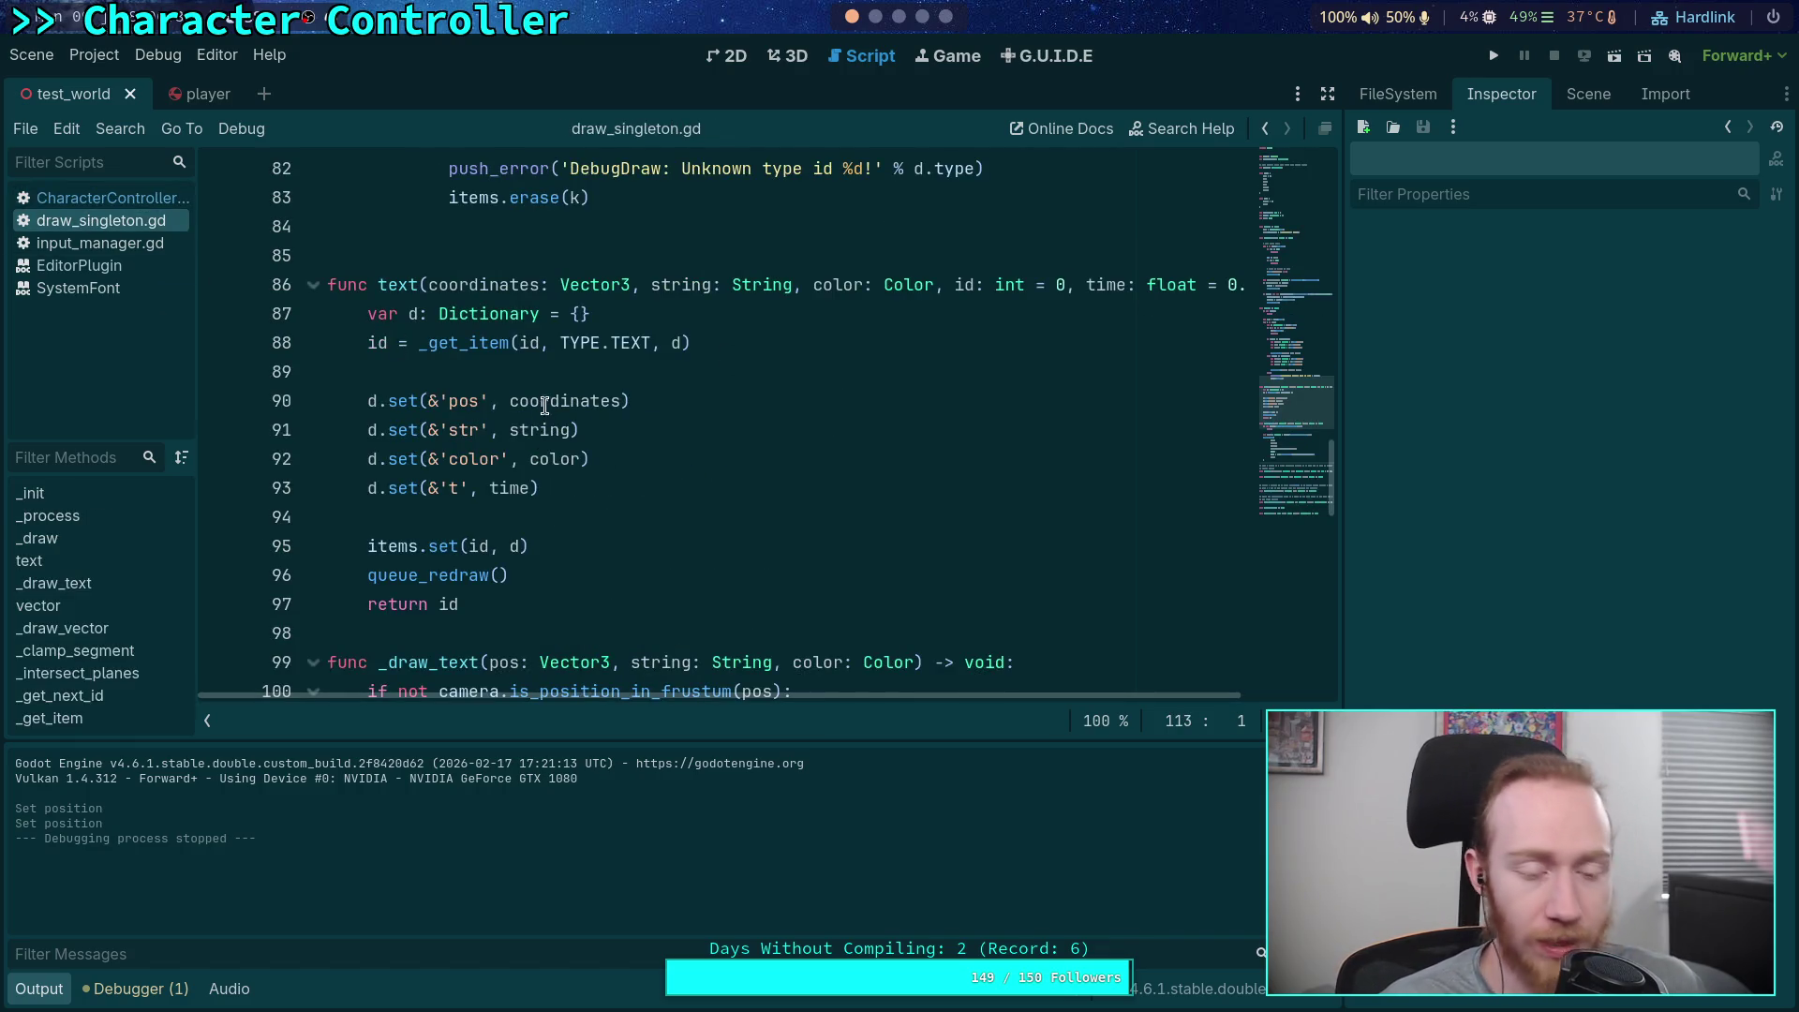
{"action": "scroll", "coordinate": [609, 421], "scroll_direction": "down", "scroll_amount": 4}
{"action": "left_click", "coordinate": [465, 459]}
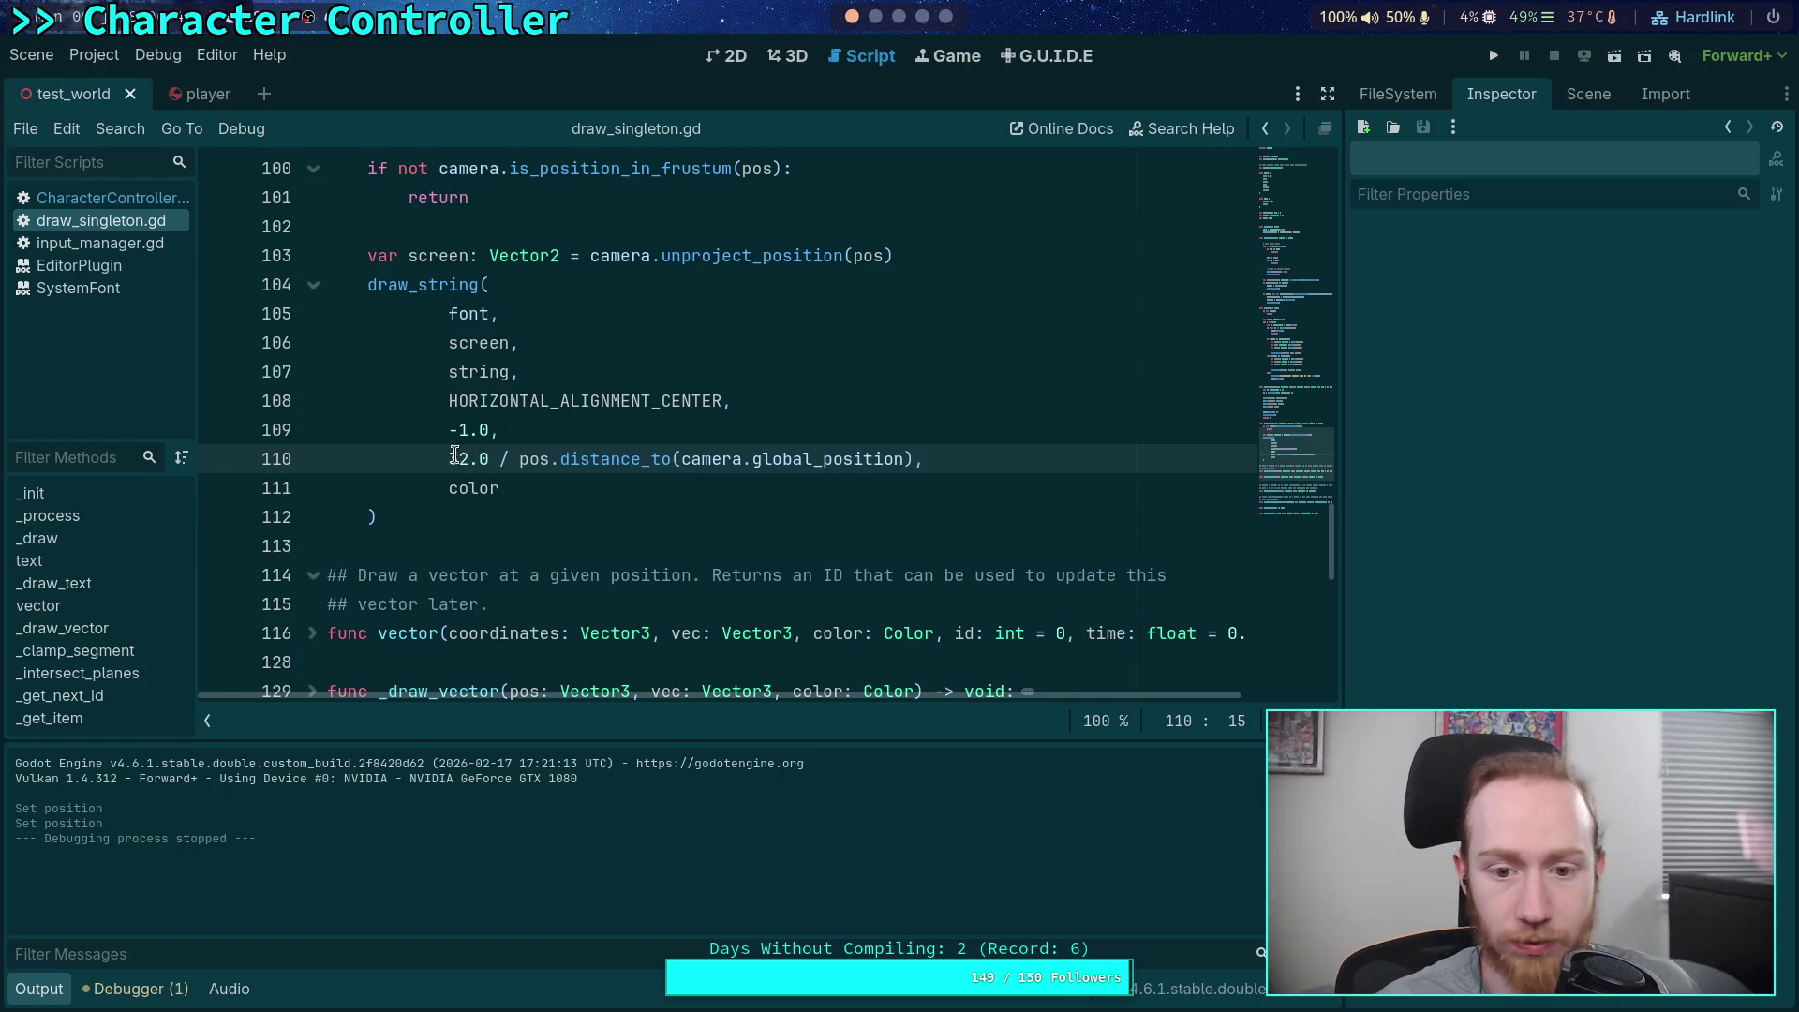
Run the game and move the capsule while orbiting the camera around it
{"action": "left_click", "coordinate": [1492, 58]}
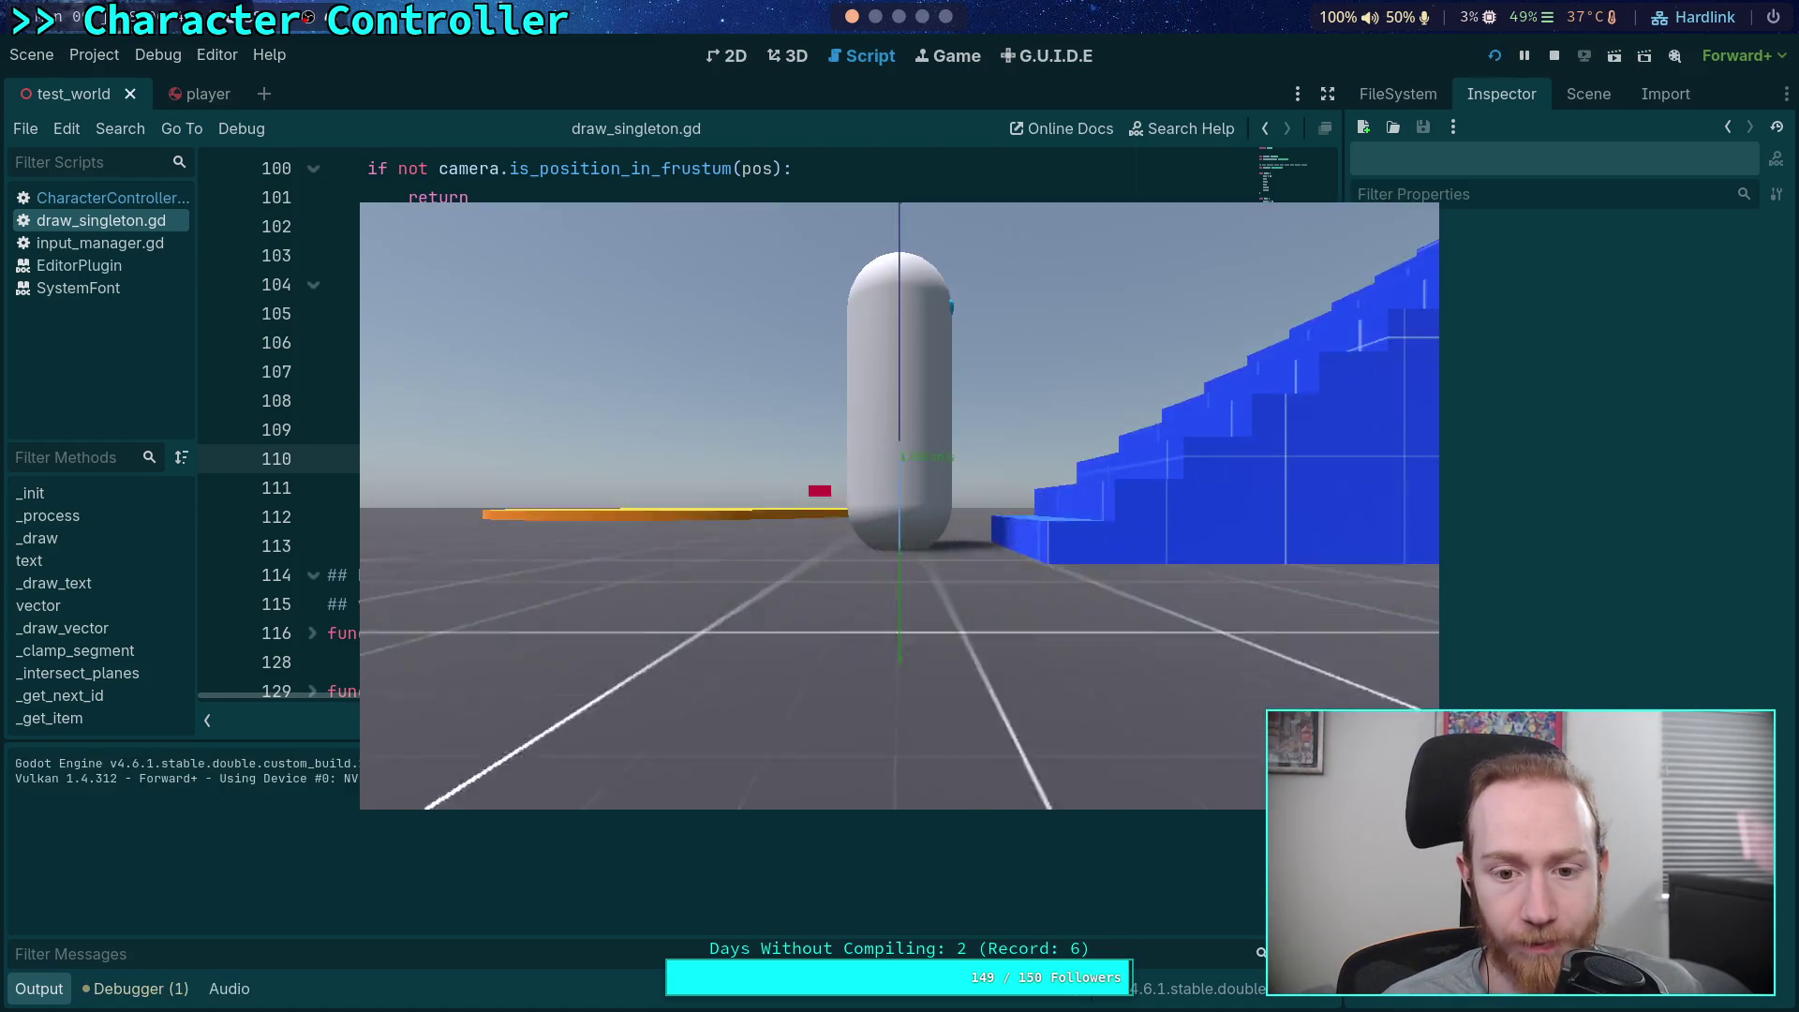
{"action": "key", "text": "a"}
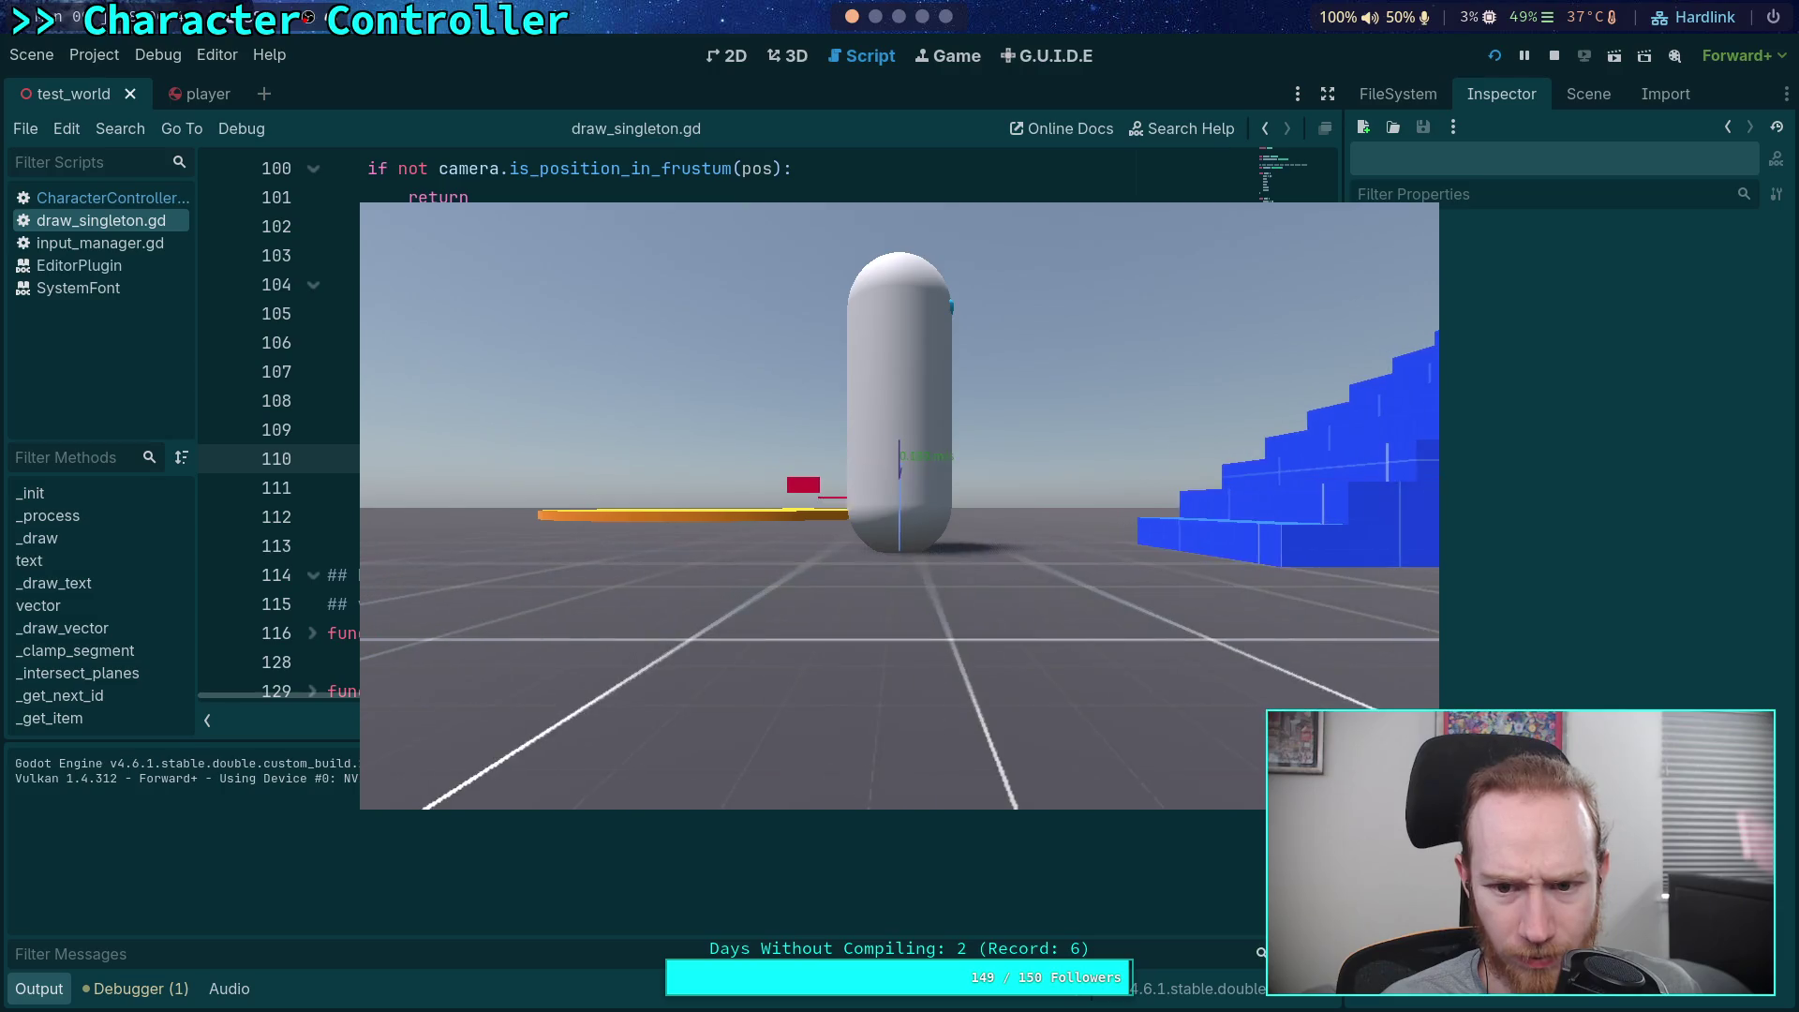
{"action": "key", "text": "d"}
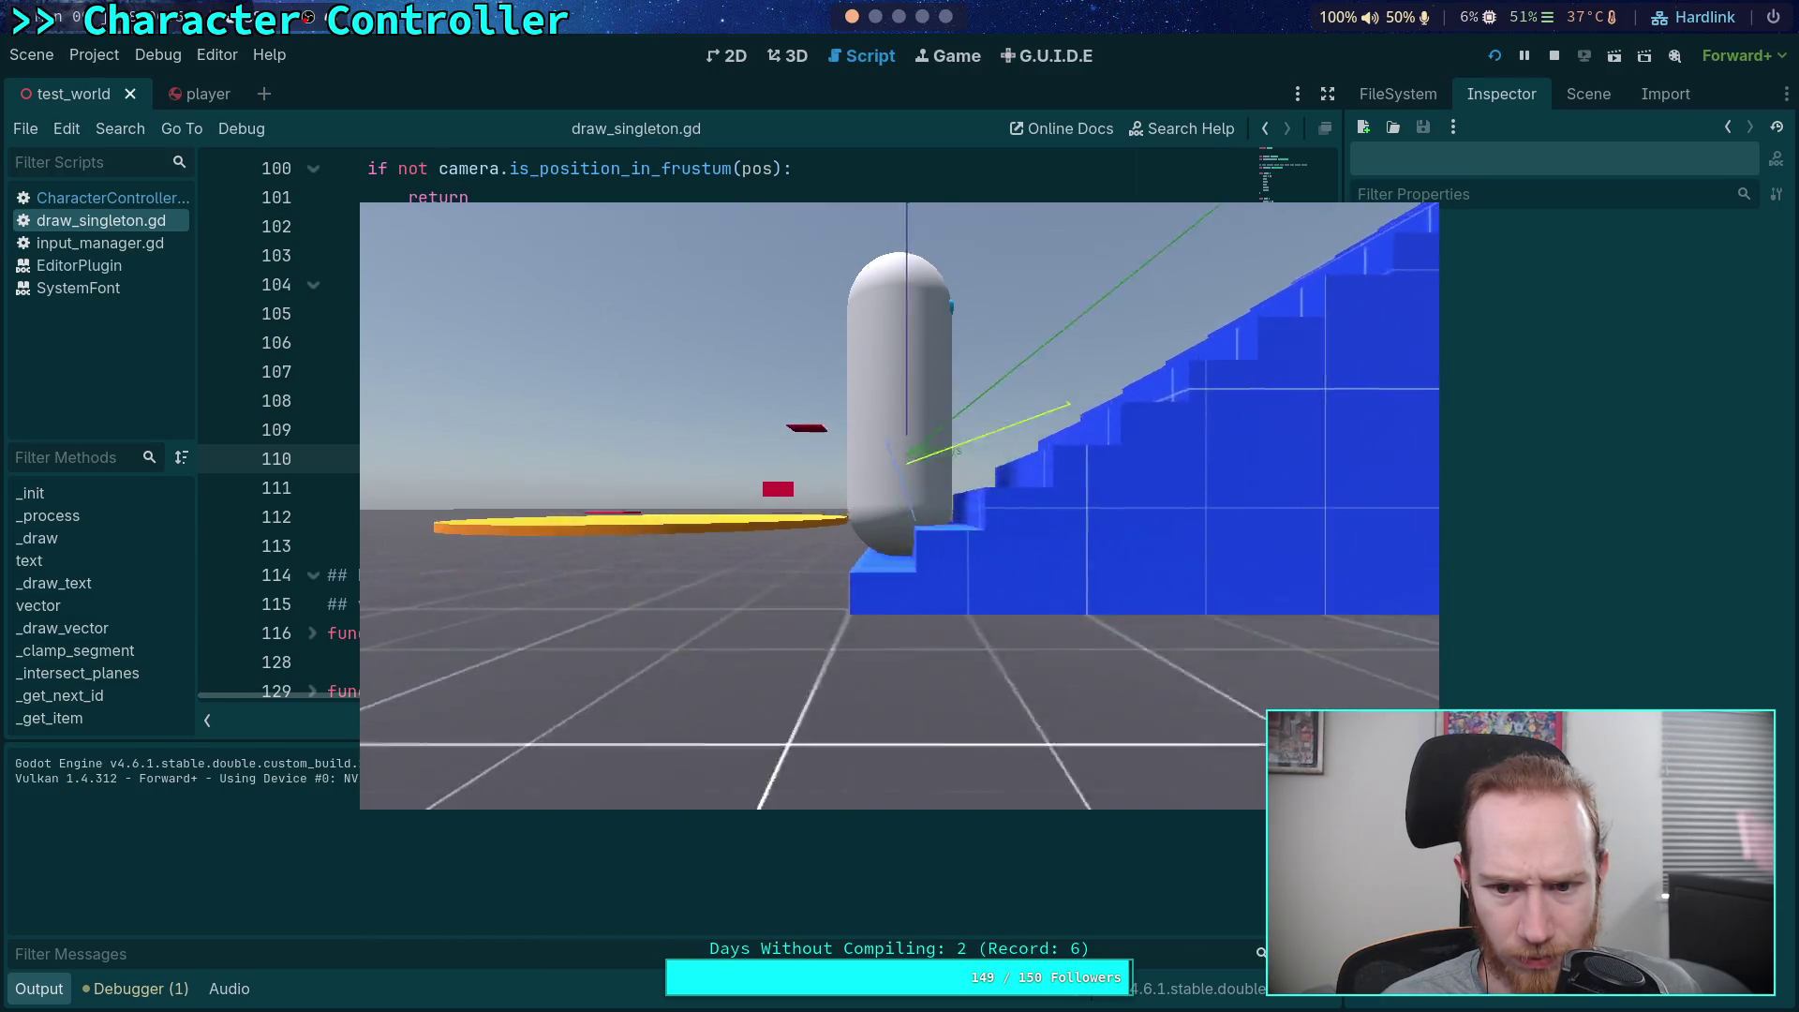
{"action": "key", "text": "s"}
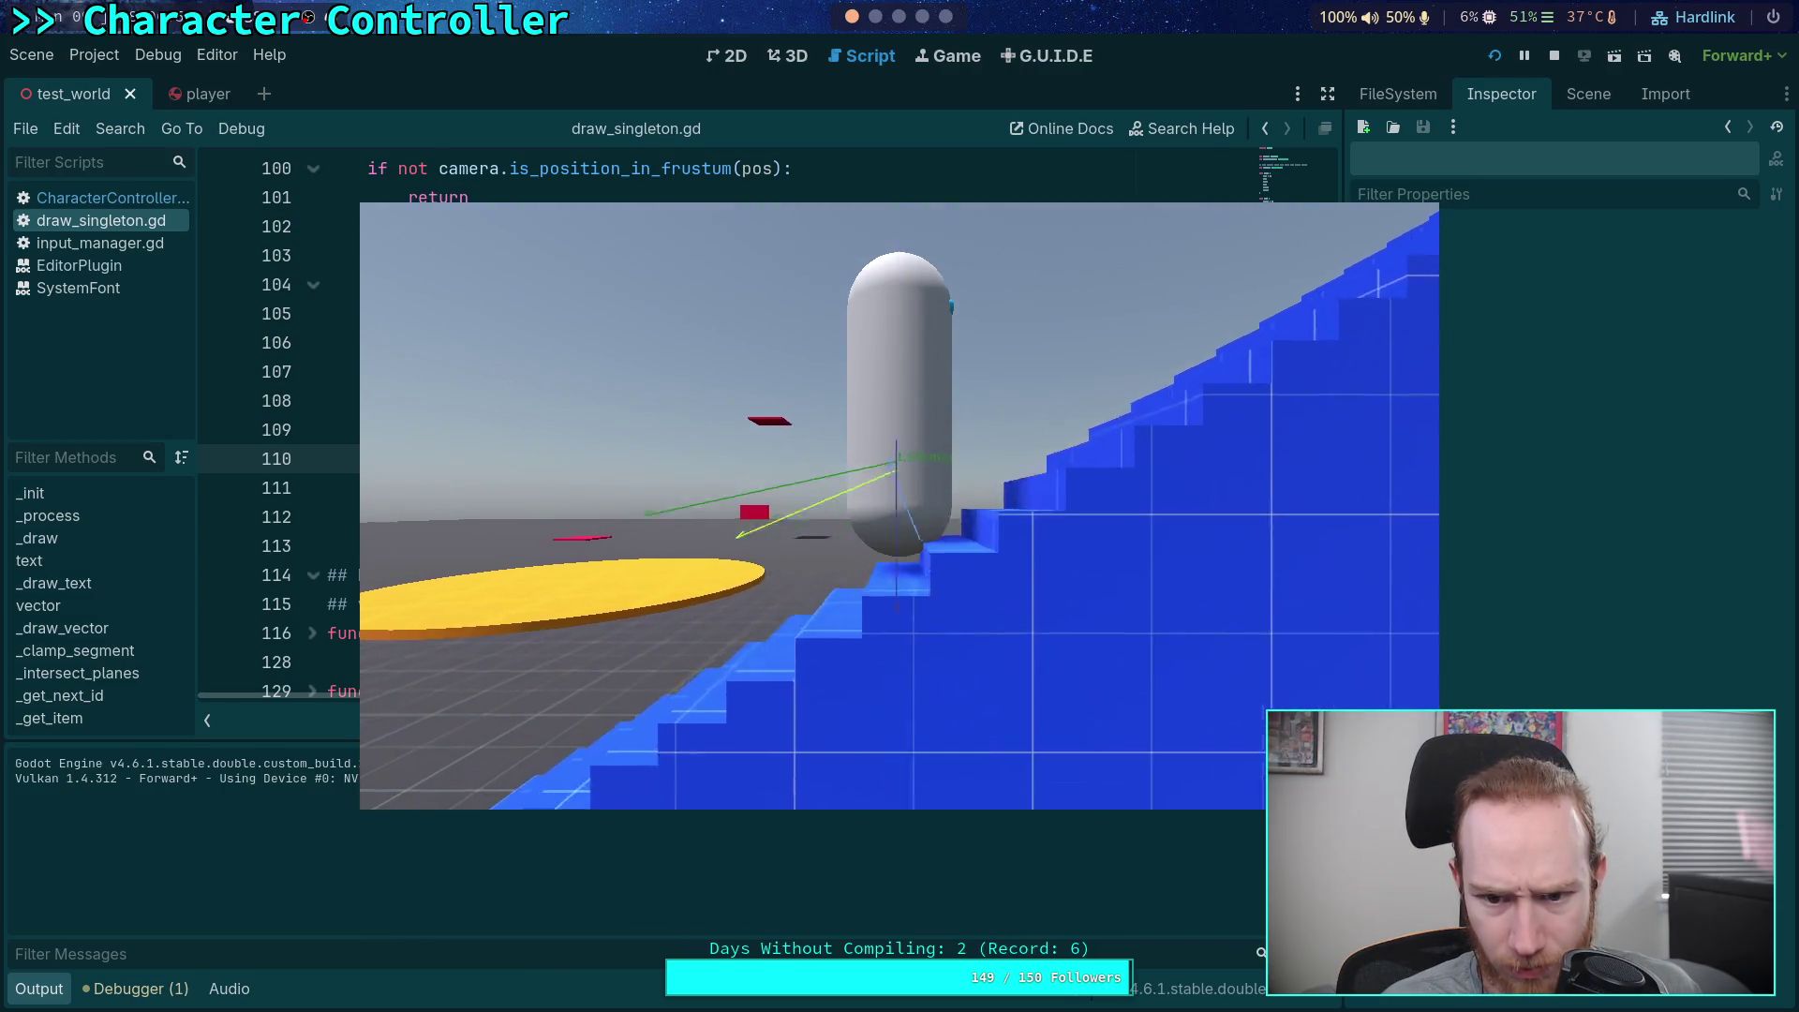
{"action": "key", "text": "d"}
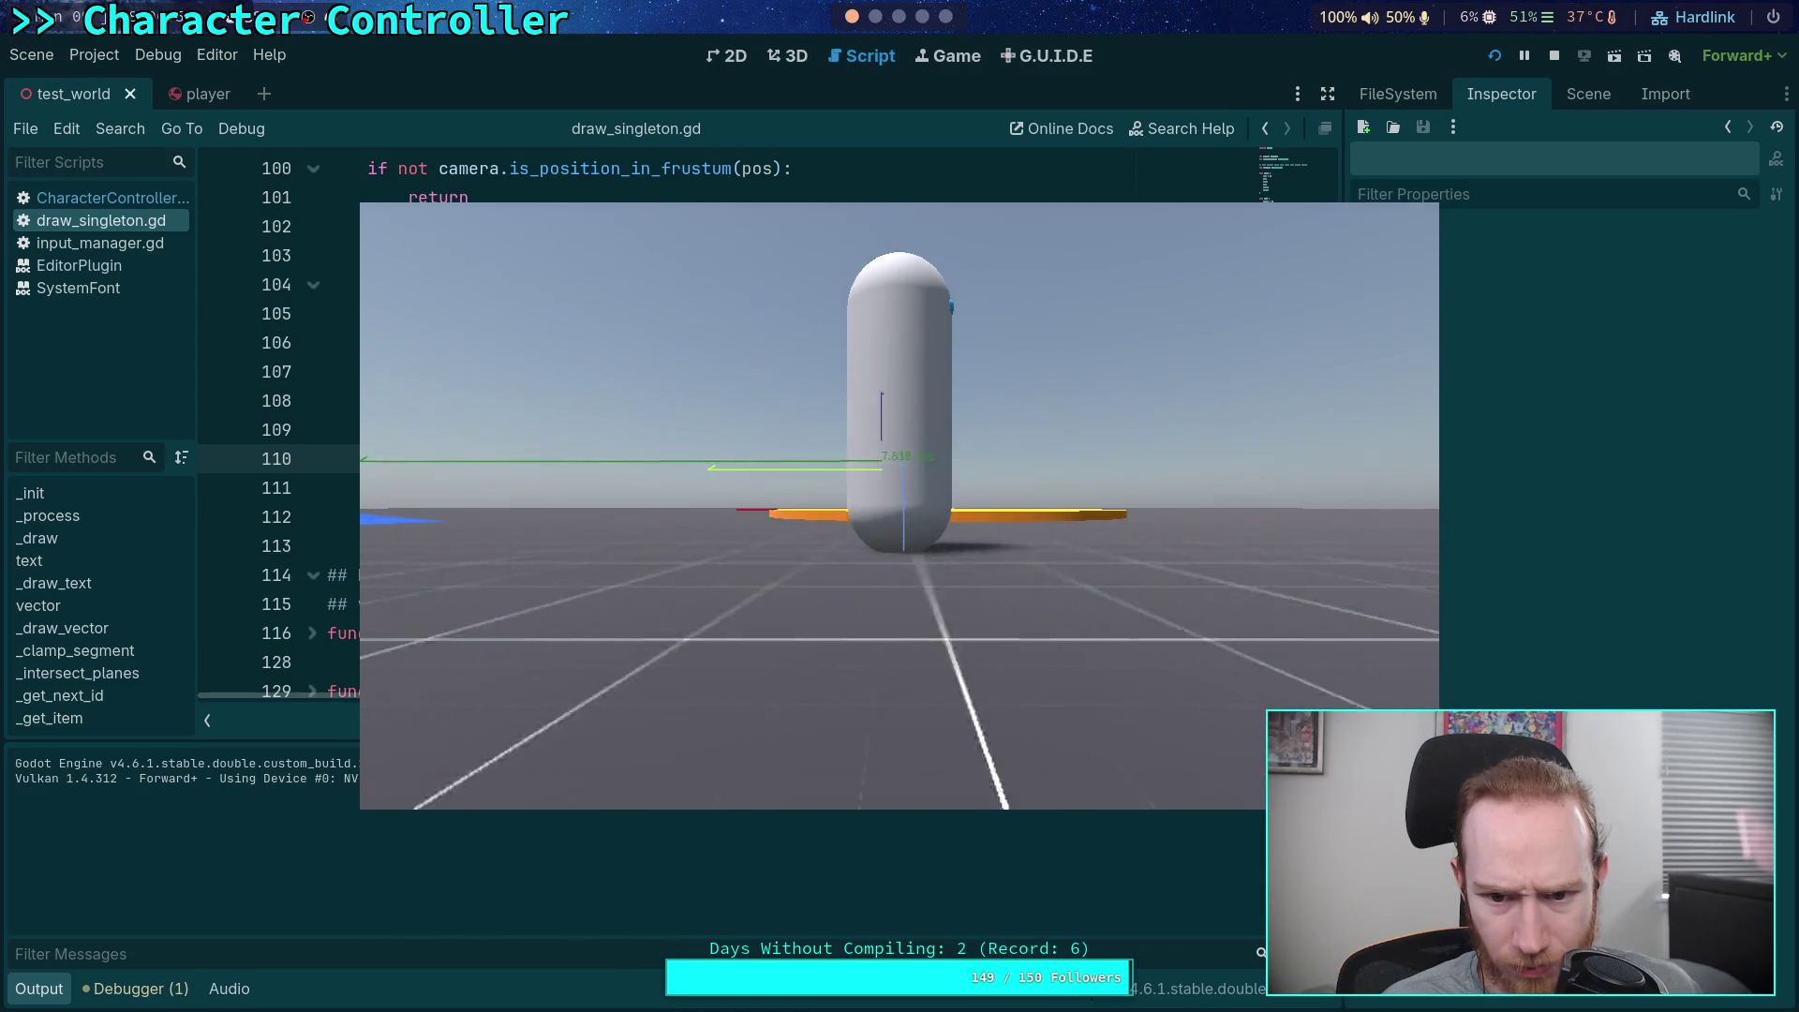
{"action": "key", "text": "a"}
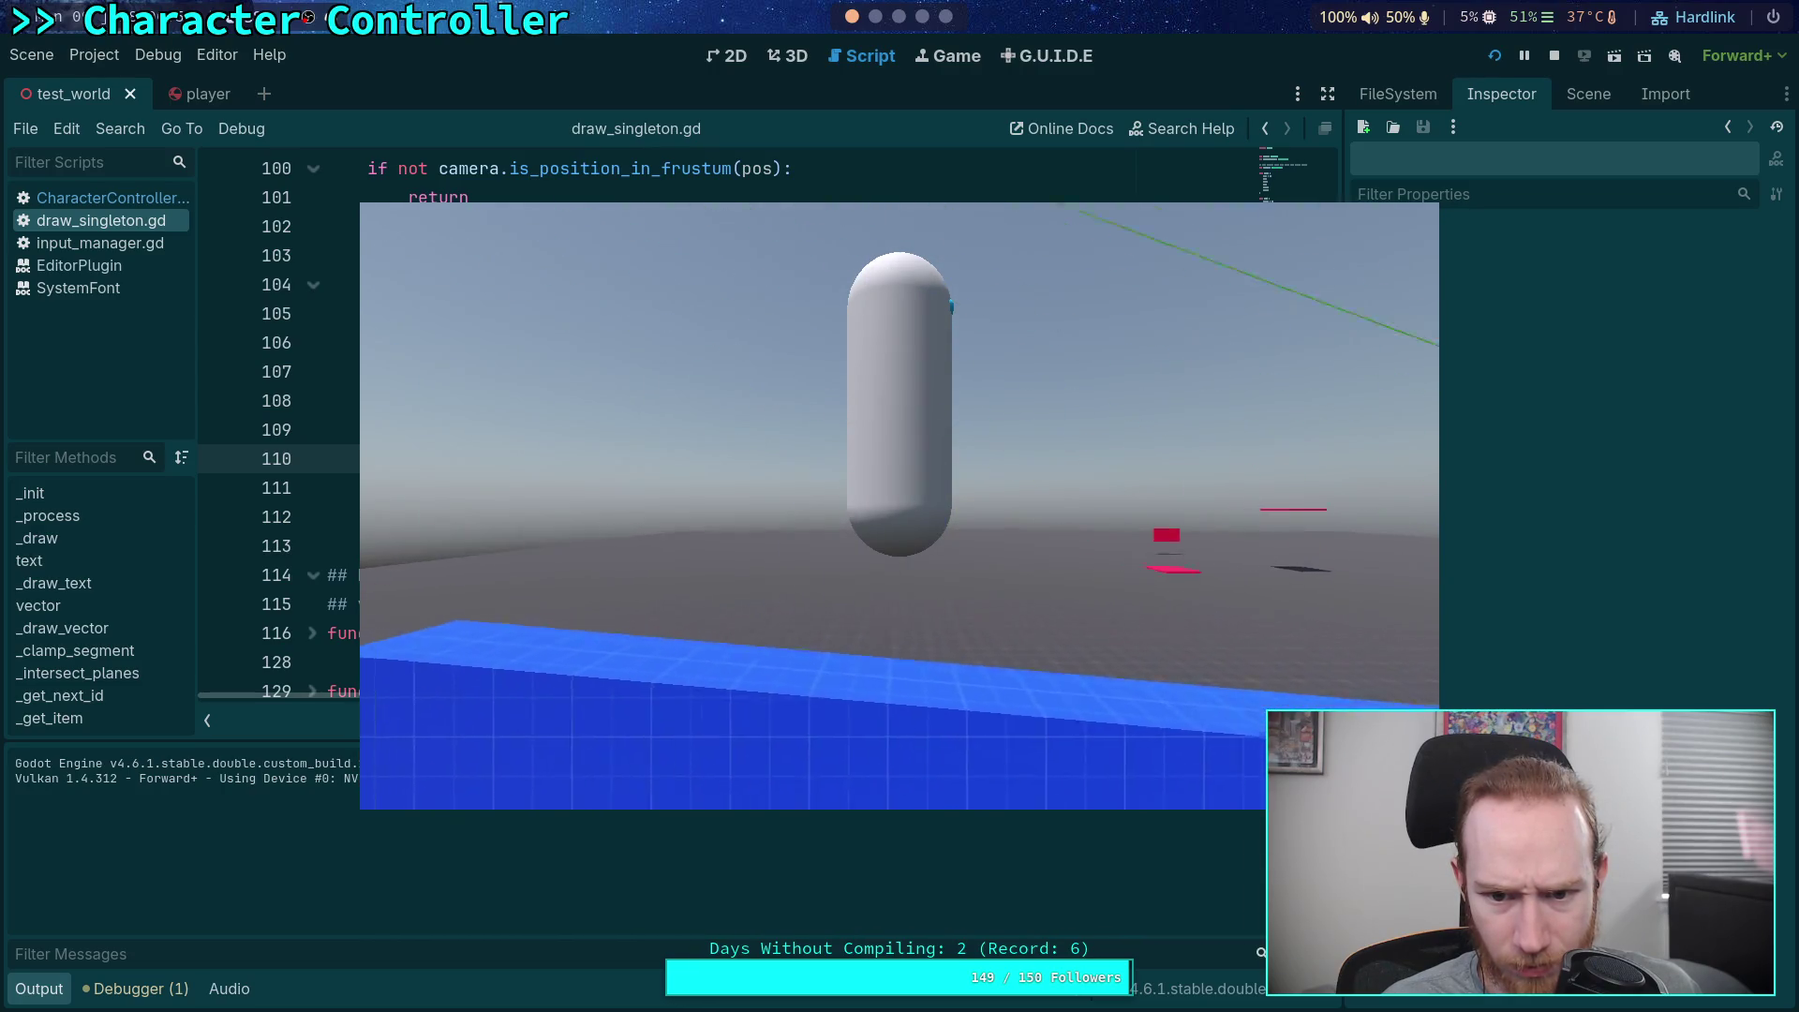
{"action": "key", "text": "a"}
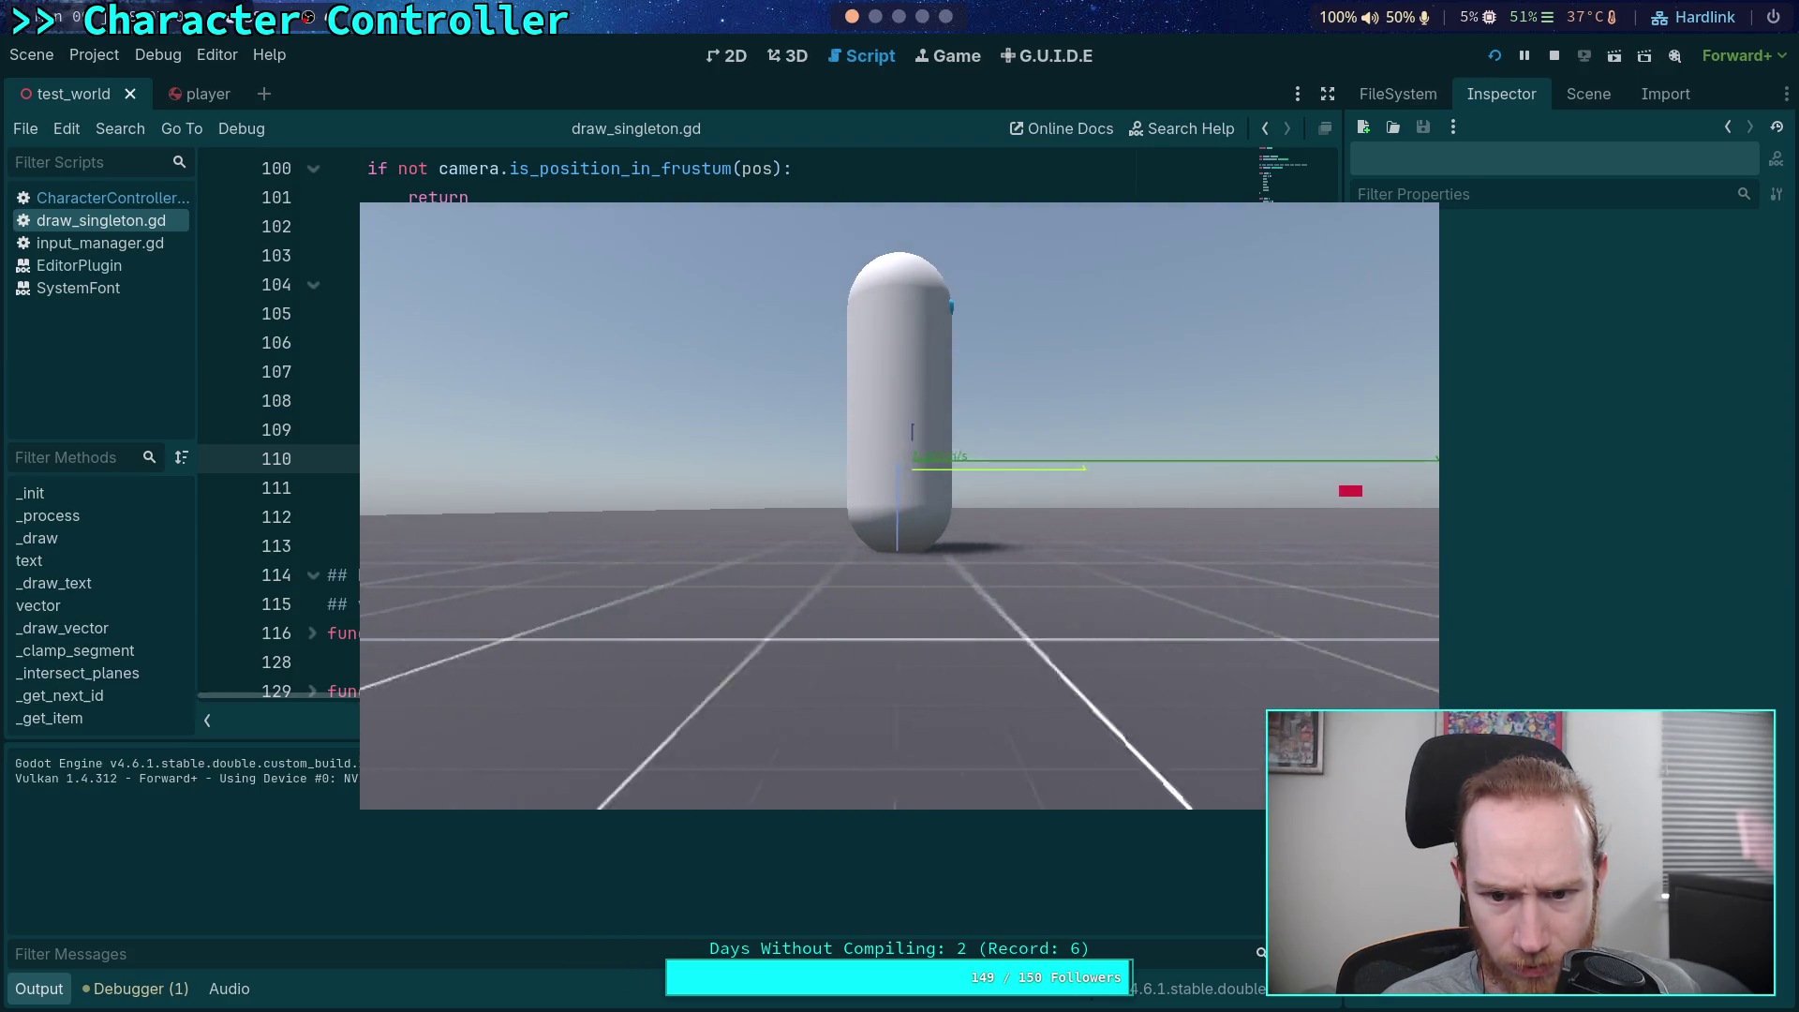
Walk past the blue wall, run to the floor's edge checking speed, then stop the game
{"action": "key", "text": "d"}
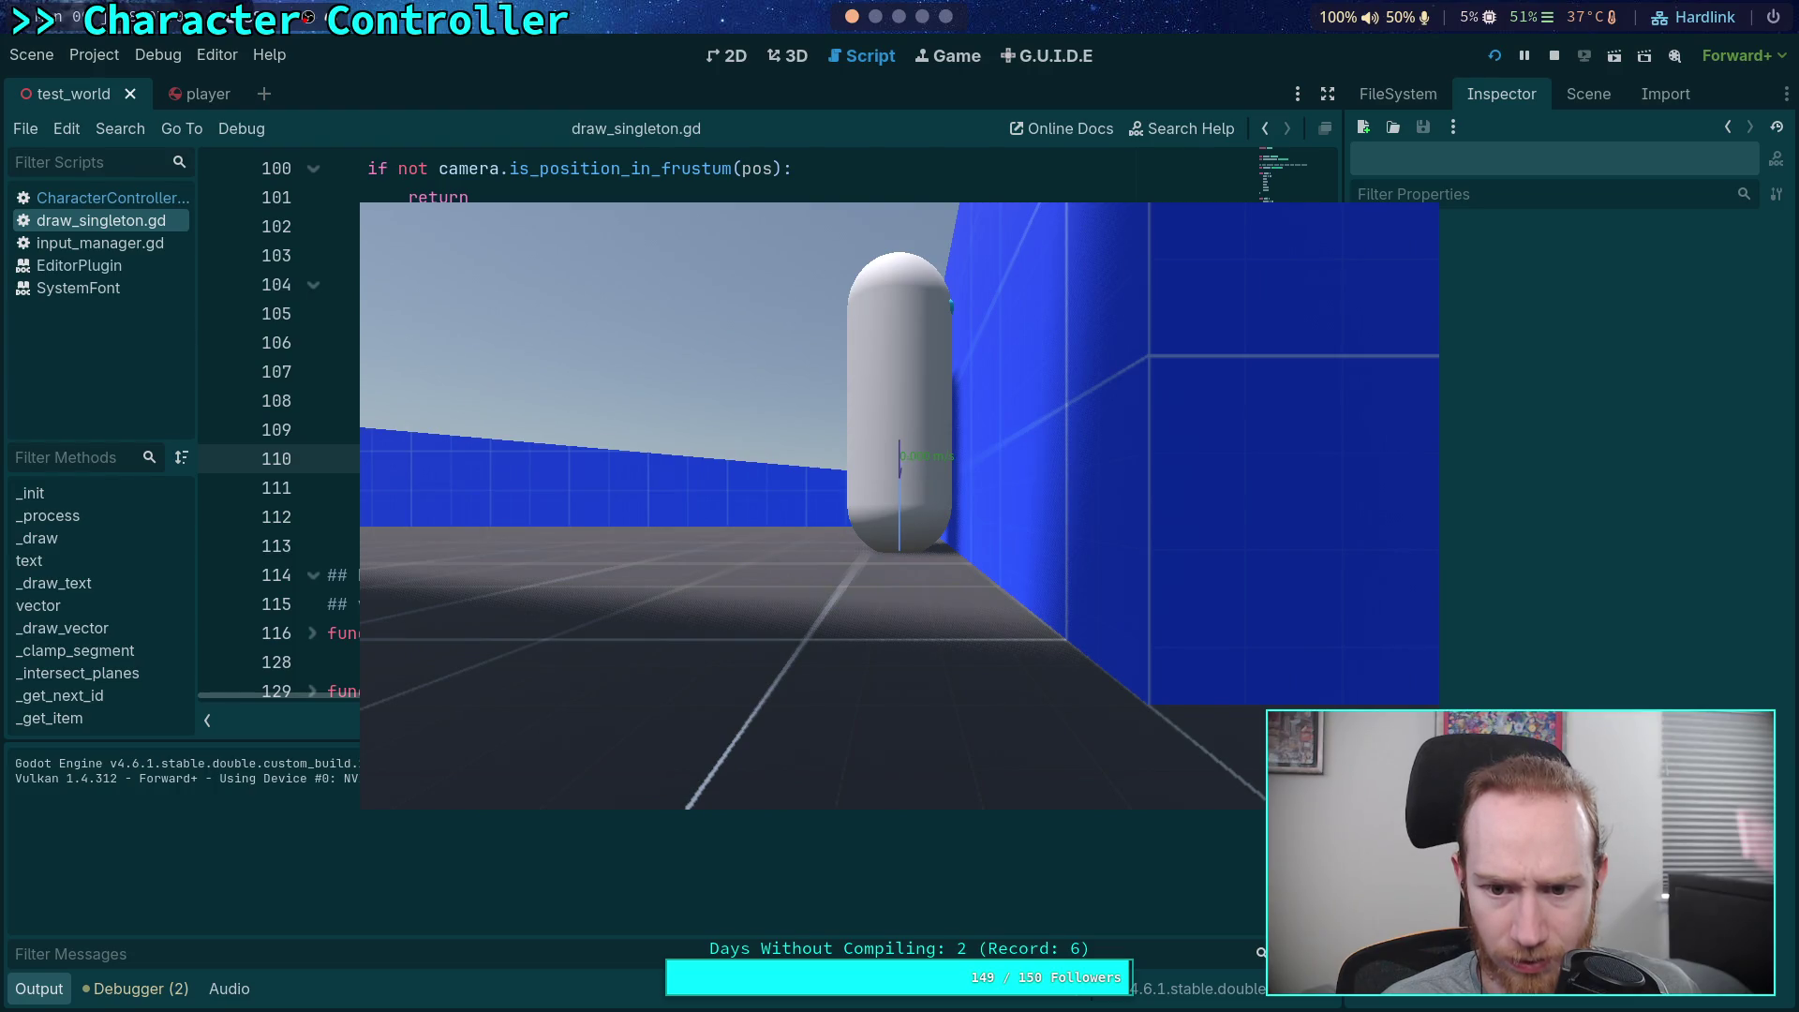
{"action": "key", "text": "a"}
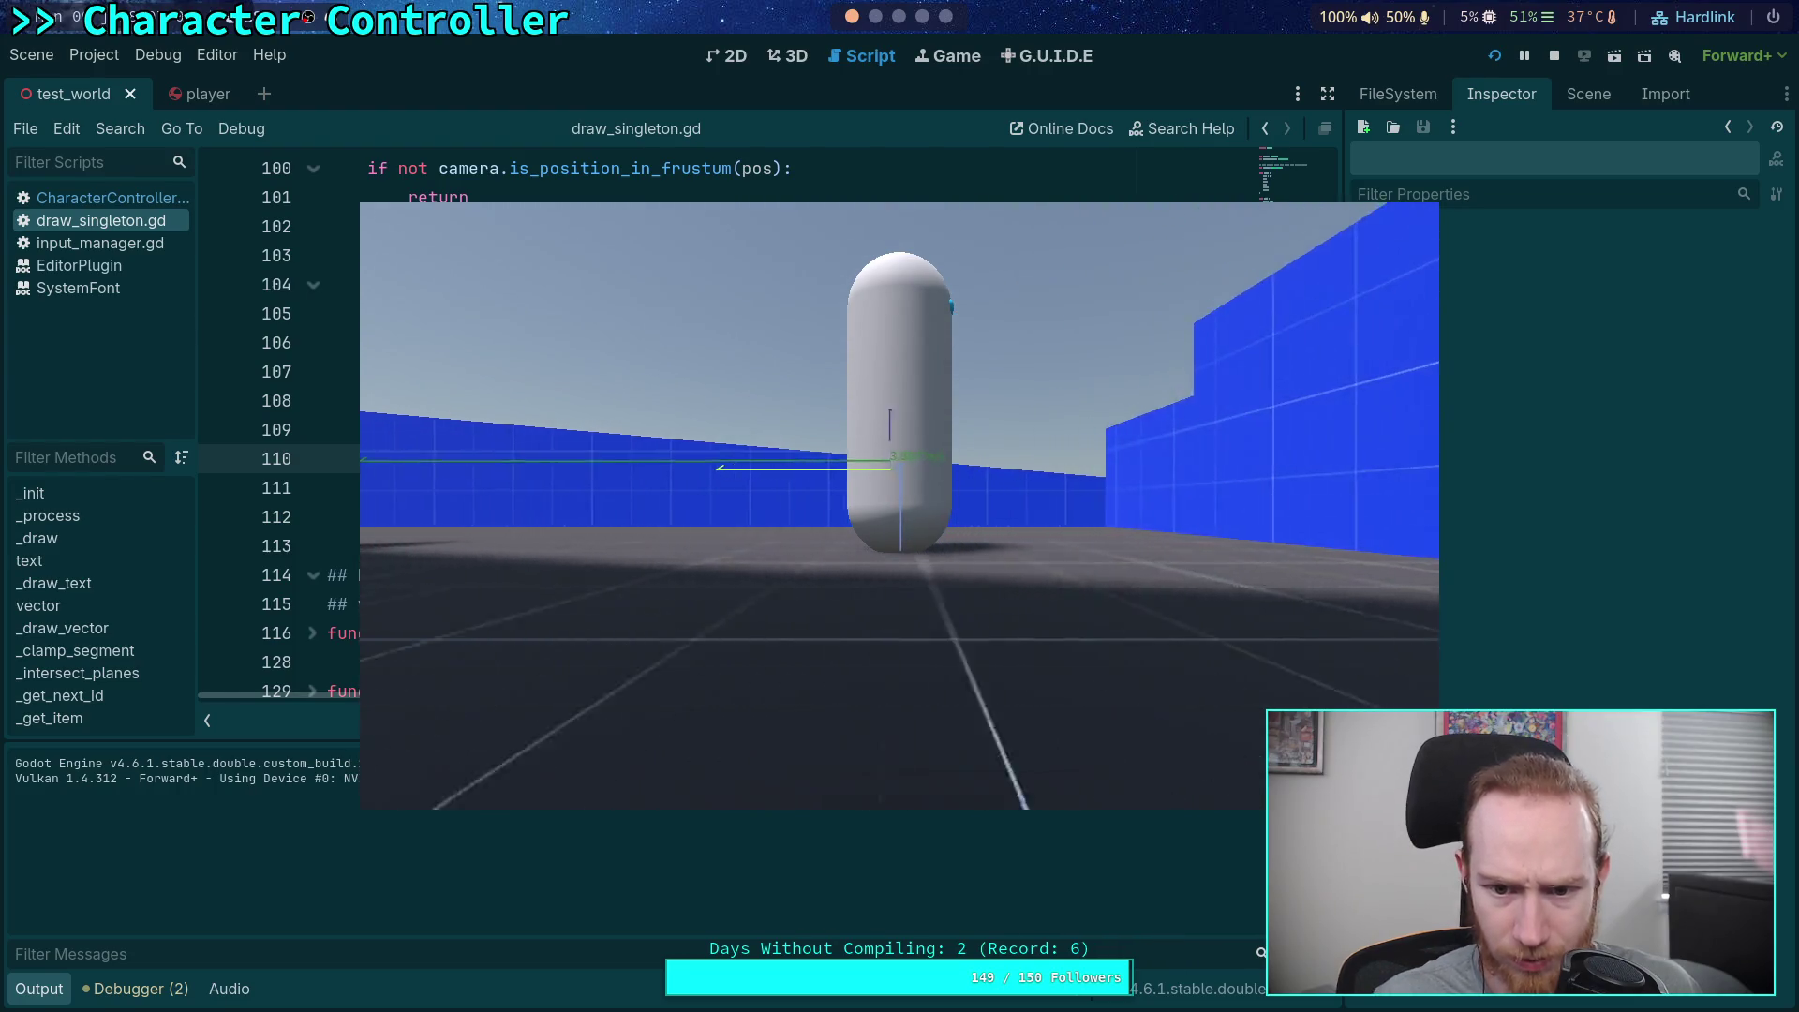
{"action": "key", "text": "d"}
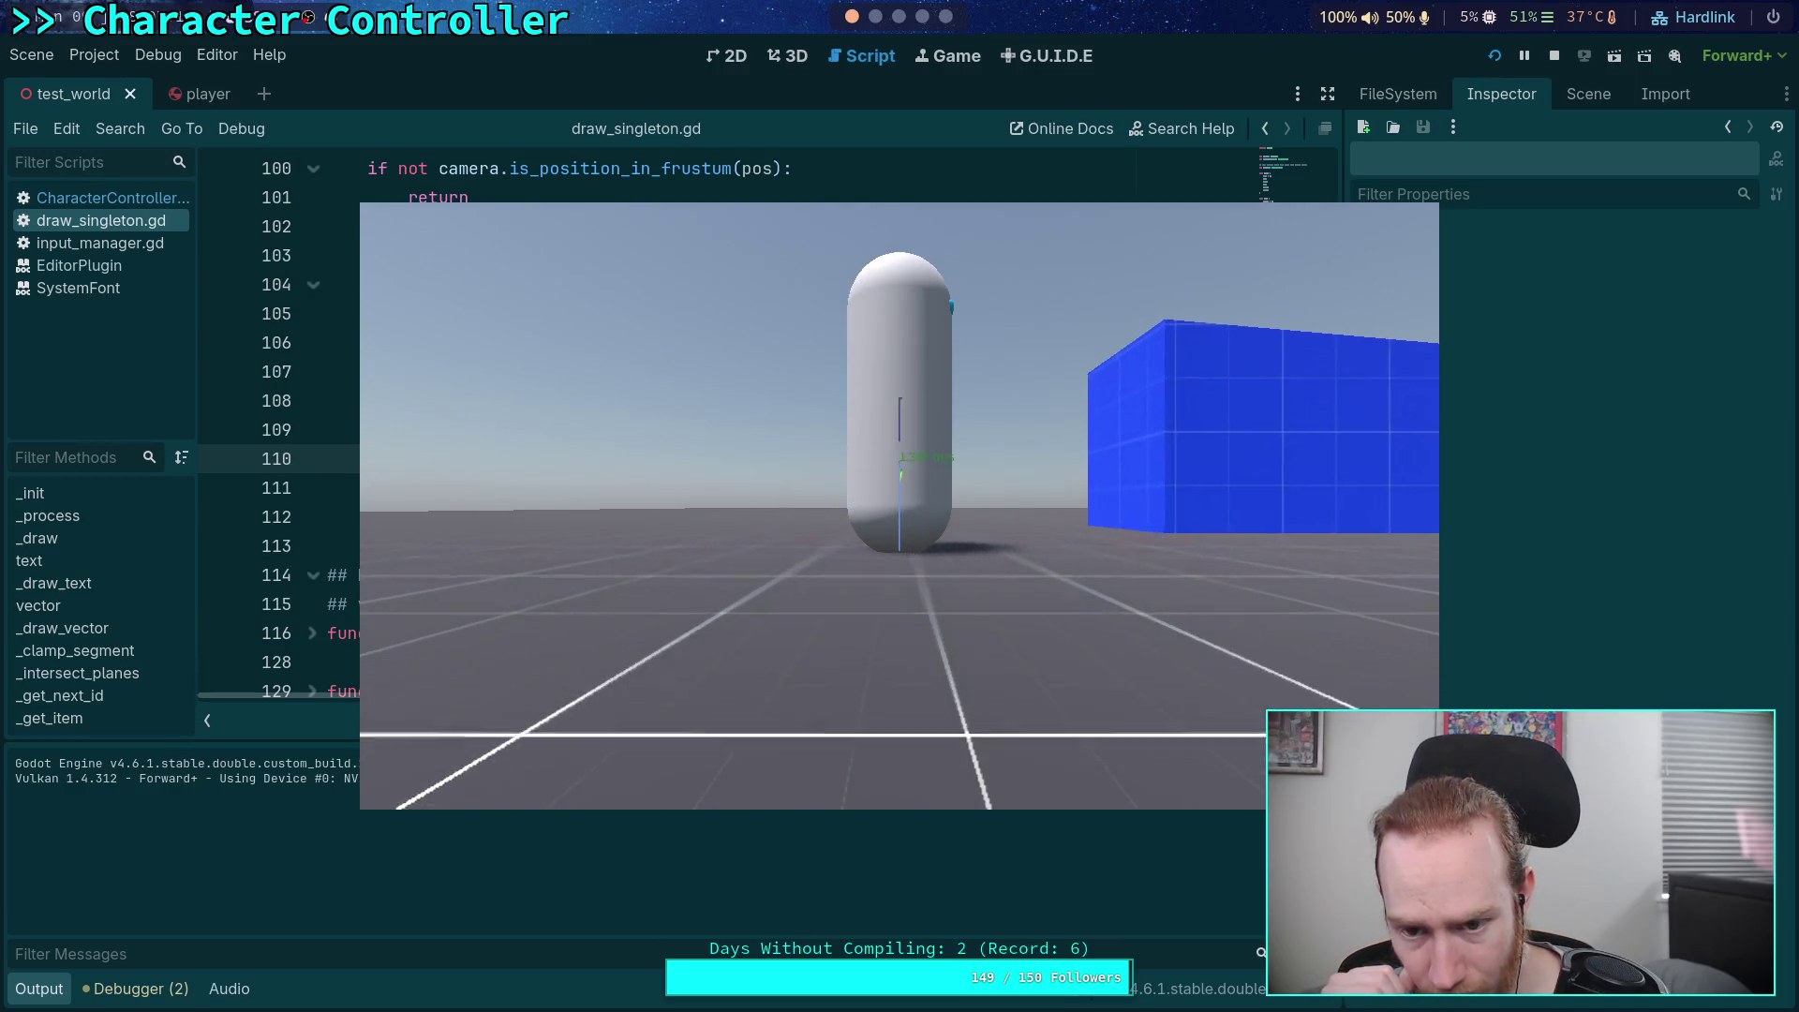
{"action": "key", "text": "a"}
{"action": "key", "text": "w"}
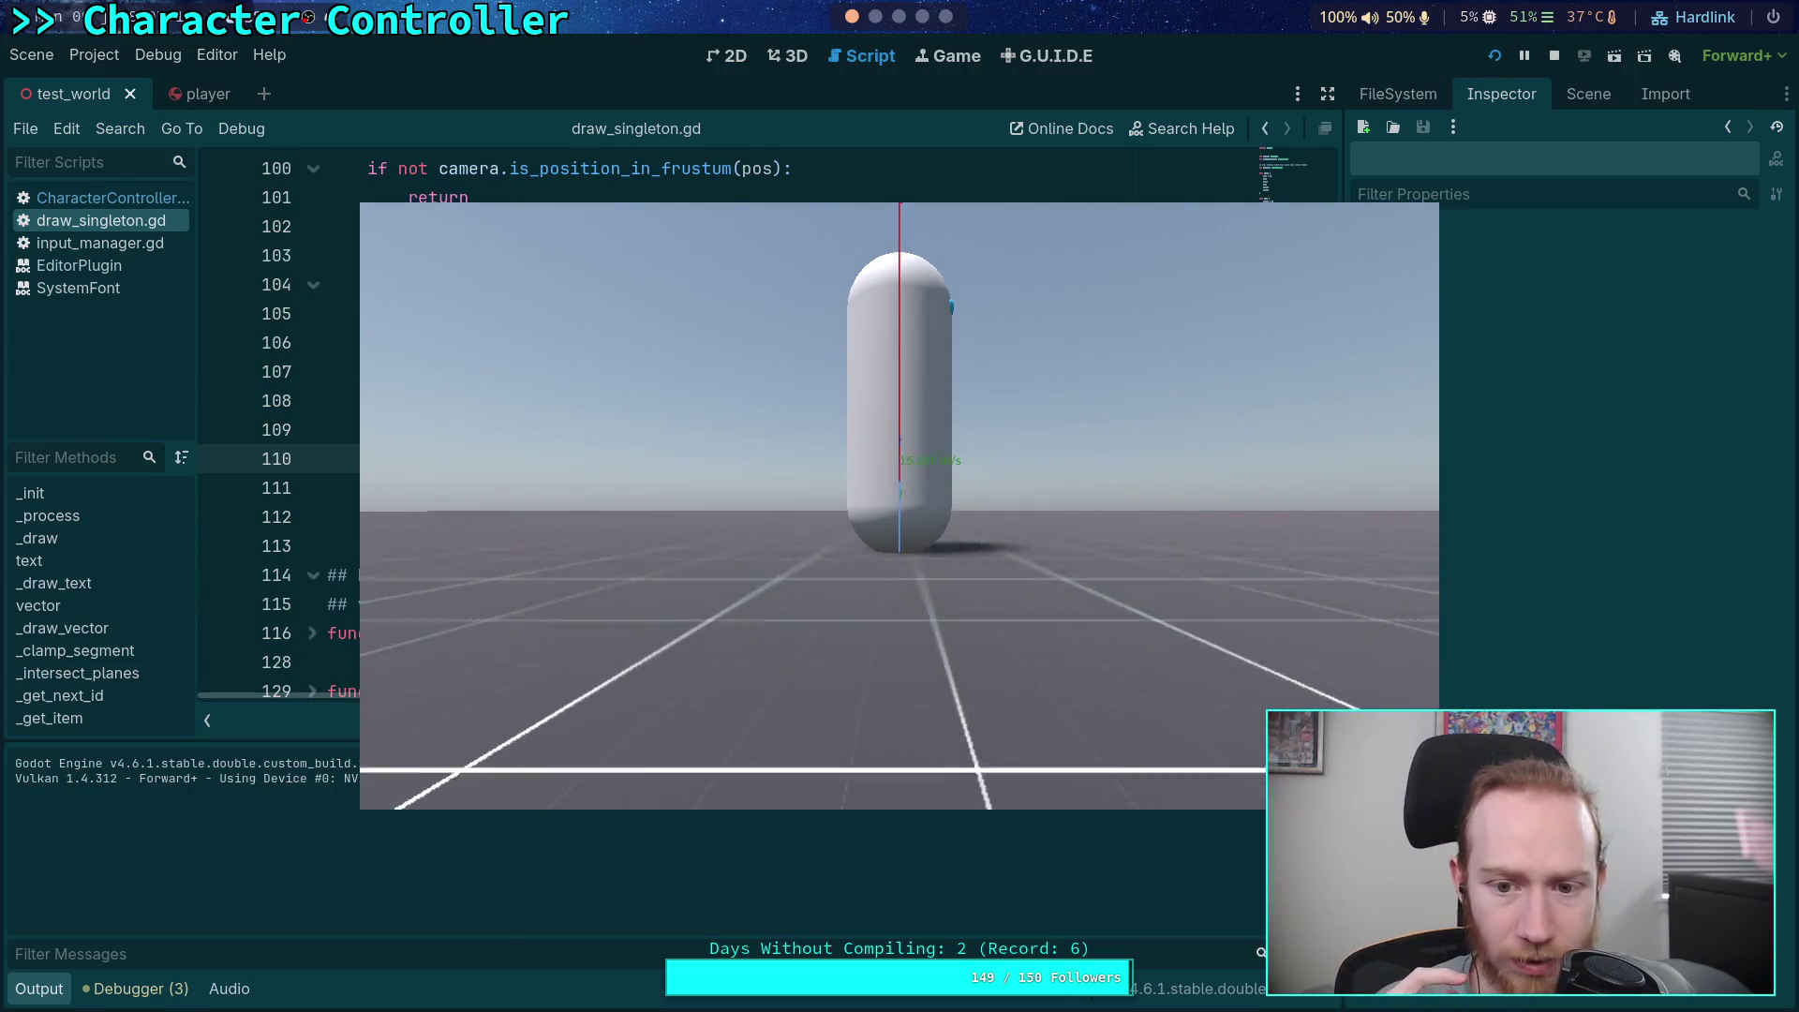
{"action": "key", "text": "s"}
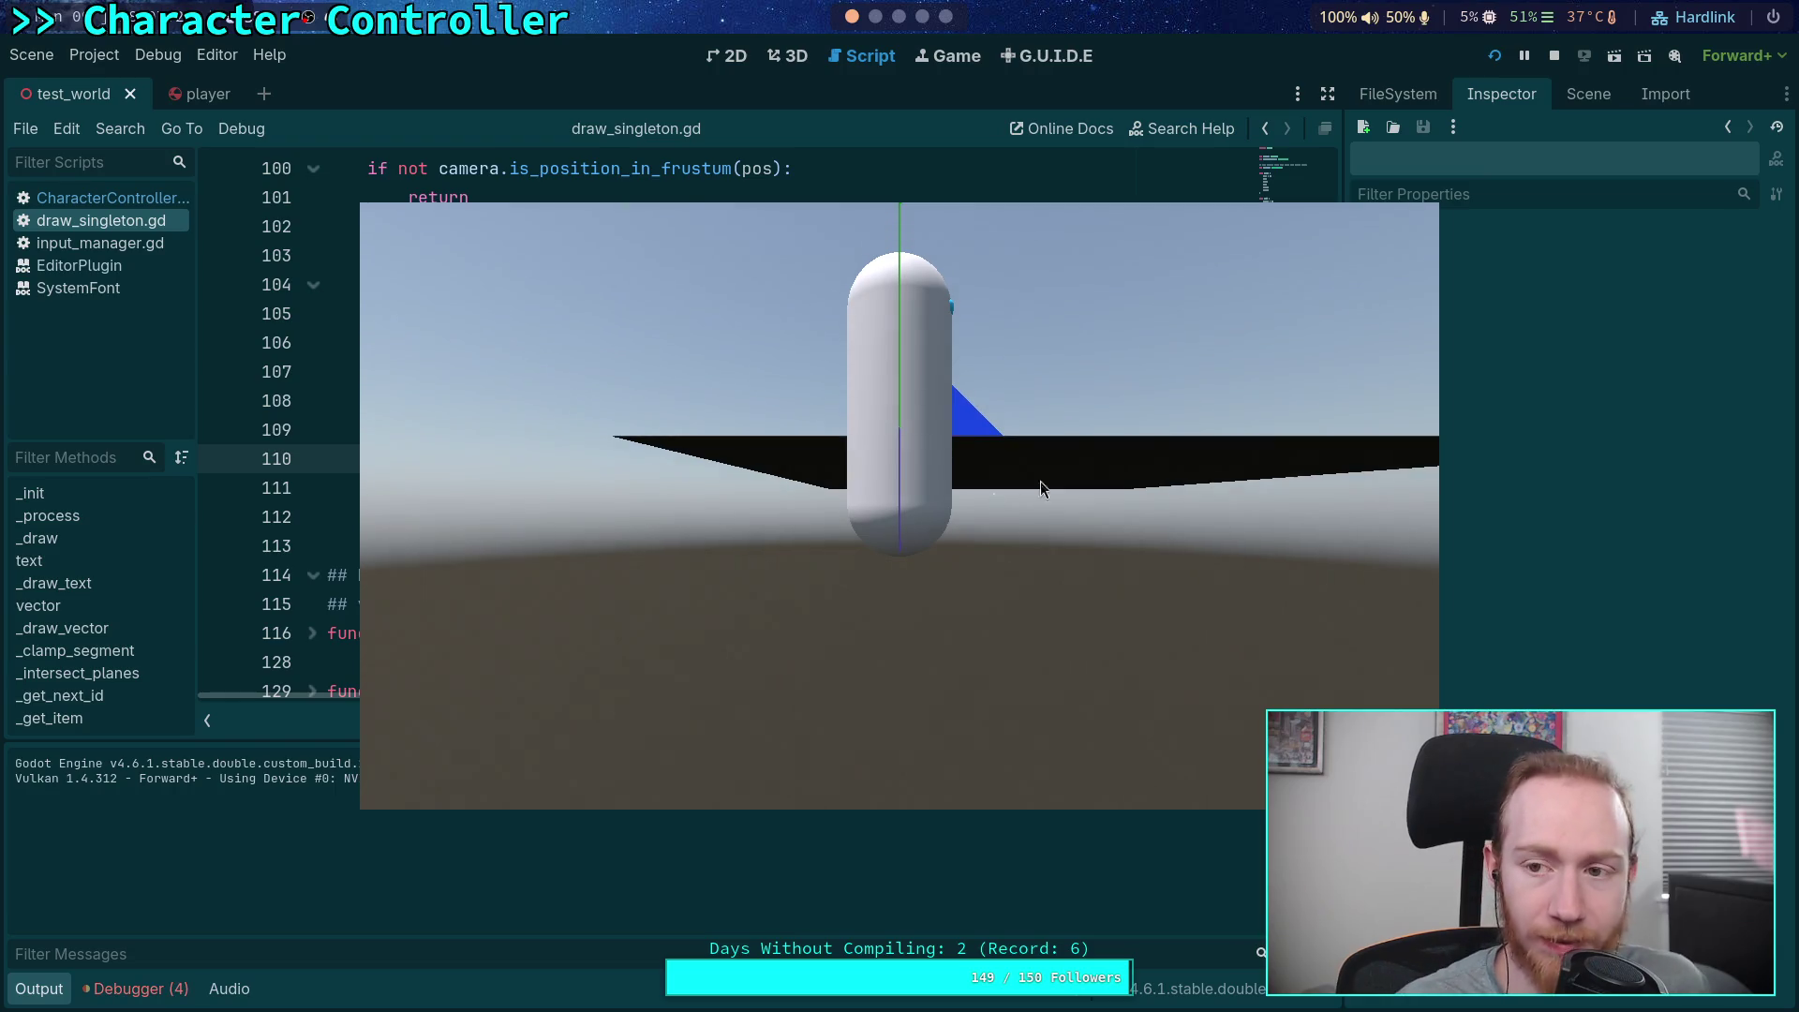
{"action": "left_click", "coordinate": [1554, 55]}
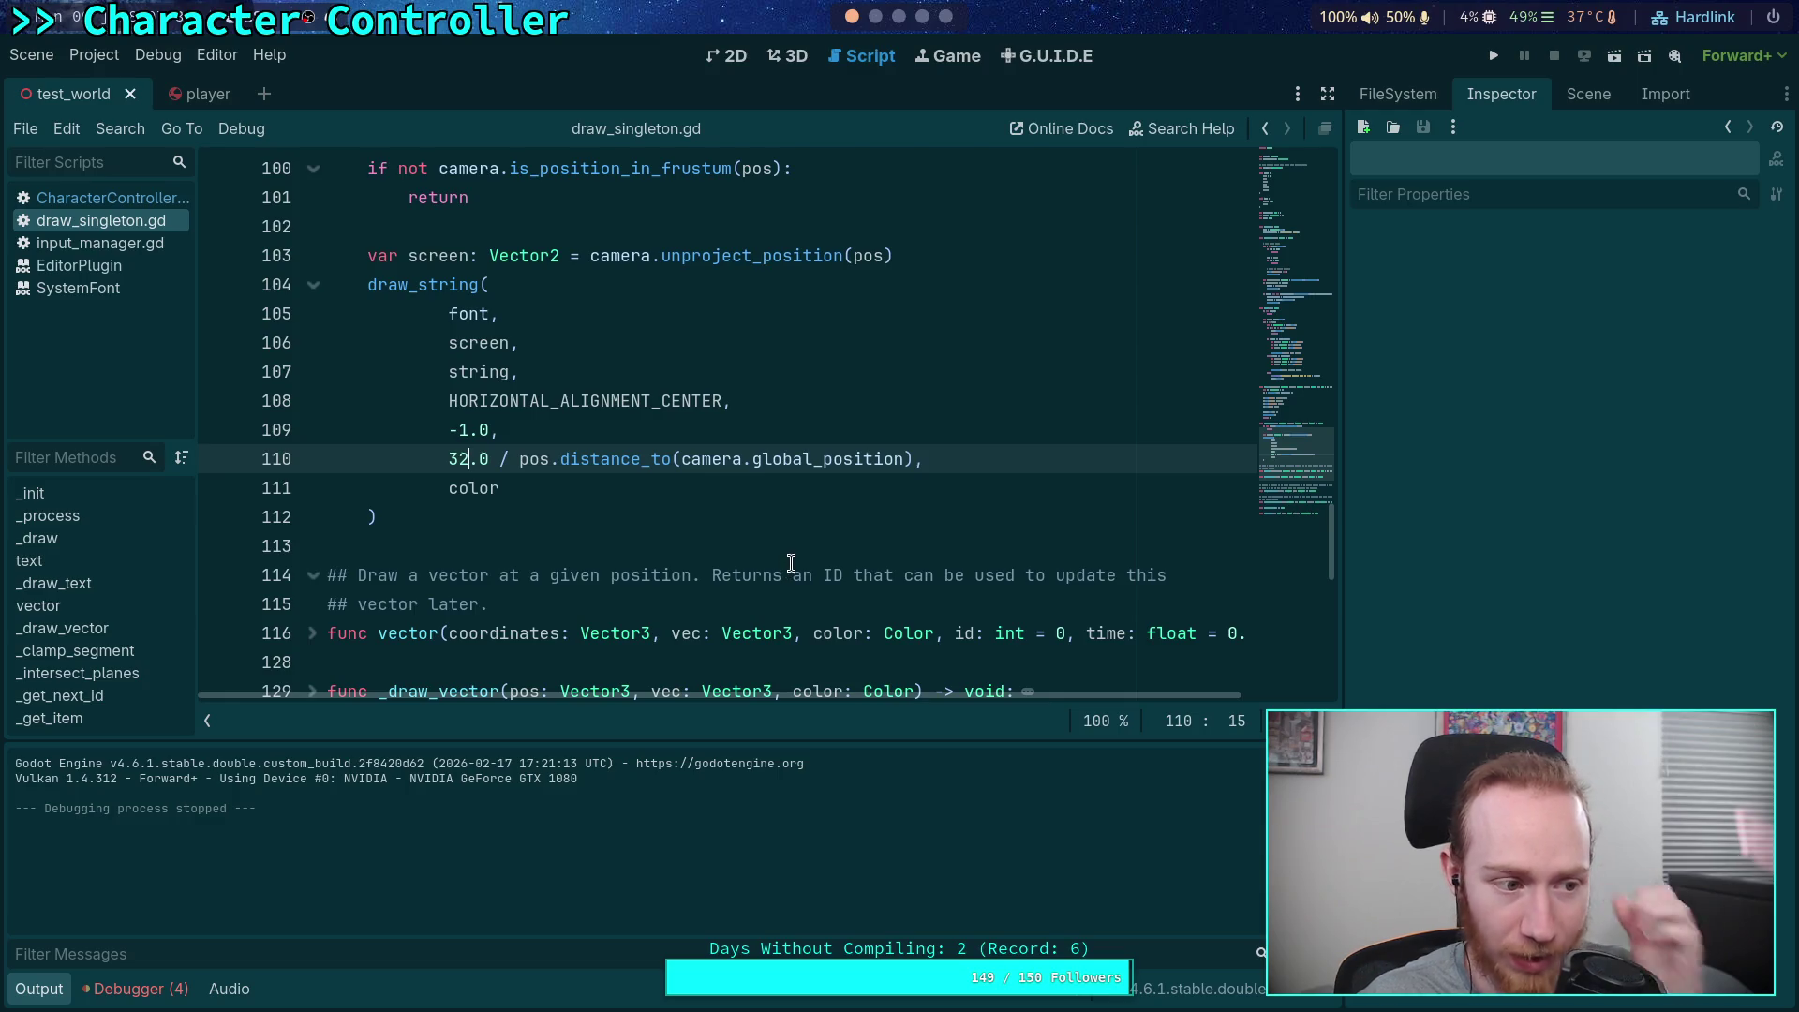
Place the caret on empty line 102 in the text-drawing function code
{"action": "left_click", "coordinate": [668, 537]}
{"action": "scroll", "coordinate": [668, 537], "scroll_direction": "up", "scroll_amount": 3}
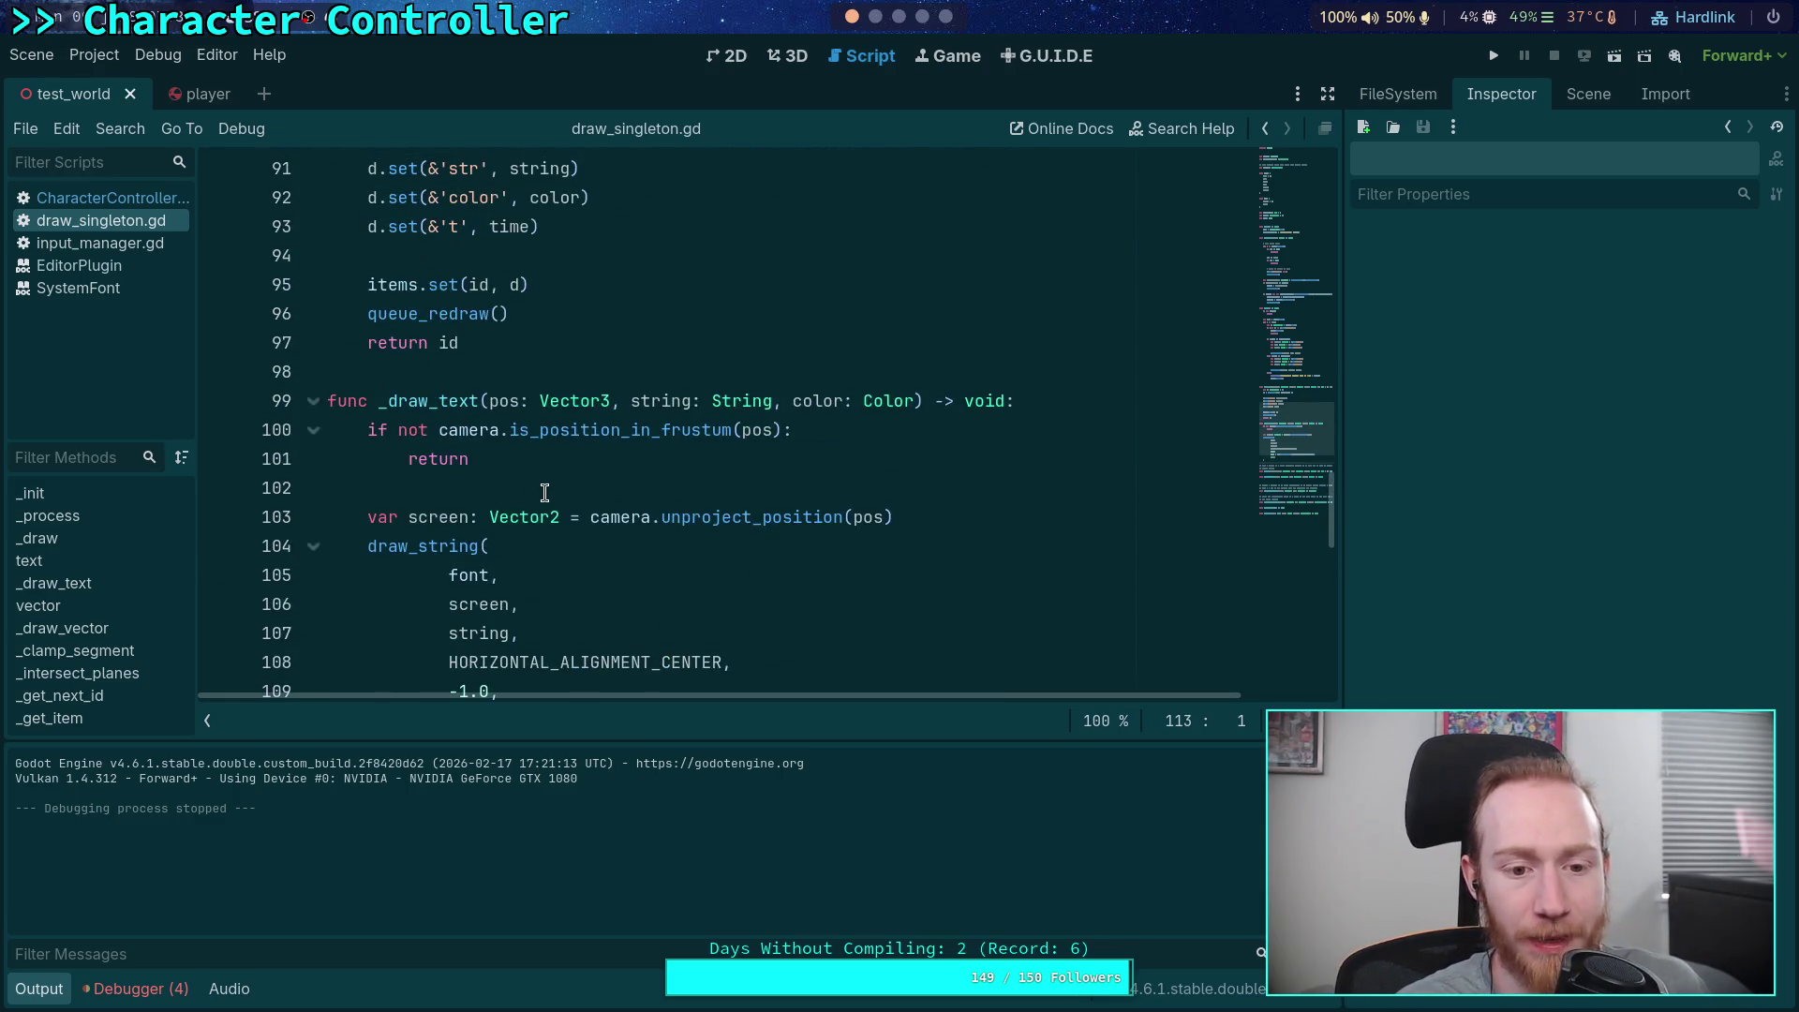
{"action": "left_click", "coordinate": [552, 488]}
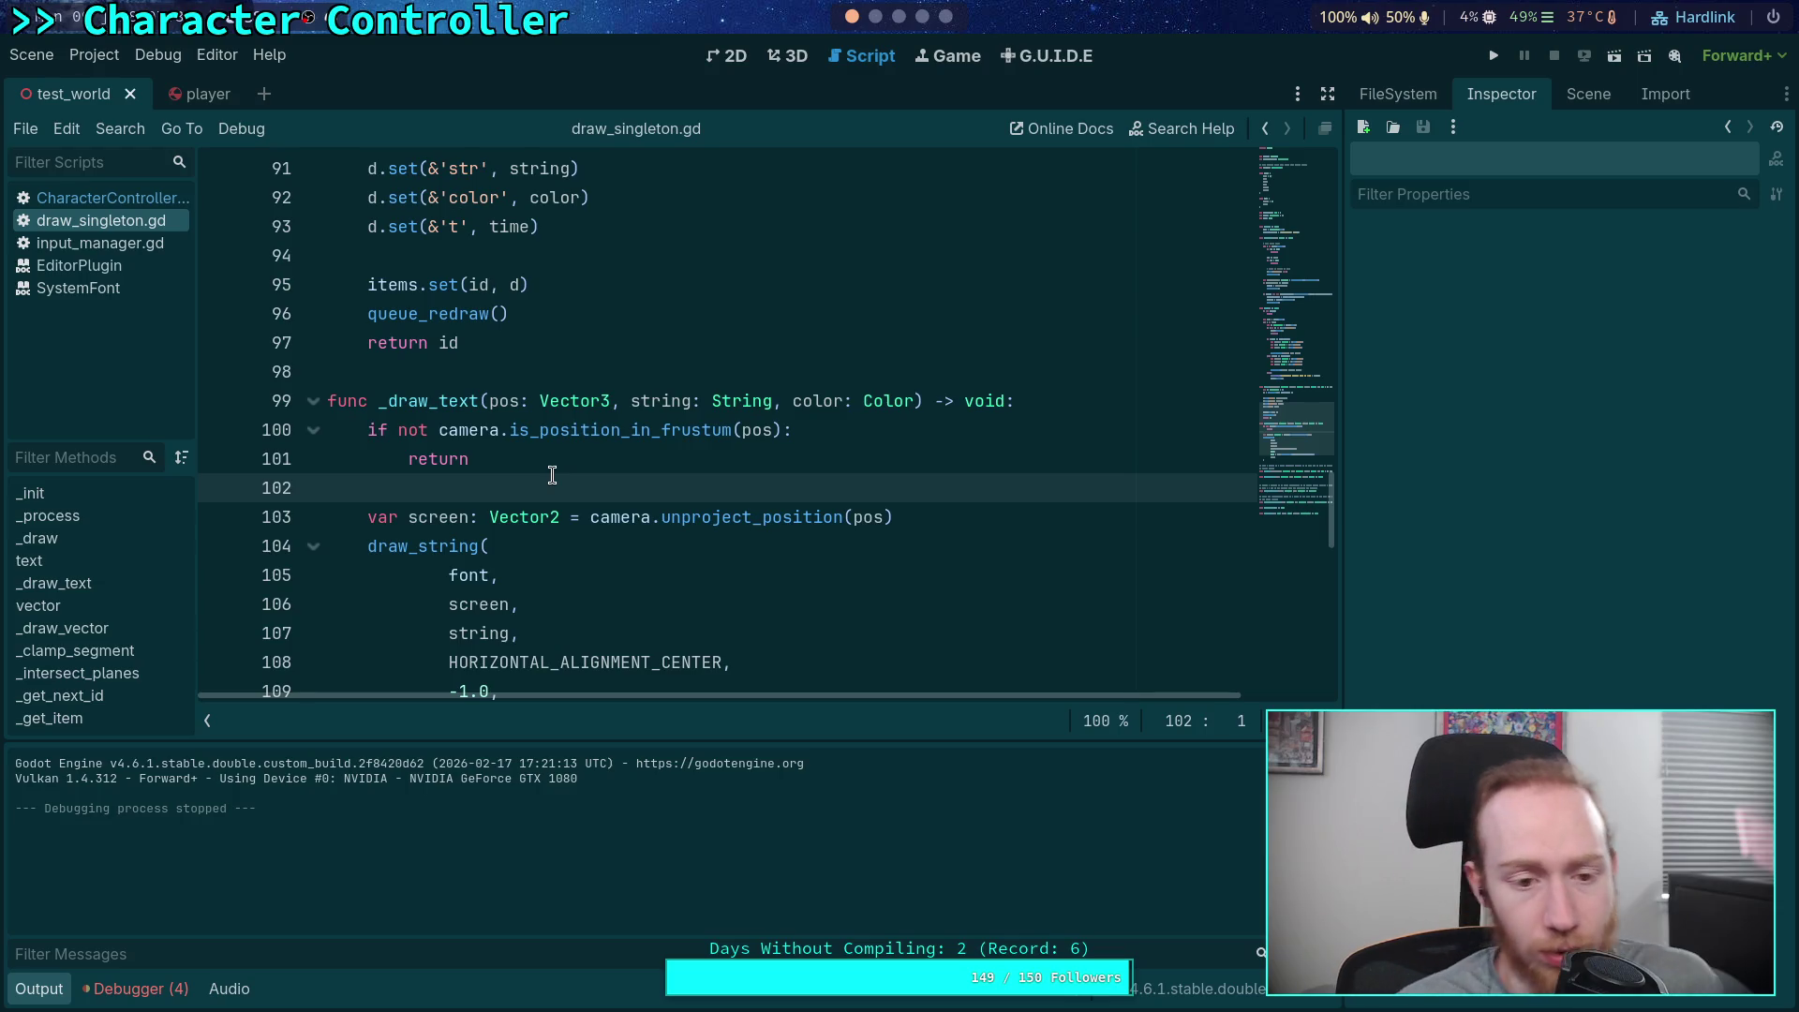
In the 3D view, select the Floor's CSGBox3D and show its properties
{"action": "left_click", "coordinate": [783, 60]}
{"action": "left_click_drag", "start_coordinate": [706, 480], "coordinate": [735, 515]}
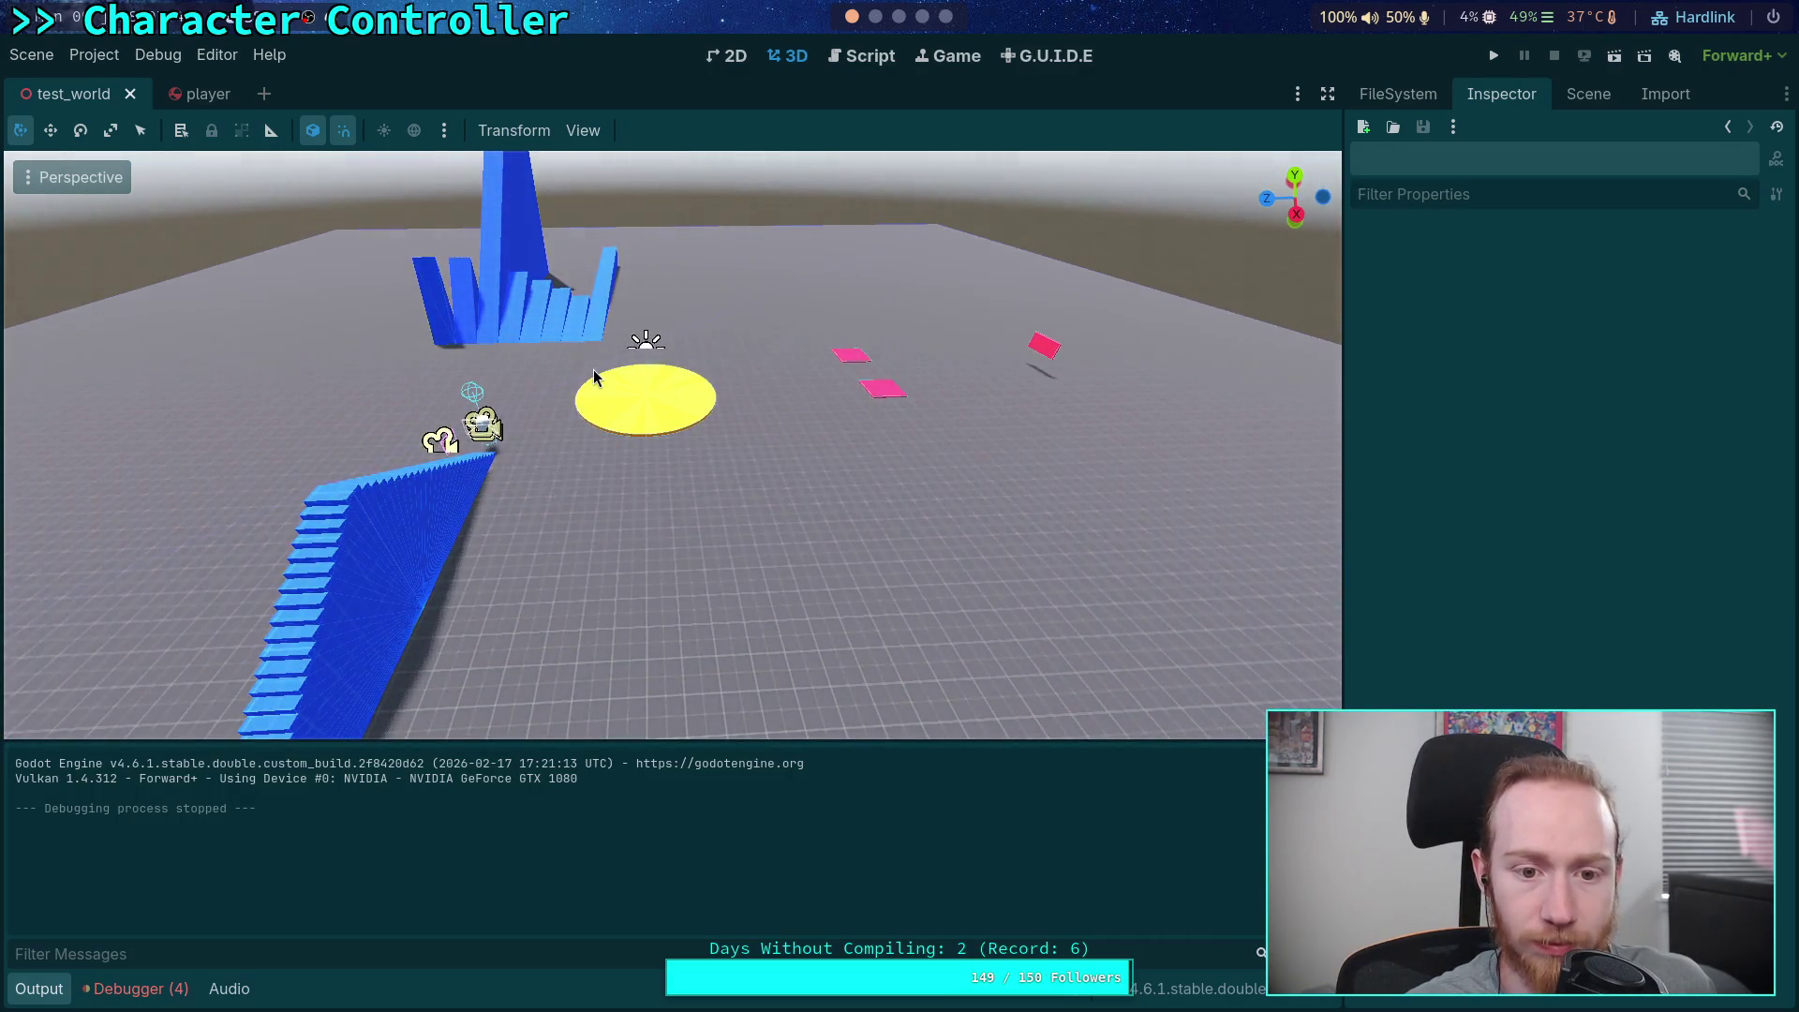
{"action": "left_click", "coordinate": [1587, 97]}
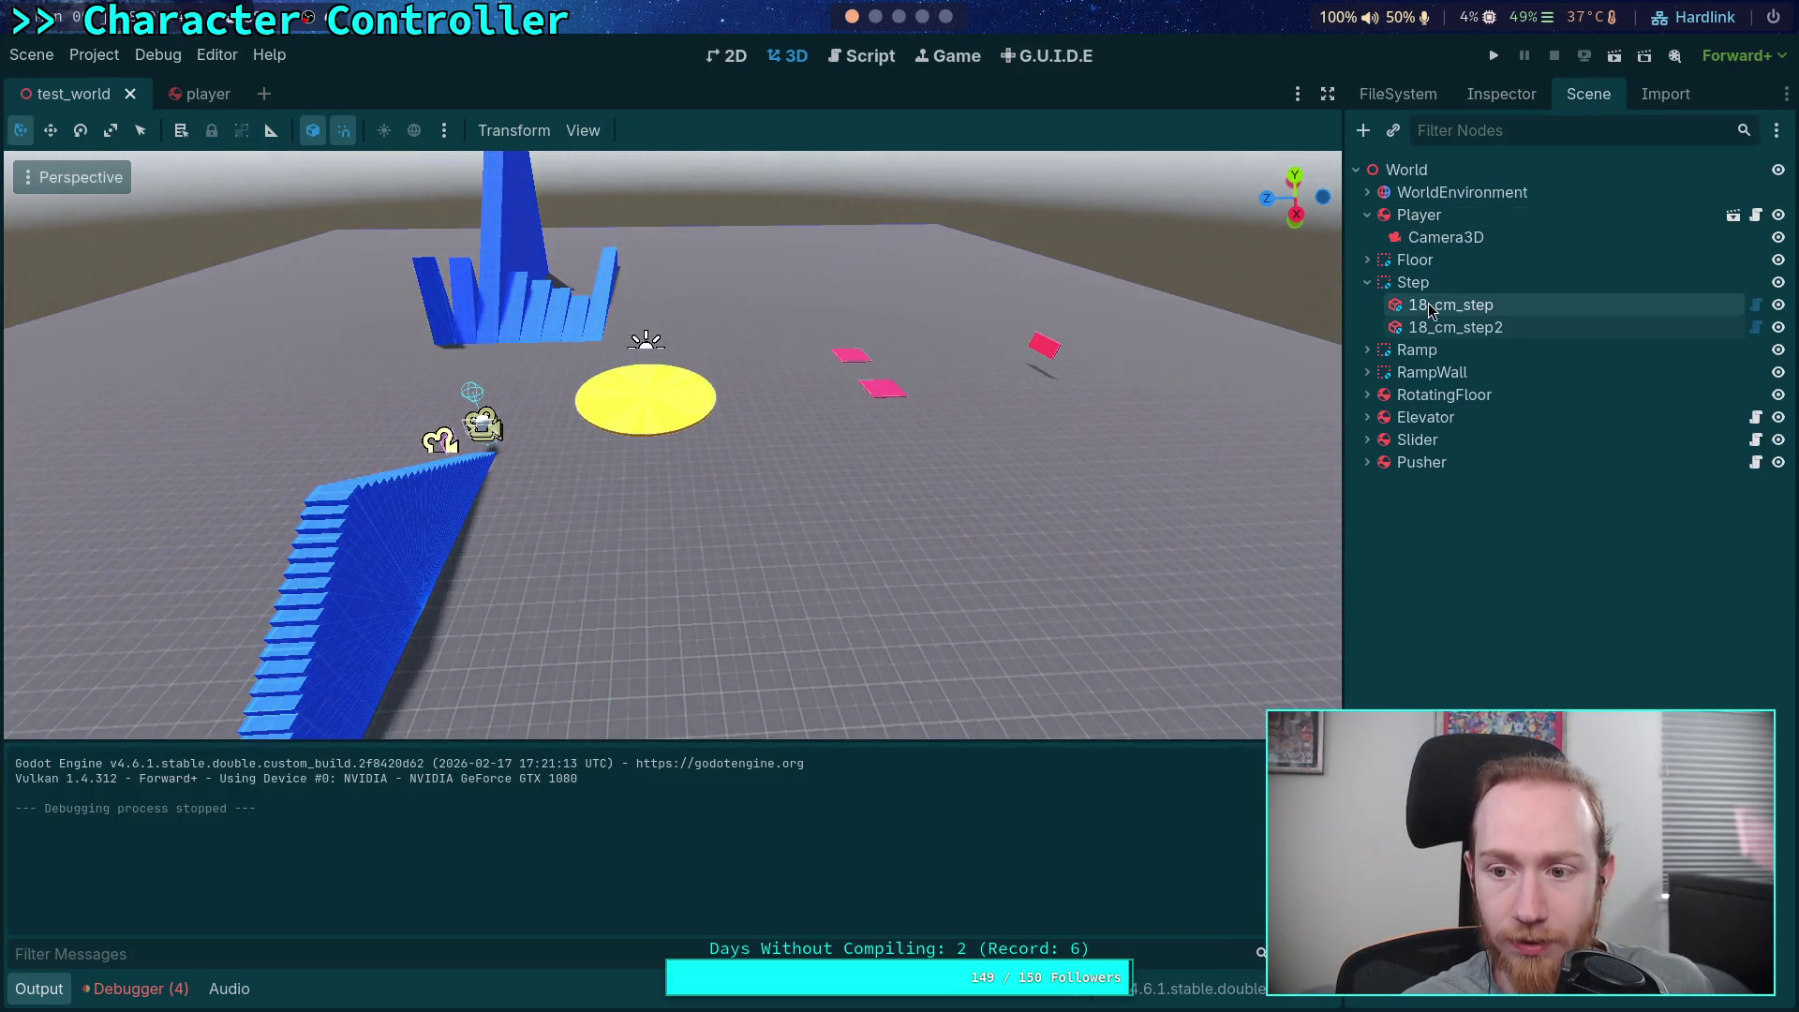
{"action": "left_click", "coordinate": [1367, 260]}
{"action": "left_click", "coordinate": [1444, 282]}
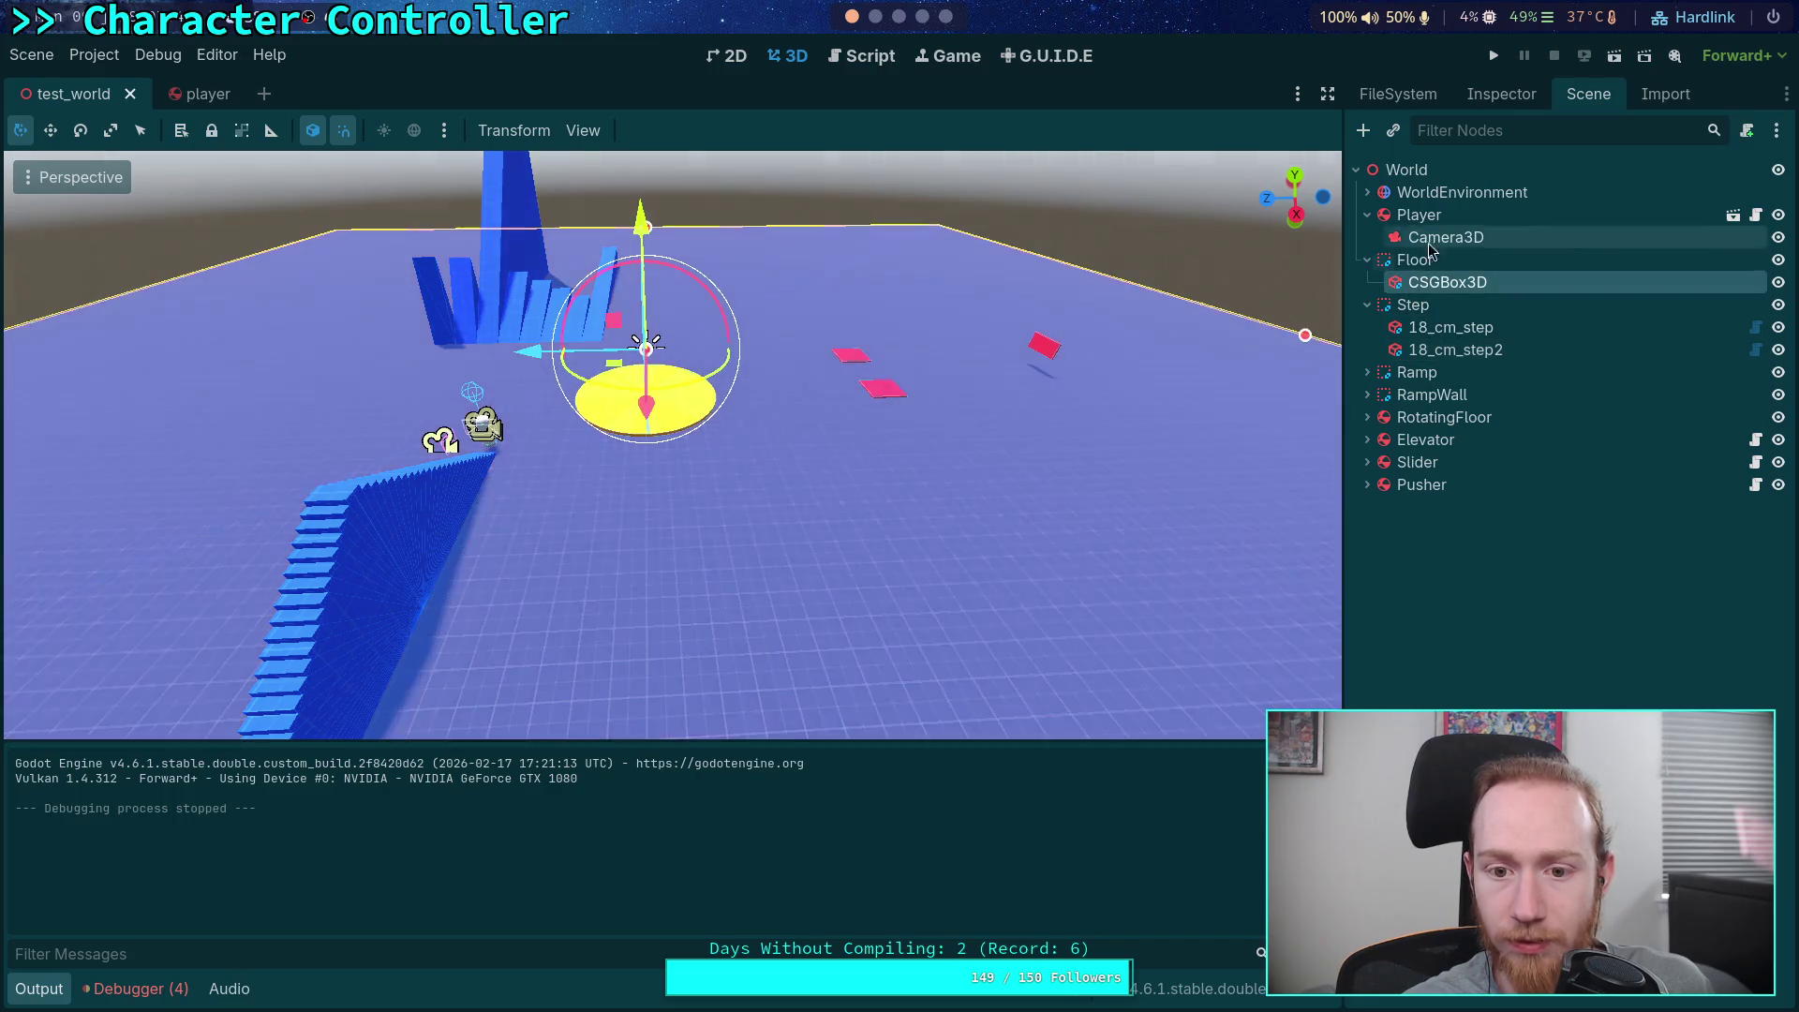
{"action": "left_click", "coordinate": [1501, 94]}
Resize the floor box to 200 × 0.1 × 200 m, save test_world, and run the game
{"action": "left_click", "coordinate": [1451, 301]}
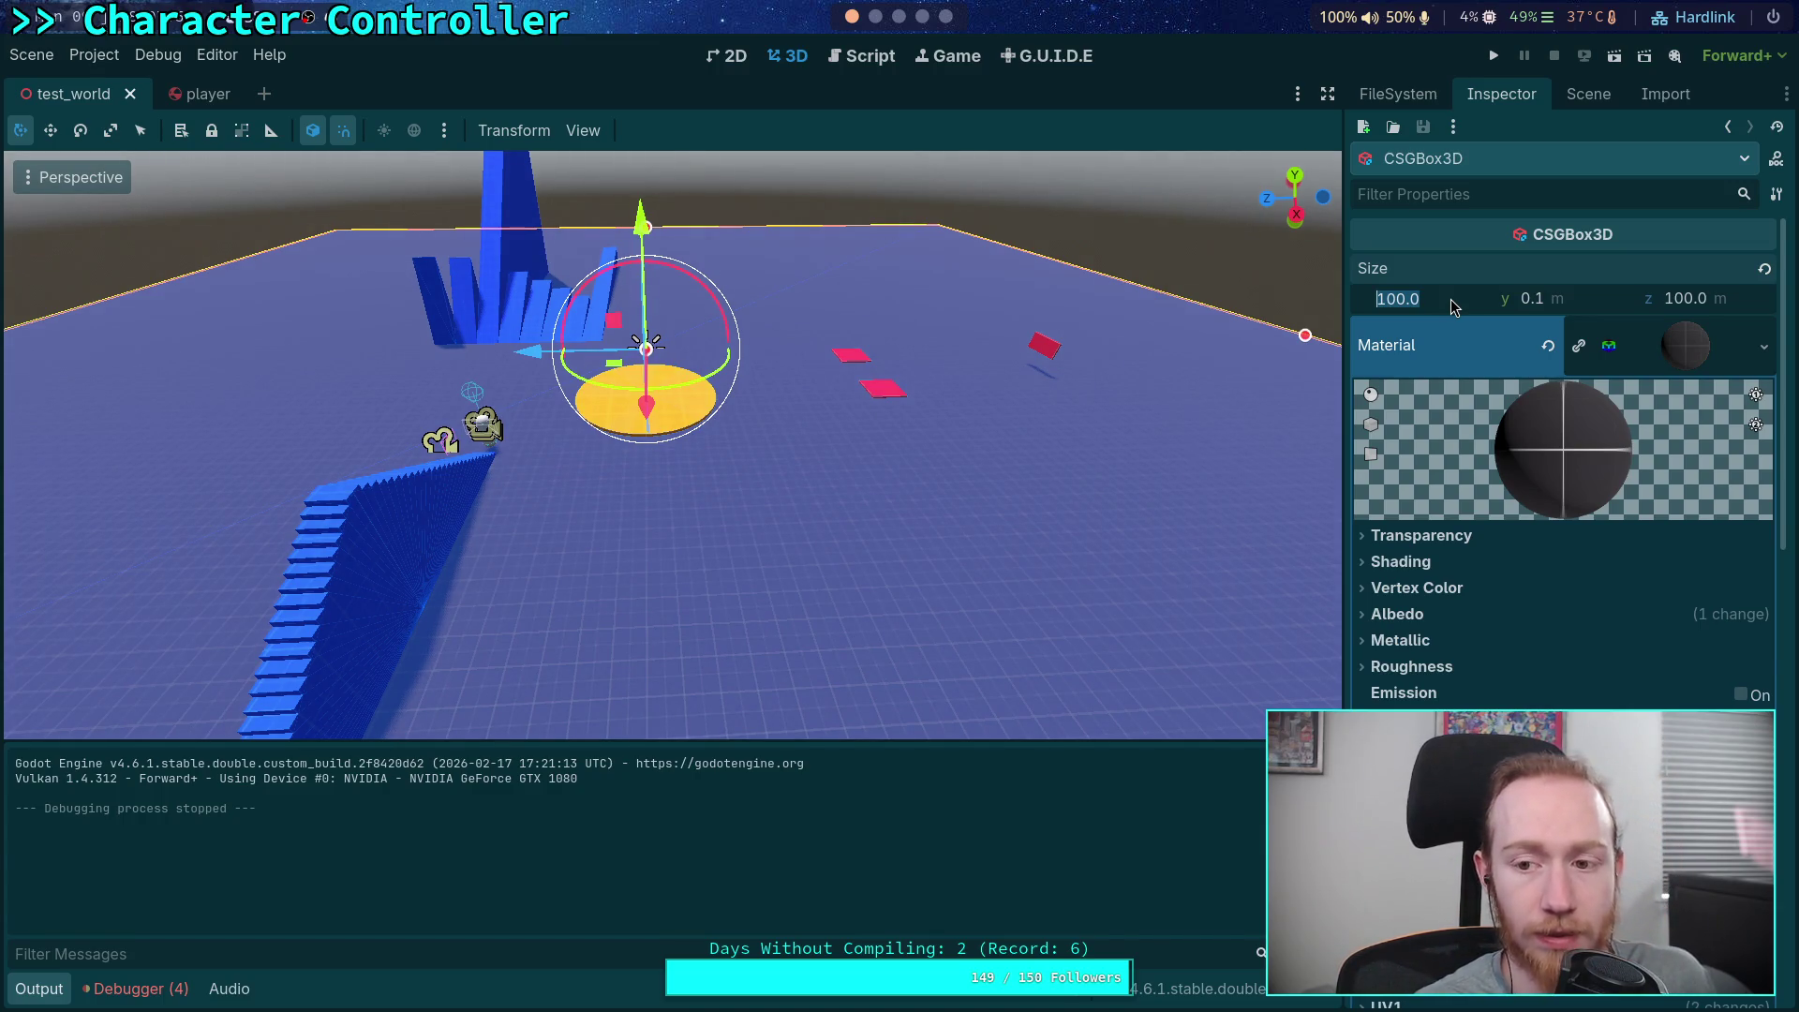
{"action": "type", "text": "200"}
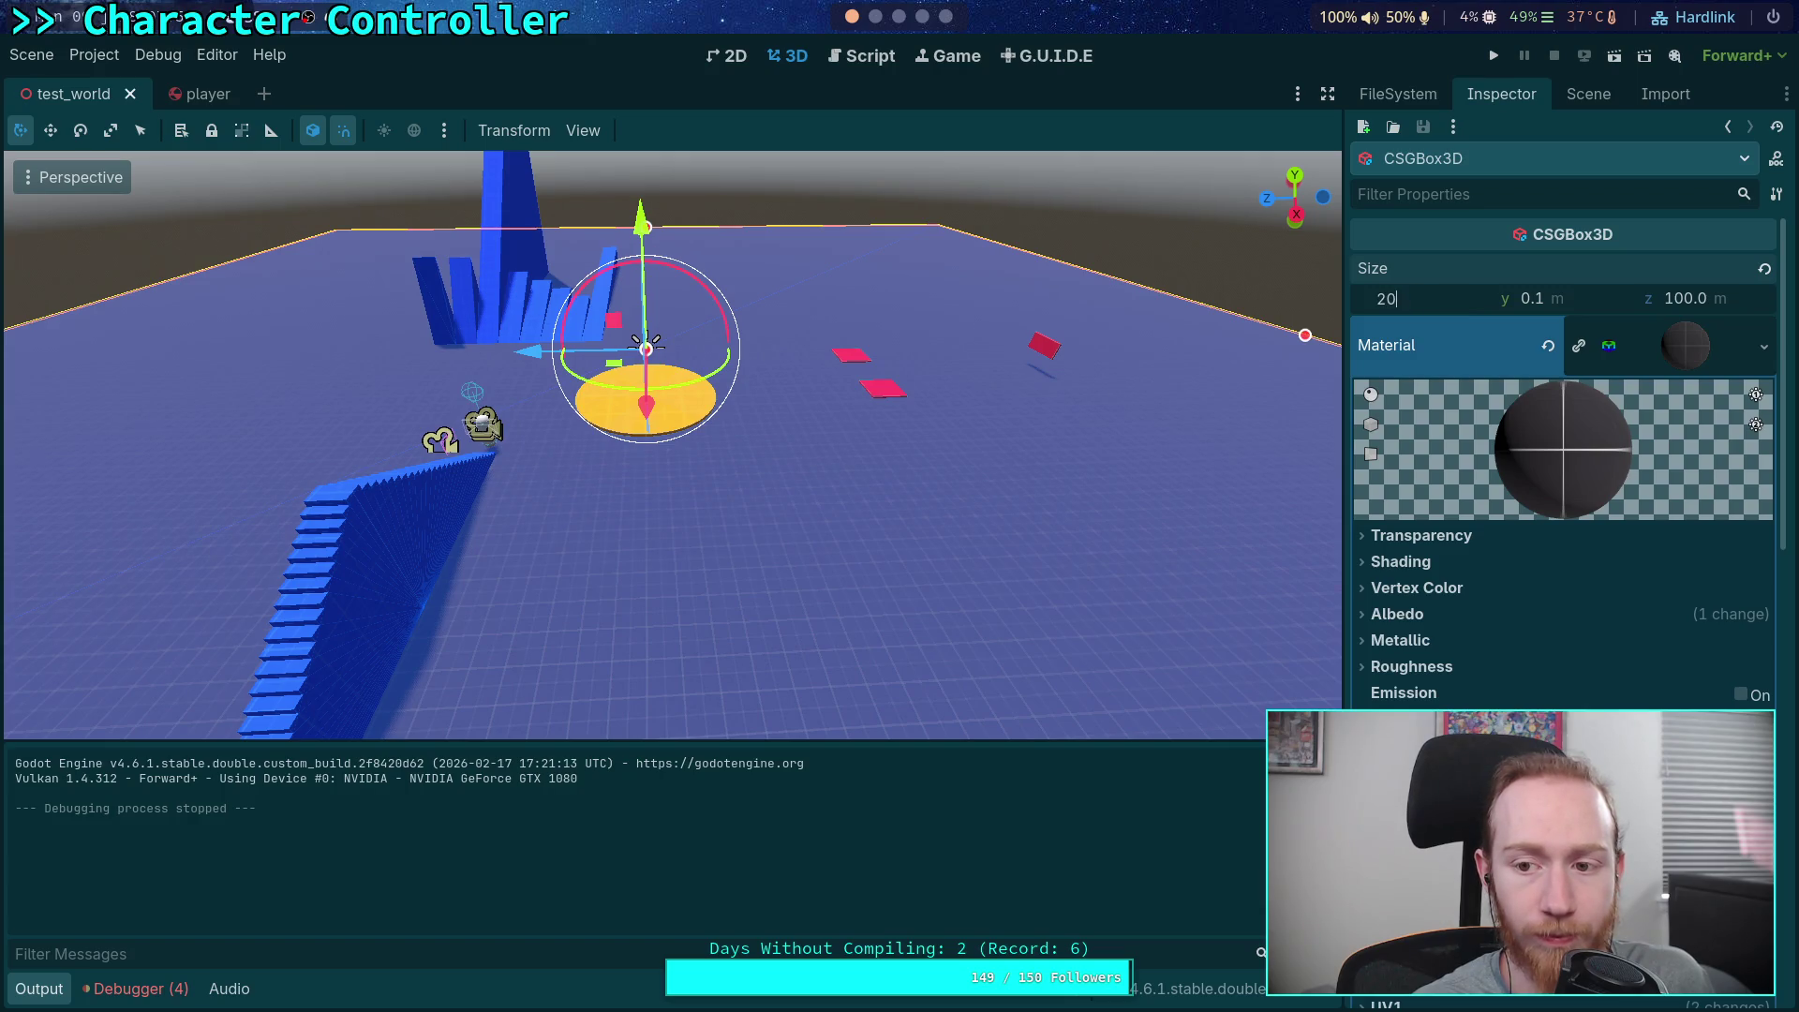
{"action": "key", "text": "Return"}
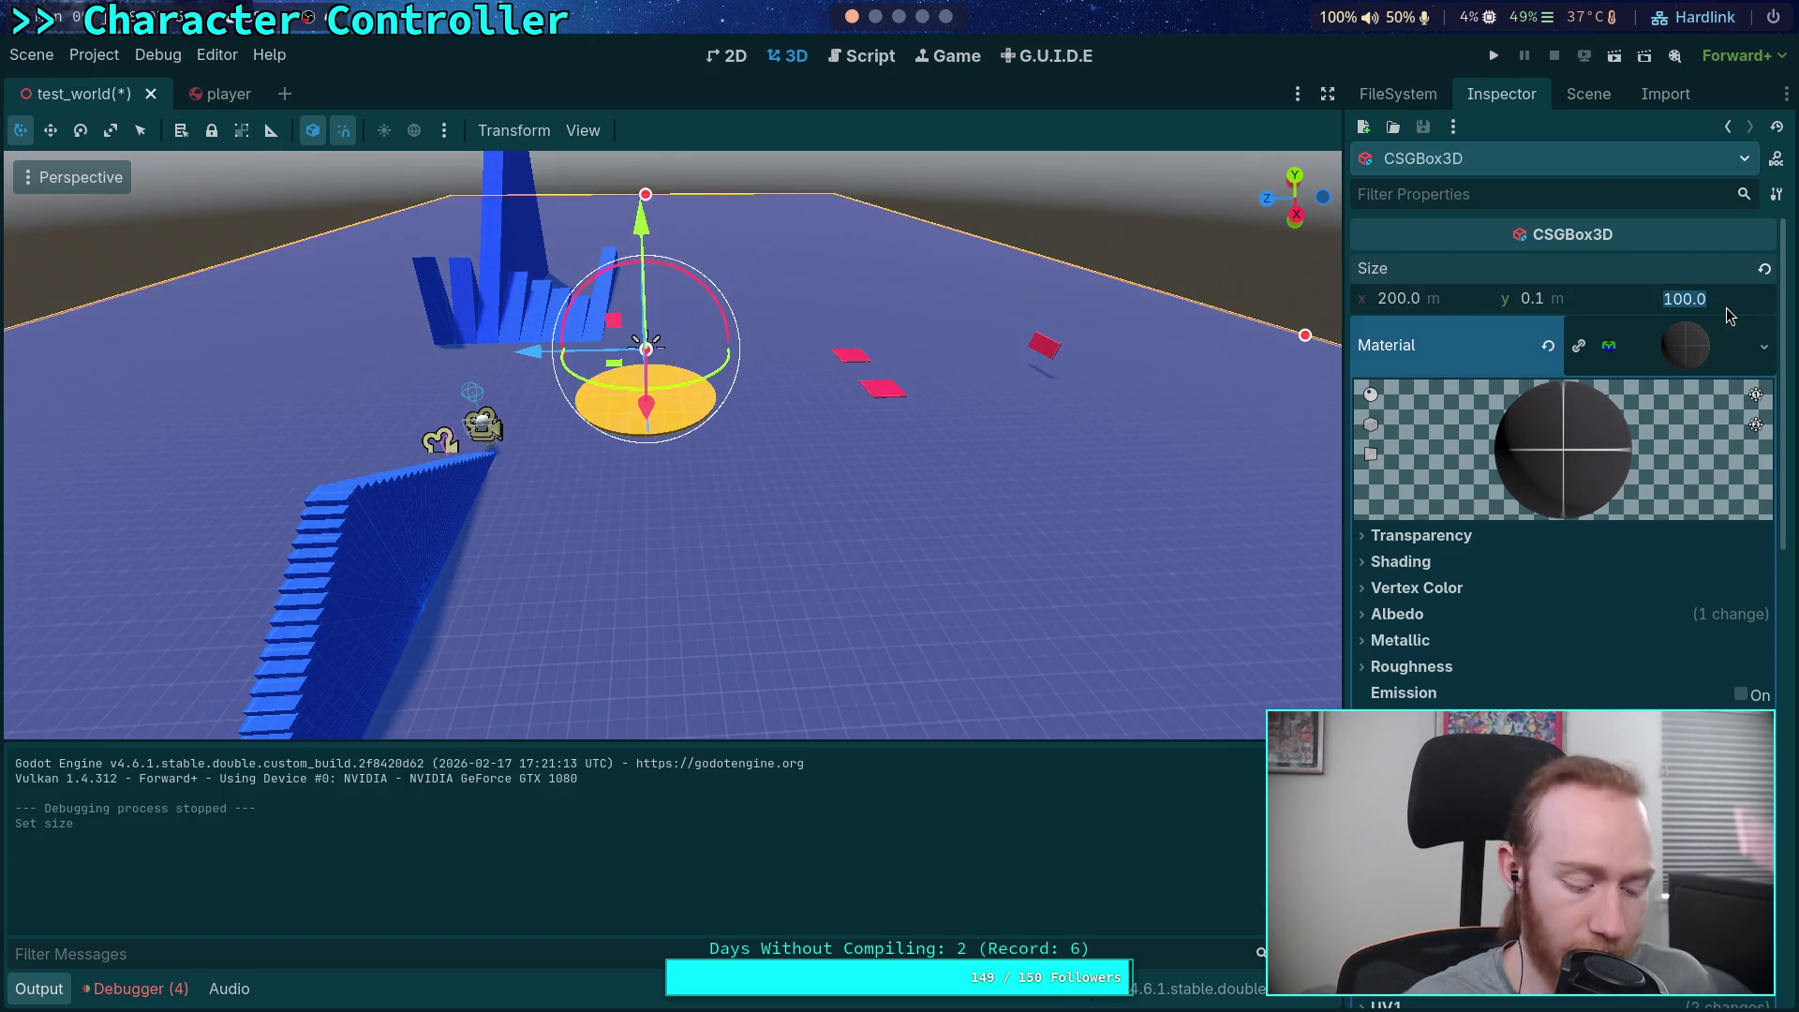
{"action": "type", "text": "200"}
{"action": "key", "text": "Return"}
{"action": "key", "text": "ctrl+s"}
{"action": "left_click", "coordinate": [1493, 55]}
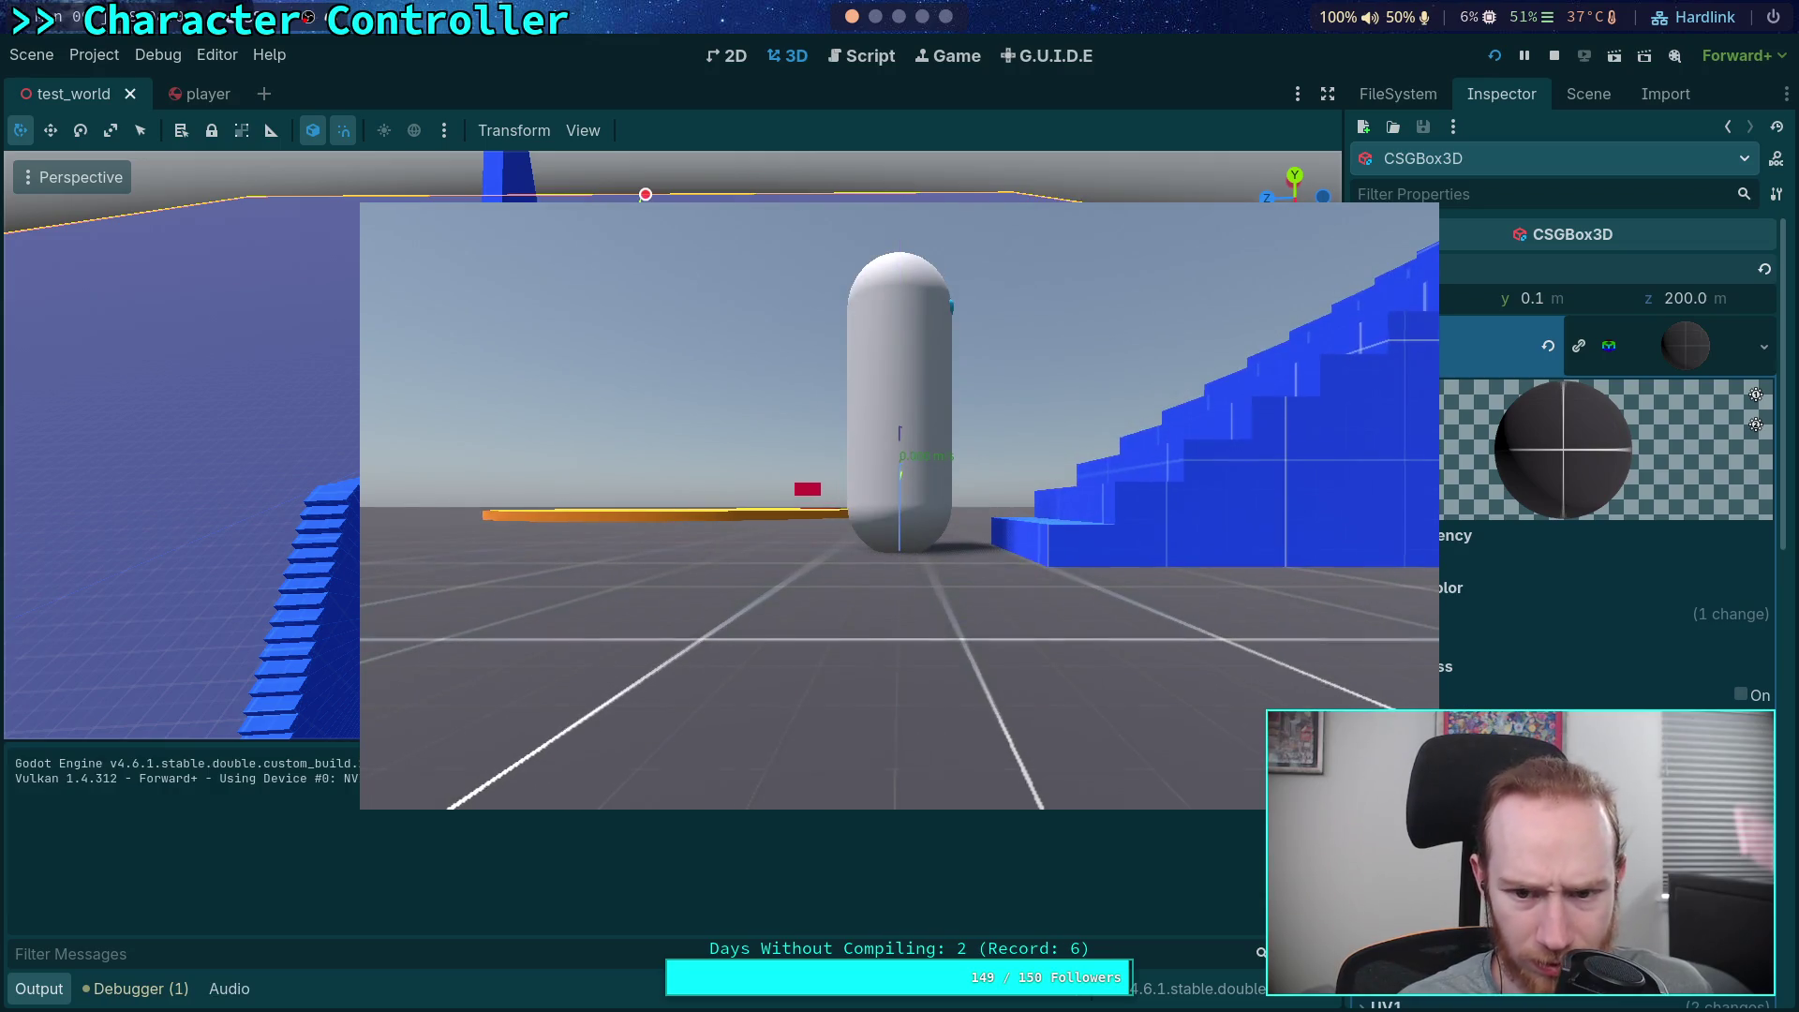
Orbit the capsule to inspect the 200 m floor, stop the game, and show the node tree
{"action": "key", "text": "a"}
{"action": "key", "text": "d"}
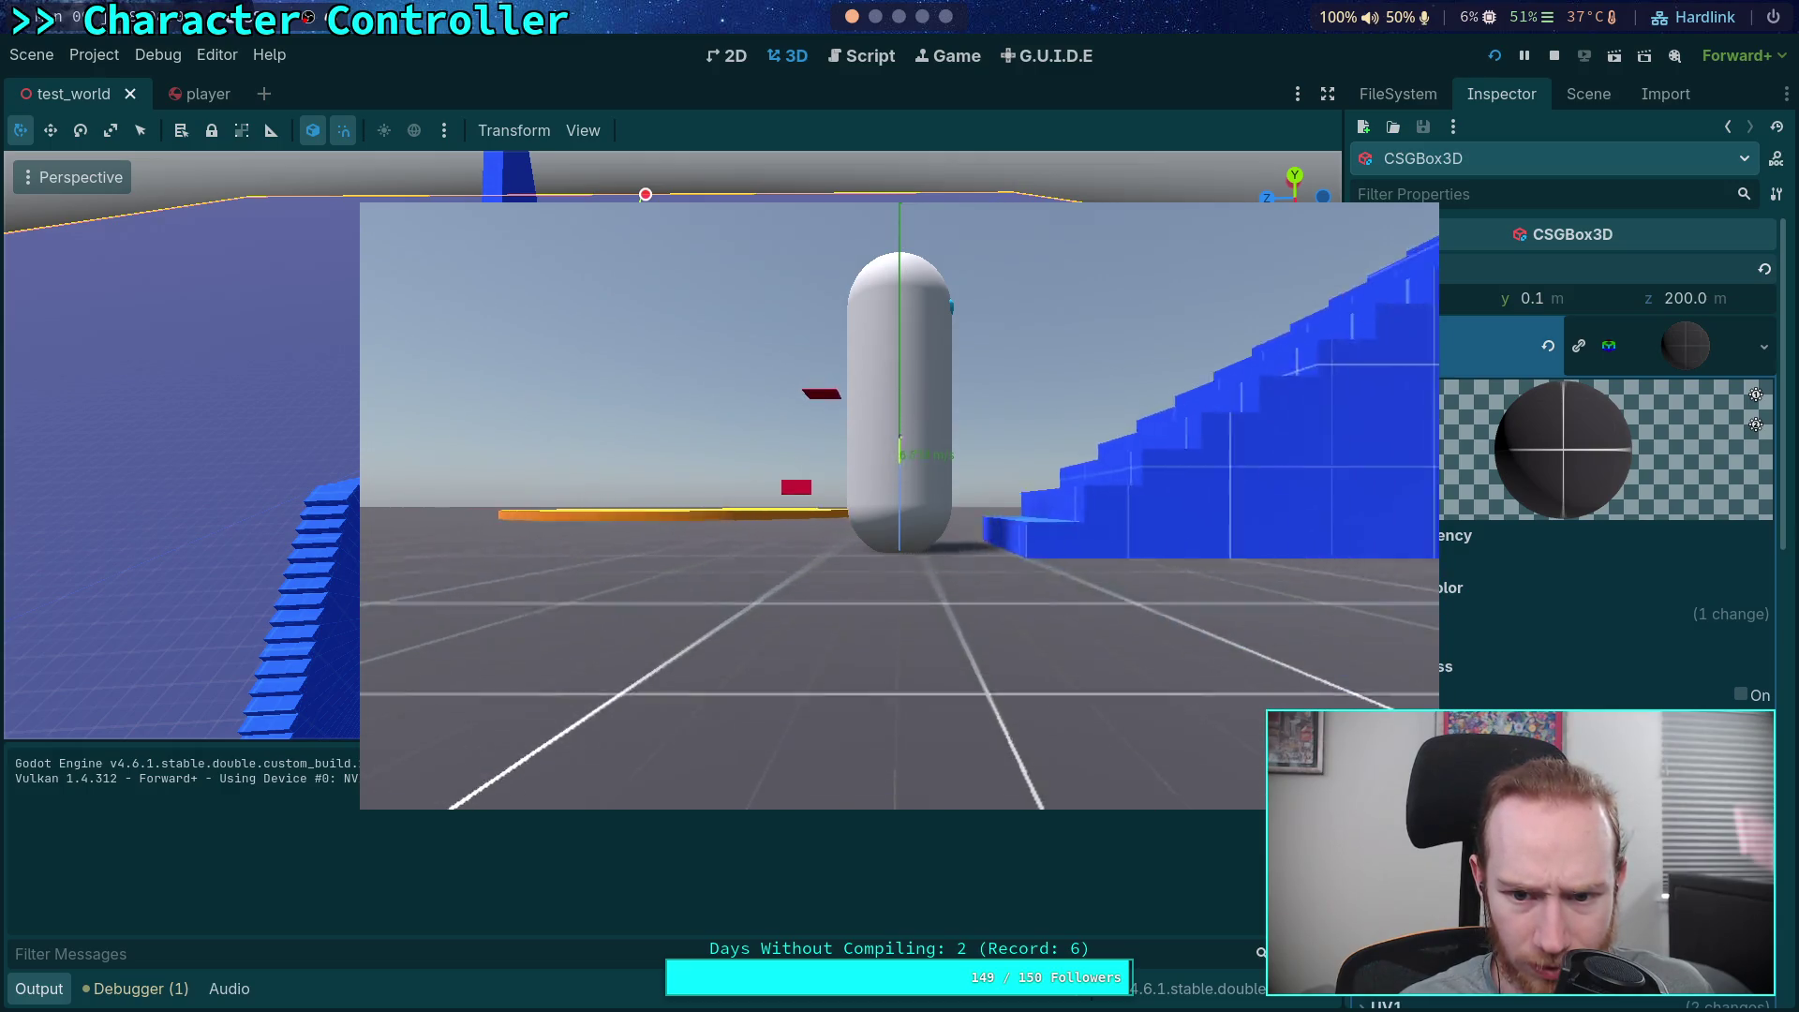
{"action": "key", "text": "a"}
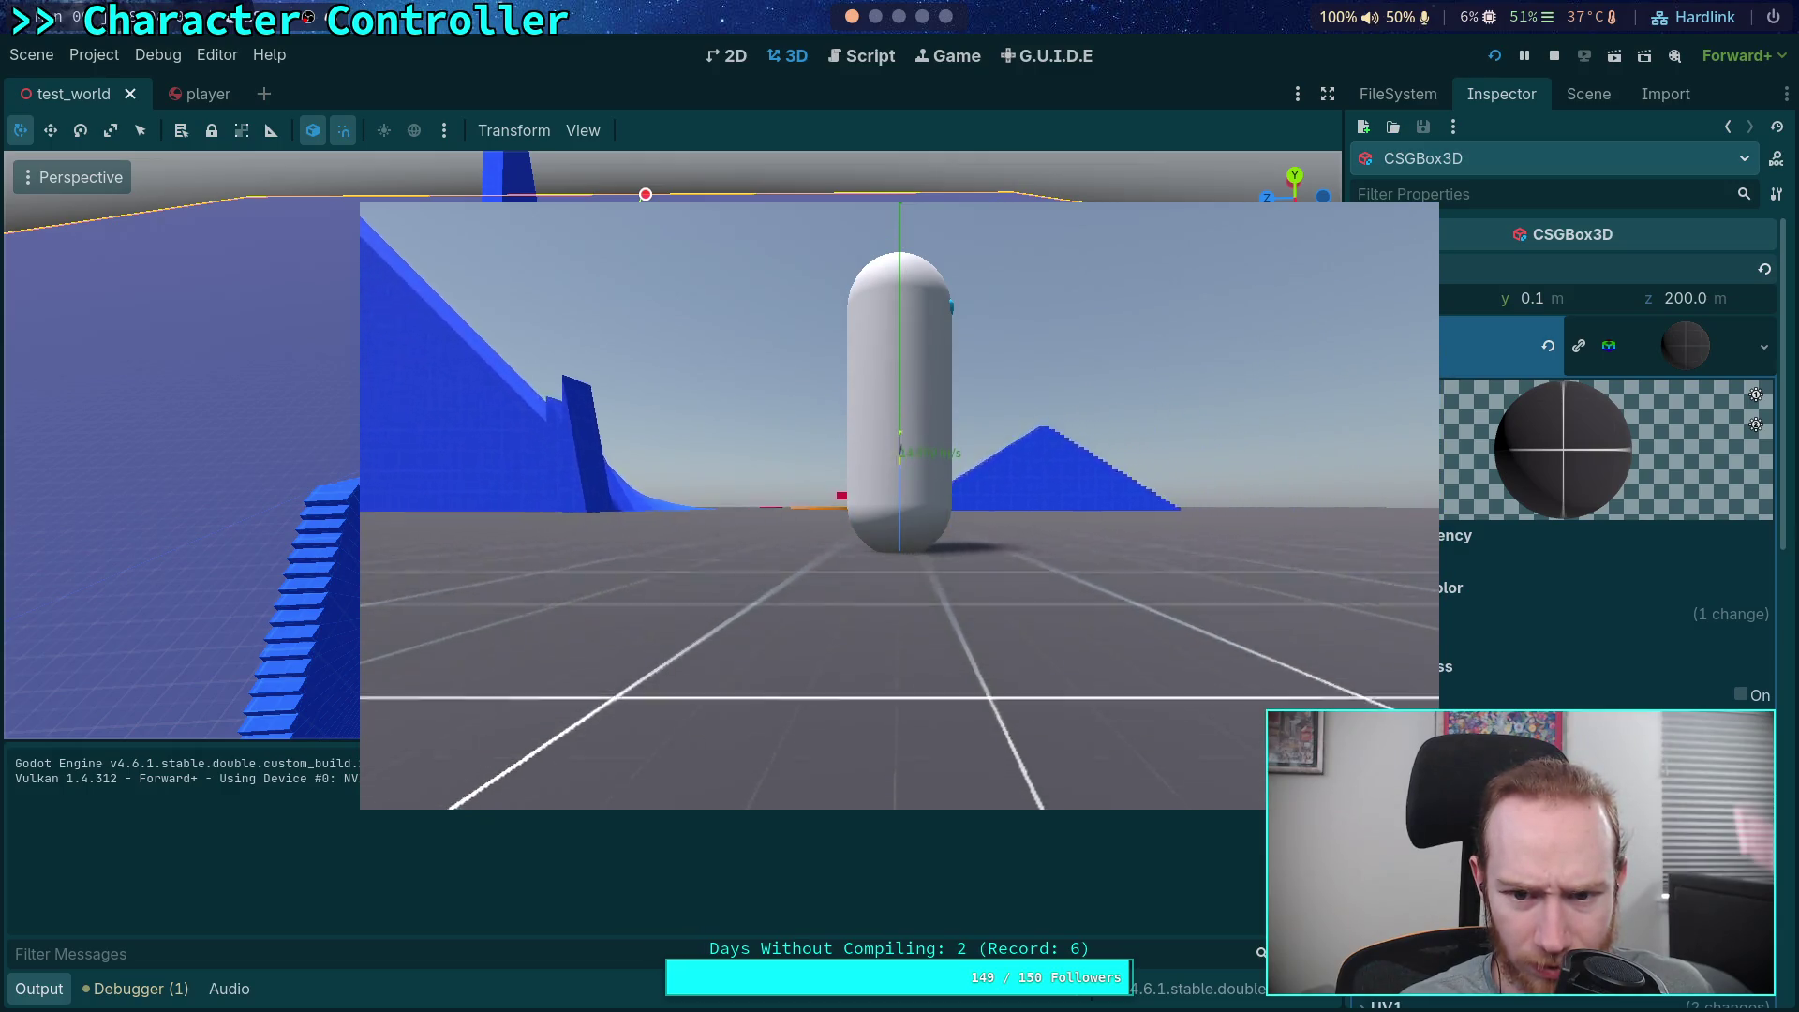
{"action": "key", "text": "a"}
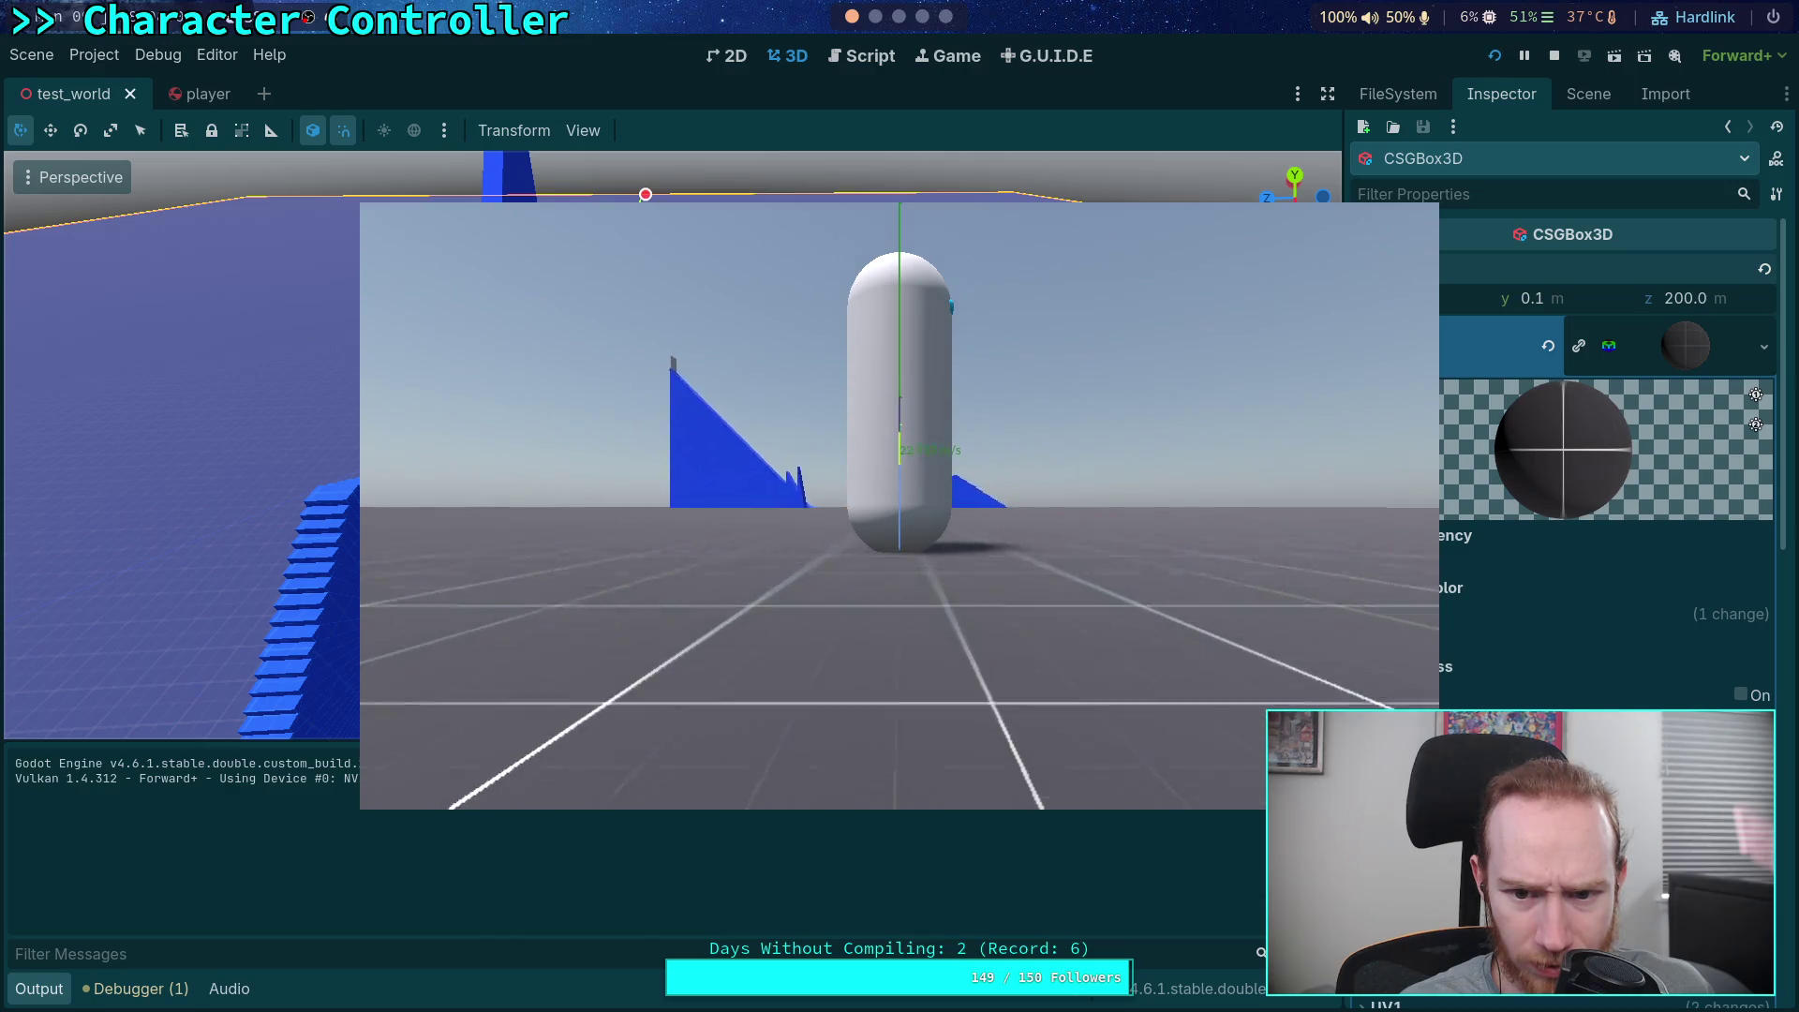
{"action": "key", "text": "a"}
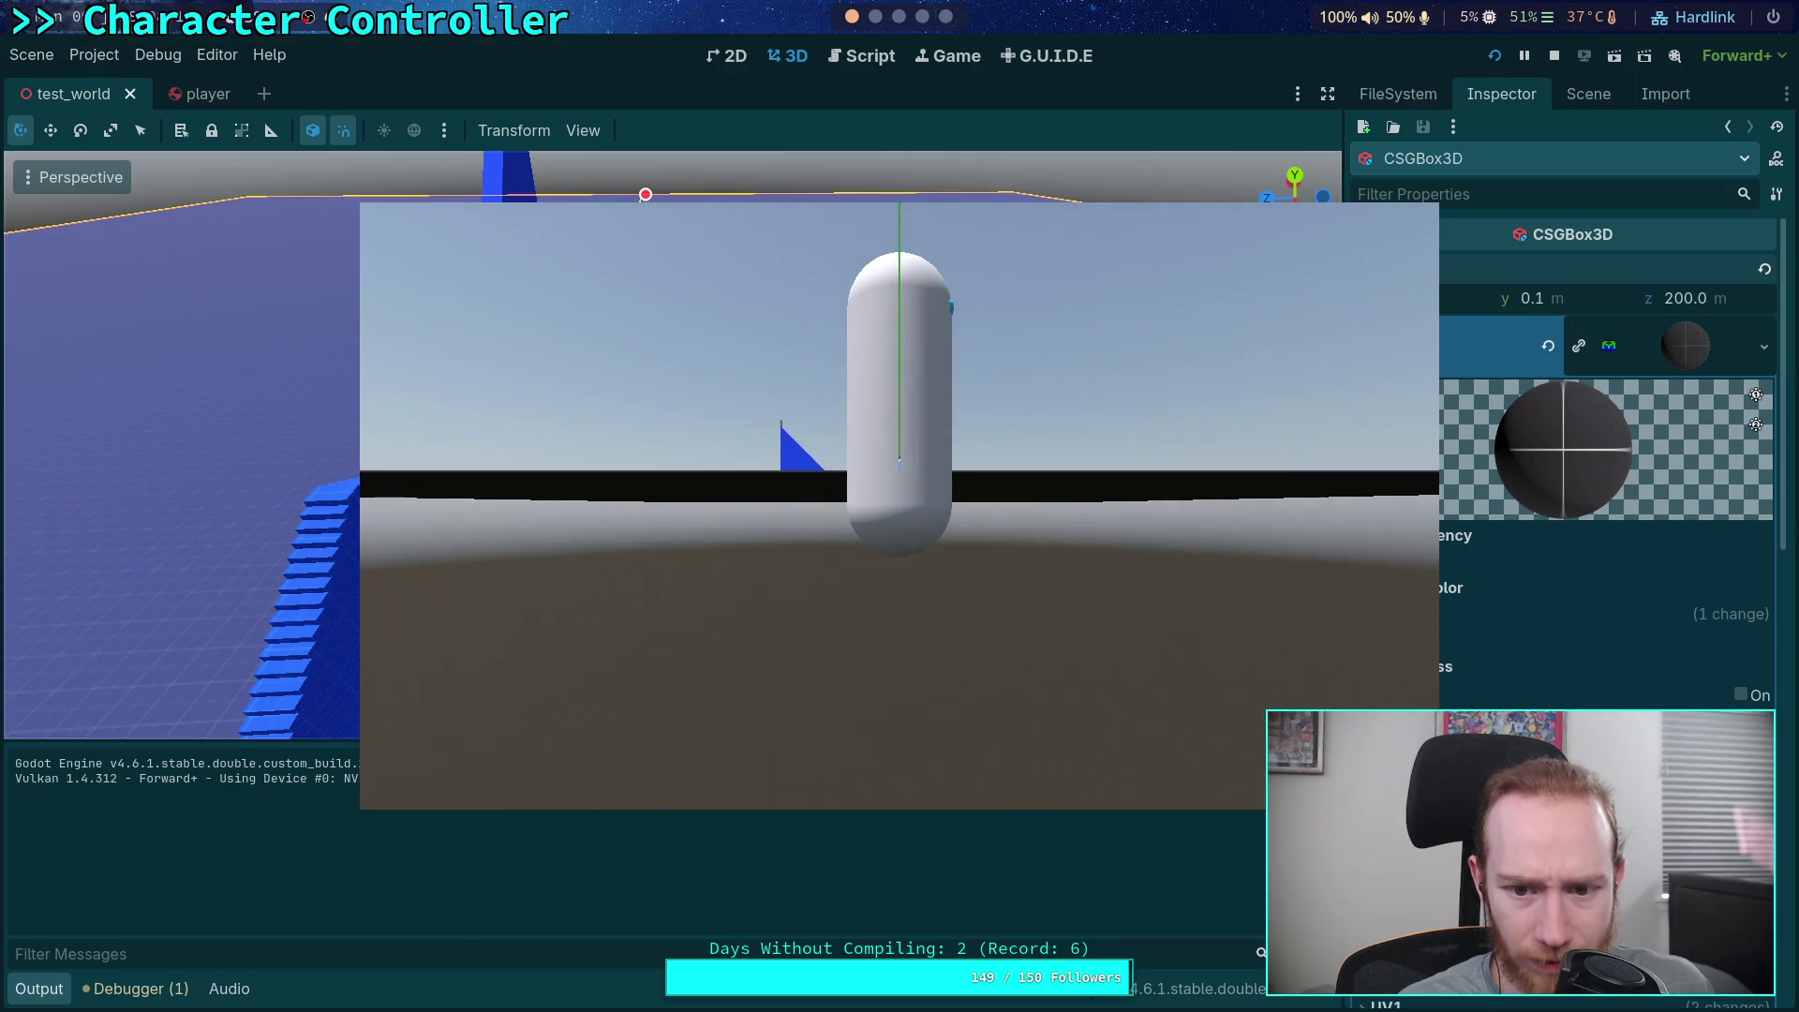
{"action": "left_click", "coordinate": [1553, 56]}
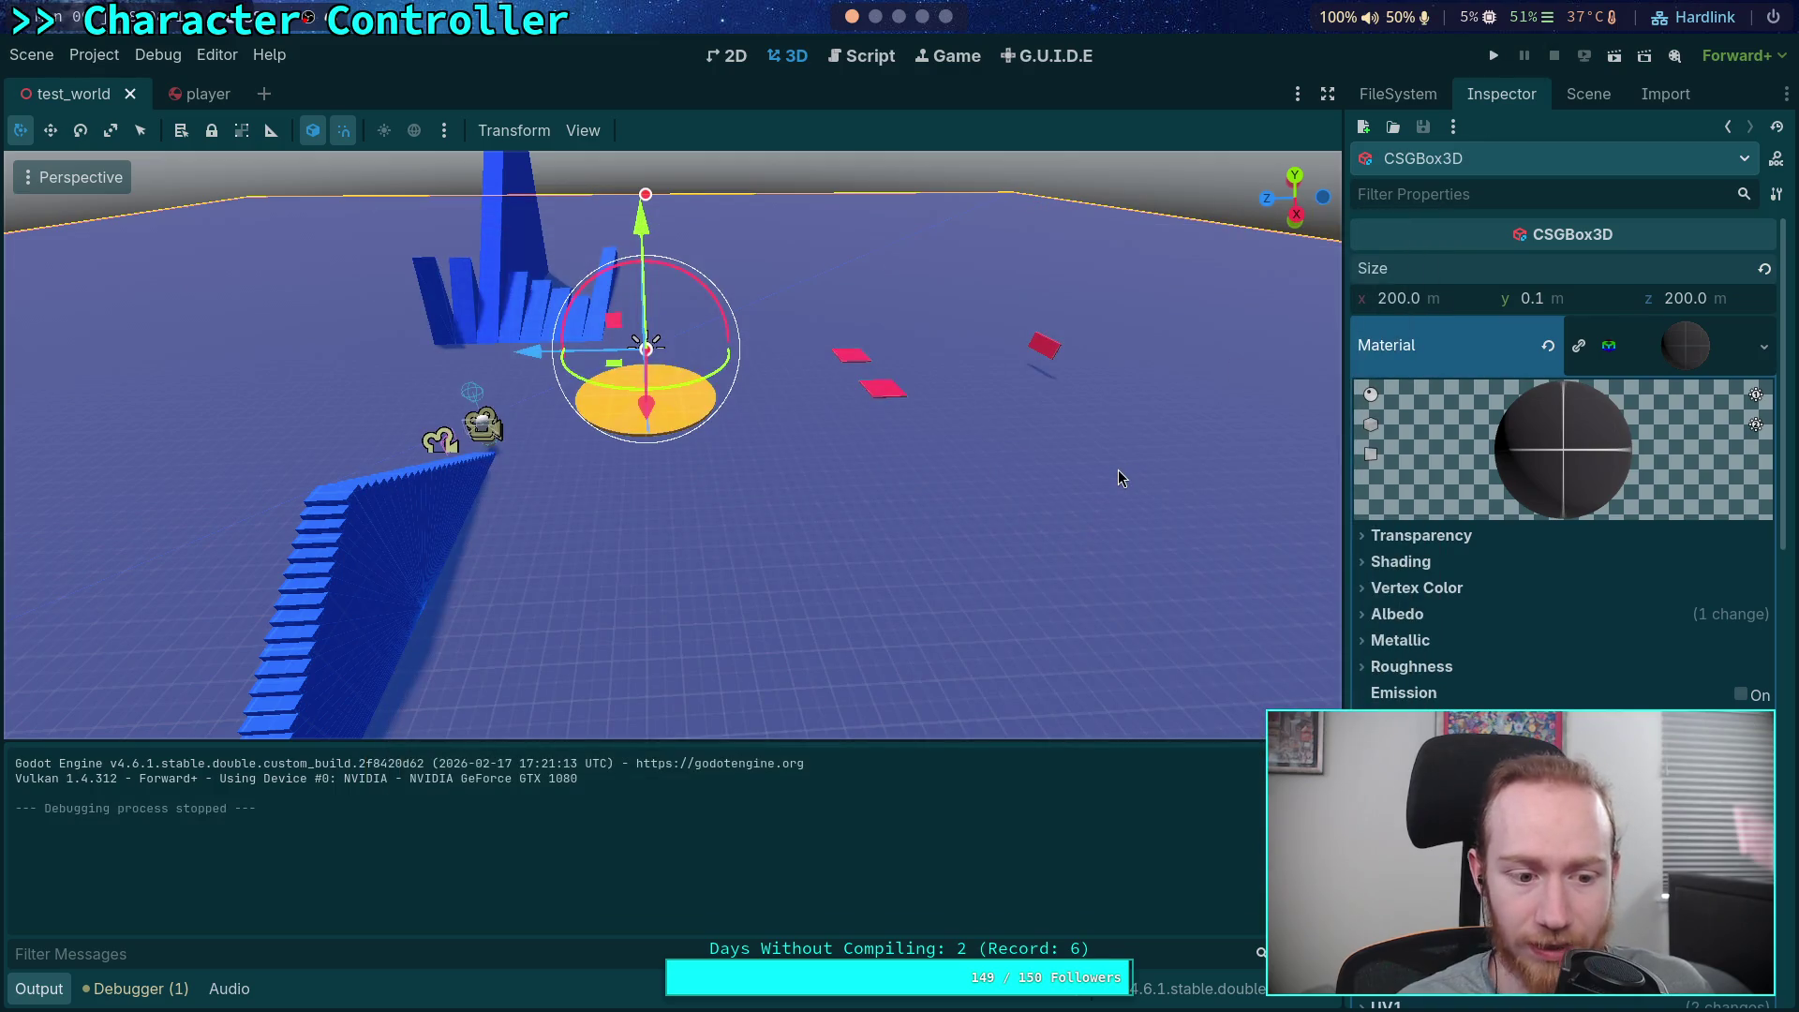
{"action": "left_click", "coordinate": [1581, 91]}
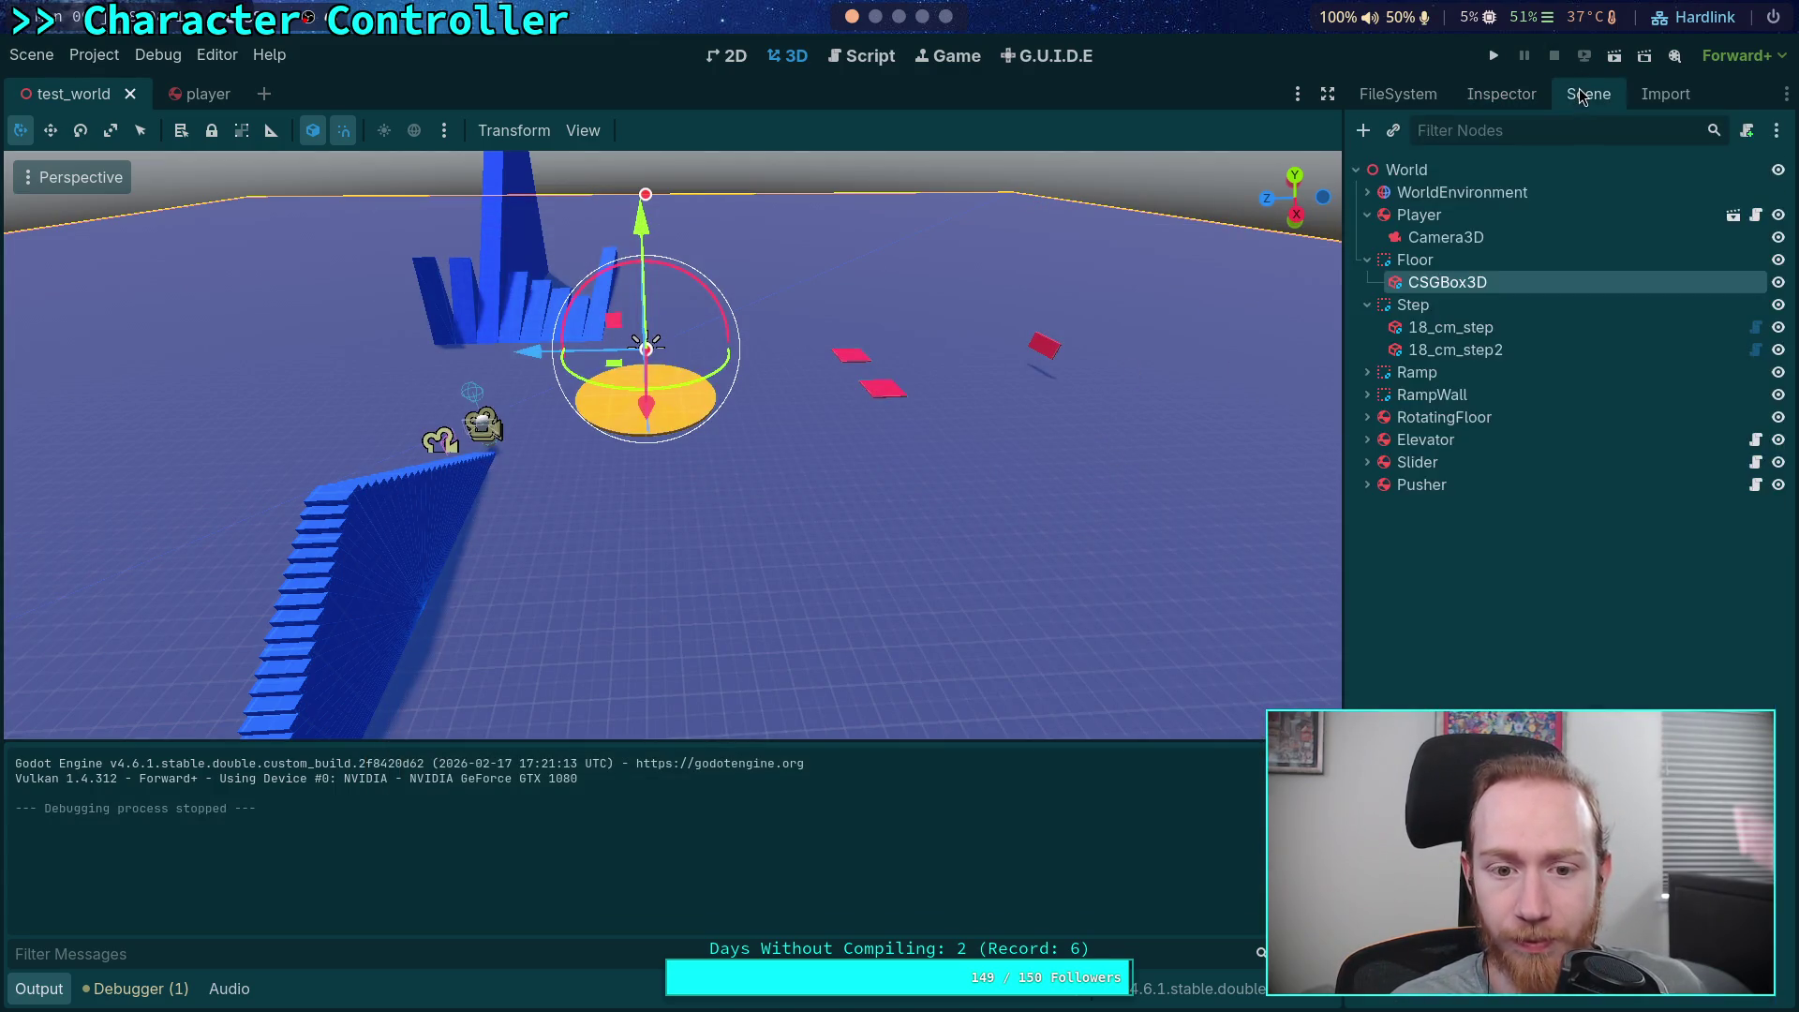
Select the player's Camera3D, move and rotate it, then undo those camera changes
{"action": "left_click", "coordinate": [1455, 242]}
{"action": "left_click", "coordinate": [1494, 101]}
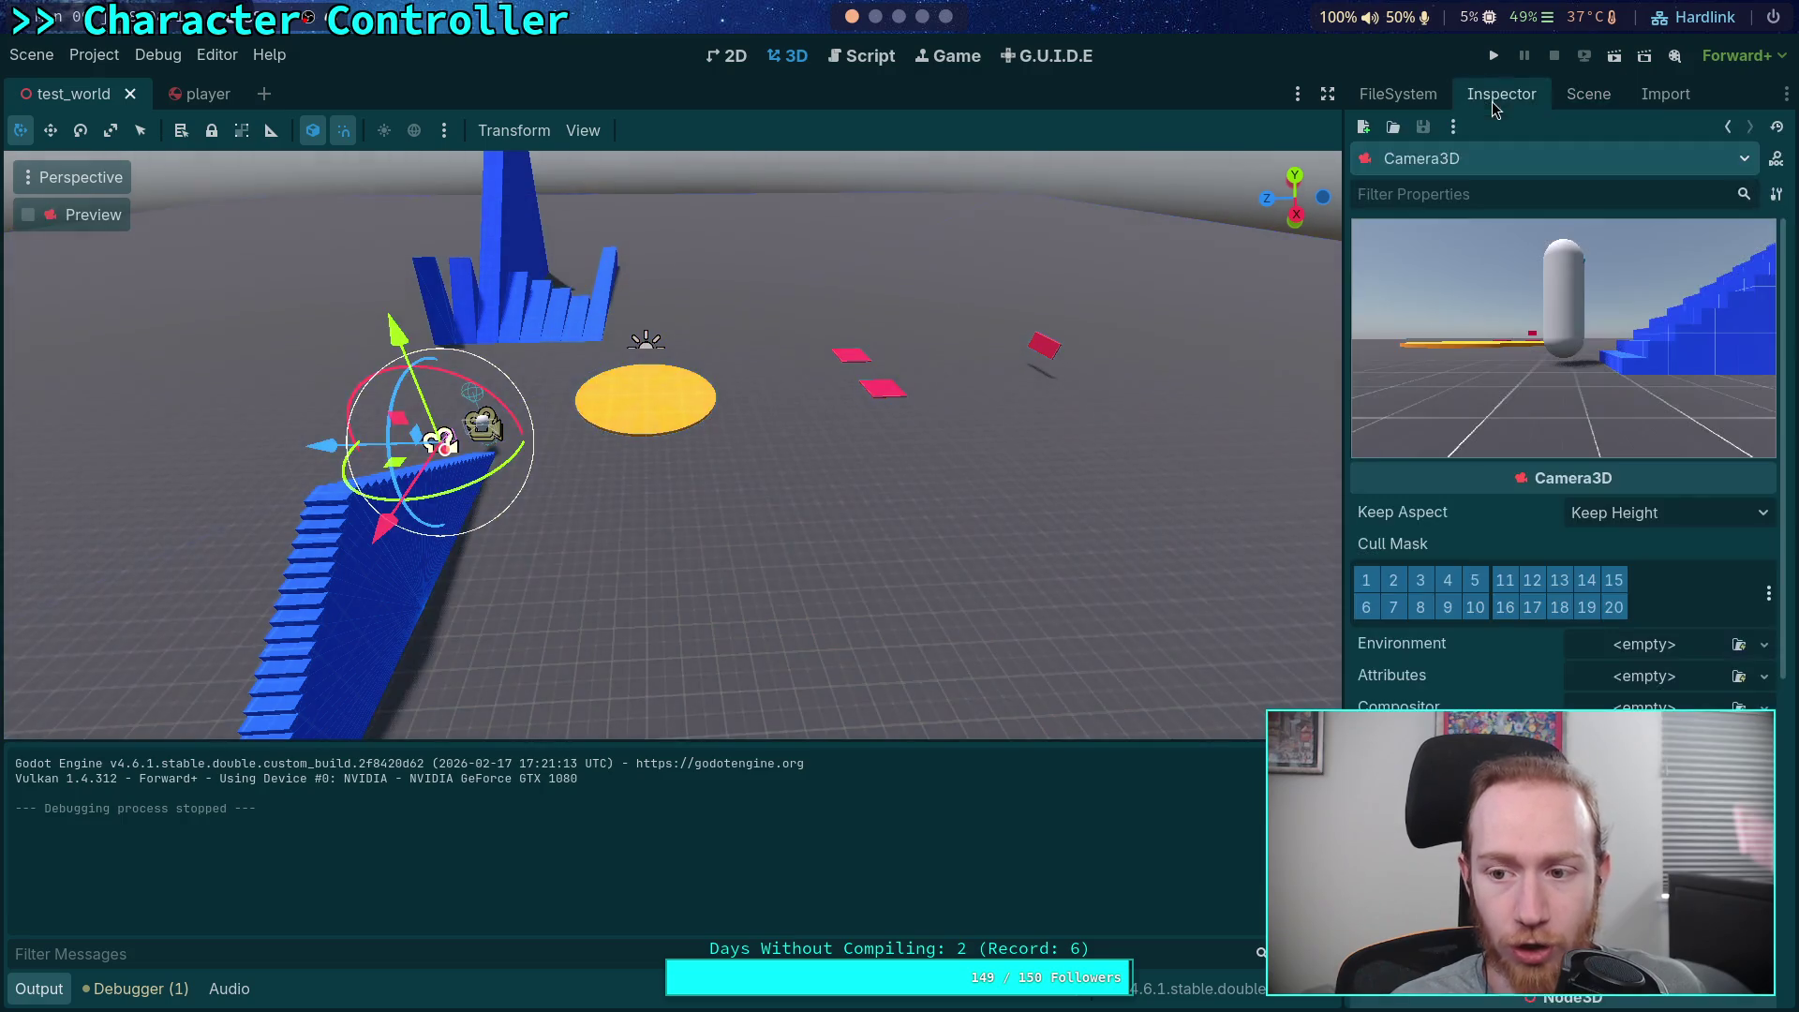
{"action": "scroll", "coordinate": [1490, 609], "scroll_direction": "down", "scroll_amount": 5}
{"action": "scroll", "coordinate": [1490, 609], "scroll_direction": "up", "scroll_amount": 3}
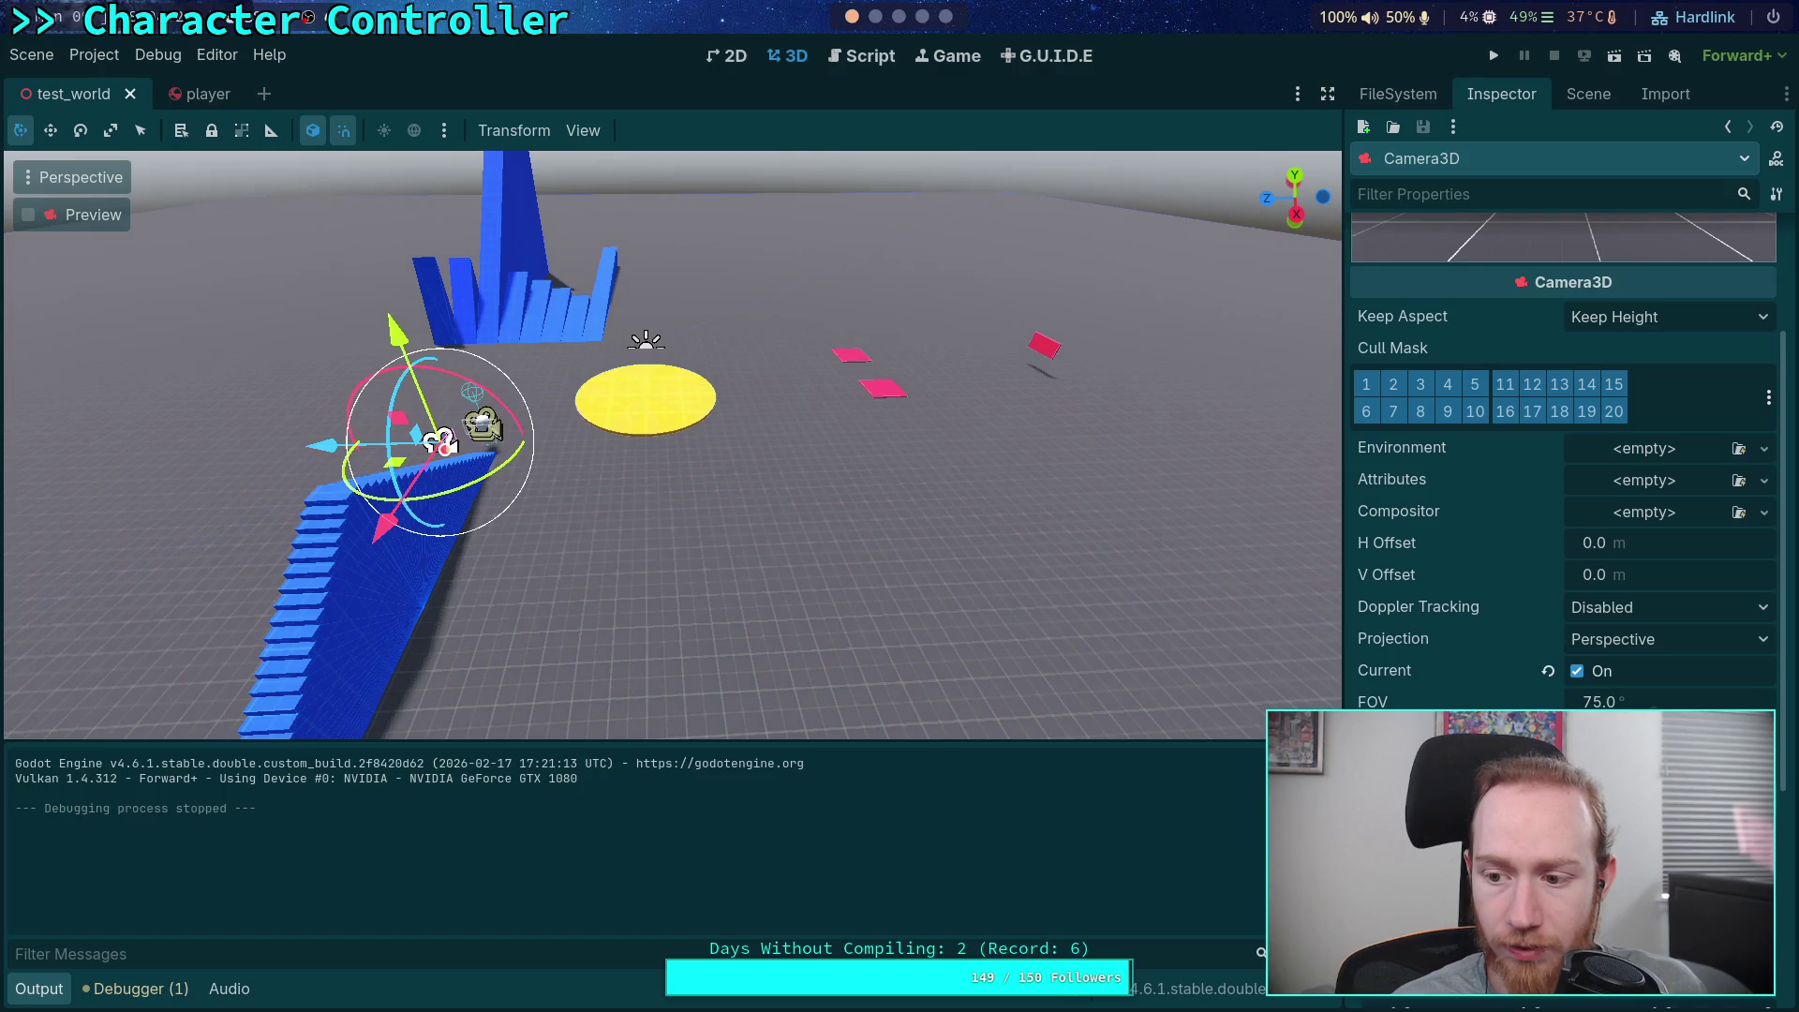
{"action": "scroll", "coordinate": [1563, 469], "scroll_direction": "up", "scroll_amount": 2}
{"action": "mouse_move", "coordinate": [439, 441]}
{"action": "left_mouse_down"}
{"action": "mouse_move", "coordinate": [426, 412]}
{"action": "mouse_move", "coordinate": [433, 427]}
{"action": "left_mouse_up"}
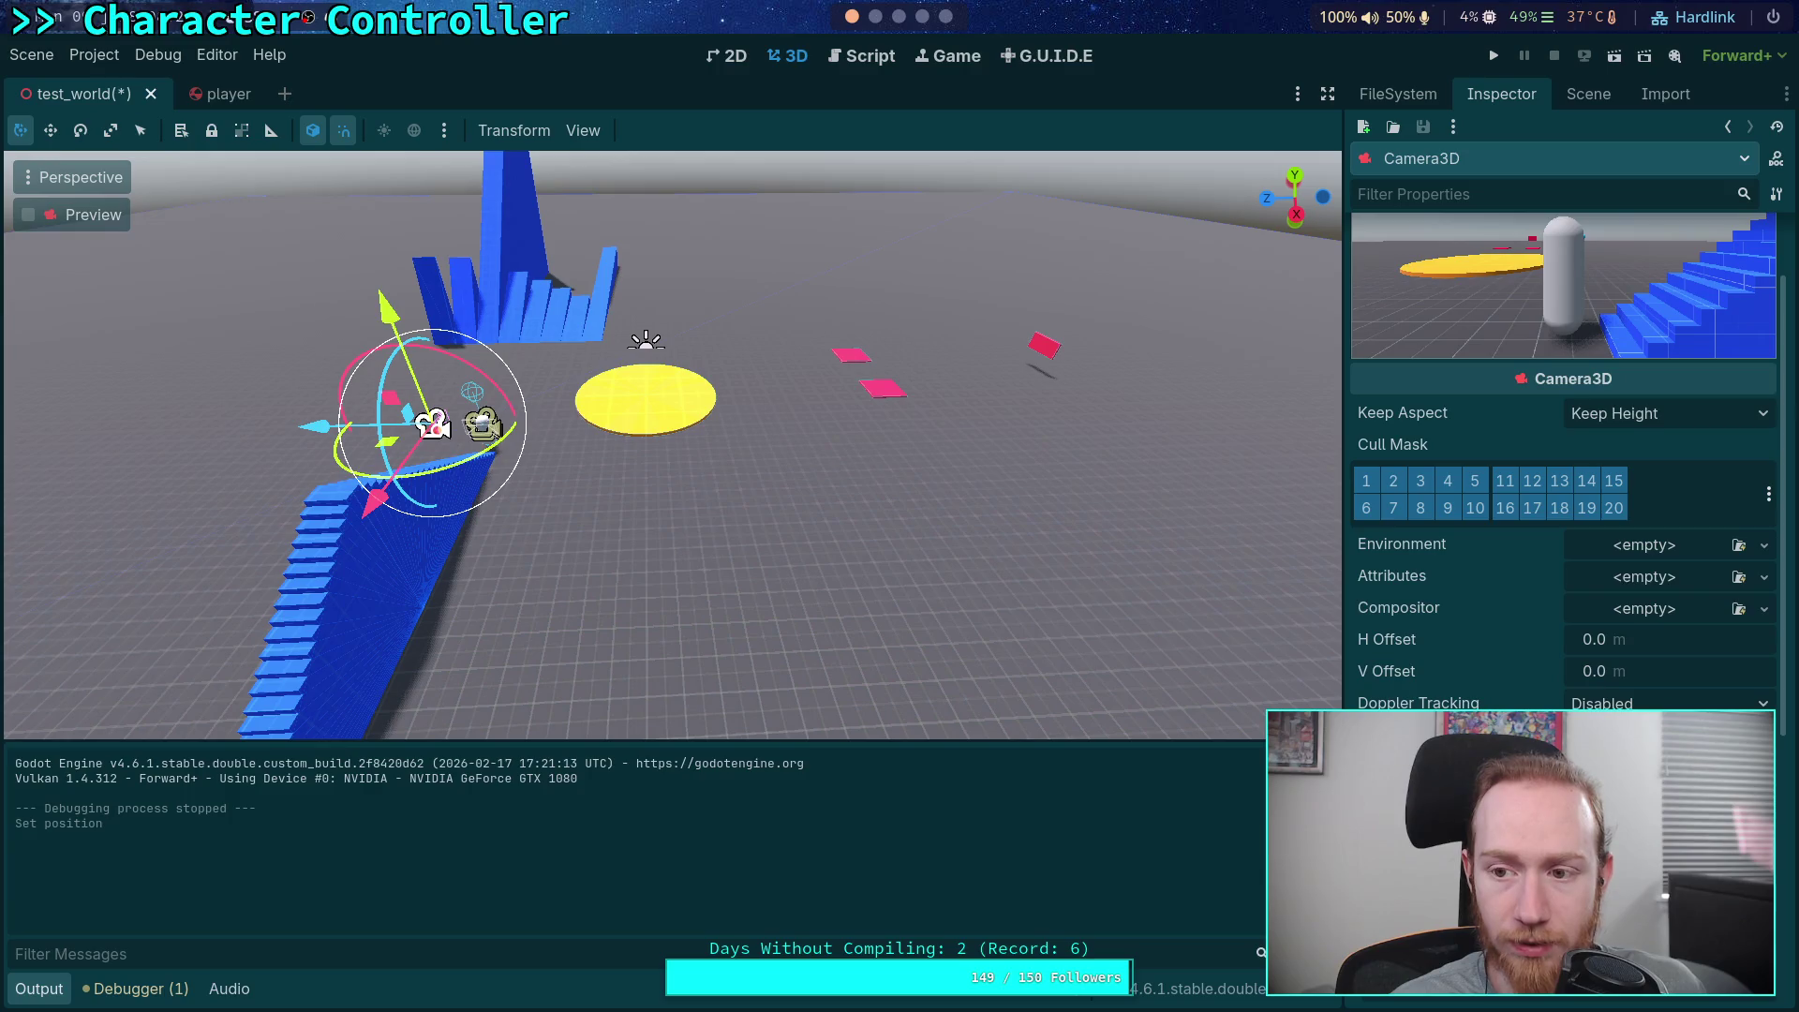
{"action": "left_click_drag", "start_coordinate": [829, 646], "coordinate": [638, 530]}
{"action": "mouse_move", "coordinate": [693, 448]}
{"action": "left_mouse_down"}
{"action": "mouse_move", "coordinate": [592, 422]}
{"action": "mouse_move", "coordinate": [588, 439]}
{"action": "mouse_move", "coordinate": [796, 418]}
{"action": "mouse_move", "coordinate": [633, 388]}
{"action": "mouse_move", "coordinate": [660, 409]}
{"action": "left_mouse_up"}
{"action": "key", "text": "ctrl+z"}
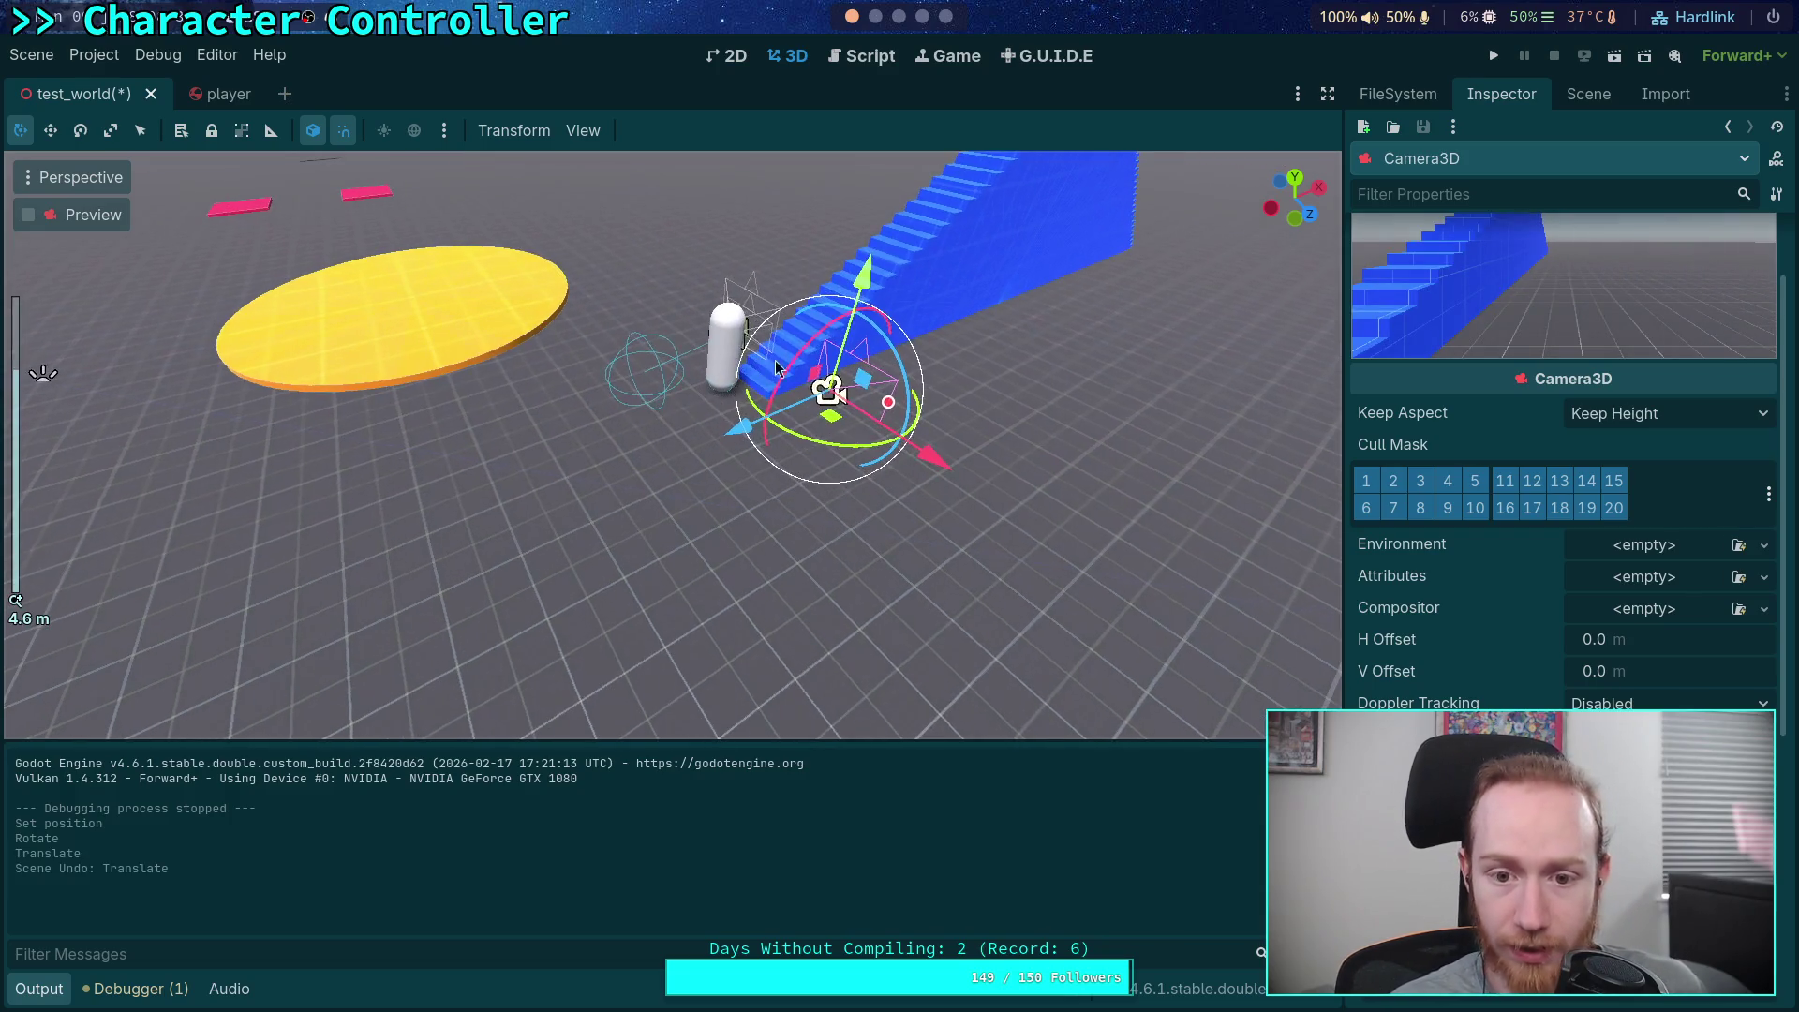
{"action": "scroll", "coordinate": [843, 529], "scroll_direction": "down", "scroll_amount": 3}
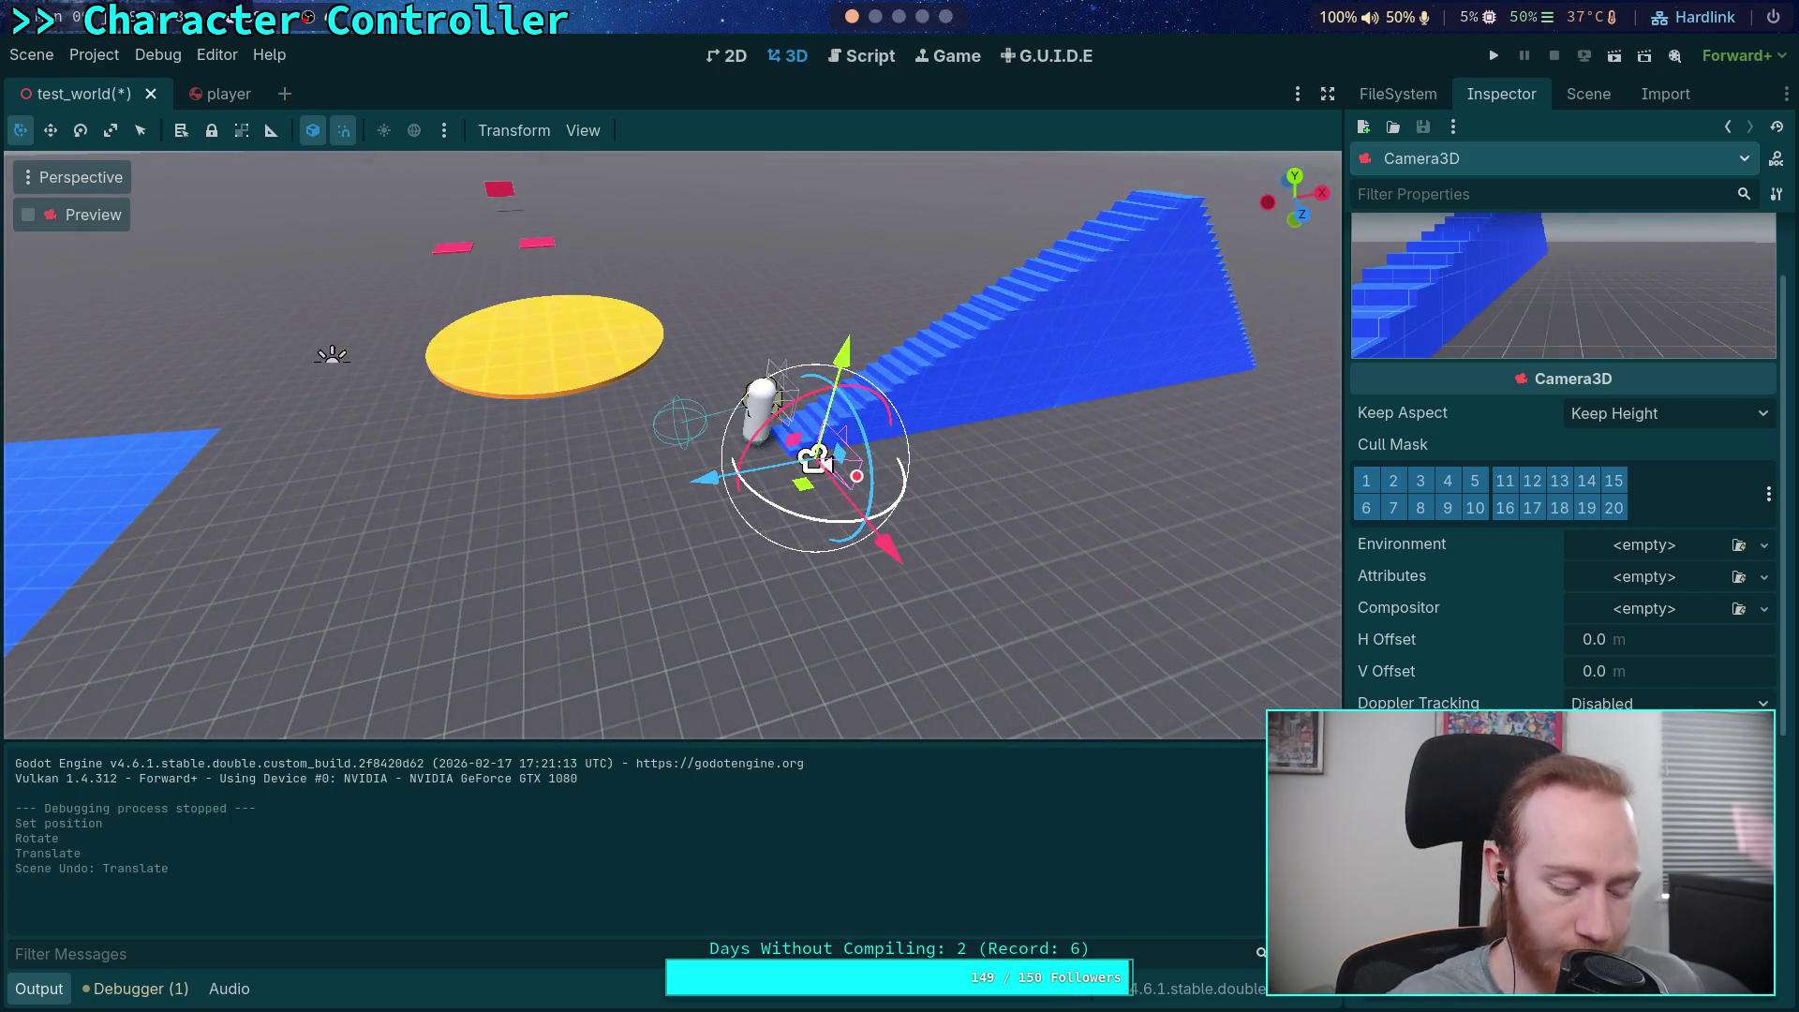
{"action": "key", "text": "ctrl+z"}
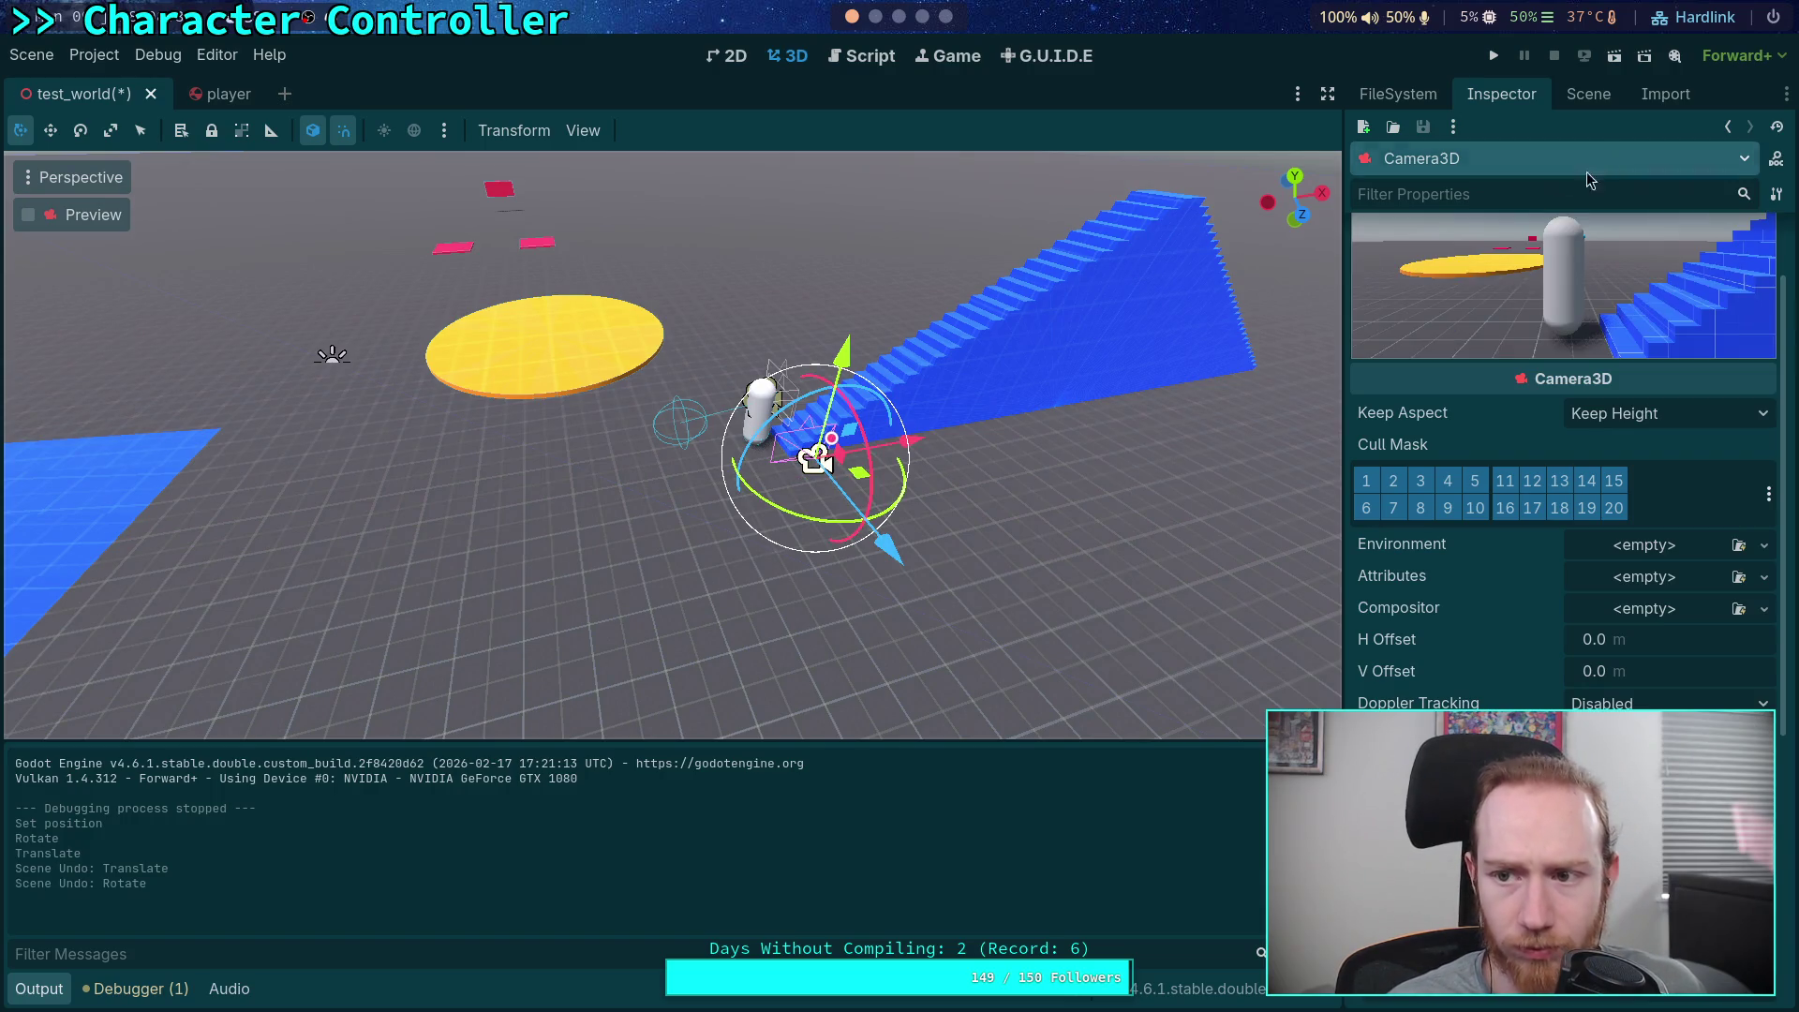
Rotate and move the Player node to an open stretch of floor, then run the game
{"action": "left_click", "coordinate": [1588, 94]}
{"action": "left_click", "coordinate": [1420, 214]}
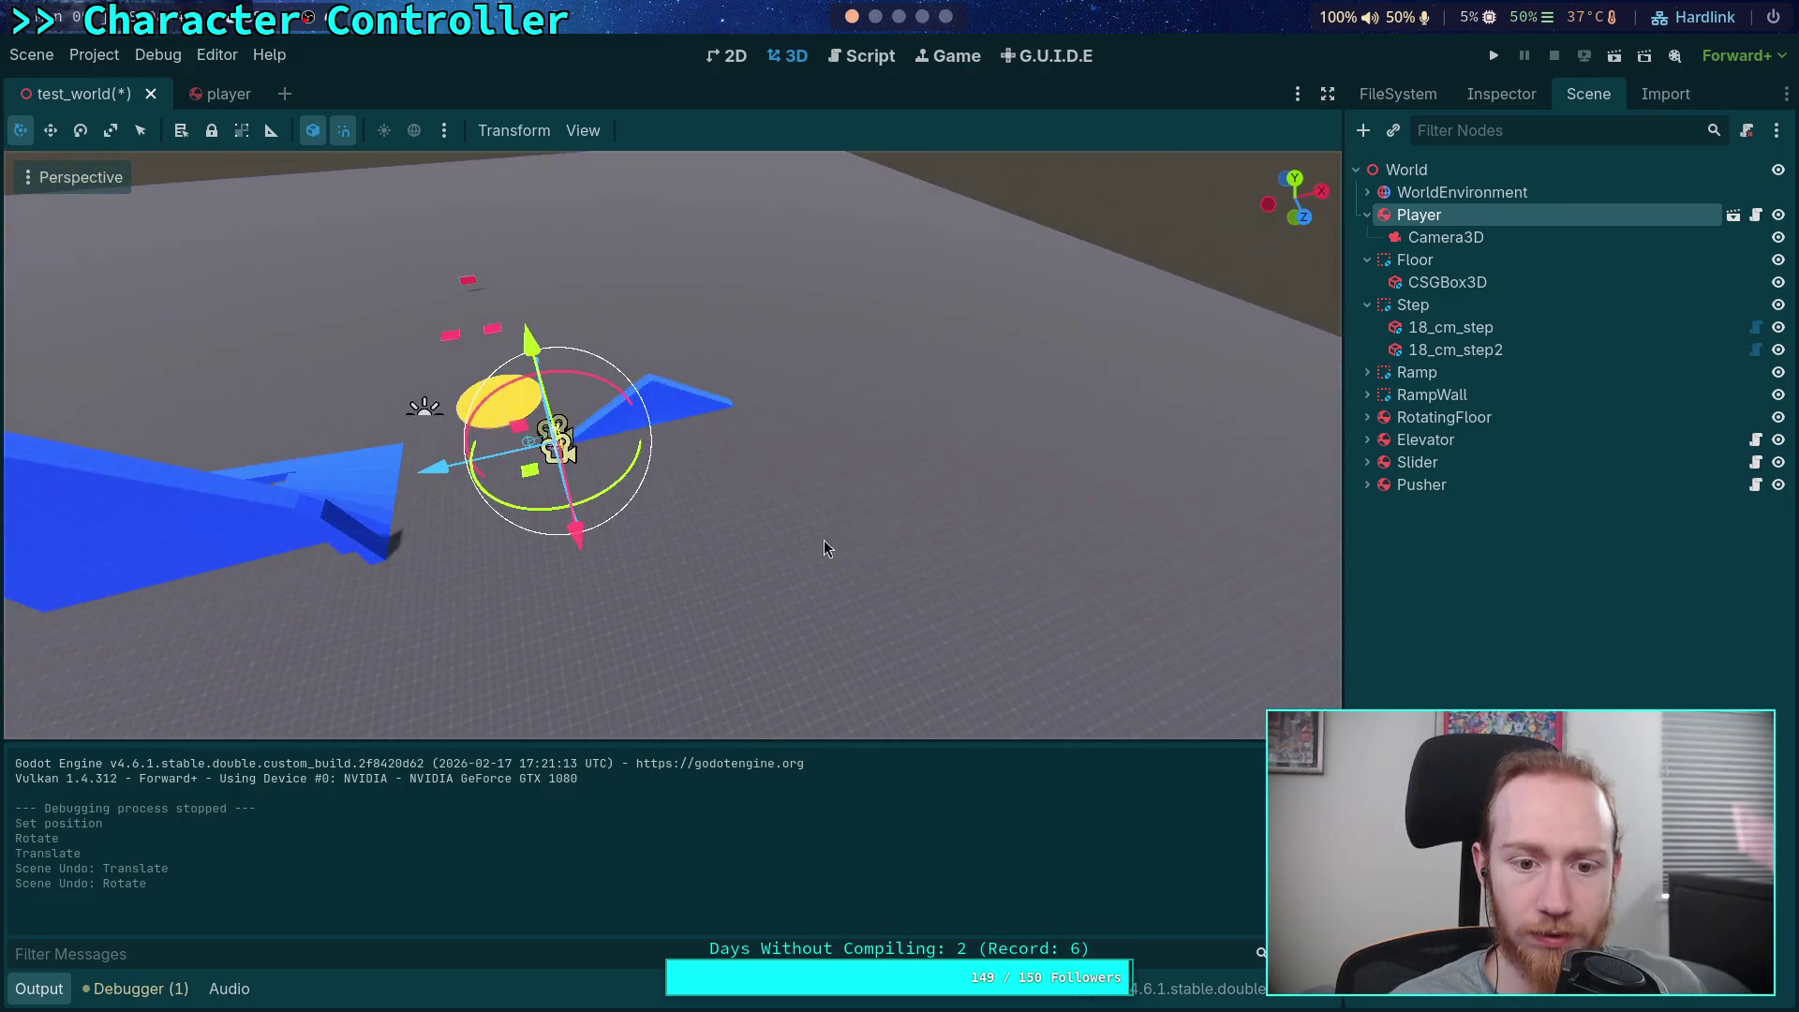
{"action": "left_click_drag", "start_coordinate": [512, 518], "coordinate": [576, 520]}
{"action": "left_click_drag", "start_coordinate": [559, 448], "coordinate": [1170, 622]}
{"action": "key", "text": "f"}
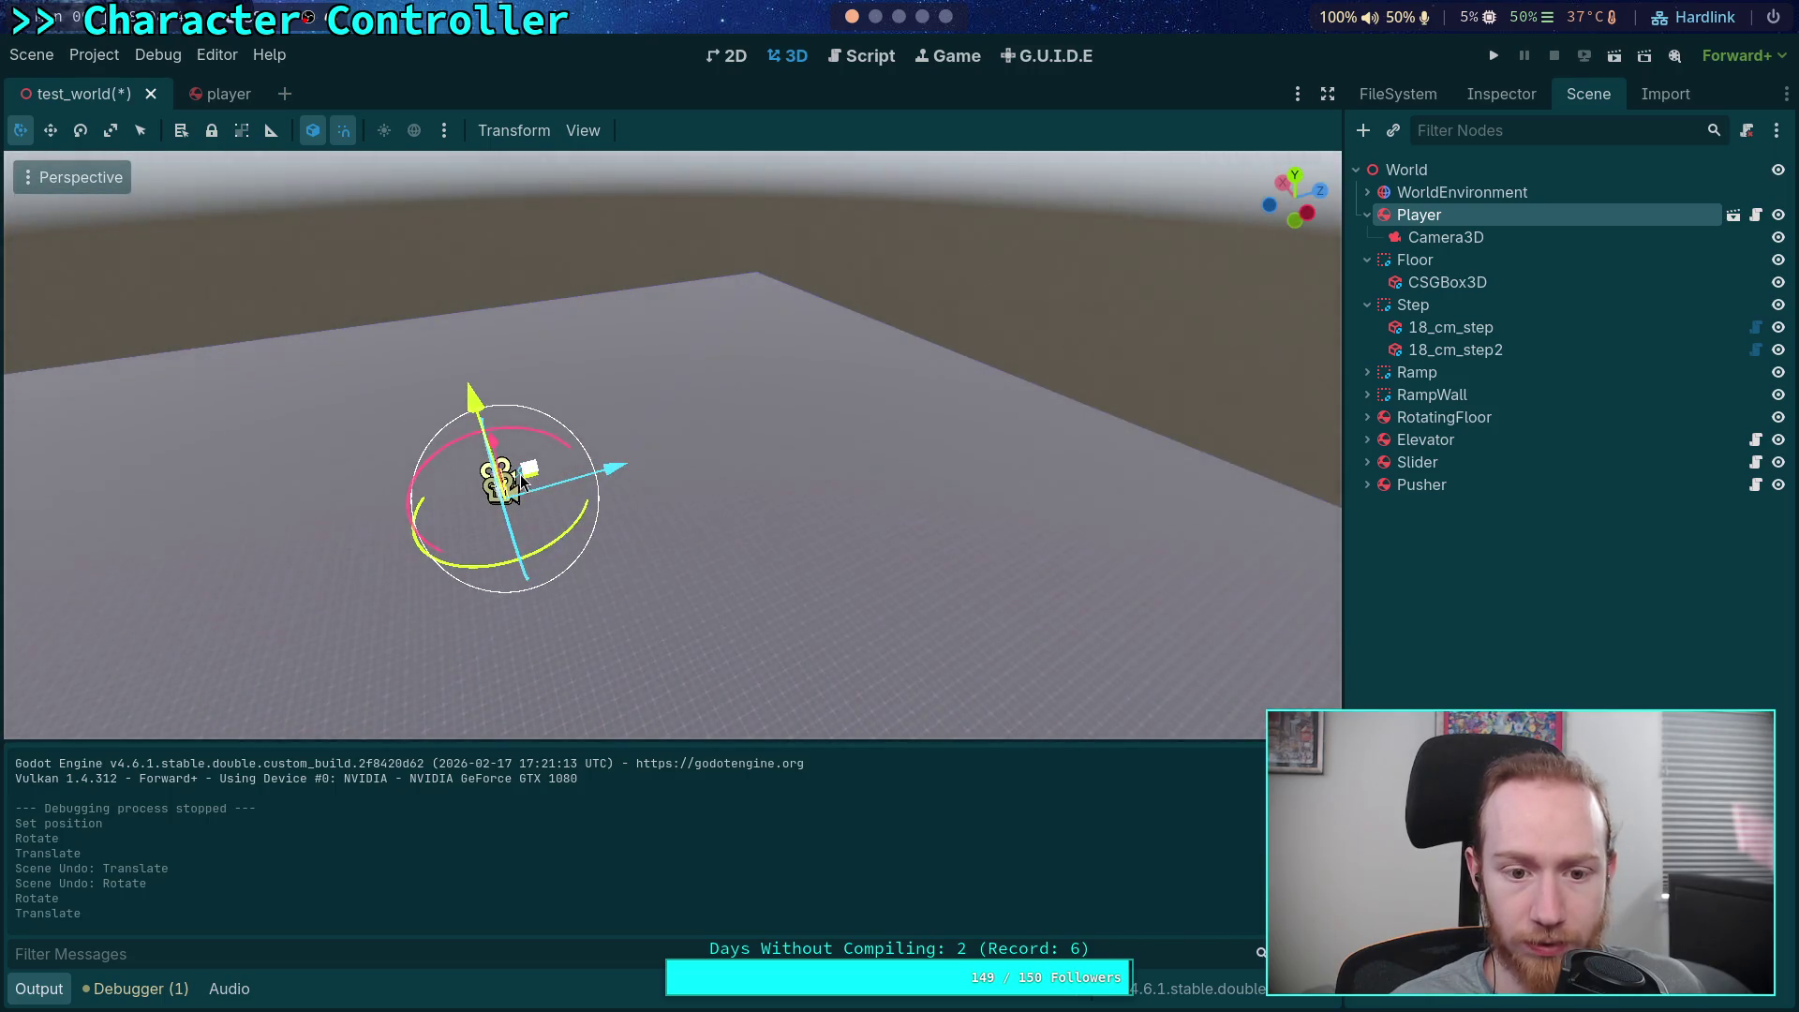
{"action": "left_click_drag", "start_coordinate": [615, 473], "coordinate": [1017, 407]}
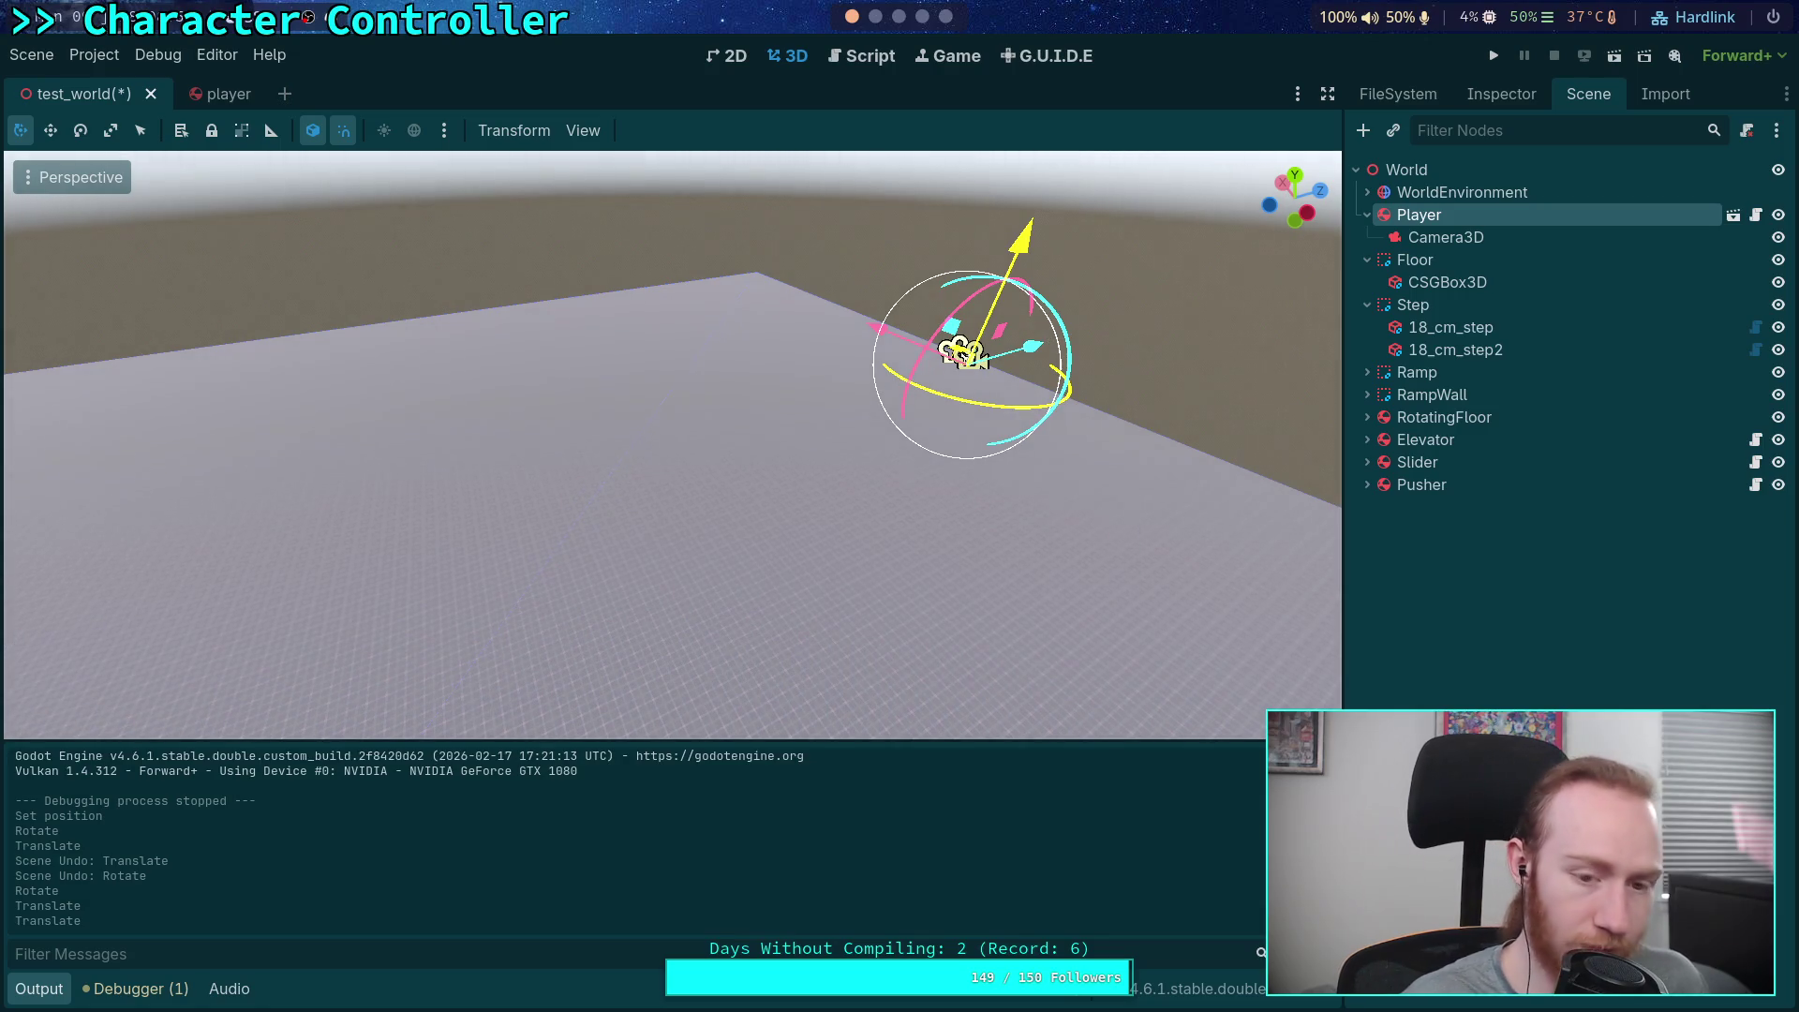
{"action": "left_click", "coordinate": [1495, 58]}
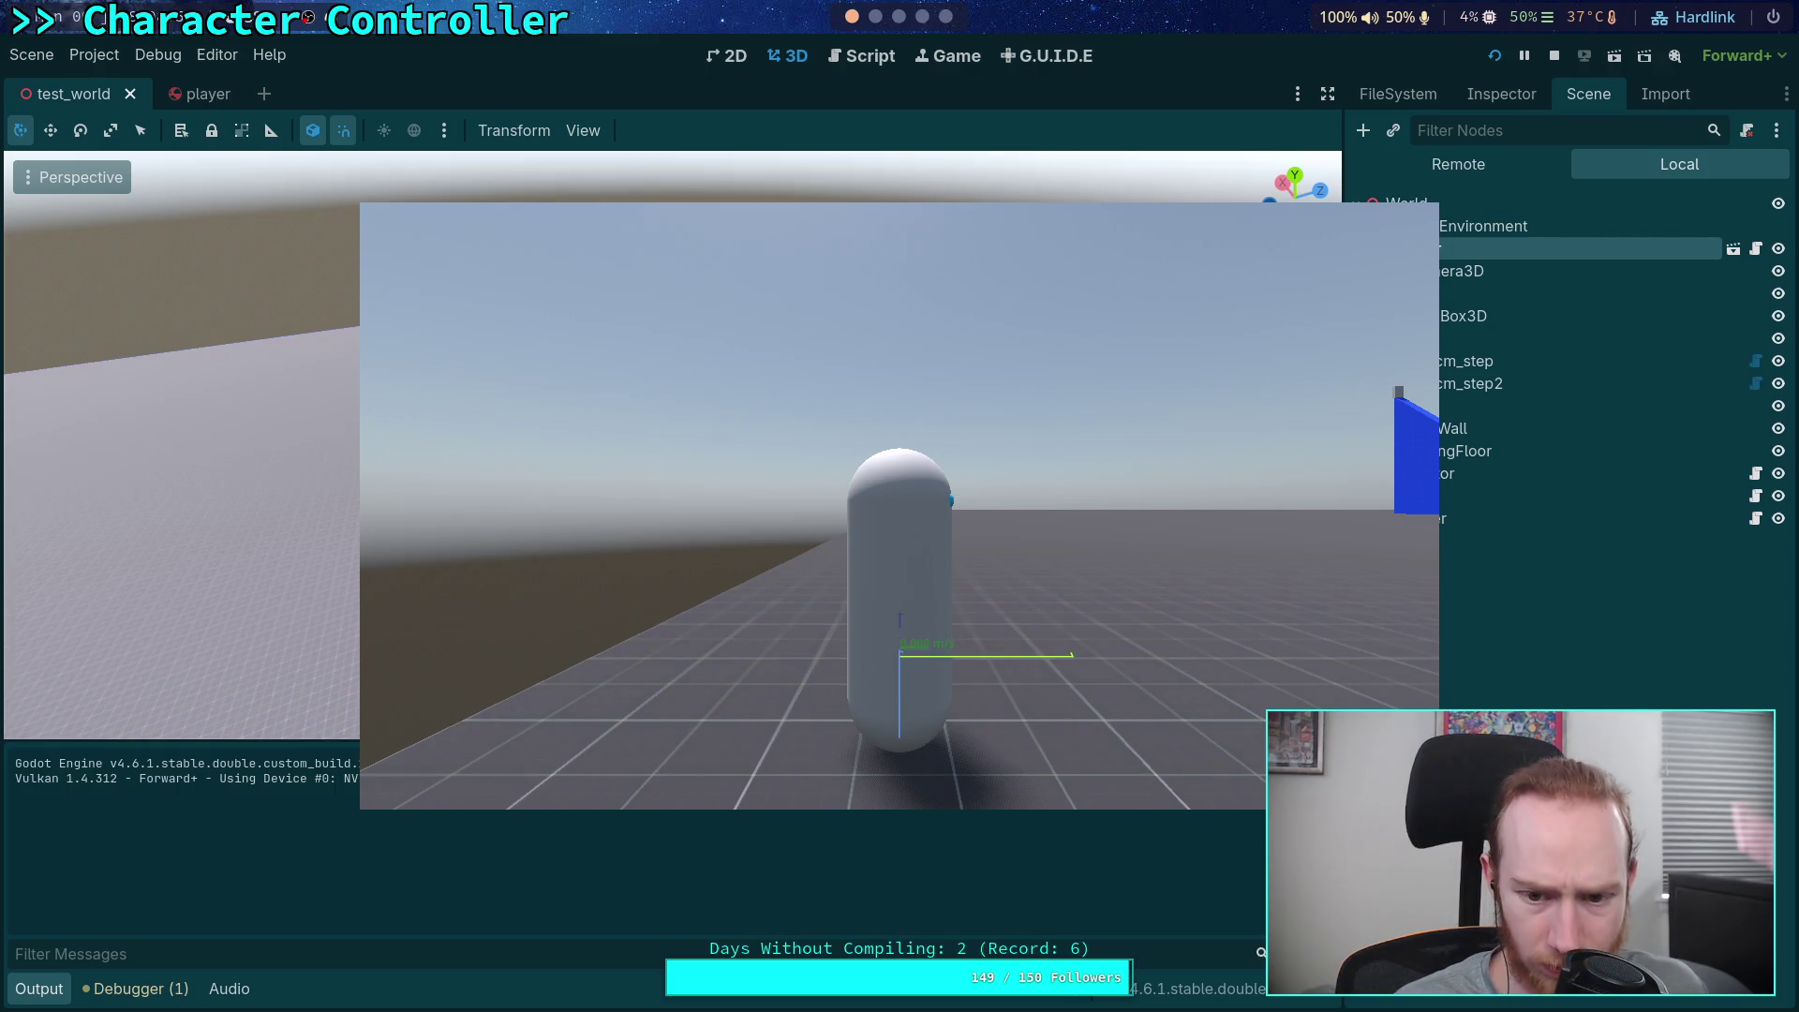
{"action": "key", "text": "d"}
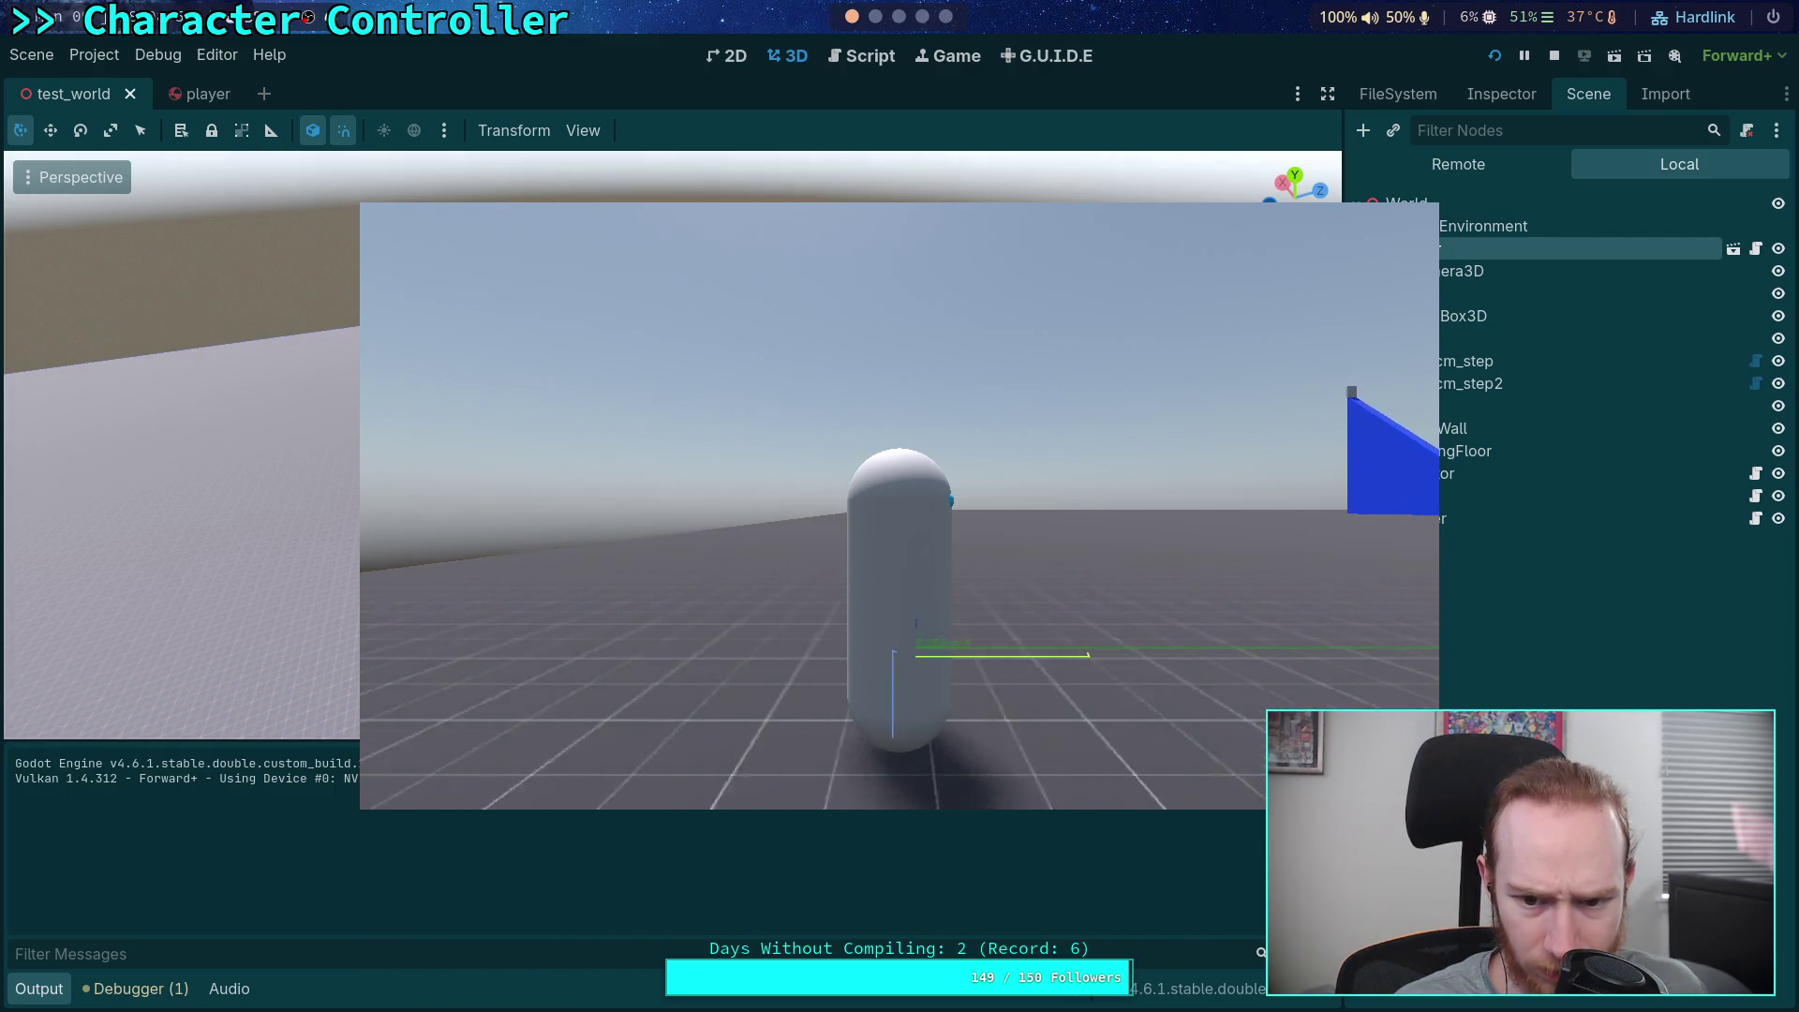
{"action": "key", "text": "d"}
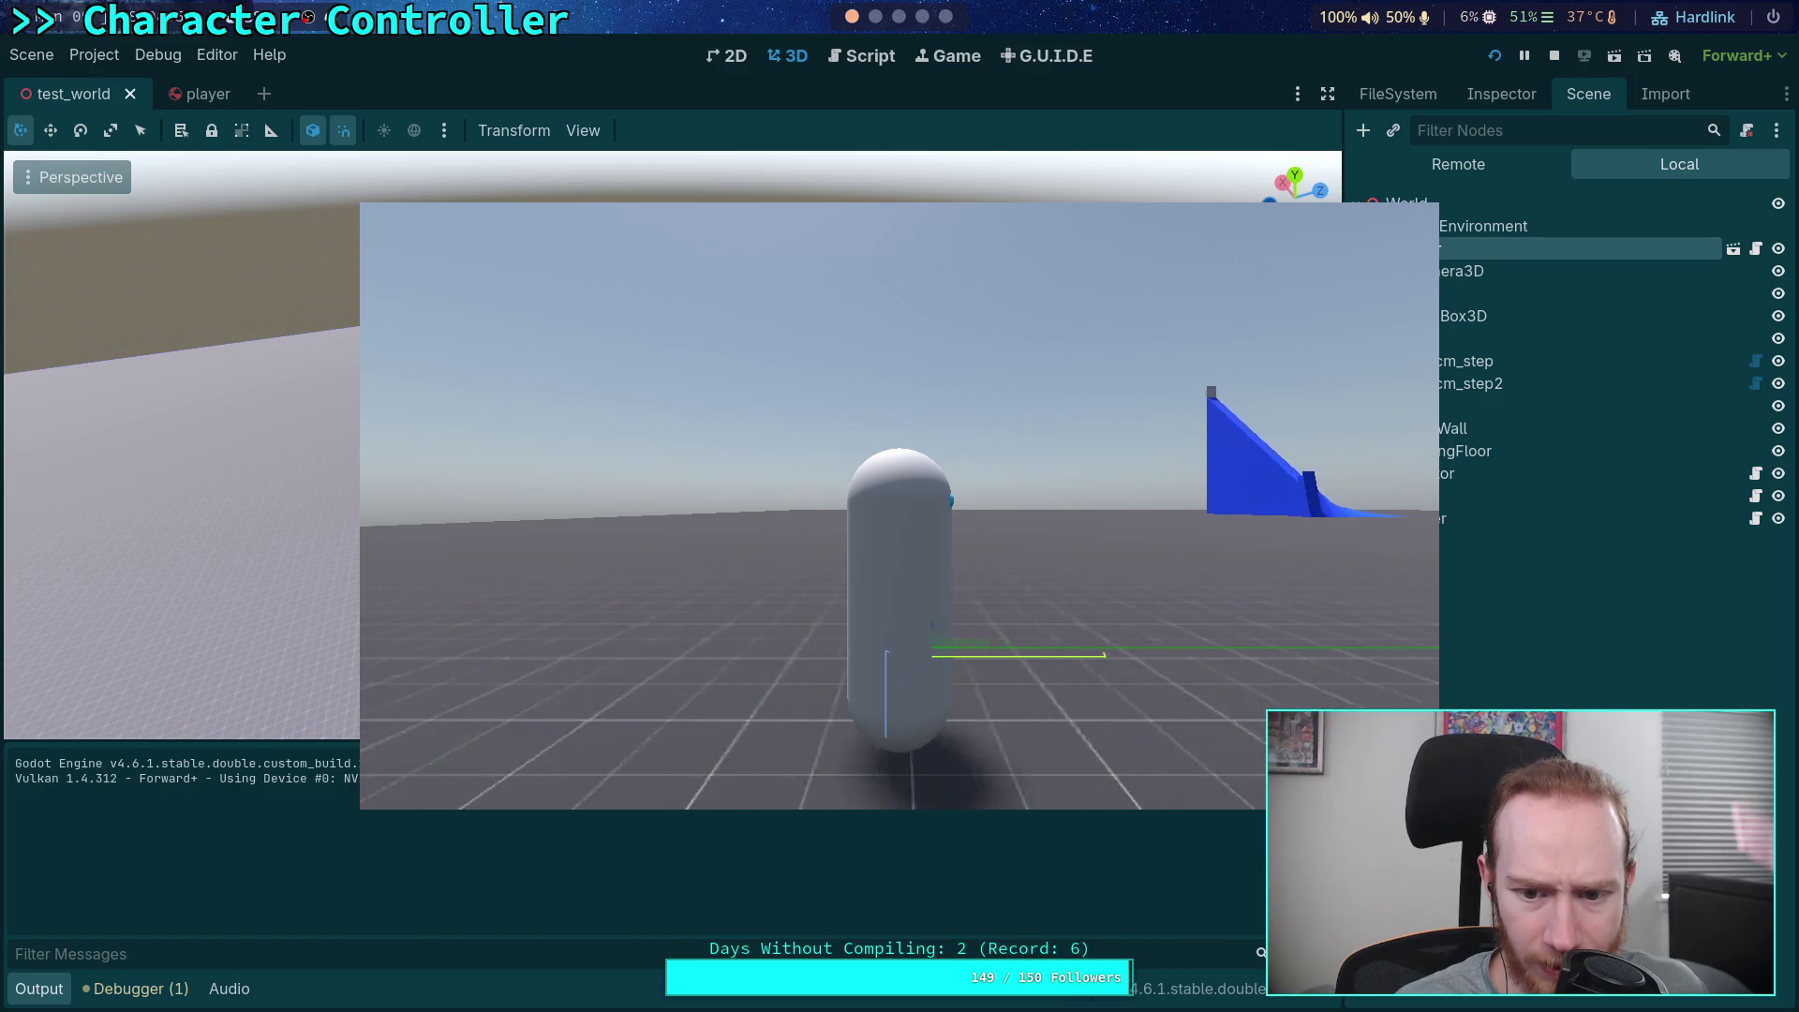
{"action": "key", "text": "d"}
{"action": "key", "text": "d"}
{"action": "key", "text": "d"}
{"action": "left_click", "coordinate": [1553, 56]}
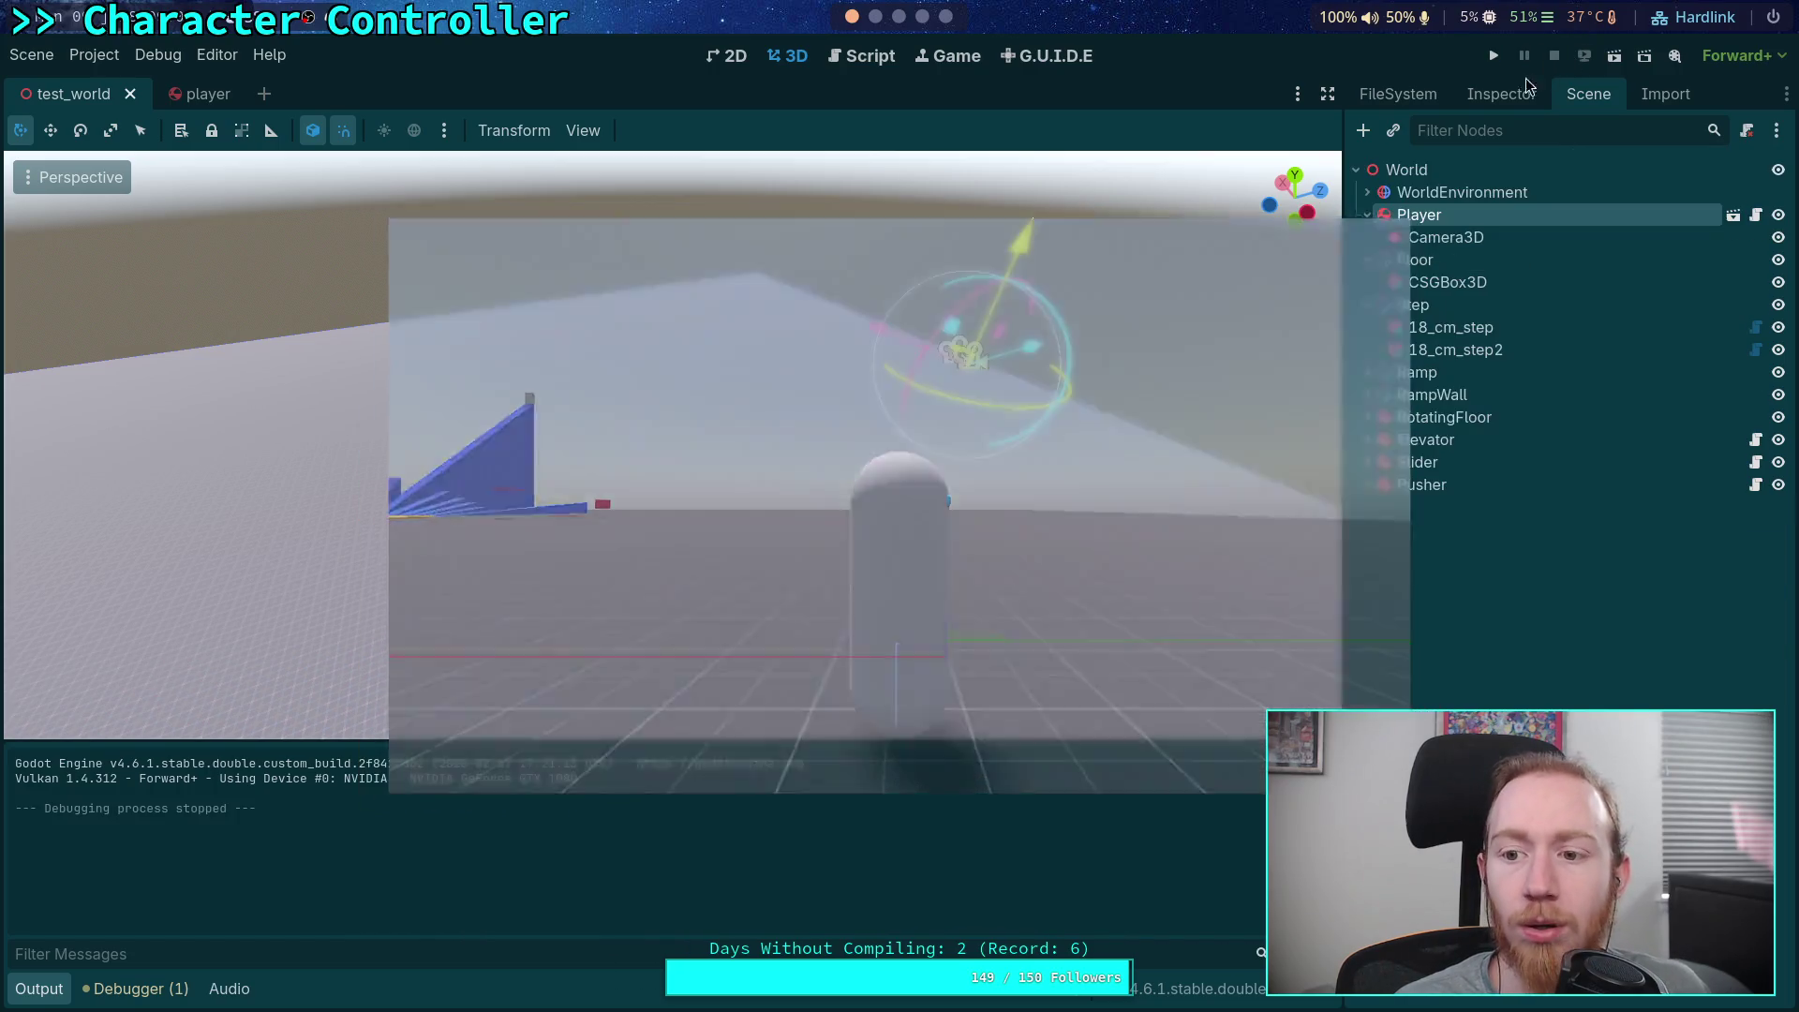
Open CharacterController.gd in the Script editor, then view the git commit in the terminal
{"action": "left_click", "coordinate": [869, 56]}
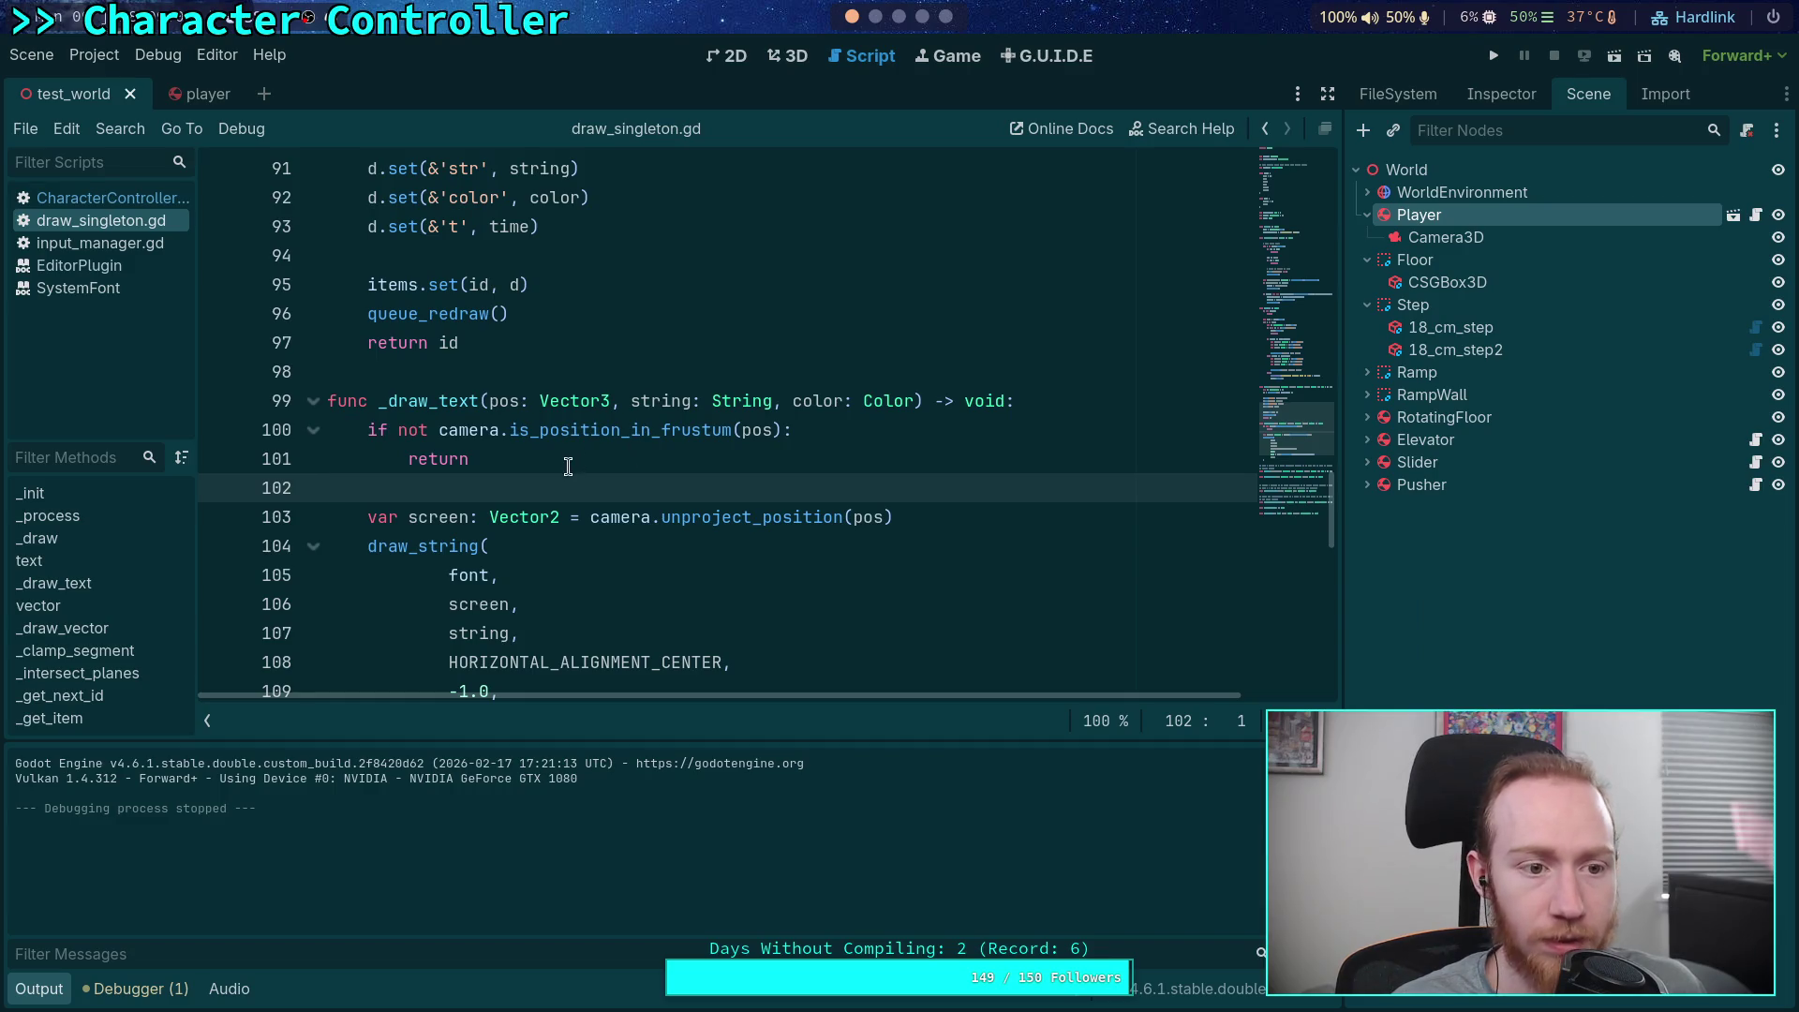
{"action": "left_click", "coordinate": [104, 198]}
{"action": "key", "text": "super+2"}
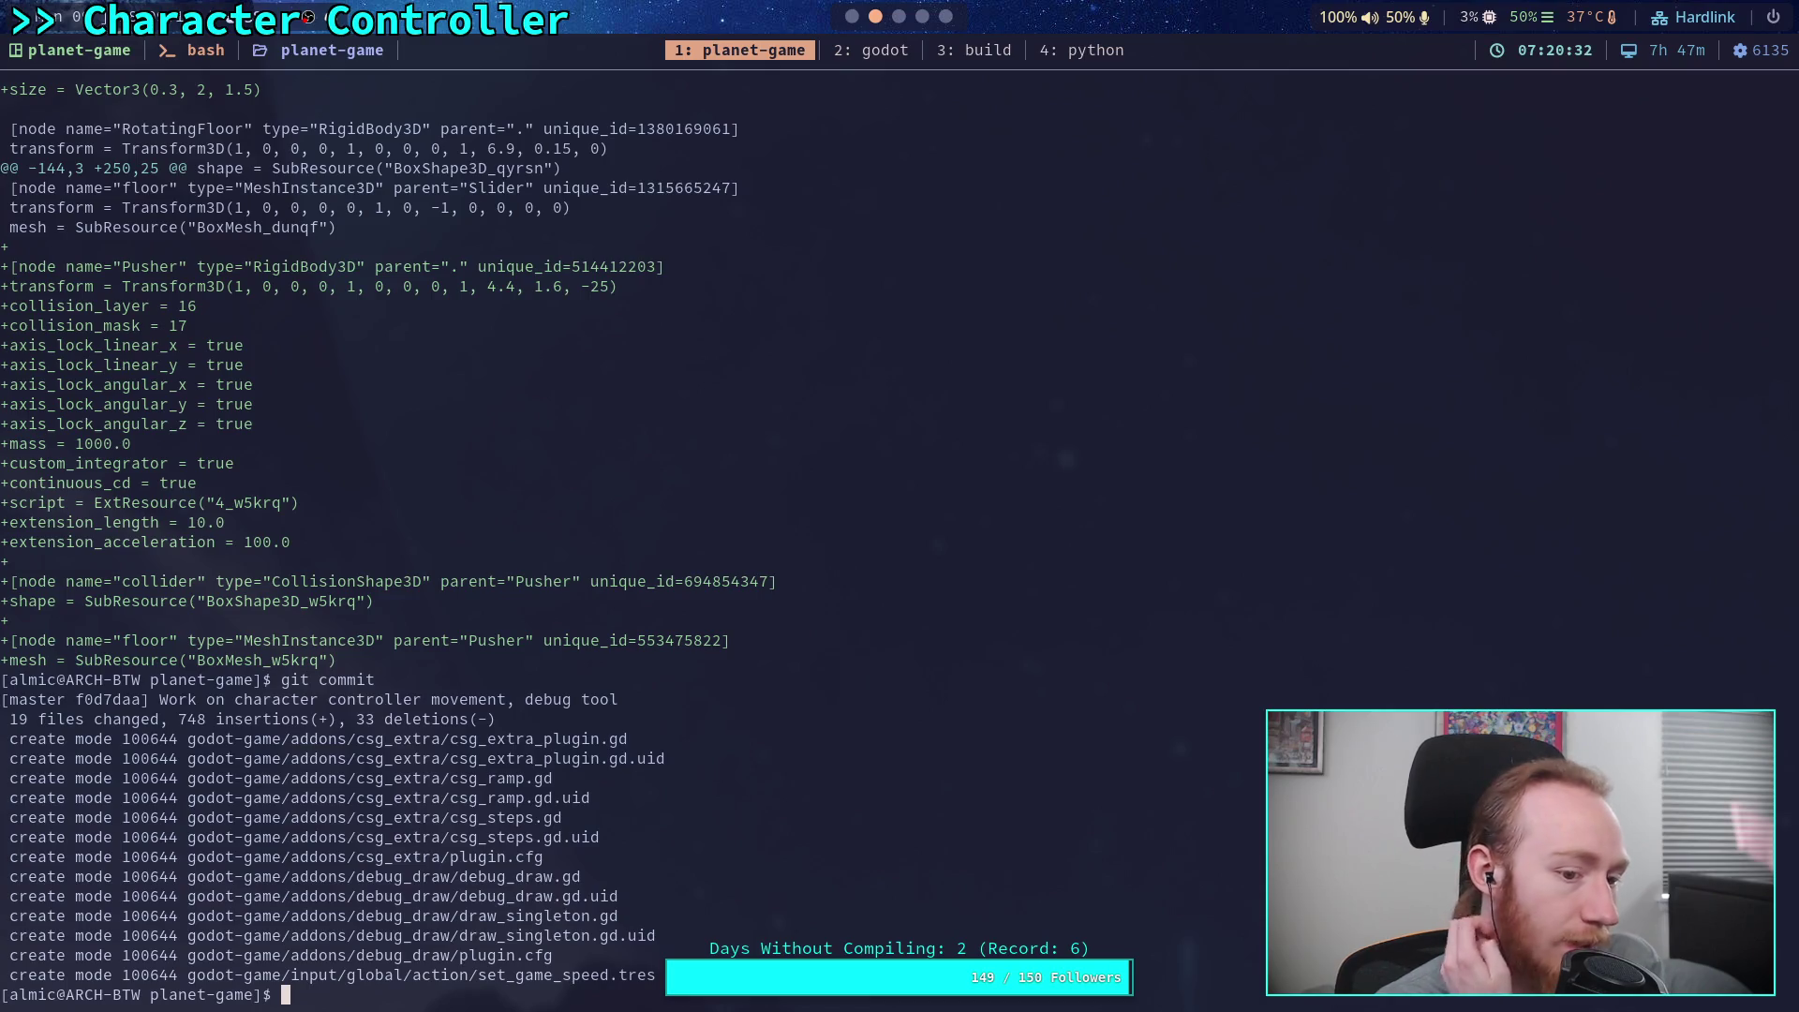
{"action": "left_click", "coordinate": [921, 19]}
Back in Godot, delete 'false and ' on line 144 to re-enable air drag, then run the game
{"action": "left_click", "coordinate": [898, 17]}
{"action": "left_click", "coordinate": [876, 18]}
{"action": "left_click", "coordinate": [848, 18]}
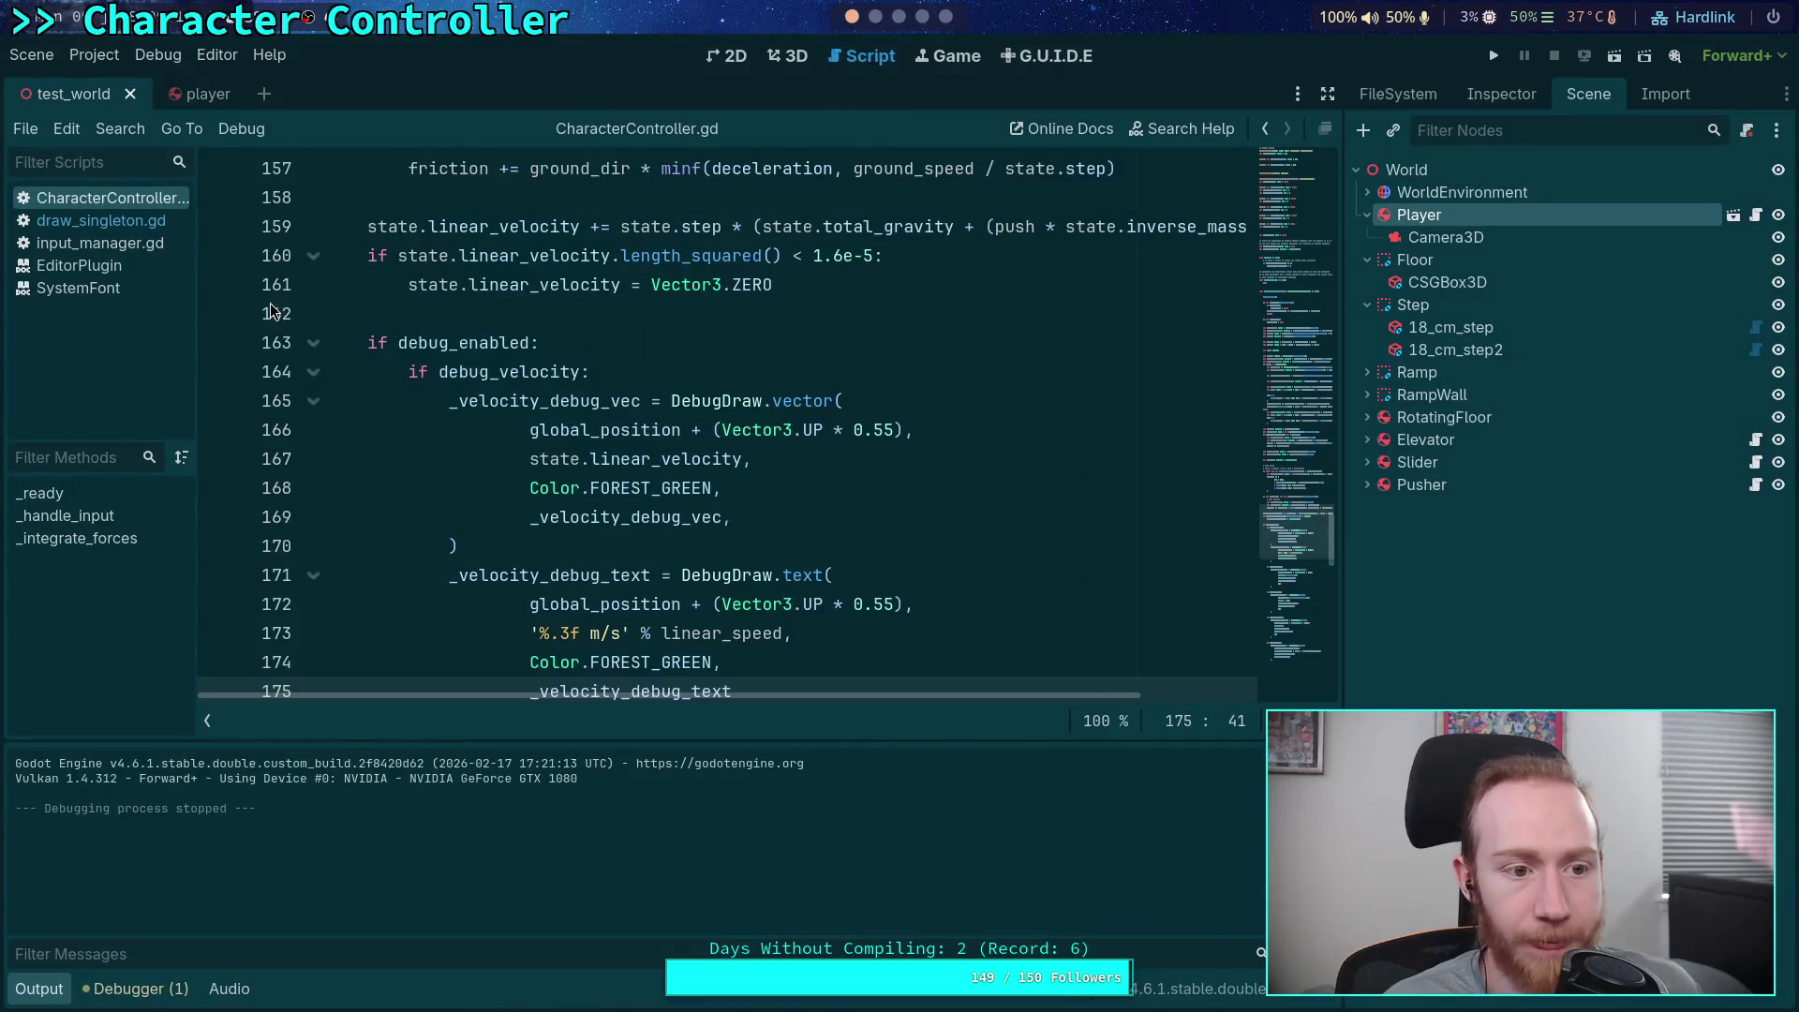
{"action": "scroll", "coordinate": [586, 482], "scroll_direction": "down", "scroll_amount": 10}
{"action": "scroll", "coordinate": [587, 482], "scroll_direction": "up", "scroll_amount": 20}
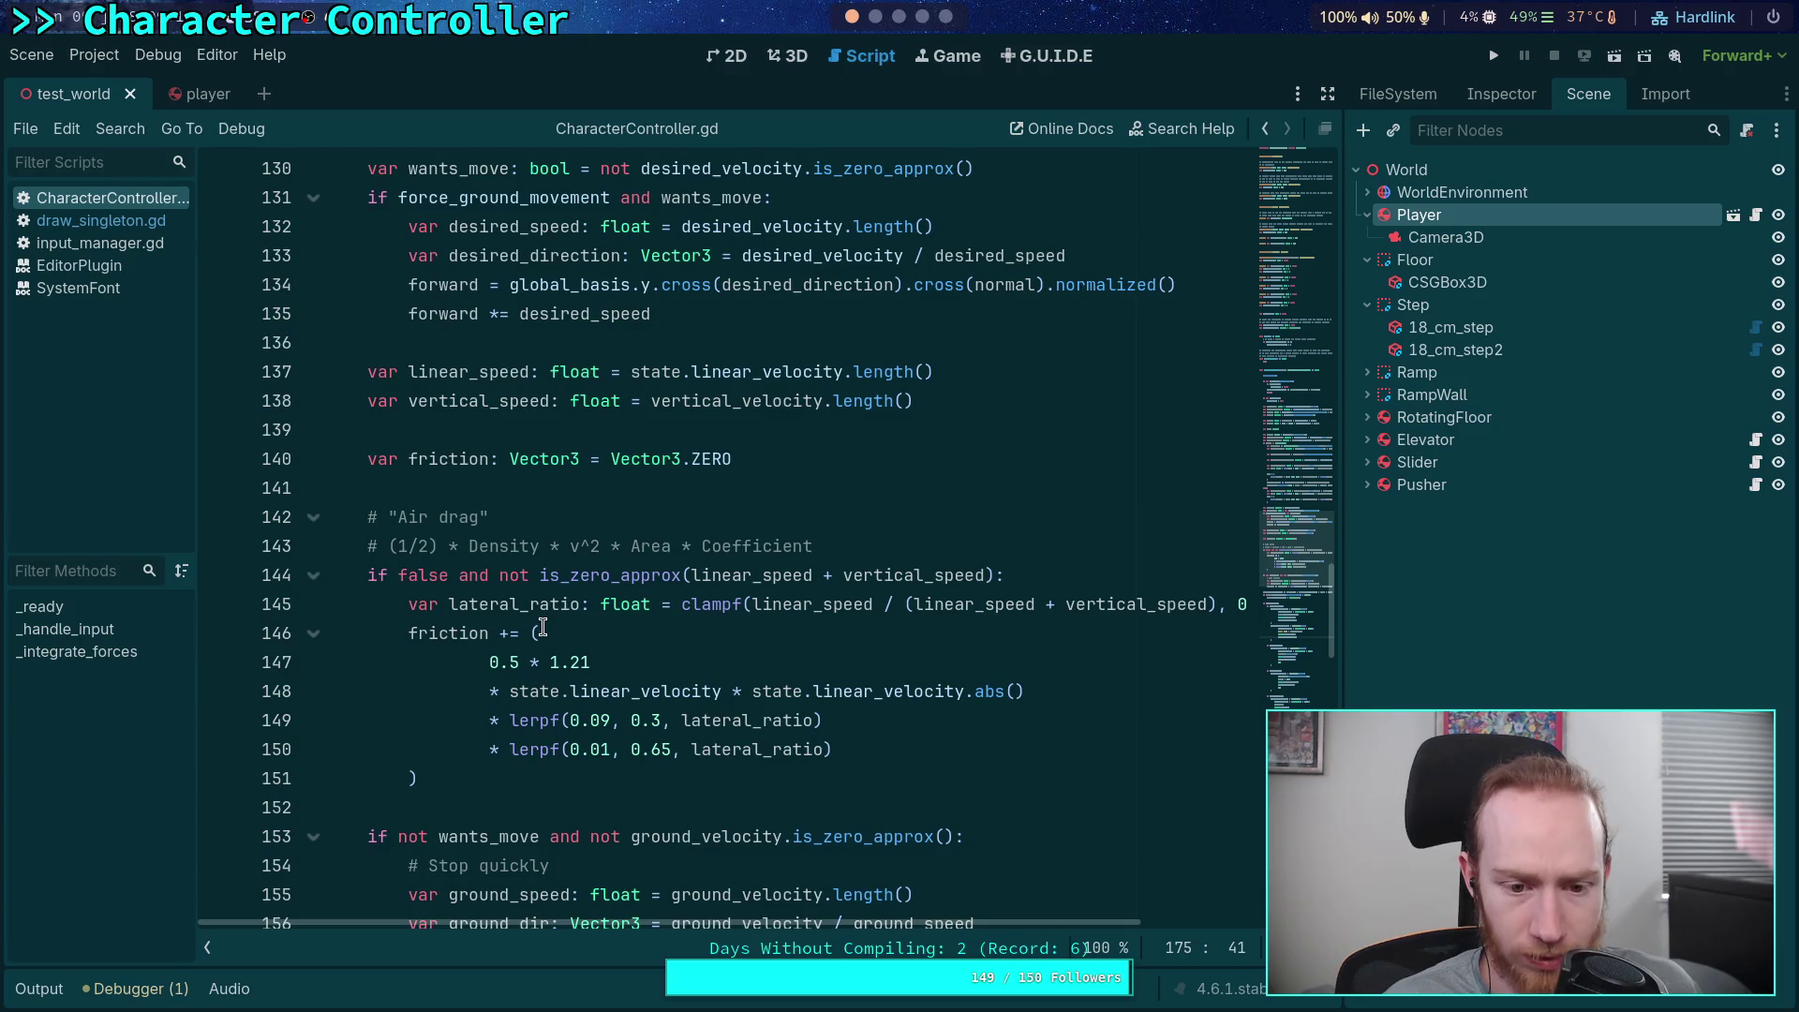
{"action": "mouse_move", "coordinate": [492, 789]}
{"action": "left_mouse_down"}
{"action": "mouse_move", "coordinate": [434, 694]}
{"action": "mouse_move", "coordinate": [402, 574]}
{"action": "mouse_move", "coordinate": [498, 575]}
{"action": "left_mouse_up"}
{"action": "key", "text": "BackSpace"}
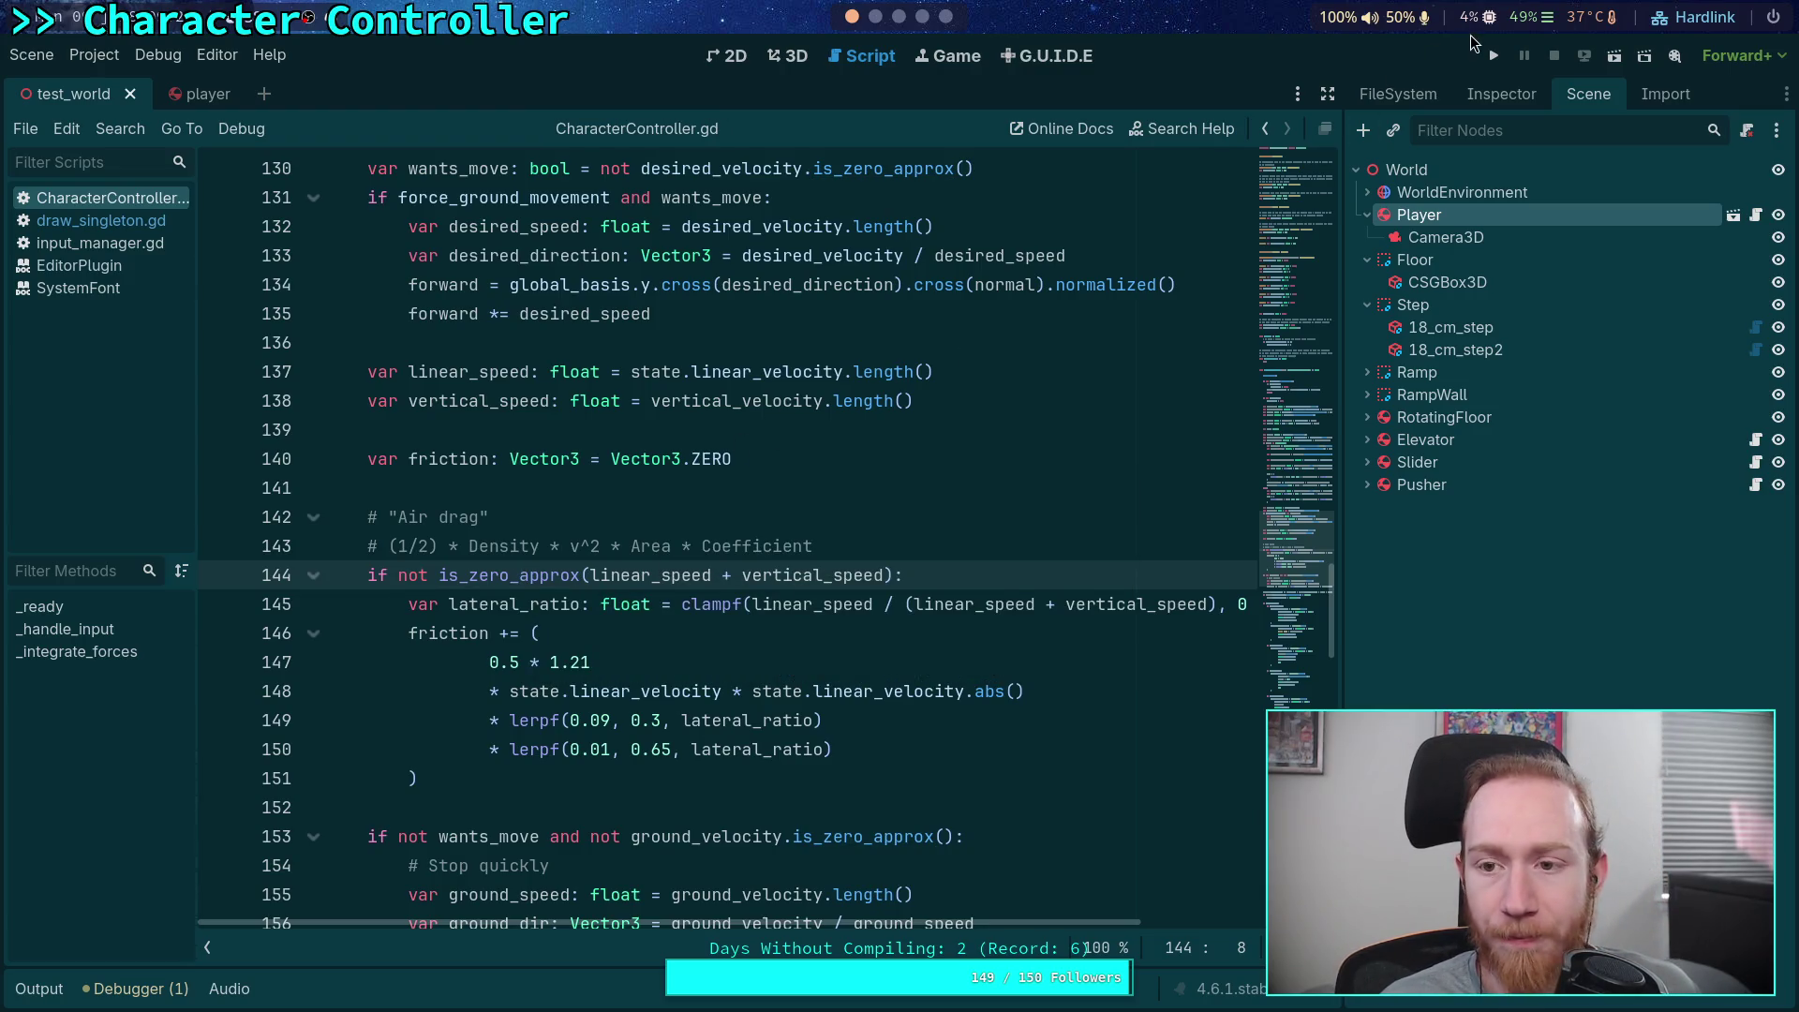
{"action": "left_click", "coordinate": [1500, 66]}
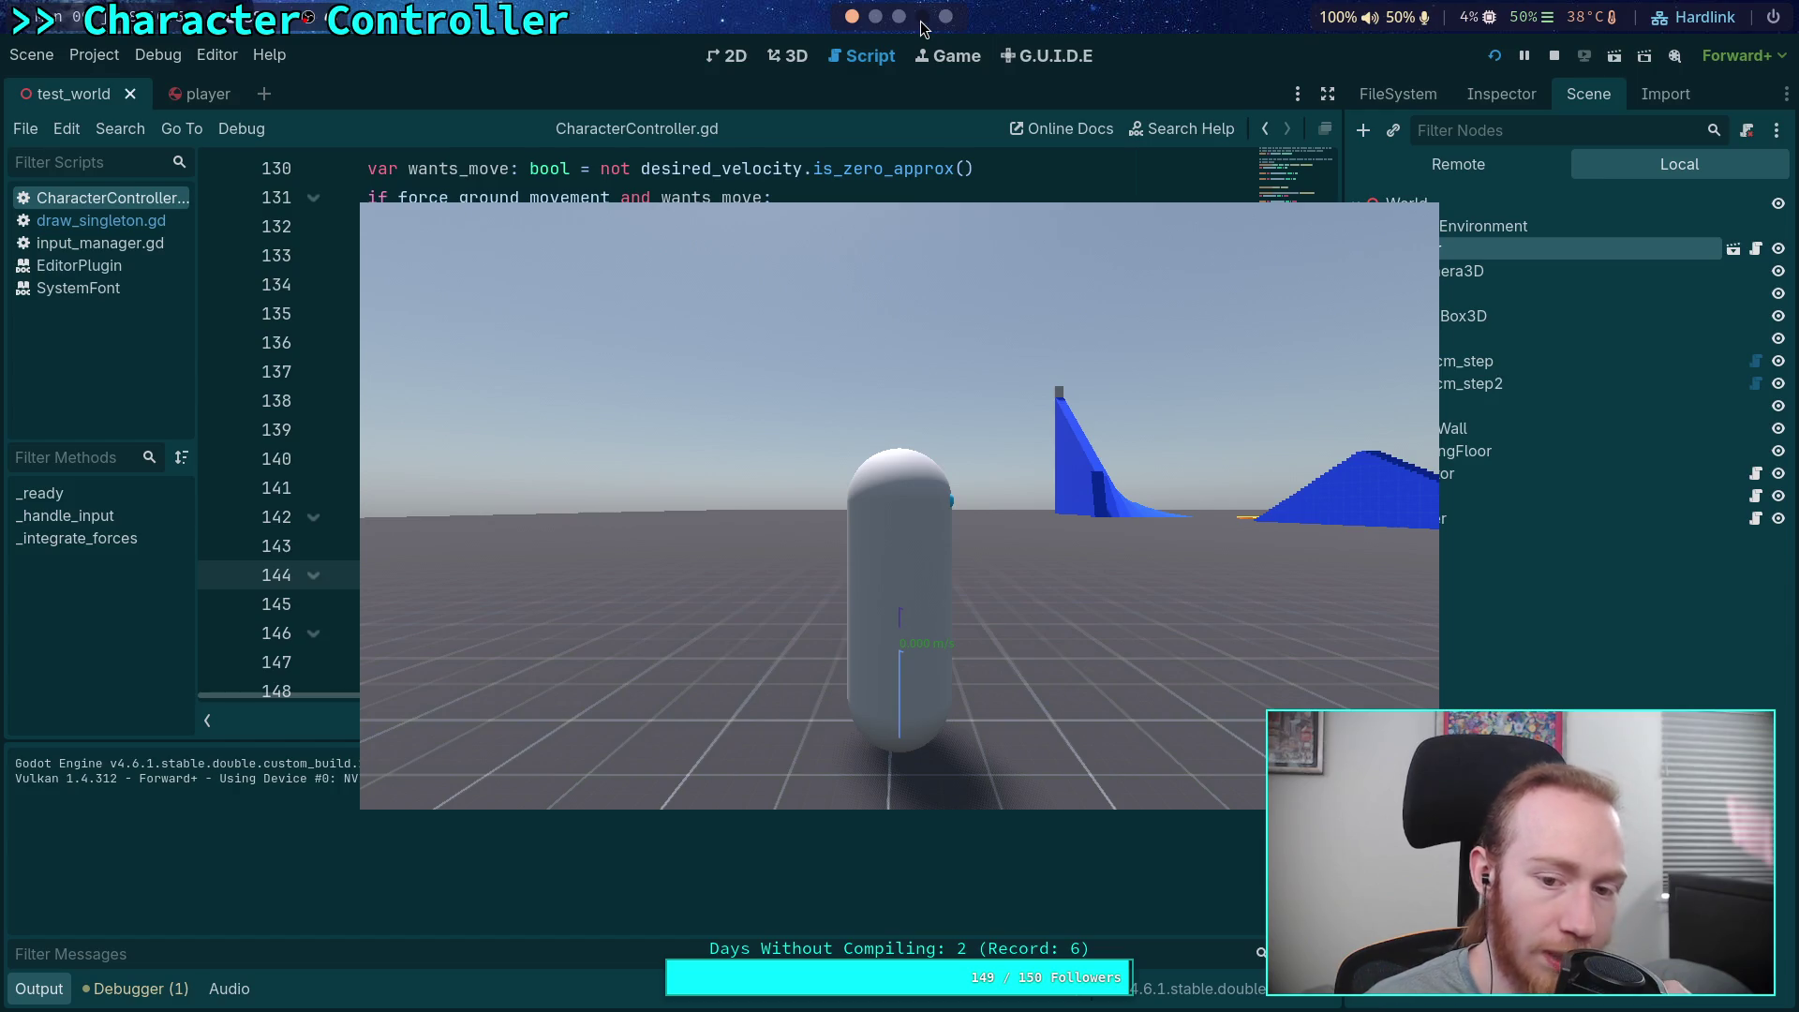
{"action": "left_click", "coordinate": [1558, 55]}
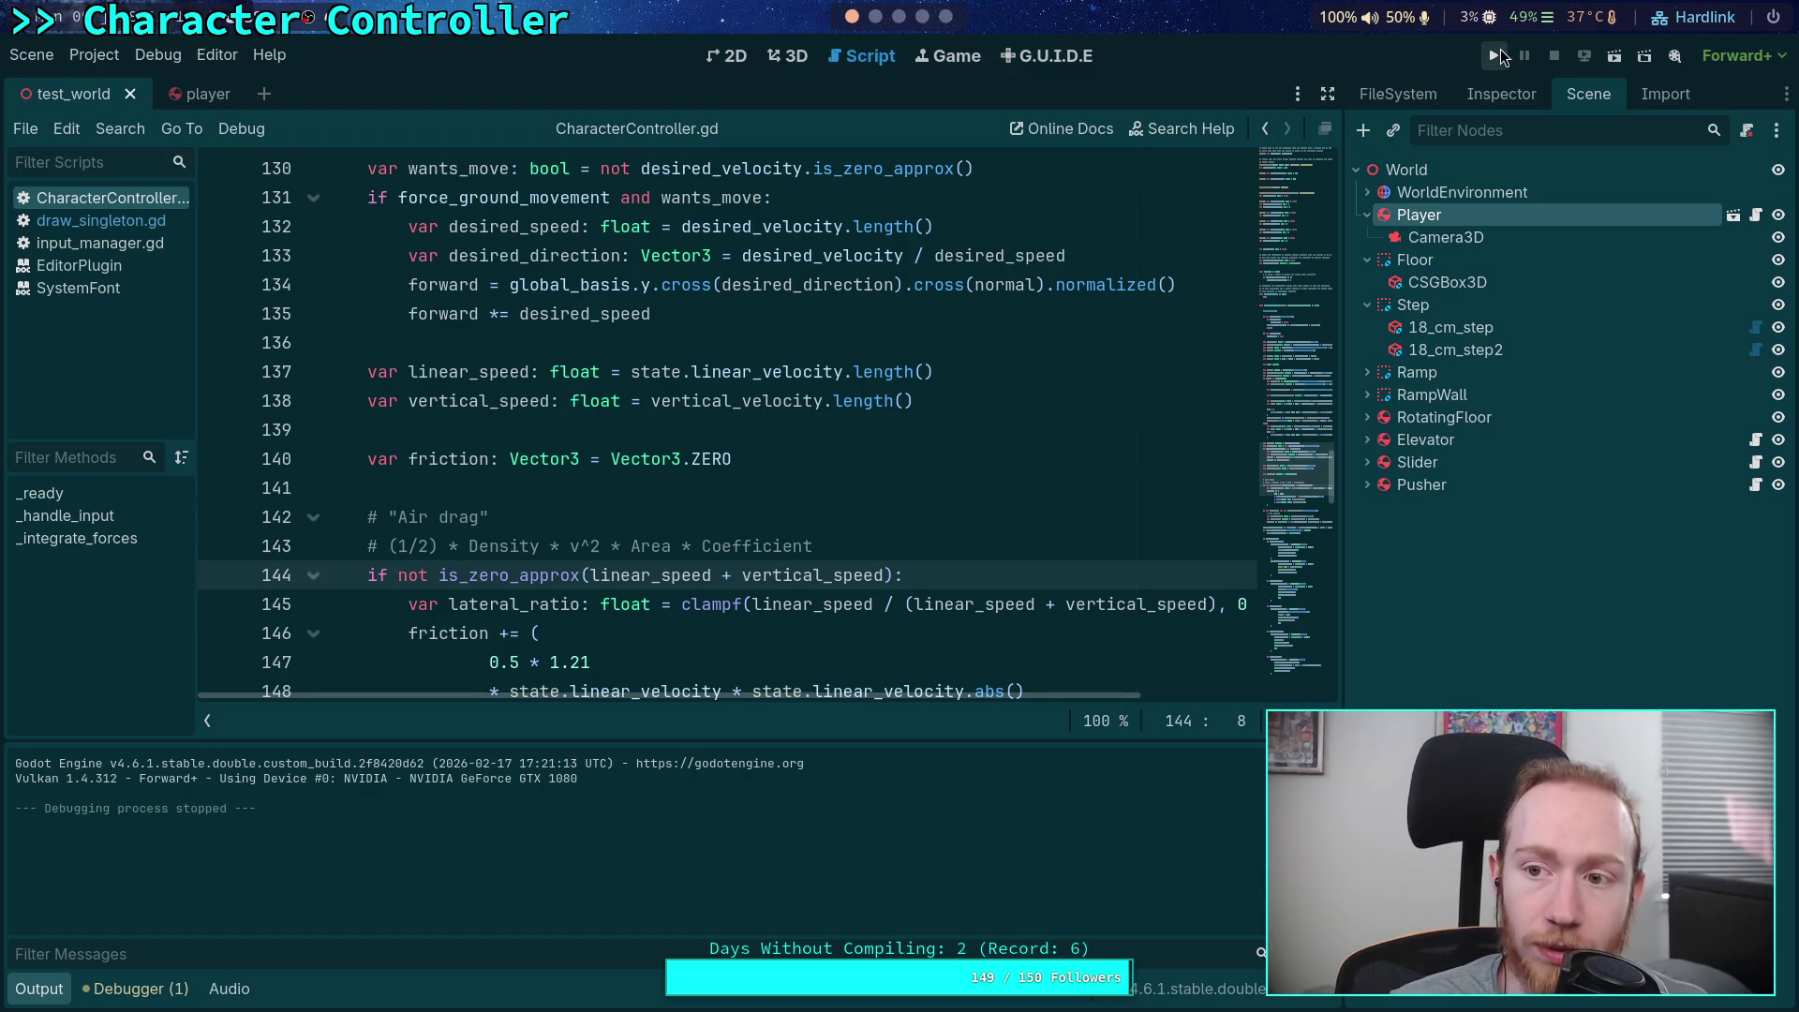
{"action": "left_click", "coordinate": [1494, 55]}
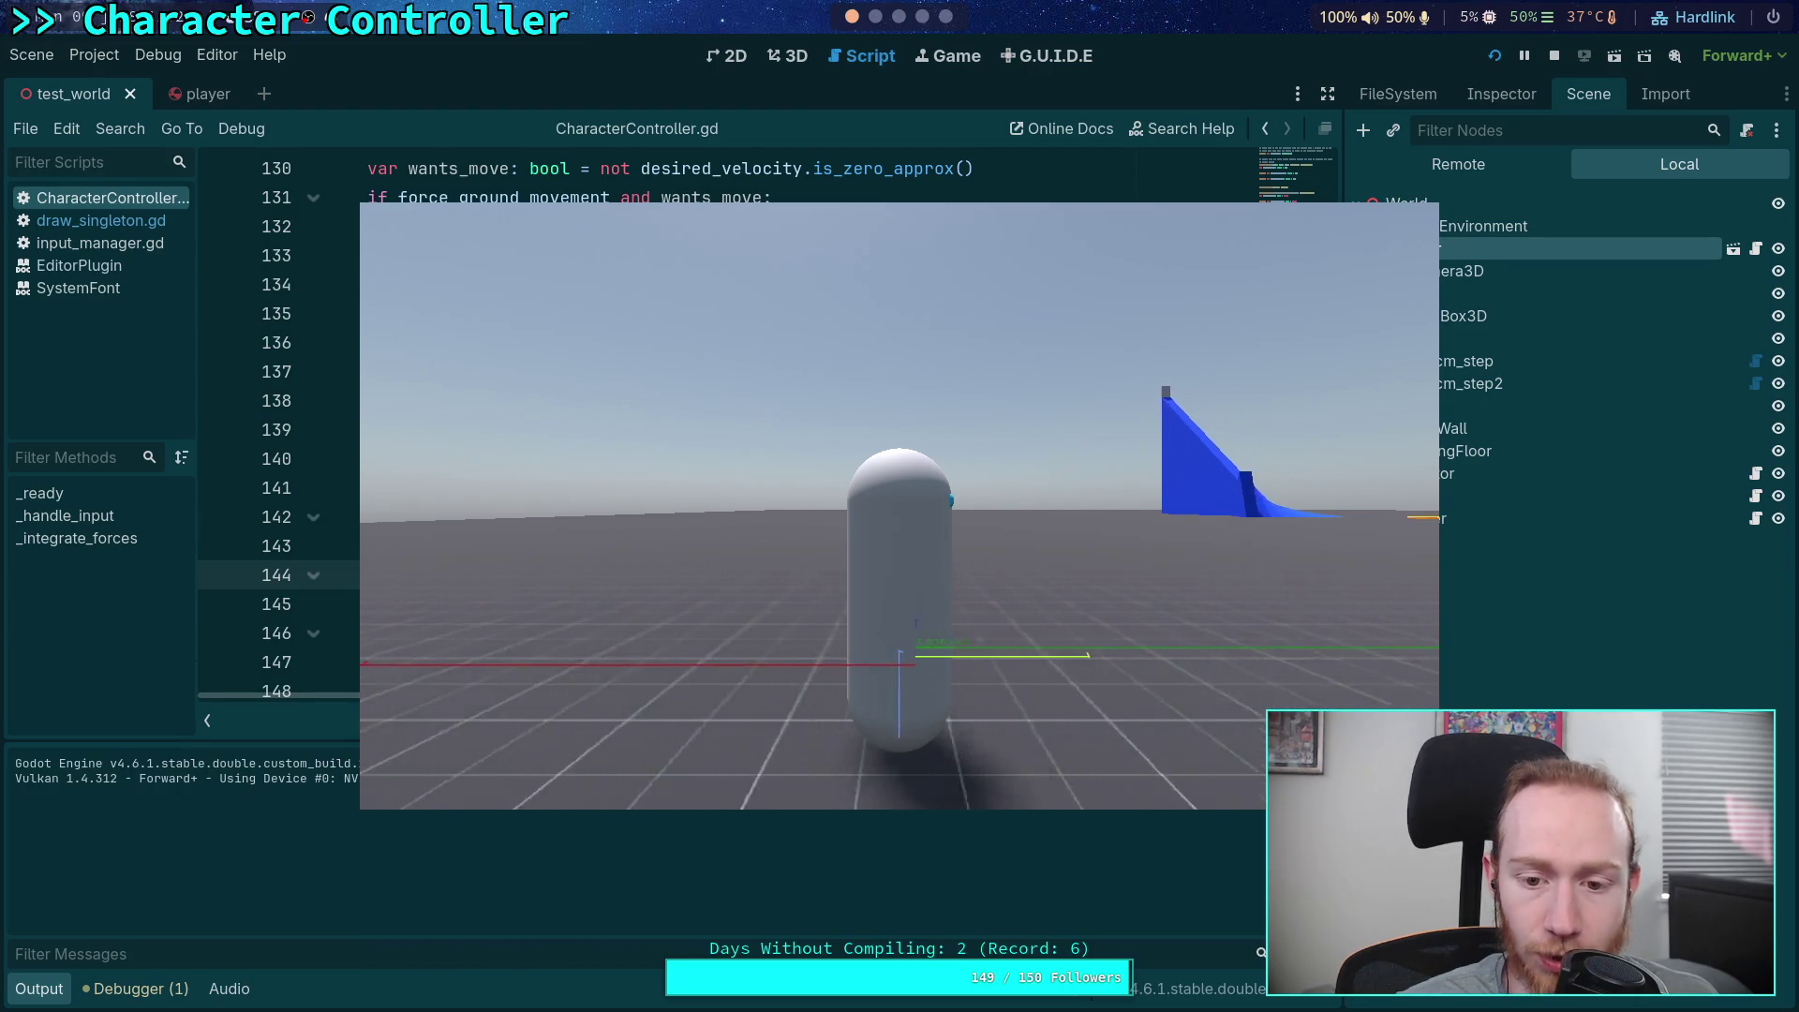
{"action": "left_click", "coordinate": [1555, 57]}
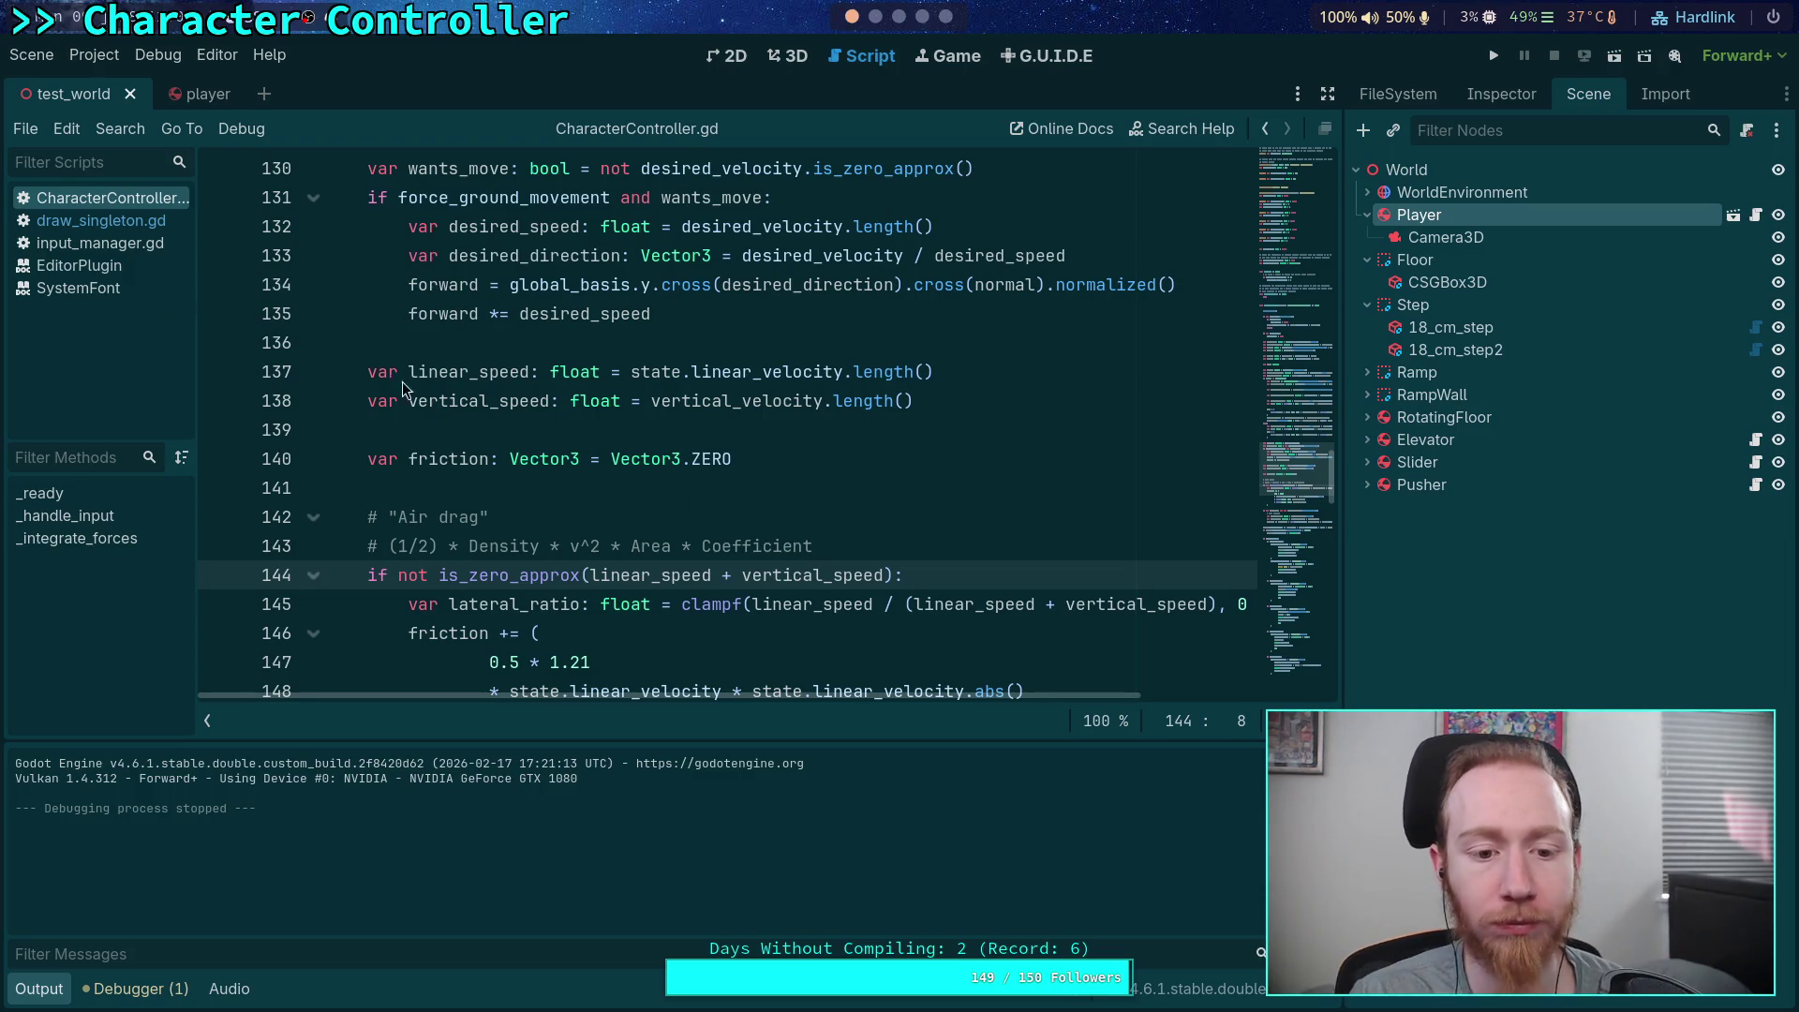
{"action": "left_click", "coordinate": [28, 993]}
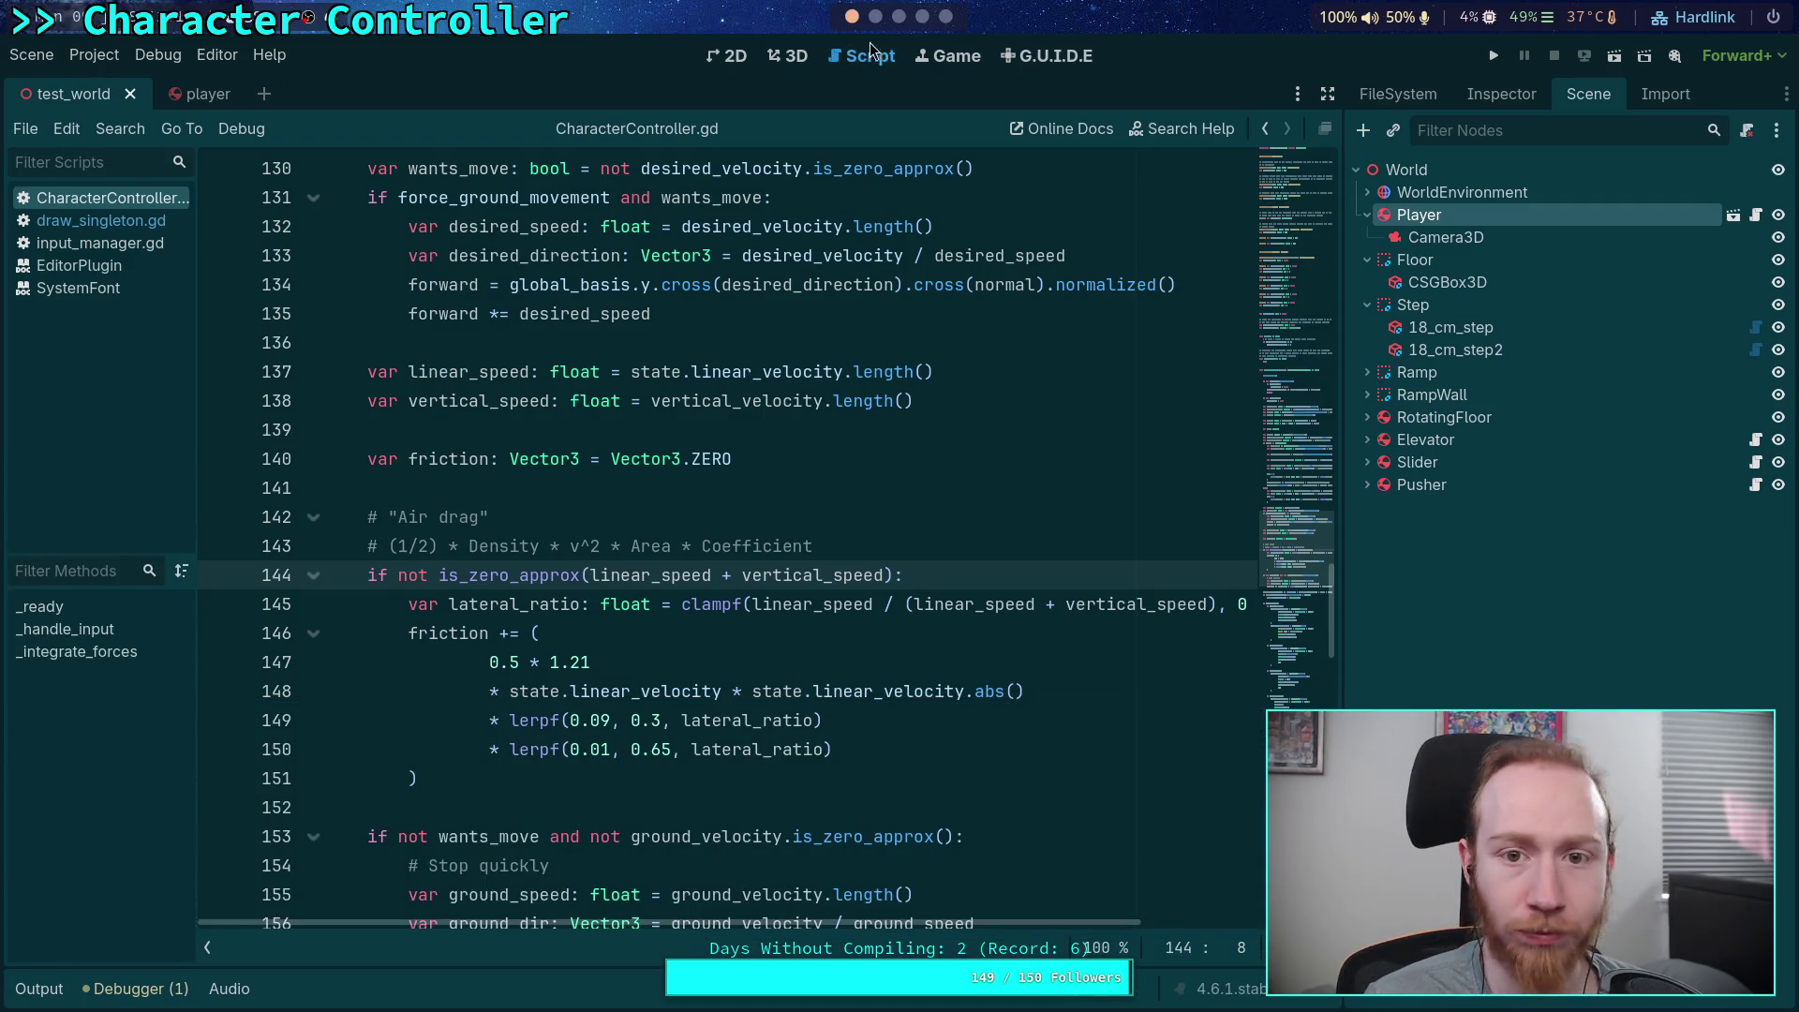
In a new browser tab, search Google for 'how fast is counter strike meters per second'
{"action": "key", "text": "super+4"}
{"action": "left_click", "coordinate": [27, 631]}
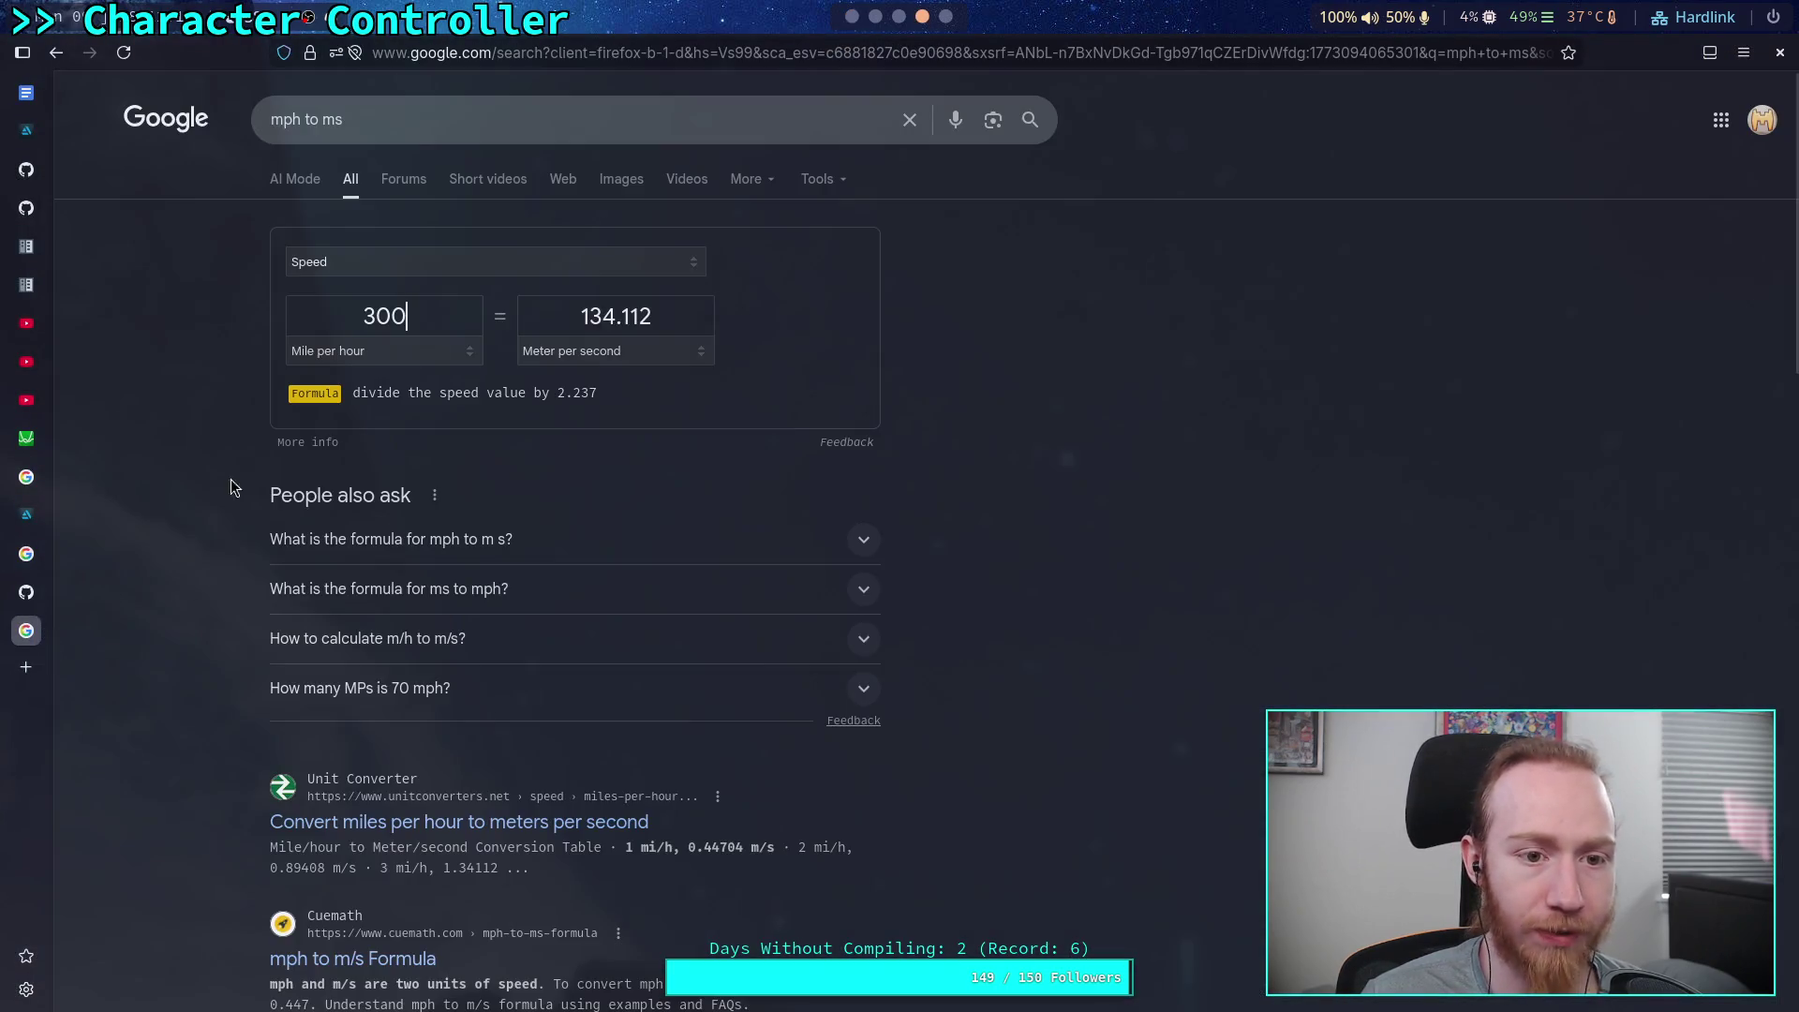
{"action": "left_click", "coordinate": [26, 667]}
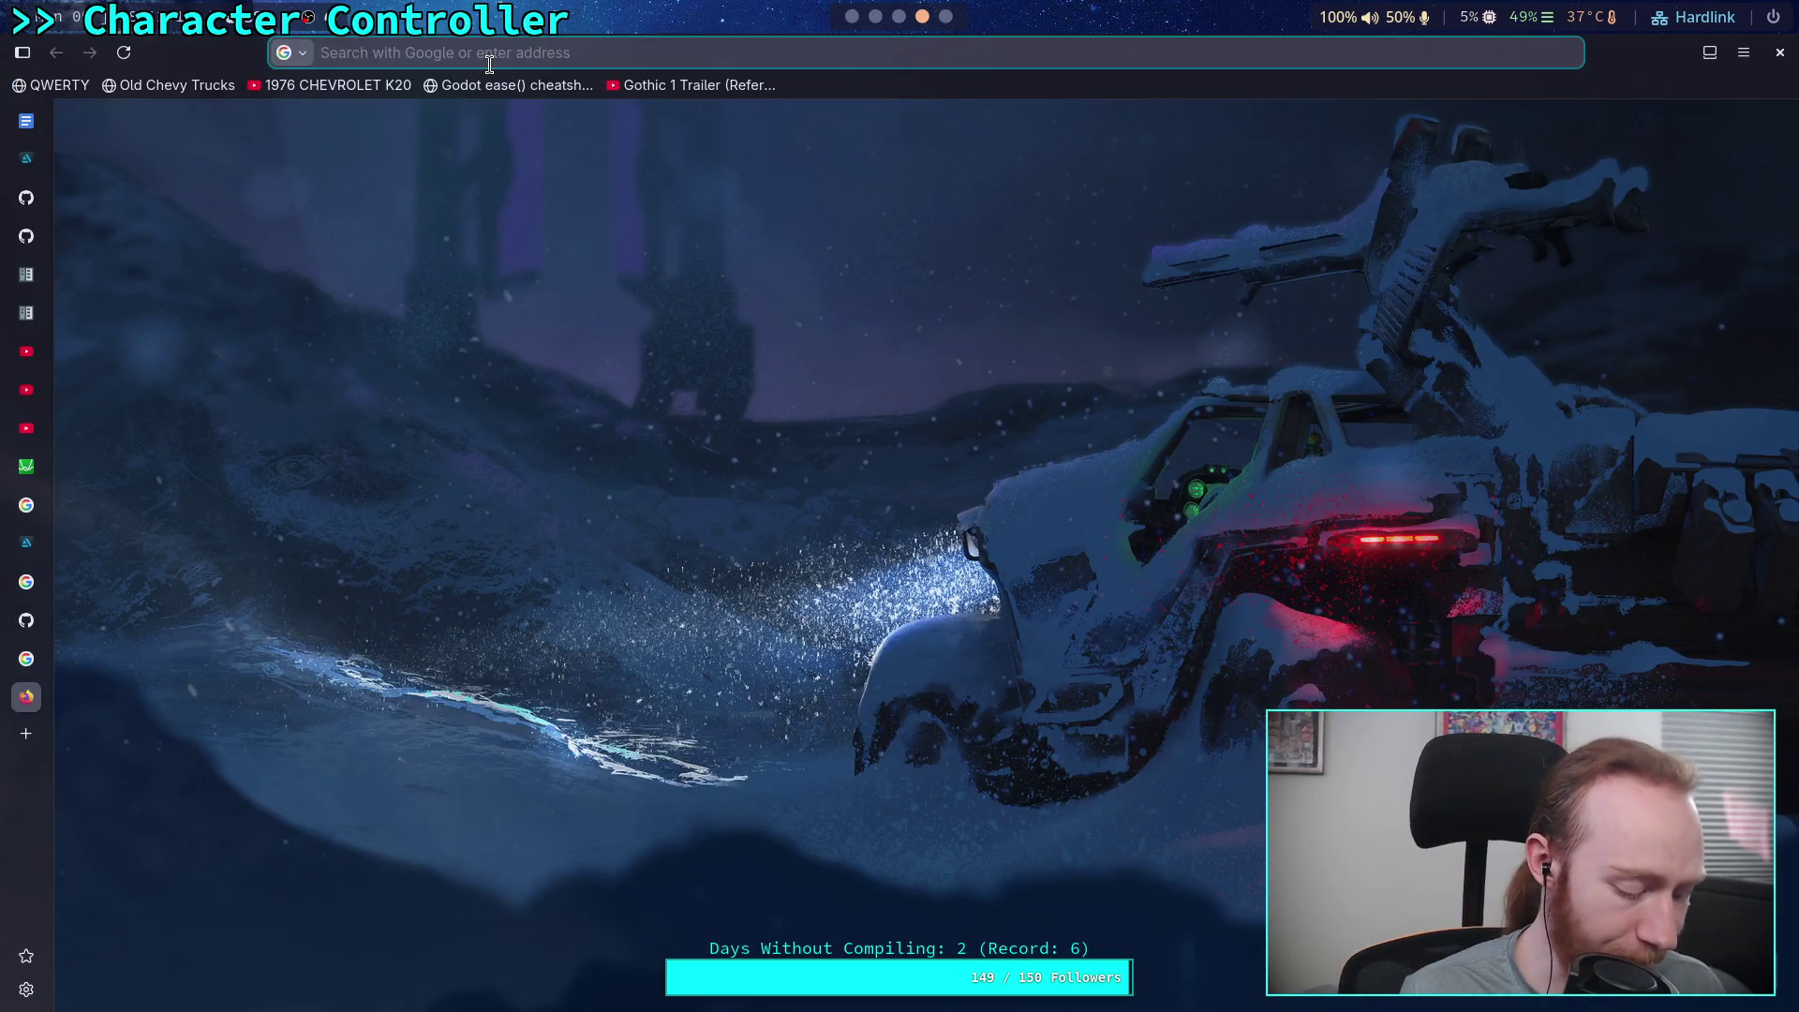
{"action": "type", "text": "how fas"}
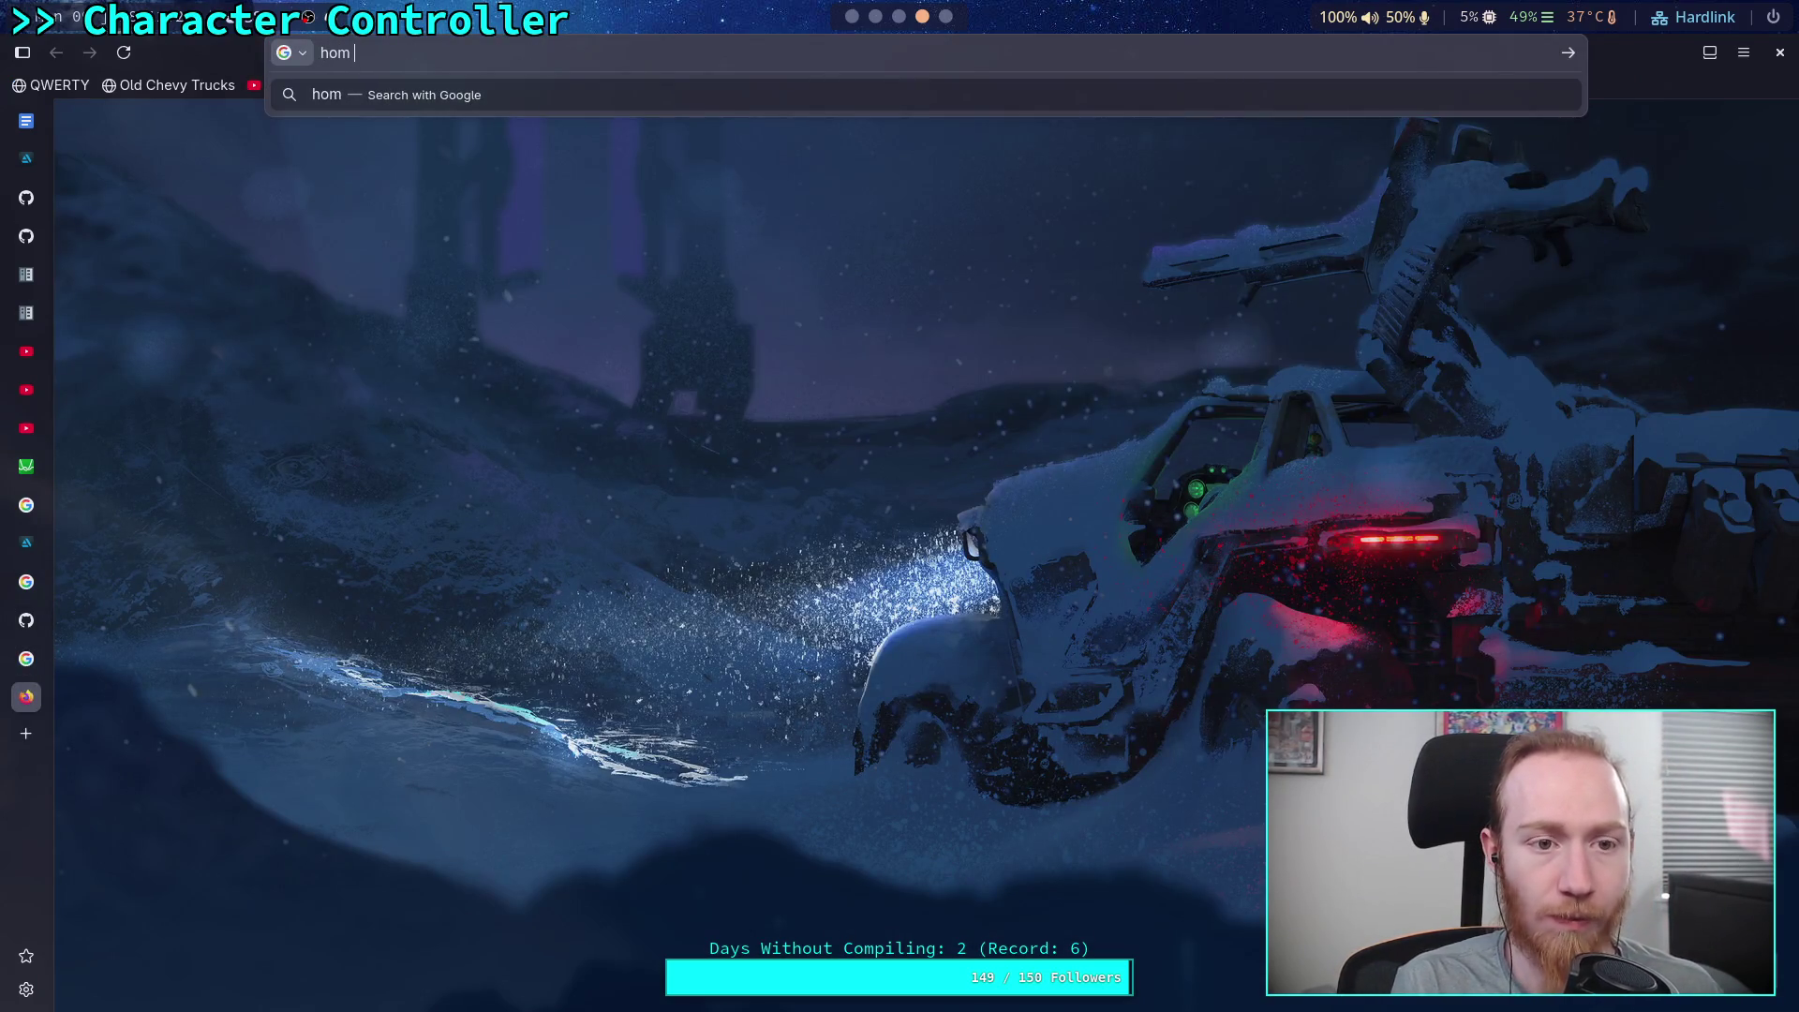
{"action": "type", "text": "t i"}
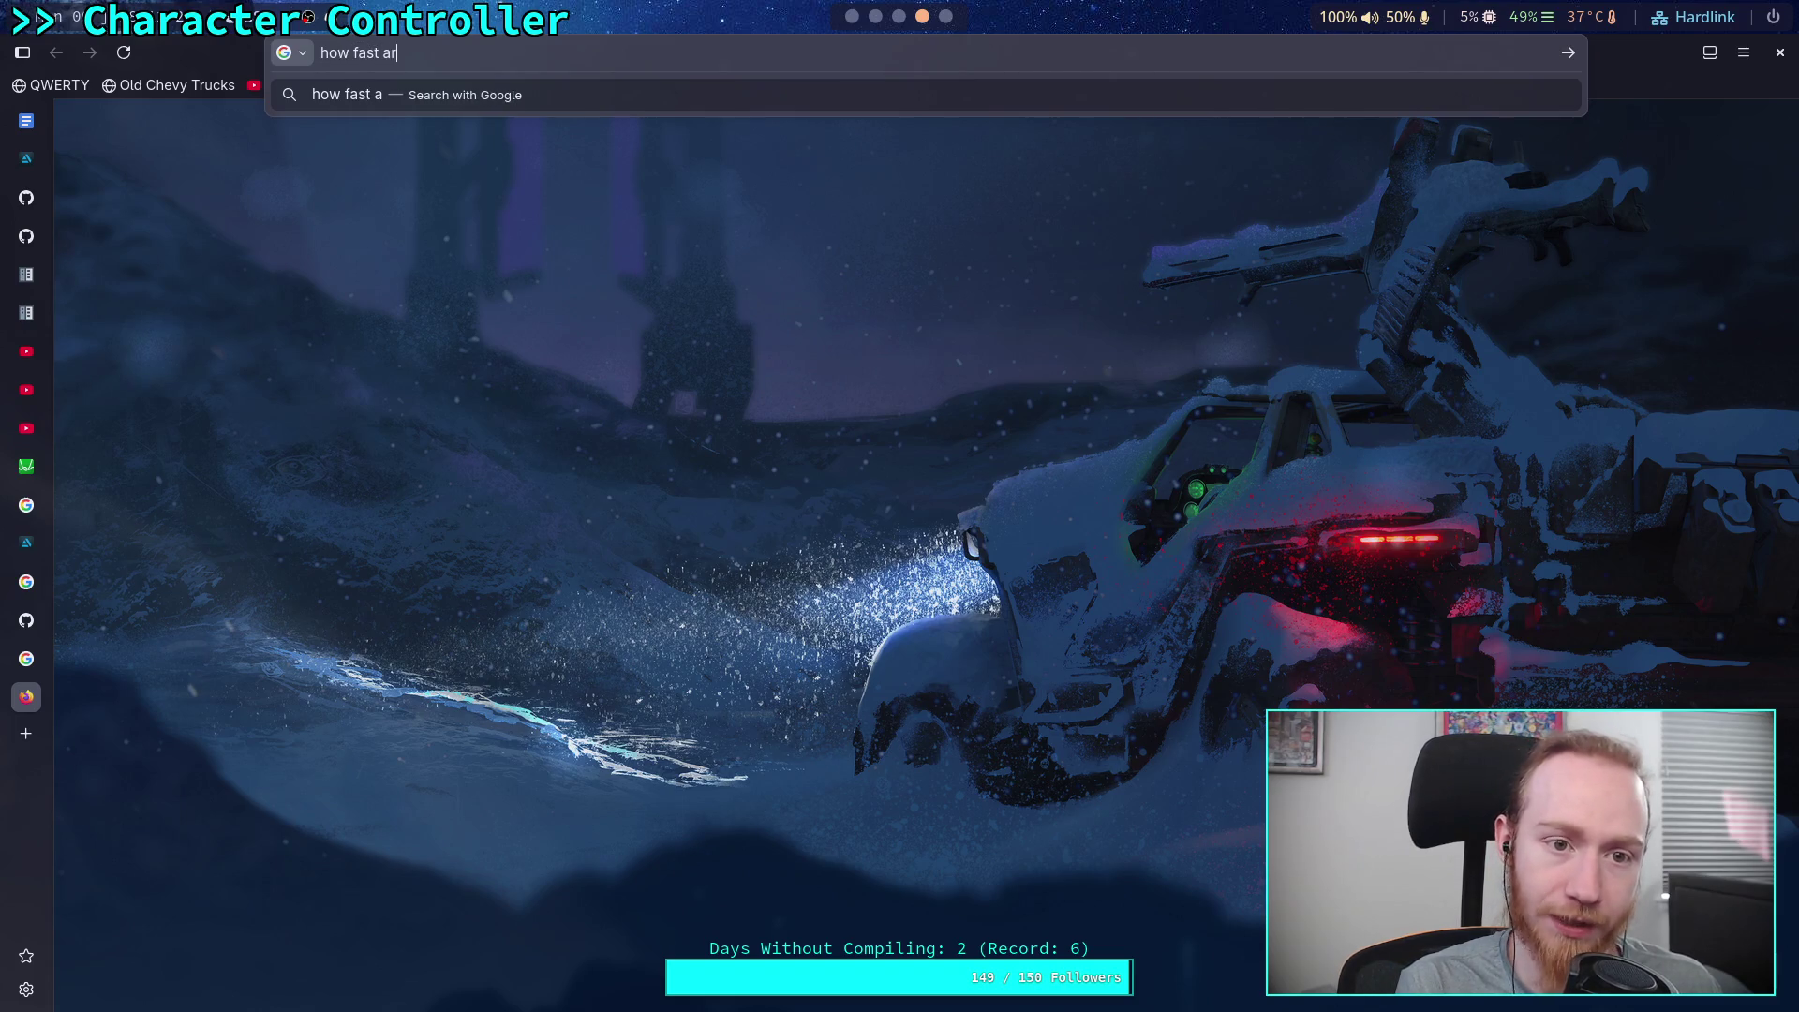
{"action": "type", "text": "s "}
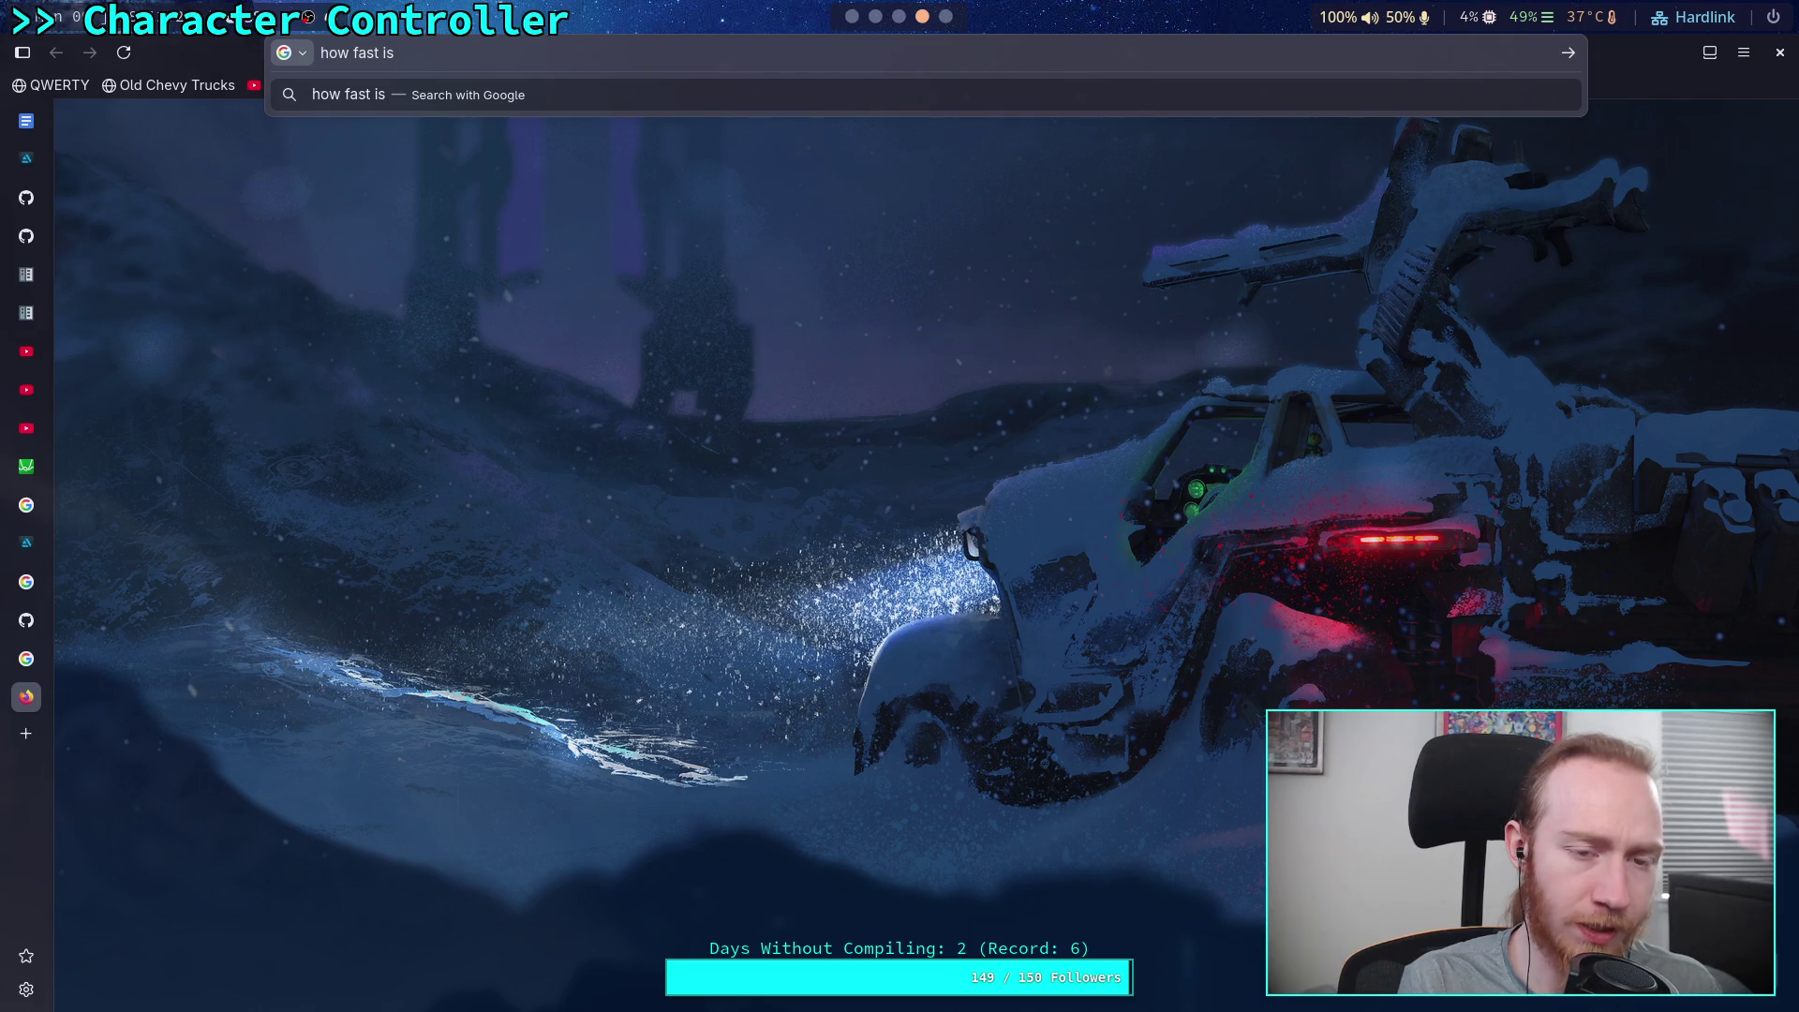
{"action": "type", "text": "counte"}
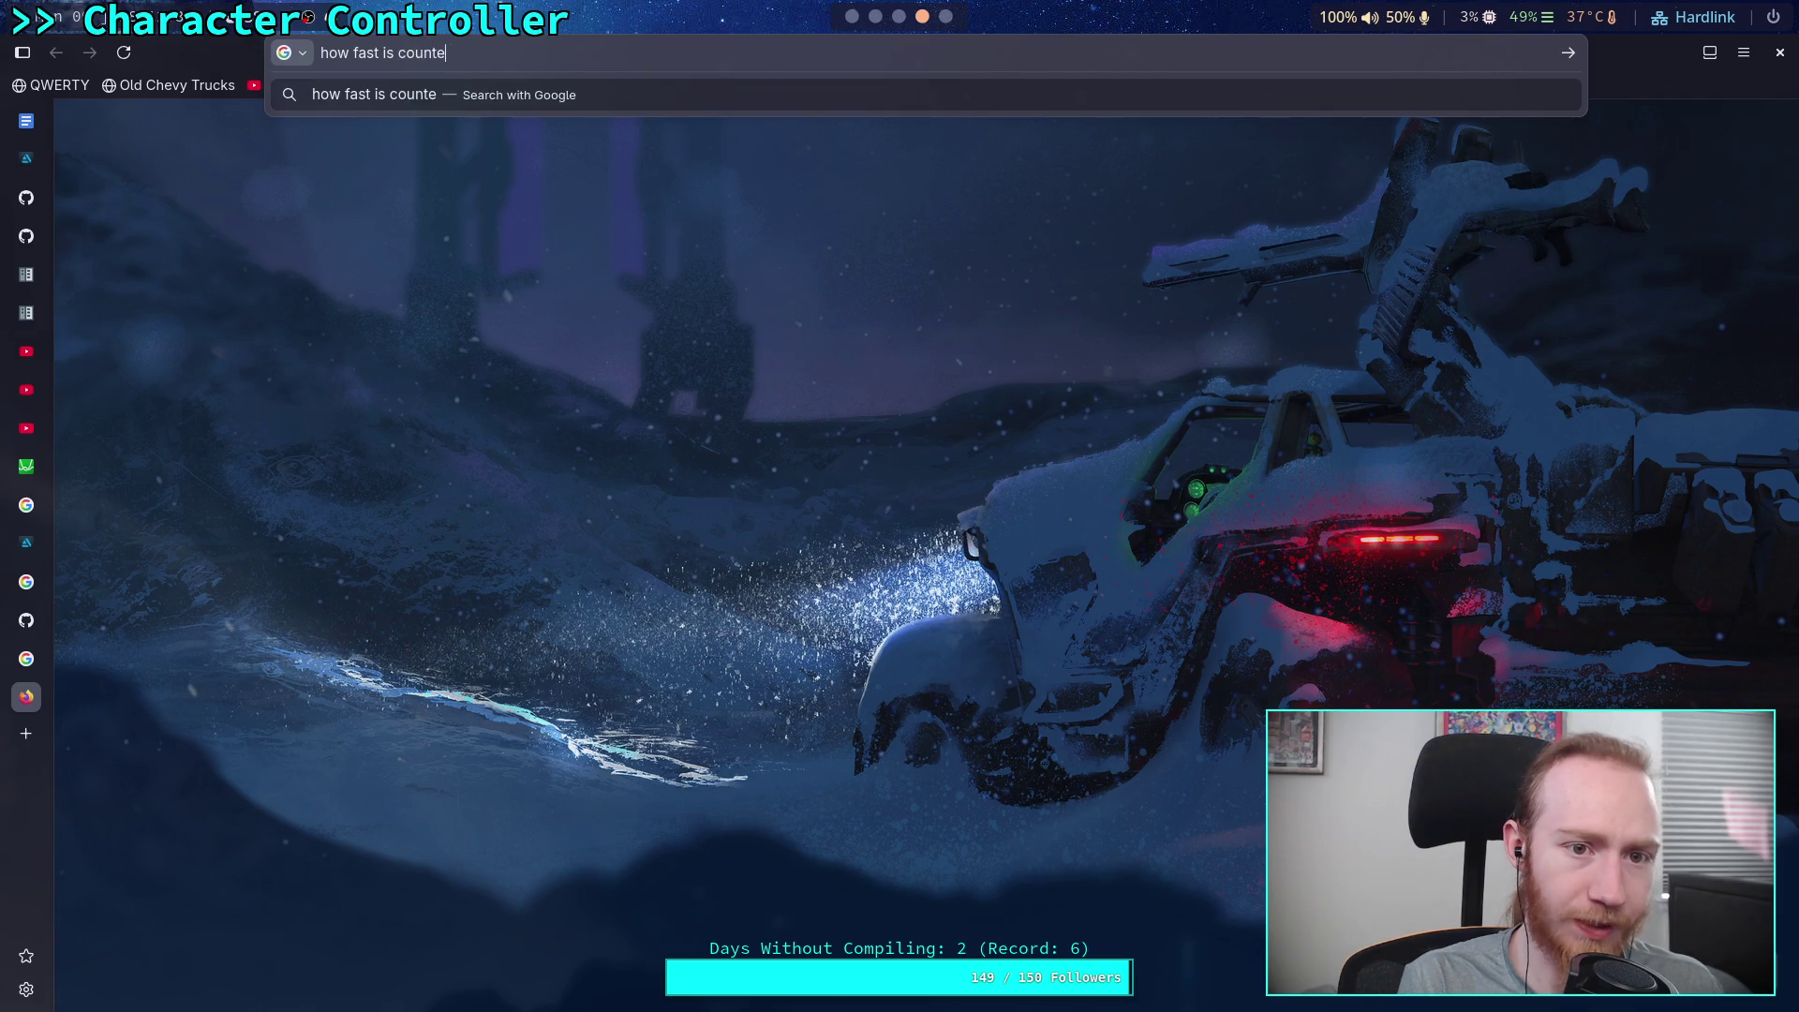
{"action": "type", "text": "r strike "}
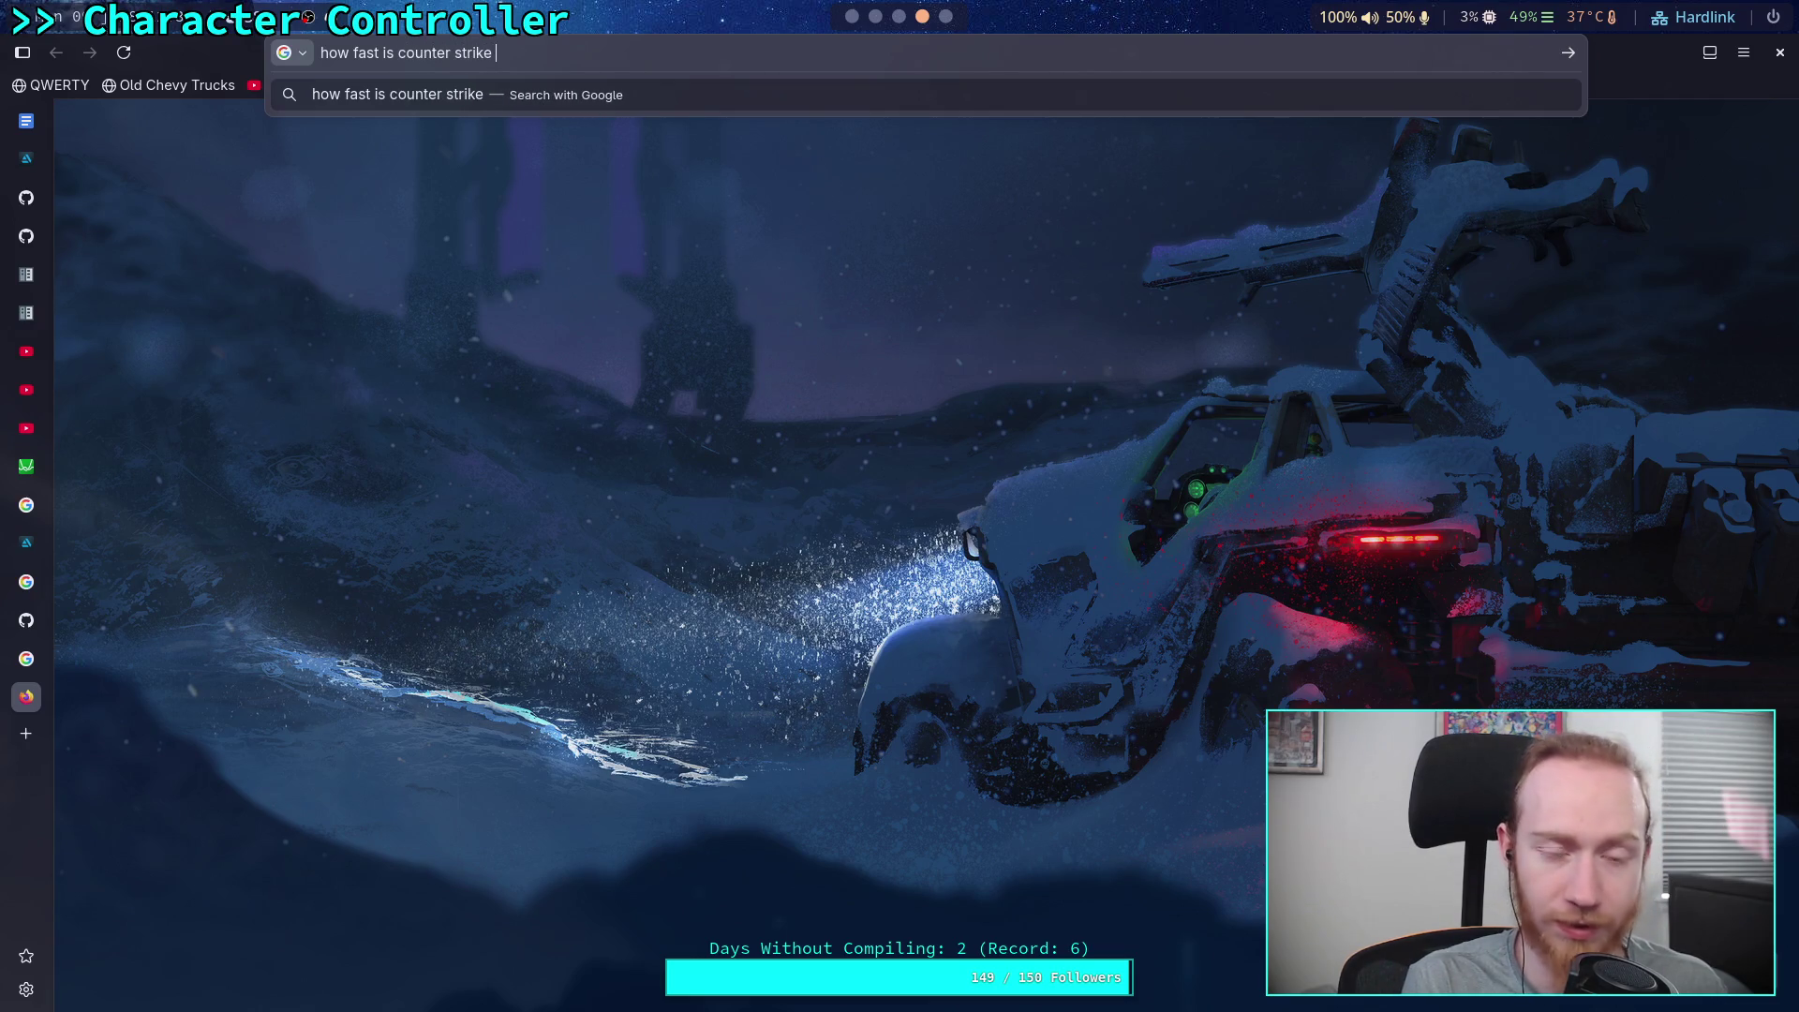
{"action": "type", "text": "meter"}
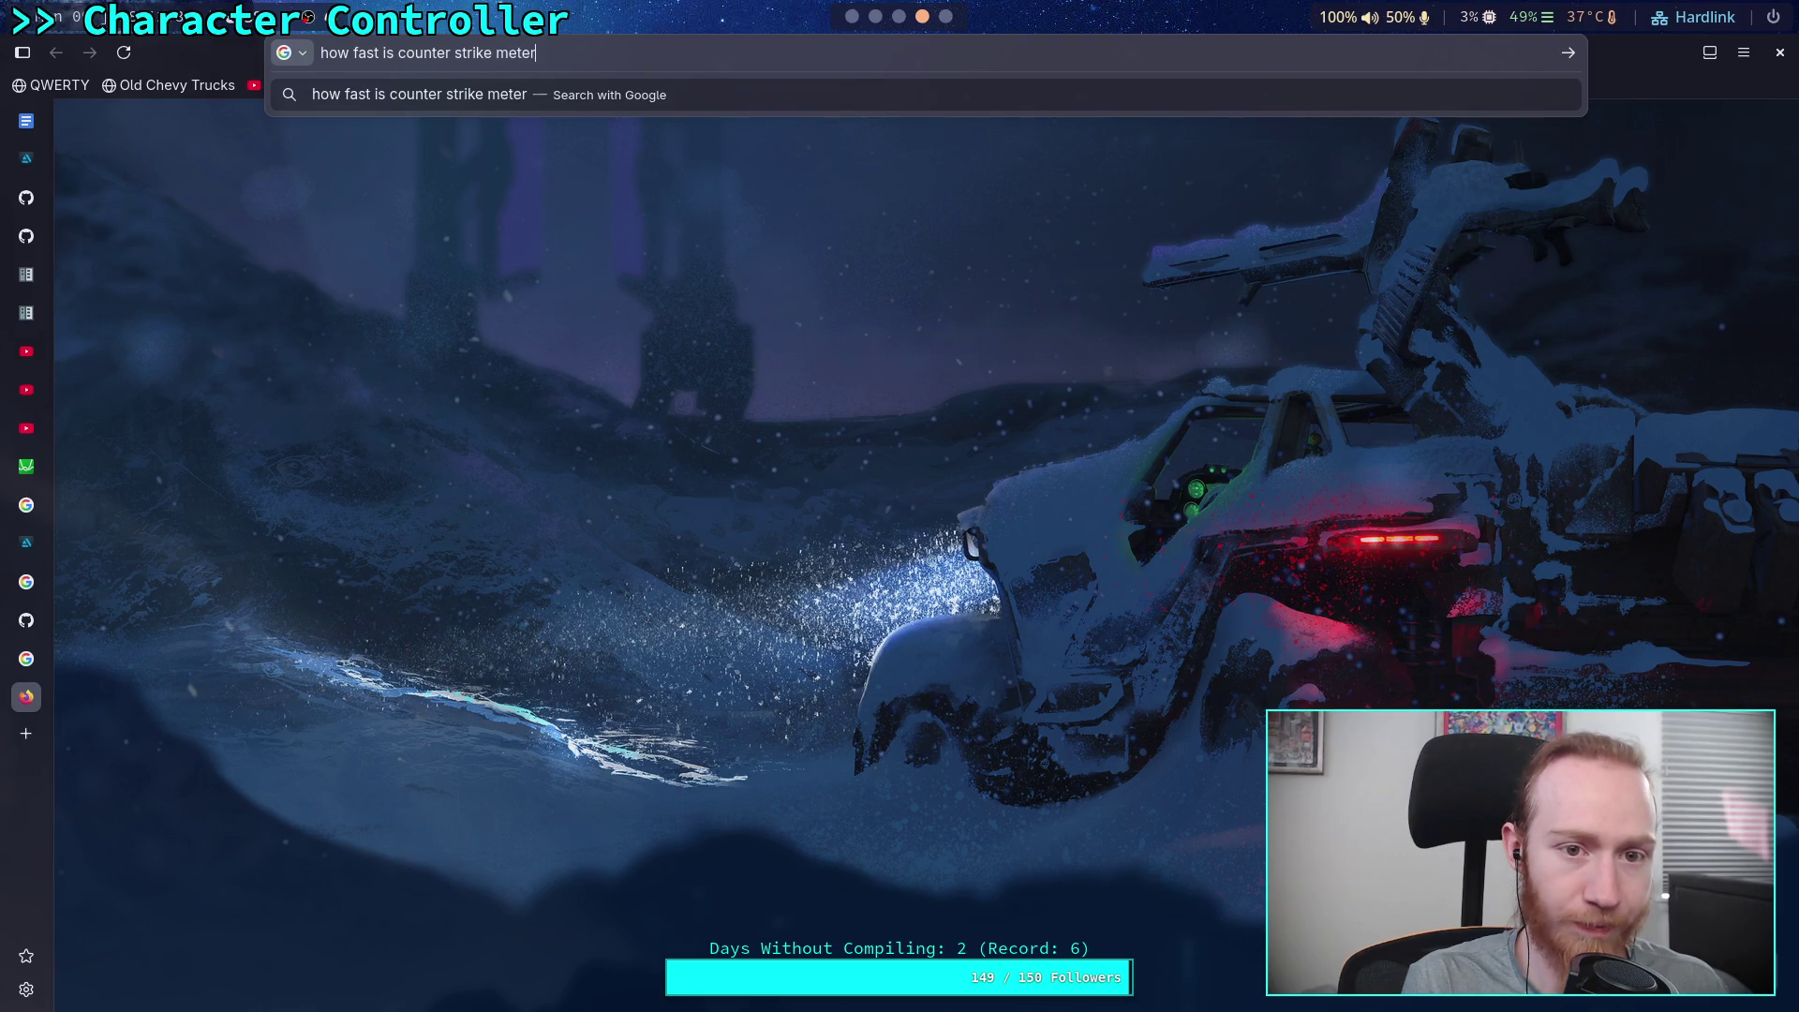
{"action": "type", "text": "s per second"}
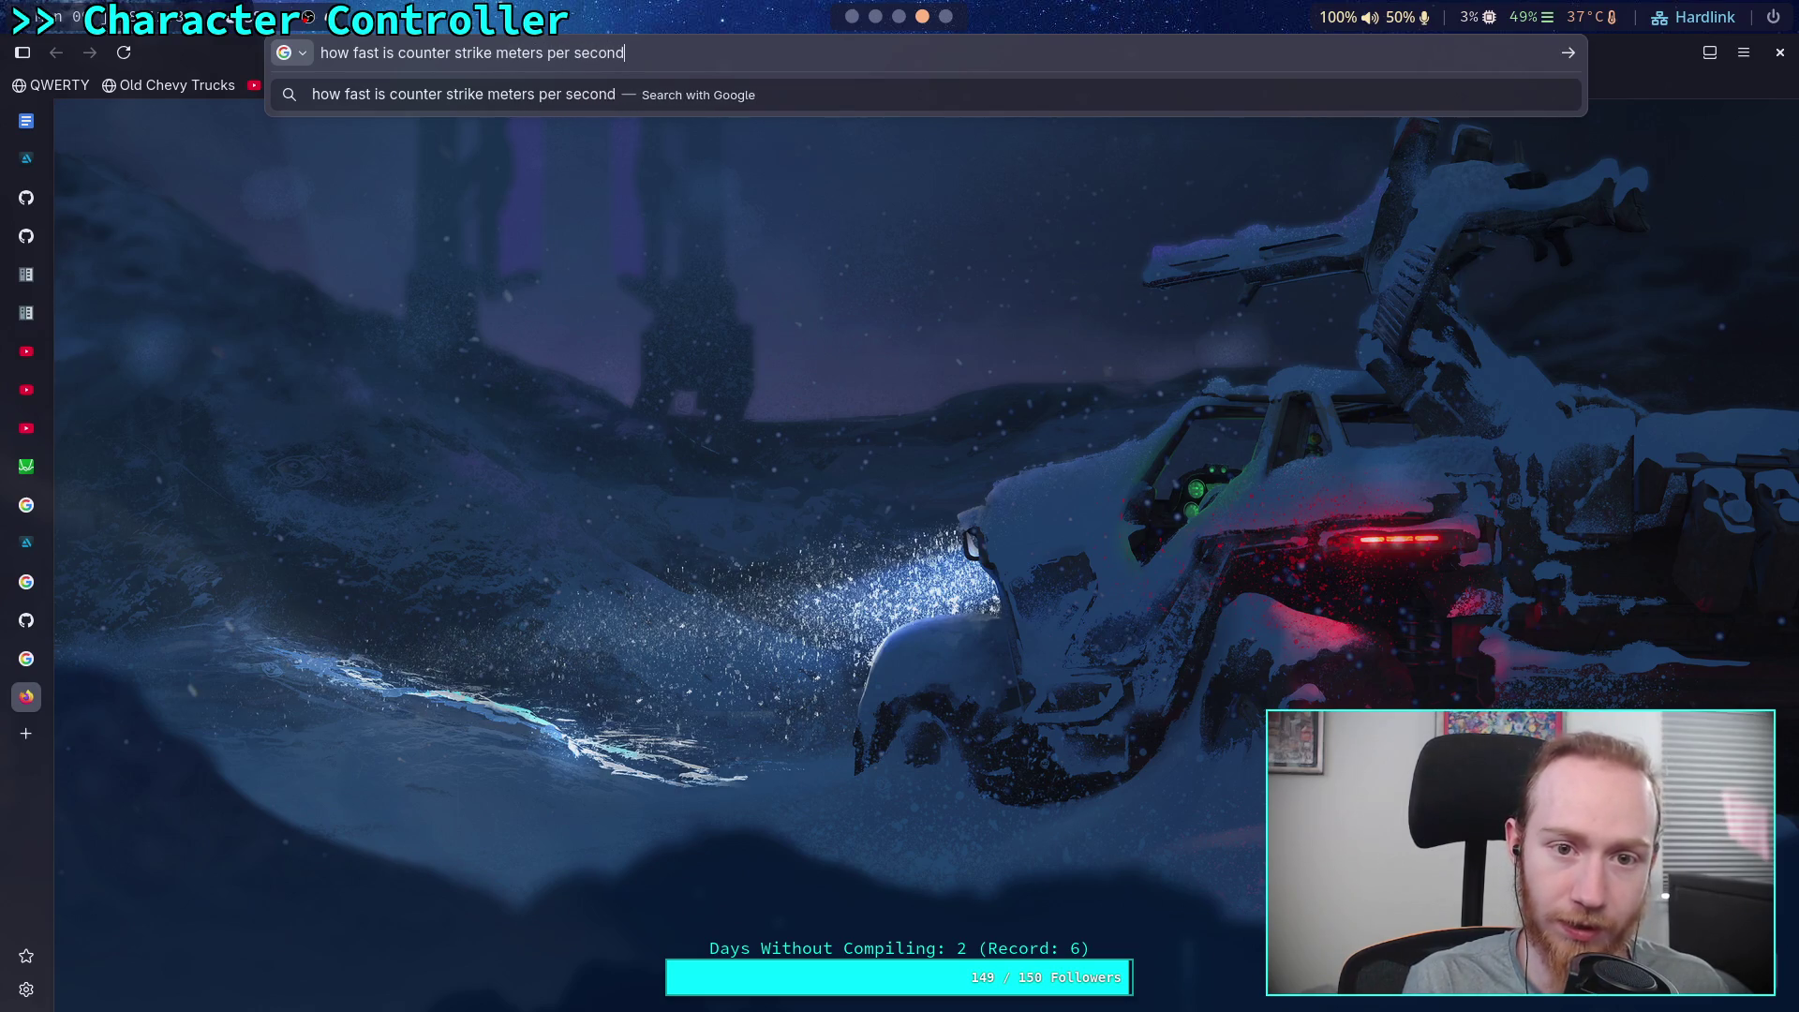
{"action": "key", "text": "Return"}
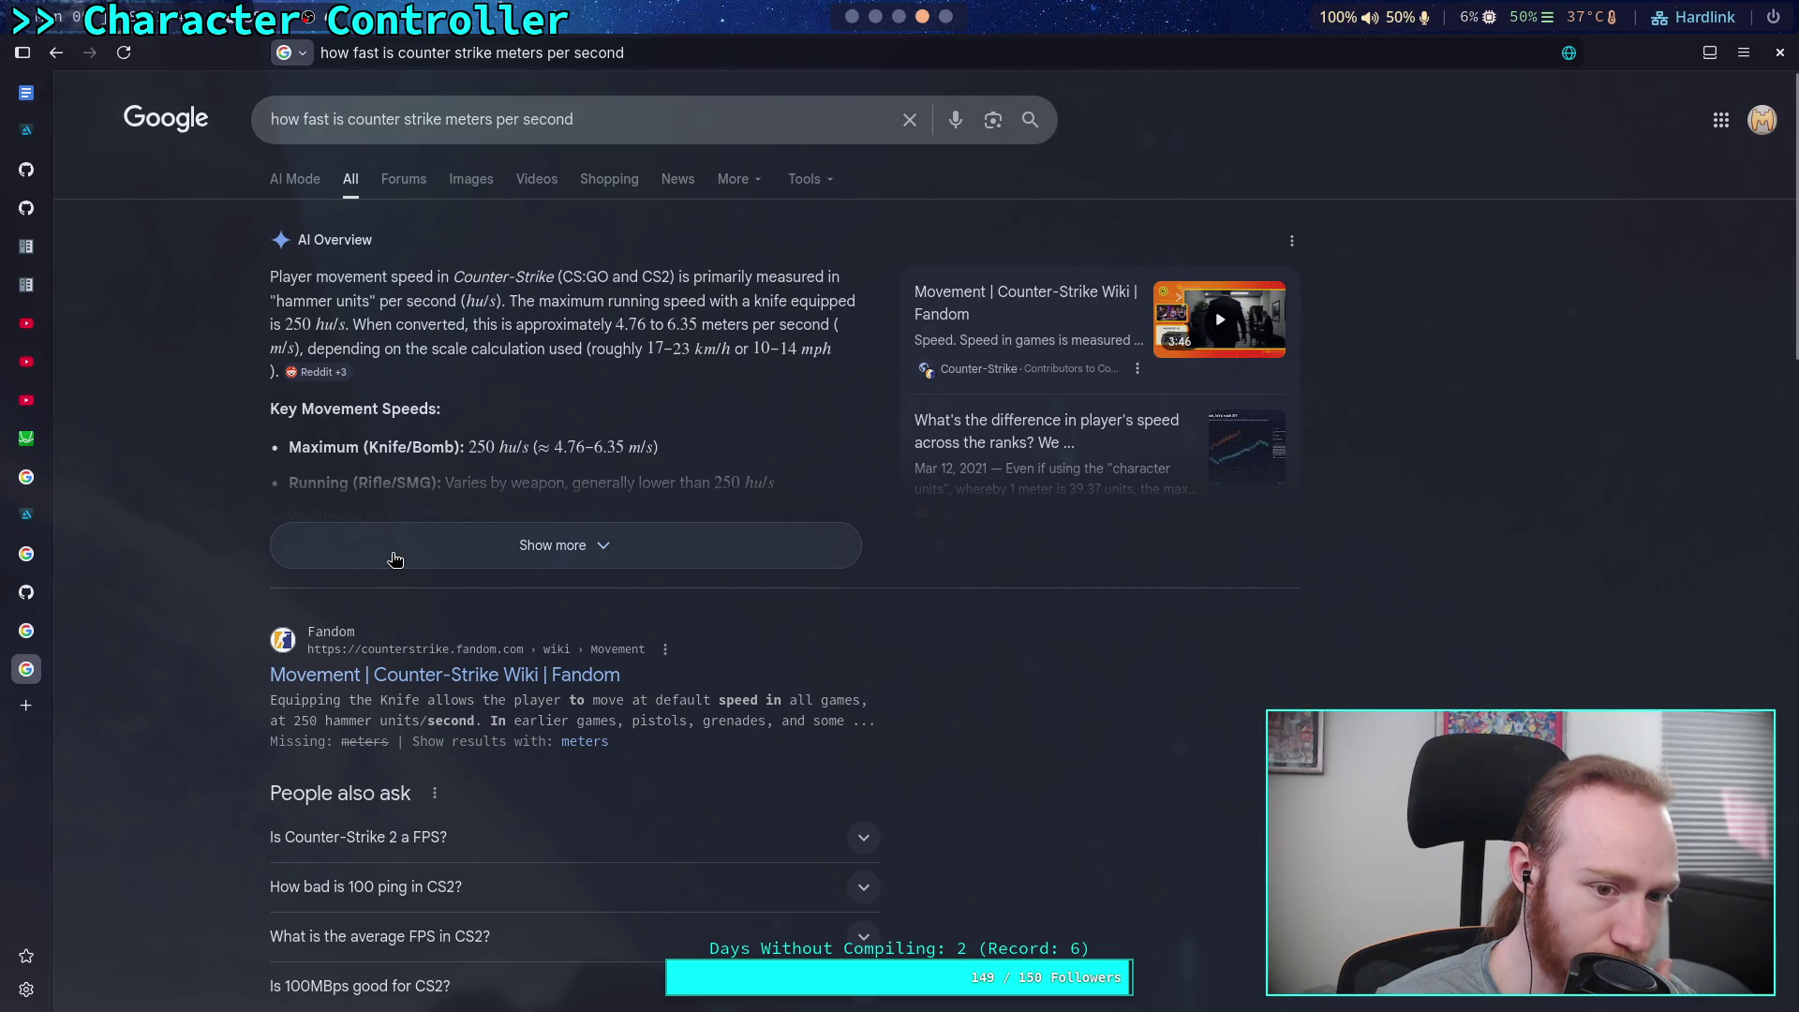
Expand the AI Overview and open the Counter-Strike Wiki movement page
{"action": "left_click", "coordinate": [282, 547]}
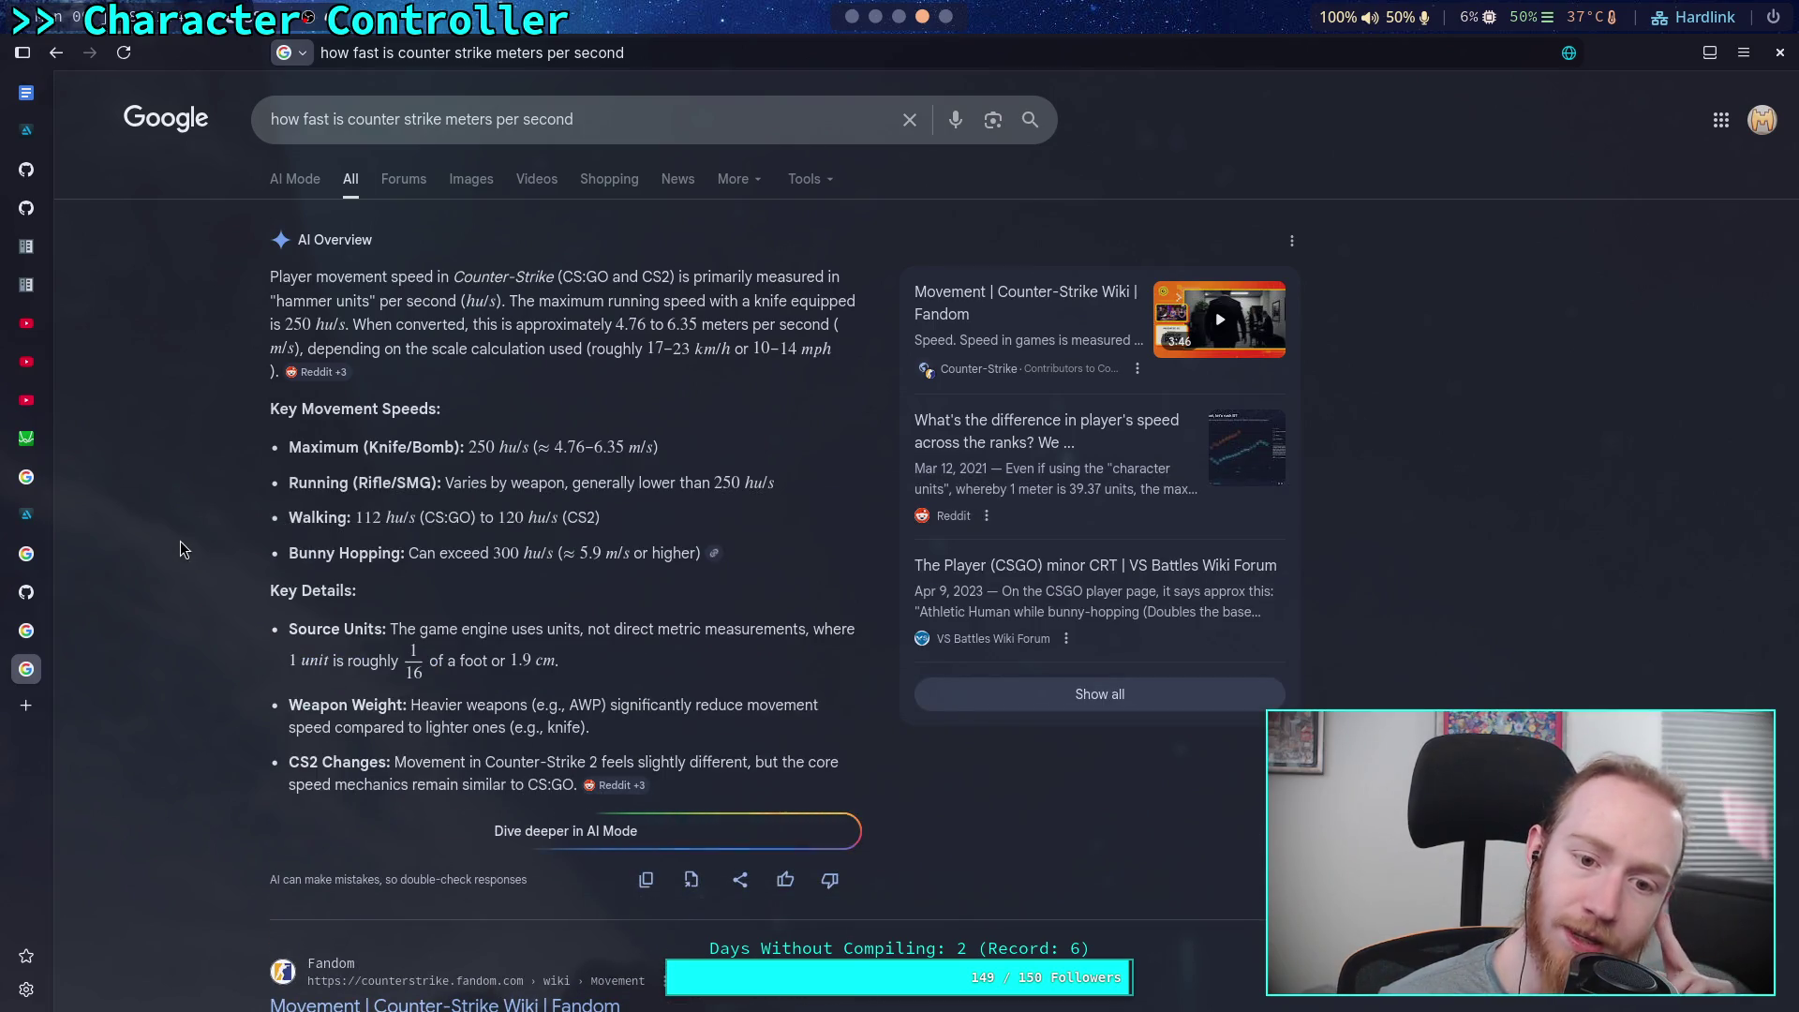
{"action": "scroll", "coordinate": [180, 541], "scroll_direction": "down", "scroll_amount": 6}
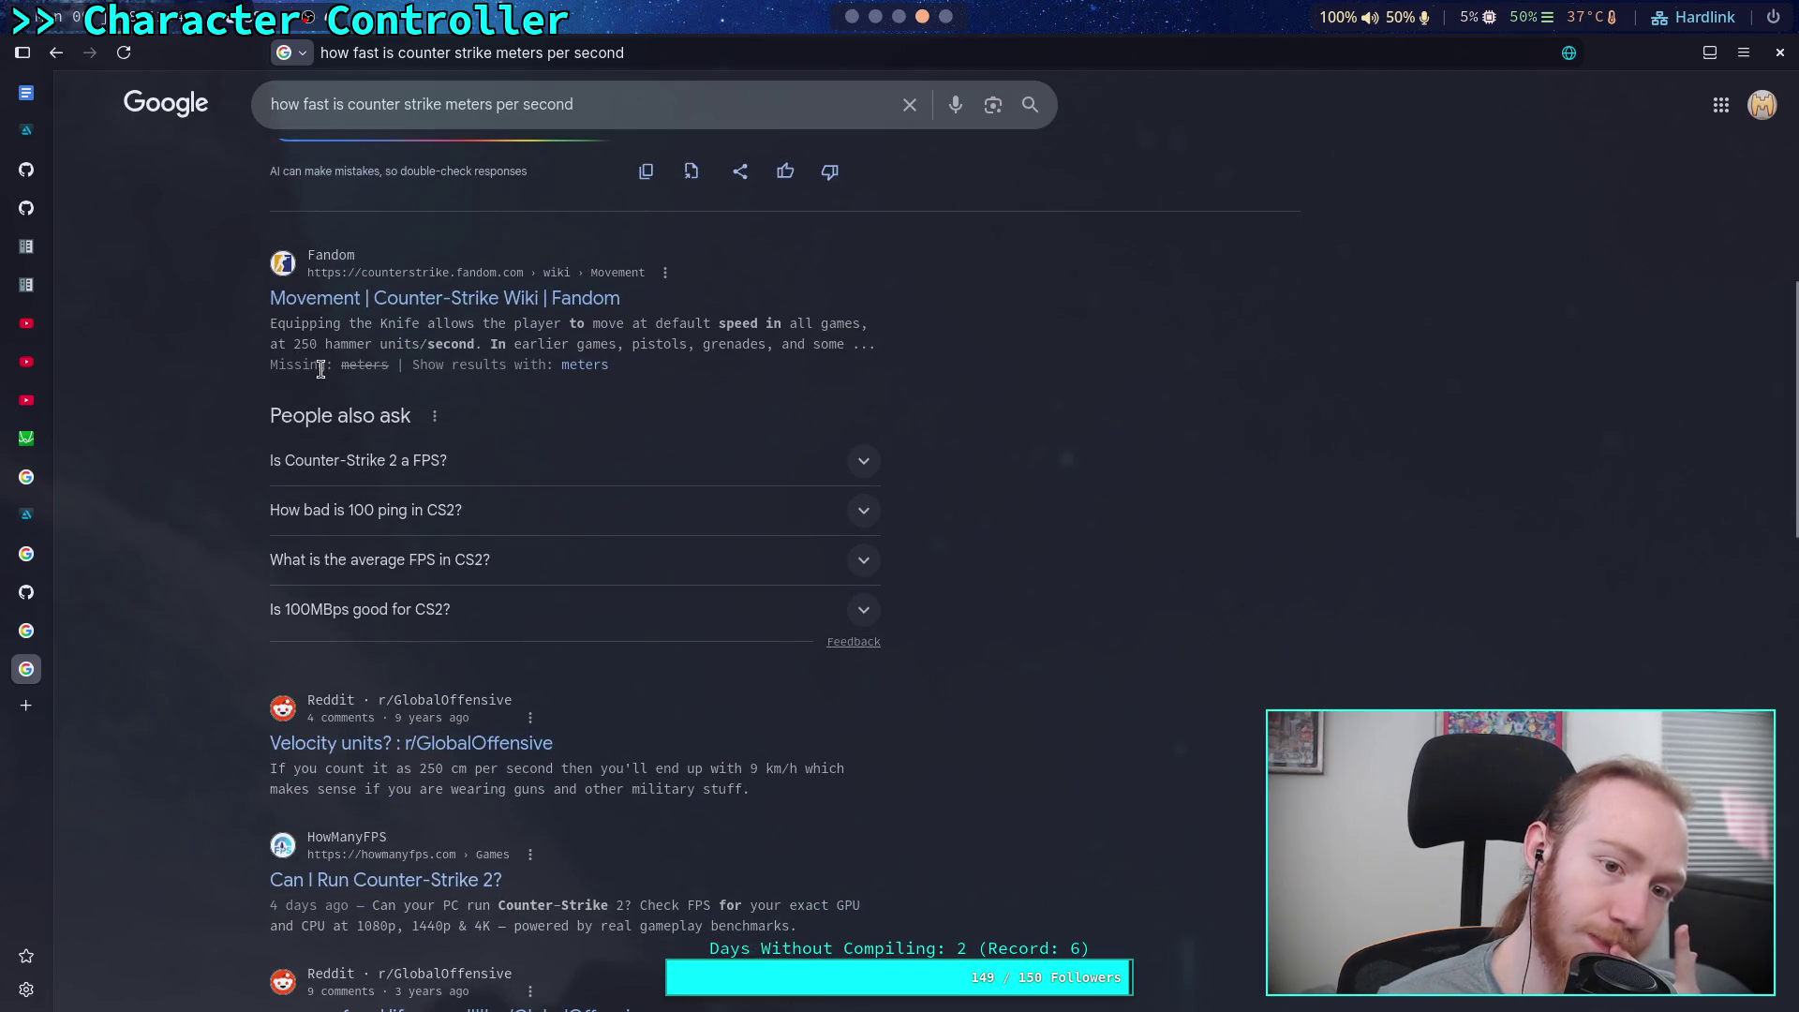
{"action": "left_click", "coordinate": [435, 302]}
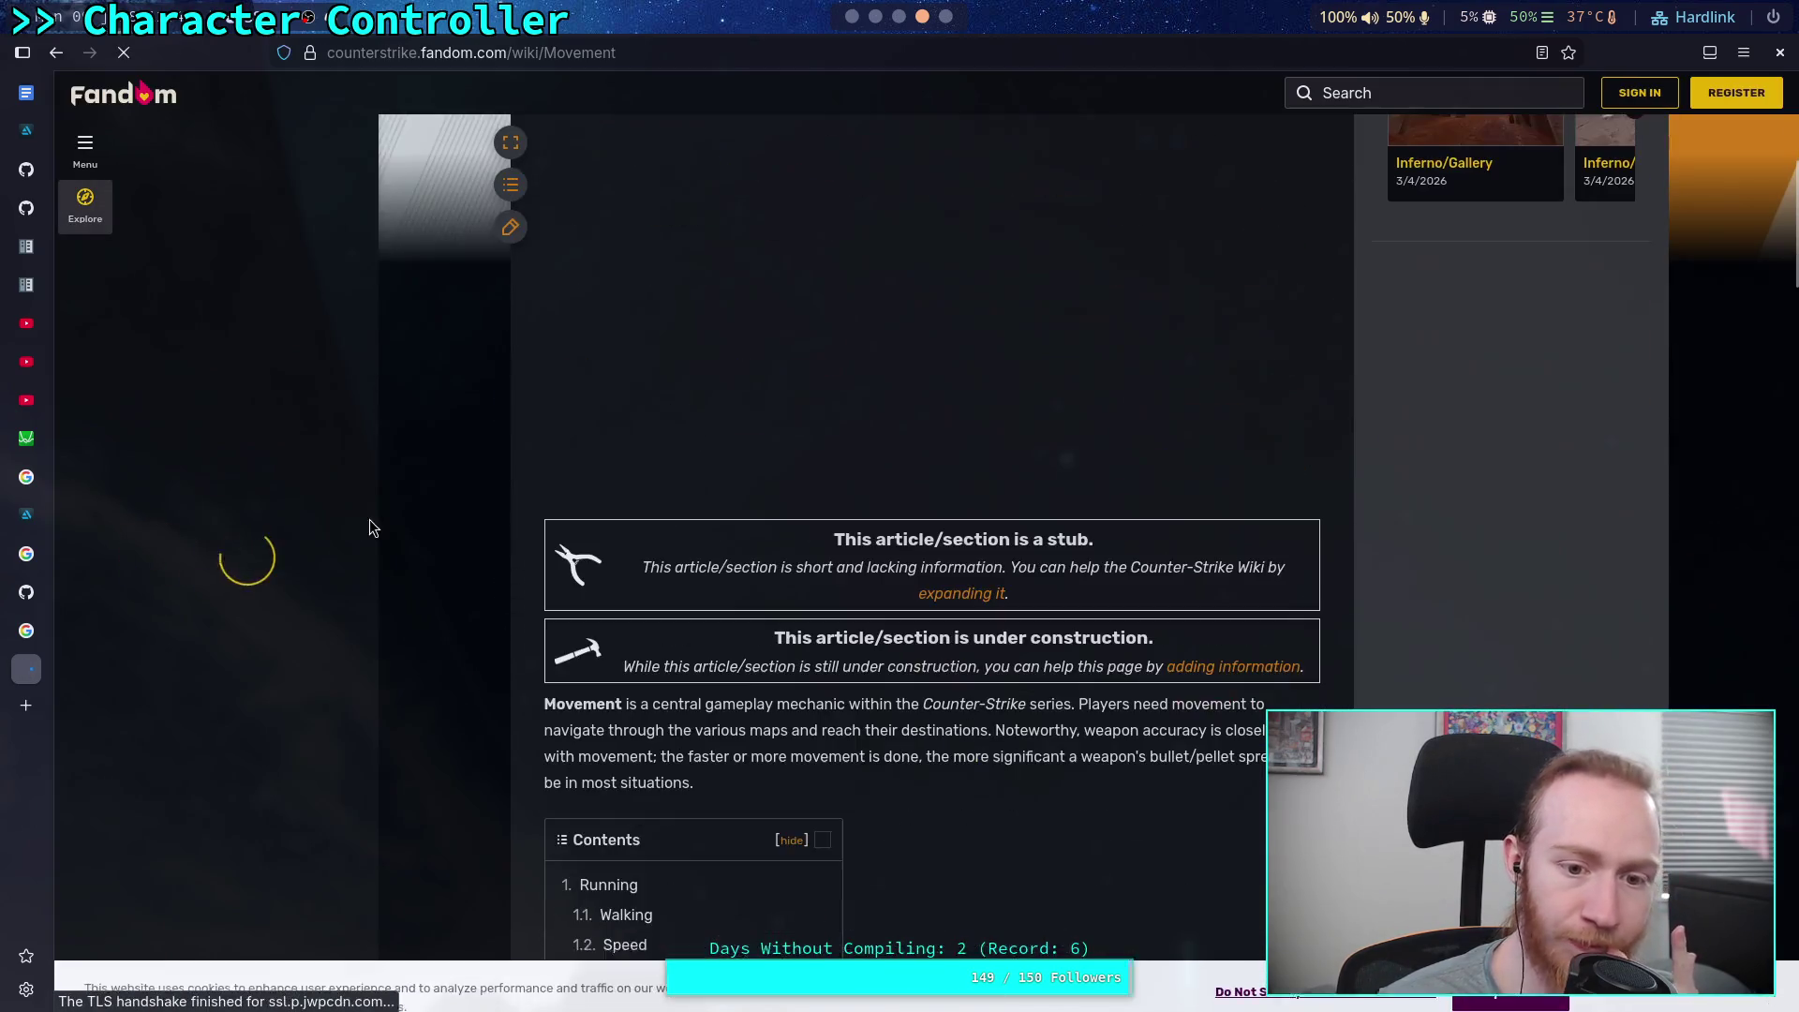
Return to the results and open the Counter-Strike Wiki Movement article
{"action": "left_click", "coordinate": [57, 51]}
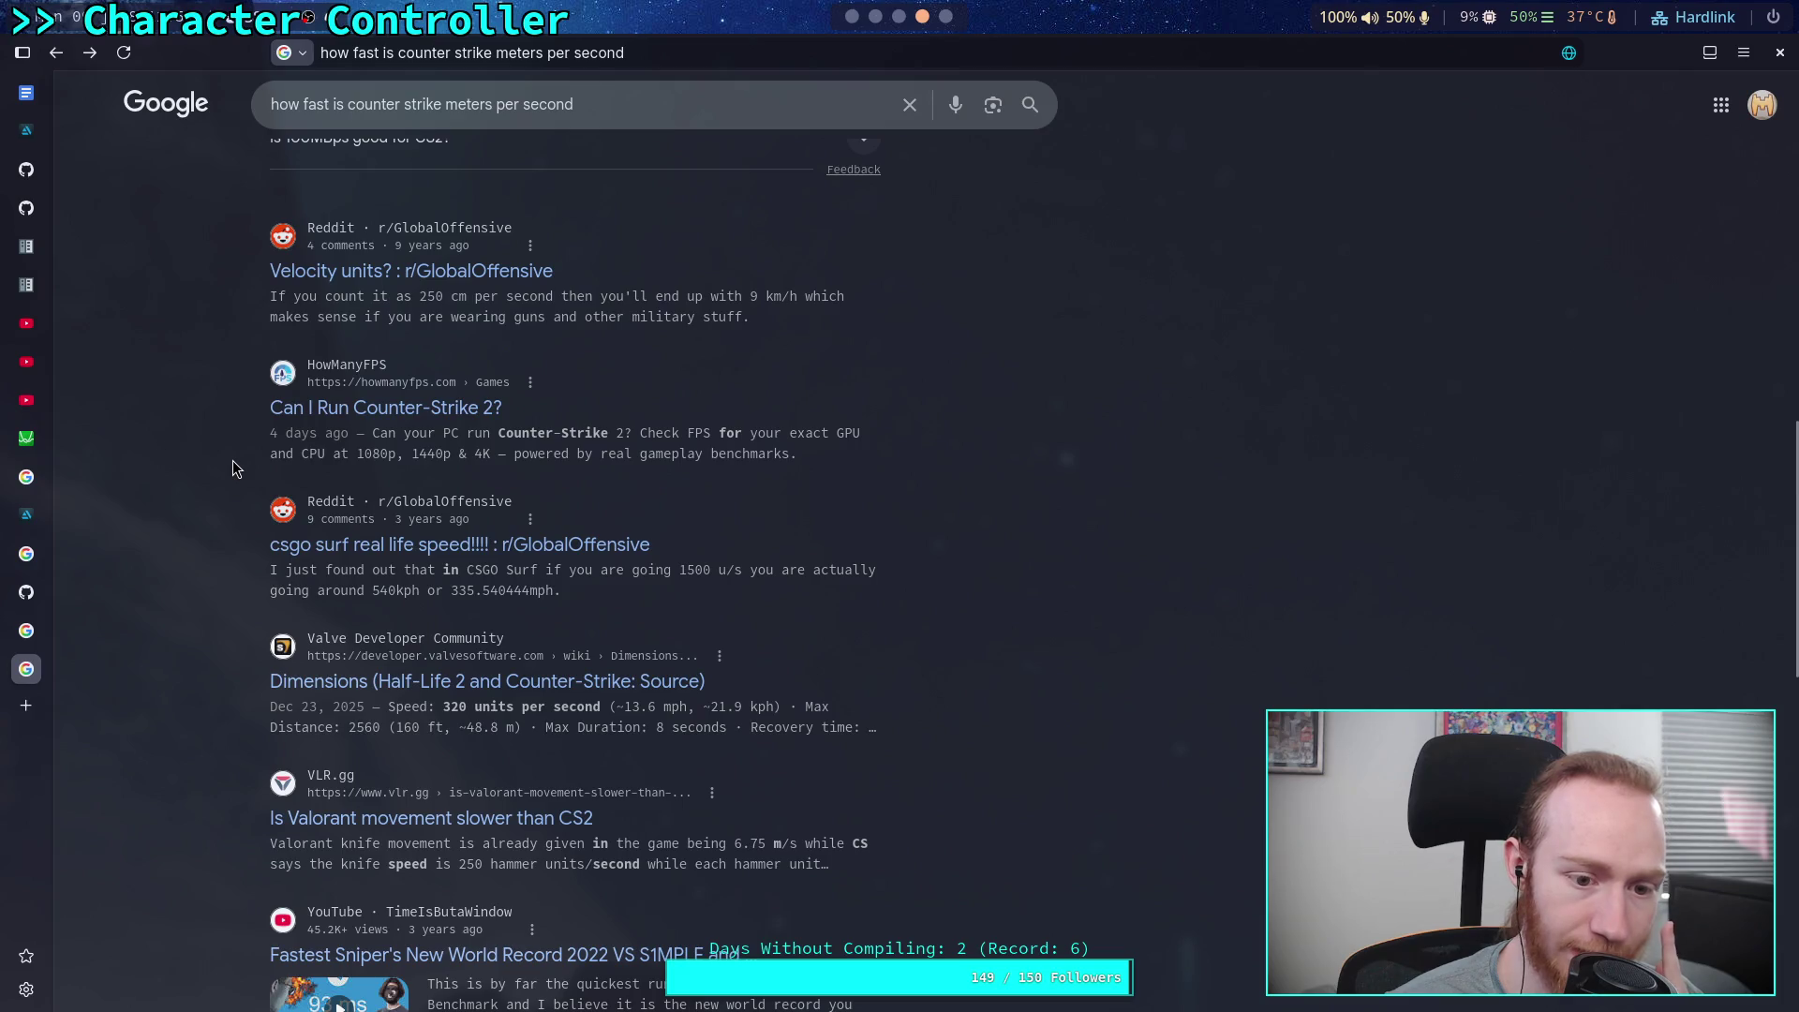
{"action": "scroll", "coordinate": [233, 461], "scroll_direction": "down", "scroll_amount": 1}
{"action": "scroll", "coordinate": [233, 468], "scroll_direction": "up", "scroll_amount": 6}
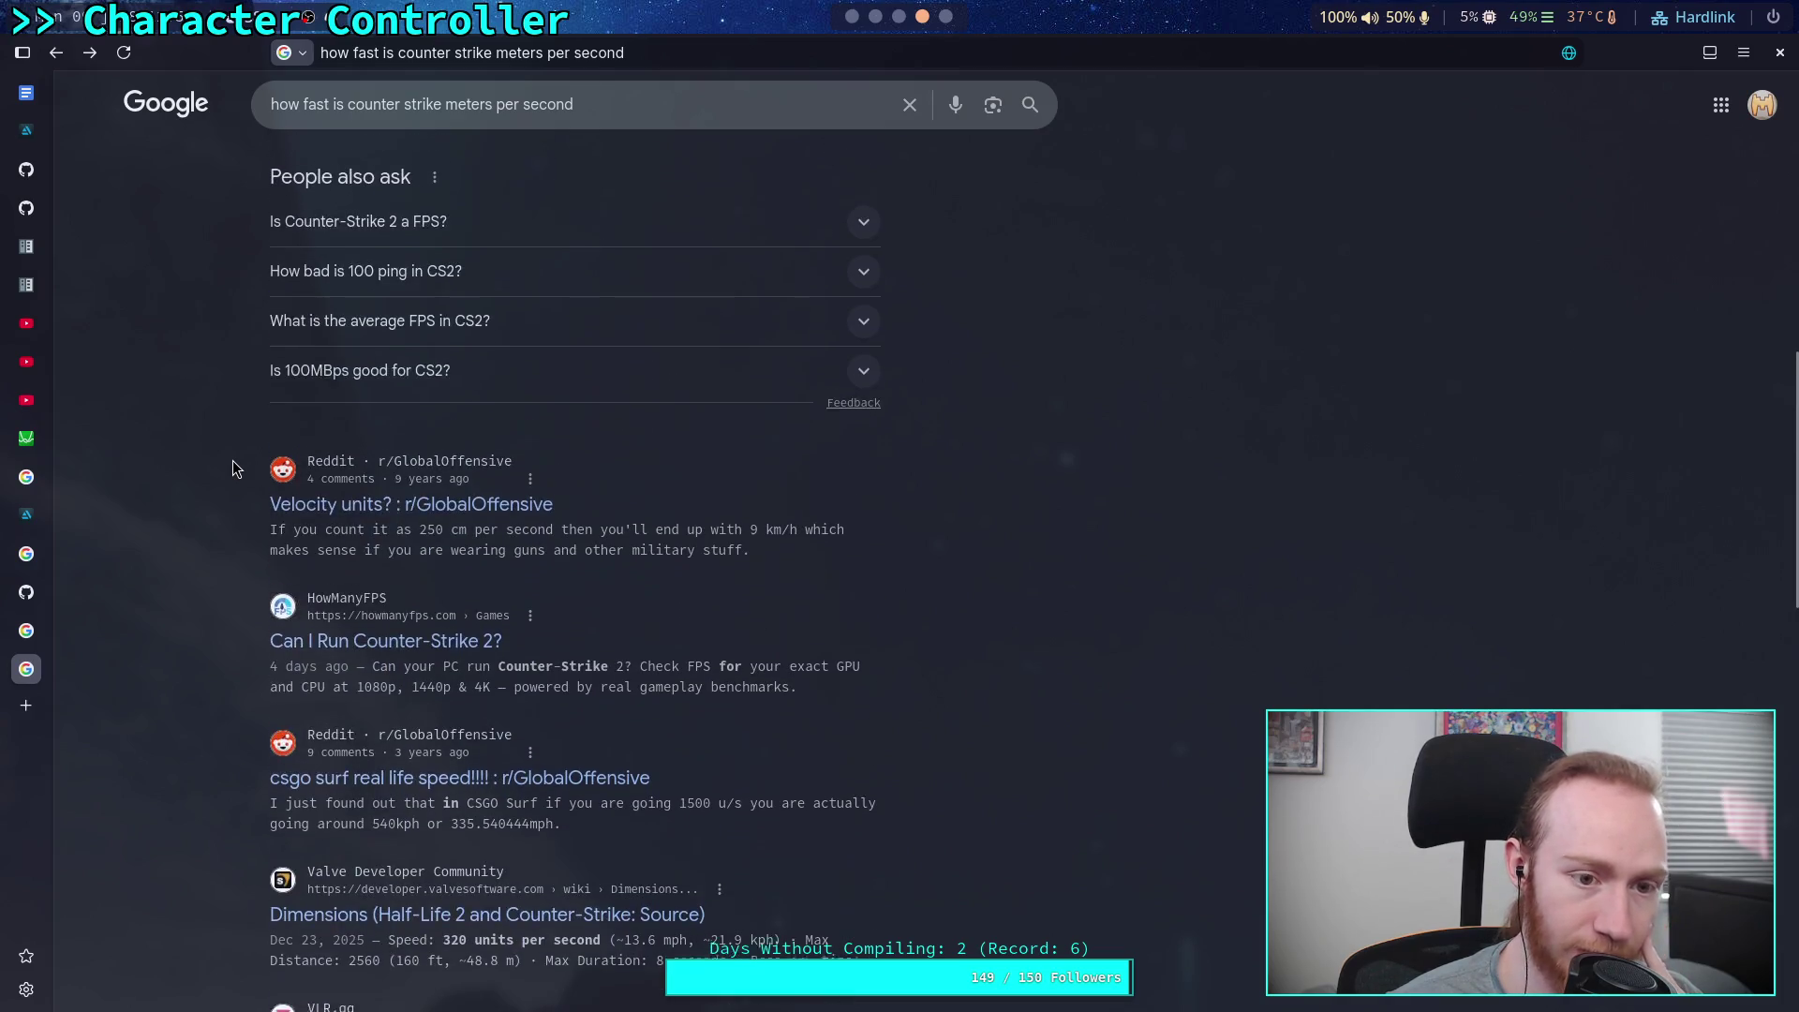
{"action": "left_click", "coordinate": [318, 416]}
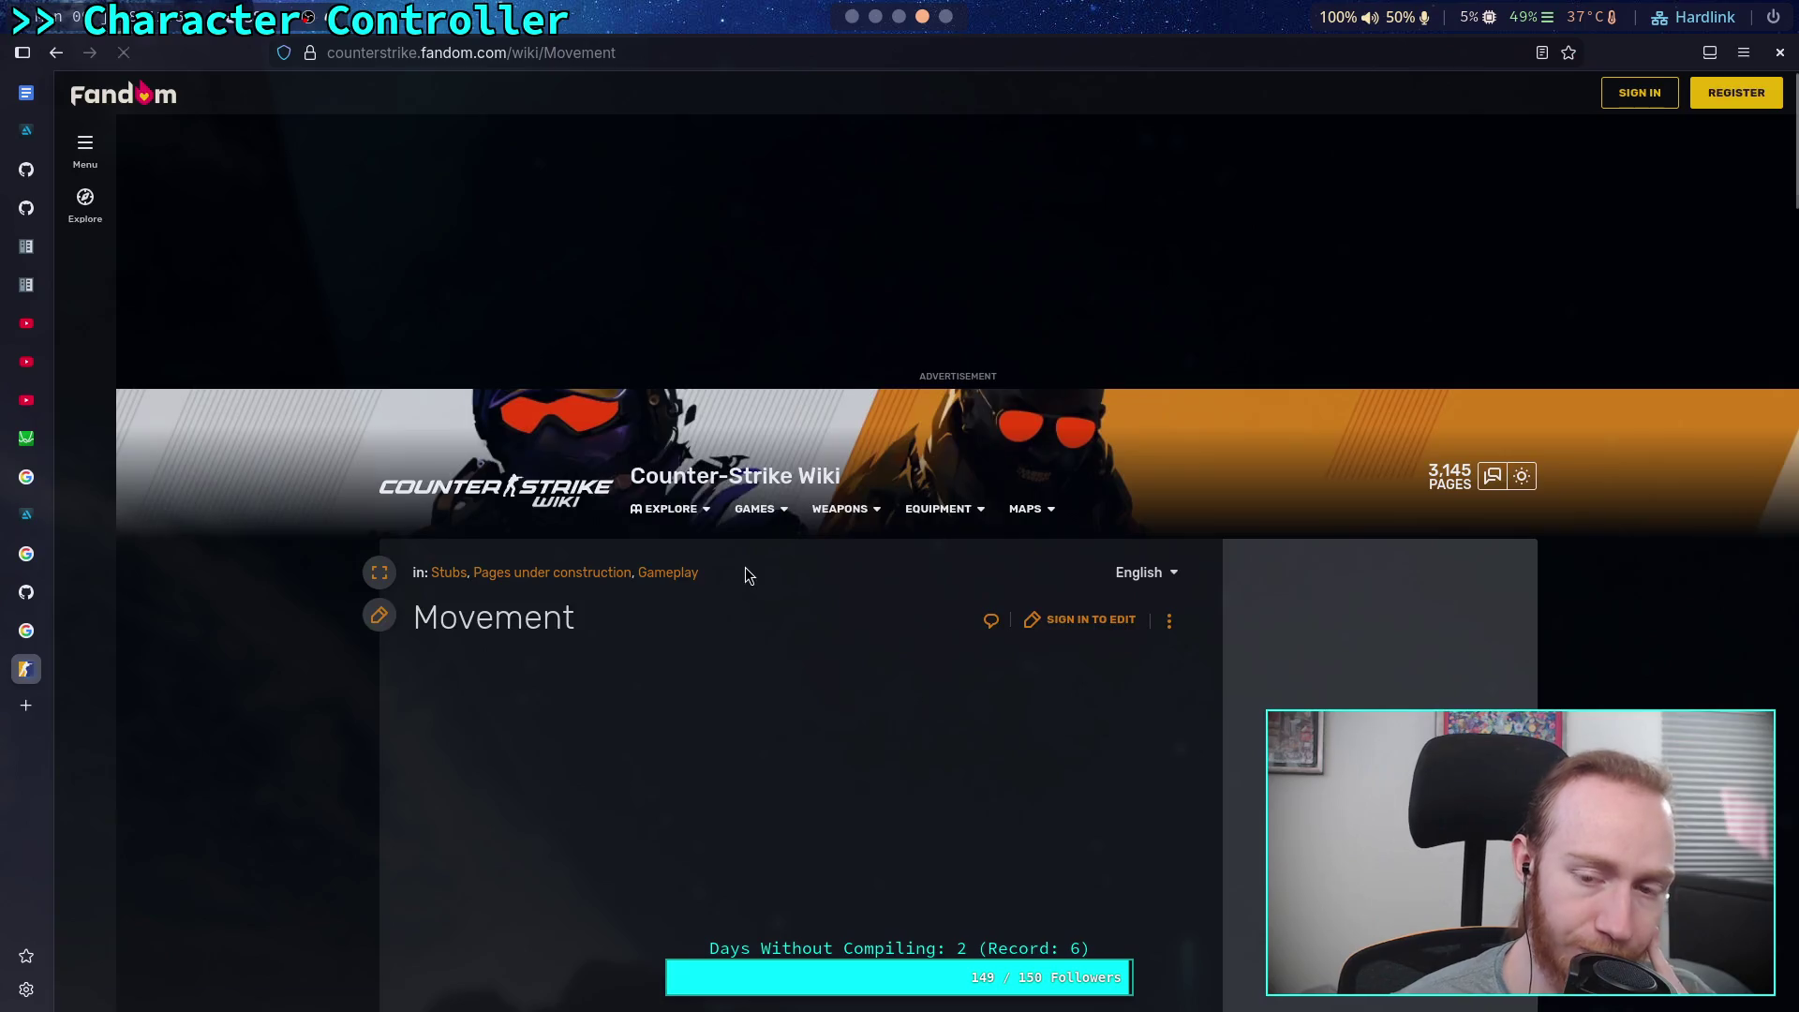
Scroll through the Movement article's speed section
{"action": "scroll", "coordinate": [876, 552], "scroll_direction": "down", "scroll_amount": 5}
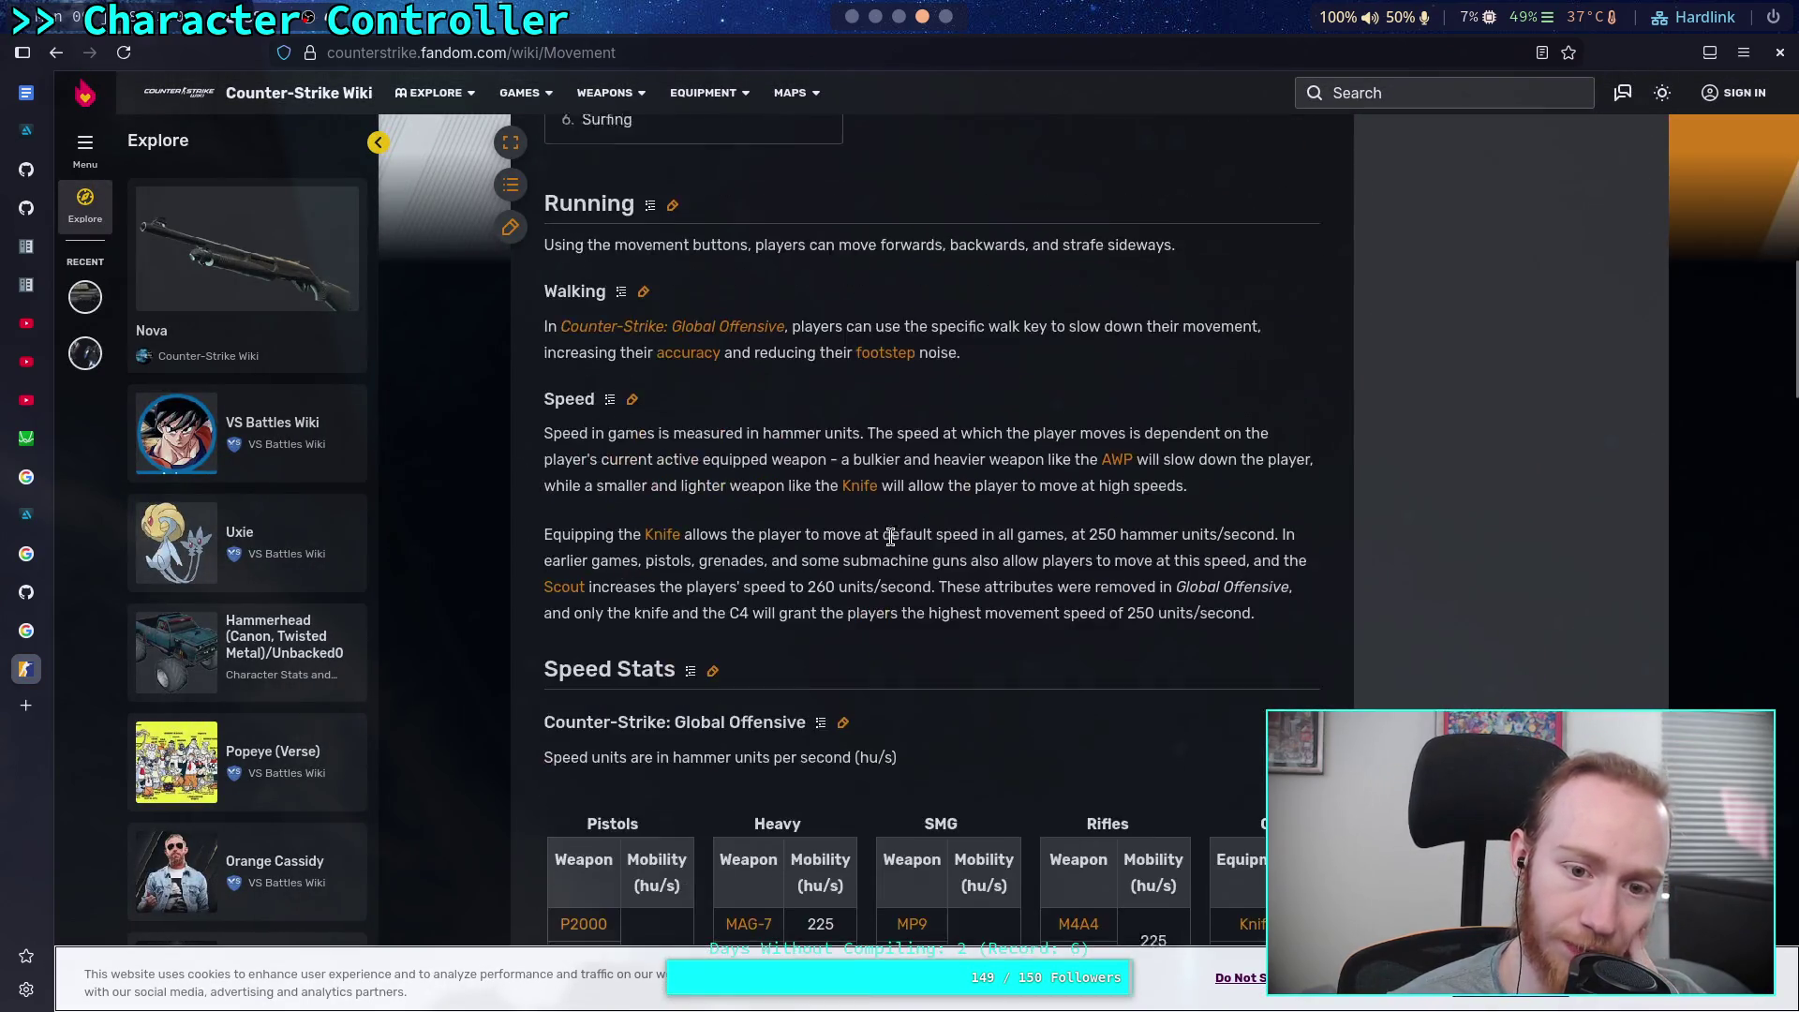
{"action": "scroll", "coordinate": [892, 543], "scroll_direction": "down", "scroll_amount": 6}
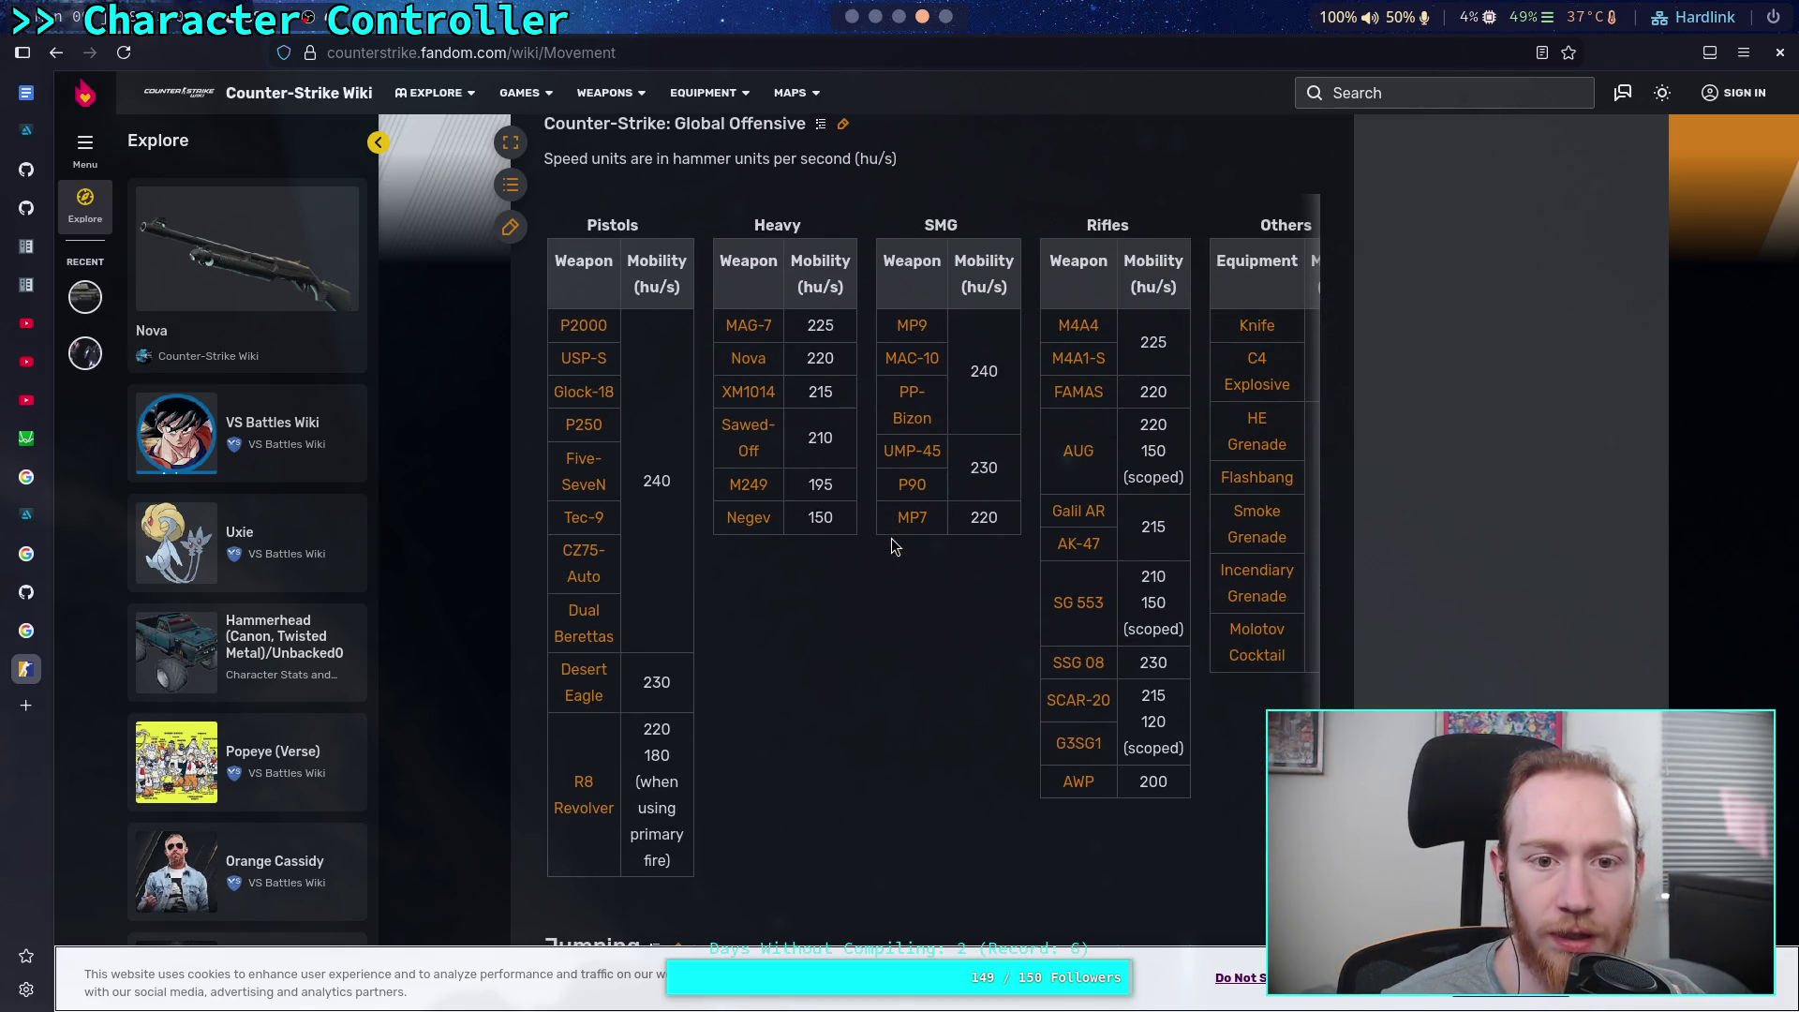
{"action": "scroll", "coordinate": [891, 547], "scroll_direction": "down", "scroll_amount": 5}
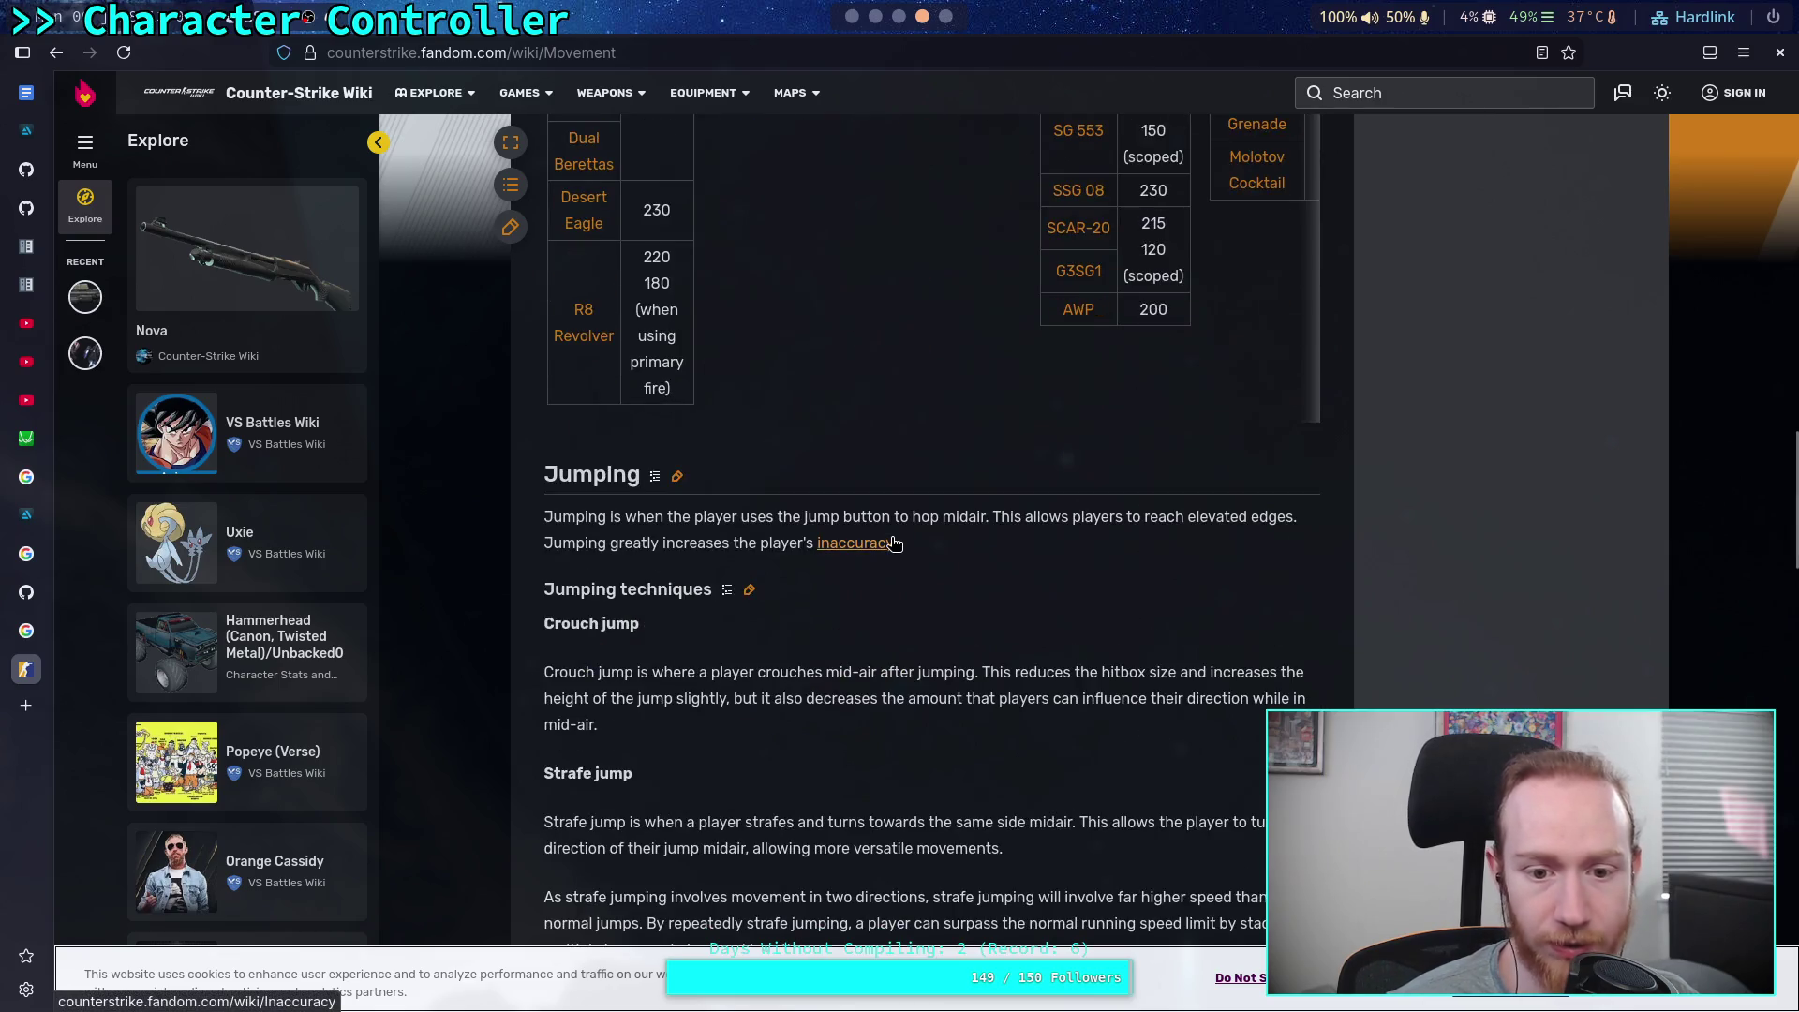
{"action": "scroll", "coordinate": [892, 547], "scroll_direction": "down", "scroll_amount": 5}
{"action": "scroll", "coordinate": [894, 545], "scroll_direction": "down", "scroll_amount": 3}
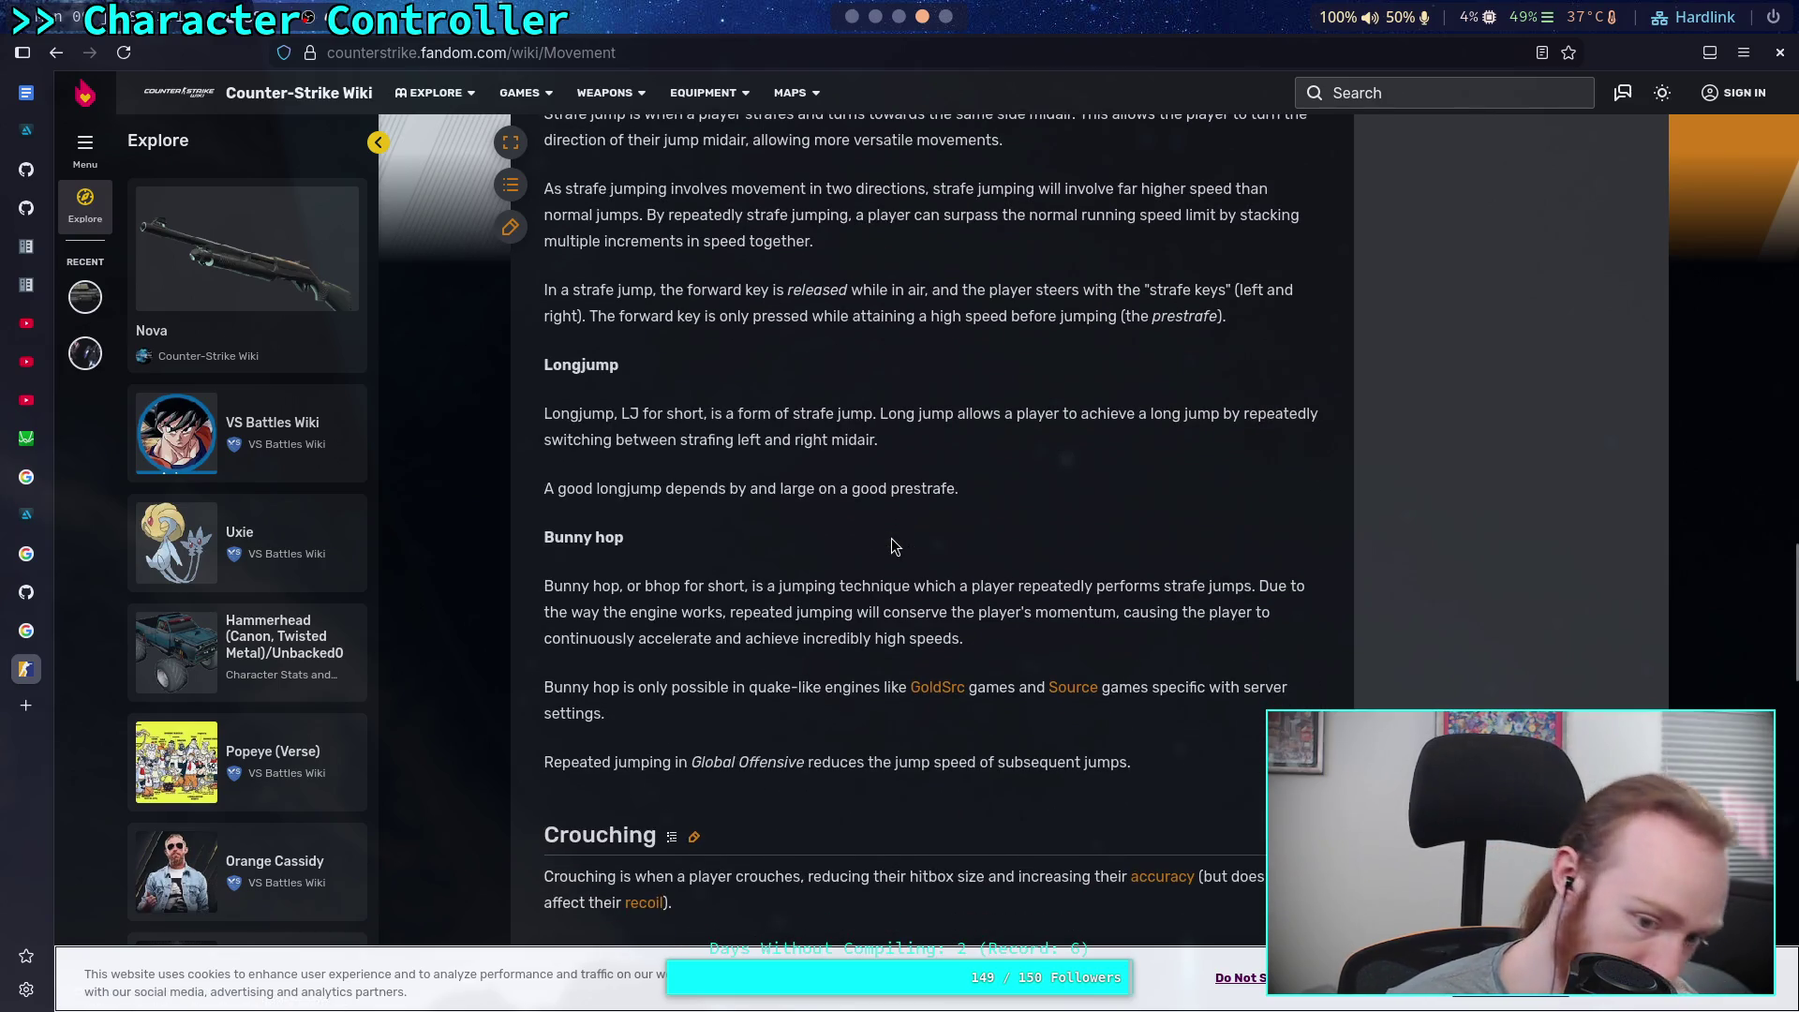
{"action": "scroll", "coordinate": [893, 545], "scroll_direction": "down", "scroll_amount": 5}
{"action": "scroll", "coordinate": [891, 547], "scroll_direction": "down", "scroll_amount": 5}
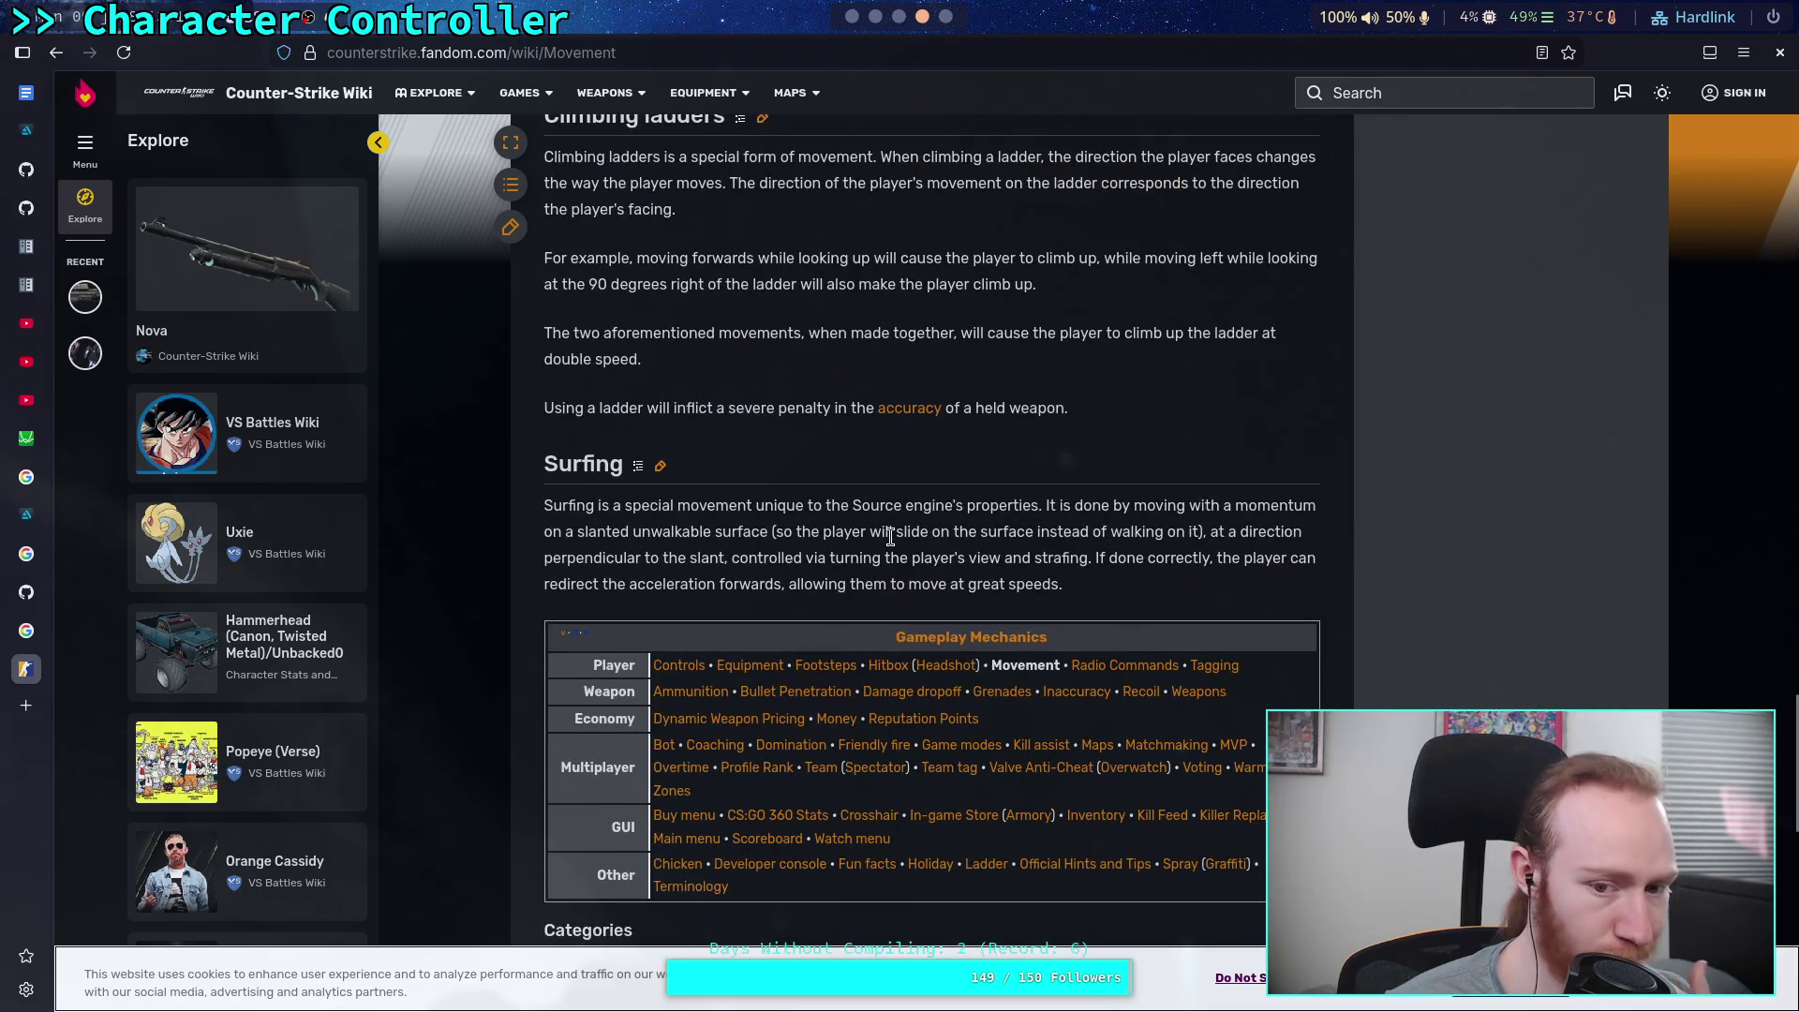
{"action": "scroll", "coordinate": [891, 538], "scroll_direction": "down", "scroll_amount": 5}
{"action": "scroll", "coordinate": [891, 538], "scroll_direction": "up", "scroll_amount": 16}
{"action": "scroll", "coordinate": [891, 538], "scroll_direction": "up", "scroll_amount": 13}
{"action": "scroll", "coordinate": [891, 538], "scroll_direction": "down", "scroll_amount": 1}
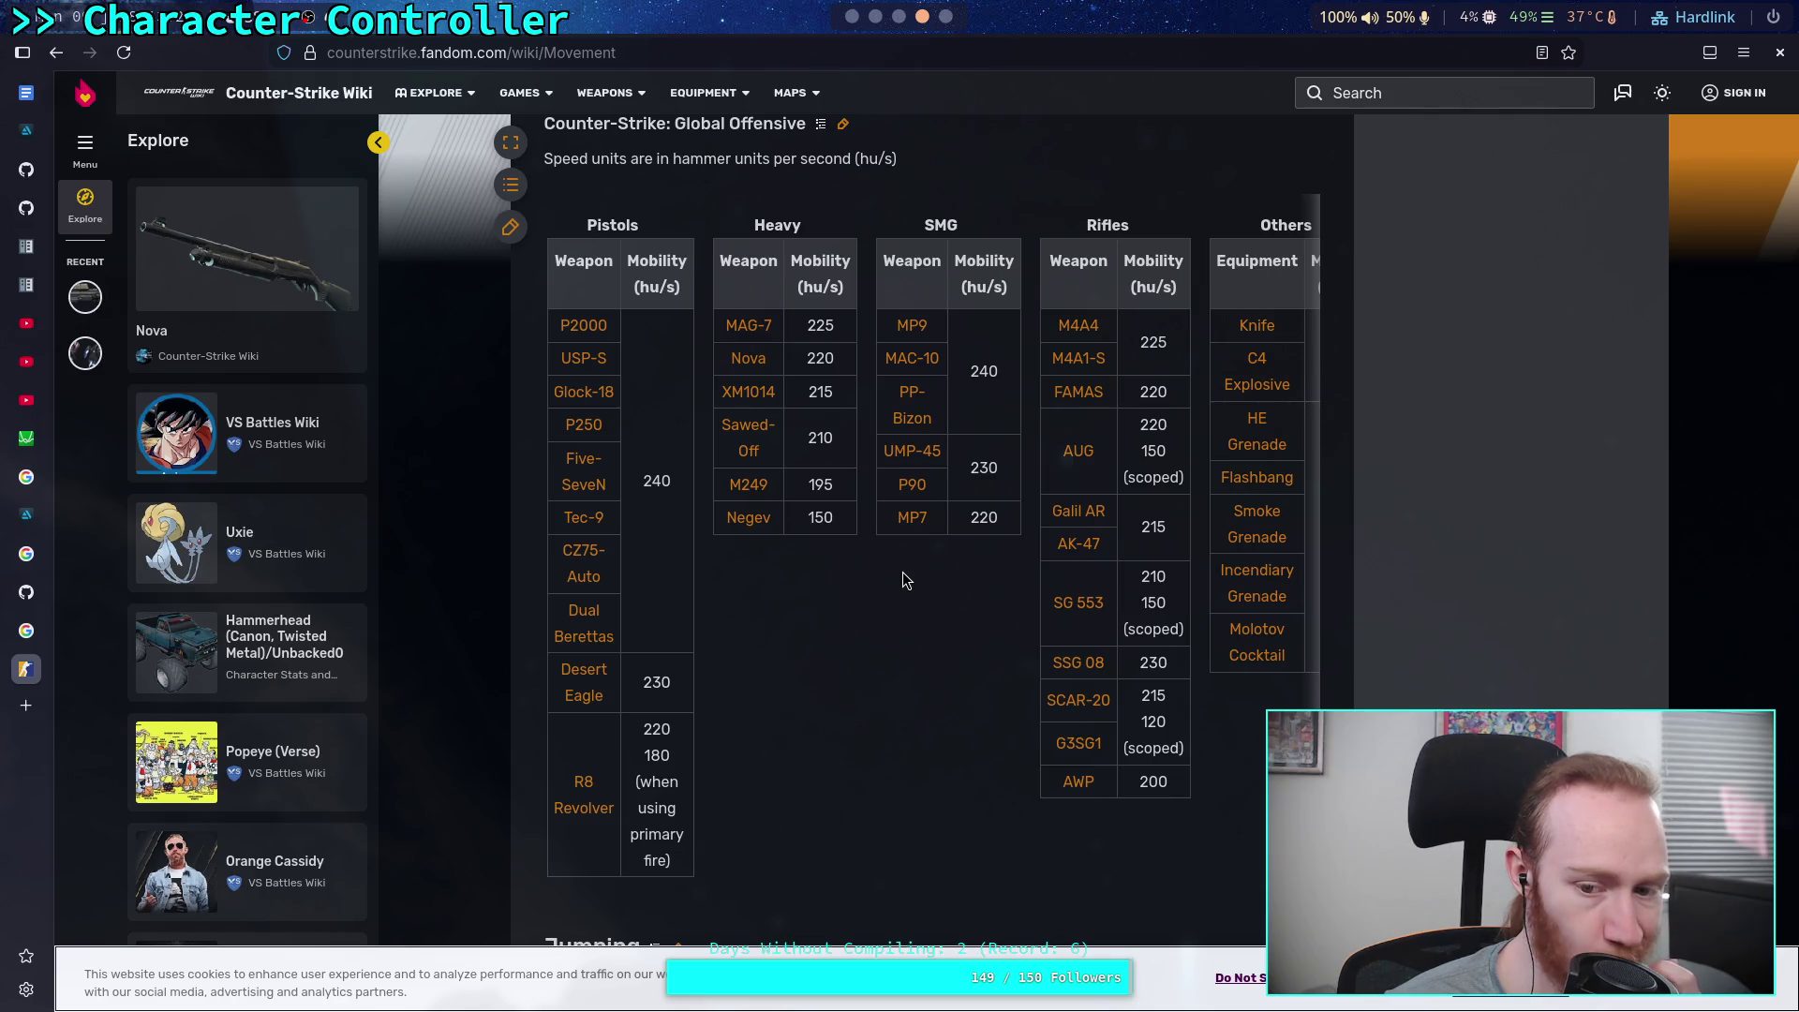
Review the Speed Stats weapon mobility table in hammer units, then go back to Google results
{"action": "scroll", "coordinate": [903, 571], "scroll_direction": "up", "scroll_amount": 1}
{"action": "scroll", "coordinate": [872, 674], "scroll_direction": "down", "scroll_amount": 3}
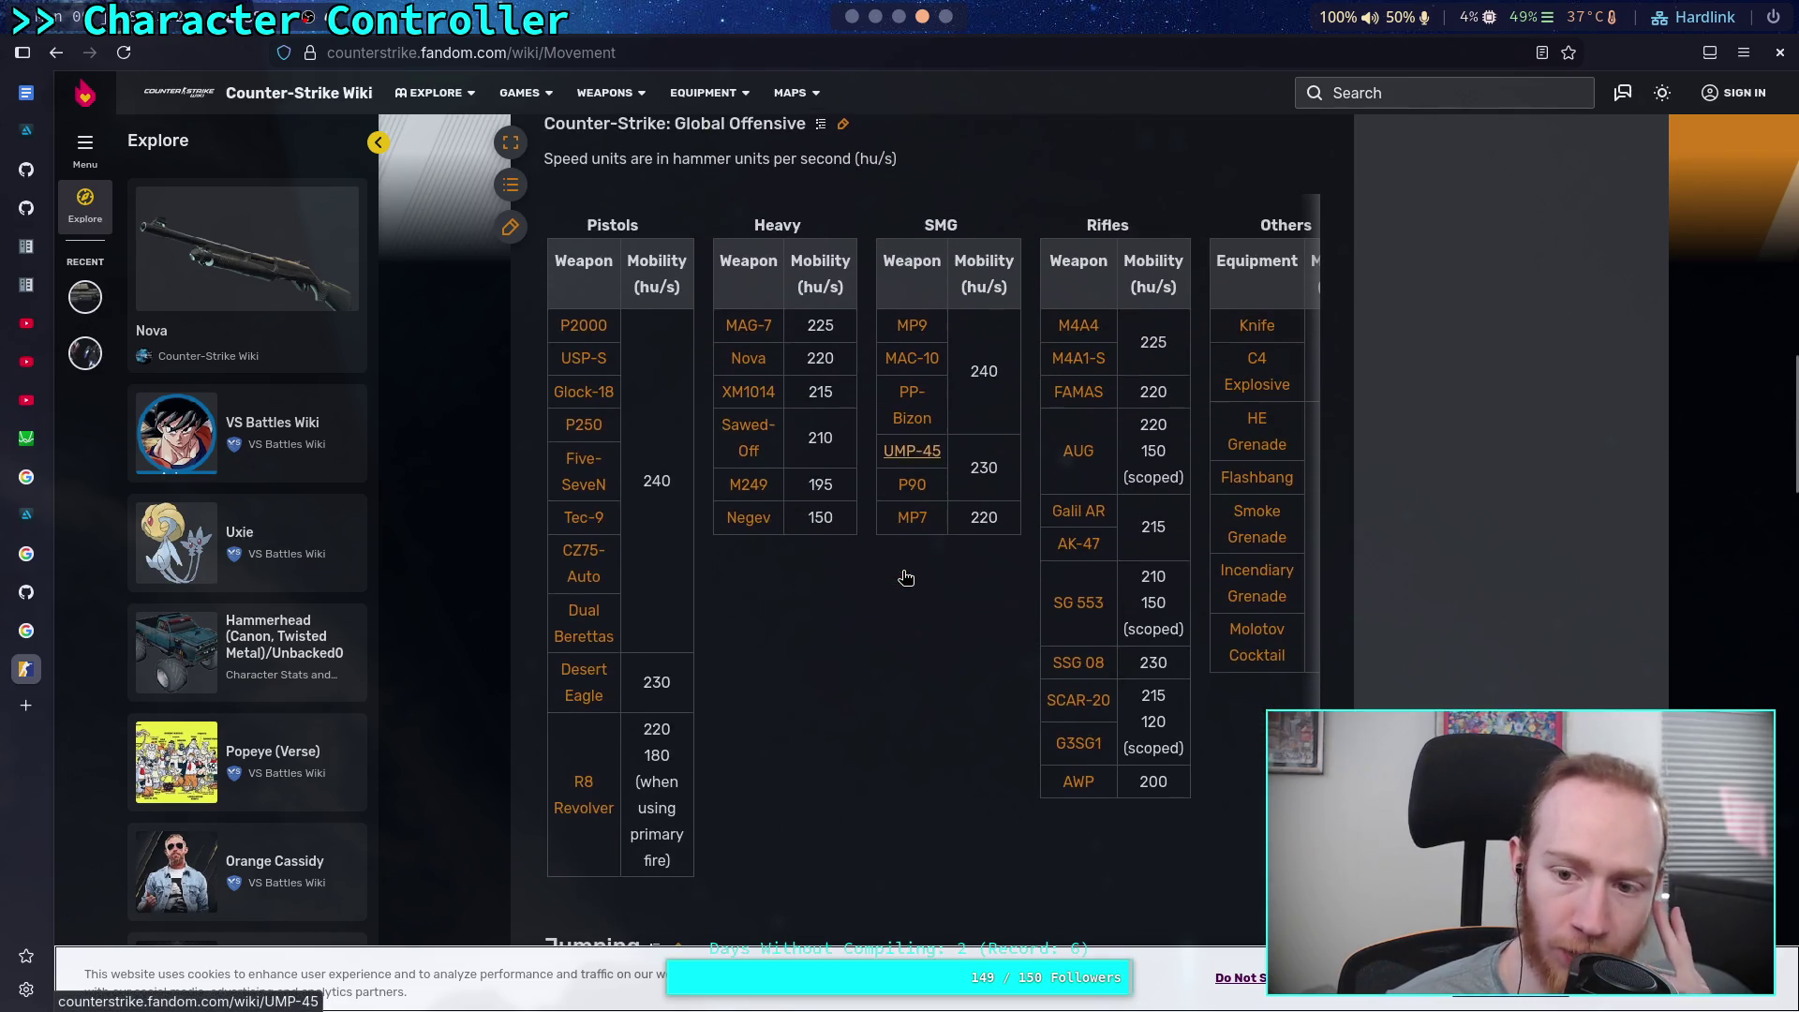
{"action": "left_click_drag", "start_coordinate": [862, 776], "coordinate": [965, 768]}
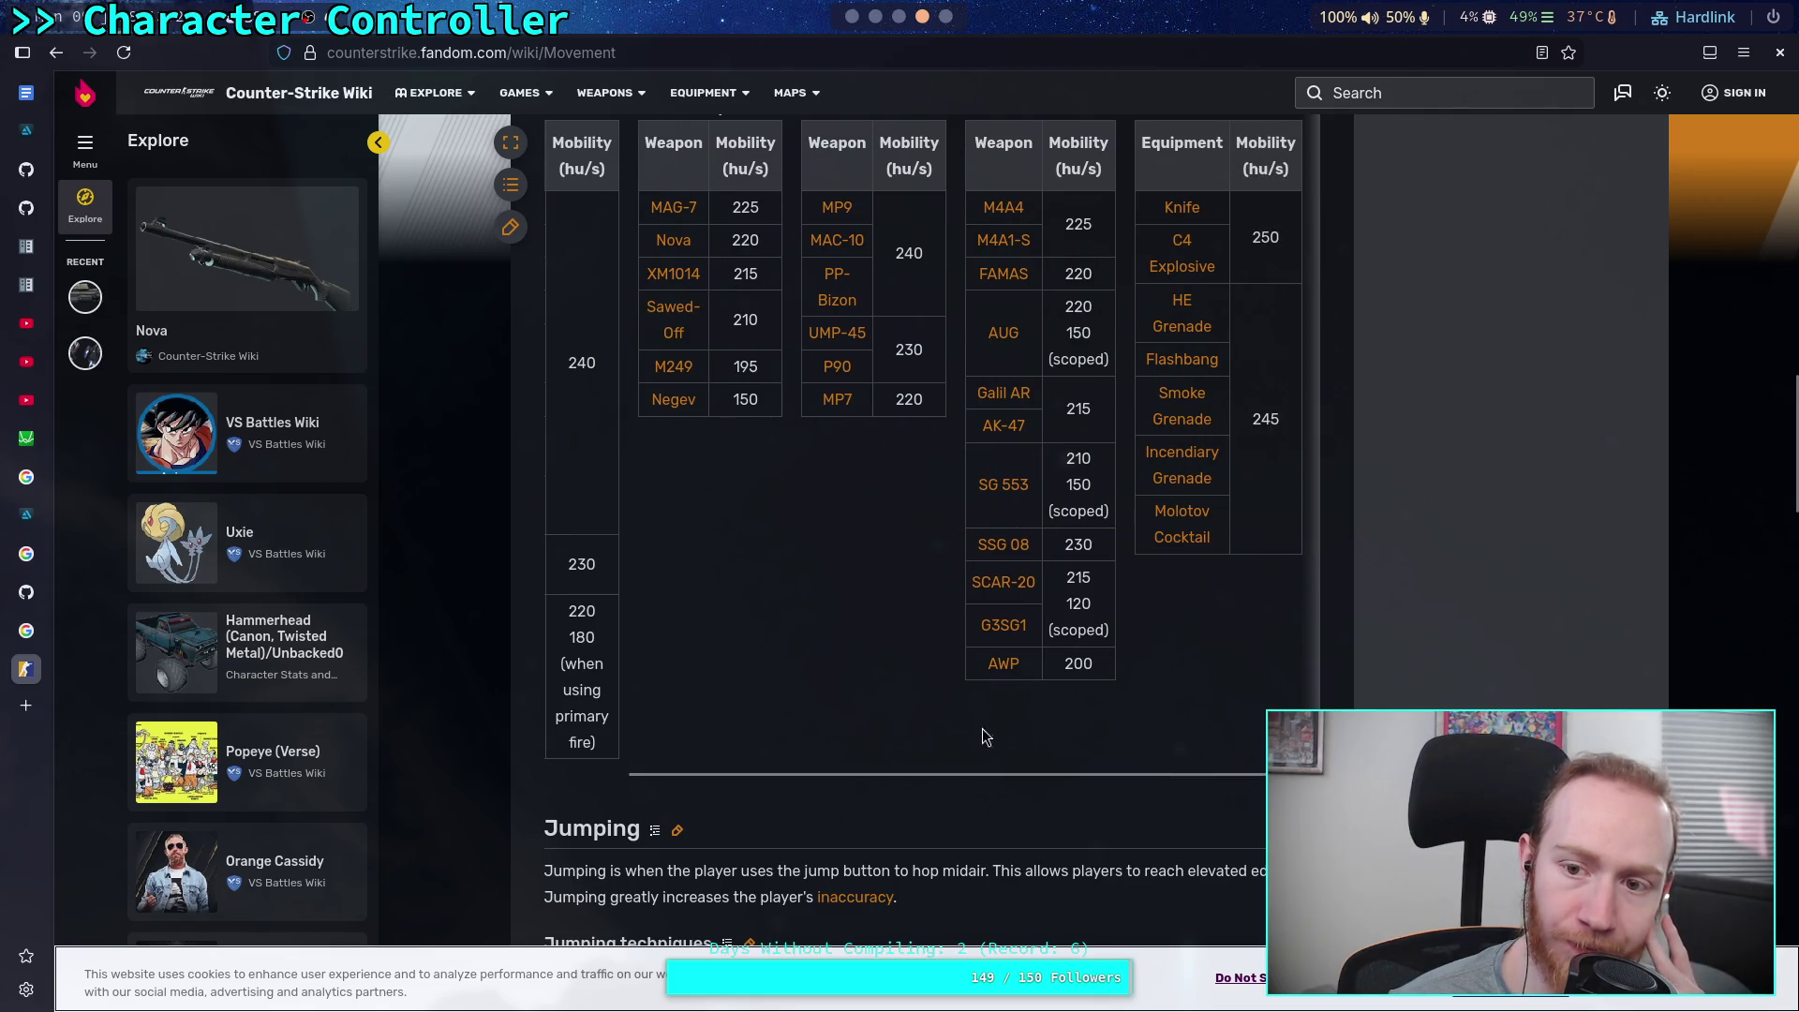
{"action": "scroll", "coordinate": [885, 712], "scroll_direction": "up", "scroll_amount": 7}
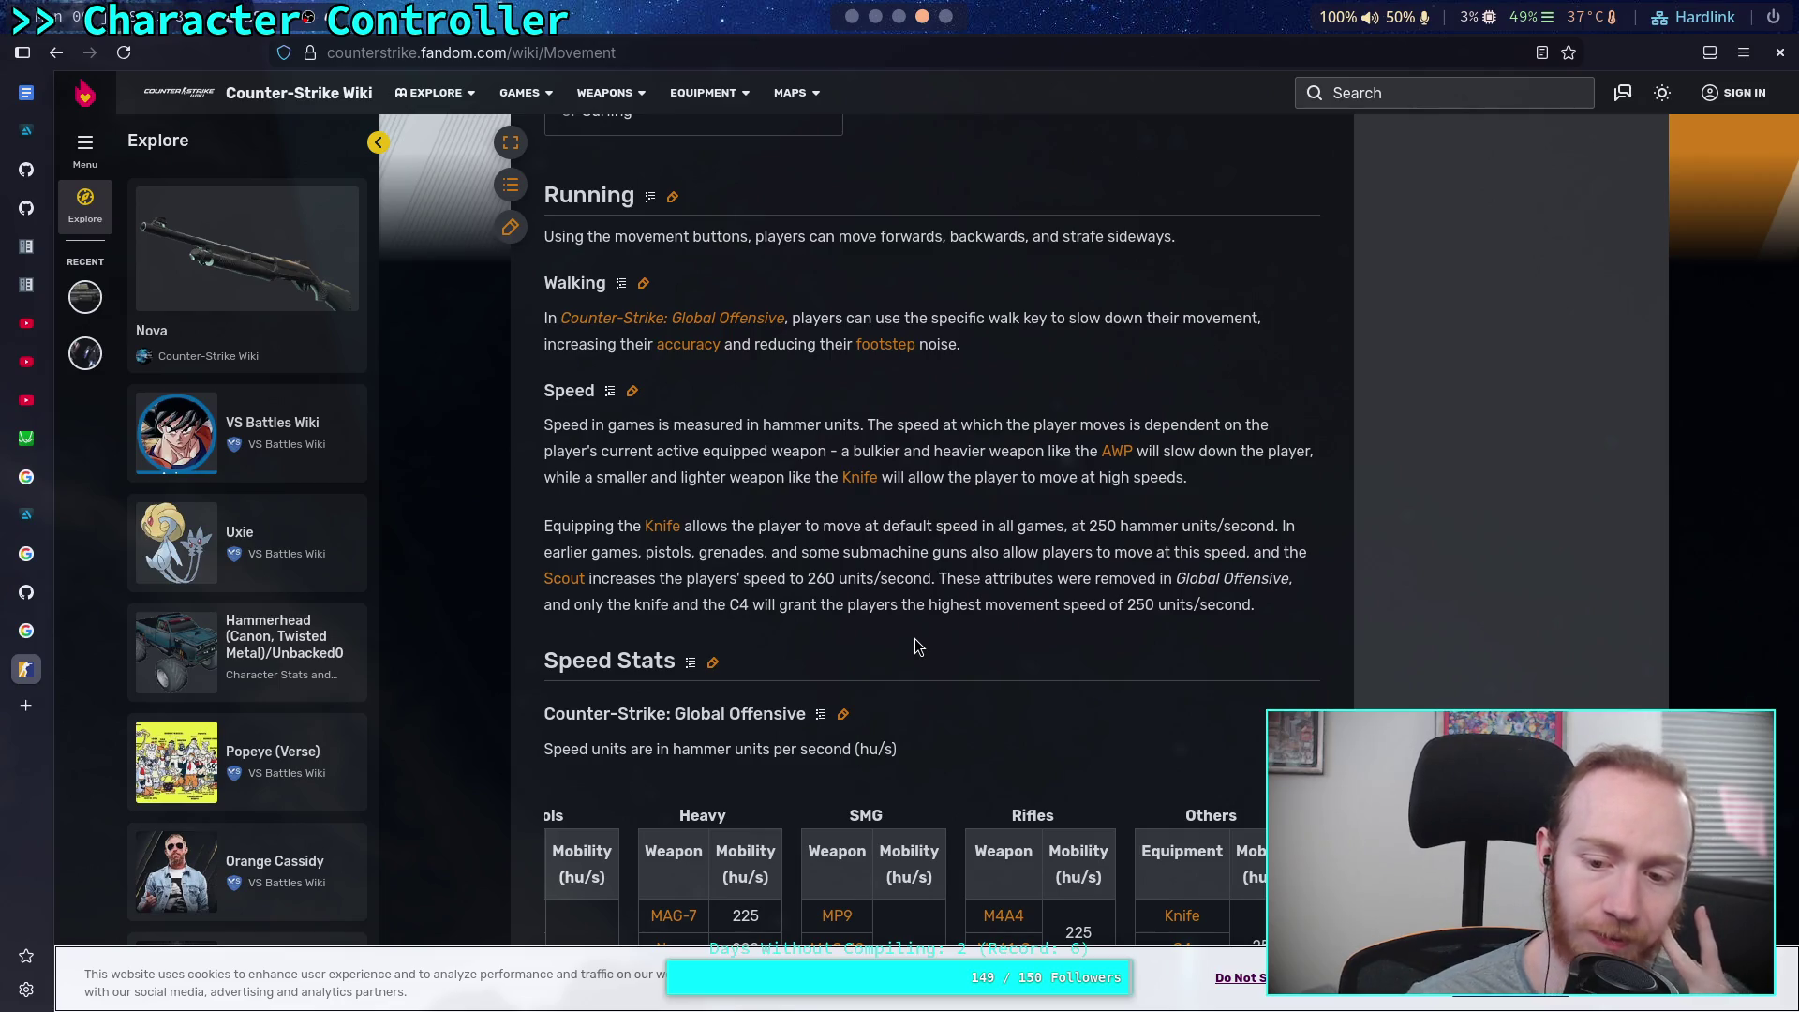
{"action": "scroll", "coordinate": [987, 605], "scroll_direction": "down", "scroll_amount": 2}
{"action": "scroll", "coordinate": [987, 604], "scroll_direction": "down", "scroll_amount": 1}
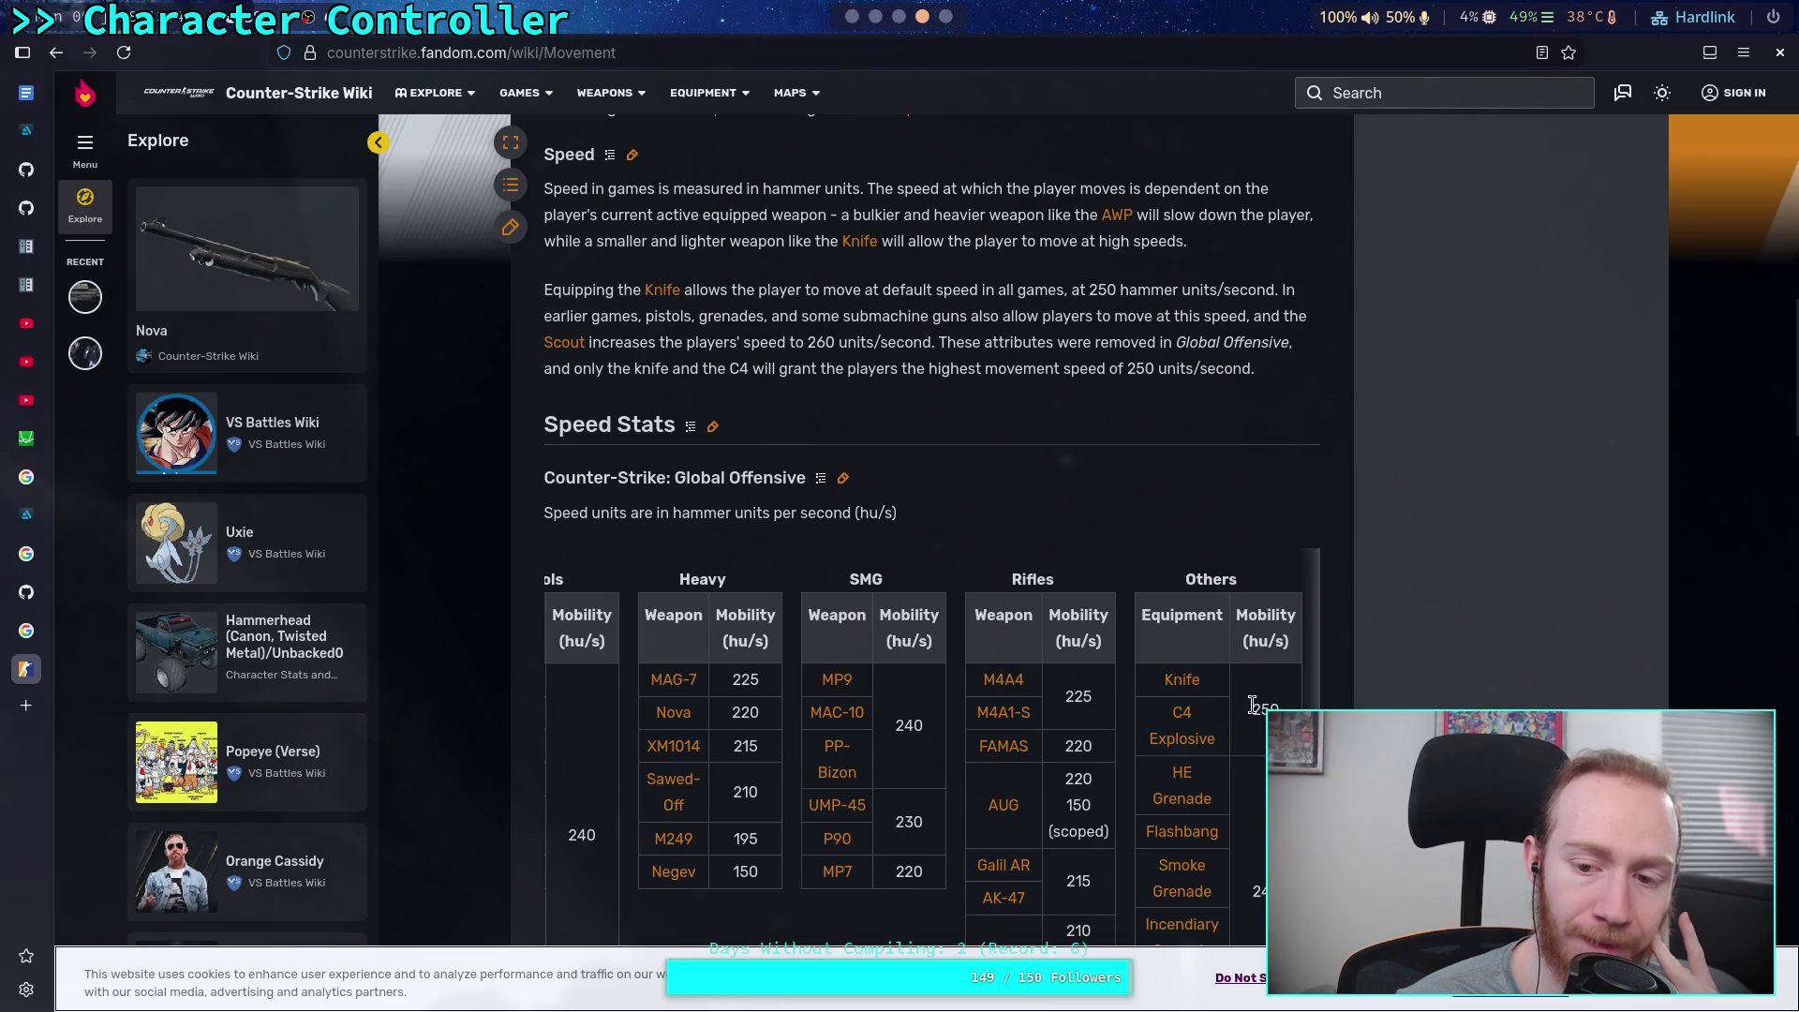
{"action": "scroll", "coordinate": [931, 614], "scroll_direction": "up", "scroll_amount": 10}
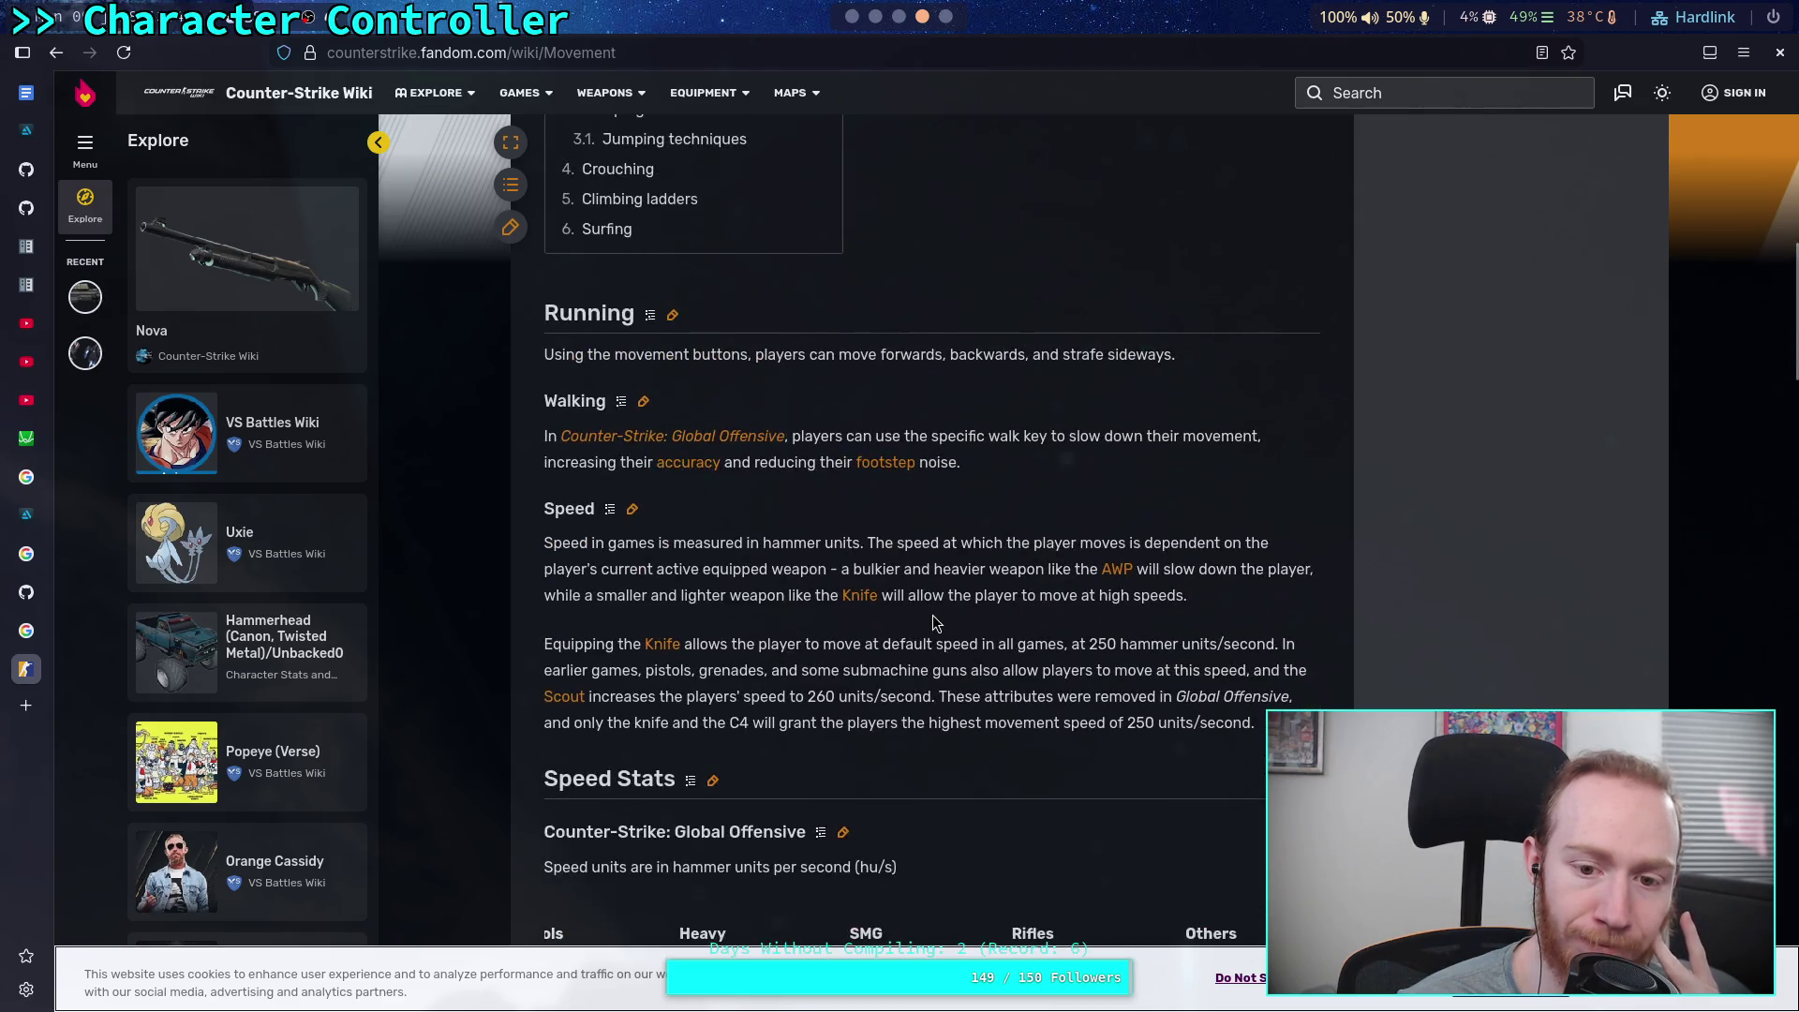
{"action": "scroll", "coordinate": [783, 543], "scroll_direction": "up", "scroll_amount": 3}
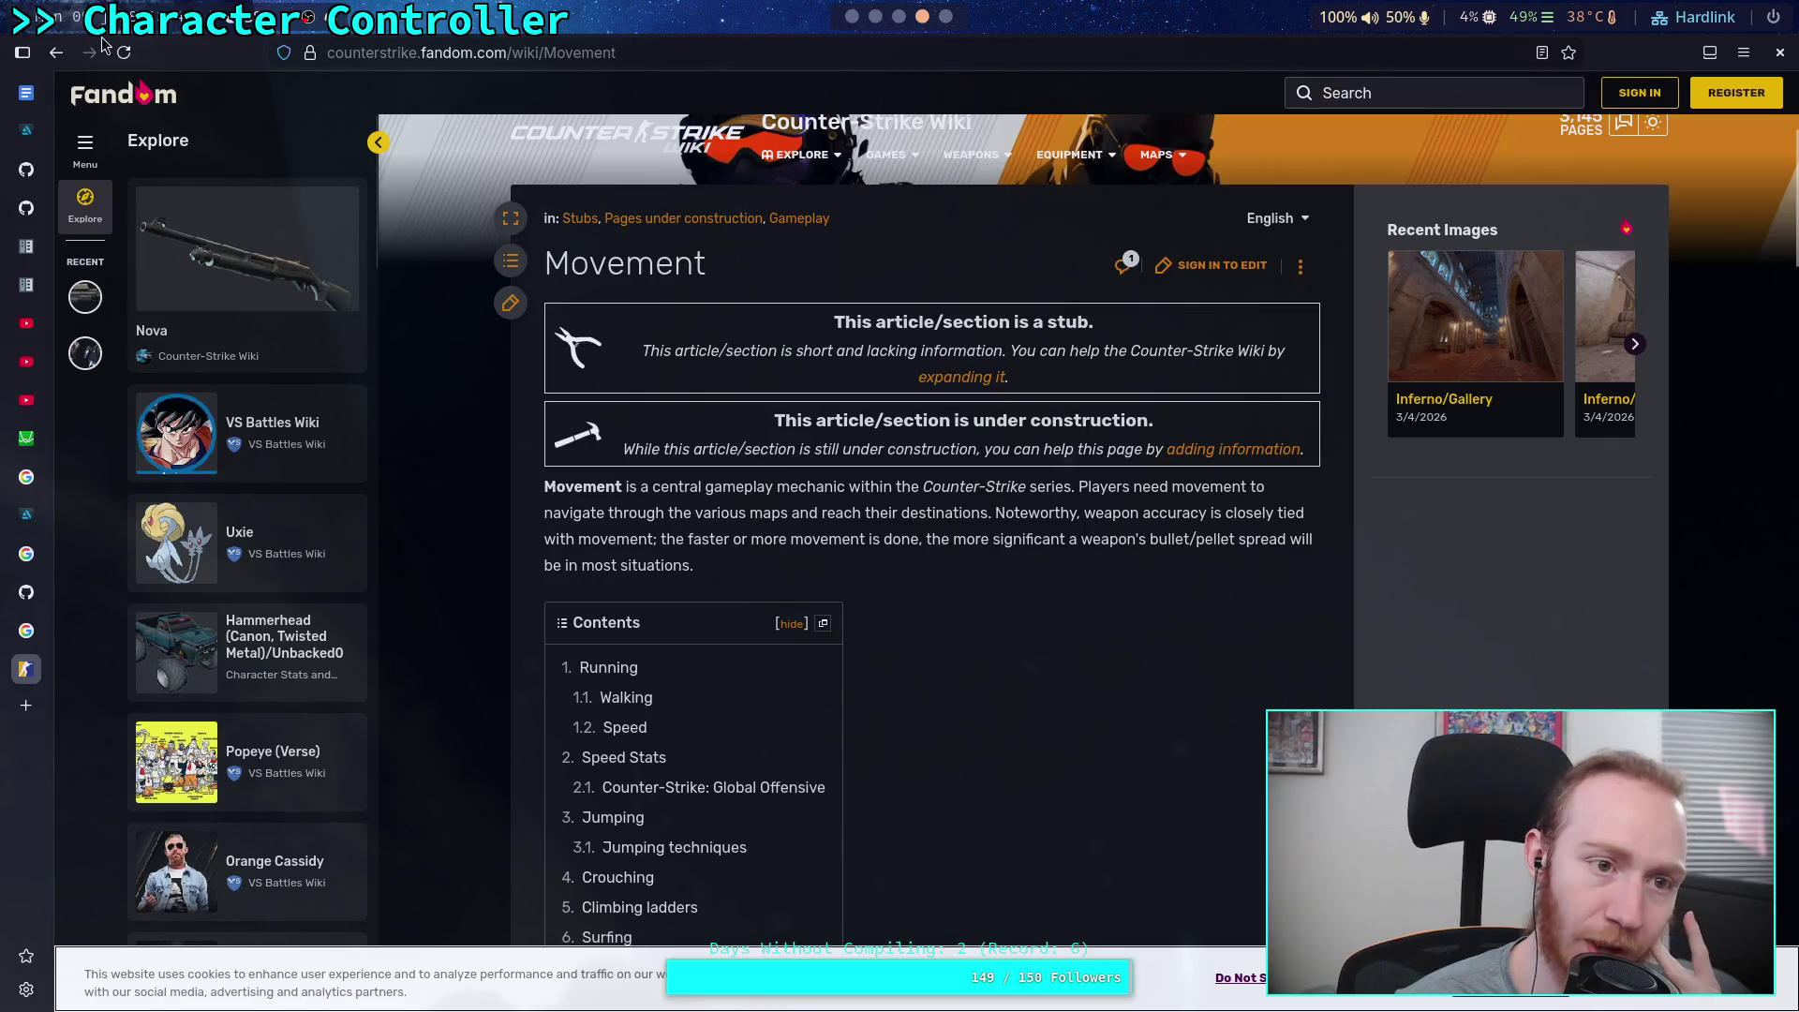
{"action": "left_click", "coordinate": [56, 53]}
{"action": "scroll", "coordinate": [145, 508], "scroll_direction": "up", "scroll_amount": 6}
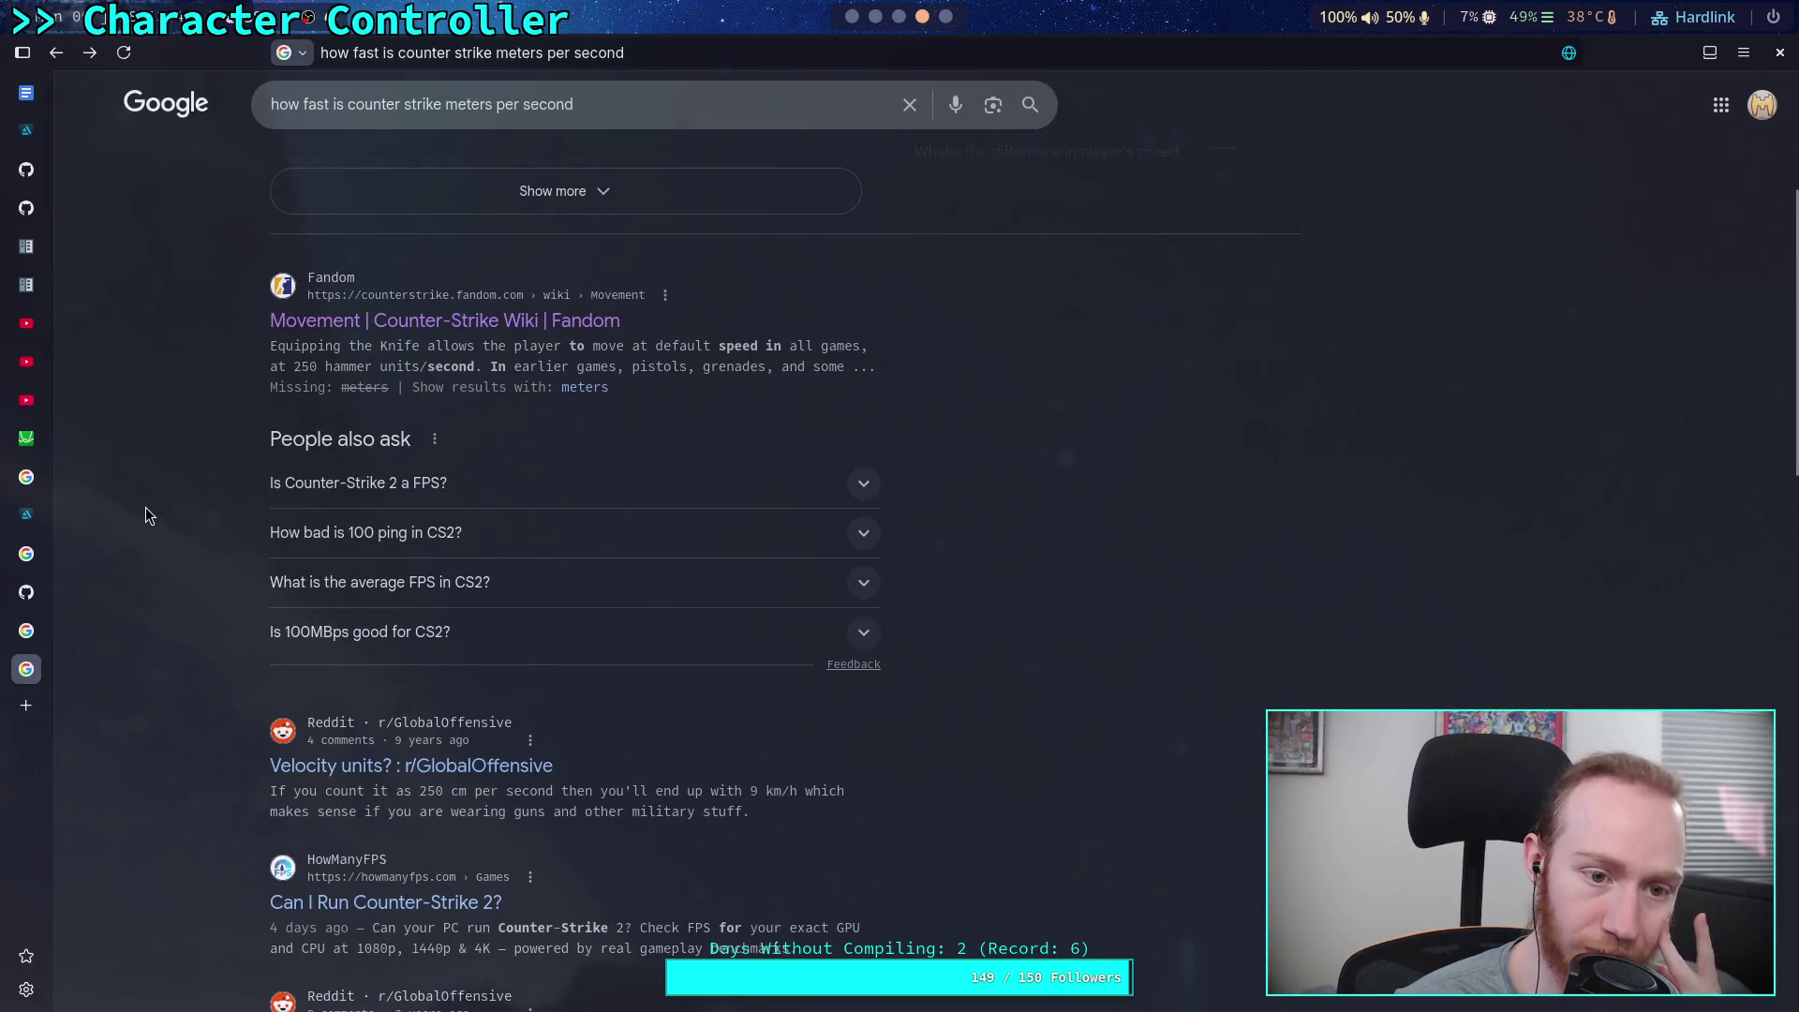
Expand the AI Overview, open its cited sources card, and open the Reddit player-speed-across-ranks thread
{"action": "left_click", "coordinate": [366, 543]}
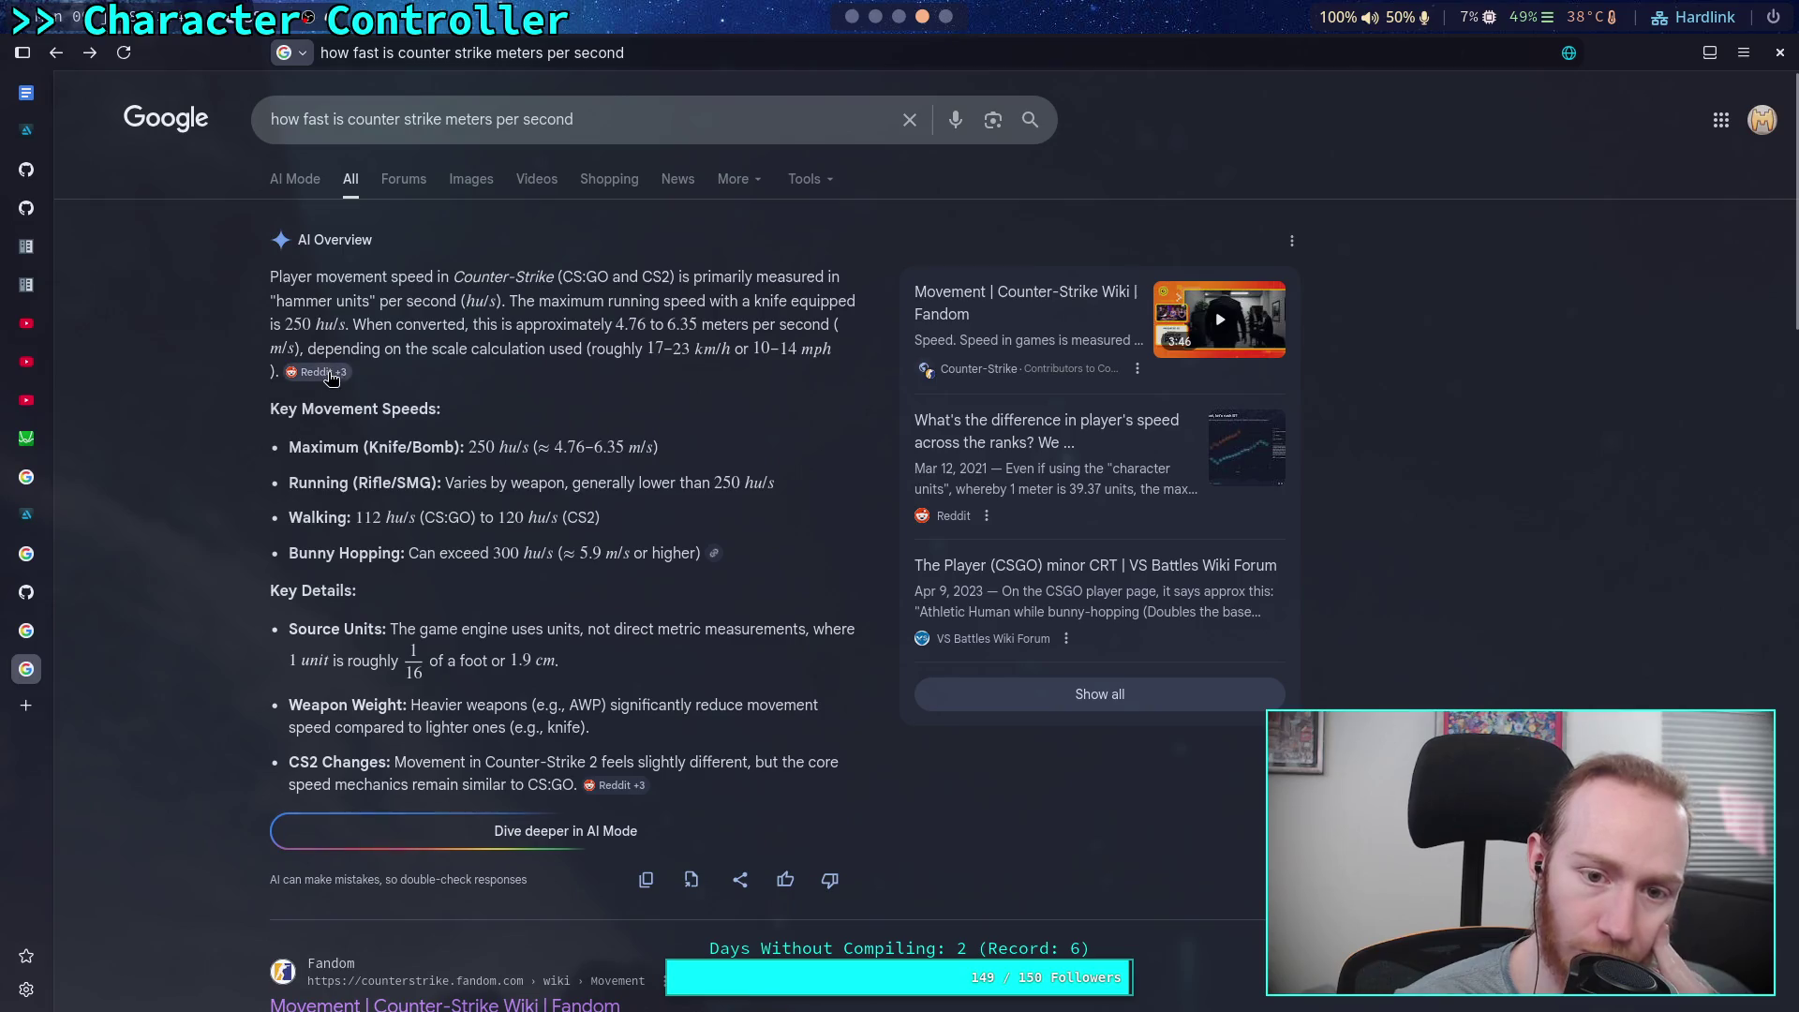
{"action": "mouse_move", "coordinate": [332, 378]}
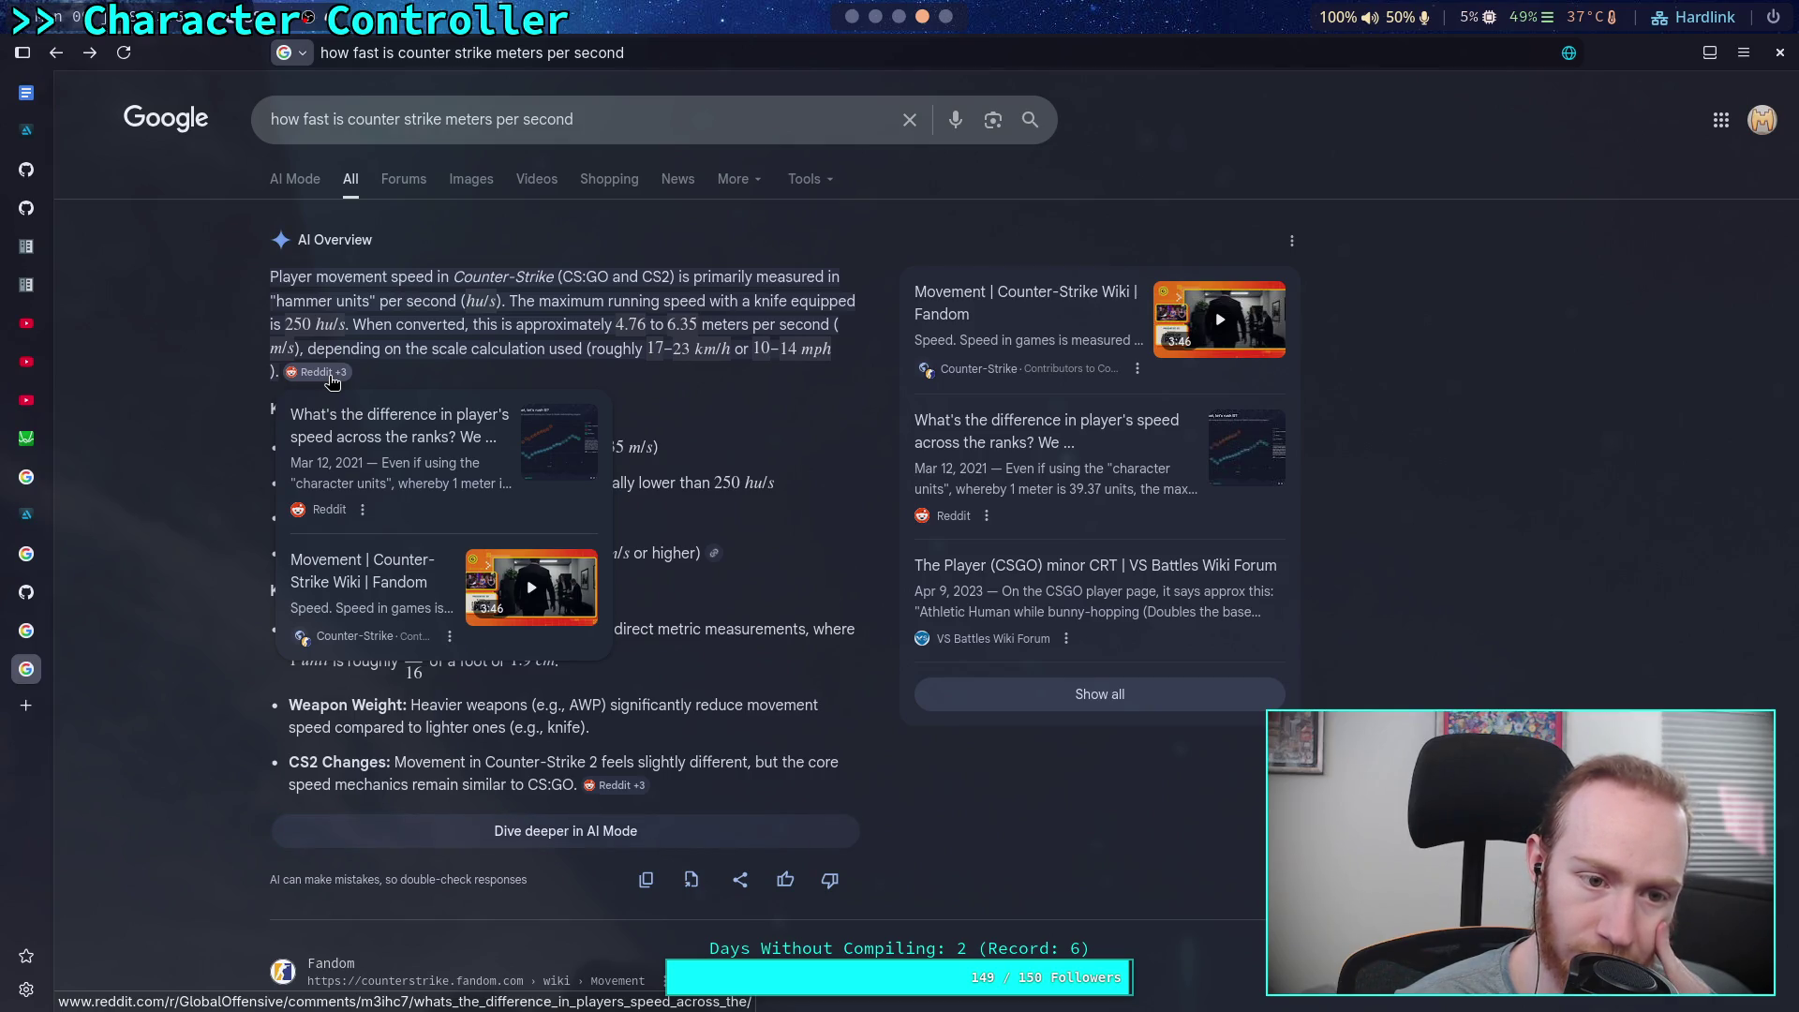
{"action": "left_click", "coordinate": [333, 379]}
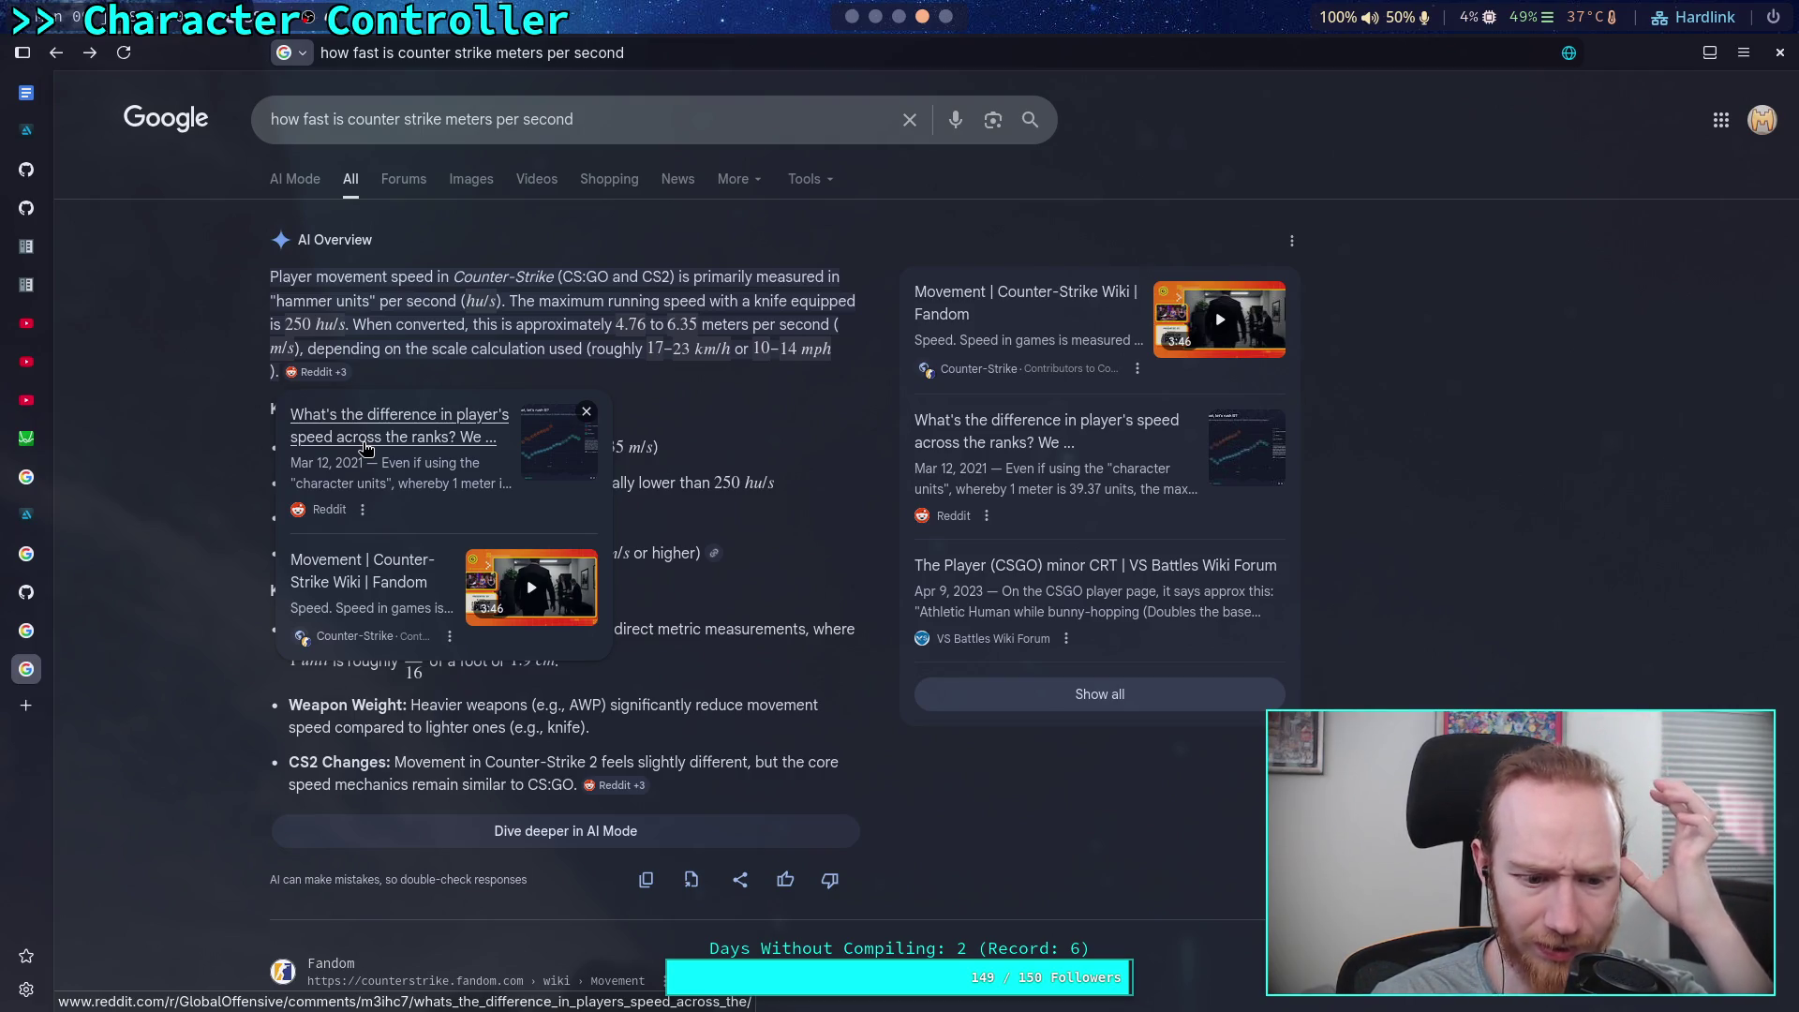
{"action": "left_click", "coordinate": [363, 444]}
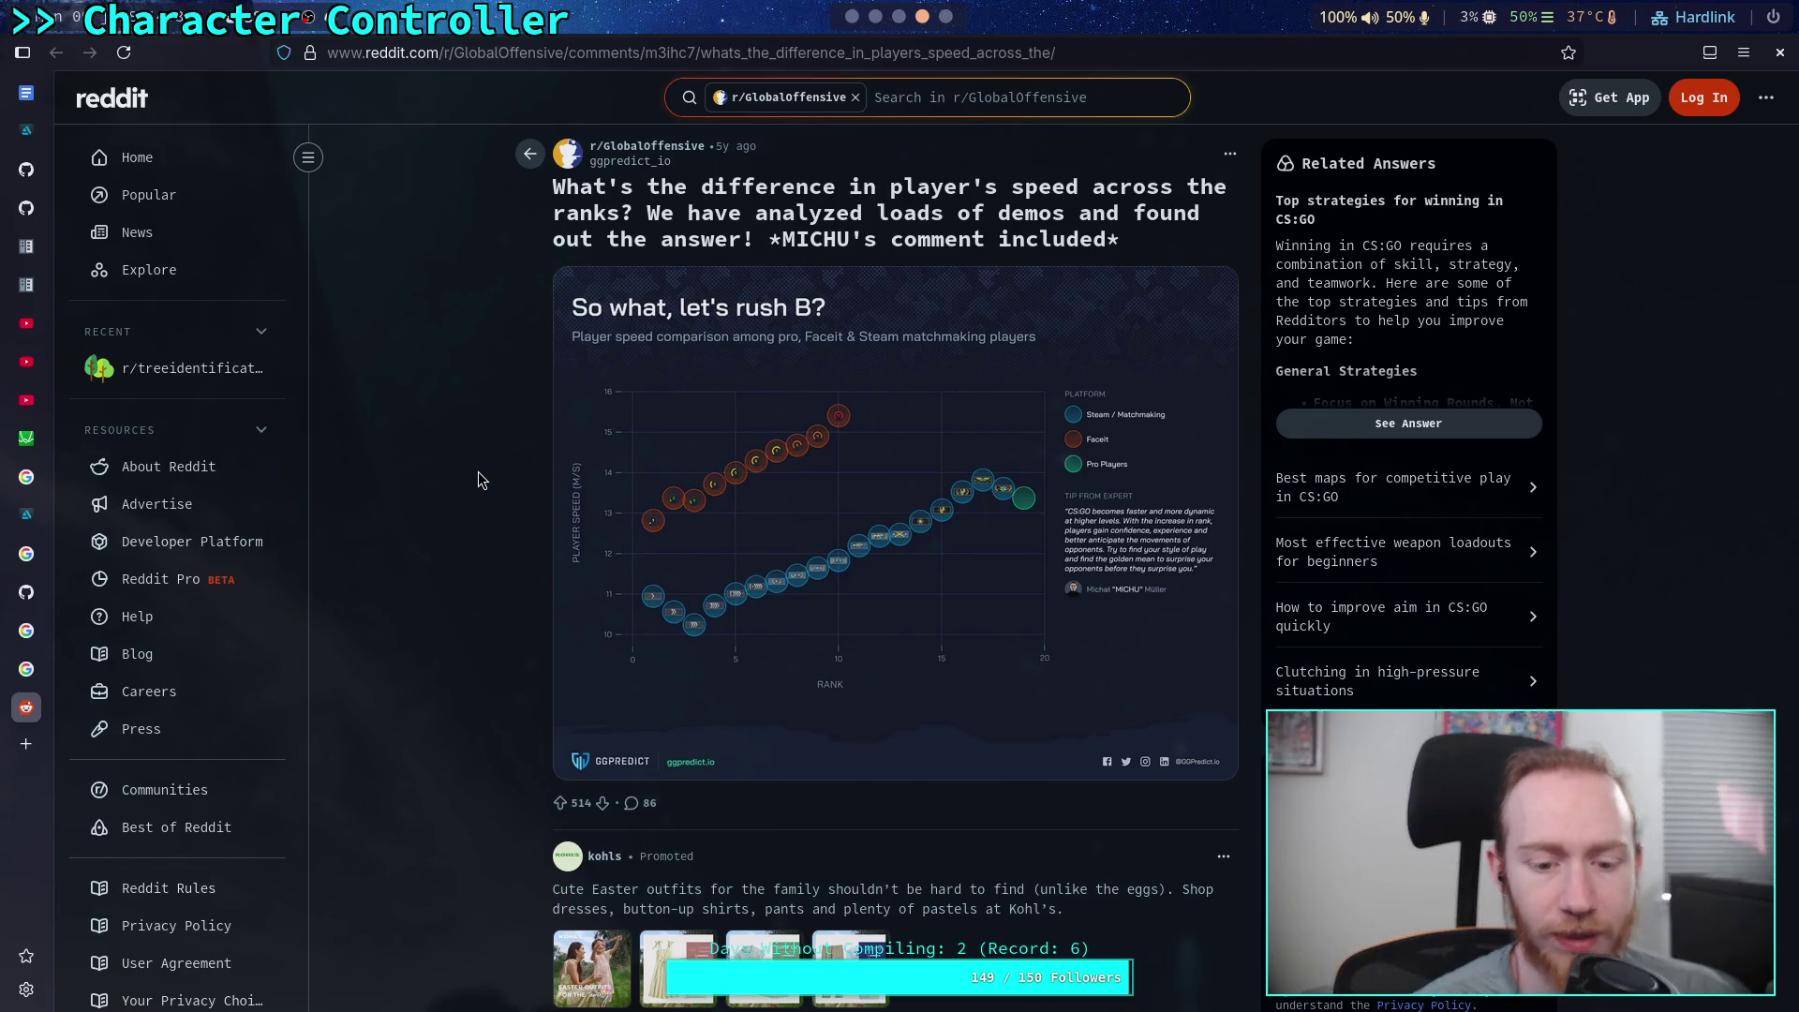
{"action": "scroll", "coordinate": [478, 473], "scroll_direction": "down", "scroll_amount": 5}
{"action": "scroll", "coordinate": [476, 484], "scroll_direction": "down", "scroll_amount": 2}
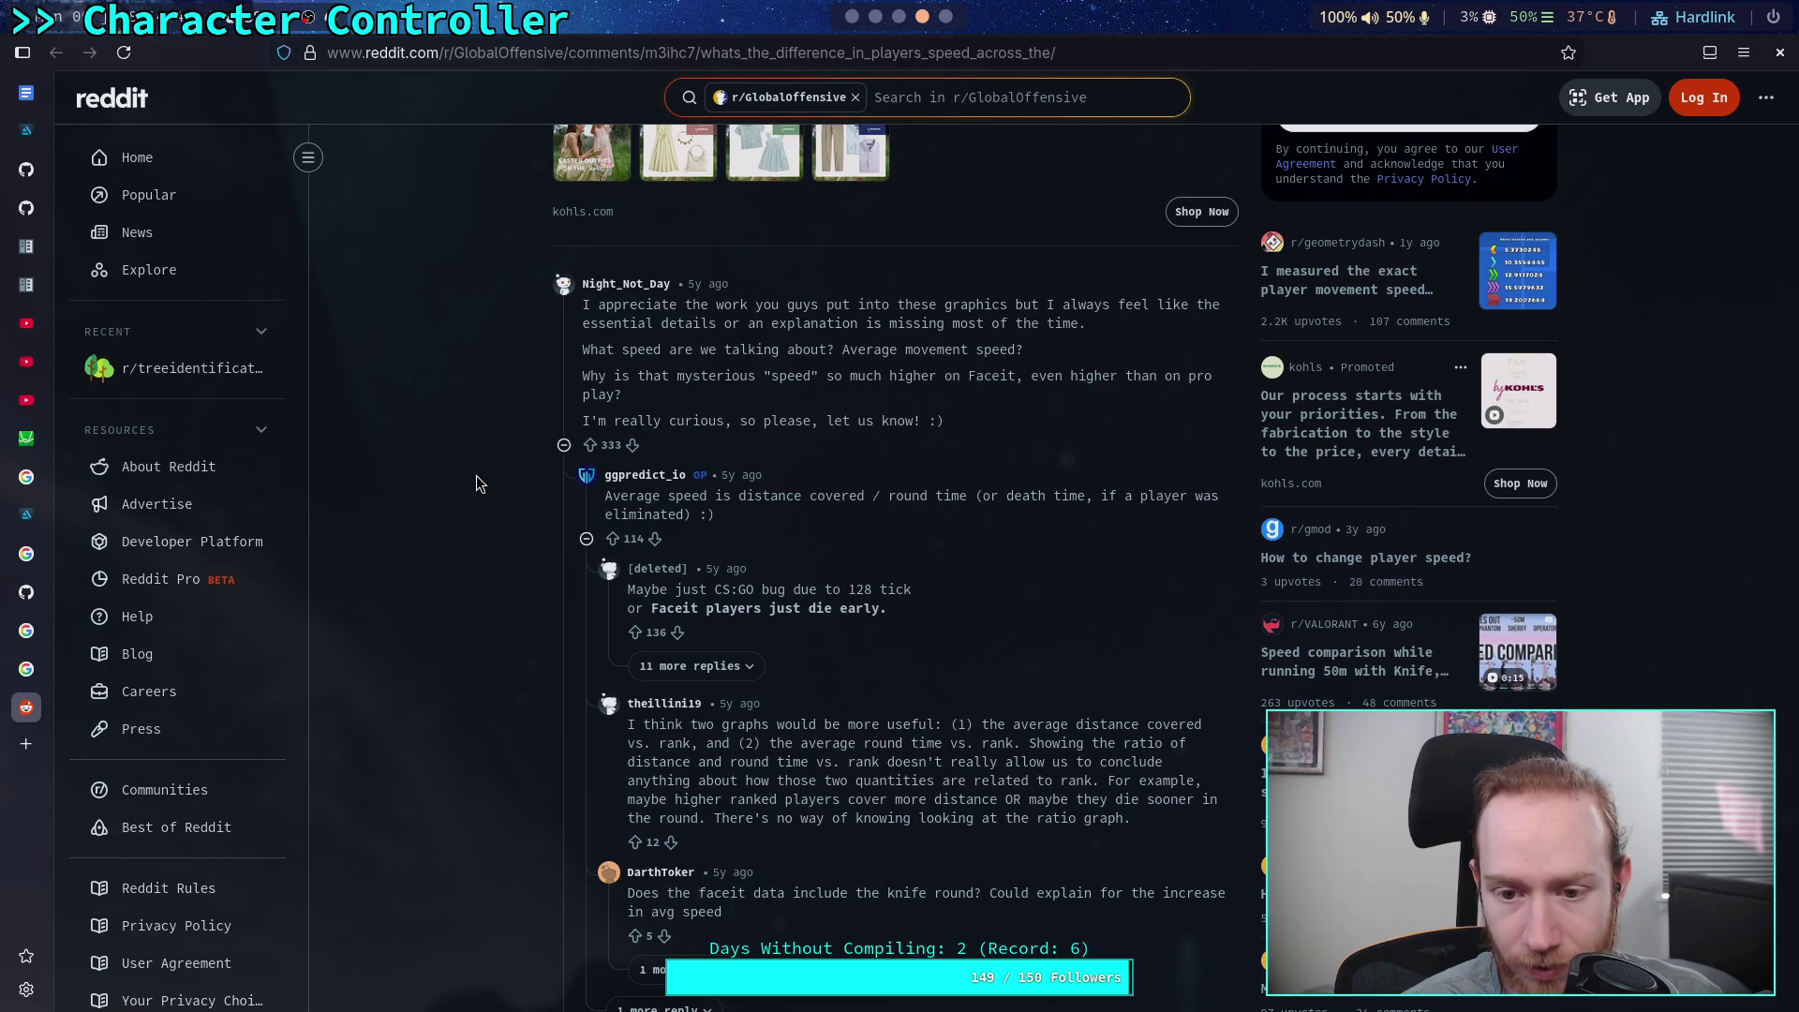
{"action": "scroll", "coordinate": [476, 484], "scroll_direction": "up", "scroll_amount": 9}
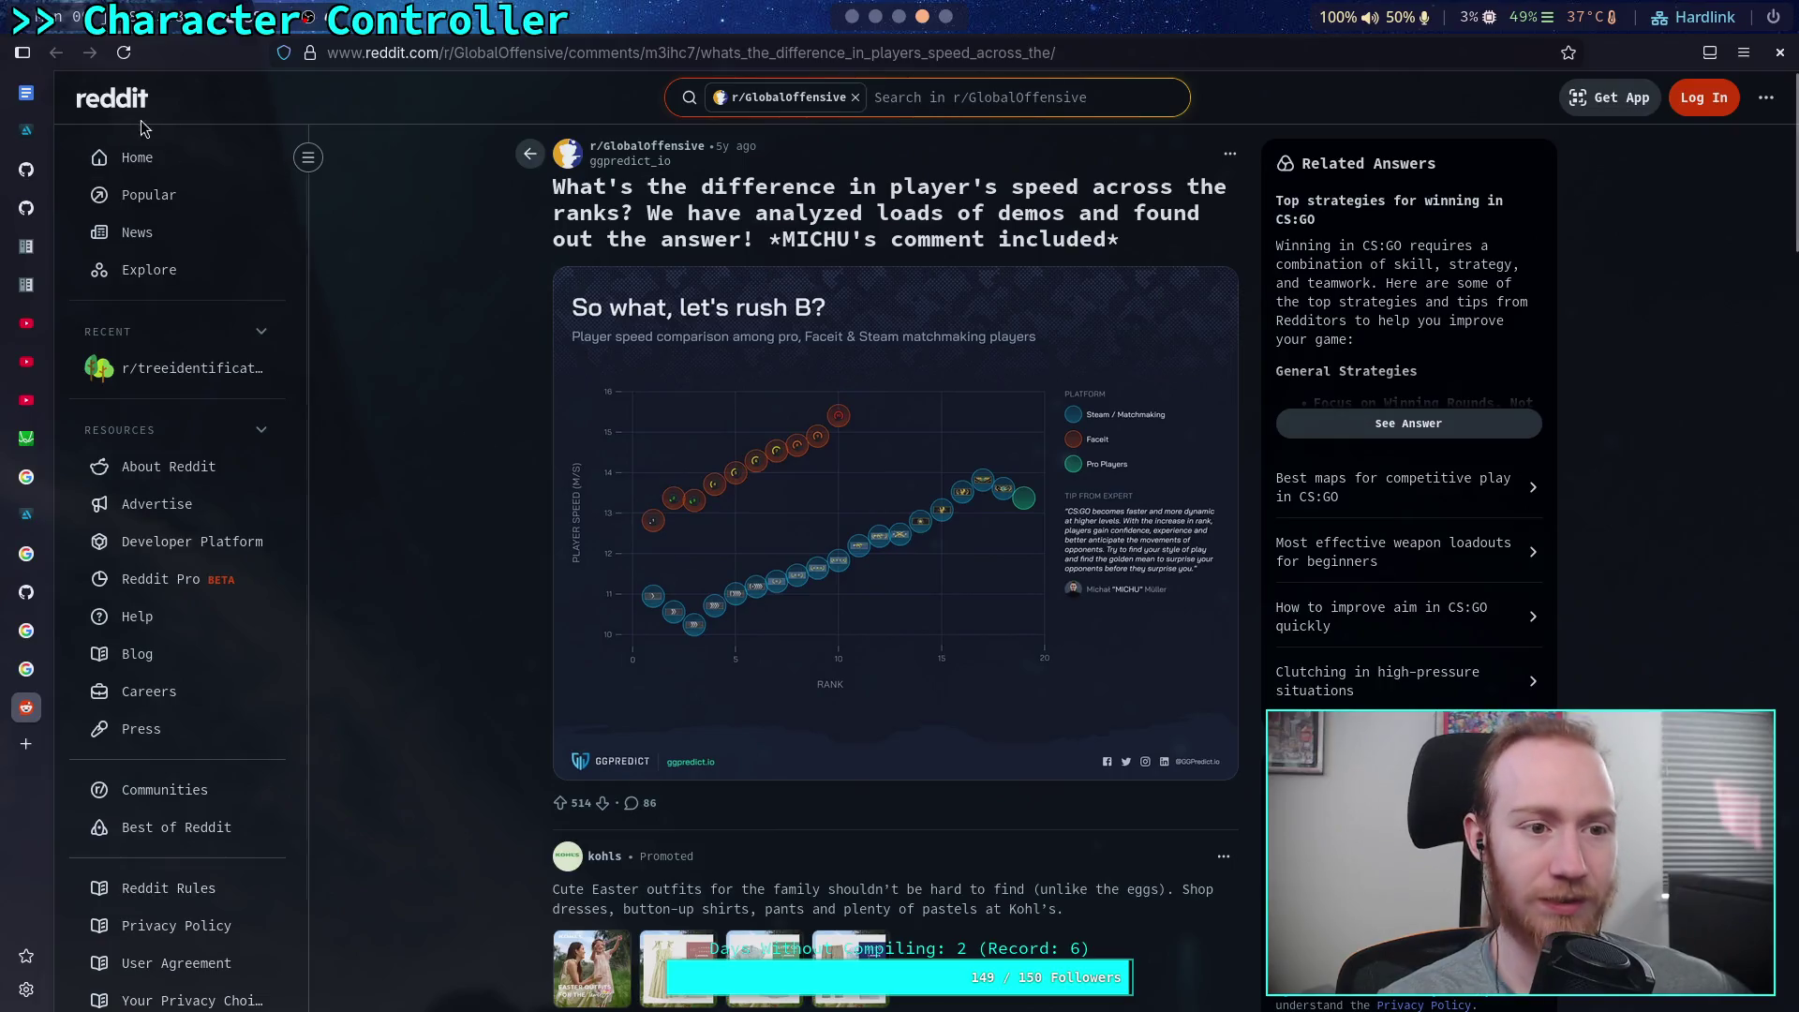
{"action": "scroll", "coordinate": [486, 525], "scroll_direction": "down", "scroll_amount": 15}
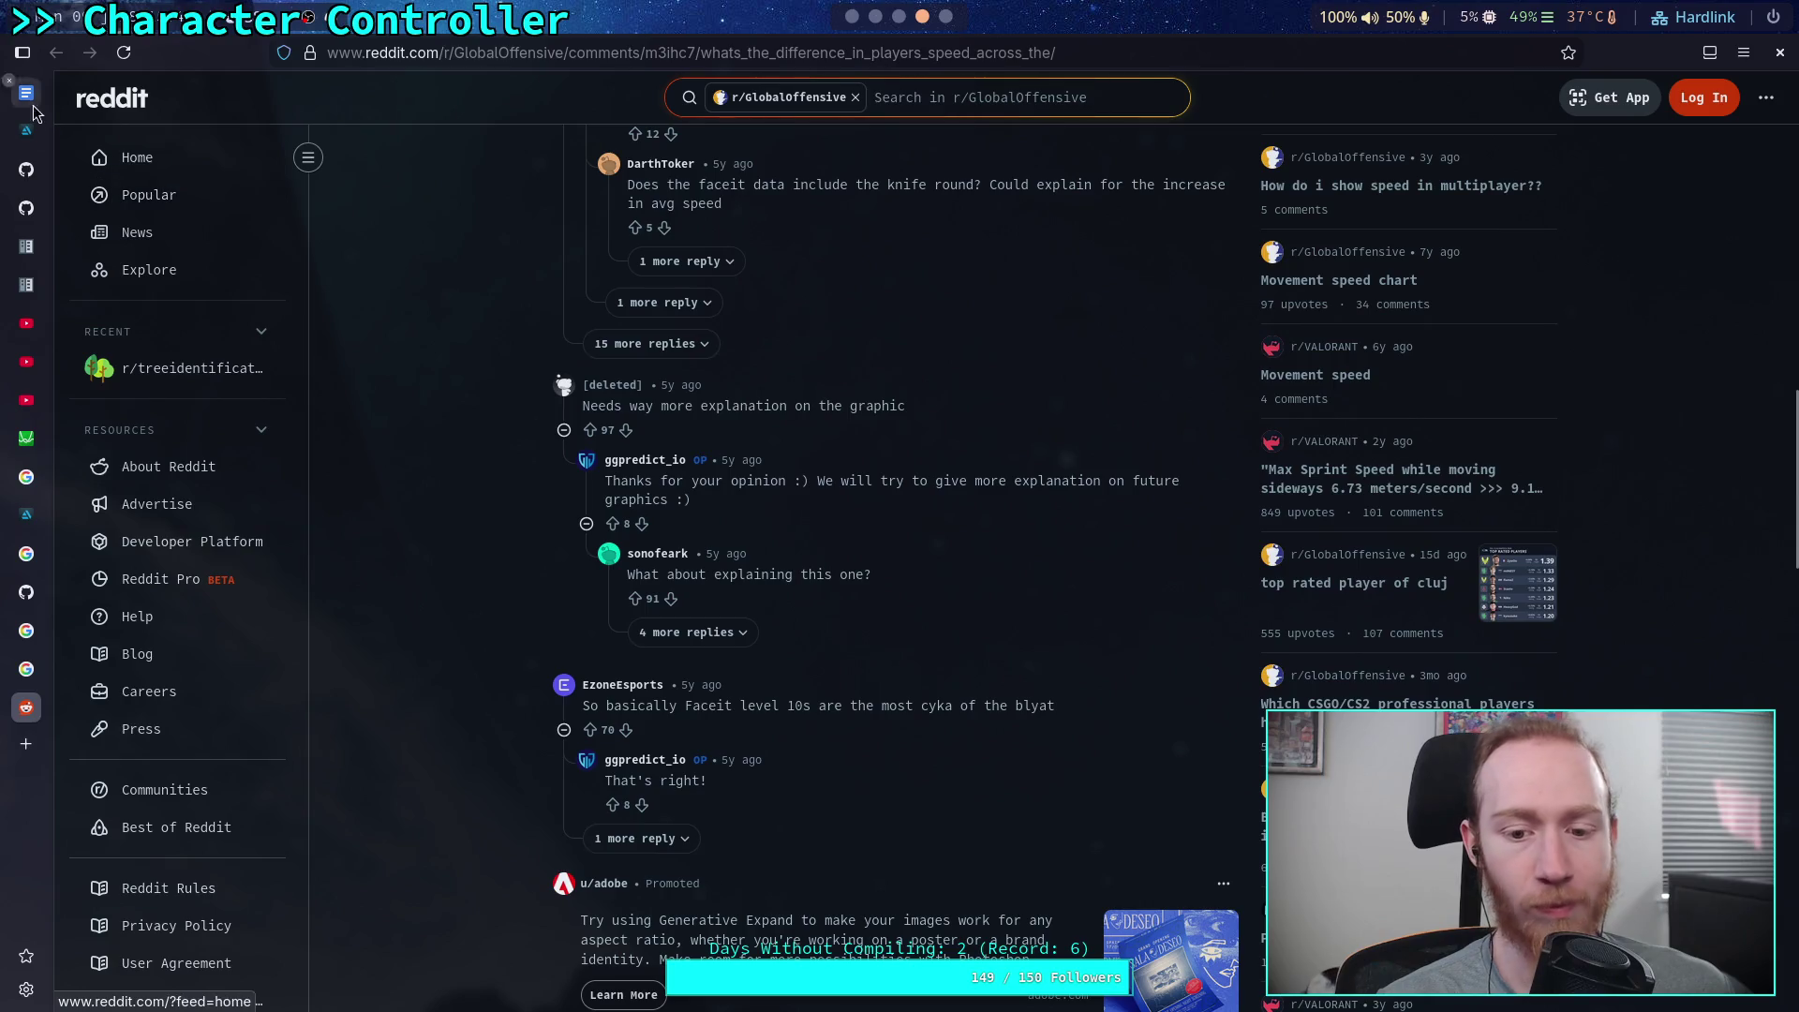
{"action": "middle_click", "coordinate": [26, 707]}
Close the sources card, open the Reddit 'Velocity units?' thread, then leave the browser
{"action": "left_click", "coordinate": [113, 622]}
{"action": "scroll", "coordinate": [141, 611], "scroll_direction": "down", "scroll_amount": 4}
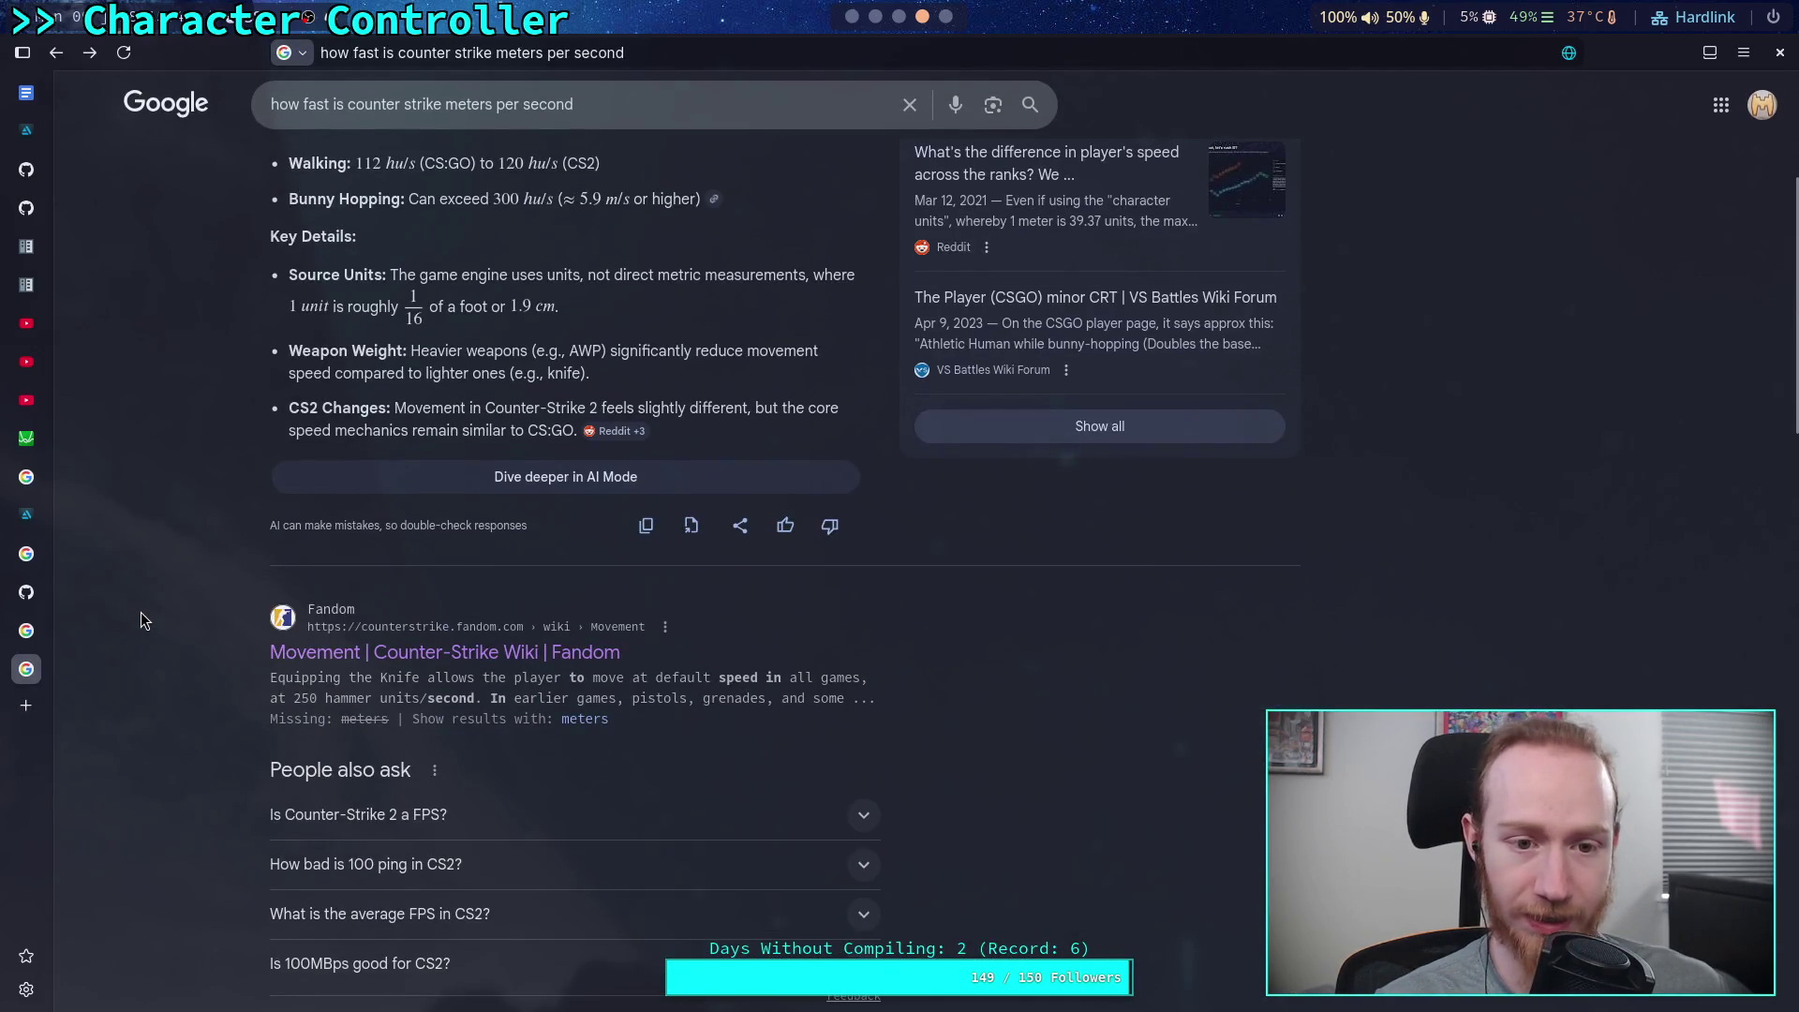
{"action": "scroll", "coordinate": [141, 611], "scroll_direction": "up", "scroll_amount": 3}
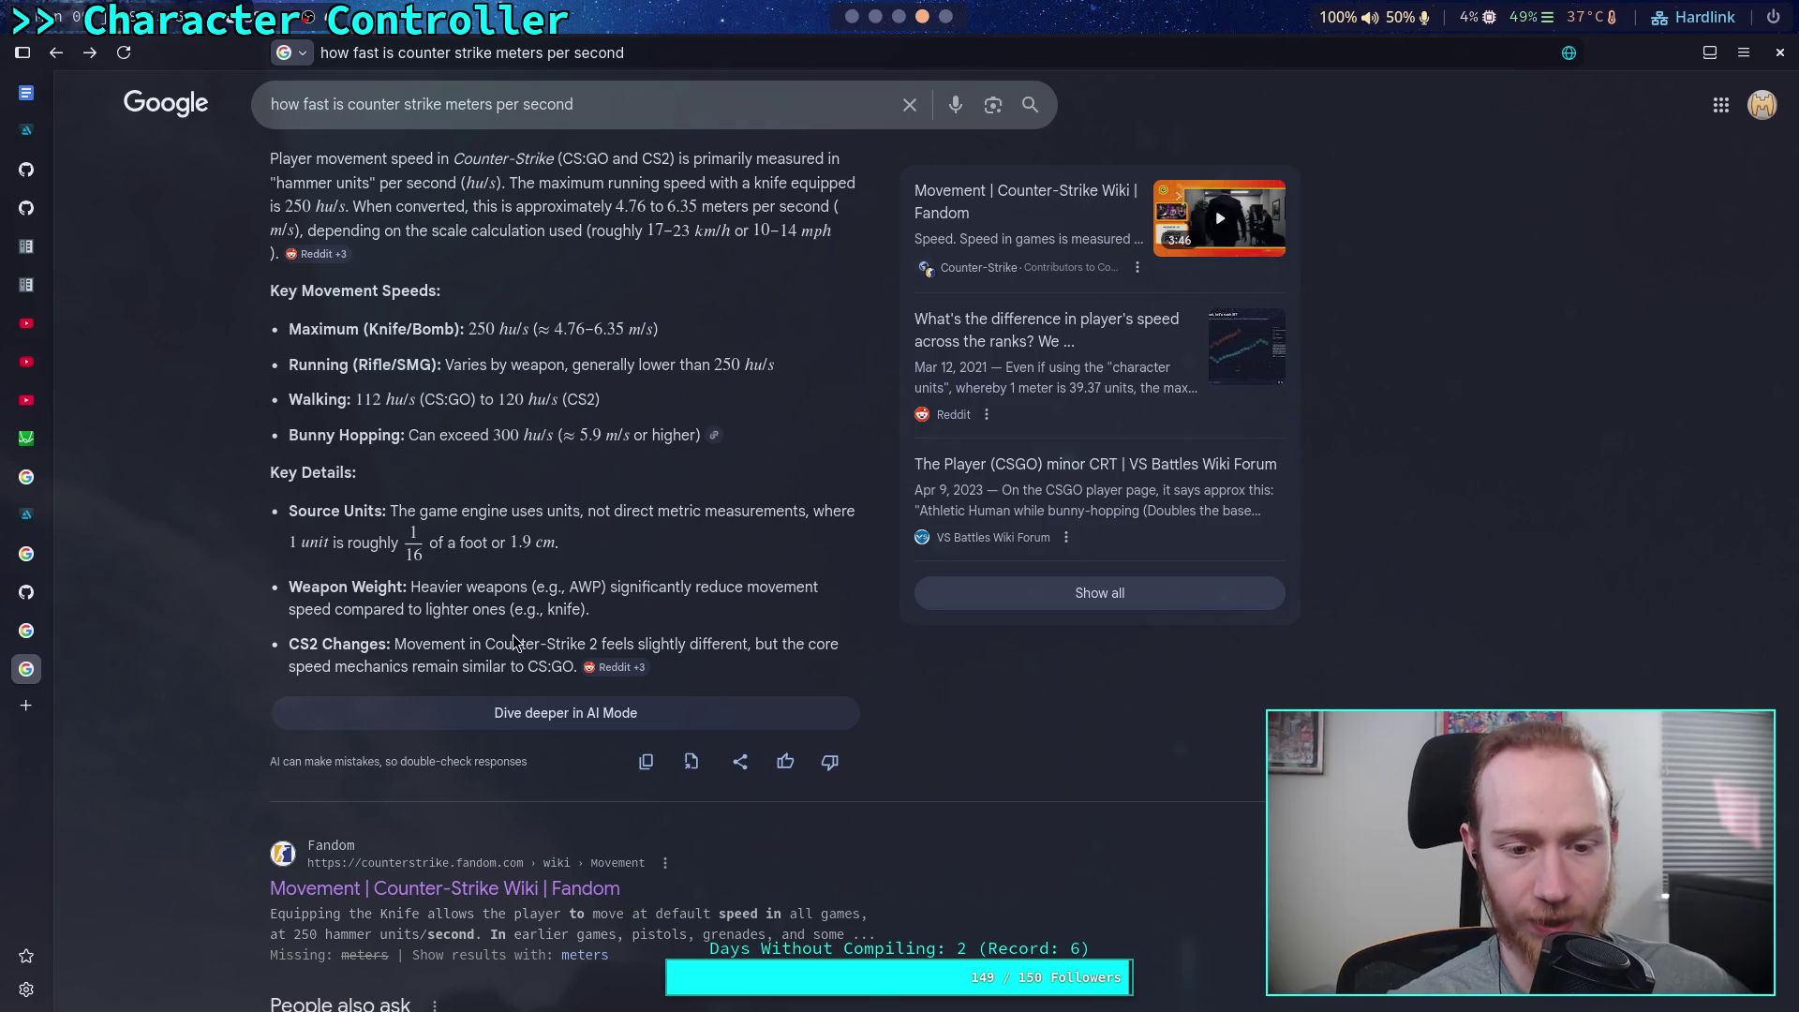
{"action": "scroll", "coordinate": [188, 597], "scroll_direction": "down", "scroll_amount": 4}
{"action": "scroll", "coordinate": [188, 603], "scroll_direction": "down", "scroll_amount": 4}
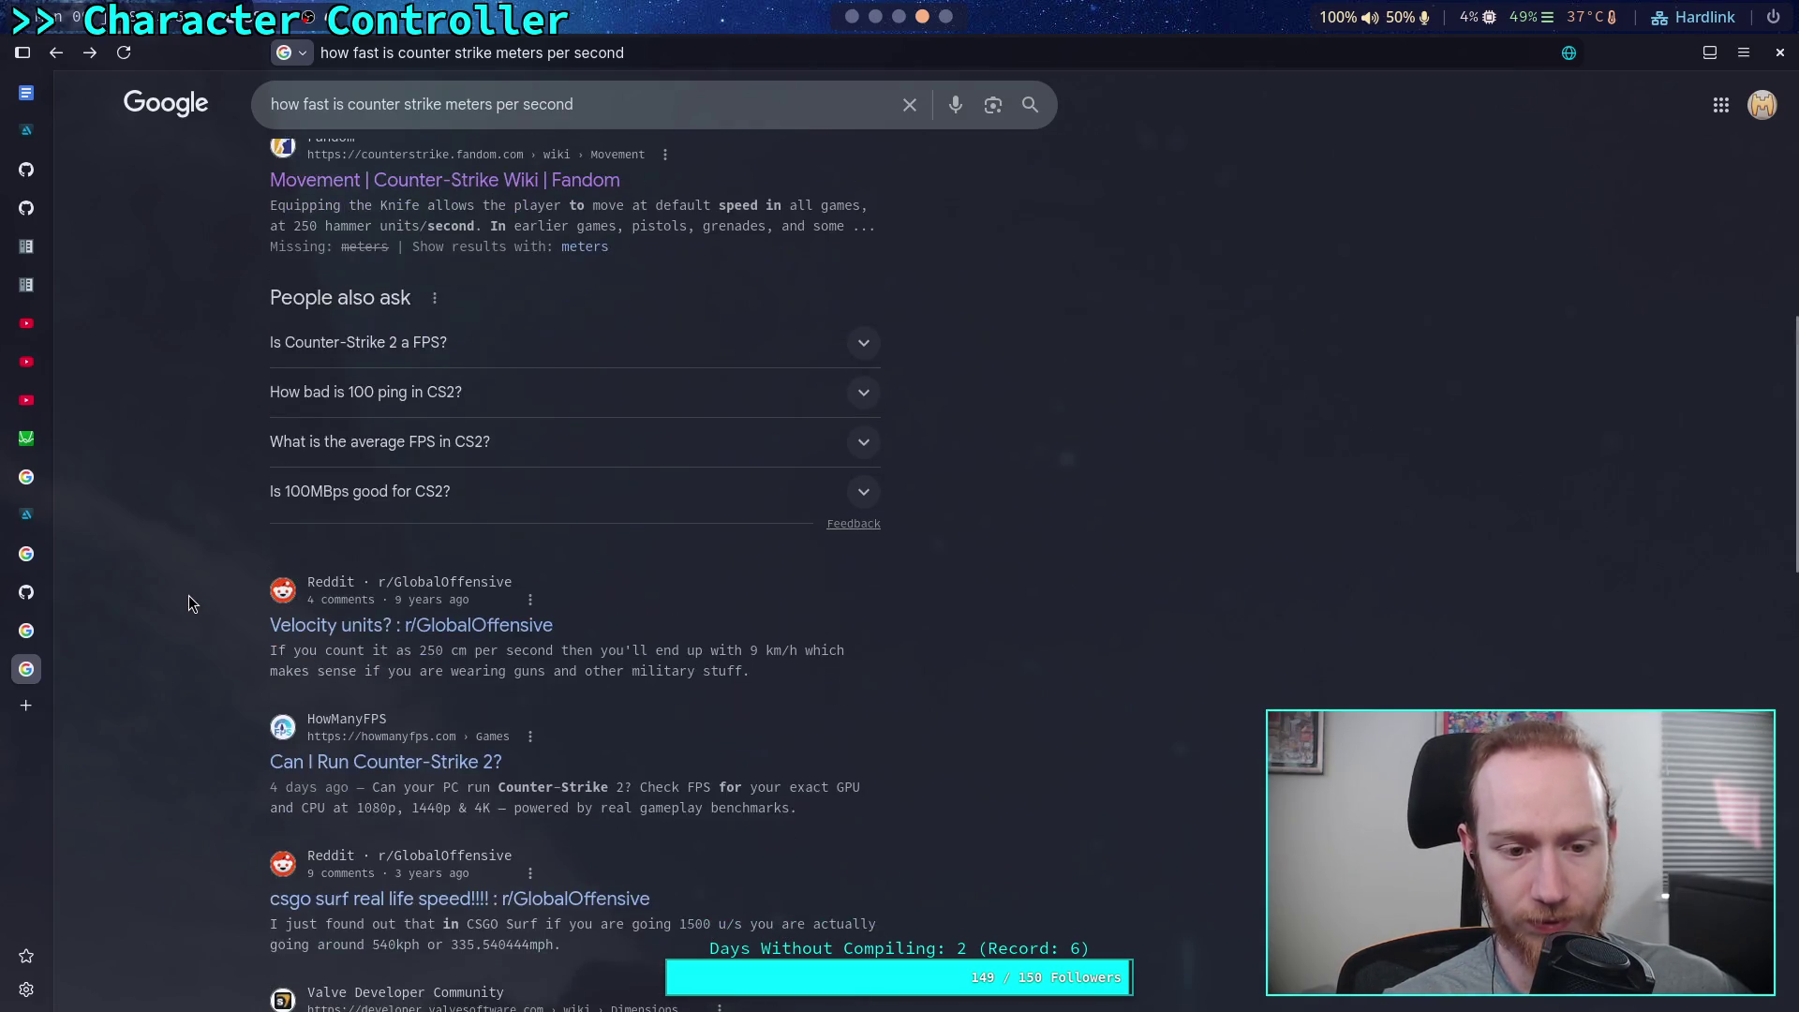
{"action": "left_click", "coordinate": [390, 637]}
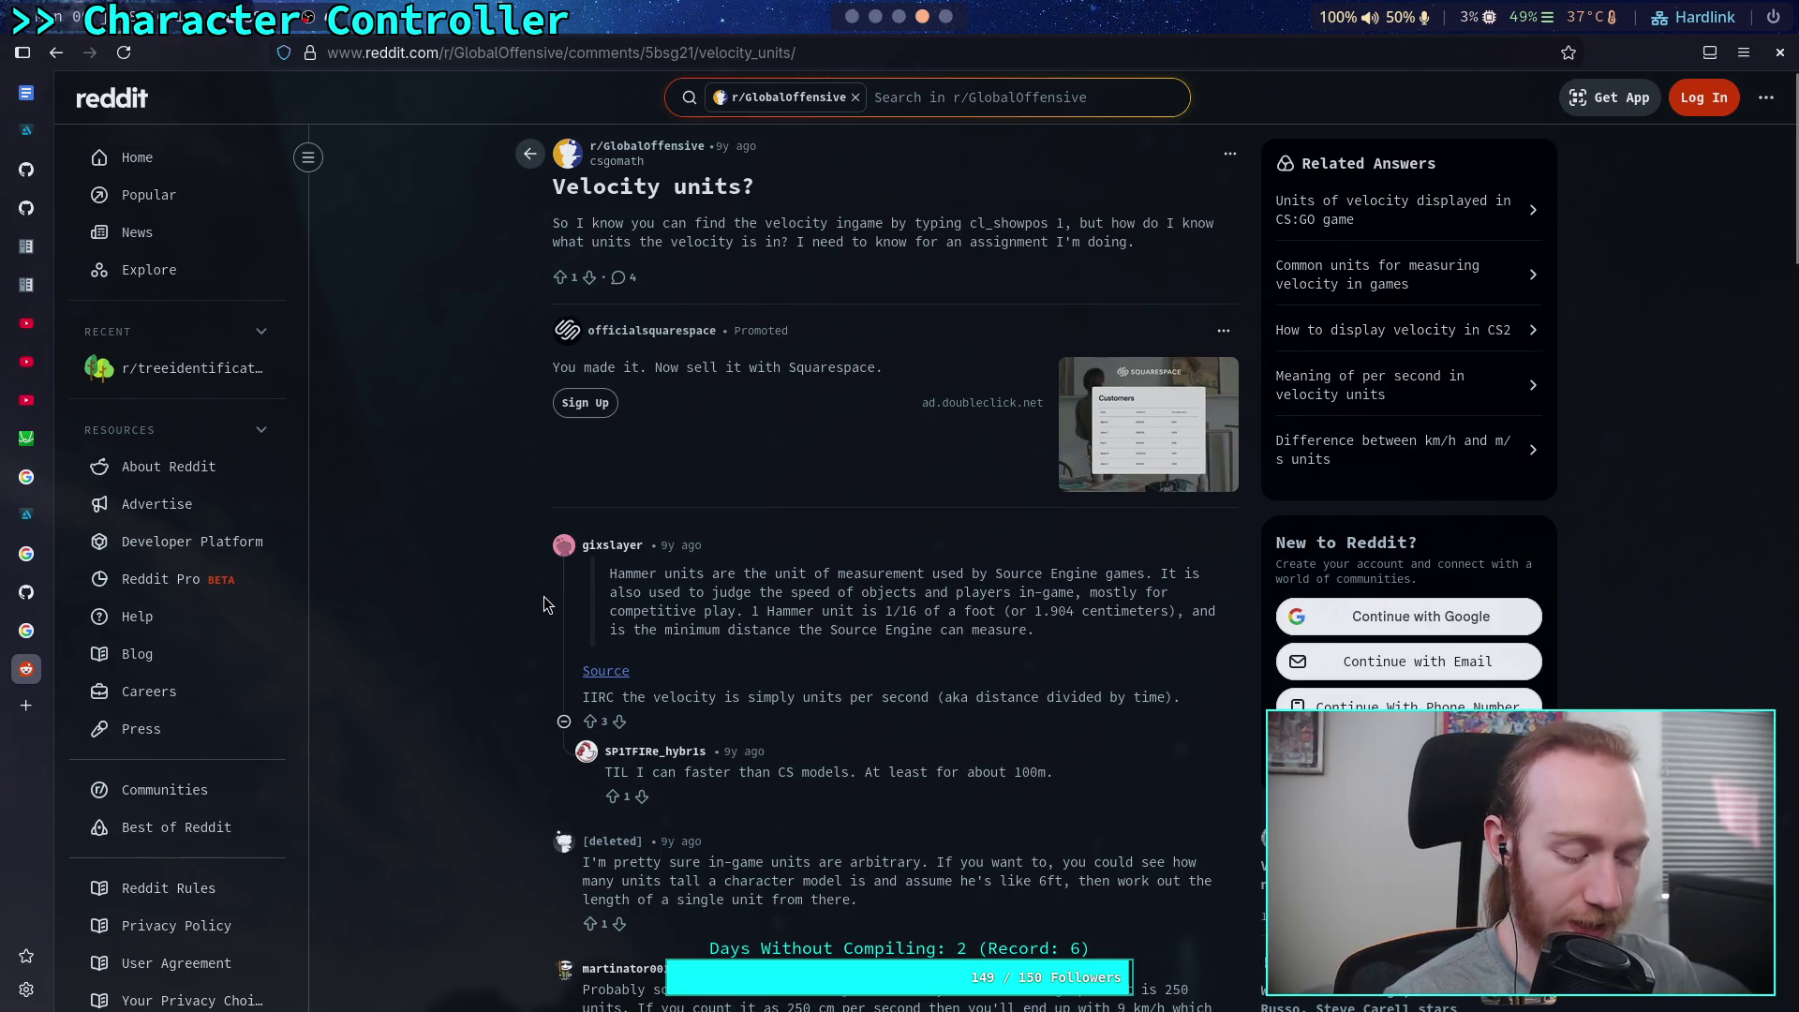
{"action": "key", "text": "super+3"}
In the Python REPL, evaluate 250/16 to turn 250 hammer units into feet
{"action": "key", "text": "super+2"}
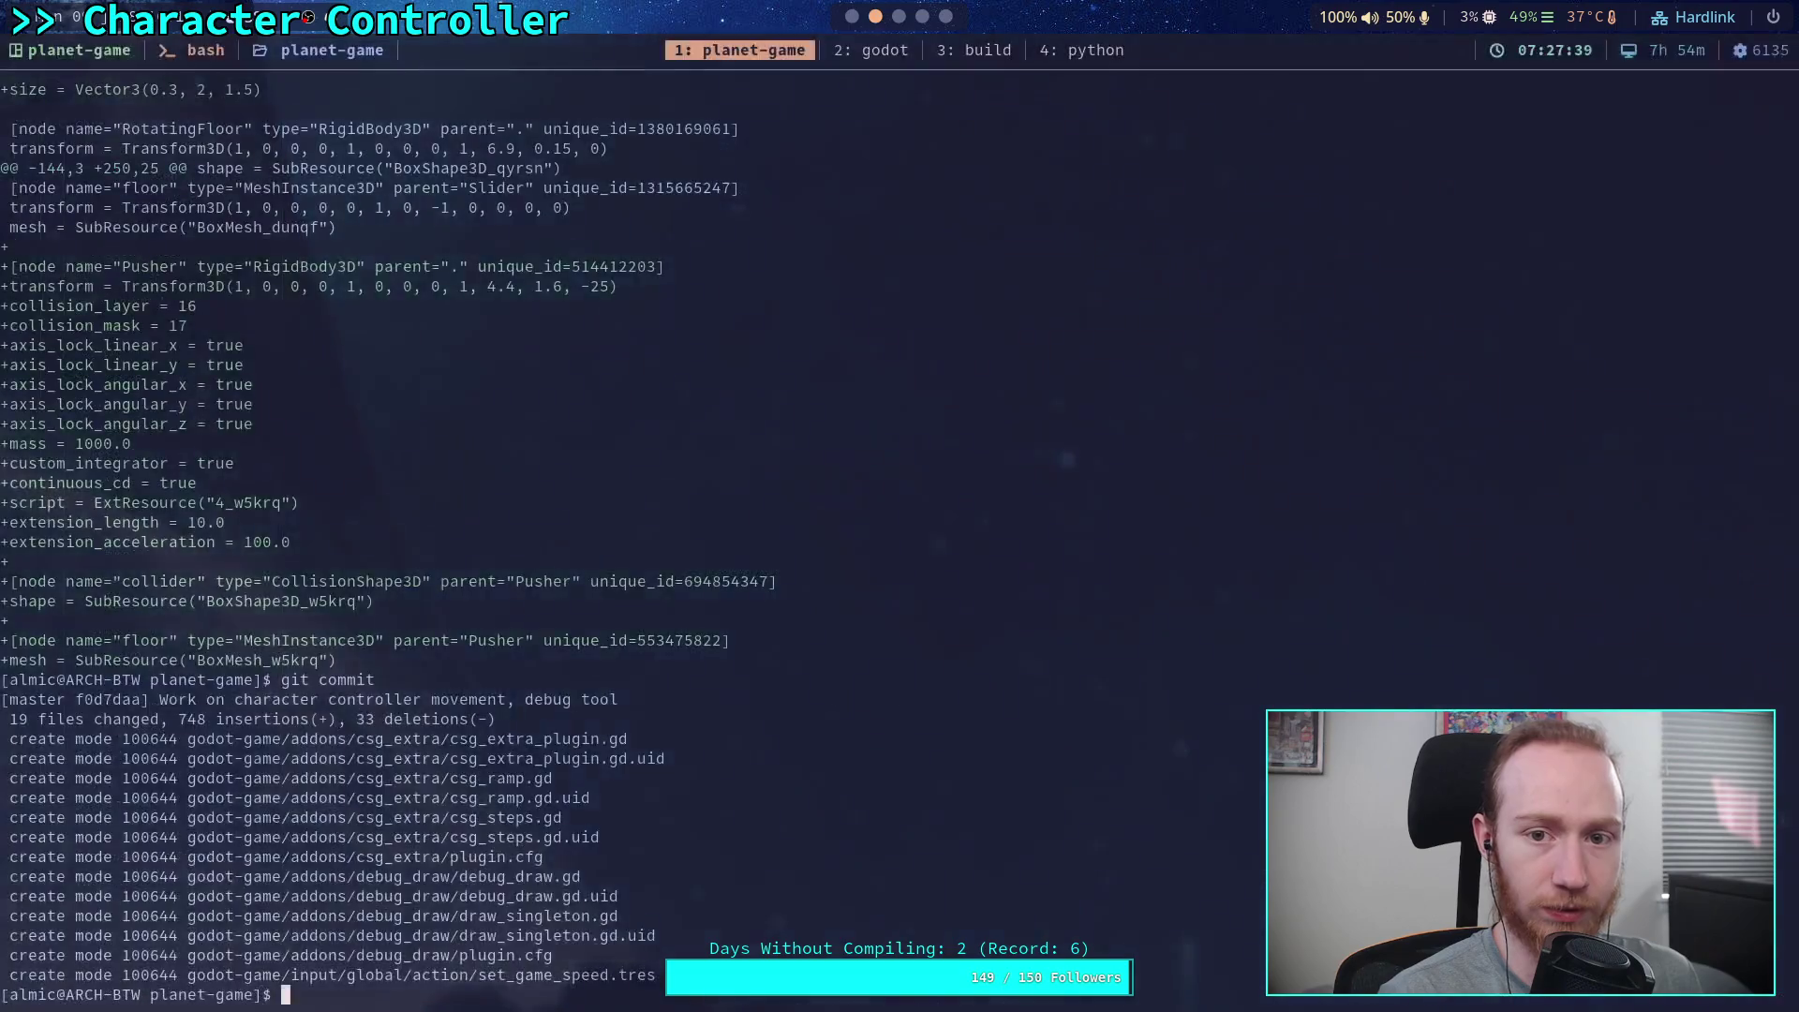
{"action": "key", "text": "super+4"}
{"action": "key", "text": "super+2"}
{"action": "key", "text": "ctrl+b"}
{"action": "key", "text": "3"}
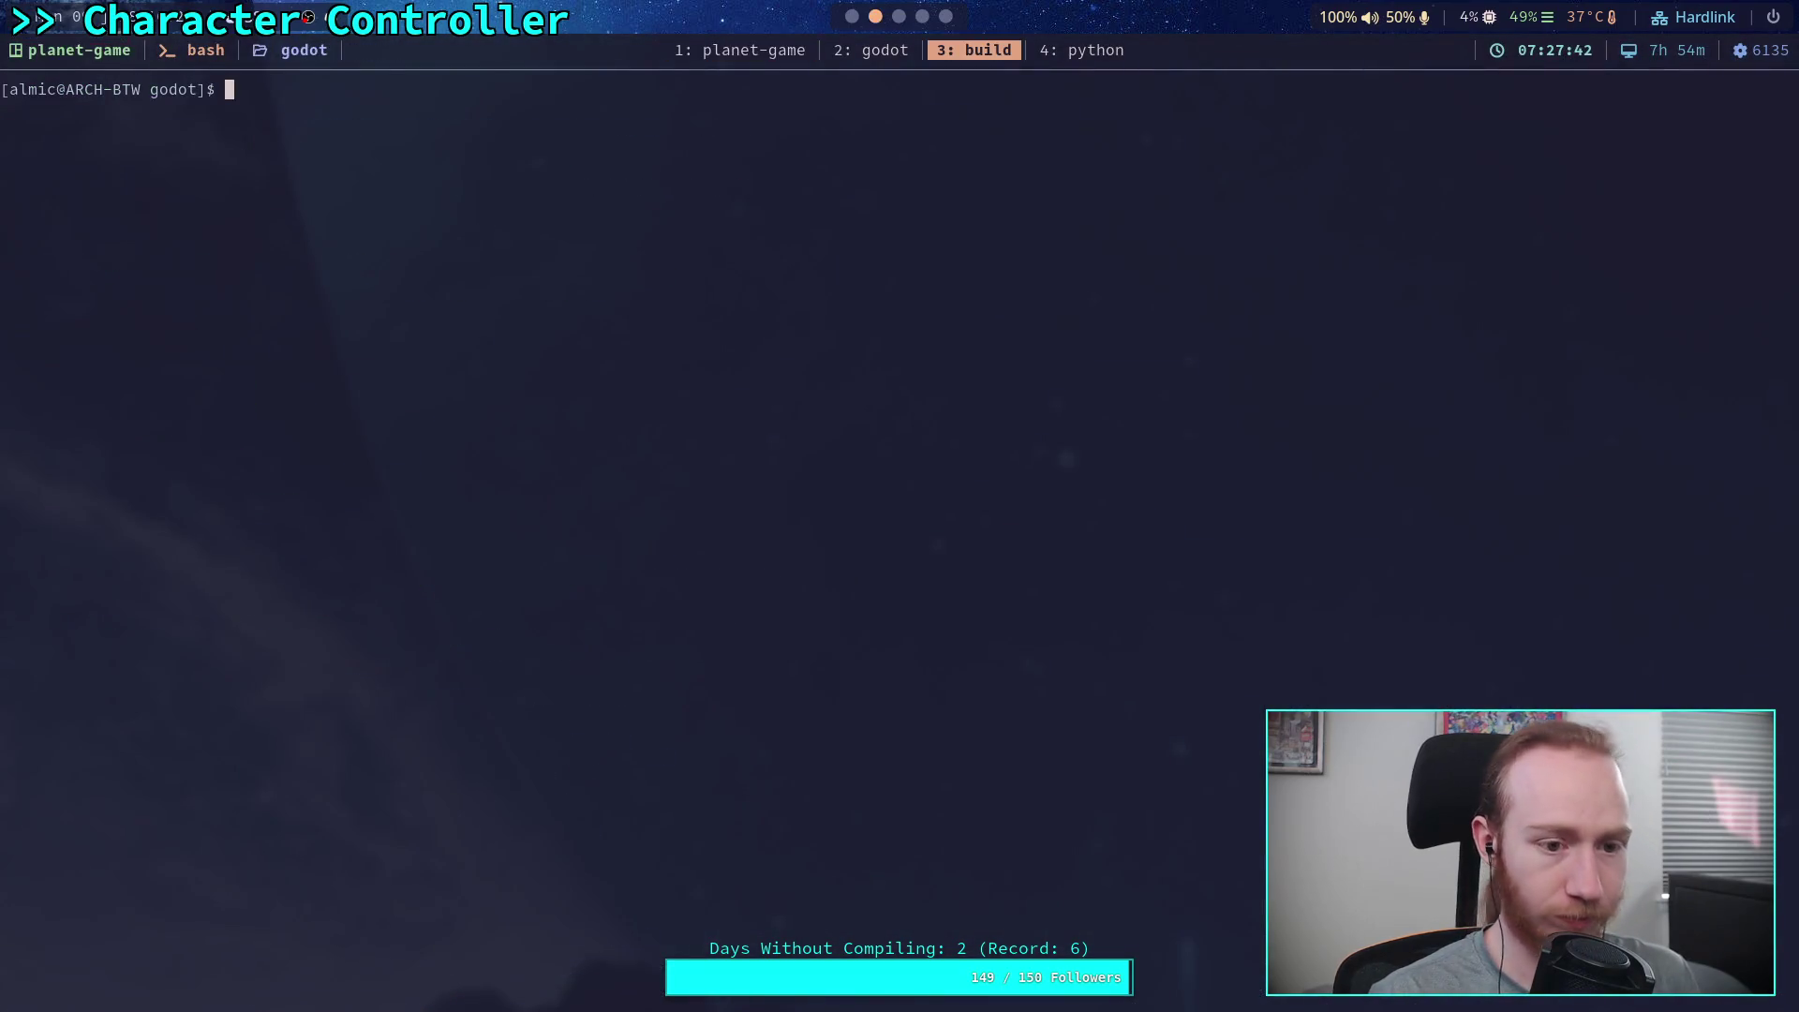
{"action": "key", "text": "ctrl+b"}
{"action": "type", "text": "4"}
{"action": "type", "text": "250"}
{"action": "type", "text": "/1"}
{"action": "type", "text": "6"}
{"action": "key", "text": "Return"}
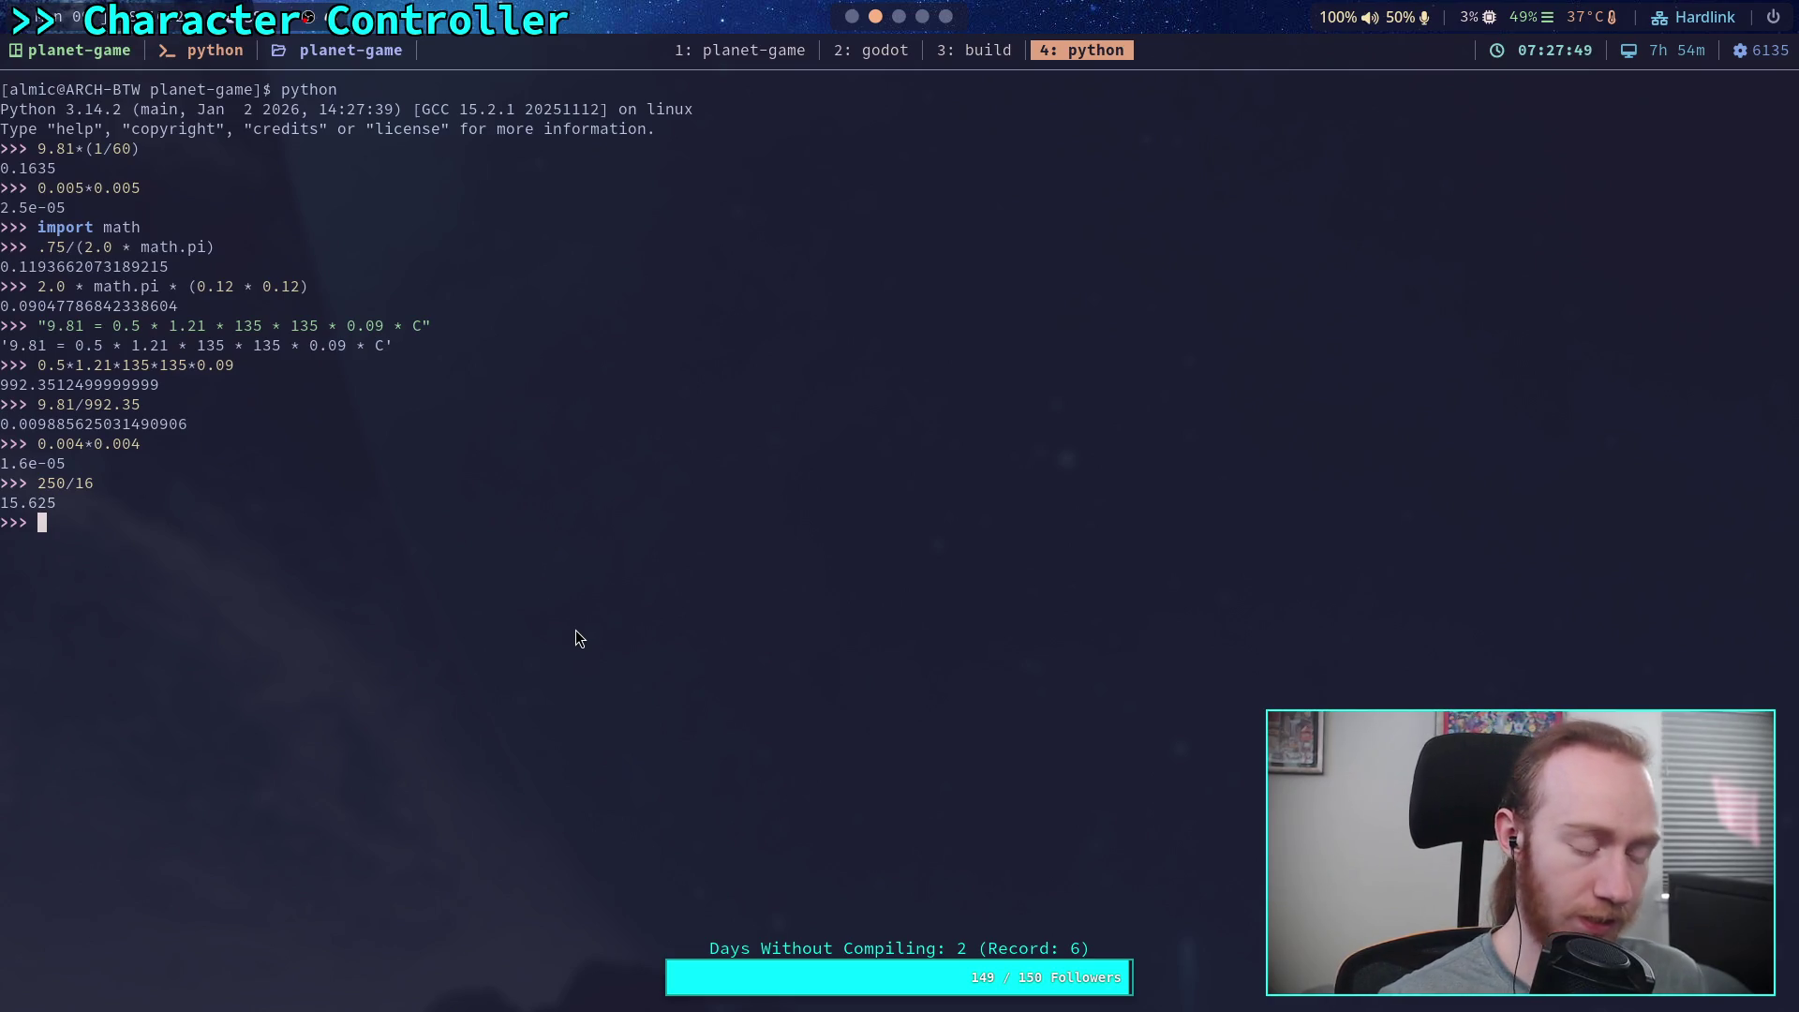
Evaluate 15.625*12*2.54/100, giving 4.7625 metres per second for 250 hu/s
{"action": "type", "text": "15."}
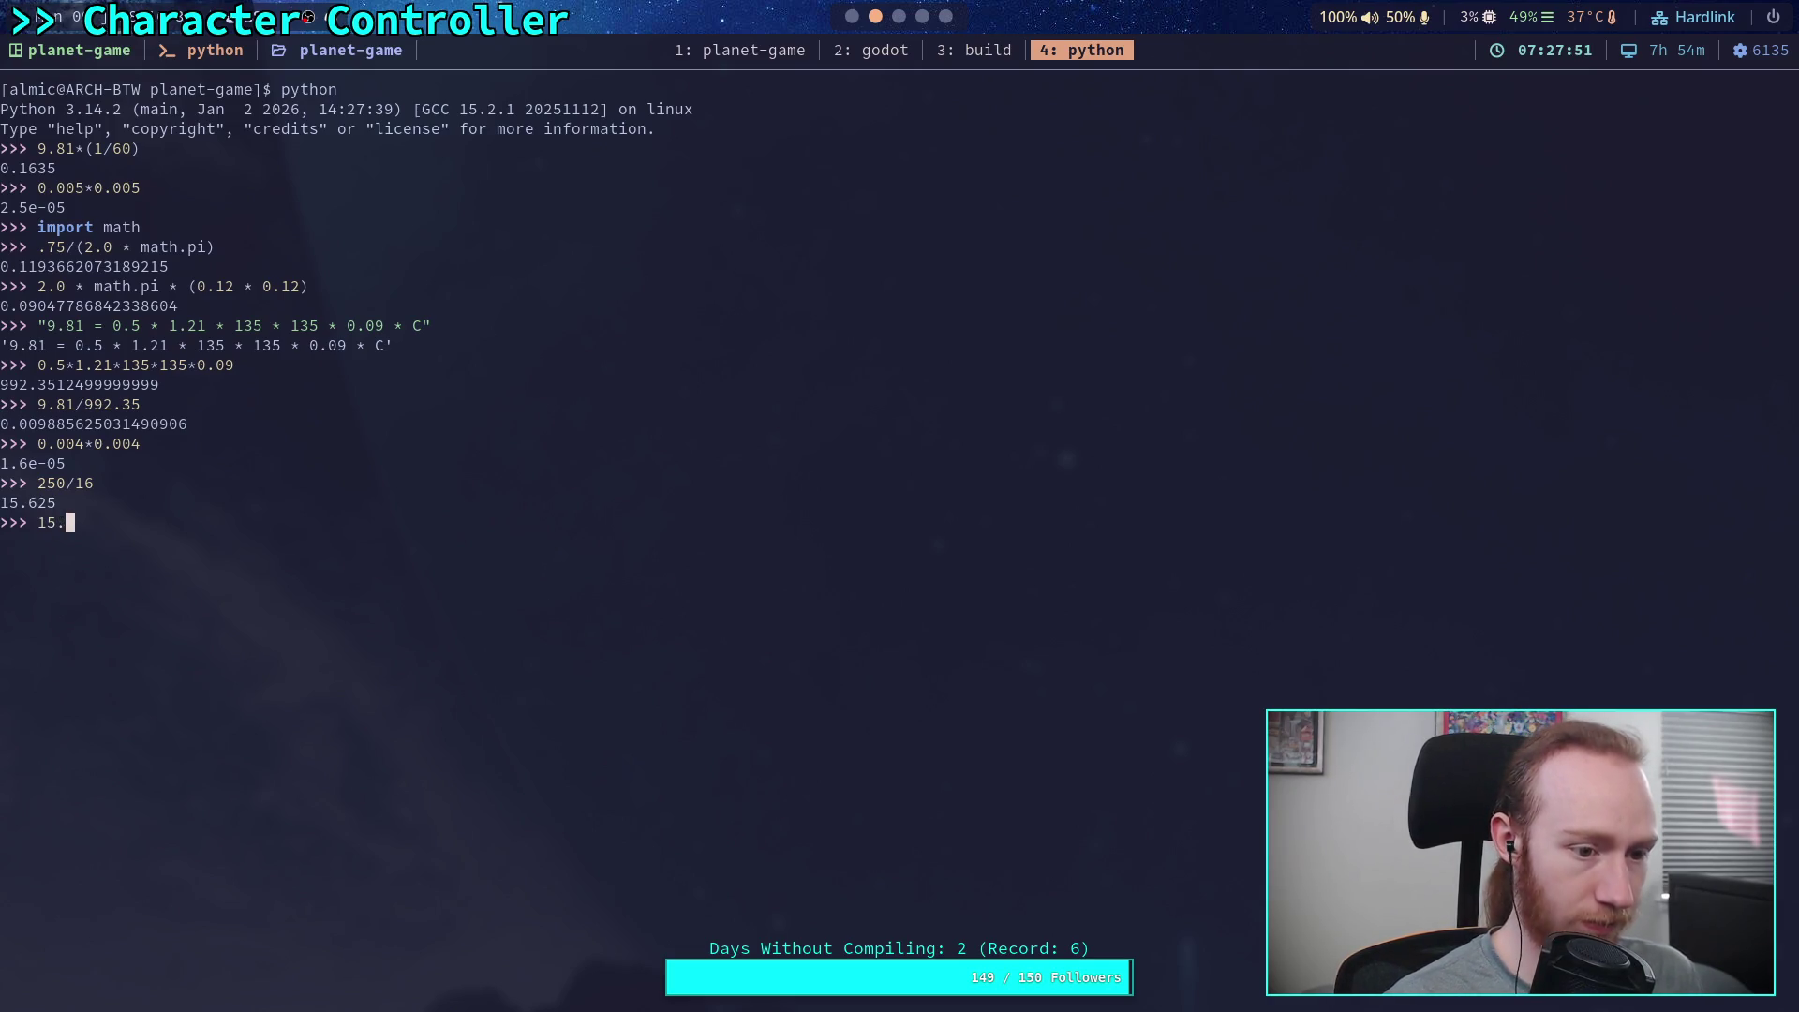
{"action": "type", "text": "625"}
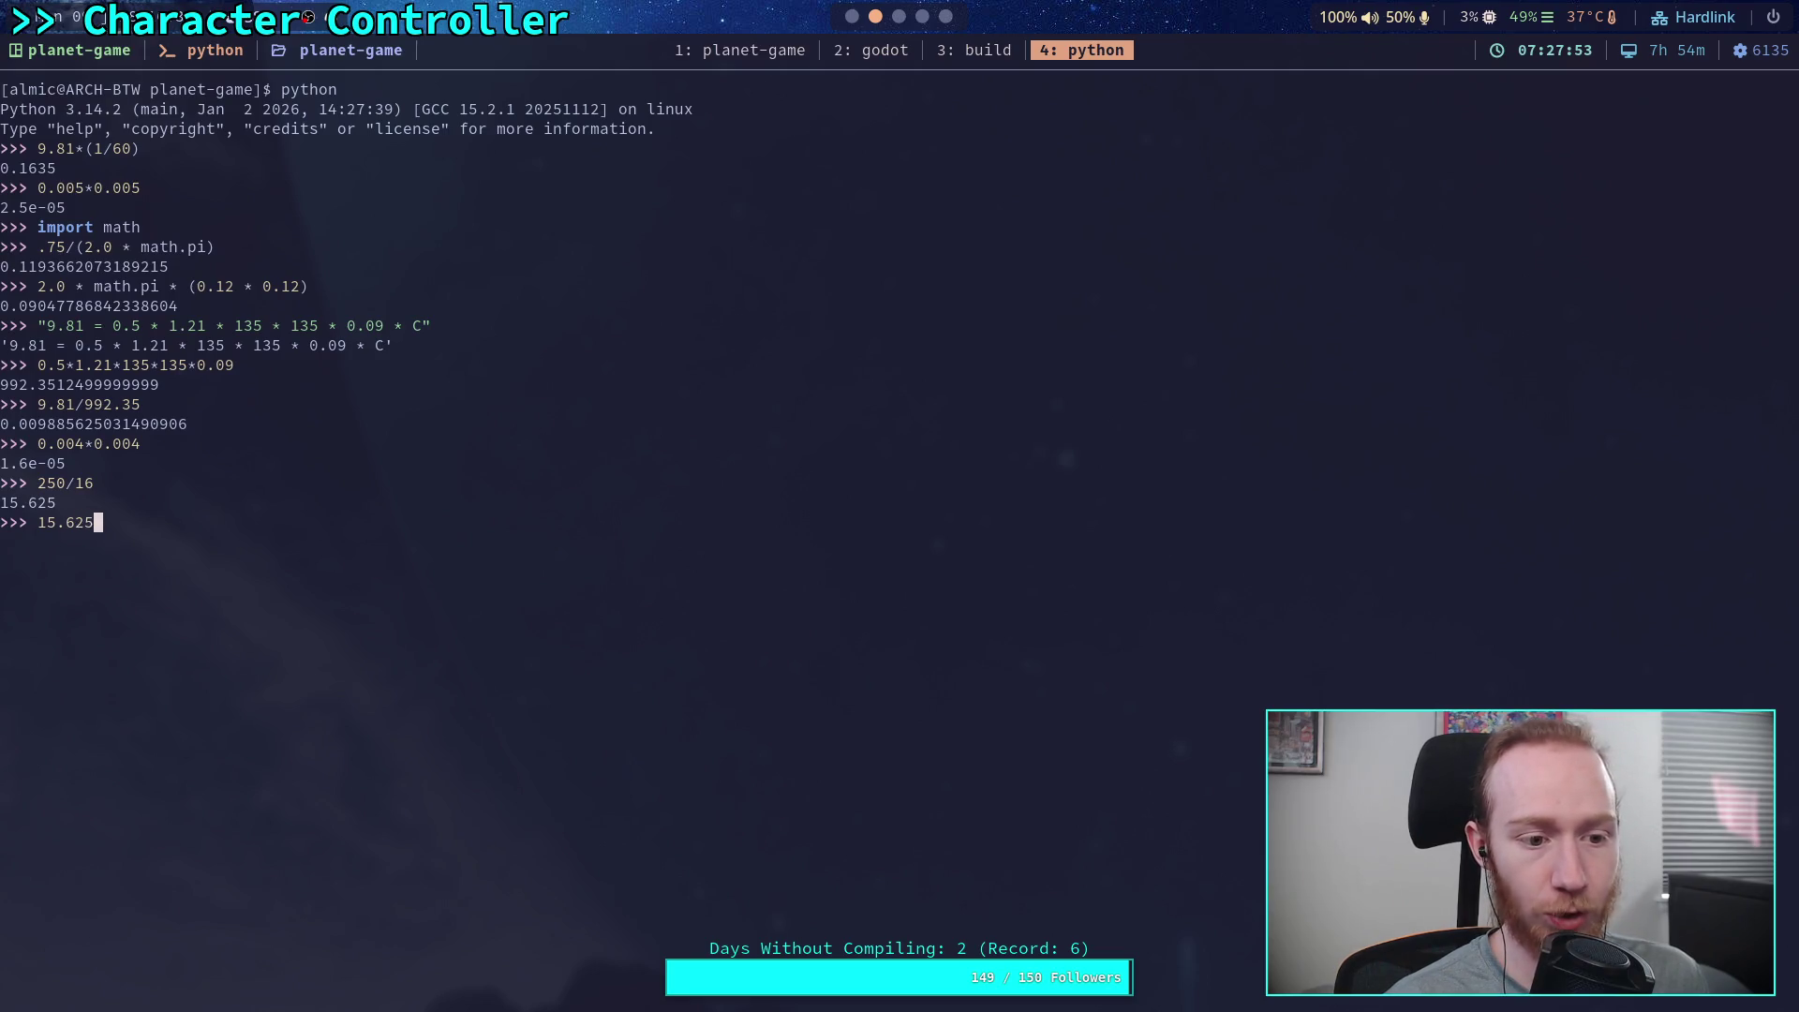
{"action": "type", "text": "*12"}
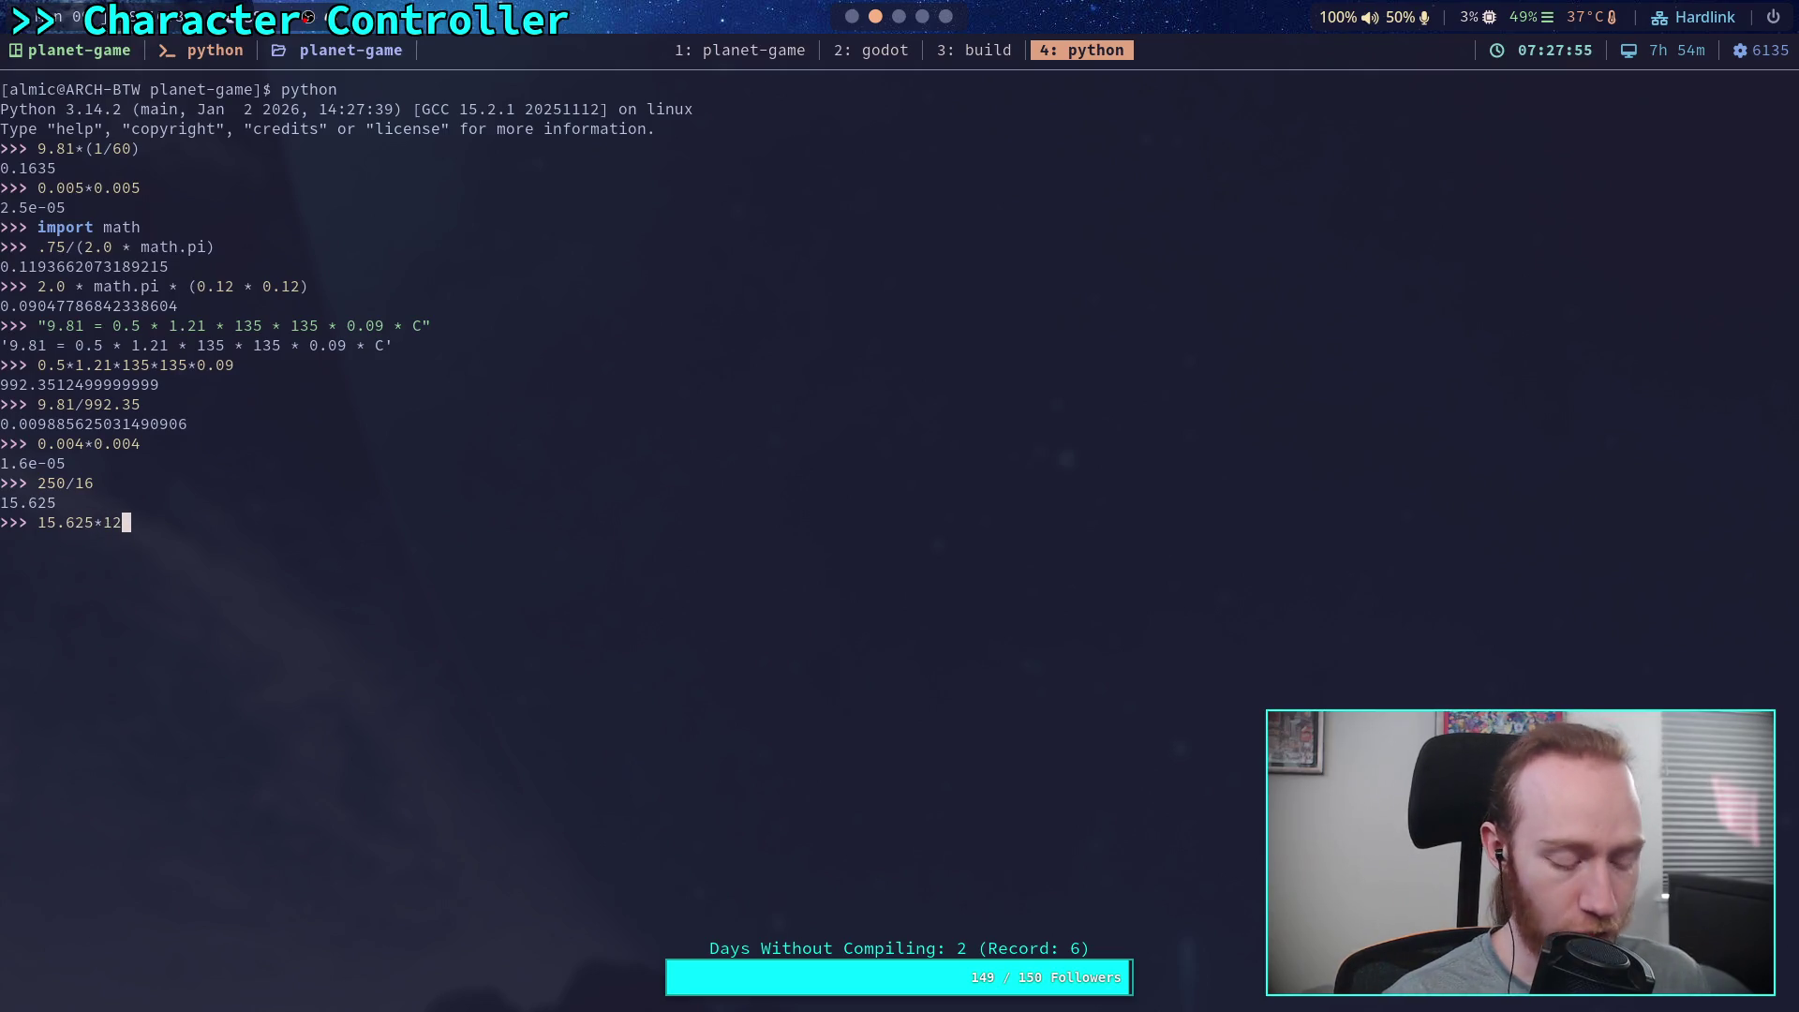
{"action": "type", "text": "*2.54"}
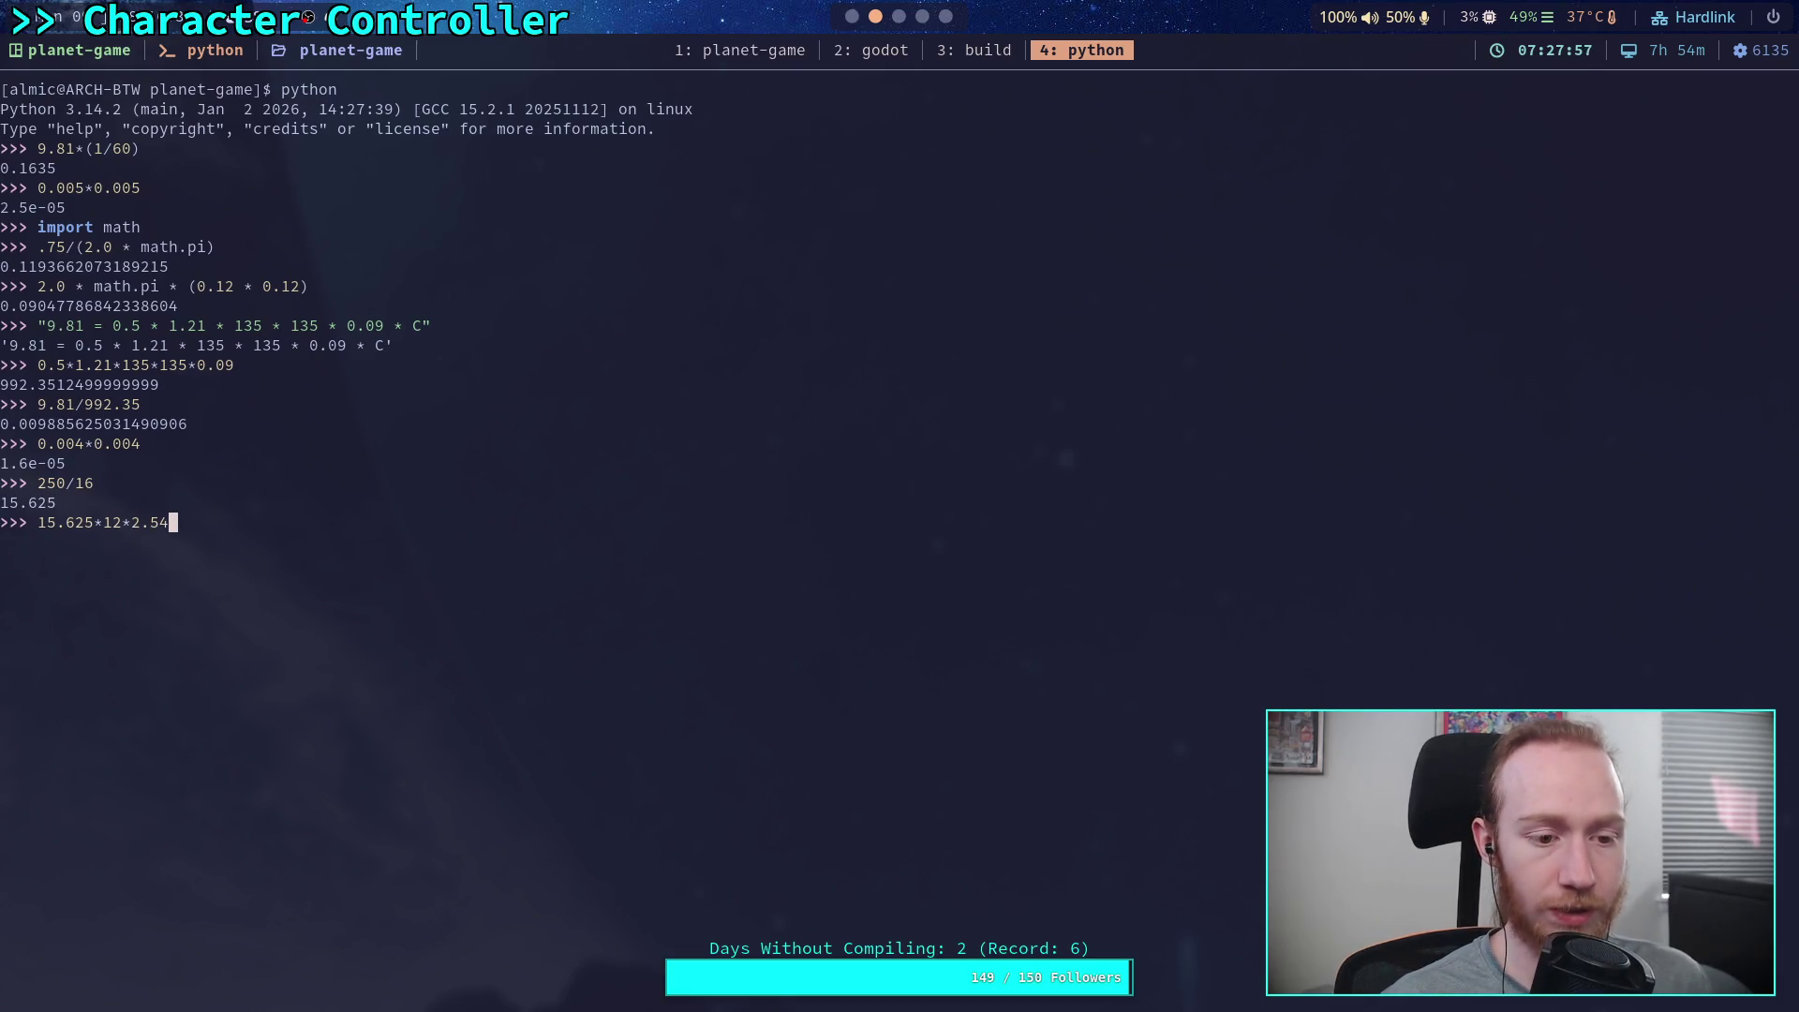
{"action": "type", "text": "/100"}
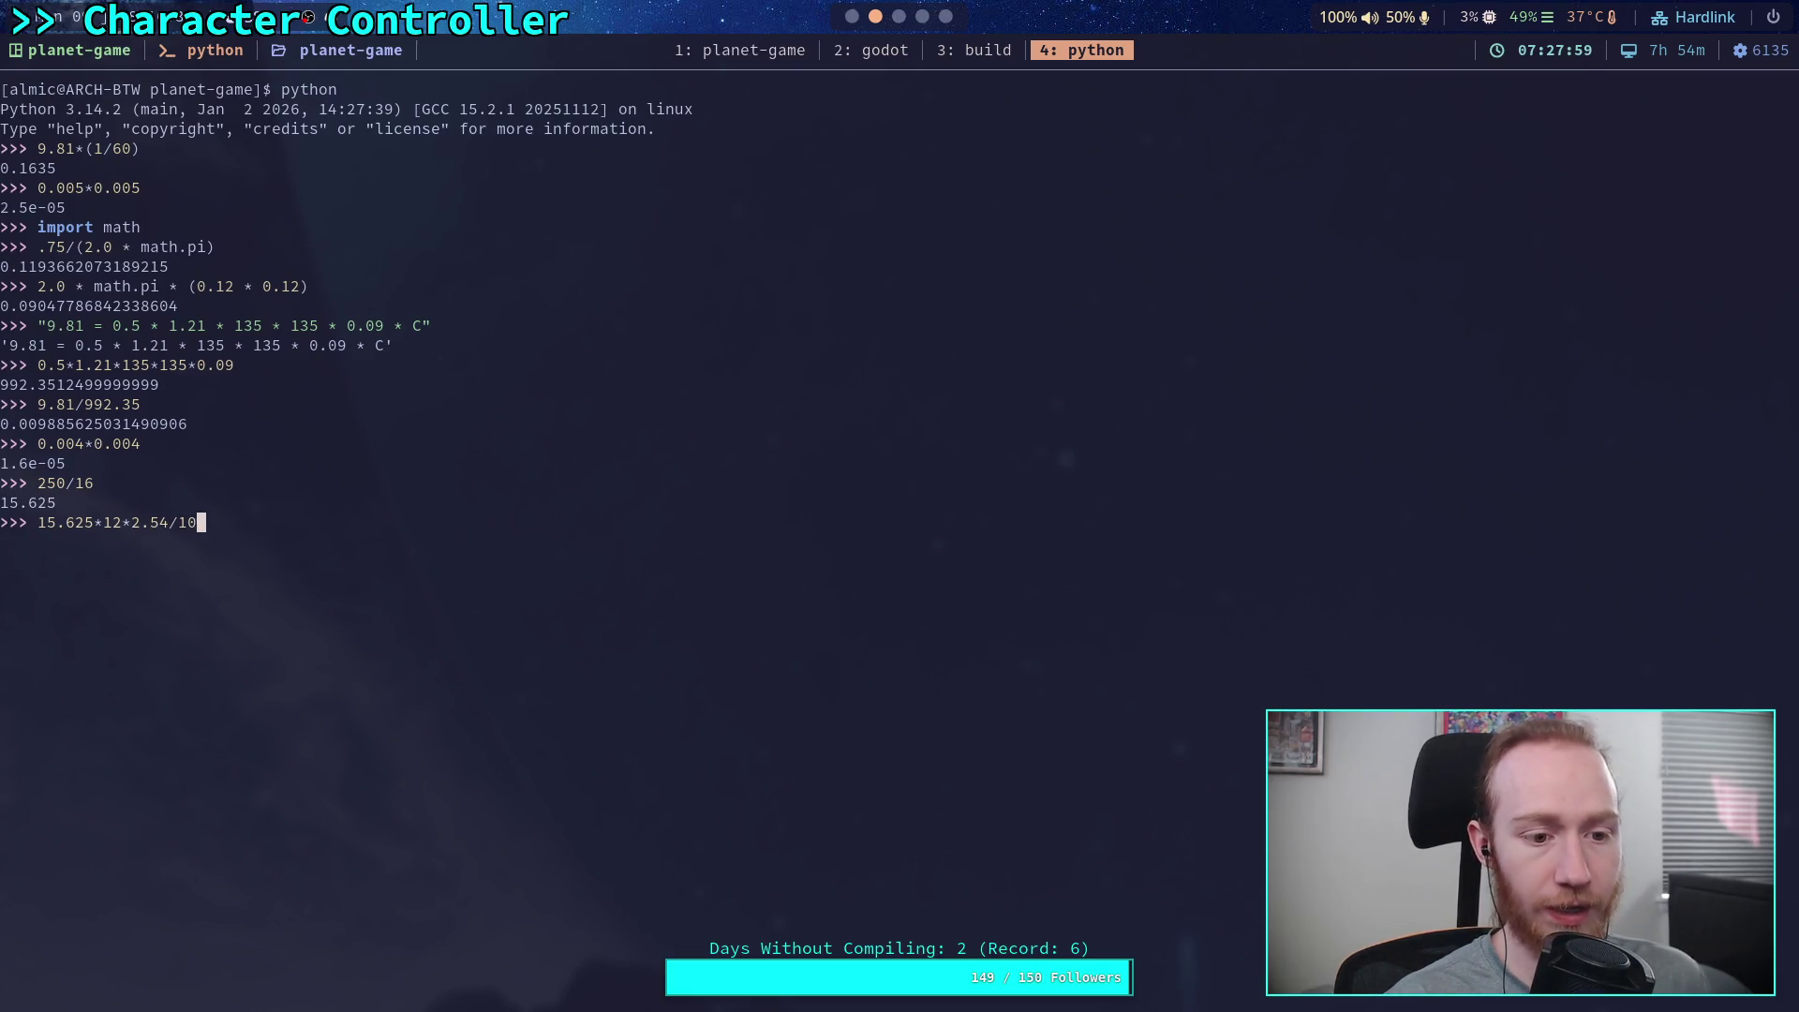
{"action": "key", "text": "Return"}
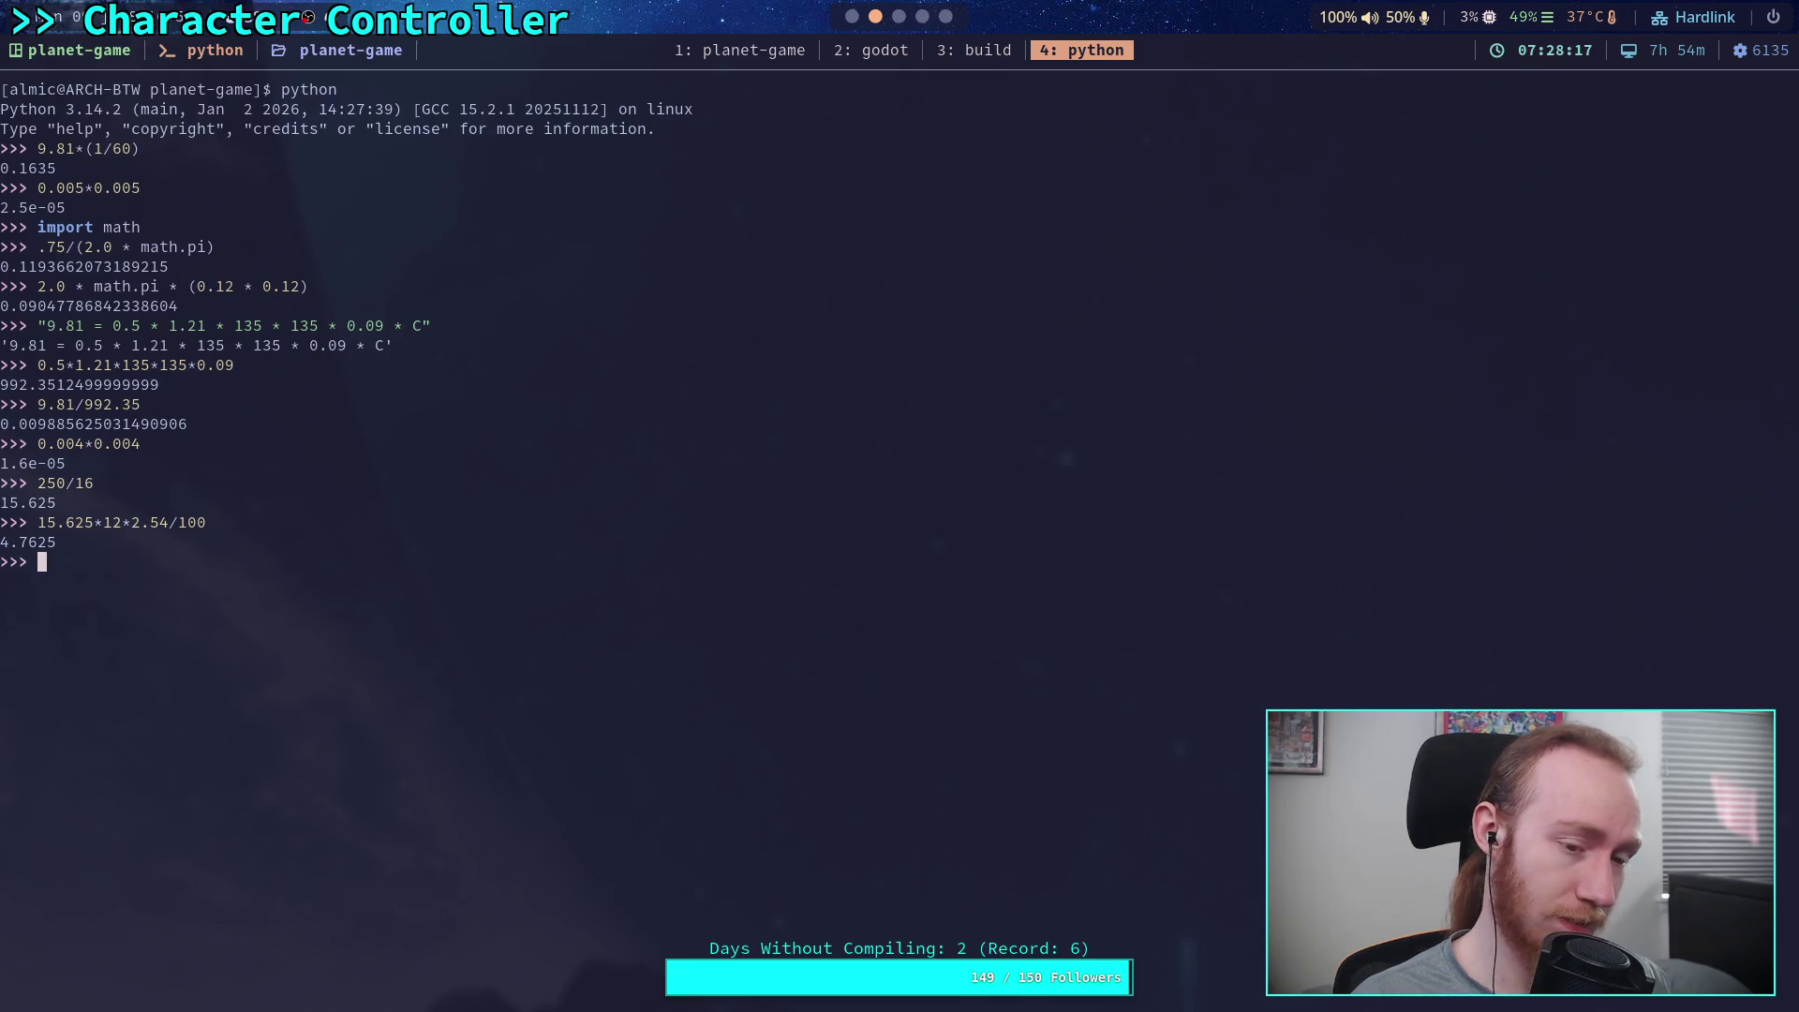
{"action": "left_click", "coordinate": [922, 16]}
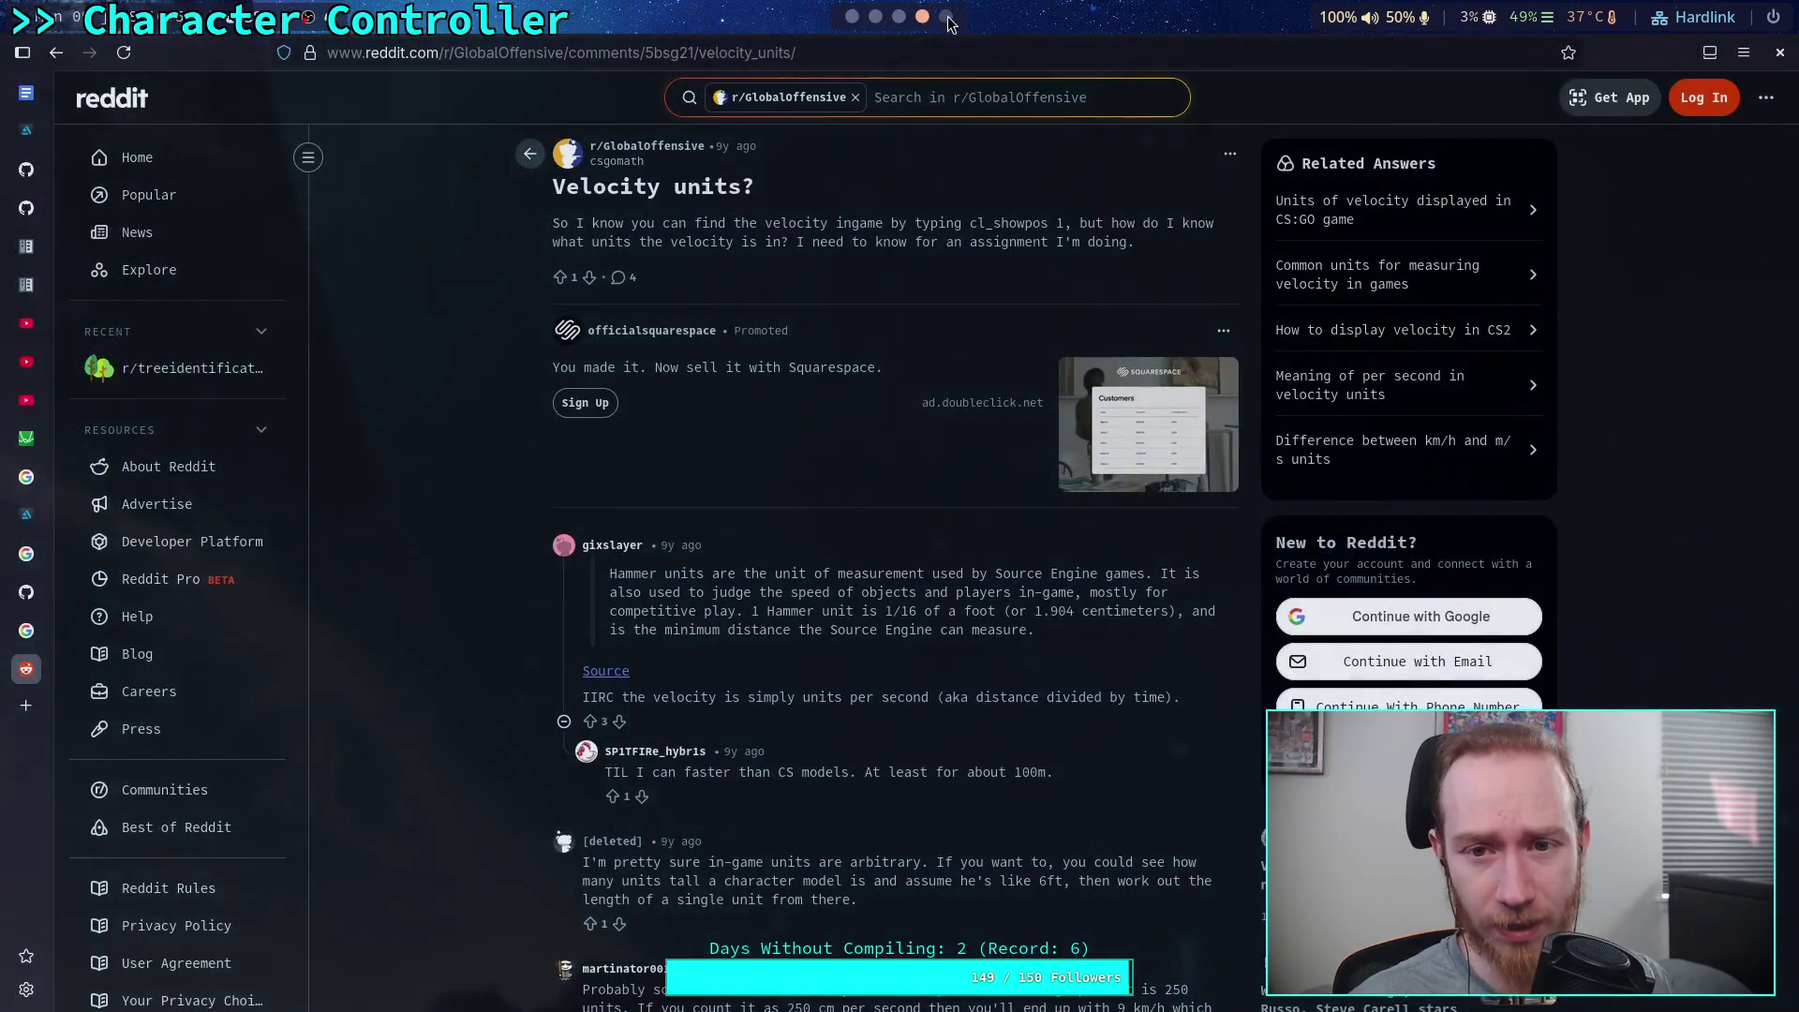
Read the Reddit comment's linked TF2 Hammer unit wiki page, then close it
{"action": "left_click", "coordinate": [605, 671]}
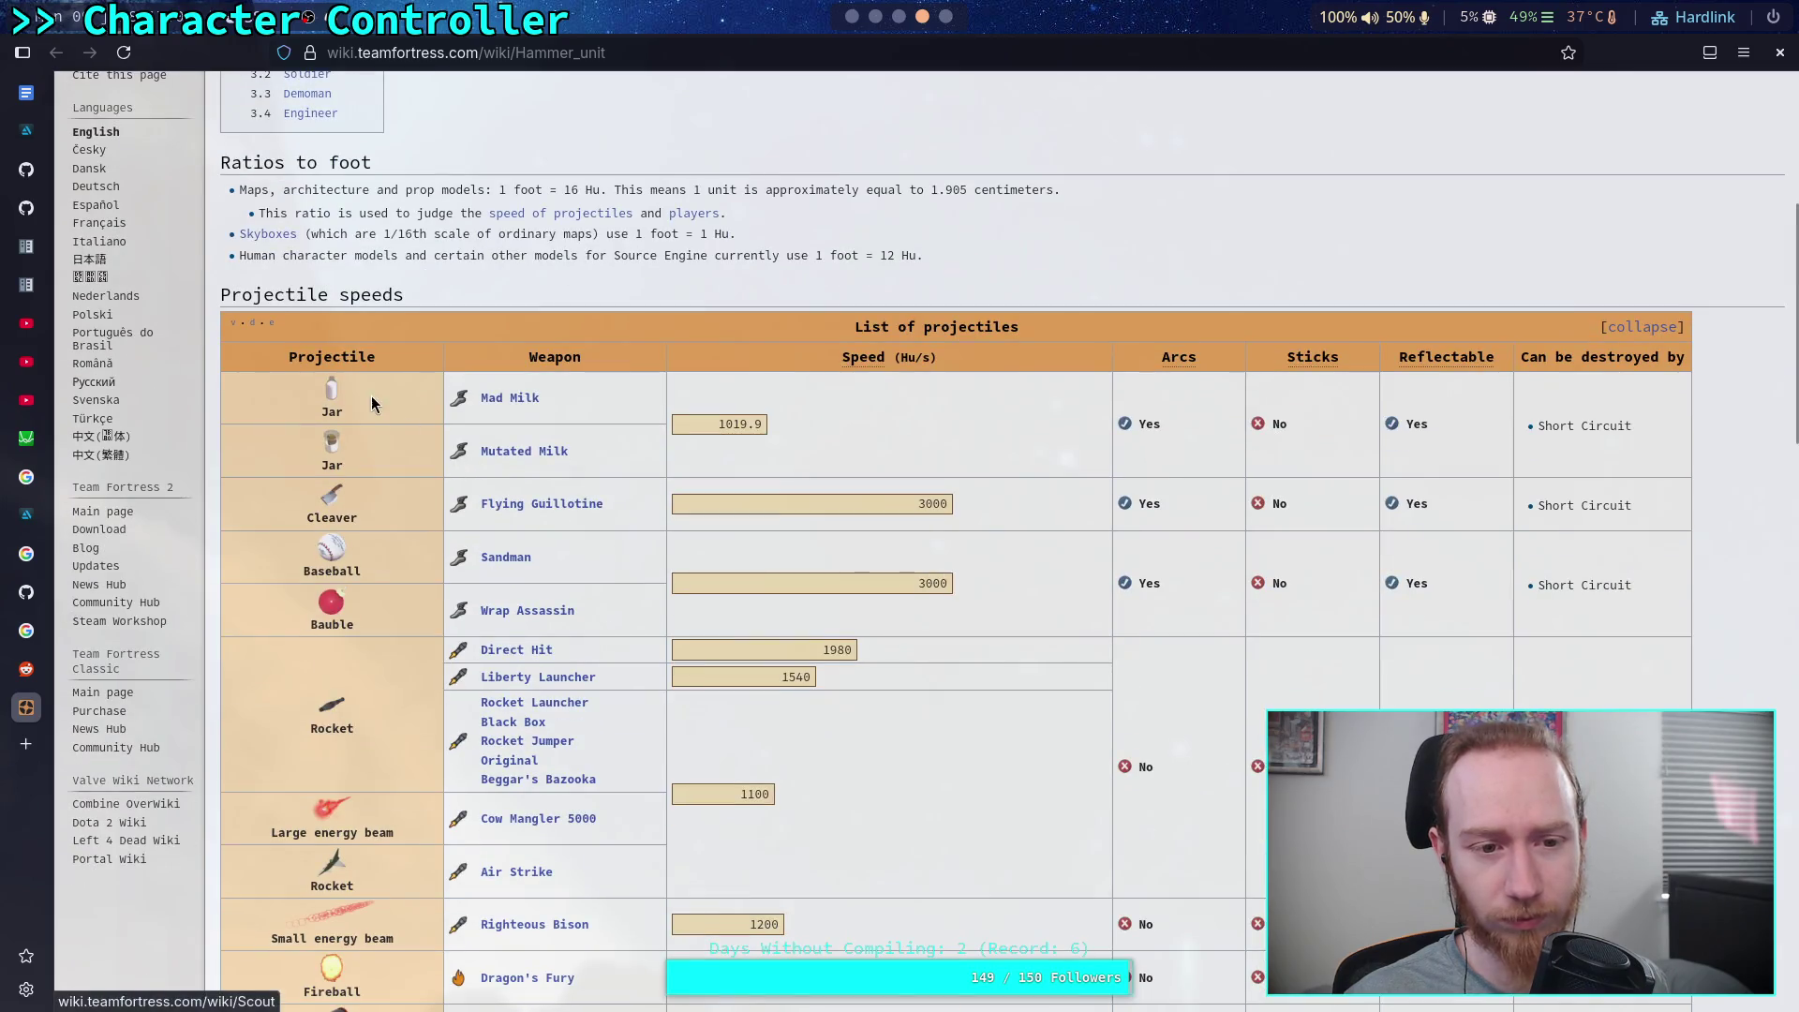
{"action": "scroll", "coordinate": [434, 312], "scroll_direction": "down", "scroll_amount": 5}
{"action": "scroll", "coordinate": [434, 312], "scroll_direction": "down", "scroll_amount": 8}
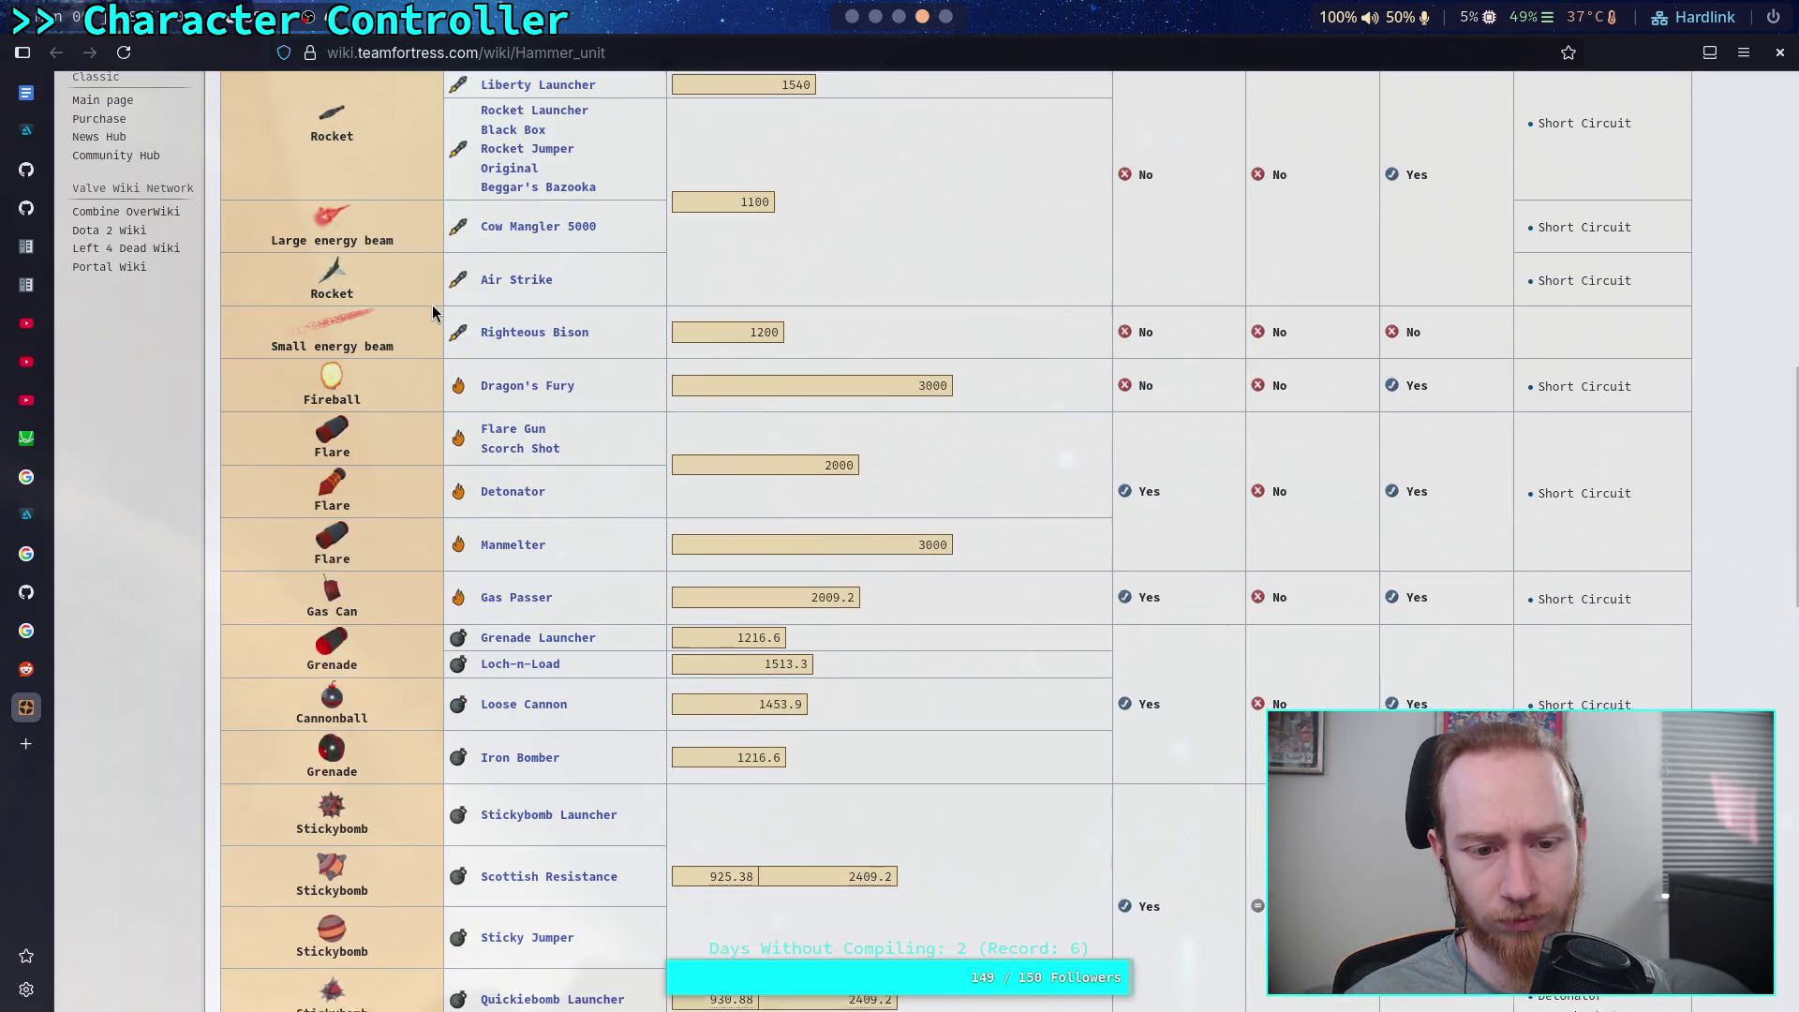
{"action": "scroll", "coordinate": [494, 474], "scroll_direction": "down", "scroll_amount": 5}
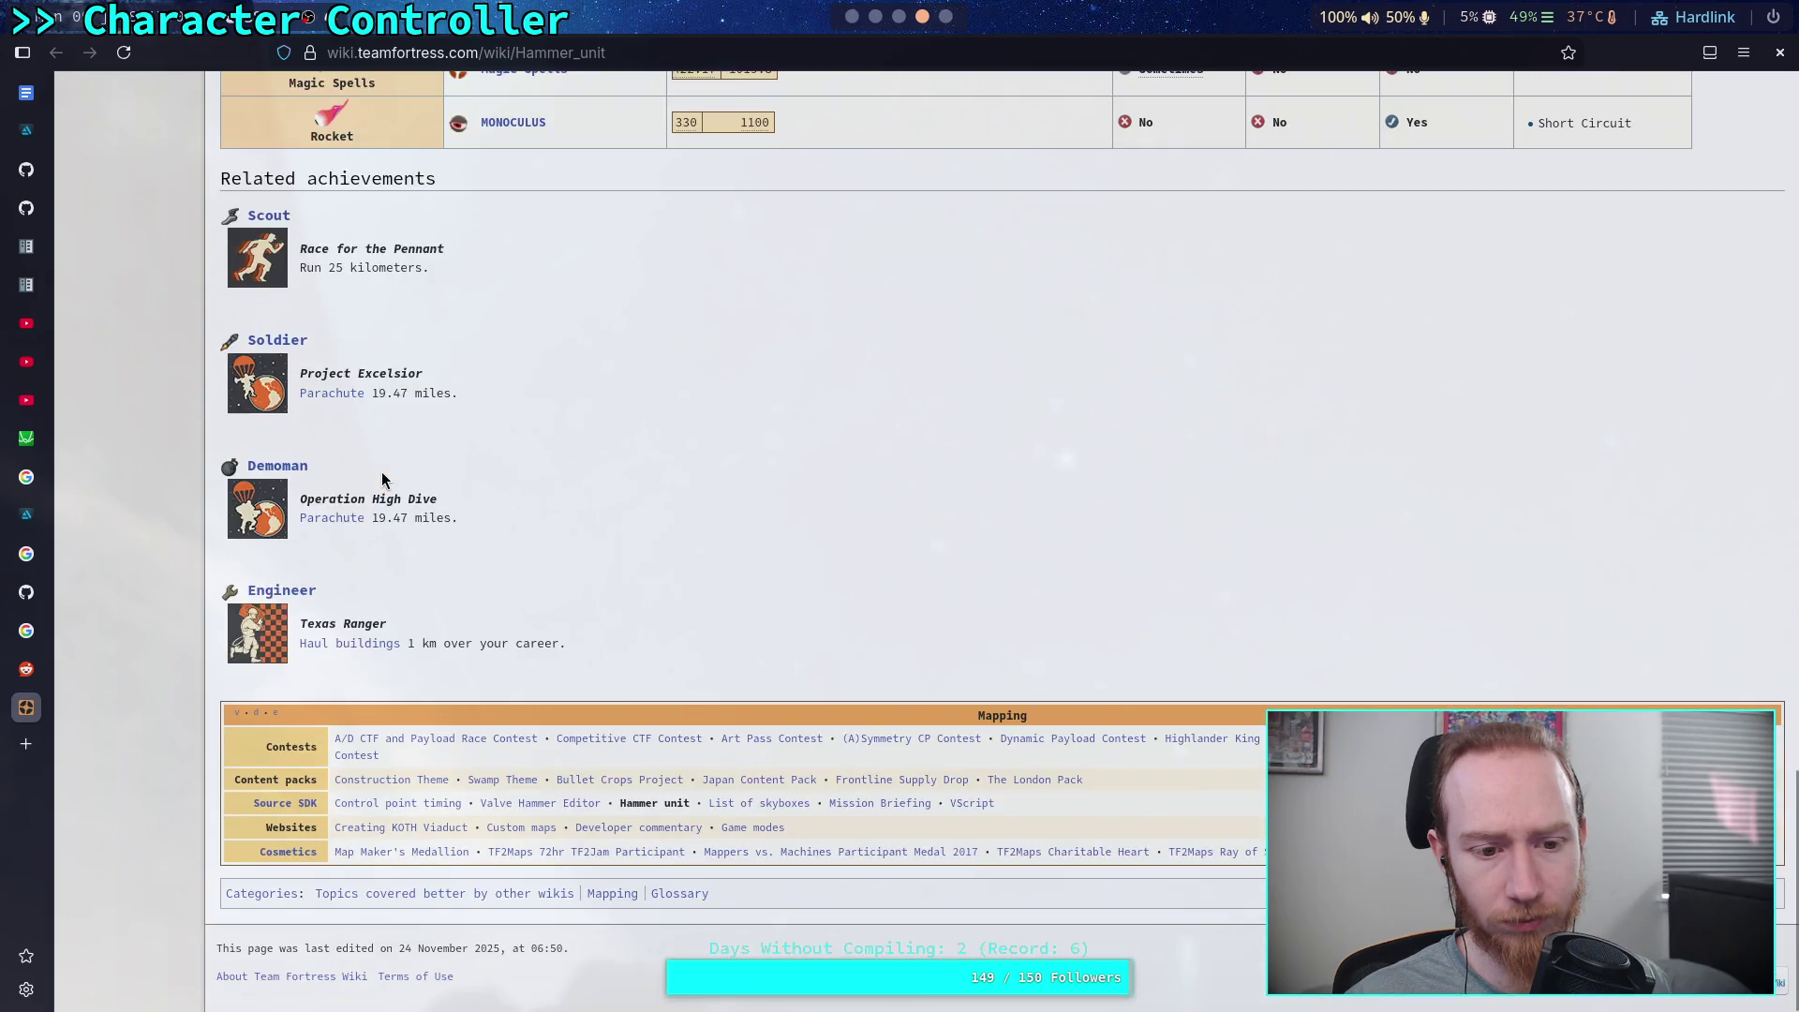
{"action": "middle_click", "coordinate": [11, 701]}
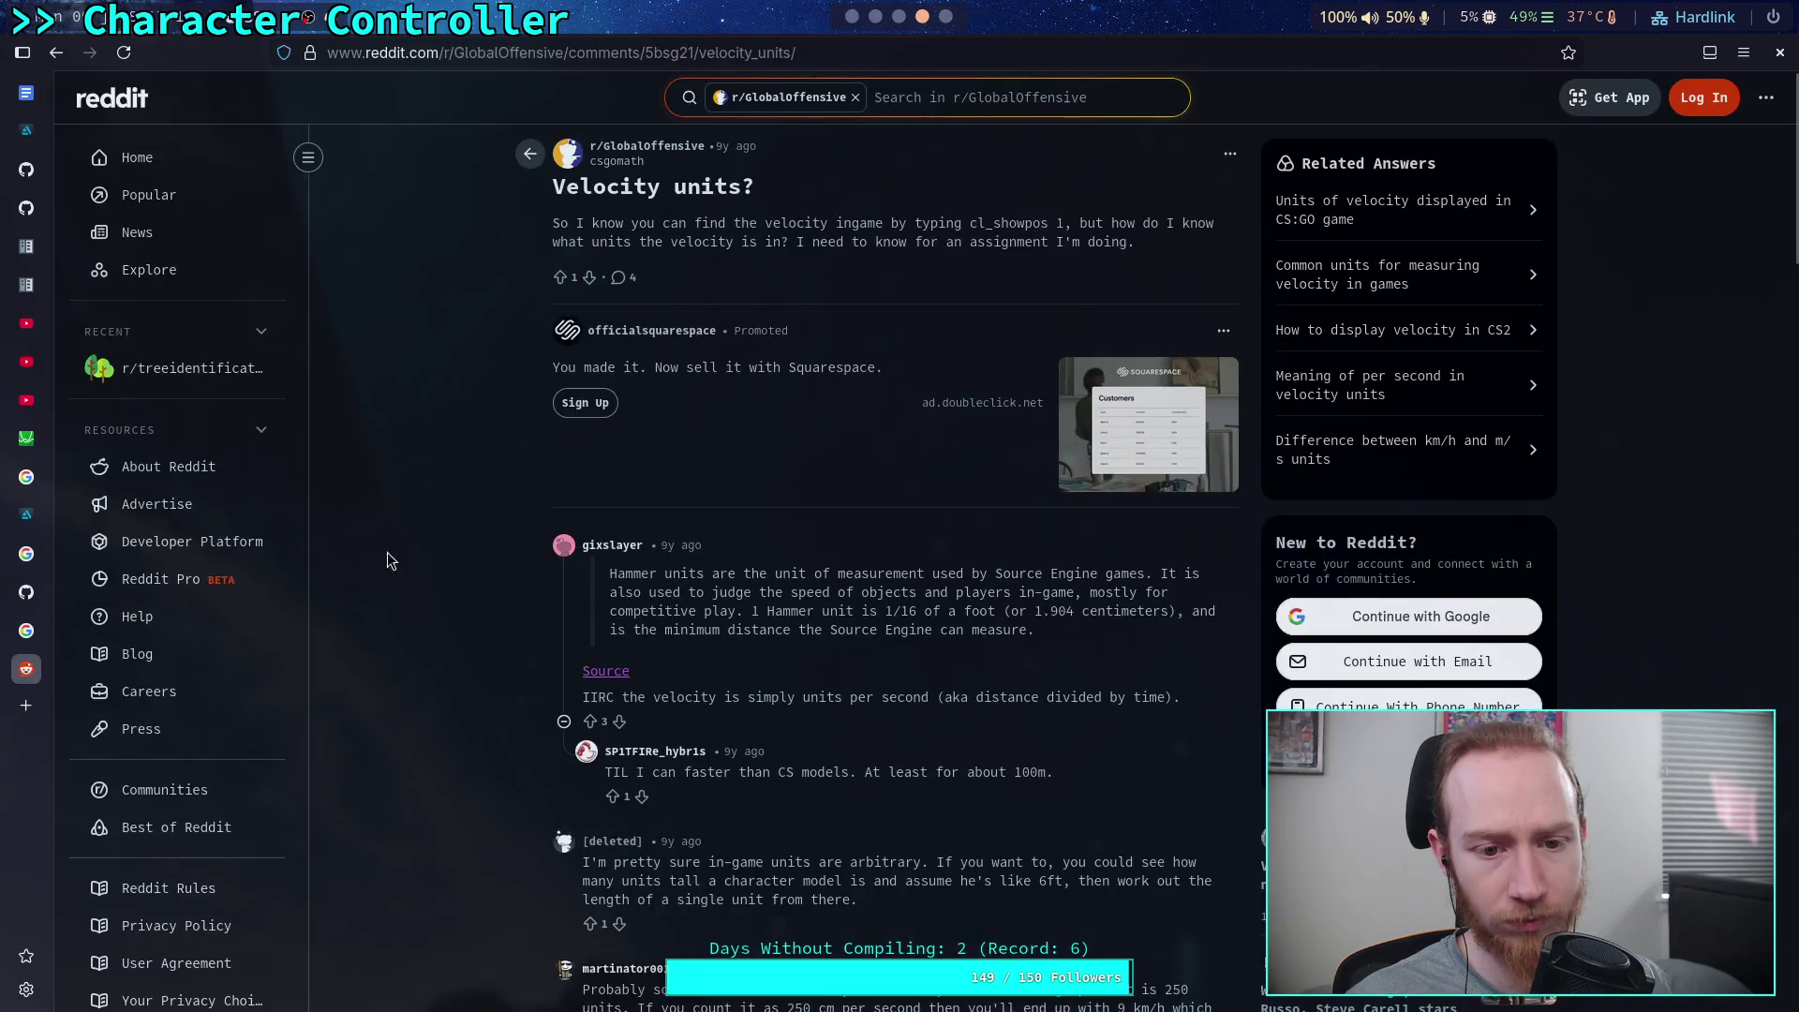
{"action": "left_click", "coordinate": [53, 55]}
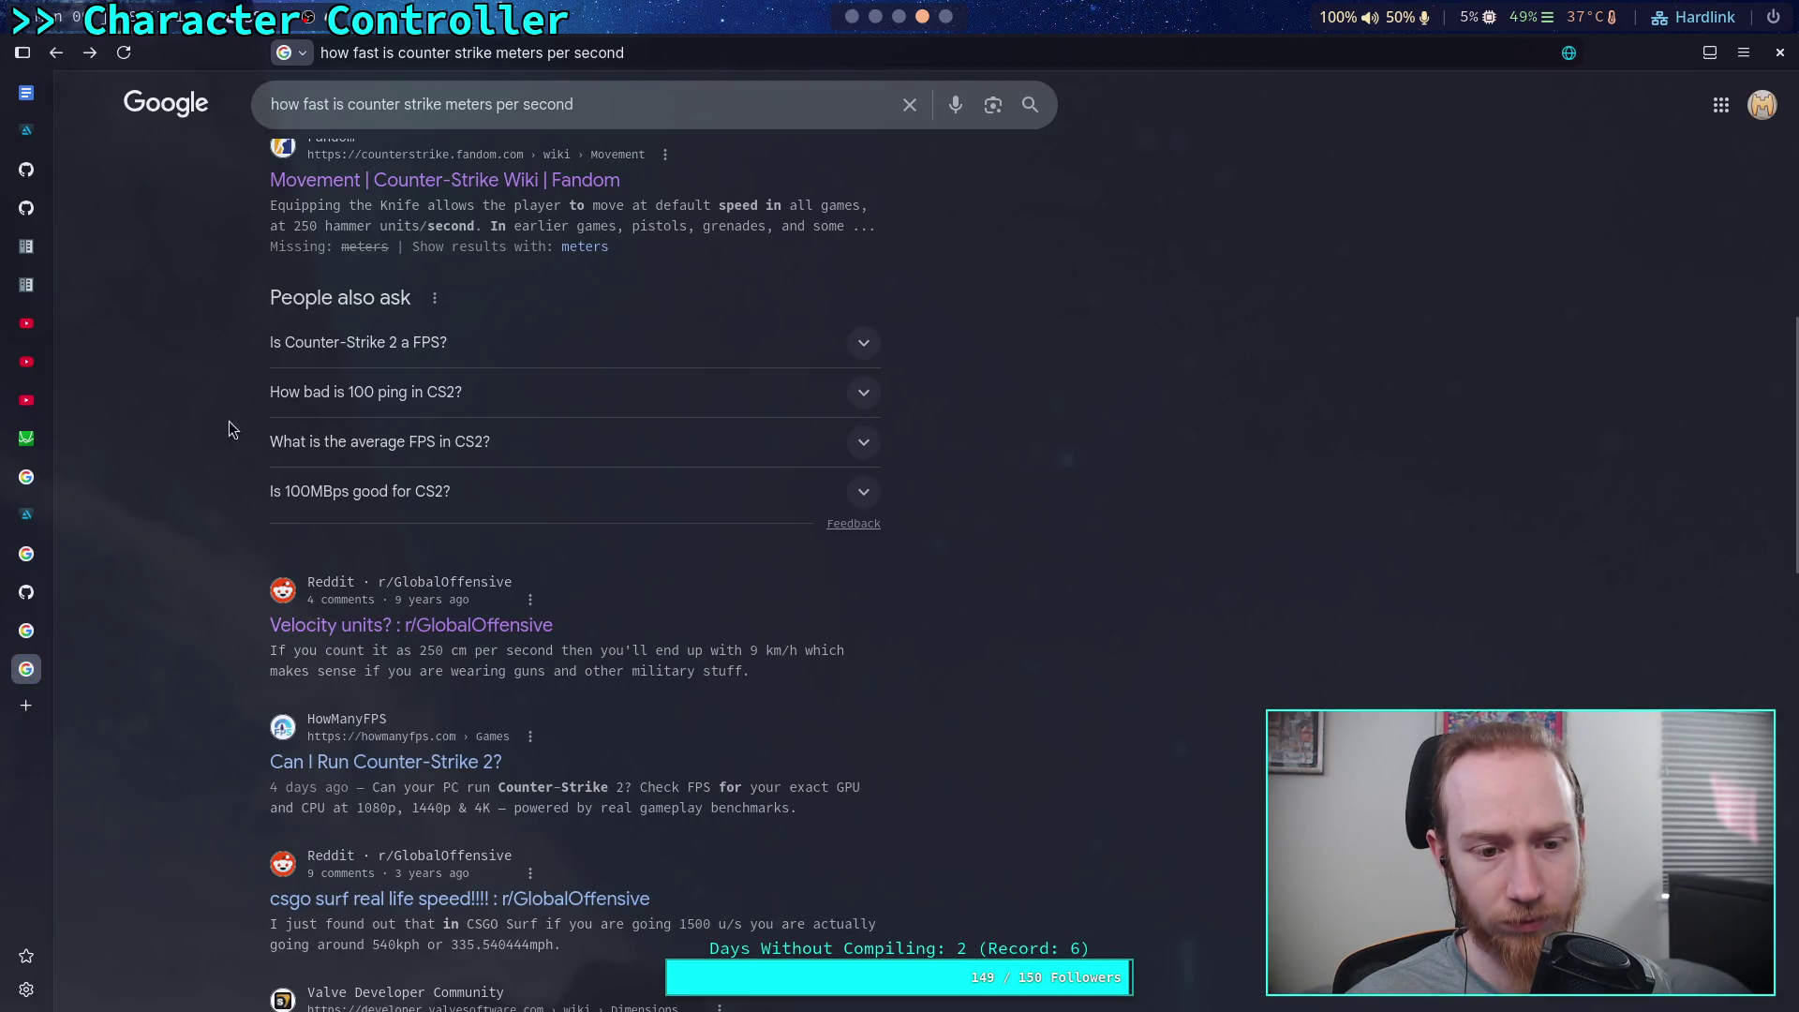
Check the 250 hu/s knife speed on the Counter-Strike Wiki Movement page, then close it
{"action": "scroll", "coordinate": [234, 430], "scroll_direction": "up", "scroll_amount": 6}
{"action": "scroll", "coordinate": [422, 559], "scroll_direction": "down", "scroll_amount": 3}
{"action": "right_click", "coordinate": [421, 559]}
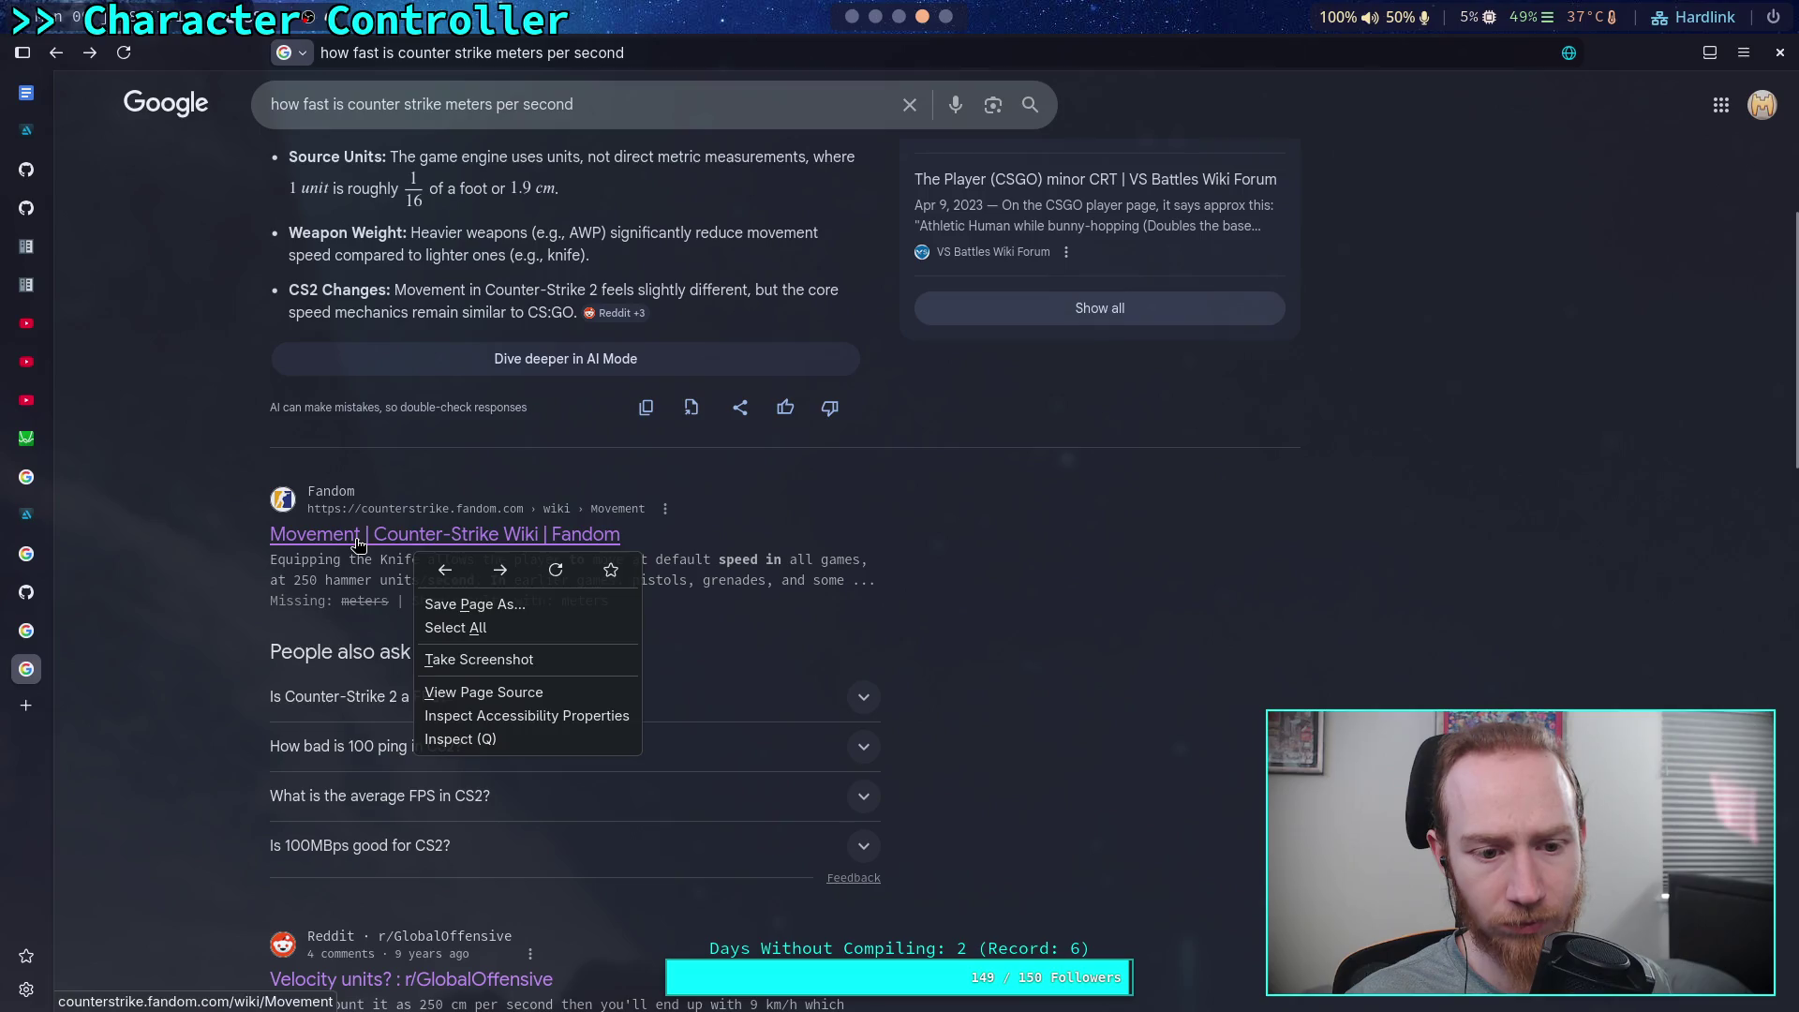
{"action": "key", "text": "Escape"}
{"action": "right_click", "coordinate": [435, 542]}
{"action": "left_click", "coordinate": [514, 554]}
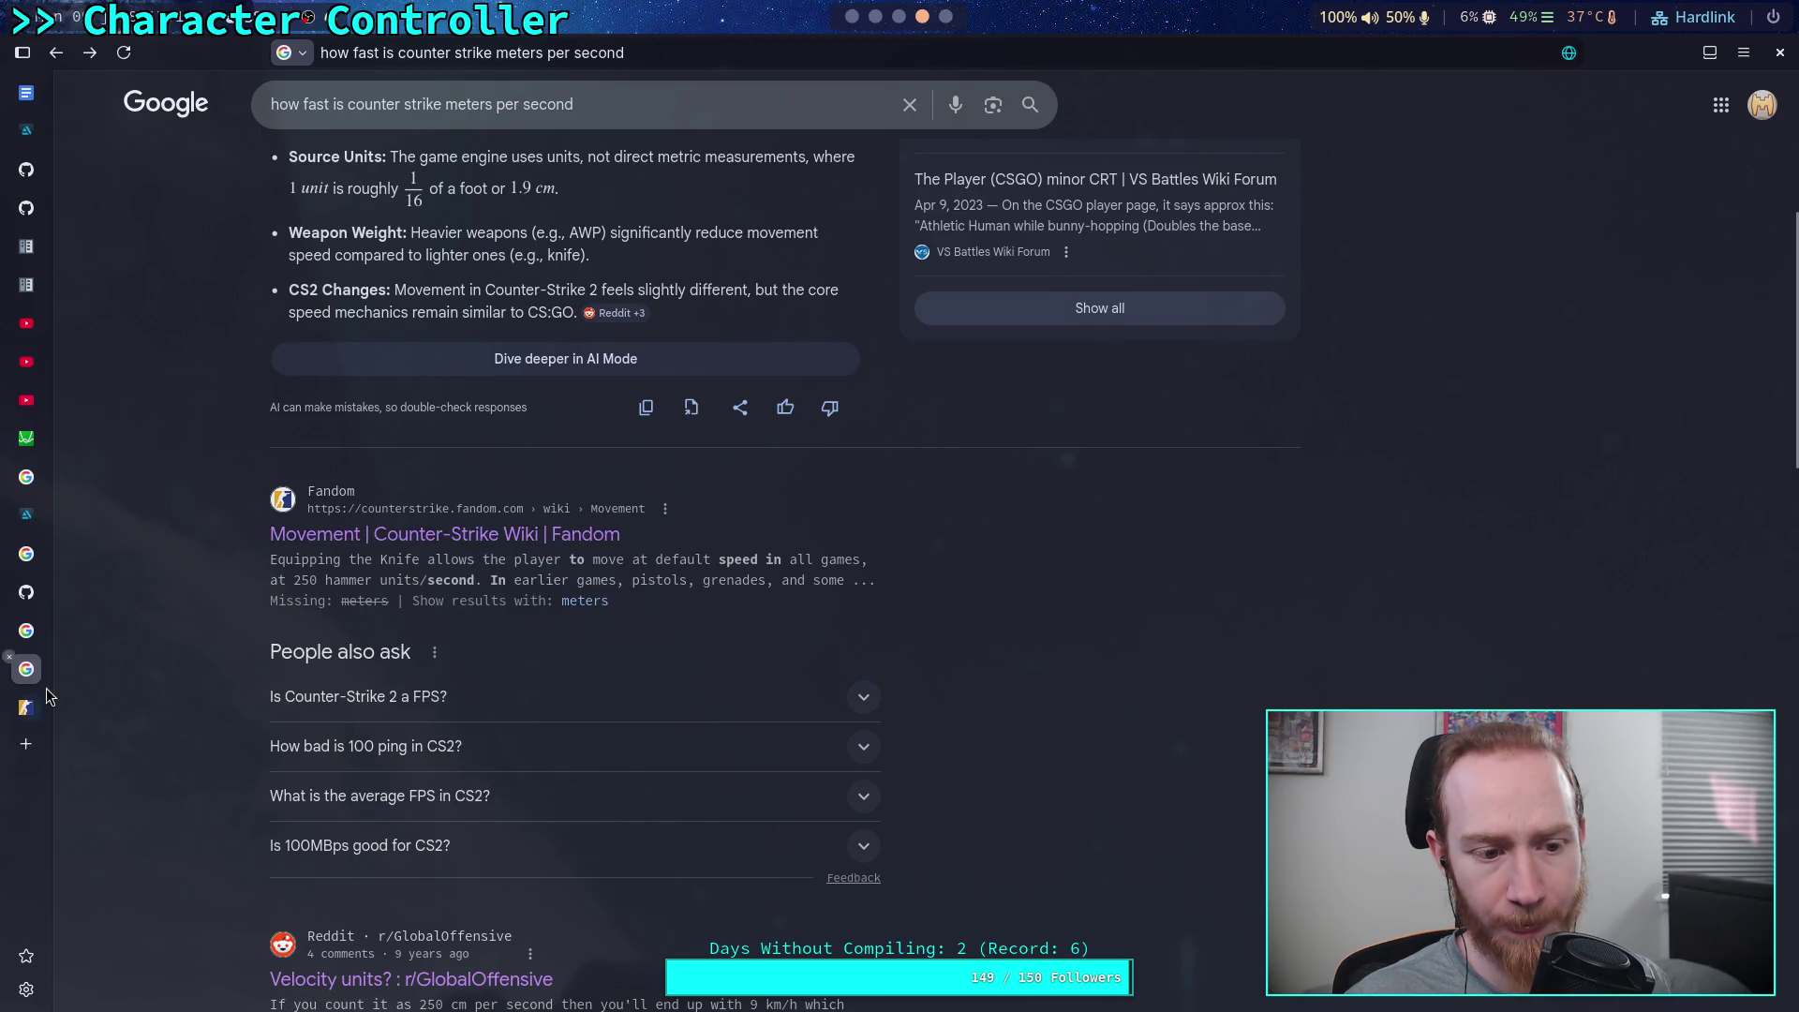
{"action": "left_click", "coordinate": [26, 708]}
{"action": "scroll", "coordinate": [525, 628], "scroll_direction": "down", "scroll_amount": 5}
{"action": "scroll", "coordinate": [846, 624], "scroll_direction": "down", "scroll_amount": 8}
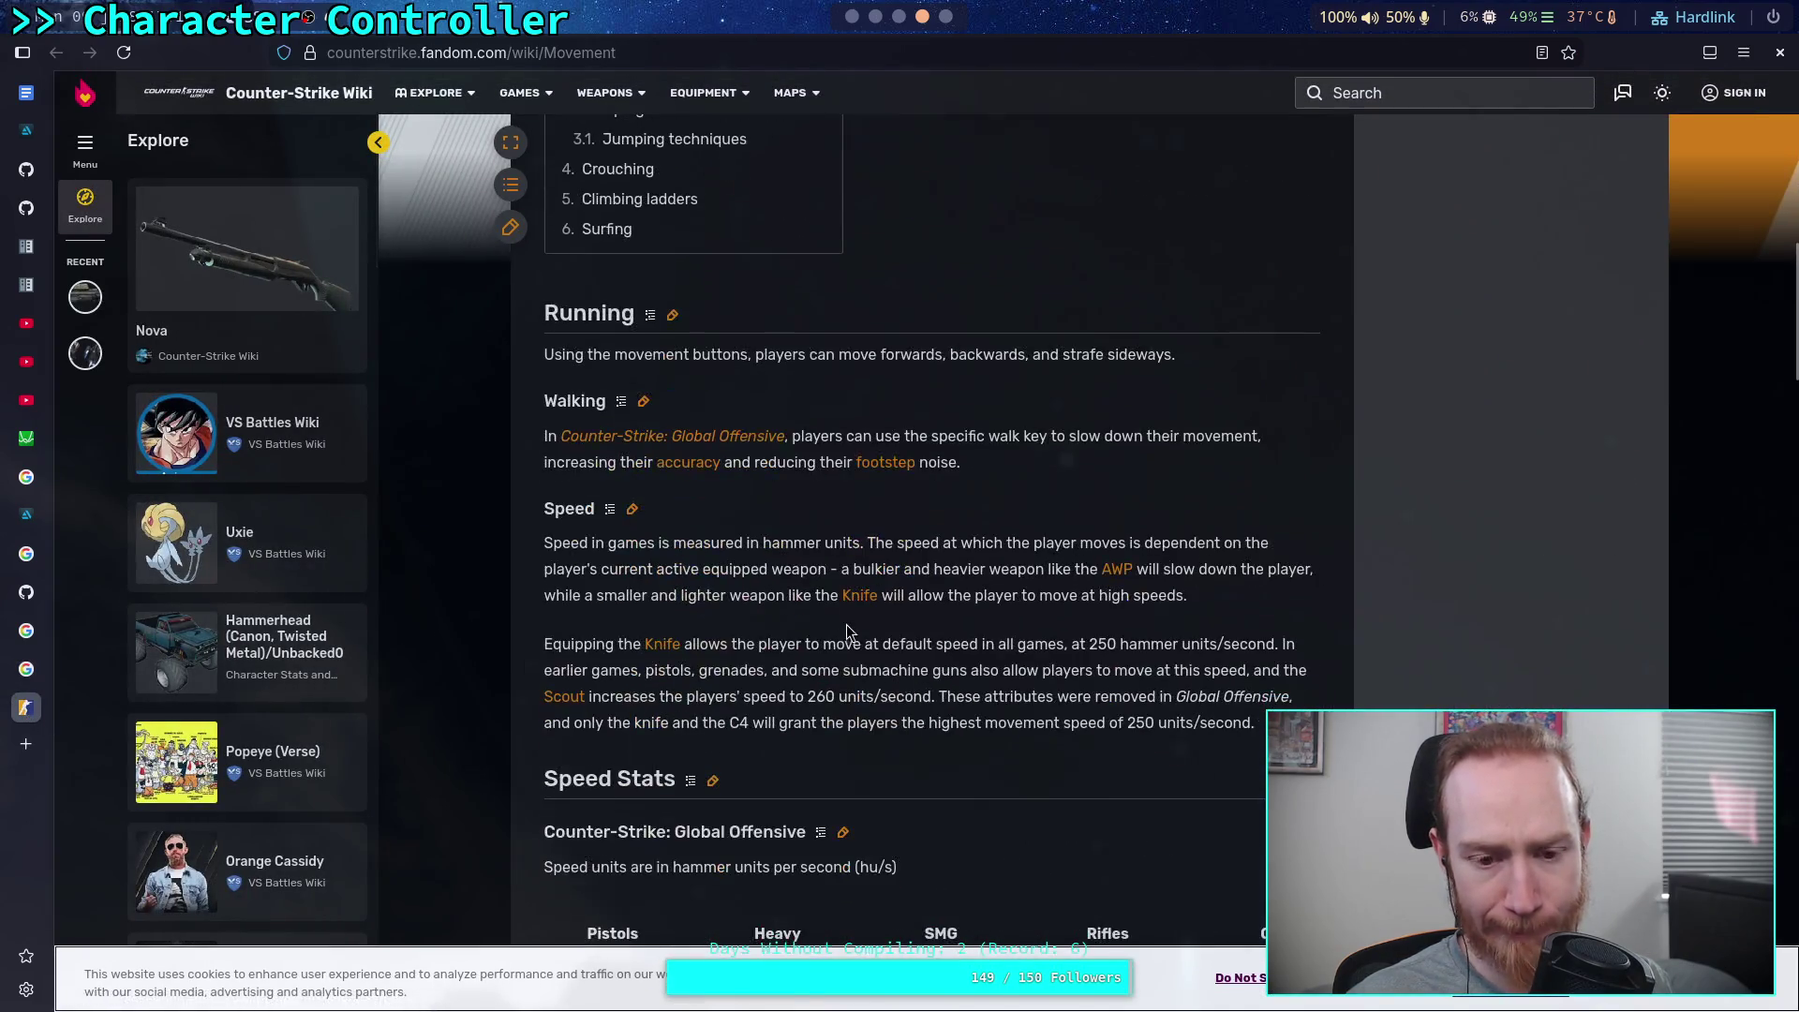
{"action": "scroll", "coordinate": [851, 624], "scroll_direction": "down", "scroll_amount": 3}
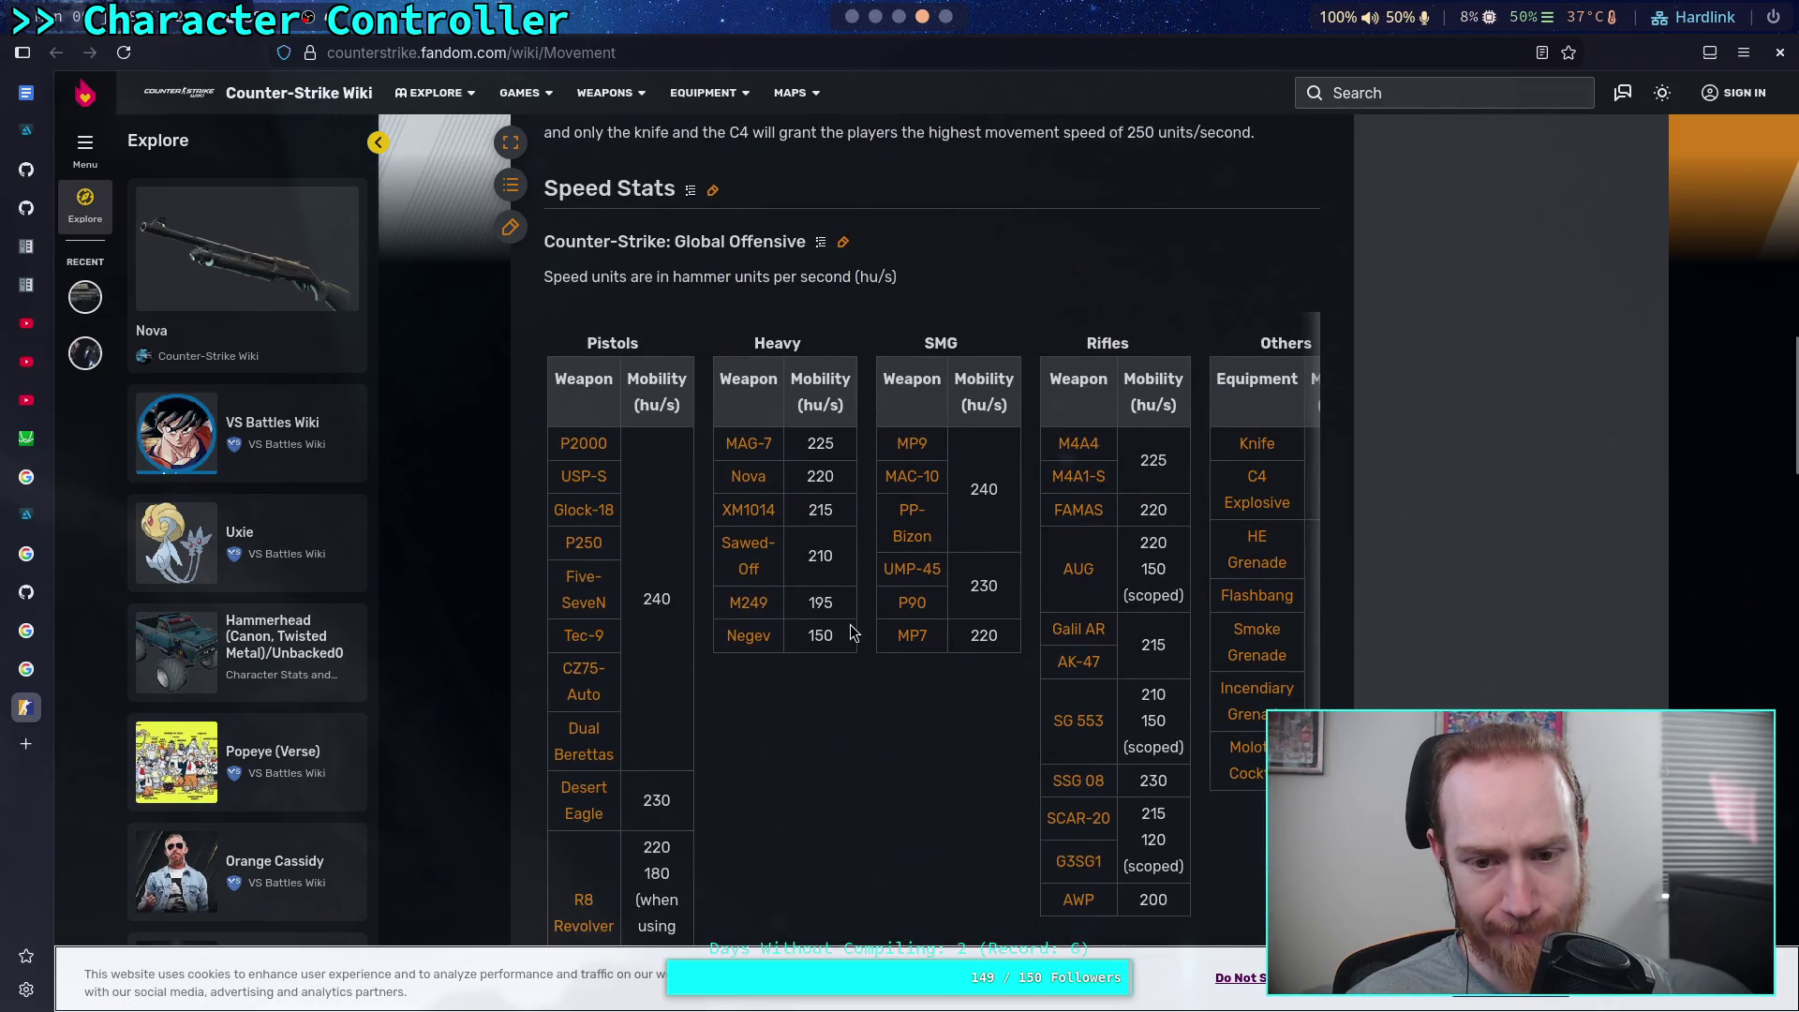
{"action": "scroll", "coordinate": [851, 624], "scroll_direction": "down", "scroll_amount": 2}
{"action": "mouse_move", "coordinate": [907, 589]}
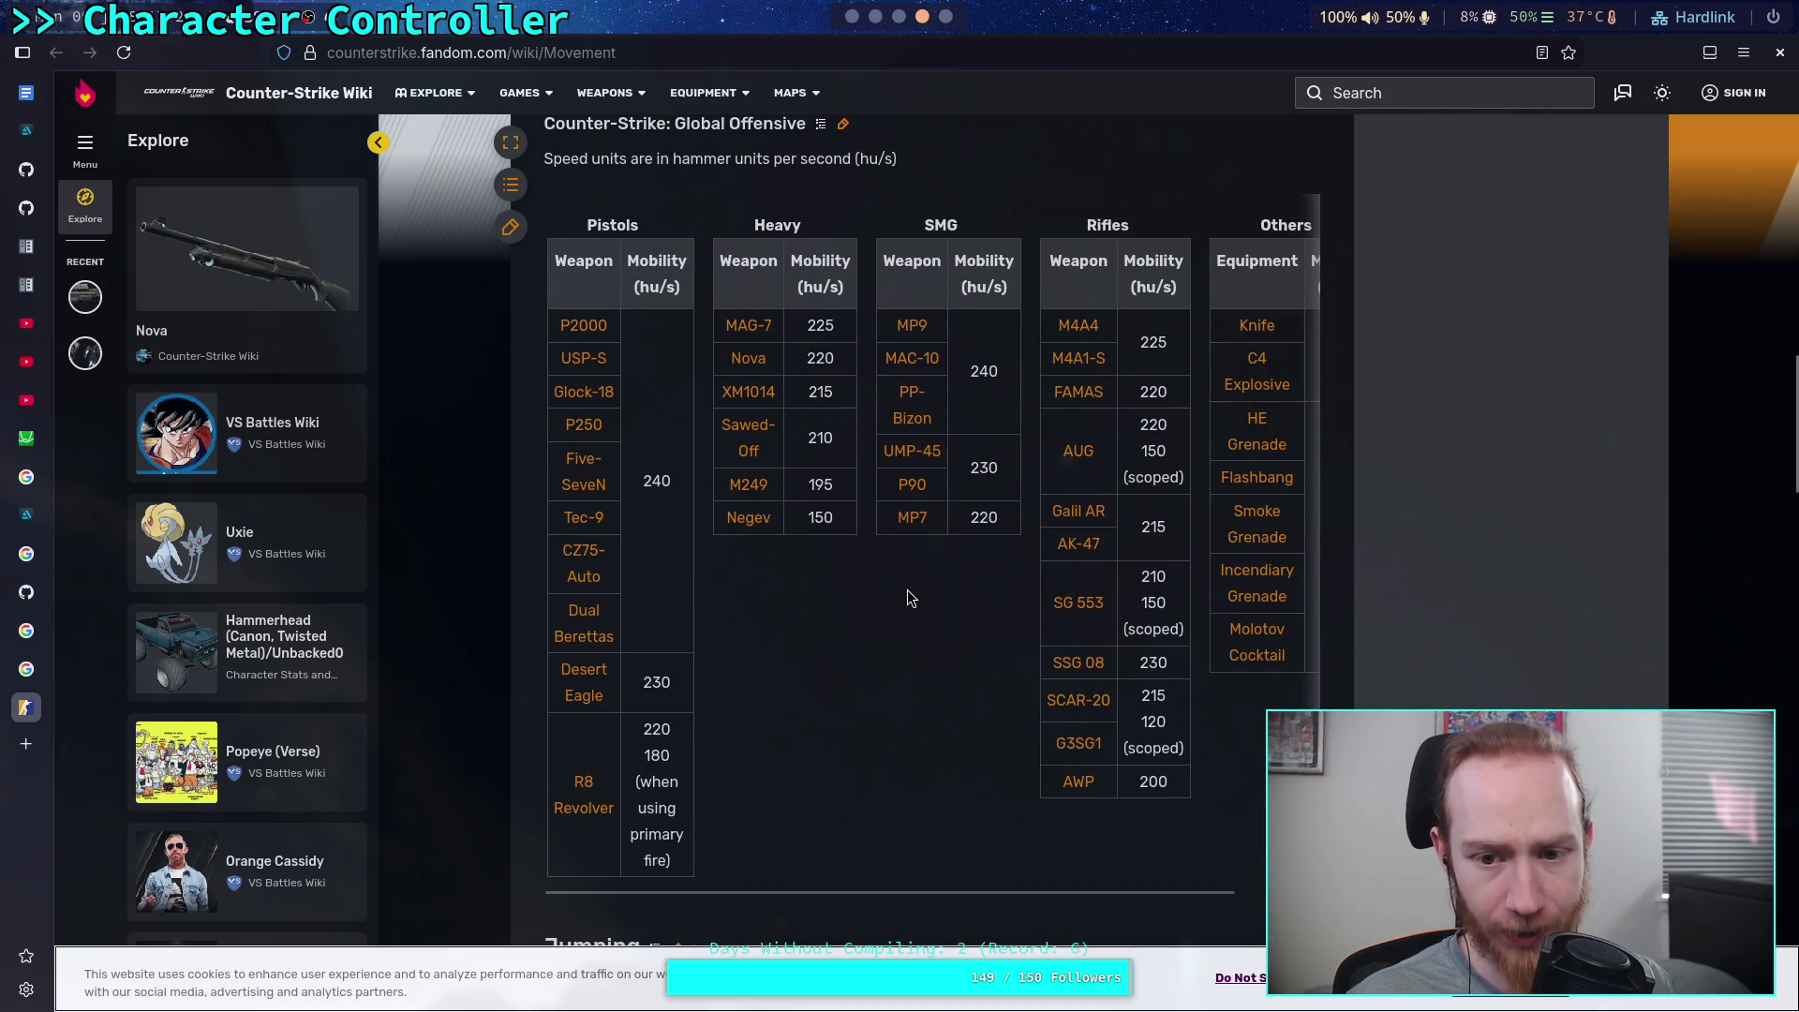
{"action": "scroll", "coordinate": [1016, 896], "scroll_direction": "right", "scroll_amount": 3}
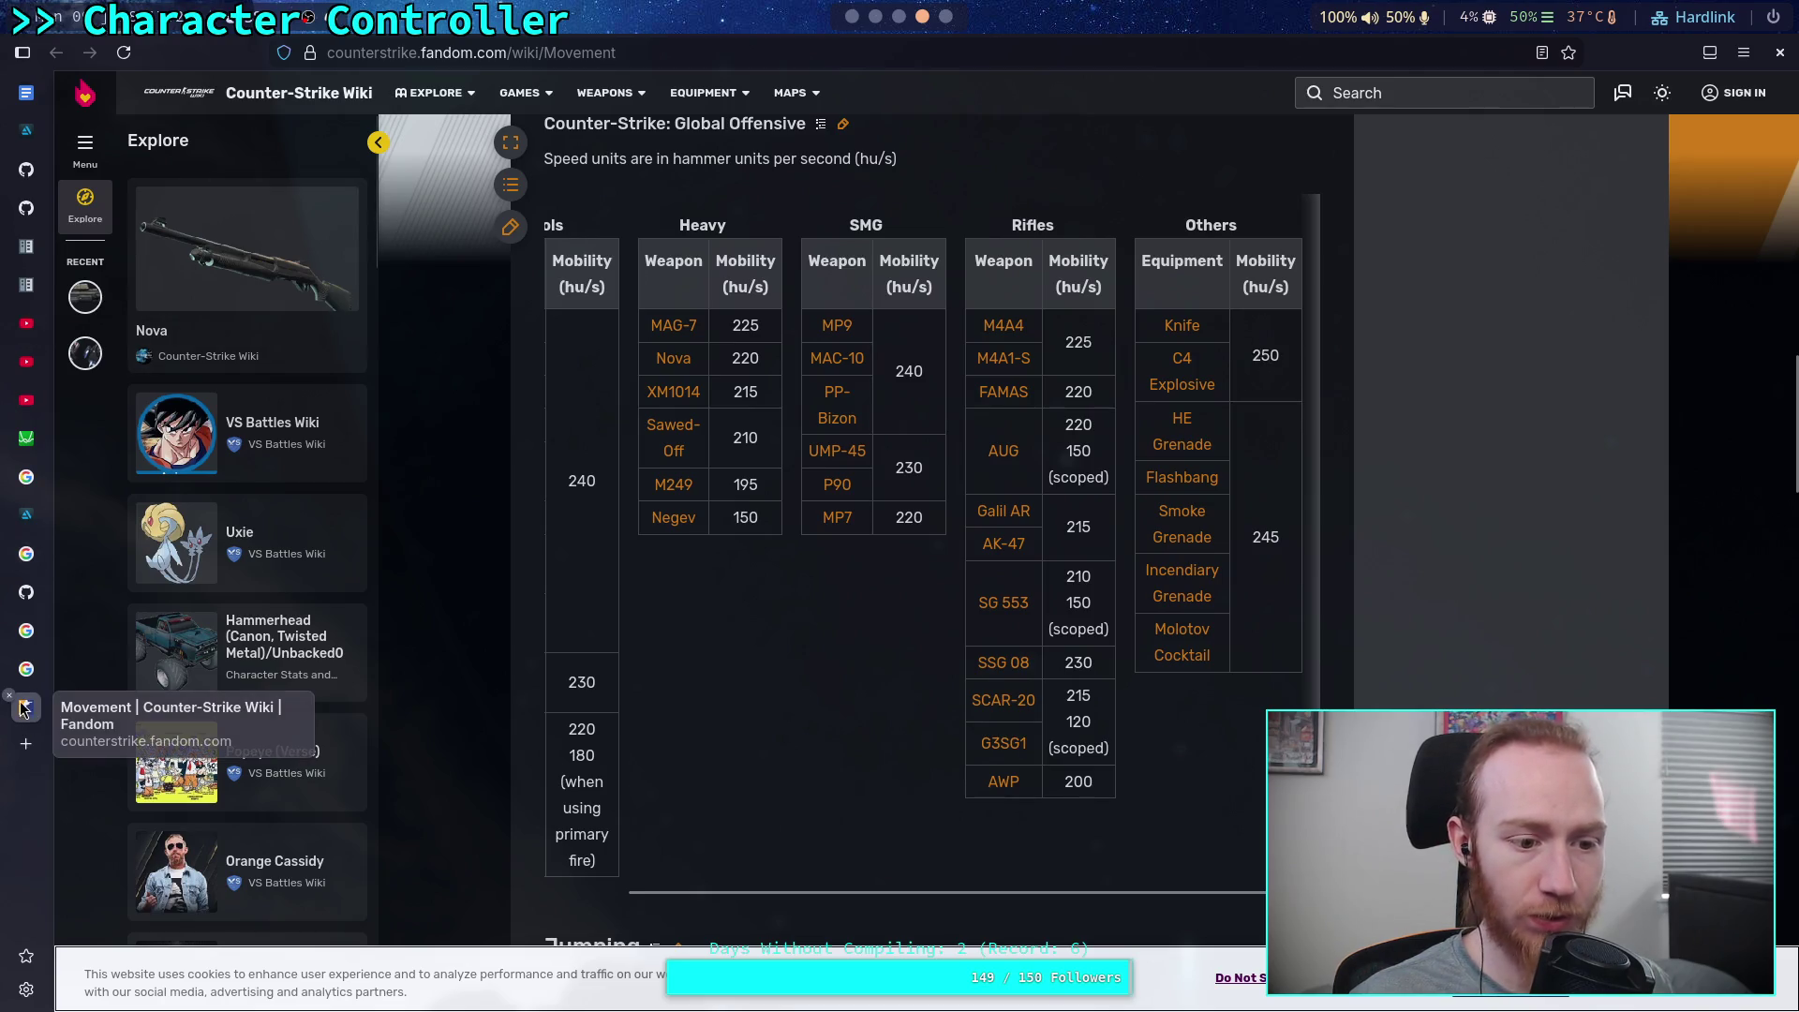
{"action": "left_click", "coordinate": [10, 696]}
{"action": "left_click", "coordinate": [899, 17]}
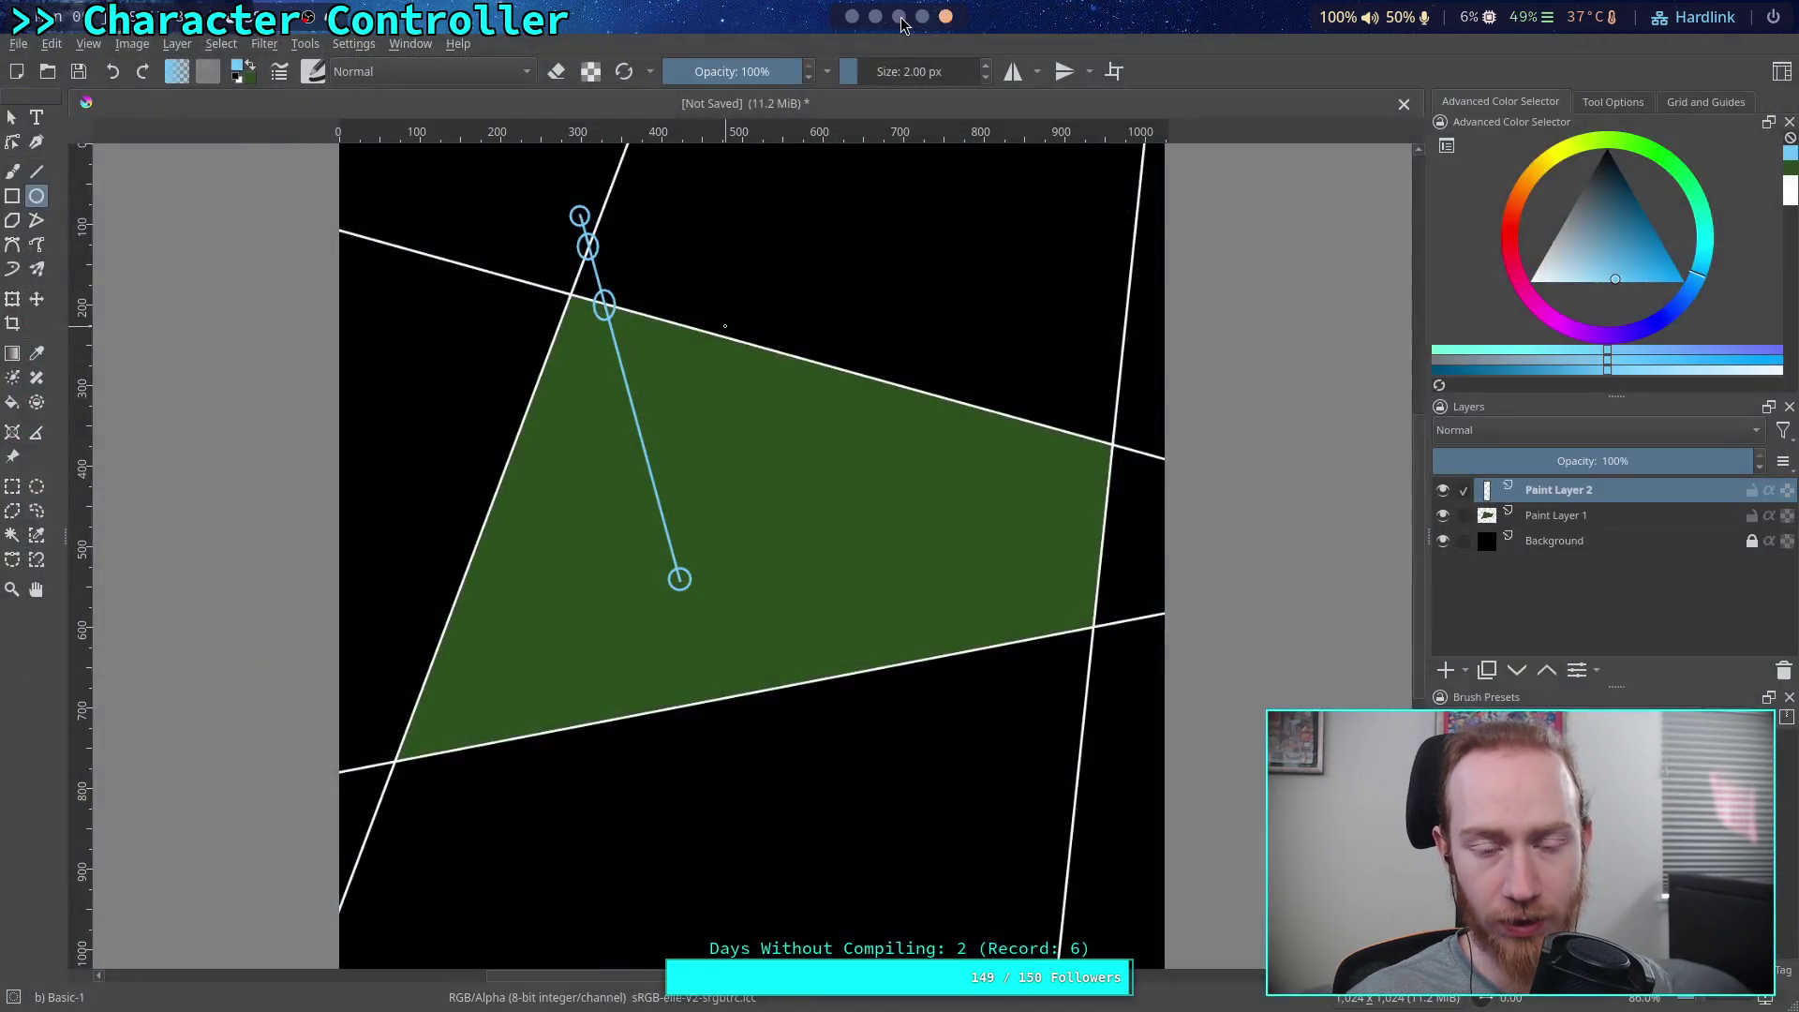
Evaluate ((250/16)*12*2.54)/100 in the Python REPL, confirming 4.7625 m/s
{"action": "left_click", "coordinate": [876, 17]}
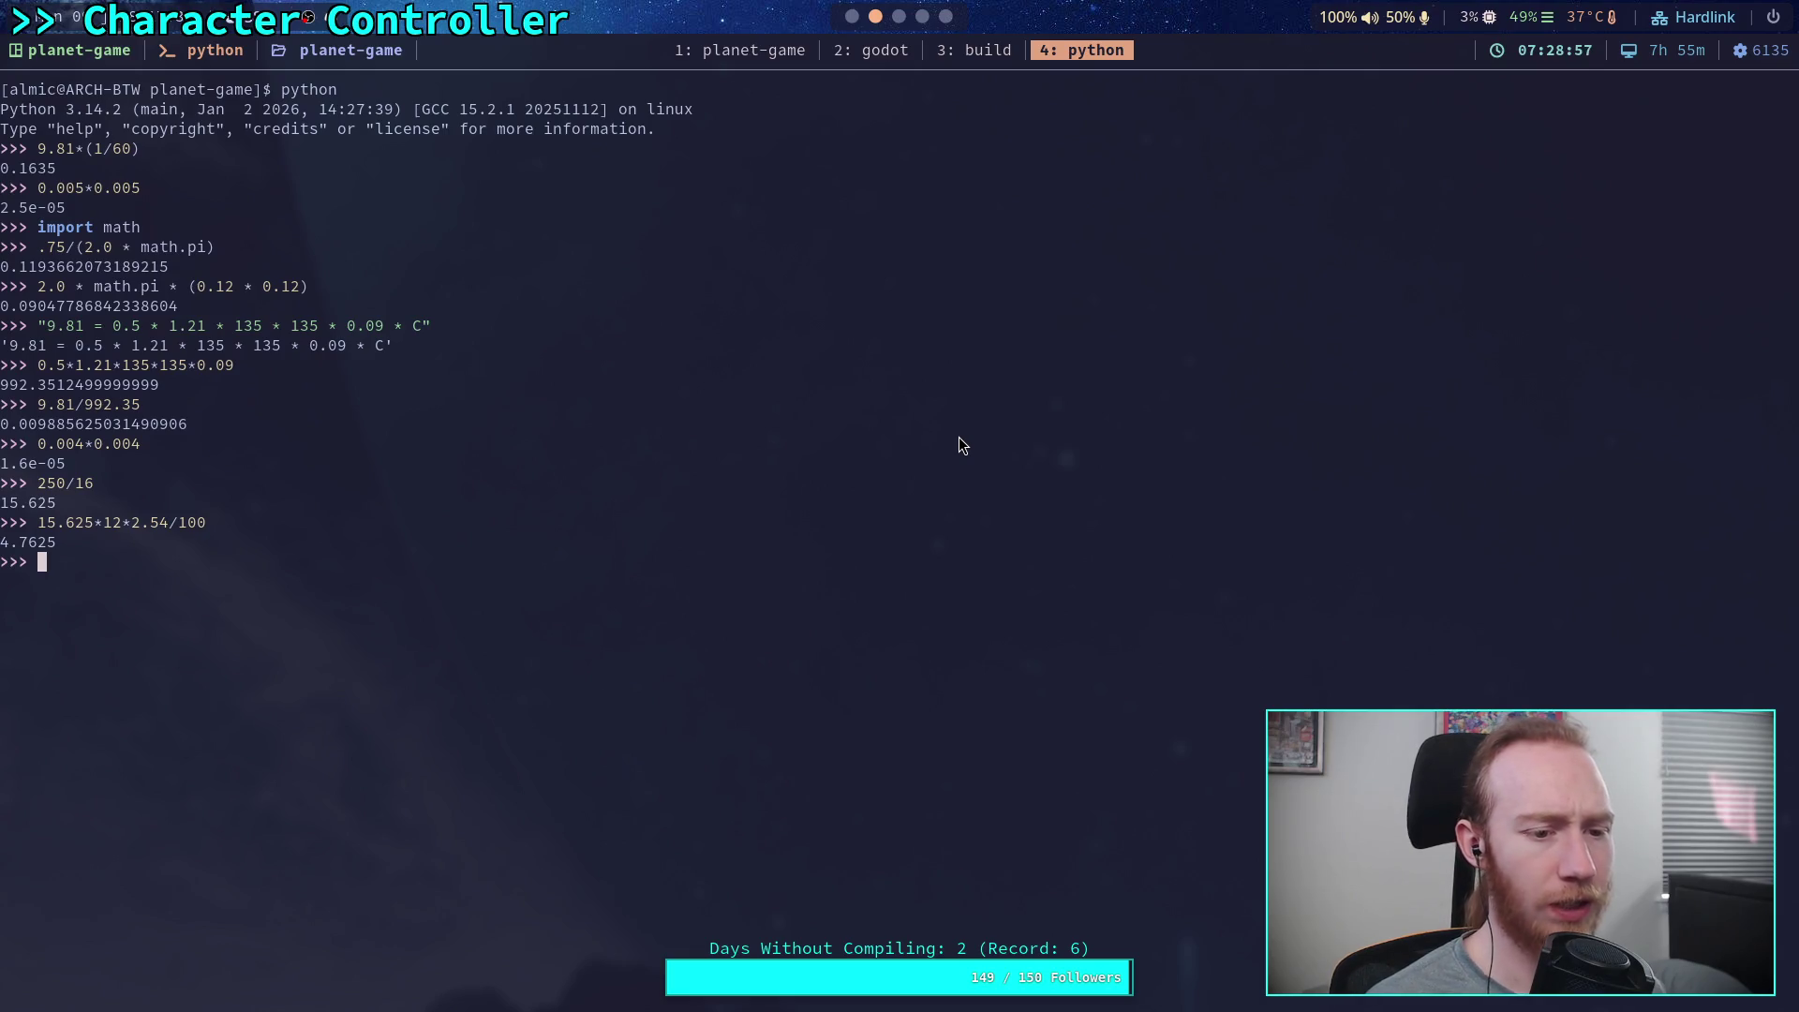
{"action": "type", "text": "(250"}
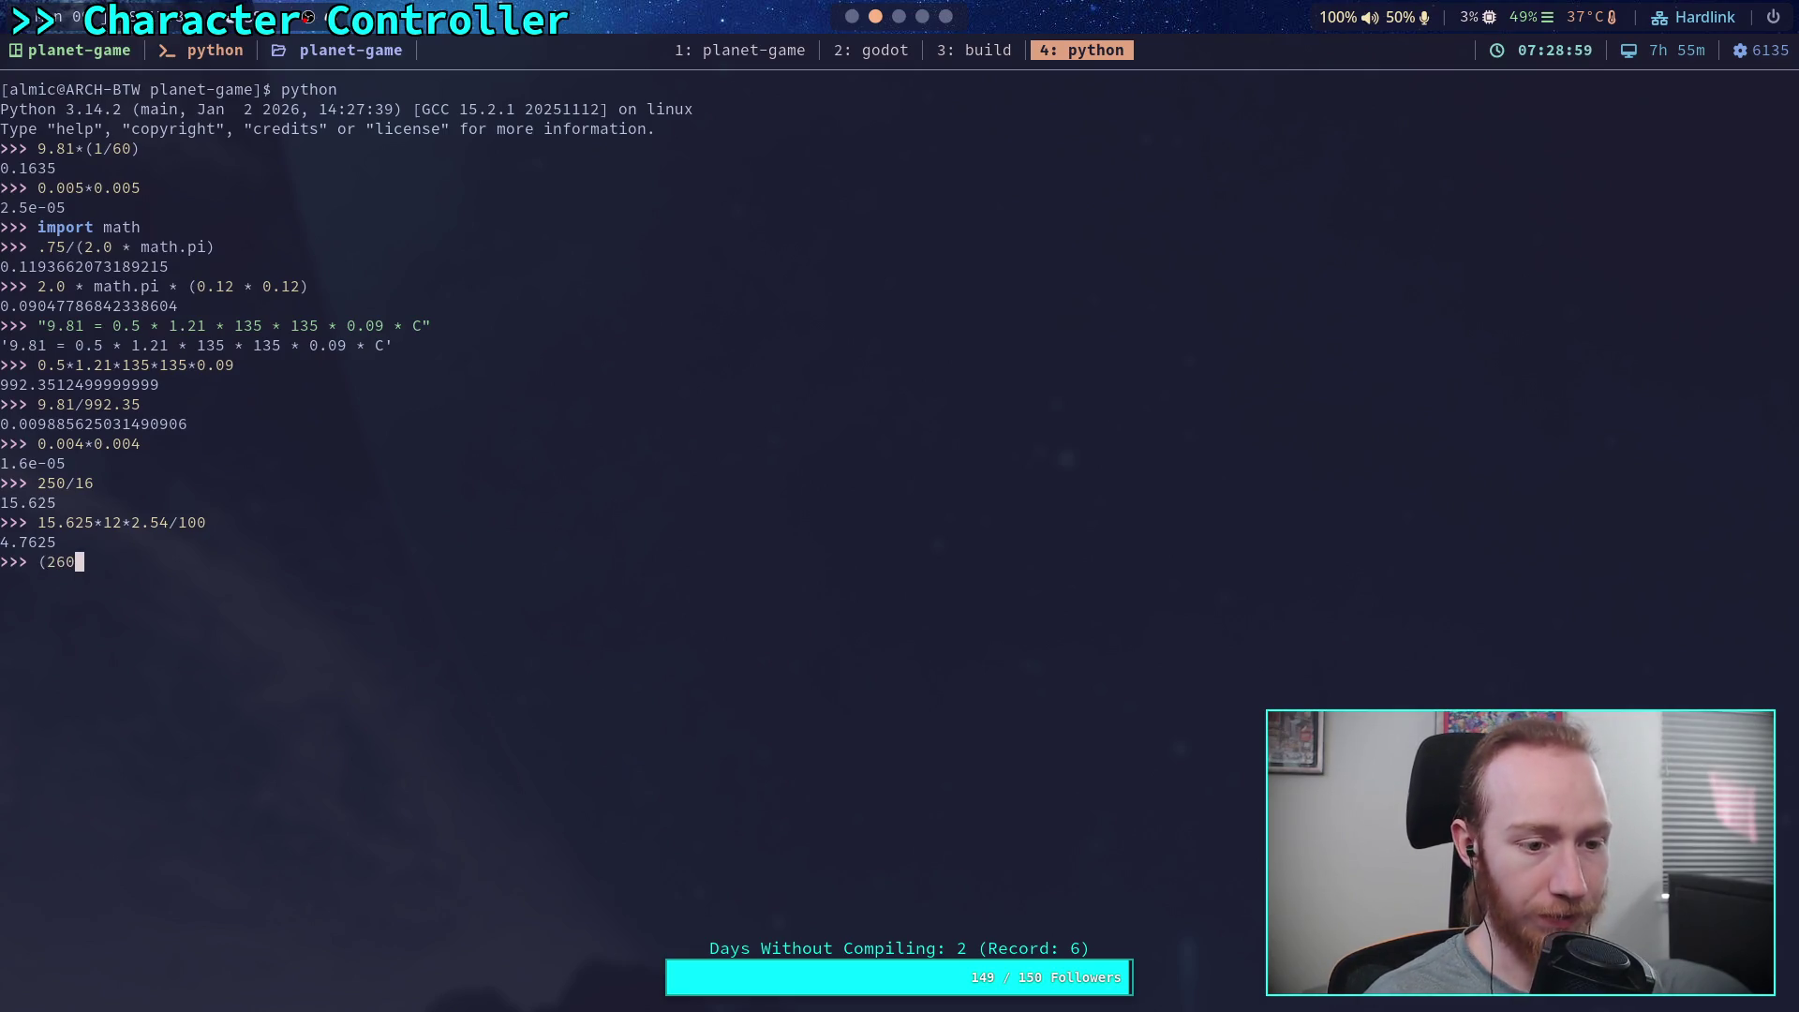
{"action": "type", "text": "/16"}
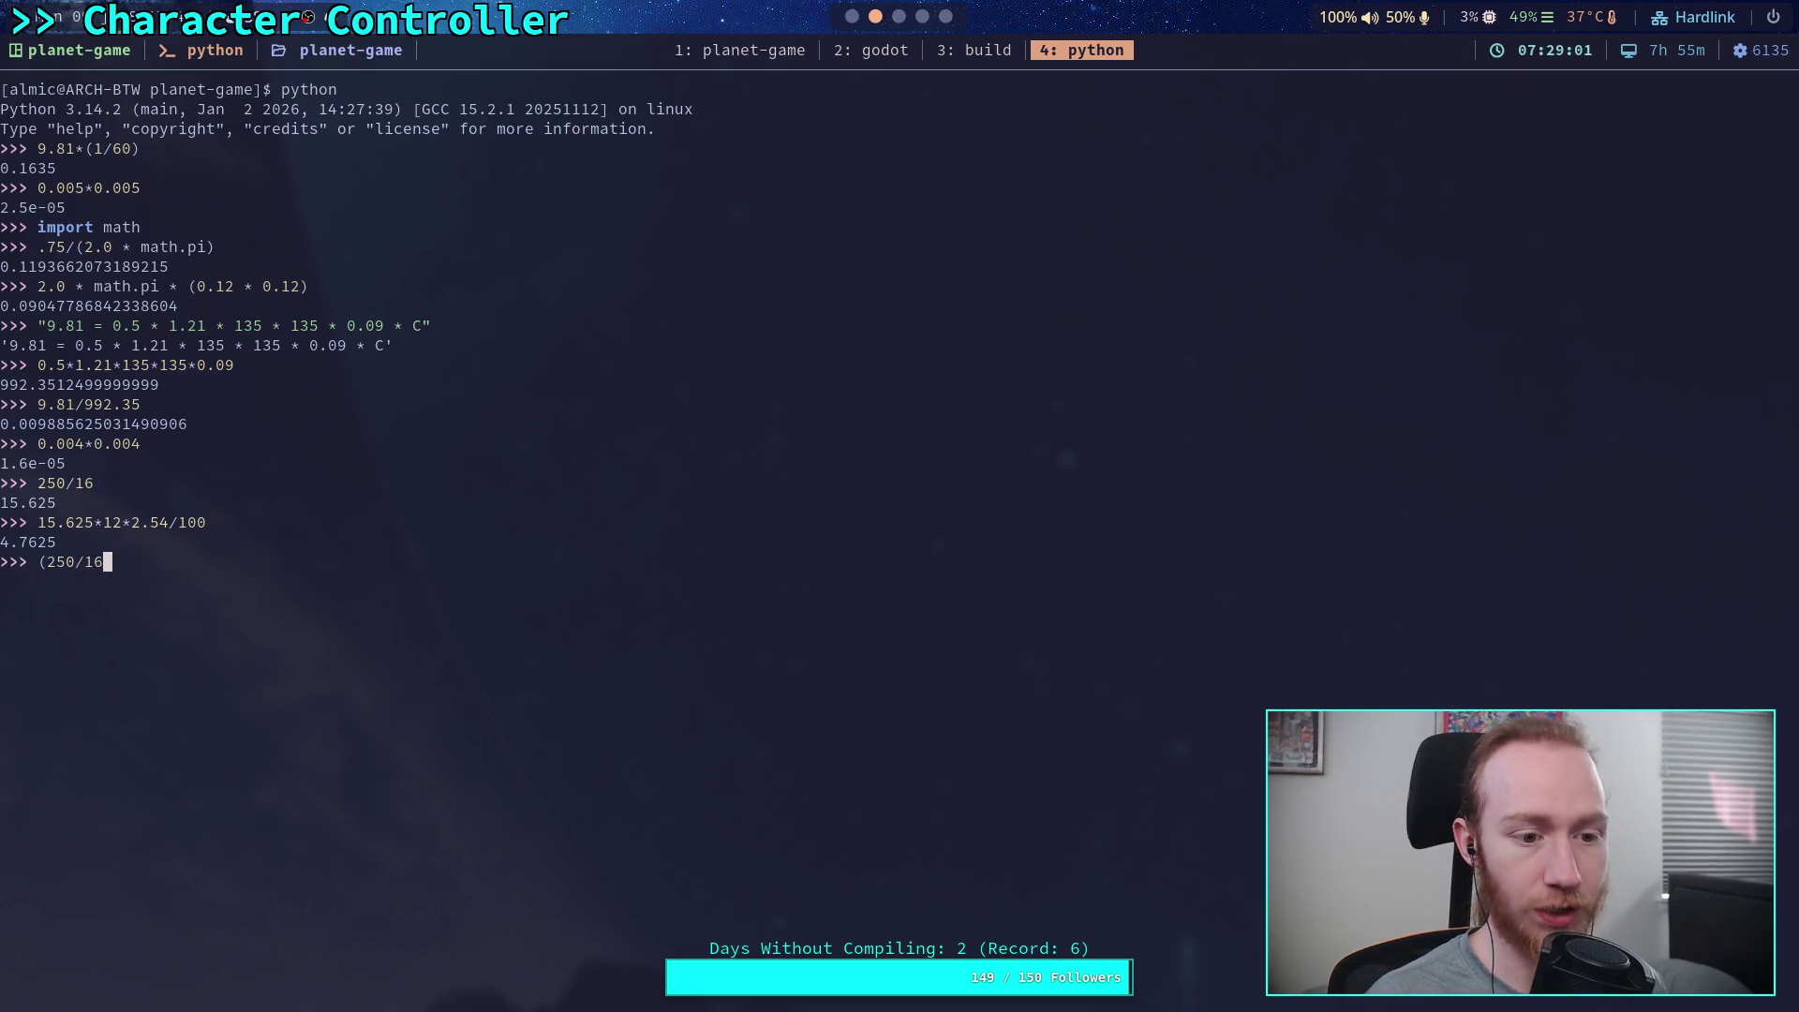
{"action": "type", "text": ")*12"}
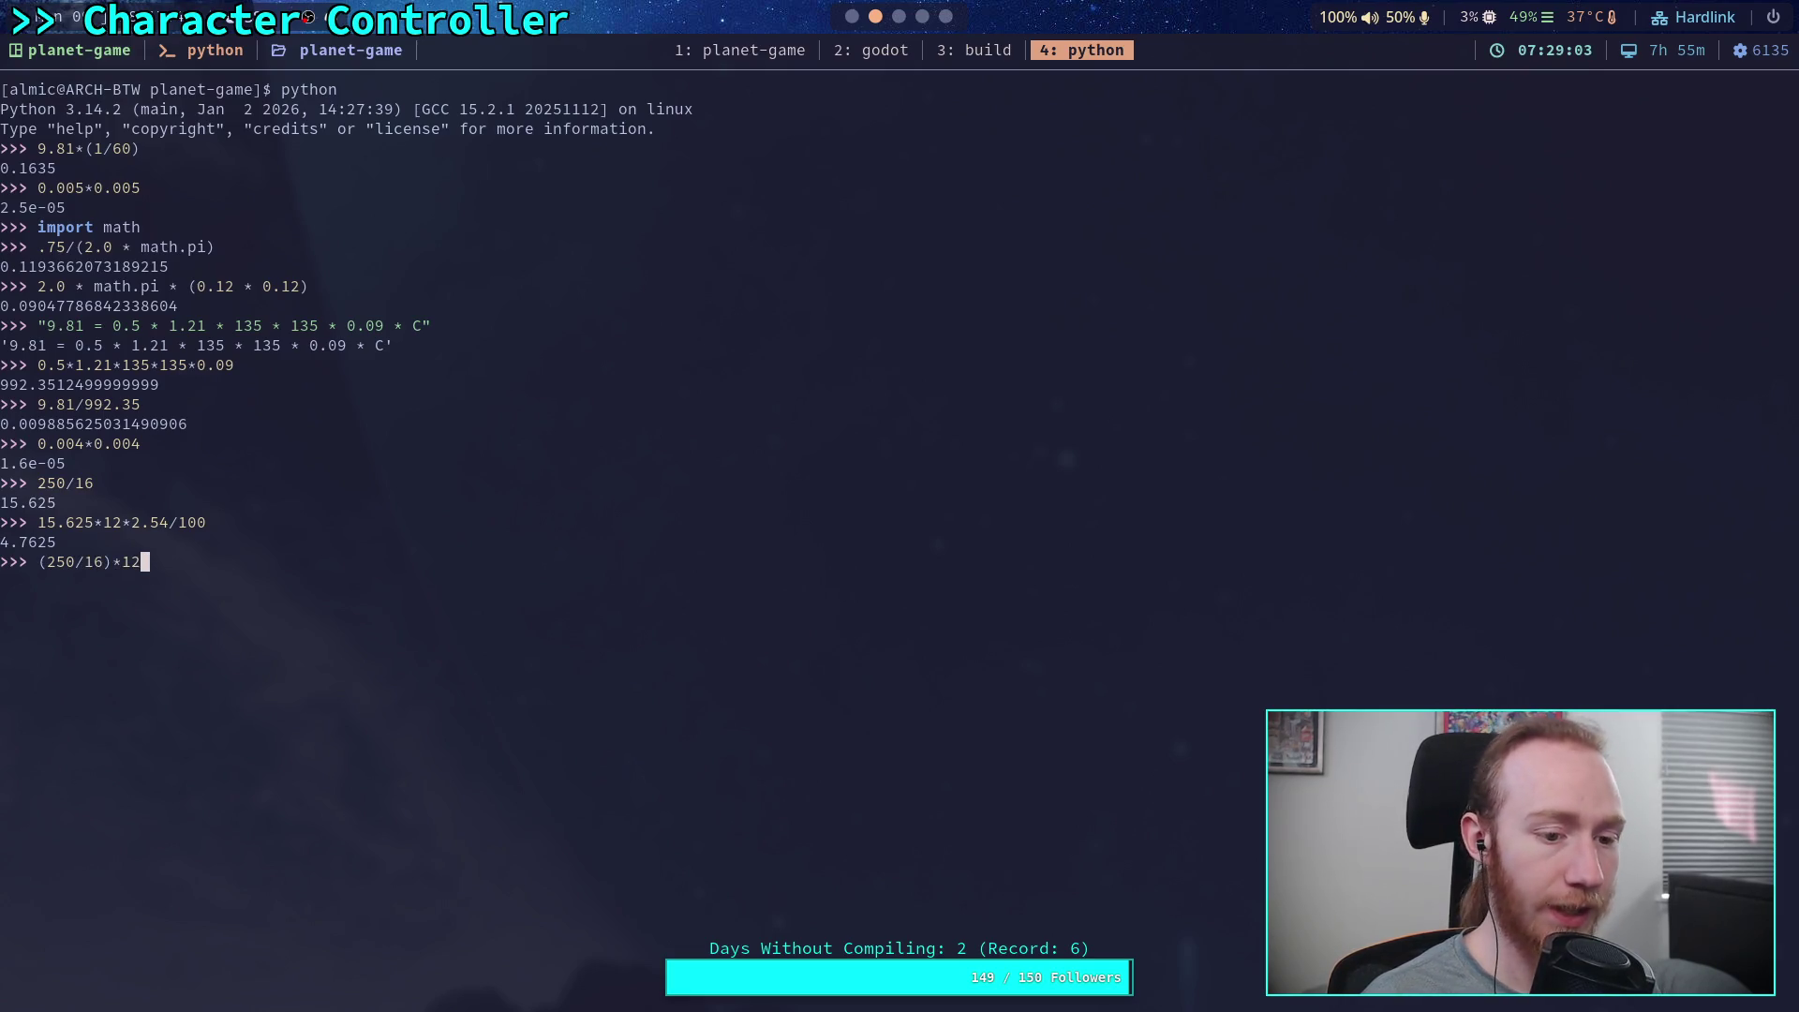
{"action": "type", "text": "*2.54"}
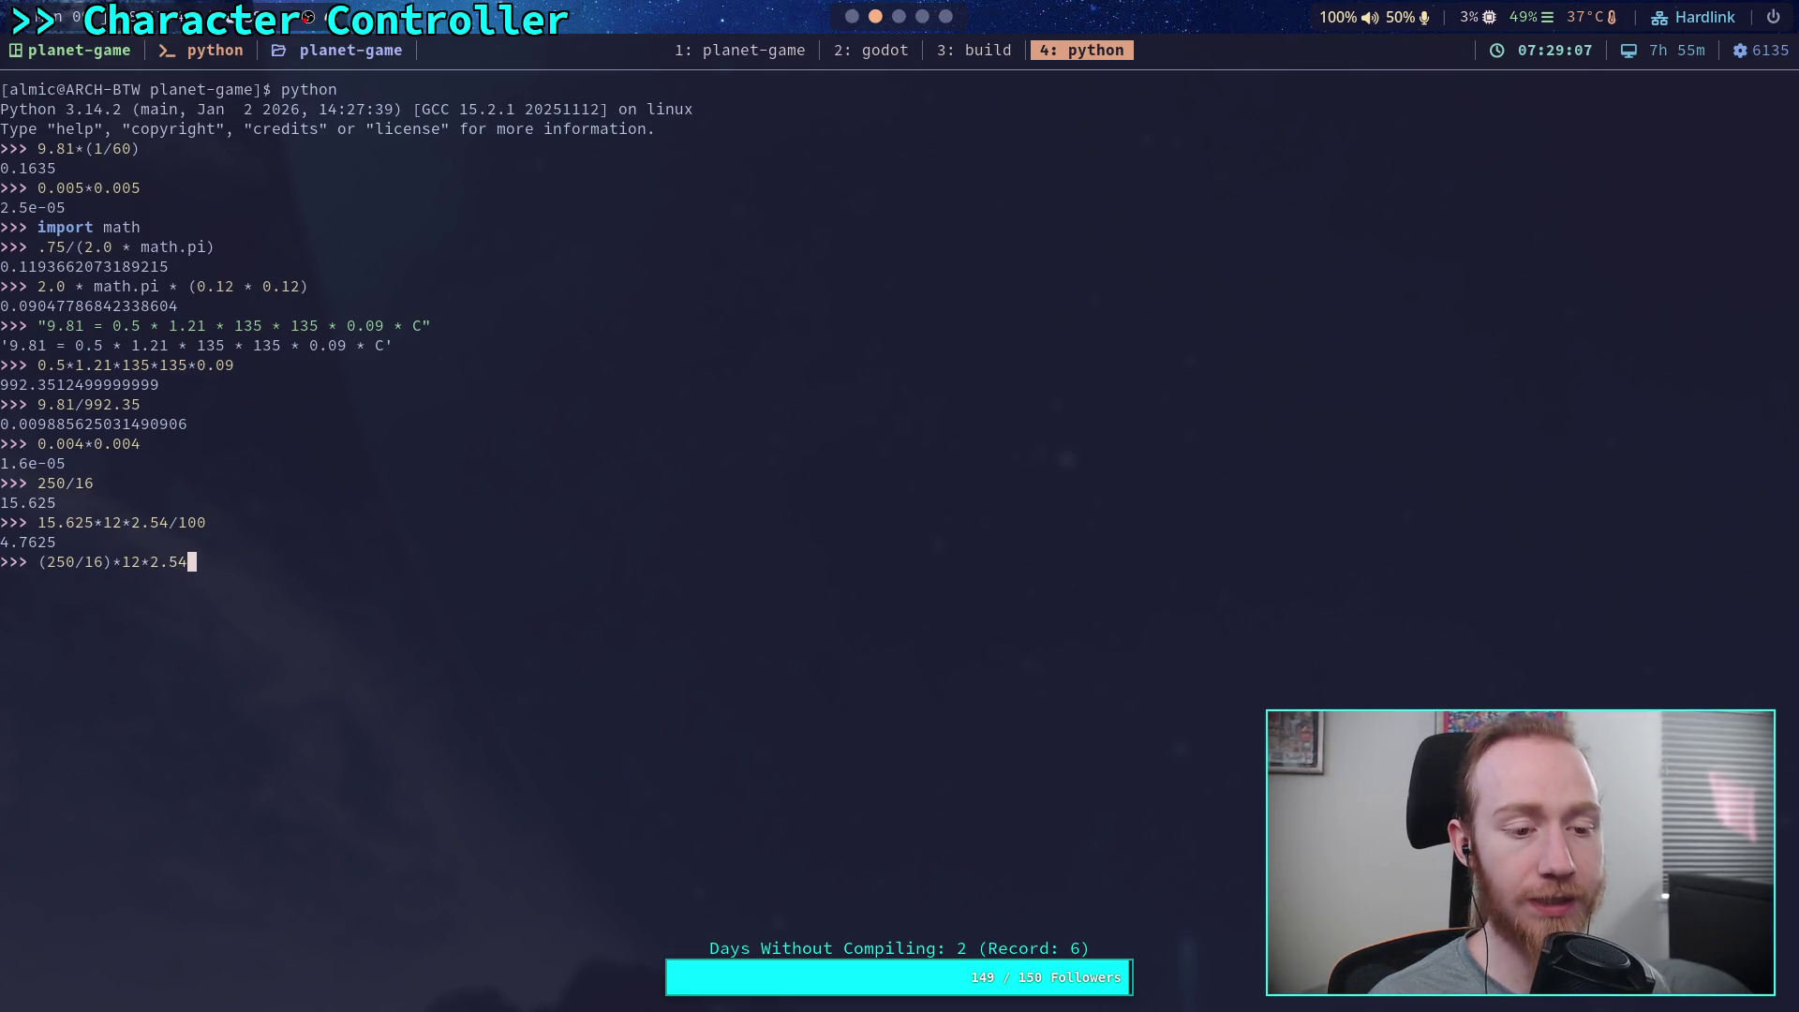
{"action": "type", "text": "/100"}
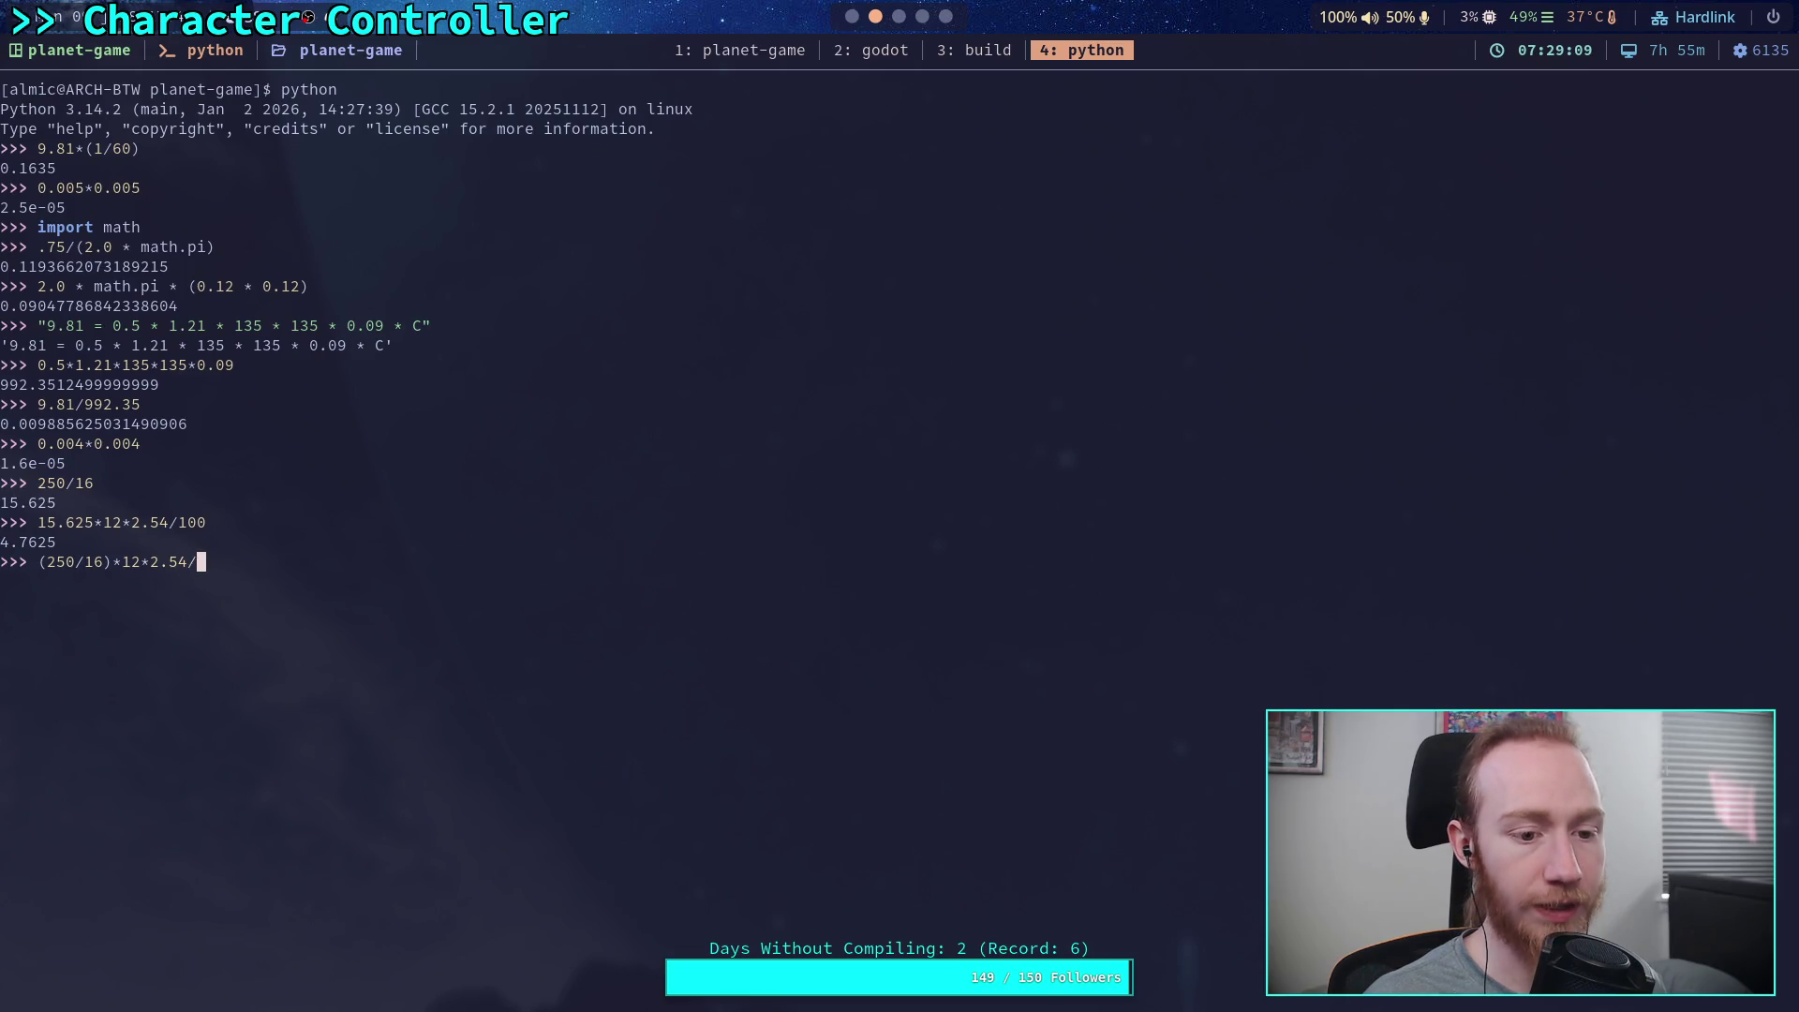
{"action": "key", "text": "Left"}
{"action": "key", "text": "Left"}
{"action": "key", "text": "Left"}
{"action": "type", "text": "("}
{"action": "key", "text": "Right"}
{"action": "key", "text": "Right"}
{"action": "key", "text": "Right"}
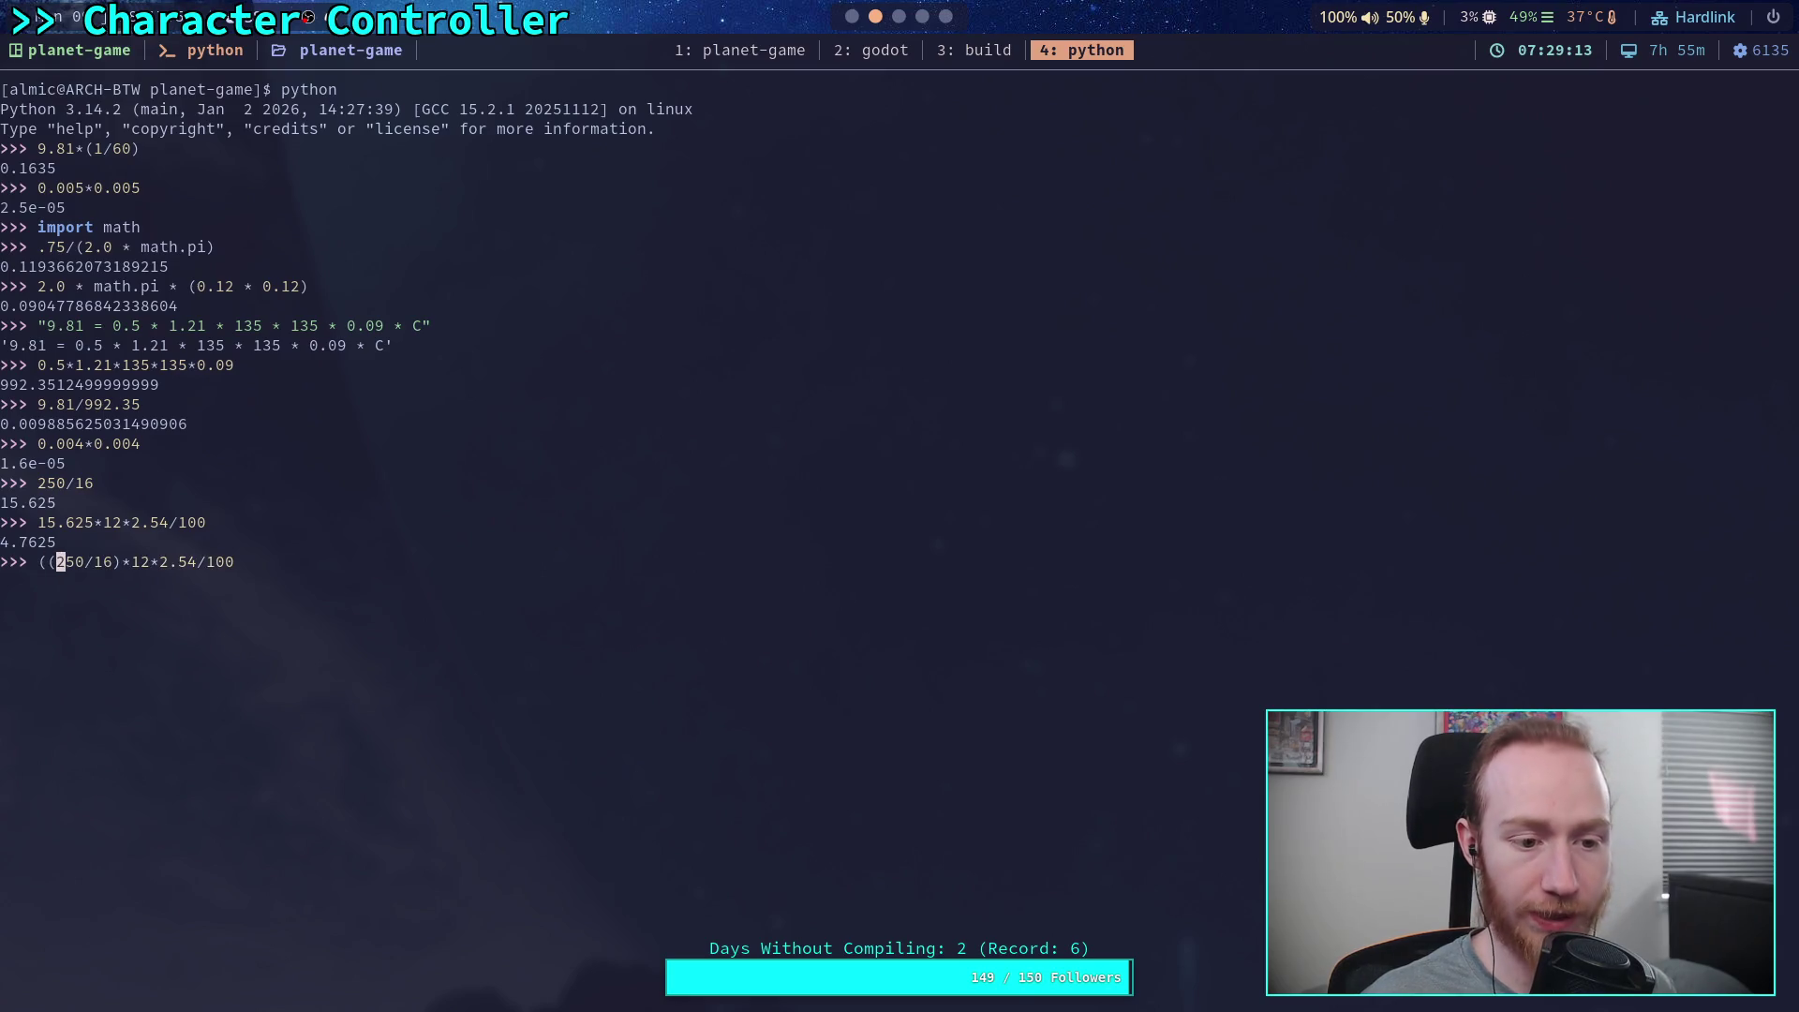
{"action": "type", "text": ")"}
{"action": "key", "text": "Return"}
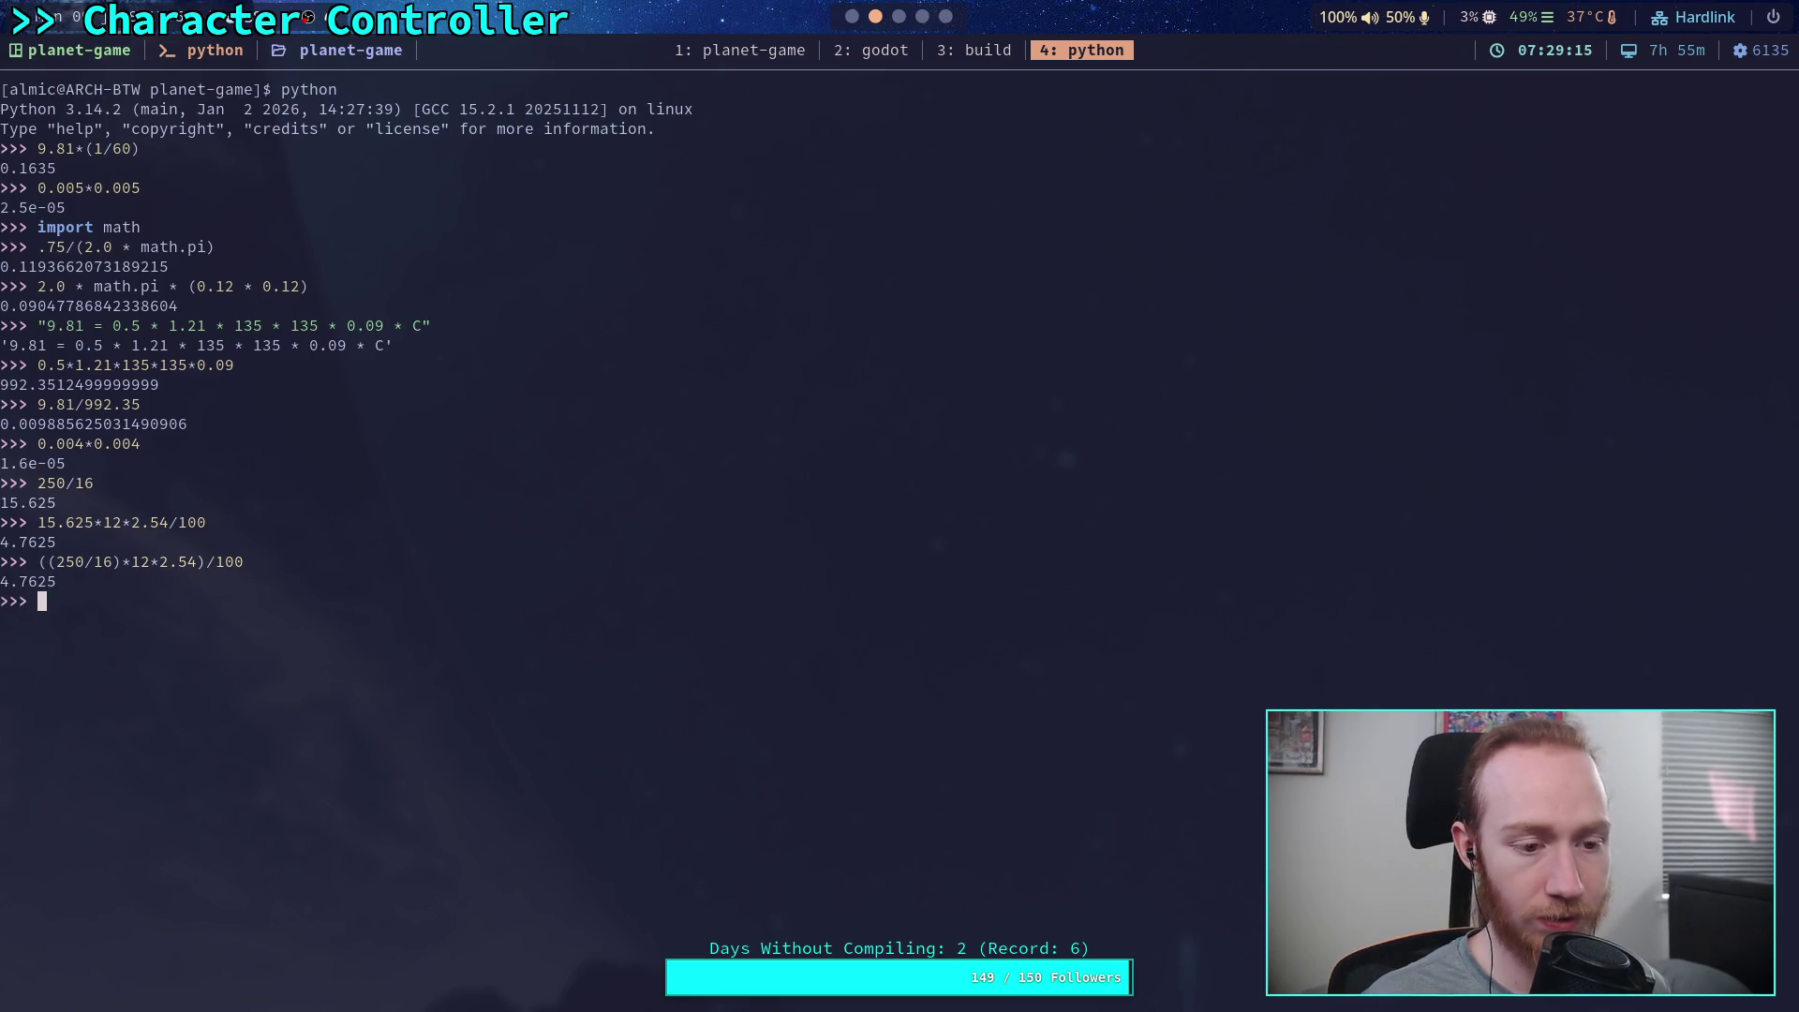
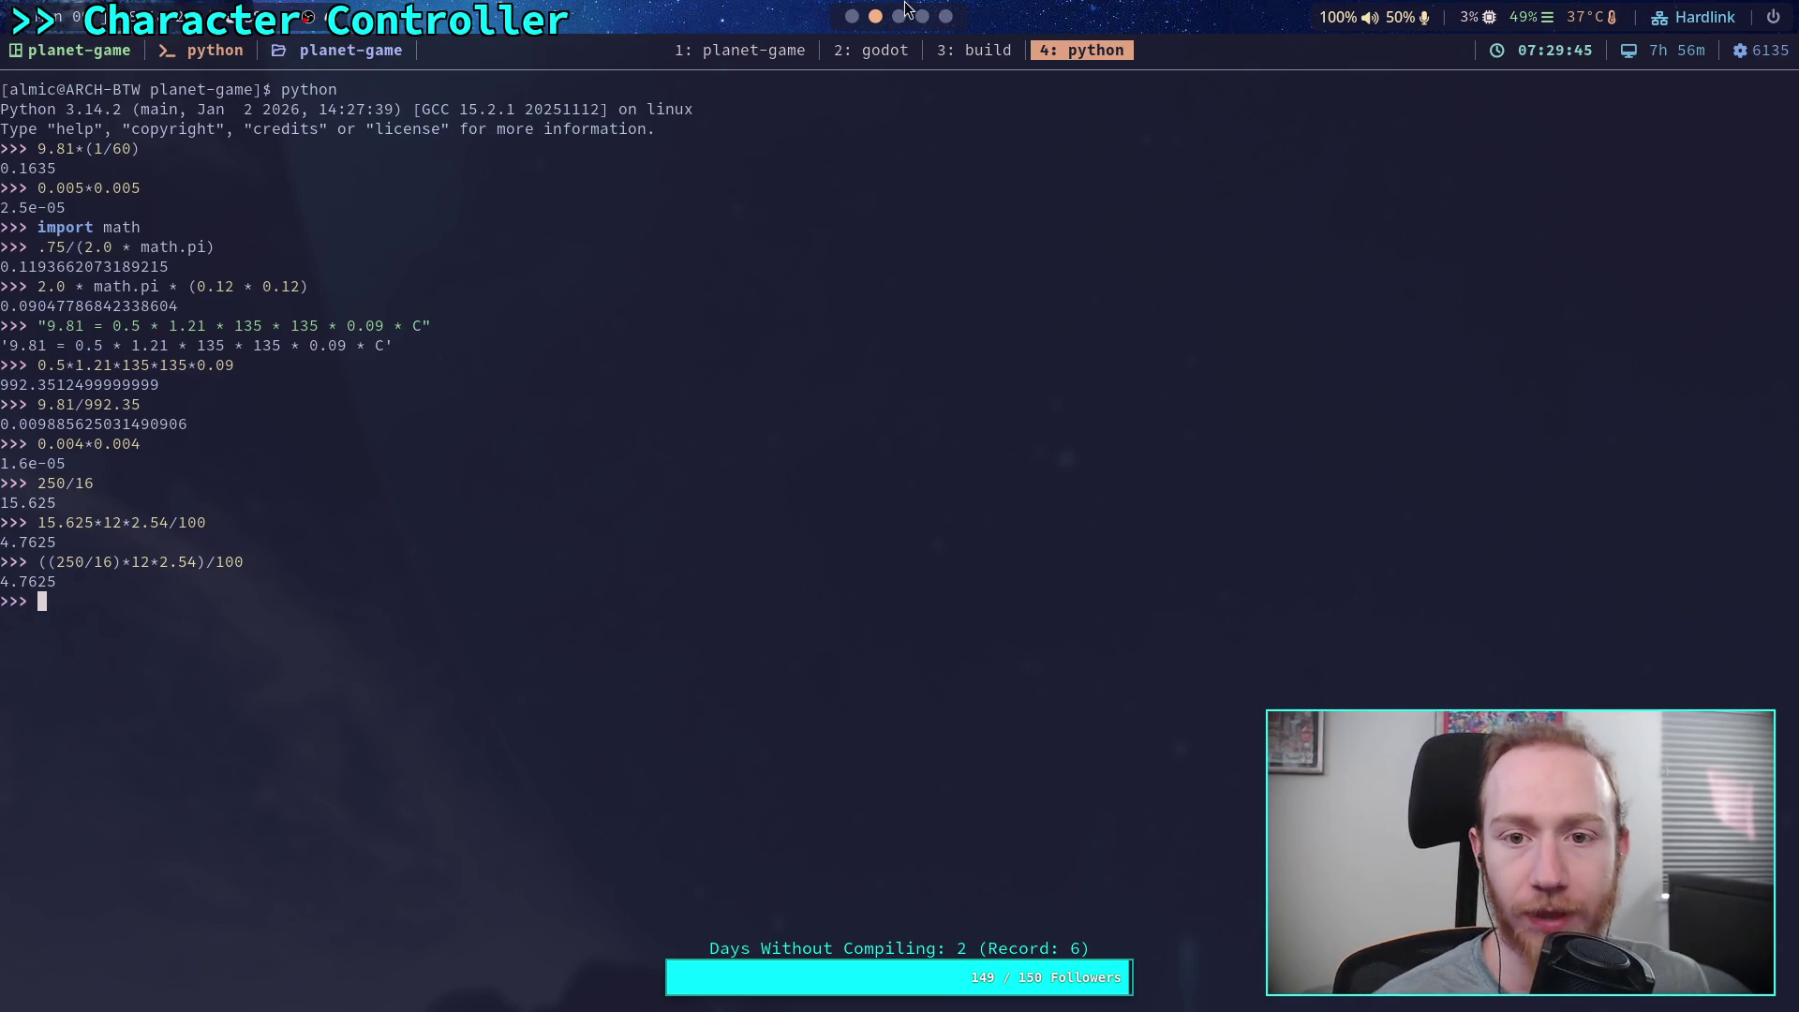
Run the game in Godot to test the player's fall, then hide the output log
{"action": "left_click", "coordinate": [852, 19]}
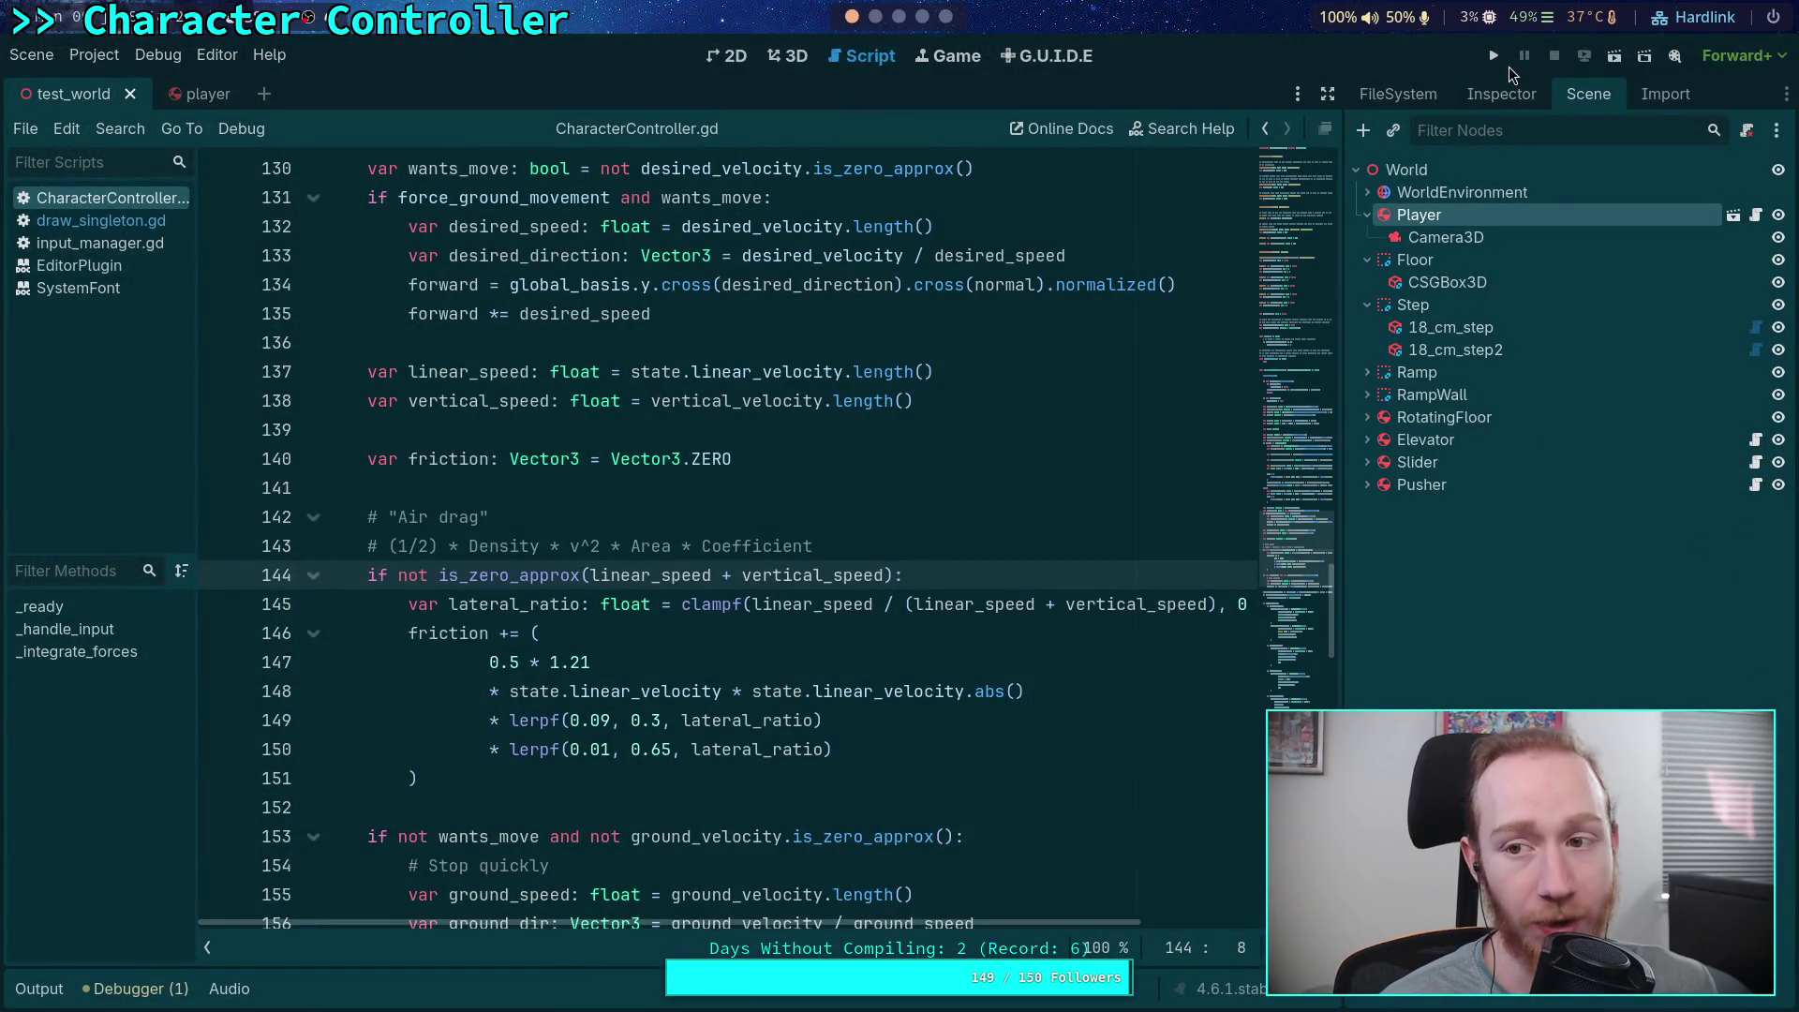
{"action": "left_click", "coordinate": [1494, 56]}
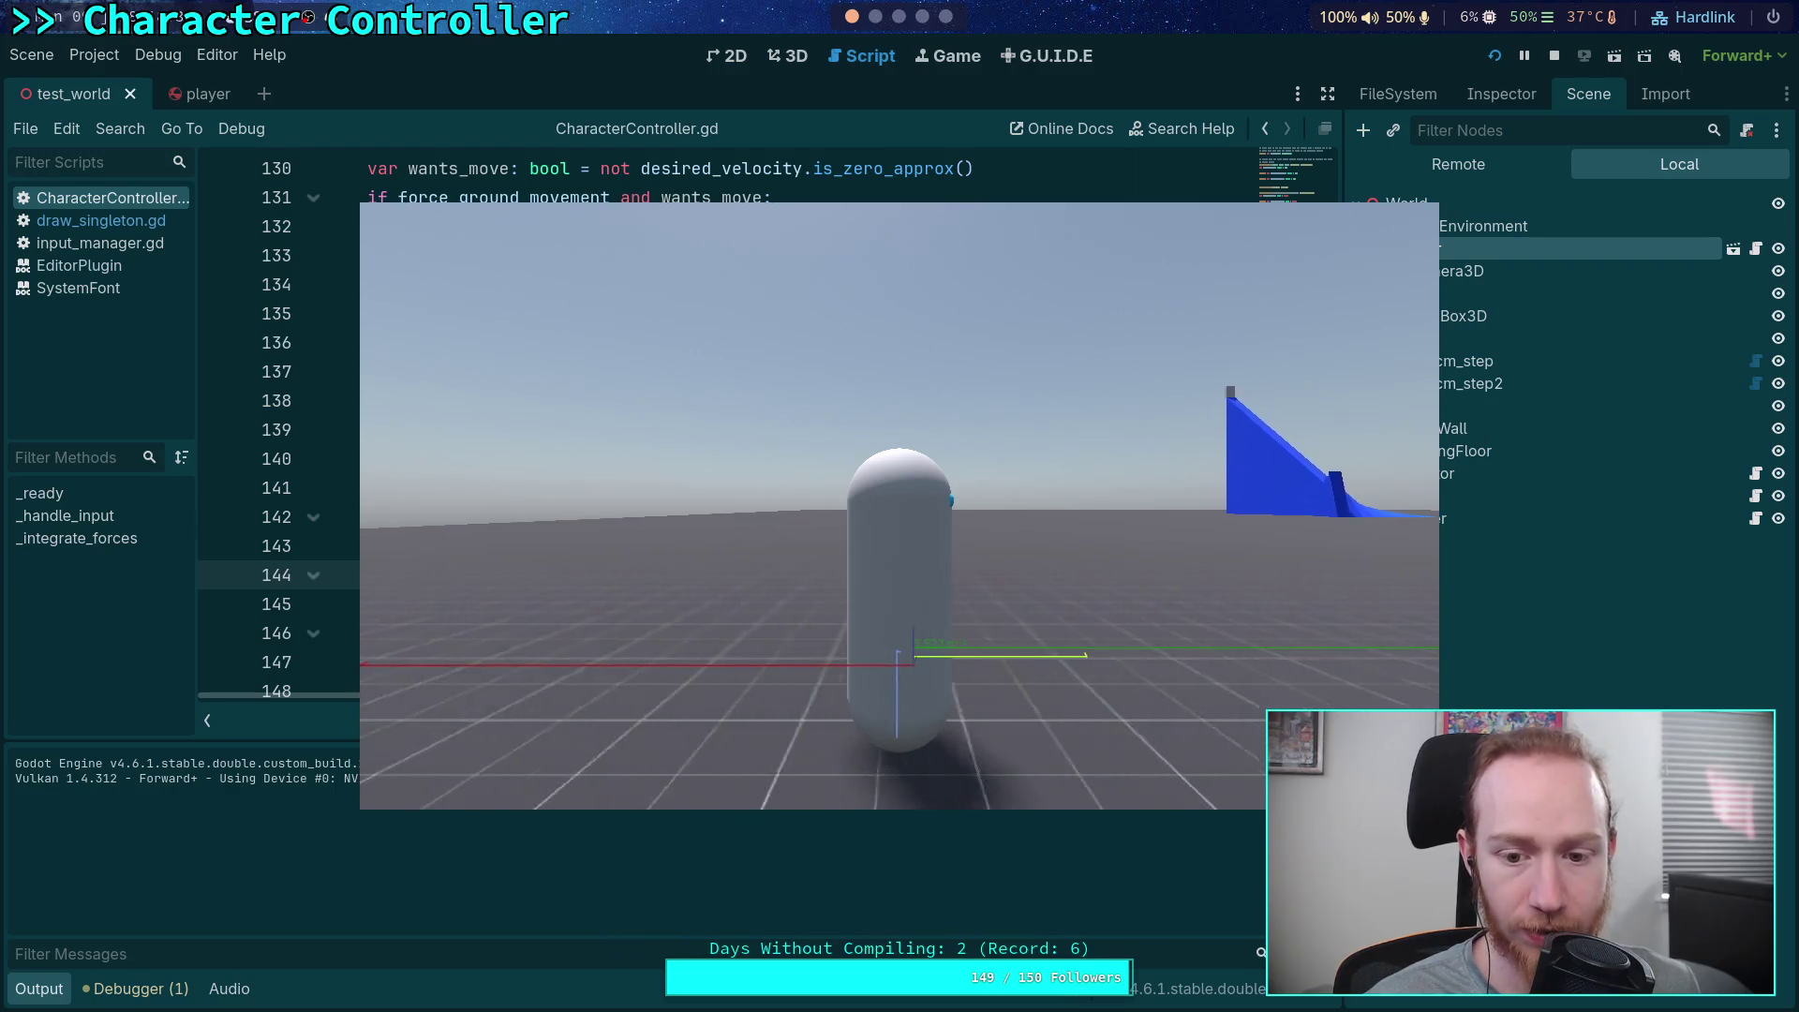
{"action": "left_click", "coordinate": [1554, 56]}
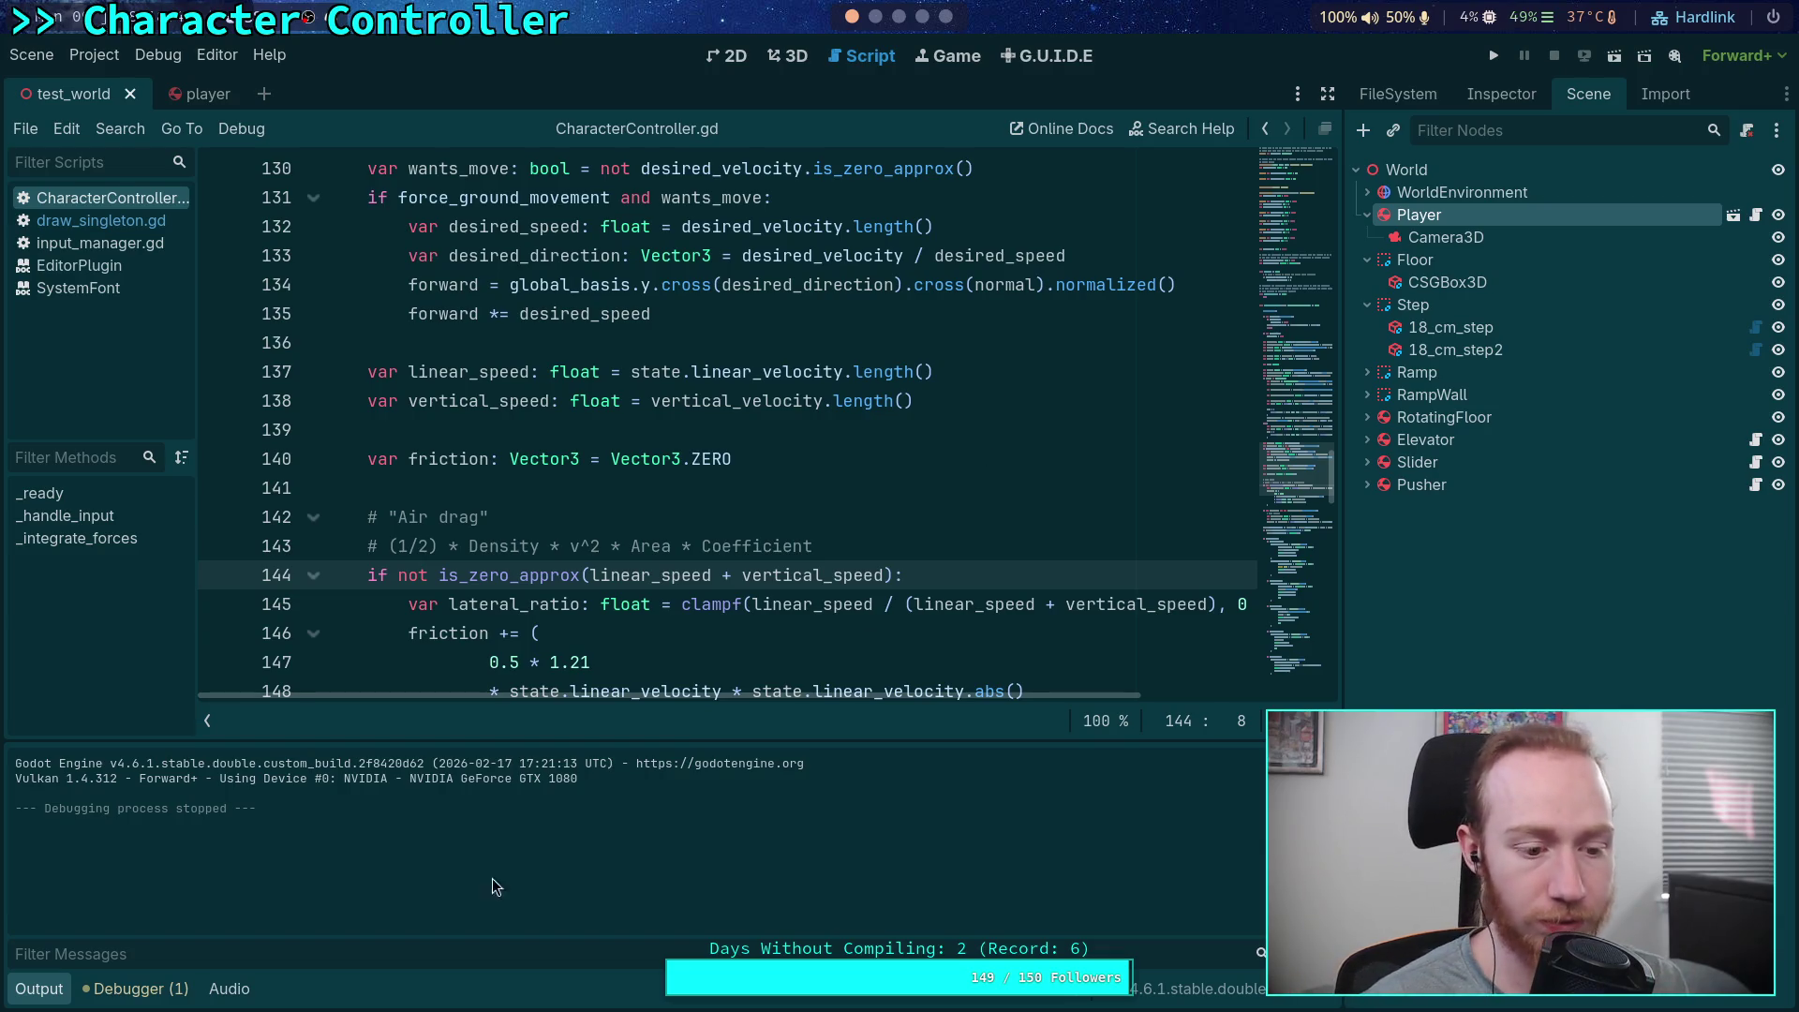
{"action": "left_click", "coordinate": [38, 991]}
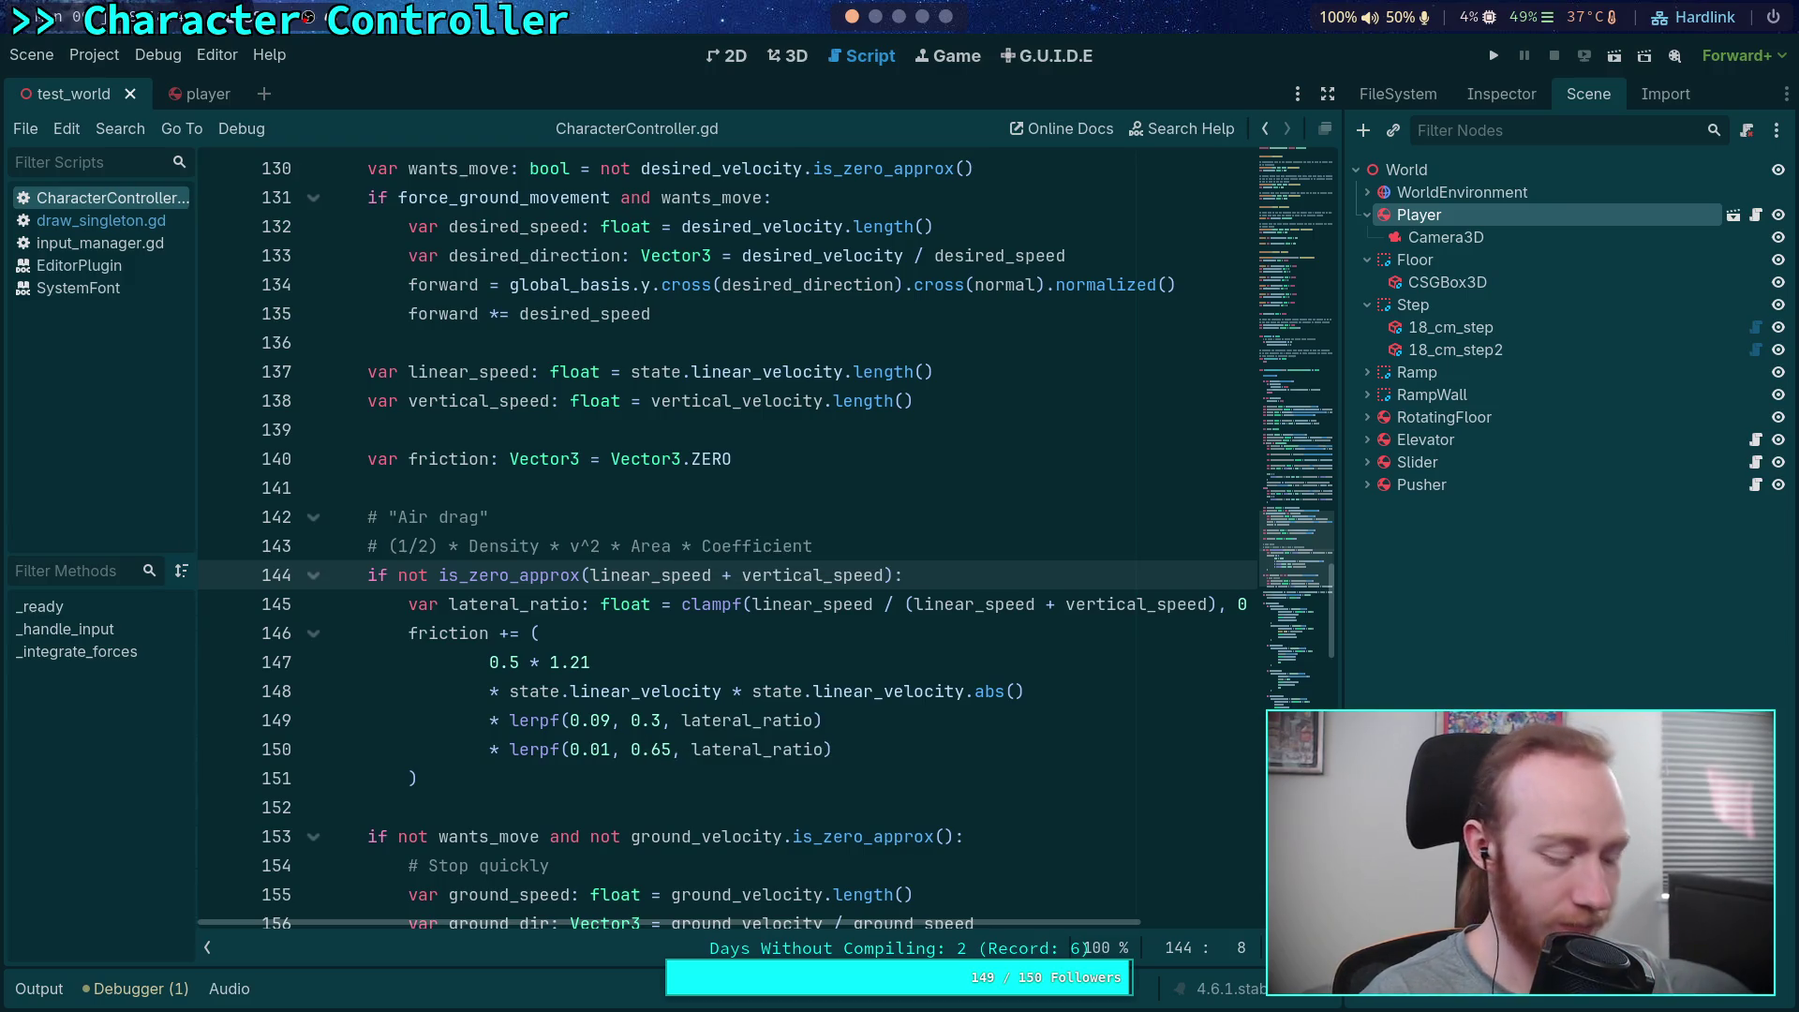
In the git terminal, list the recent commits with git log, then check git status
{"action": "key", "text": "super+4"}
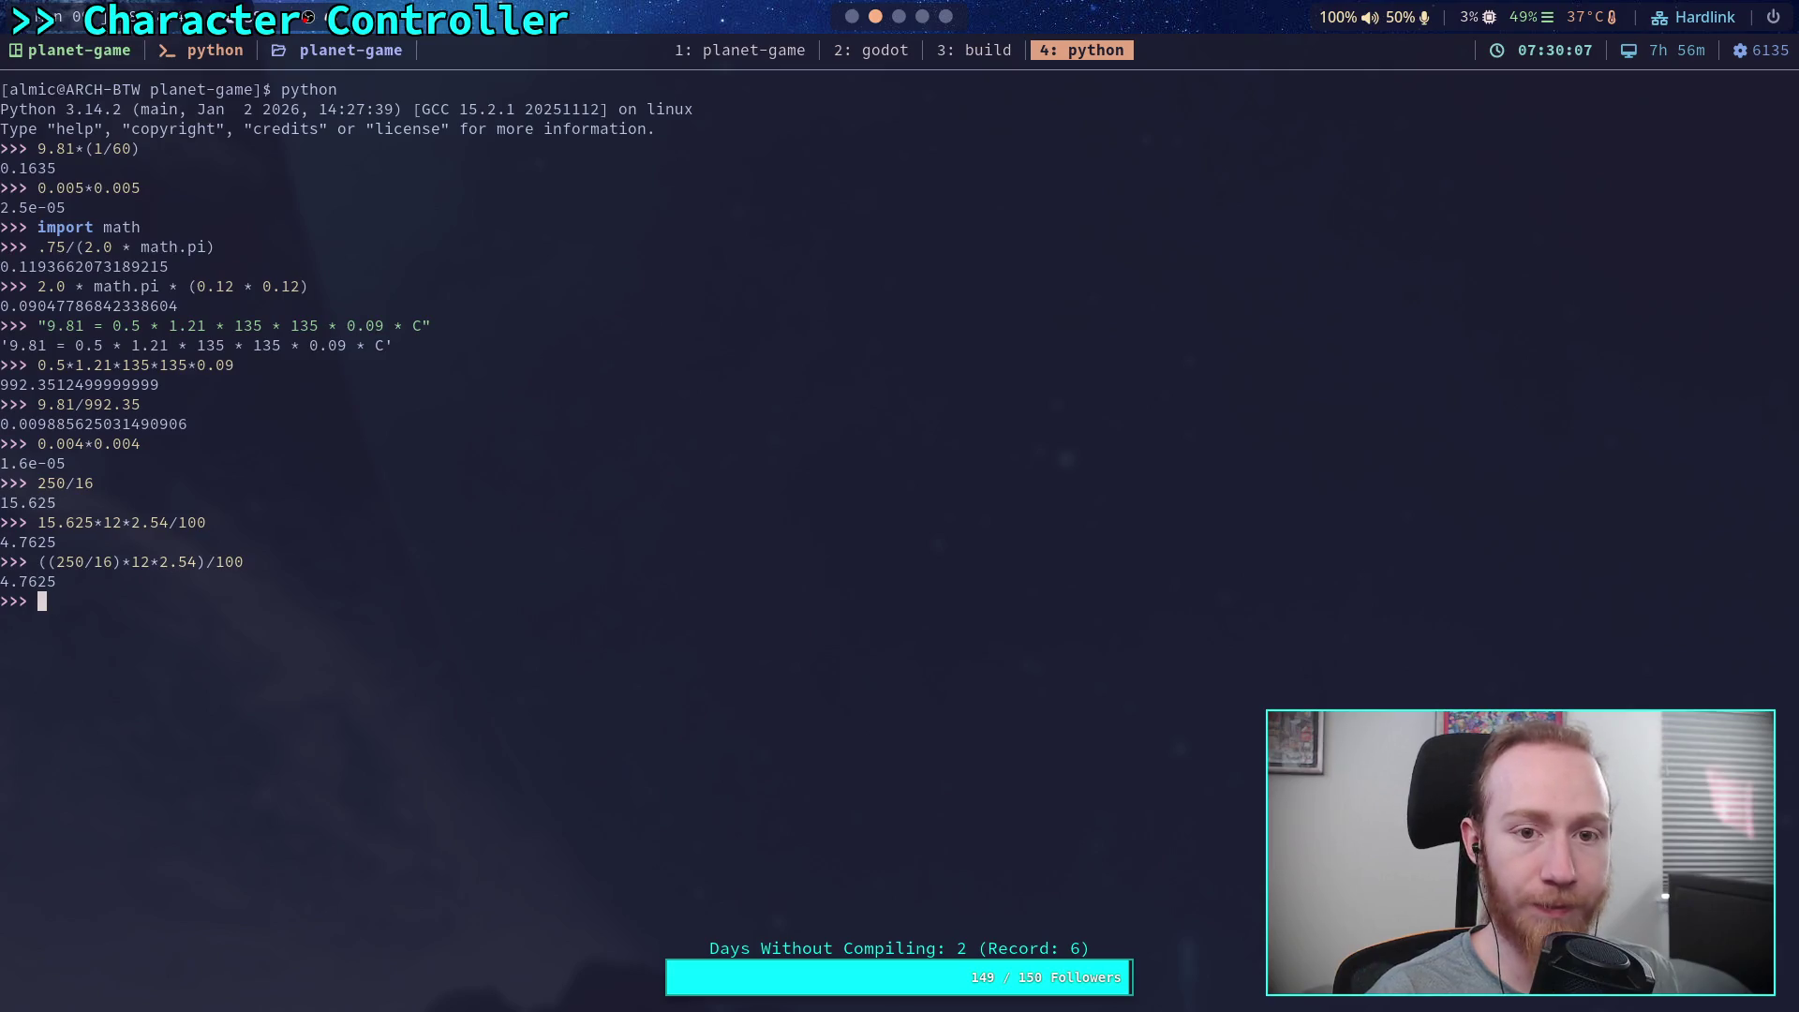
{"action": "key", "text": "super+1"}
{"action": "type", "text": "git log"}
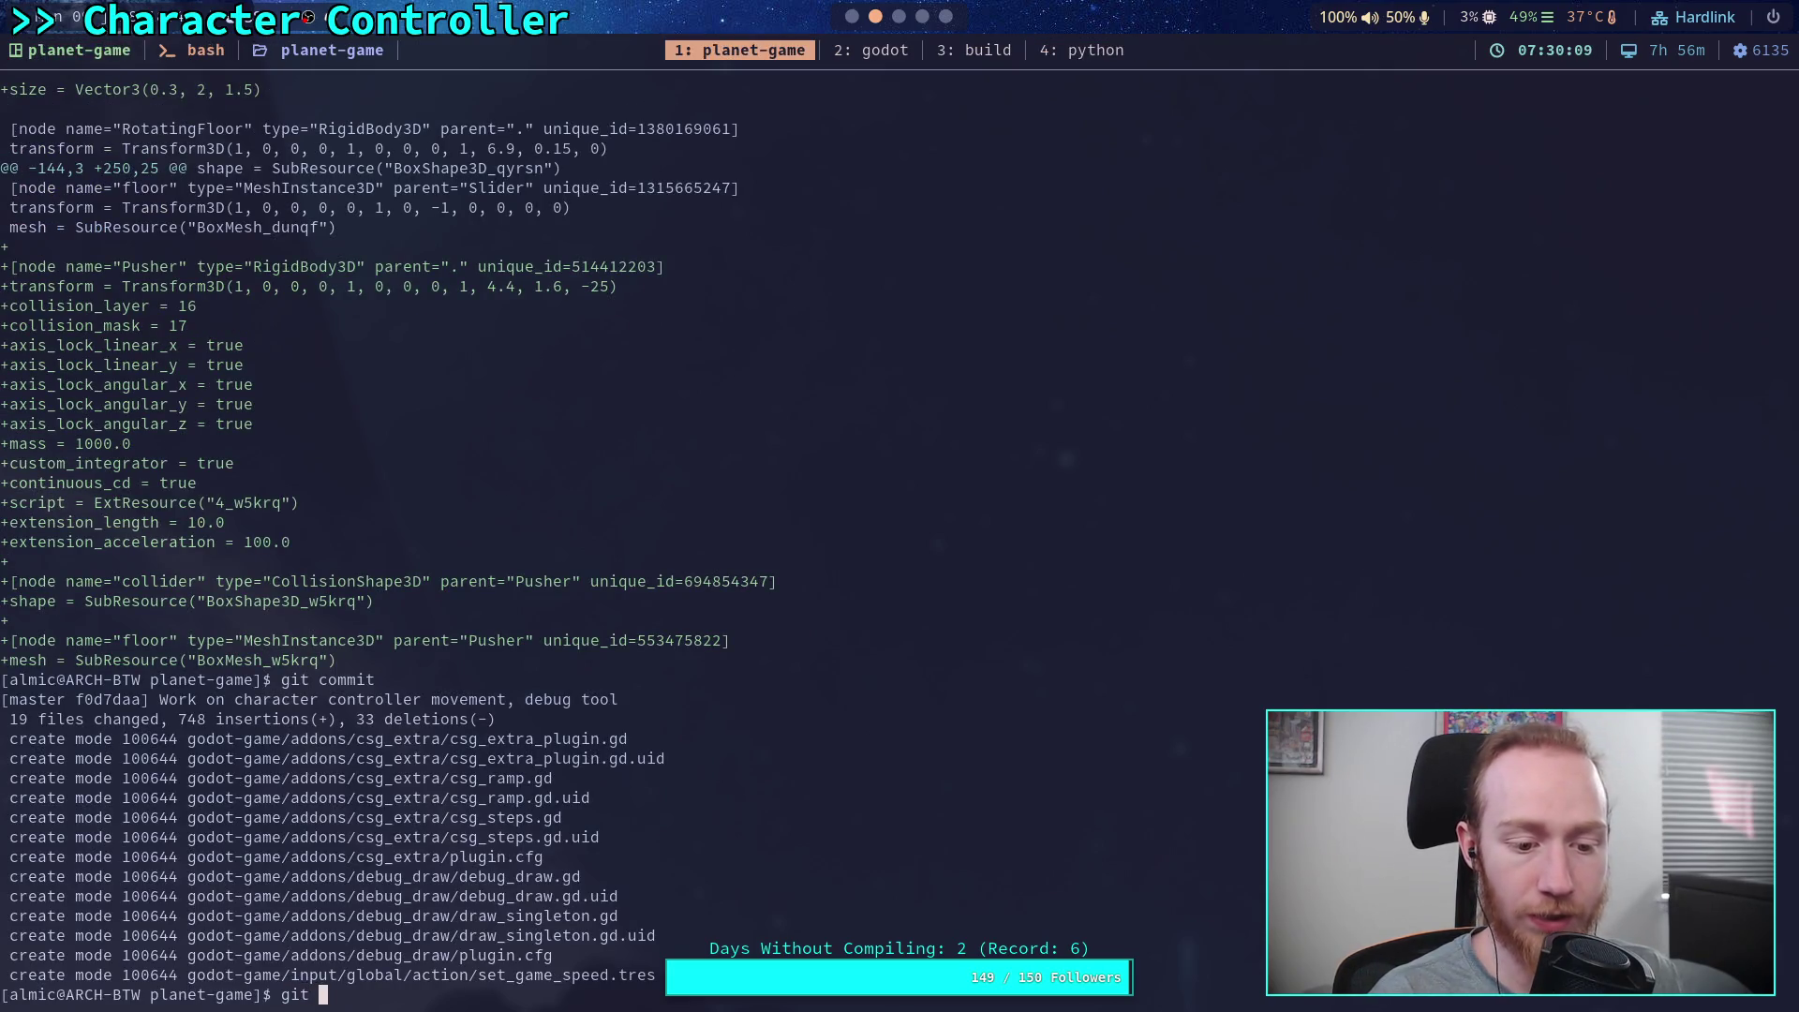
{"action": "key", "text": "Return"}
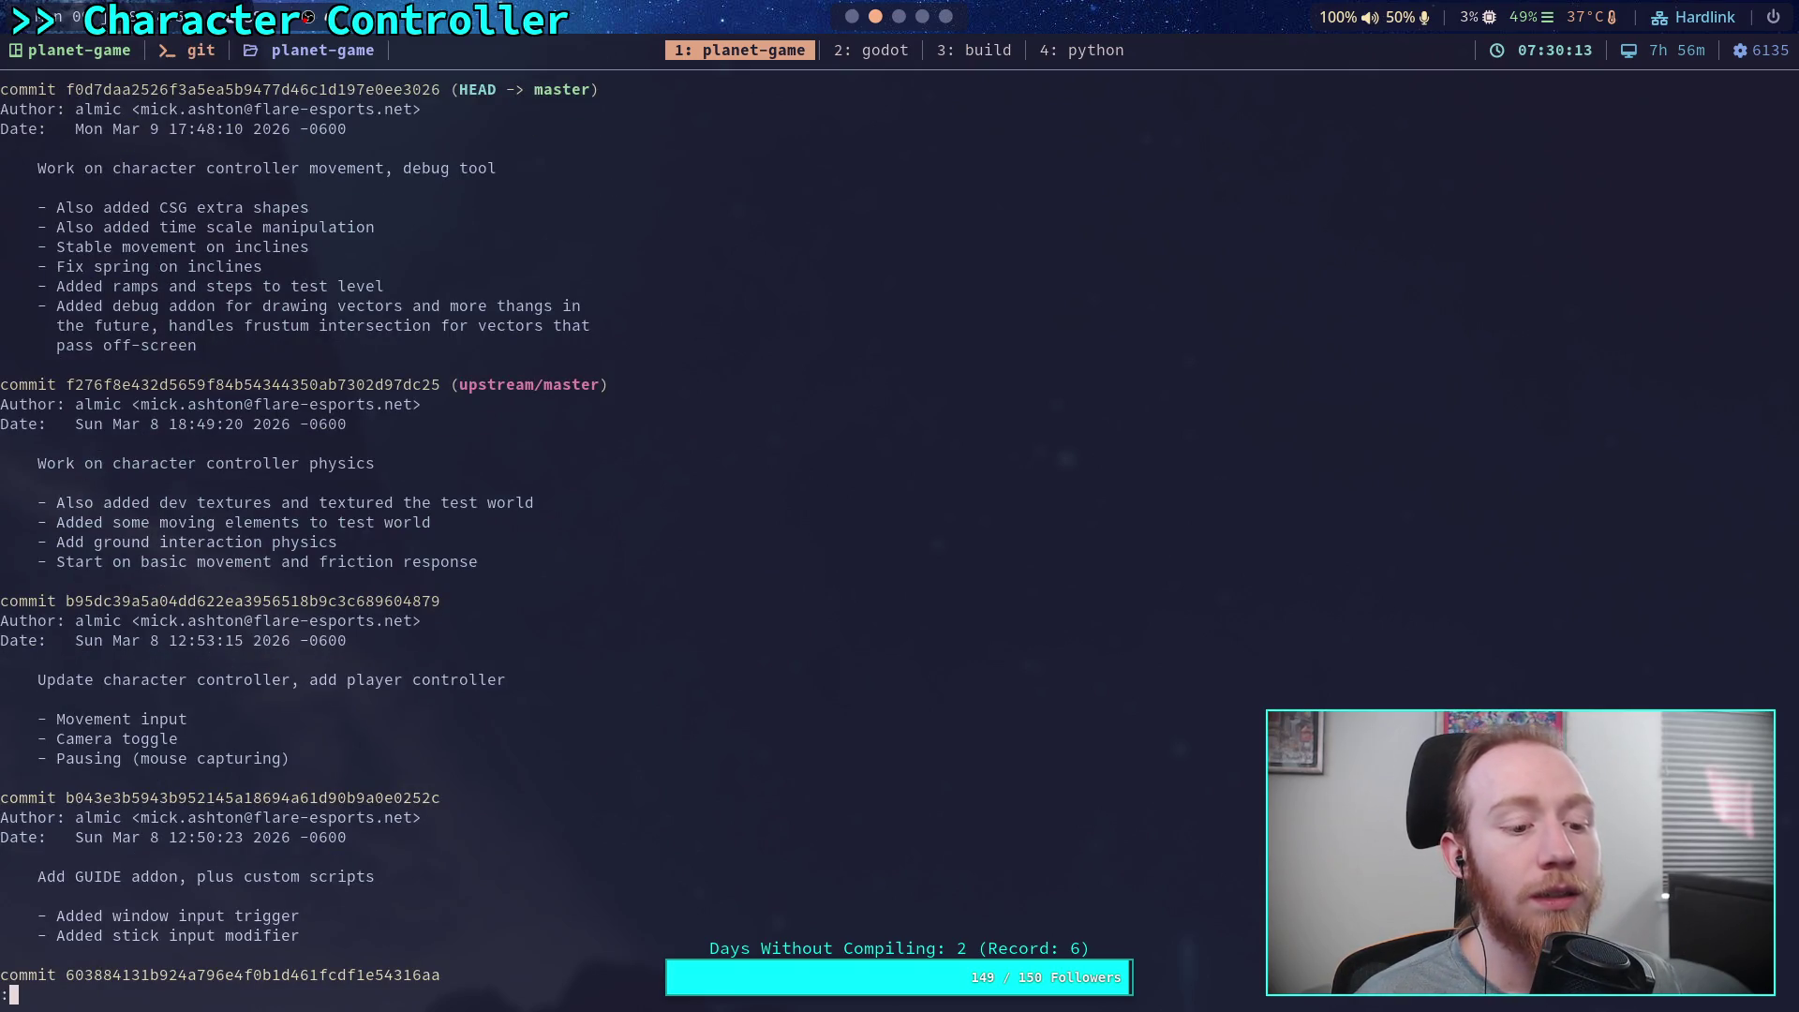
{"action": "type", "text": "qgit status"}
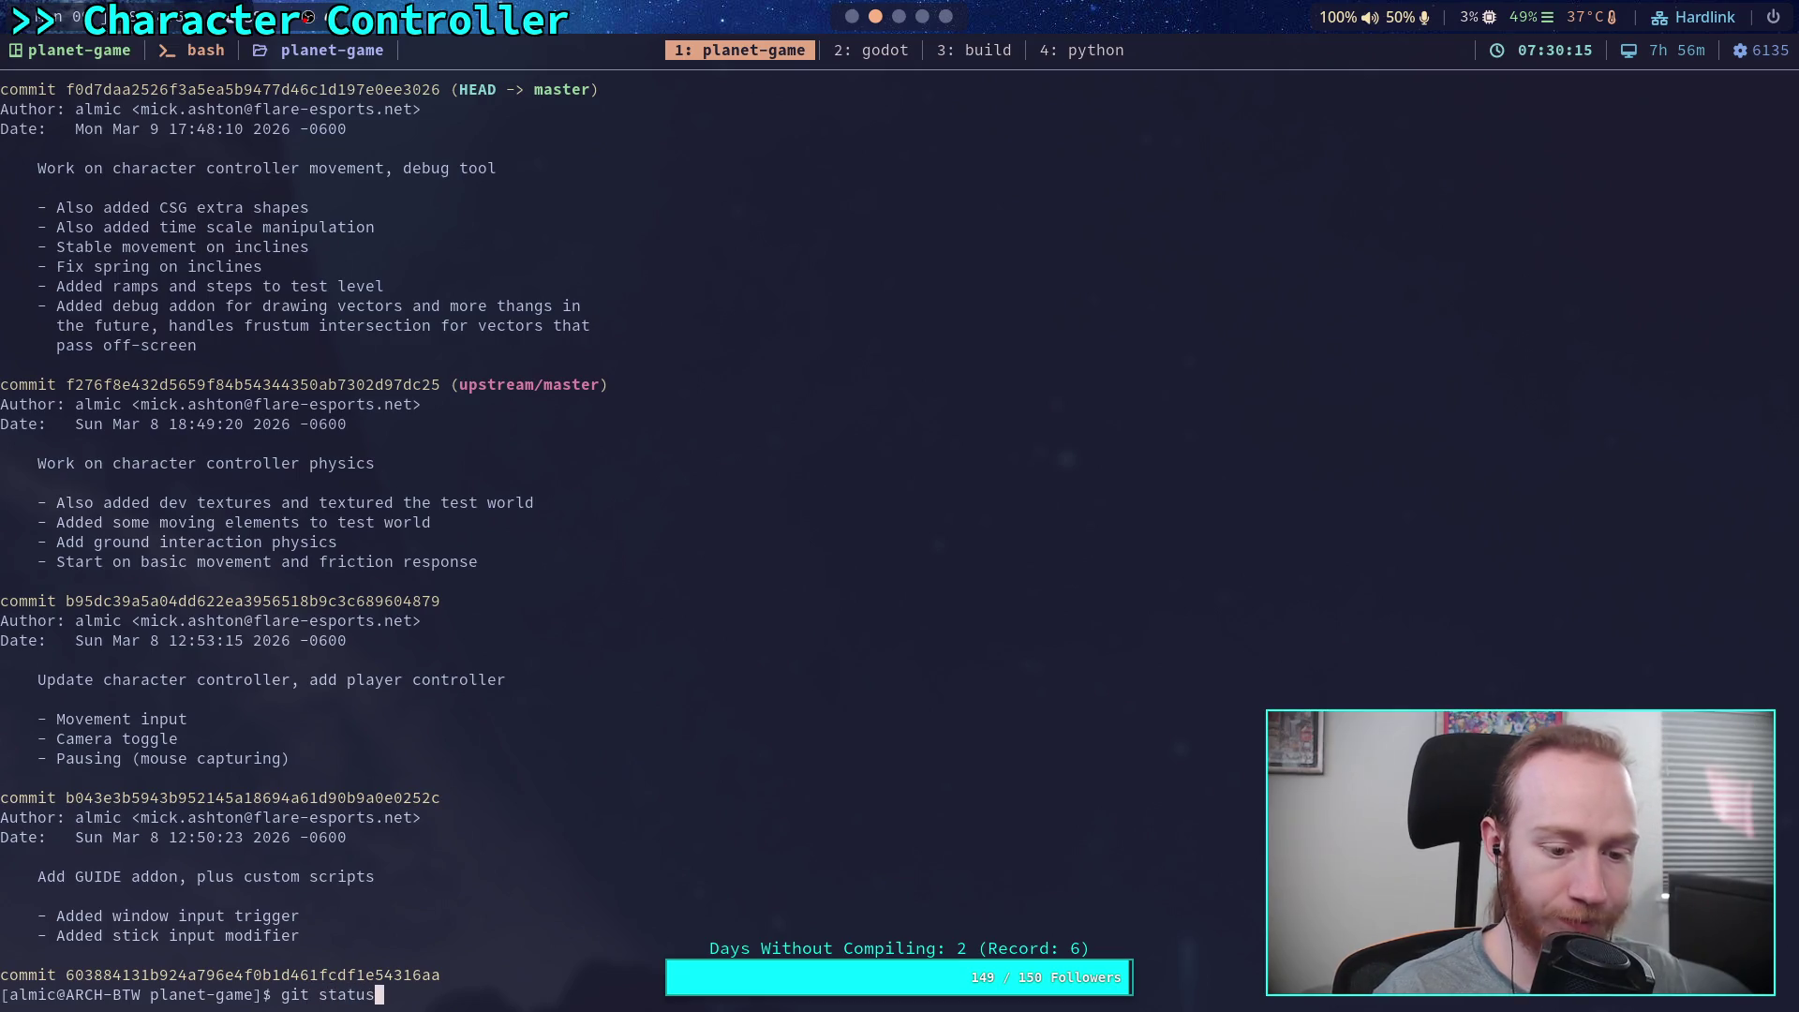
{"action": "key", "text": "Return"}
Review the unstaged changes with git diff, scrolling to the CharacterController.gd edits, then quit the pager
{"action": "type", "text": "git add"}
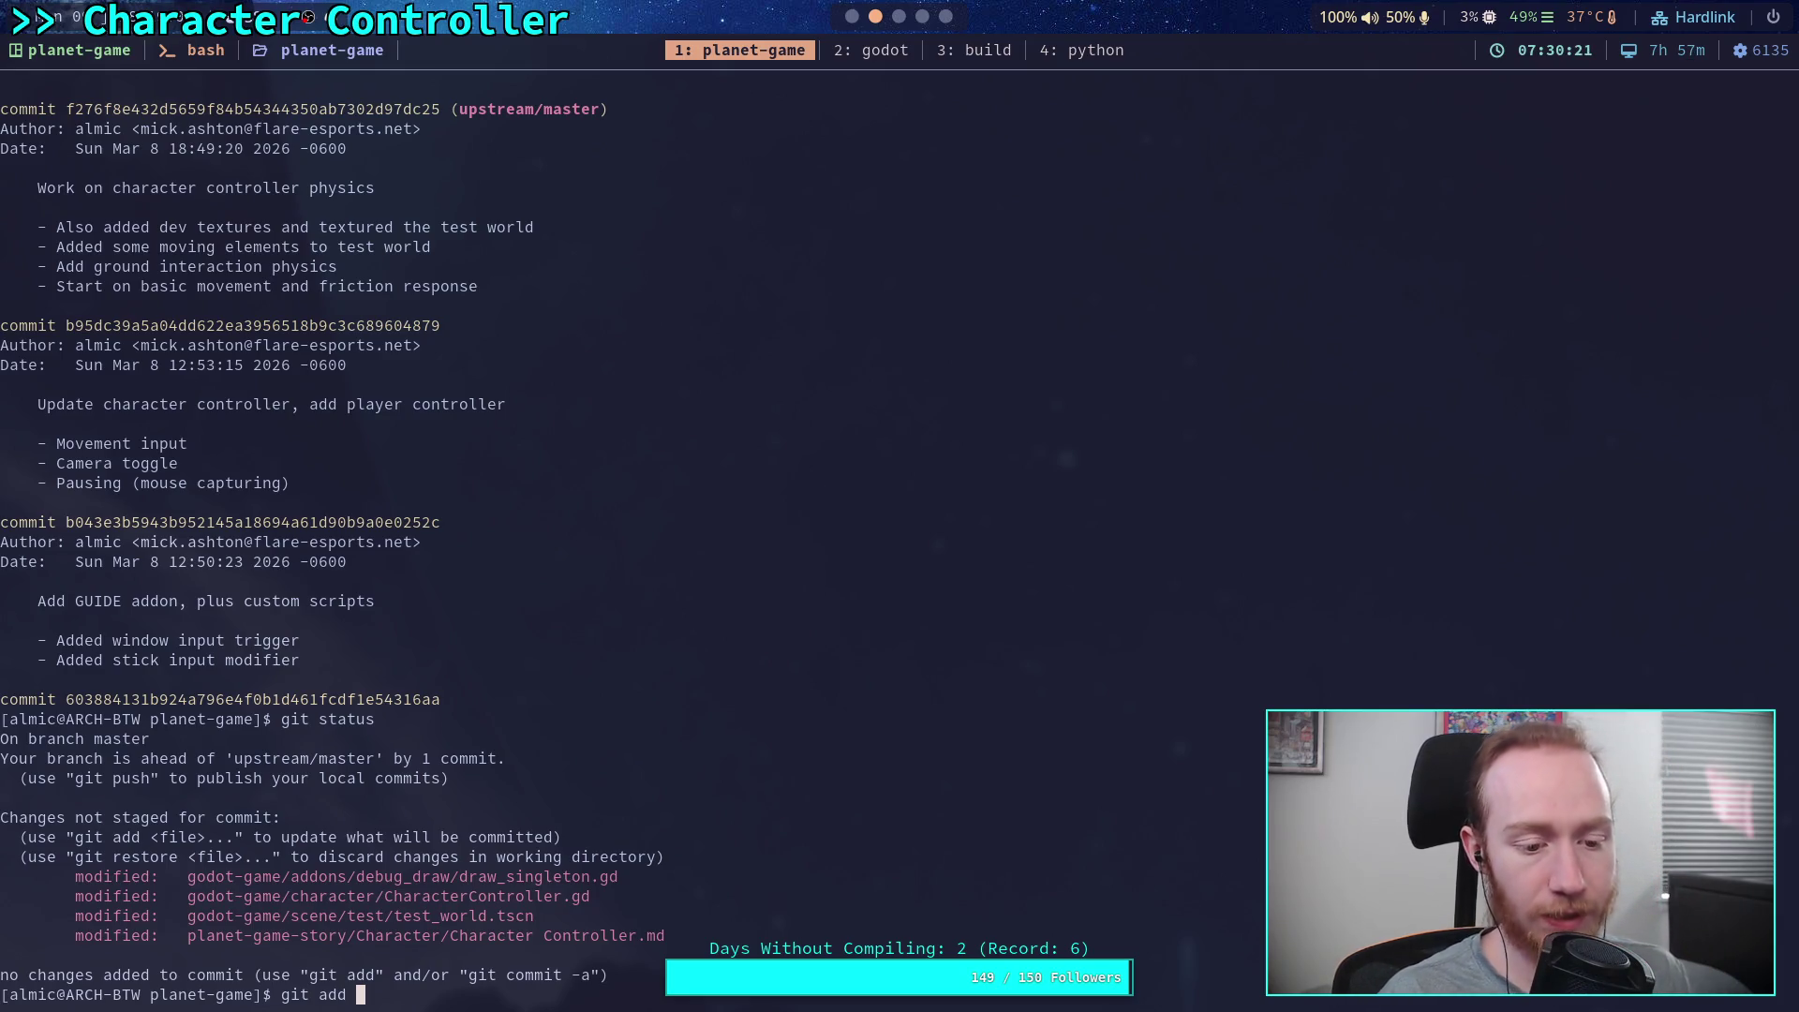
{"action": "type", "text": "god"}
{"action": "key", "text": "Tab"}
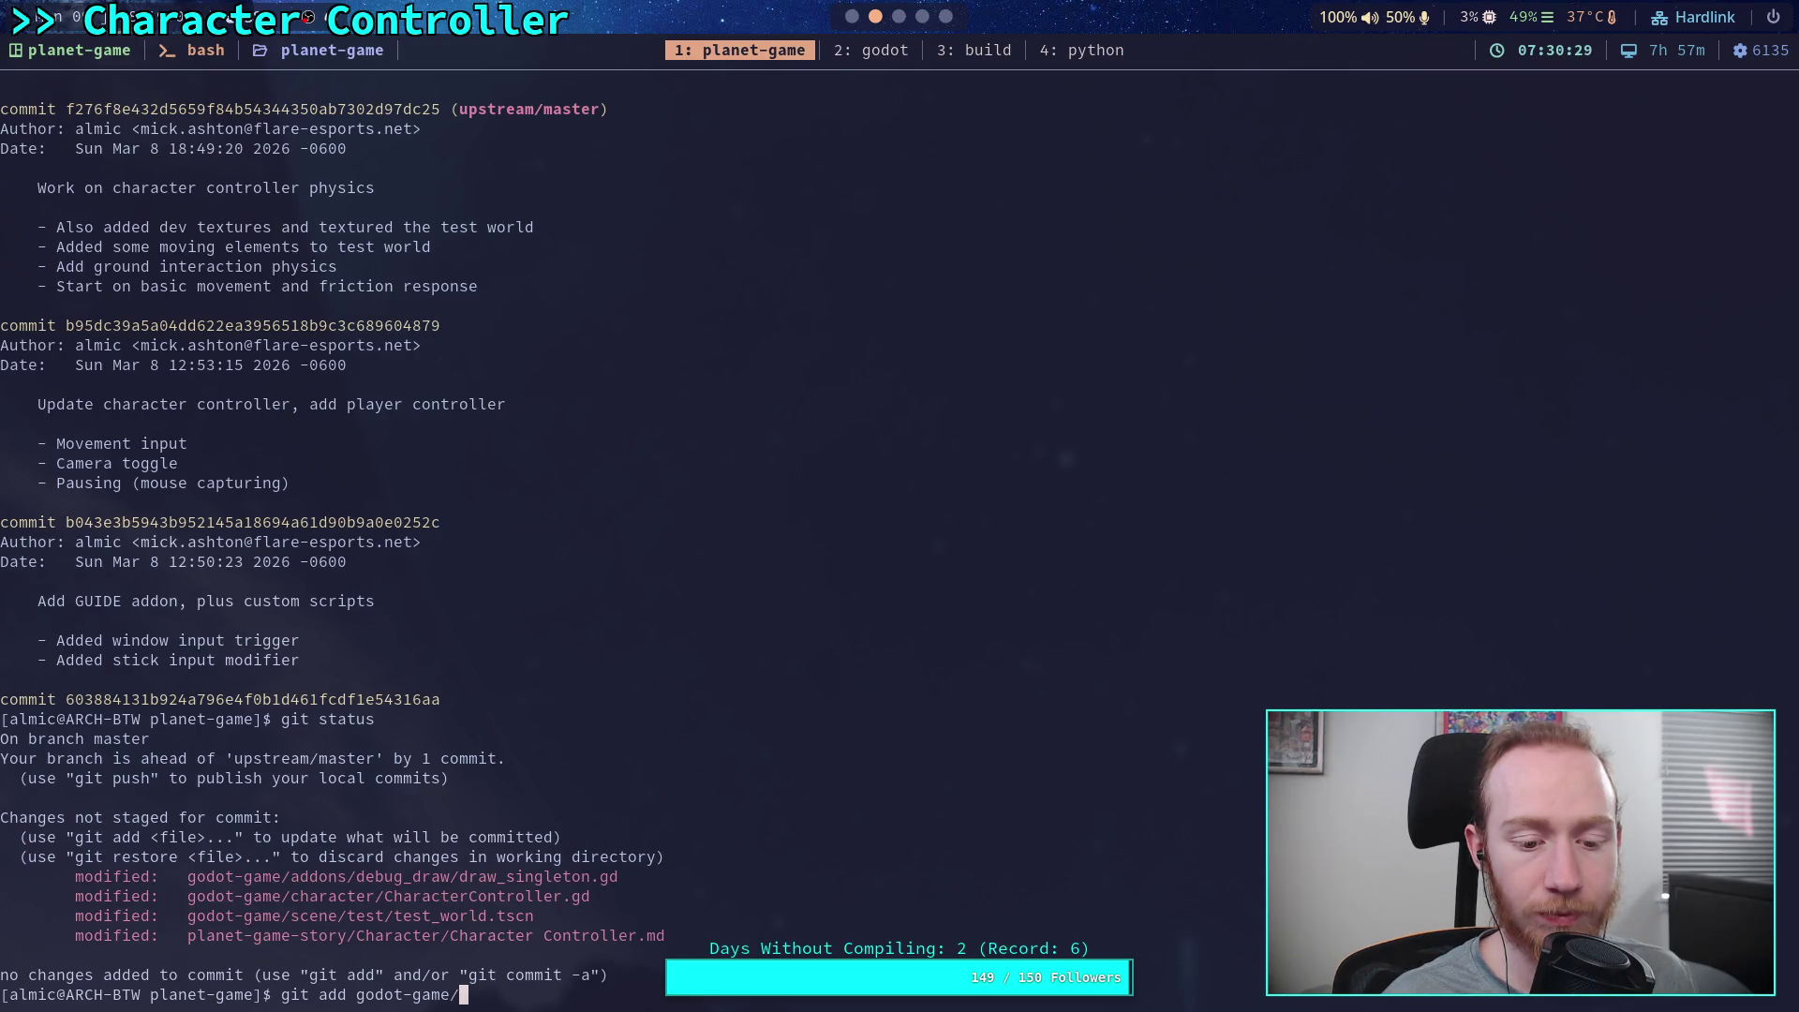
{"action": "key", "text": "BackSpace"}
{"action": "key", "text": "BackSpace"}
{"action": "key", "text": "BackSpace"}
{"action": "type", "text": "dif"}
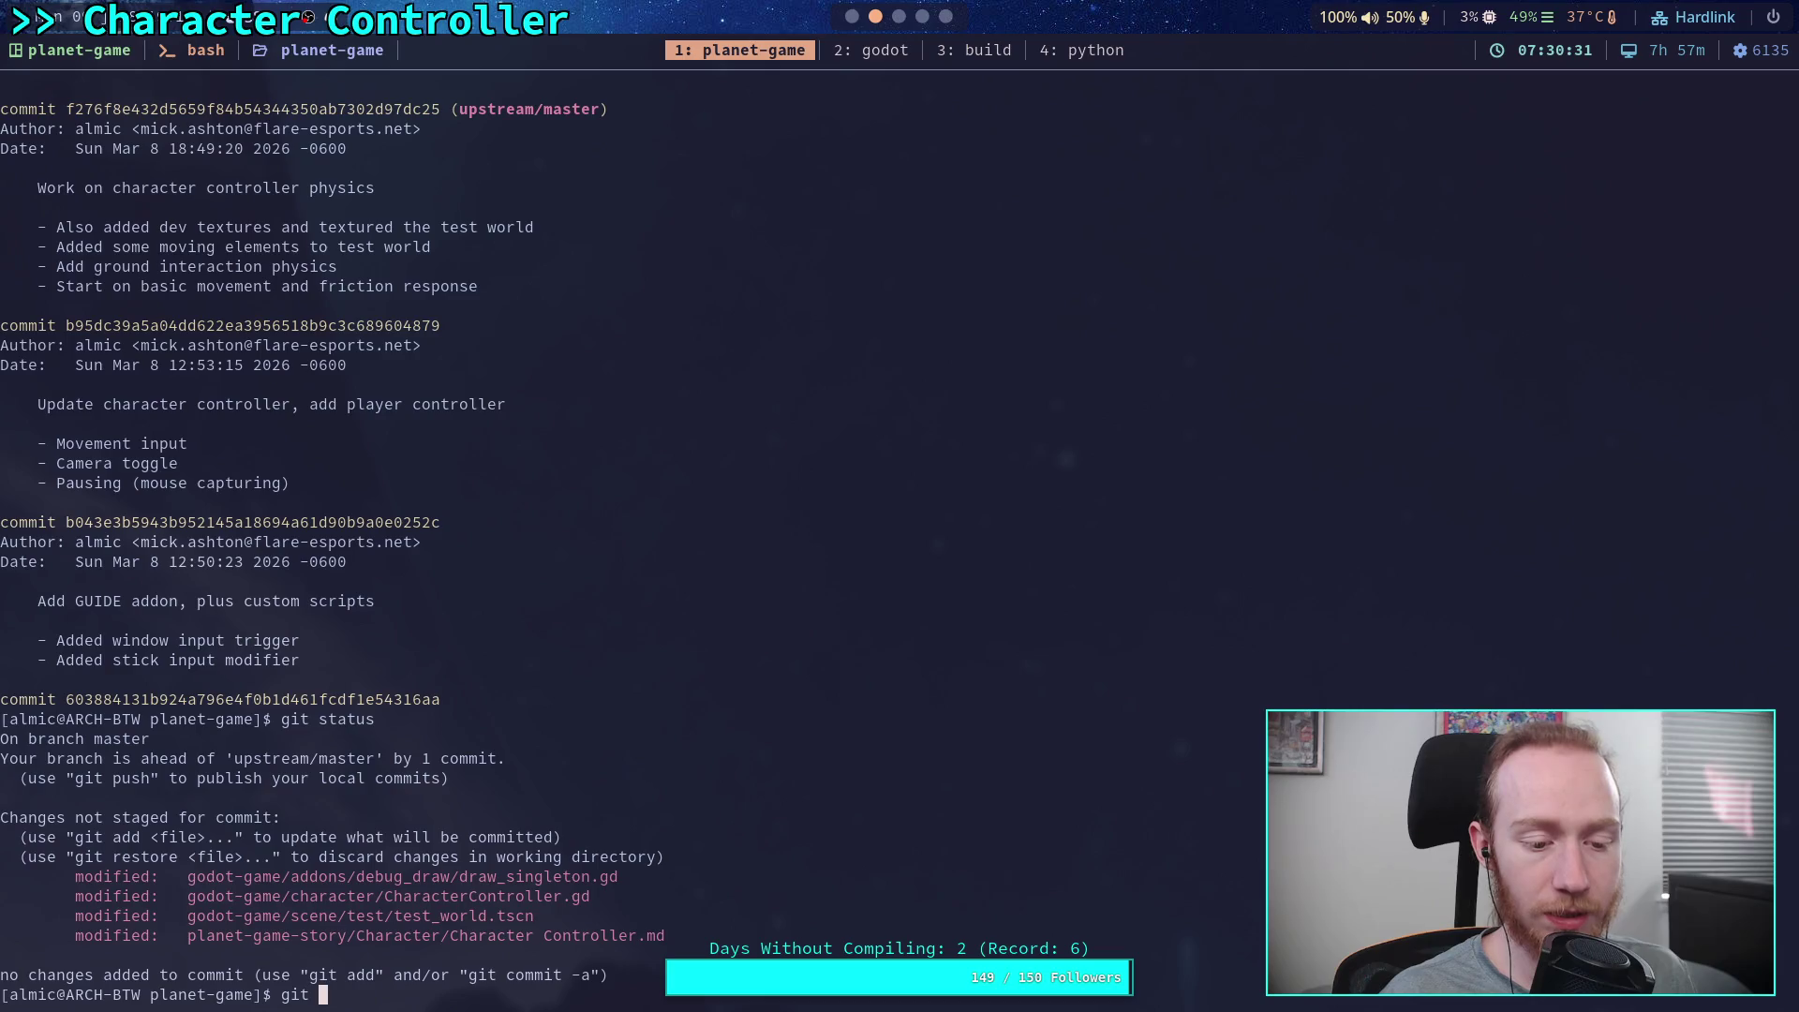
{"action": "type", "text": "f"}
{"action": "key", "text": "Return"}
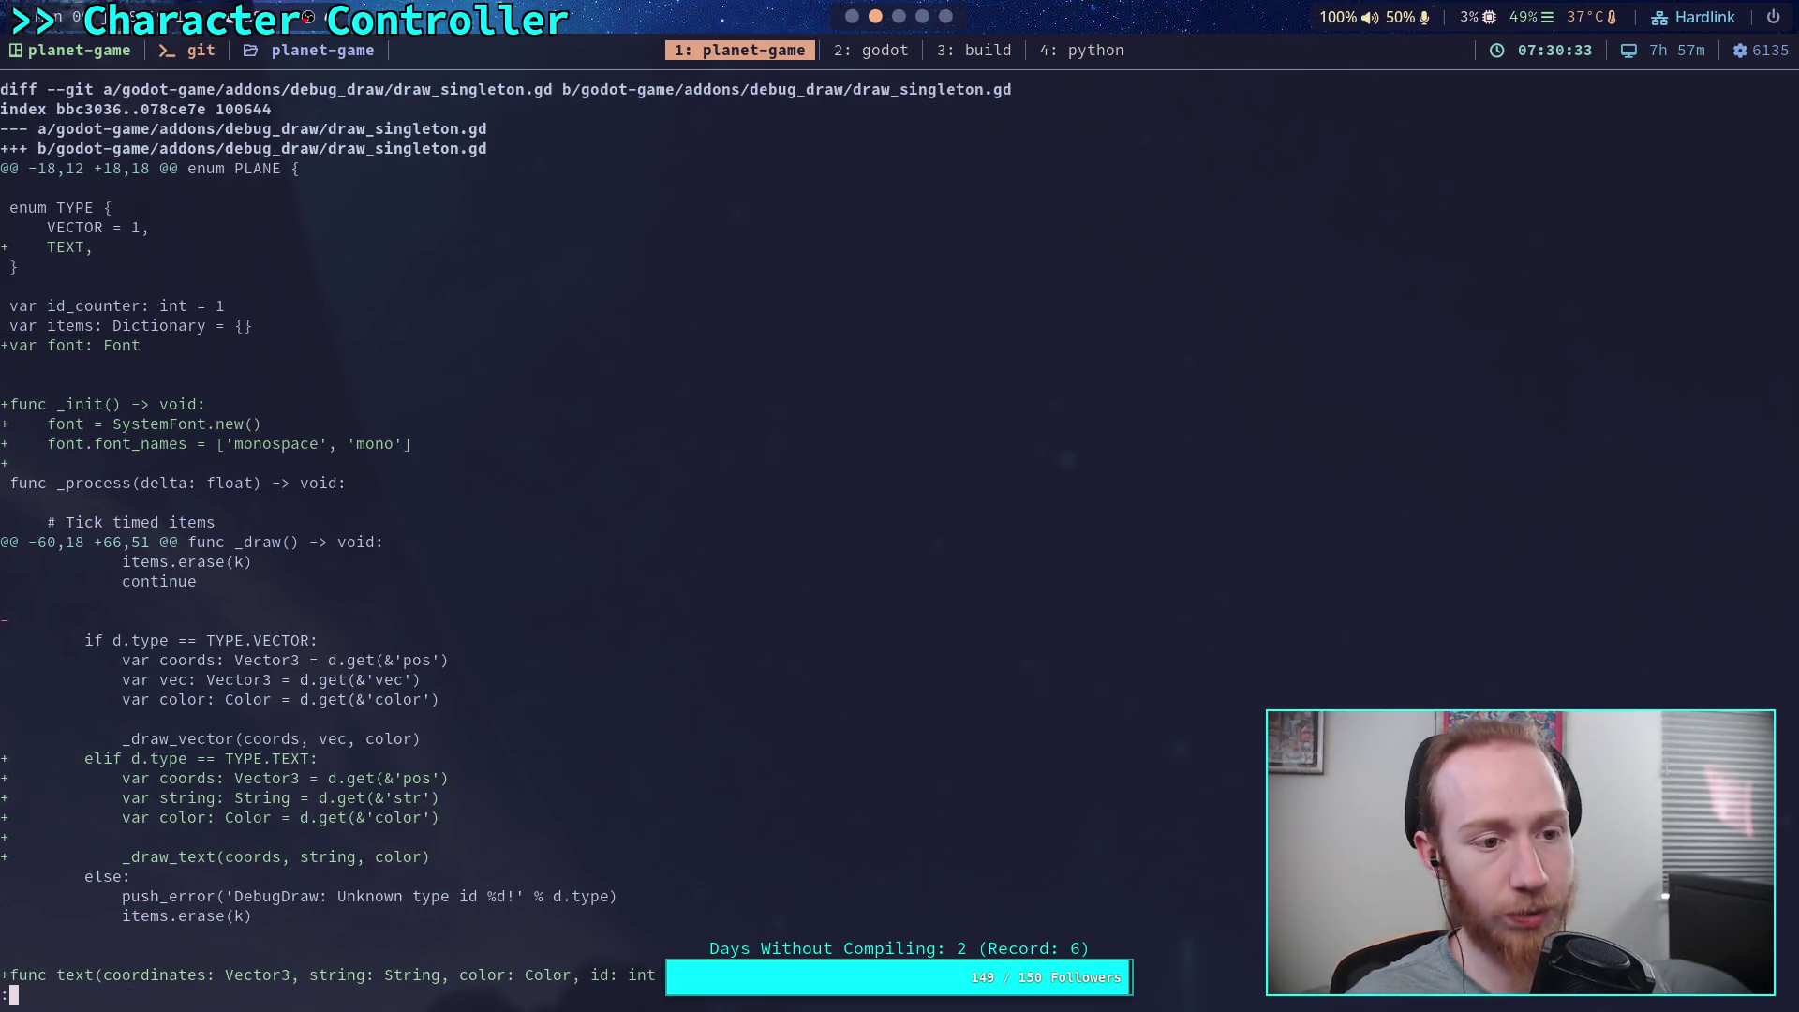
{"action": "scroll", "coordinate": [478, 532], "scroll_direction": "down", "scroll_amount": 15}
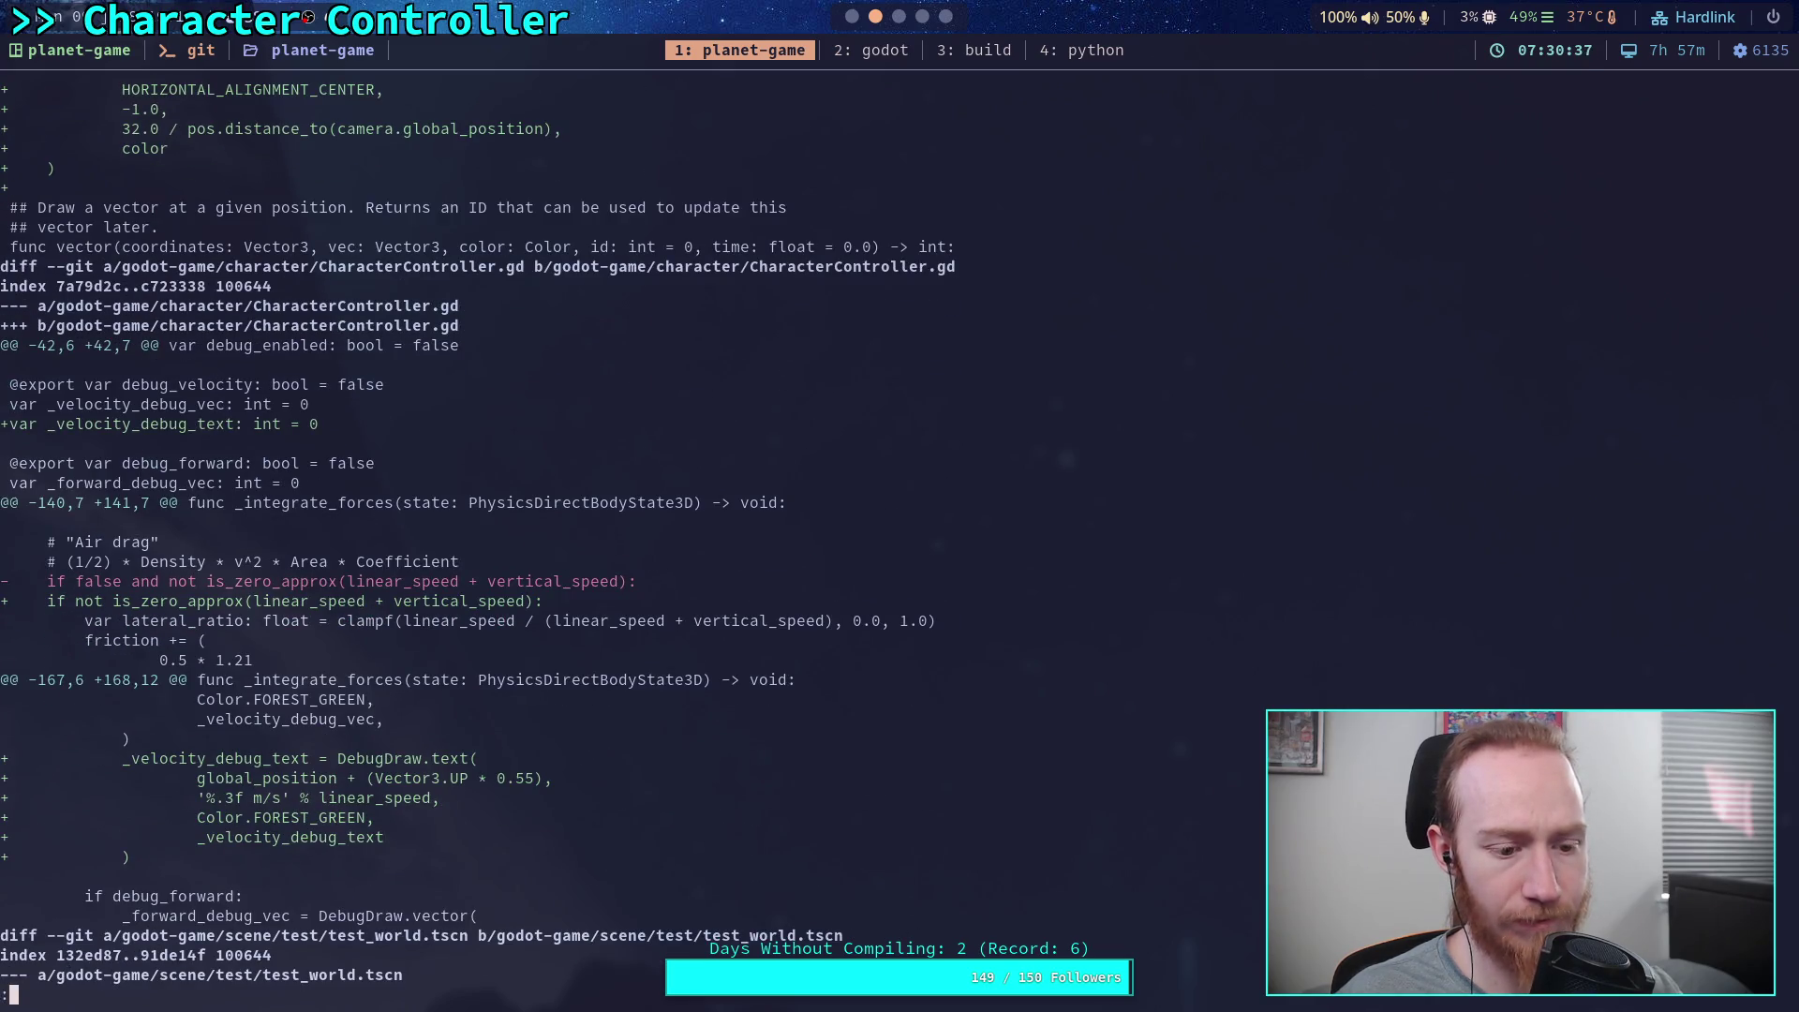
{"action": "type", "text": "qgit add "}
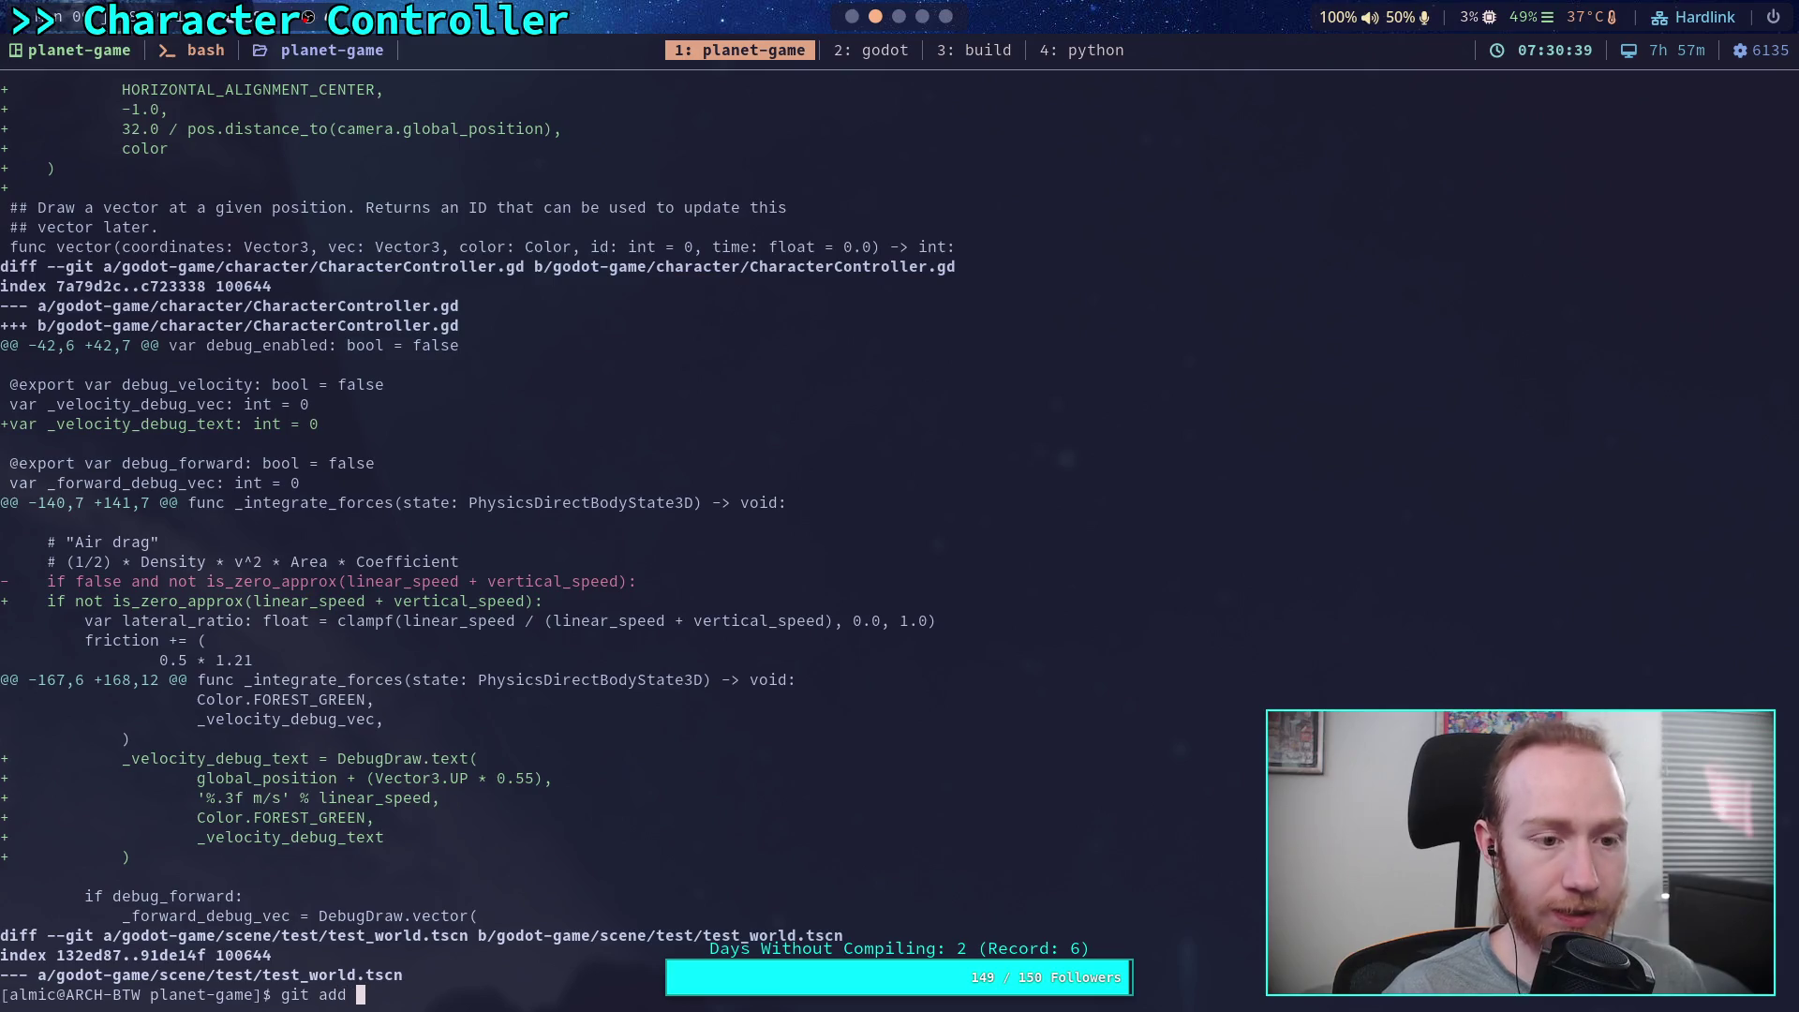
{"action": "type", "text": "godot-game"}
Start interactive staging with git add -i on godot-game/character/CharacterController.gd
{"action": "key", "text": "BackSpace"}
{"action": "key", "text": "BackSpace"}
{"action": "key", "text": "BackSpace"}
{"action": "type", "text": "-i go"}
{"action": "key", "text": "Tab"}
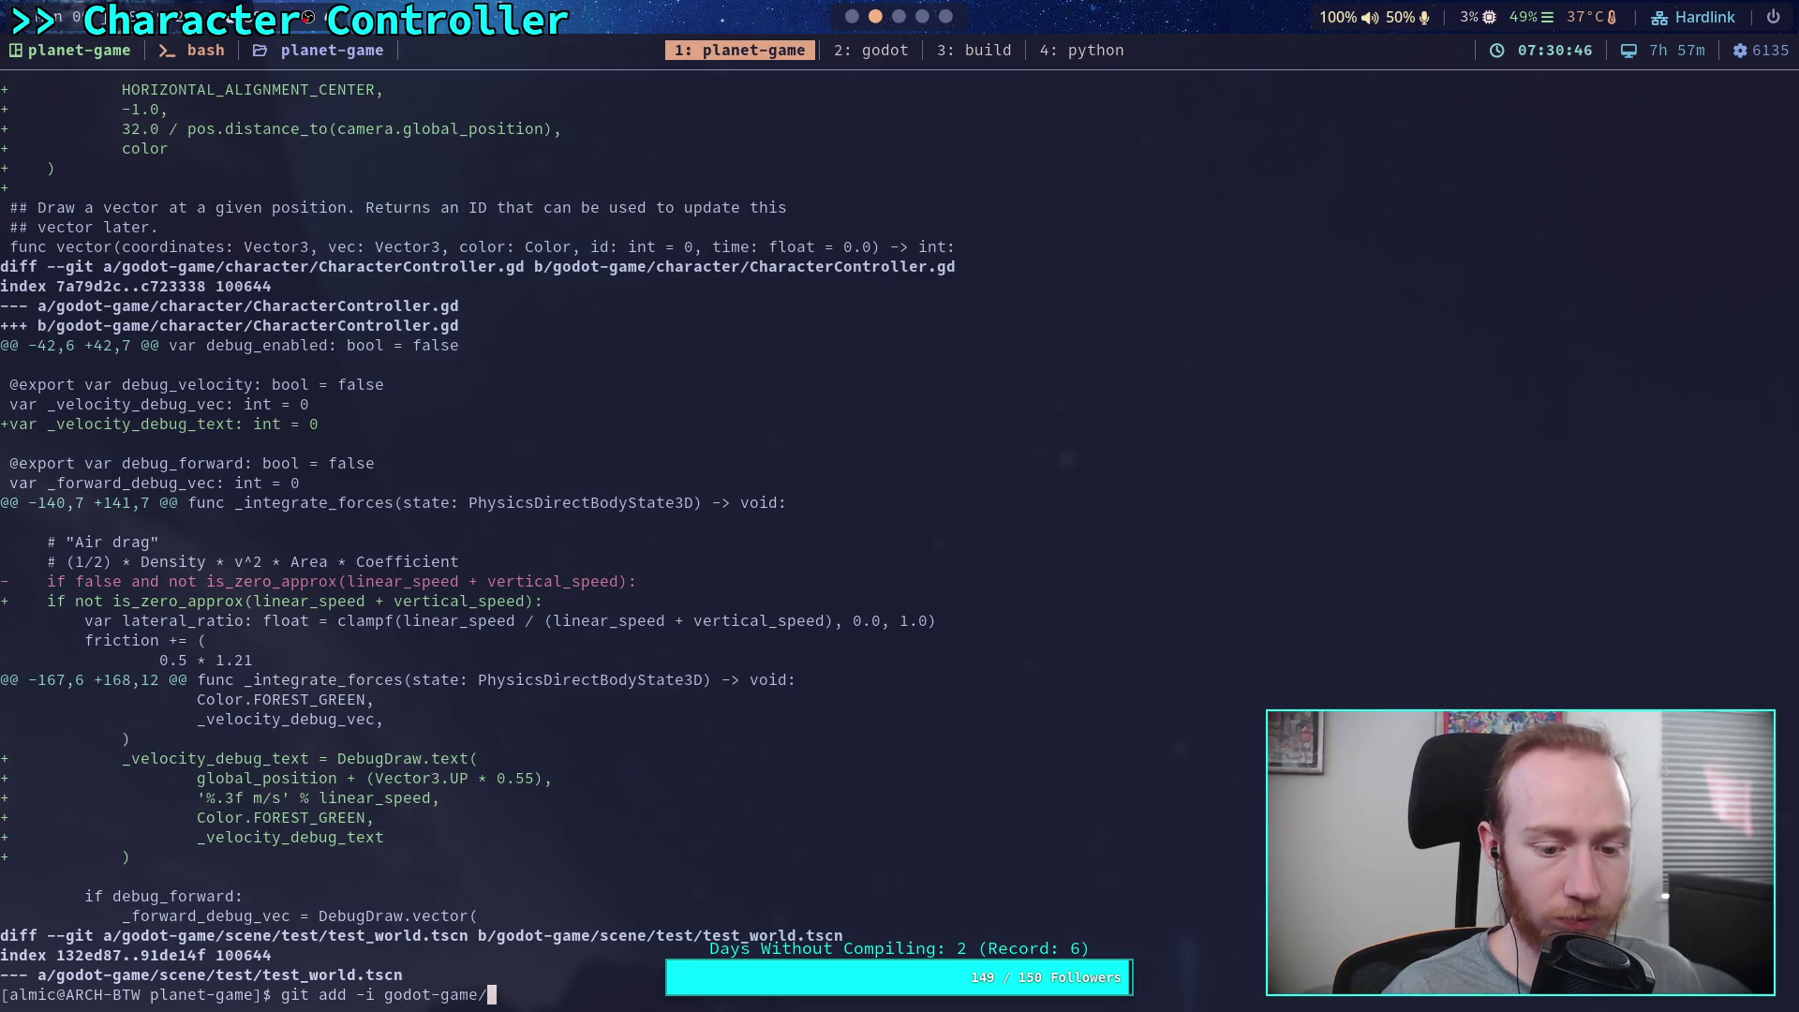
{"action": "type", "text": "ch"}
{"action": "key", "text": "Tab"}
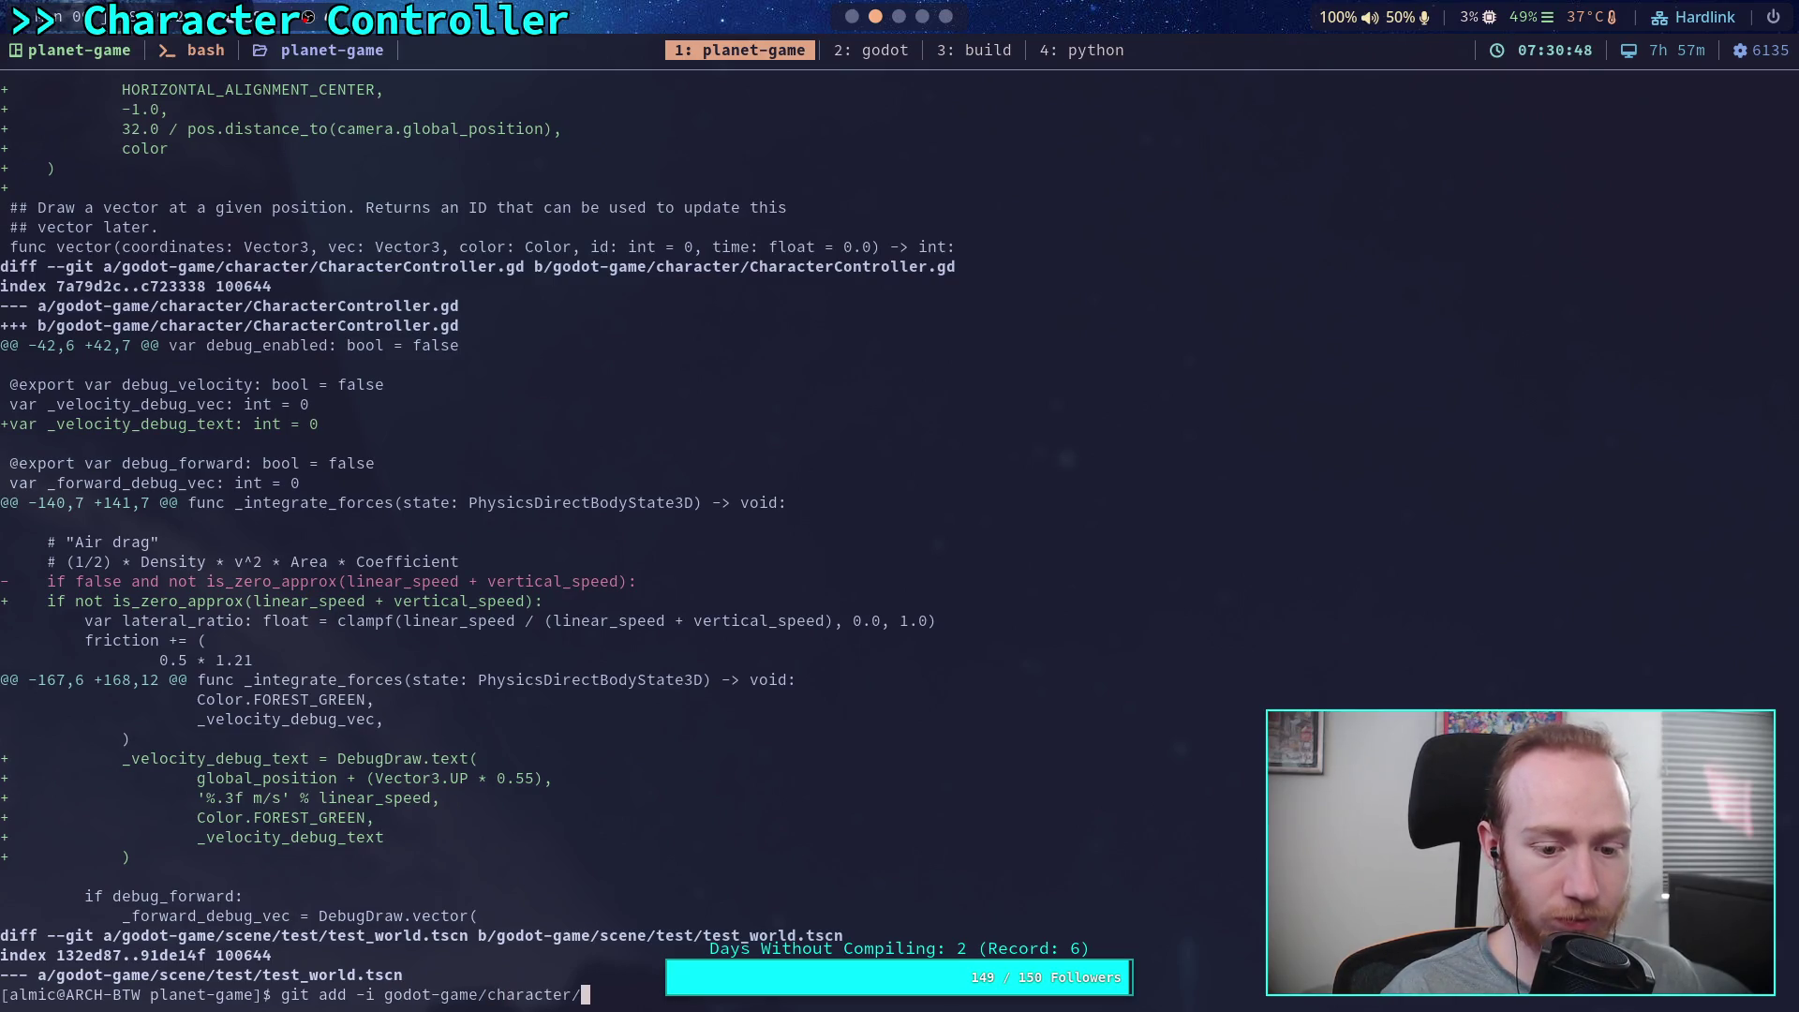
{"action": "type", "text": "Ch"}
{"action": "key", "text": "Tab"}
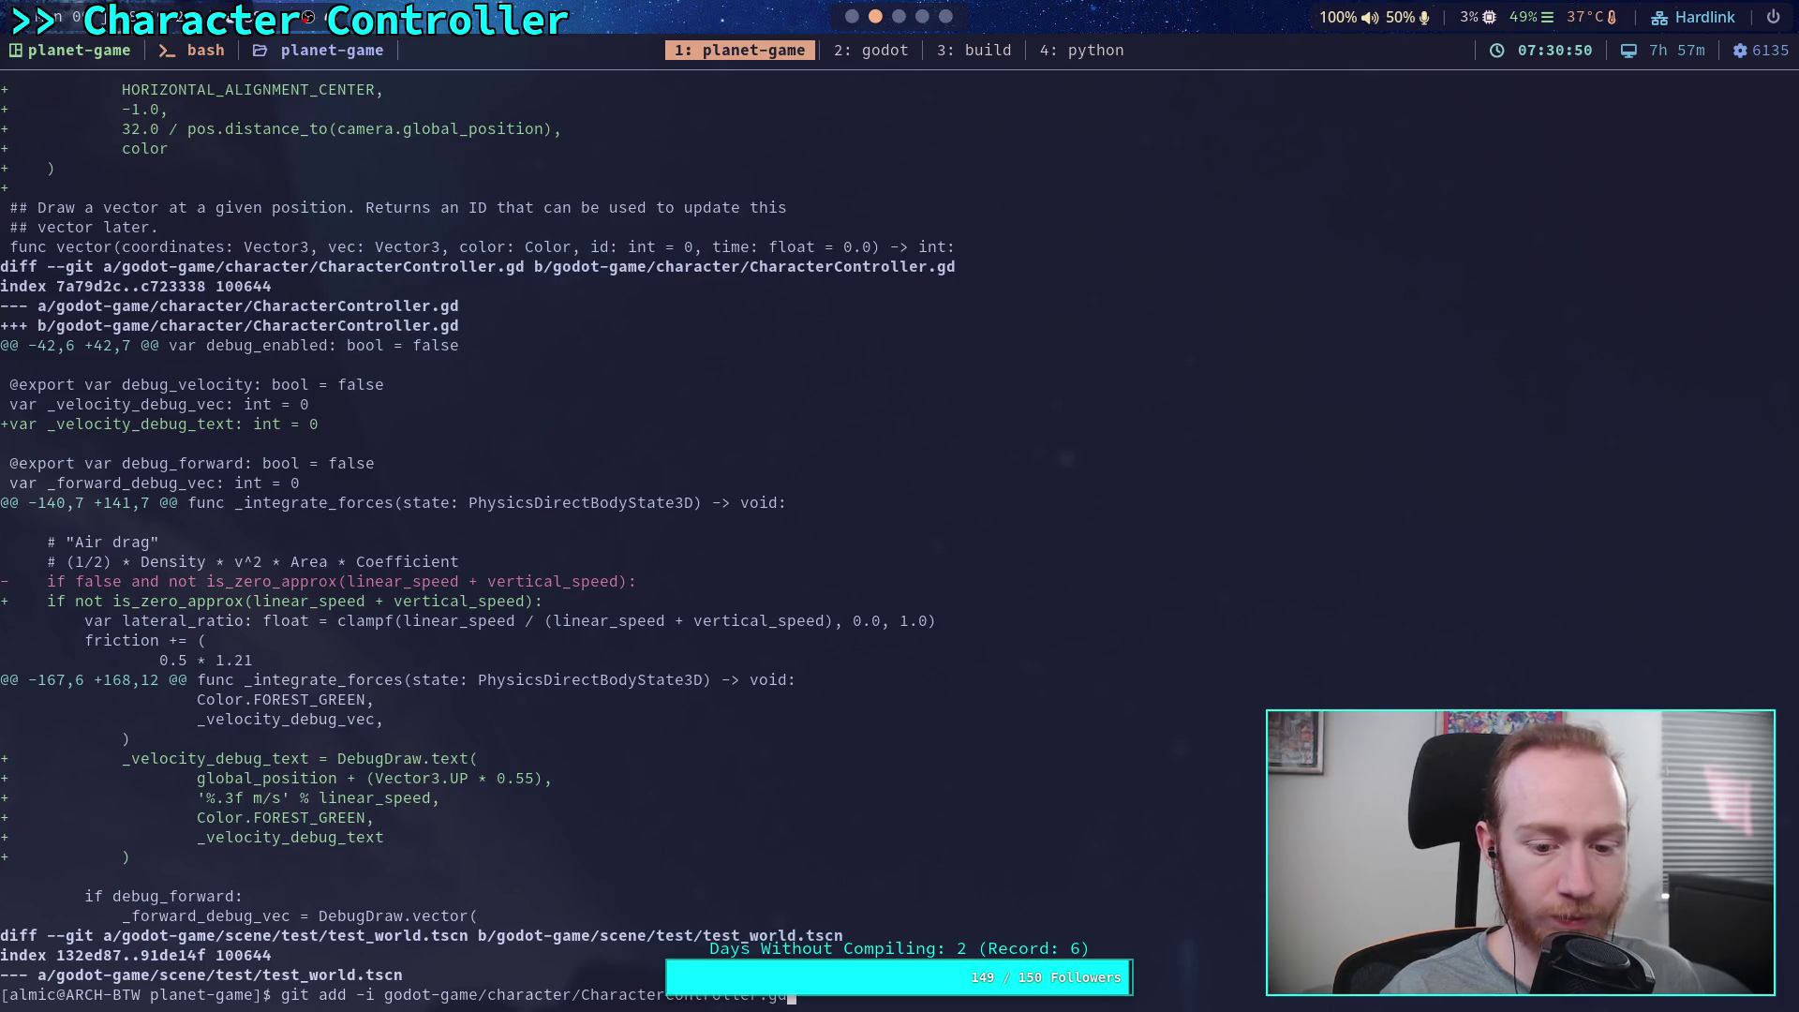
{"action": "key", "text": "Return"}
In patch mode, skip the first hunk, stage the air-drag hunk, then quit
{"action": "type", "text": "5"}
{"action": "key", "text": "Return"}
{"action": "type", "text": "1"}
{"action": "key", "text": "Return"}
{"action": "key", "text": "Return"}
{"action": "type", "text": "n"}
{"action": "key", "text": "Return"}
{"action": "type", "text": "y"}
{"action": "key", "text": "Return"}
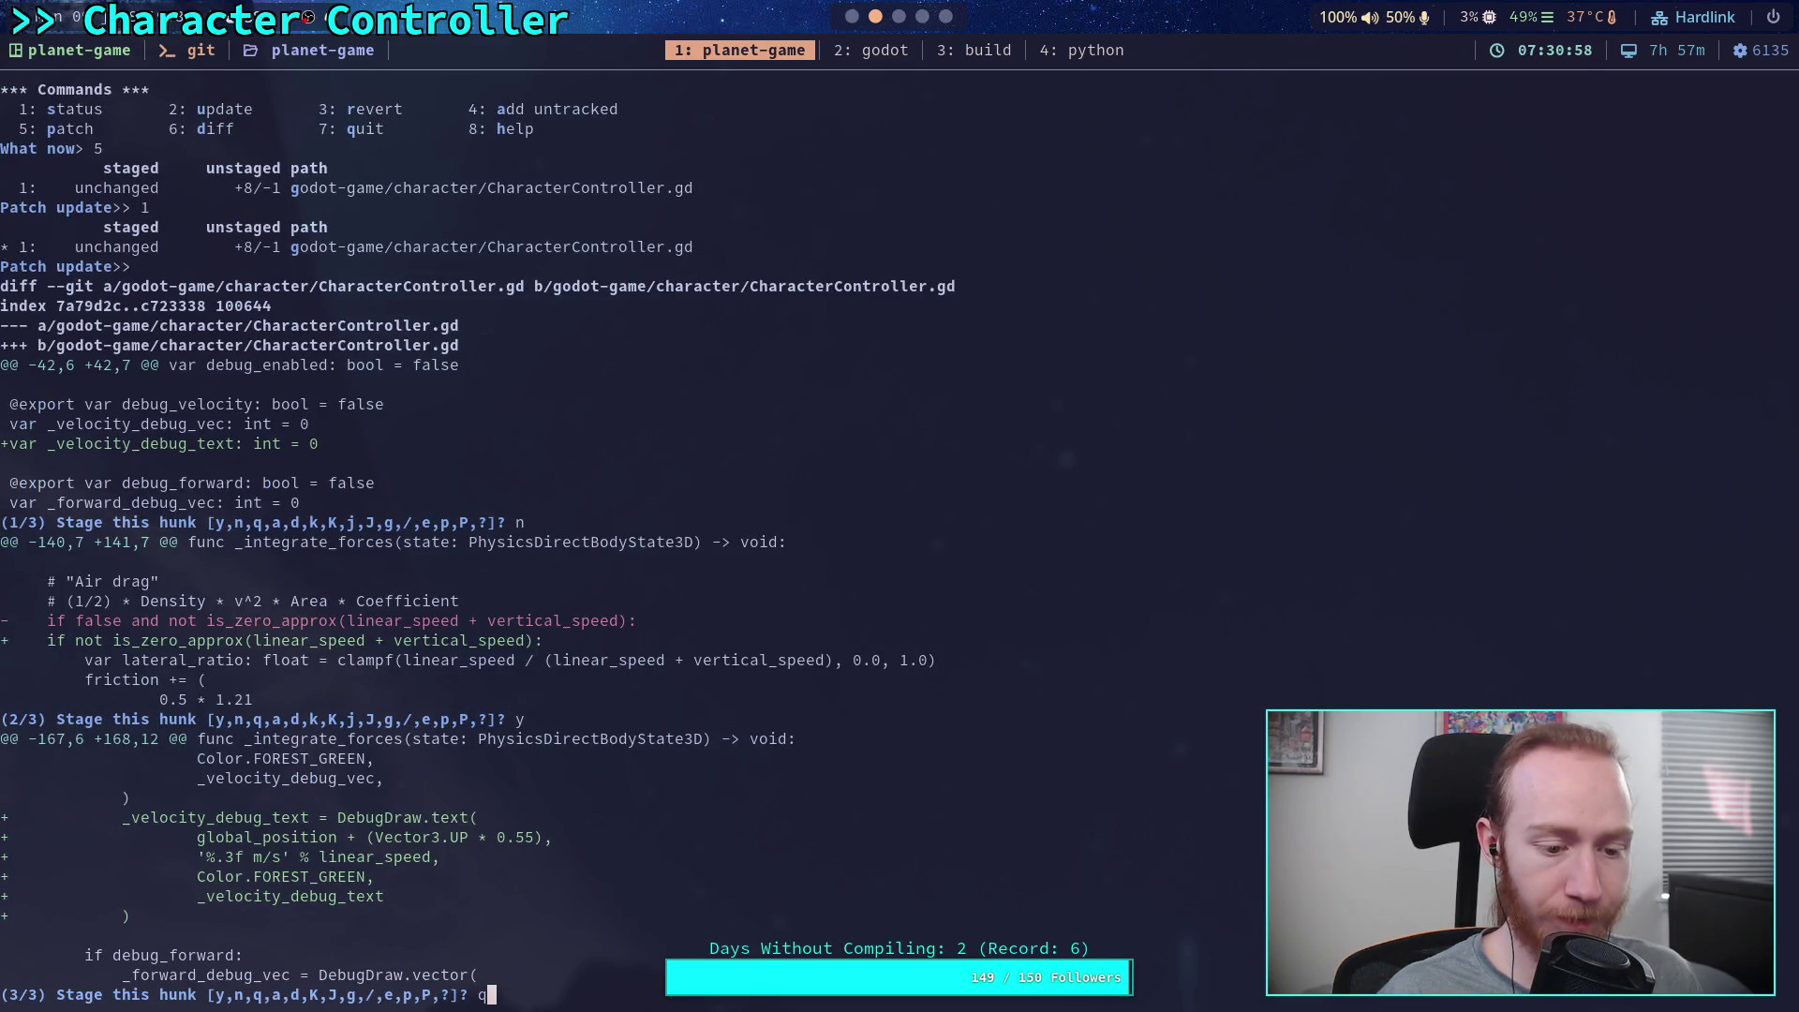
{"action": "type", "text": "q"}
{"action": "key", "text": "Return"}
{"action": "type", "text": "q"}
{"action": "key", "text": "Return"}
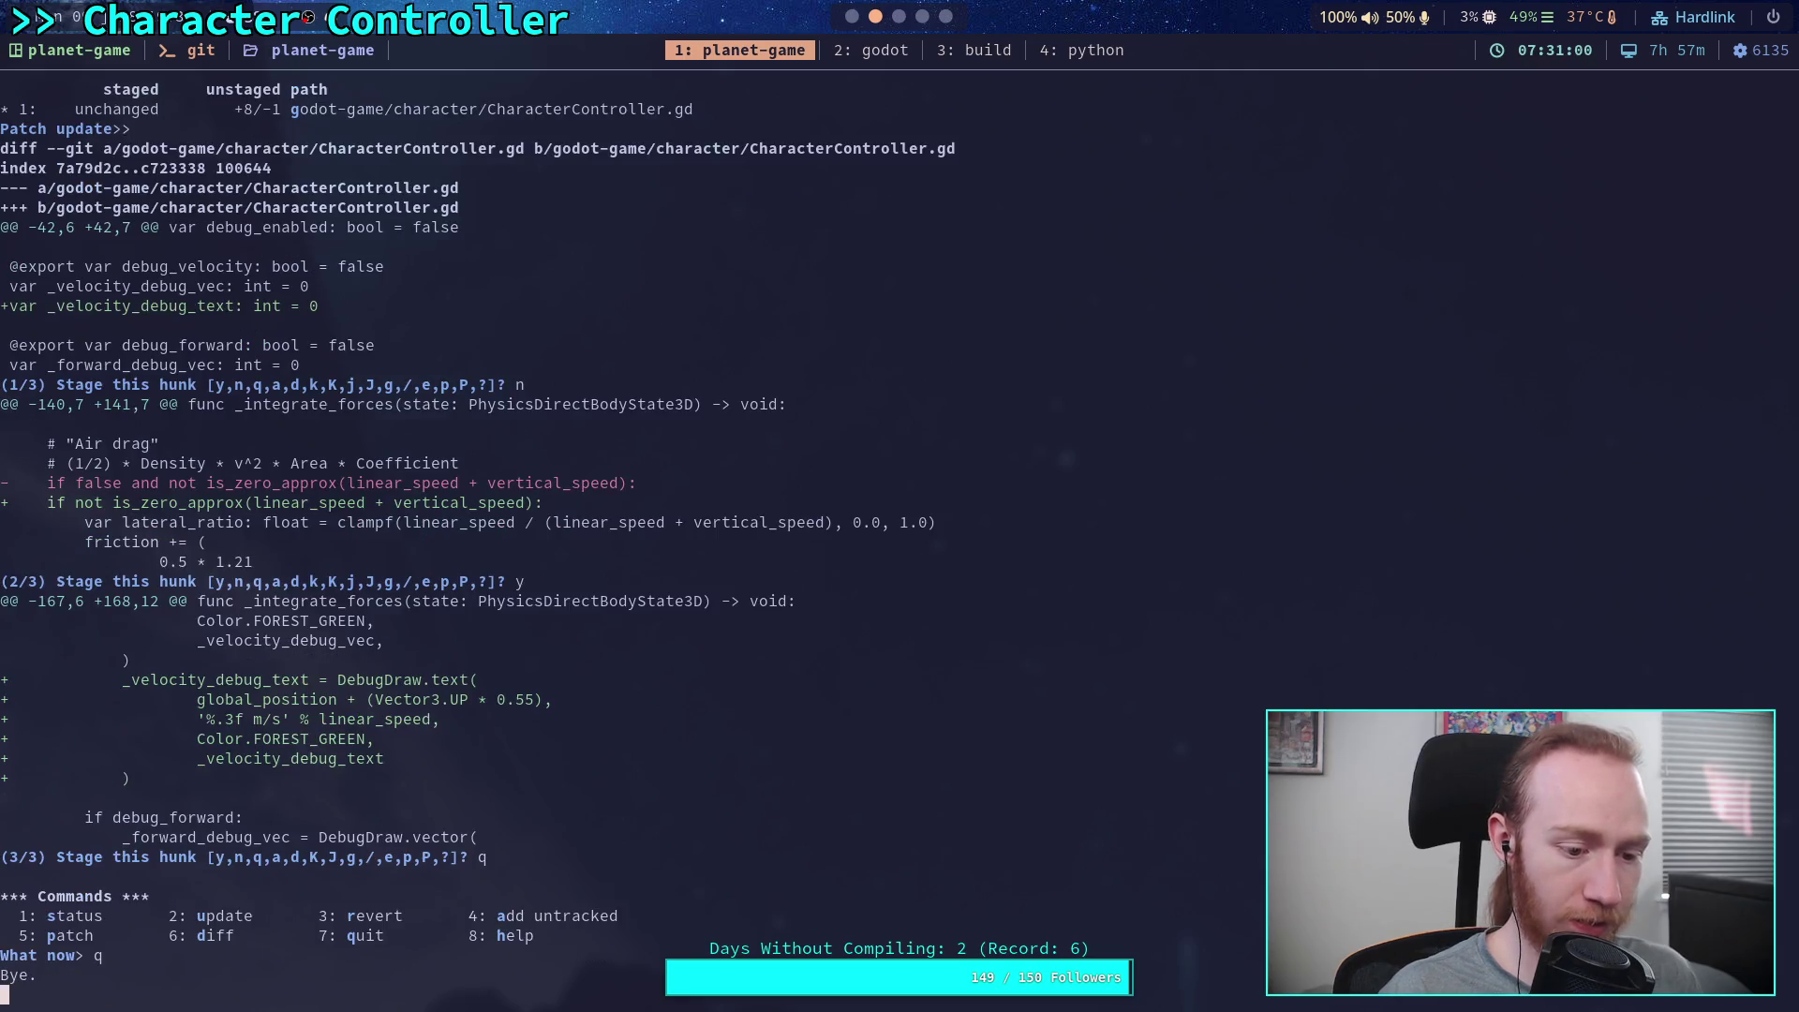
Run git status to confirm only the air-drag hunk is staged
{"action": "type", "text": "git status"}
{"action": "key", "text": "Return"}
{"action": "type", "text": "git "}
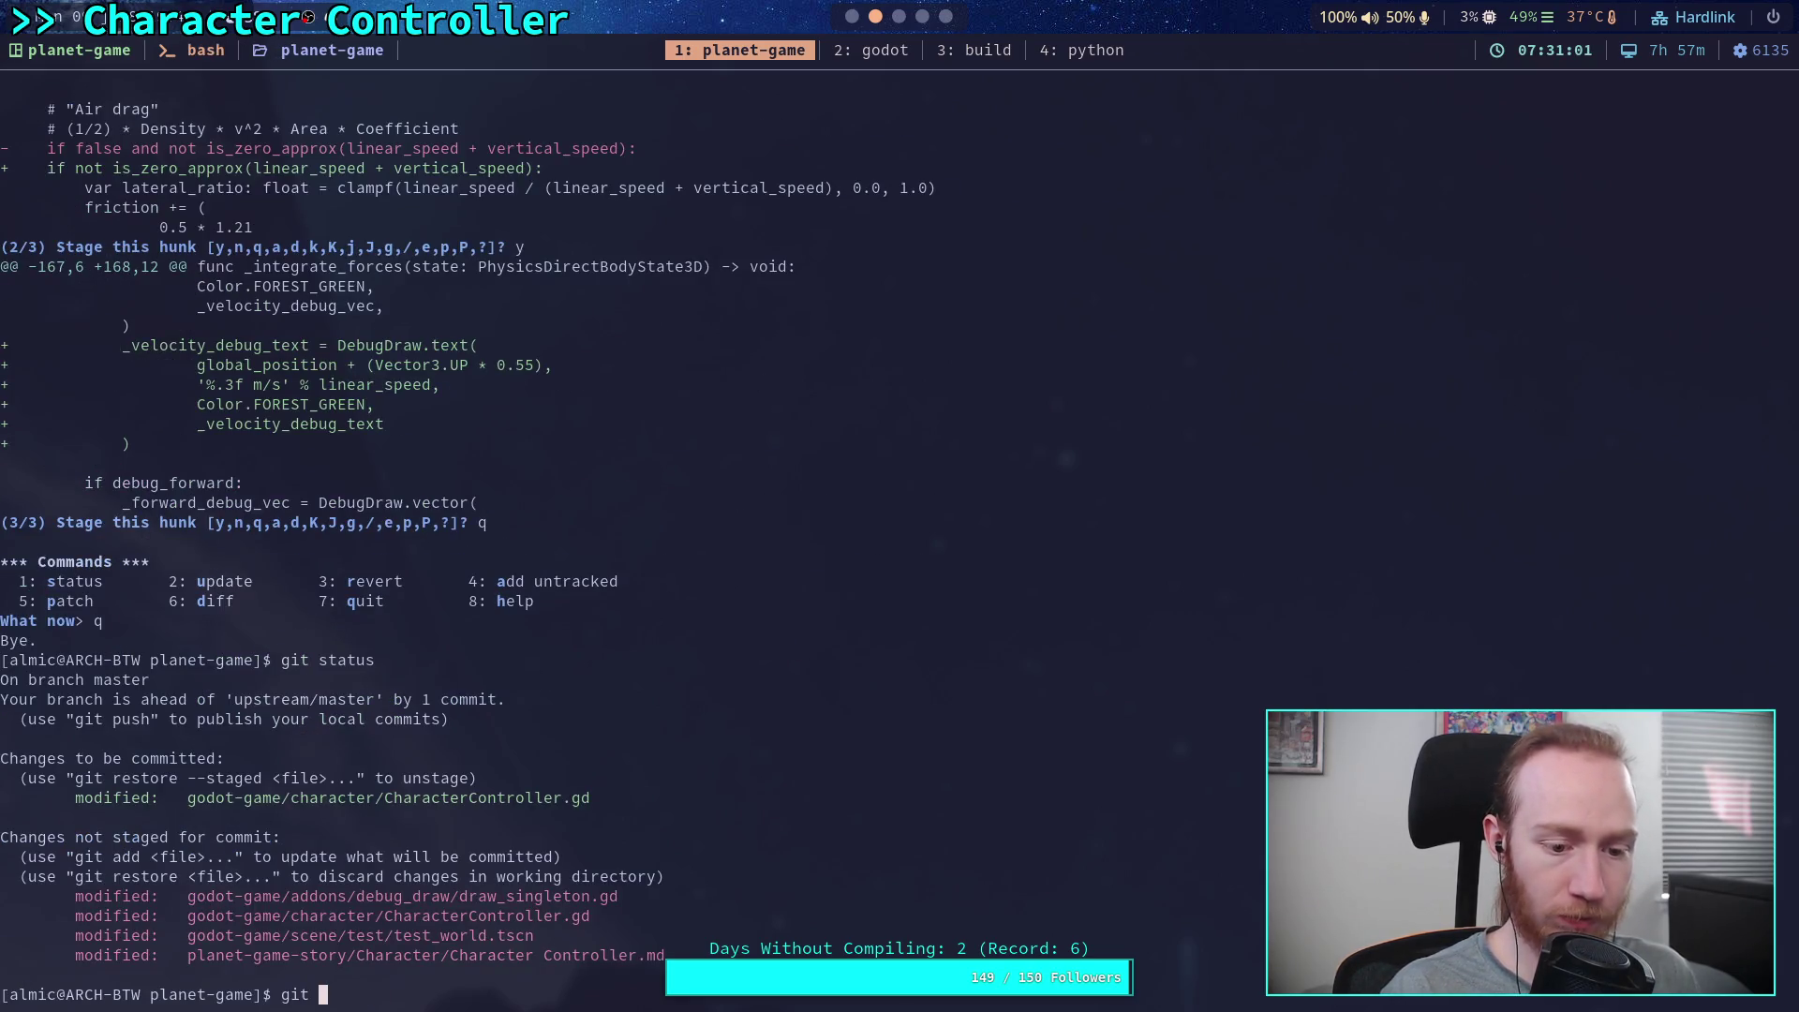
{"action": "type", "text": "commit --amend"}
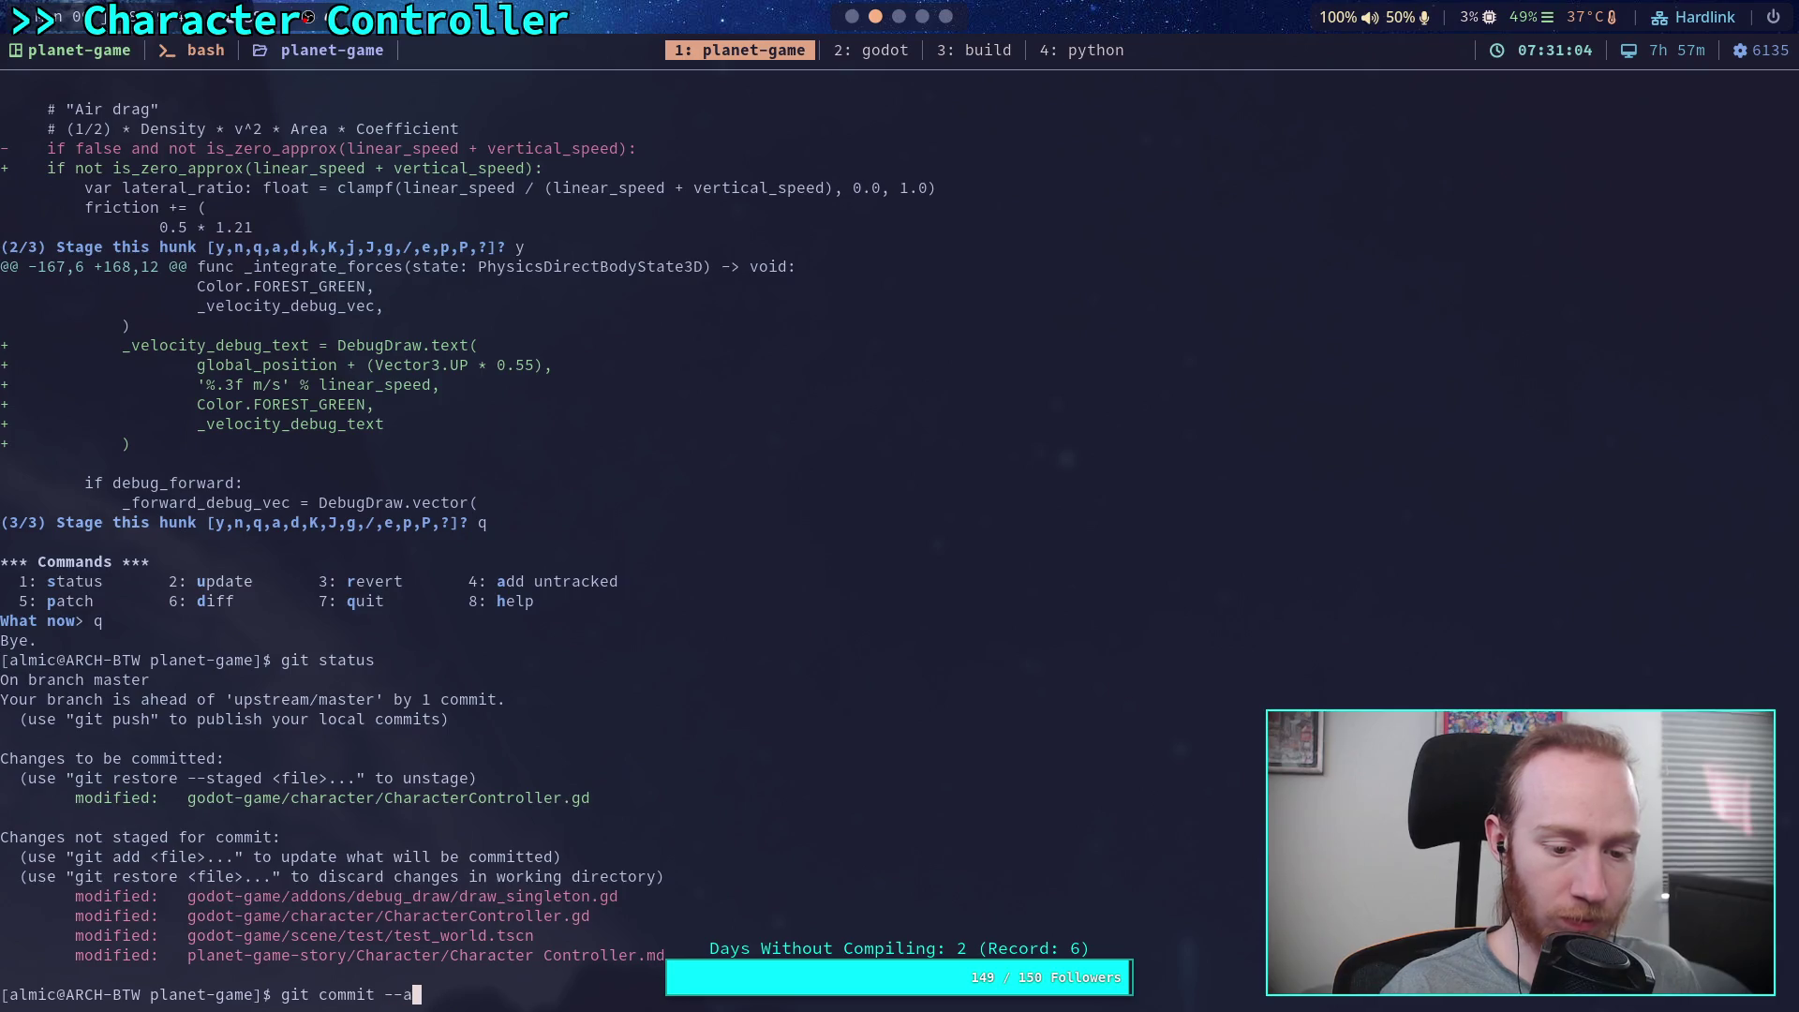
Amend the last commit, adding '- Add air drag resistance' below 'Fix spring on inclines' in vim
{"action": "key", "text": "Return"}
{"action": "key", "text": "j"}
{"action": "key", "text": "j"}
{"action": "key", "text": "j"}
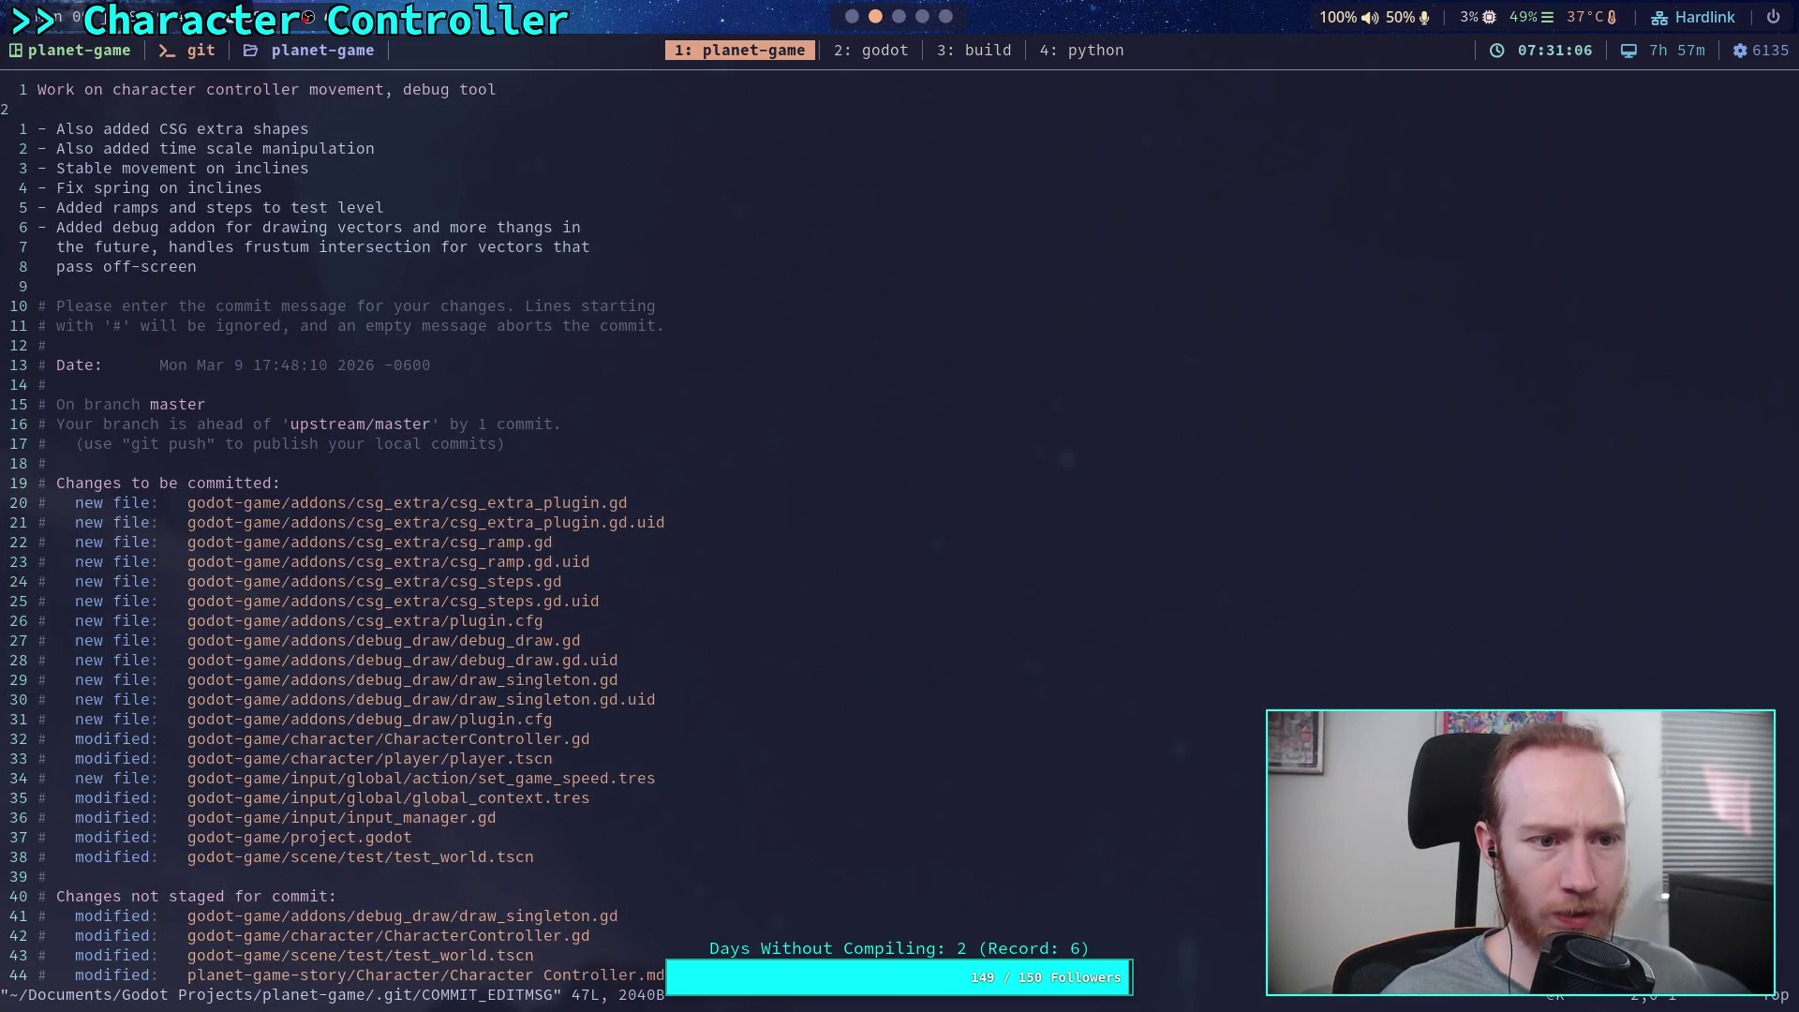
{"action": "type", "text": "o- "}
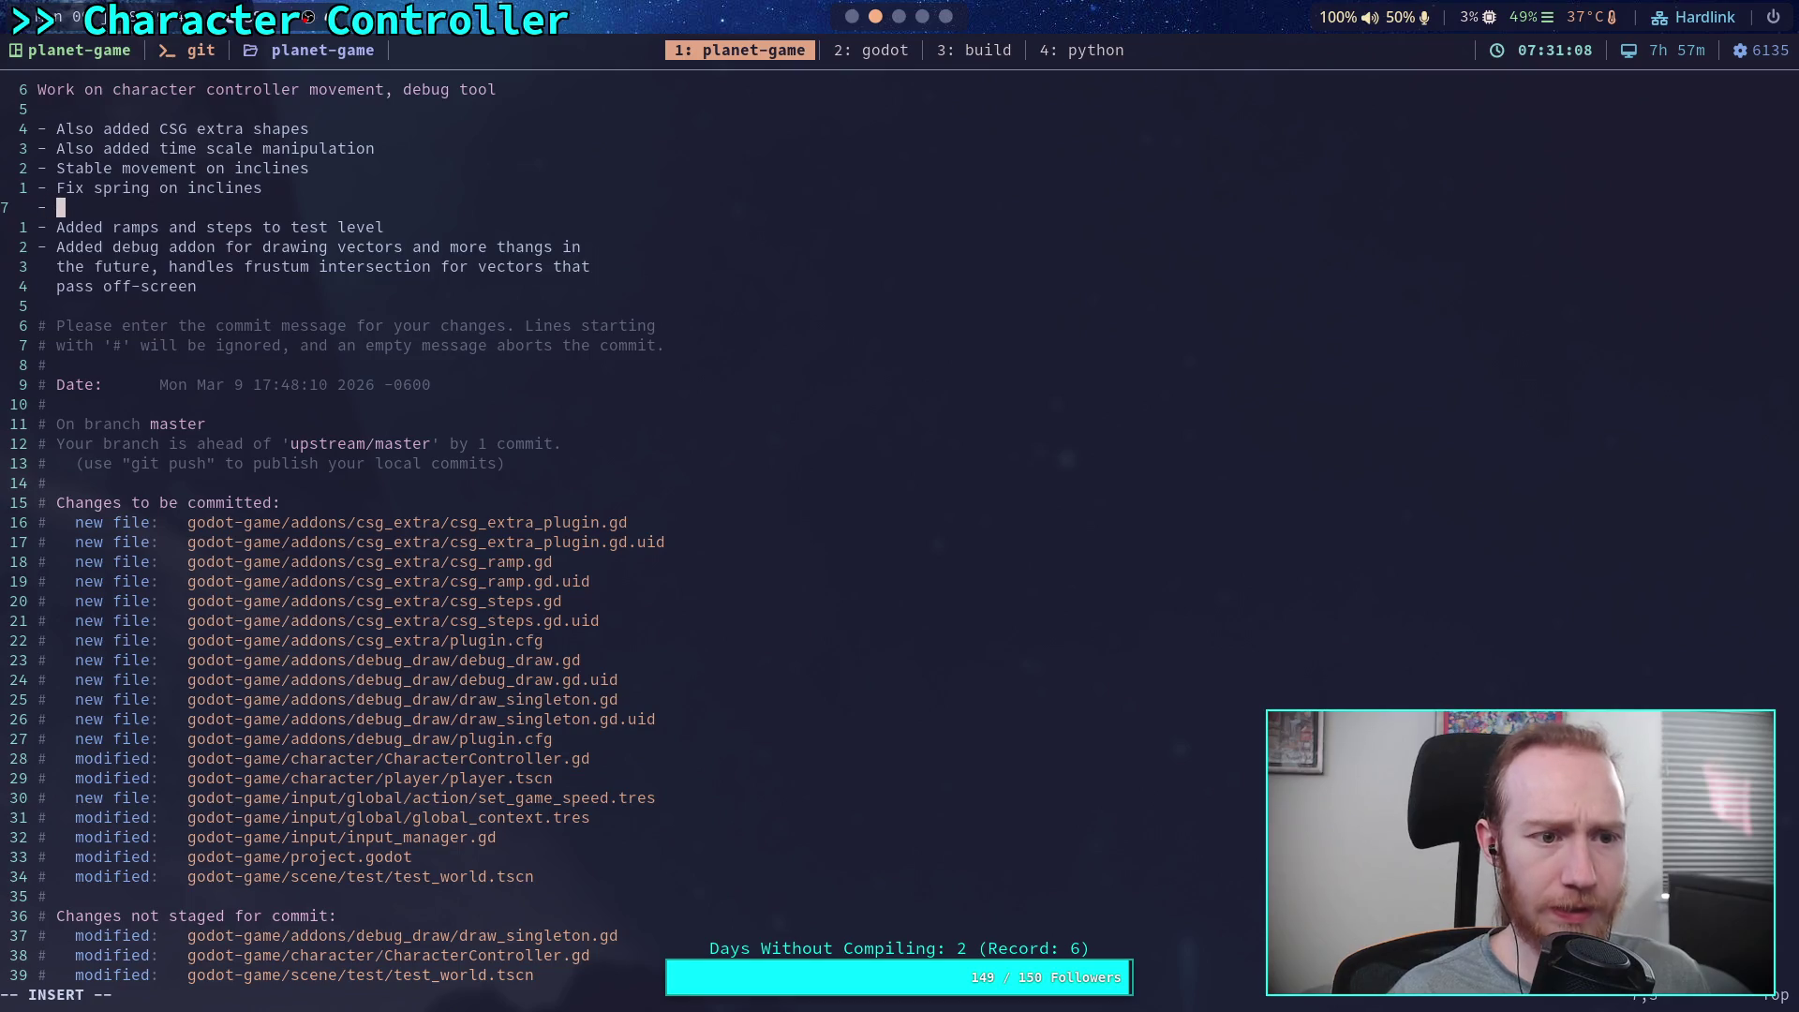
{"action": "type", "text": "Add air r"}
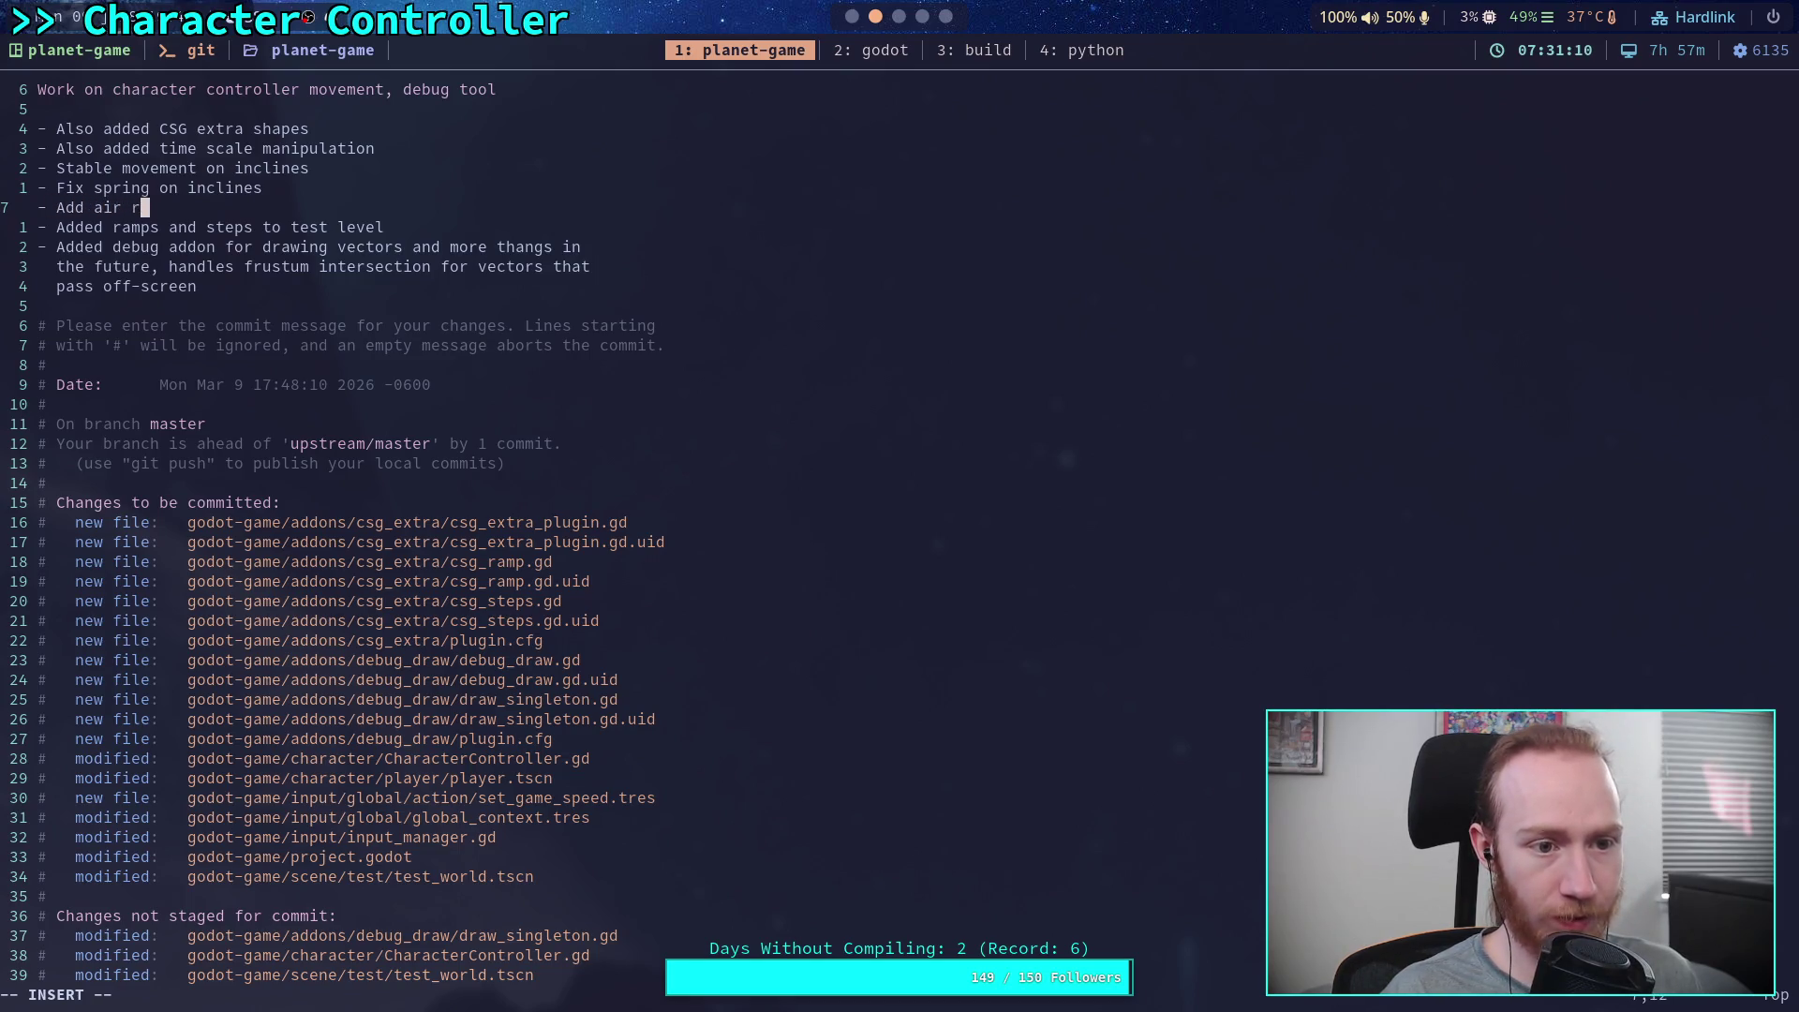
{"action": "type", "text": "esistance"}
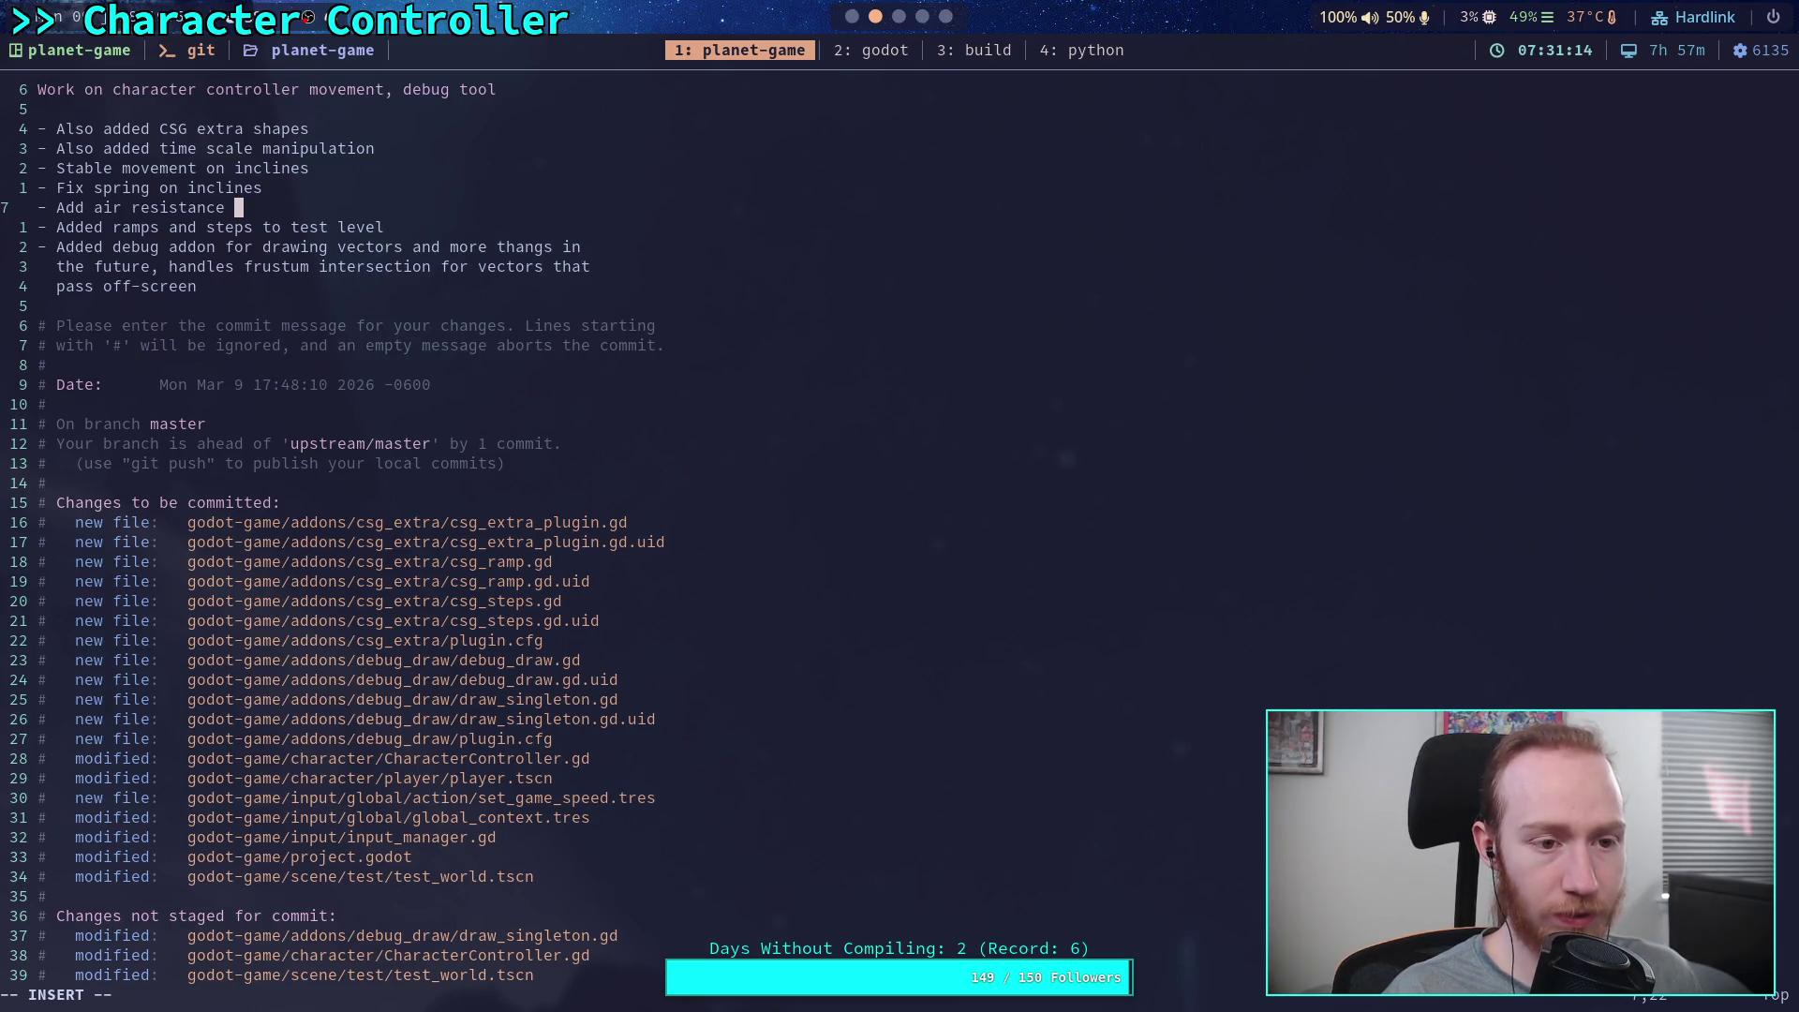
{"action": "key", "text": "BackSpace"}
{"action": "key", "text": "BackSpace"}
{"action": "key", "text": "BackSpace"}
{"action": "type", "text": "dray"}
{"action": "key", "text": "BackSpace"}
{"action": "type", "text": "g "}
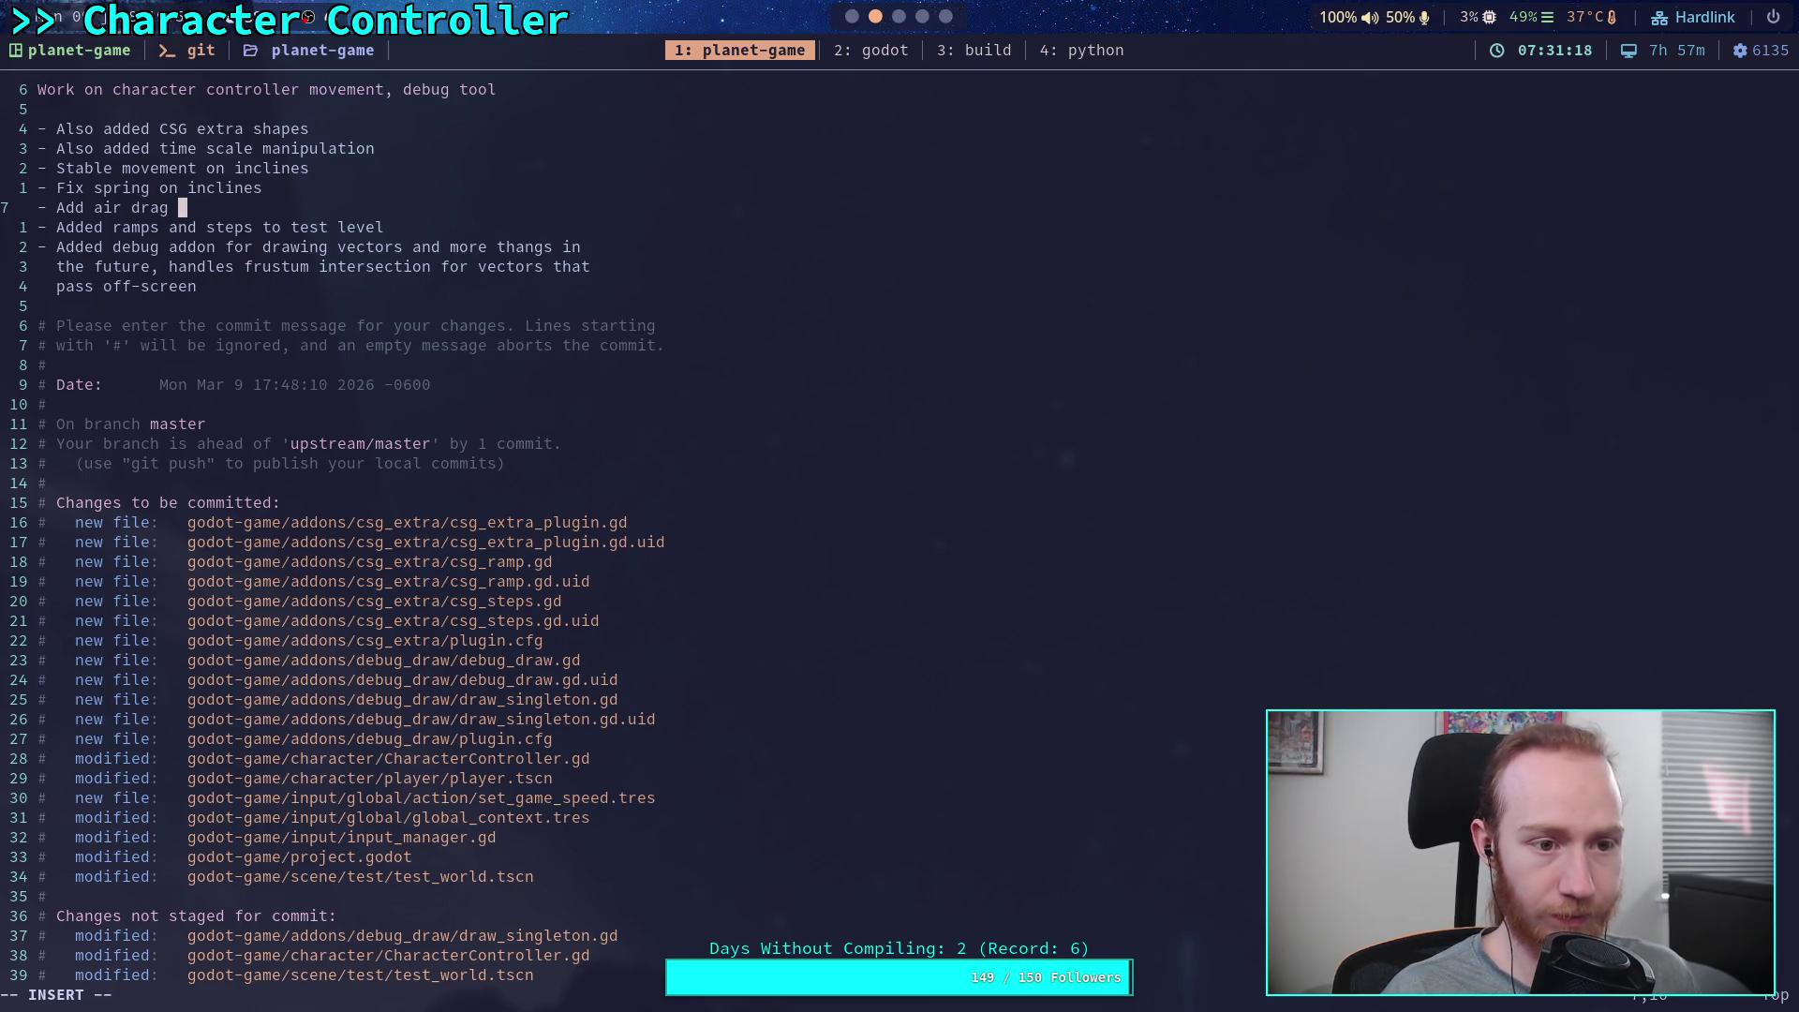
{"action": "type", "text": "resistance"}
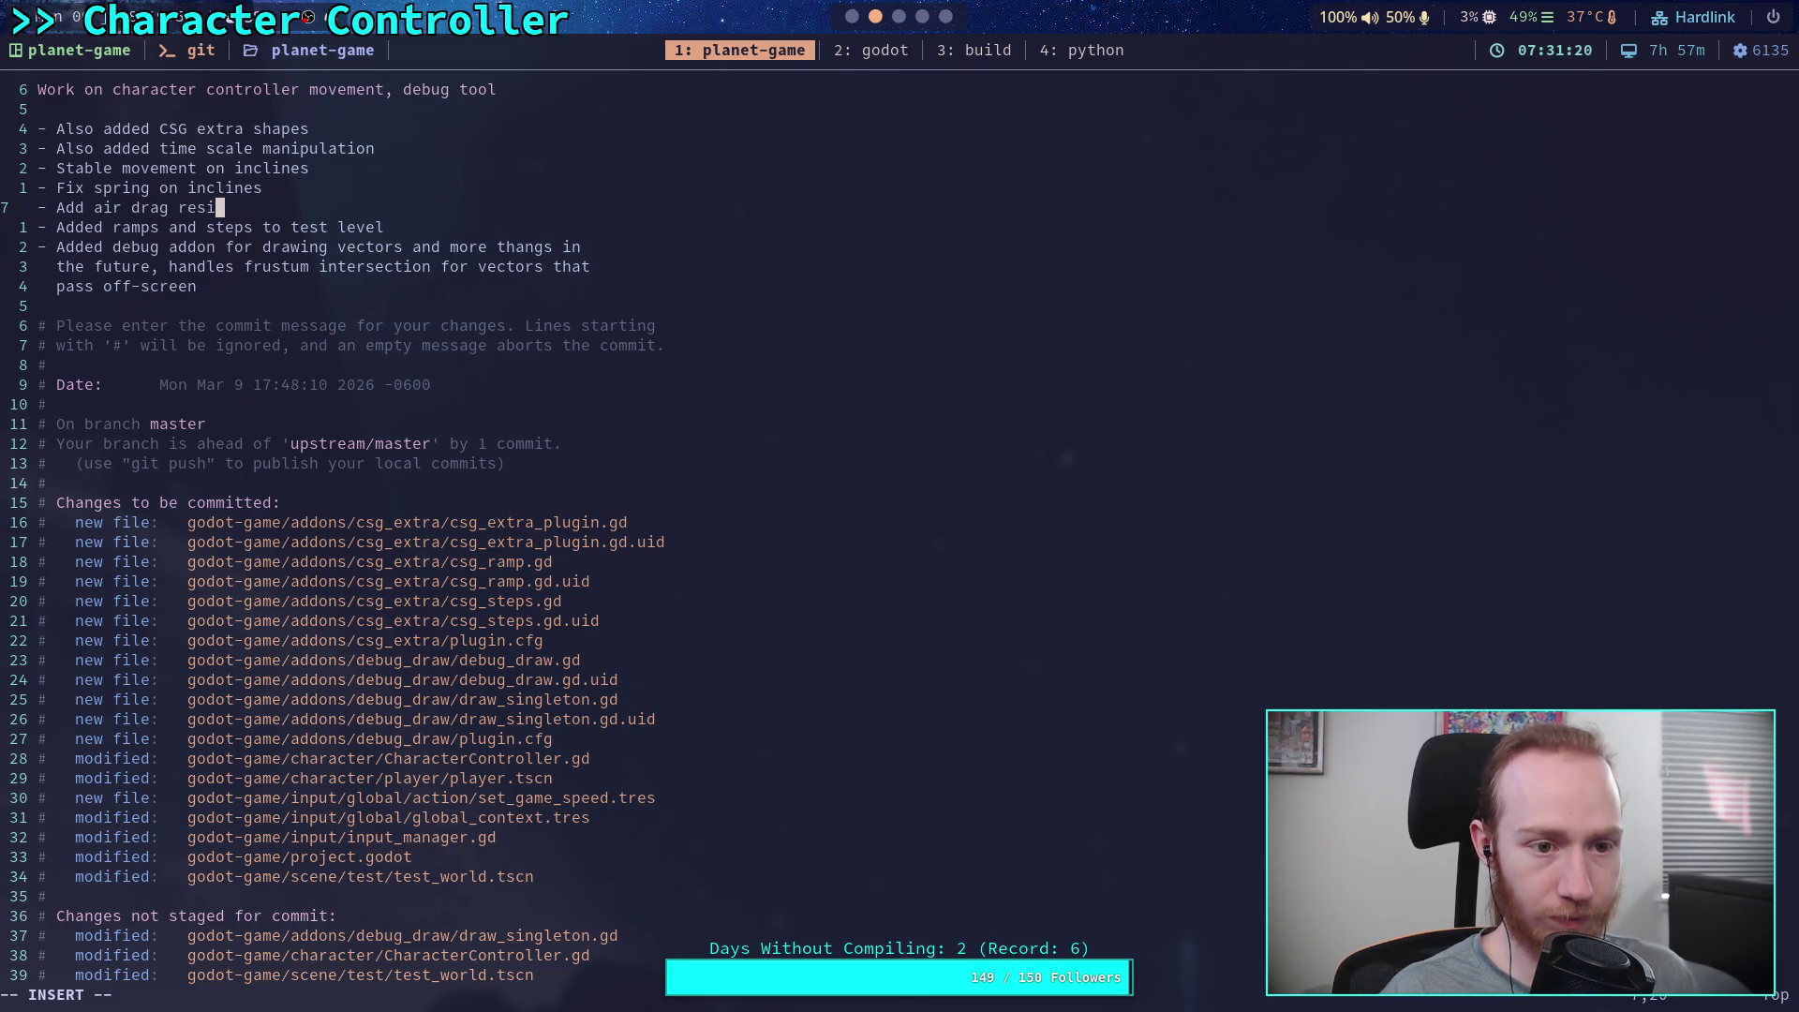
{"action": "key", "text": "Escape"}
{"action": "type", "text": ":wq"}
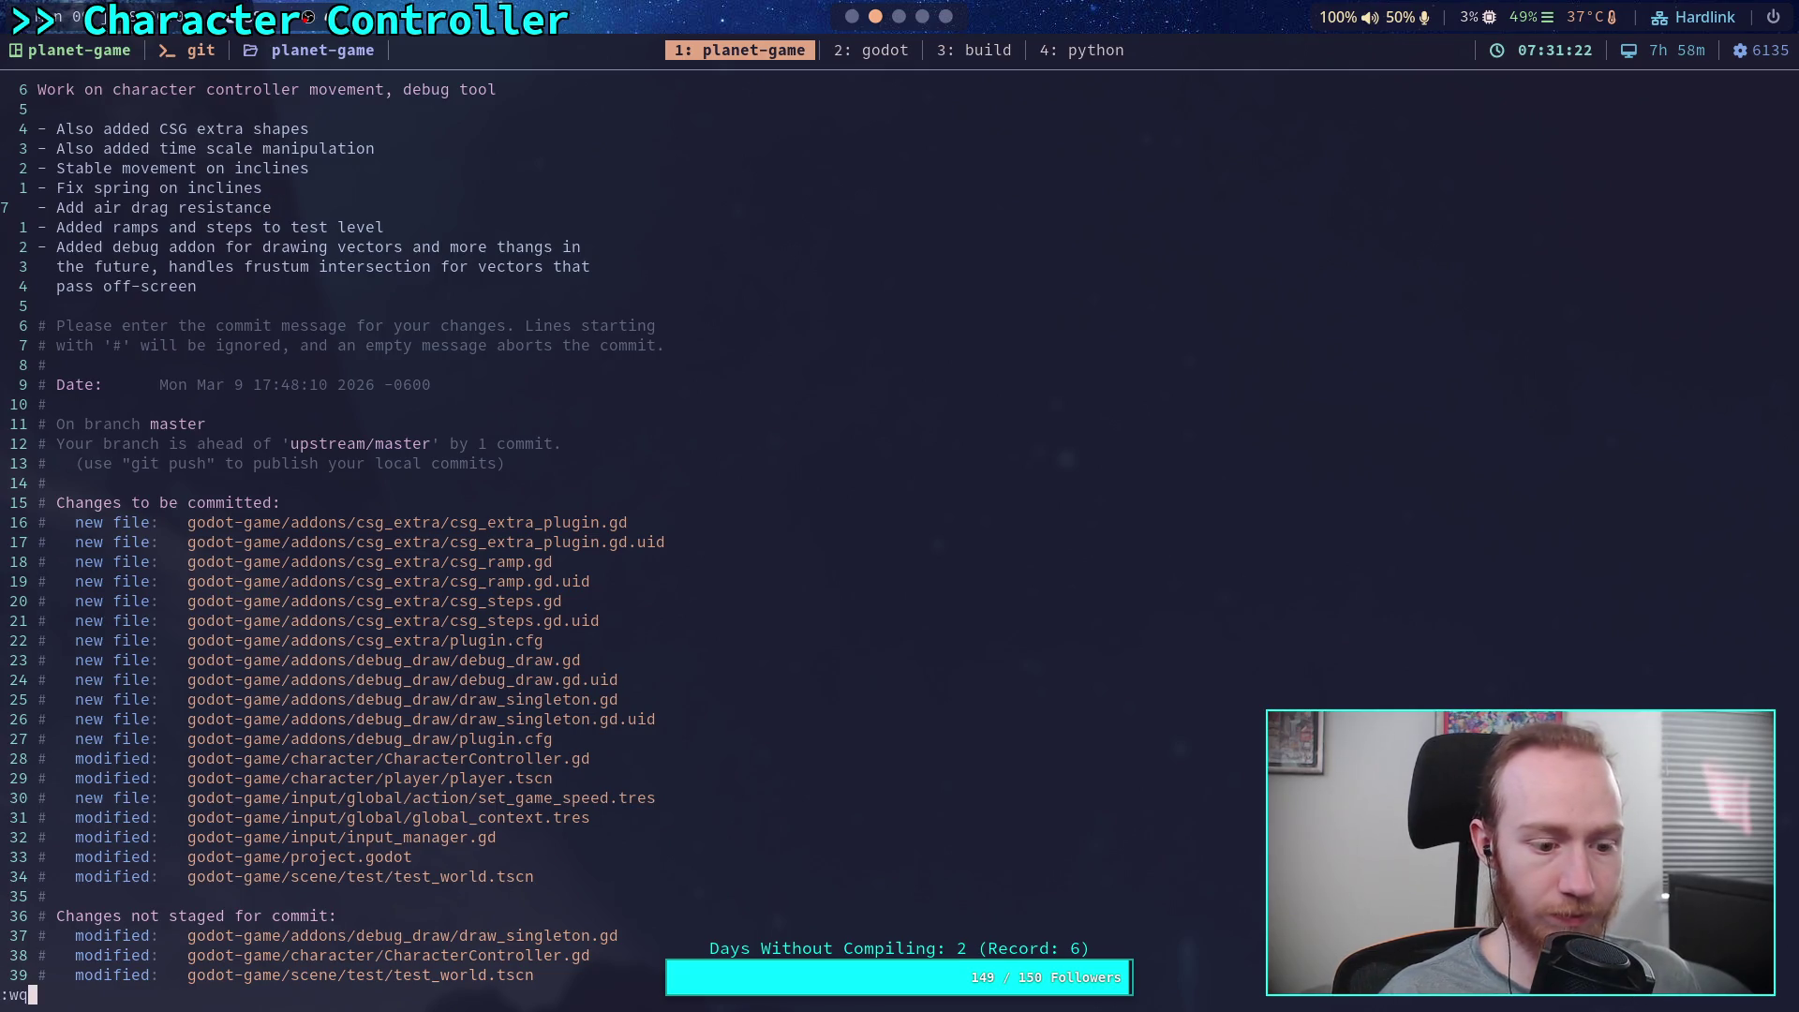
{"action": "key", "text": "Return"}
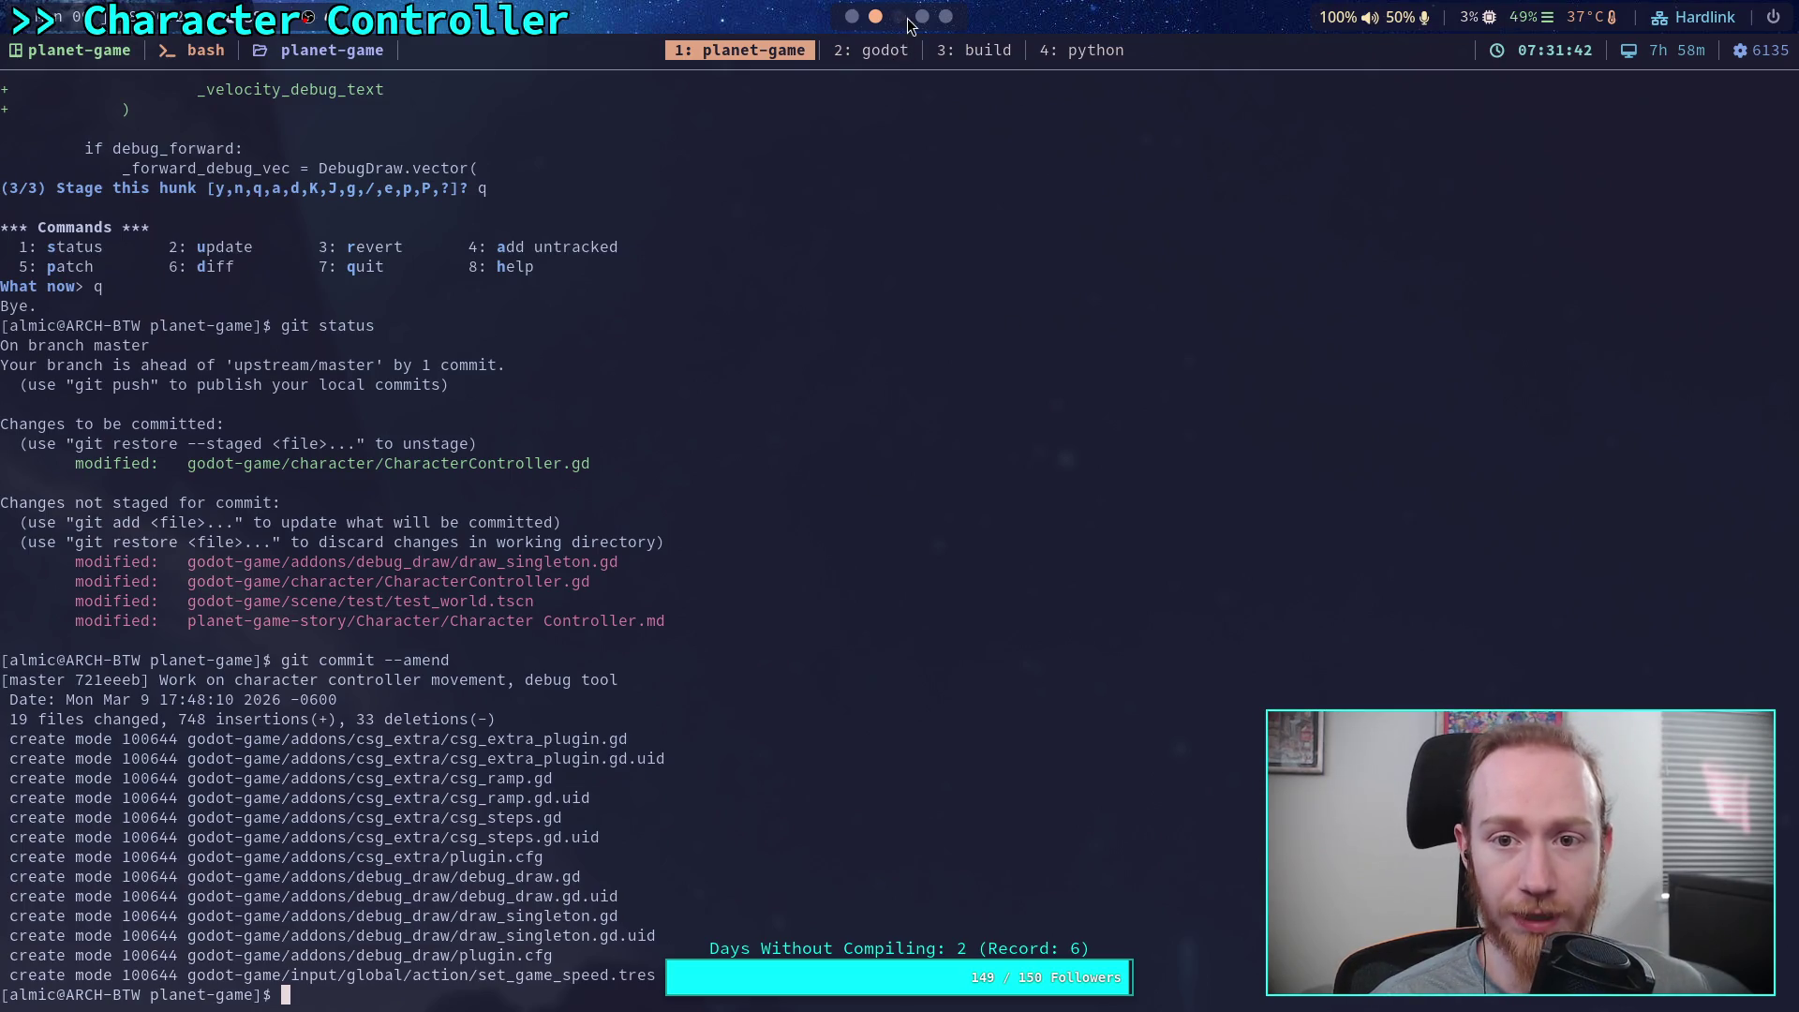
{"action": "left_click", "coordinate": [853, 17]}
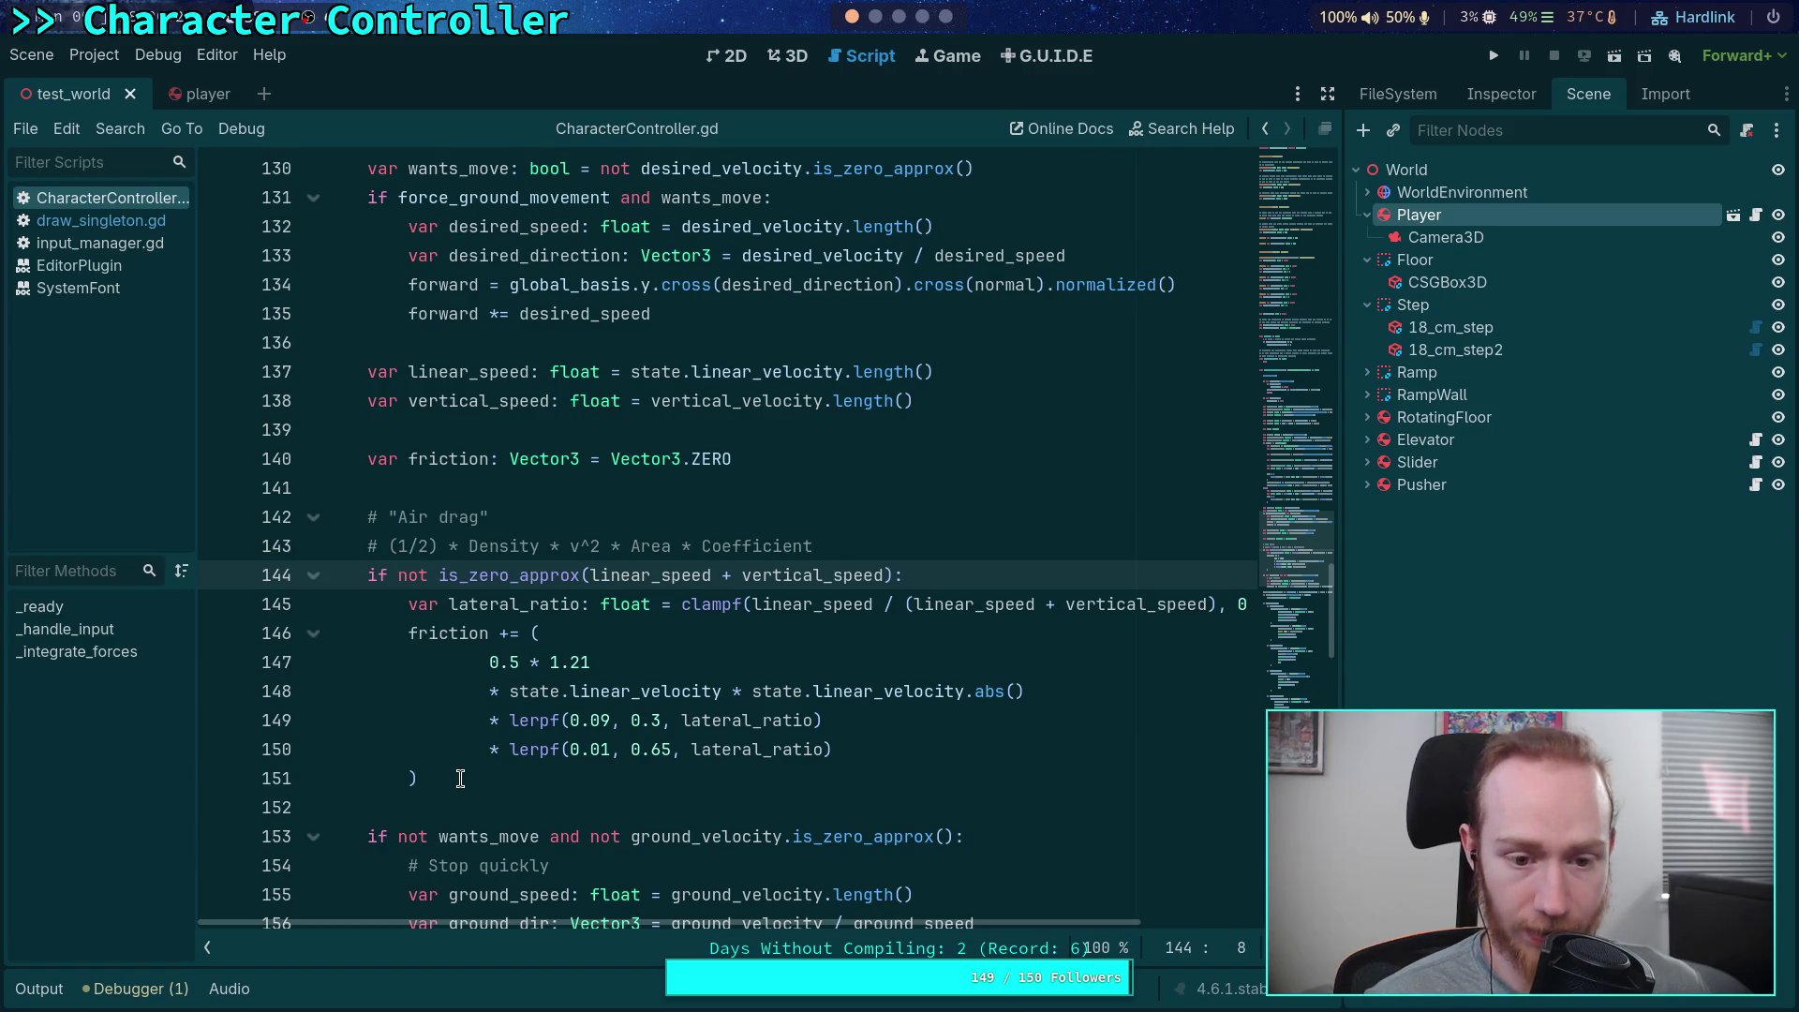
{"action": "scroll", "coordinate": [587, 636], "scroll_direction": "up", "scroll_amount": 15}
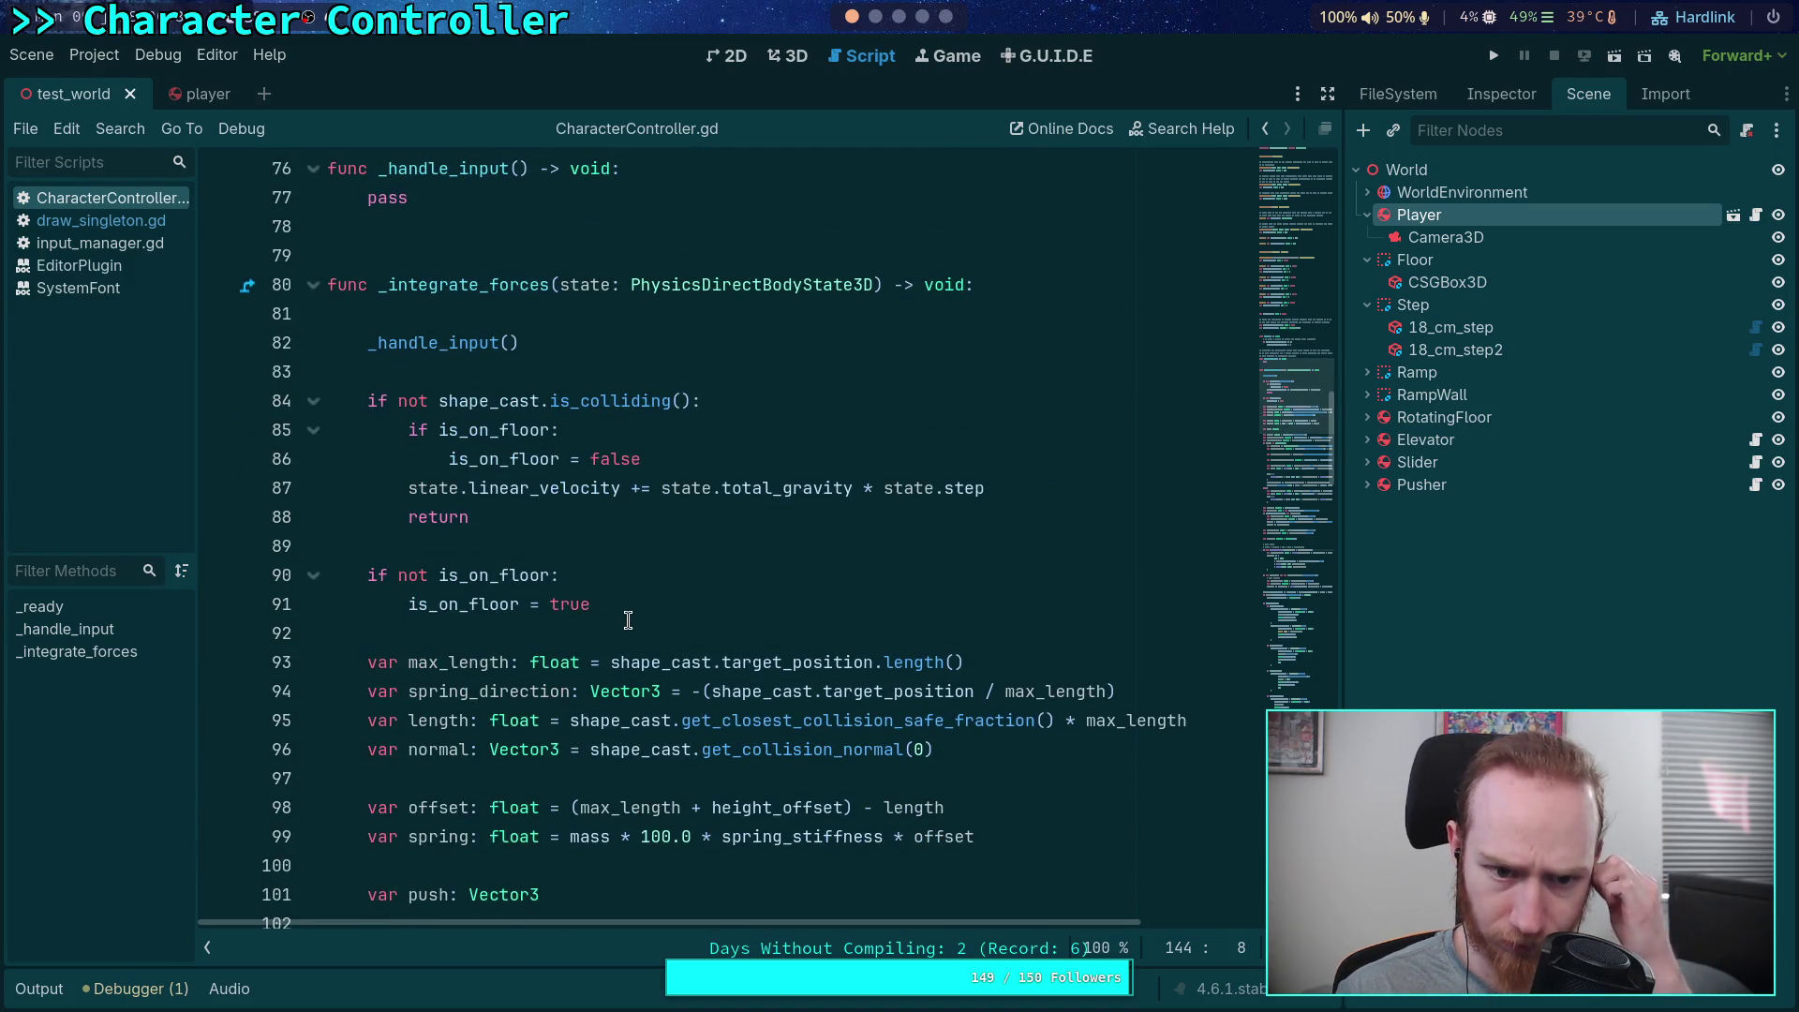
{"action": "scroll", "coordinate": [595, 592], "scroll_direction": "down", "scroll_amount": 15}
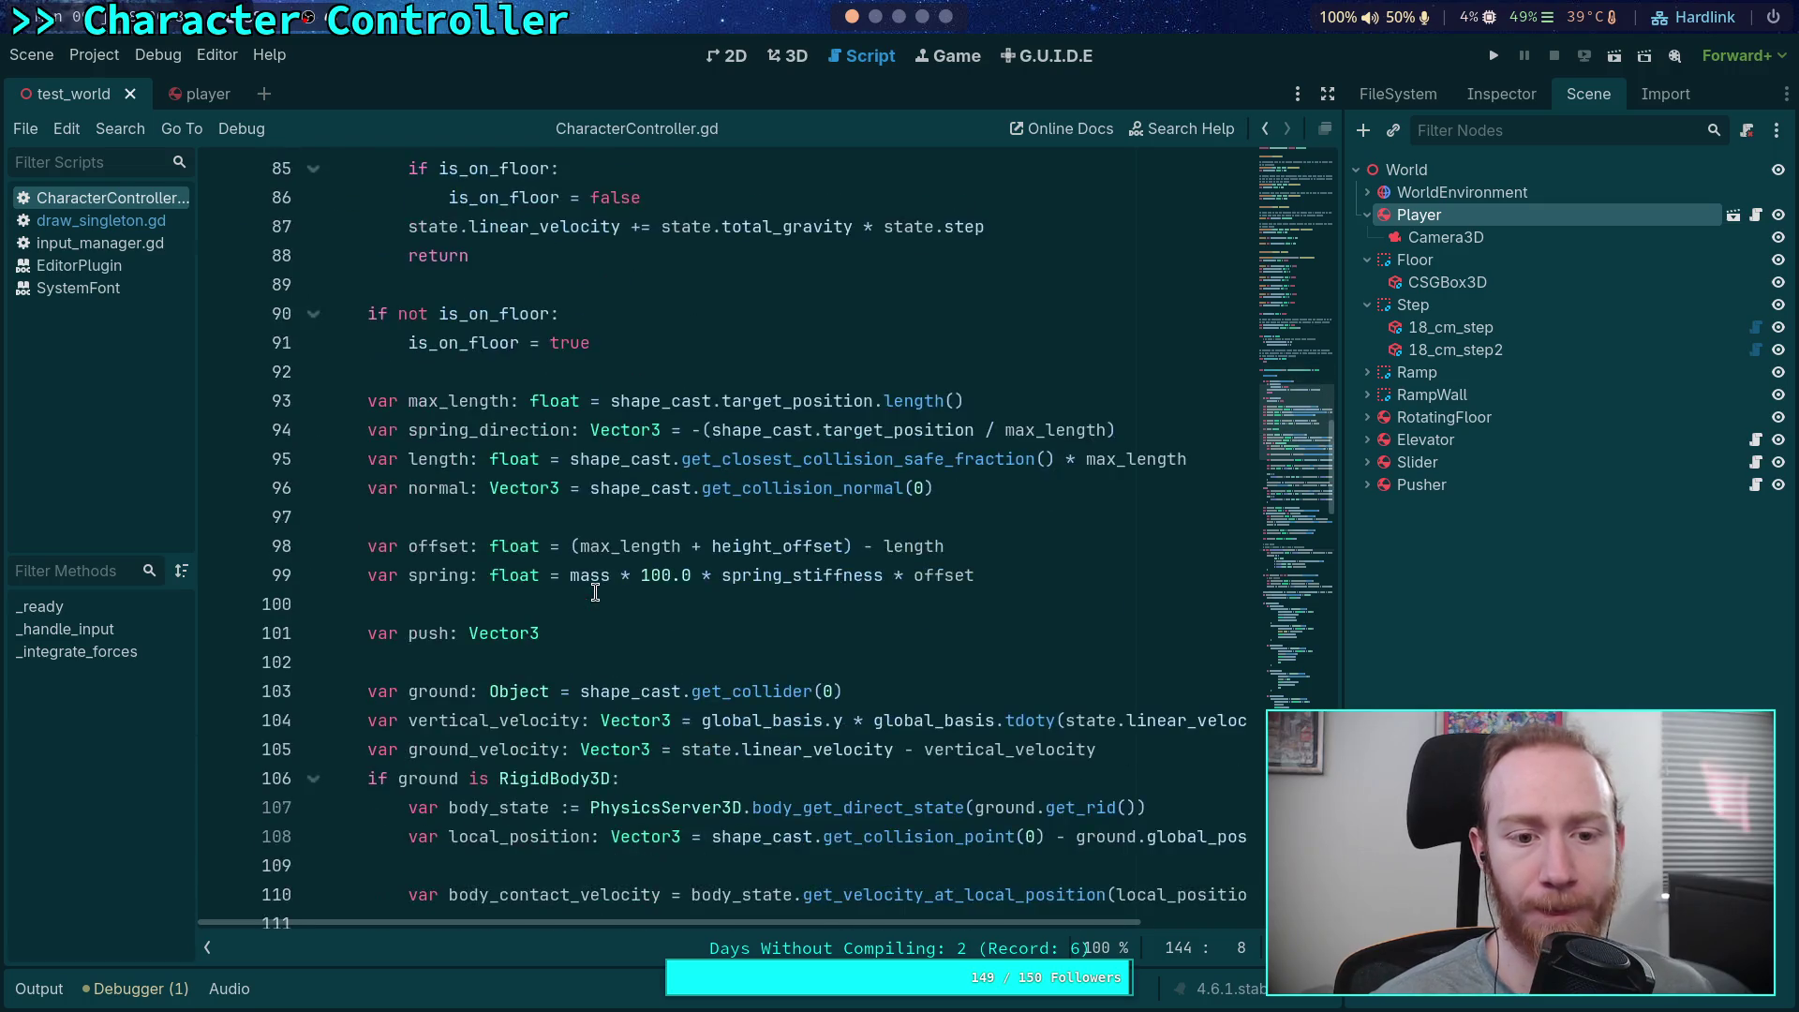
{"action": "scroll", "coordinate": [595, 591], "scroll_direction": "down", "scroll_amount": 3}
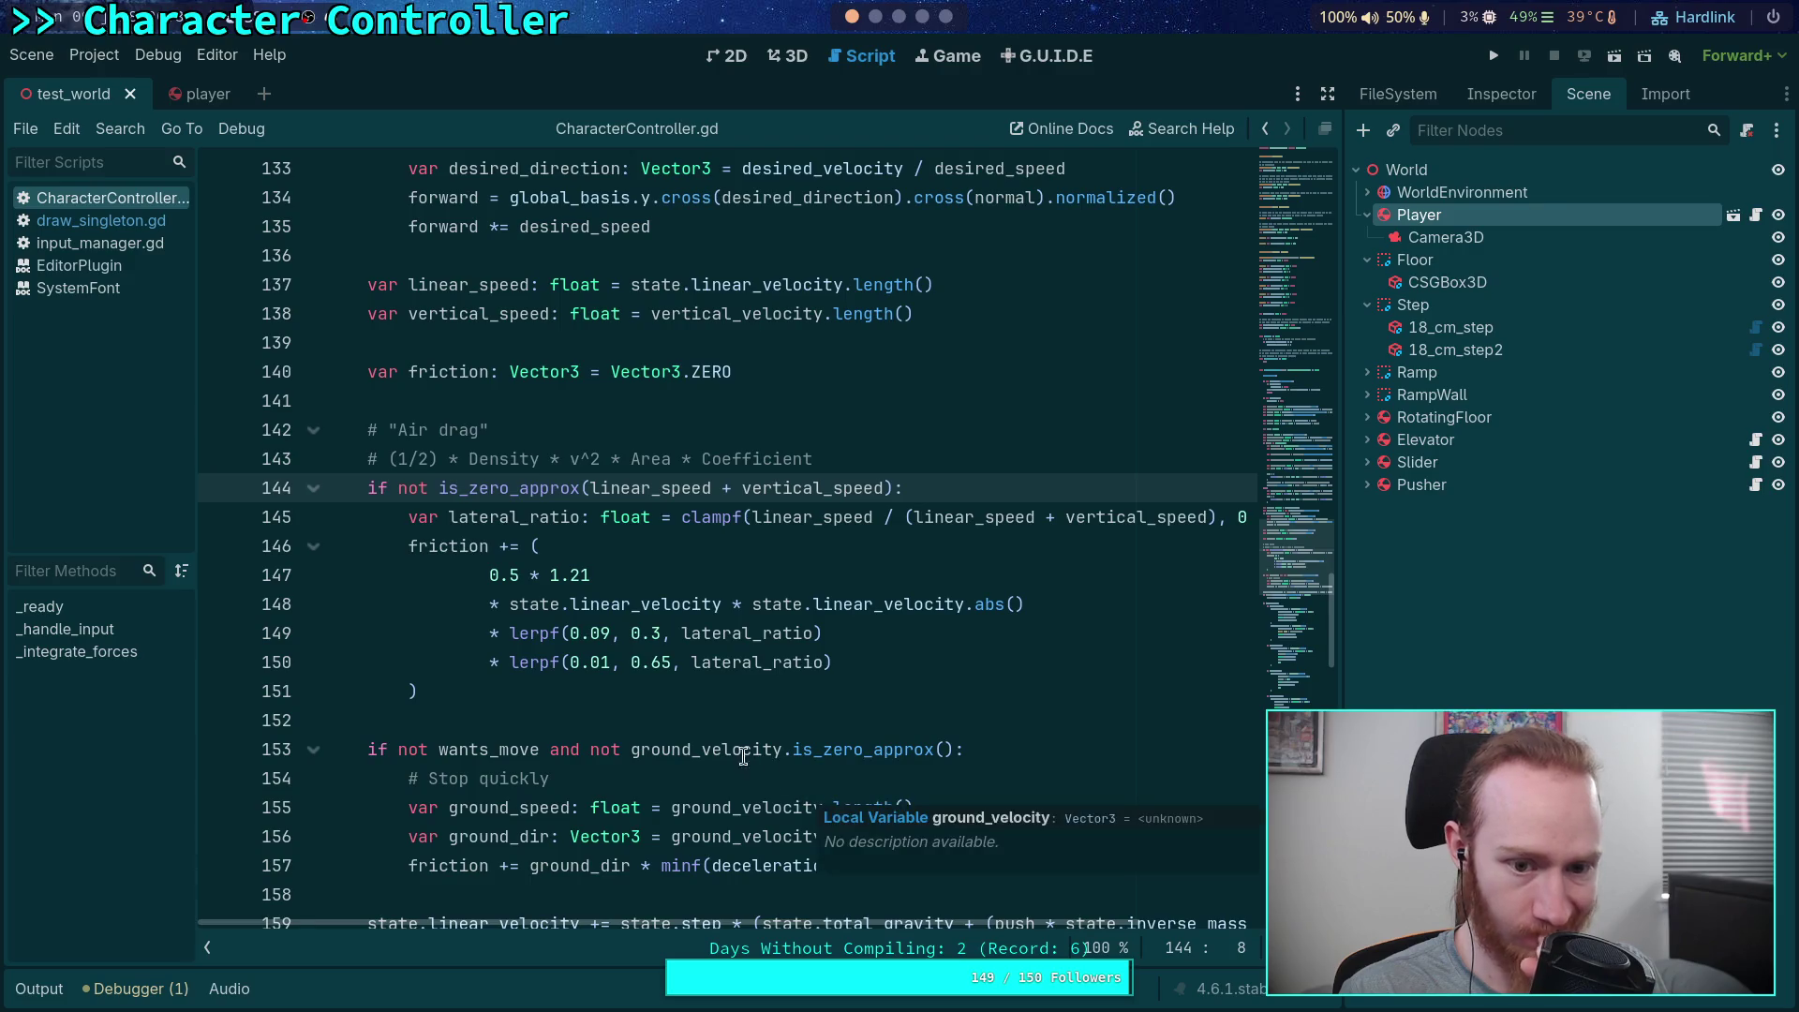
{"action": "scroll", "coordinate": [548, 745], "scroll_direction": "up", "scroll_amount": 1}
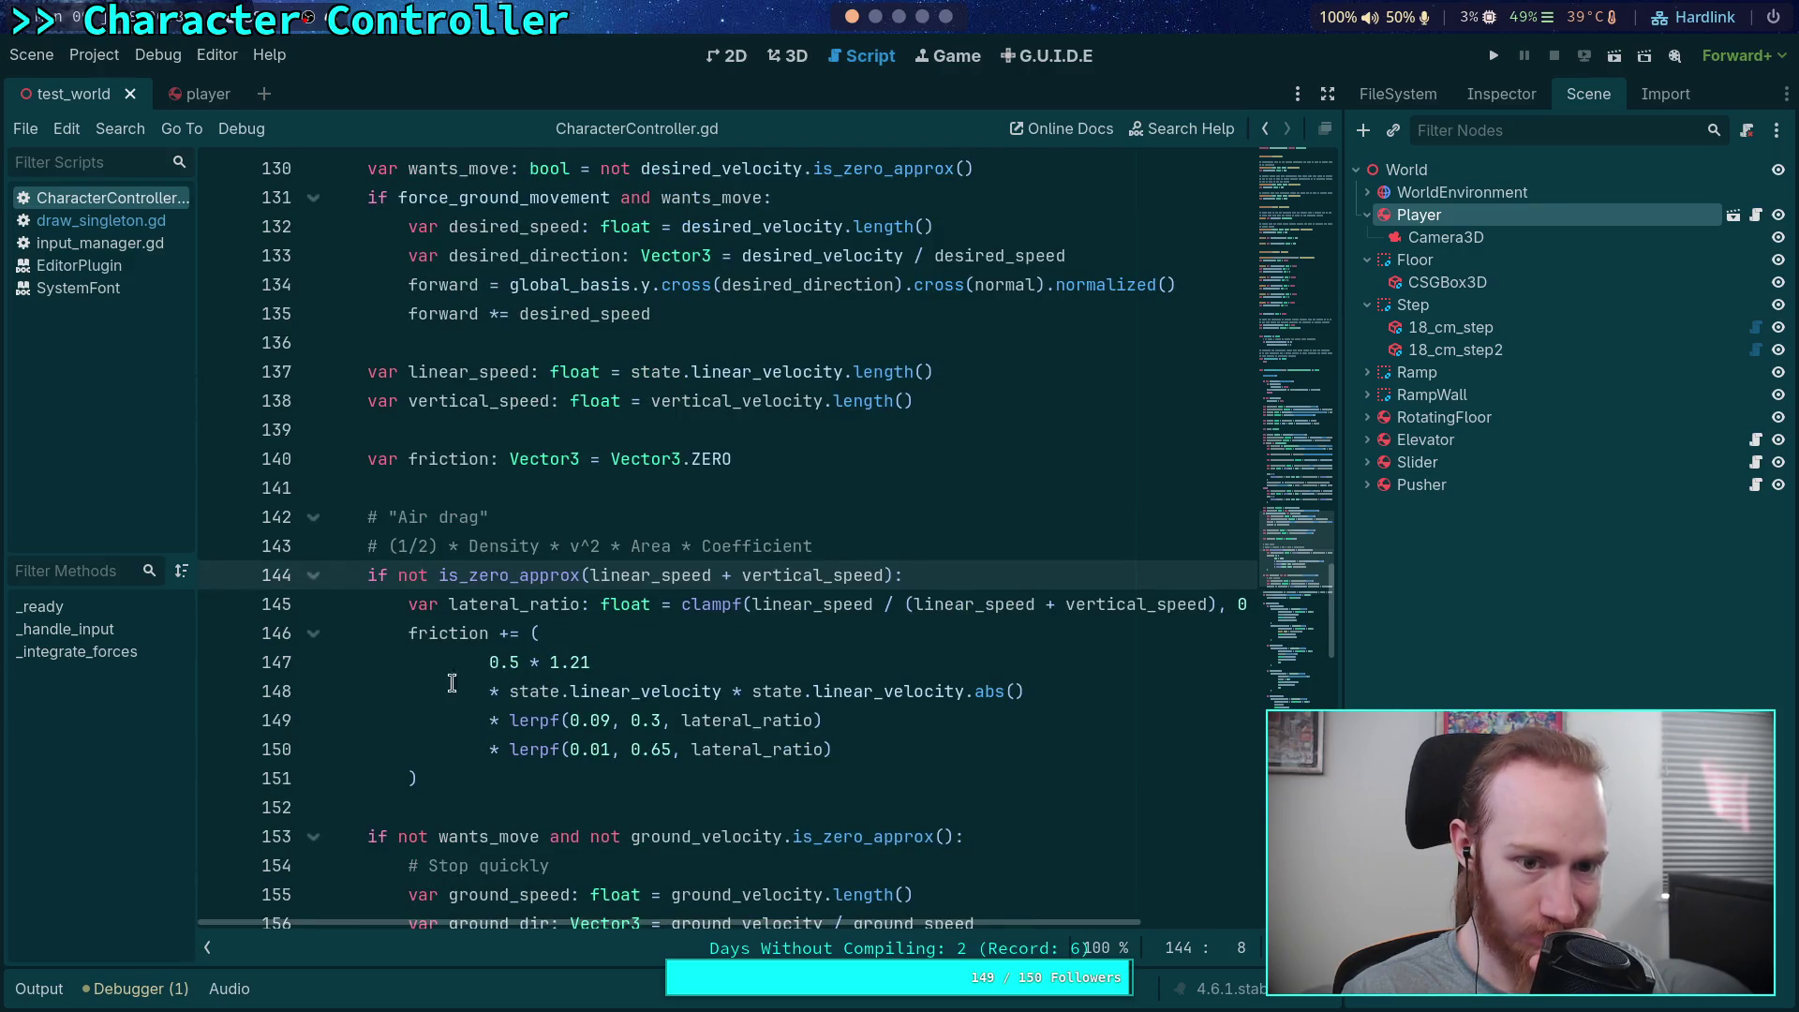
{"action": "double_click", "coordinate": [721, 365]}
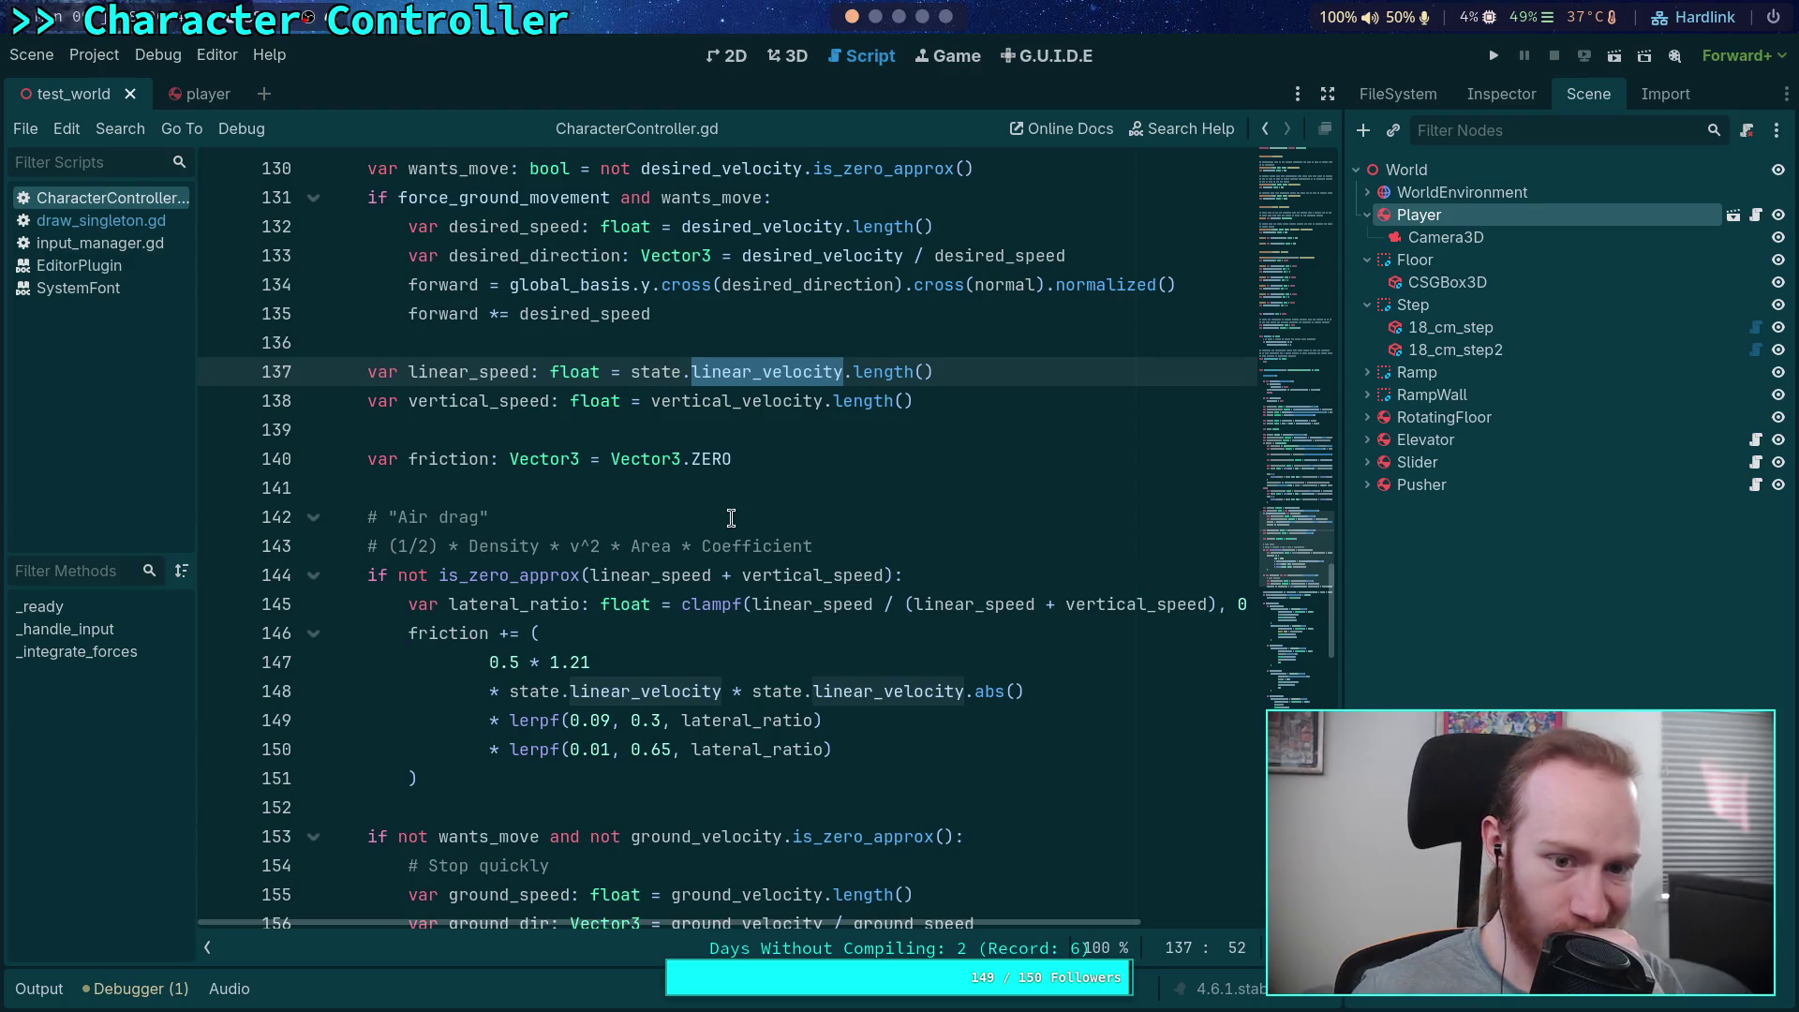
{"action": "scroll", "coordinate": [731, 518], "scroll_direction": "up", "scroll_amount": 15}
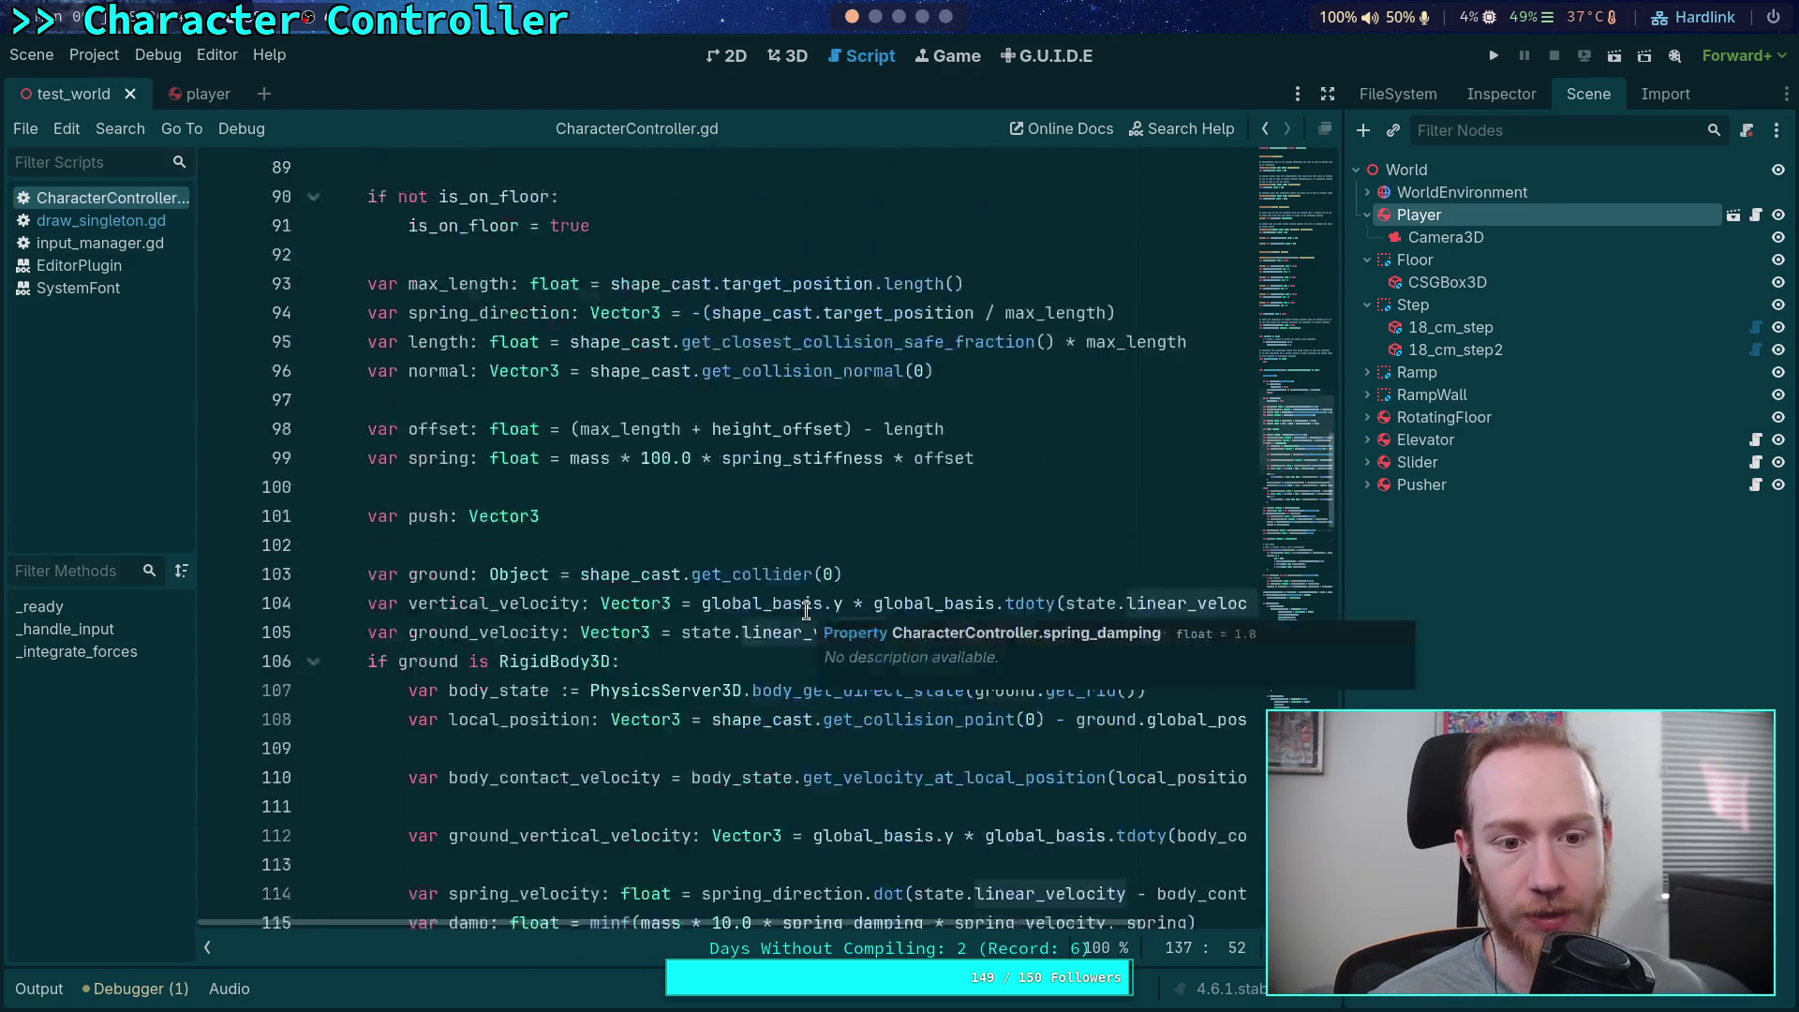
{"action": "scroll", "coordinate": [774, 617], "scroll_direction": "down", "scroll_amount": 7}
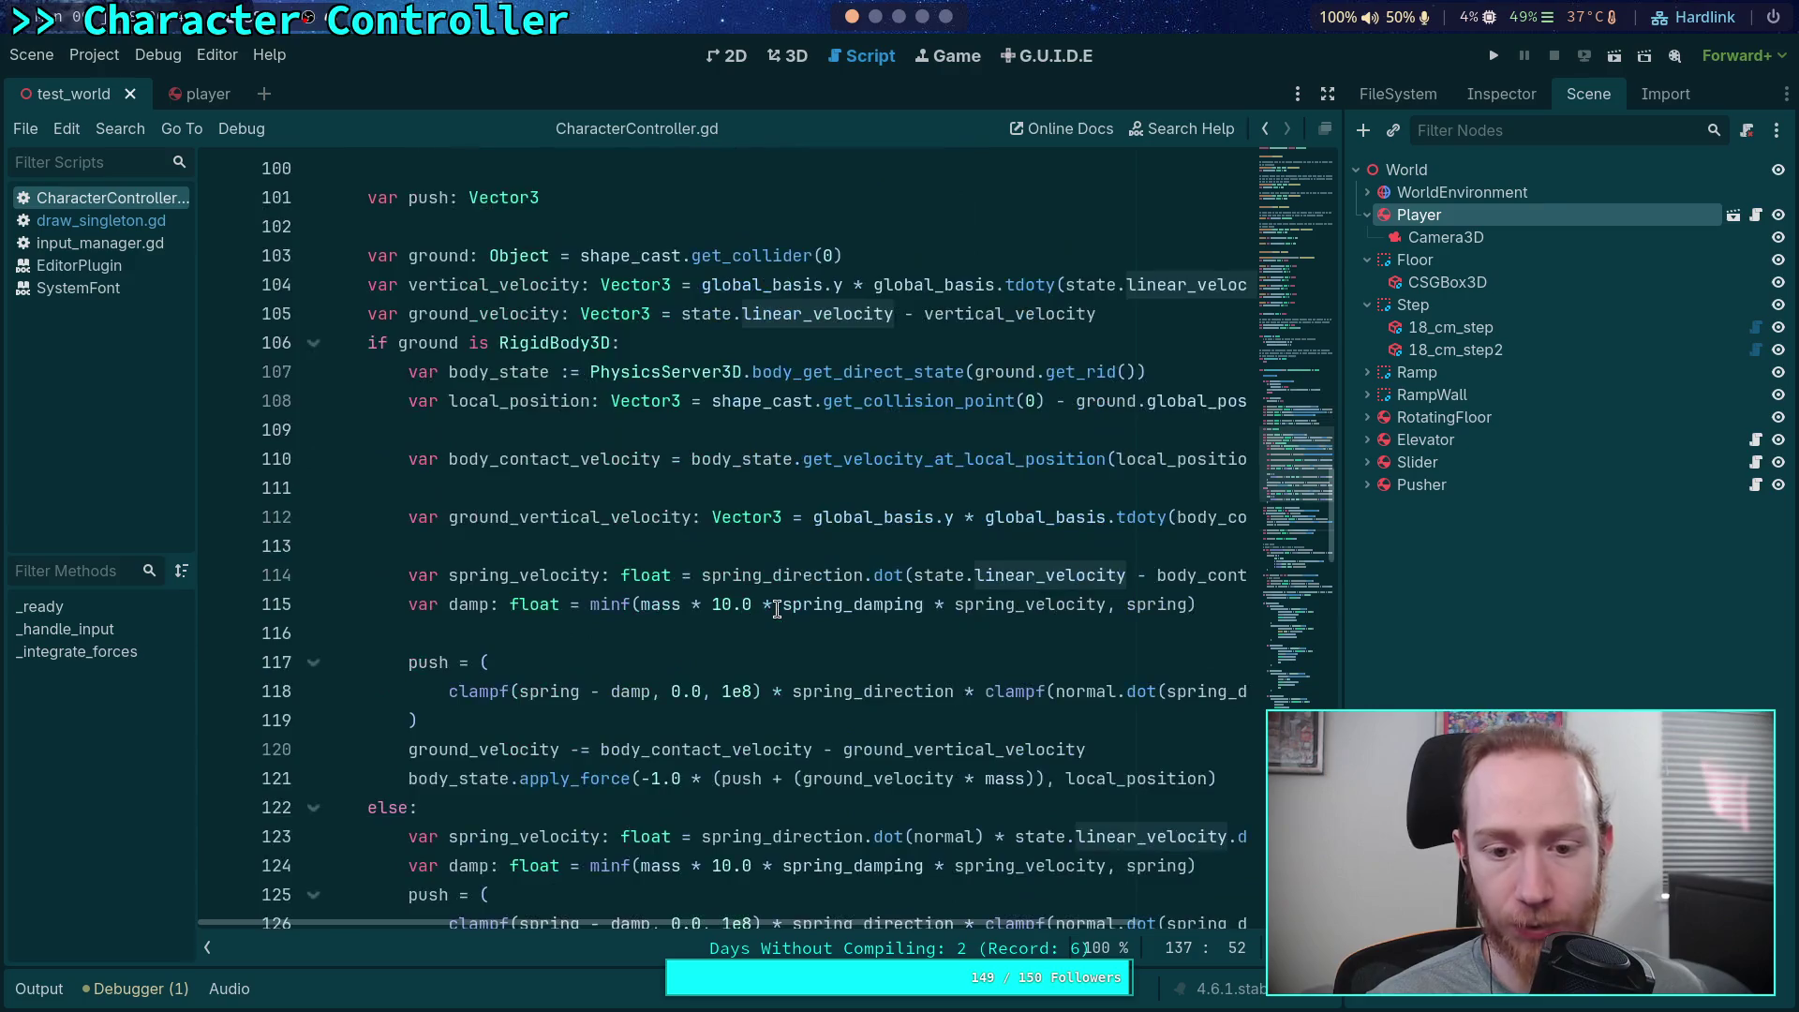
{"action": "scroll", "coordinate": [542, 554], "scroll_direction": "down", "scroll_amount": 7}
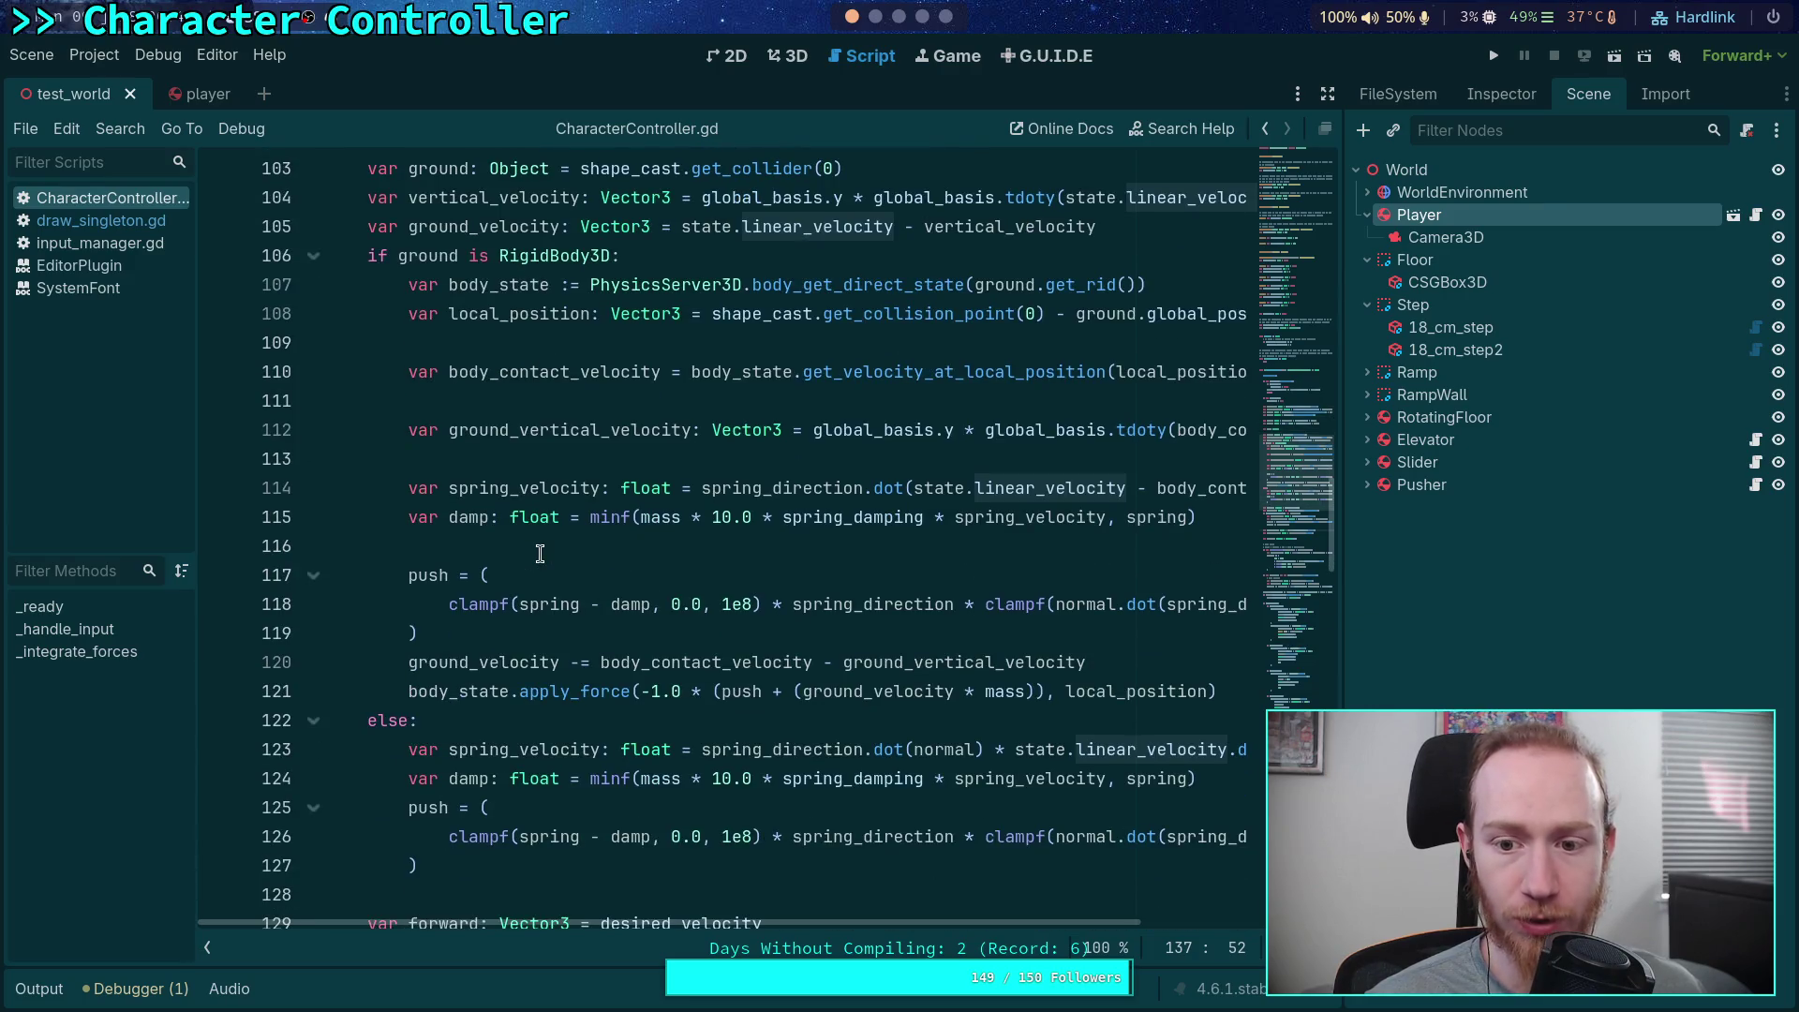
{"action": "left_click_drag", "start_coordinate": [1031, 634], "coordinate": [313, 630]}
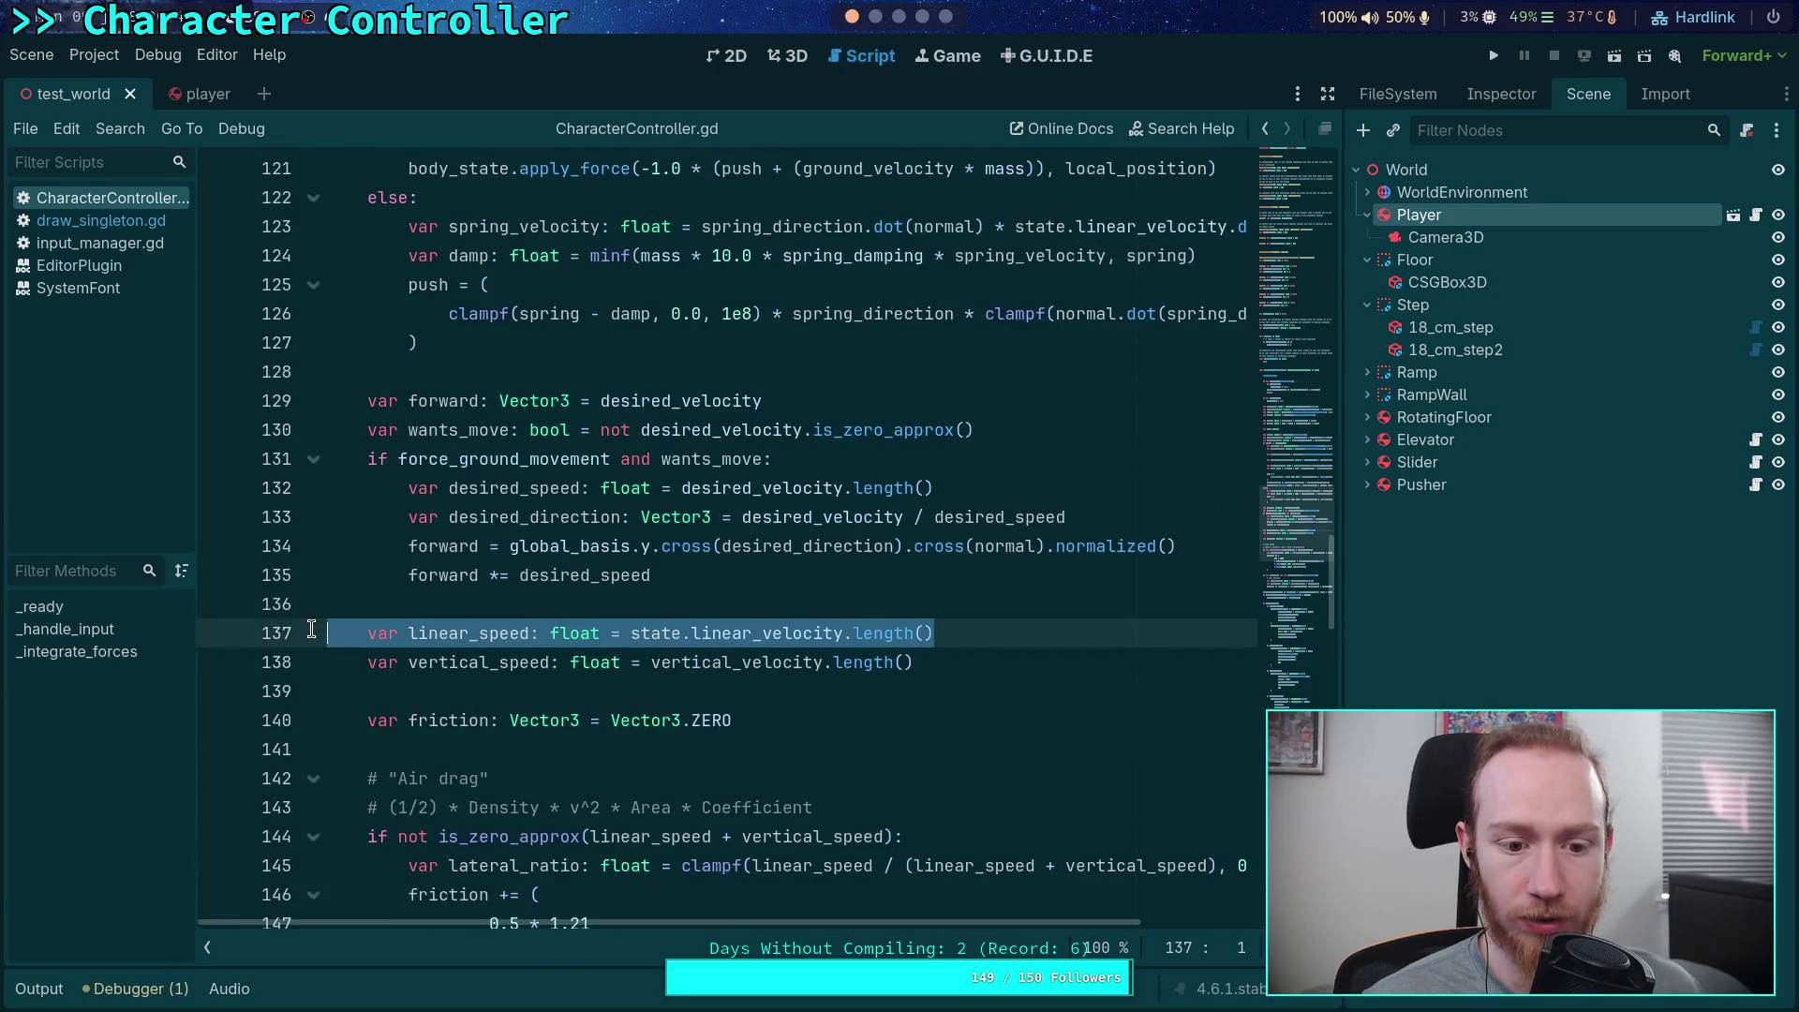
{"action": "double_click", "coordinate": [476, 662]}
{"action": "scroll", "coordinate": [607, 637], "scroll_direction": "down", "scroll_amount": 1}
{"action": "scroll", "coordinate": [606, 638], "scroll_direction": "down", "scroll_amount": 3}
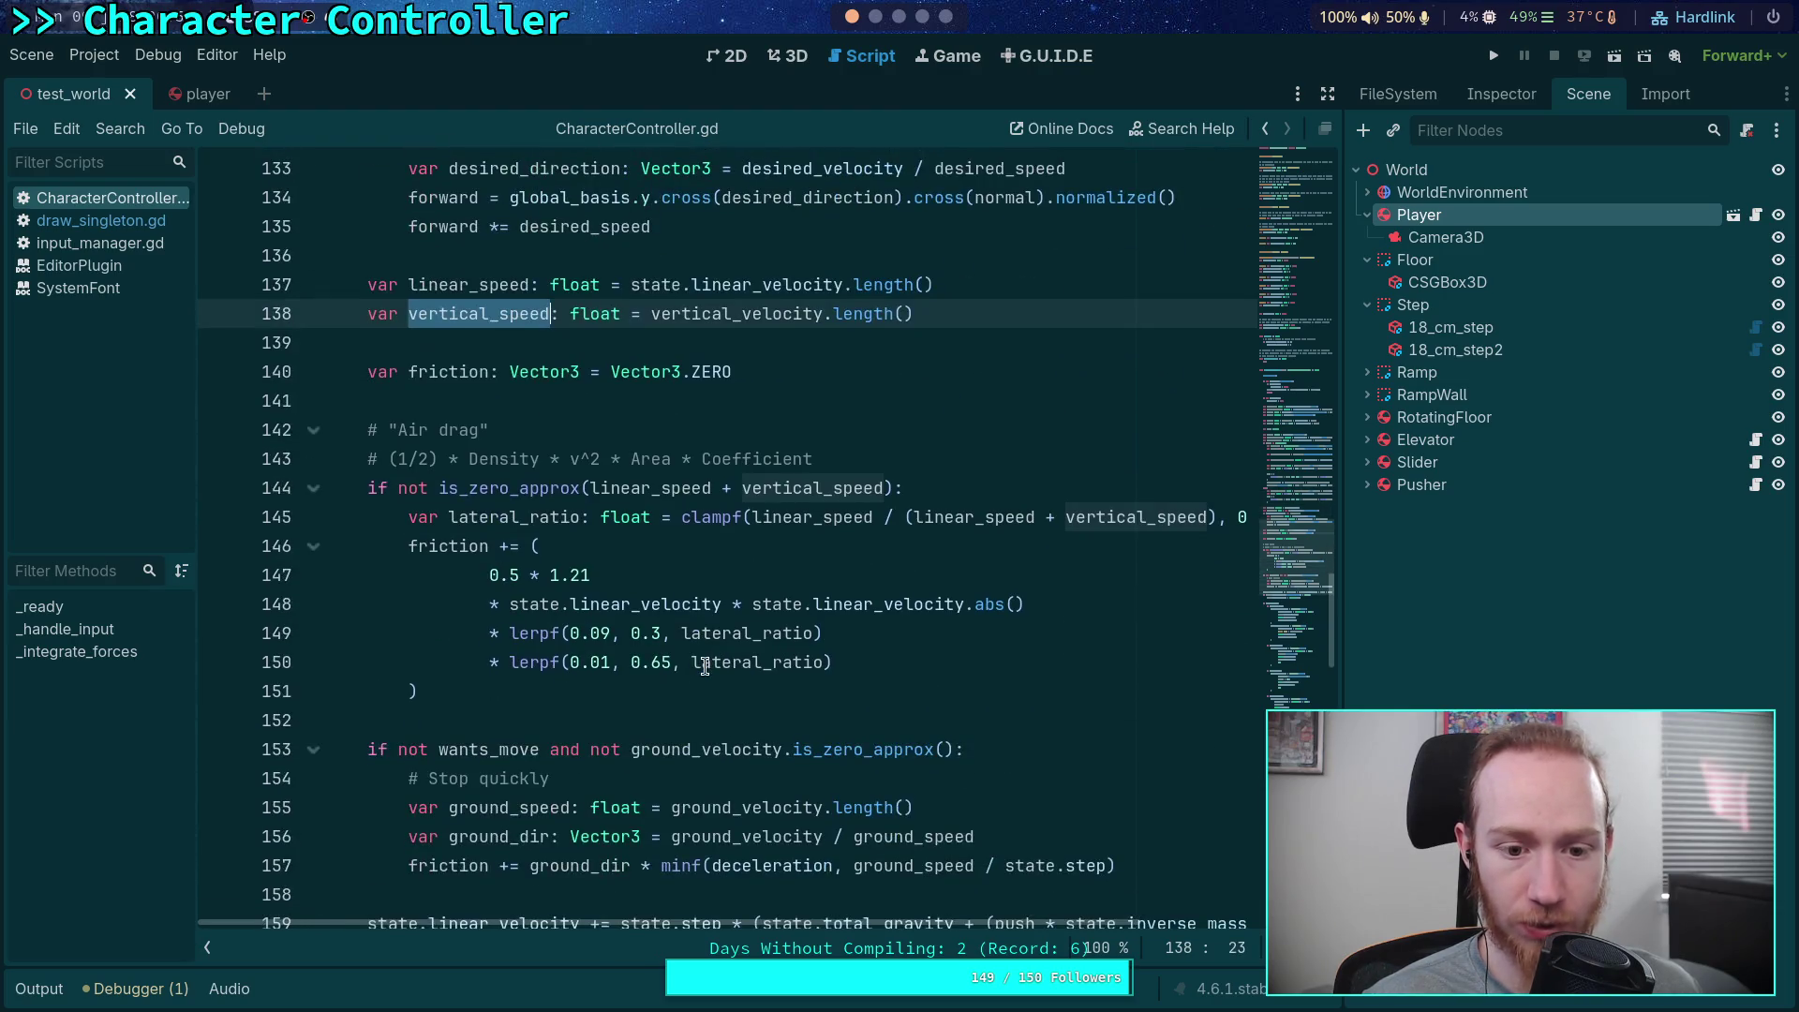
{"action": "mouse_move", "coordinate": [461, 691]}
{"action": "left_mouse_down"}
{"action": "mouse_move", "coordinate": [401, 522]}
{"action": "mouse_move", "coordinate": [406, 468]}
{"action": "mouse_move", "coordinate": [281, 440]}
{"action": "left_mouse_up"}
{"action": "scroll", "coordinate": [422, 563], "scroll_direction": "up", "scroll_amount": 2}
Move the speed and air-drag friction block to just below the _handle_input() call
{"action": "key", "text": "ctrl+x"}
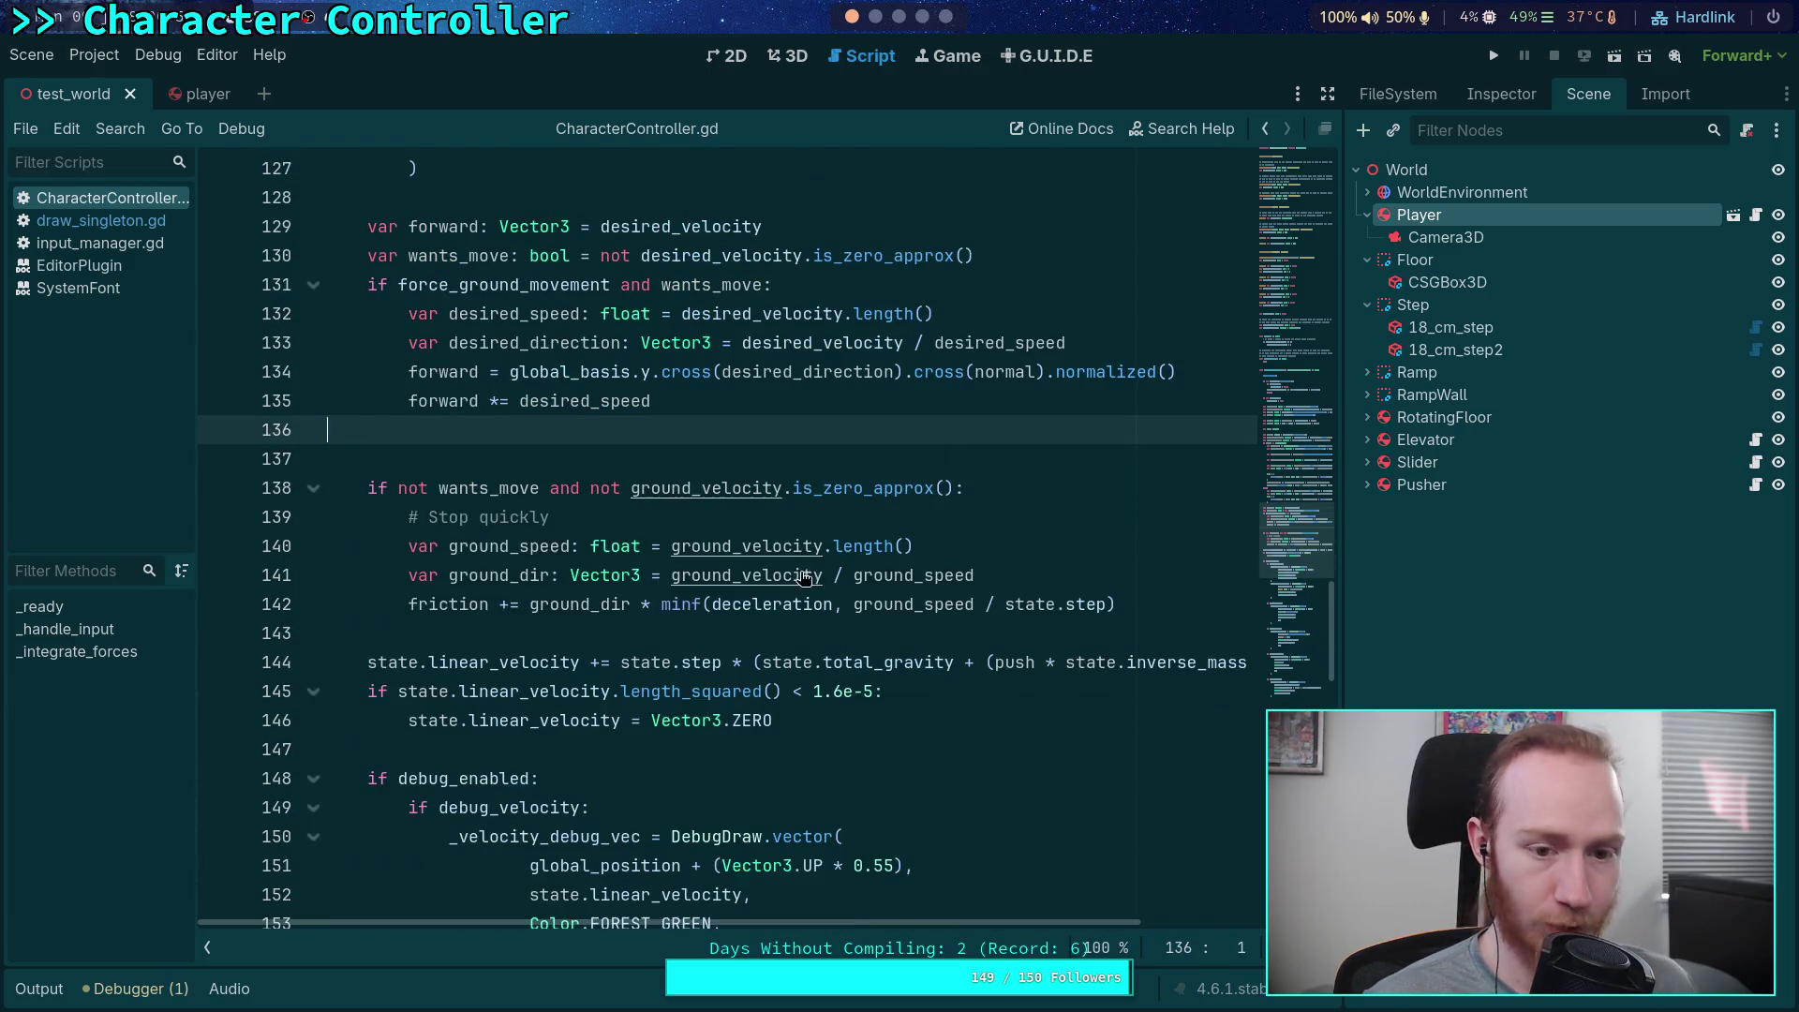
{"action": "key", "text": "BackSpace"}
{"action": "scroll", "coordinate": [733, 569], "scroll_direction": "up", "scroll_amount": 8}
{"action": "scroll", "coordinate": [733, 569], "scroll_direction": "up", "scroll_amount": 8}
{"action": "scroll", "coordinate": [727, 375], "scroll_direction": "up", "scroll_amount": 4}
{"action": "scroll", "coordinate": [727, 375], "scroll_direction": "down", "scroll_amount": 4}
{"action": "left_click", "coordinate": [727, 277]}
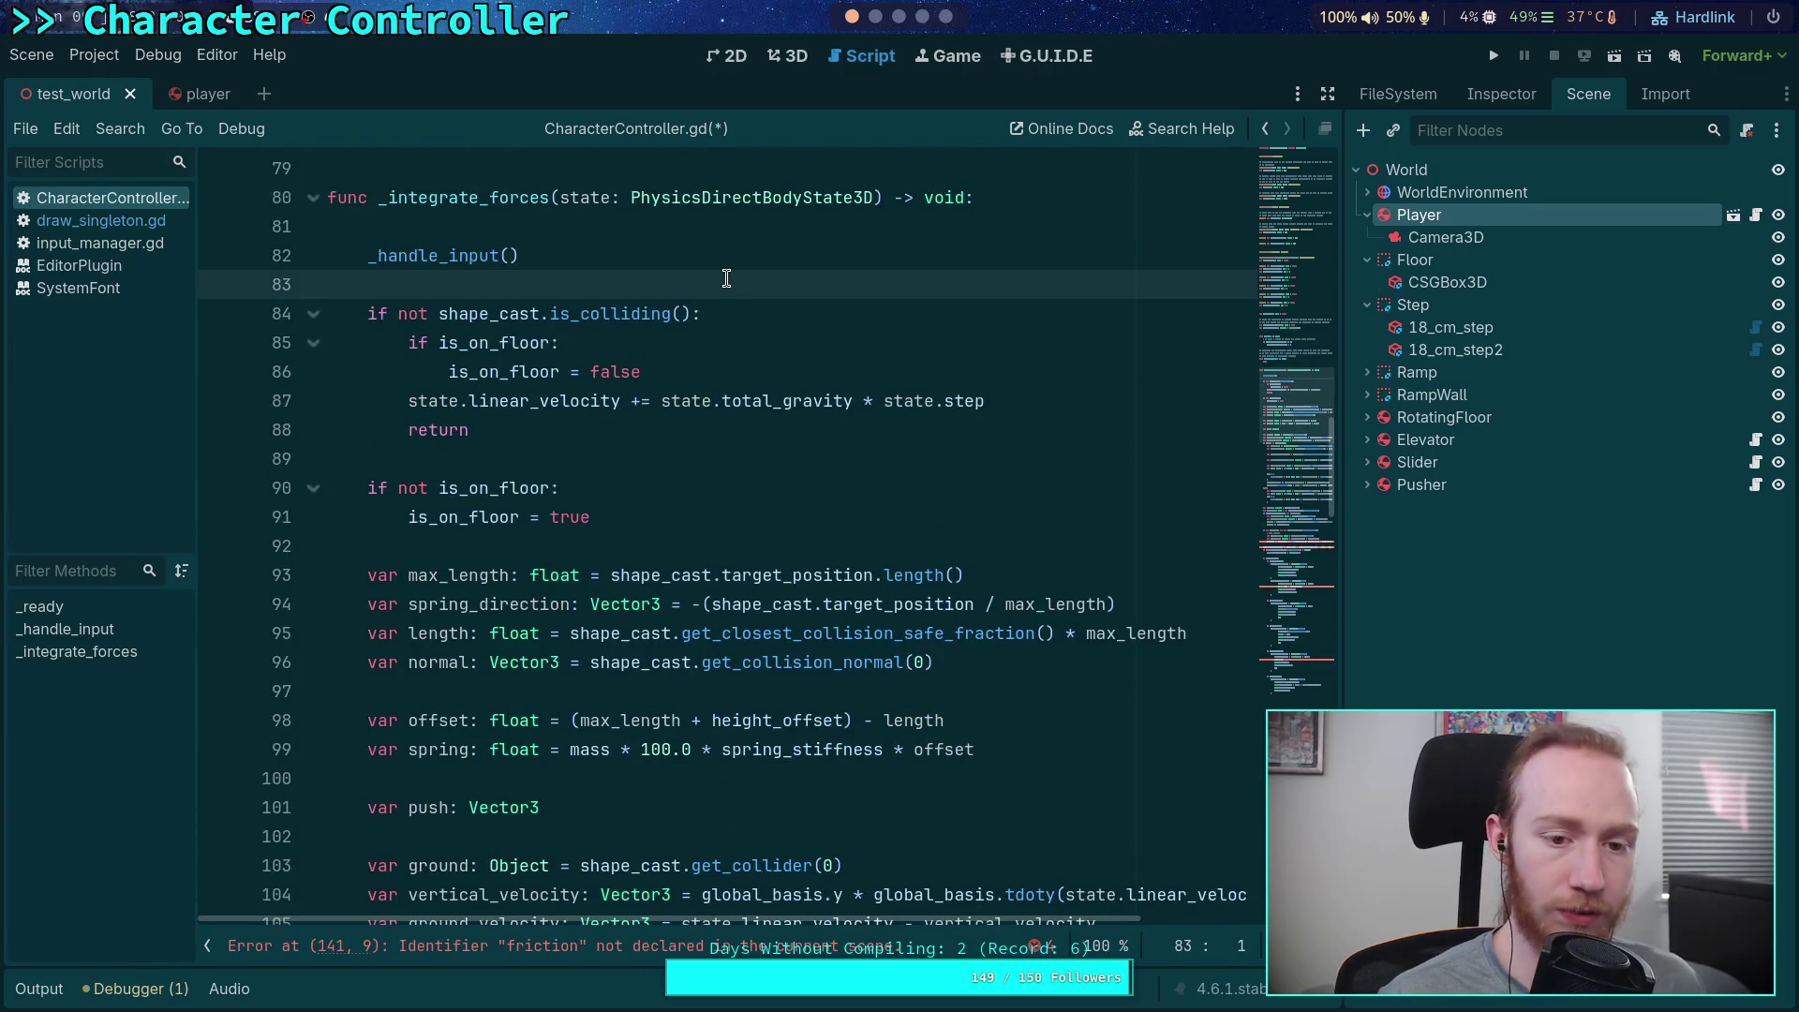
{"action": "key", "text": "Return"}
{"action": "key", "text": "Return"}
{"action": "key", "text": "Up"}
{"action": "key", "text": "ctrl+v"}
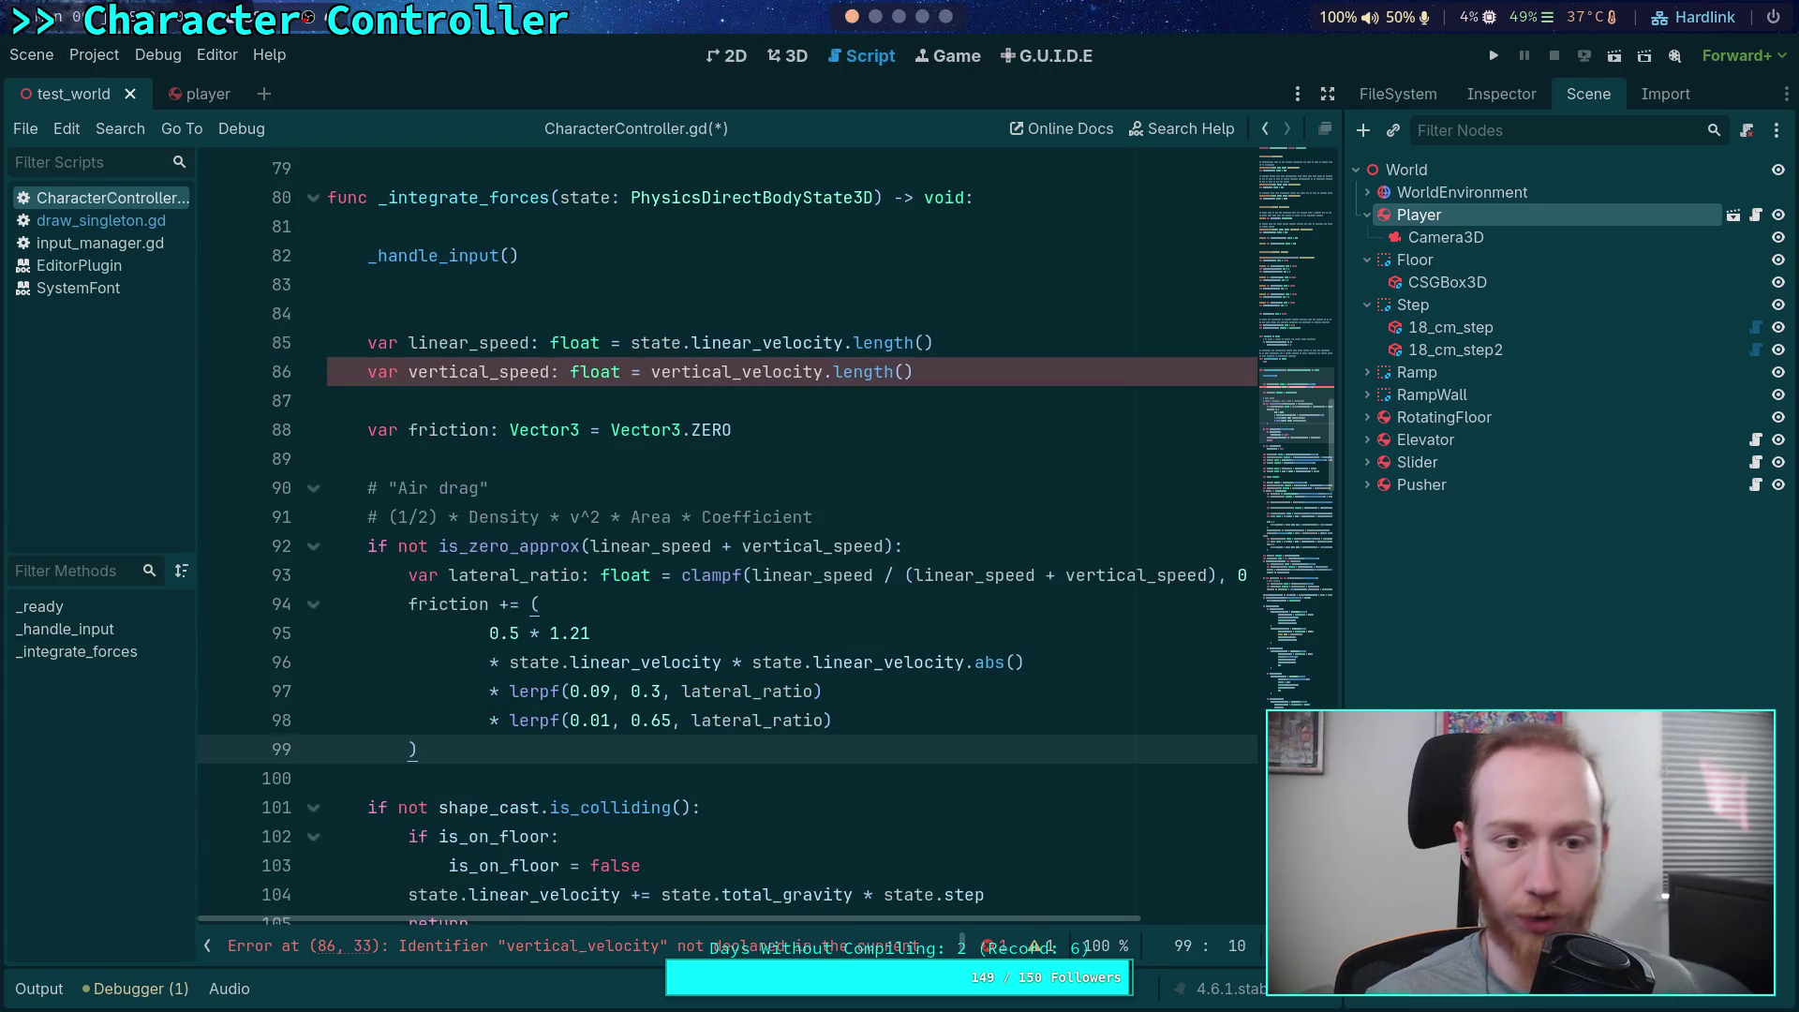
{"action": "left_click", "coordinate": [485, 316]}
{"action": "key", "text": "BackSpace"}
Move the vertical_velocity declaration up to line 84 and indent it into _integrate_forces
{"action": "double_click", "coordinate": [746, 345]}
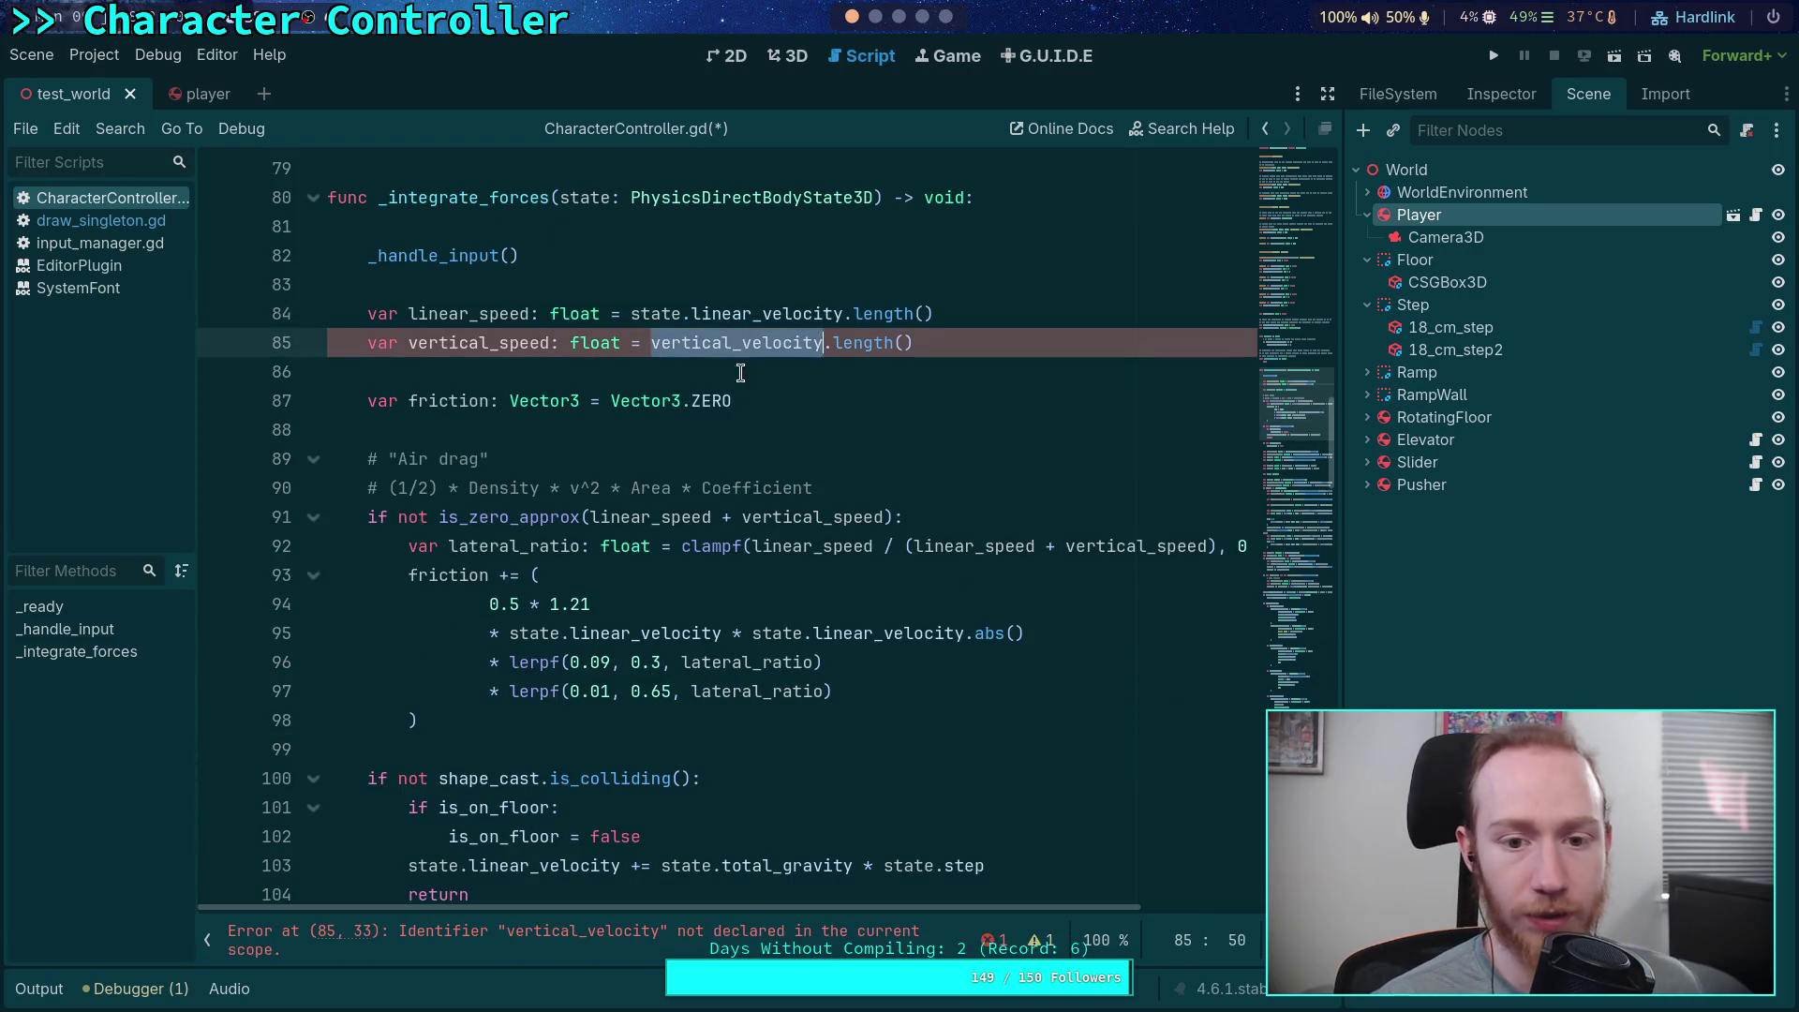
{"action": "scroll", "coordinate": [744, 465], "scroll_direction": "down", "scroll_amount": 15}
{"action": "scroll", "coordinate": [744, 465], "scroll_direction": "down", "scroll_amount": 8}
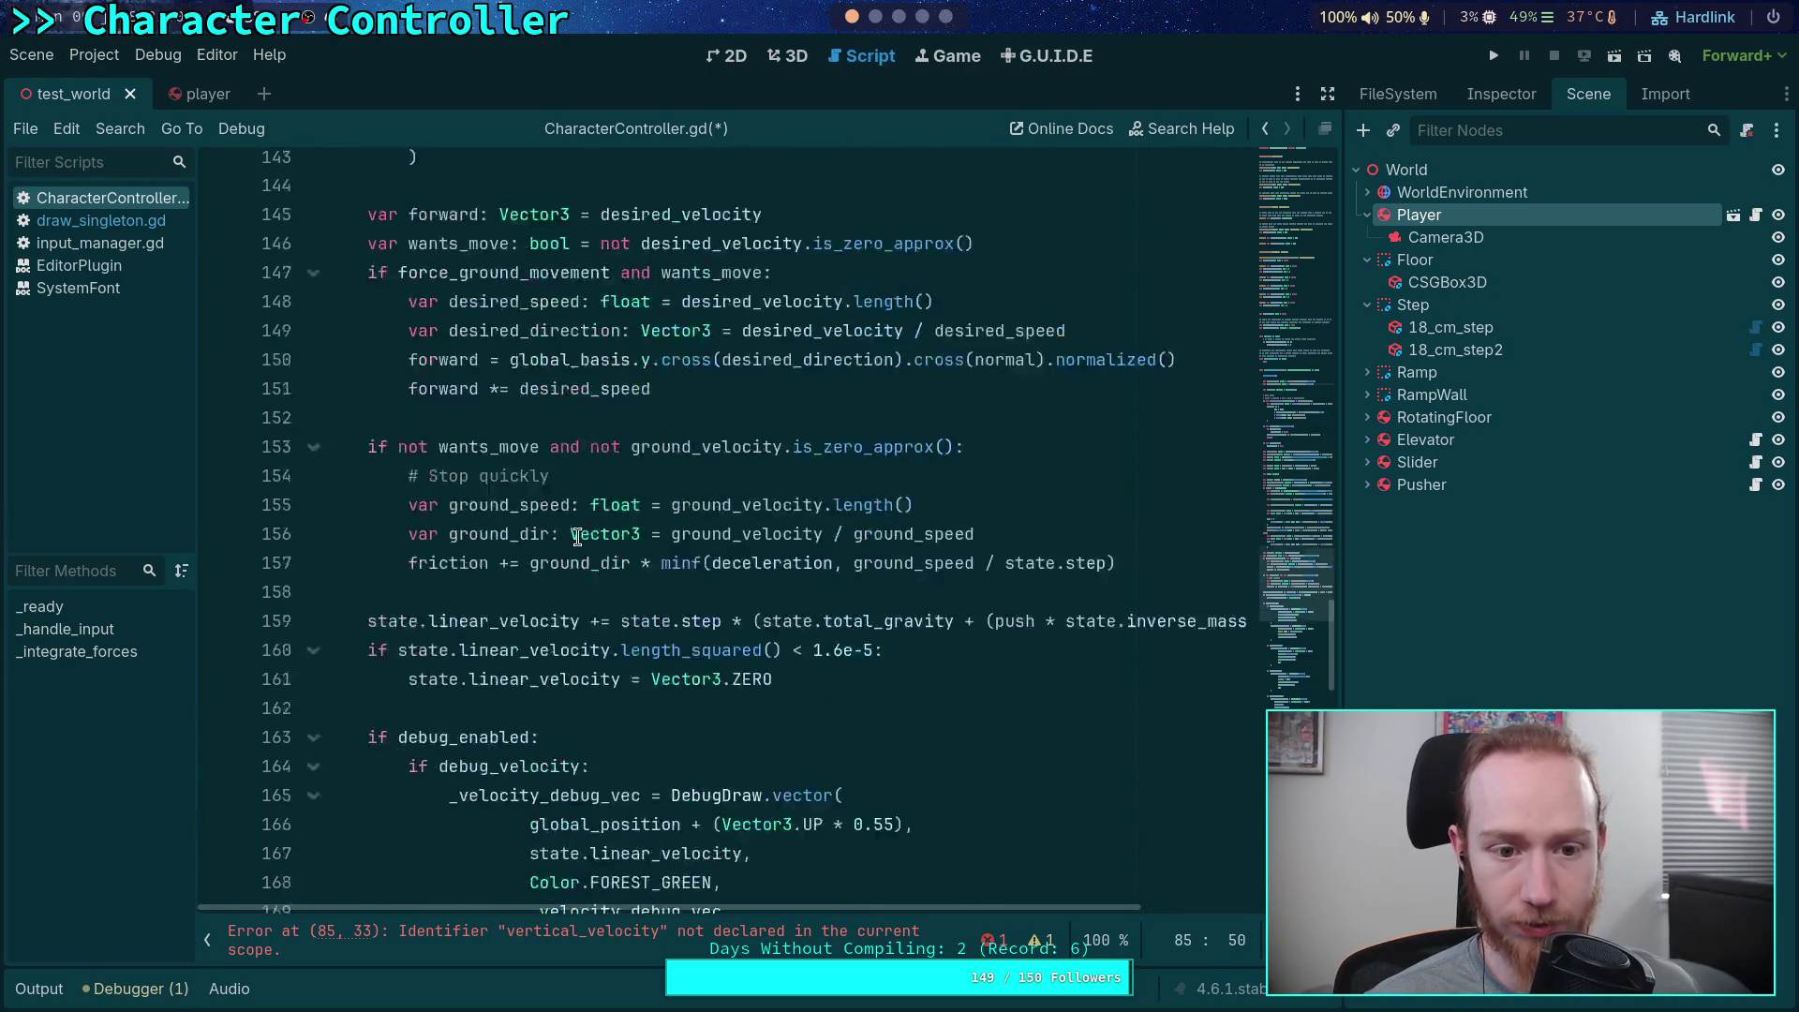
{"action": "scroll", "coordinate": [595, 498], "scroll_direction": "up", "scroll_amount": 7}
{"action": "scroll", "coordinate": [593, 513], "scroll_direction": "up", "scroll_amount": 7}
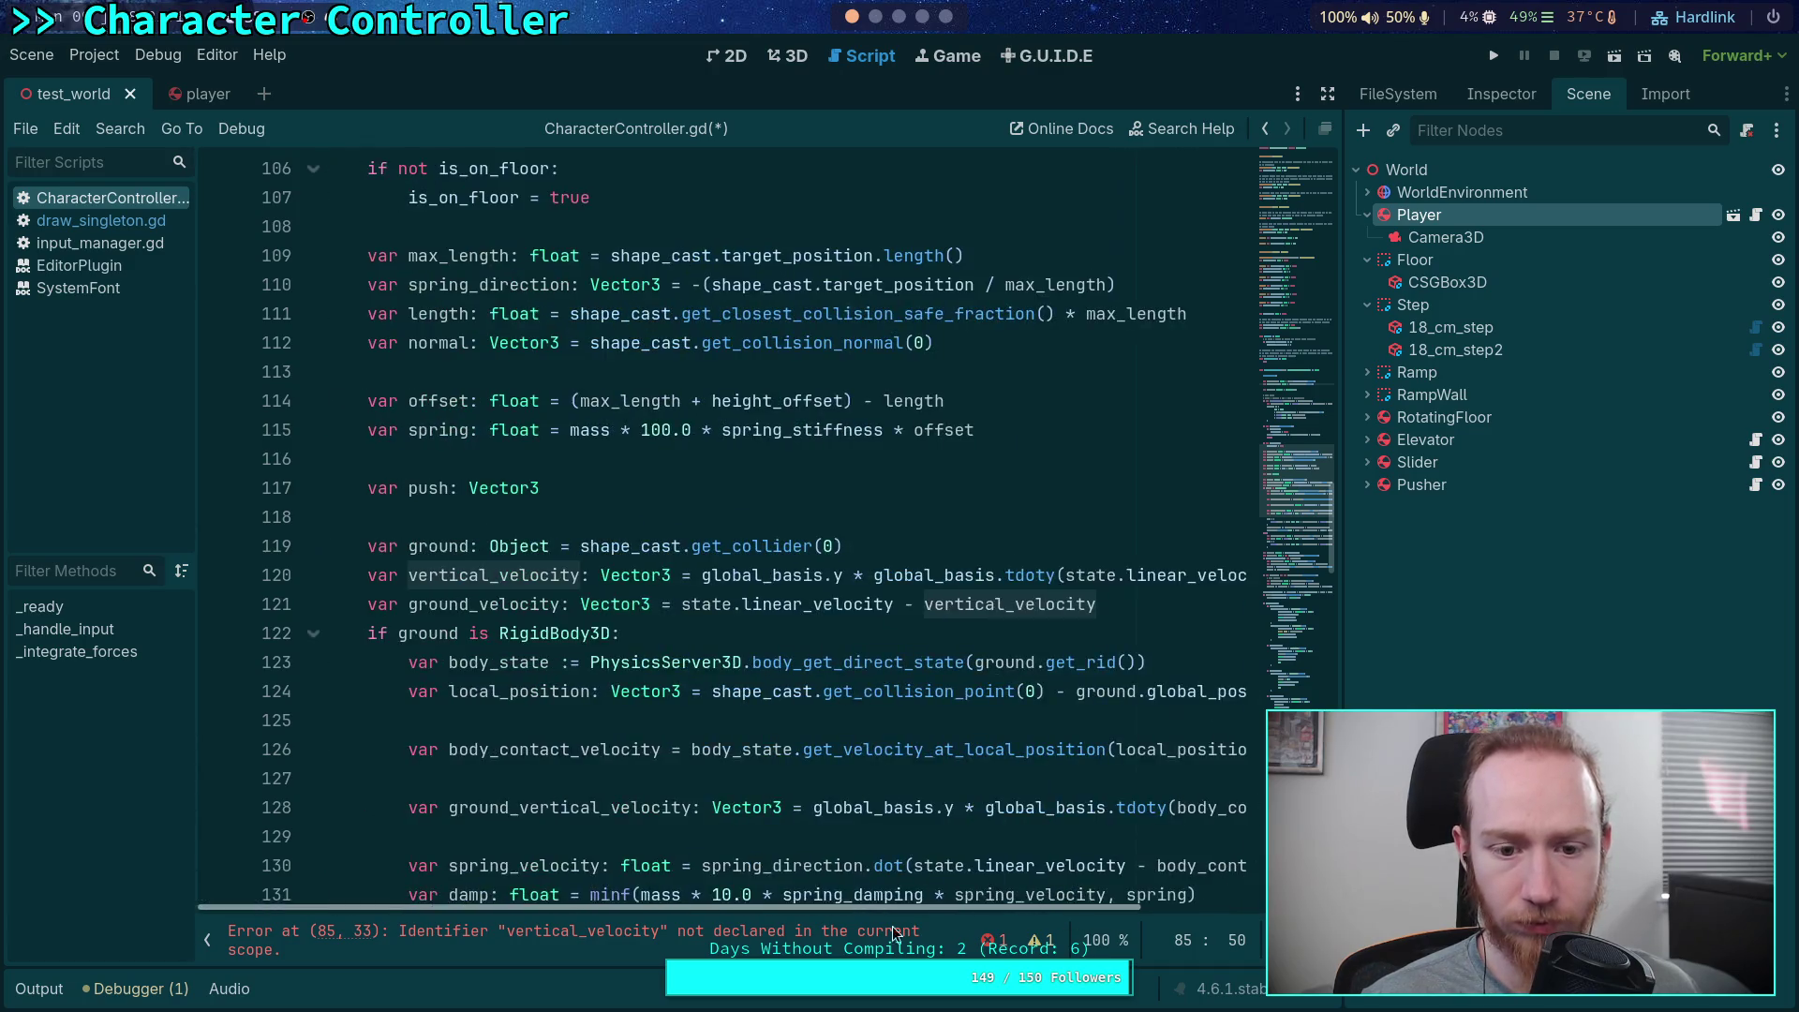
{"action": "left_click", "coordinate": [366, 575]}
{"action": "left_click_drag", "start_coordinate": [365, 575], "coordinate": [365, 604]}
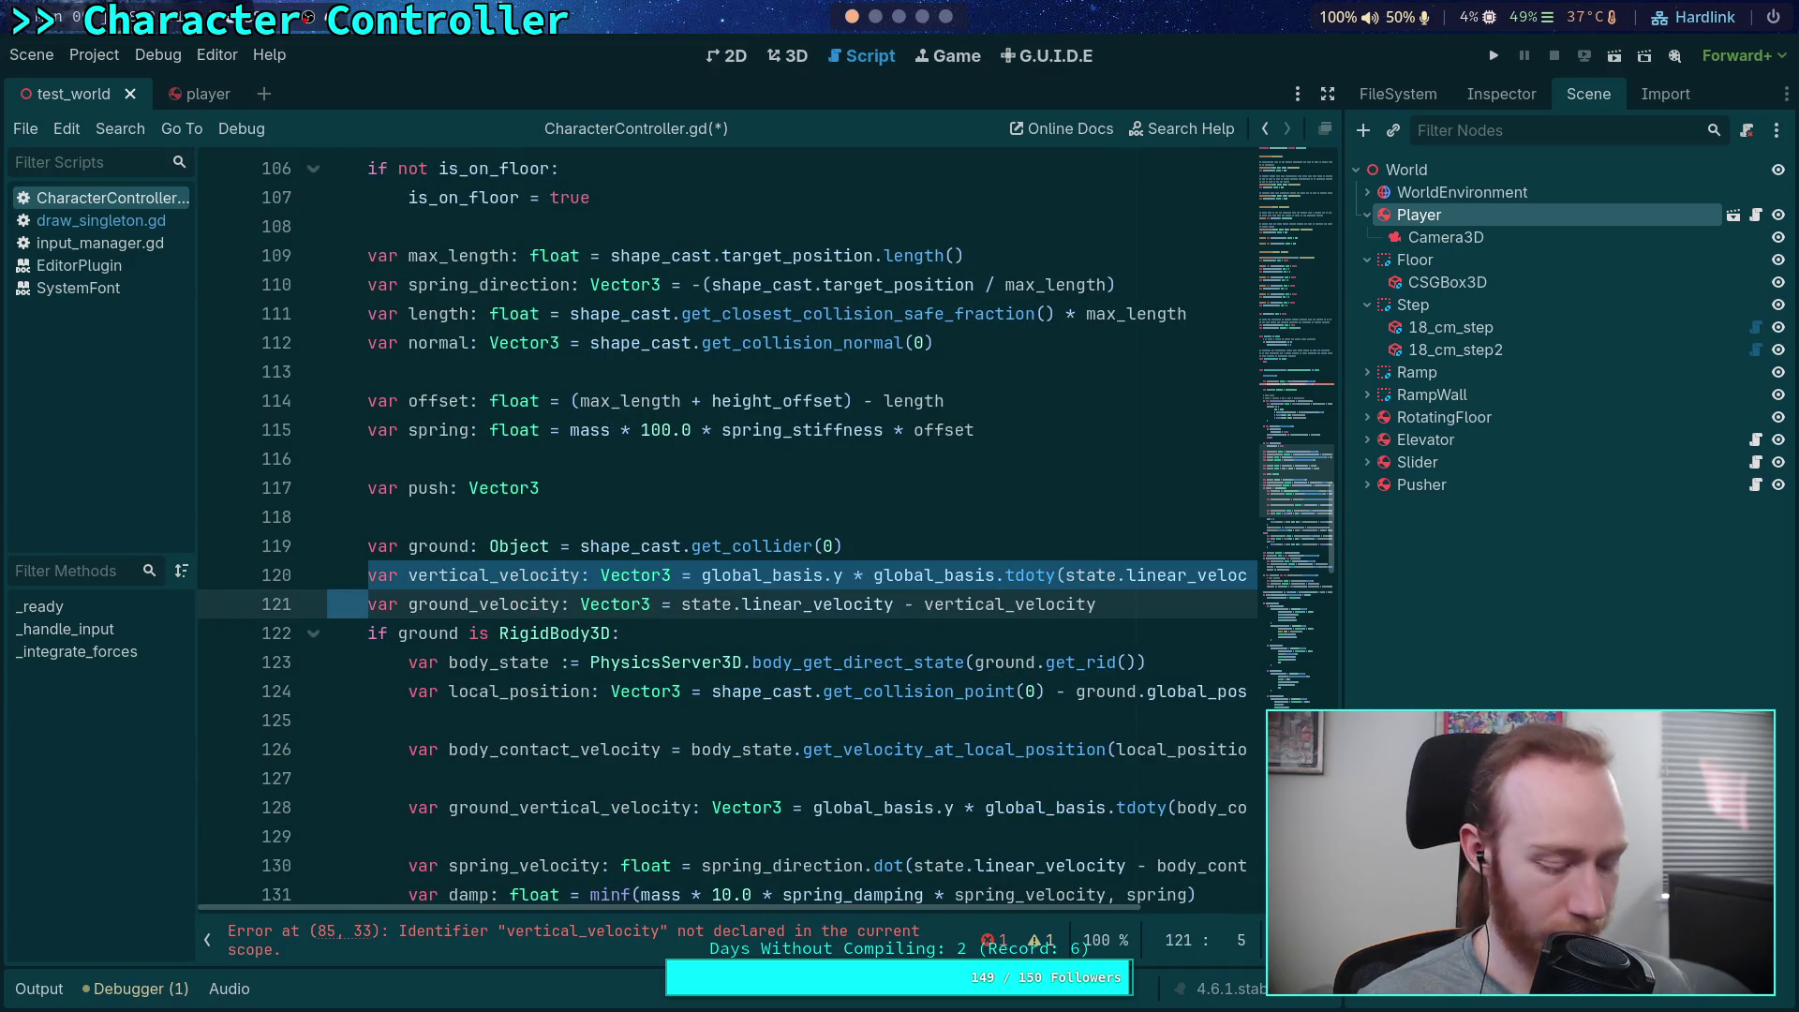
{"action": "key", "text": "ctrl+x"}
{"action": "scroll", "coordinate": [604, 616], "scroll_direction": "up", "scroll_amount": 10}
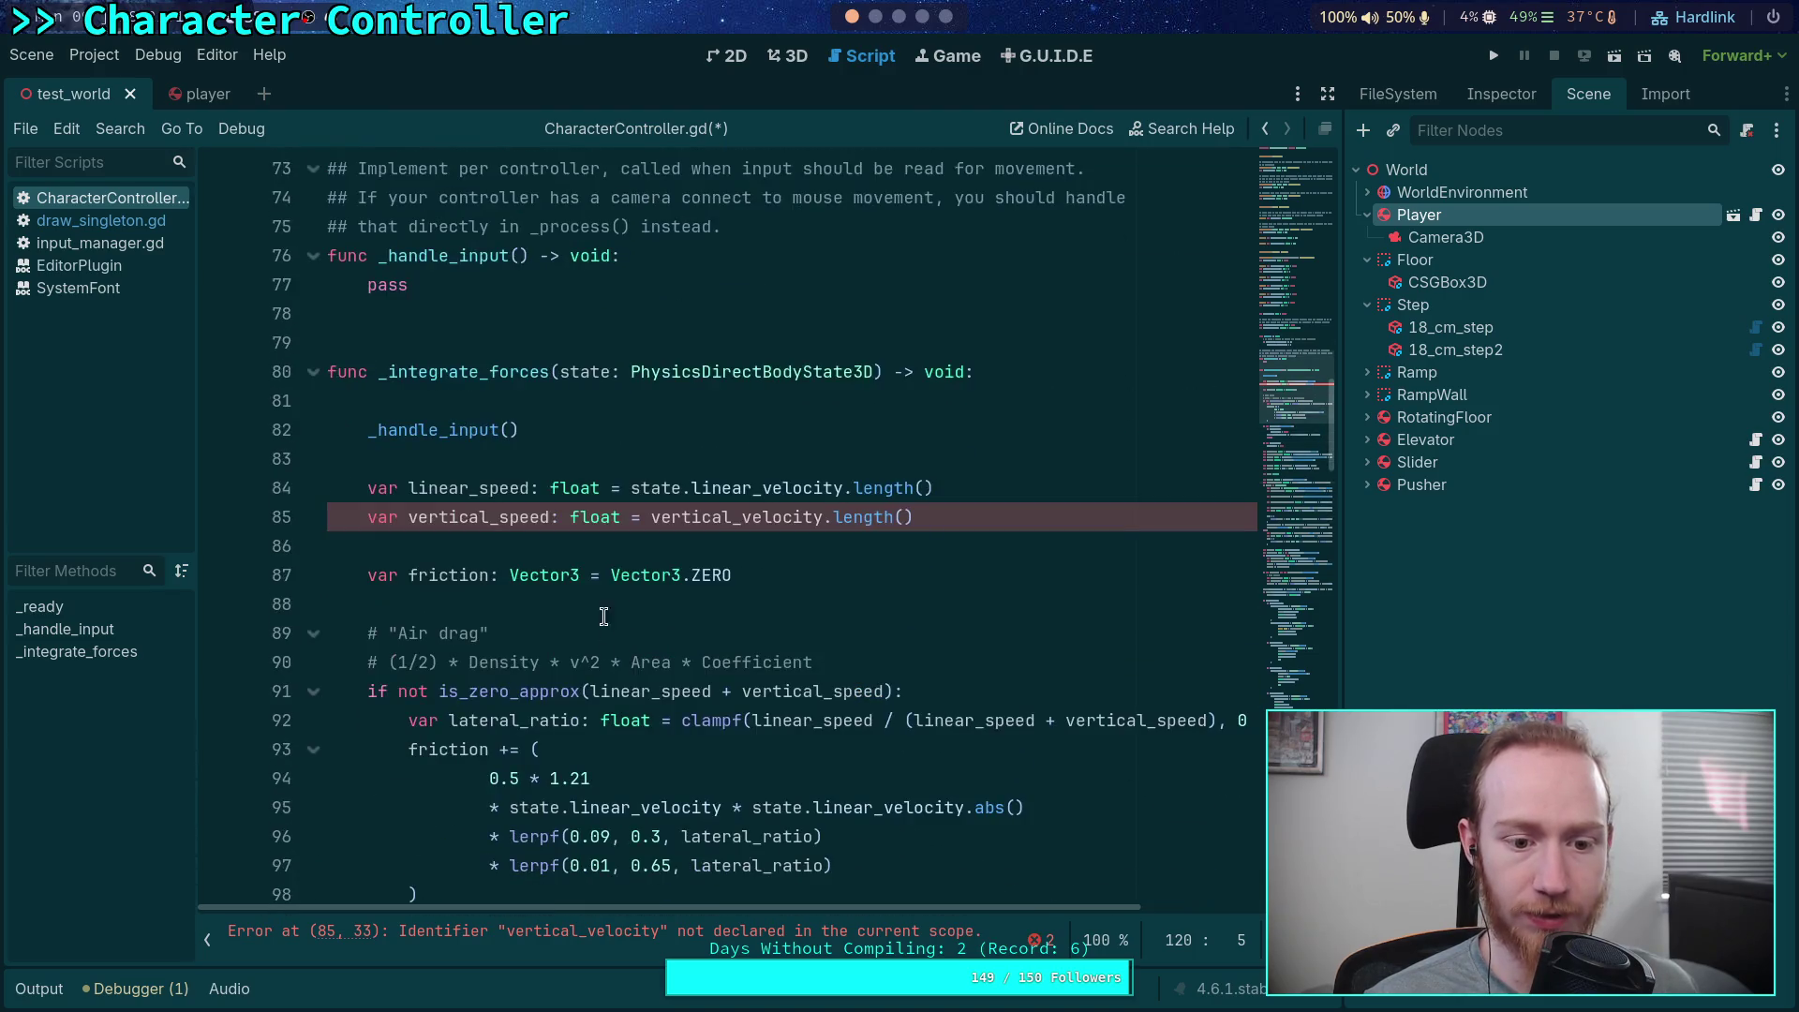
{"action": "left_click", "coordinate": [915, 464]}
{"action": "key", "text": "Return"}
{"action": "key", "text": "ctrl+v"}
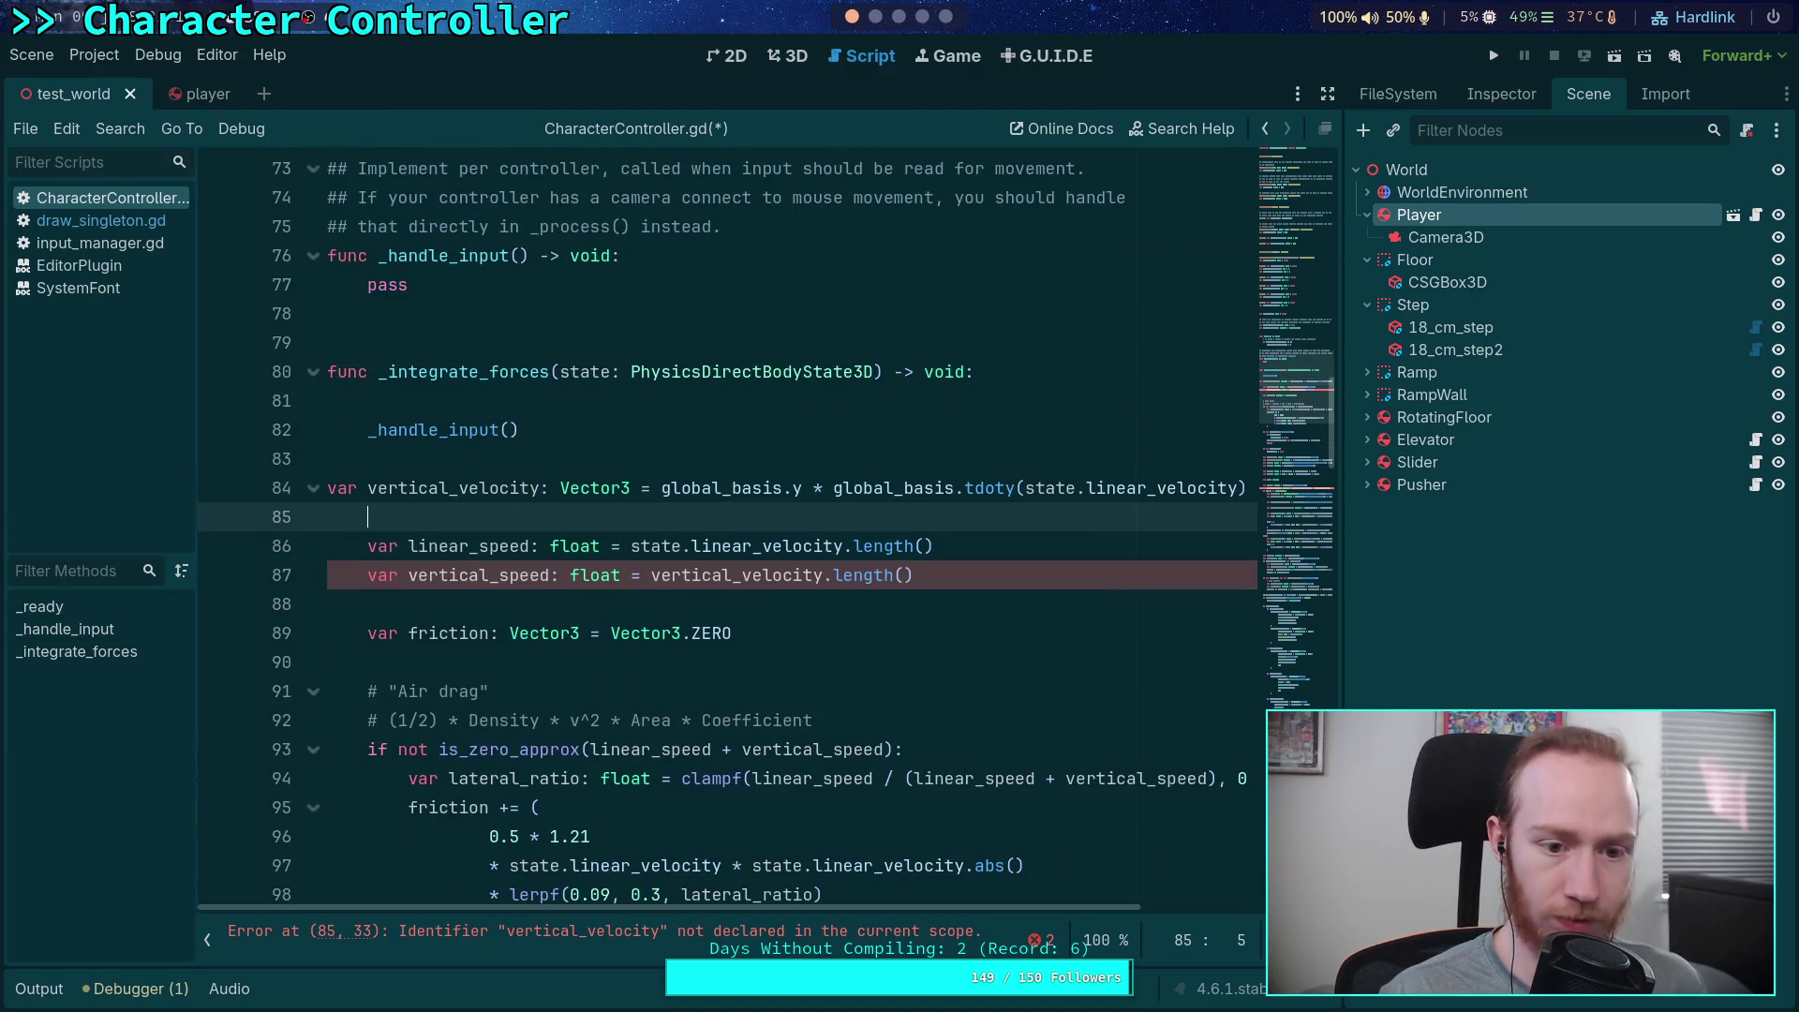
{"action": "left_click", "coordinate": [332, 487]}
{"action": "key", "text": "Tab"}
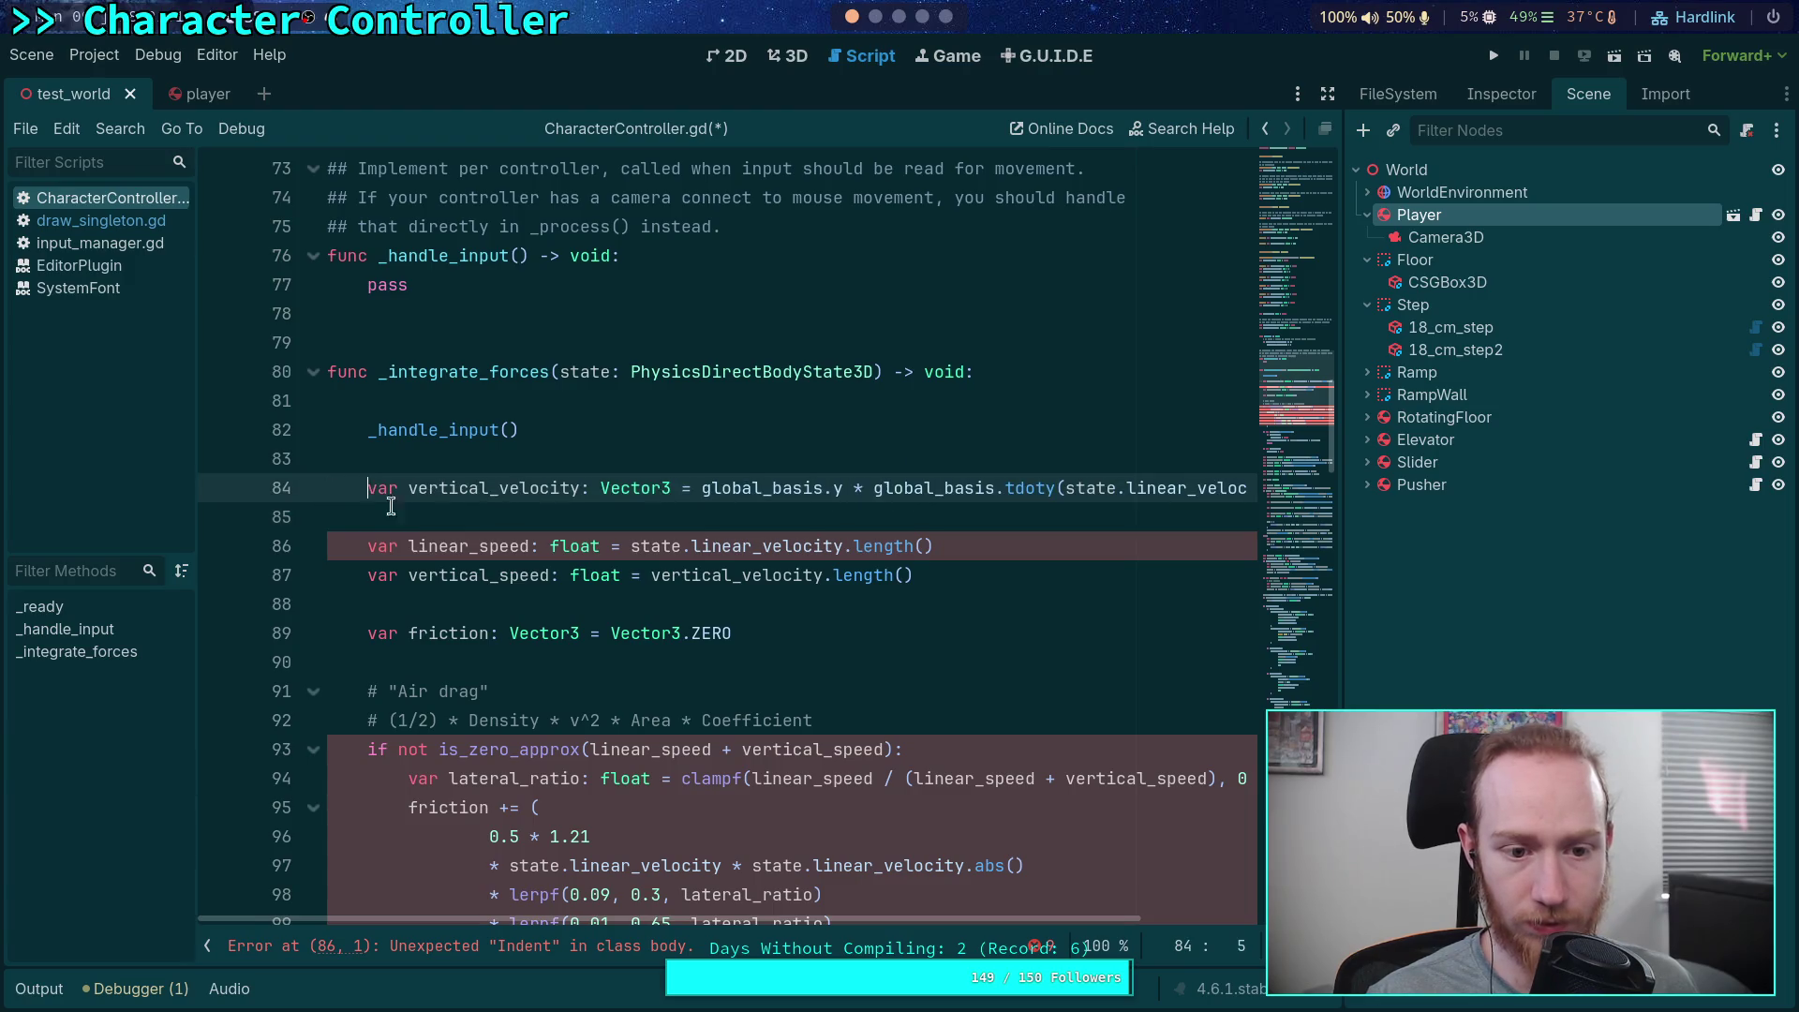
{"action": "mouse_move", "coordinate": [1018, 925]}
{"action": "left_mouse_down"}
{"action": "mouse_move", "coordinate": [1161, 926]}
{"action": "mouse_move", "coordinate": [906, 908]}
{"action": "left_mouse_up"}
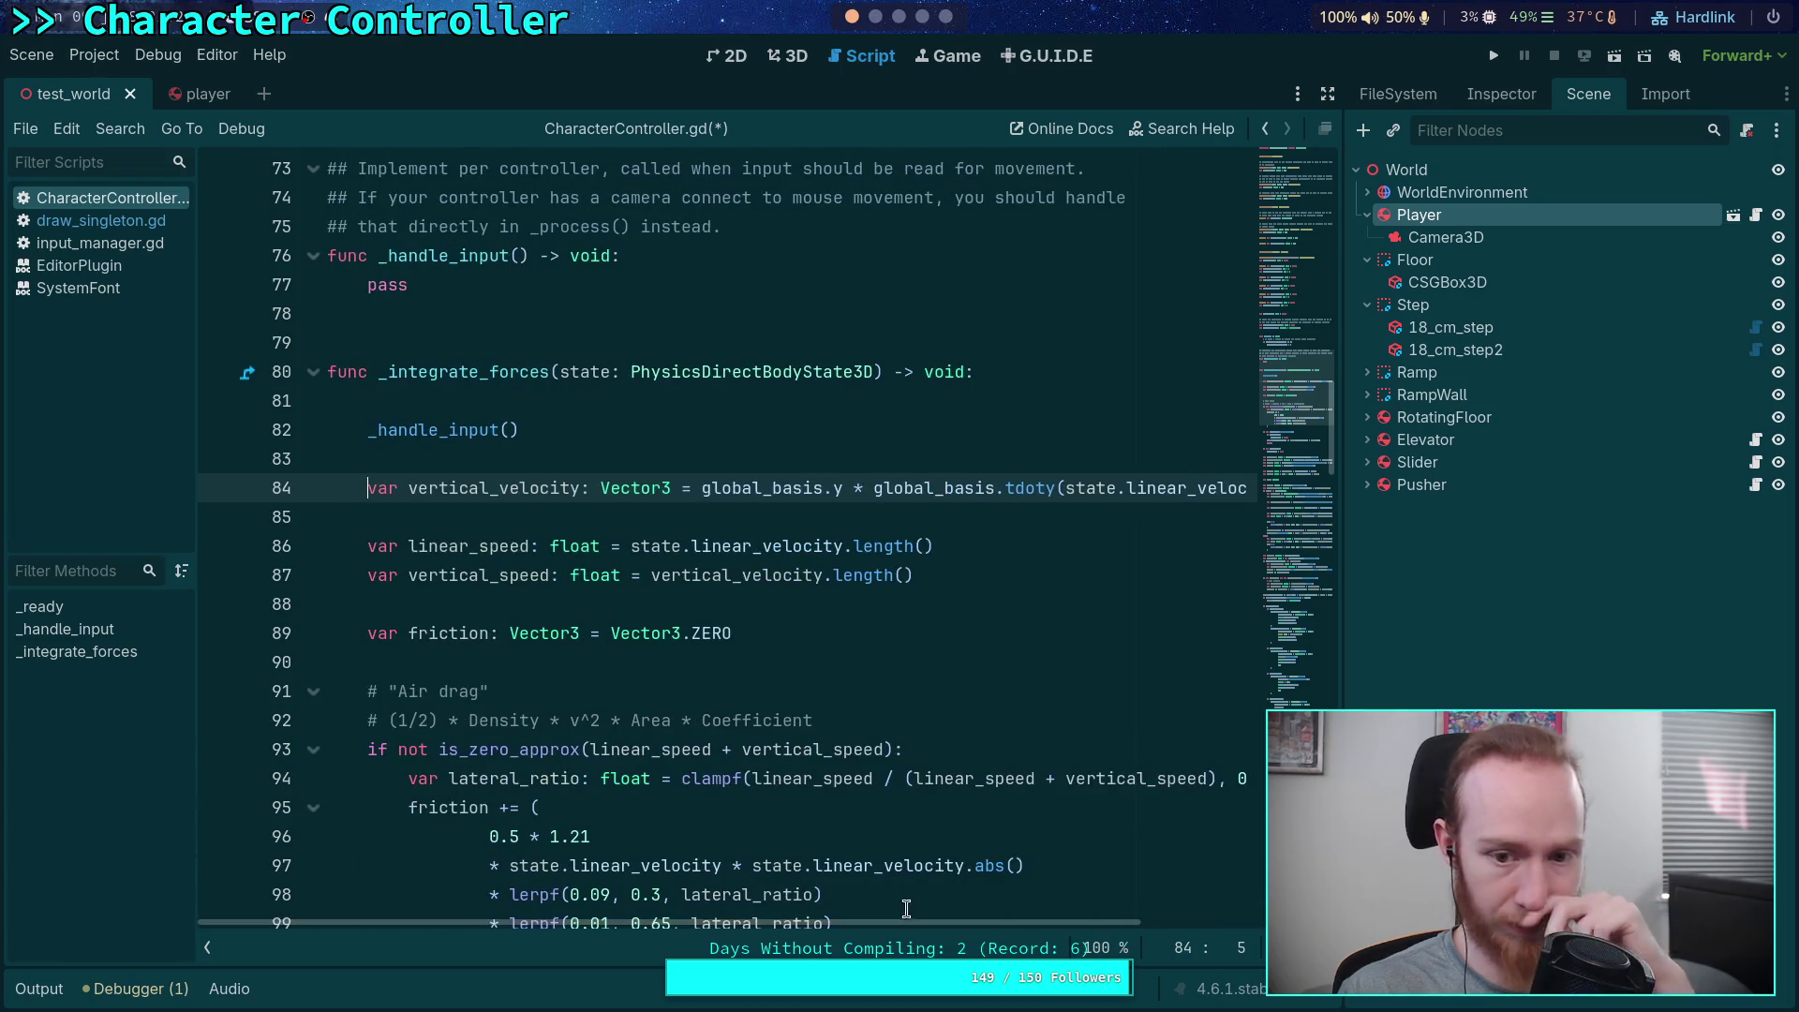
{"action": "left_click_drag", "start_coordinate": [702, 488], "coordinate": [996, 488]}
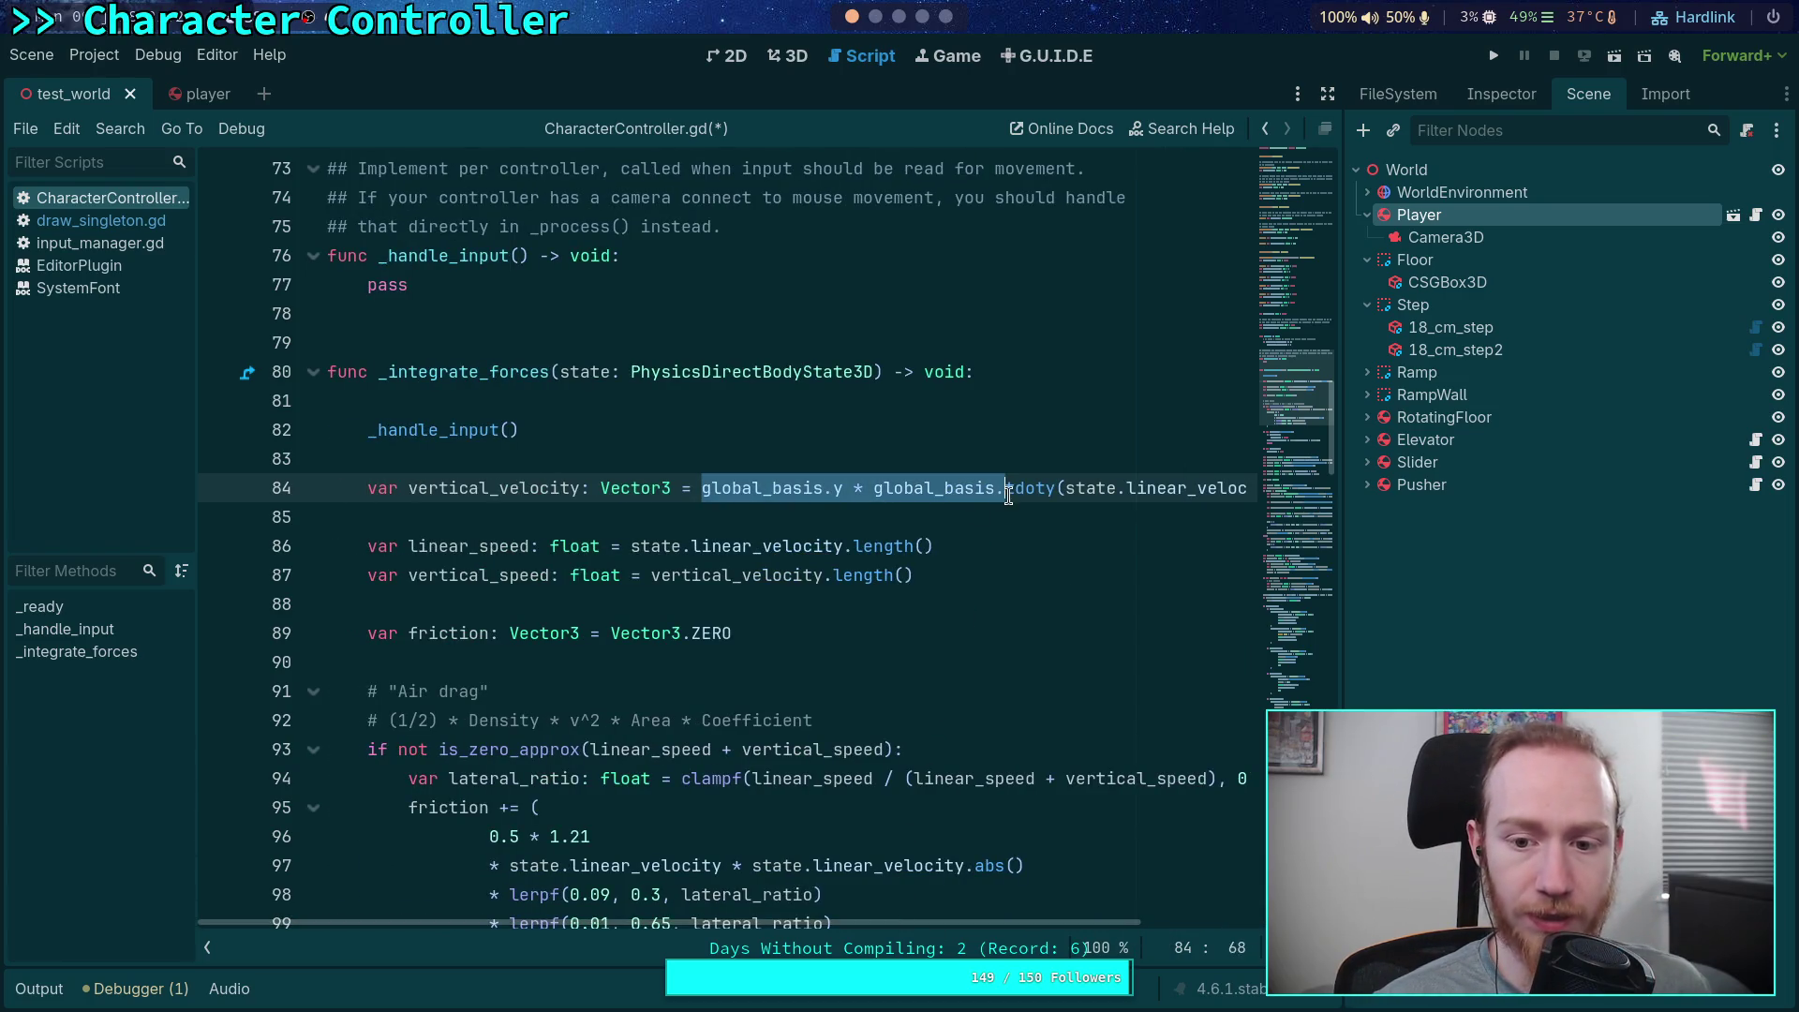
{"action": "left_click", "coordinate": [978, 535]}
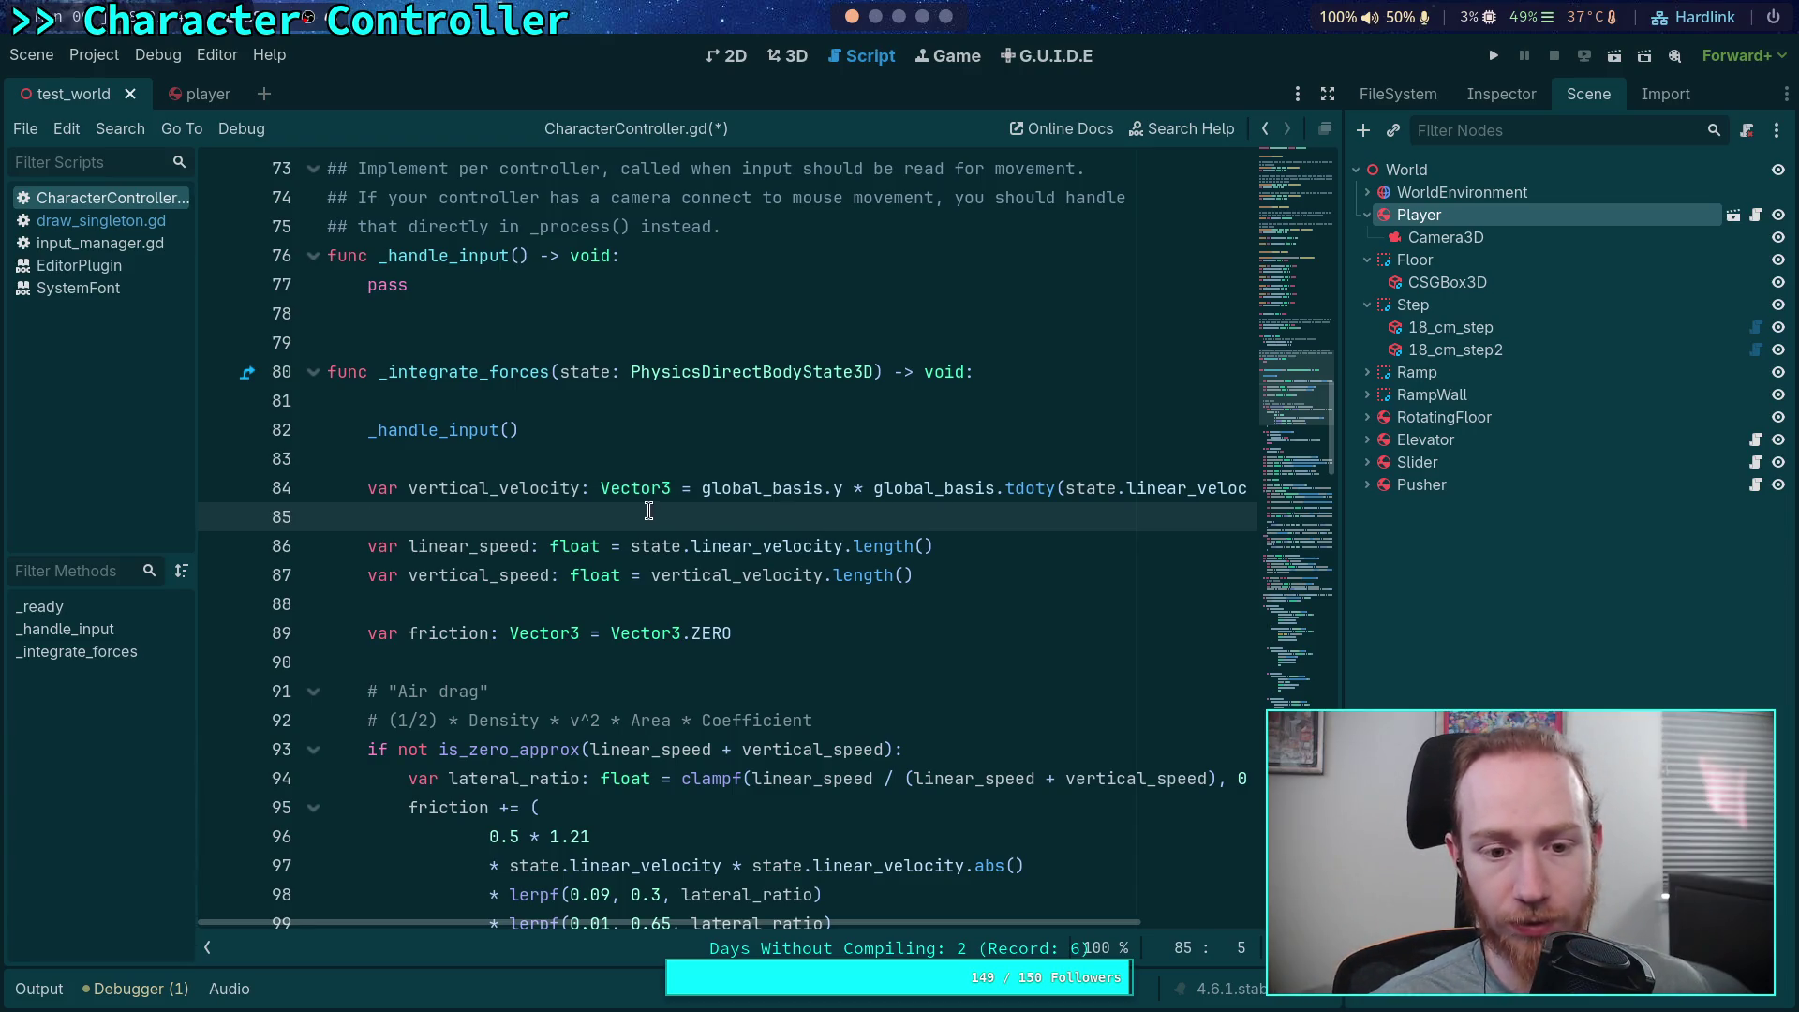
{"action": "double_click", "coordinate": [436, 487]}
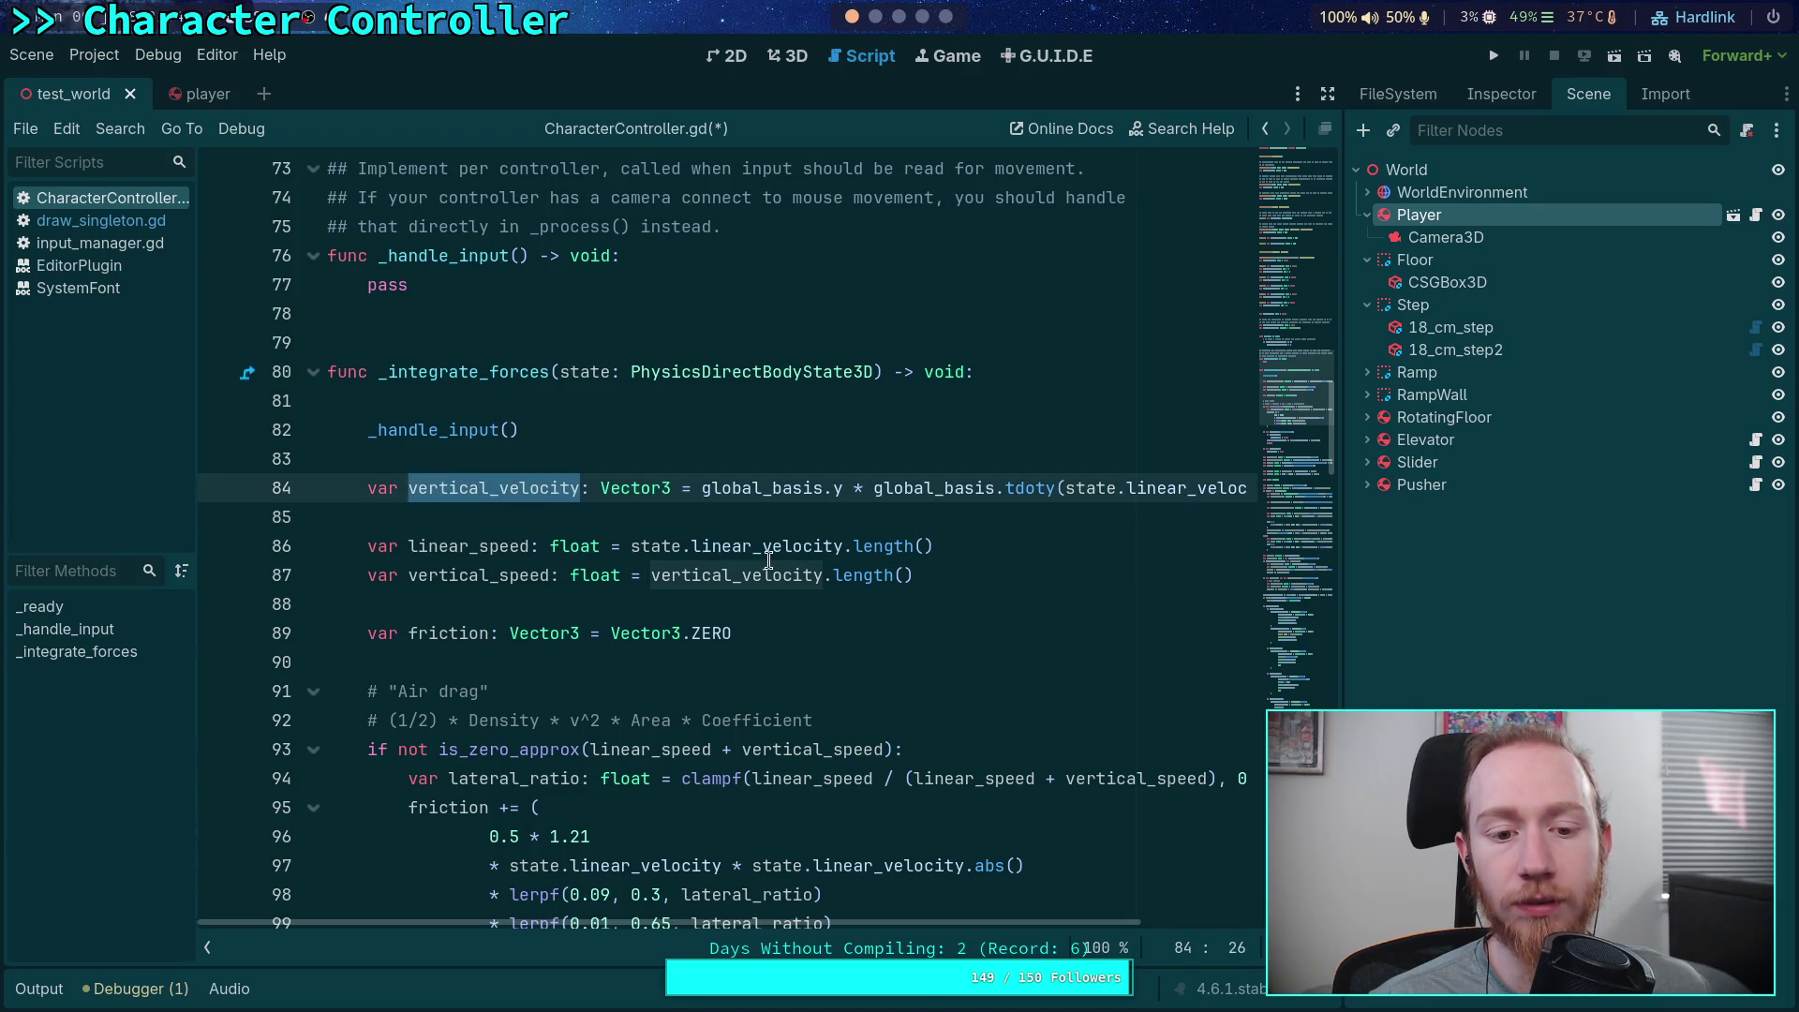
{"action": "scroll", "coordinate": [750, 553], "scroll_direction": "down", "scroll_amount": 10}
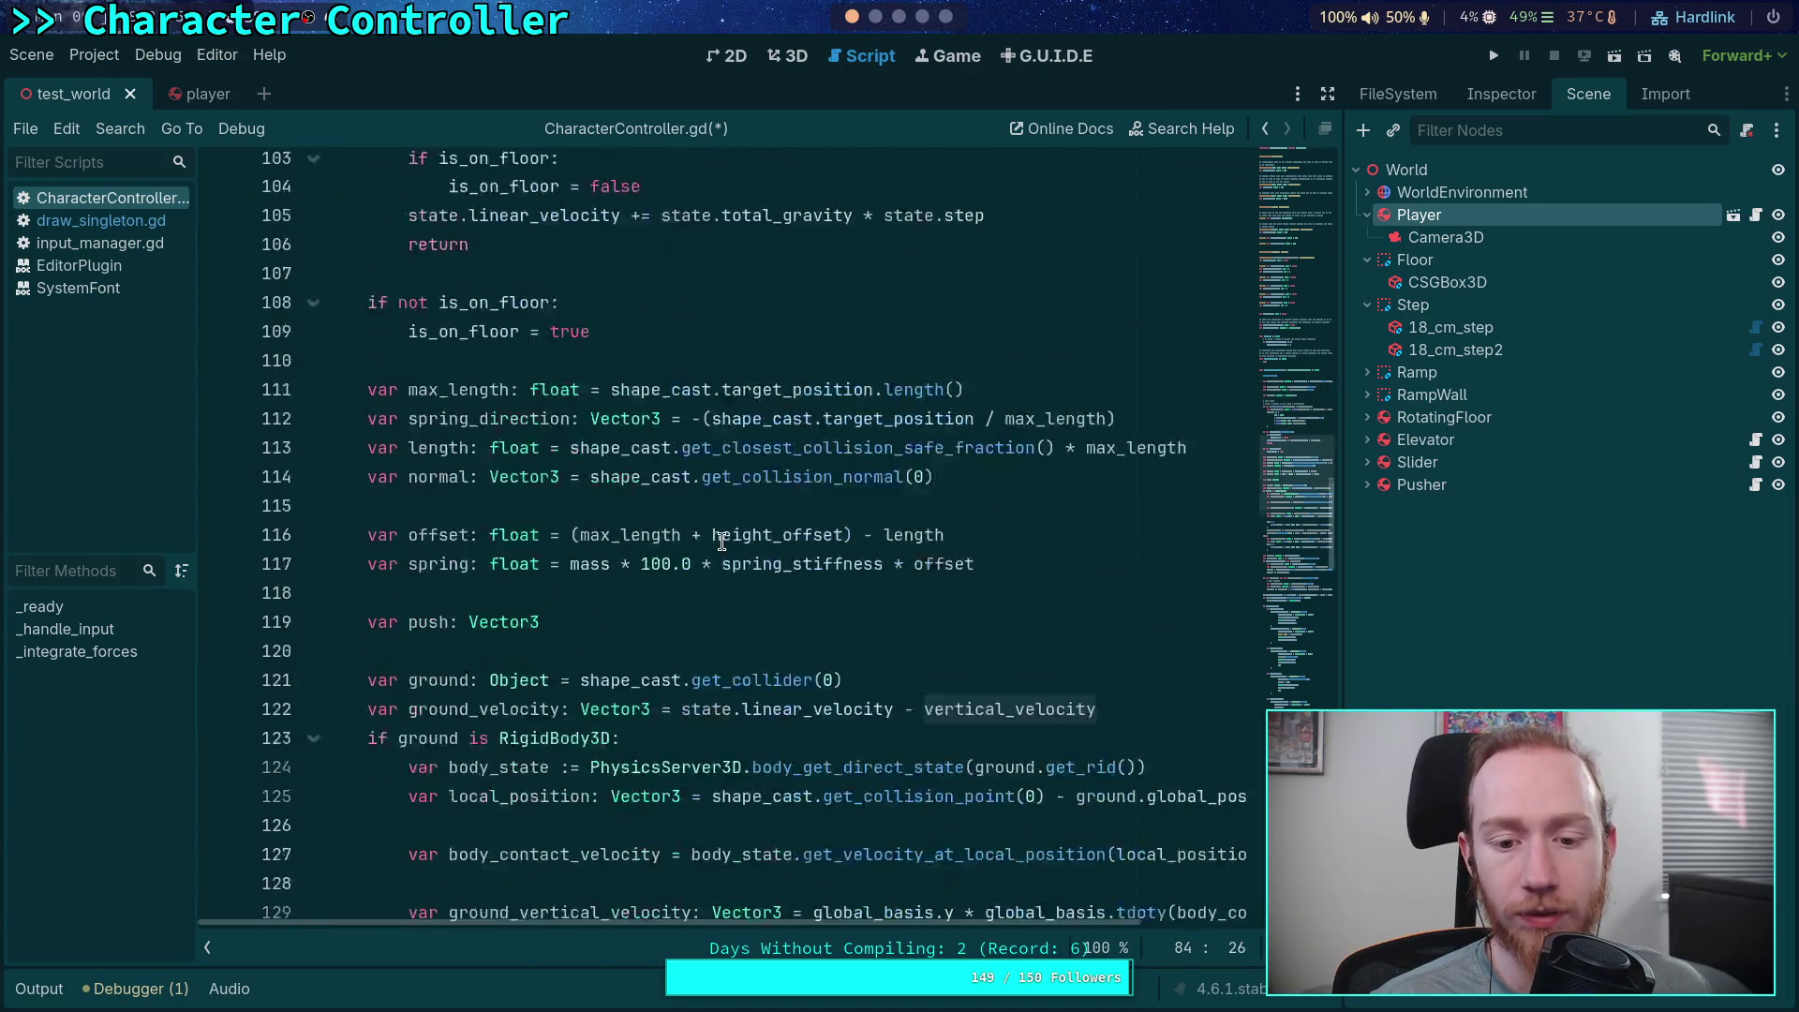
{"action": "scroll", "coordinate": [721, 542], "scroll_direction": "down", "scroll_amount": 7}
{"action": "scroll", "coordinate": [722, 542], "scroll_direction": "up", "scroll_amount": 2}
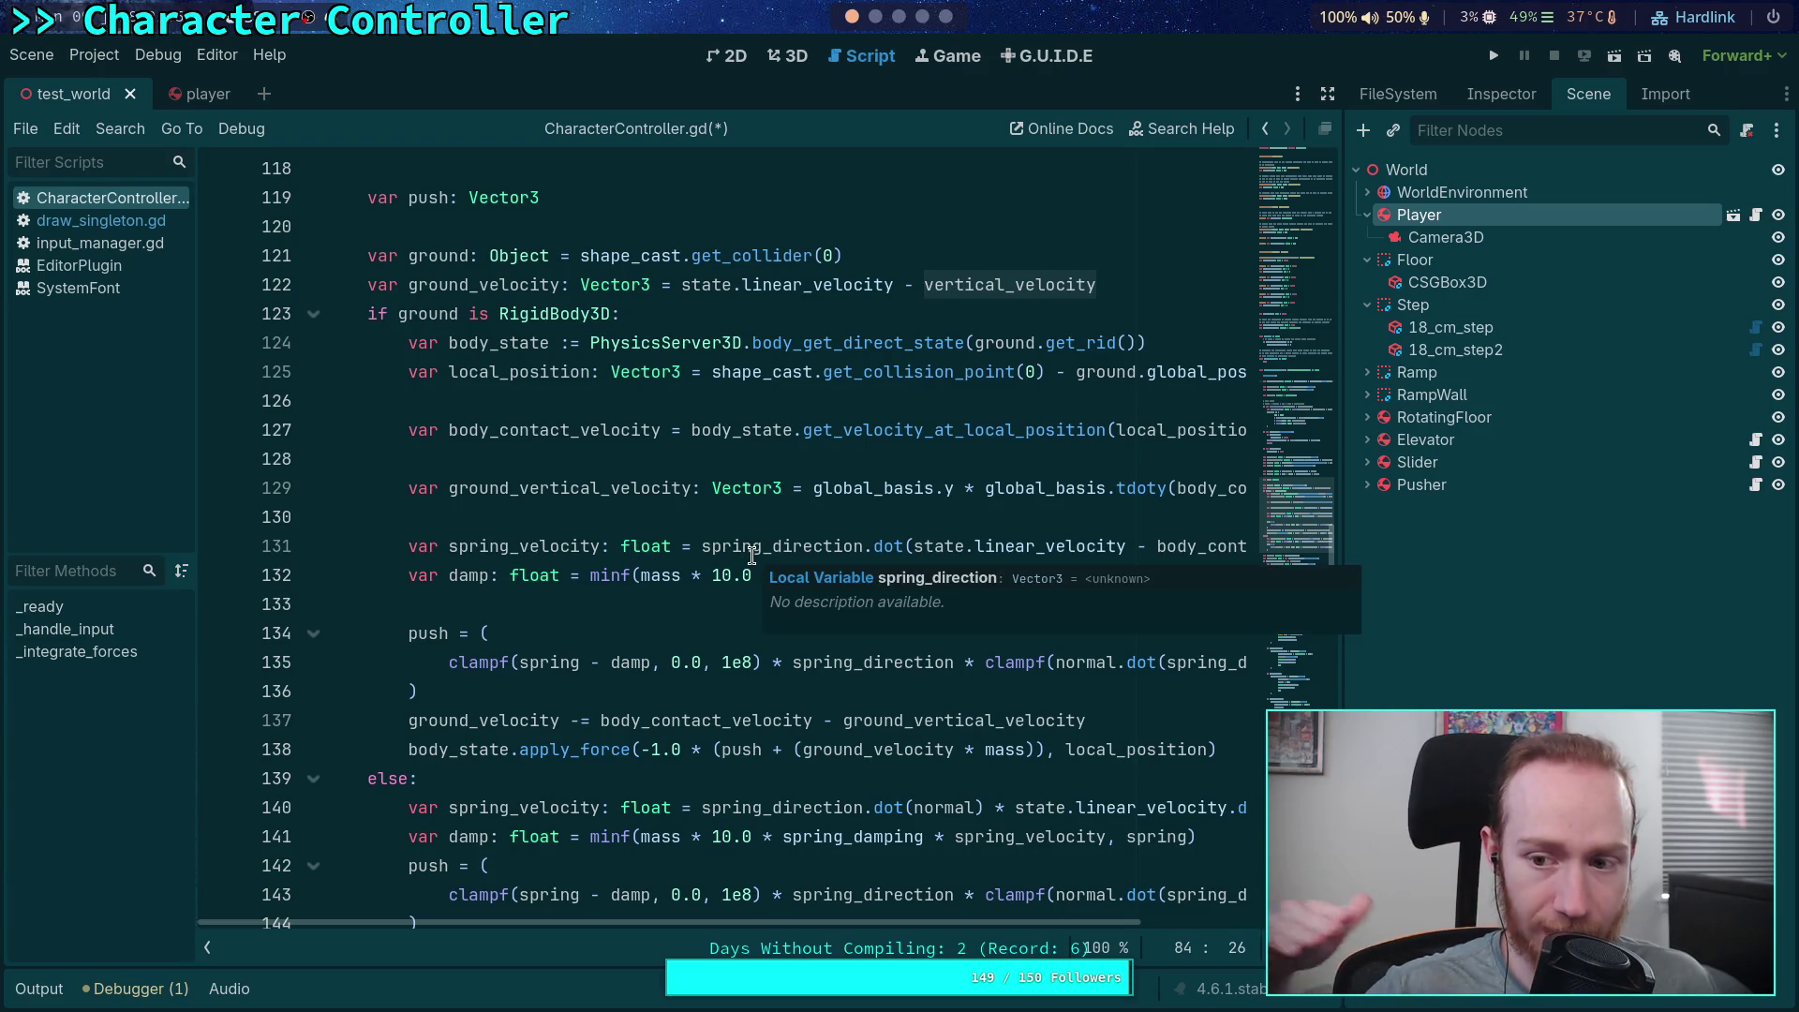
{"action": "scroll", "coordinate": [679, 519], "scroll_direction": "up", "scroll_amount": 5}
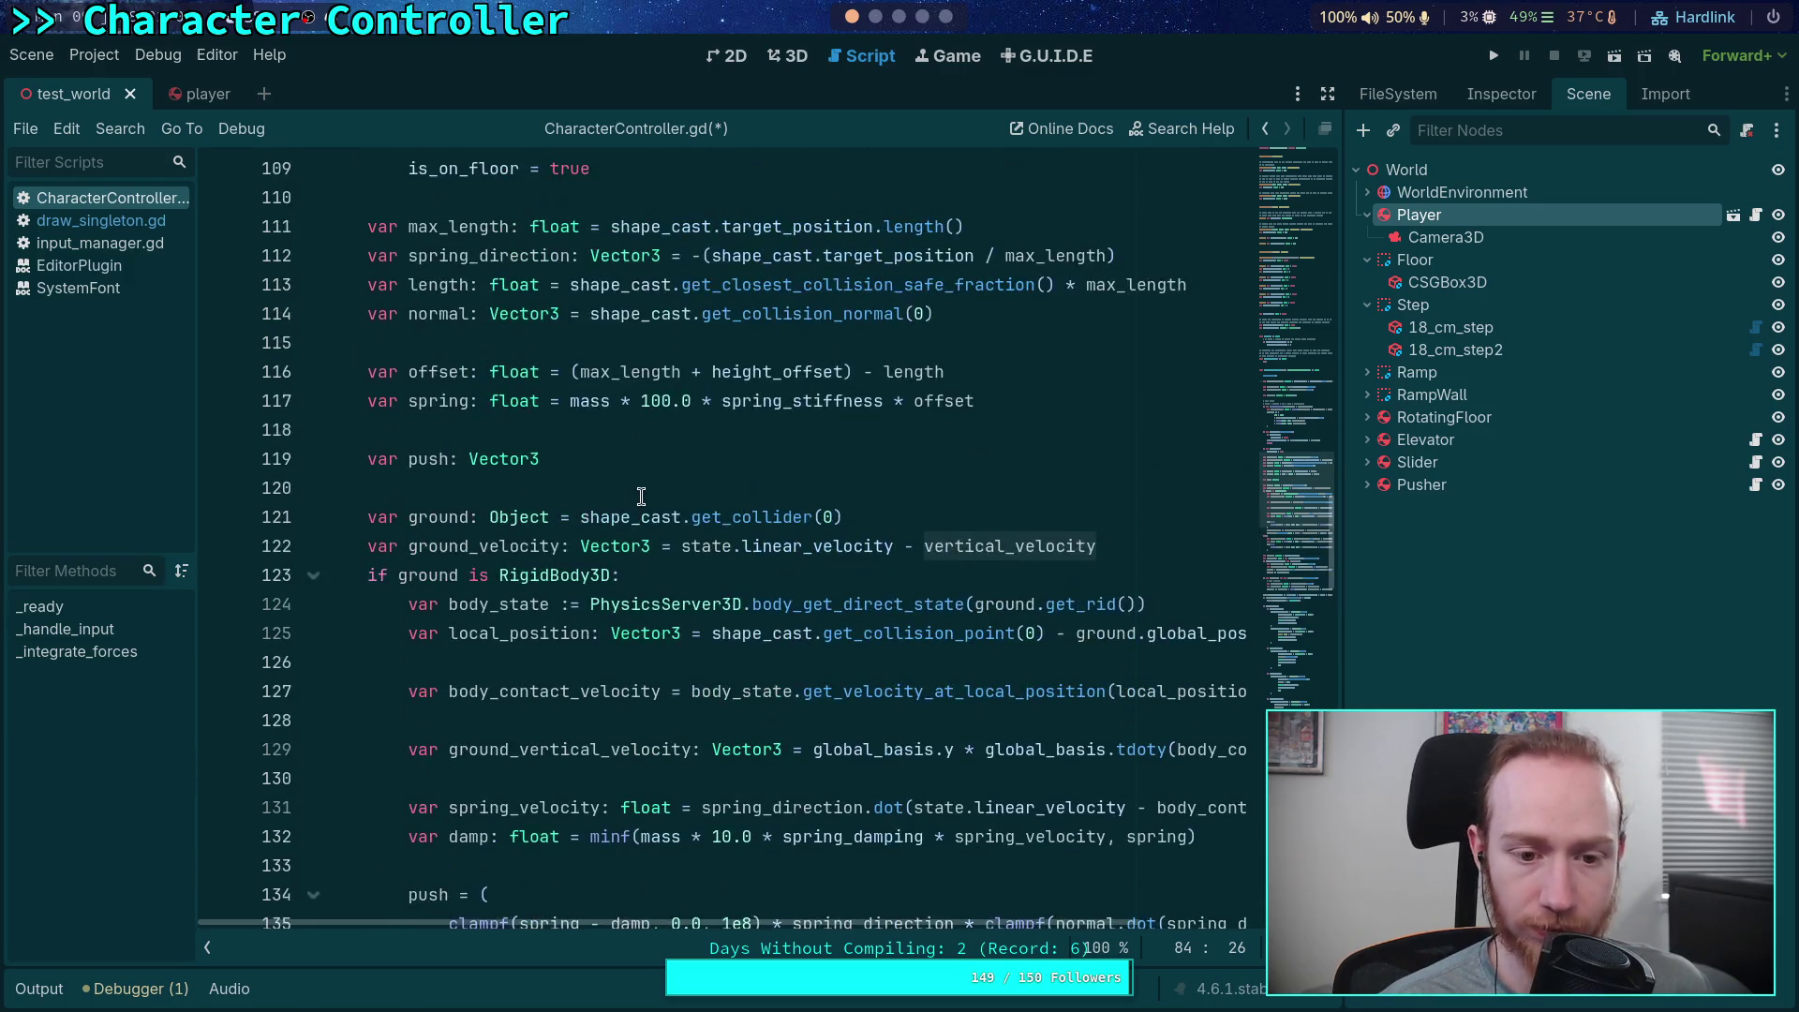
{"action": "scroll", "coordinate": [642, 492], "scroll_direction": "up", "scroll_amount": 8}
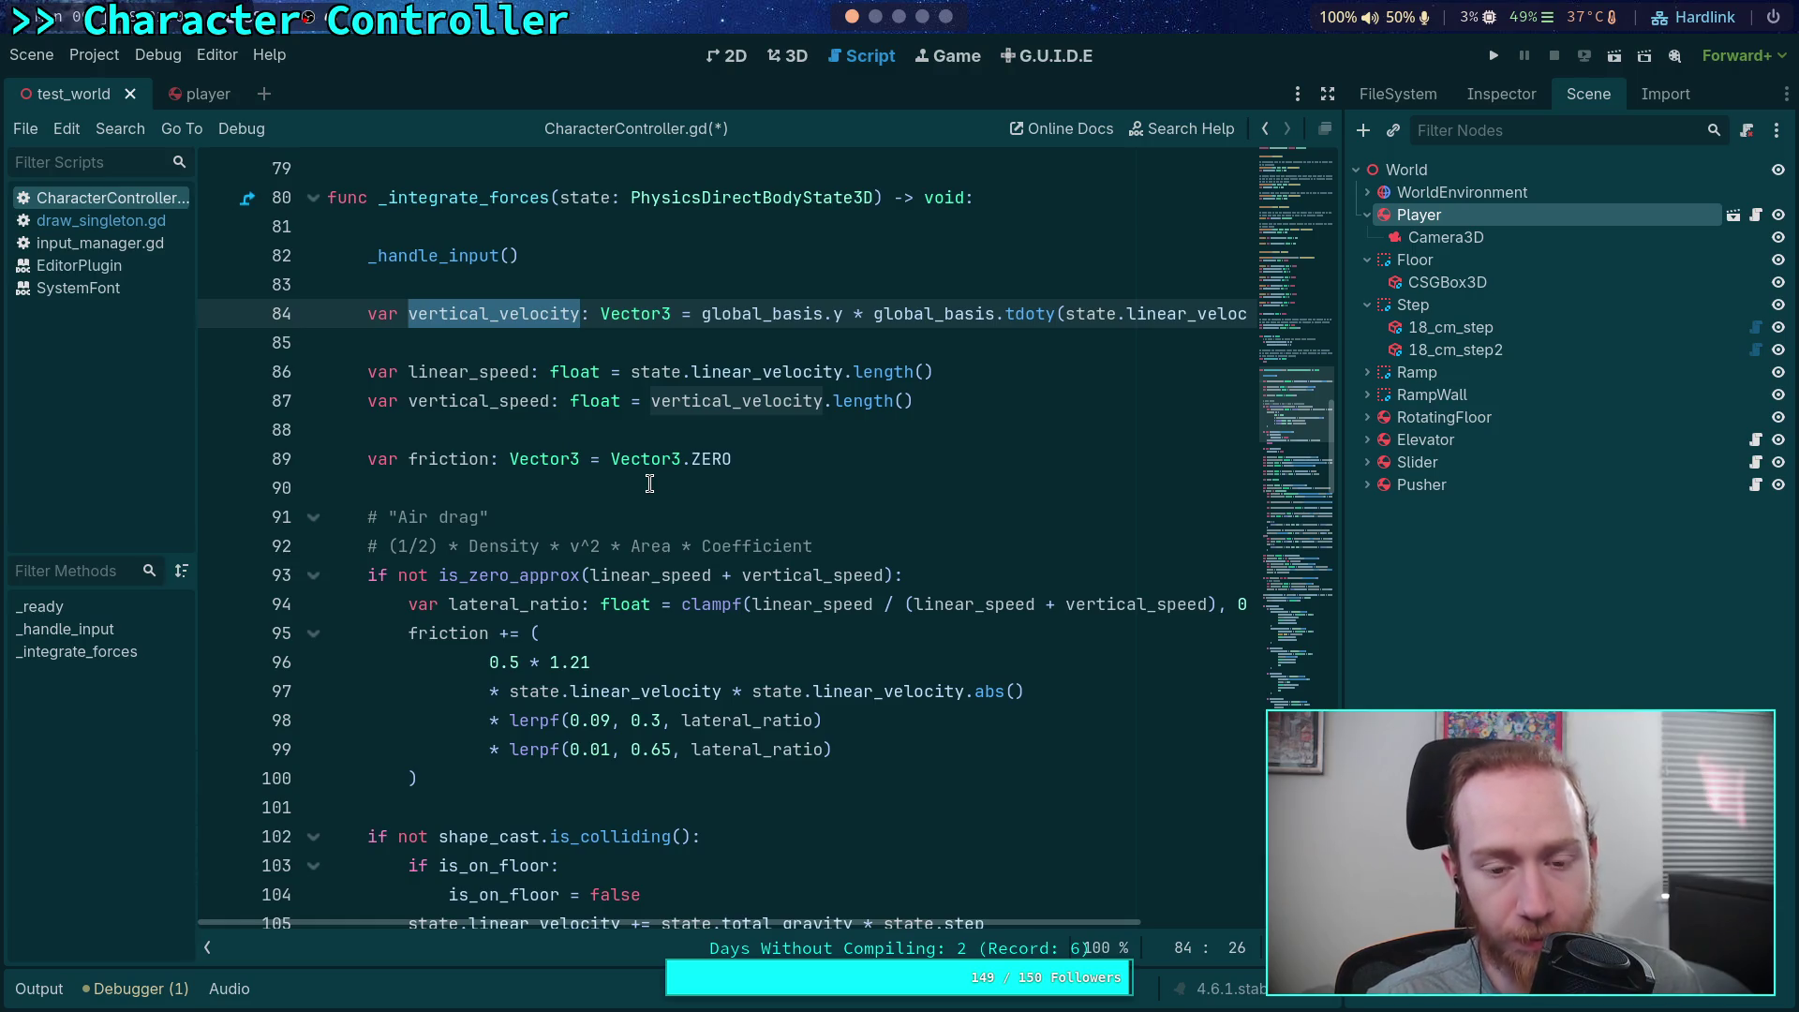
{"action": "scroll", "coordinate": [793, 525], "scroll_direction": "up", "scroll_amount": 1}
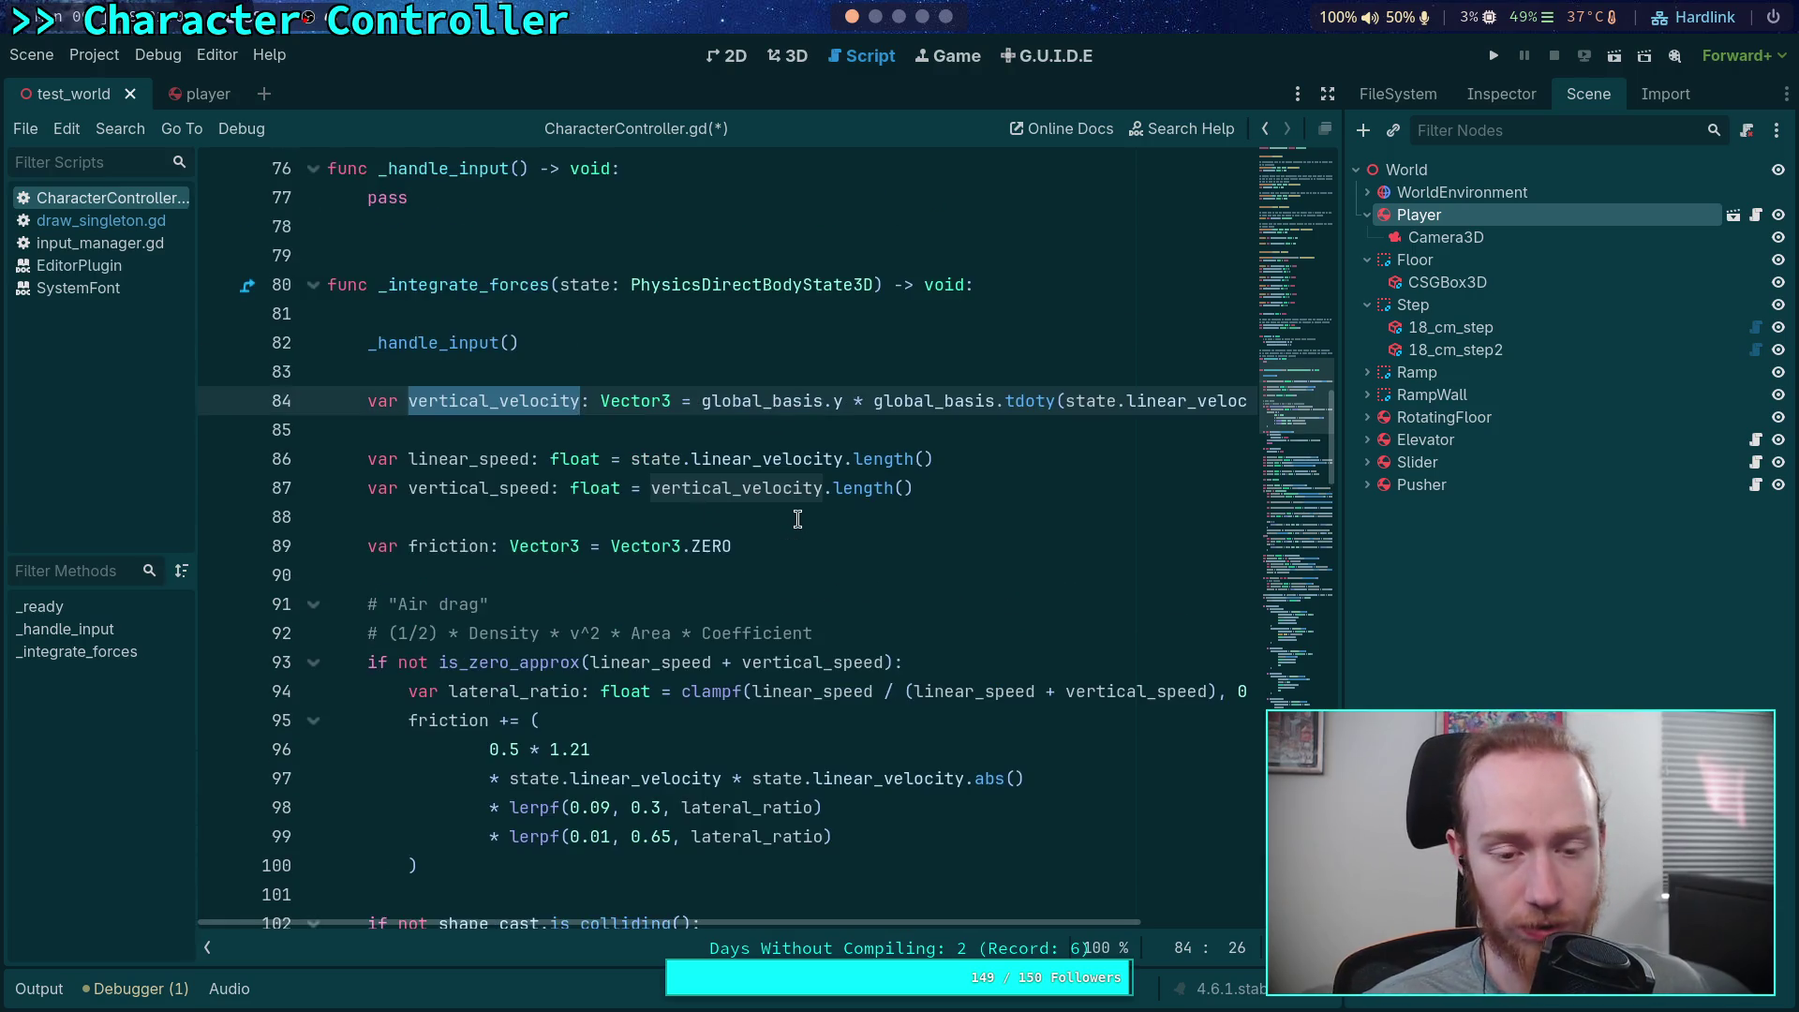
{"action": "scroll", "coordinate": [644, 521], "scroll_direction": "down", "scroll_amount": 2}
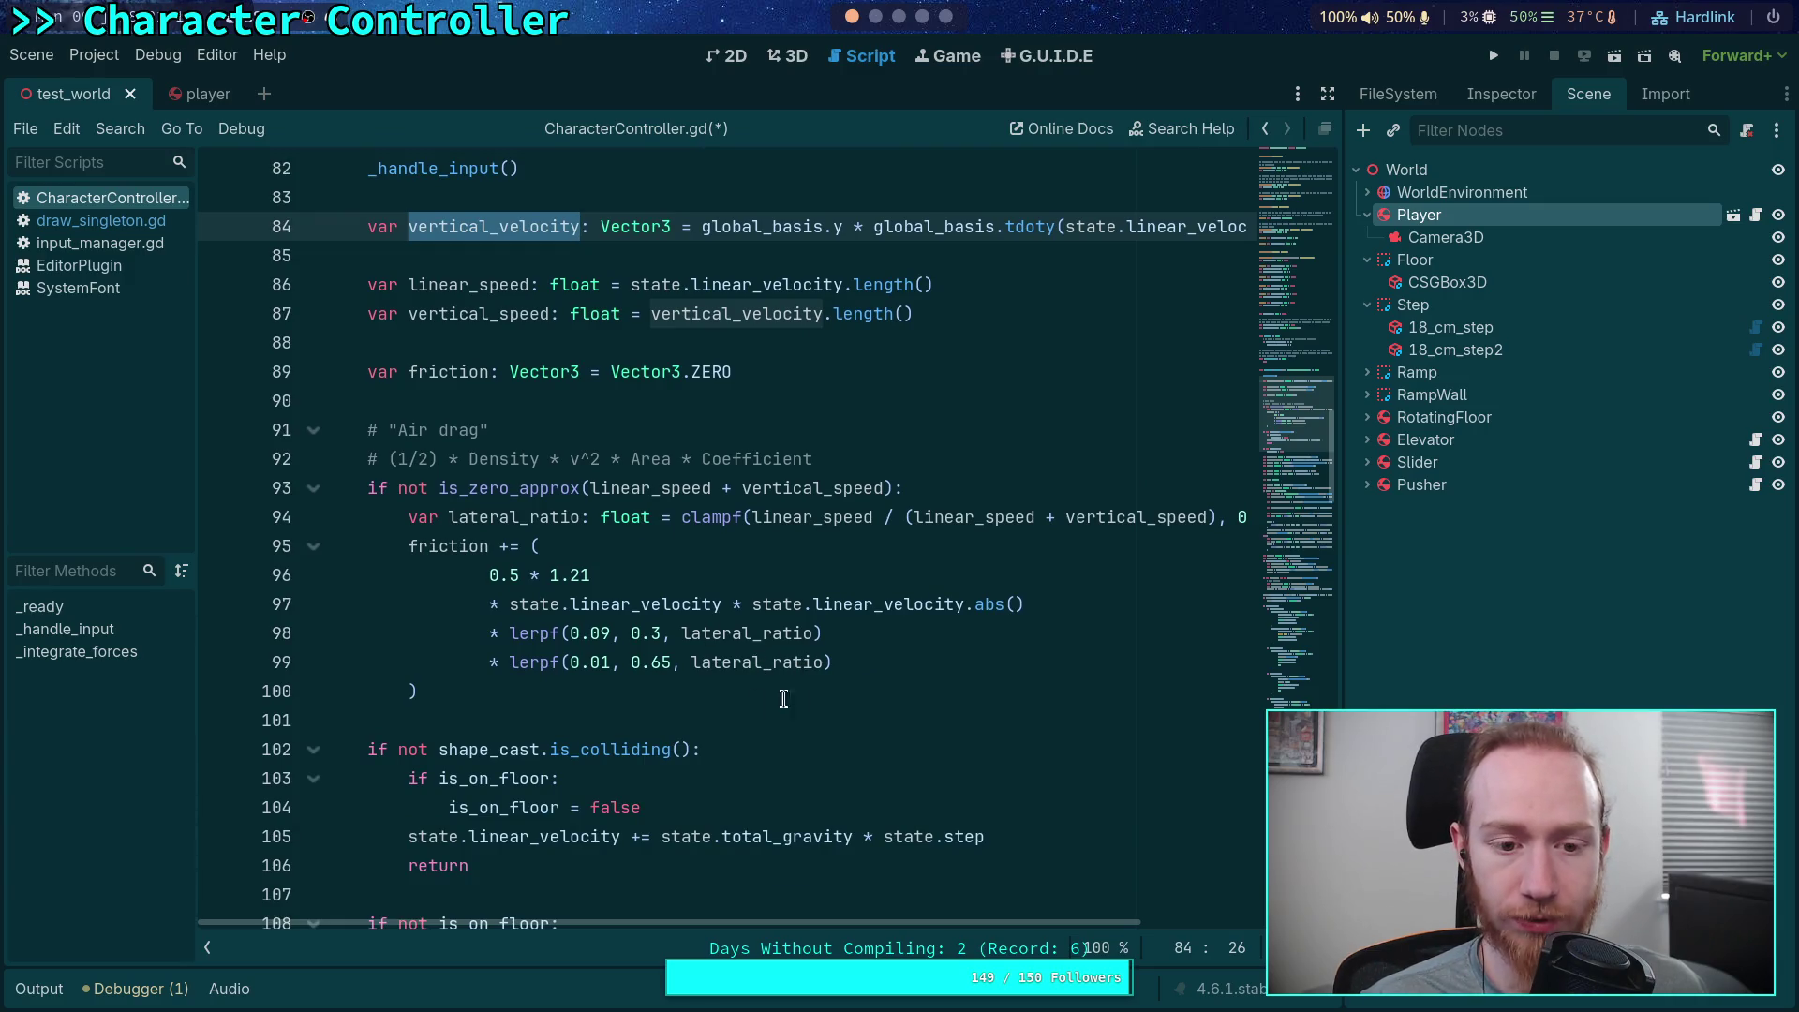
{"action": "left_click", "coordinate": [688, 694]}
{"action": "scroll", "coordinate": [875, 763], "scroll_direction": "down", "scroll_amount": 1}
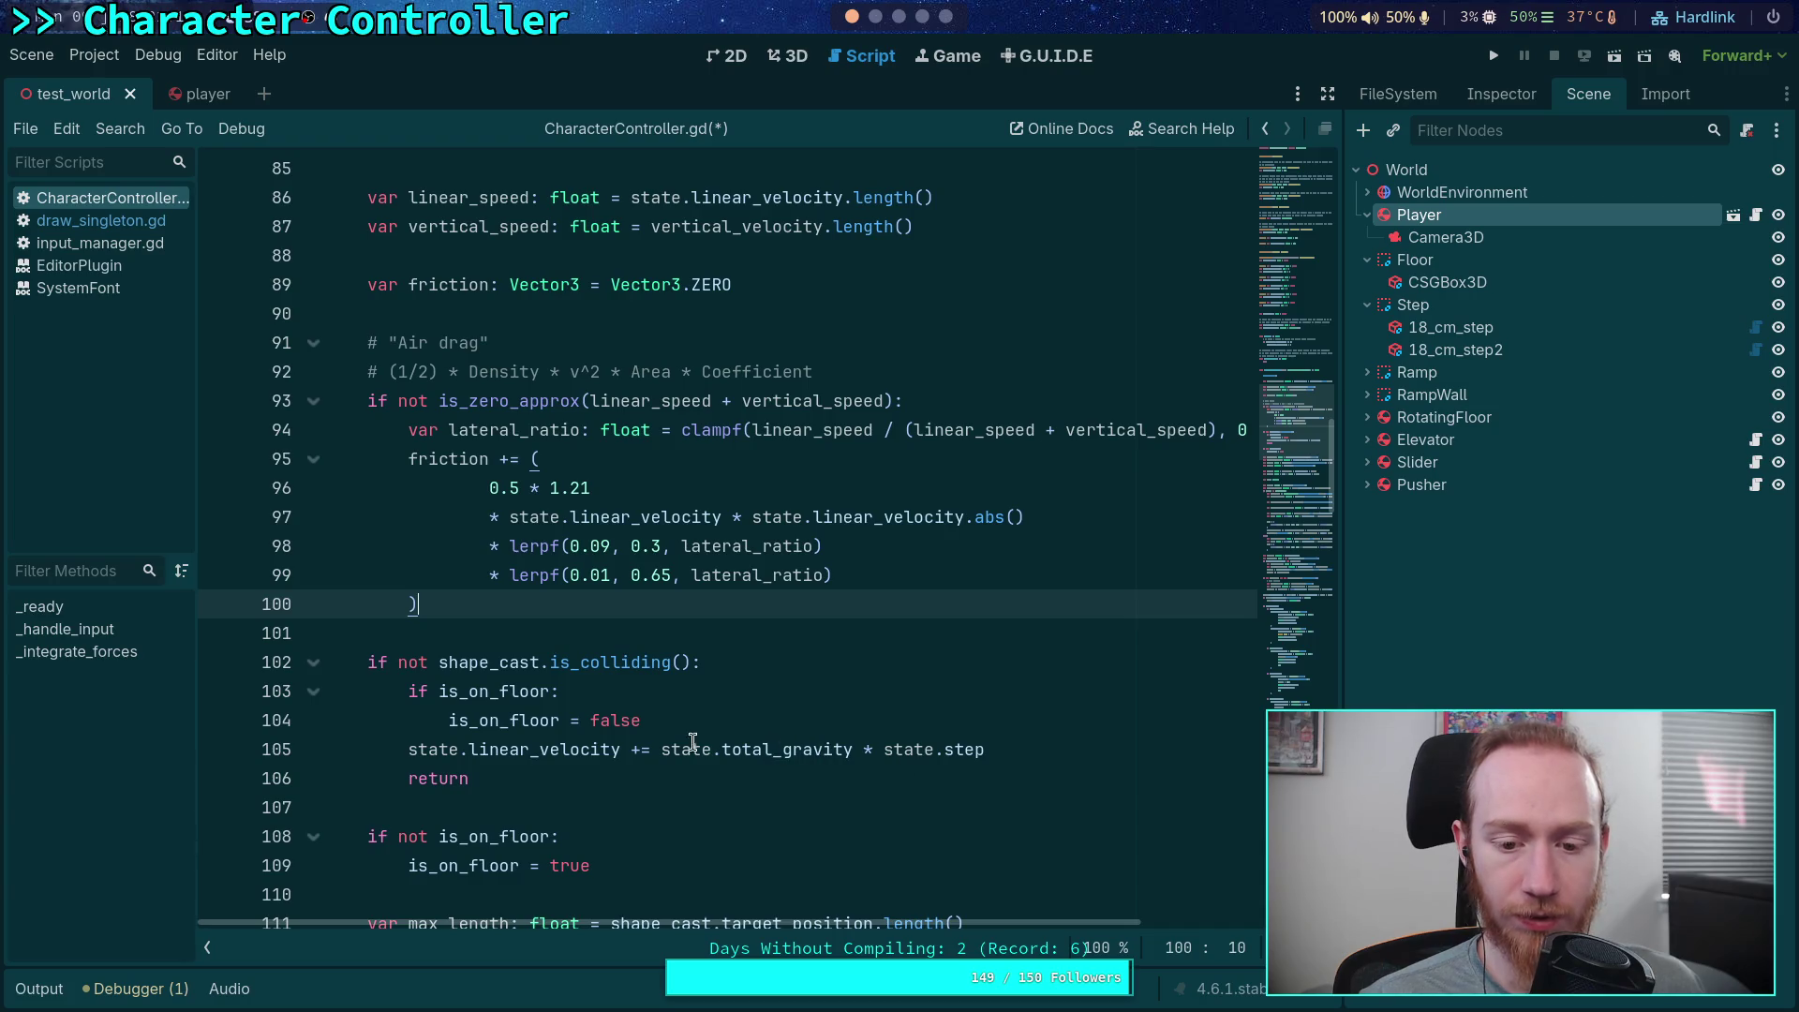
On line 105, change state.total_gravity to (state.total_gravity - friction)
{"action": "left_click", "coordinate": [658, 750]}
{"action": "type", "text": "("}
{"action": "left_click", "coordinate": [863, 750]}
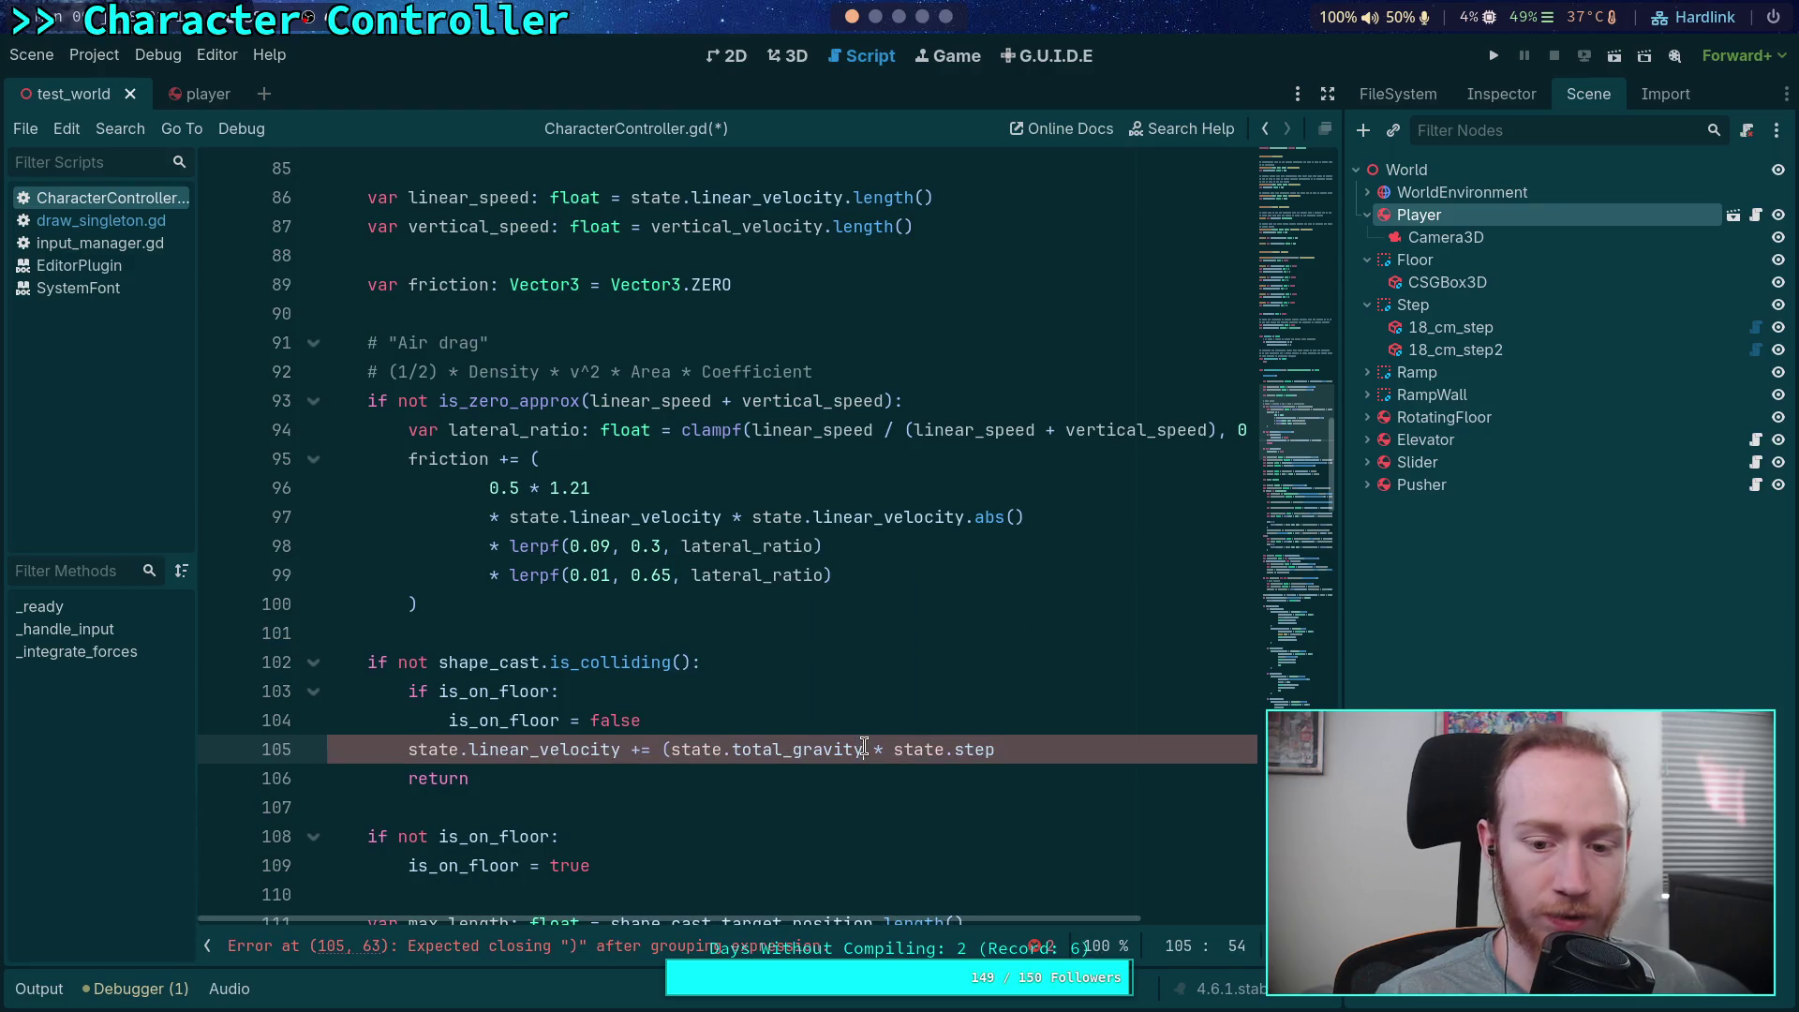
{"action": "type", "text": "- friction)"}
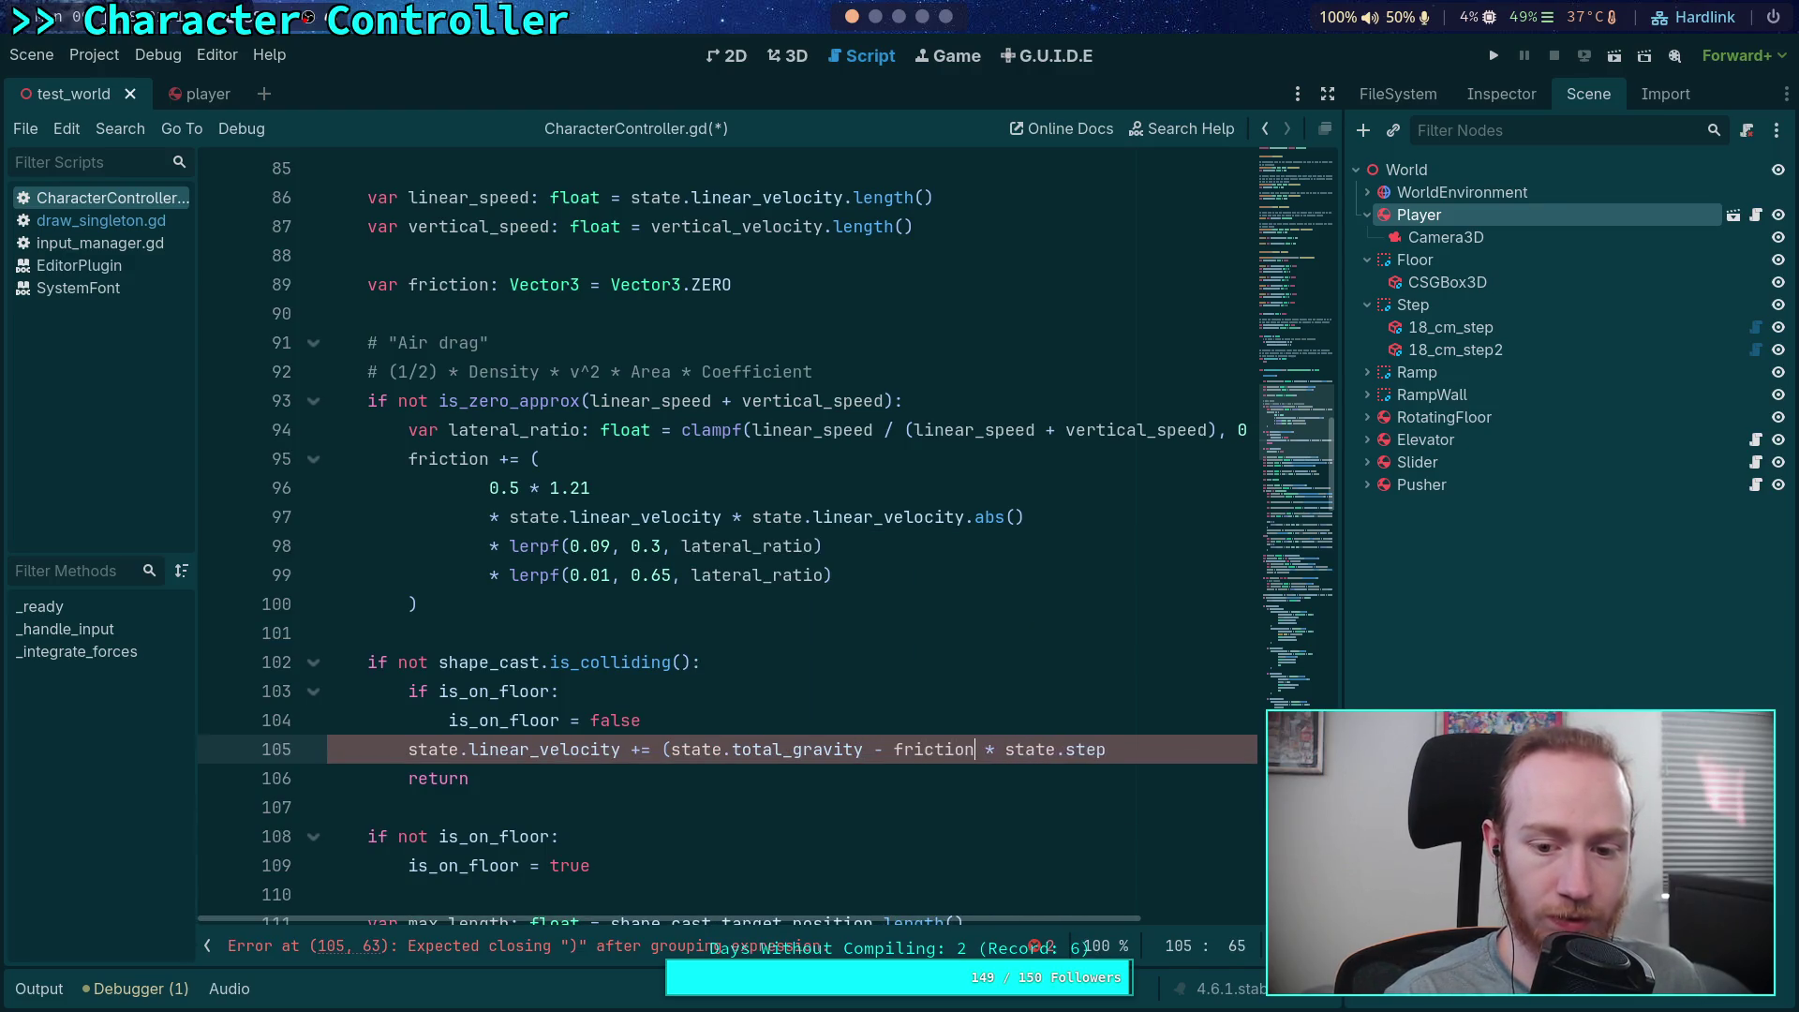
{"action": "left_click", "coordinate": [775, 785]}
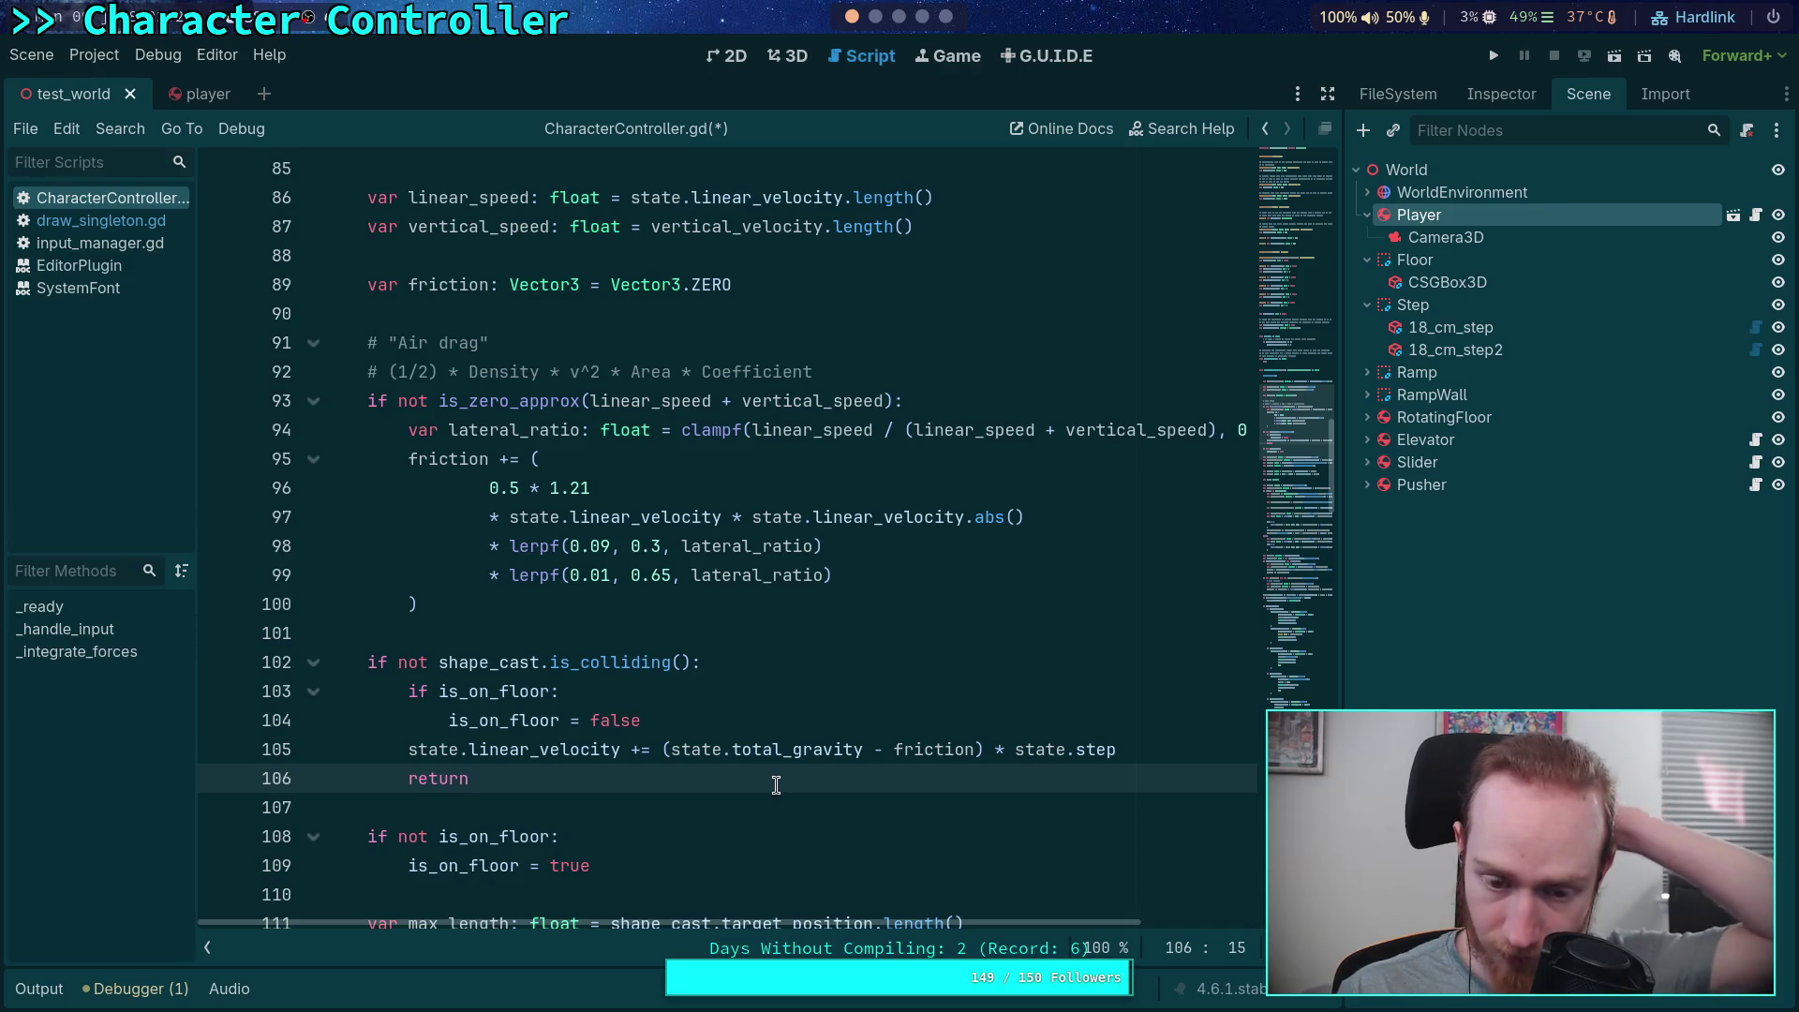
Review the friction variable's code and save CharacterController.gd
{"action": "double_click", "coordinate": [437, 466]}
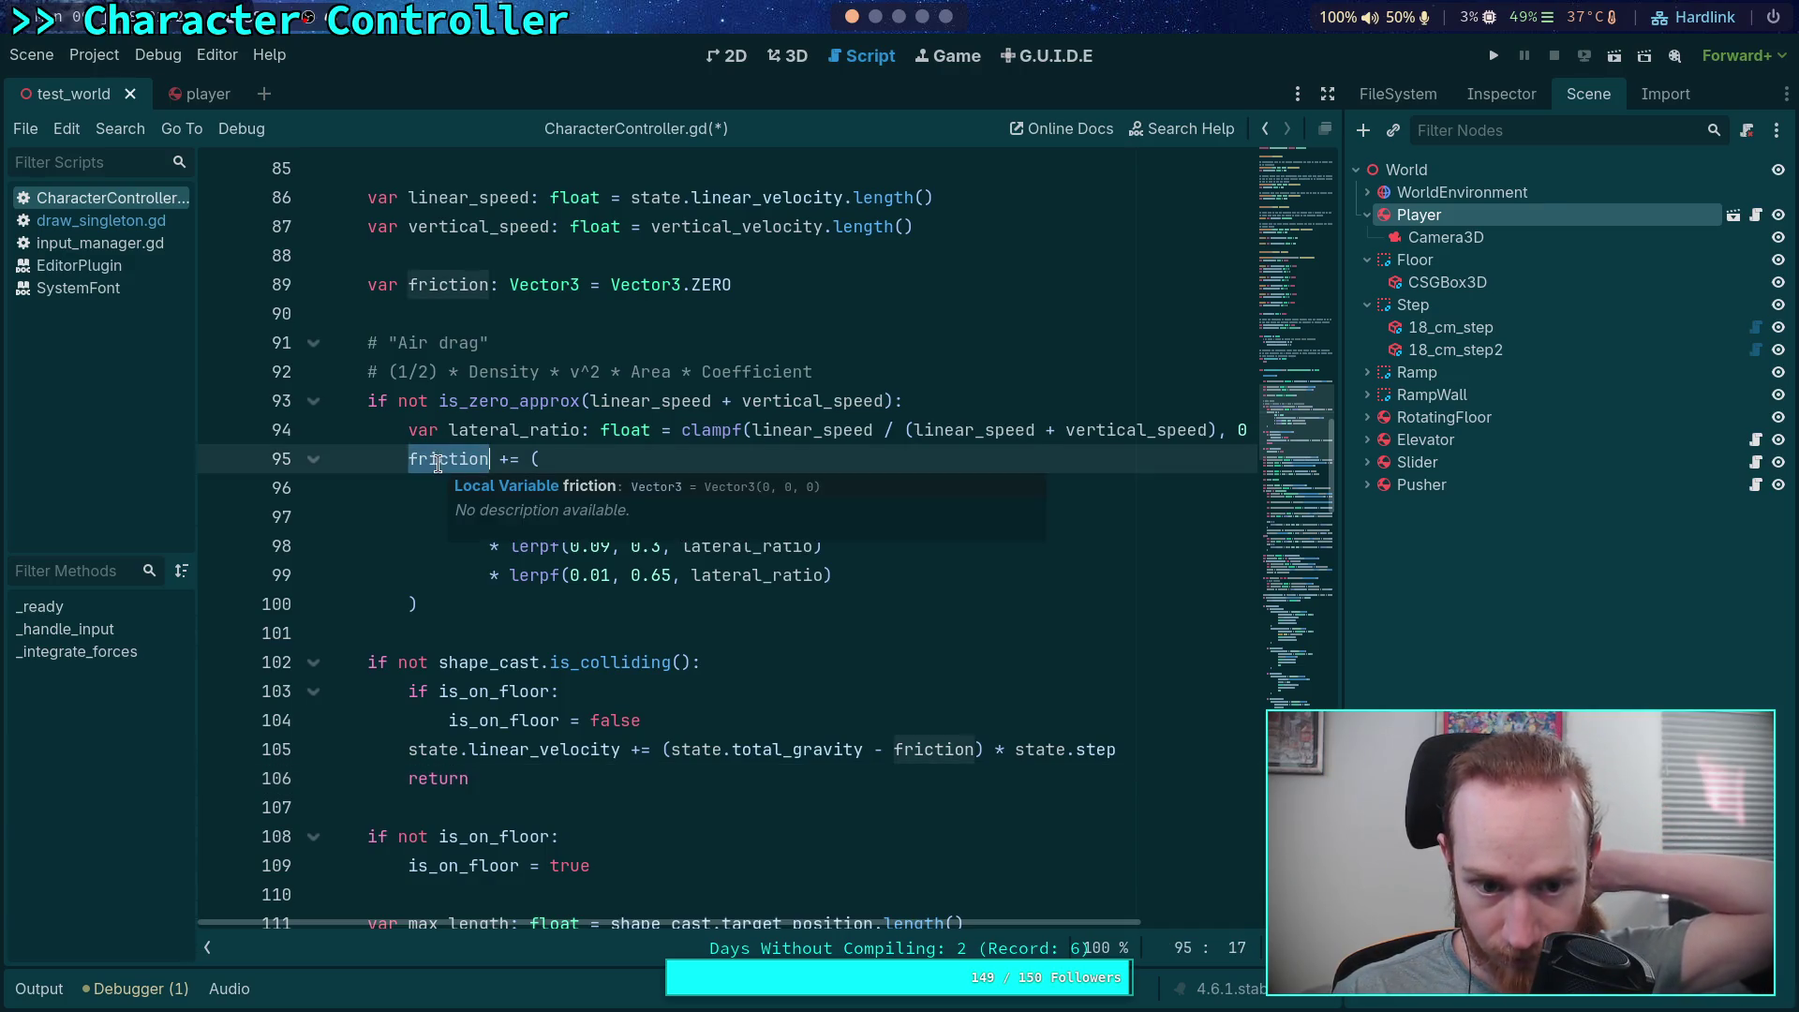
{"action": "scroll", "coordinate": [860, 790], "scroll_direction": "down", "scroll_amount": 3}
{"action": "scroll", "coordinate": [860, 790], "scroll_direction": "down", "scroll_amount": 15}
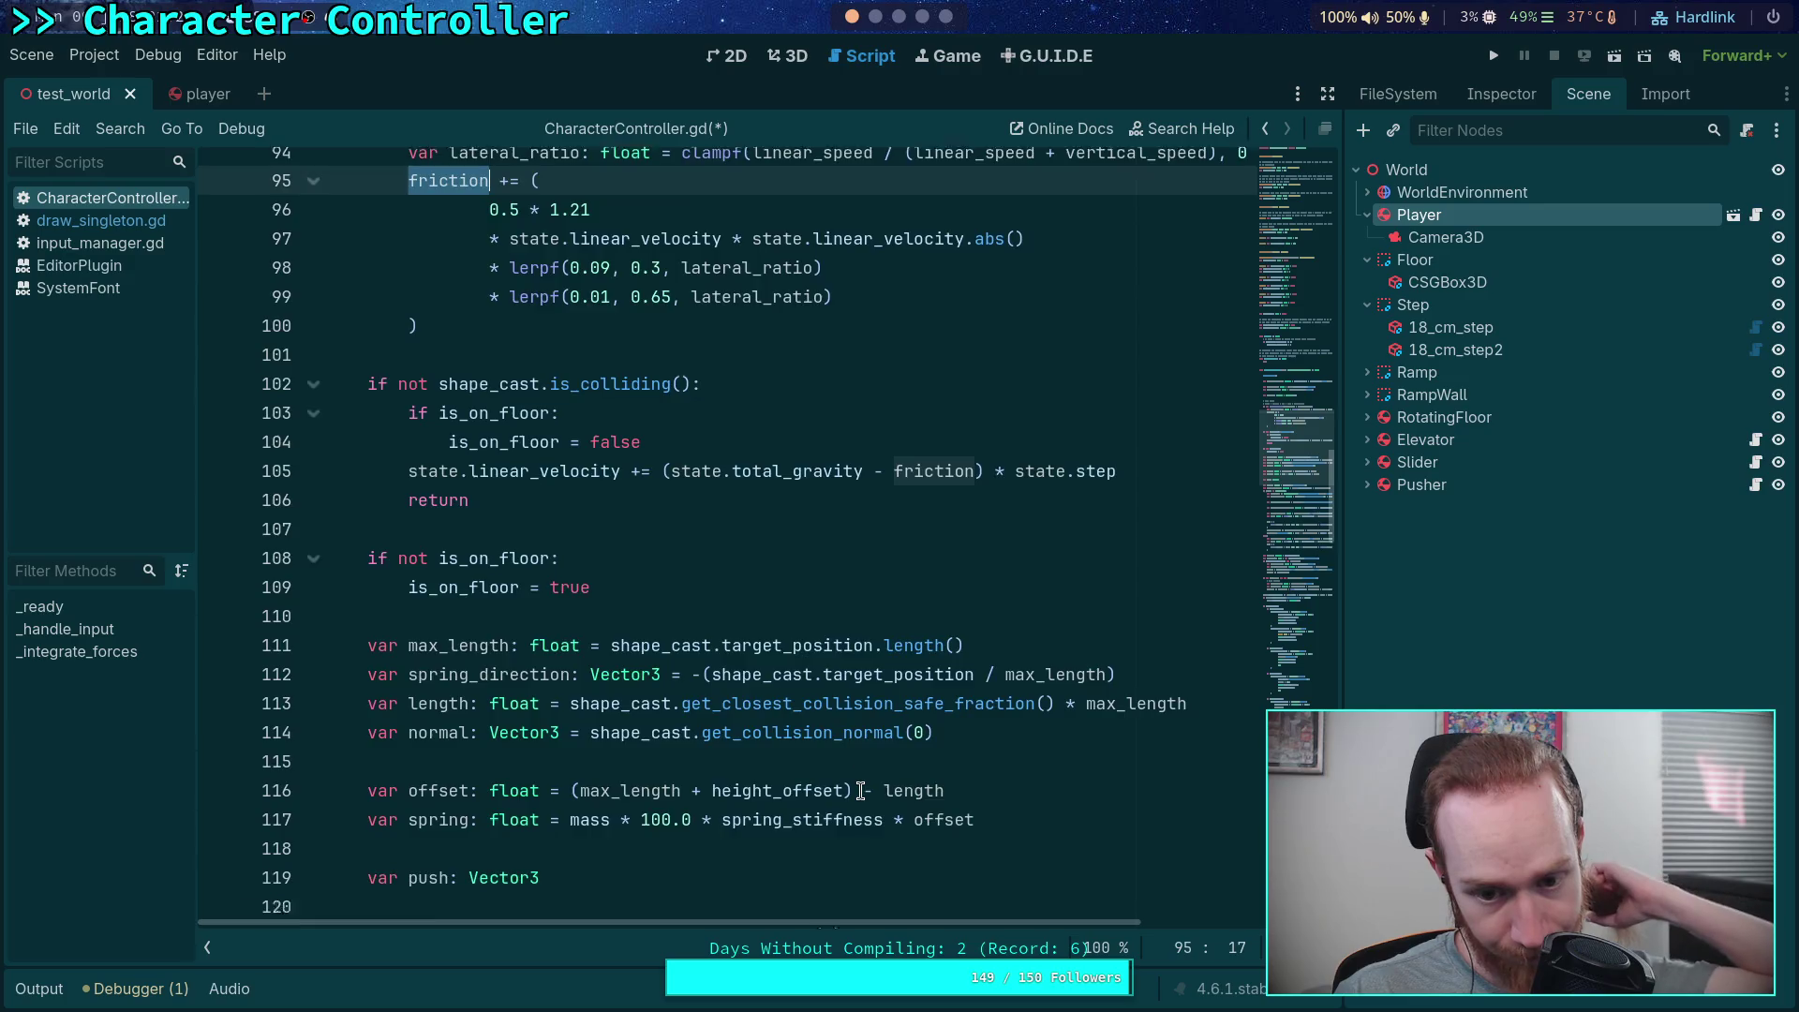
{"action": "scroll", "coordinate": [861, 783], "scroll_direction": "down", "scroll_amount": 4}
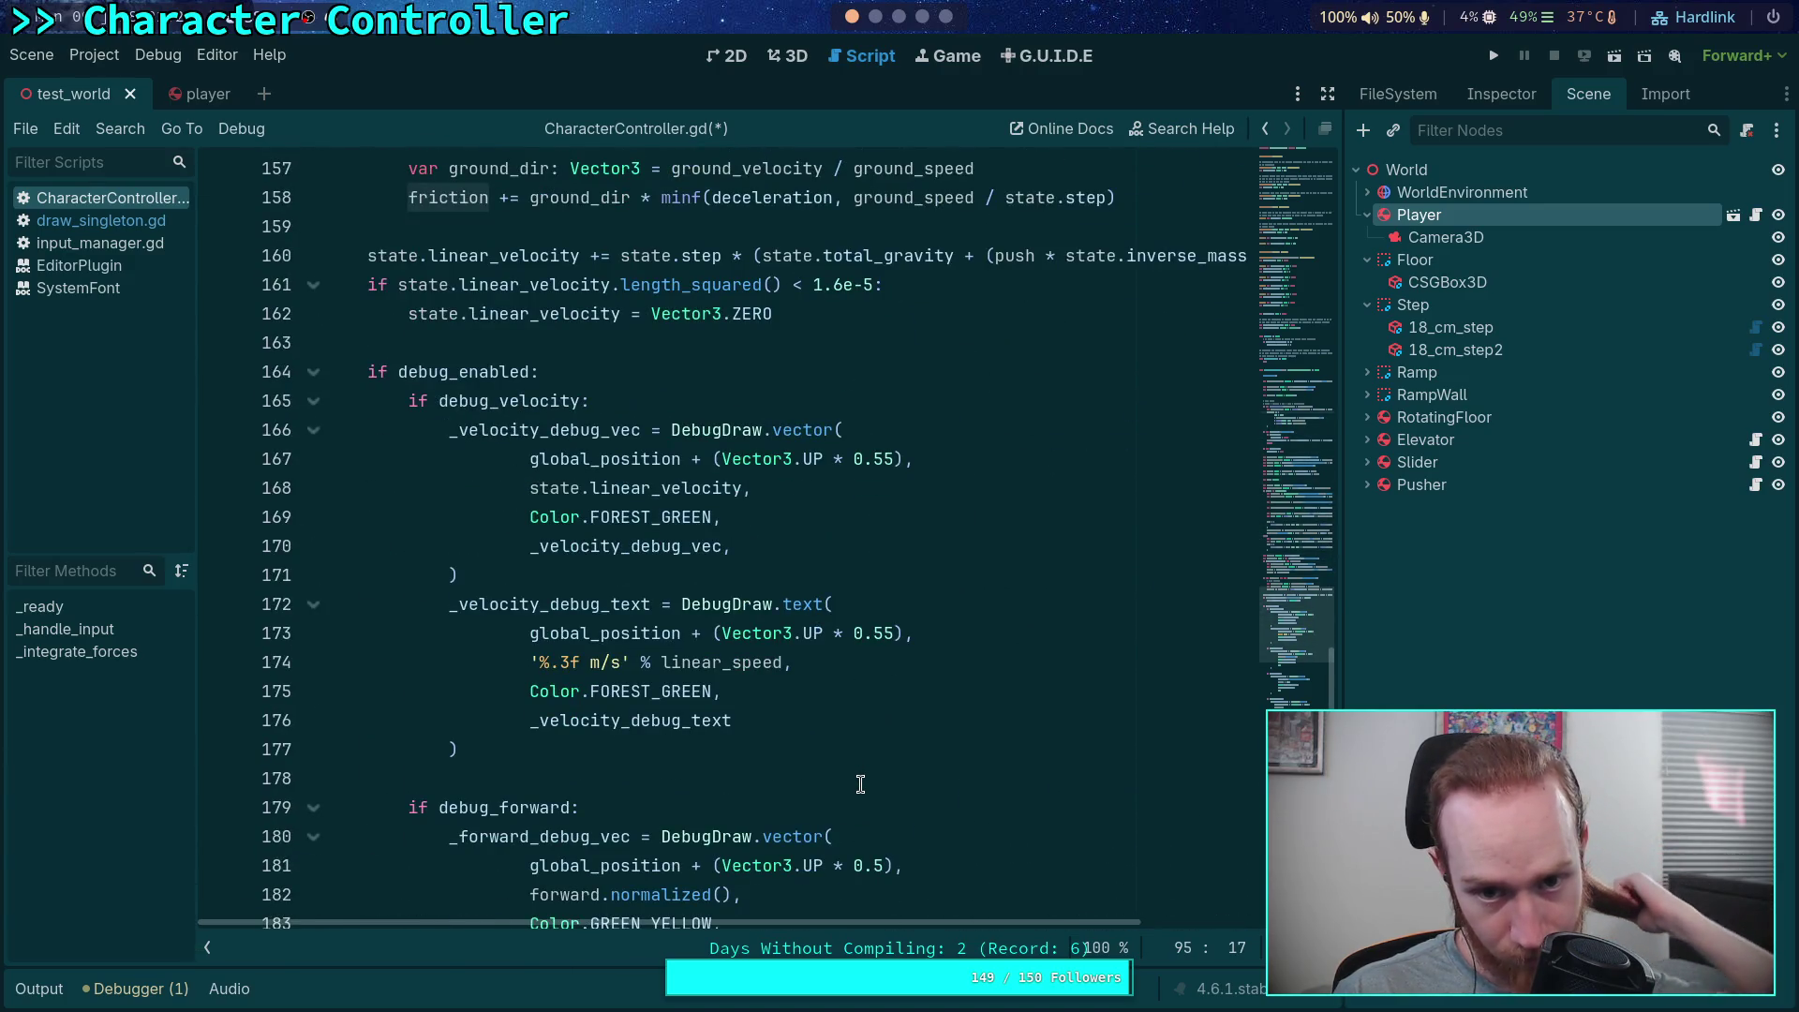
{"action": "scroll", "coordinate": [861, 784], "scroll_direction": "up", "scroll_amount": 3}
{"action": "scroll", "coordinate": [860, 784], "scroll_direction": "down", "scroll_amount": 15}
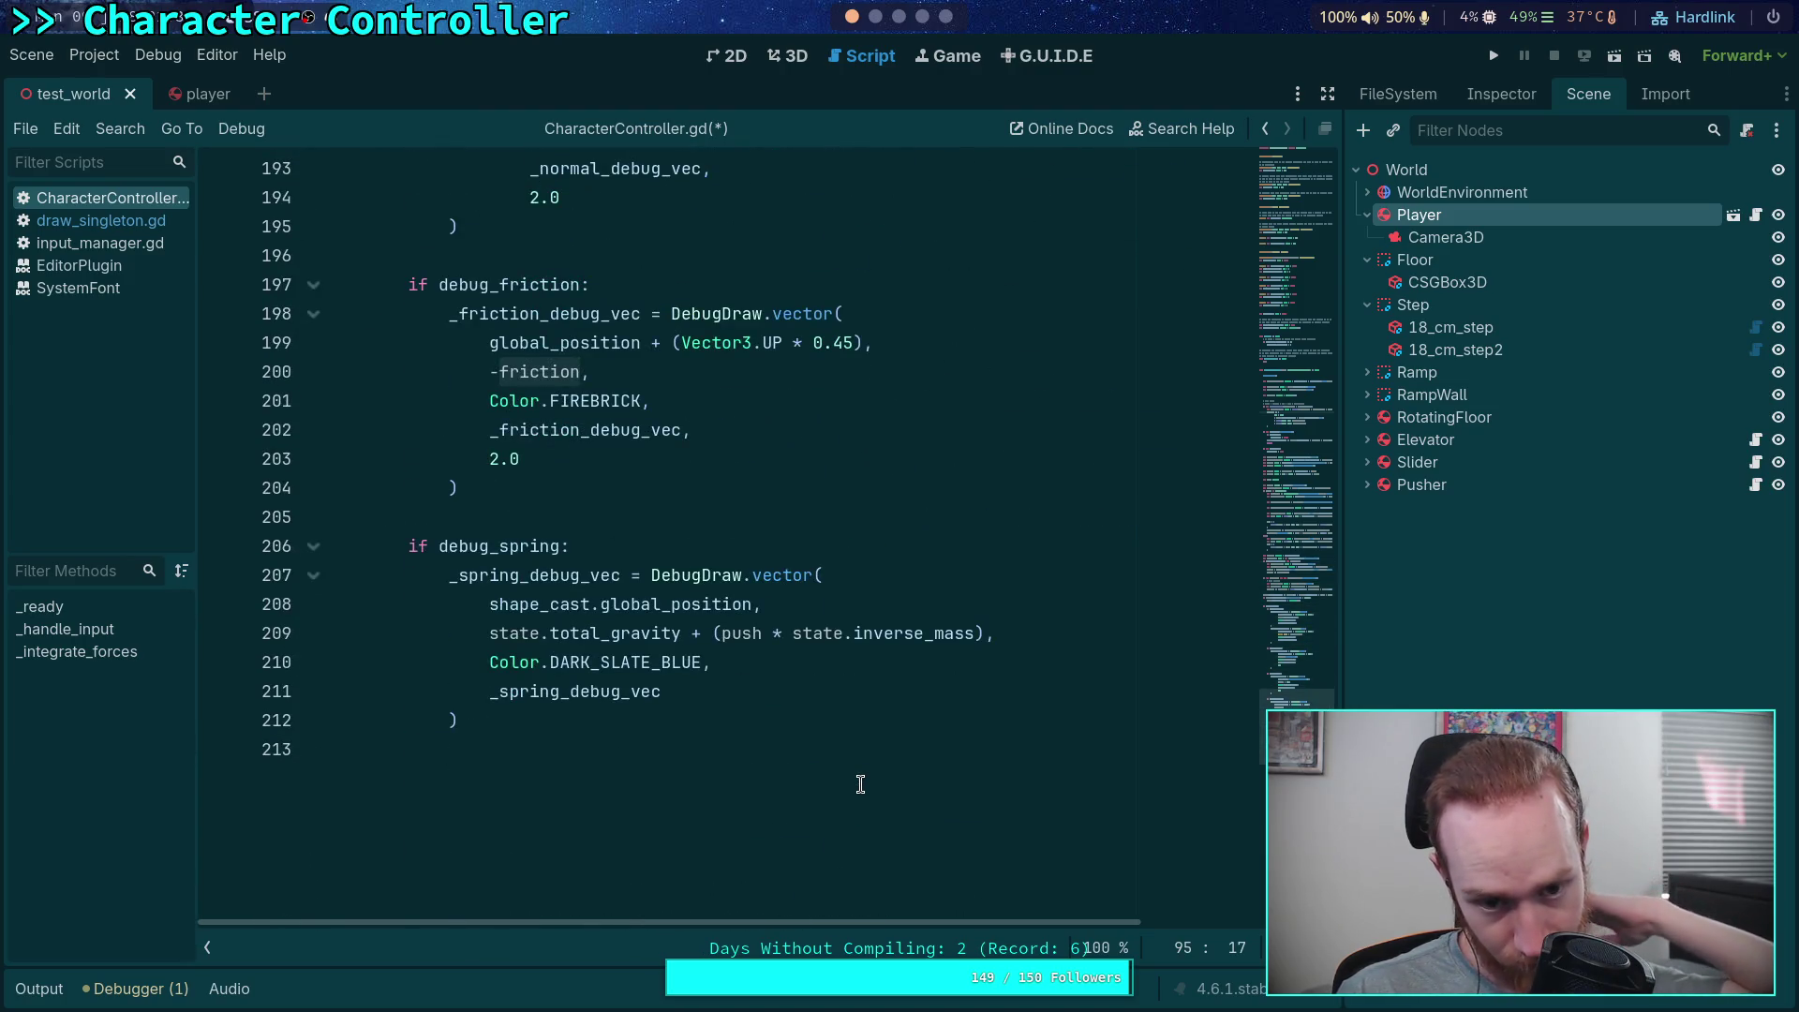
{"action": "scroll", "coordinate": [860, 784], "scroll_direction": "up", "scroll_amount": 3}
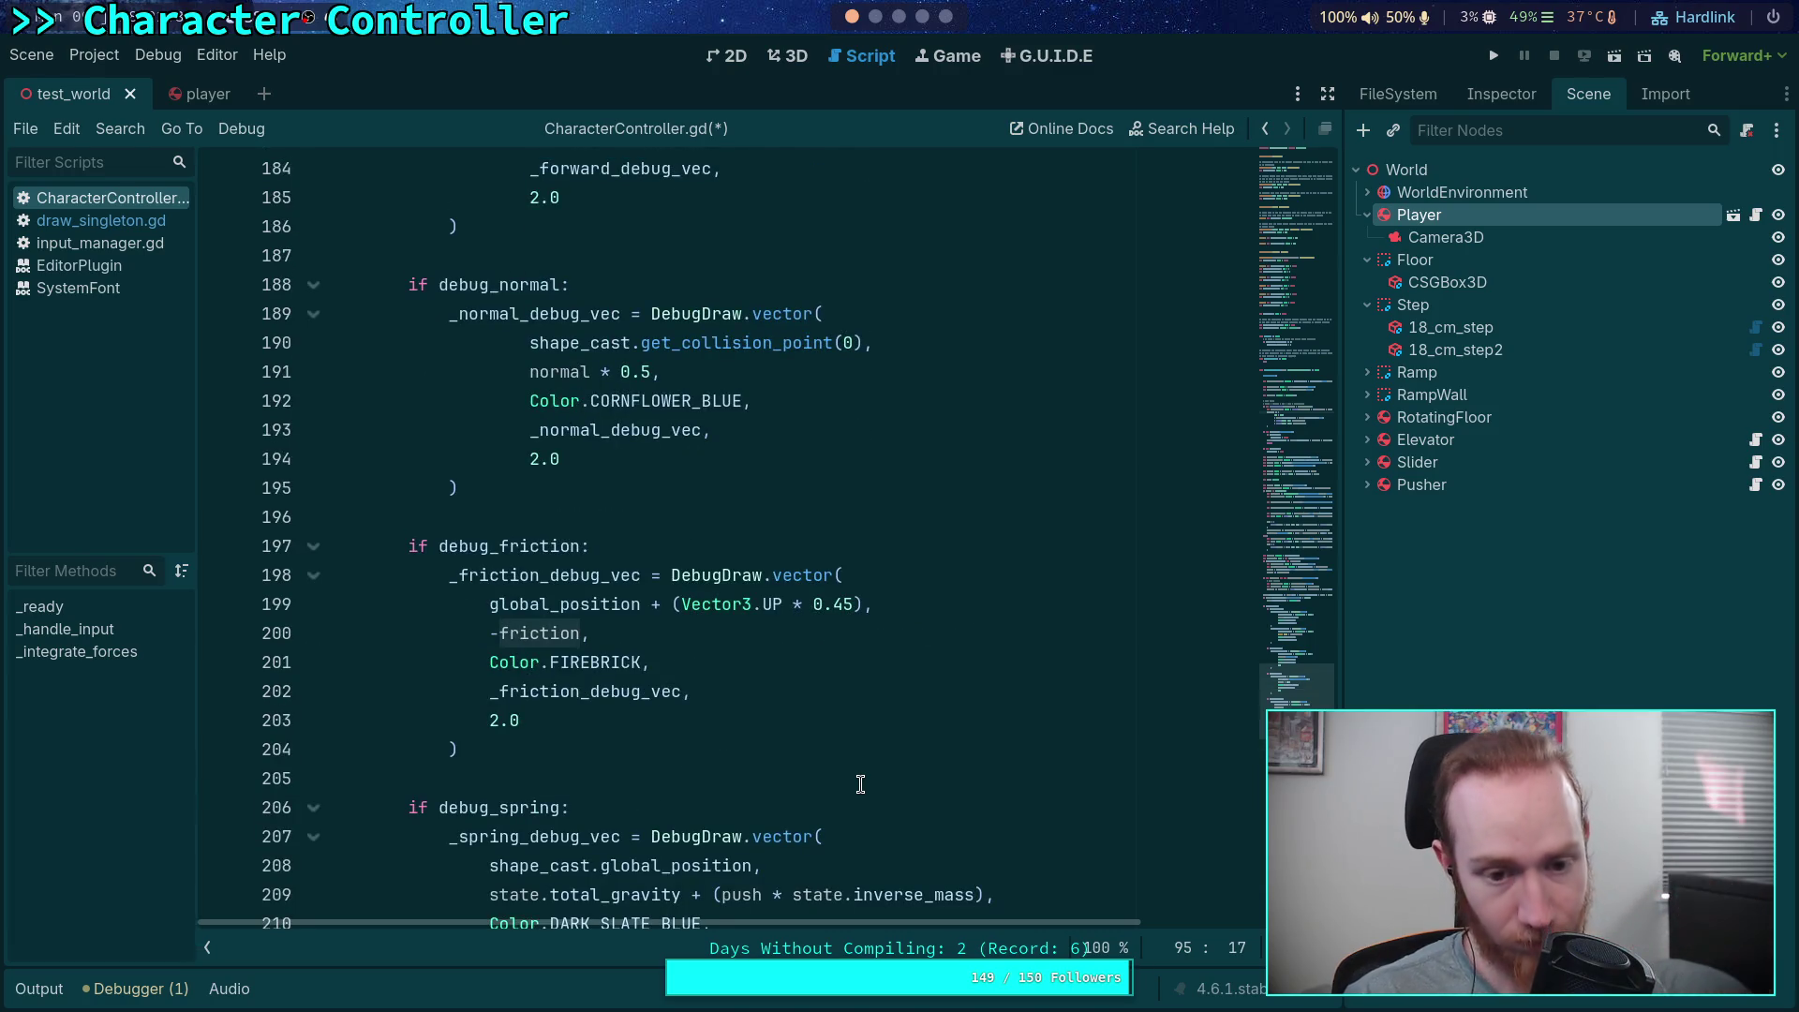
{"action": "scroll", "coordinate": [817, 544], "scroll_direction": "down", "scroll_amount": 5}
{"action": "scroll", "coordinate": [816, 544], "scroll_direction": "up", "scroll_amount": 20}
{"action": "scroll", "coordinate": [816, 544], "scroll_direction": "up", "scroll_amount": 20}
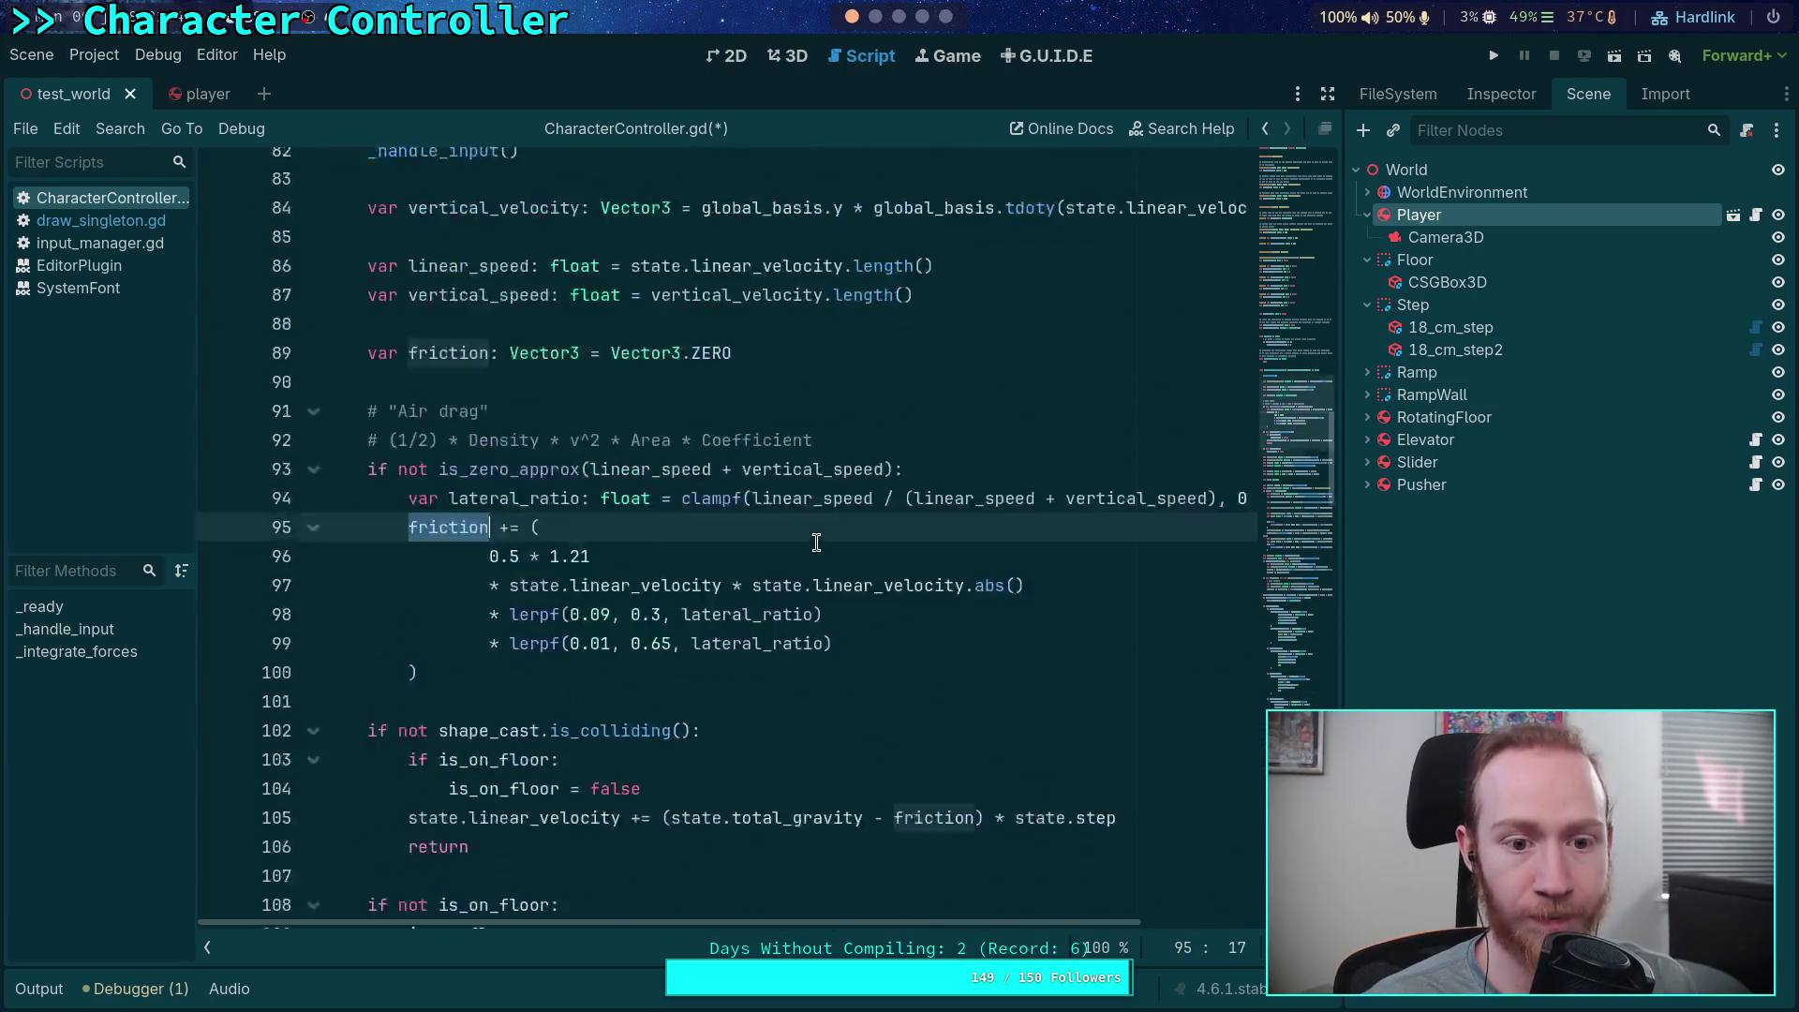
{"action": "key", "text": "ctrl+s"}
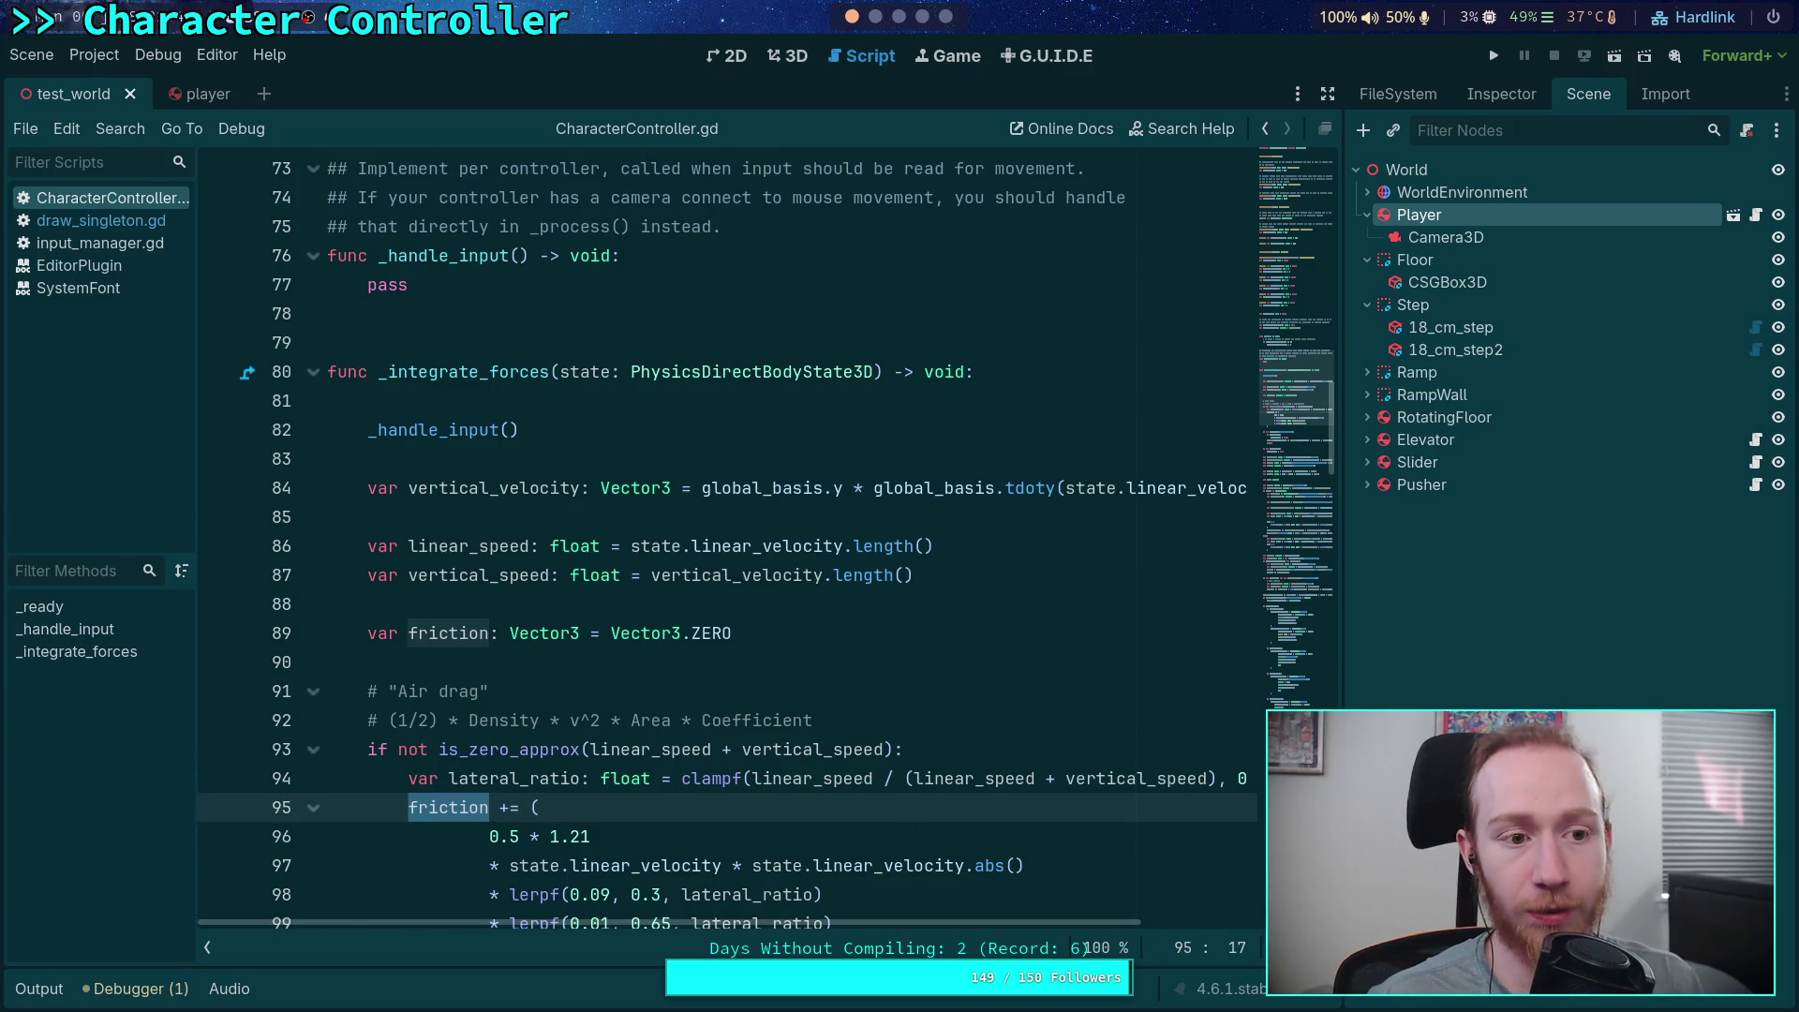
{"action": "left_click", "coordinate": [787, 56]}
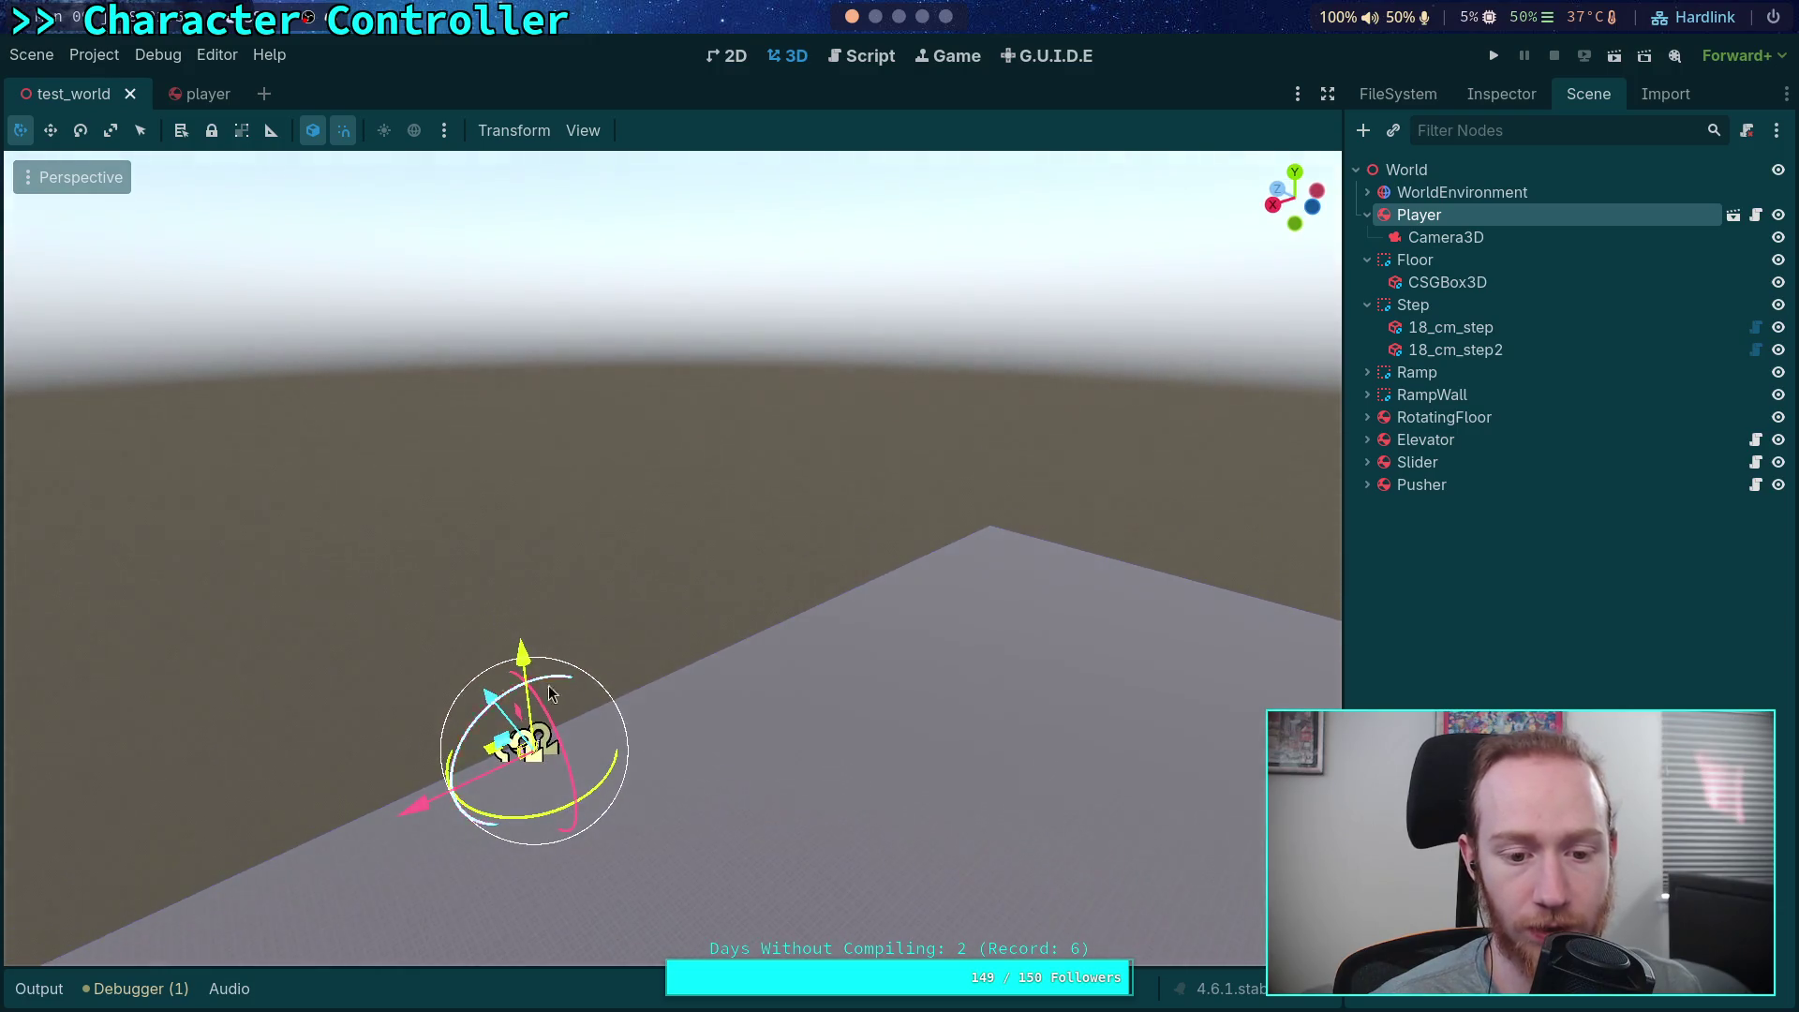
Move the Player 1.5 m along Z, set its Y position to 1000, and save the scene
{"action": "mouse_move", "coordinate": [506, 723]}
{"action": "left_mouse_down"}
{"action": "mouse_move", "coordinate": [492, 705]}
{"action": "mouse_move", "coordinate": [659, 815]}
{"action": "left_mouse_up"}
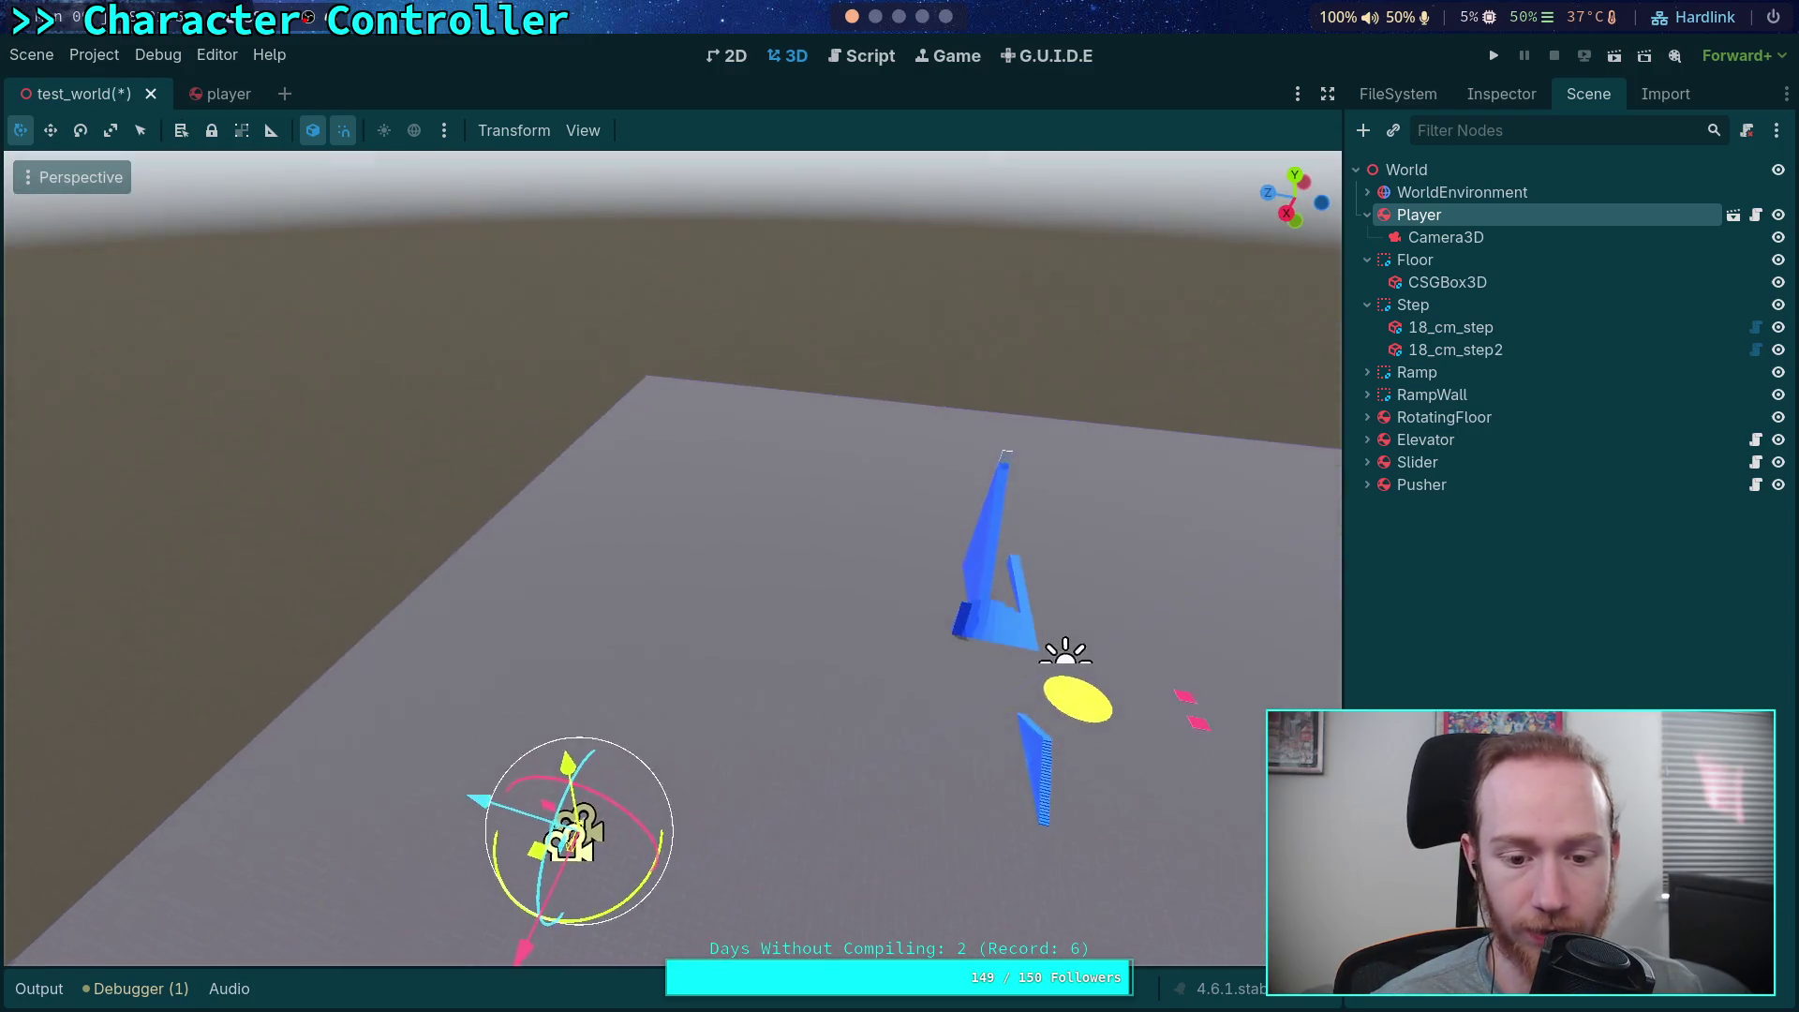
{"action": "left_click", "coordinate": [1501, 93]}
{"action": "scroll", "coordinate": [1503, 616], "scroll_direction": "down", "scroll_amount": 10}
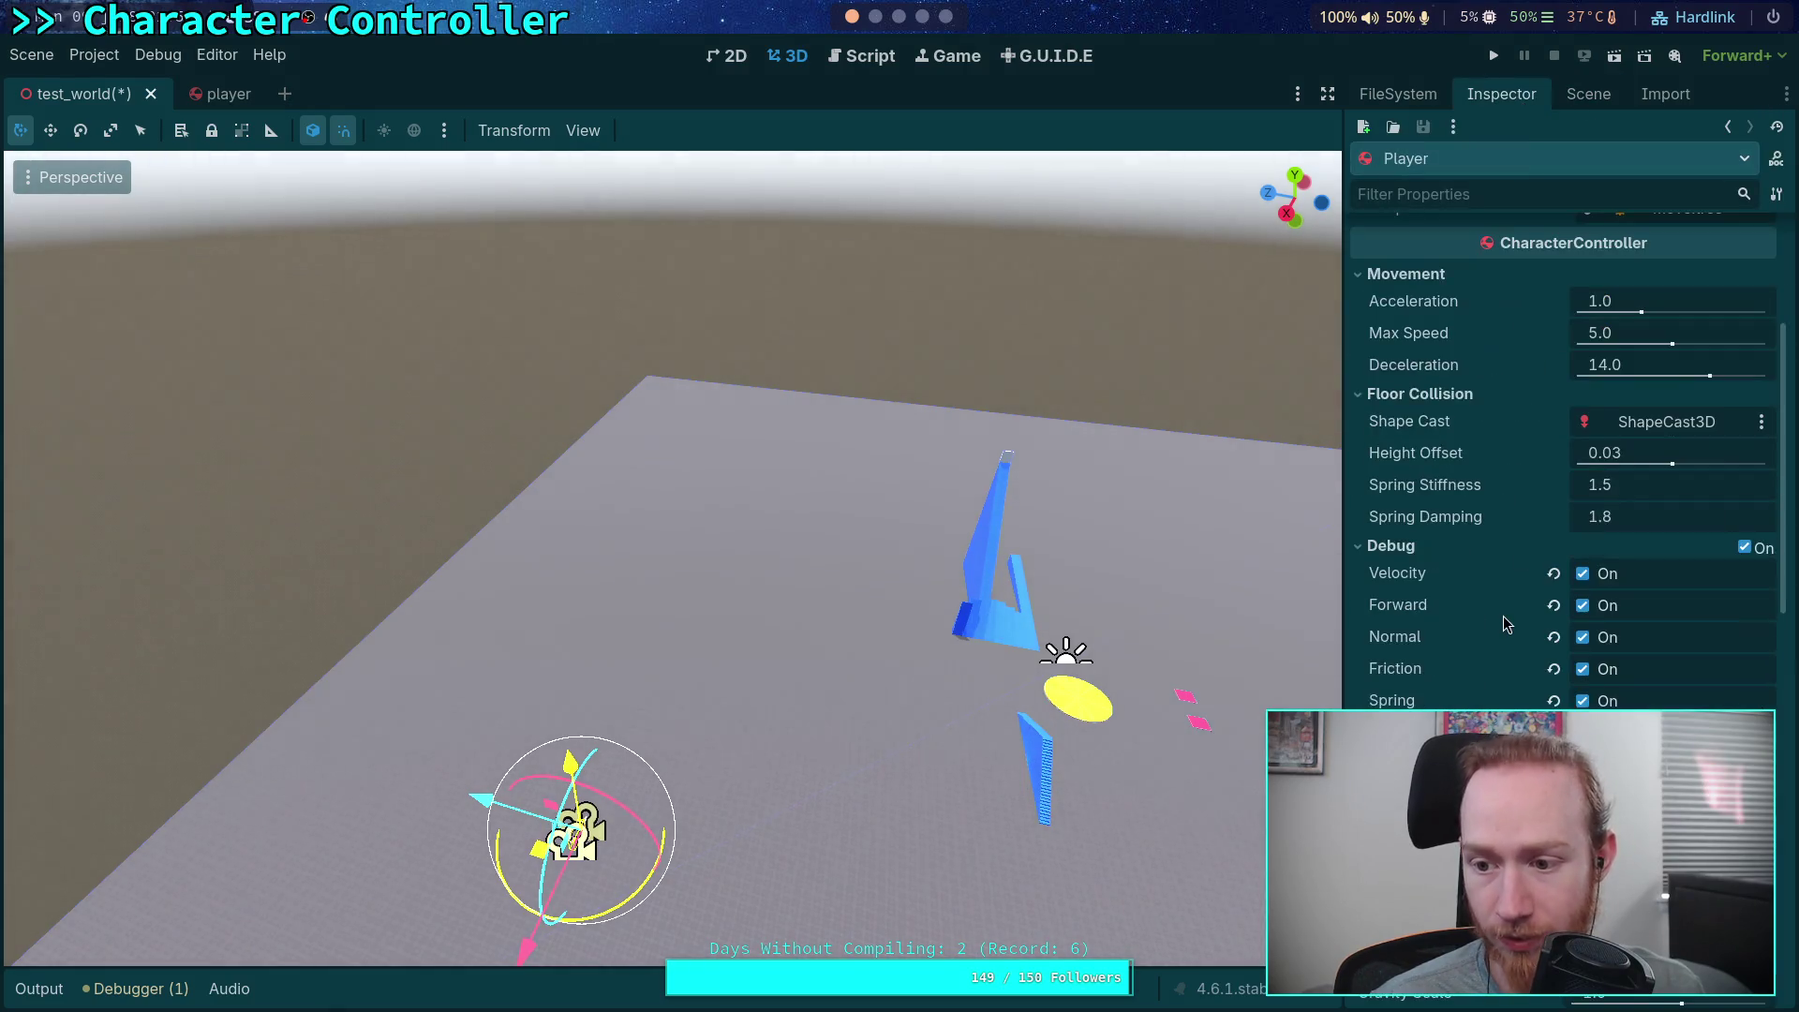
{"action": "scroll", "coordinate": [1503, 647], "scroll_direction": "down", "scroll_amount": 10}
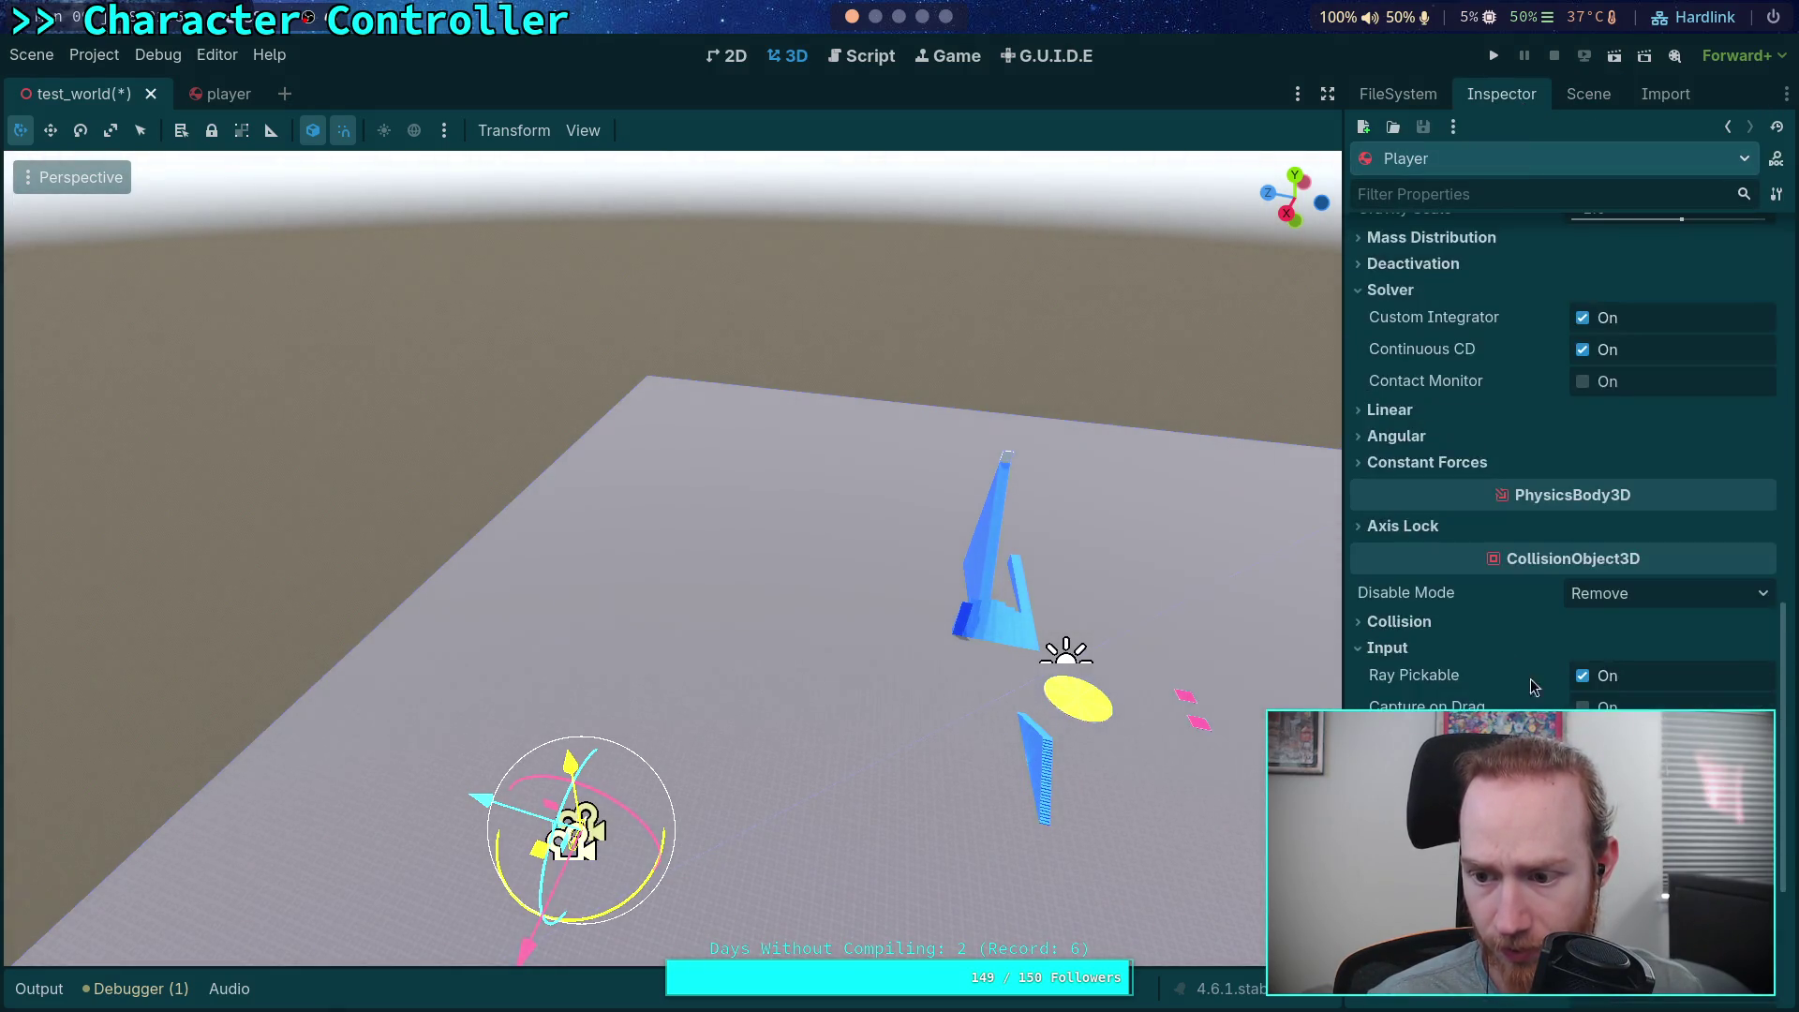
{"action": "left_click", "coordinate": [1599, 645]}
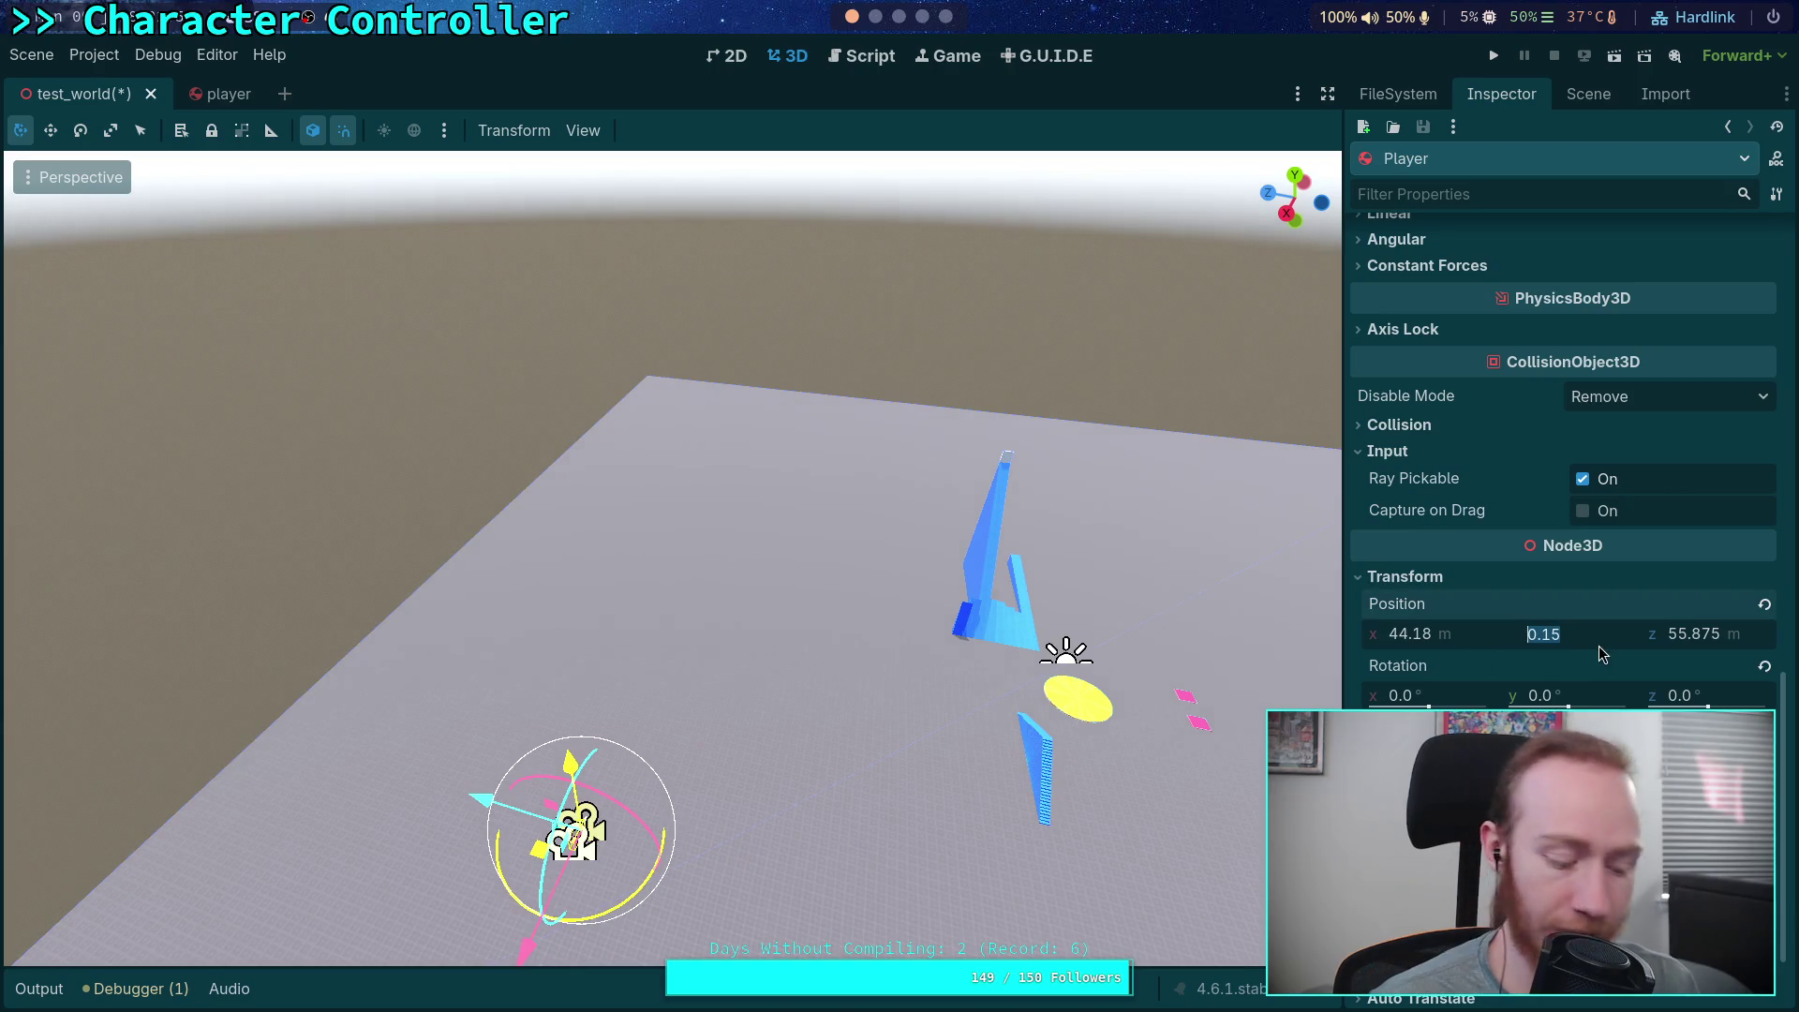
{"action": "type", "text": "1000"}
{"action": "key", "text": "Return"}
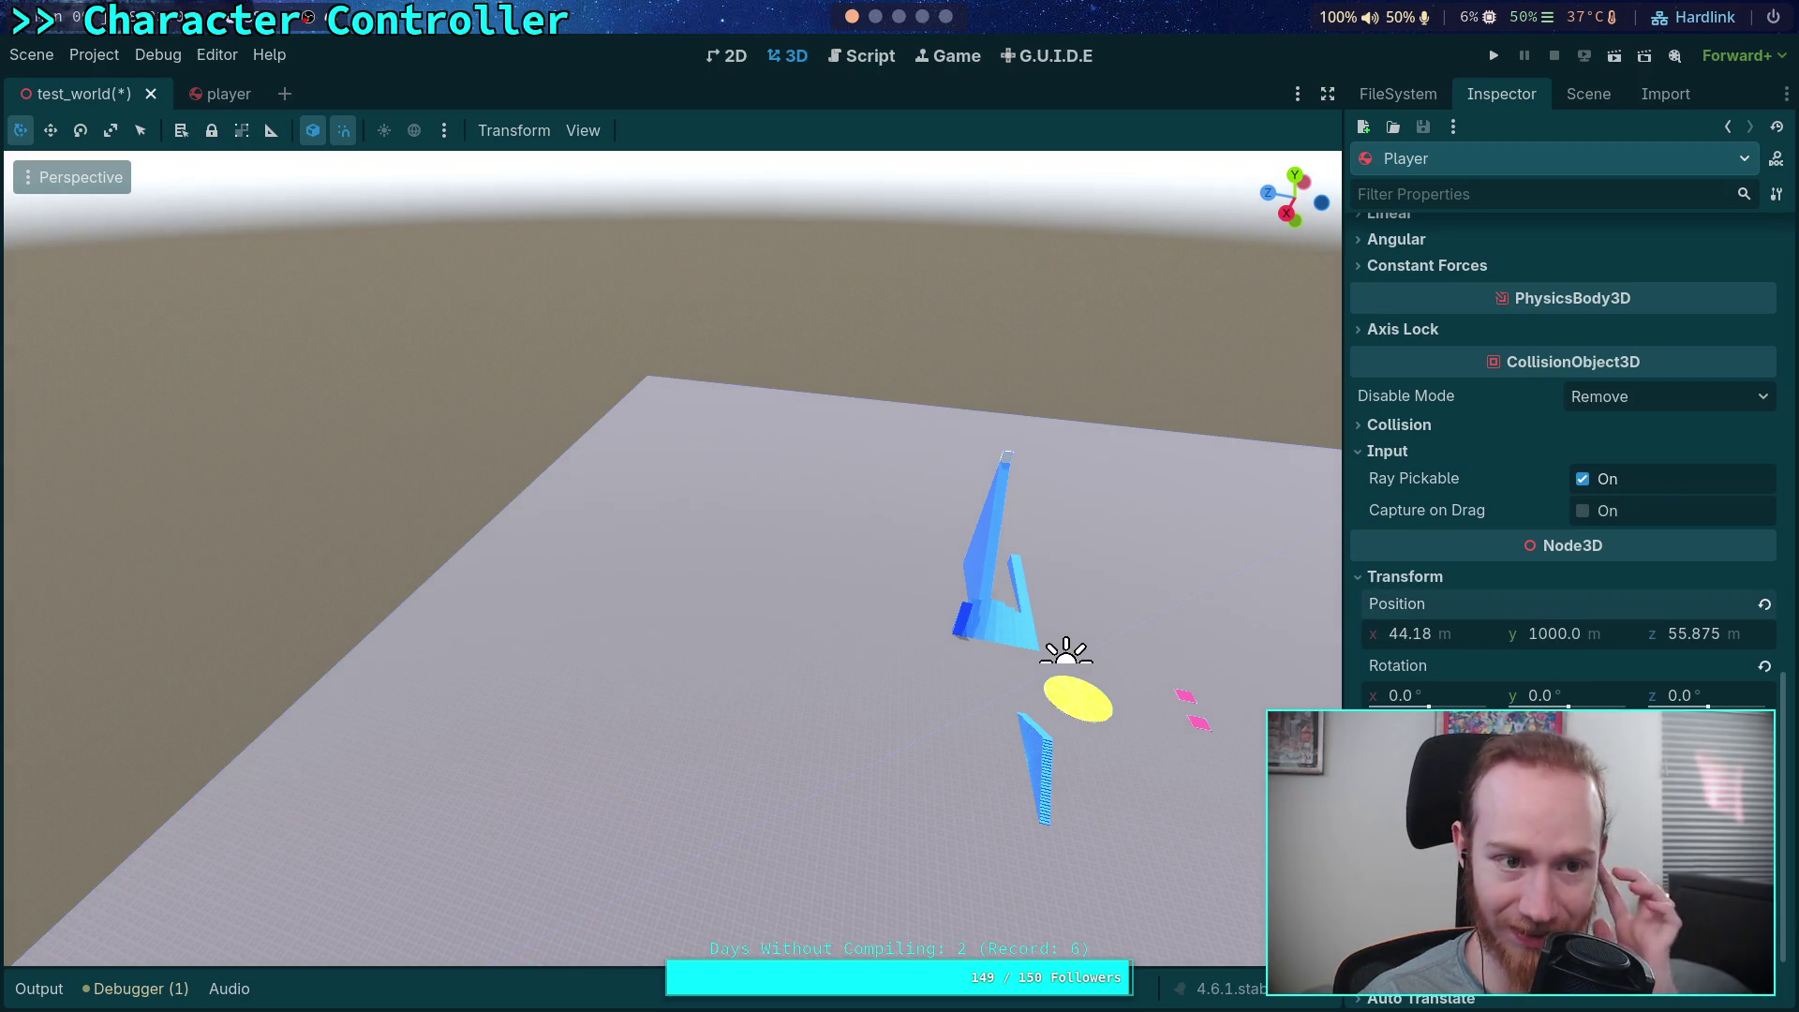
{"action": "key", "text": "ctrl+s"}
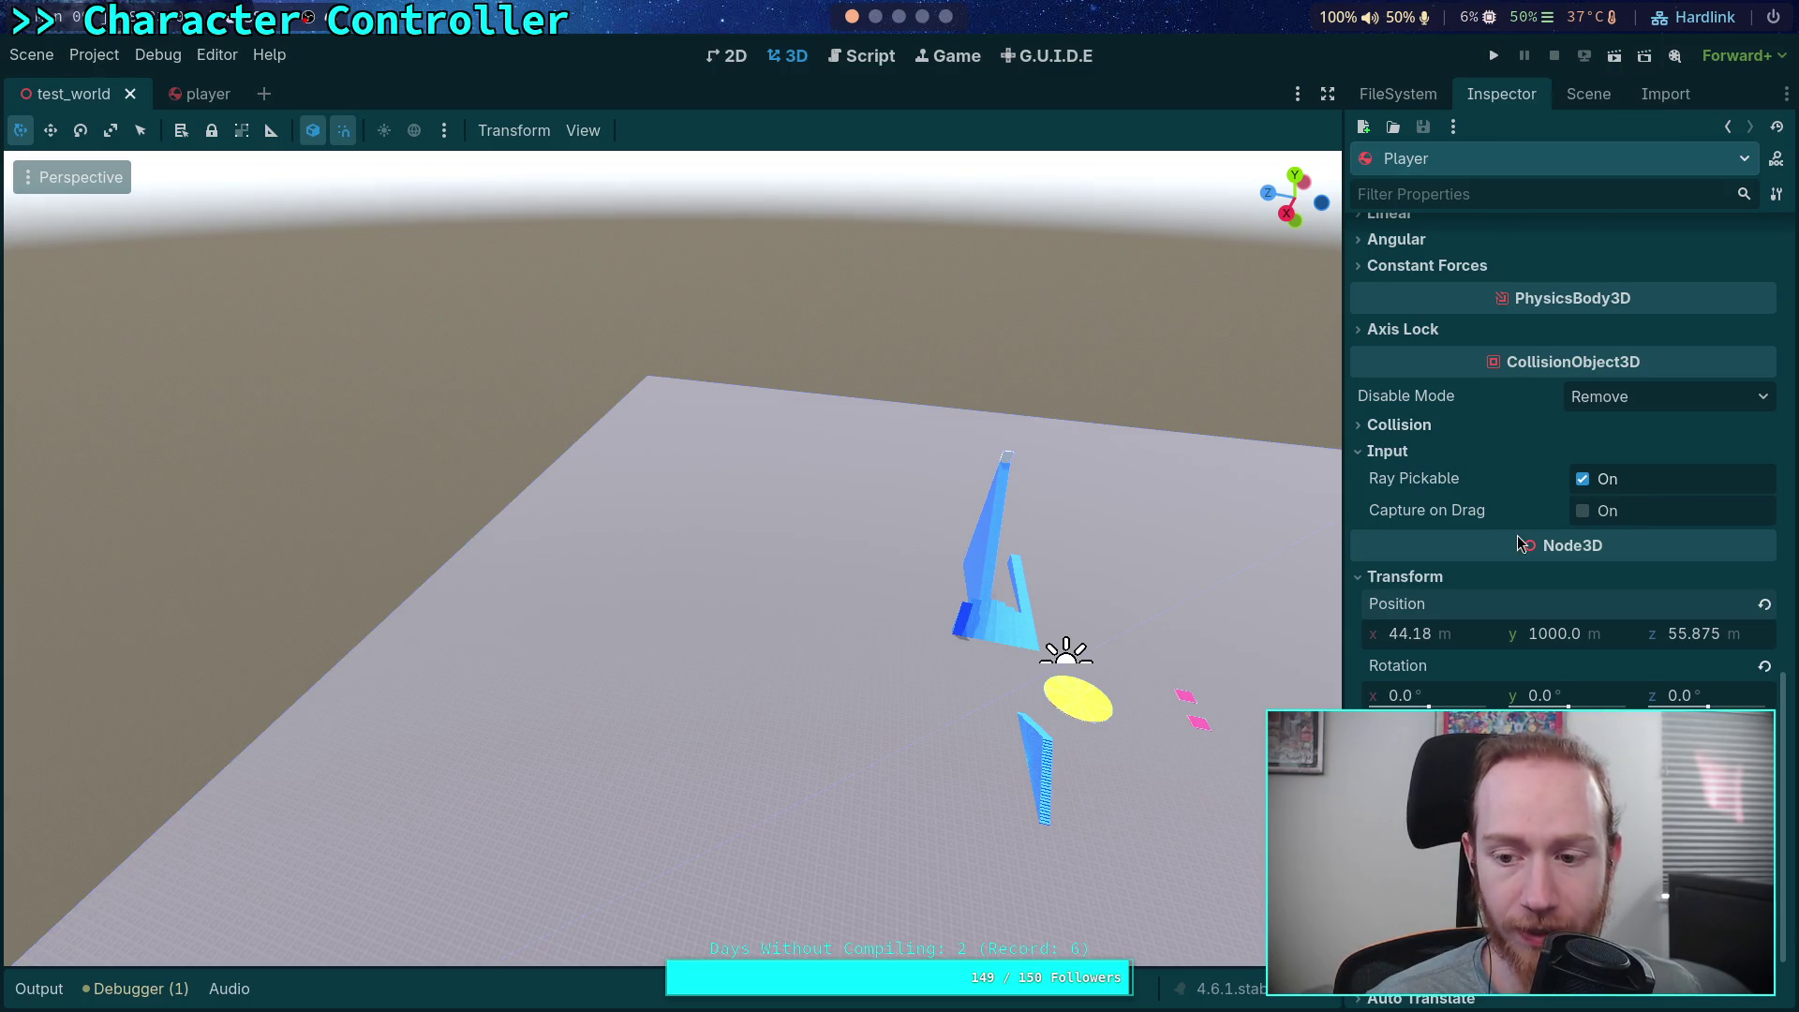
Tilt the Player's Camera3D 75 degrees downward and move it above the capsule
{"action": "key", "text": "f"}
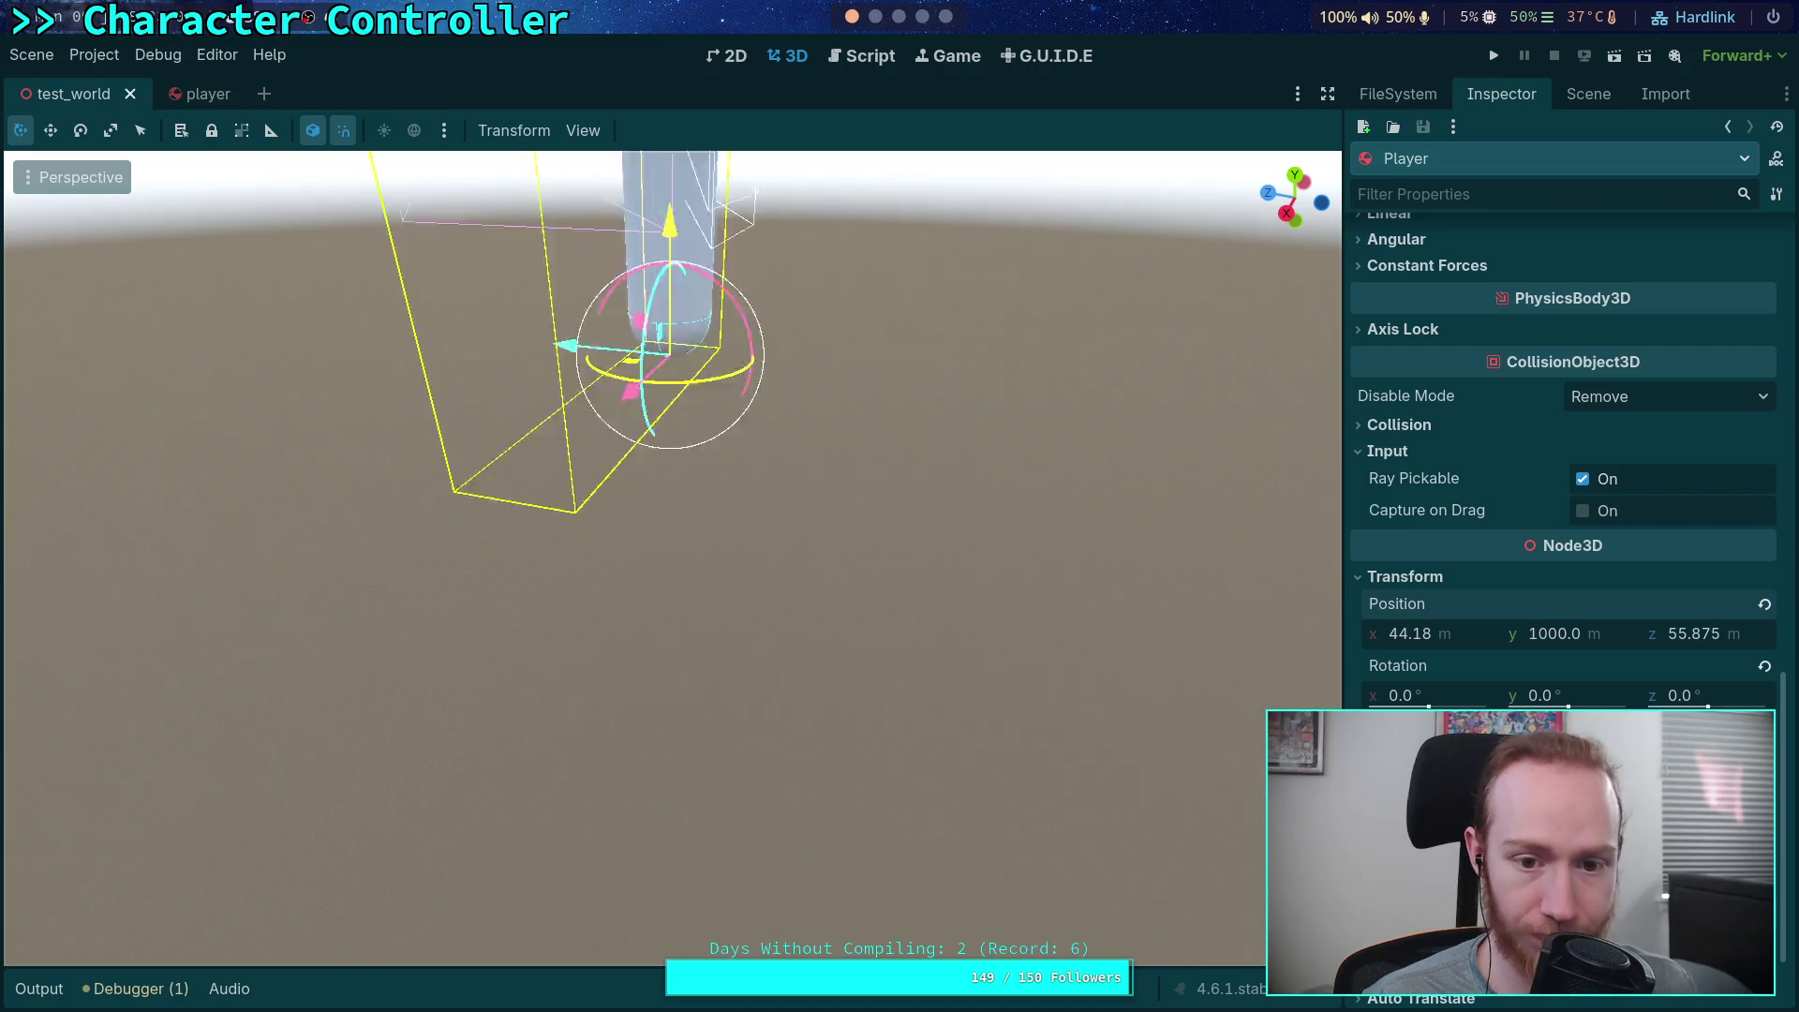
{"action": "left_click", "coordinate": [1587, 95]}
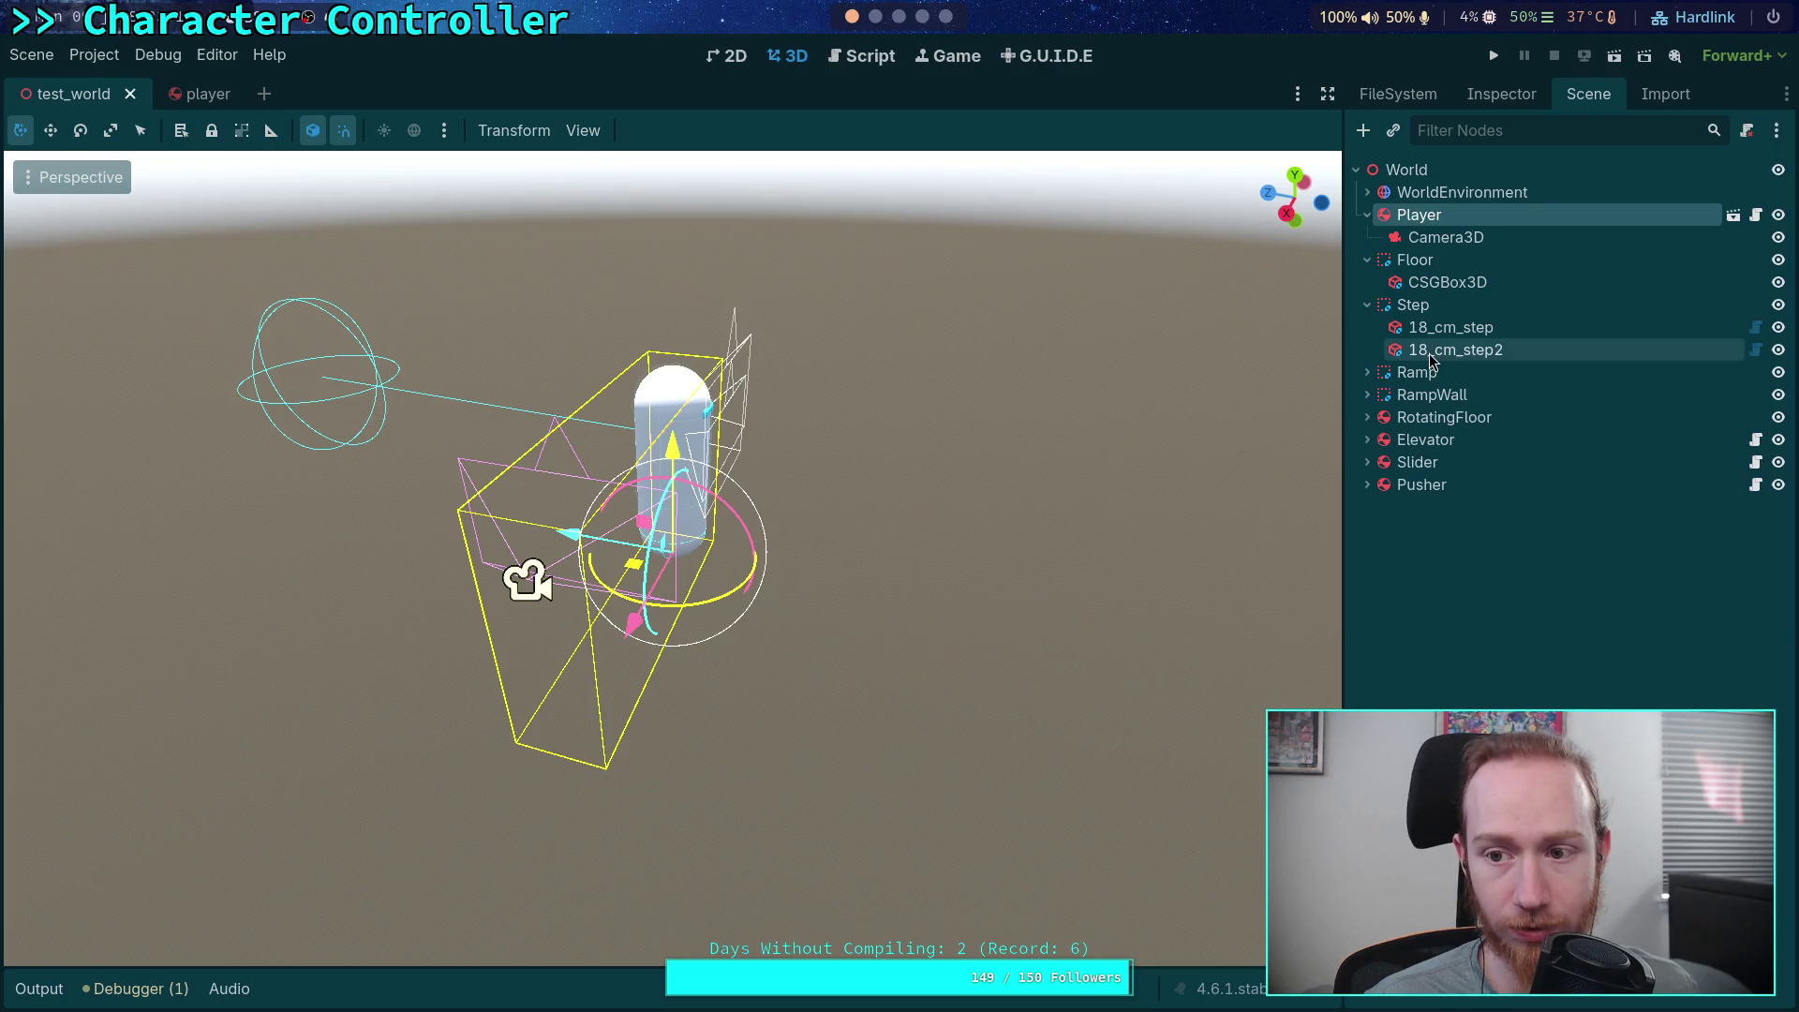
{"action": "left_click", "coordinate": [1448, 246]}
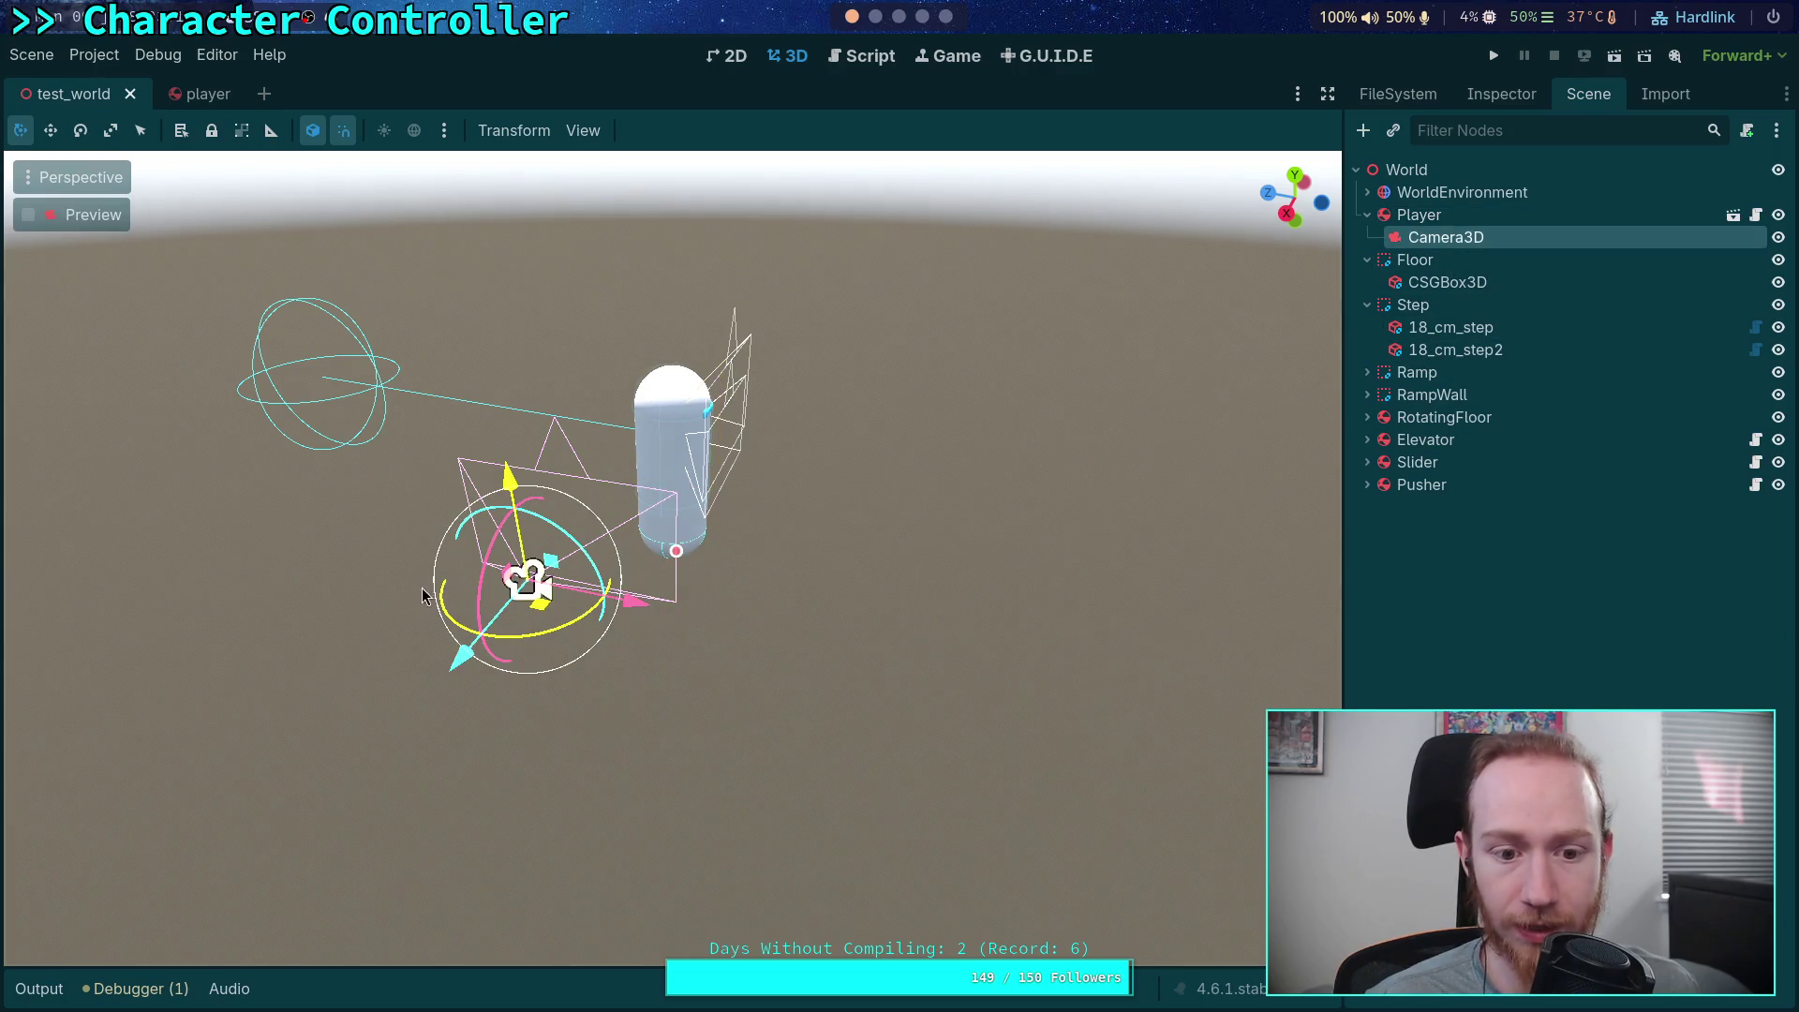
{"action": "left_click_drag", "start_coordinate": [481, 576], "coordinate": [553, 469]}
{"action": "left_click_drag", "start_coordinate": [587, 591], "coordinate": [729, 409]}
{"action": "mouse_move", "coordinate": [654, 302]}
{"action": "left_mouse_down"}
{"action": "mouse_move", "coordinate": [663, 158]}
{"action": "mouse_move", "coordinate": [638, 352]}
{"action": "mouse_move", "coordinate": [656, 336]}
{"action": "mouse_move", "coordinate": [562, 343]}
{"action": "mouse_move", "coordinate": [566, 373]}
{"action": "left_mouse_up"}
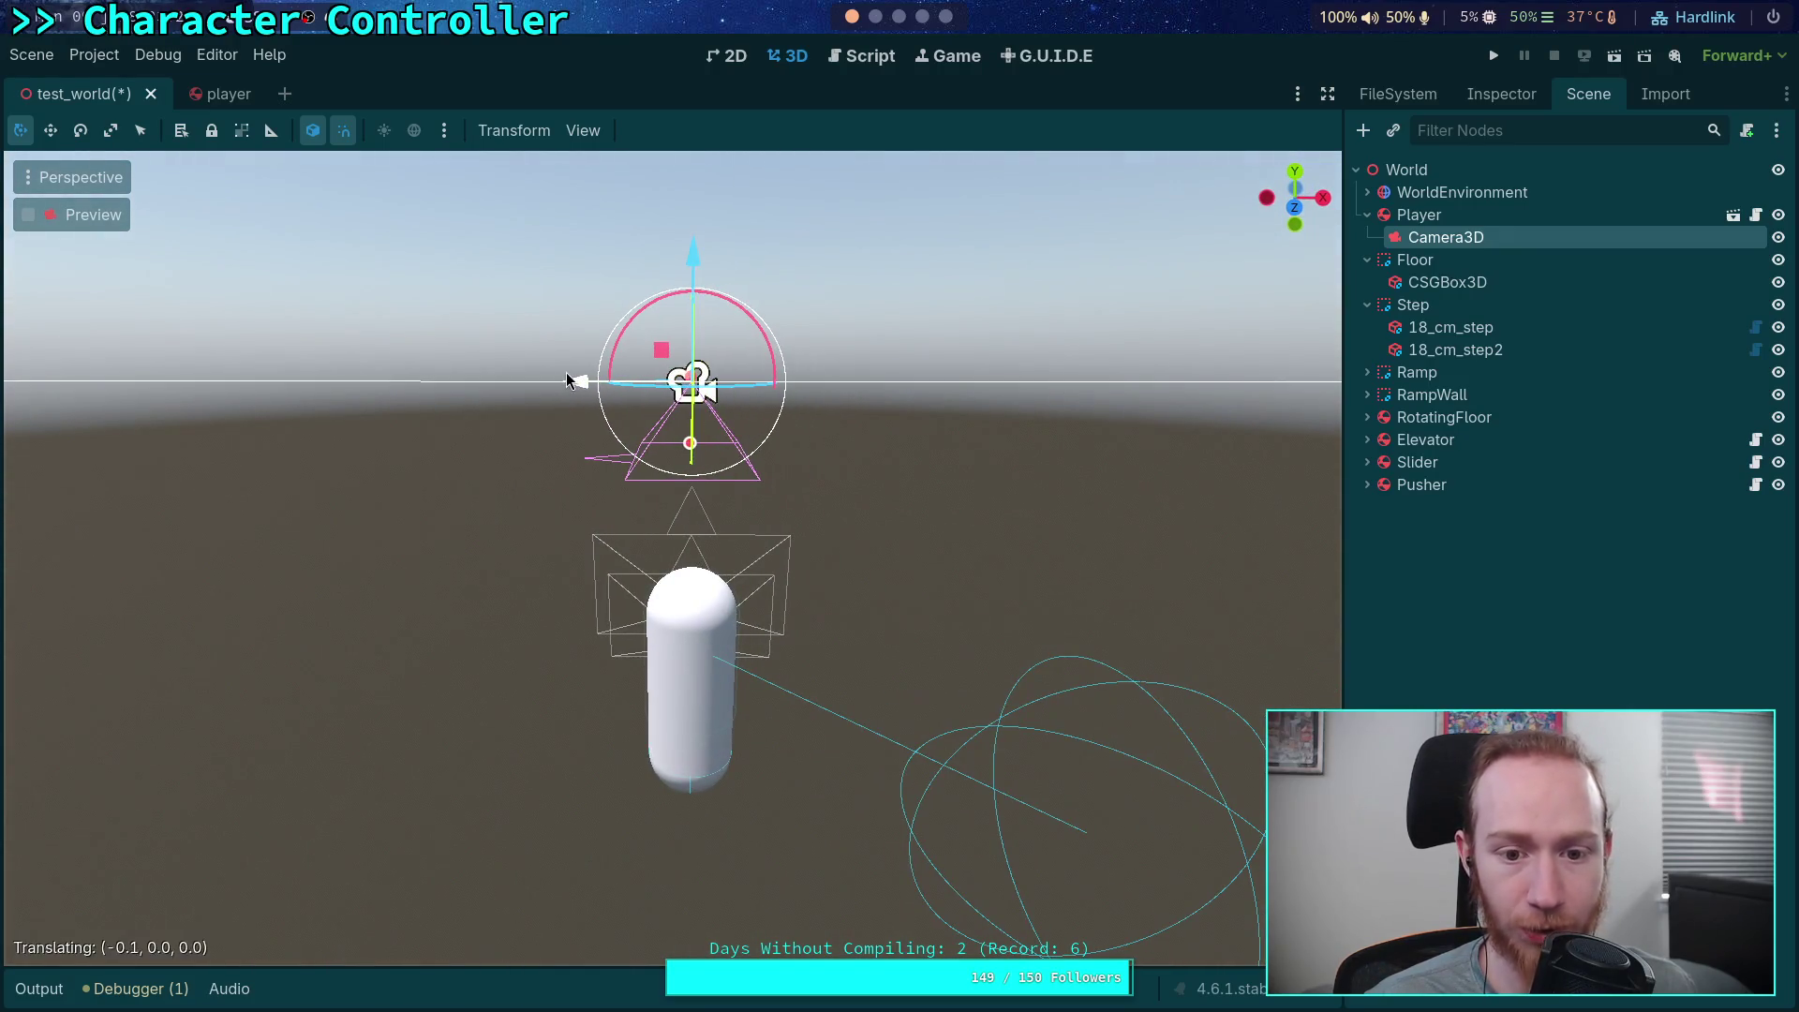
Save the test_world scene and run the game to watch the player fall
{"action": "key", "text": "ctrl+s"}
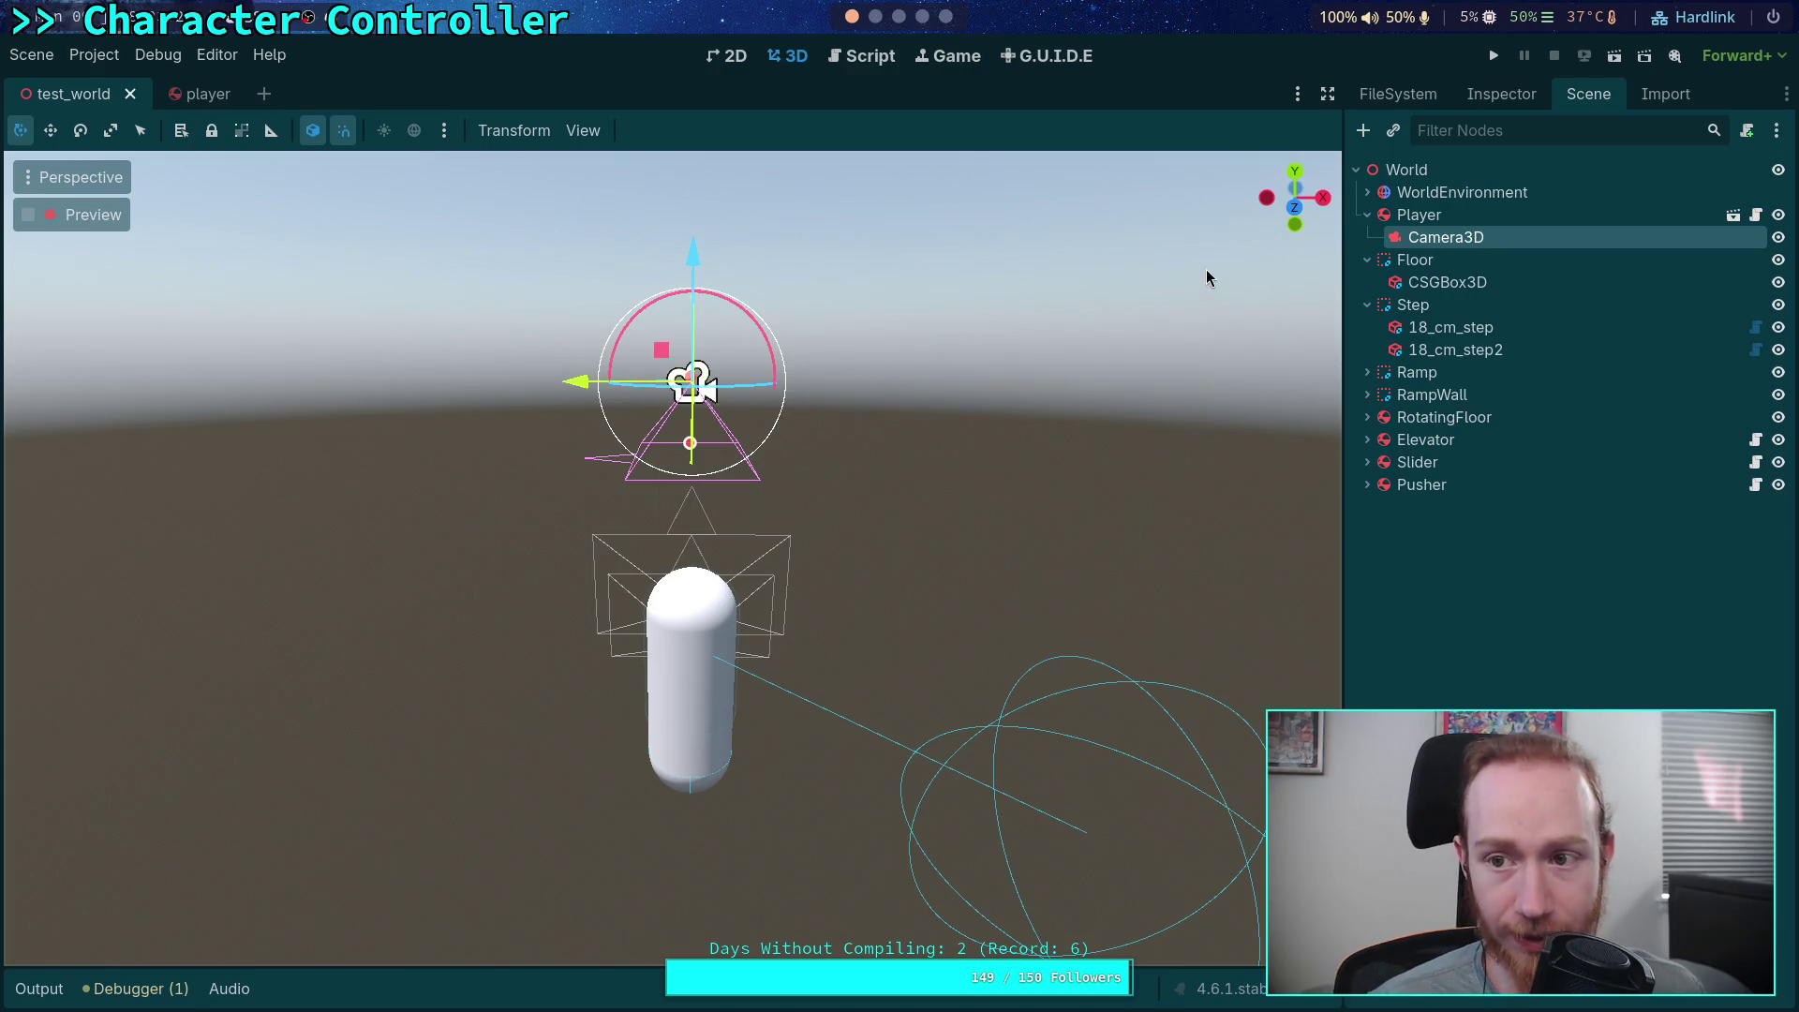
{"action": "left_click", "coordinate": [1494, 55]}
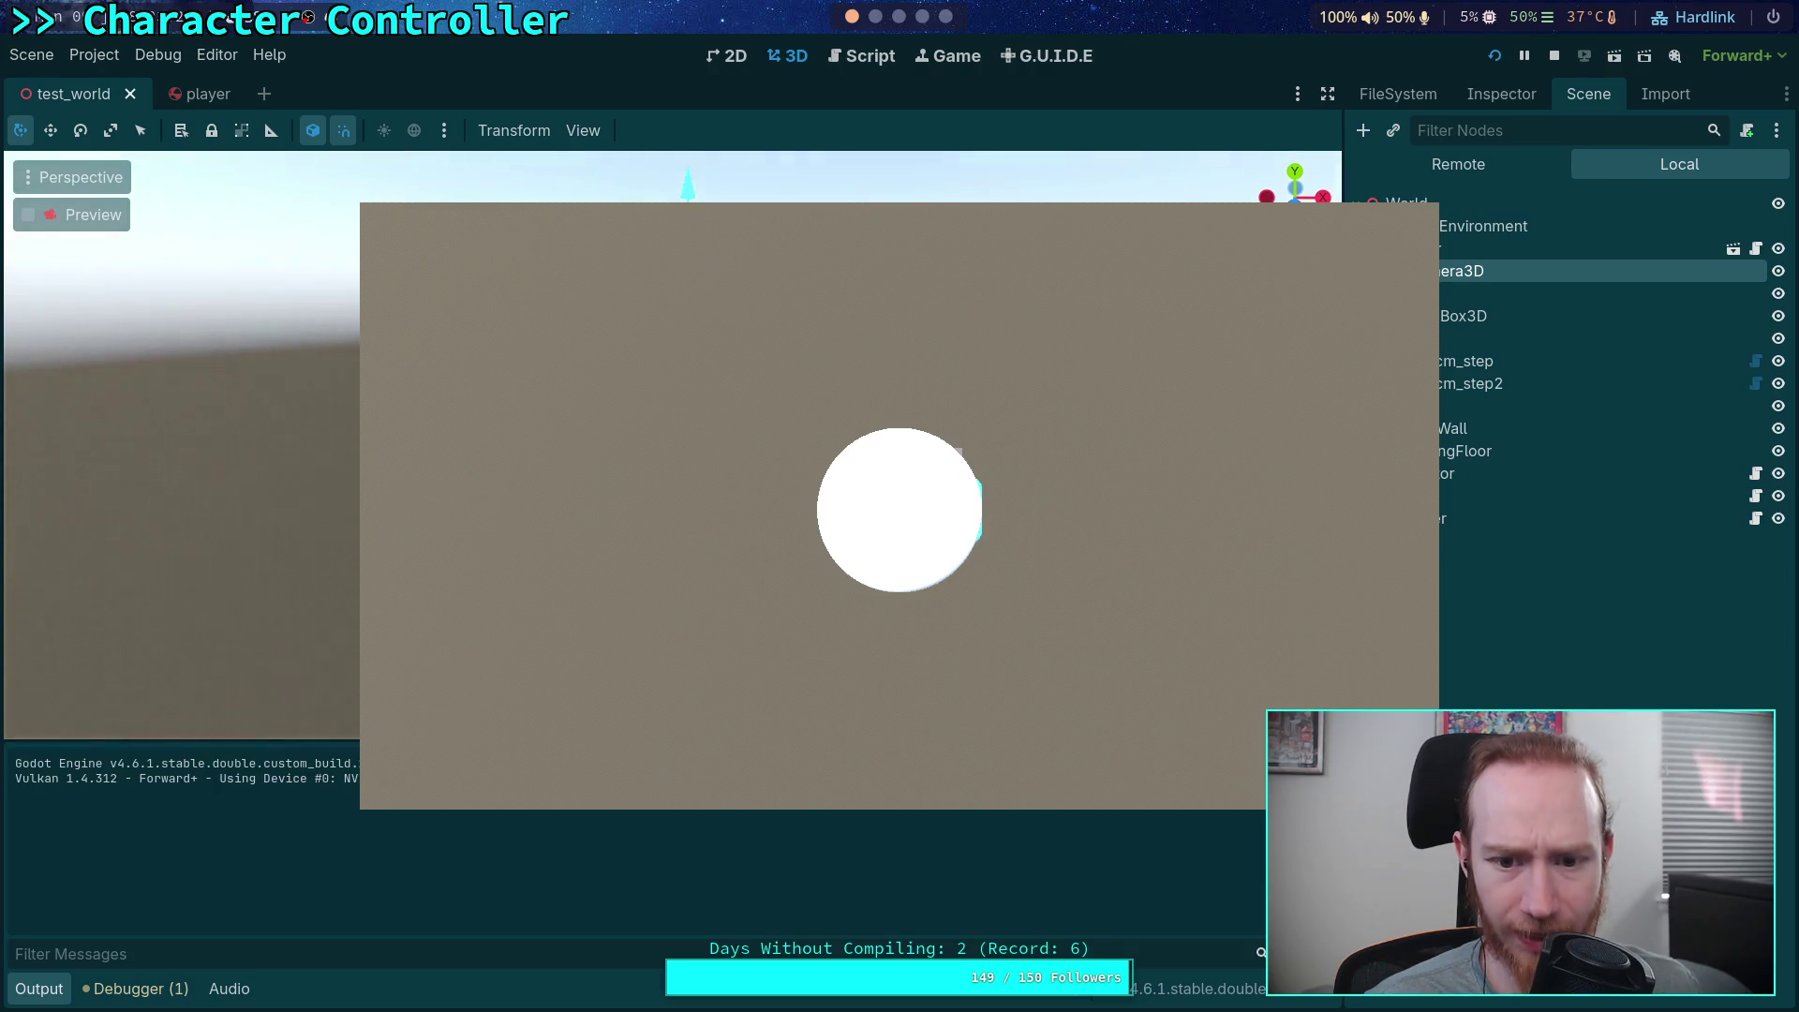
{"action": "left_click", "coordinate": [1555, 56]}
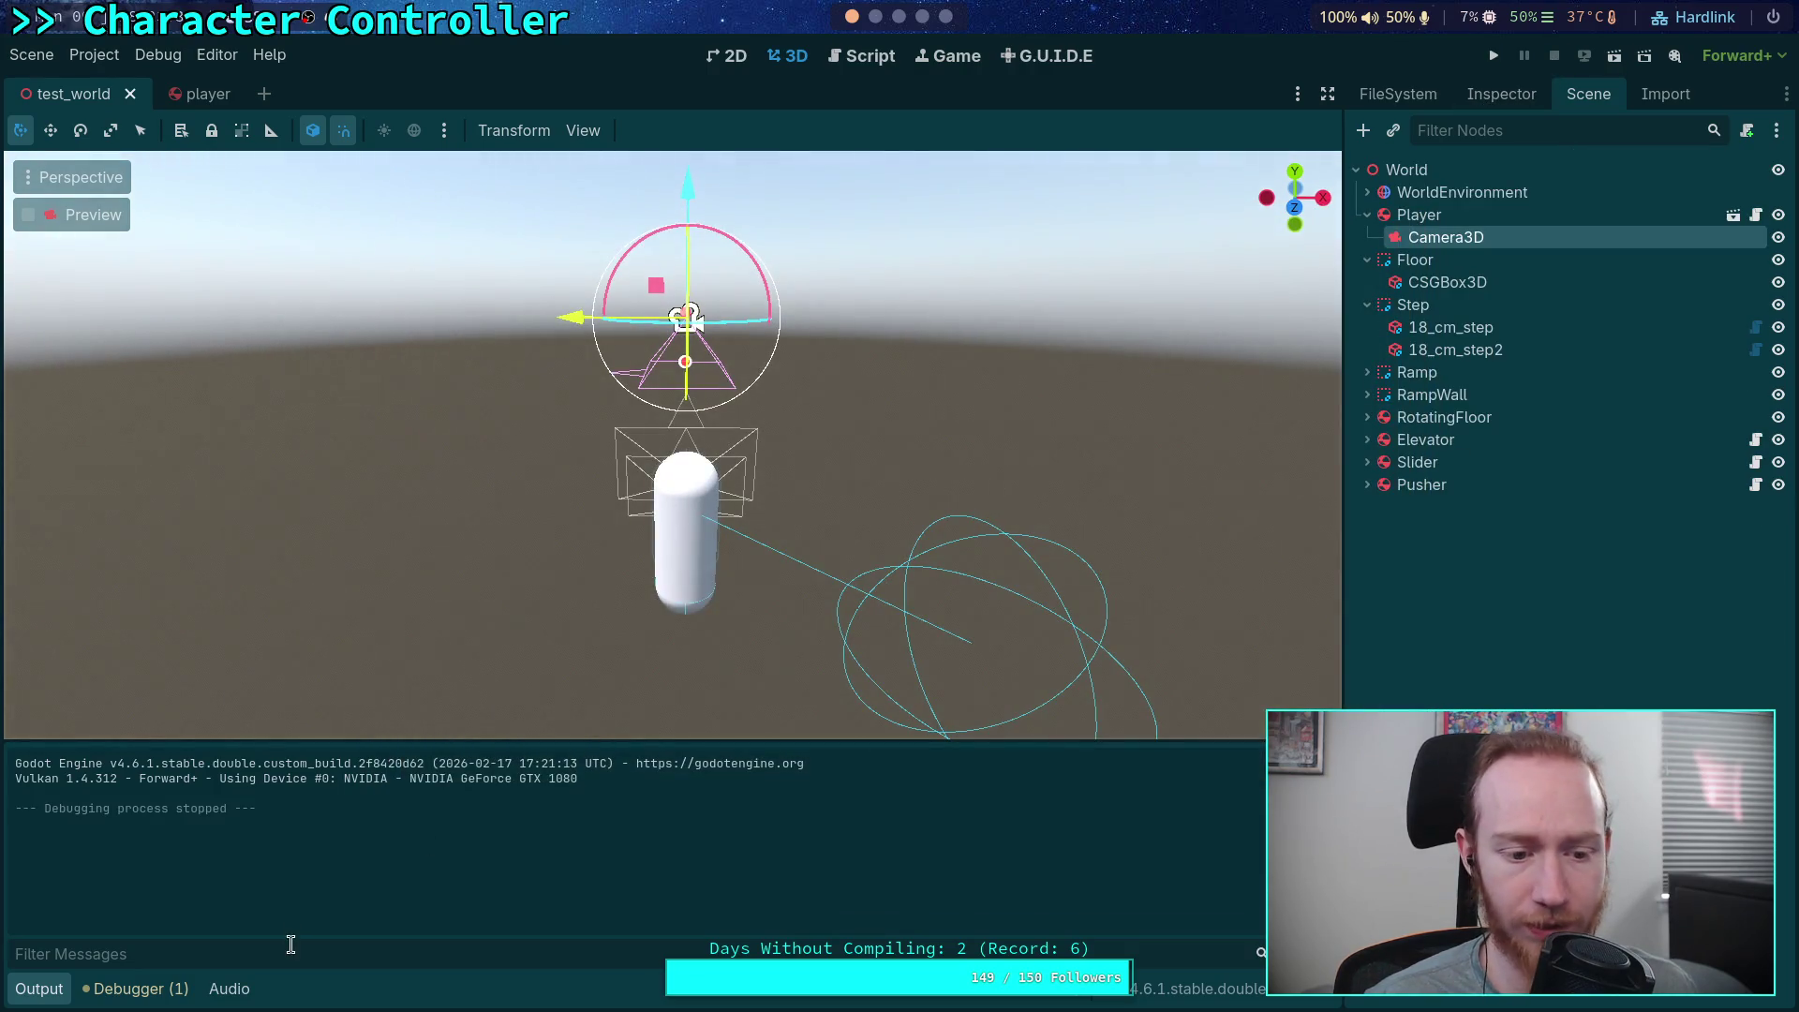
{"action": "left_click", "coordinate": [38, 988]}
Lower the Camera3D slightly and rerun the game to check the view
{"action": "left_click_drag", "start_coordinate": [581, 661], "coordinate": [759, 658]}
{"action": "left_click_drag", "start_coordinate": [661, 281], "coordinate": [656, 360]}
{"action": "mouse_move", "coordinate": [694, 525]}
{"action": "left_mouse_down"}
{"action": "mouse_move", "coordinate": [714, 607]}
{"action": "mouse_move", "coordinate": [712, 572]}
{"action": "left_mouse_up"}
{"action": "left_click", "coordinate": [1493, 55]}
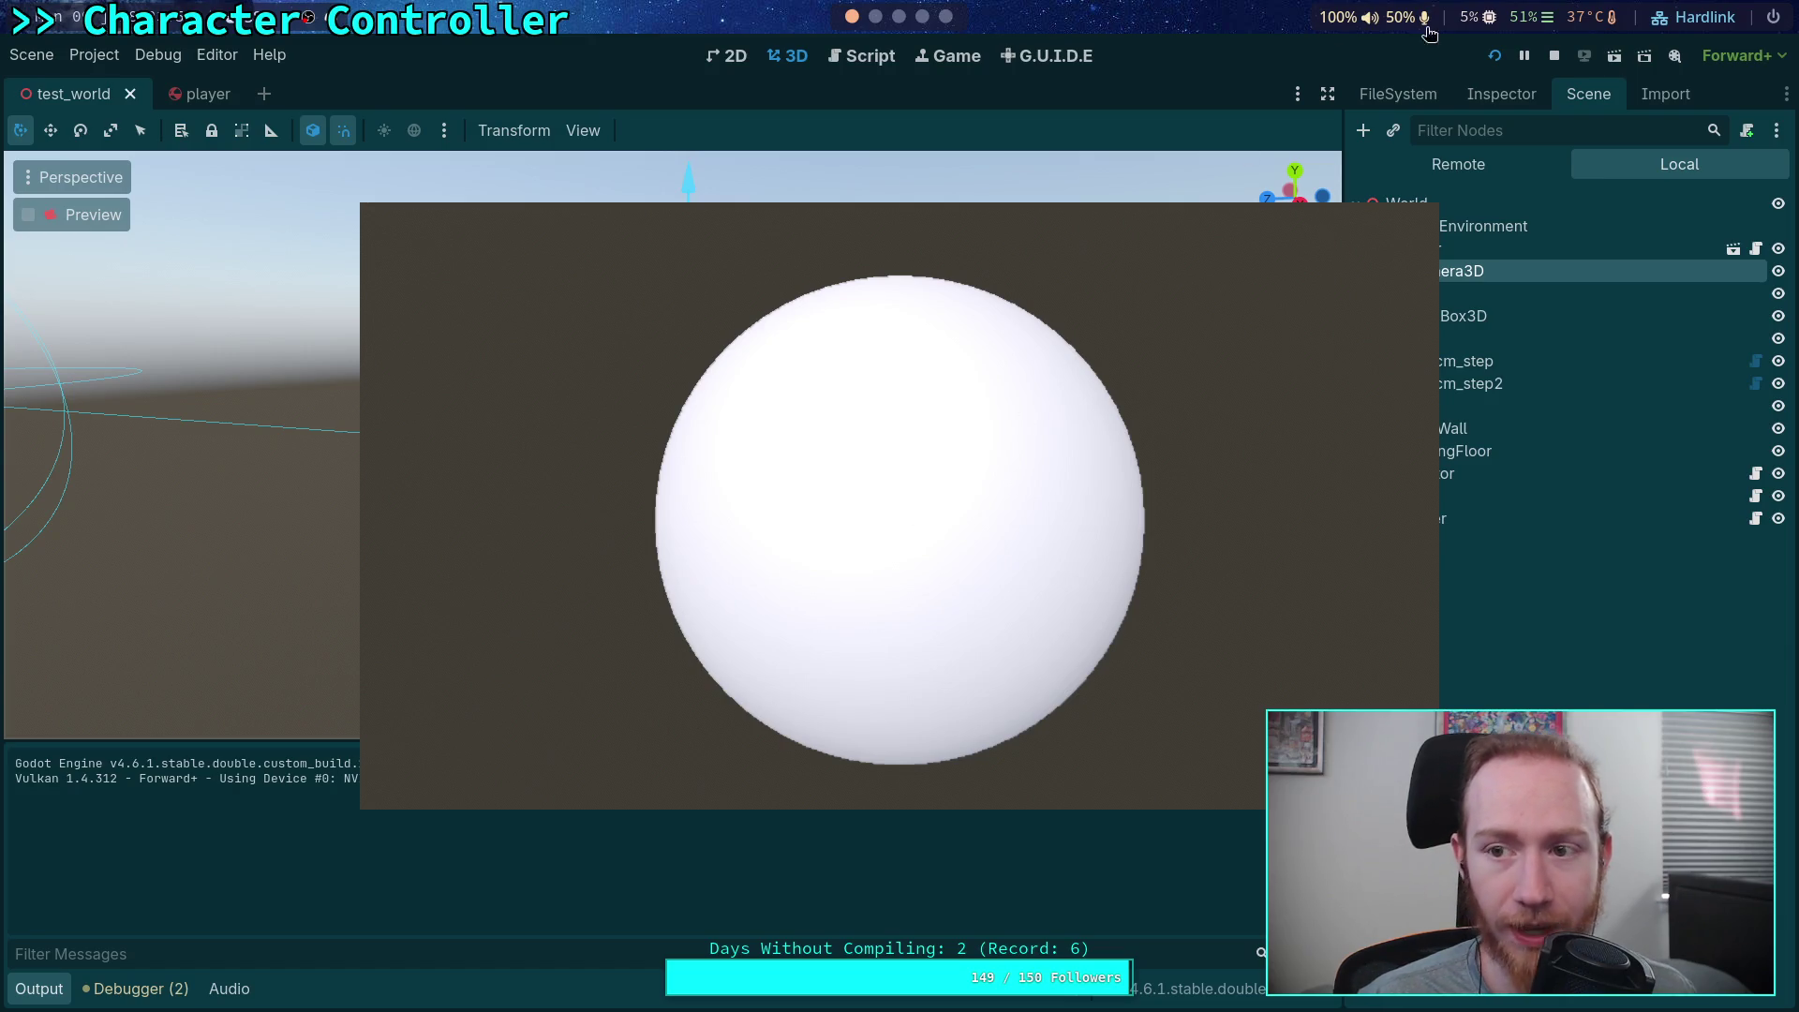
{"action": "key", "text": "Escape"}
Lower the camera 0.7 m along Y, tilt it to a new angle, and test again
{"action": "mouse_move", "coordinate": [733, 289]}
{"action": "left_mouse_down"}
{"action": "mouse_move", "coordinate": [656, 235]}
{"action": "mouse_move", "coordinate": [637, 113]}
{"action": "left_mouse_up"}
{"action": "scroll", "coordinate": [656, 445], "scroll_direction": "up", "scroll_amount": 5}
{"action": "mouse_move", "coordinate": [656, 445]}
{"action": "left_mouse_down"}
{"action": "mouse_move", "coordinate": [825, 445]}
{"action": "mouse_move", "coordinate": [824, 638]}
{"action": "mouse_move", "coordinate": [818, 431]}
{"action": "left_mouse_up"}
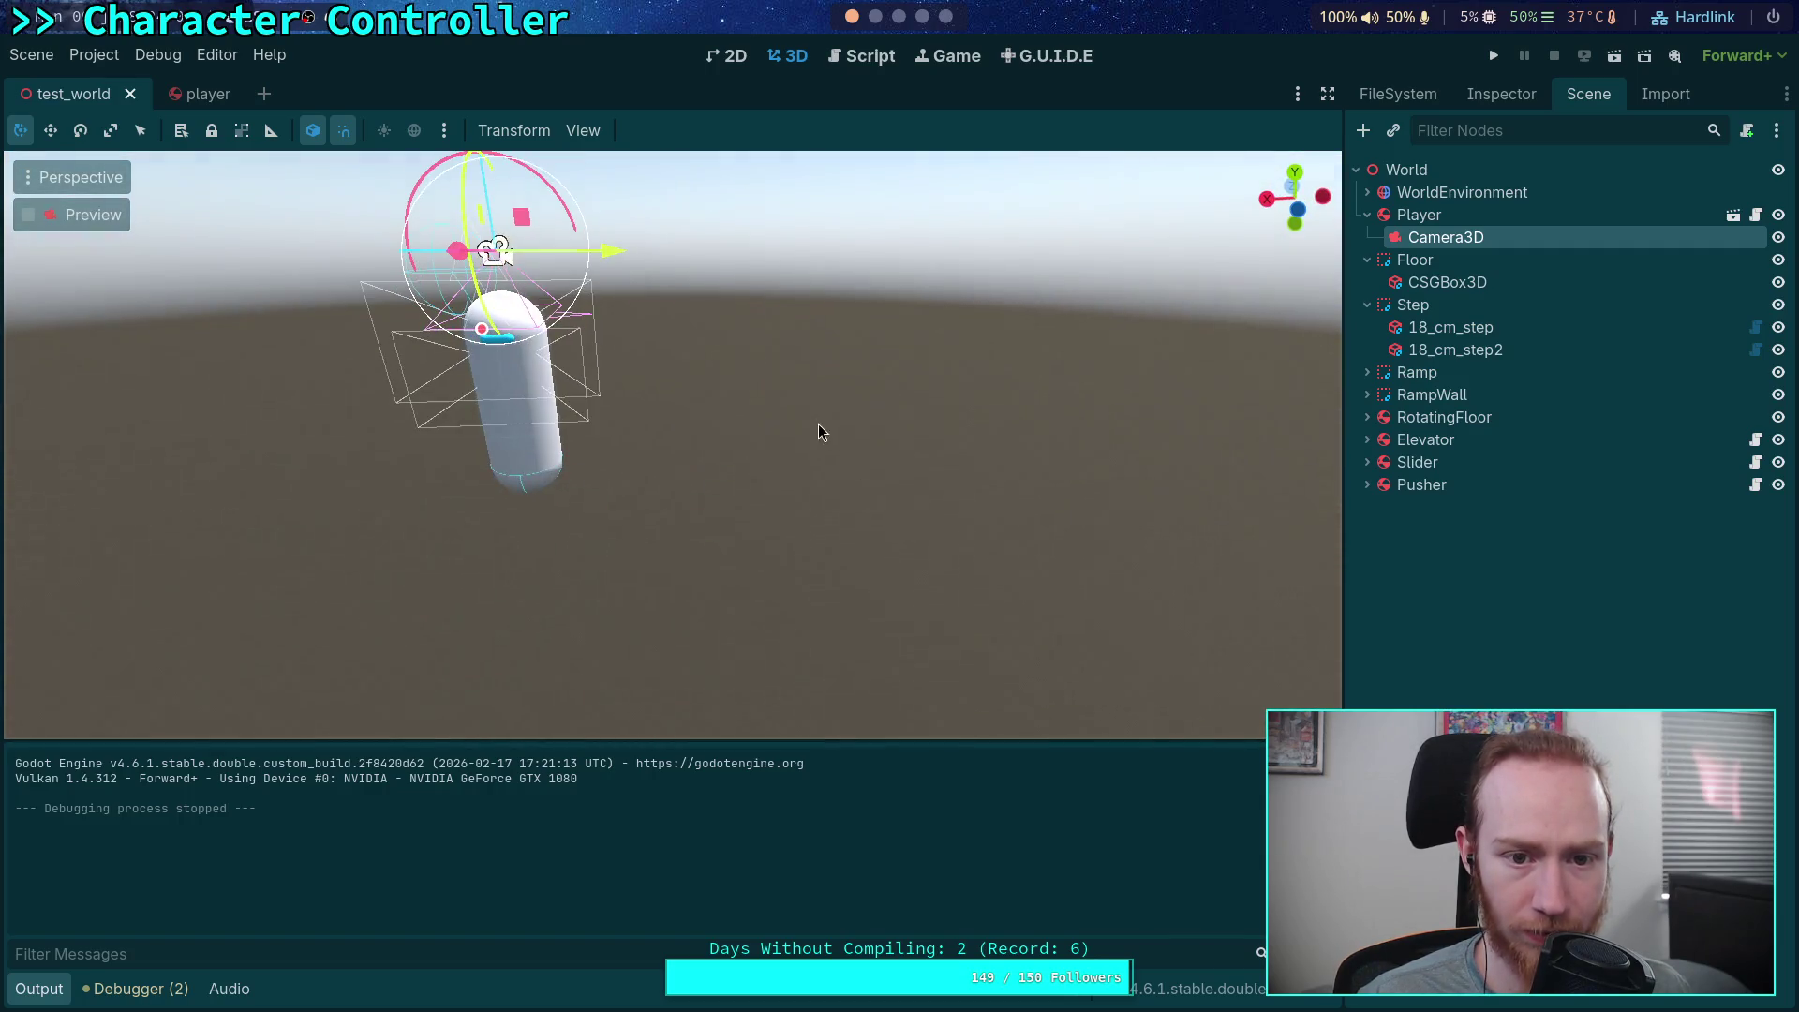
{"action": "left_click_drag", "start_coordinate": [515, 251], "coordinate": [609, 263]}
{"action": "left_click_drag", "start_coordinate": [773, 208], "coordinate": [764, 371]}
{"action": "mouse_move", "coordinate": [680, 469]}
{"action": "left_mouse_down"}
{"action": "mouse_move", "coordinate": [655, 522]}
{"action": "mouse_move", "coordinate": [656, 502]}
{"action": "left_mouse_up"}
{"action": "left_click", "coordinate": [1494, 55]}
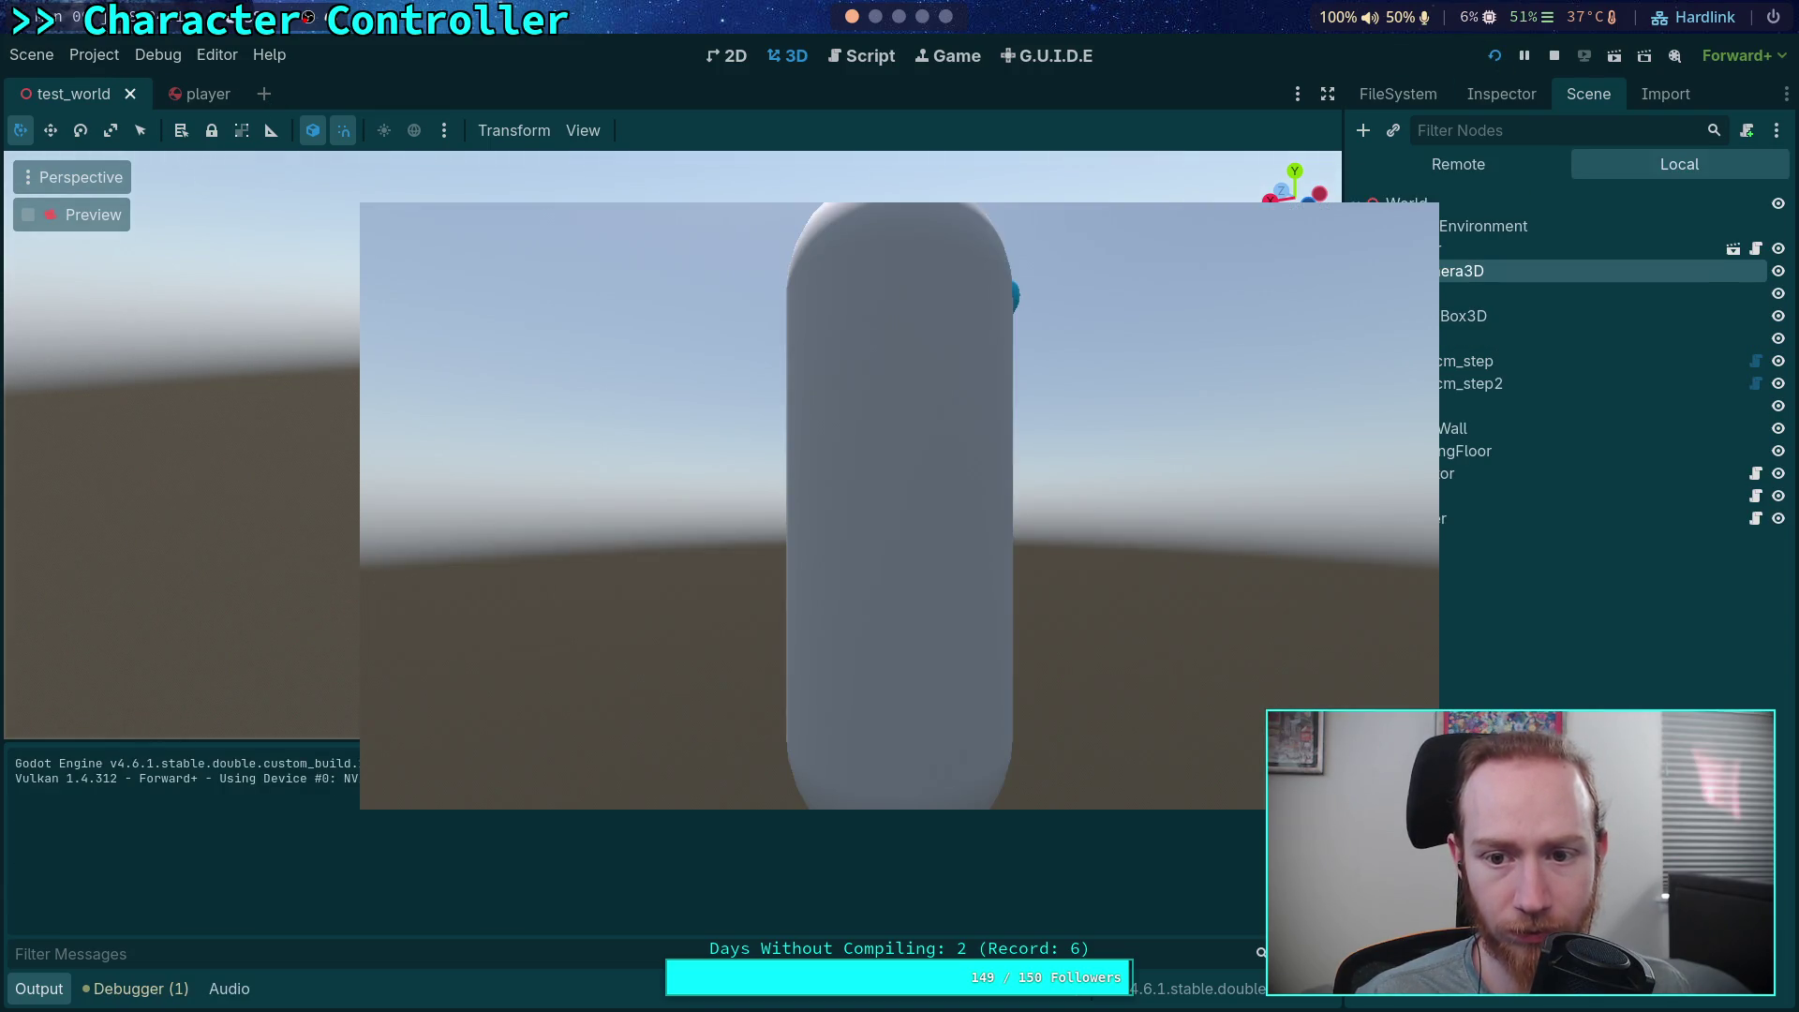
{"action": "left_click", "coordinate": [1558, 56]}
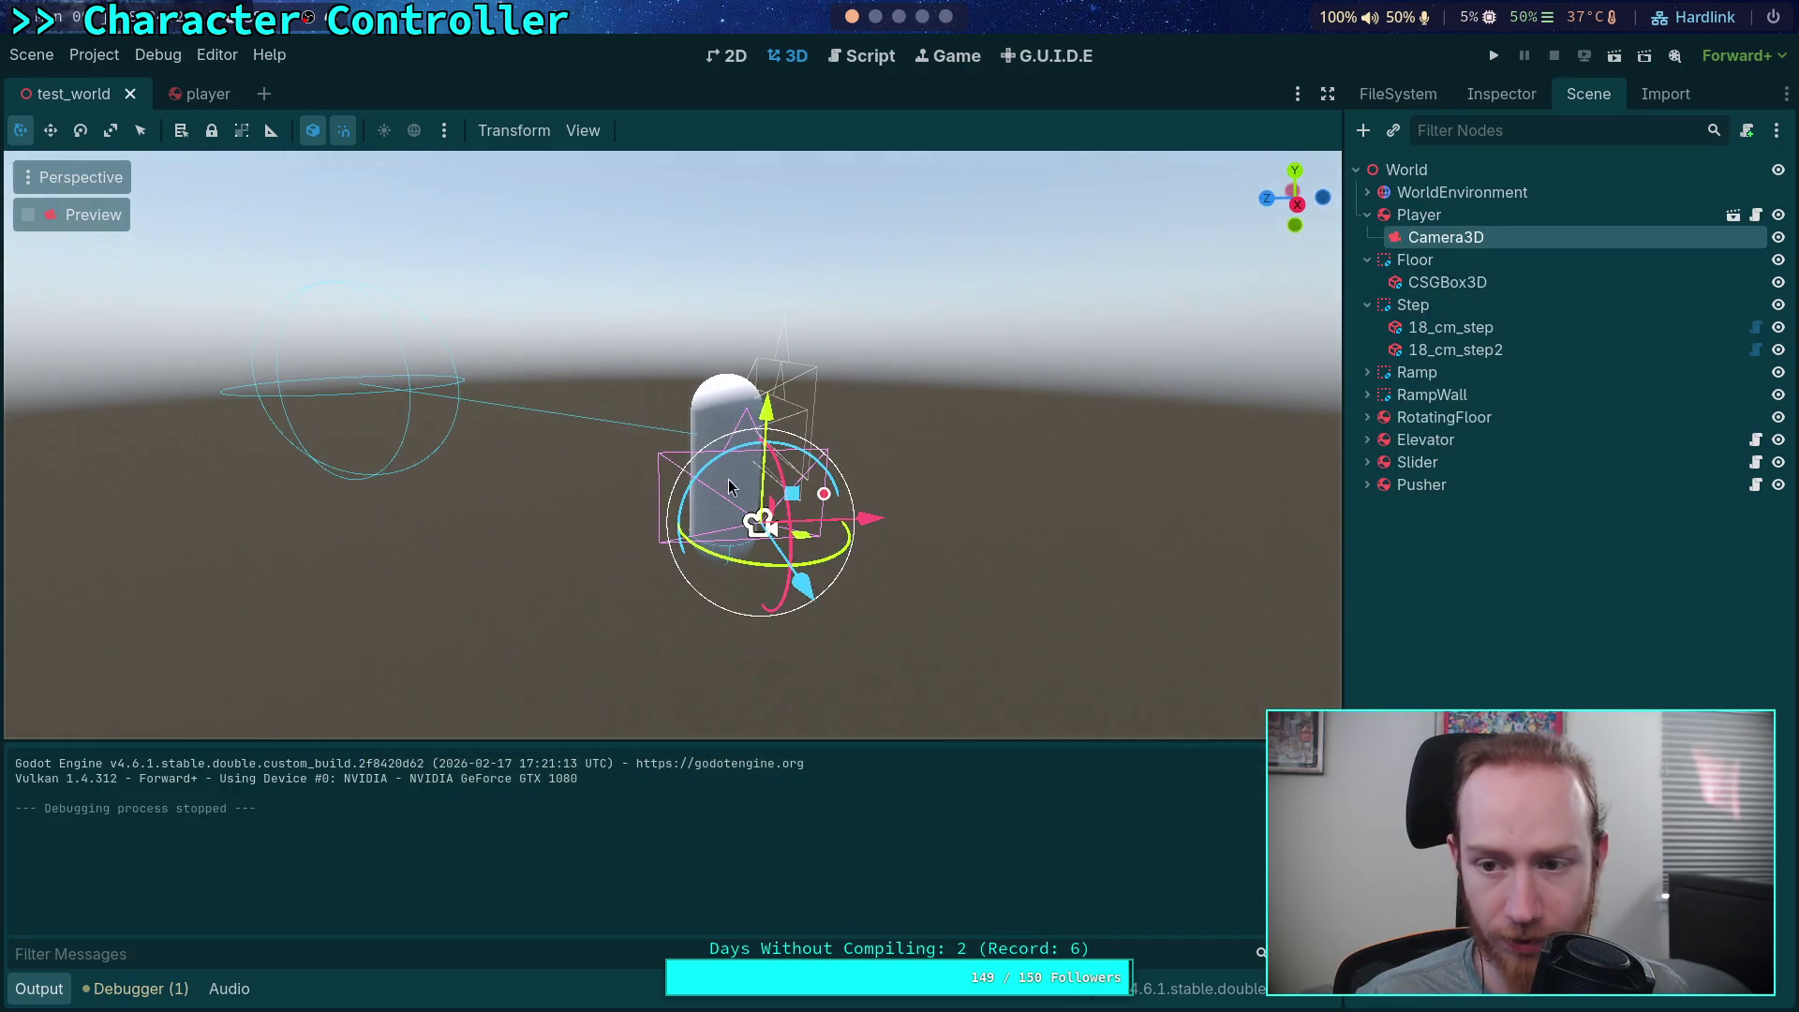
Inspect the Player node's properties, then return to CharacterController.gd
{"action": "left_click", "coordinate": [1419, 215]}
{"action": "left_click", "coordinate": [1492, 94]}
{"action": "scroll", "coordinate": [1472, 628], "scroll_direction": "down", "scroll_amount": 15}
{"action": "scroll", "coordinate": [1476, 620], "scroll_direction": "up", "scroll_amount": 5}
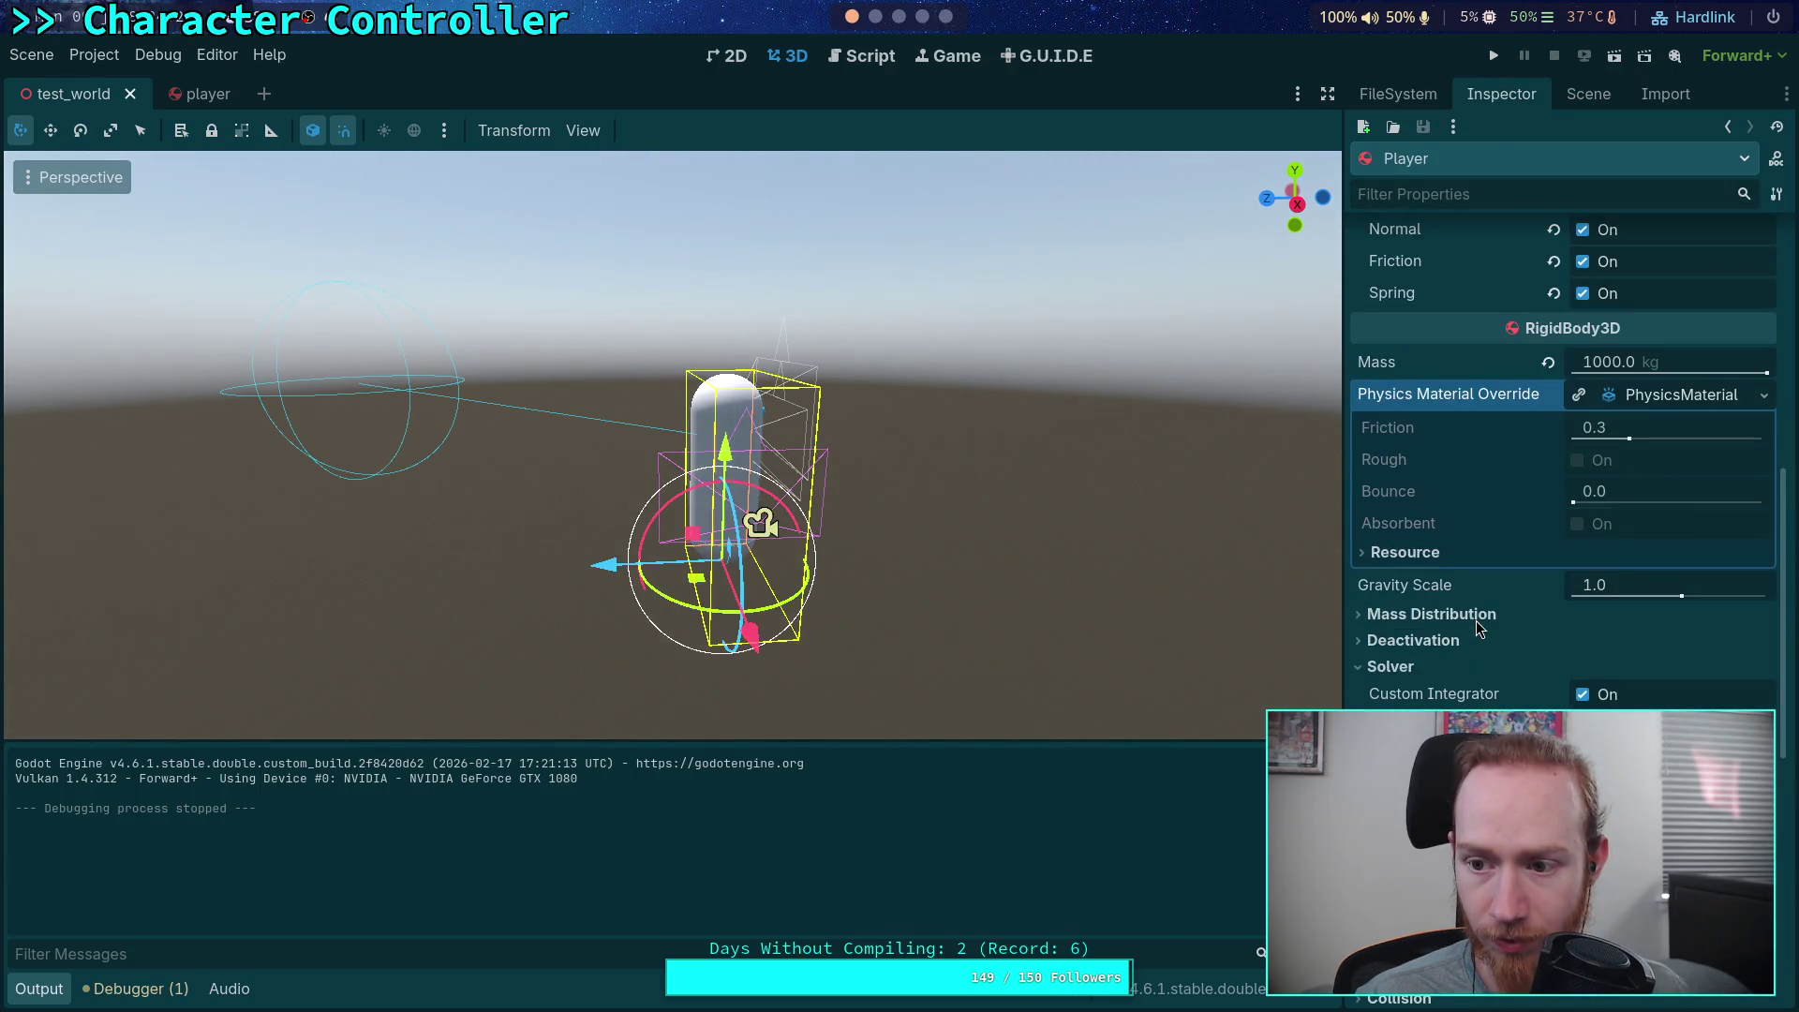
{"action": "scroll", "coordinate": [1481, 647], "scroll_direction": "up", "scroll_amount": 8}
{"action": "left_click_drag", "start_coordinate": [1295, 197], "coordinate": [1223, 199]}
{"action": "scroll", "coordinate": [986, 552], "scroll_direction": "up", "scroll_amount": 2}
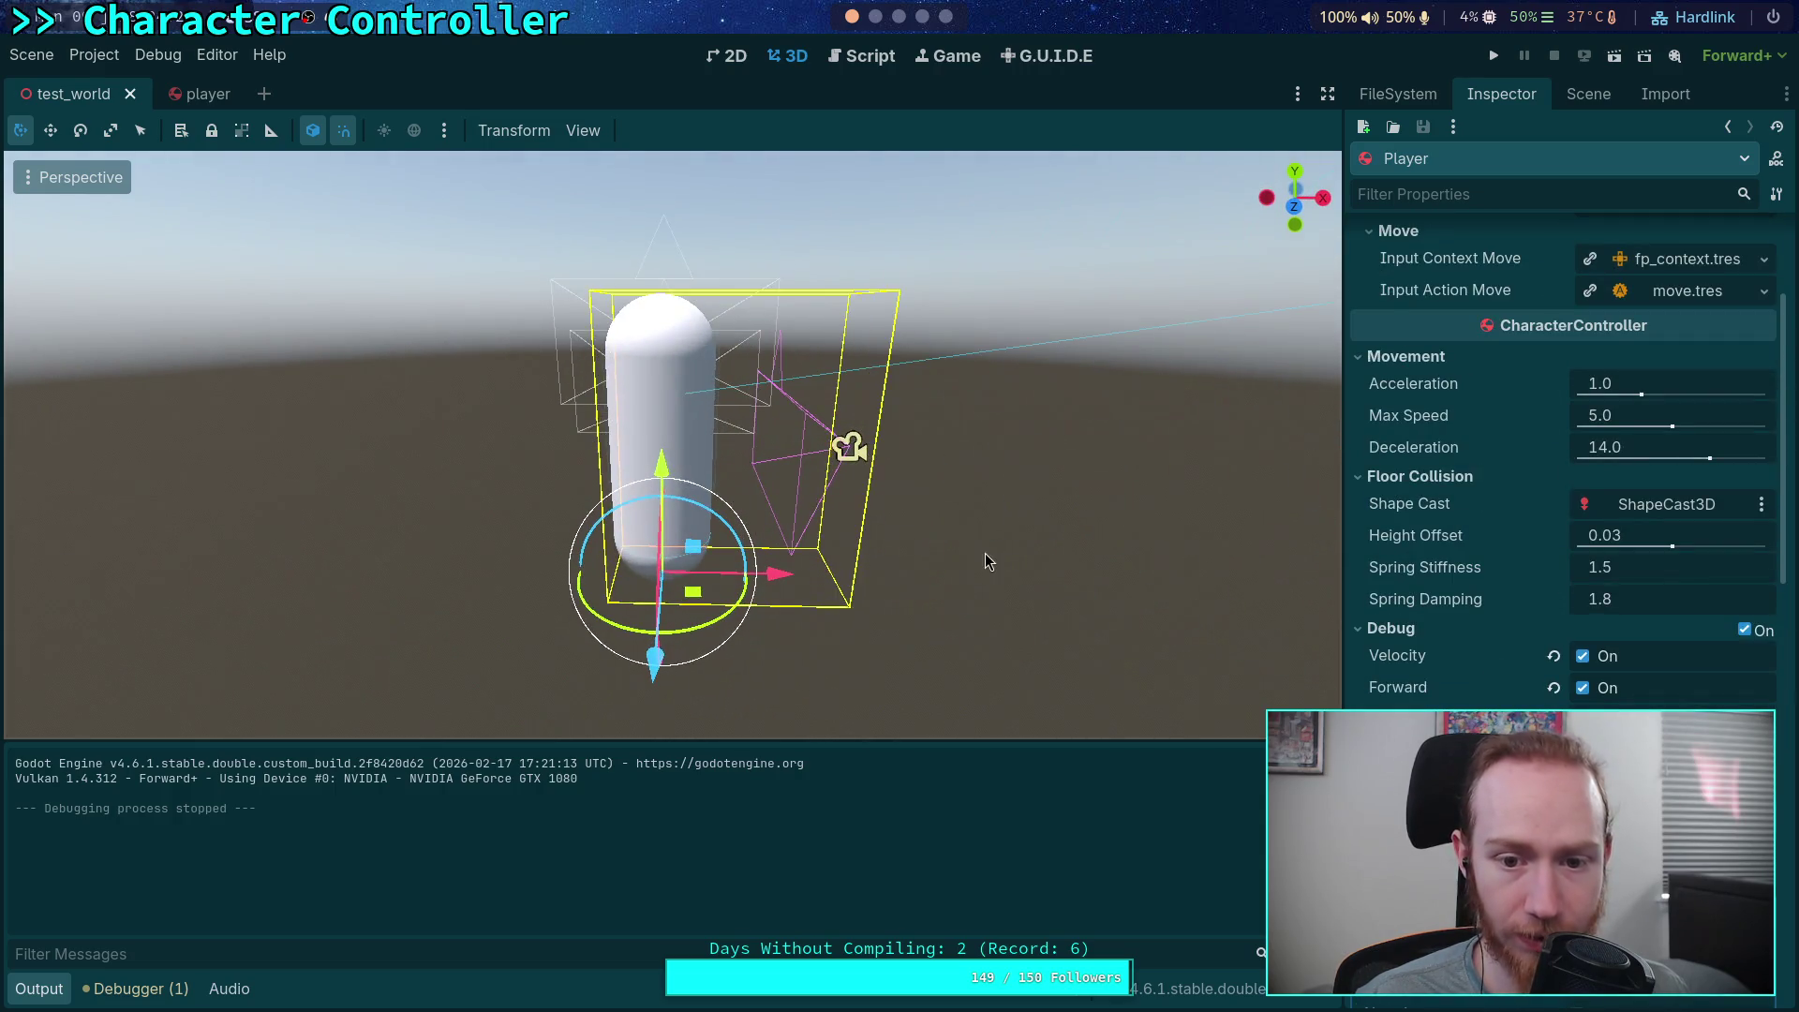
{"action": "left_click", "coordinate": [861, 55]}
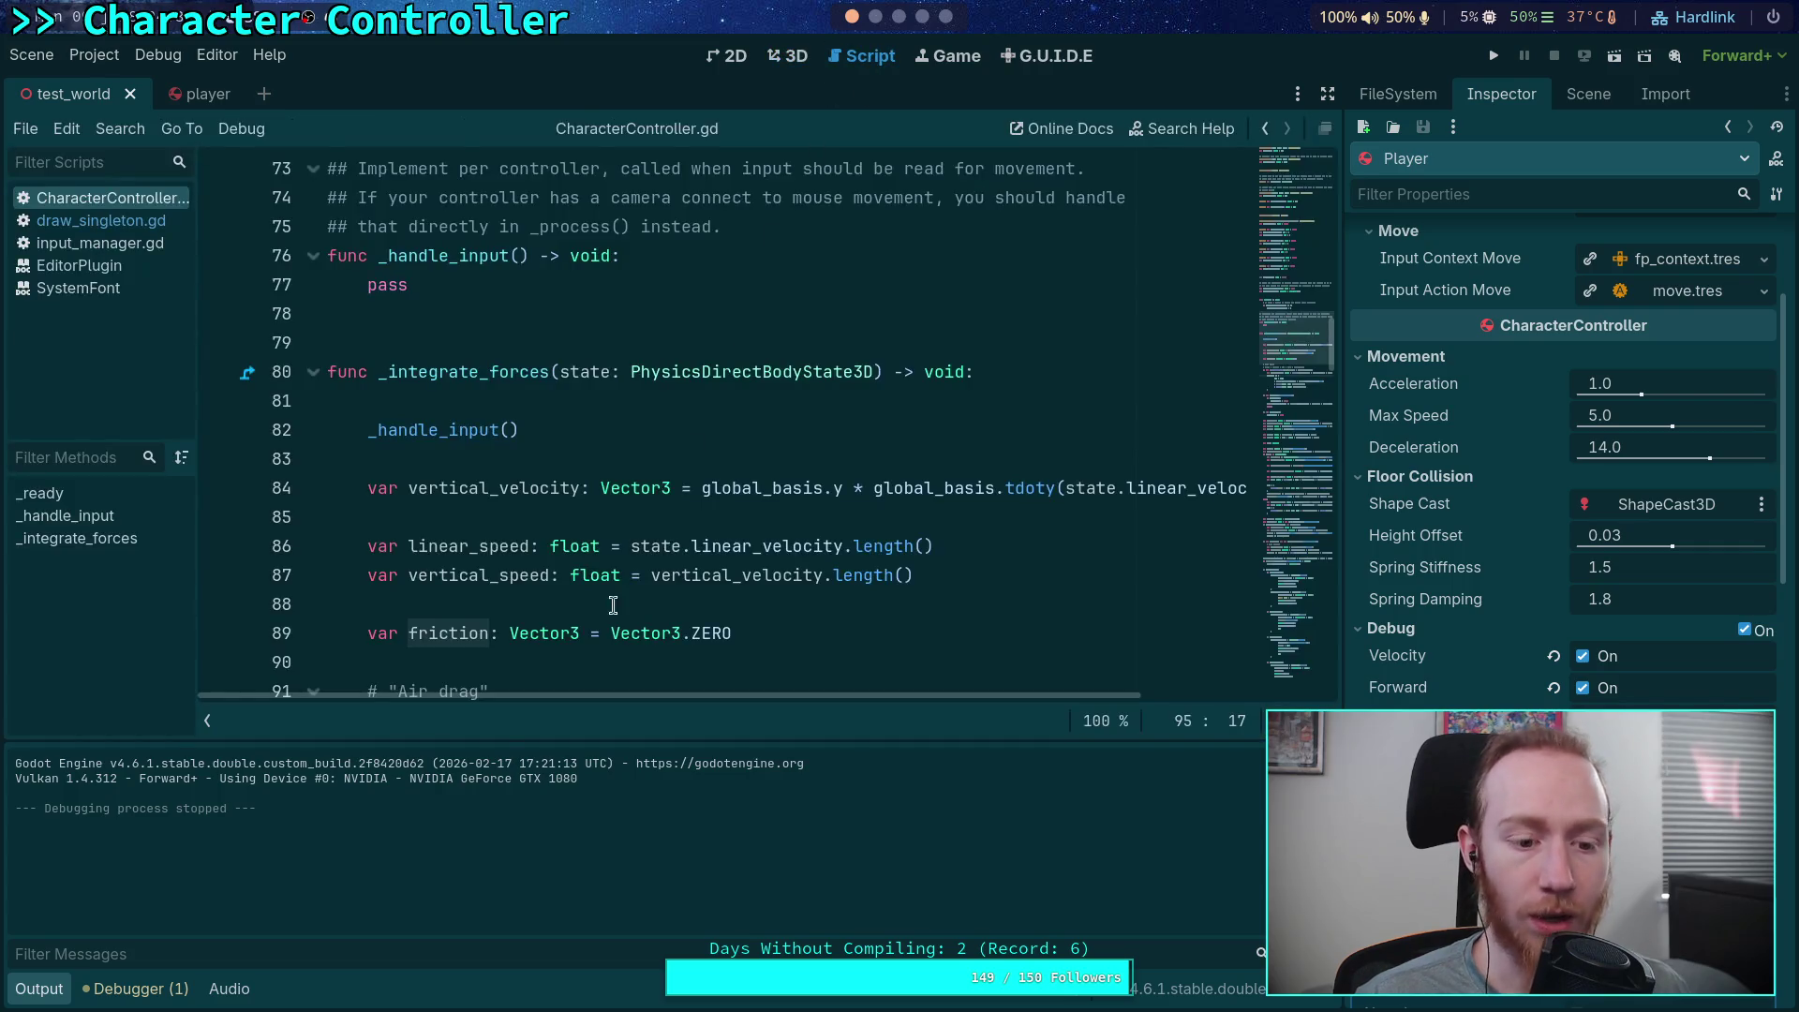
{"action": "scroll", "coordinate": [503, 640], "scroll_direction": "down", "scroll_amount": 2}
{"action": "double_click", "coordinate": [468, 640]}
{"action": "scroll", "coordinate": [504, 640], "scroll_direction": "down", "scroll_amount": 3}
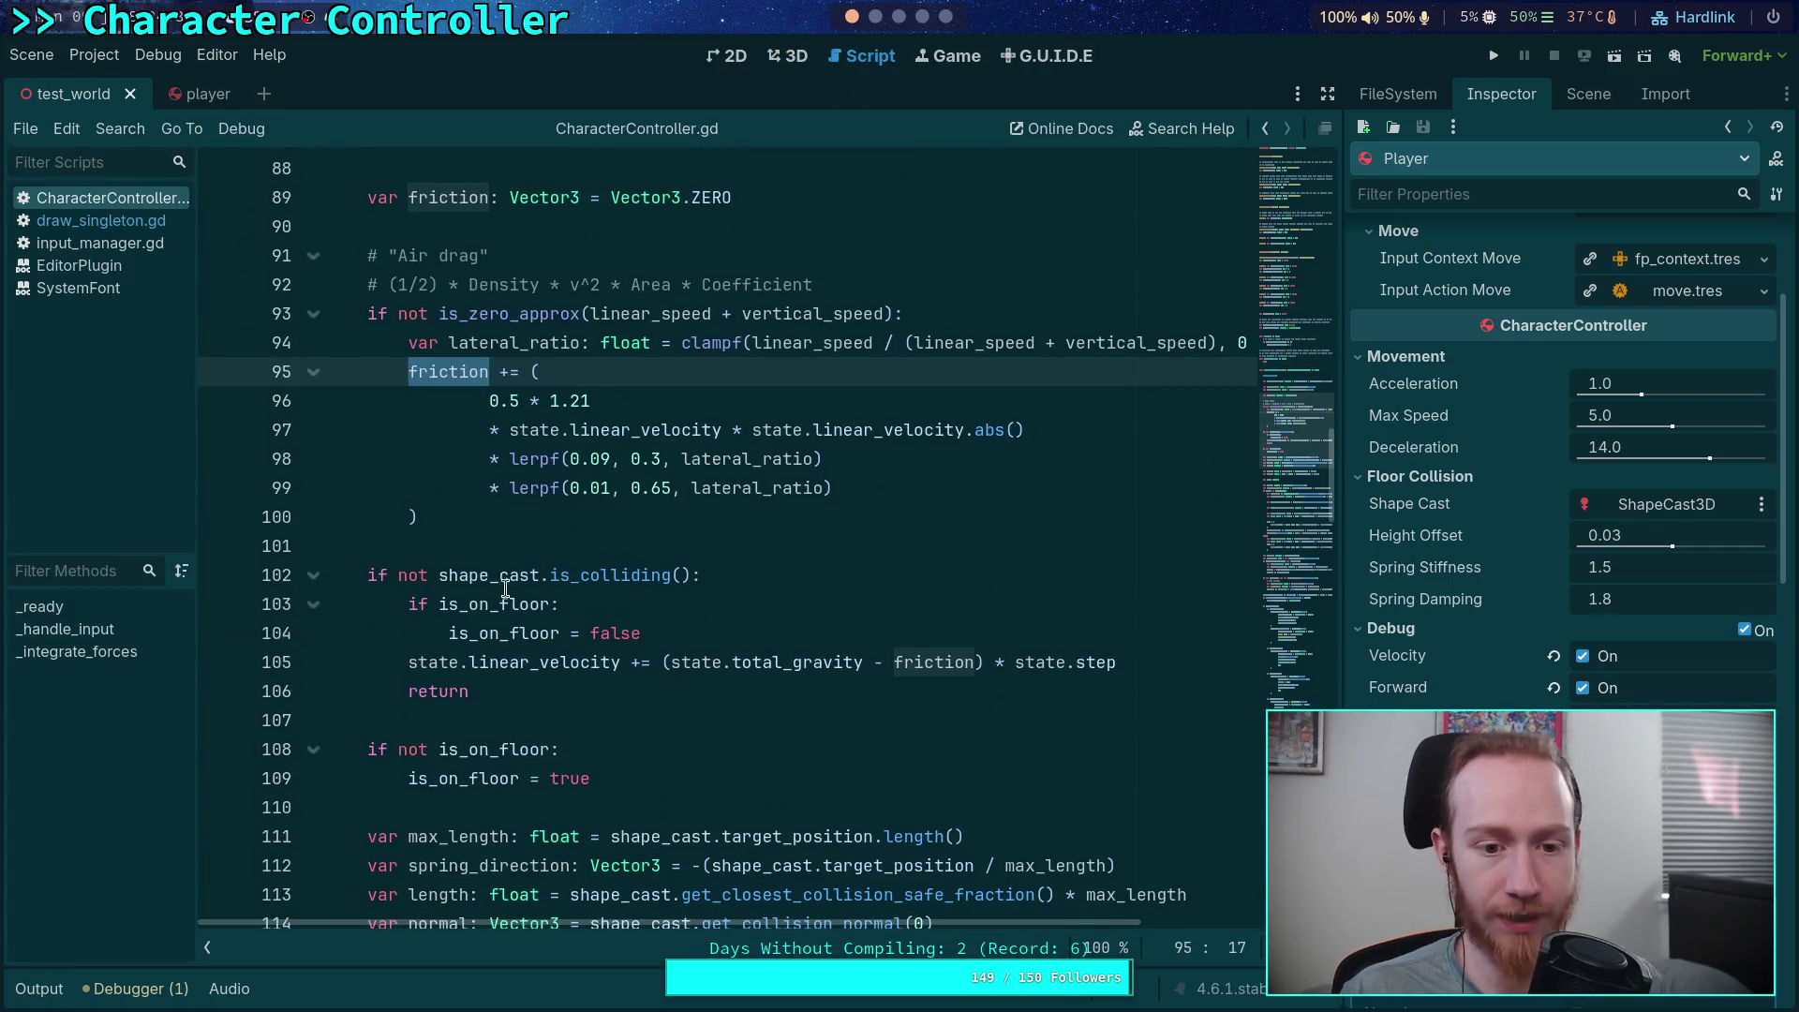
{"action": "left_click", "coordinate": [520, 693]}
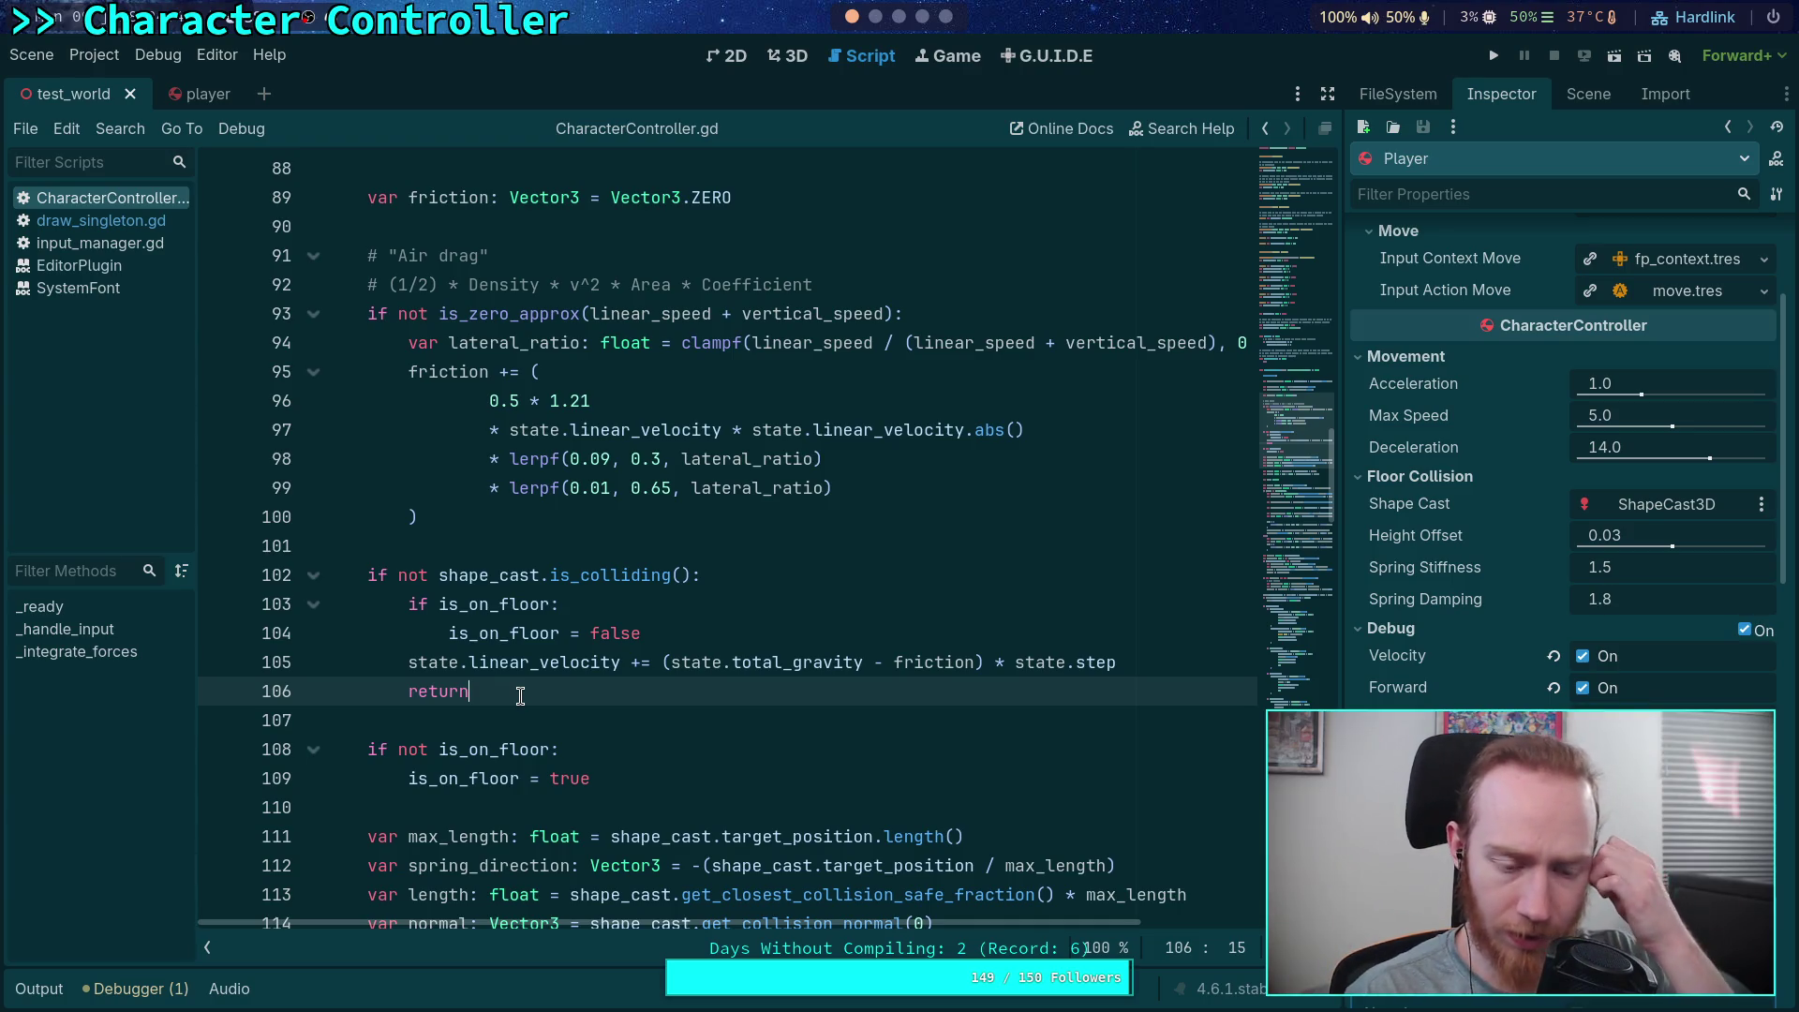
{"action": "scroll", "coordinate": [761, 570], "scroll_direction": "down", "scroll_amount": 20}
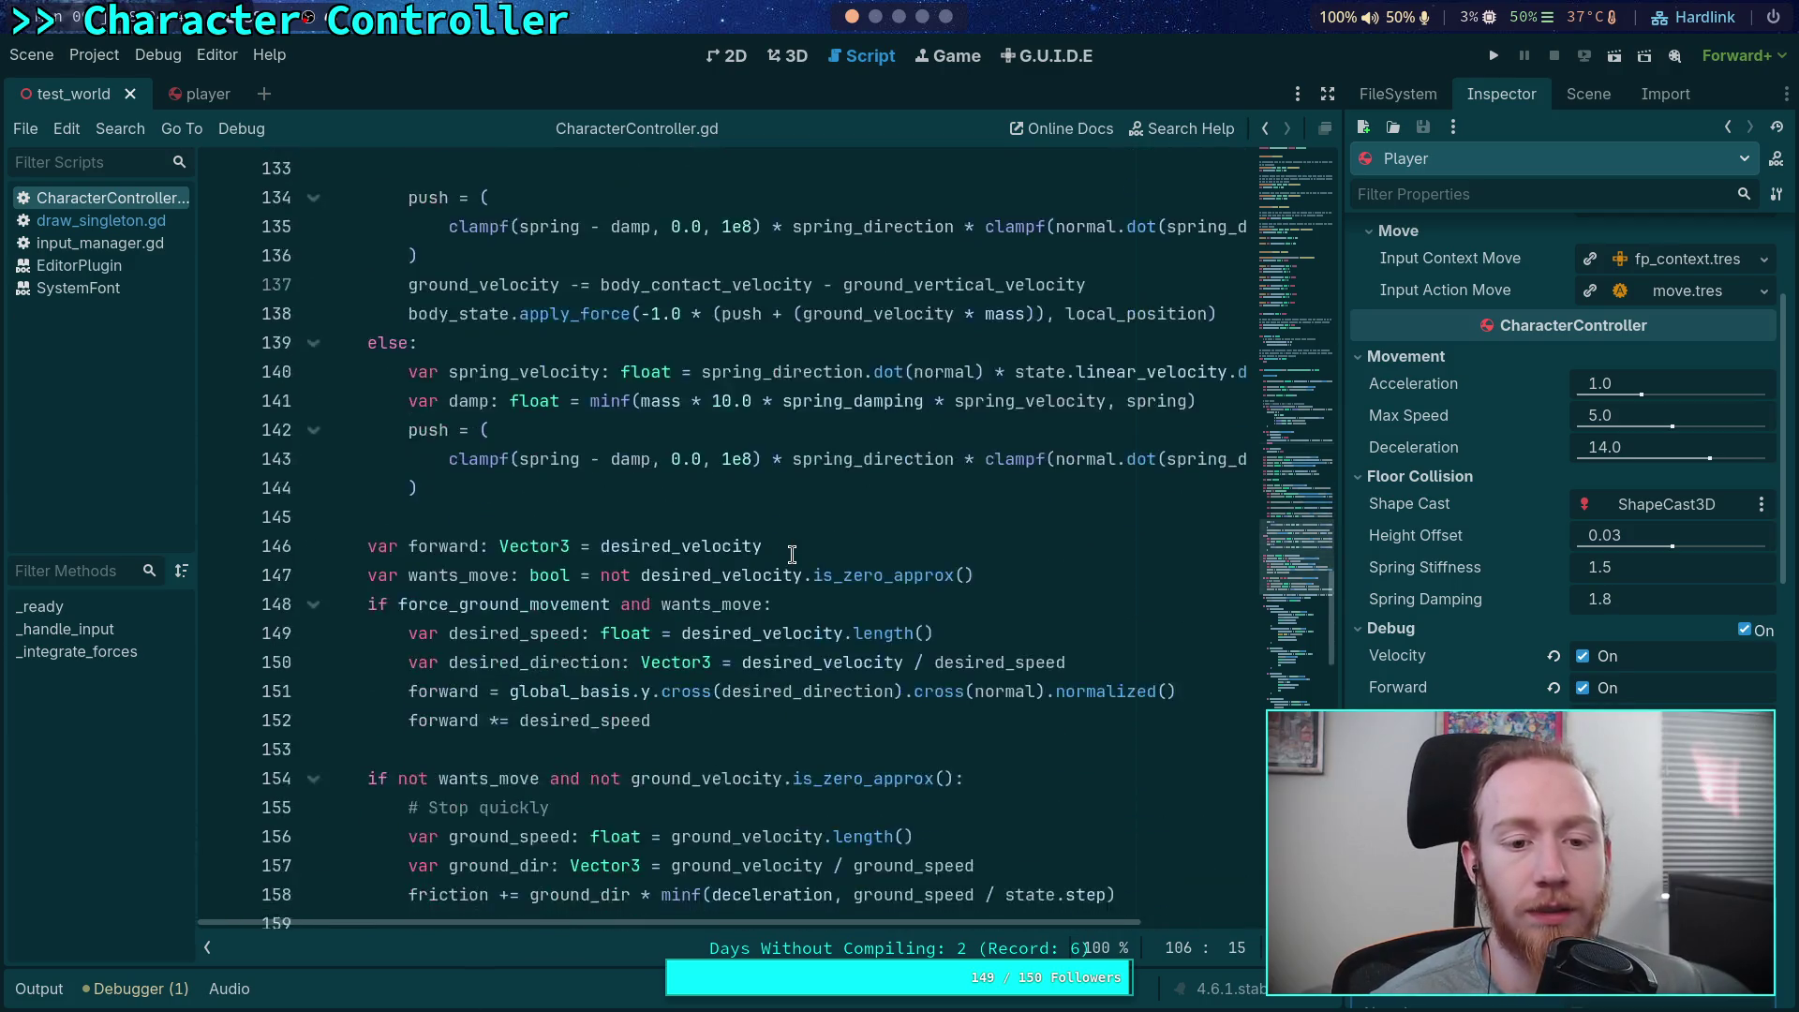
{"action": "scroll", "coordinate": [698, 507], "scroll_direction": "down", "scroll_amount": 3}
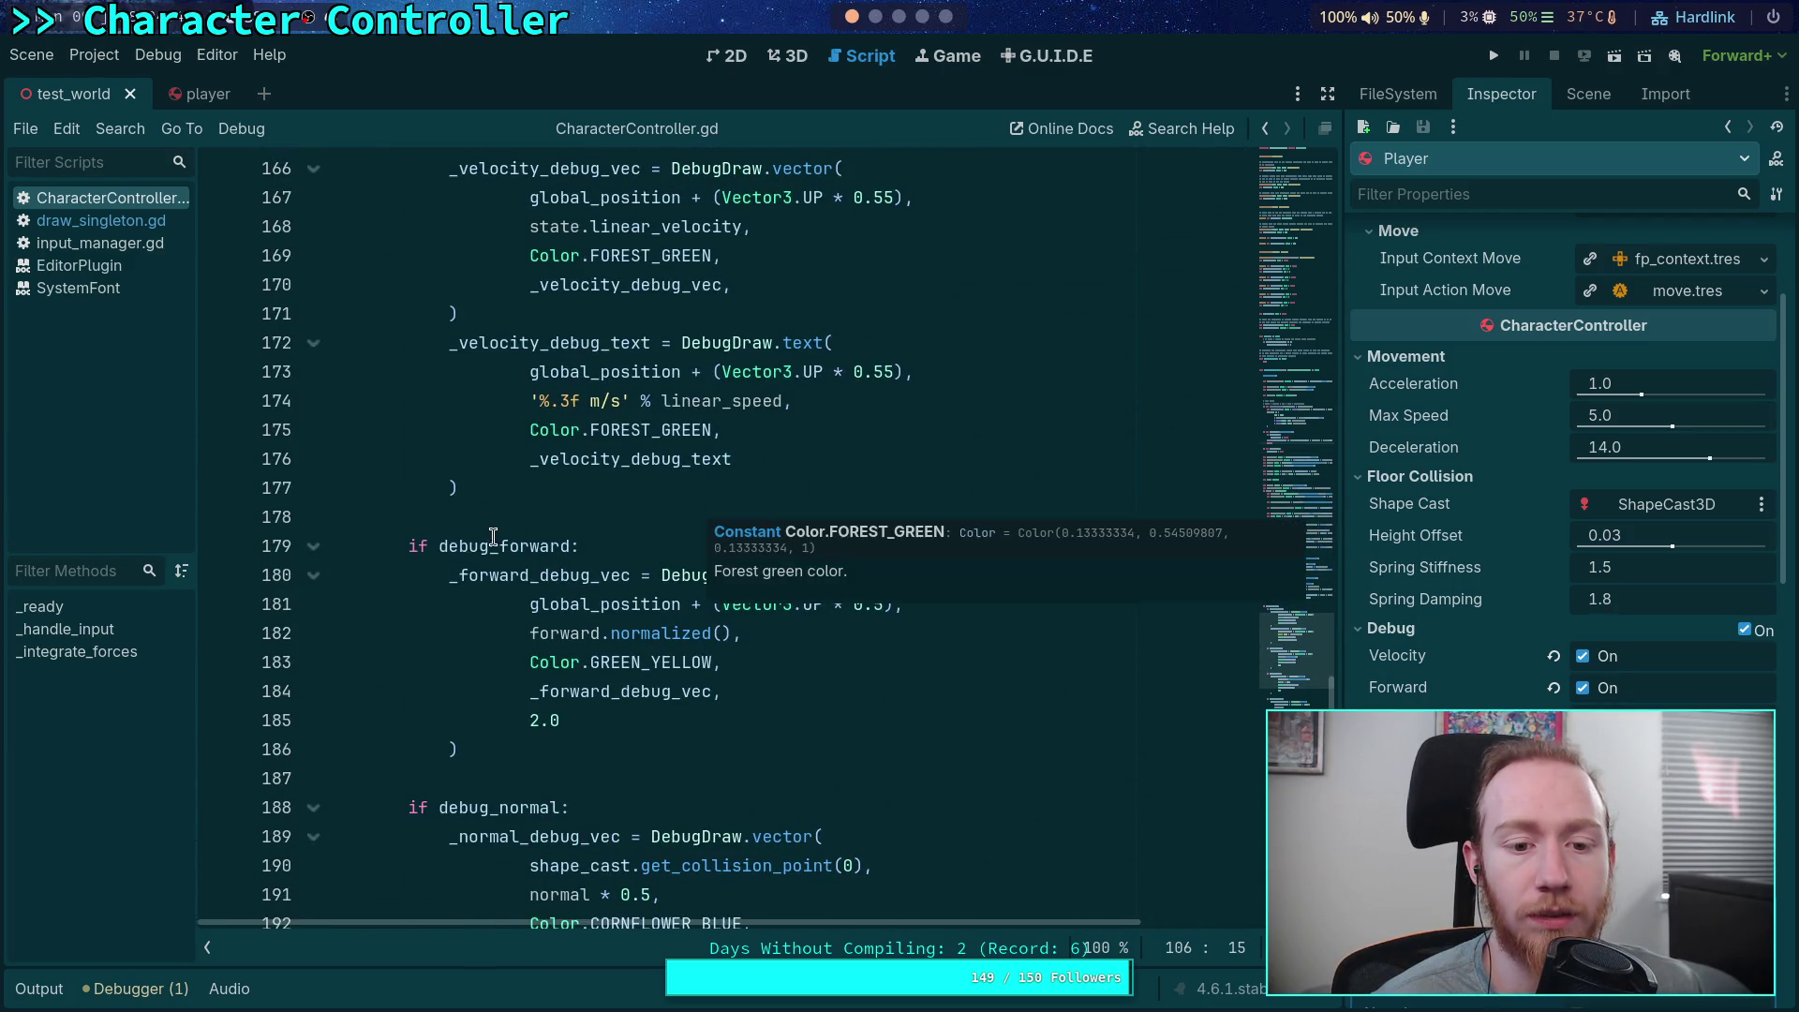
{"action": "scroll", "coordinate": [698, 507], "scroll_direction": "up", "scroll_amount": 3}
{"action": "scroll", "coordinate": [375, 484], "scroll_direction": "down", "scroll_amount": 1}
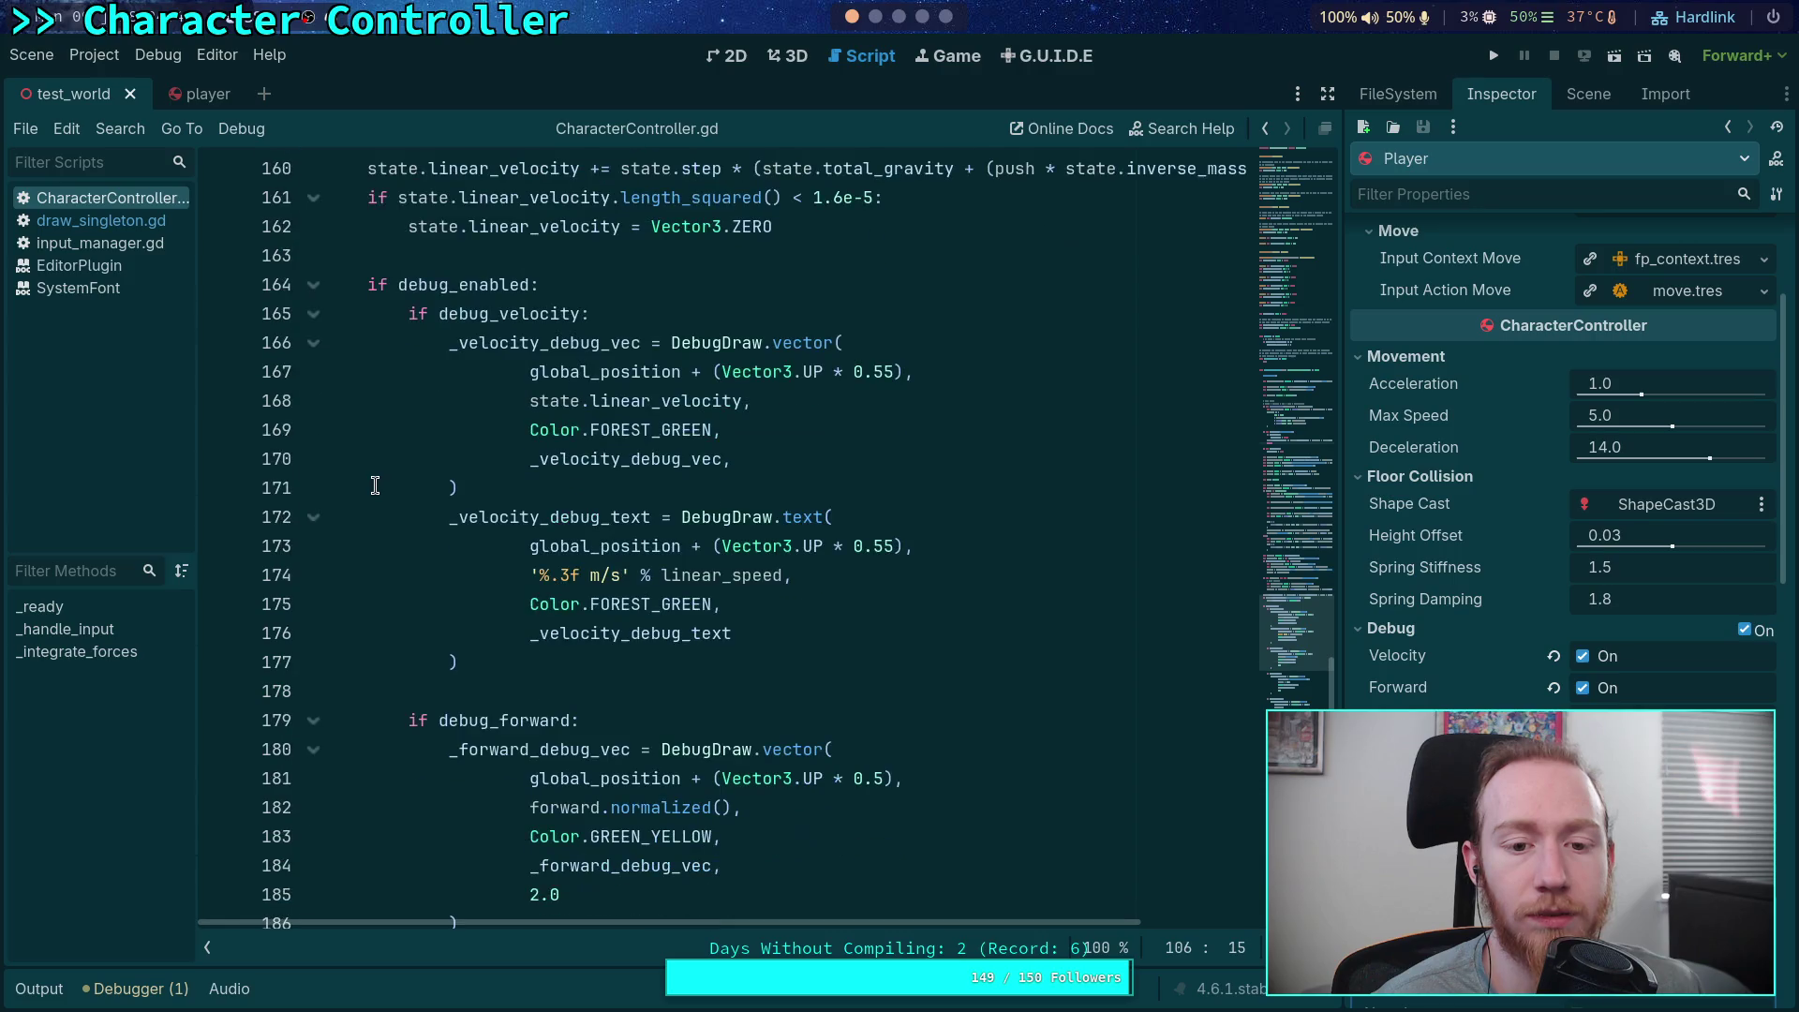
{"action": "scroll", "coordinate": [374, 485], "scroll_direction": "down", "scroll_amount": 1}
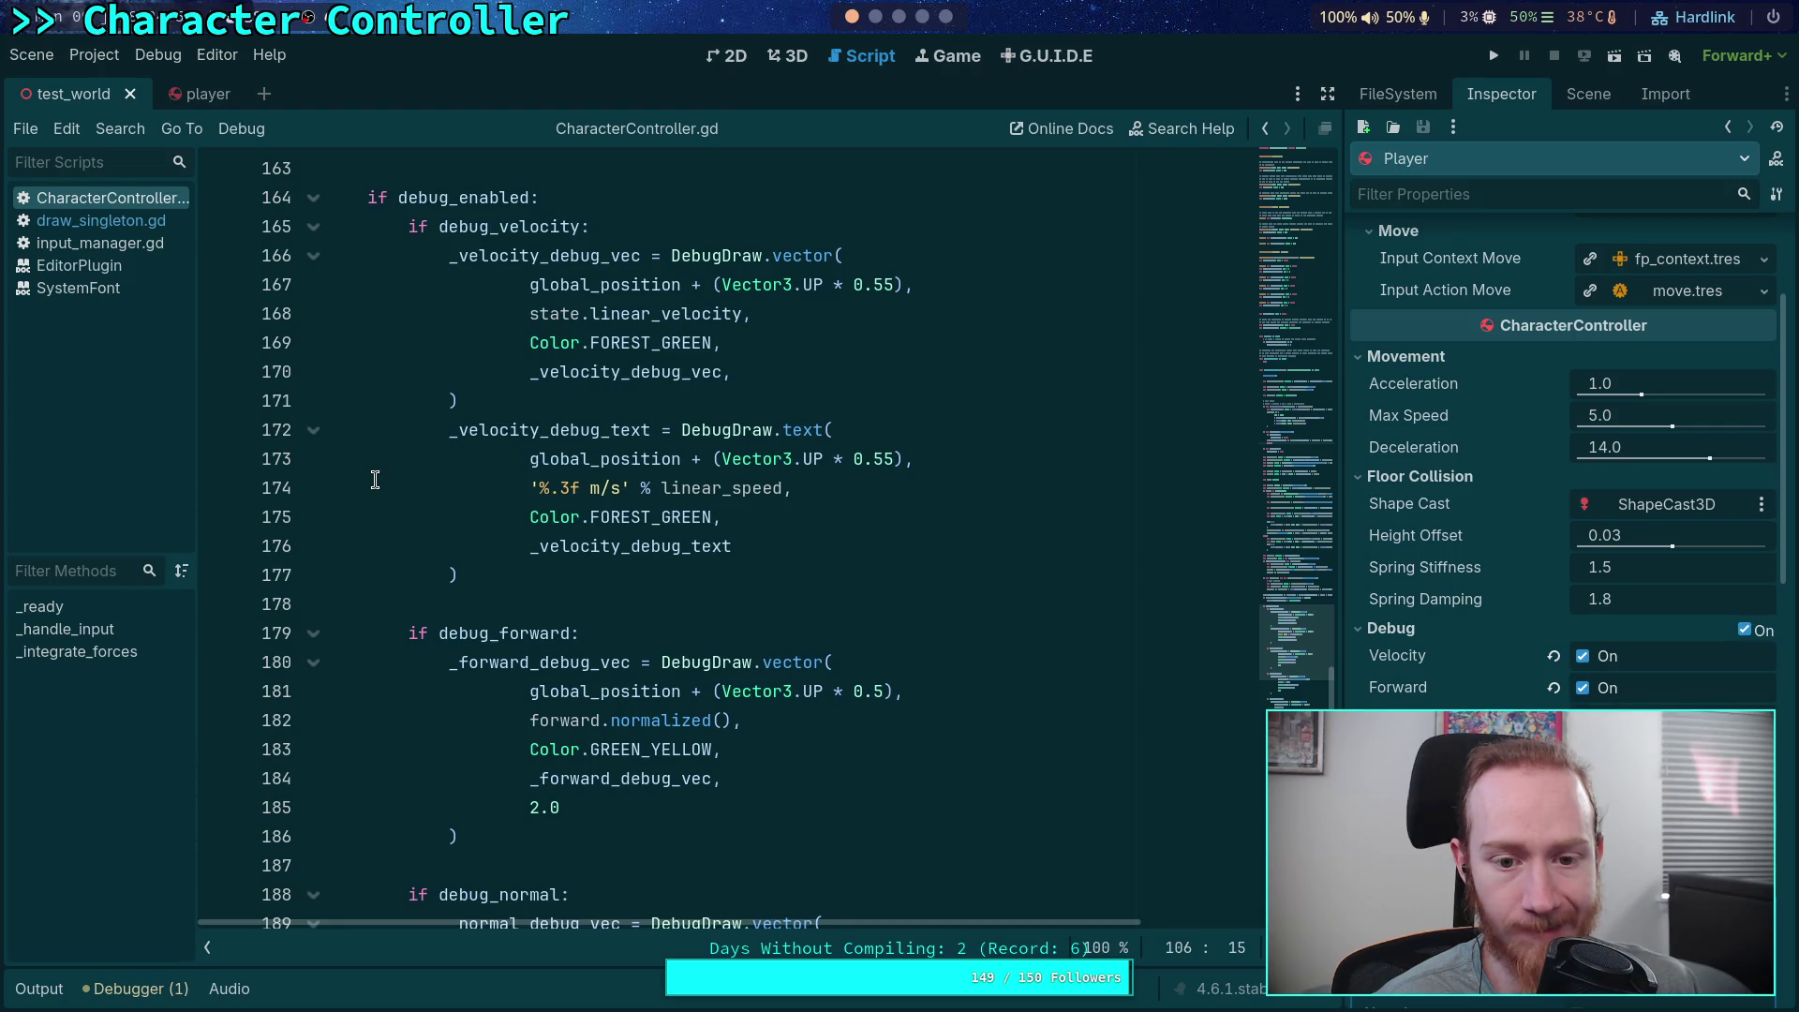
{"action": "scroll", "coordinate": [375, 480], "scroll_direction": "down", "scroll_amount": 5}
{"action": "scroll", "coordinate": [374, 479], "scroll_direction": "down", "scroll_amount": 5}
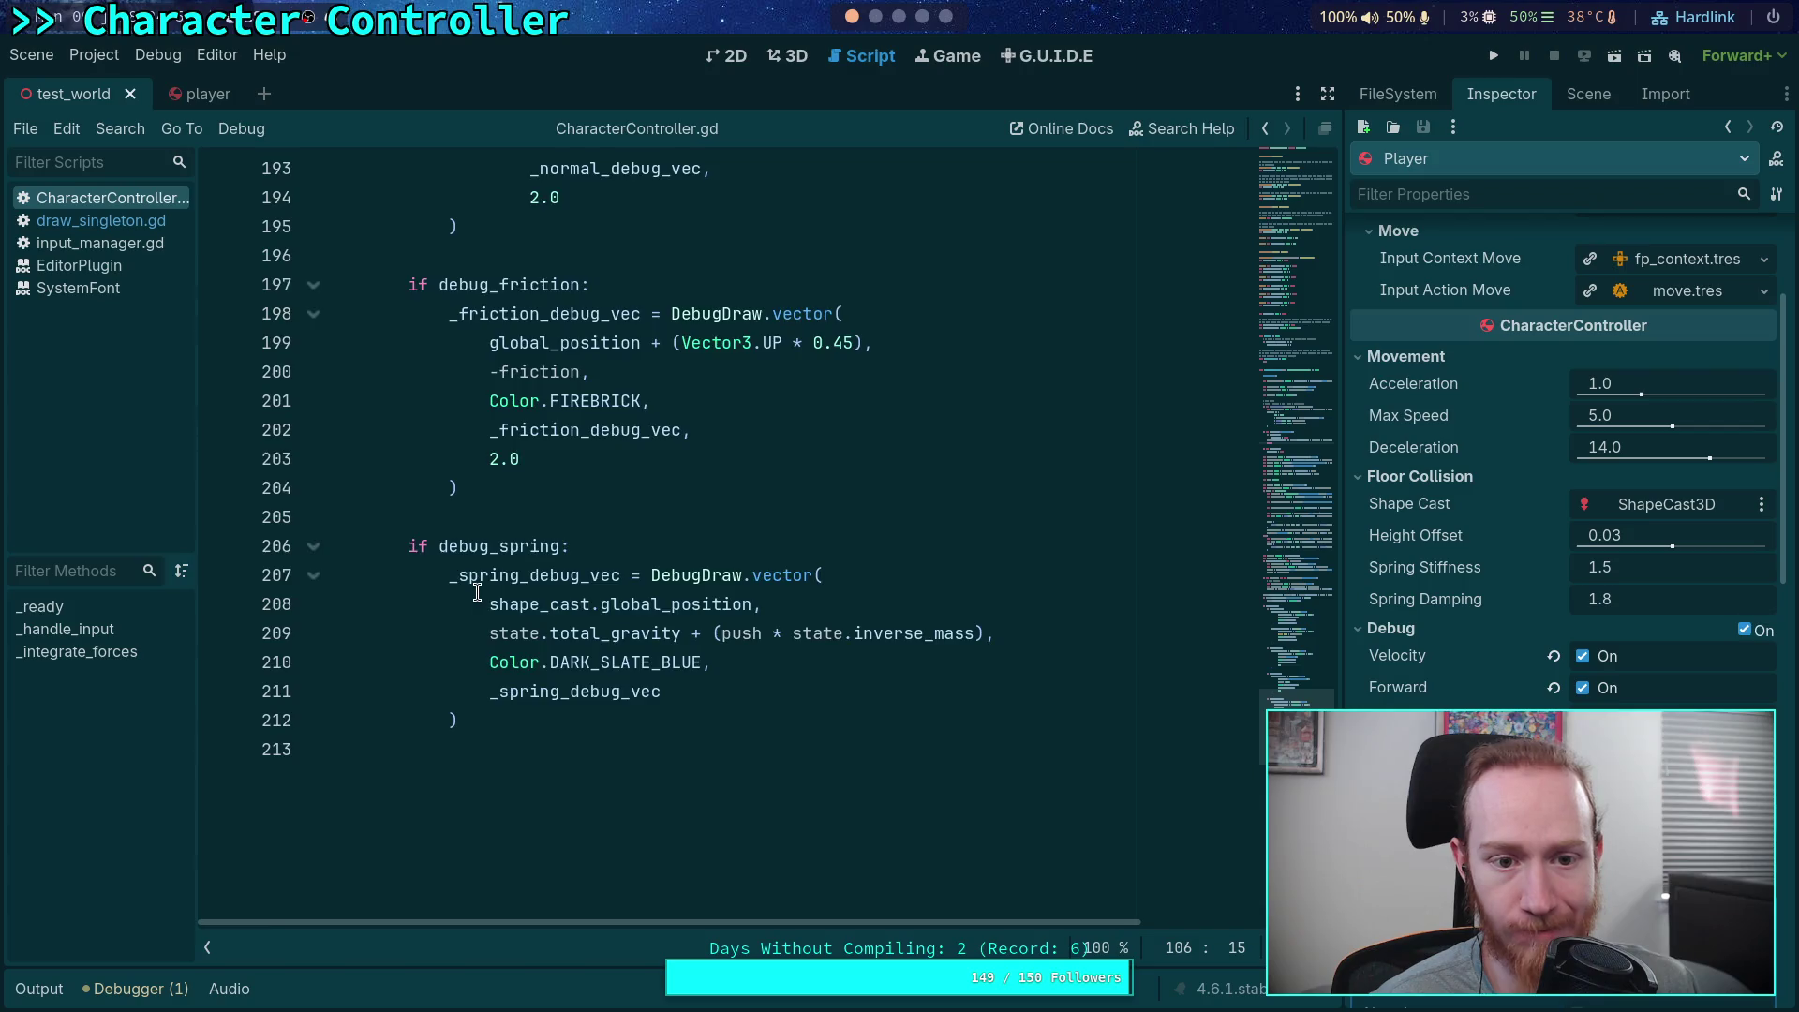
{"action": "scroll", "coordinate": [477, 592], "scroll_direction": "up", "scroll_amount": 4}
{"action": "scroll", "coordinate": [477, 592], "scroll_direction": "down", "scroll_amount": 3}
{"action": "scroll", "coordinate": [477, 592], "scroll_direction": "up", "scroll_amount": 4}
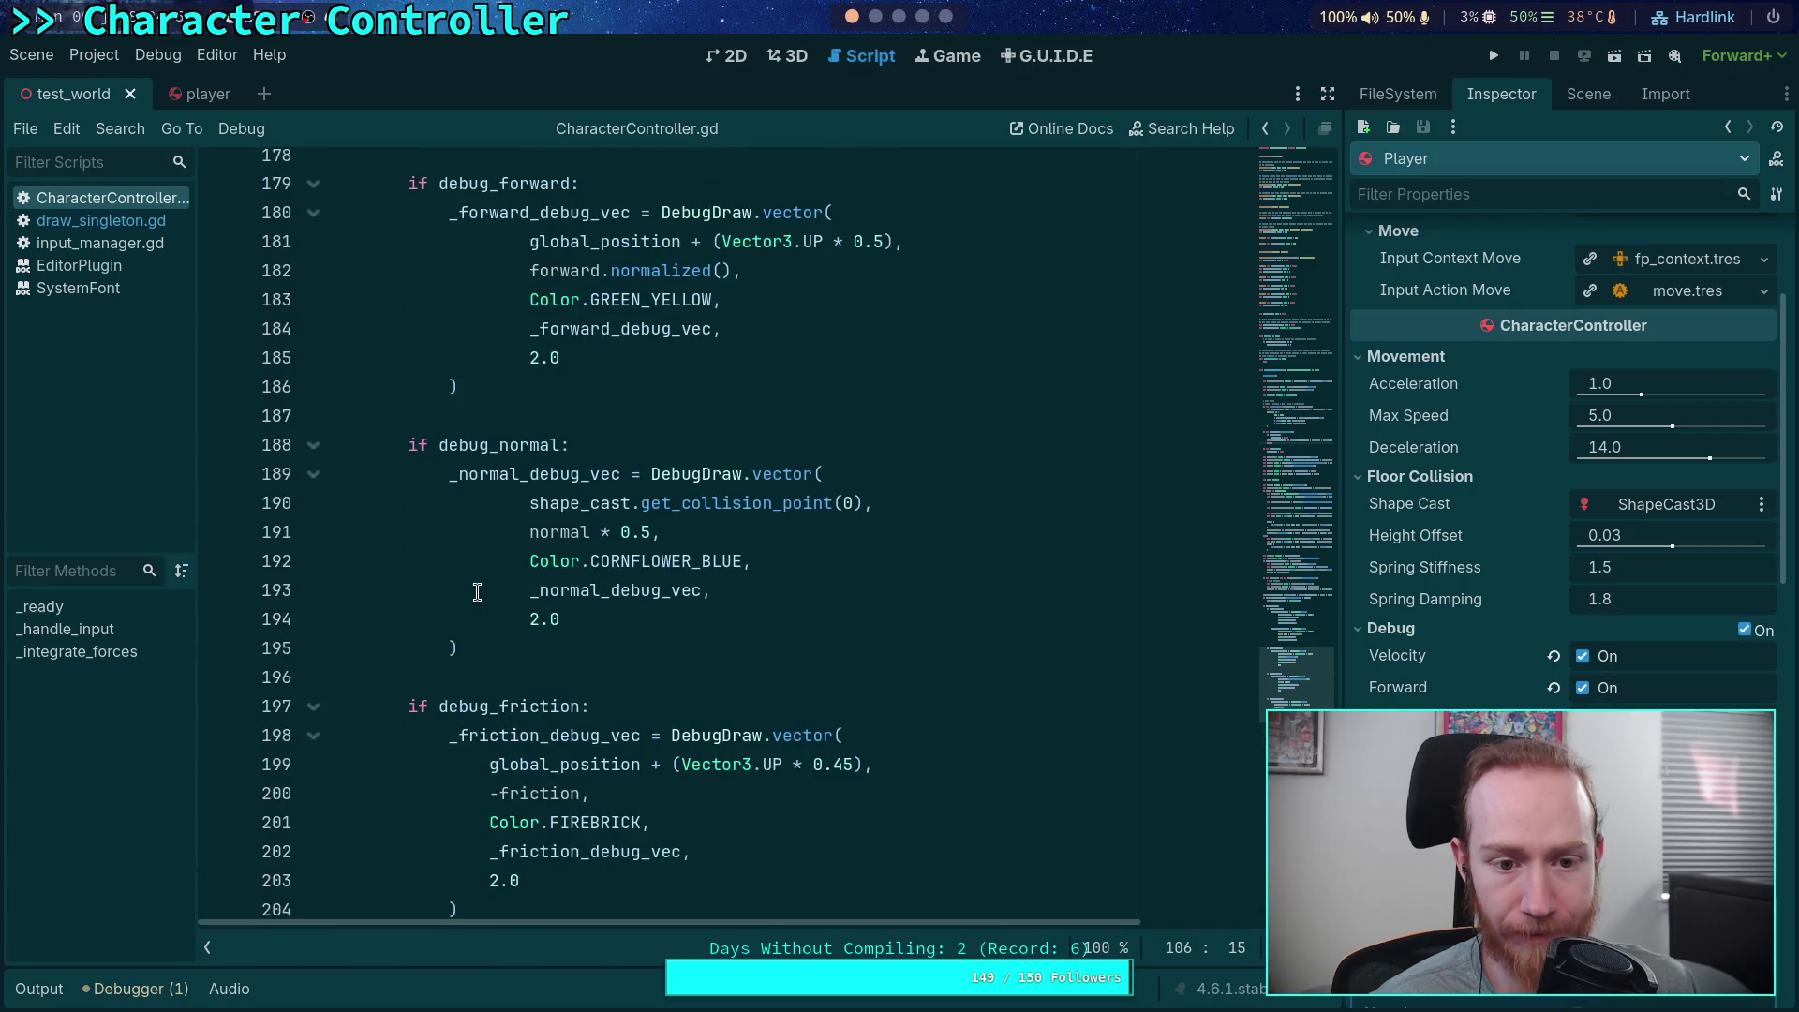
{"action": "scroll", "coordinate": [477, 592], "scroll_direction": "up", "scroll_amount": 2}
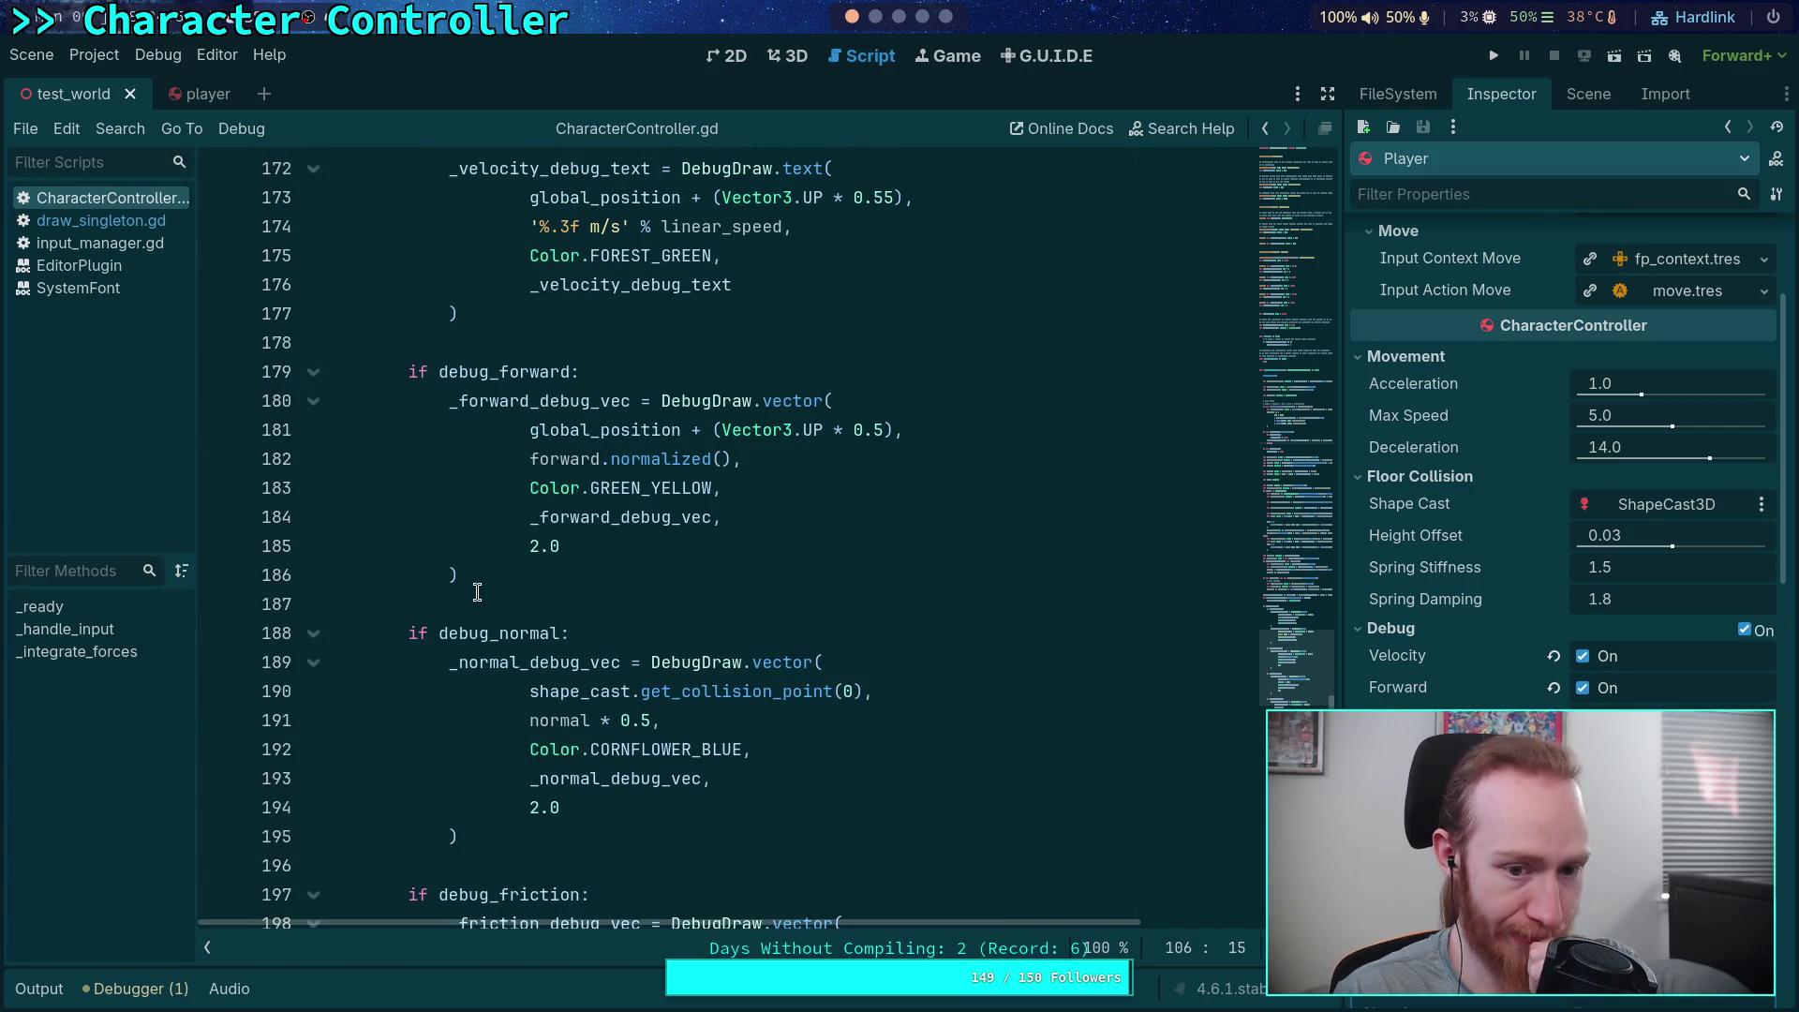
{"action": "scroll", "coordinate": [477, 592], "scroll_direction": "up", "scroll_amount": 3}
{"action": "scroll", "coordinate": [476, 593], "scroll_direction": "up", "scroll_amount": 1}
{"action": "scroll", "coordinate": [477, 593], "scroll_direction": "down", "scroll_amount": 12}
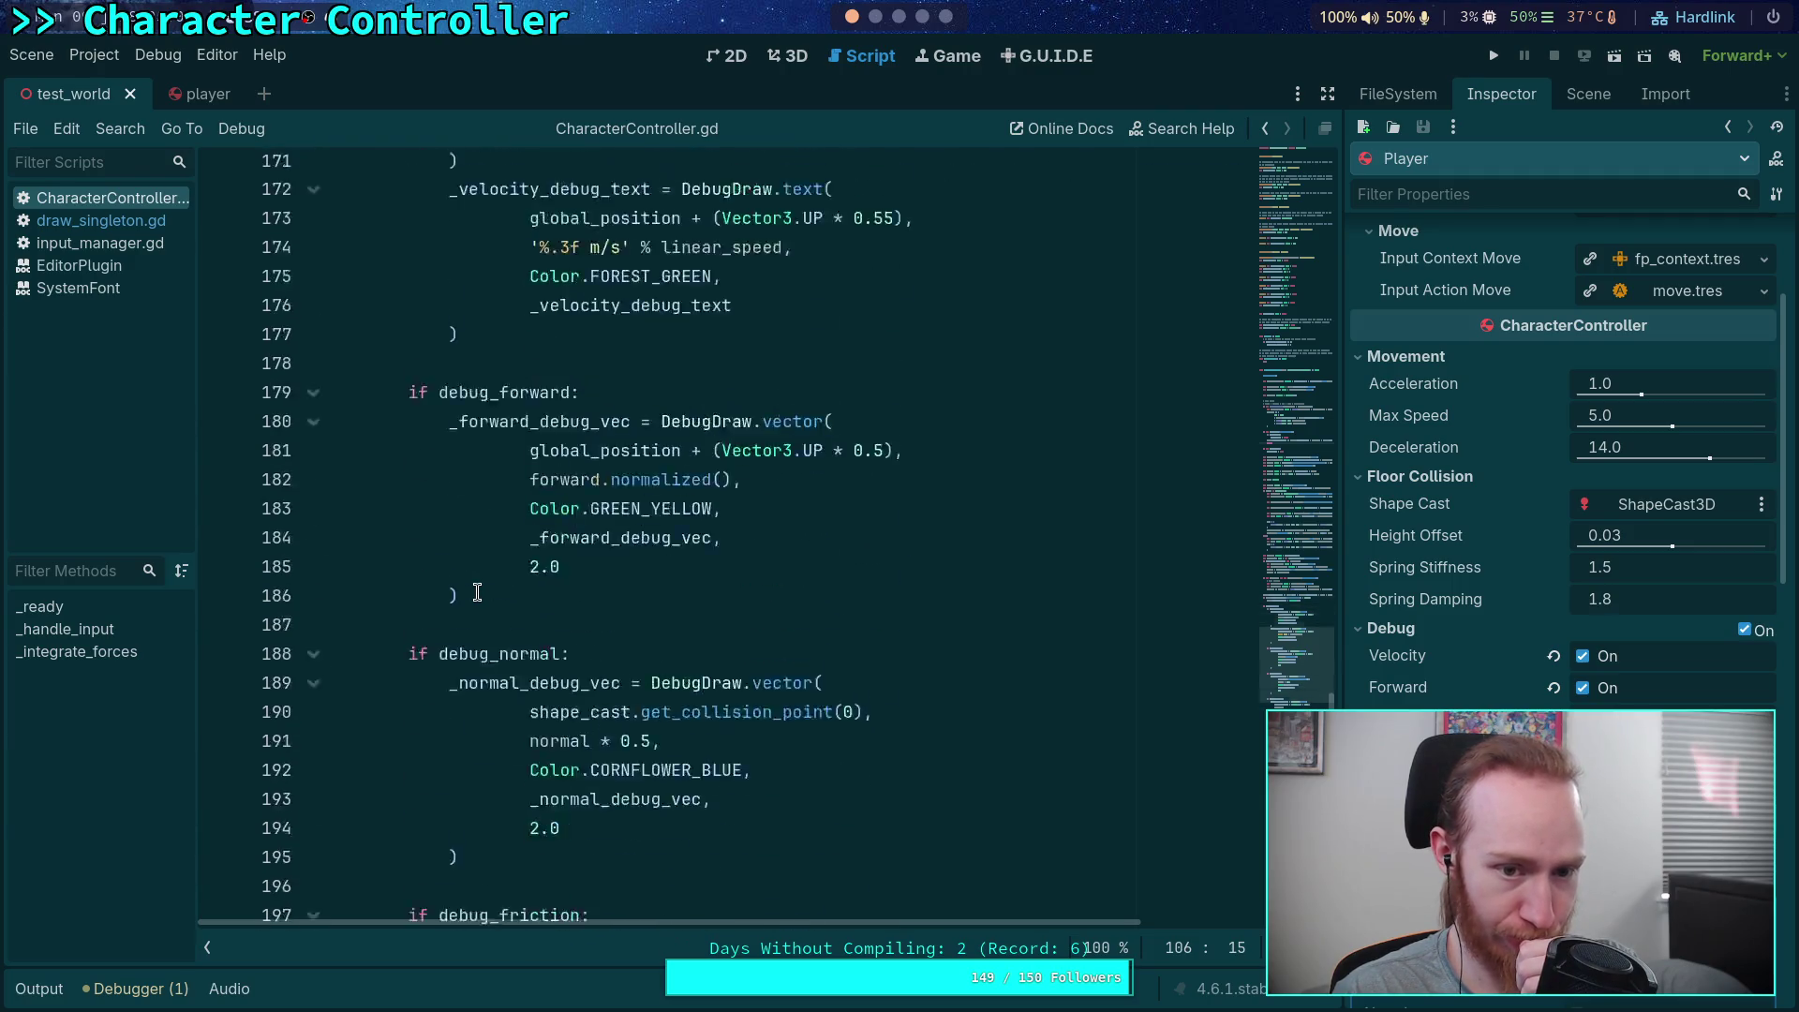
{"action": "scroll", "coordinate": [476, 592], "scroll_direction": "up", "scroll_amount": 16}
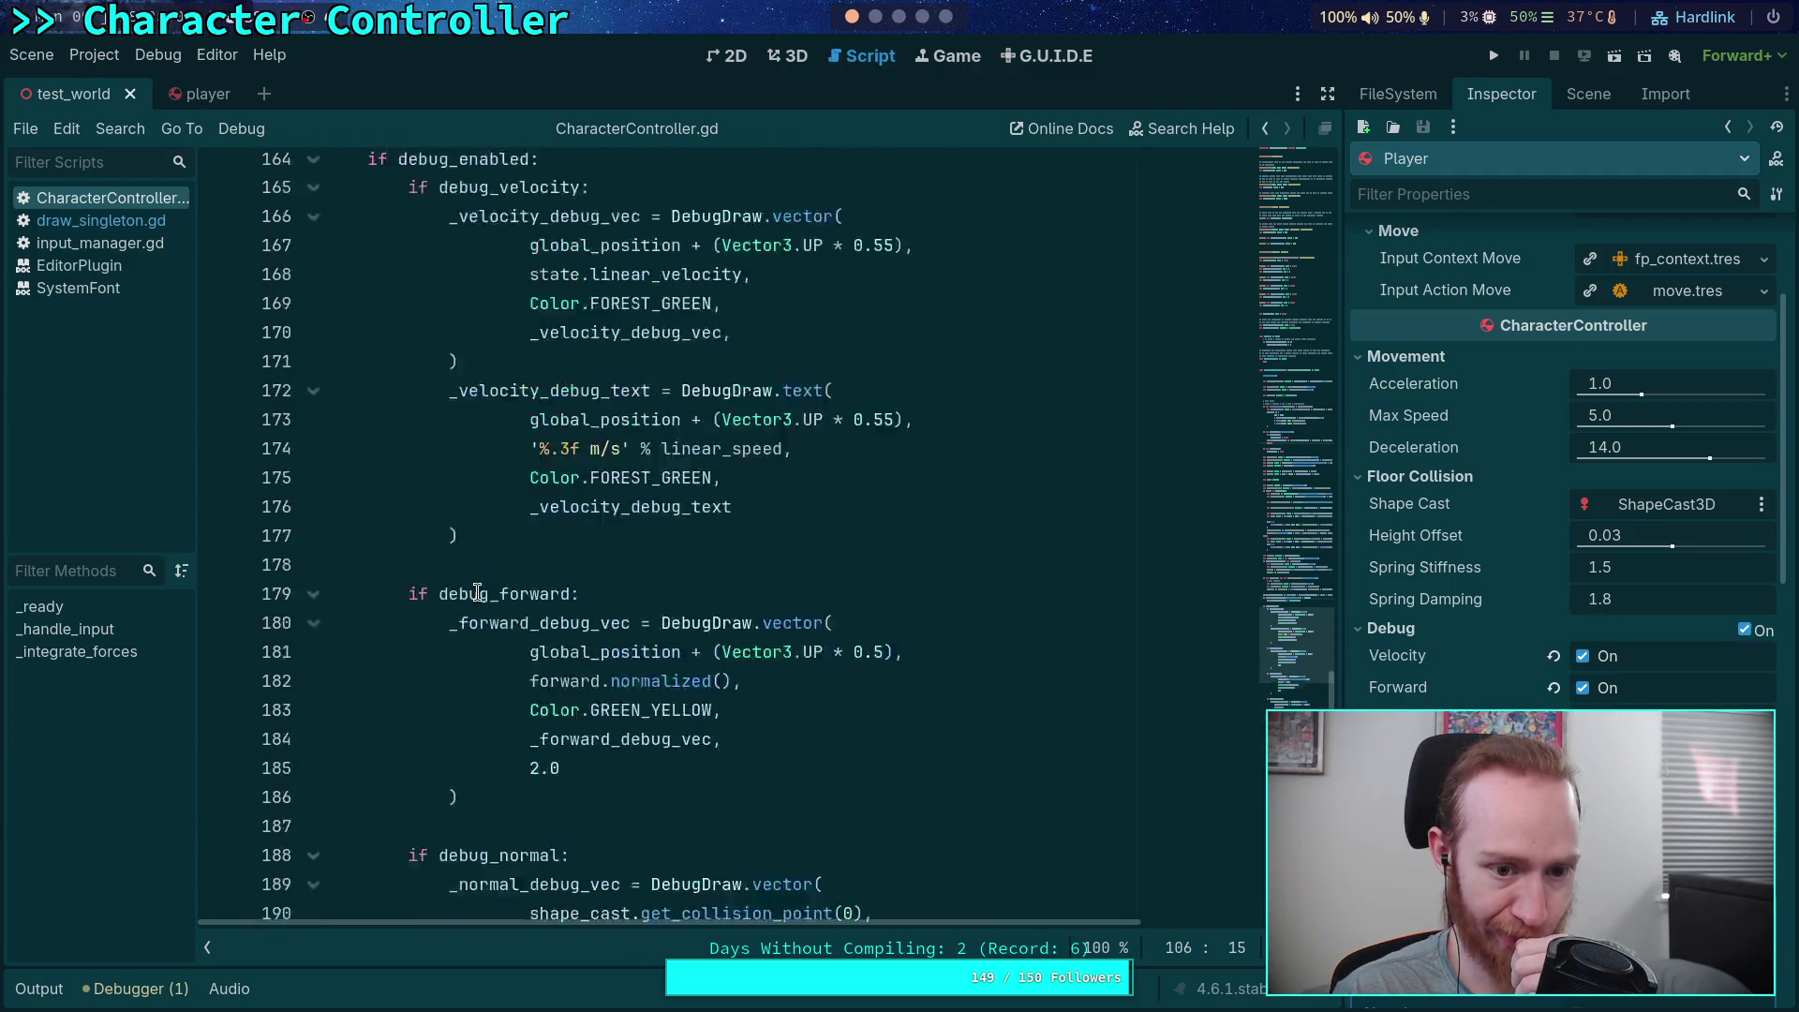
{"action": "scroll", "coordinate": [477, 592], "scroll_direction": "down", "scroll_amount": 7}
{"action": "scroll", "coordinate": [477, 593], "scroll_direction": "up", "scroll_amount": 5}
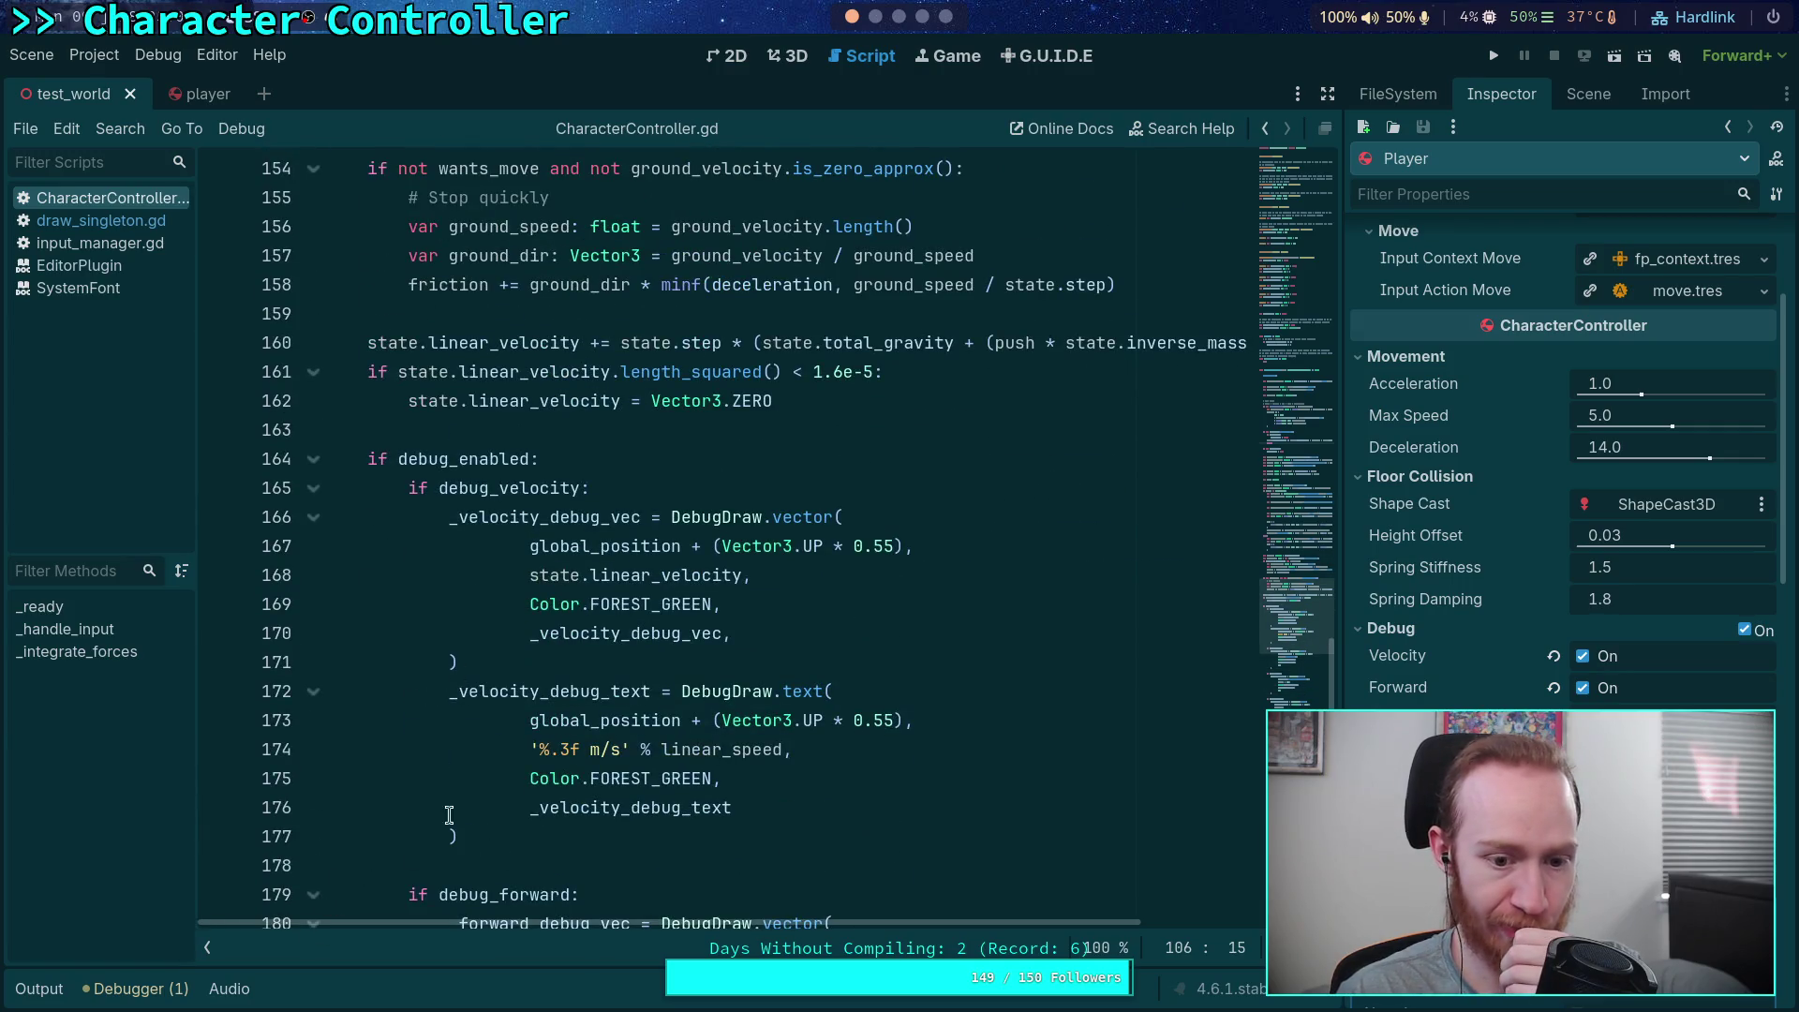
{"action": "double_click", "coordinate": [652, 571]}
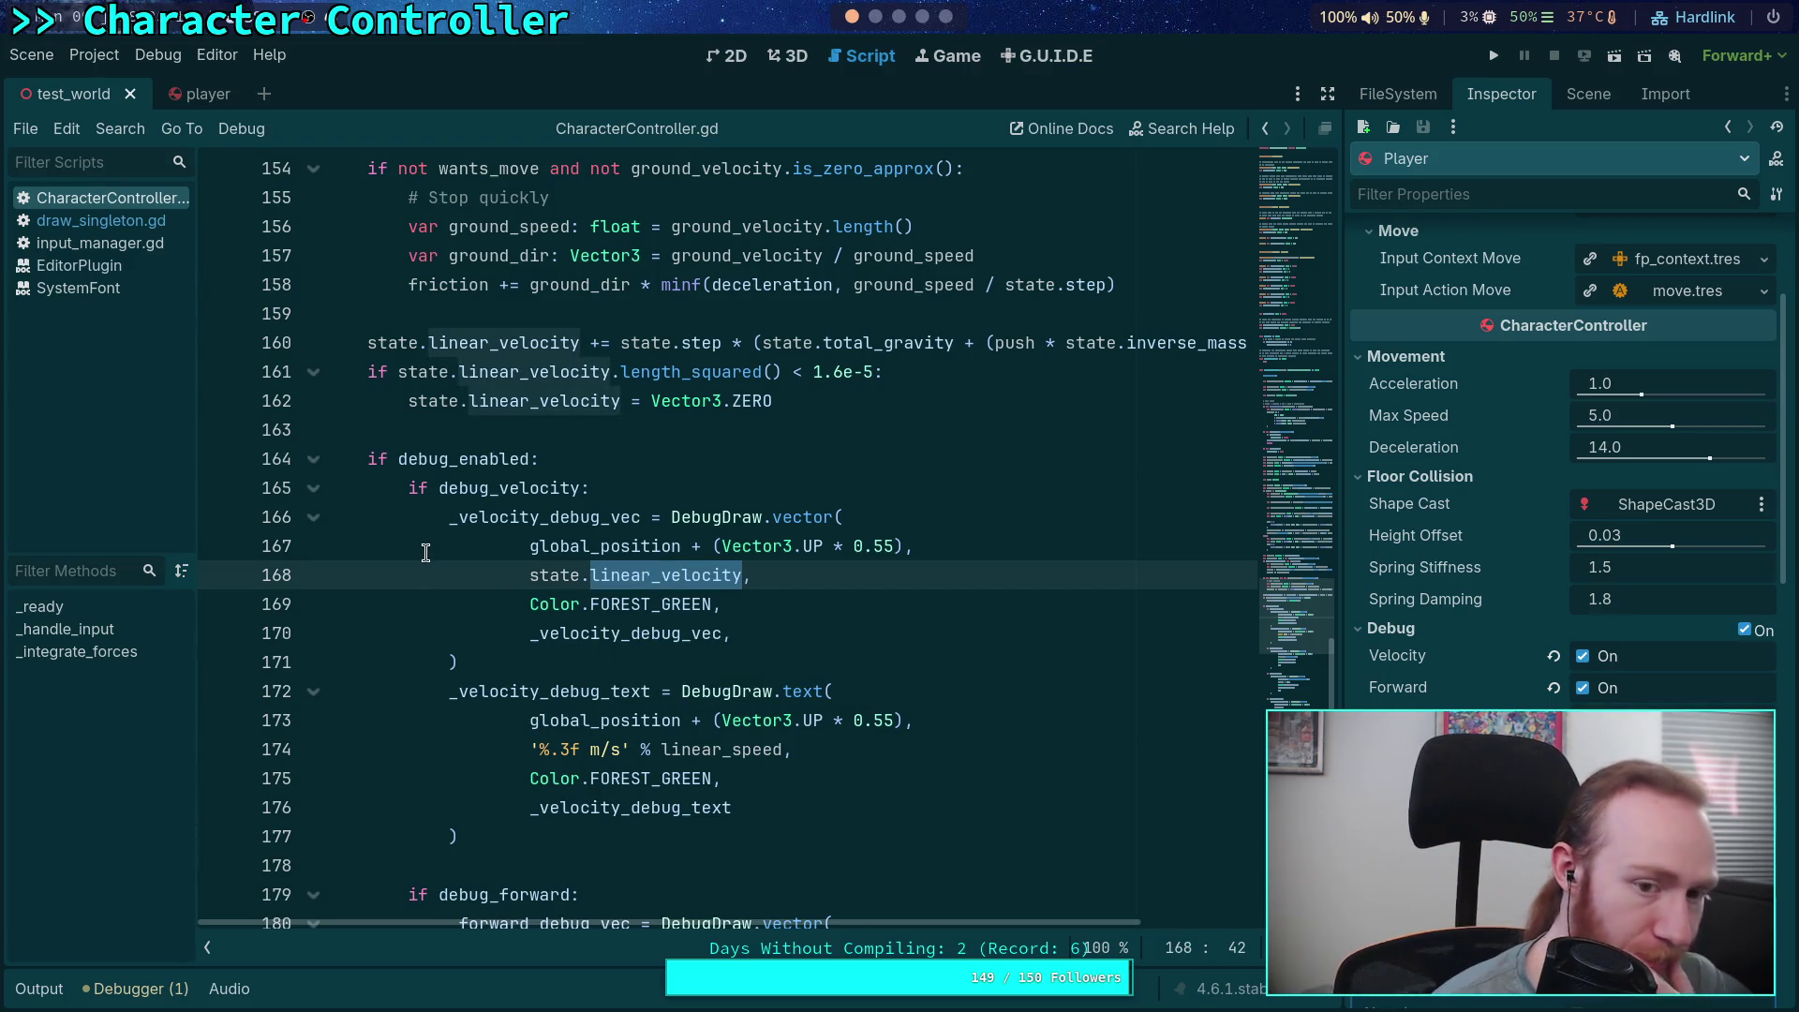
{"action": "scroll", "coordinate": [514, 555], "scroll_direction": "up", "scroll_amount": 4}
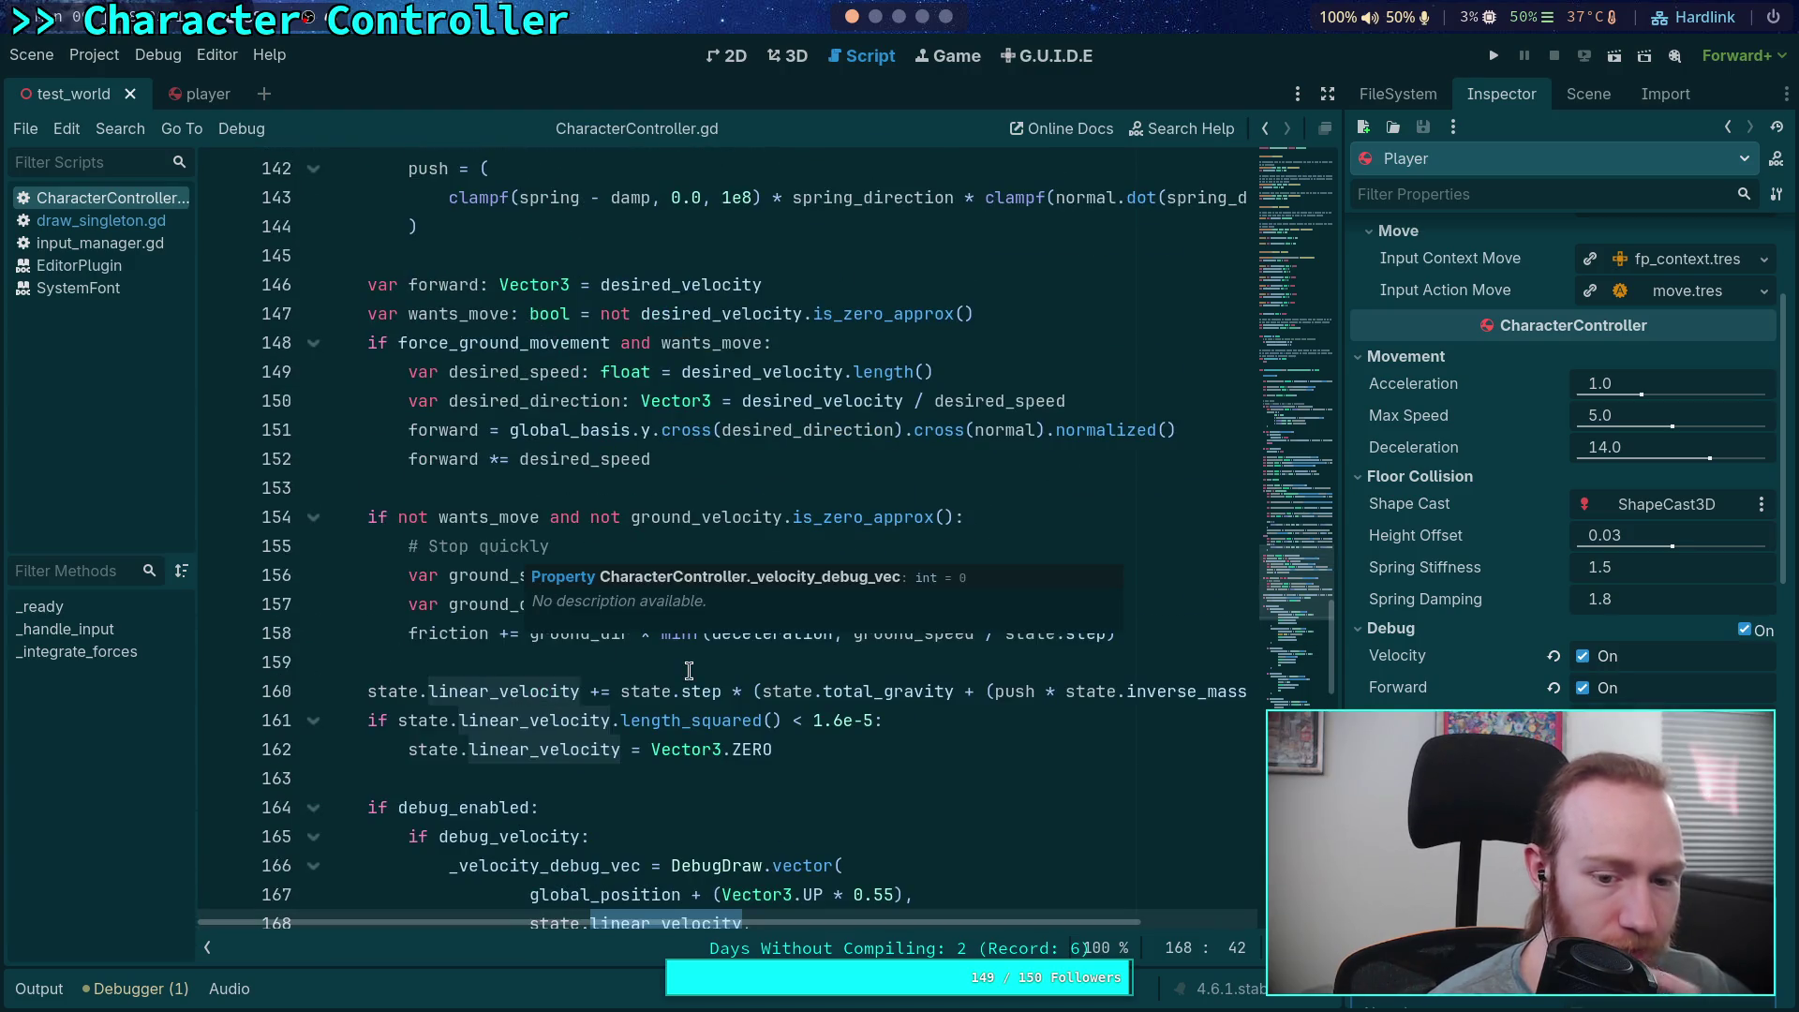
{"action": "scroll", "coordinate": [757, 634], "scroll_direction": "up", "scroll_amount": 14}
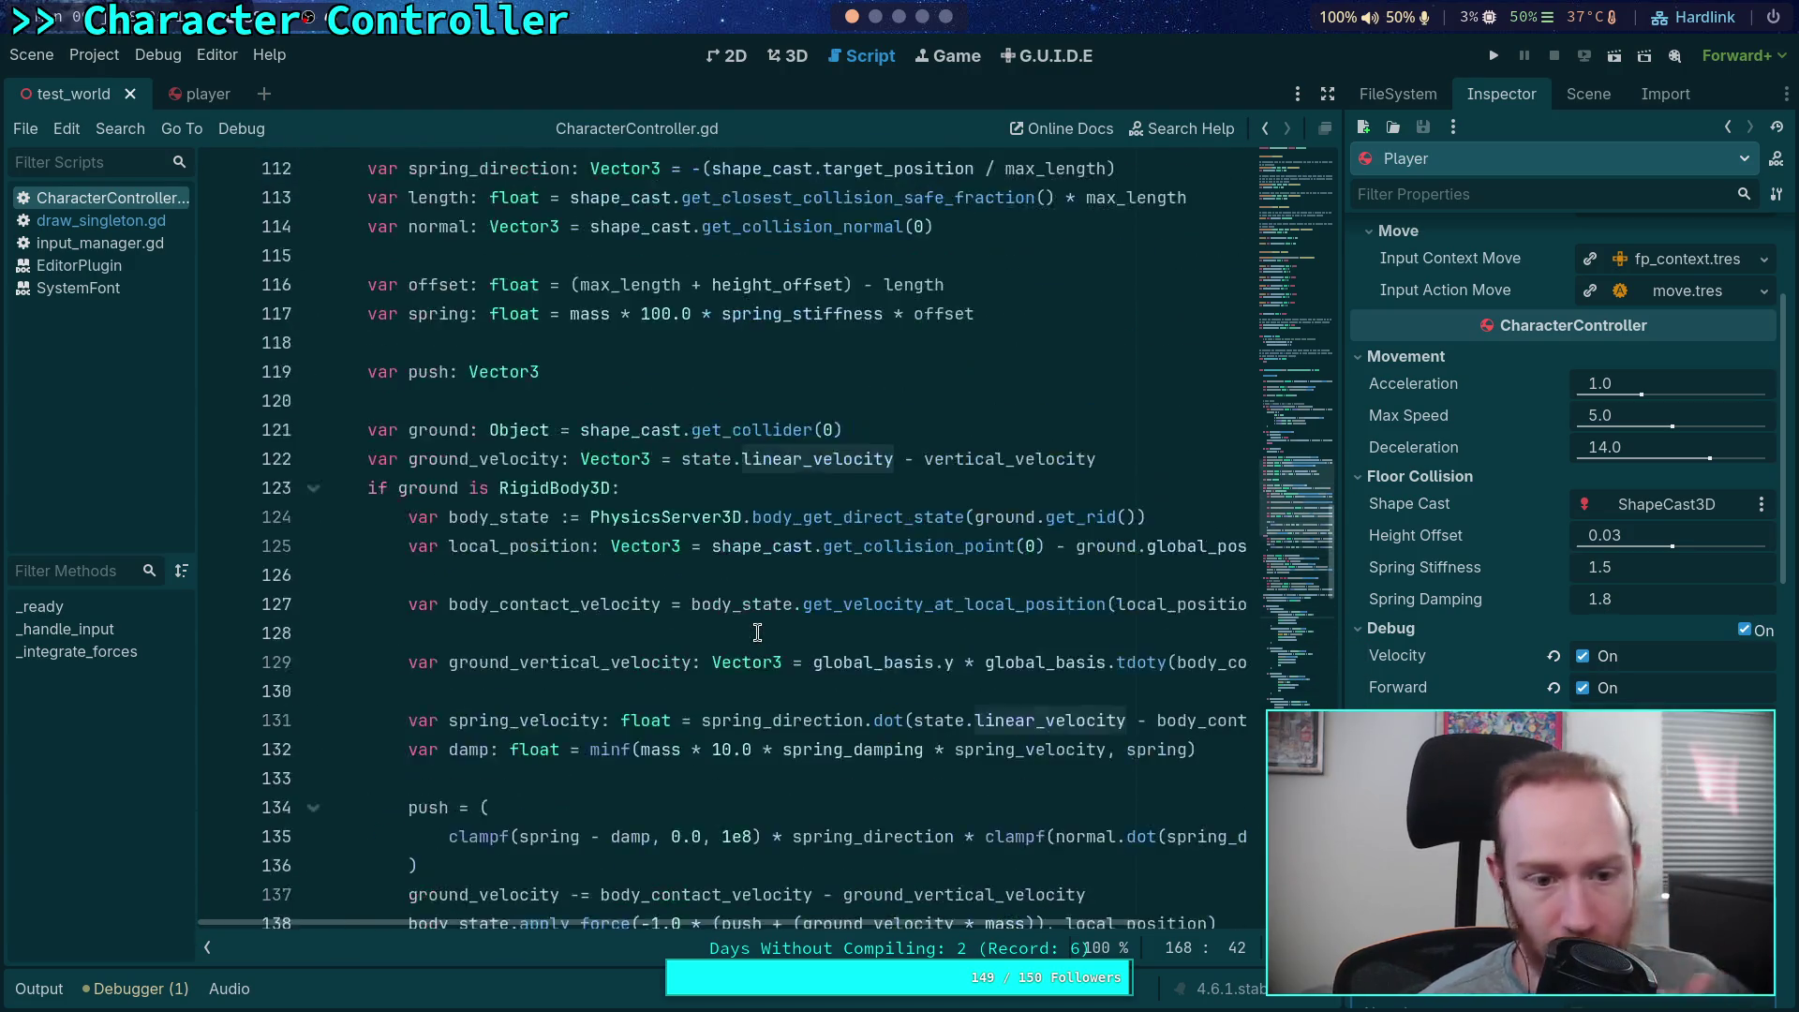
{"action": "scroll", "coordinate": [592, 578], "scroll_direction": "up", "scroll_amount": 4}
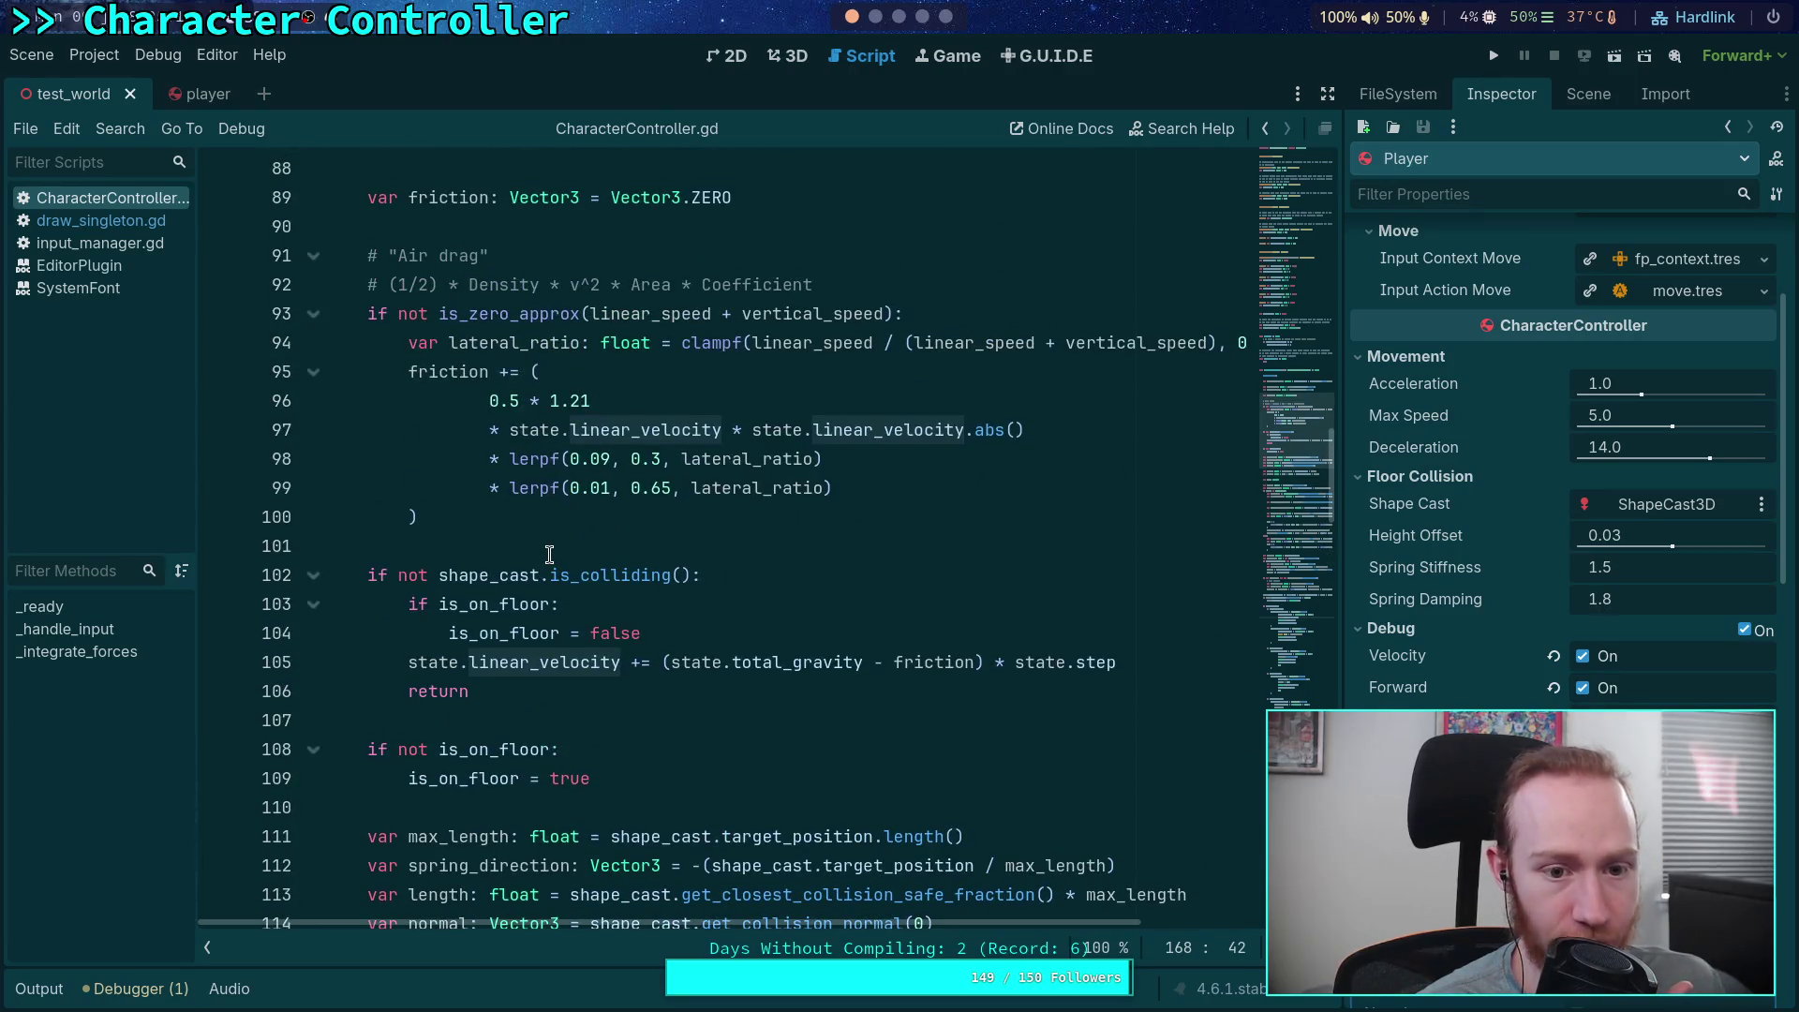
{"action": "left_click_drag", "start_coordinate": [504, 701], "coordinate": [260, 691]}
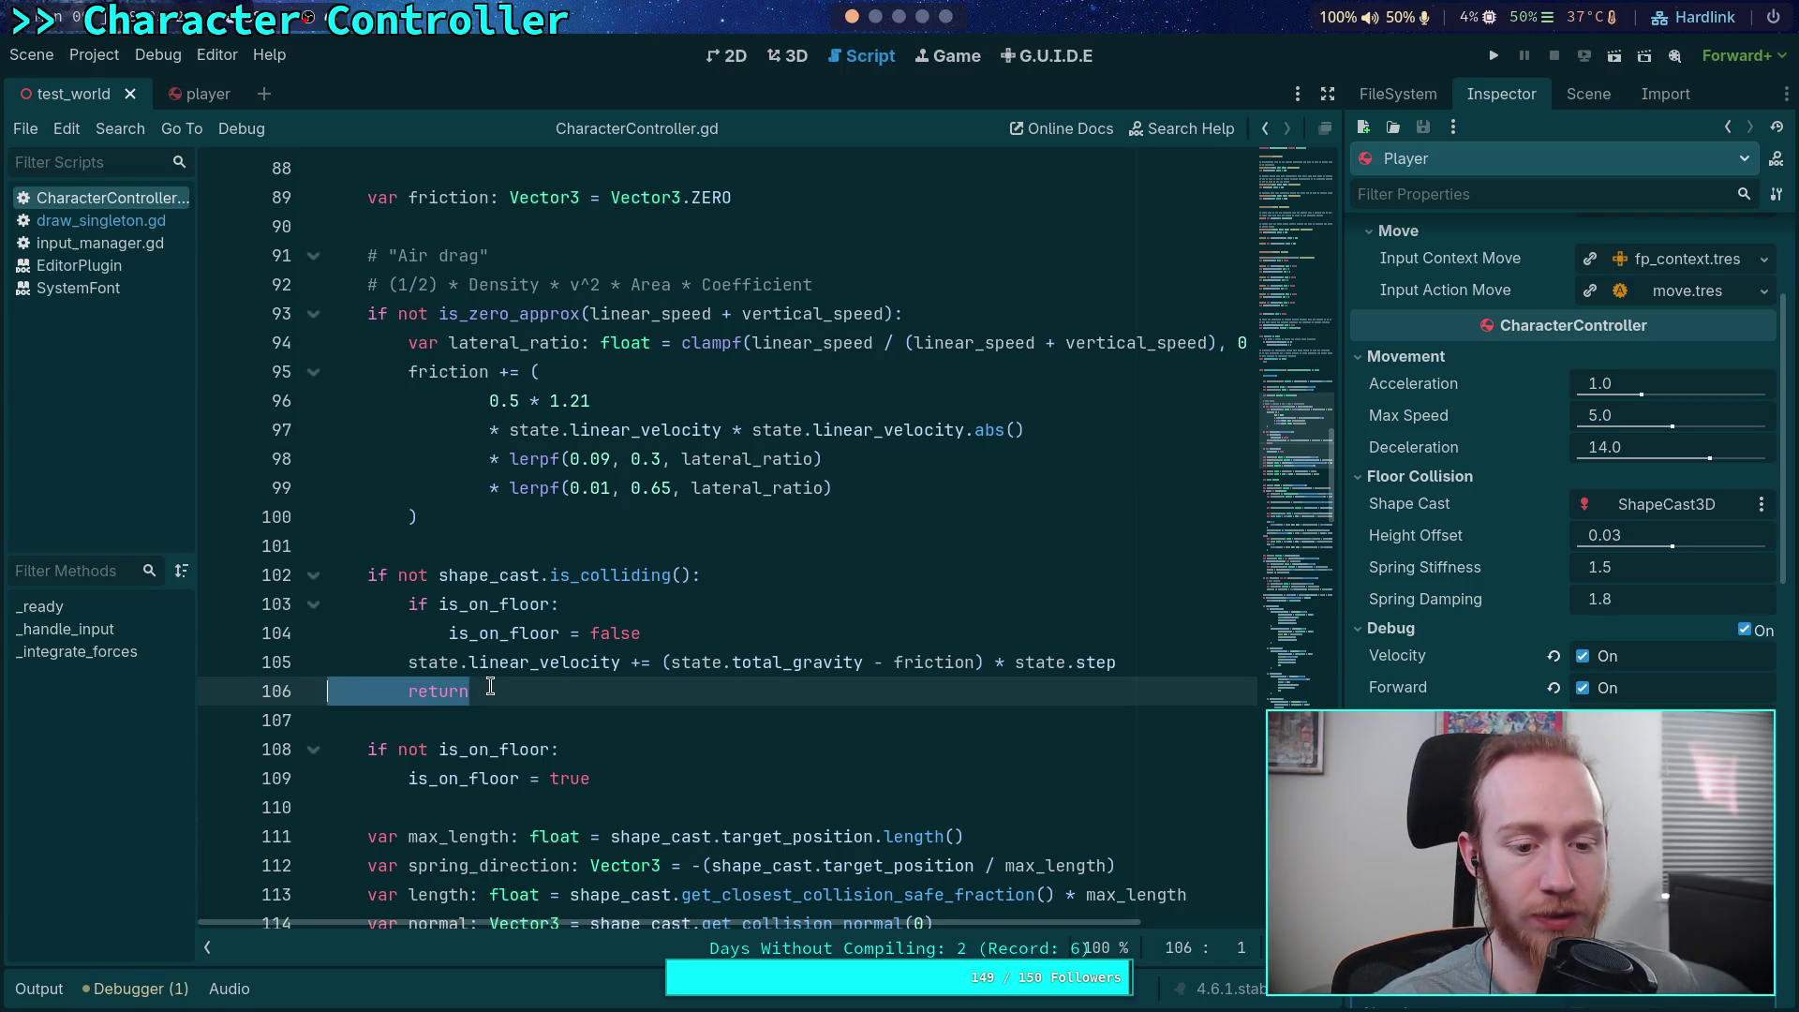
Remove the airborne early return and nest the grounded movement code under the new else branch
{"action": "key", "text": "BackSpace"}
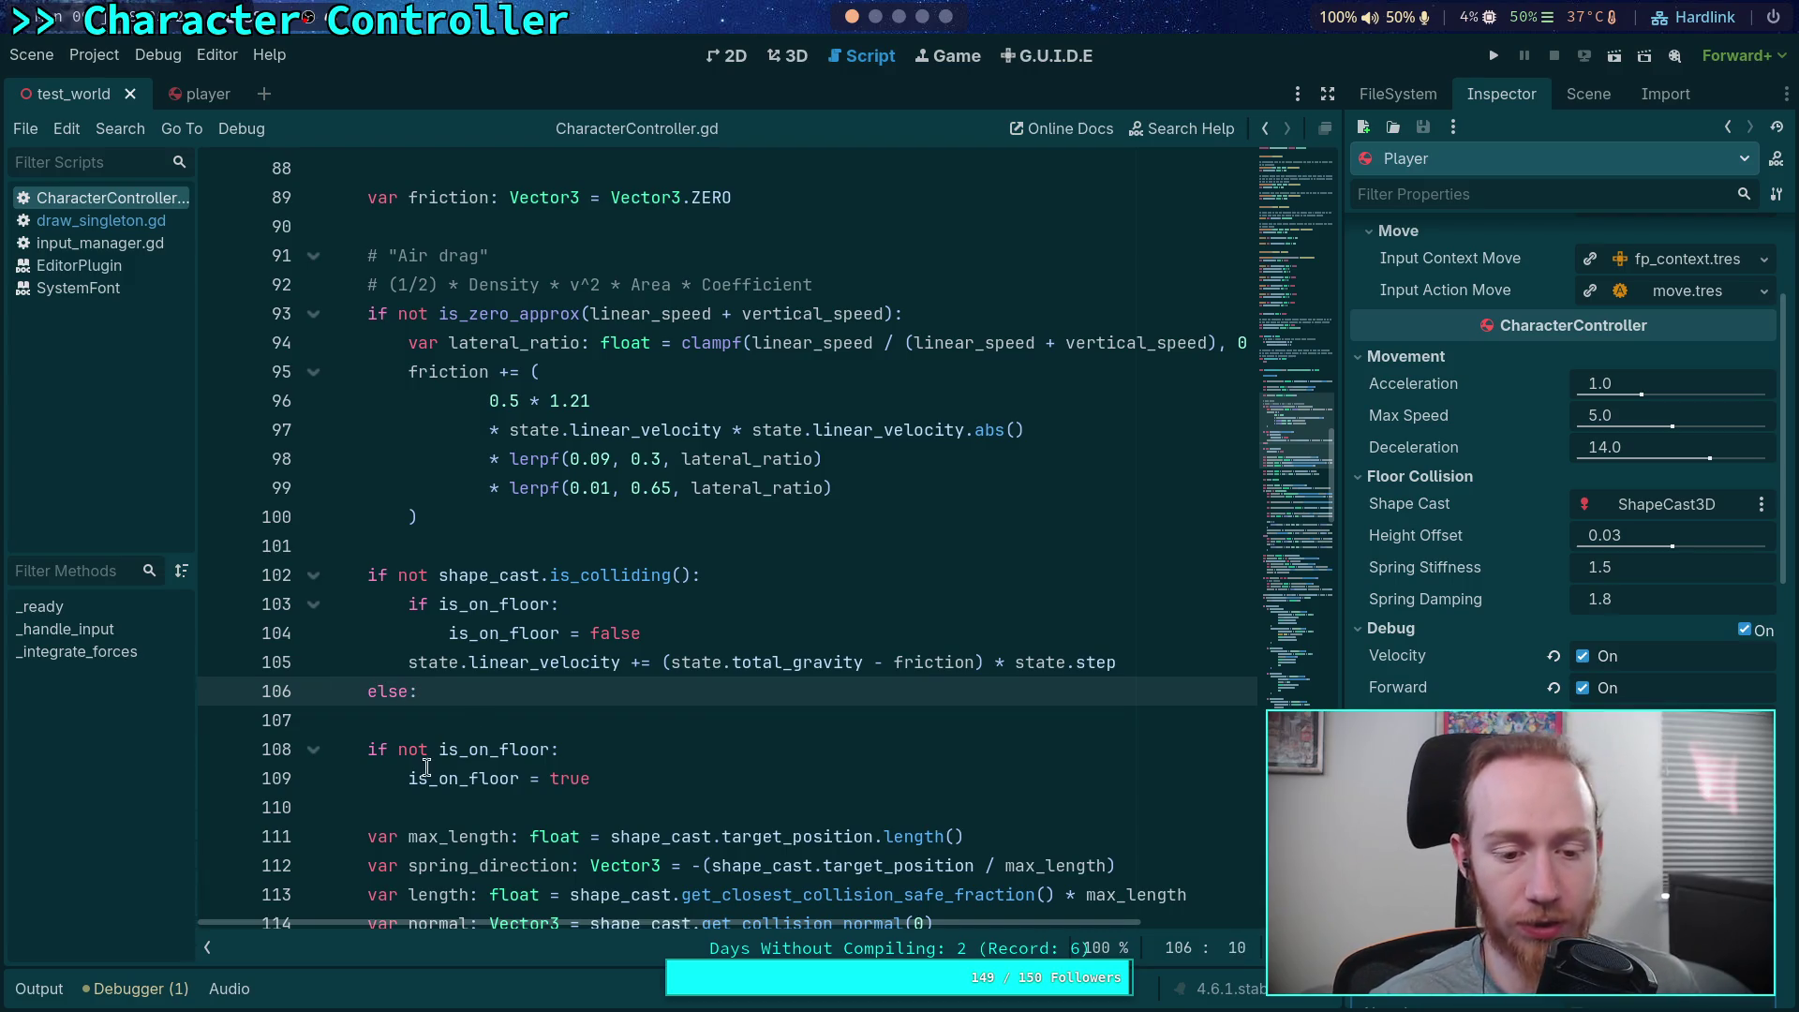
{"action": "key", "text": "Delete"}
{"action": "mouse_move", "coordinate": [461, 718]}
{"action": "left_mouse_down"}
{"action": "mouse_move", "coordinate": [524, 778]}
{"action": "mouse_move", "coordinate": [553, 629]}
{"action": "mouse_move", "coordinate": [525, 694]}
{"action": "mouse_move", "coordinate": [475, 561]}
{"action": "left_mouse_up"}
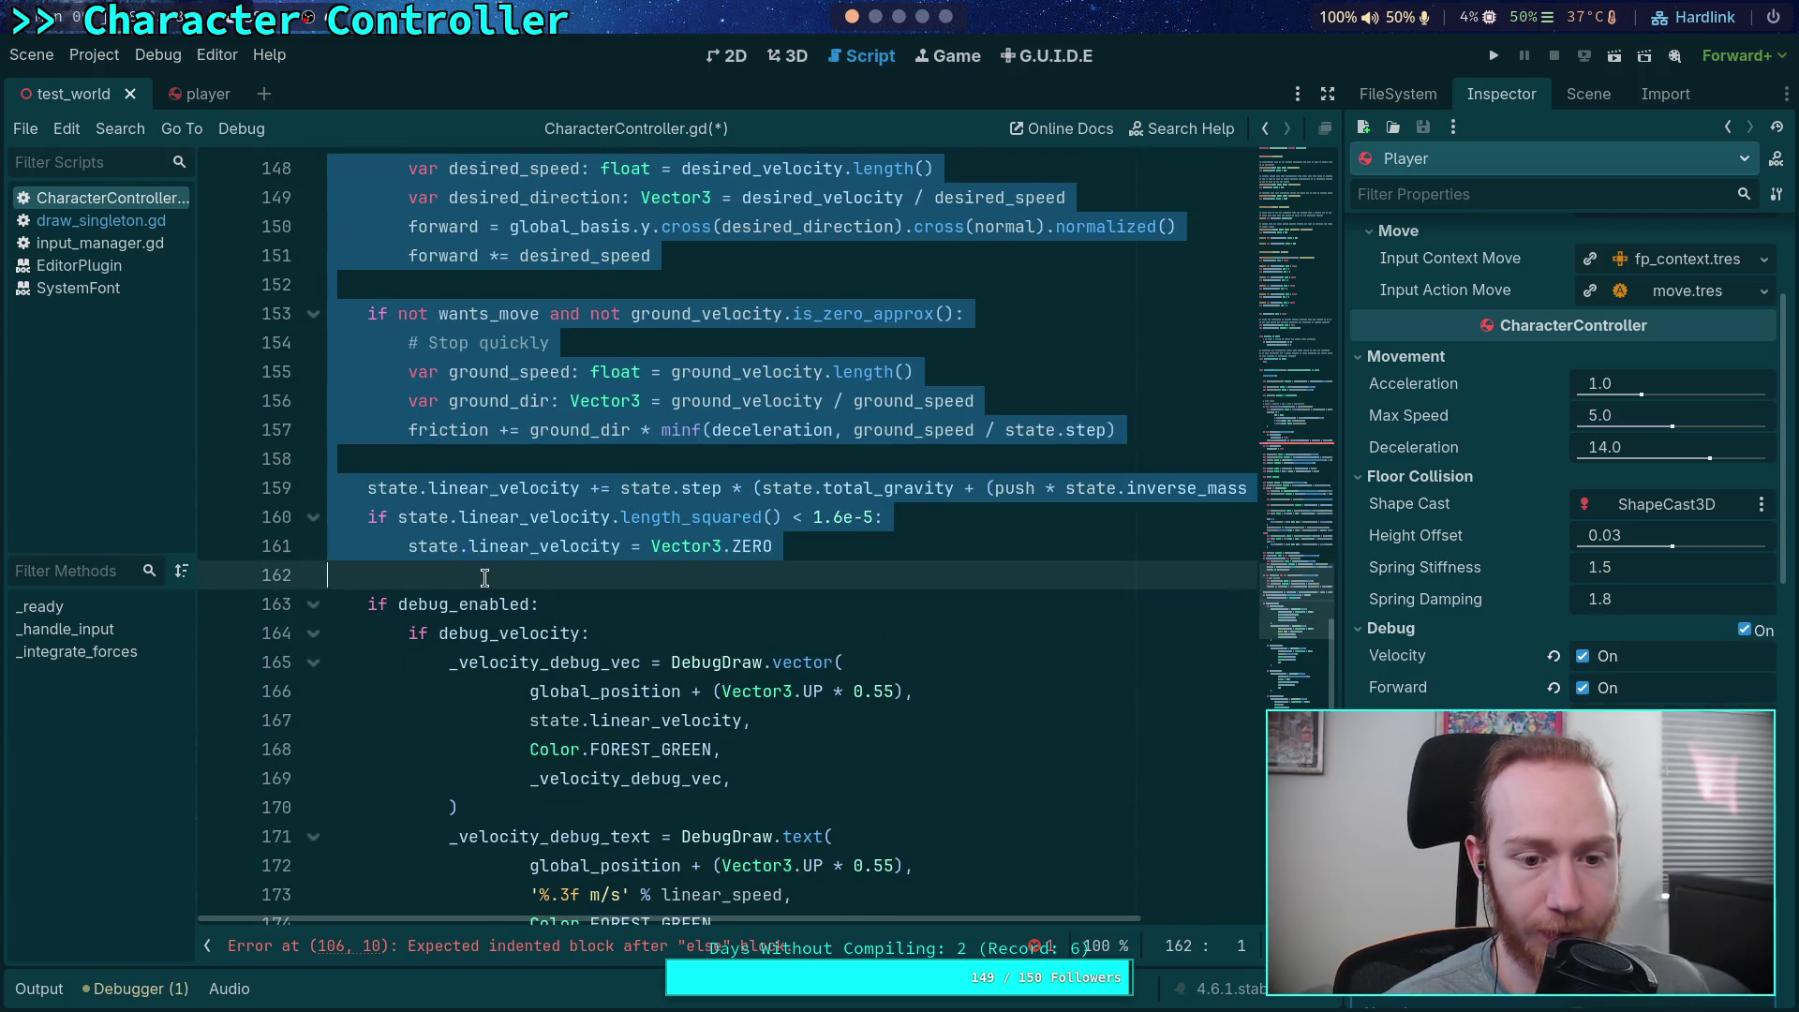
{"action": "key", "text": "Tab"}
{"action": "left_click", "coordinate": [631, 574]}
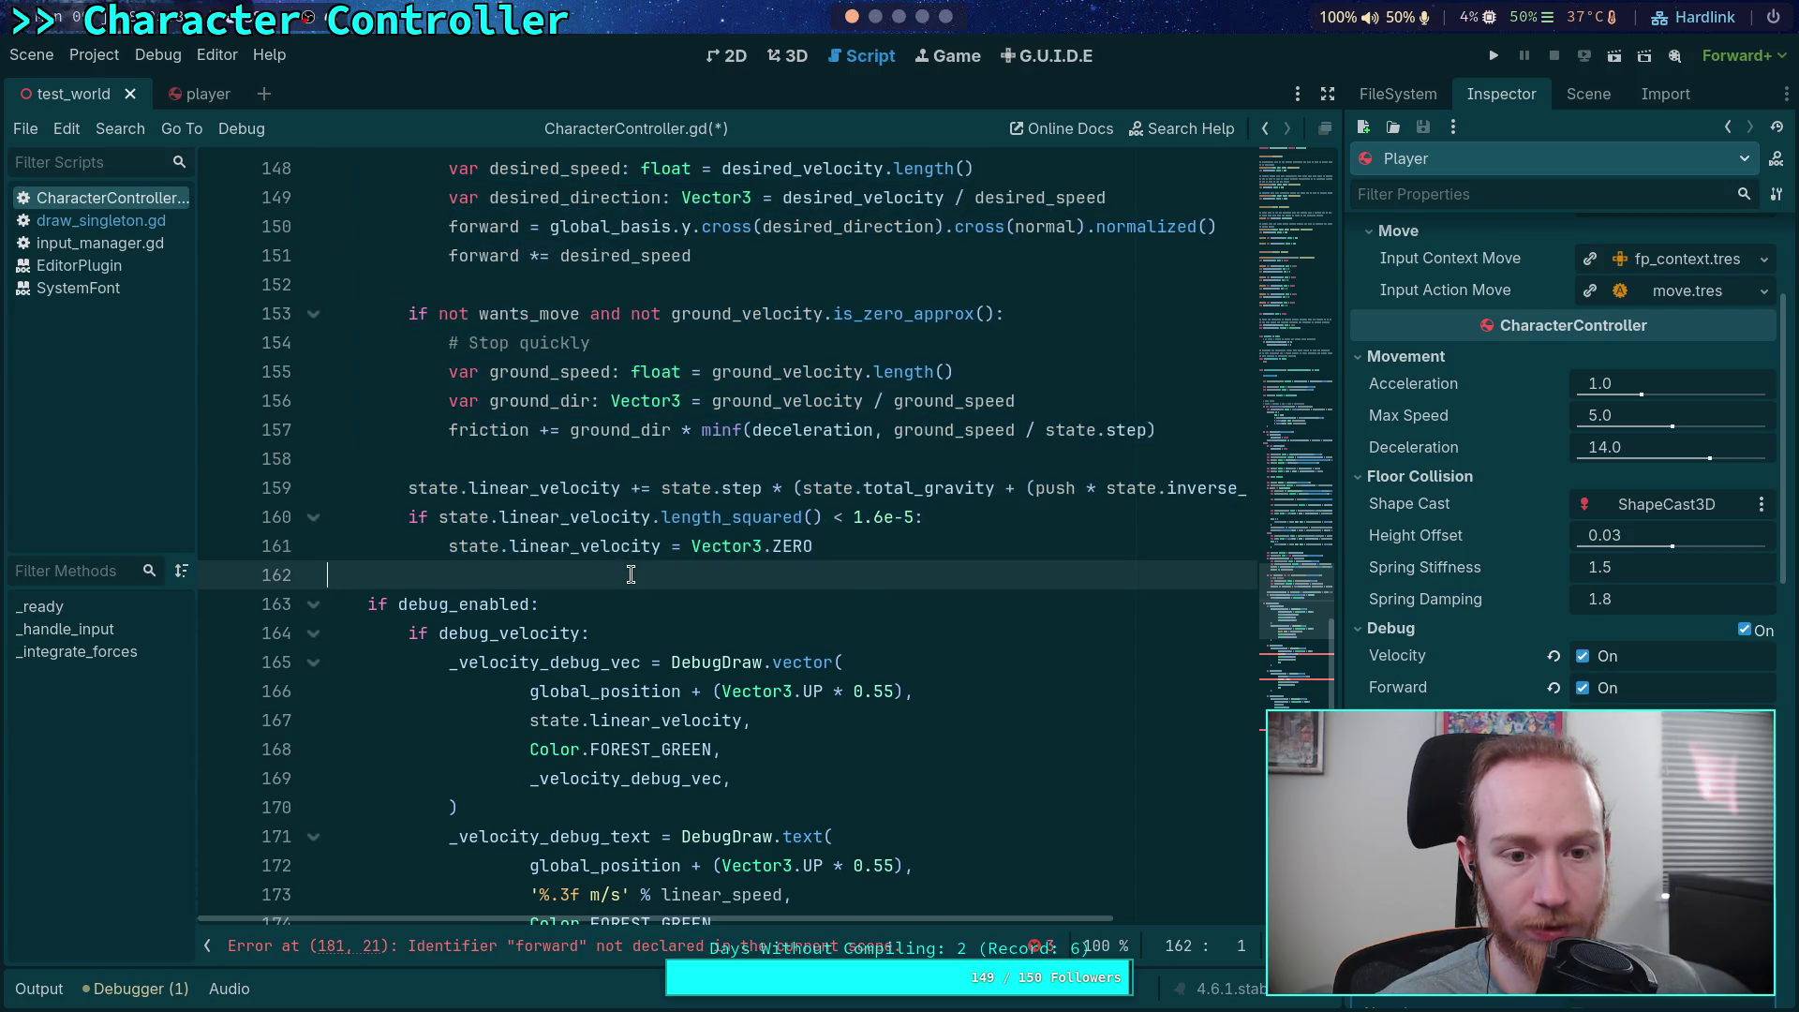
{"action": "scroll", "coordinate": [681, 593], "scroll_direction": "down", "scroll_amount": 5}
{"action": "scroll", "coordinate": [585, 695], "scroll_direction": "up", "scroll_amount": 1}
{"action": "scroll", "coordinate": [573, 693], "scroll_direction": "down", "scroll_amount": 1}
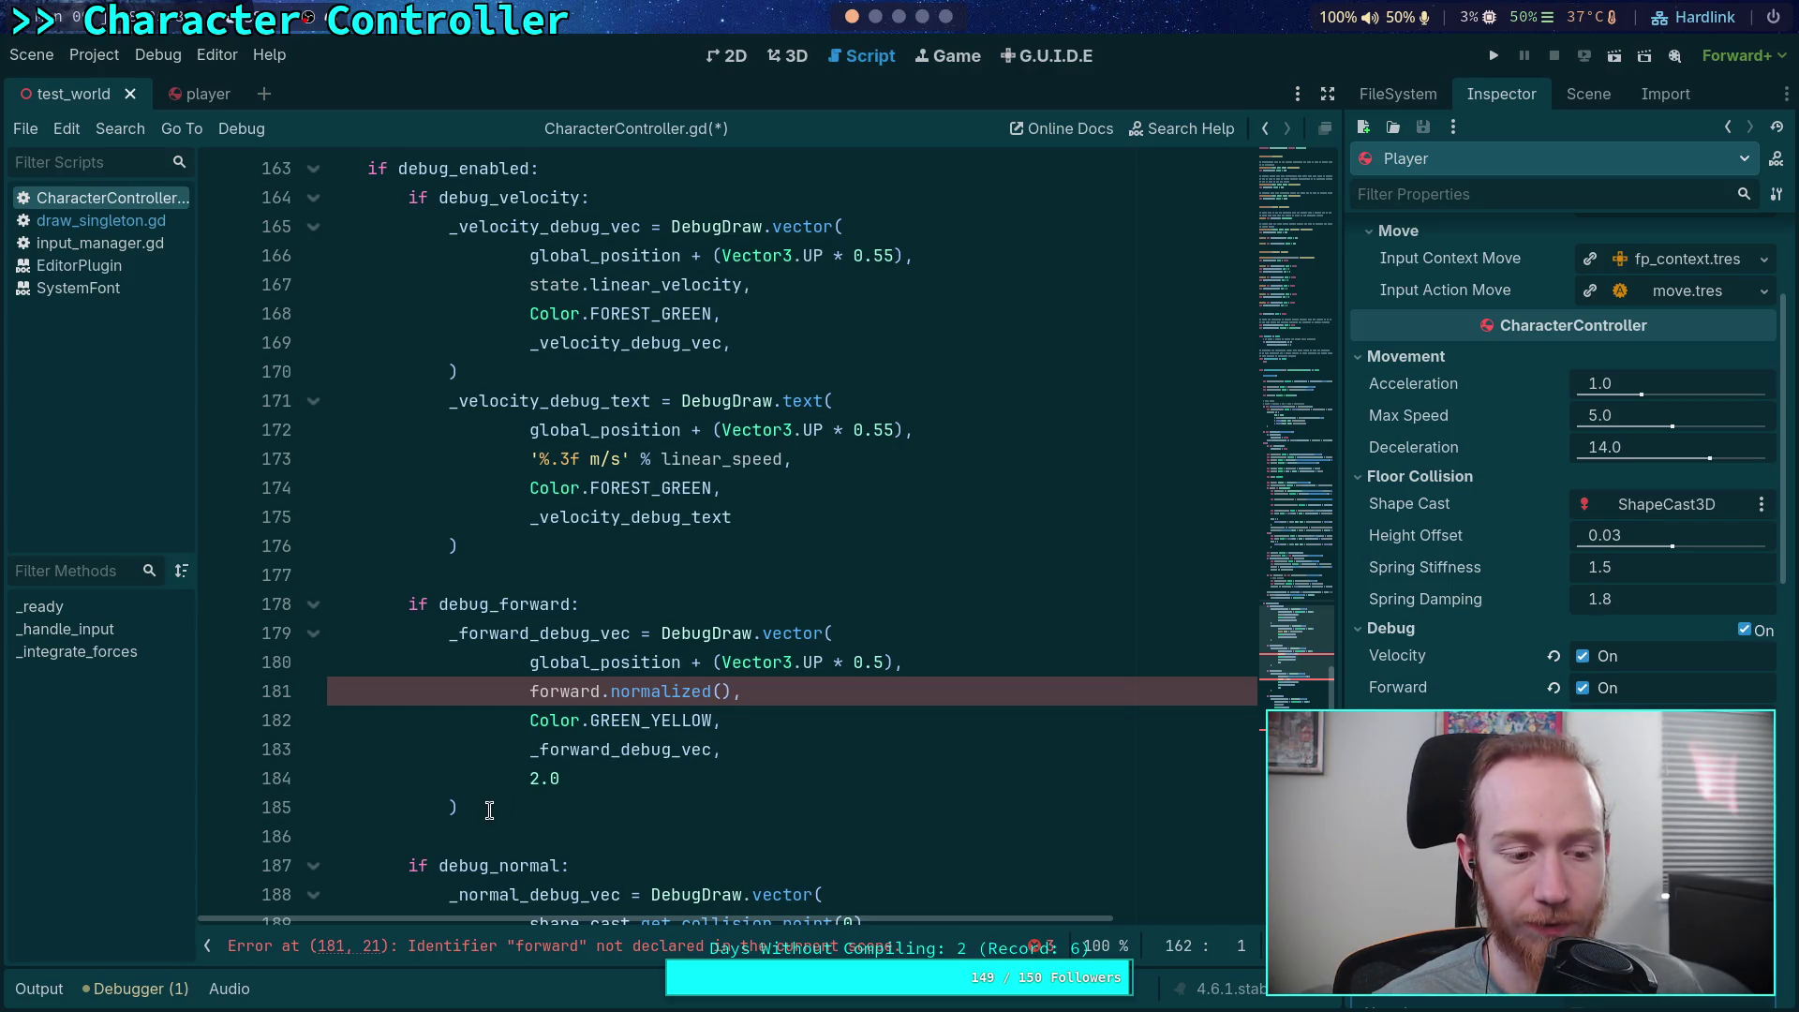
Move the forward and wants_move declarations above the if, and dedent the block one level
{"action": "double_click", "coordinate": [563, 691]}
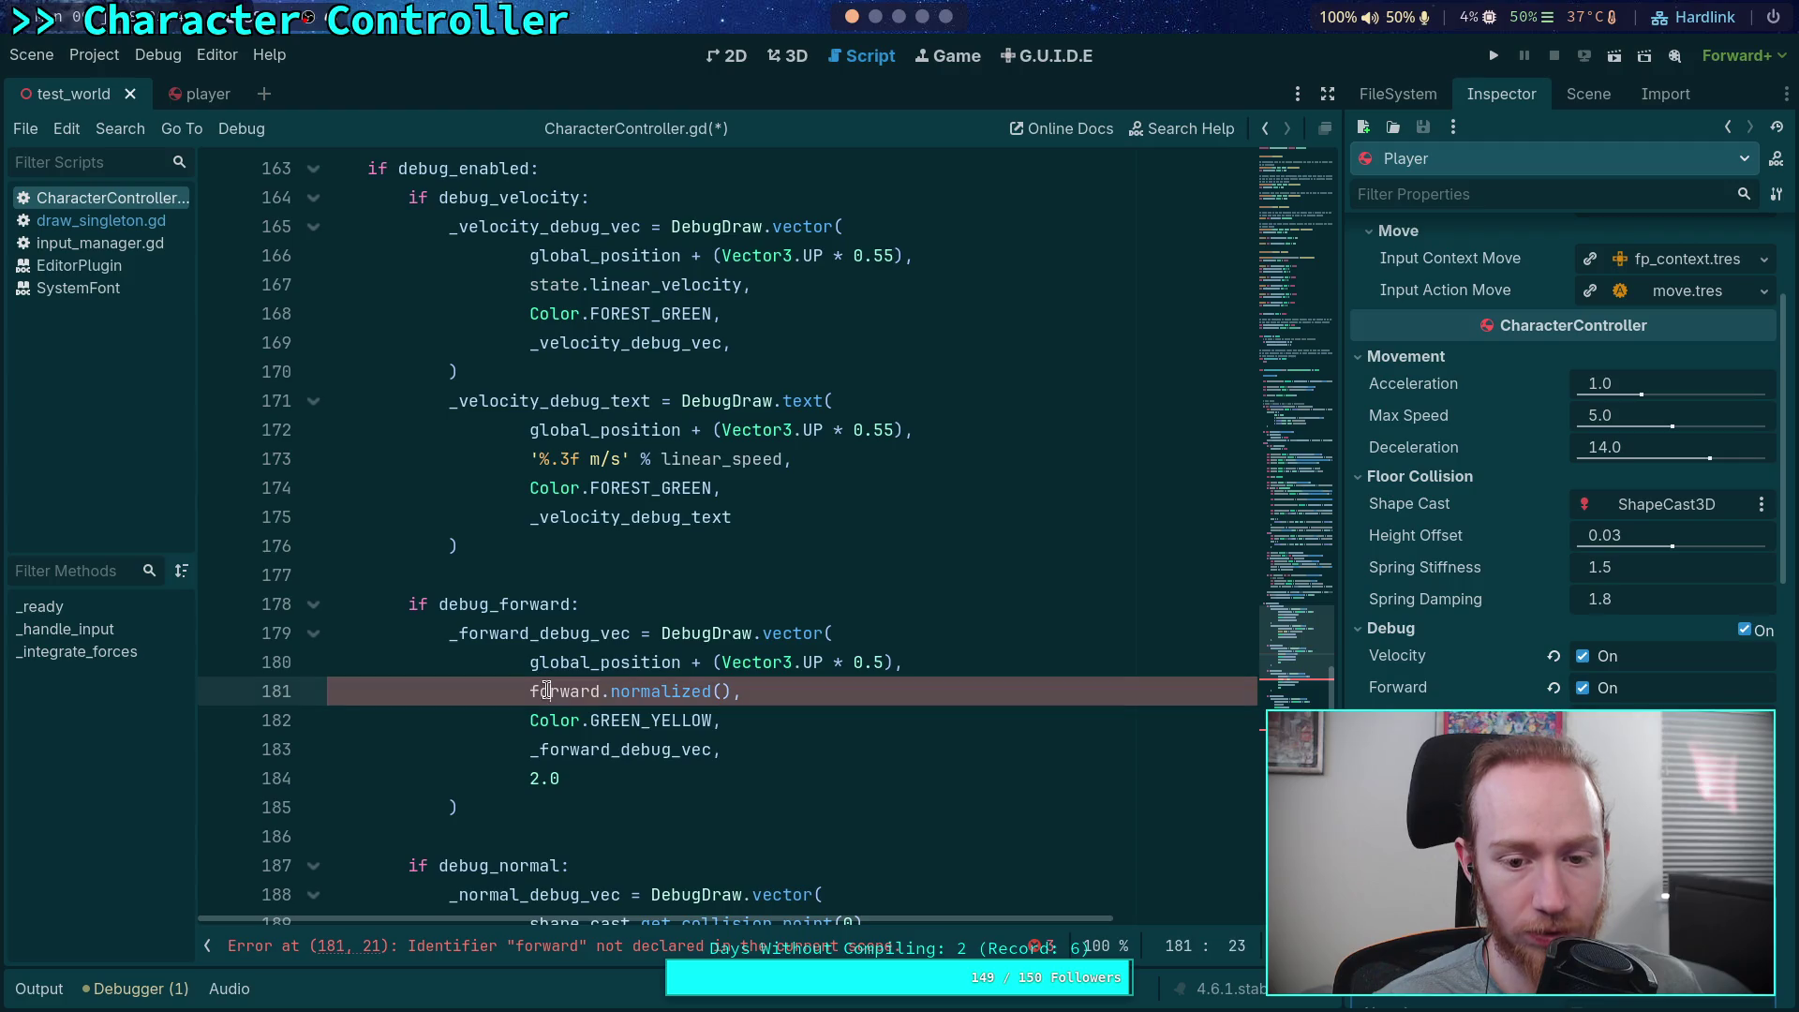
{"action": "scroll", "coordinate": [441, 656], "scroll_direction": "up", "scroll_amount": 8}
{"action": "scroll", "coordinate": [433, 635], "scroll_direction": "up", "scroll_amount": 3}
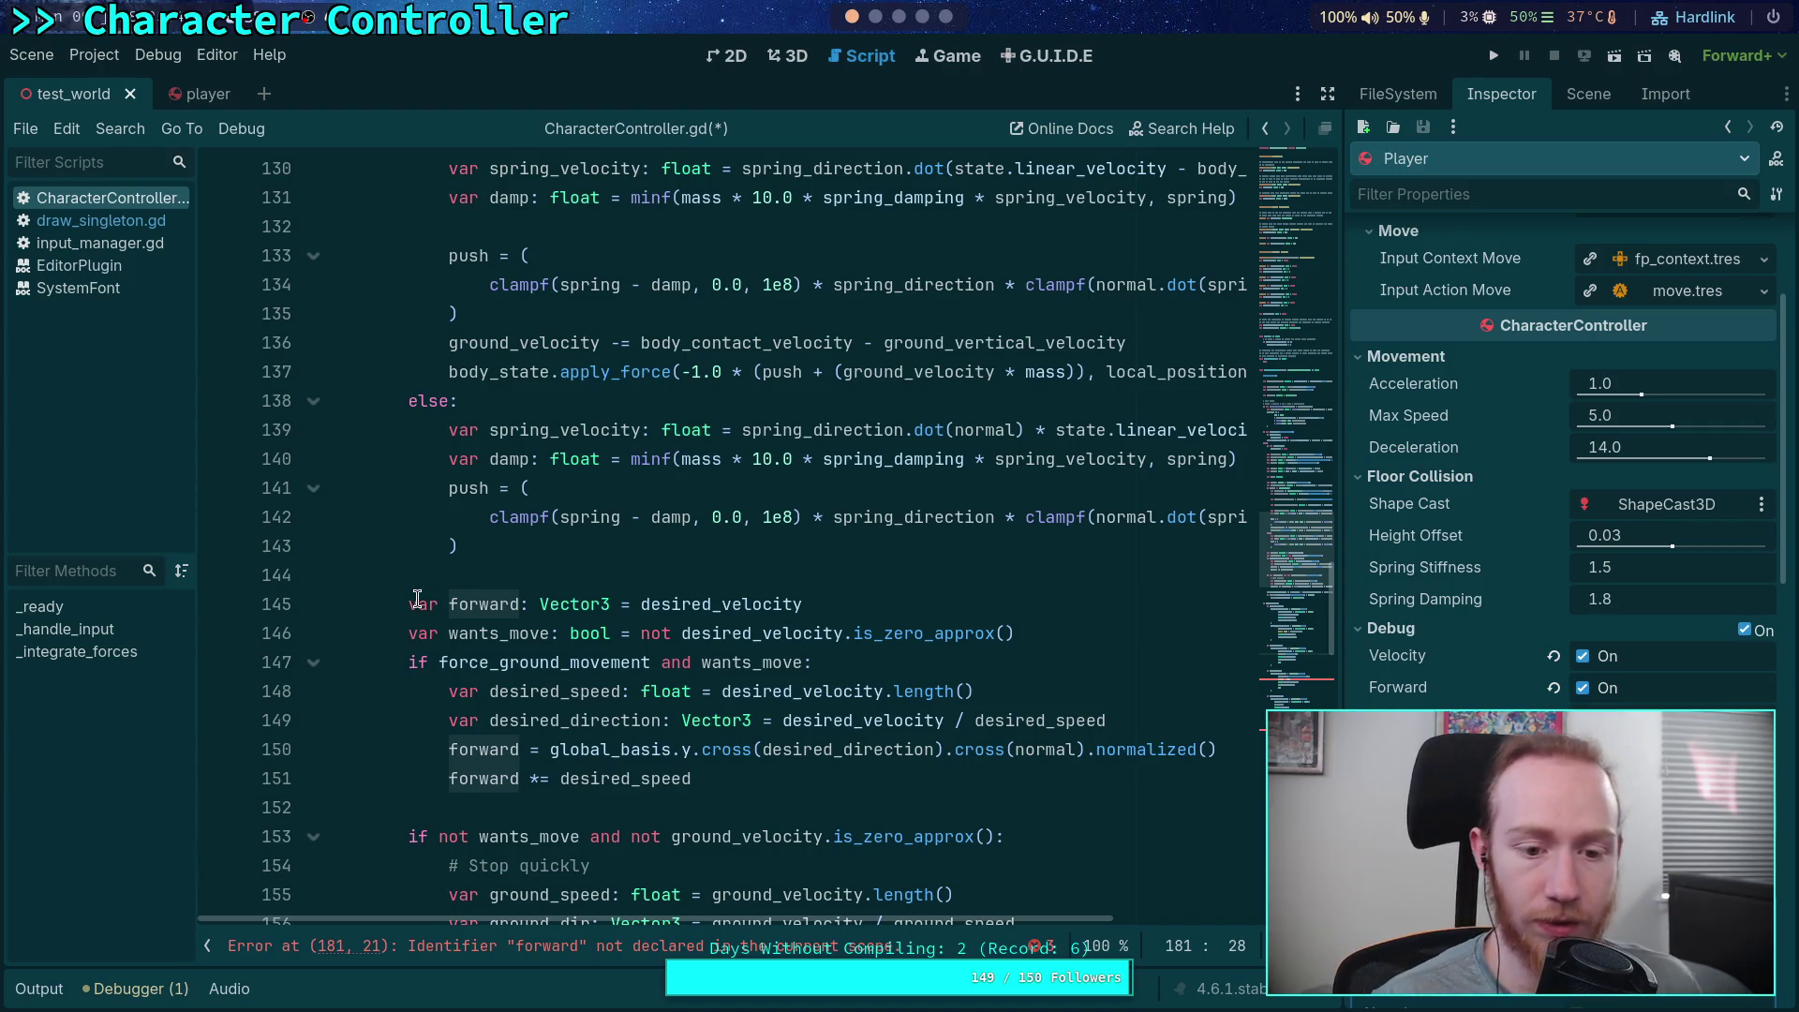
{"action": "left_click_drag", "start_coordinate": [409, 603], "coordinate": [1112, 622]}
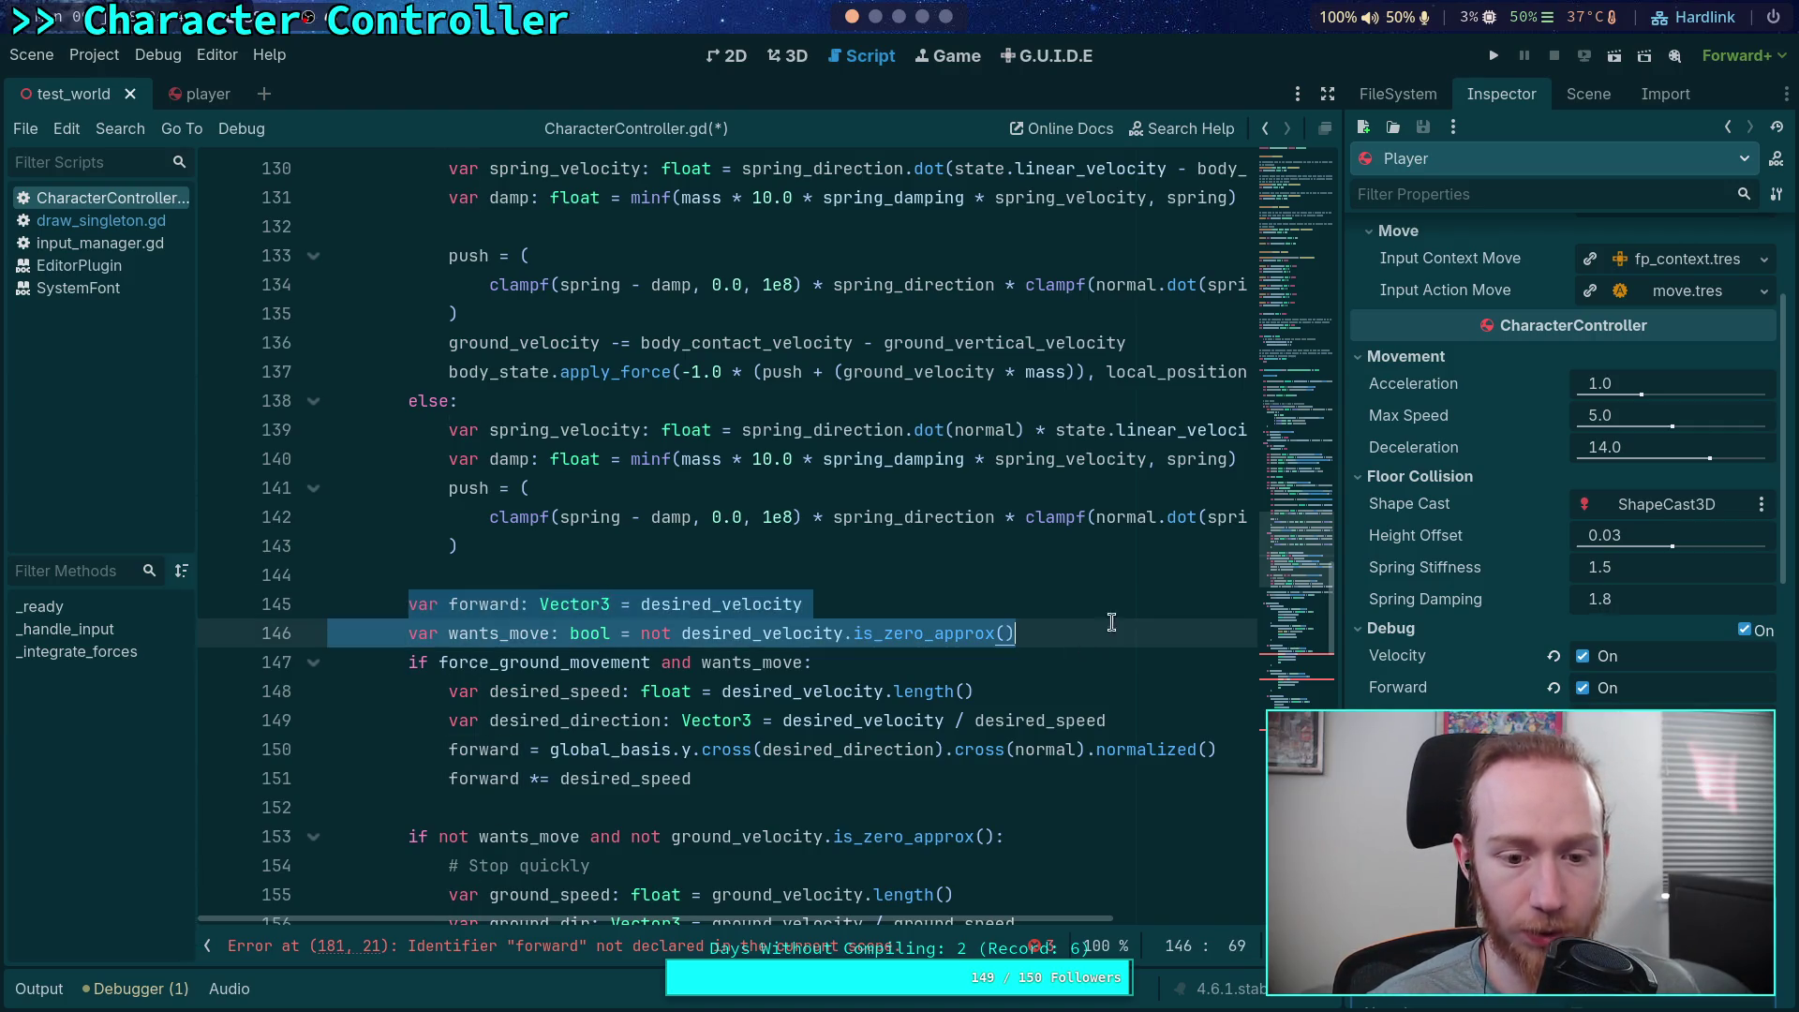
{"action": "key", "text": "ctrl+x"}
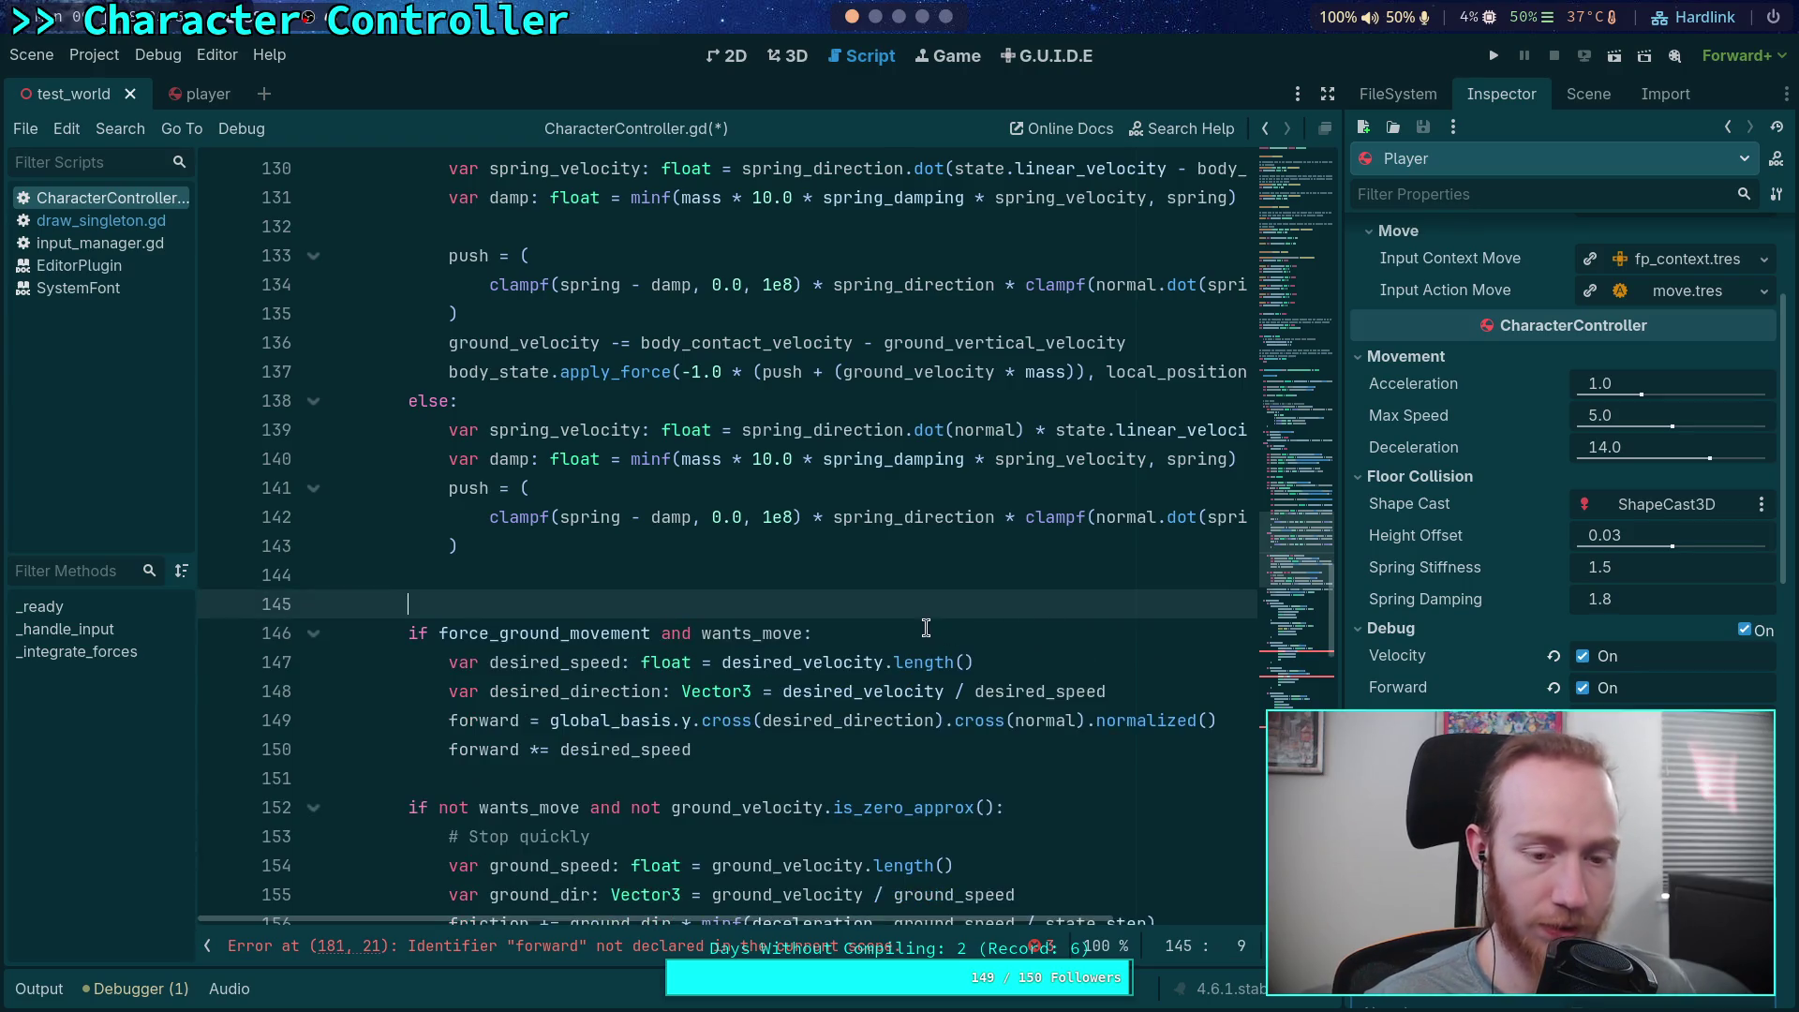
{"action": "key", "text": "BackSpace"}
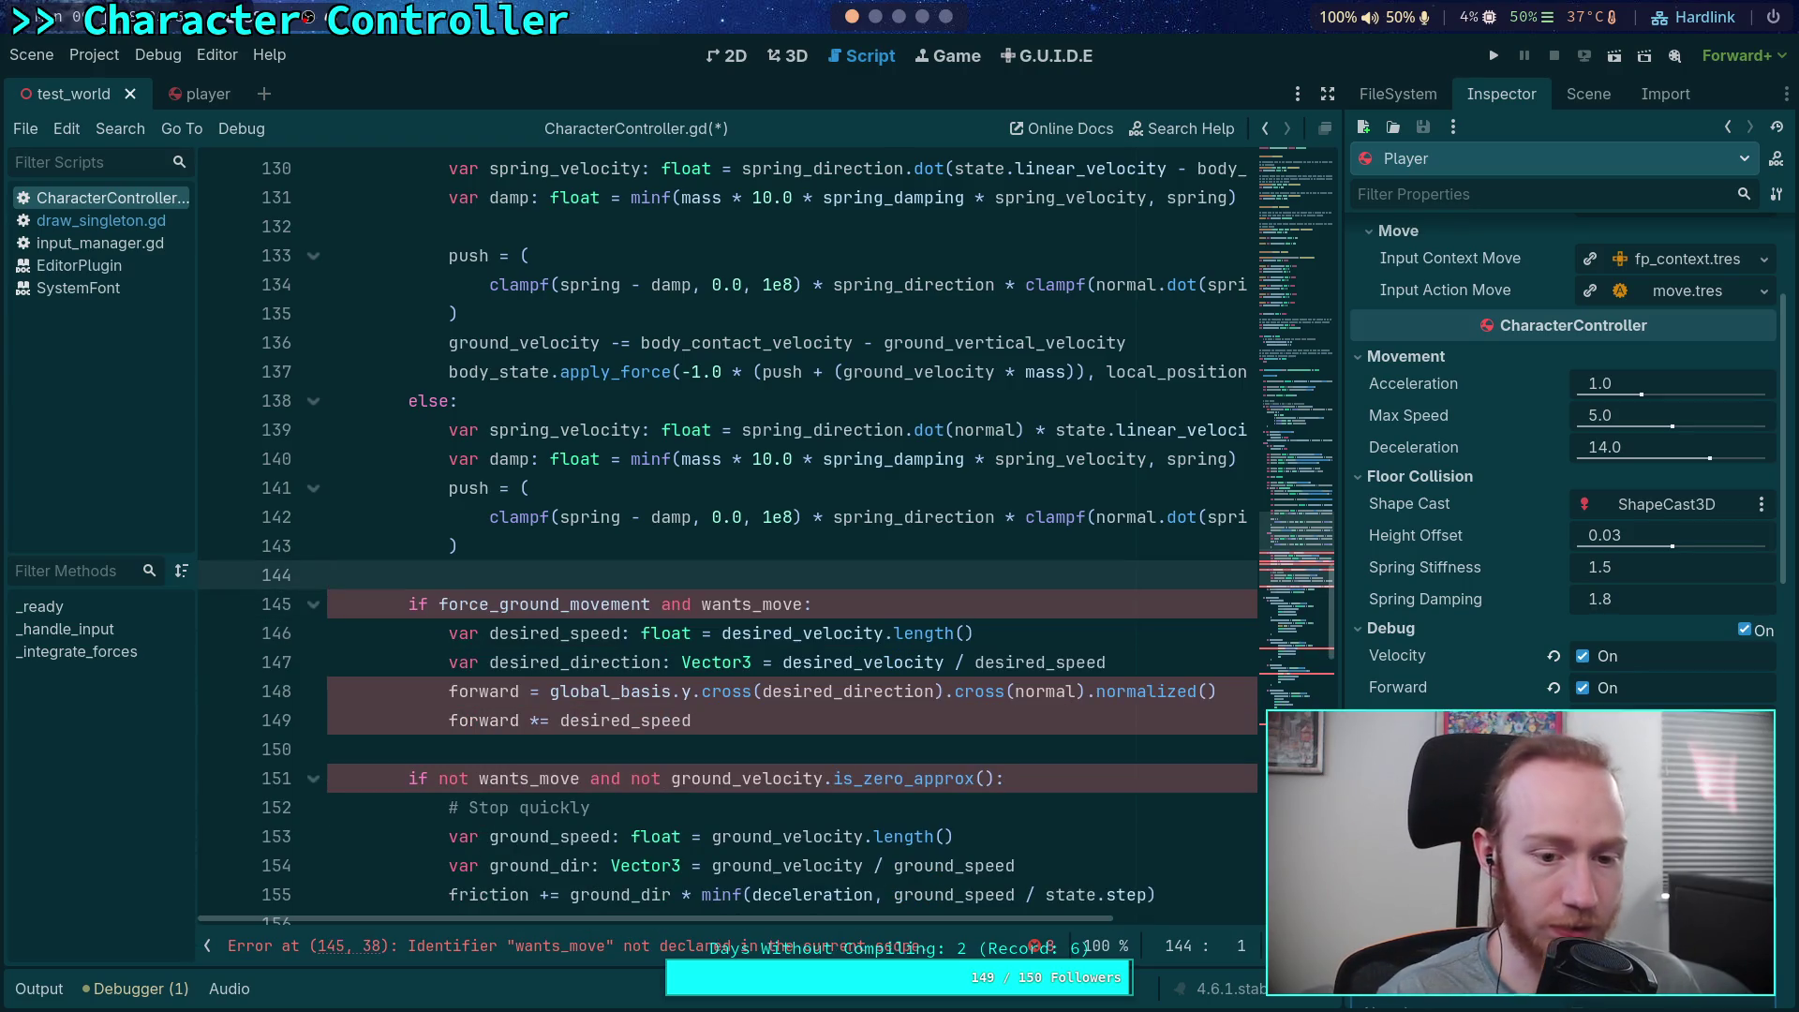
{"action": "key", "text": "ctrl+v"}
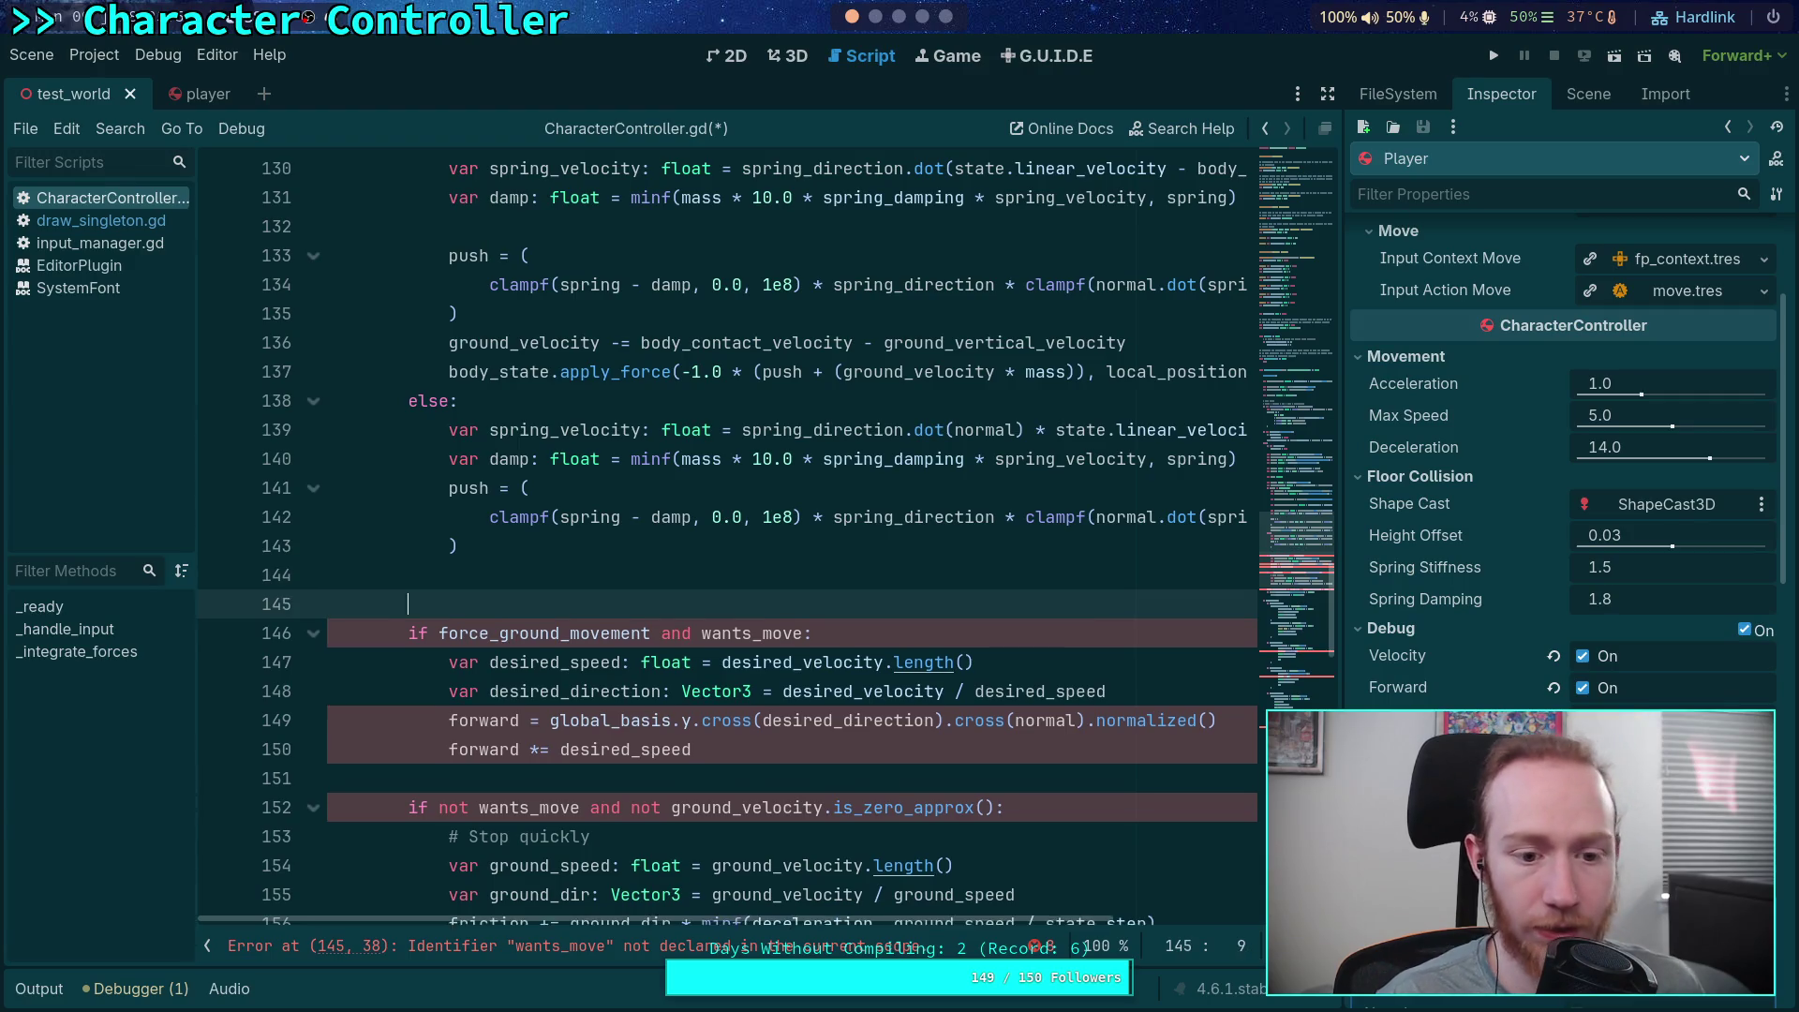
{"action": "left_click_drag", "start_coordinate": [327, 255], "coordinate": [478, 895]}
{"action": "key", "text": "shift+Tab"}
Undo the restructuring to restore the early return, save the script, and switch to the terminal
{"action": "scroll", "coordinate": [779, 602], "scroll_direction": "down", "scroll_amount": 4}
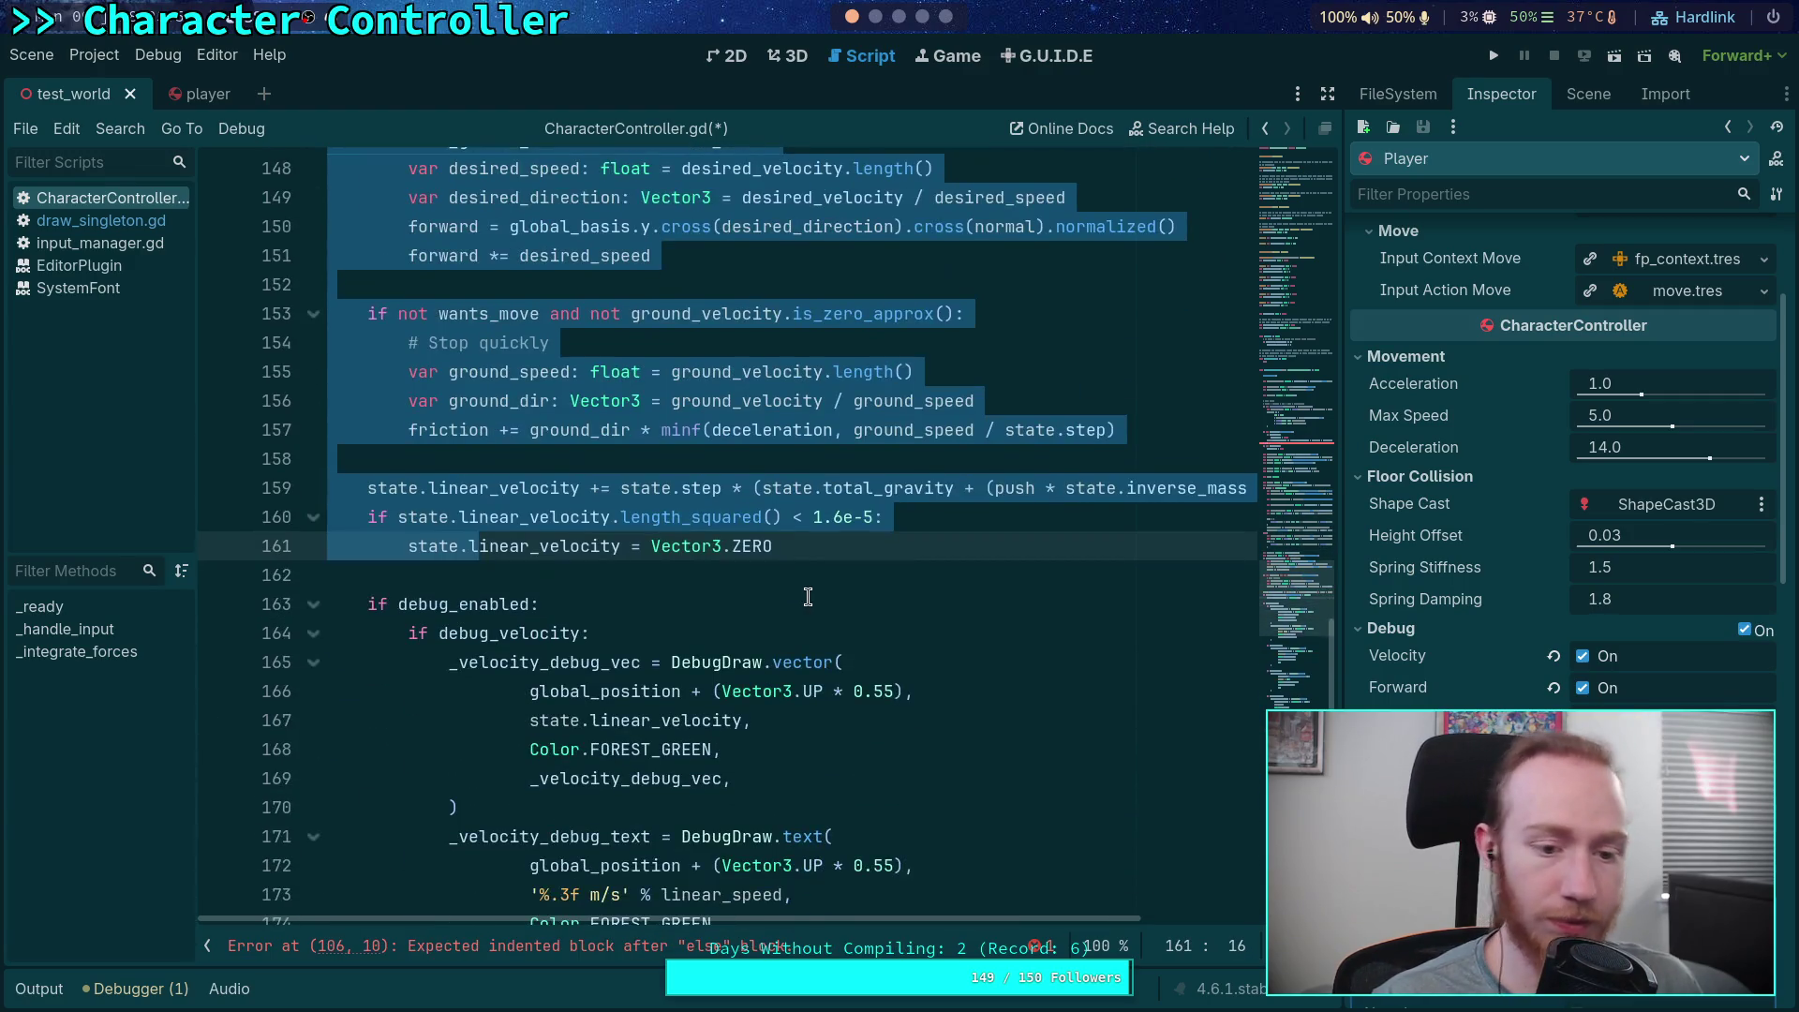
{"action": "scroll", "coordinate": [778, 525], "scroll_direction": "up", "scroll_amount": 14}
{"action": "left_click", "coordinate": [327, 168]}
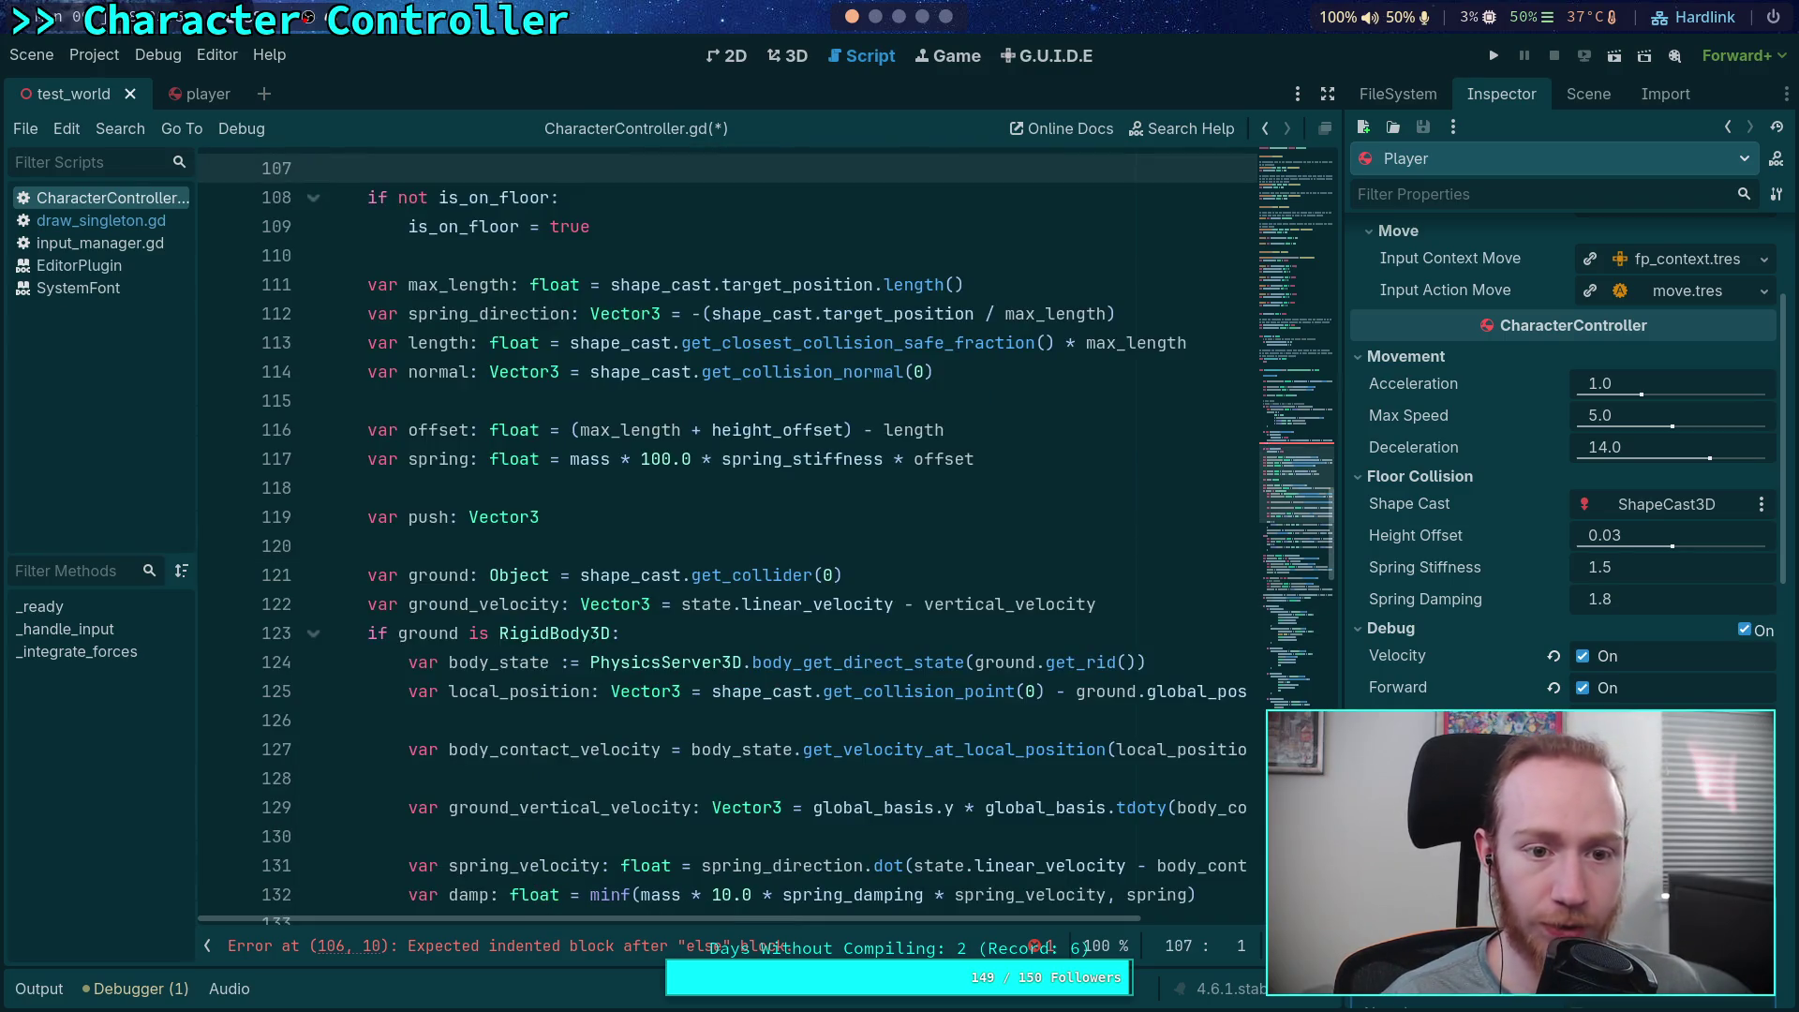
{"action": "key", "text": "Up"}
{"action": "key", "text": "ctrl+z"}
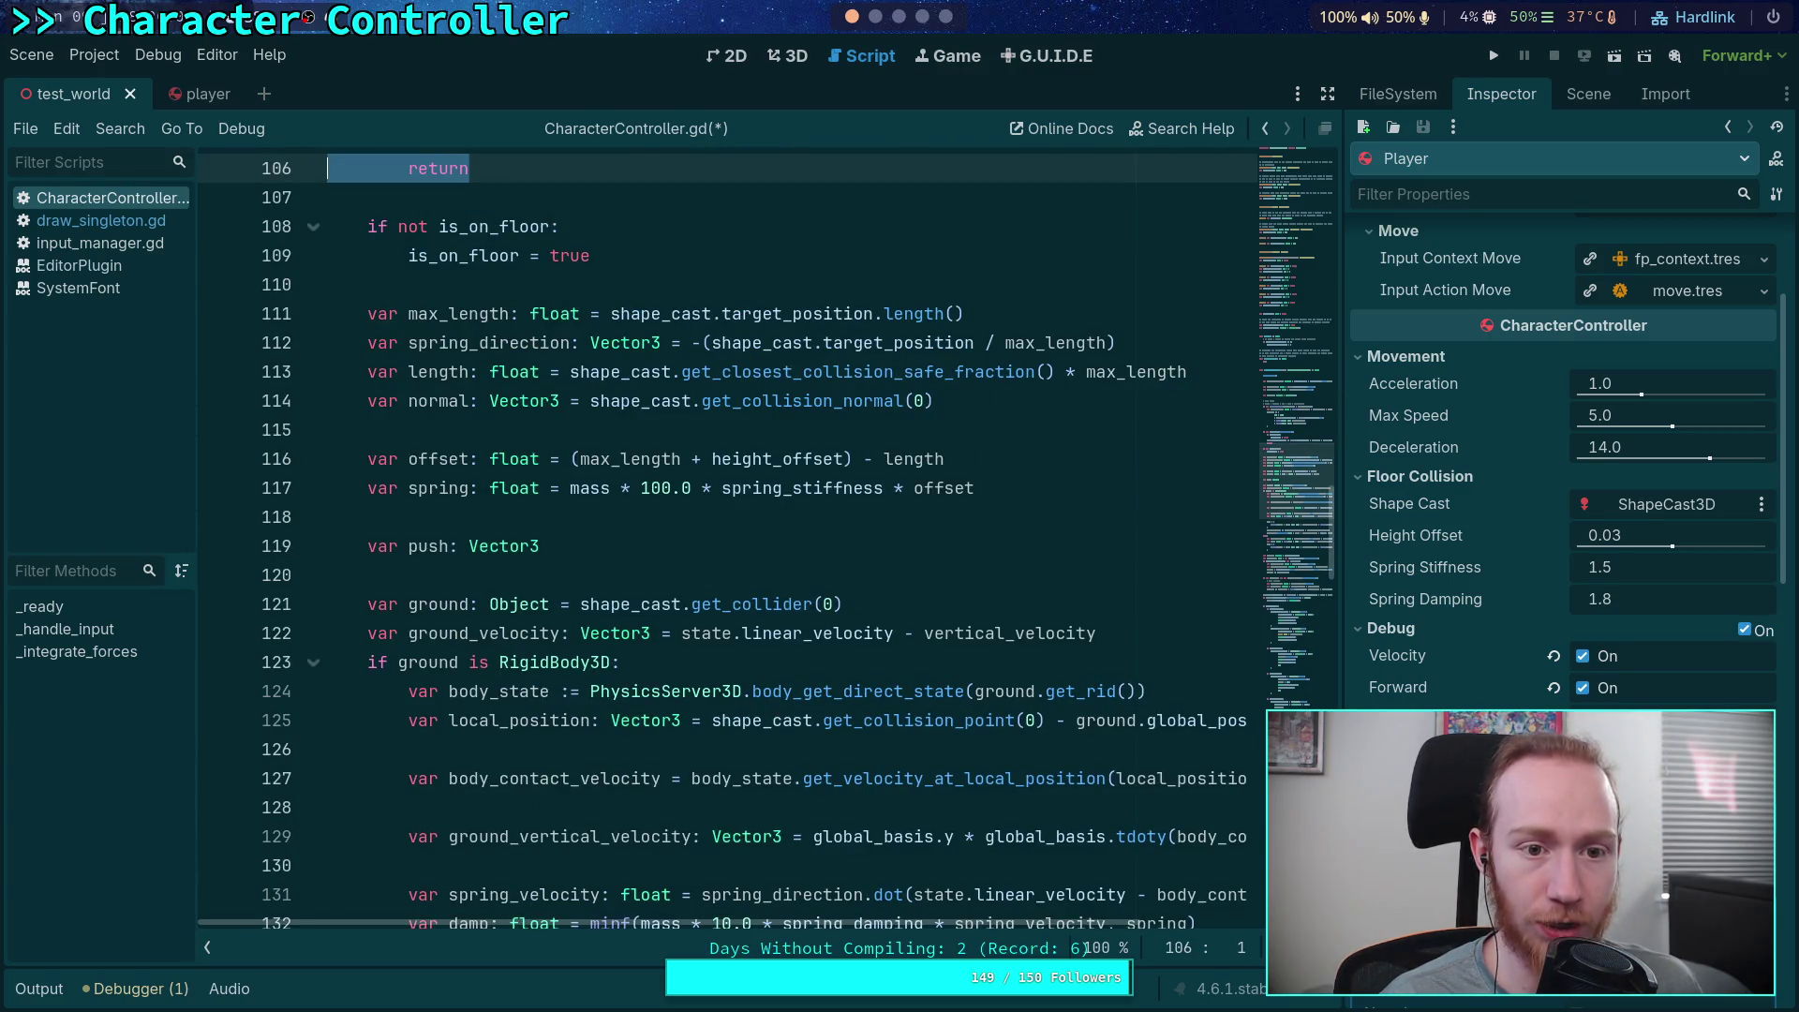
{"action": "scroll", "coordinate": [807, 597], "scroll_direction": "up", "scroll_amount": 4}
{"action": "key", "text": "ctrl+s"}
{"action": "left_click", "coordinate": [686, 540]}
{"action": "scroll", "coordinate": [695, 544], "scroll_direction": "up", "scroll_amount": 2}
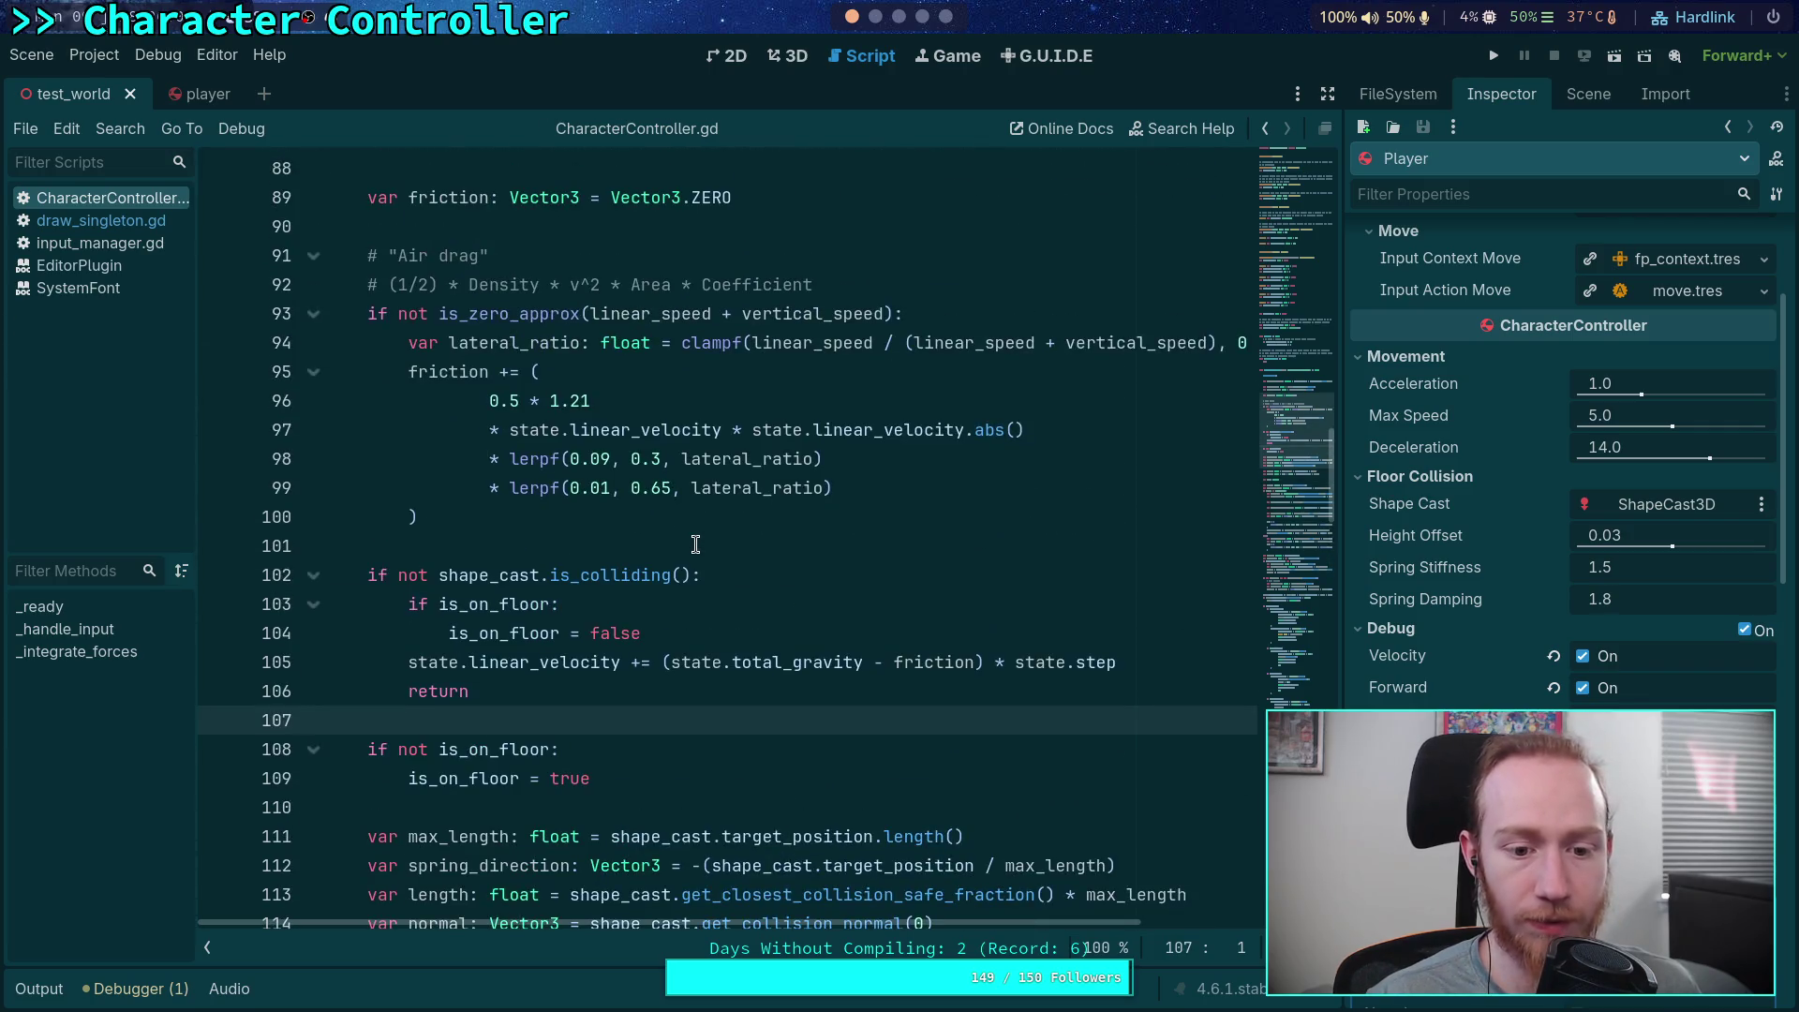
{"action": "scroll", "coordinate": [696, 545], "scroll_direction": "down", "scroll_amount": 20}
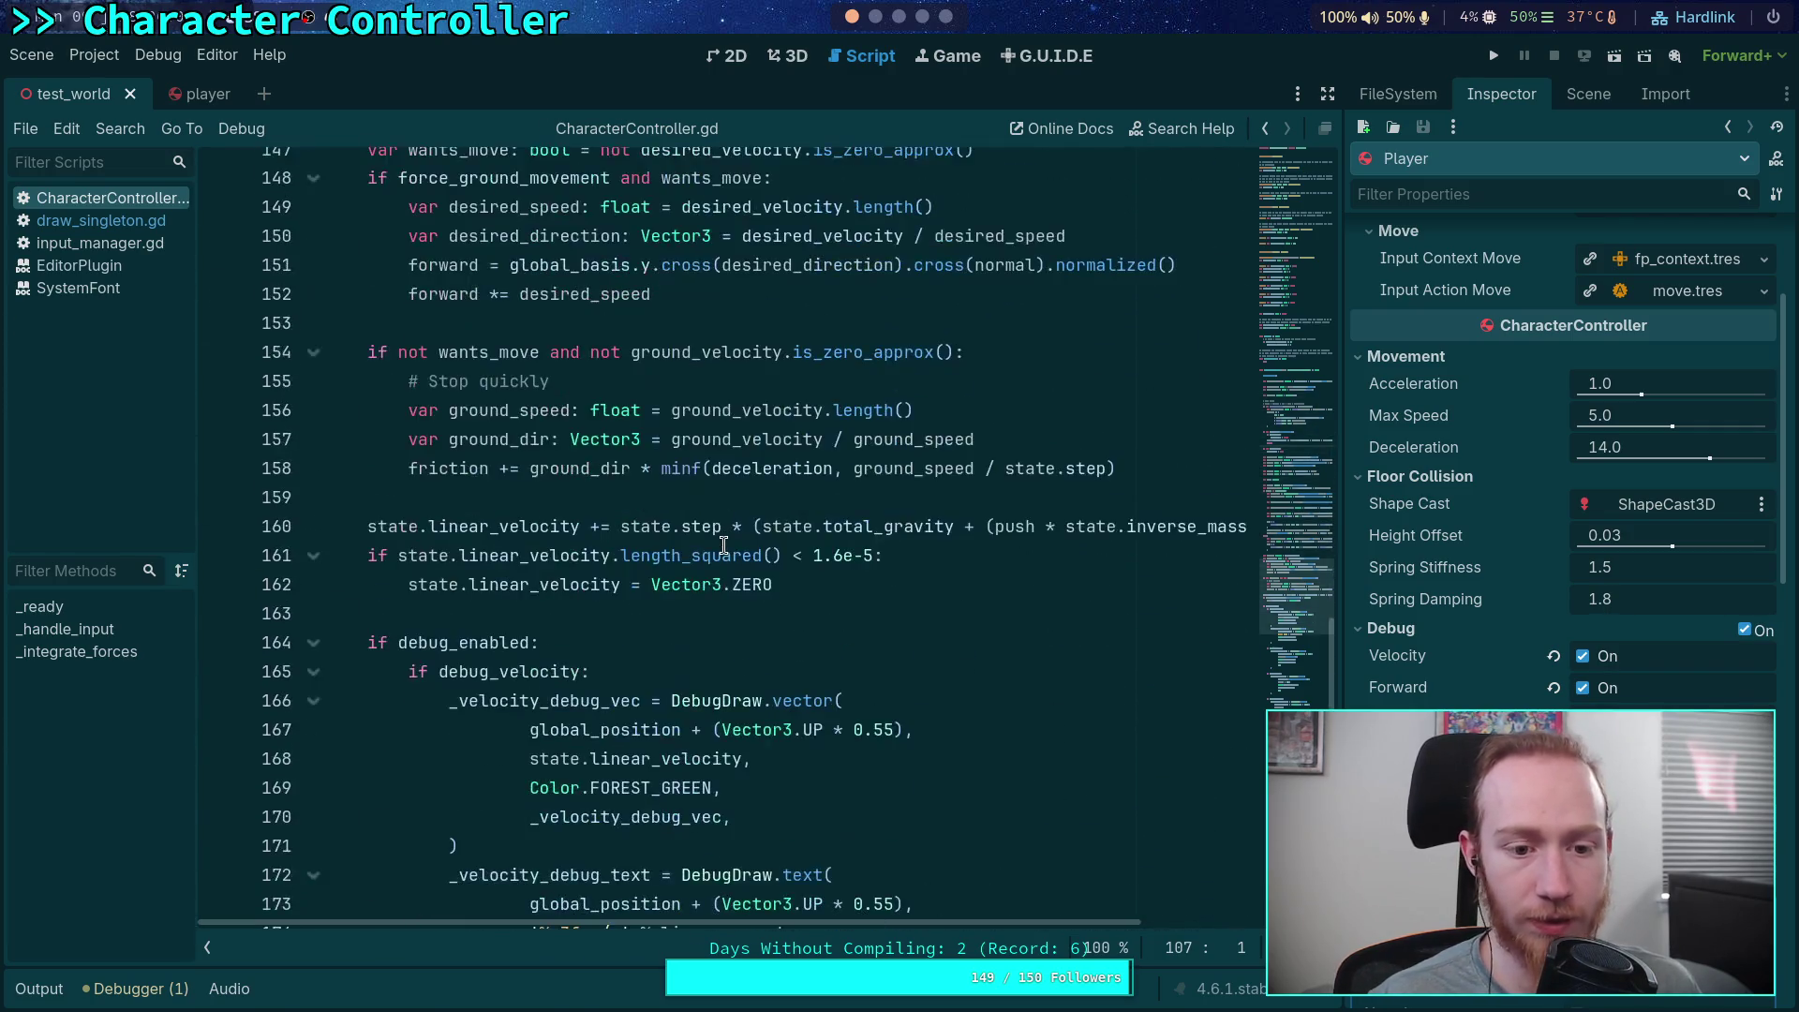
{"action": "left_click", "coordinate": [876, 26]}
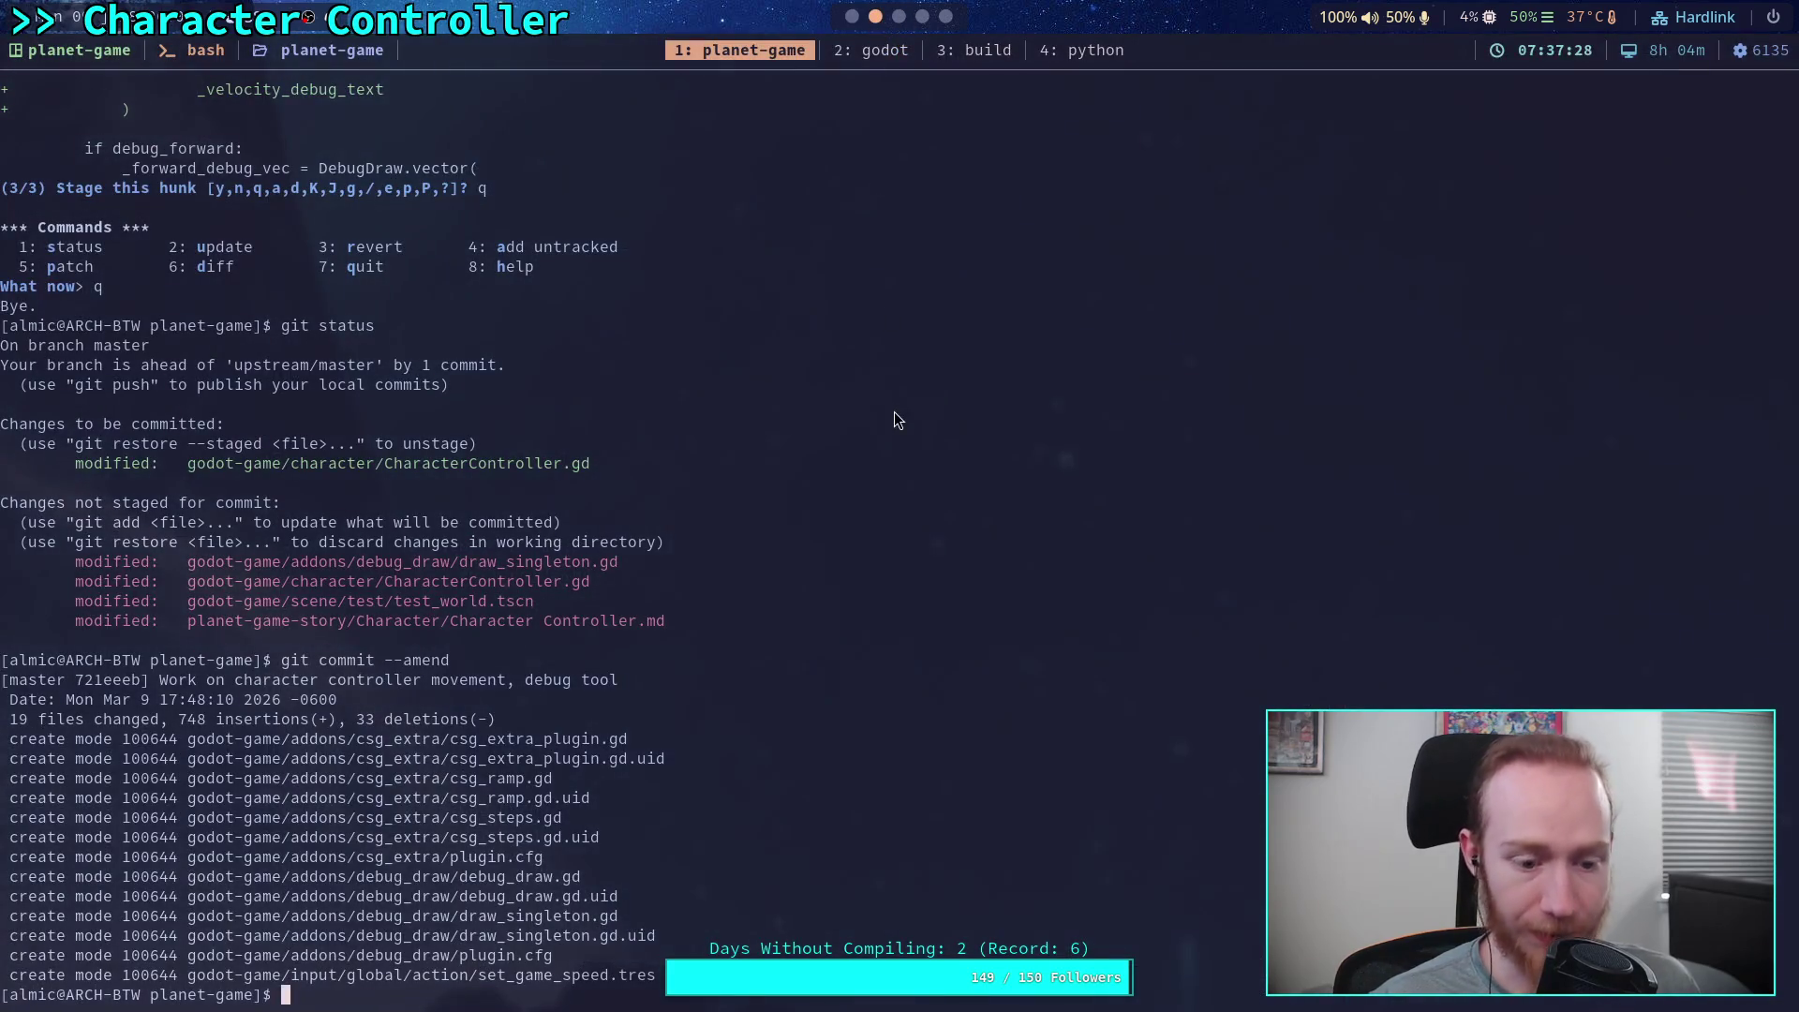
Run git status and git diff on the repository
{"action": "type", "text": "git status"}
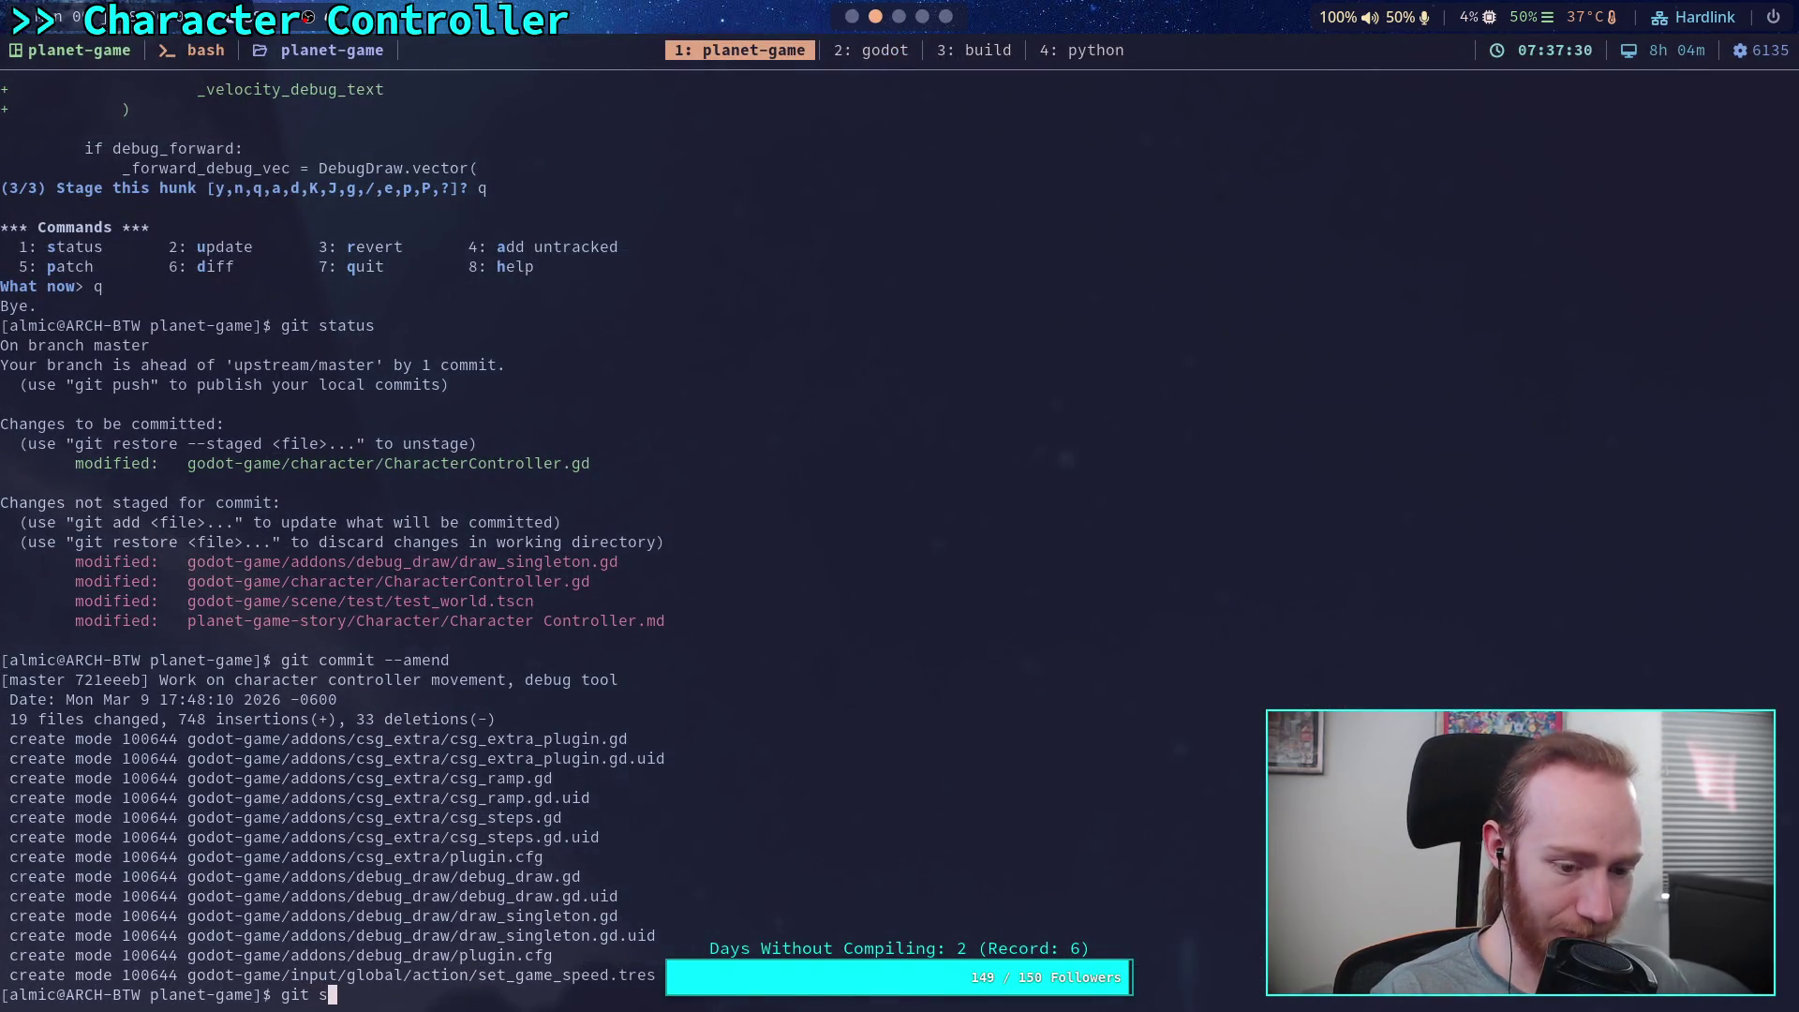
{"action": "key", "text": "Return"}
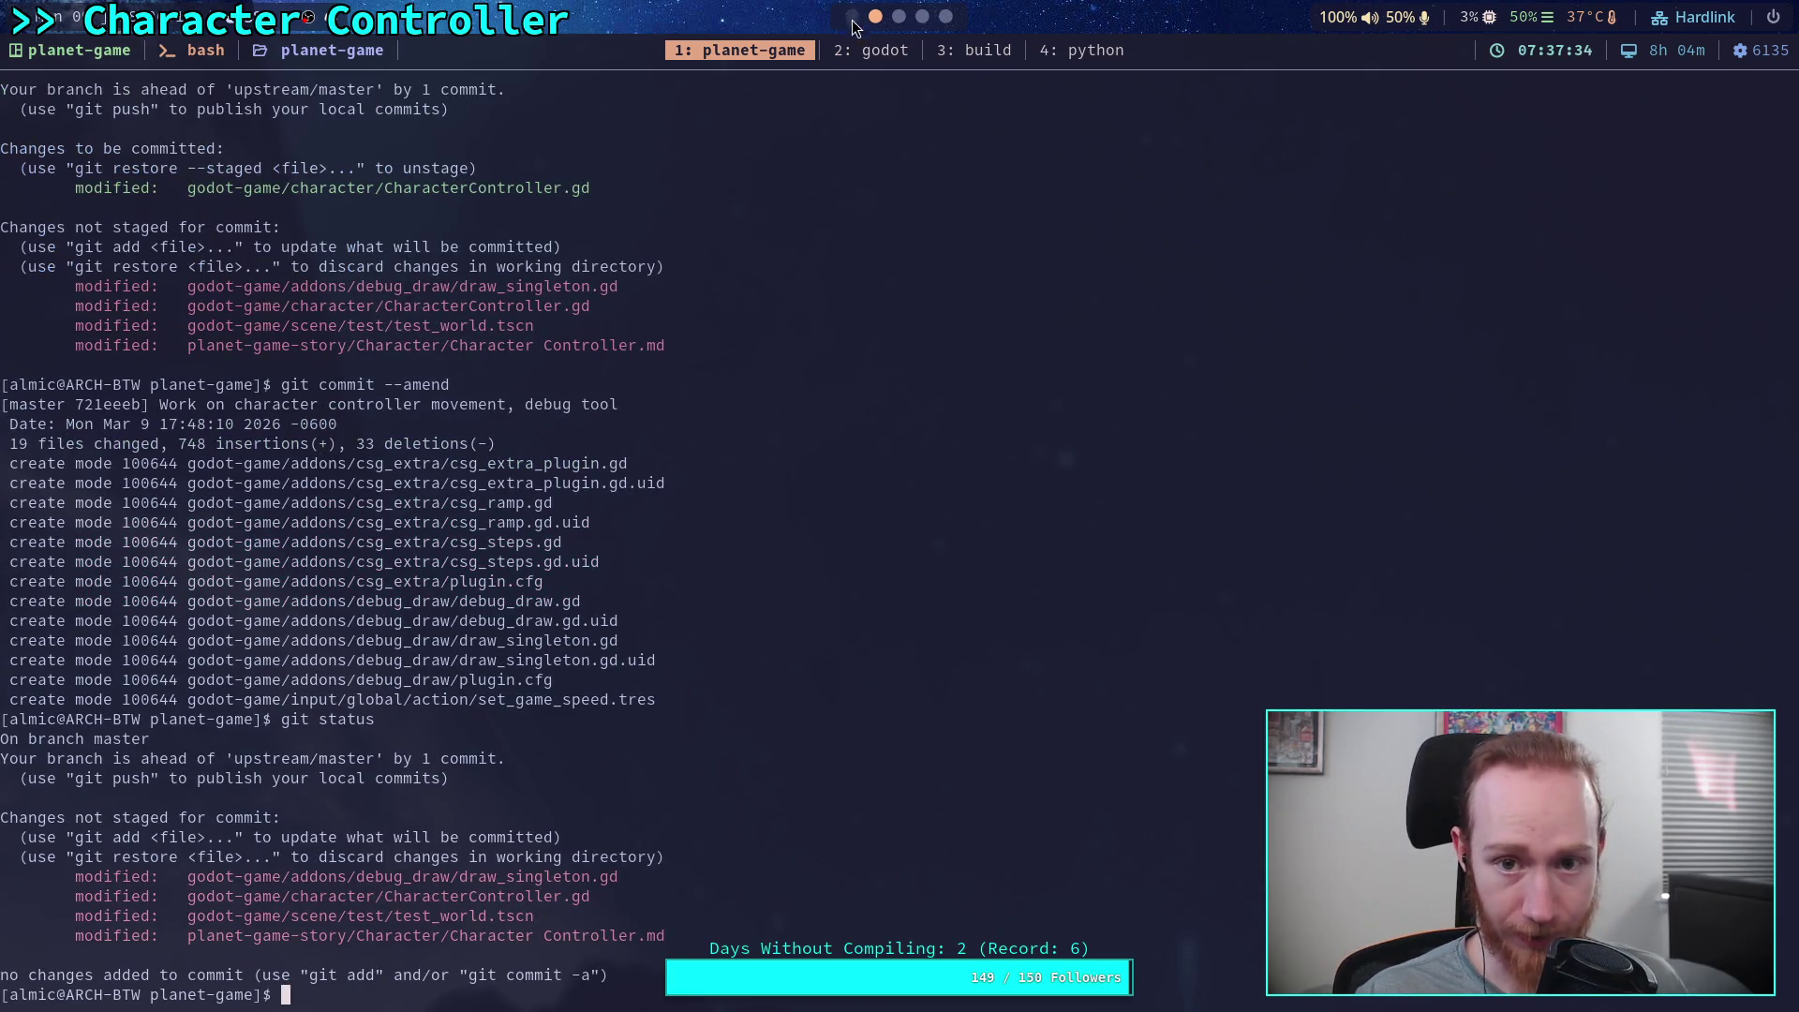
{"action": "type", "text": "git "}
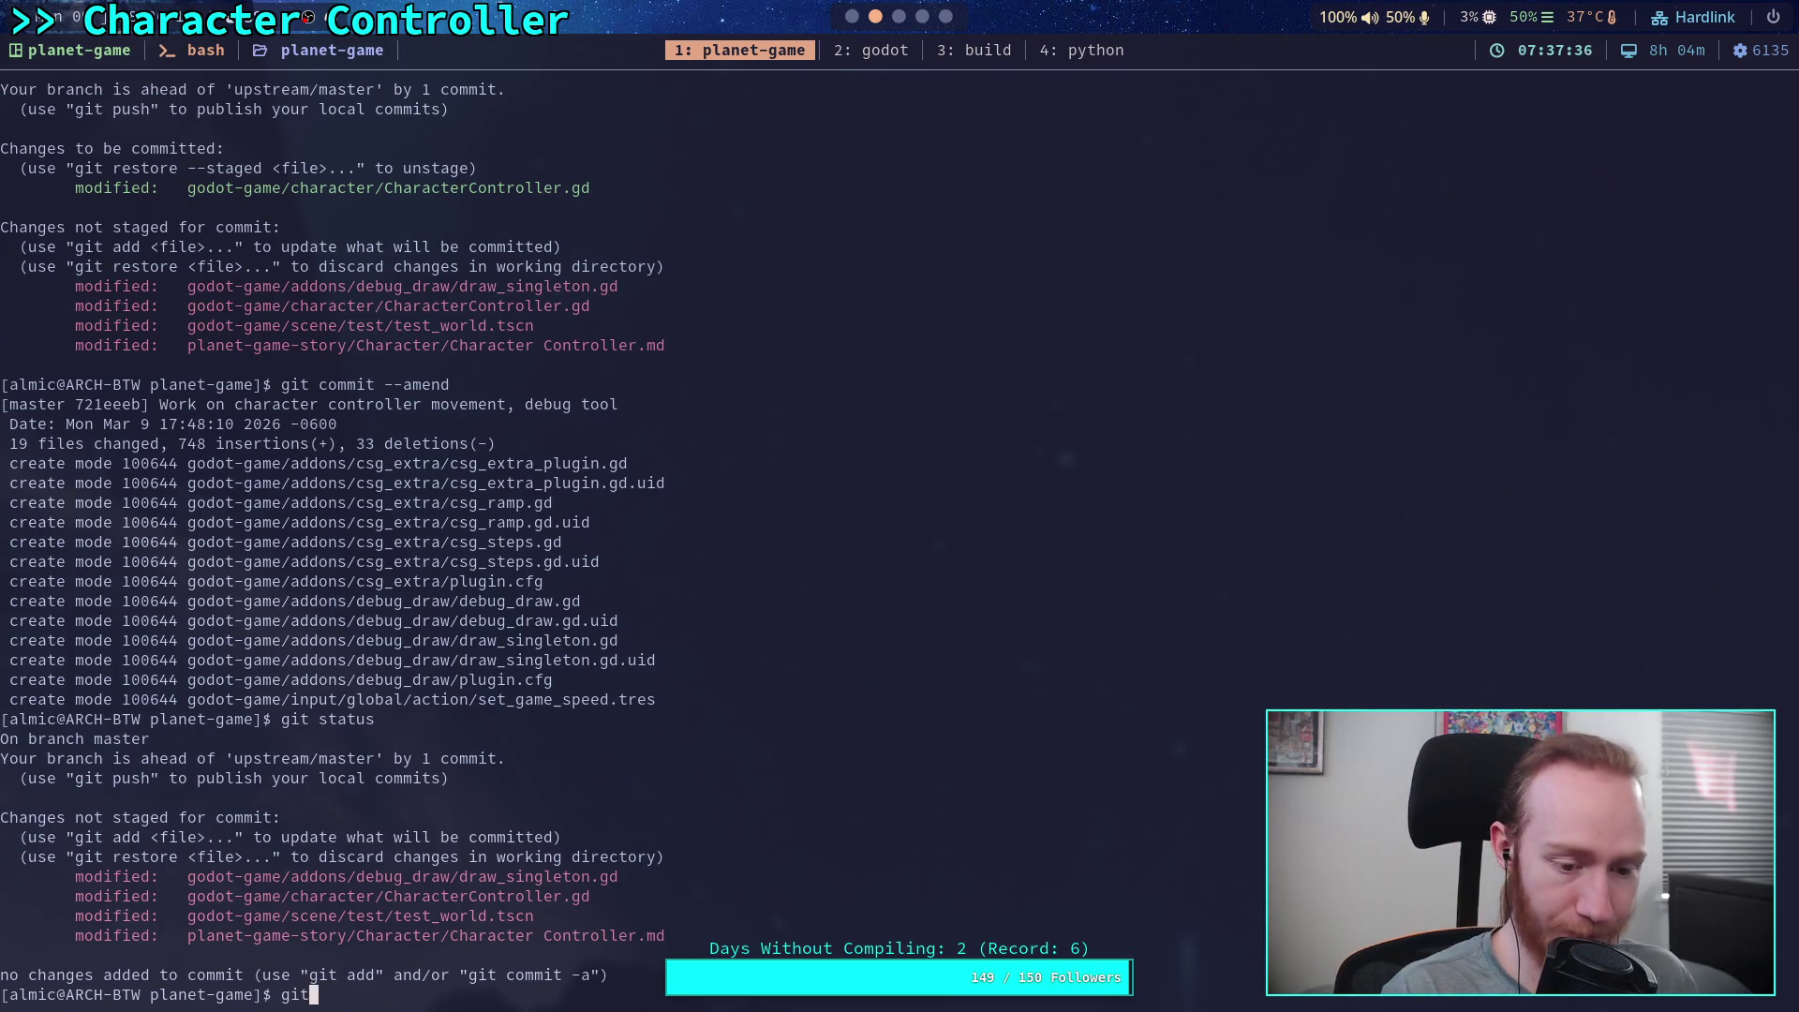
{"action": "type", "text": "diff"}
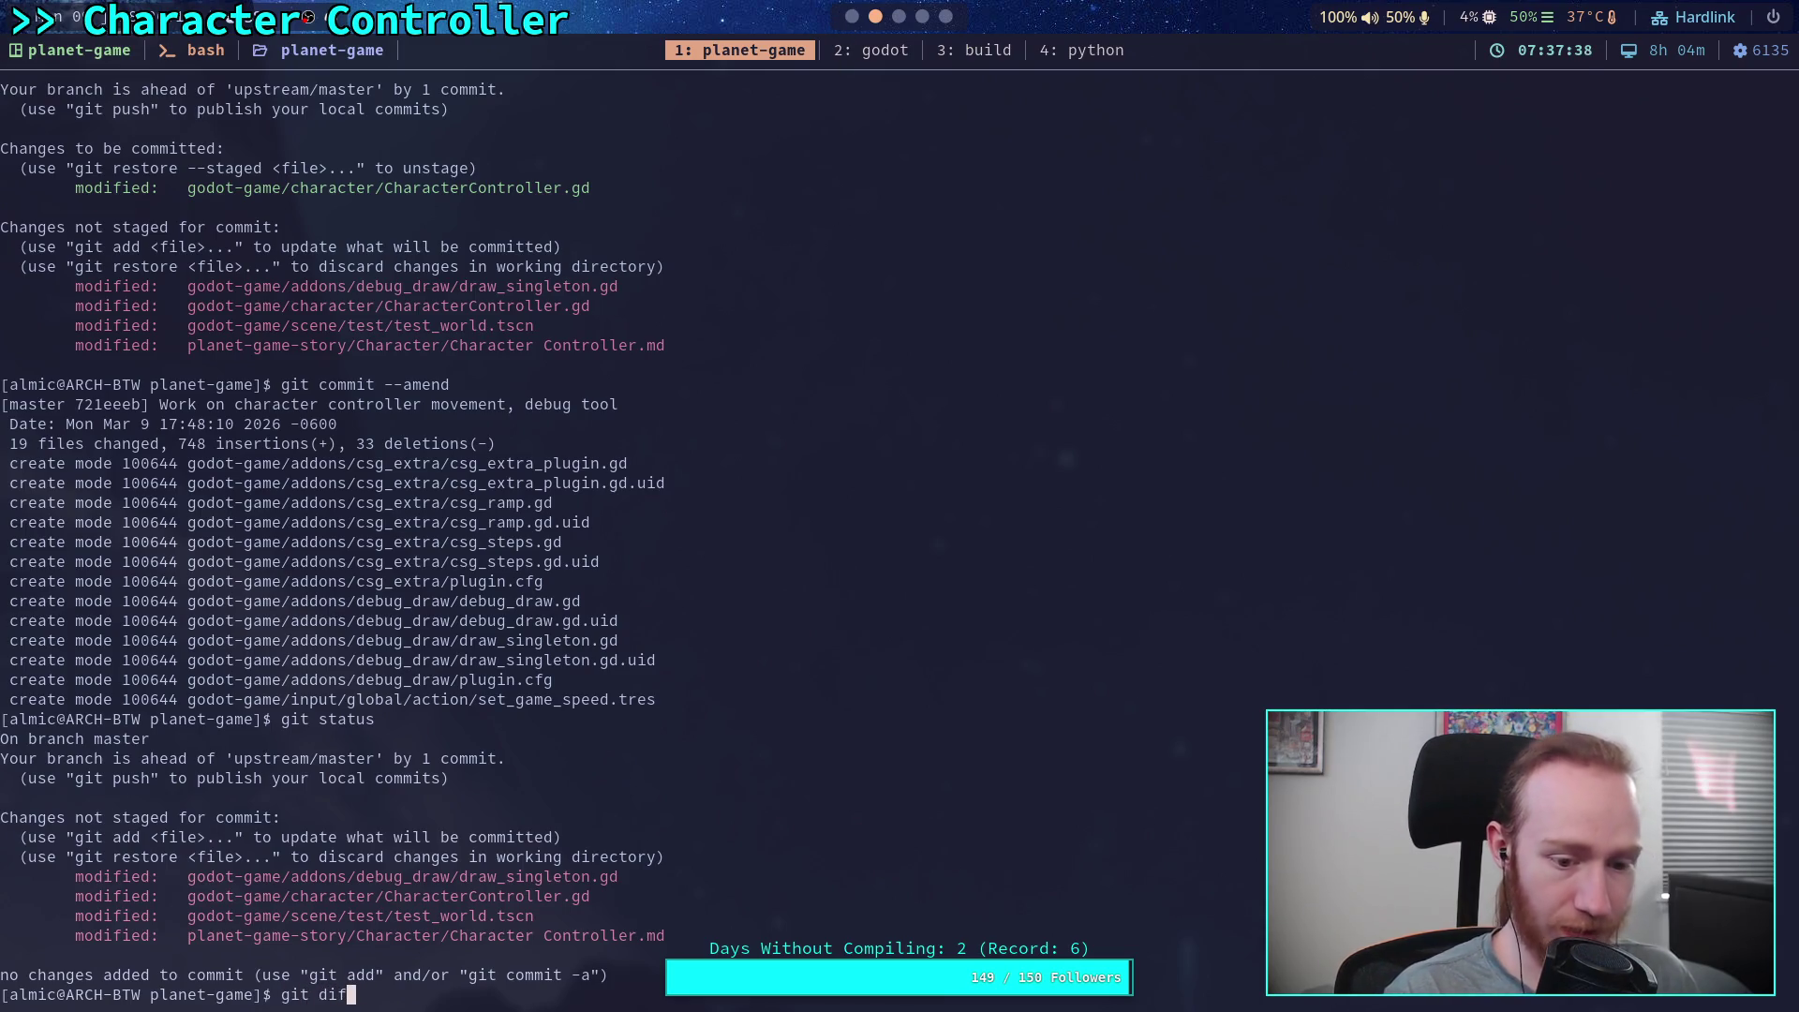
{"action": "key", "text": "Return"}
Page through the diff's friction, debug-draw and air-drag changes, then return to Godot
{"action": "key", "text": "space"}
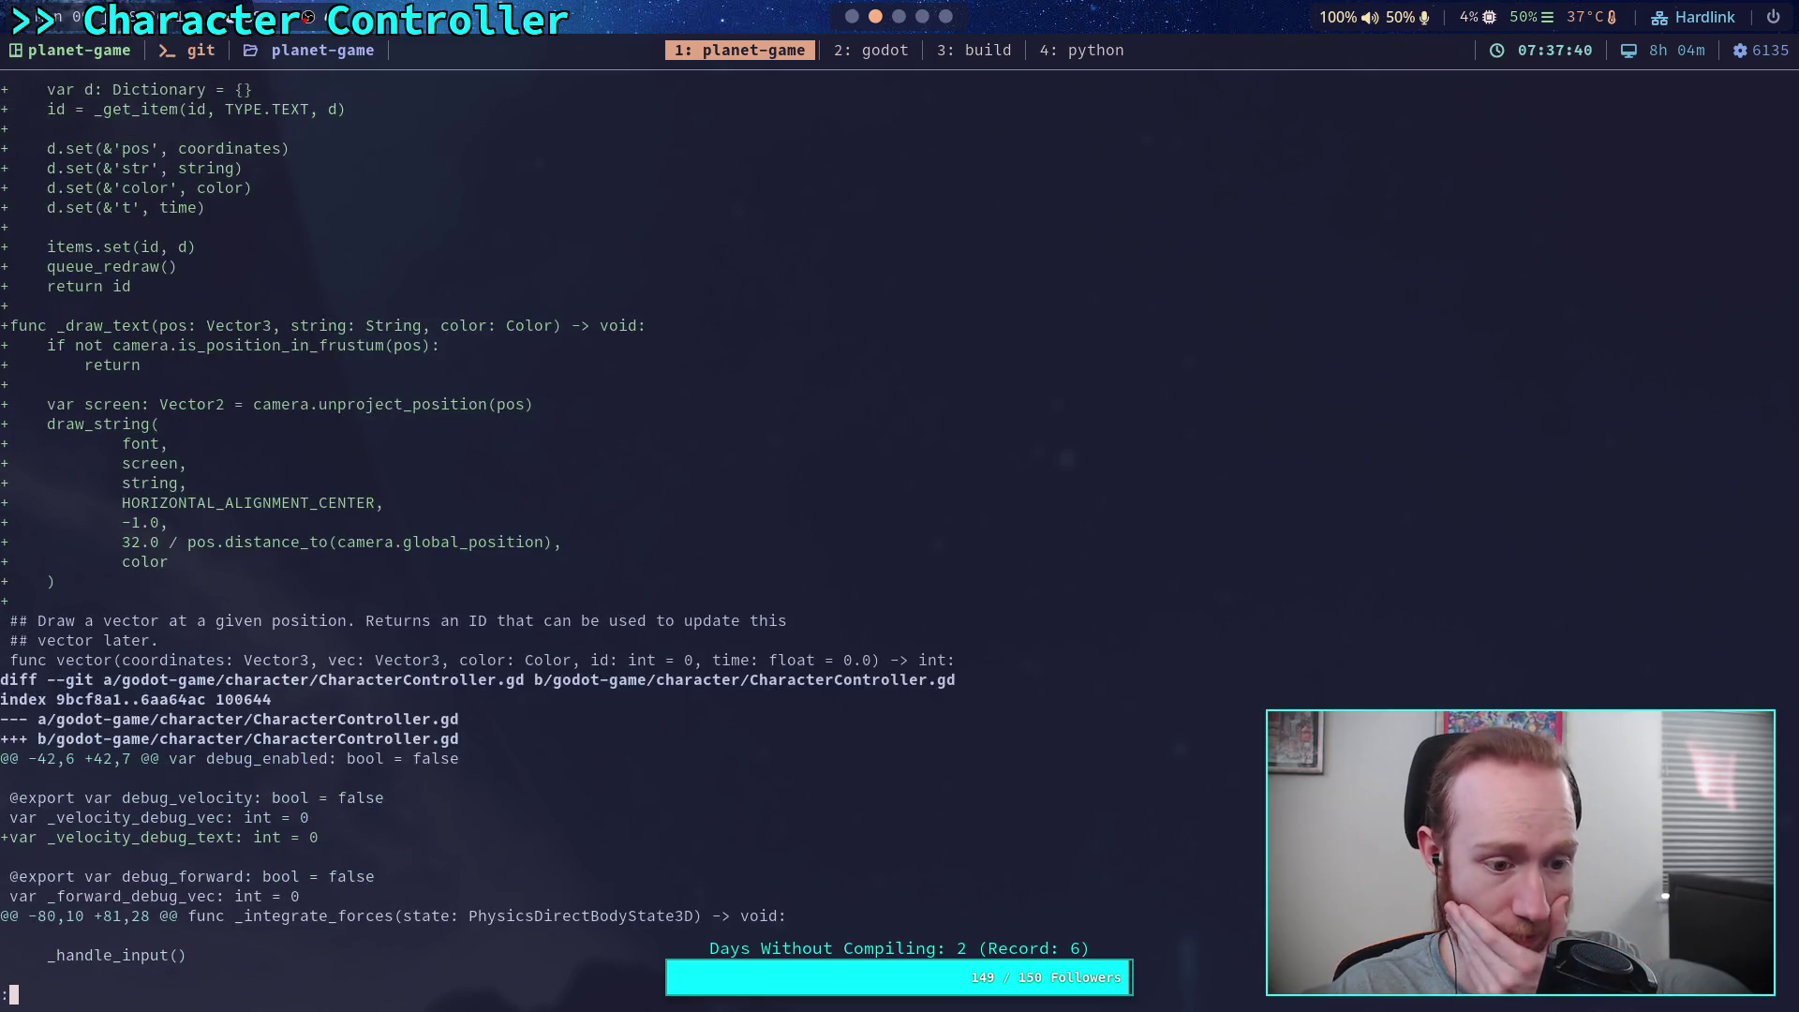
{"action": "key", "text": "space"}
{"action": "key", "text": "b"}
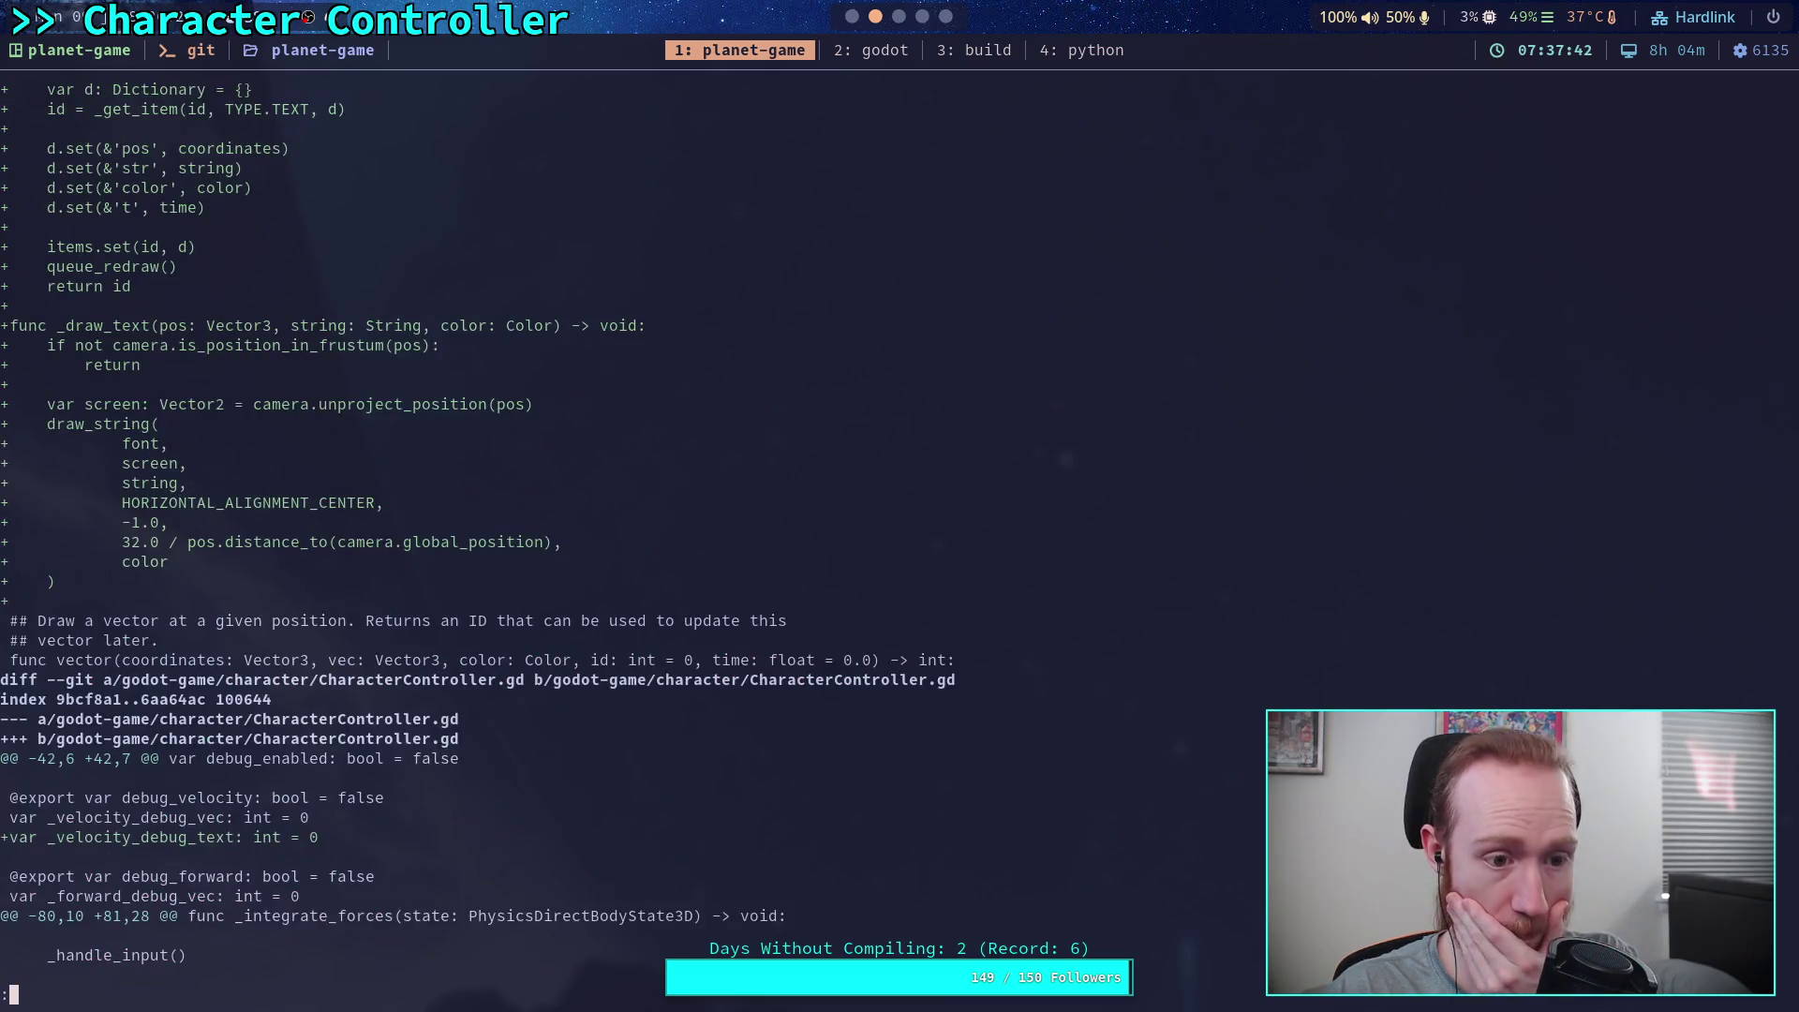
{"action": "key", "text": "j"}
{"action": "key", "text": "j"}
{"action": "key", "text": "j"}
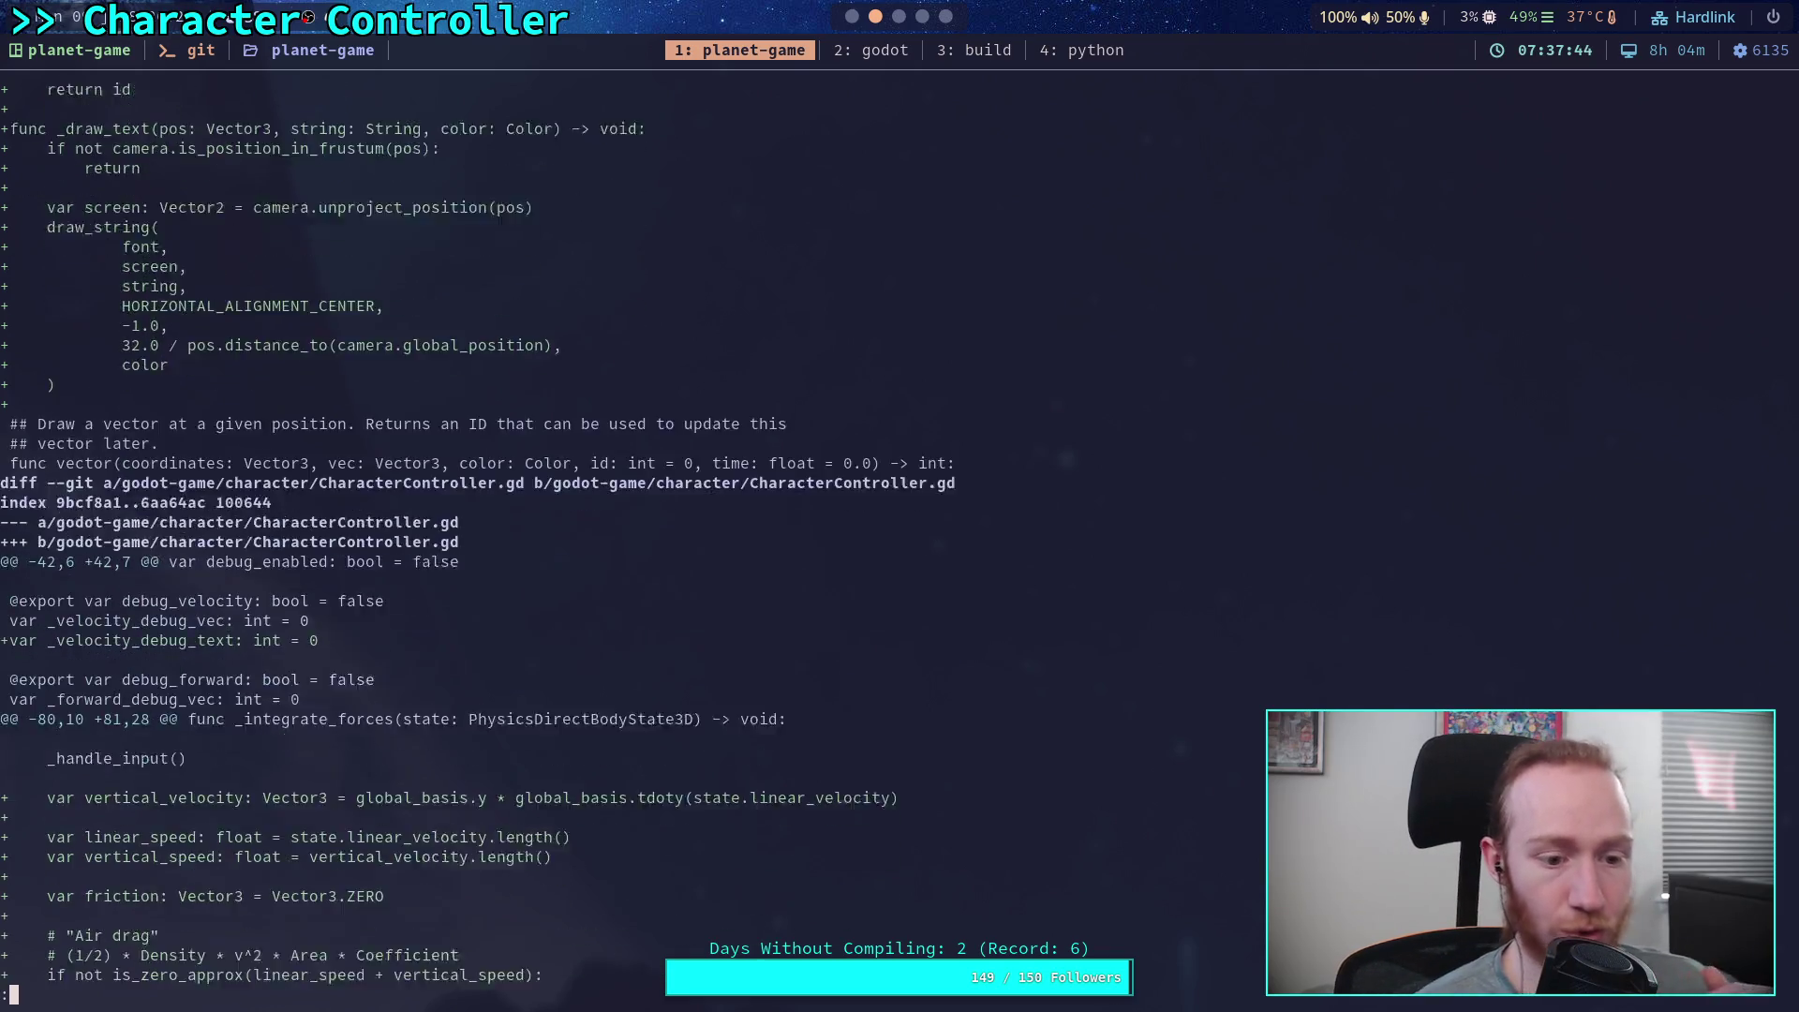
{"action": "key", "text": "j"}
{"action": "key", "text": "j"}
{"action": "key", "text": "j"}
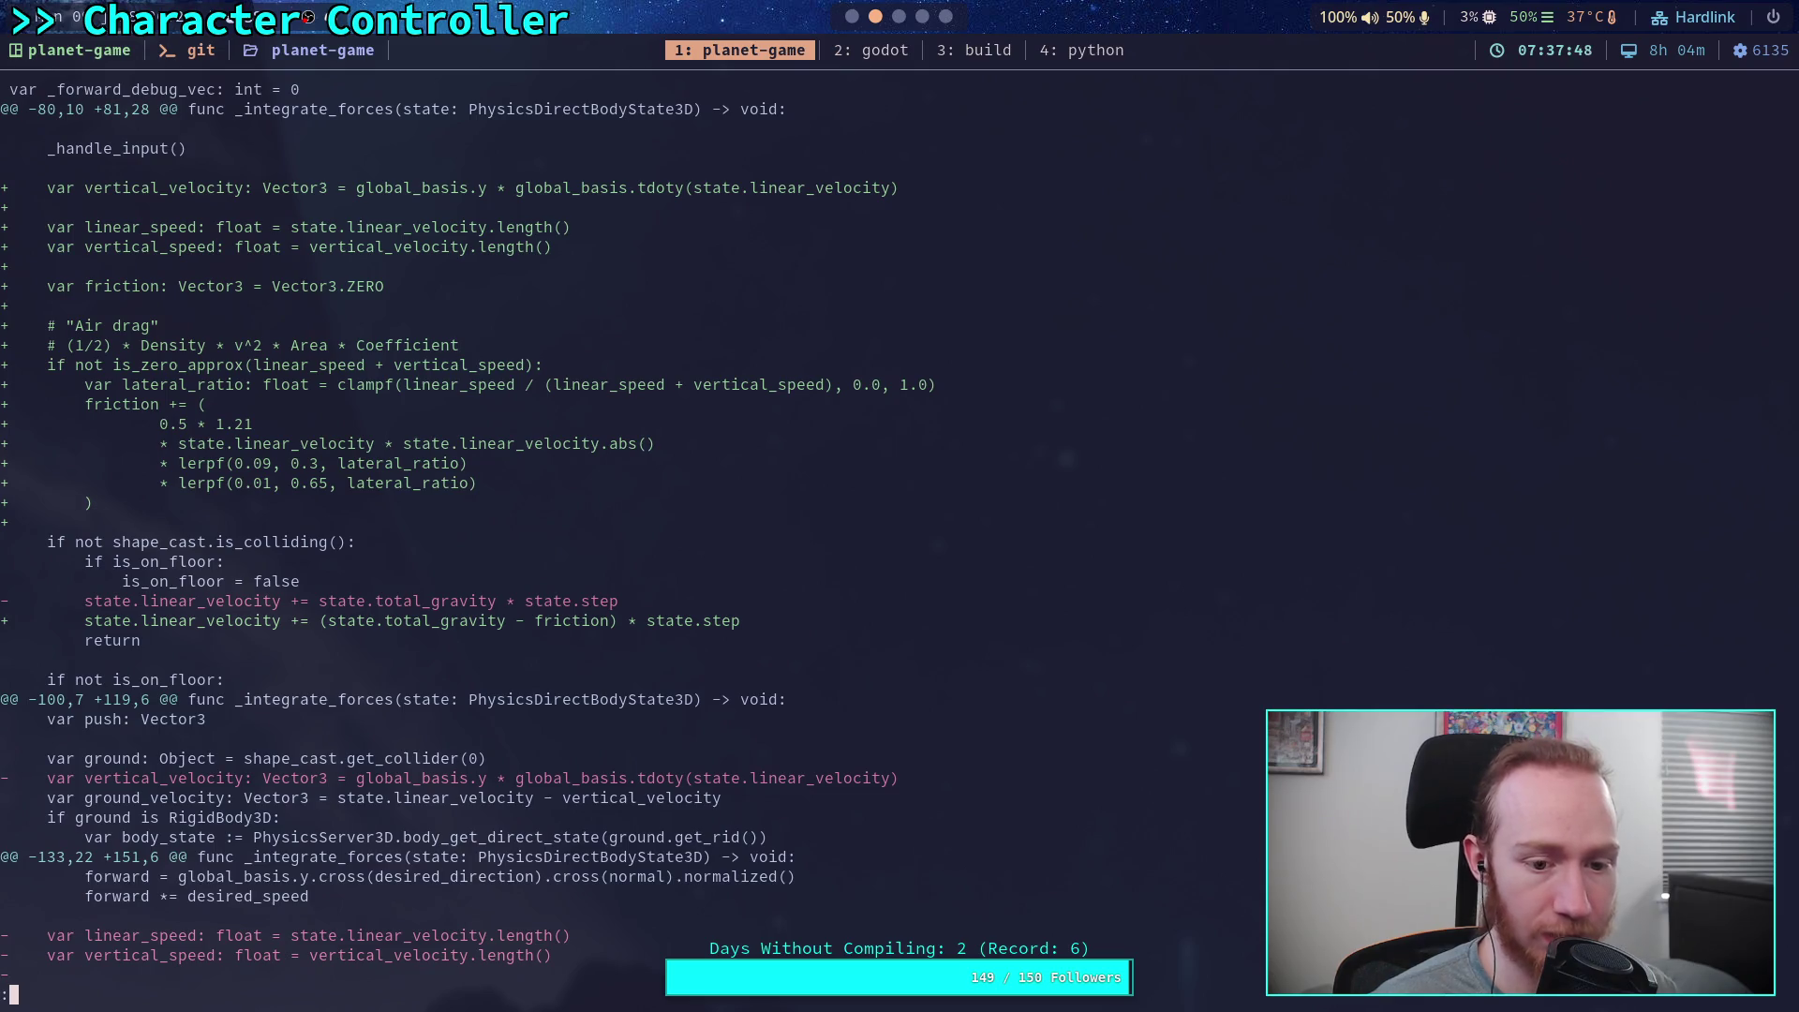
{"action": "key", "text": "j"}
{"action": "key", "text": "j"}
{"action": "key", "text": "j"}
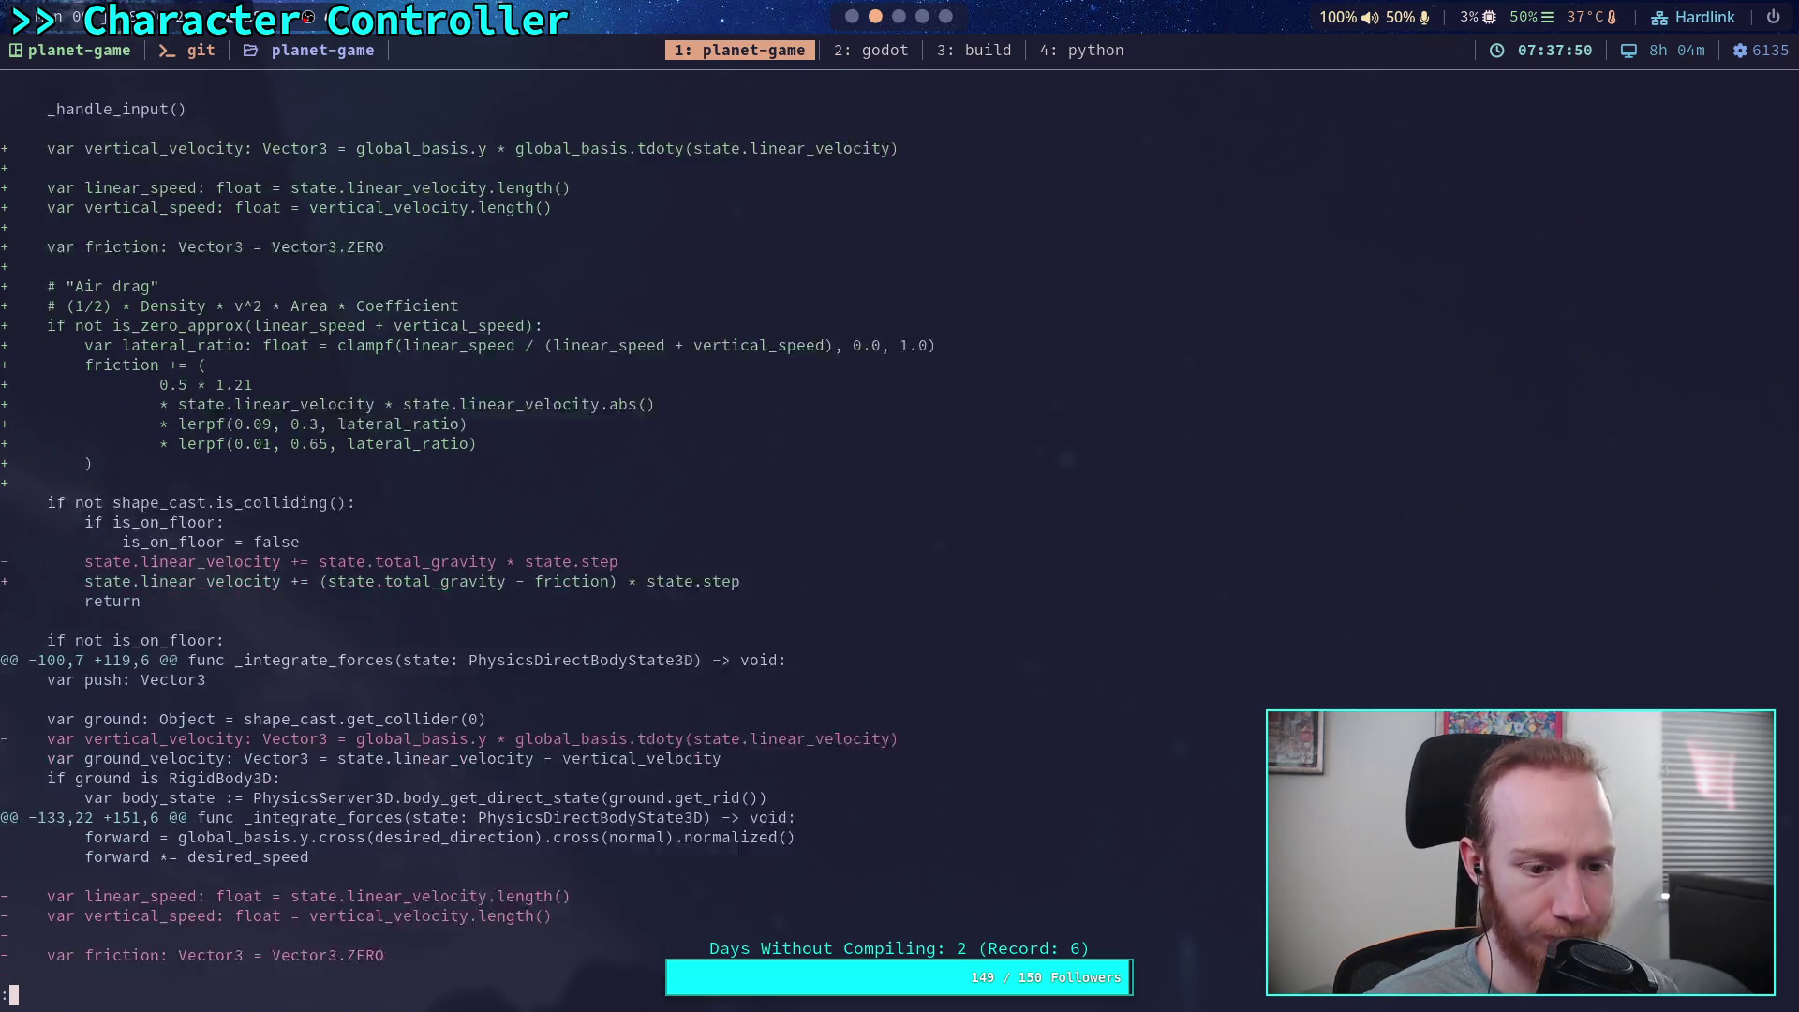
{"action": "key", "text": "j"}
{"action": "key", "text": "j"}
{"action": "key", "text": "j"}
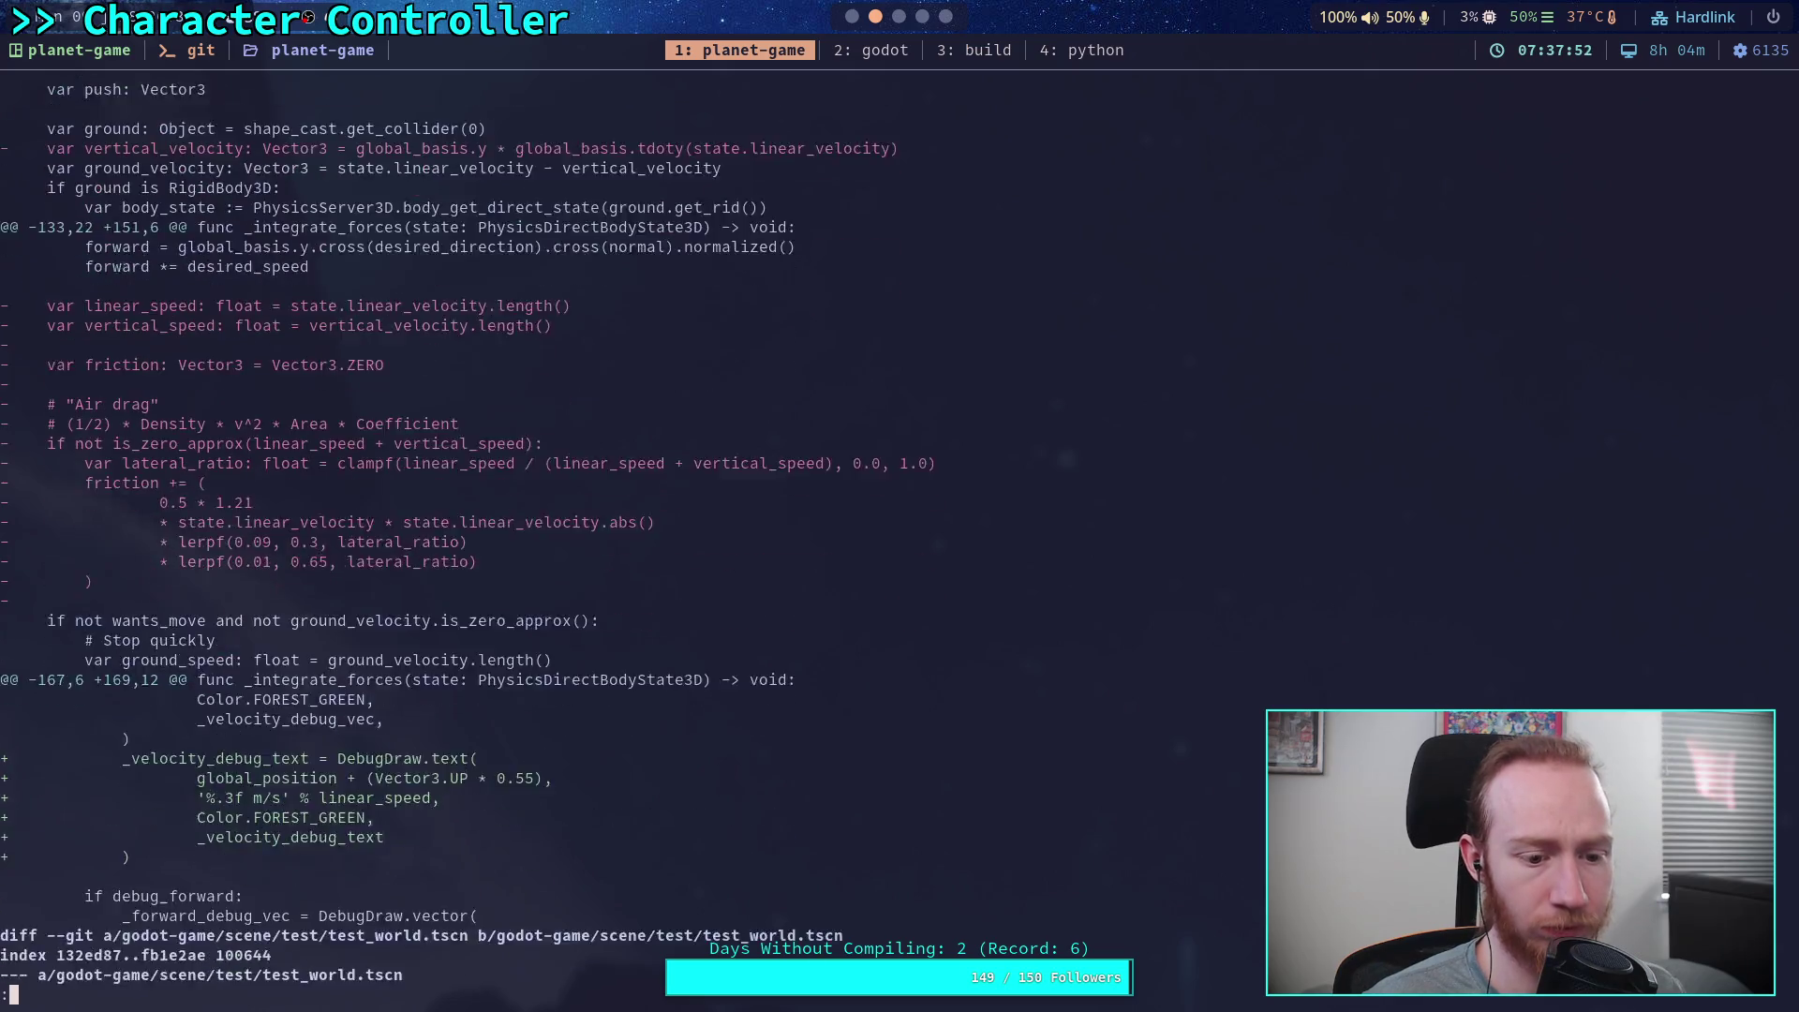
{"action": "key", "text": "k"}
{"action": "key", "text": "k"}
{"action": "key", "text": "k"}
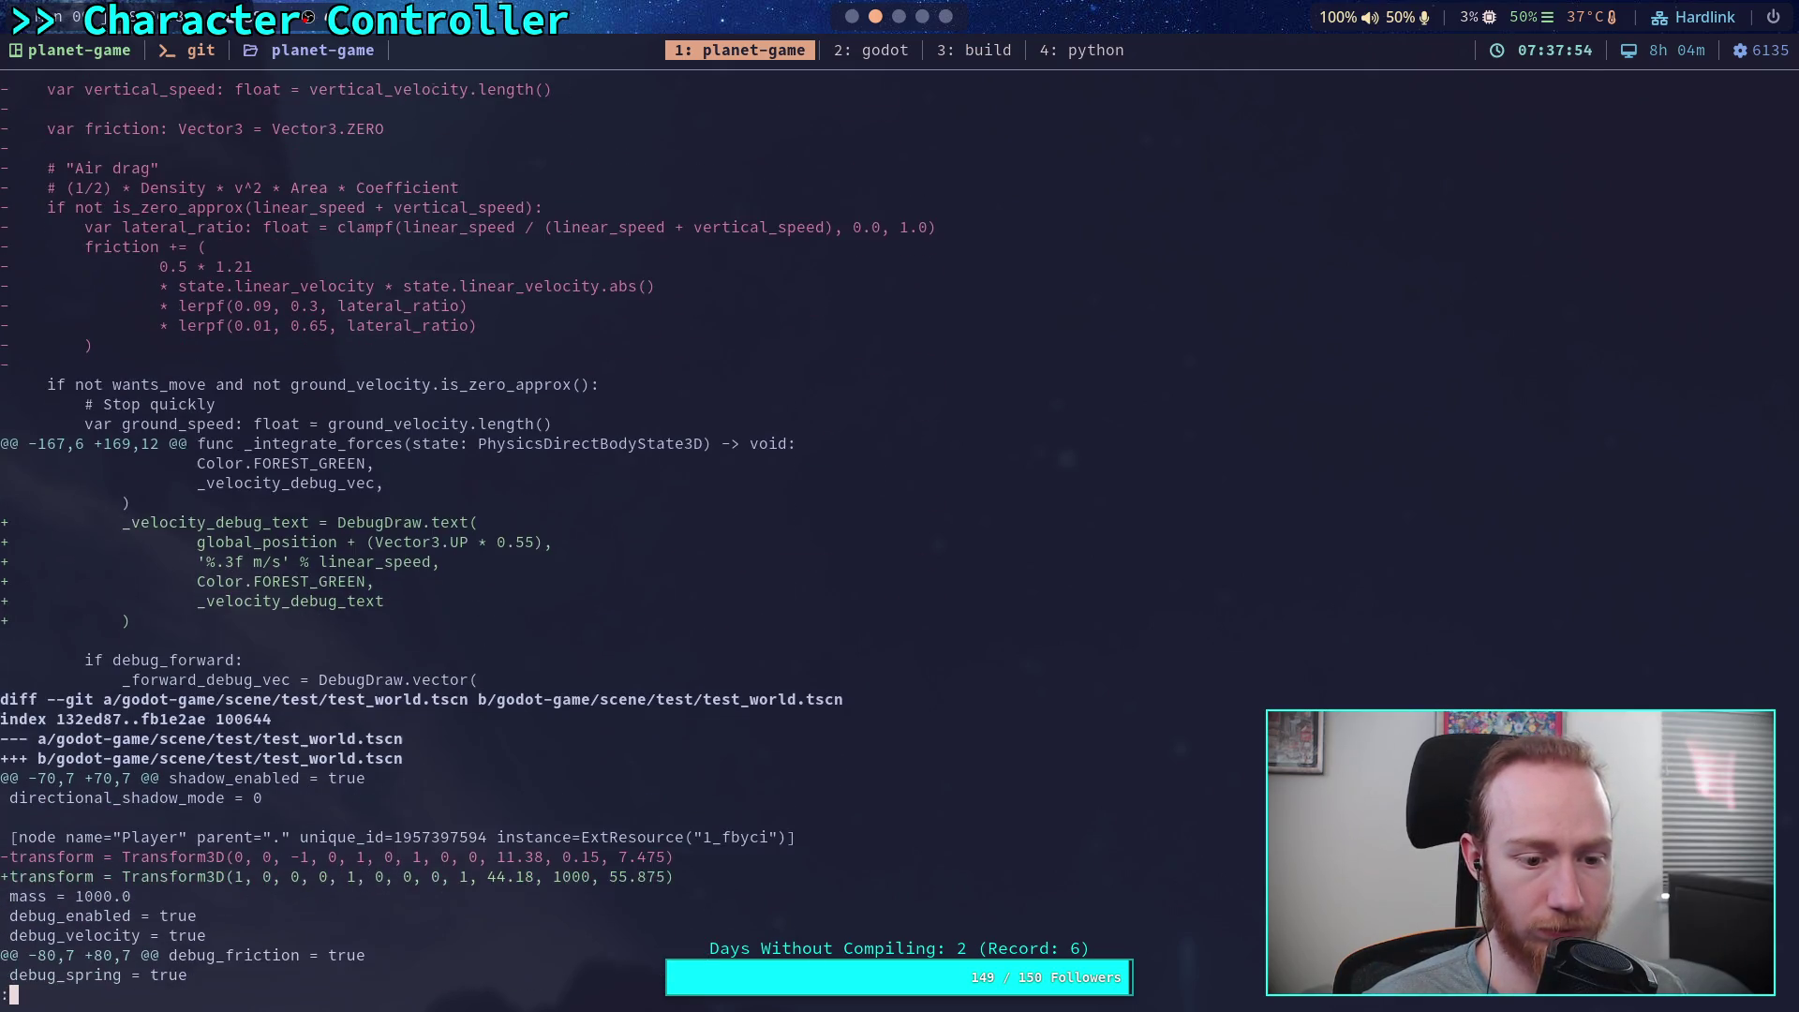
{"action": "key", "text": "k"}
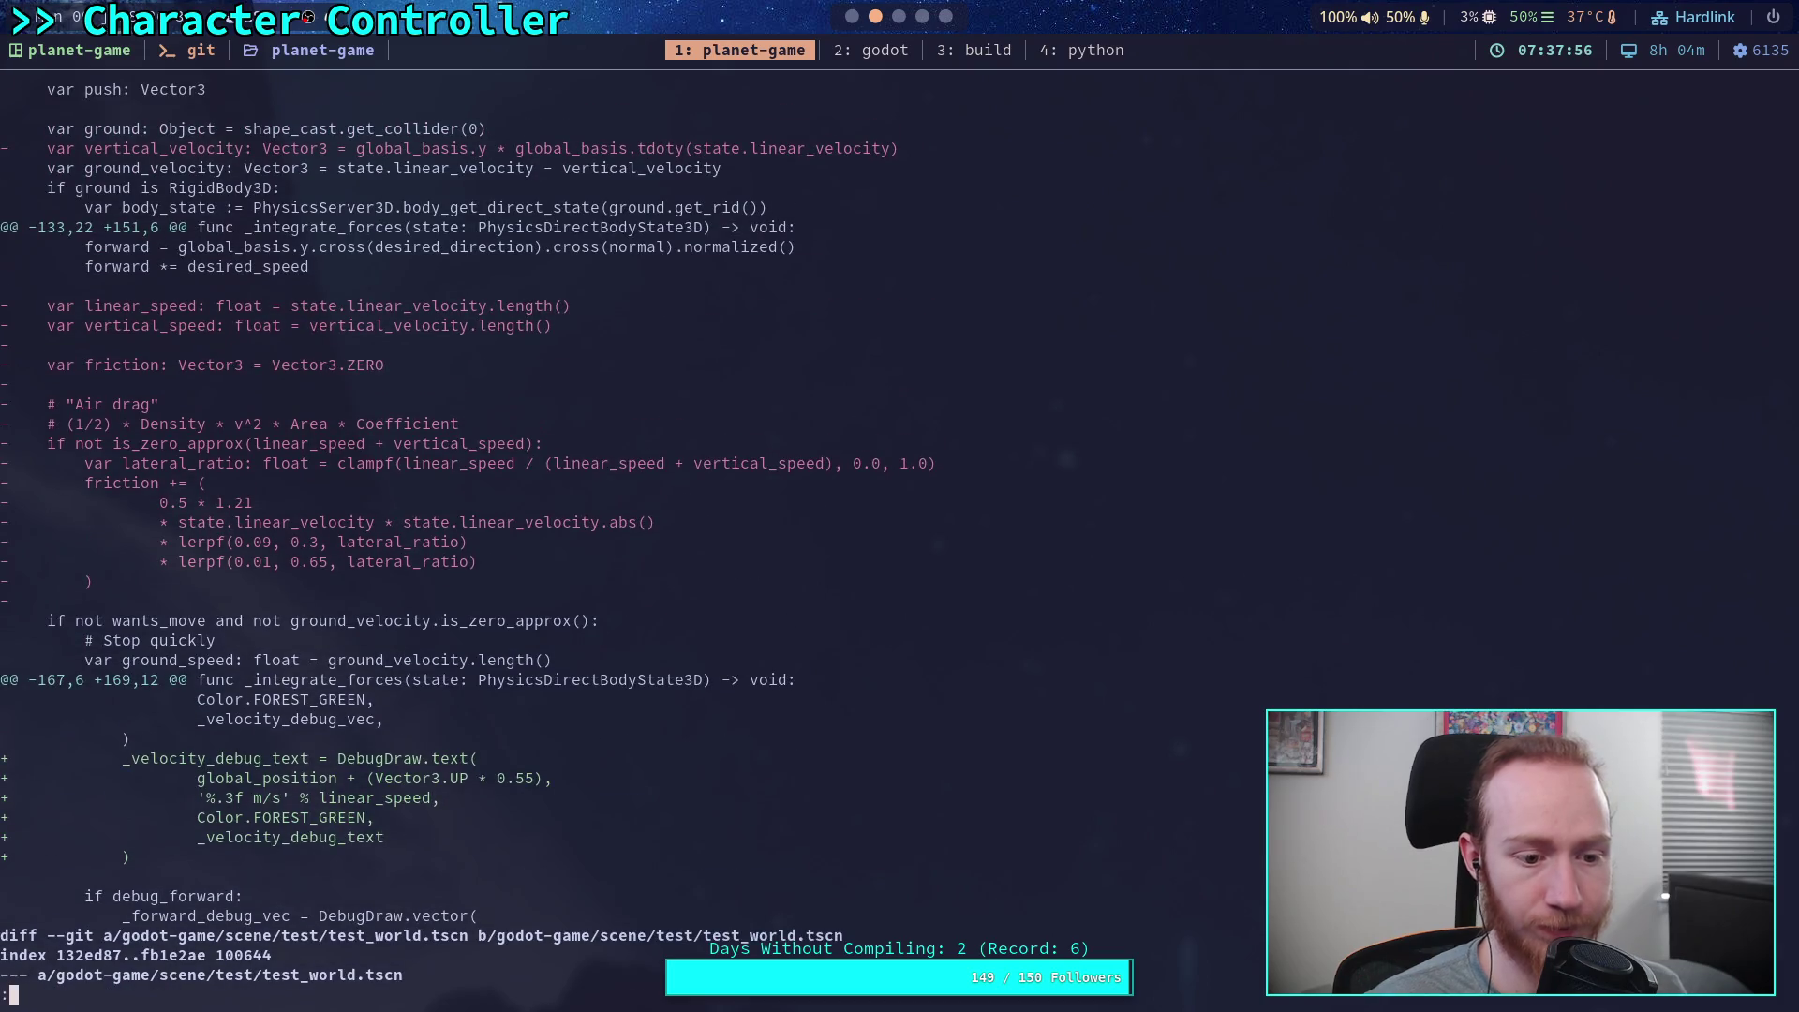
{"action": "key", "text": "super+1"}
{"action": "scroll", "coordinate": [453, 661], "scroll_direction": "up", "scroll_amount": 4}
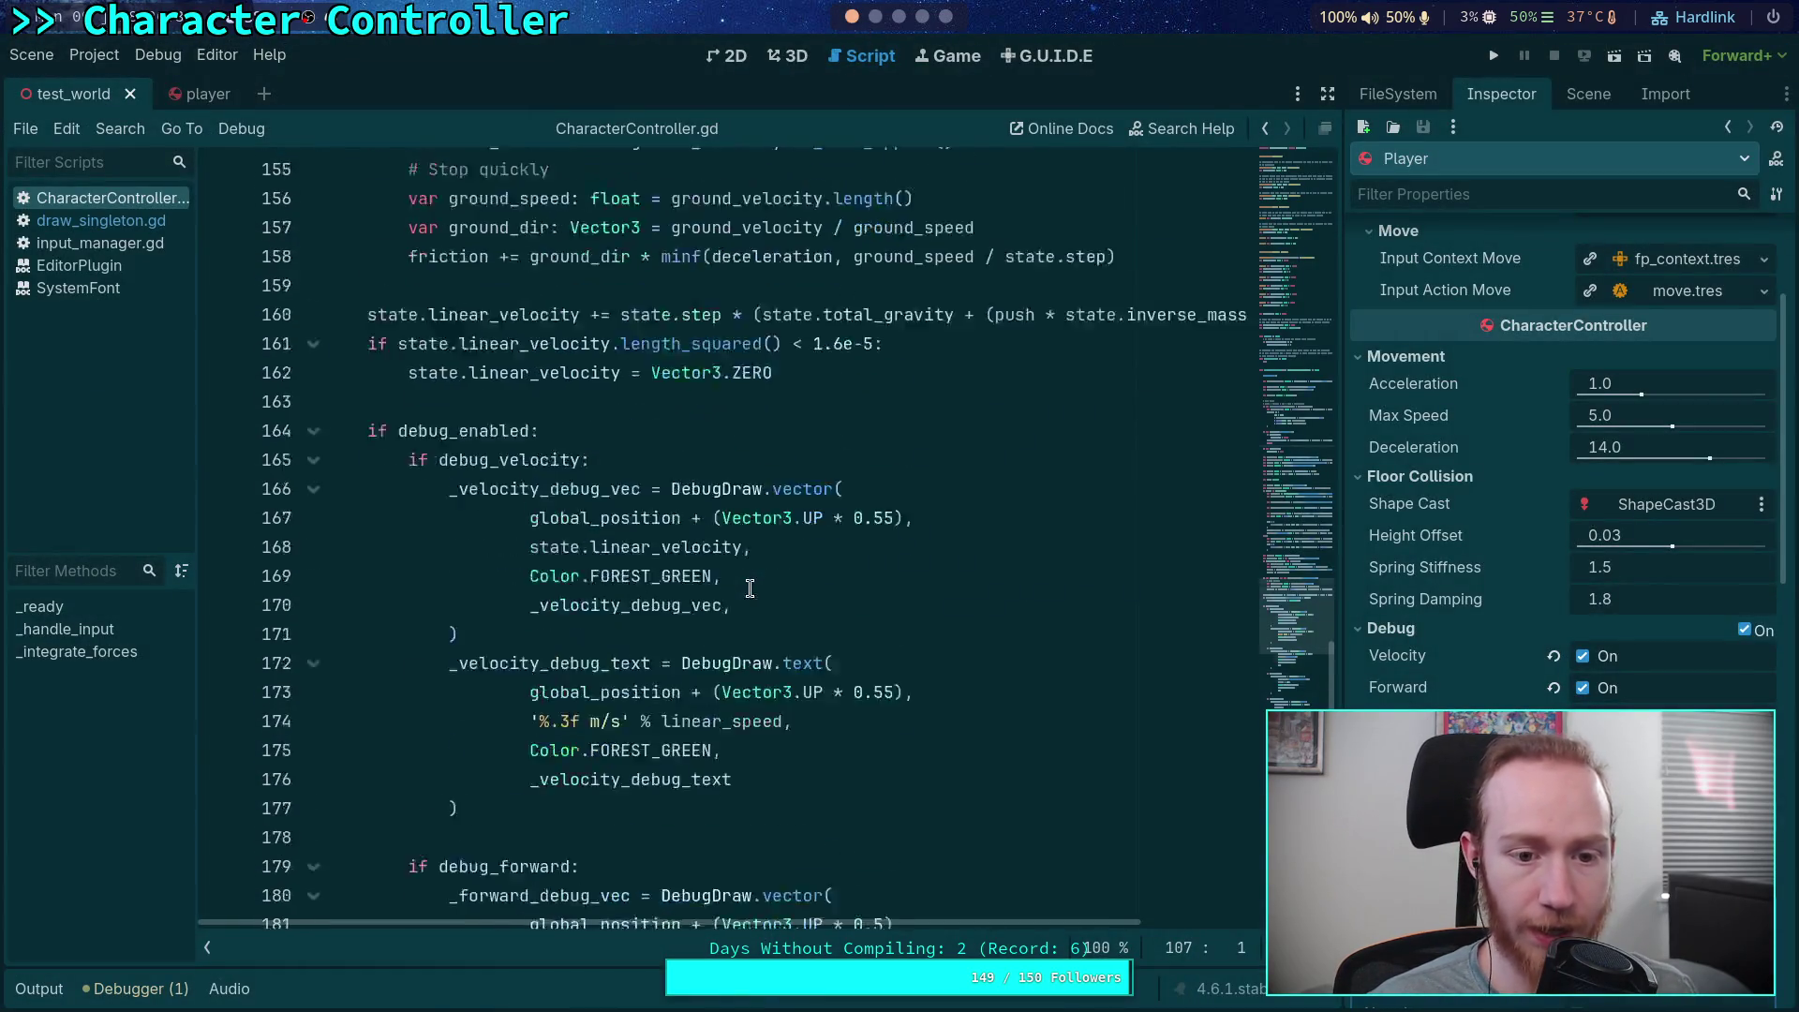
Paste a copy of the velocity debug-drawing block after the airborne velocity update at line 105, indented
{"action": "mouse_move", "coordinate": [370, 459]}
{"action": "left_mouse_down"}
{"action": "mouse_move", "coordinate": [518, 780]}
{"action": "mouse_move", "coordinate": [516, 835]}
{"action": "left_mouse_up"}
{"action": "right_click", "coordinate": [515, 730]}
{"action": "left_click", "coordinate": [583, 735]}
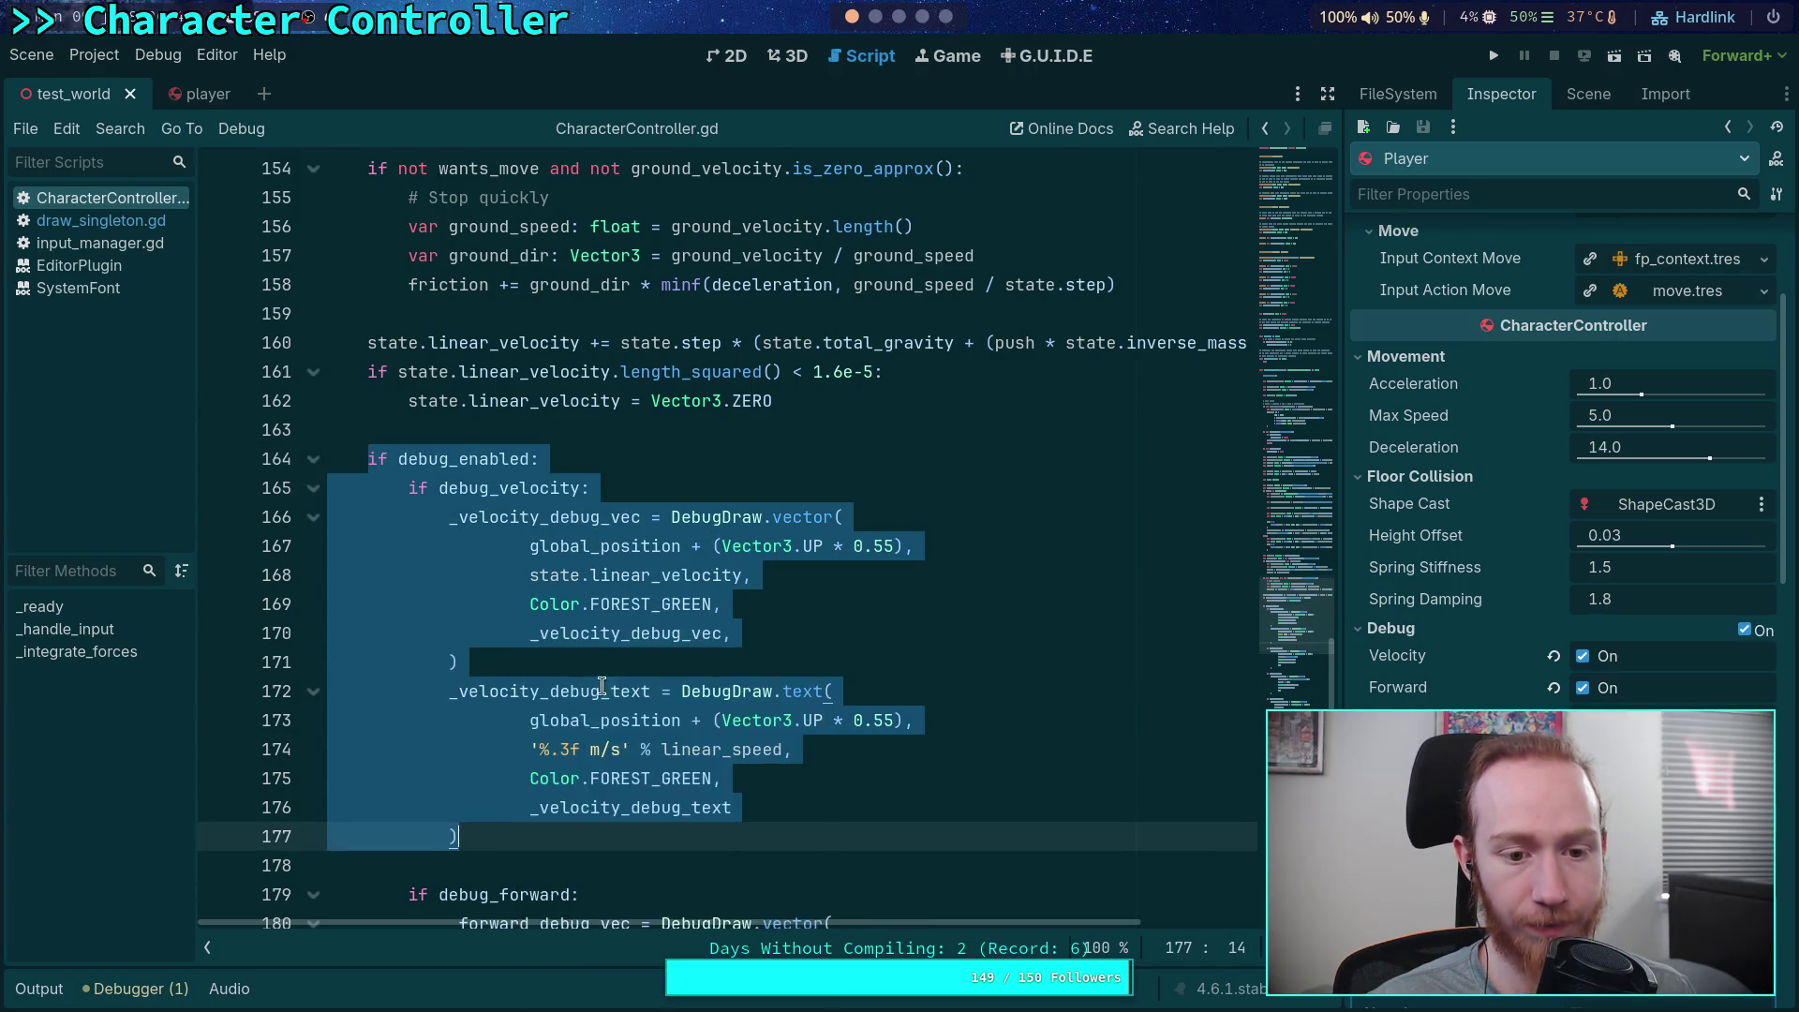
{"action": "scroll", "coordinate": [599, 693], "scroll_direction": "up", "scroll_amount": 15}
{"action": "scroll", "coordinate": [607, 667], "scroll_direction": "up", "scroll_amount": 5}
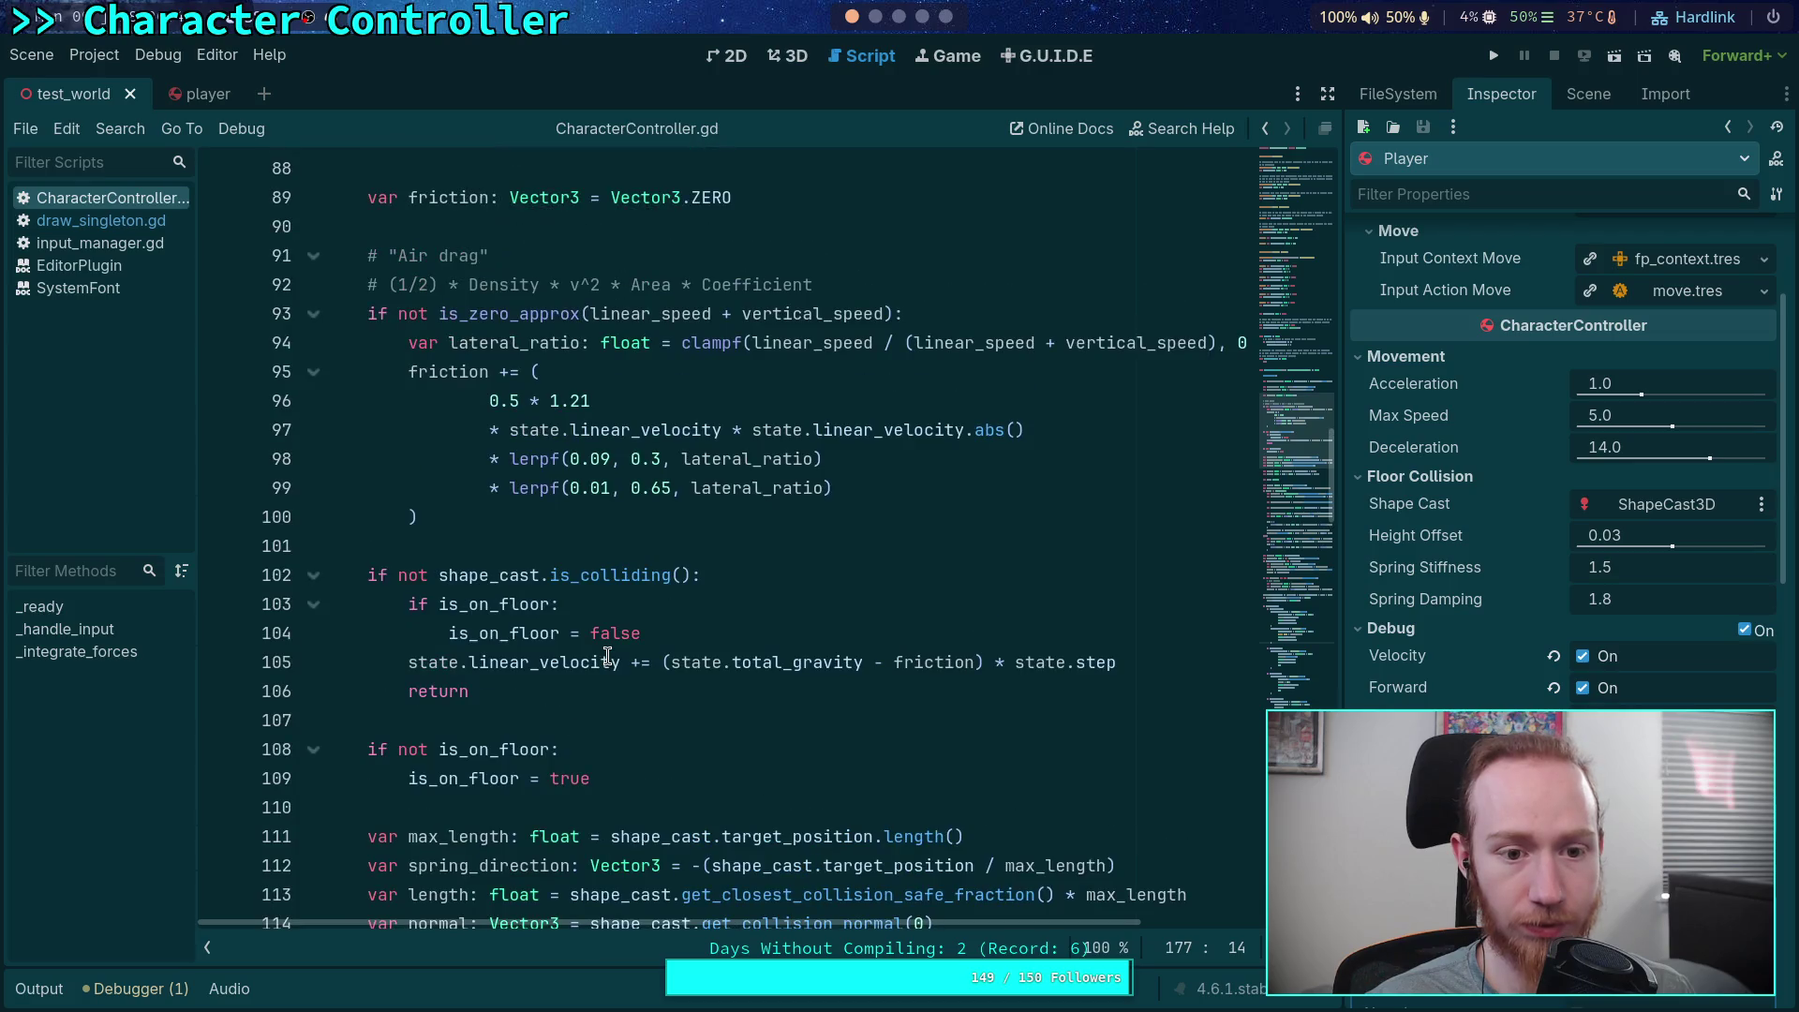
{"action": "scroll", "coordinate": [656, 581], "scroll_direction": "down", "scroll_amount": 2}
{"action": "left_click", "coordinate": [1134, 575]}
{"action": "key", "text": "Return"}
{"action": "key", "text": "Return"}
{"action": "key", "text": "Return"}
{"action": "key", "text": "Up"}
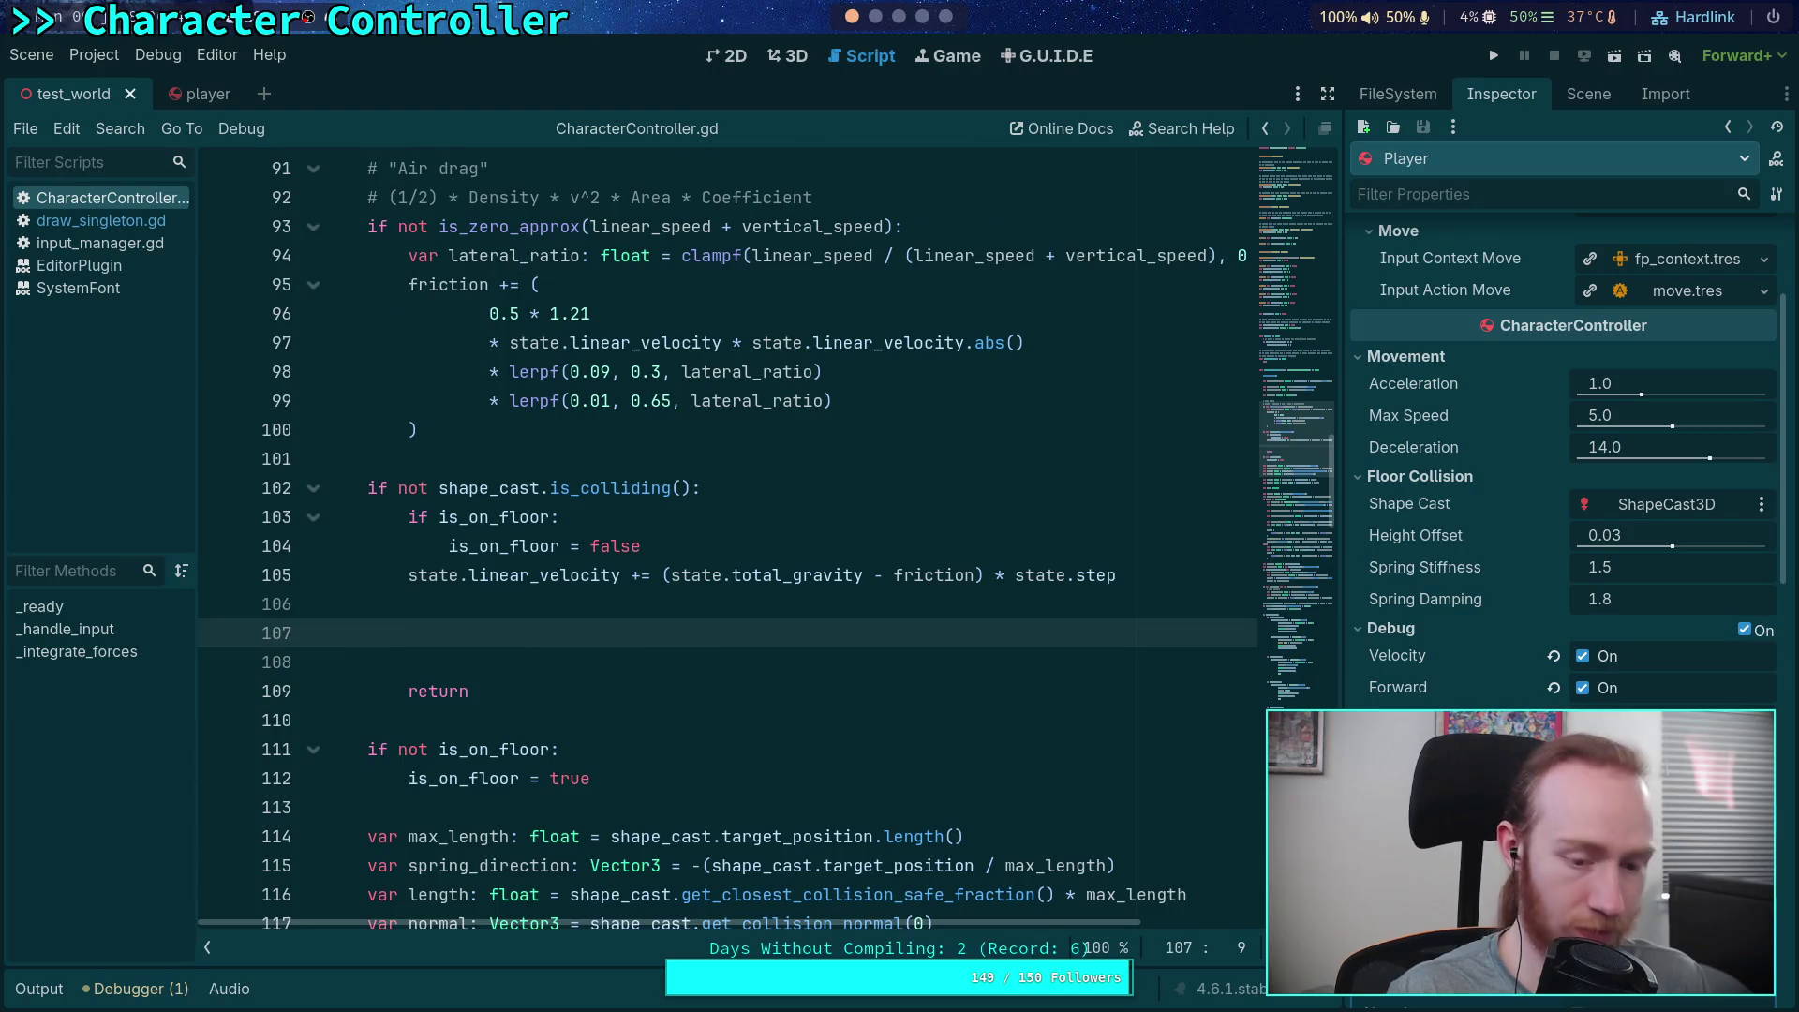
{"action": "key", "text": "ctrl+v"}
{"action": "scroll", "coordinate": [464, 281], "scroll_direction": "down", "scroll_amount": 4}
{"action": "left_click_drag", "start_coordinate": [464, 199], "coordinate": [460, 548]}
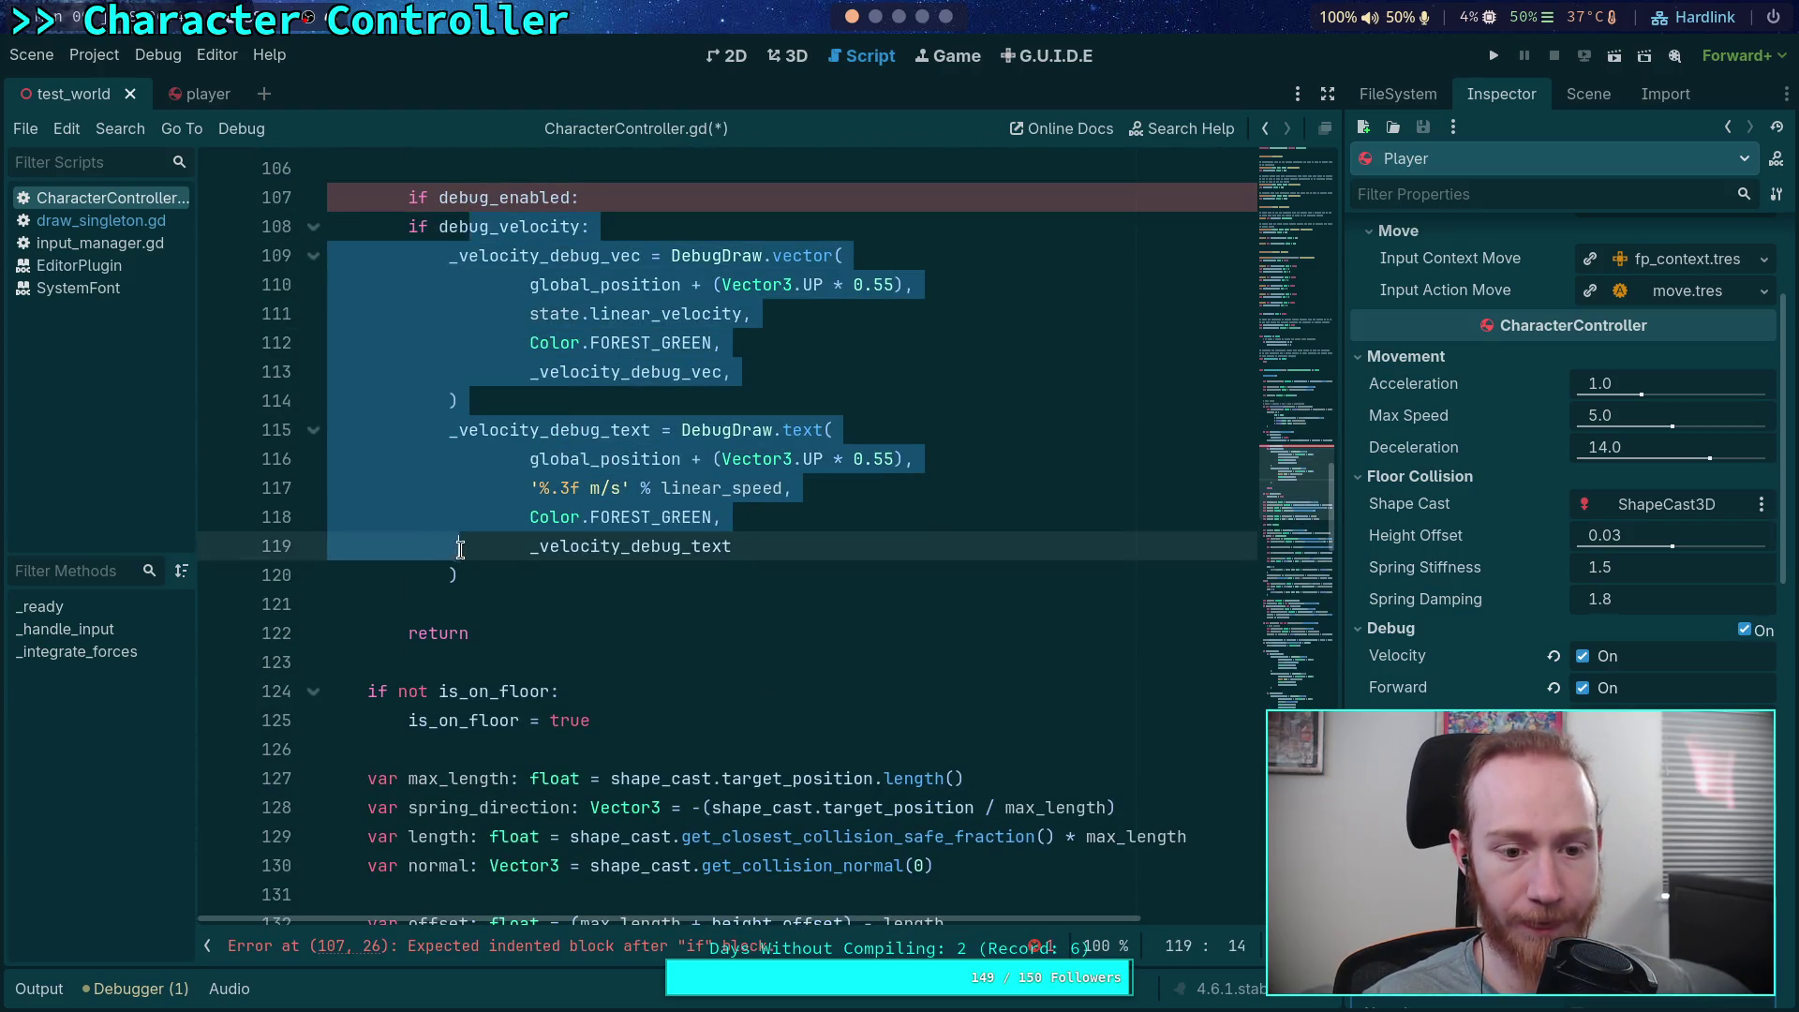
{"action": "key", "text": "Tab"}
{"action": "left_click", "coordinate": [677, 652]}
{"action": "scroll", "coordinate": [679, 647], "scroll_direction": "down", "scroll_amount": 10}
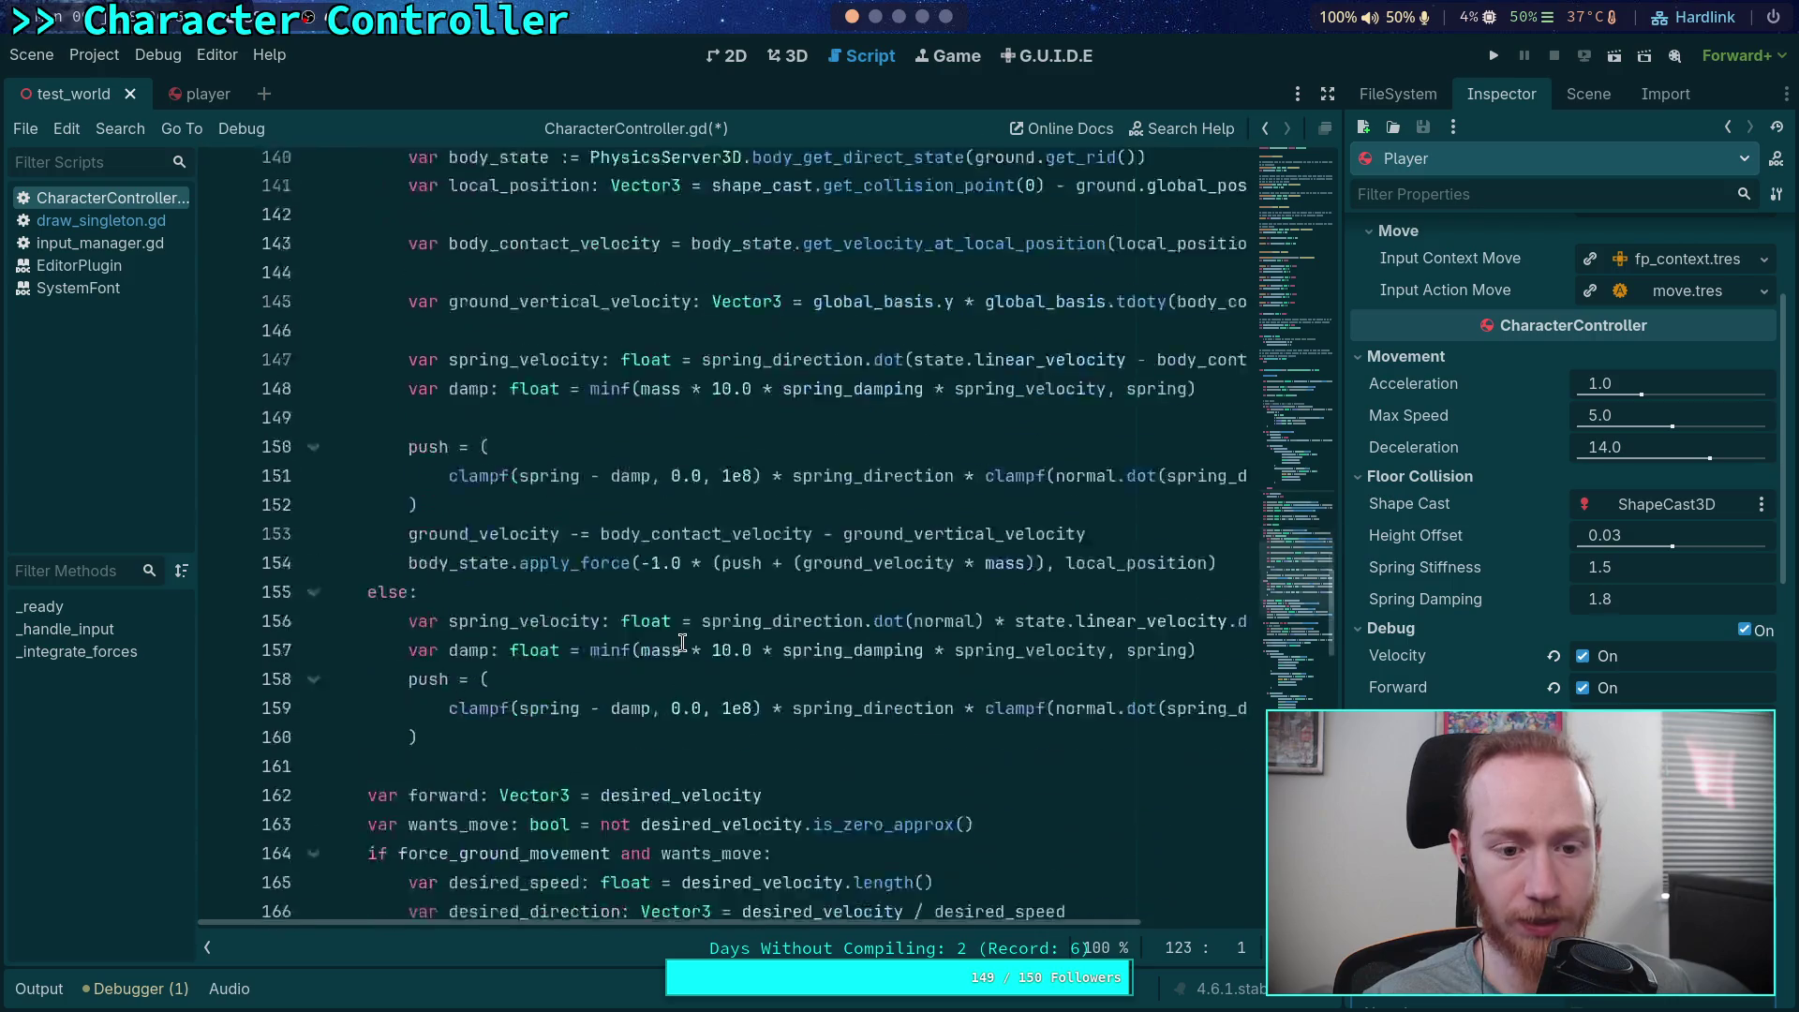
{"action": "scroll", "coordinate": [683, 643], "scroll_direction": "down", "scroll_amount": 15}
Paste a copy of the debug_friction block at line 122, indent its inner lines, and save
{"action": "mouse_move", "coordinate": [410, 567]}
{"action": "left_mouse_down"}
{"action": "mouse_move", "coordinate": [450, 609]}
{"action": "mouse_move", "coordinate": [478, 790]}
{"action": "left_mouse_up"}
{"action": "right_click", "coordinate": [481, 747]}
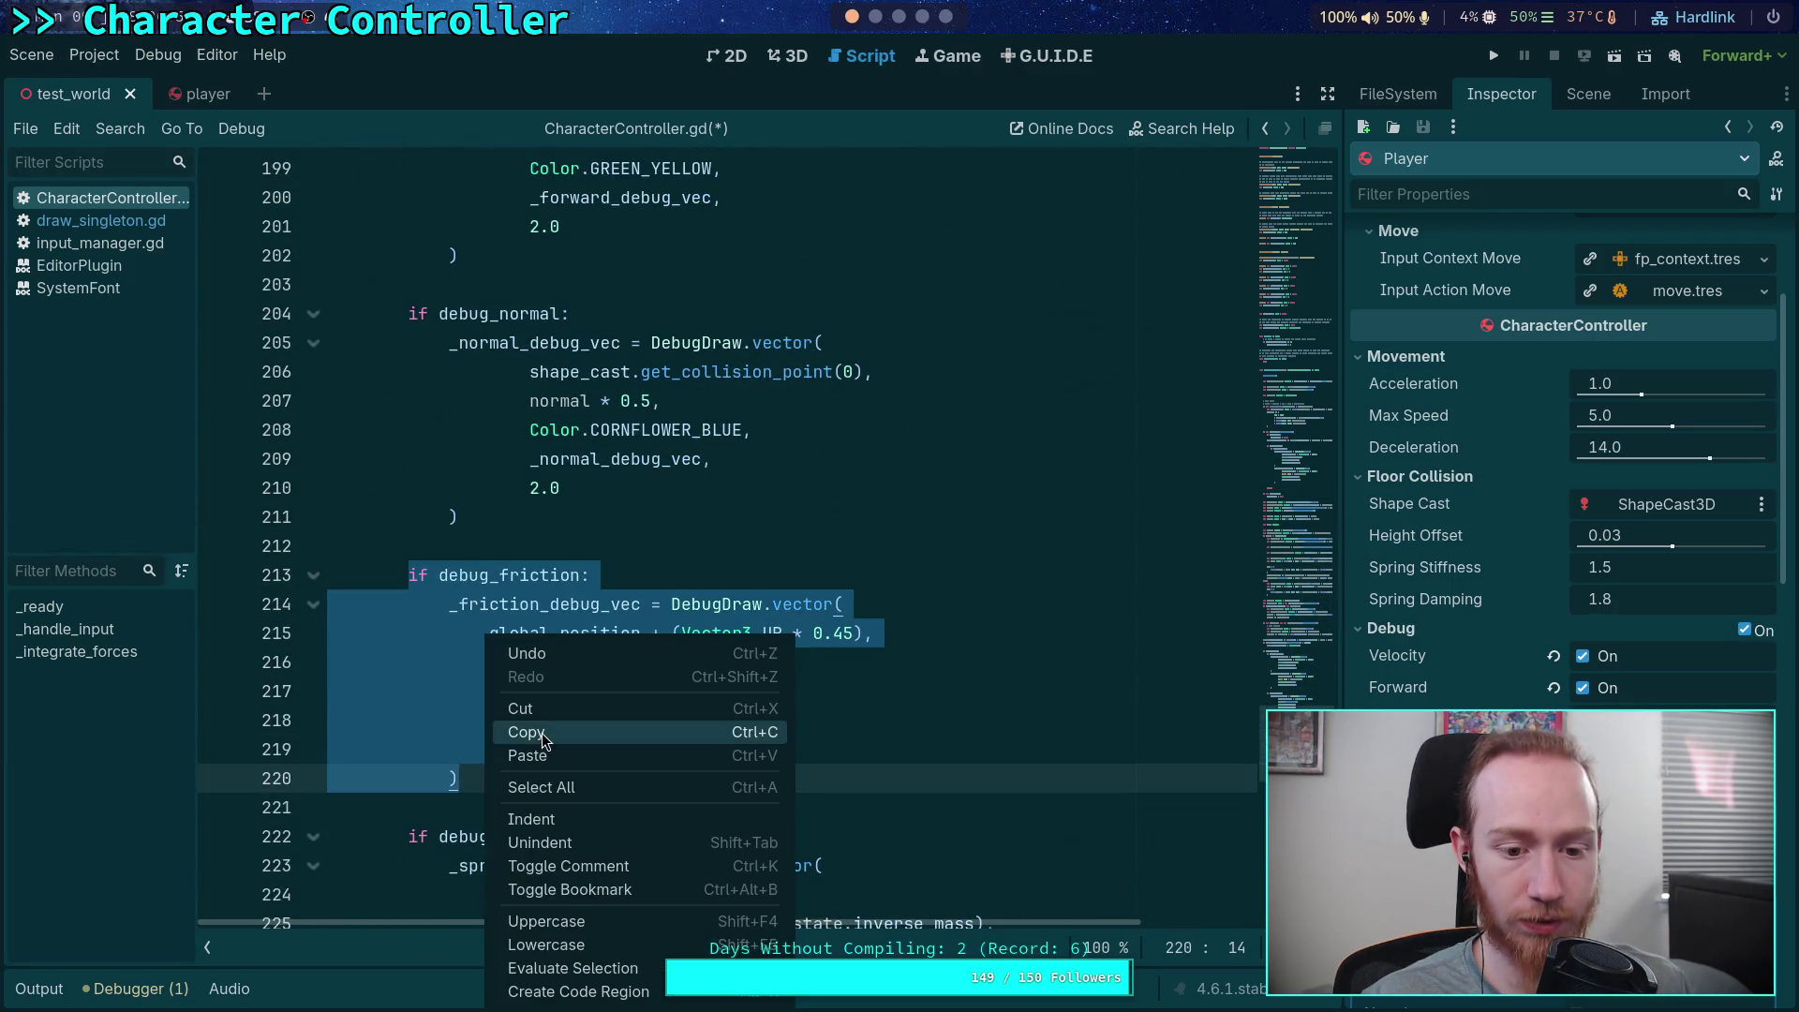
{"action": "left_click", "coordinate": [541, 732]}
{"action": "scroll", "coordinate": [709, 642], "scroll_direction": "up", "scroll_amount": 18}
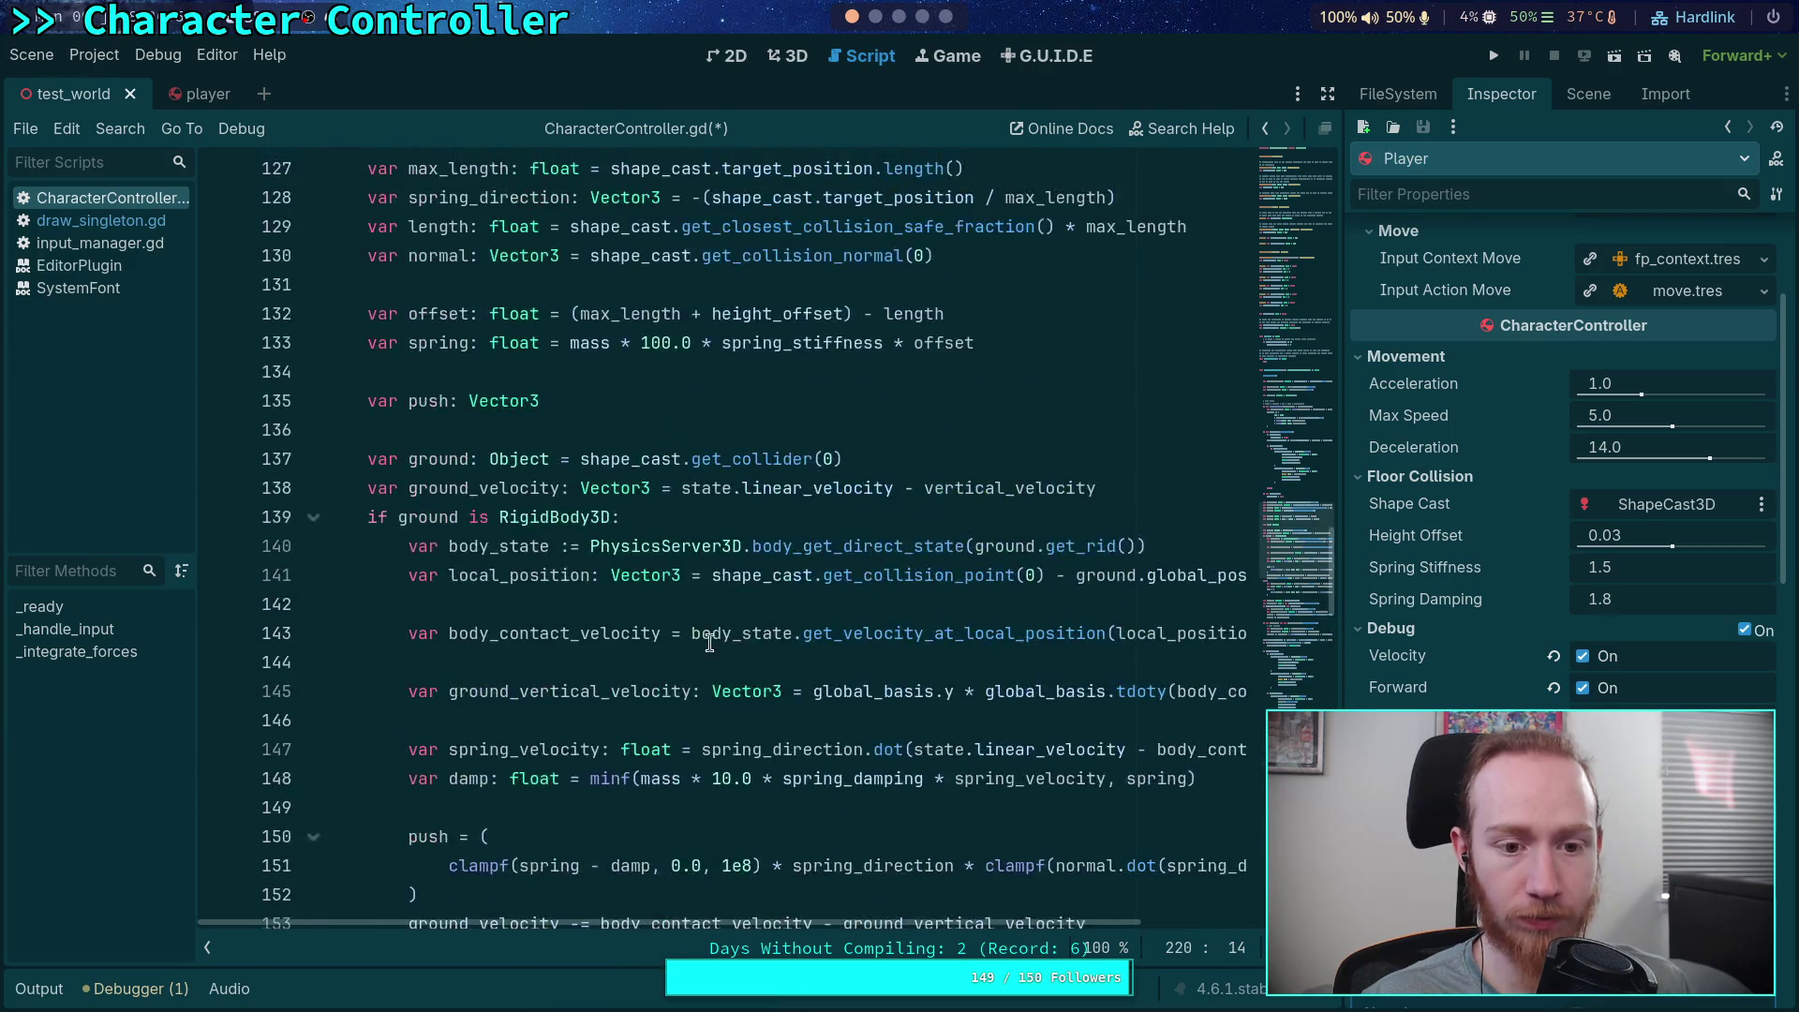
{"action": "scroll", "coordinate": [710, 643], "scroll_direction": "up", "scroll_amount": 6}
{"action": "left_click", "coordinate": [640, 663]}
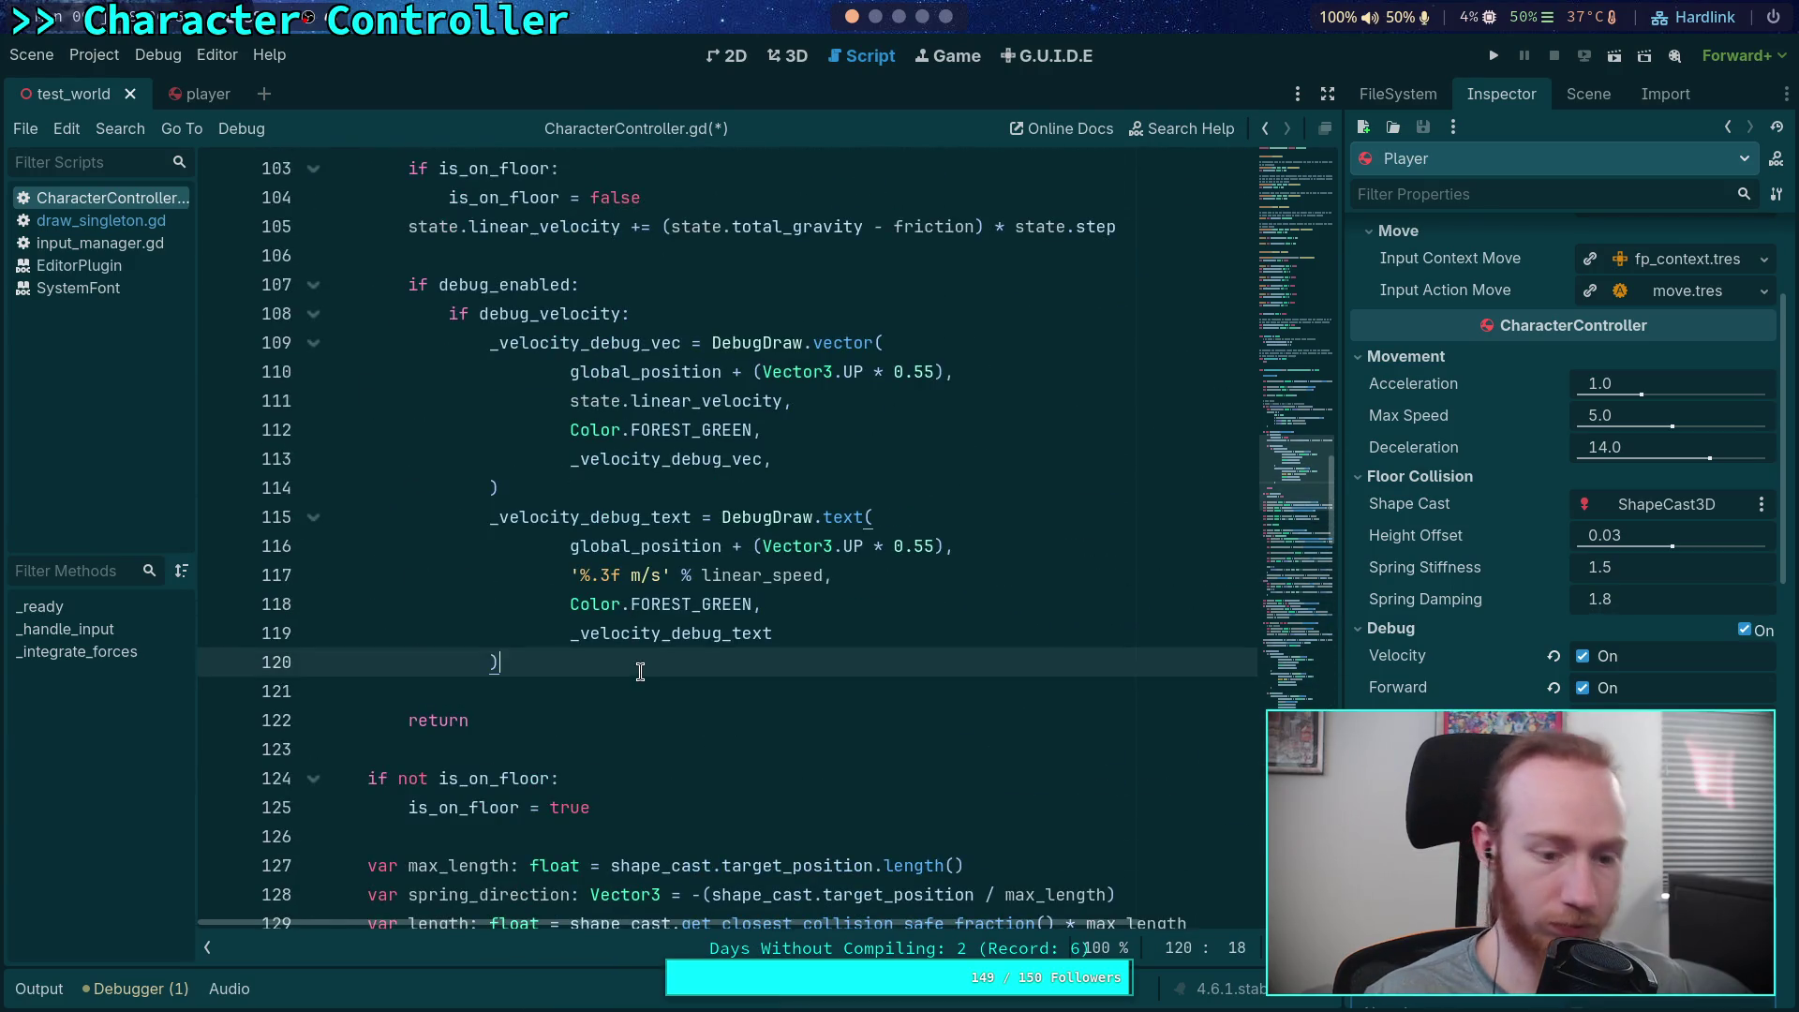
{"action": "key", "text": "Return"}
{"action": "key", "text": "BackSpace"}
{"action": "key", "text": "Return"}
{"action": "key", "text": "ctrl+v"}
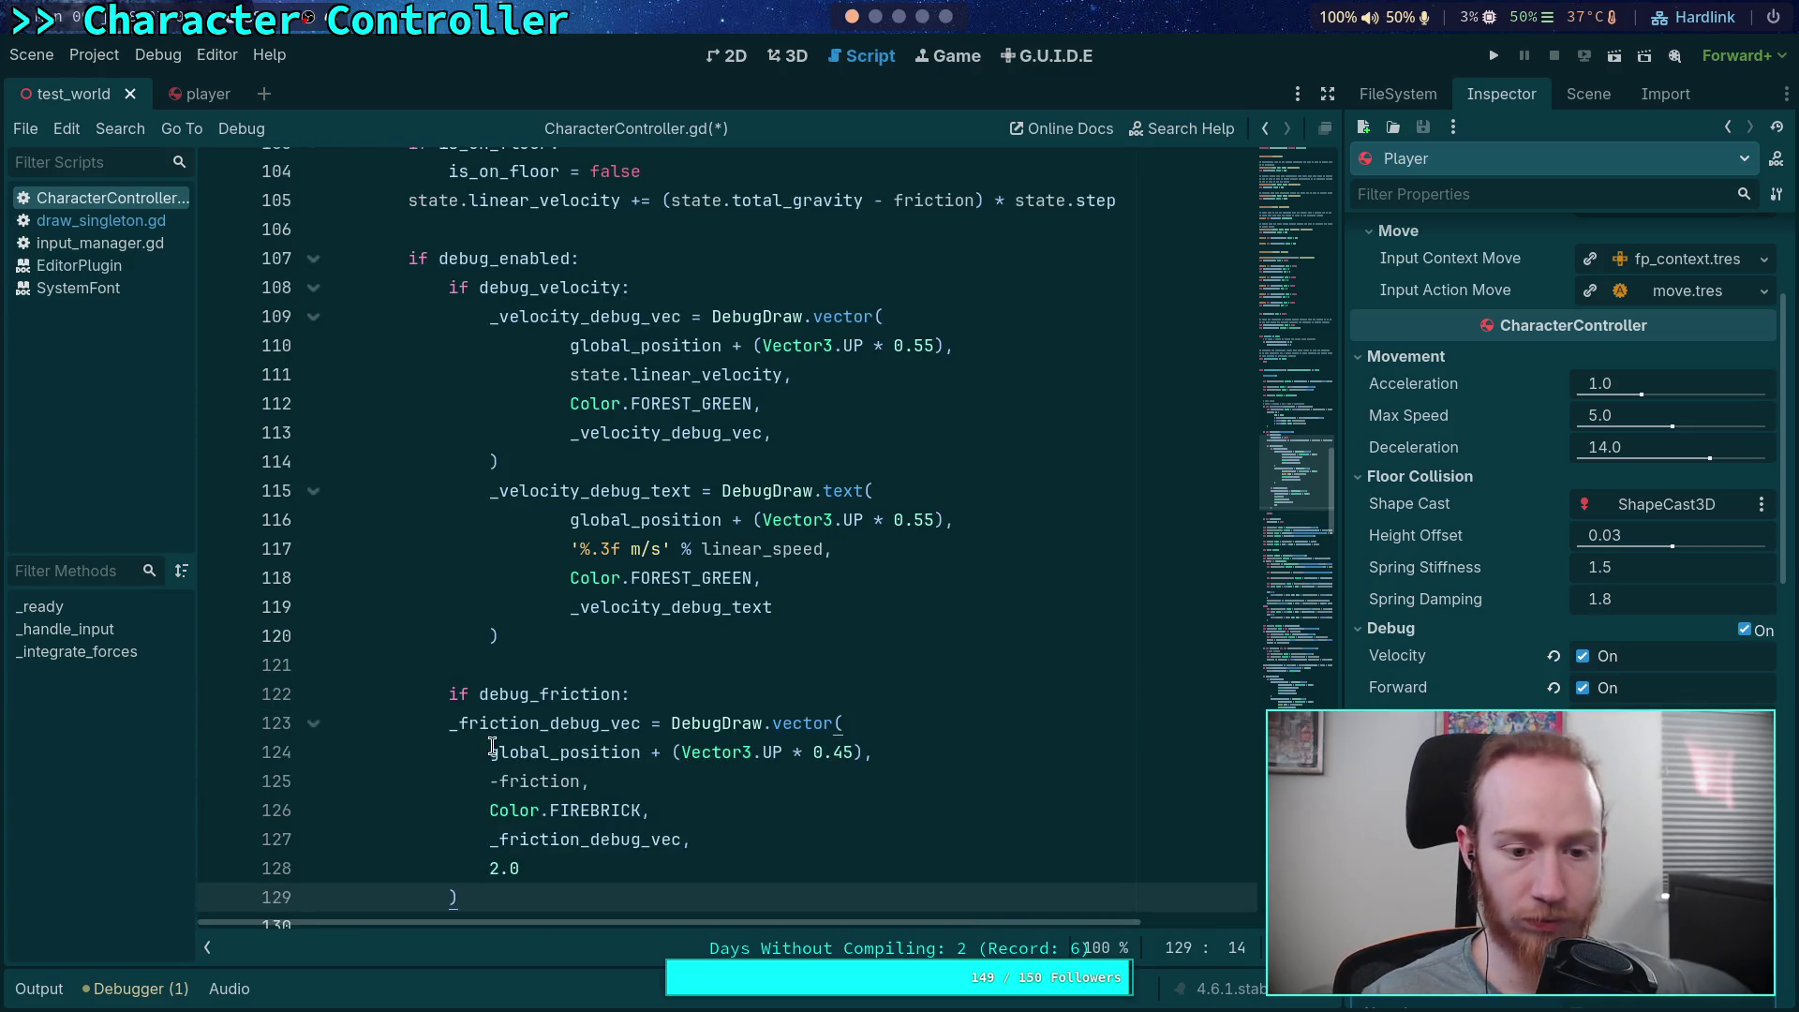
{"action": "left_click_drag", "start_coordinate": [500, 726], "coordinate": [489, 872]}
{"action": "key", "text": "Tab"}
{"action": "key", "text": "ctrl+s"}
{"action": "scroll", "coordinate": [875, 536], "scroll_direction": "up", "scroll_amount": 3}
{"action": "scroll", "coordinate": [875, 536], "scroll_direction": "up", "scroll_amount": 3}
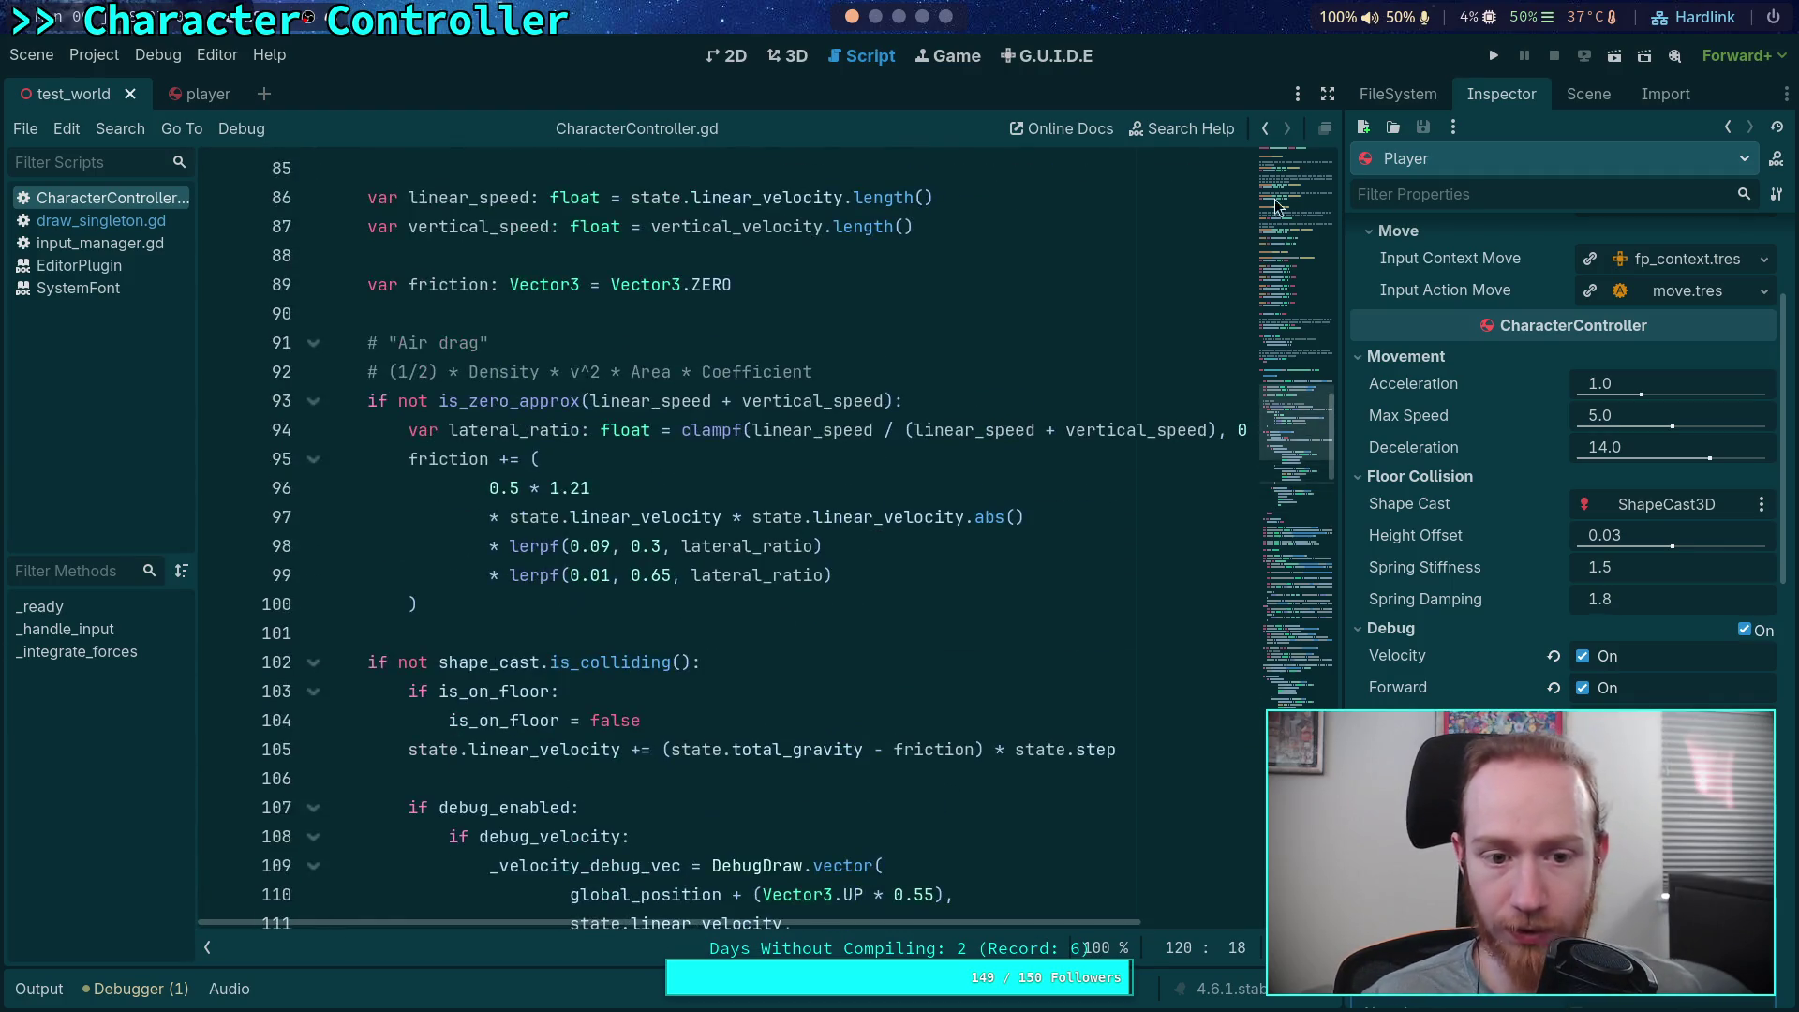
Run the project, watch the falling player's speed cap near 15.874 m/s, then go to the browser
{"action": "left_click", "coordinate": [1494, 55]}
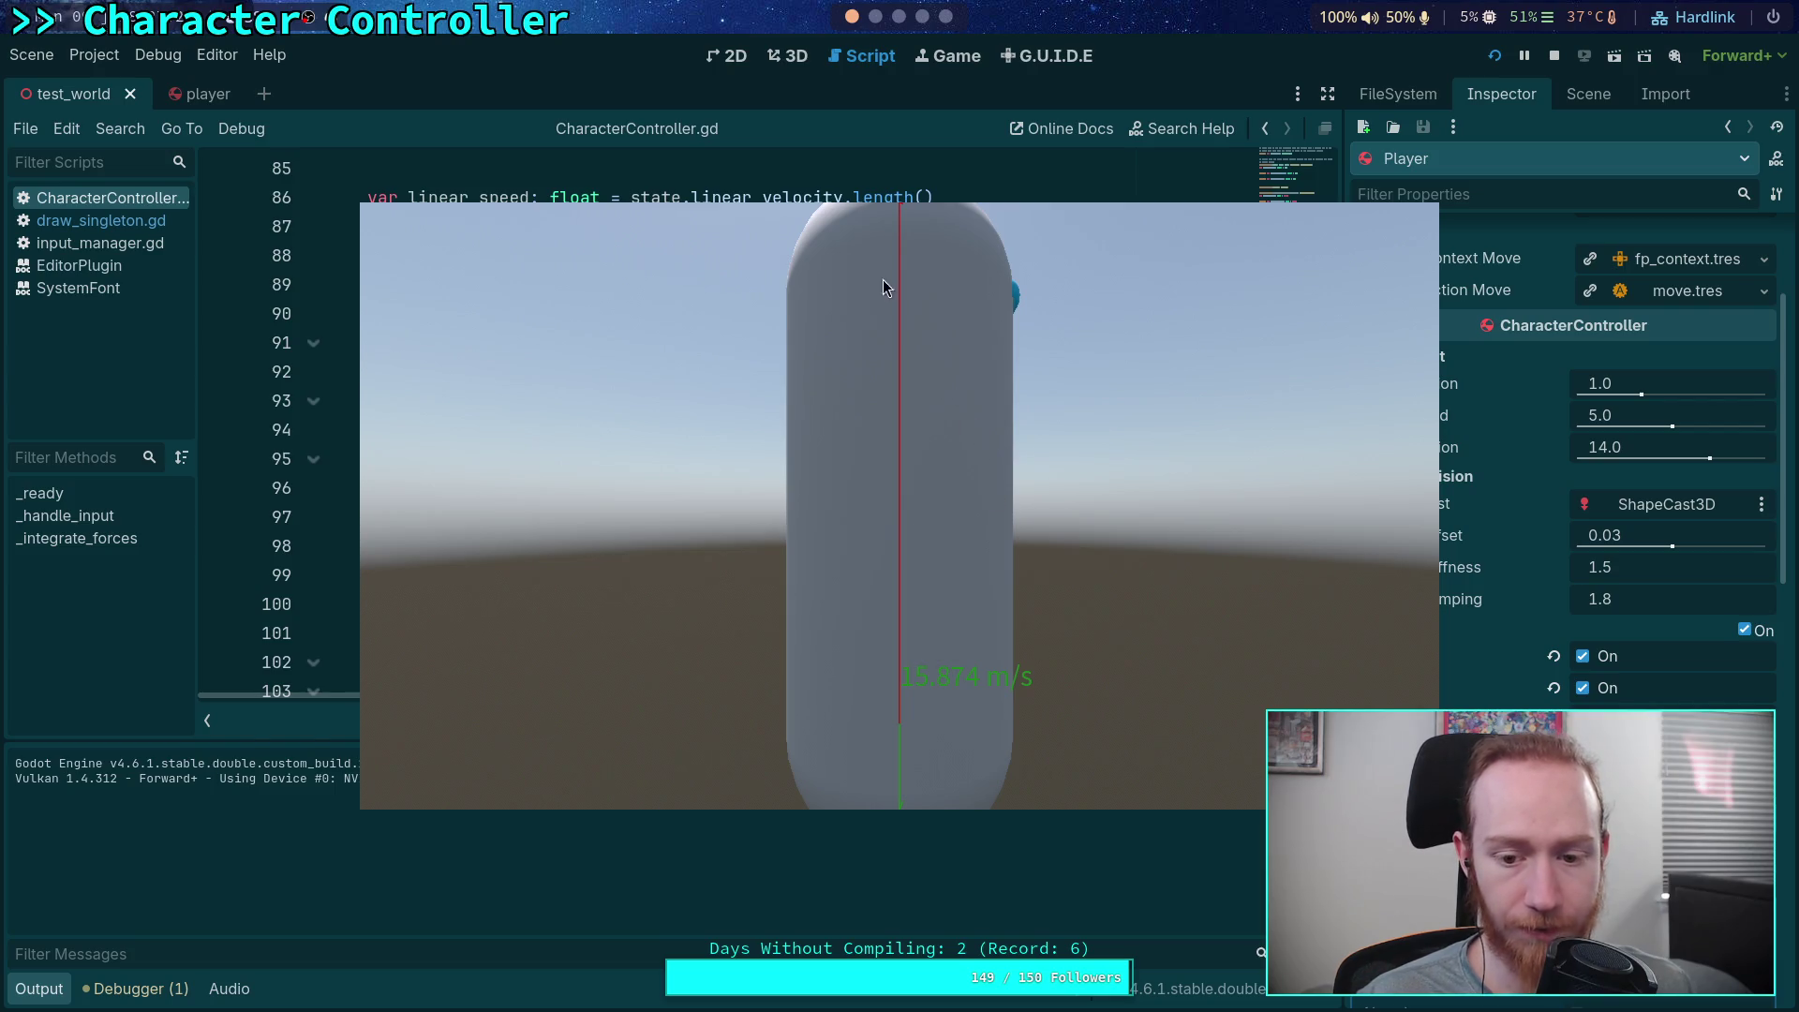
{"action": "left_click", "coordinate": [920, 24]}
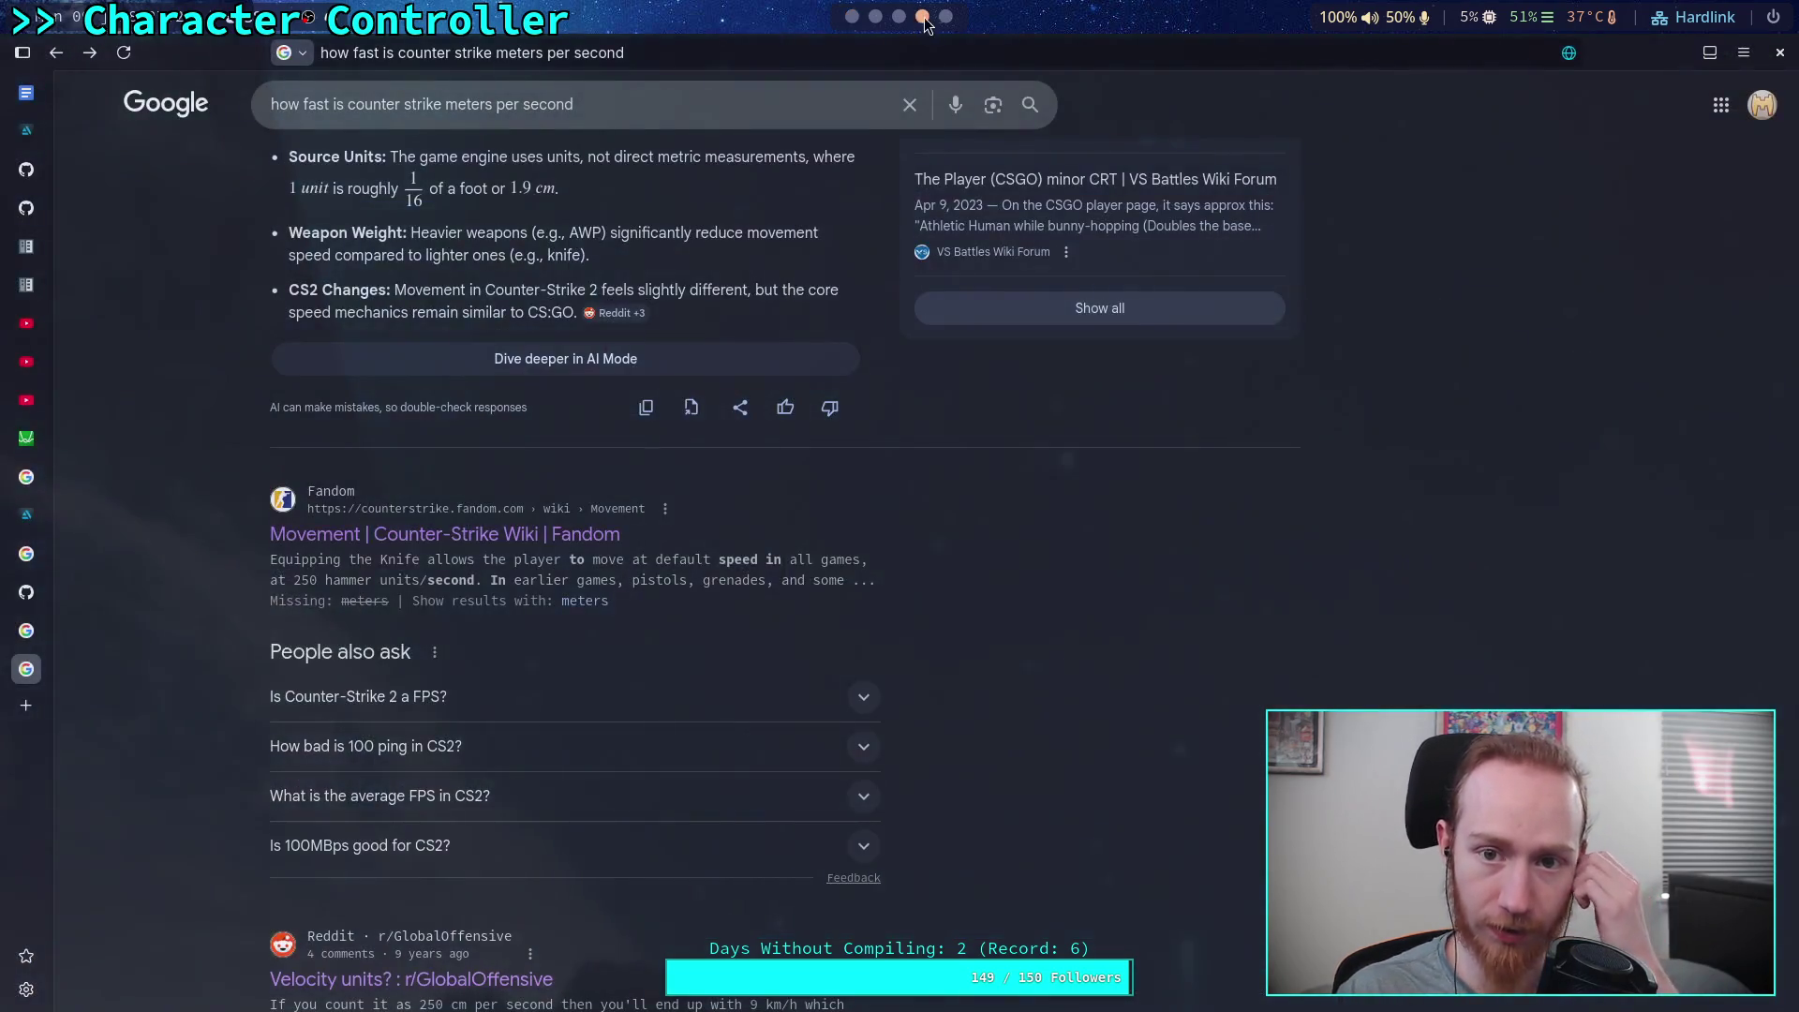
Check the Google conversion of 300 mph to 134.112 m/s, then return to the running game
{"action": "left_click", "coordinate": [48, 639]}
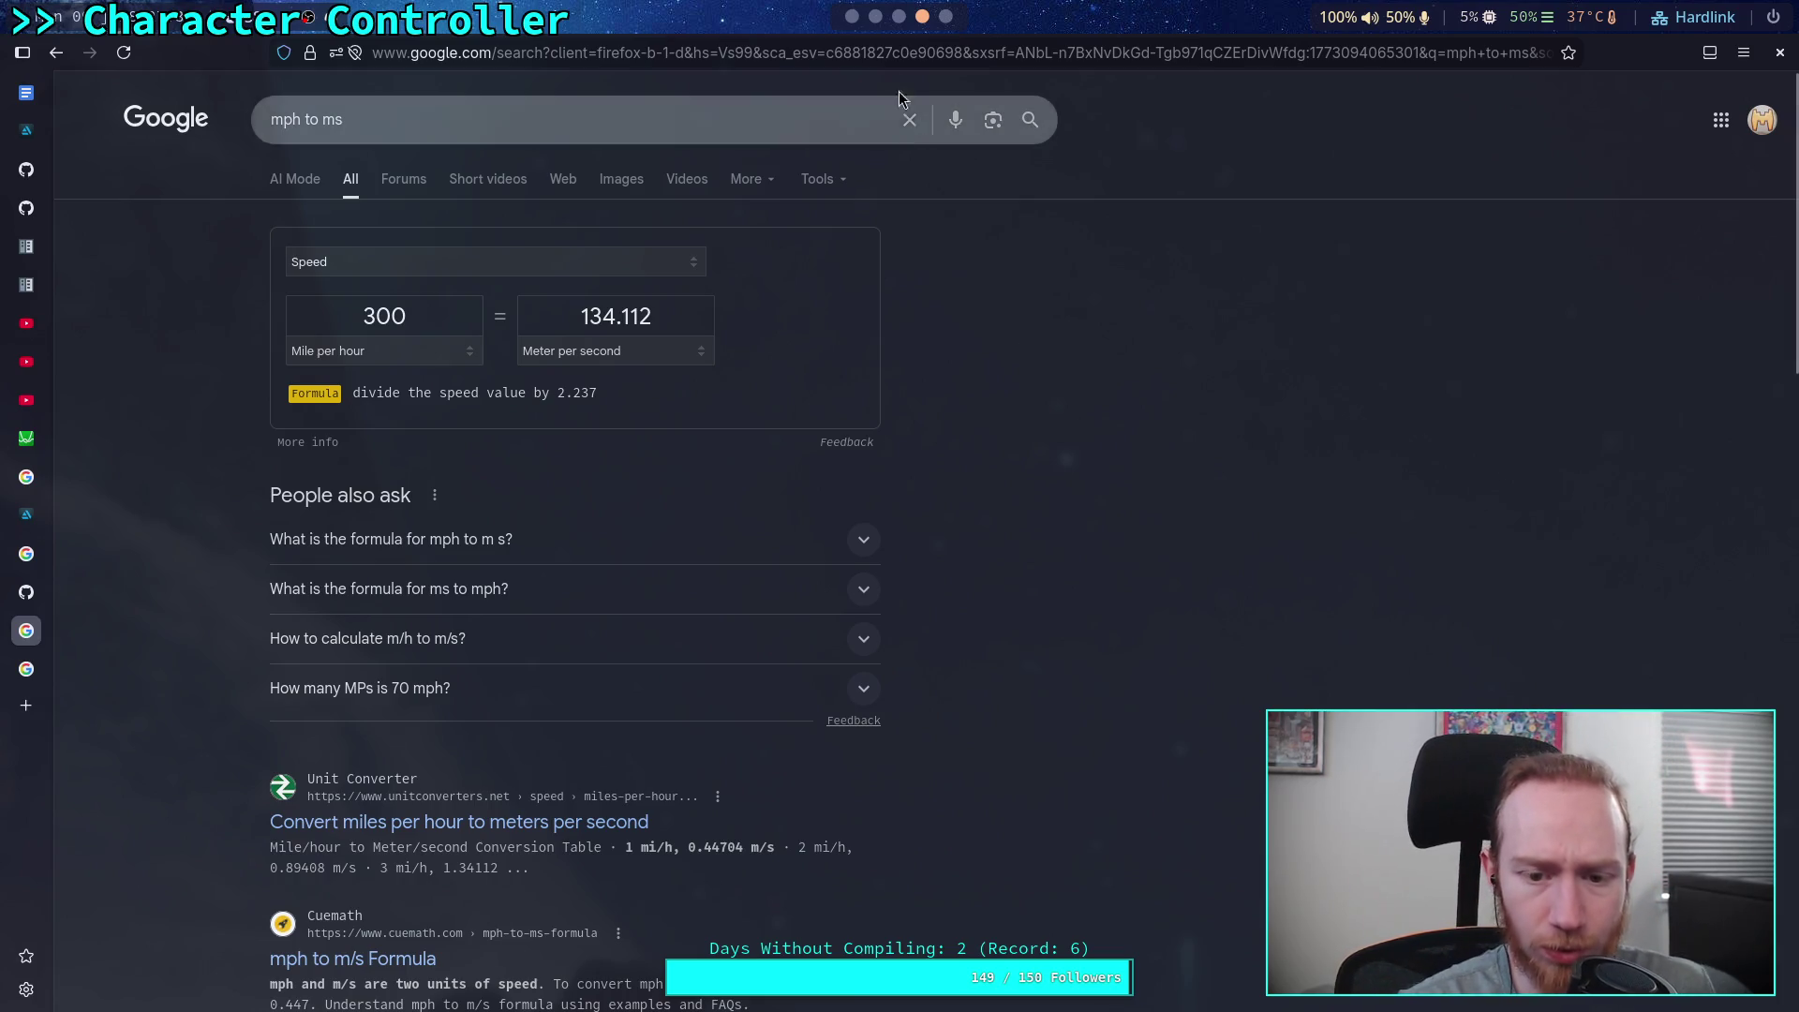
{"action": "left_click", "coordinate": [852, 18]}
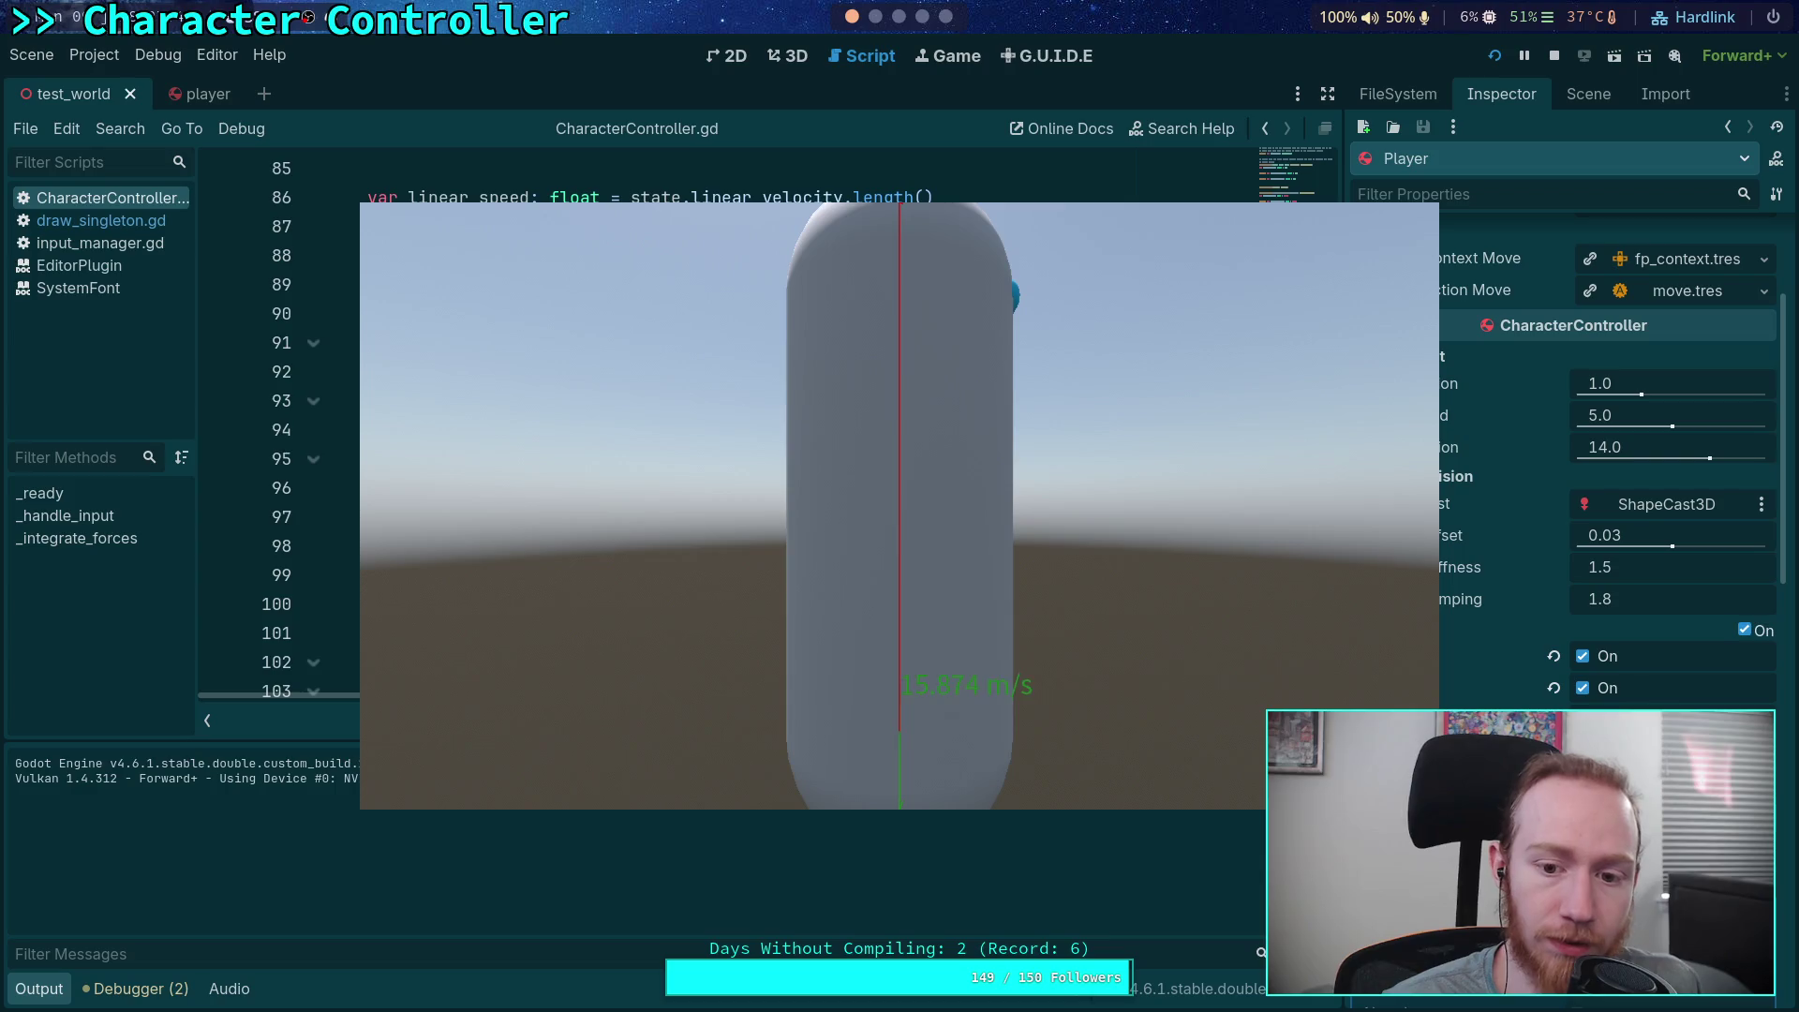
{"action": "left_click", "coordinate": [1559, 63]}
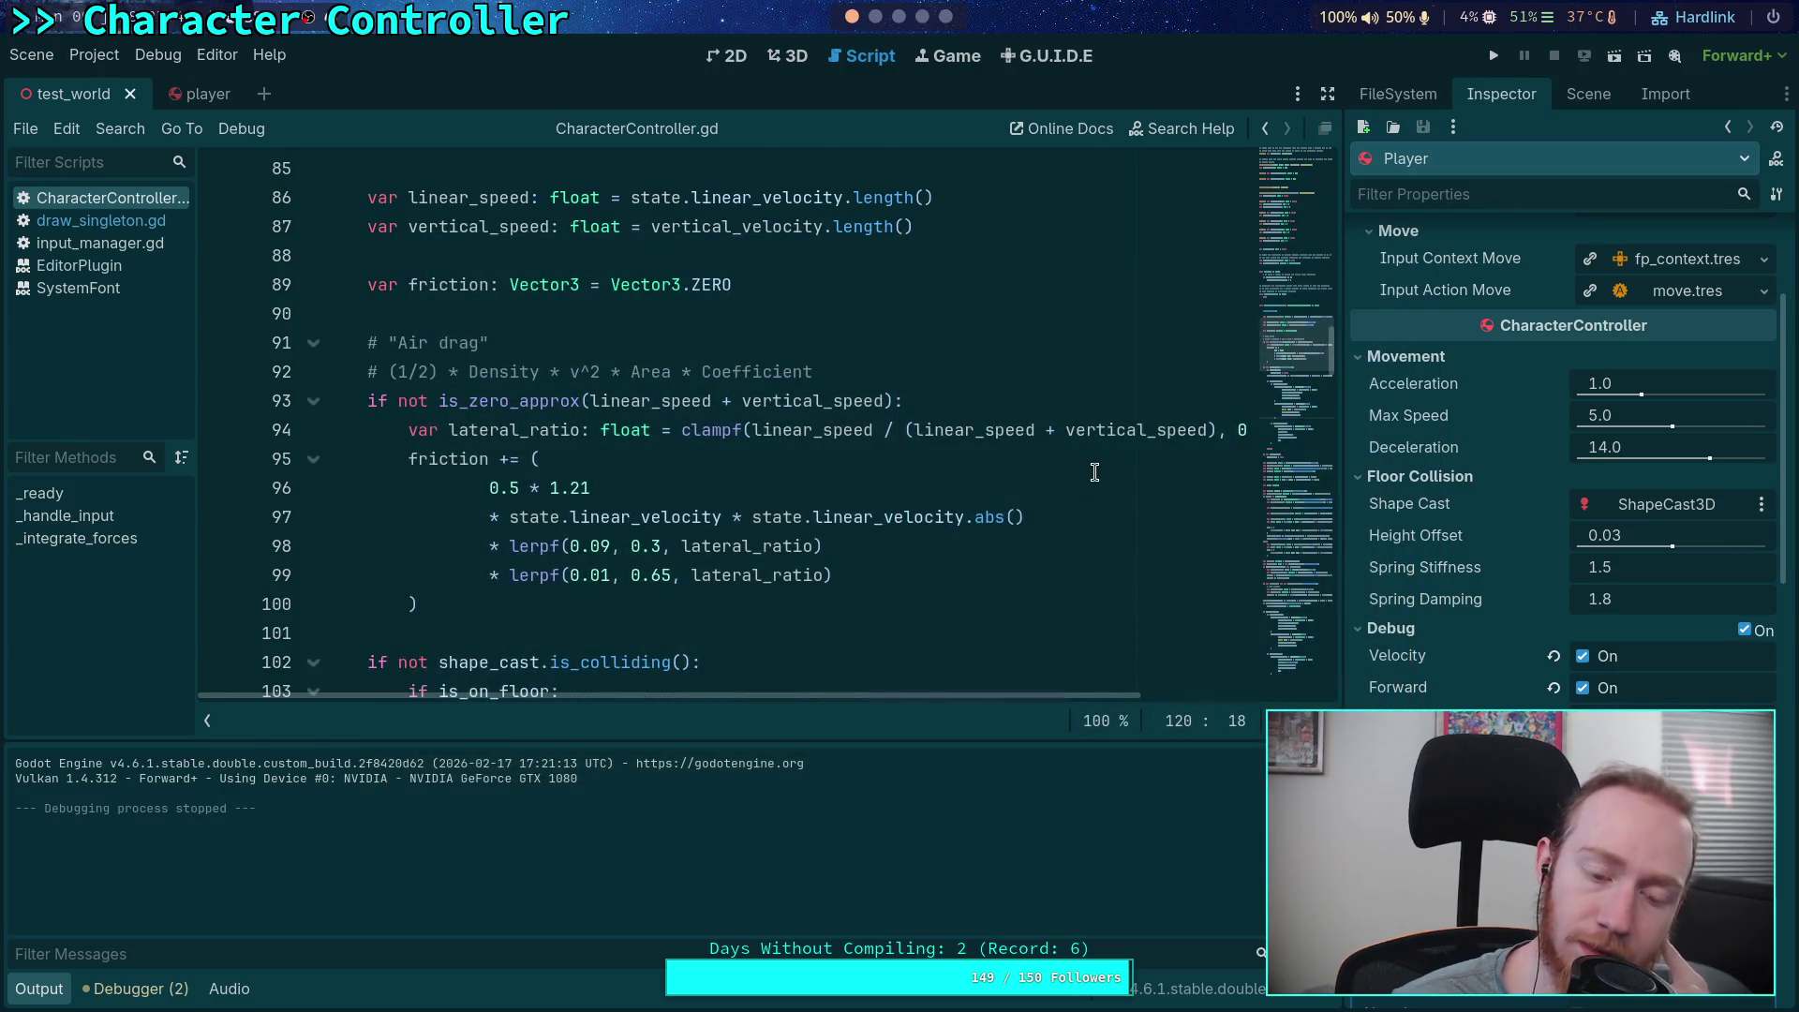
{"action": "left_click", "coordinate": [38, 993]}
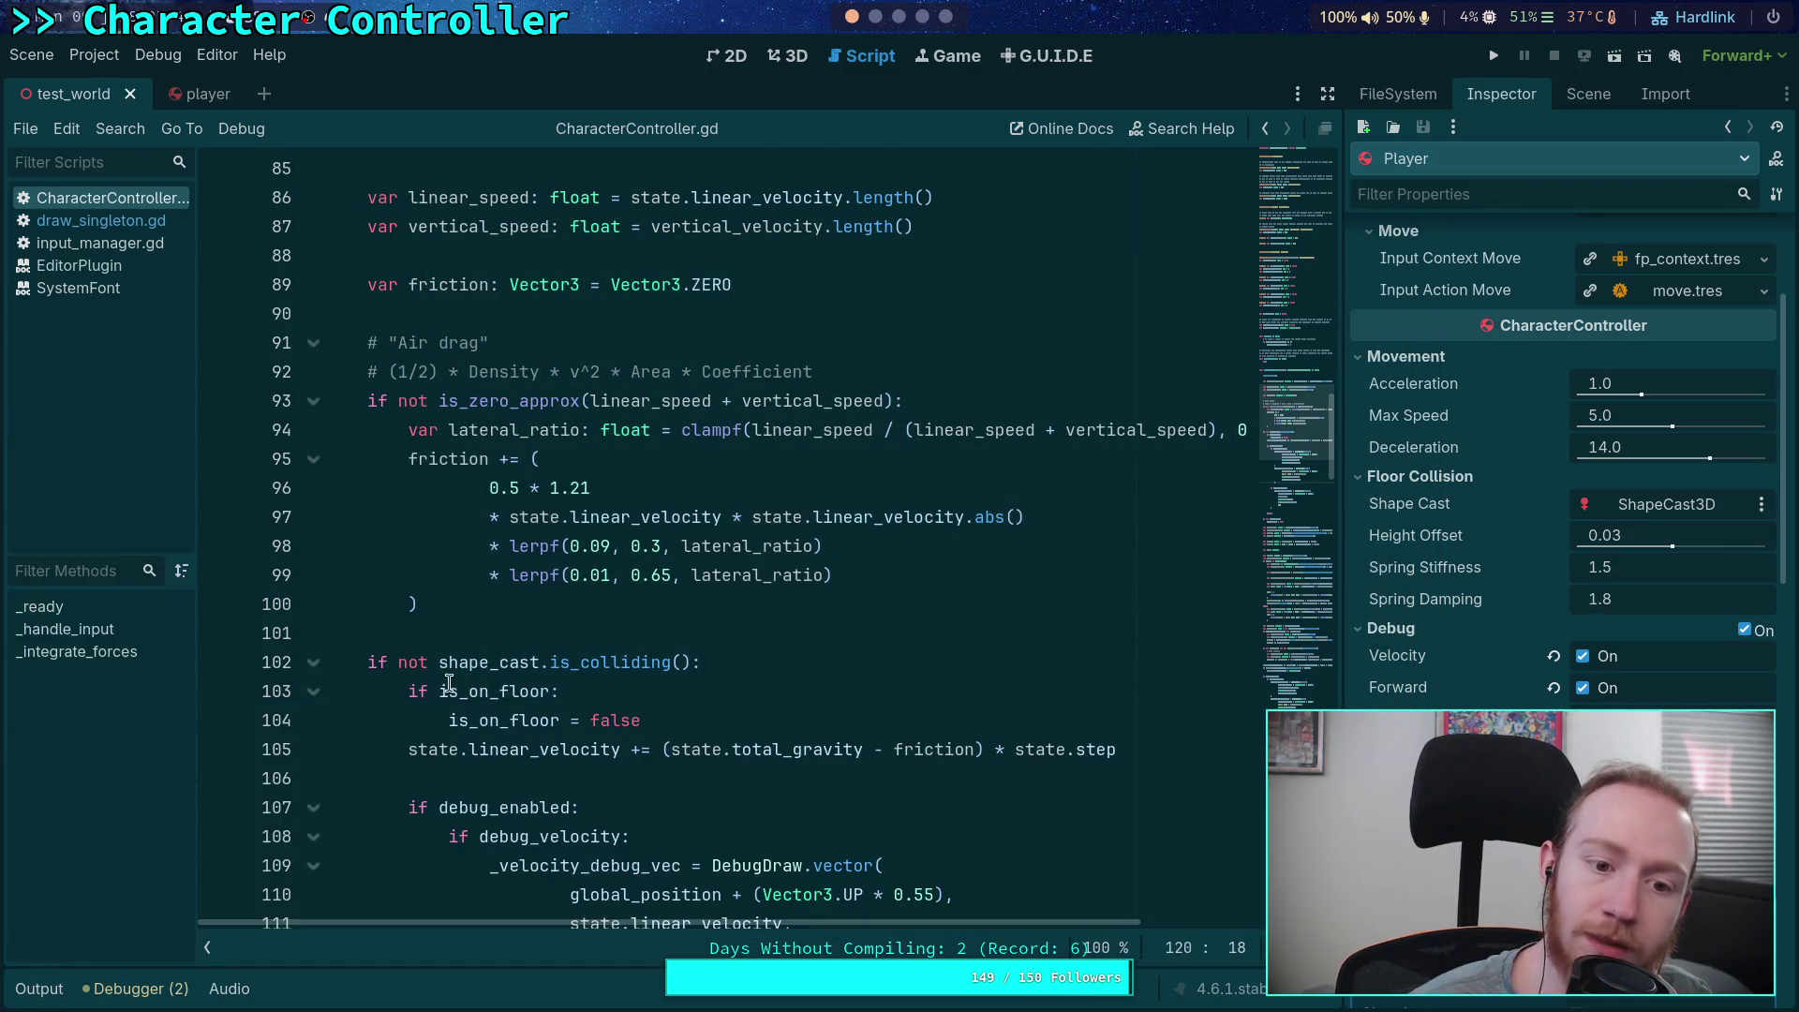
{"action": "scroll", "coordinate": [450, 679], "scroll_direction": "up", "scroll_amount": 1}
{"action": "scroll", "coordinate": [387, 670], "scroll_direction": "up", "scroll_amount": 1}
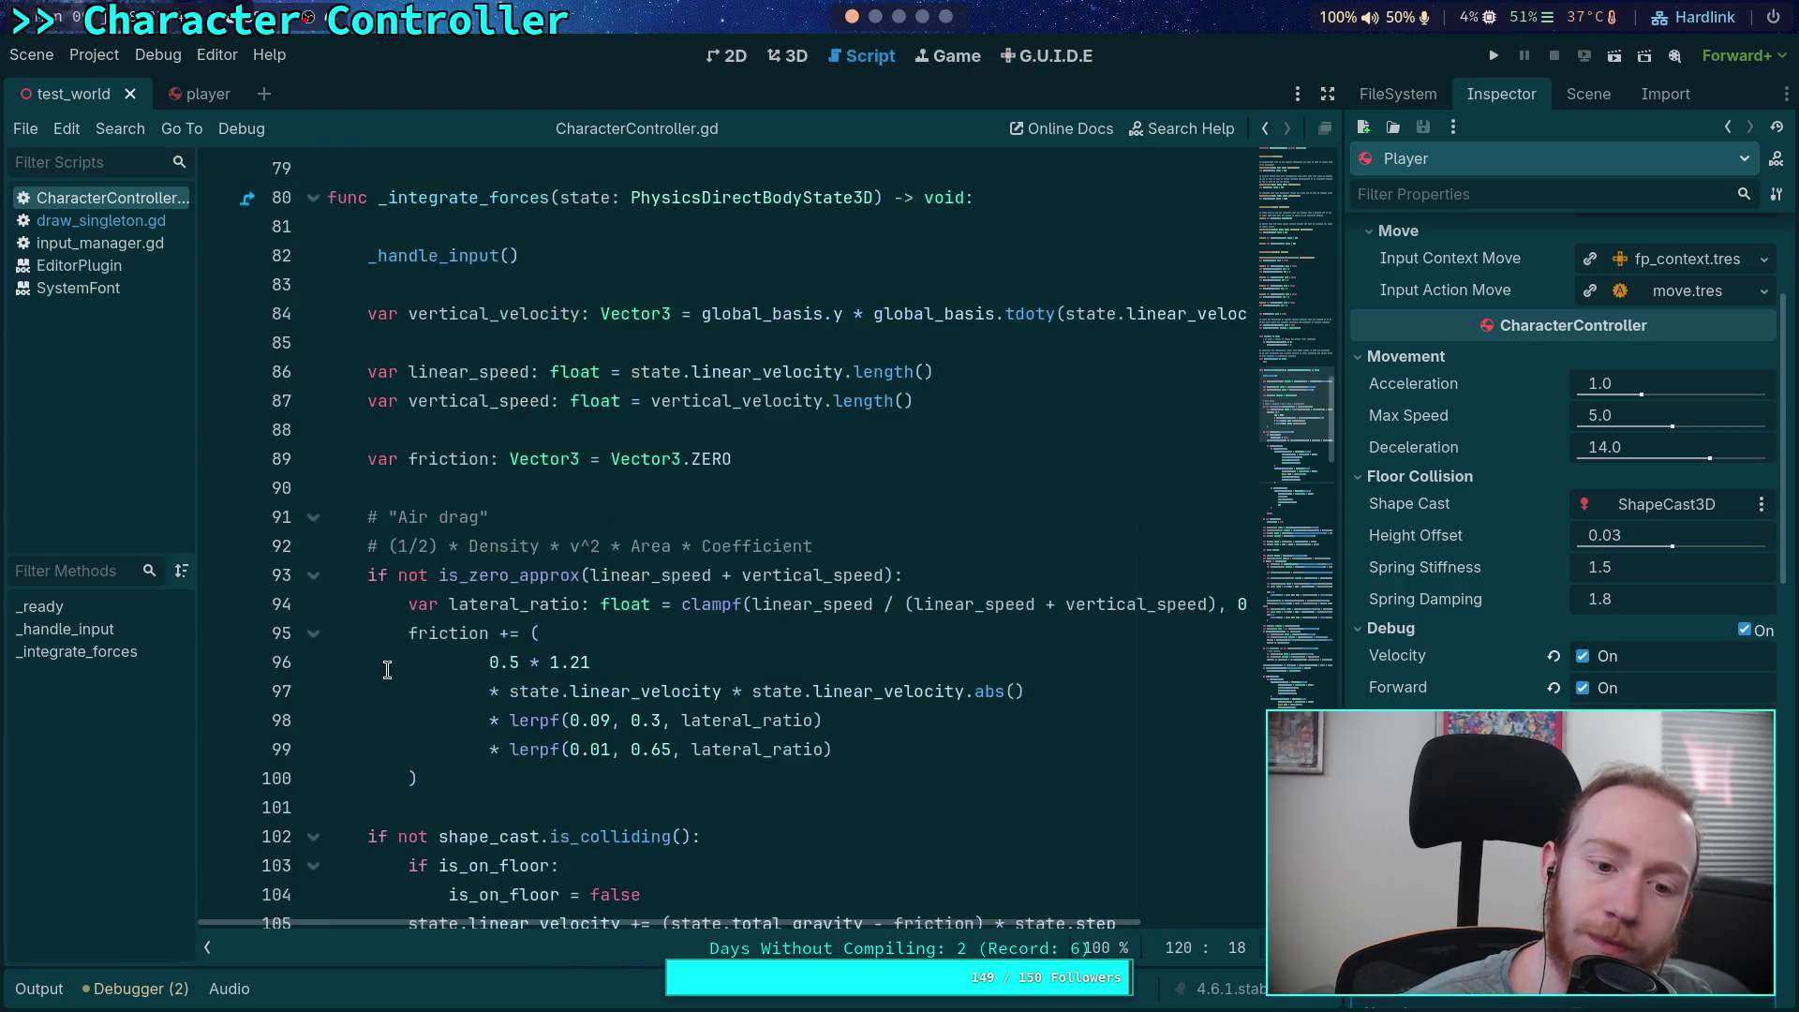
{"action": "double_click", "coordinate": [440, 634]}
{"action": "scroll", "coordinate": [394, 647], "scroll_direction": "down", "scroll_amount": 4}
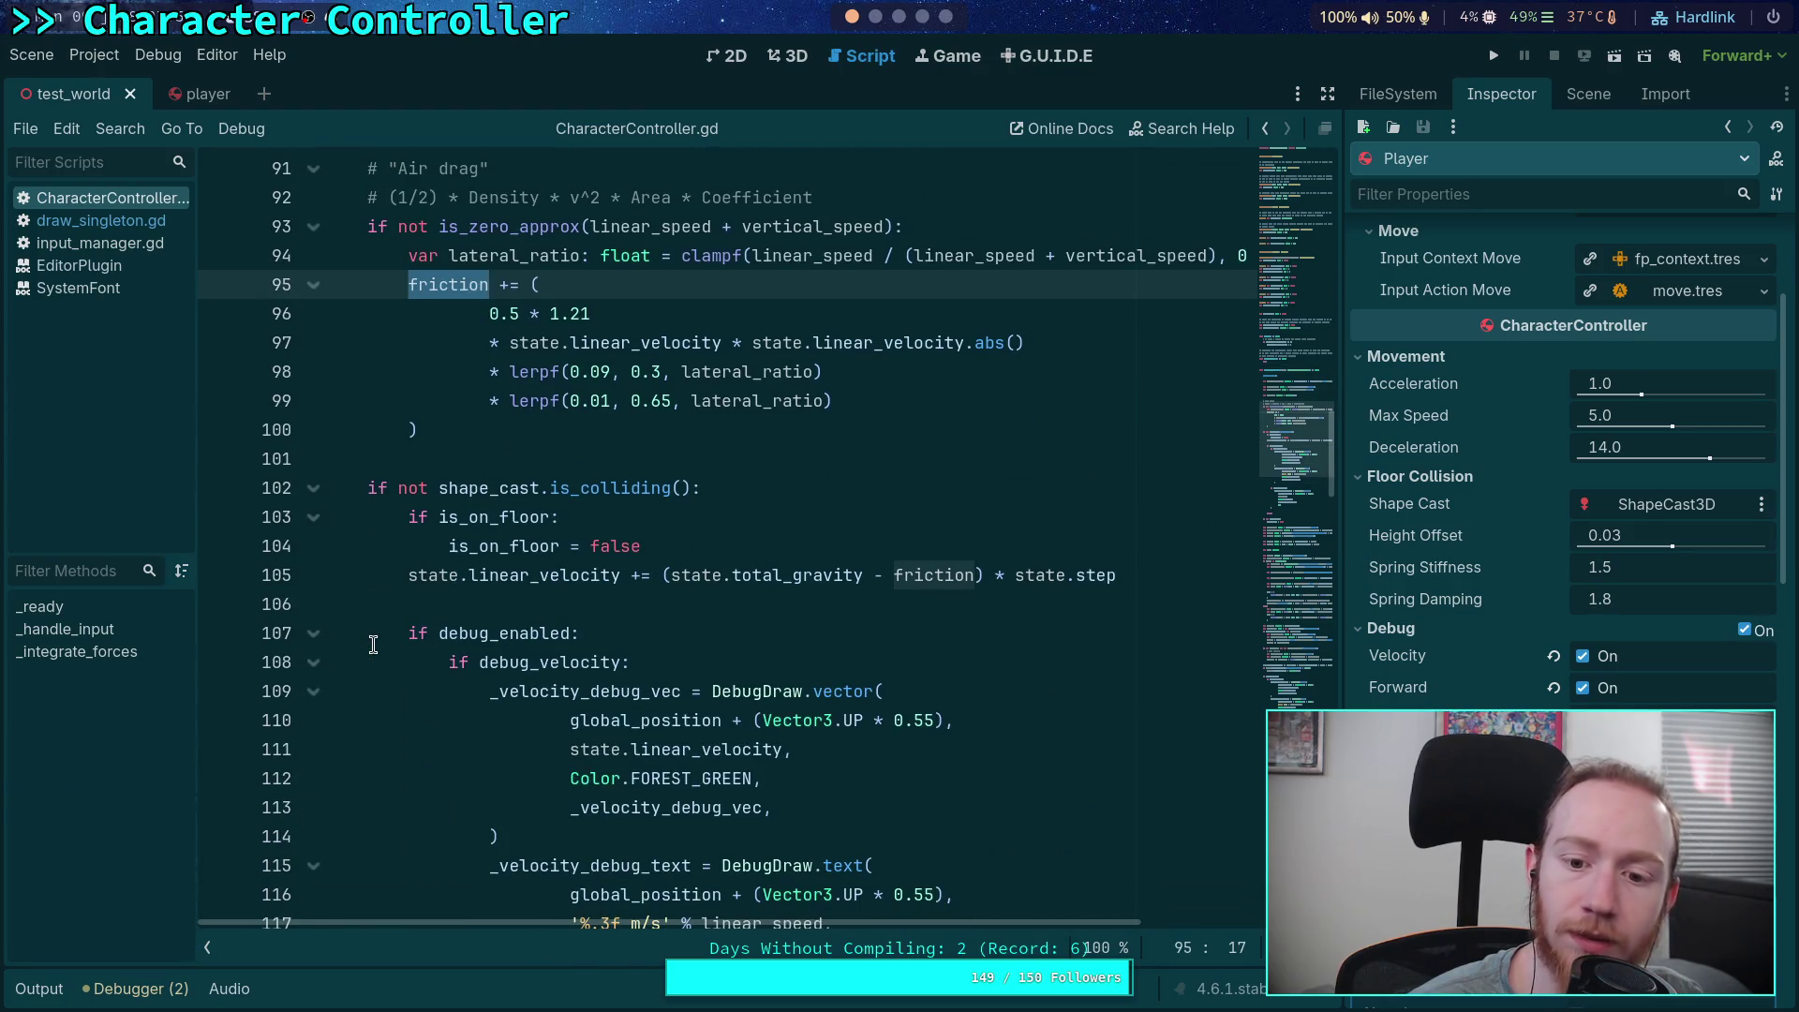
{"action": "scroll", "coordinate": [373, 645], "scroll_direction": "up", "scroll_amount": 2}
{"action": "scroll", "coordinate": [373, 645], "scroll_direction": "up", "scroll_amount": 1}
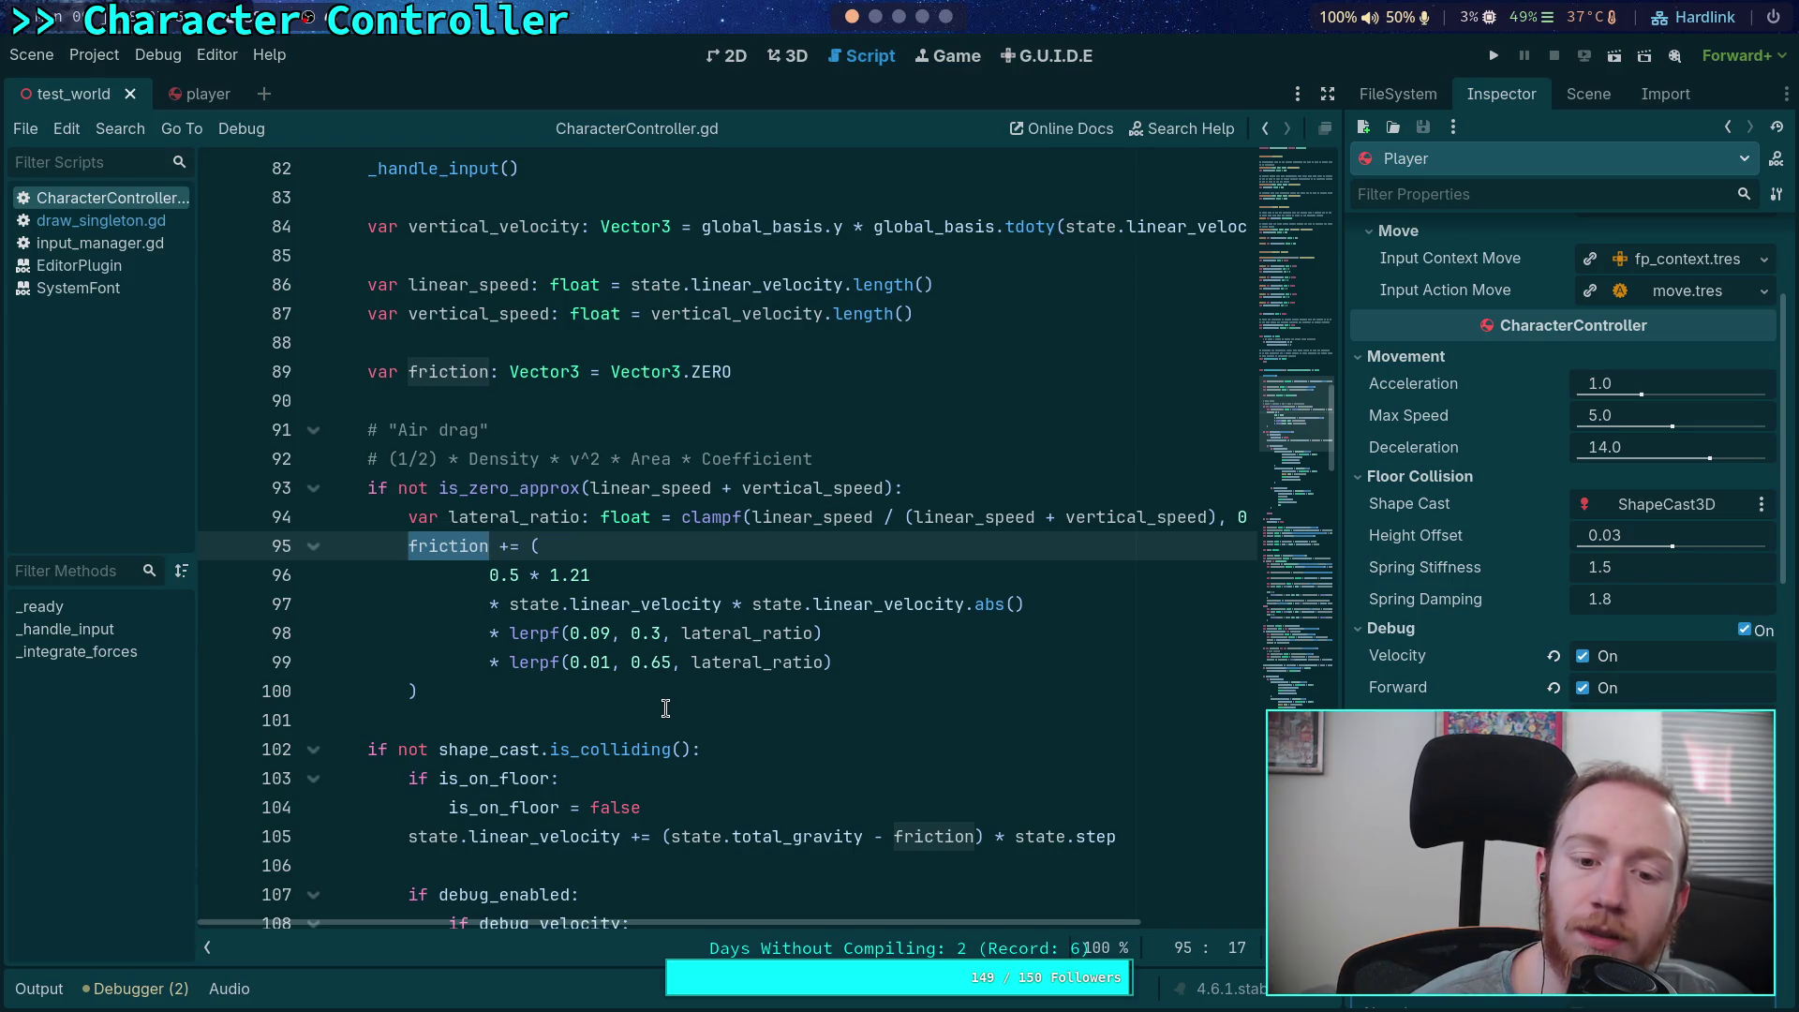
{"action": "double_click", "coordinate": [772, 663]}
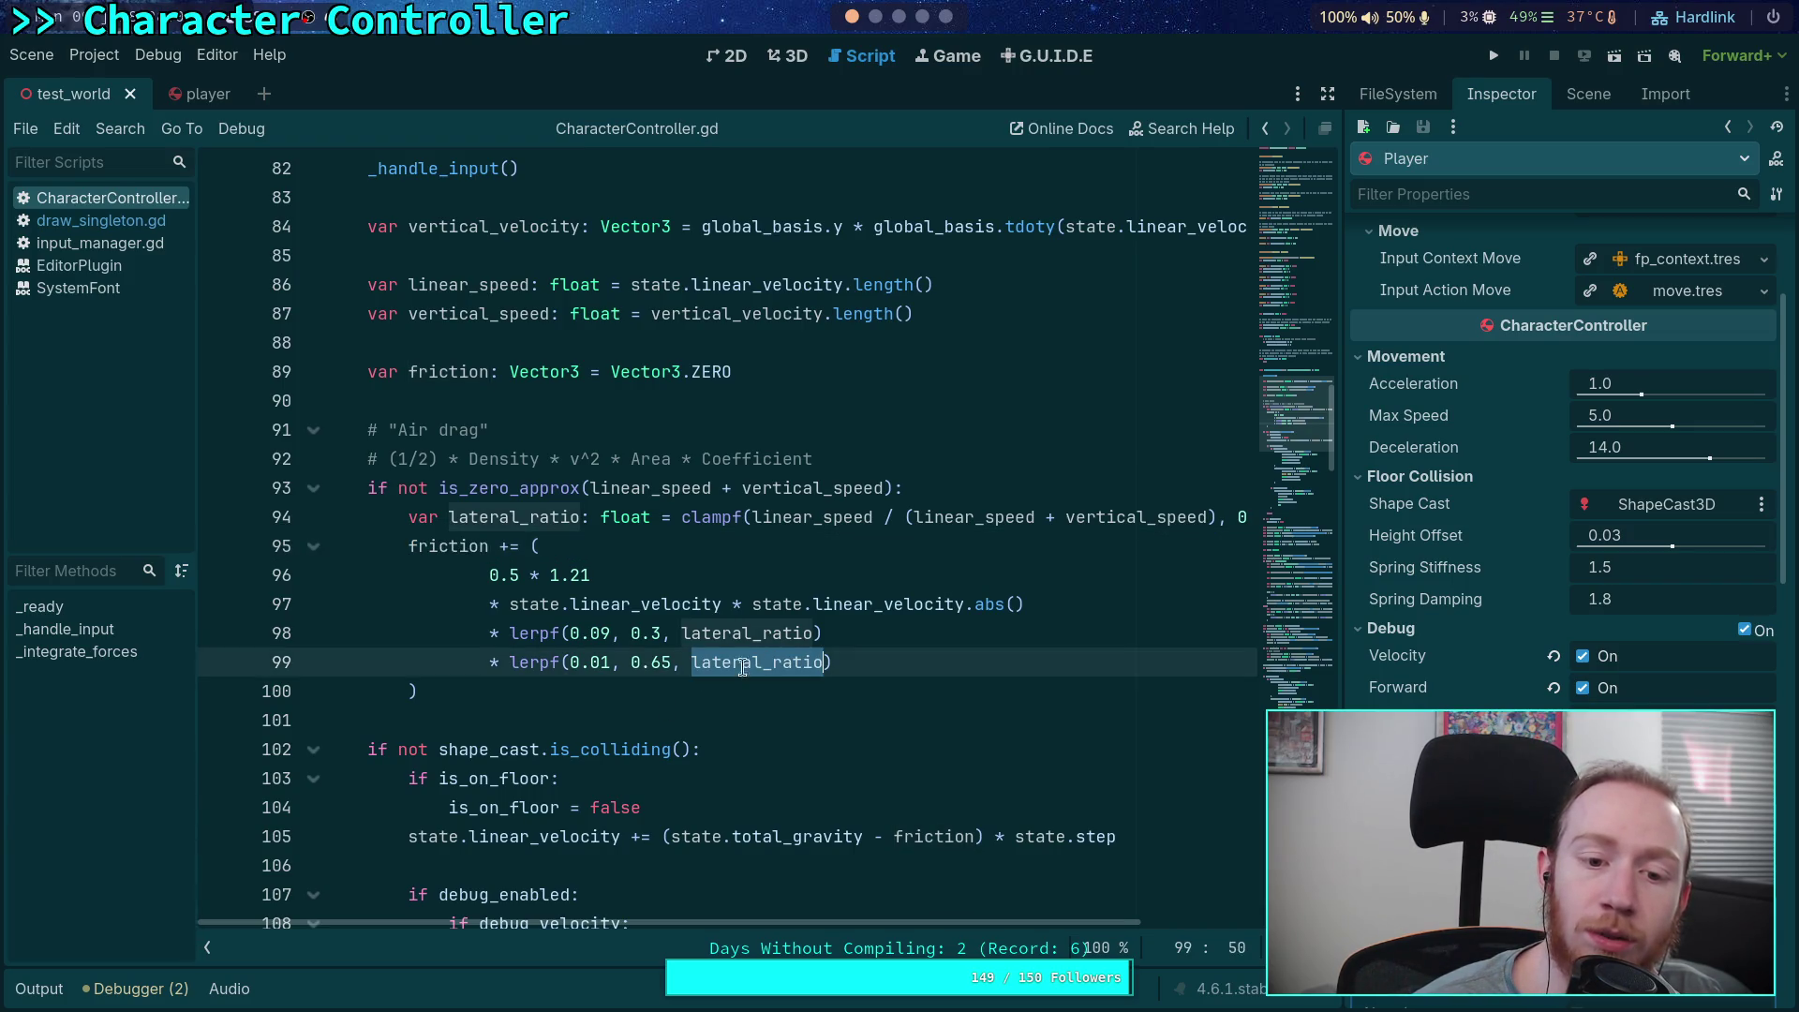
{"action": "mouse_move", "coordinate": [937, 924]}
{"action": "left_mouse_down"}
{"action": "mouse_move", "coordinate": [1084, 932]}
{"action": "mouse_move", "coordinate": [929, 922]}
{"action": "left_mouse_up"}
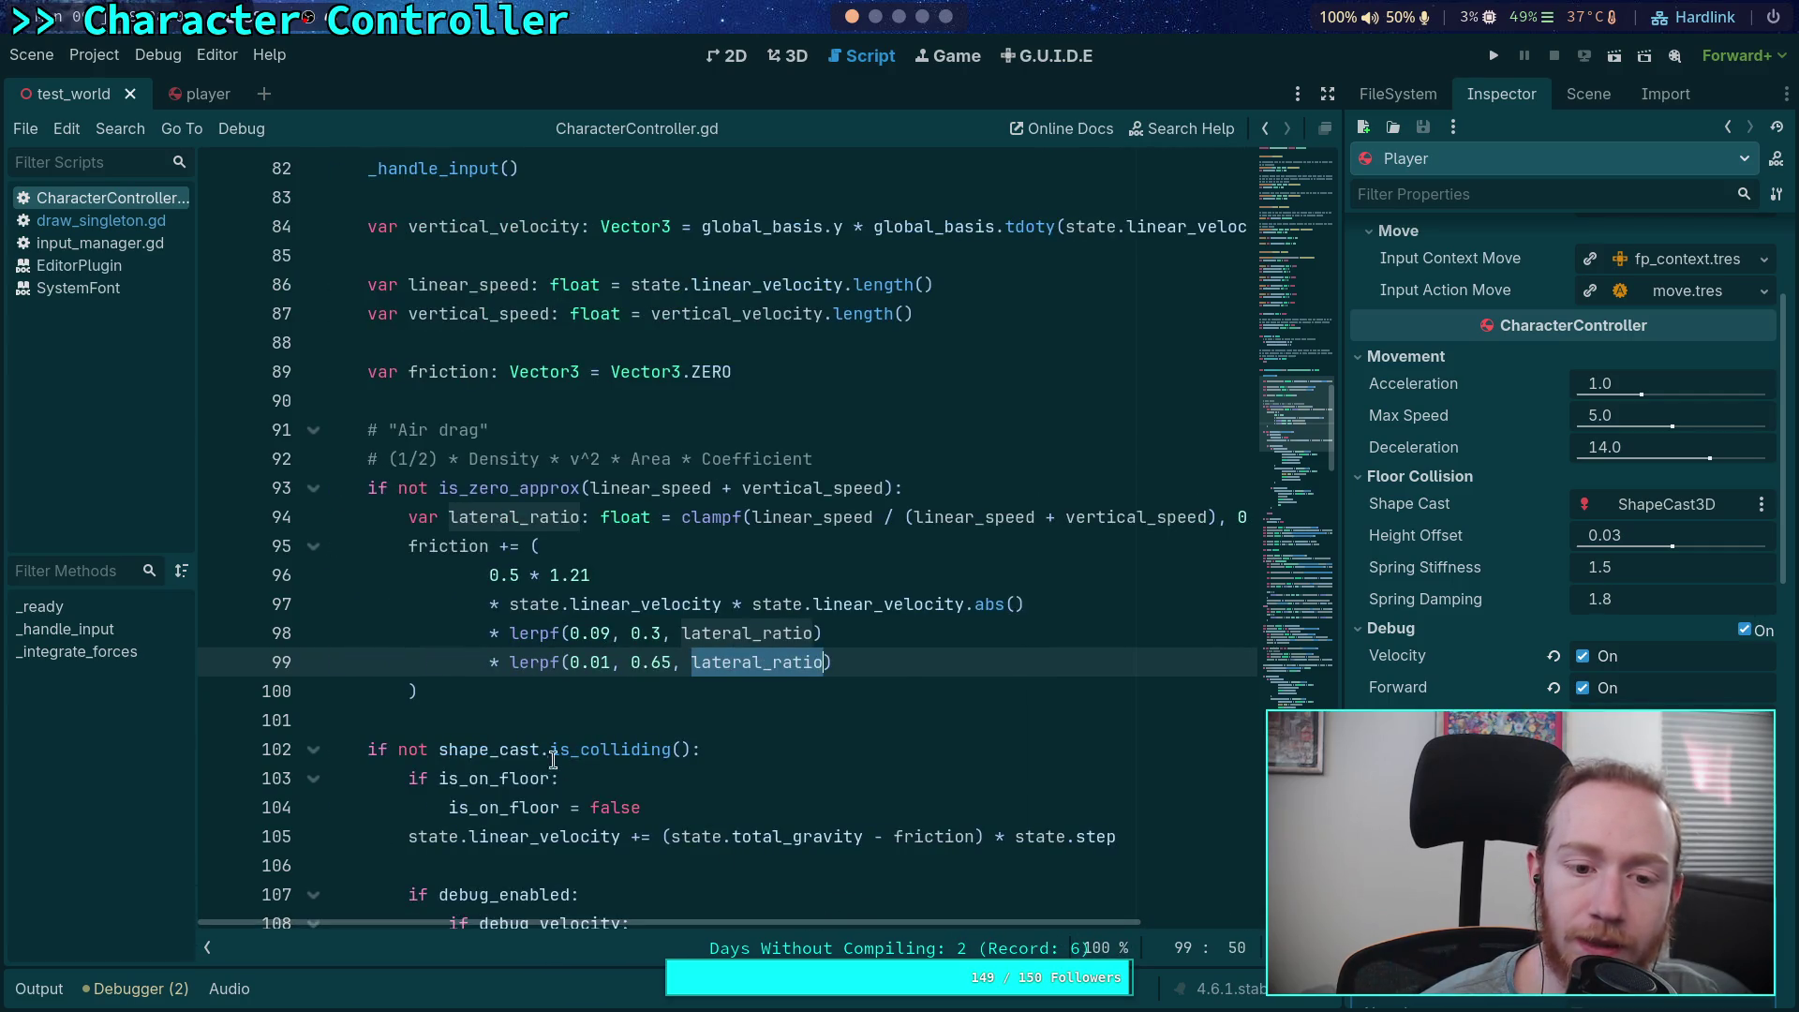
{"action": "left_click", "coordinate": [555, 671]}
{"action": "key", "text": "Down"}
{"action": "key", "text": "End"}
{"action": "key", "text": "Return"}
{"action": "type", "text": "print(lat"}
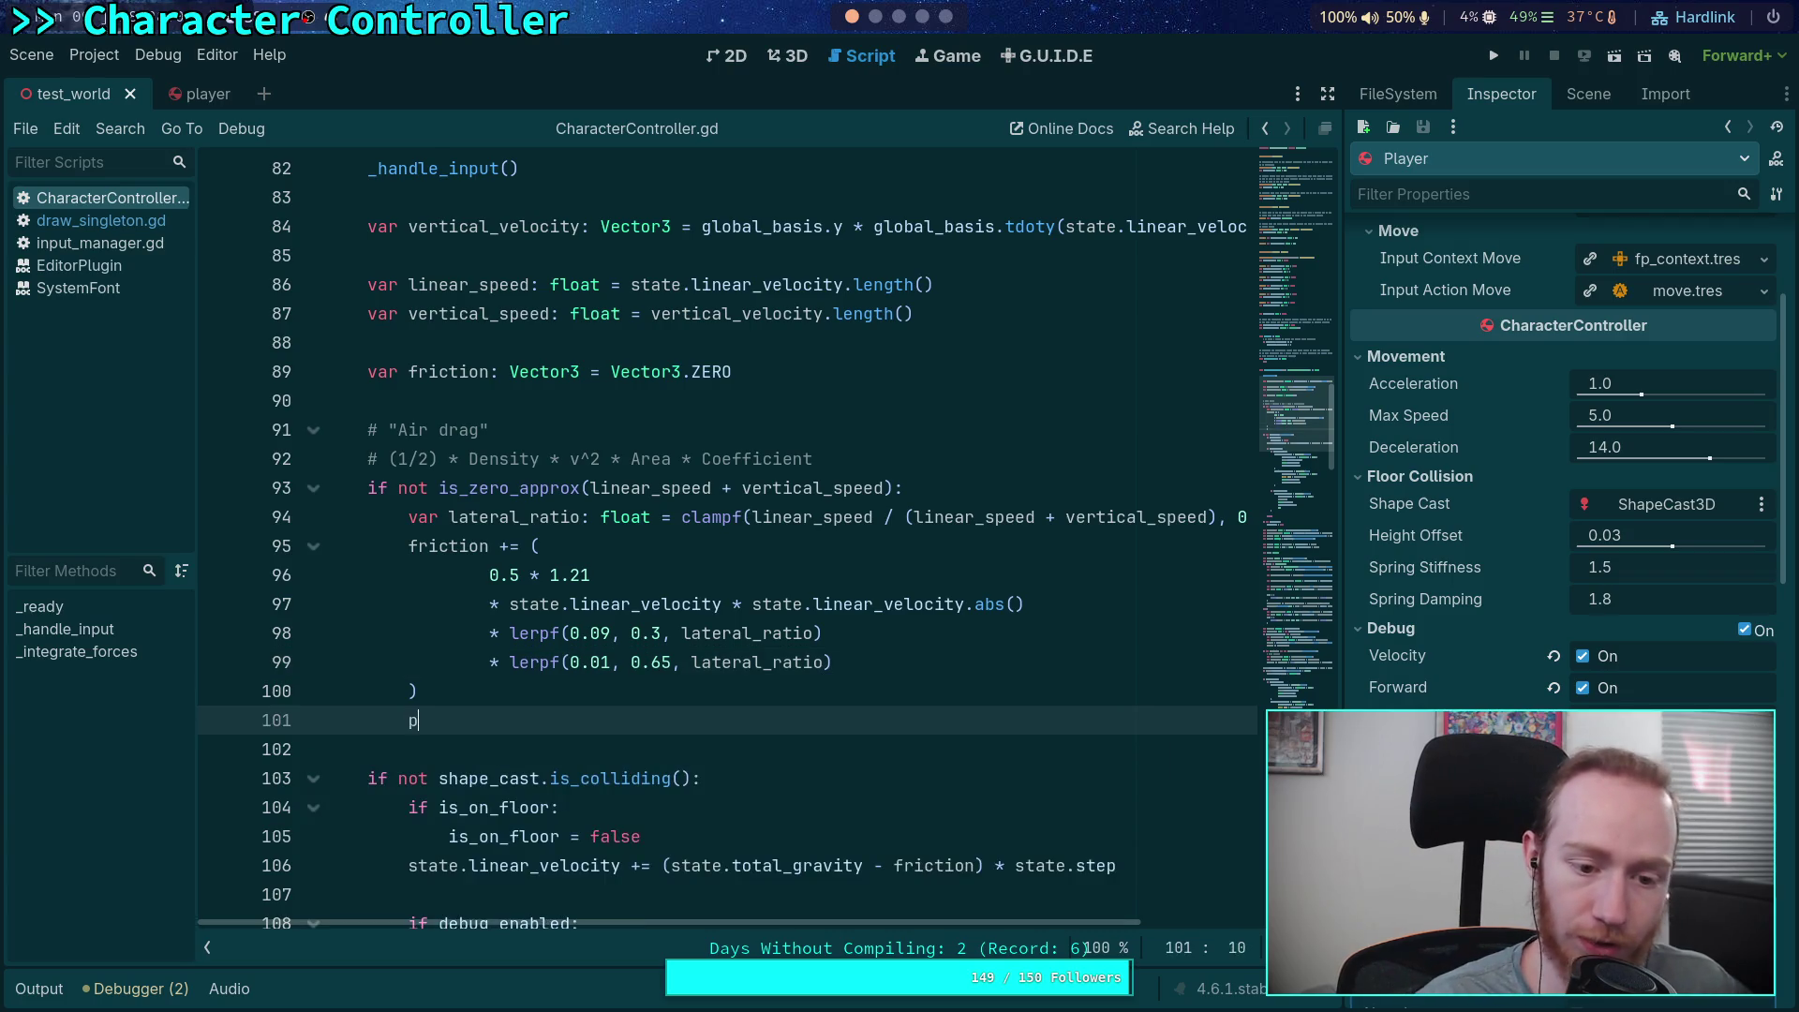
{"action": "key", "text": "Return"}
{"action": "key", "text": "F5"}
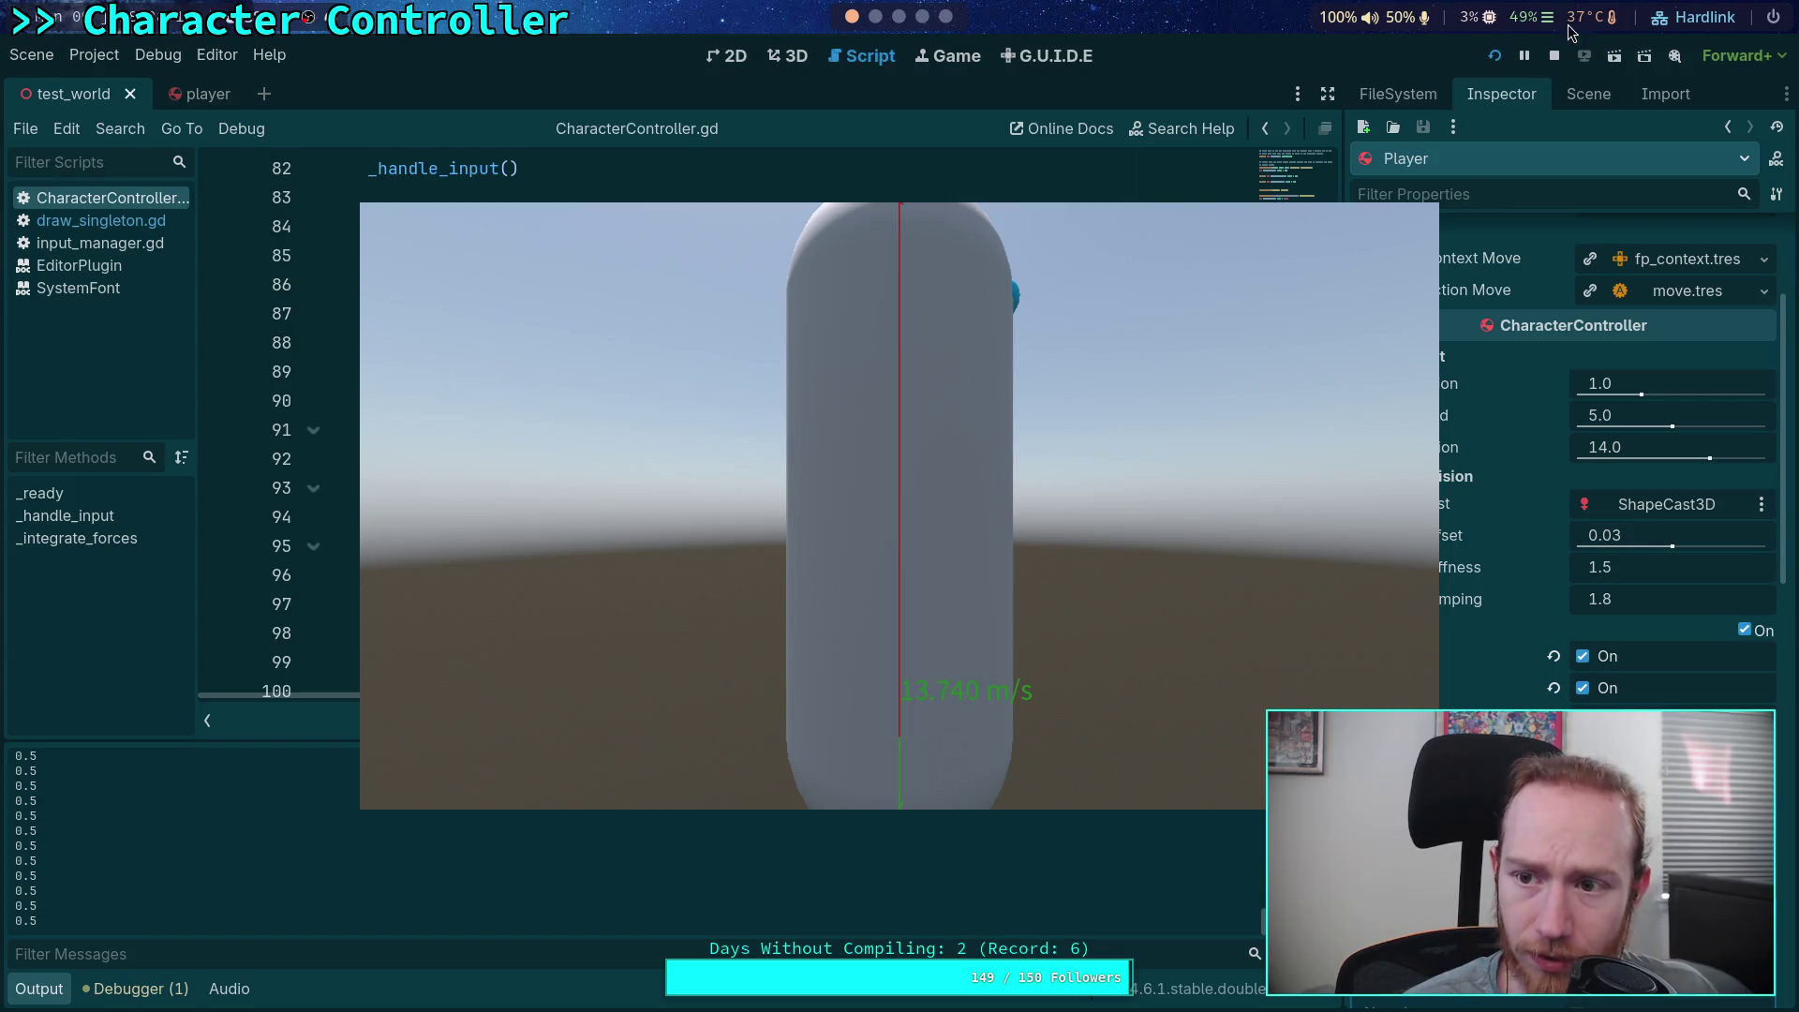
{"action": "key", "text": "F8"}
{"action": "scroll", "coordinate": [678, 469], "scroll_direction": "down", "scroll_amount": 2}
{"action": "left_click", "coordinate": [679, 543]}
{"action": "triple_click", "coordinate": [679, 543]}
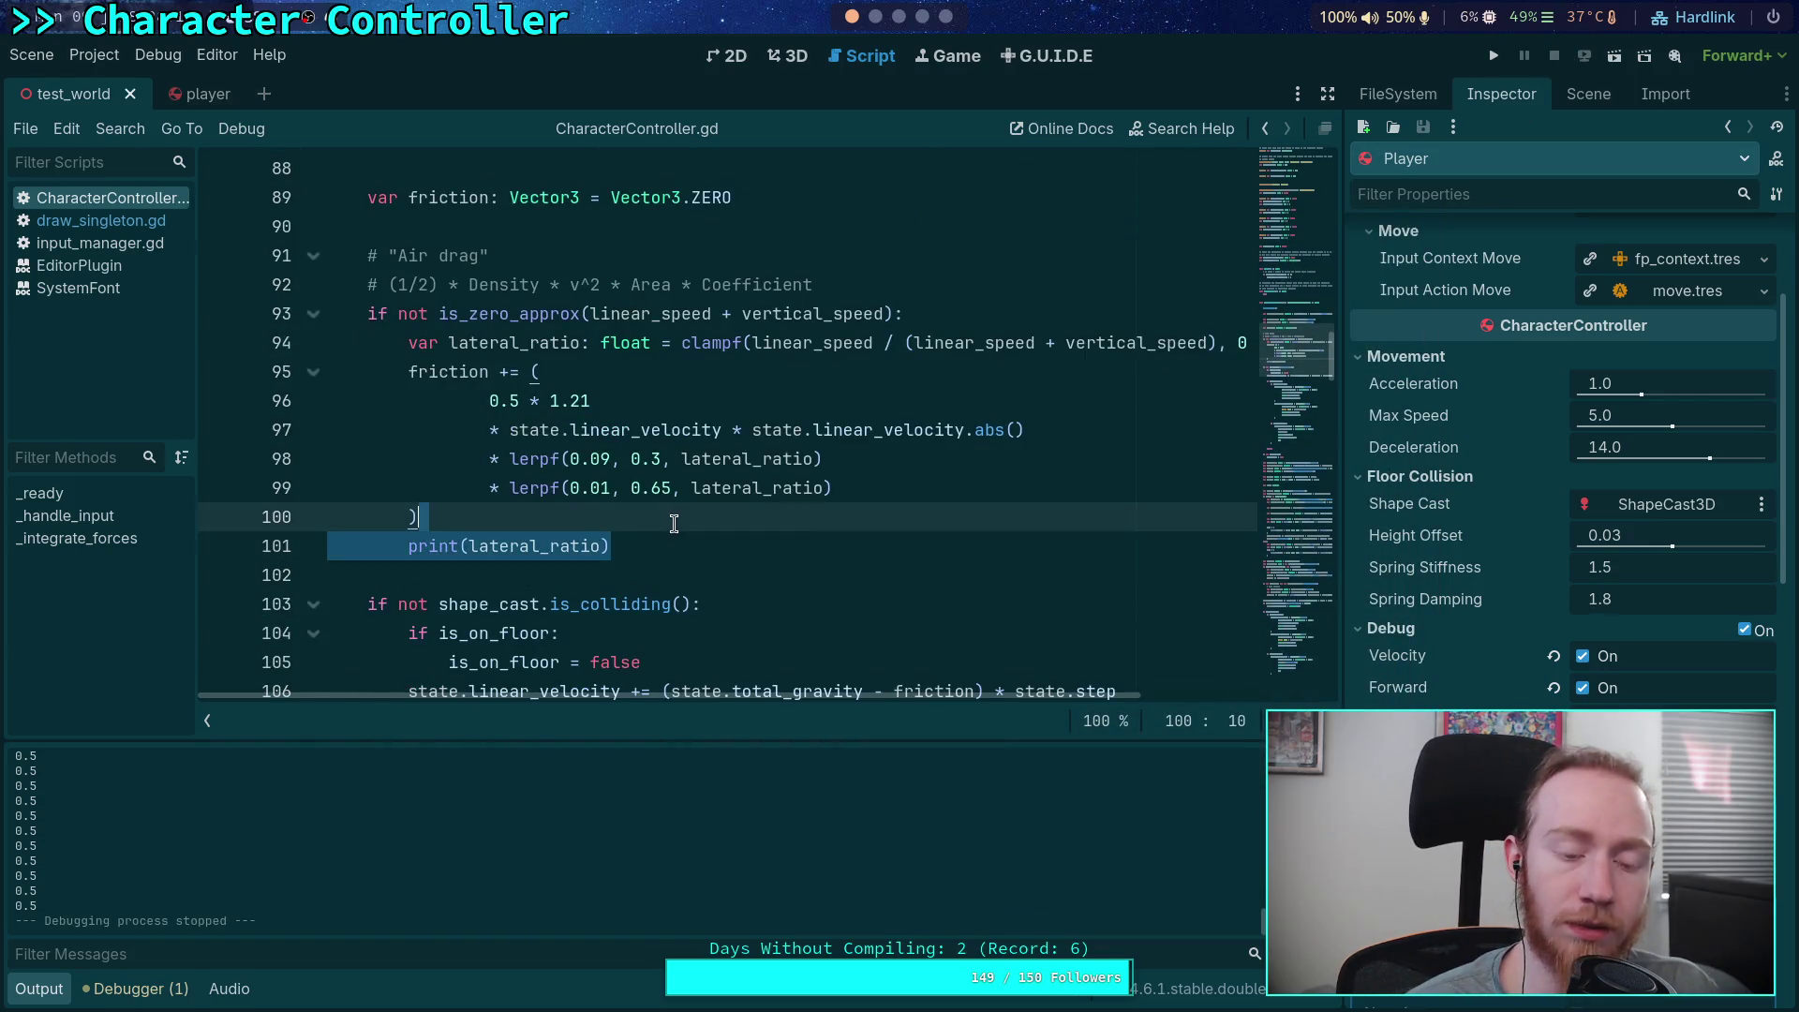
{"action": "key", "text": "BackSpace"}
{"action": "key", "text": "BackSpace"}
{"action": "left_click", "coordinate": [64, 995]}
{"action": "scroll", "coordinate": [656, 562], "scroll_direction": "up", "scroll_amount": 3}
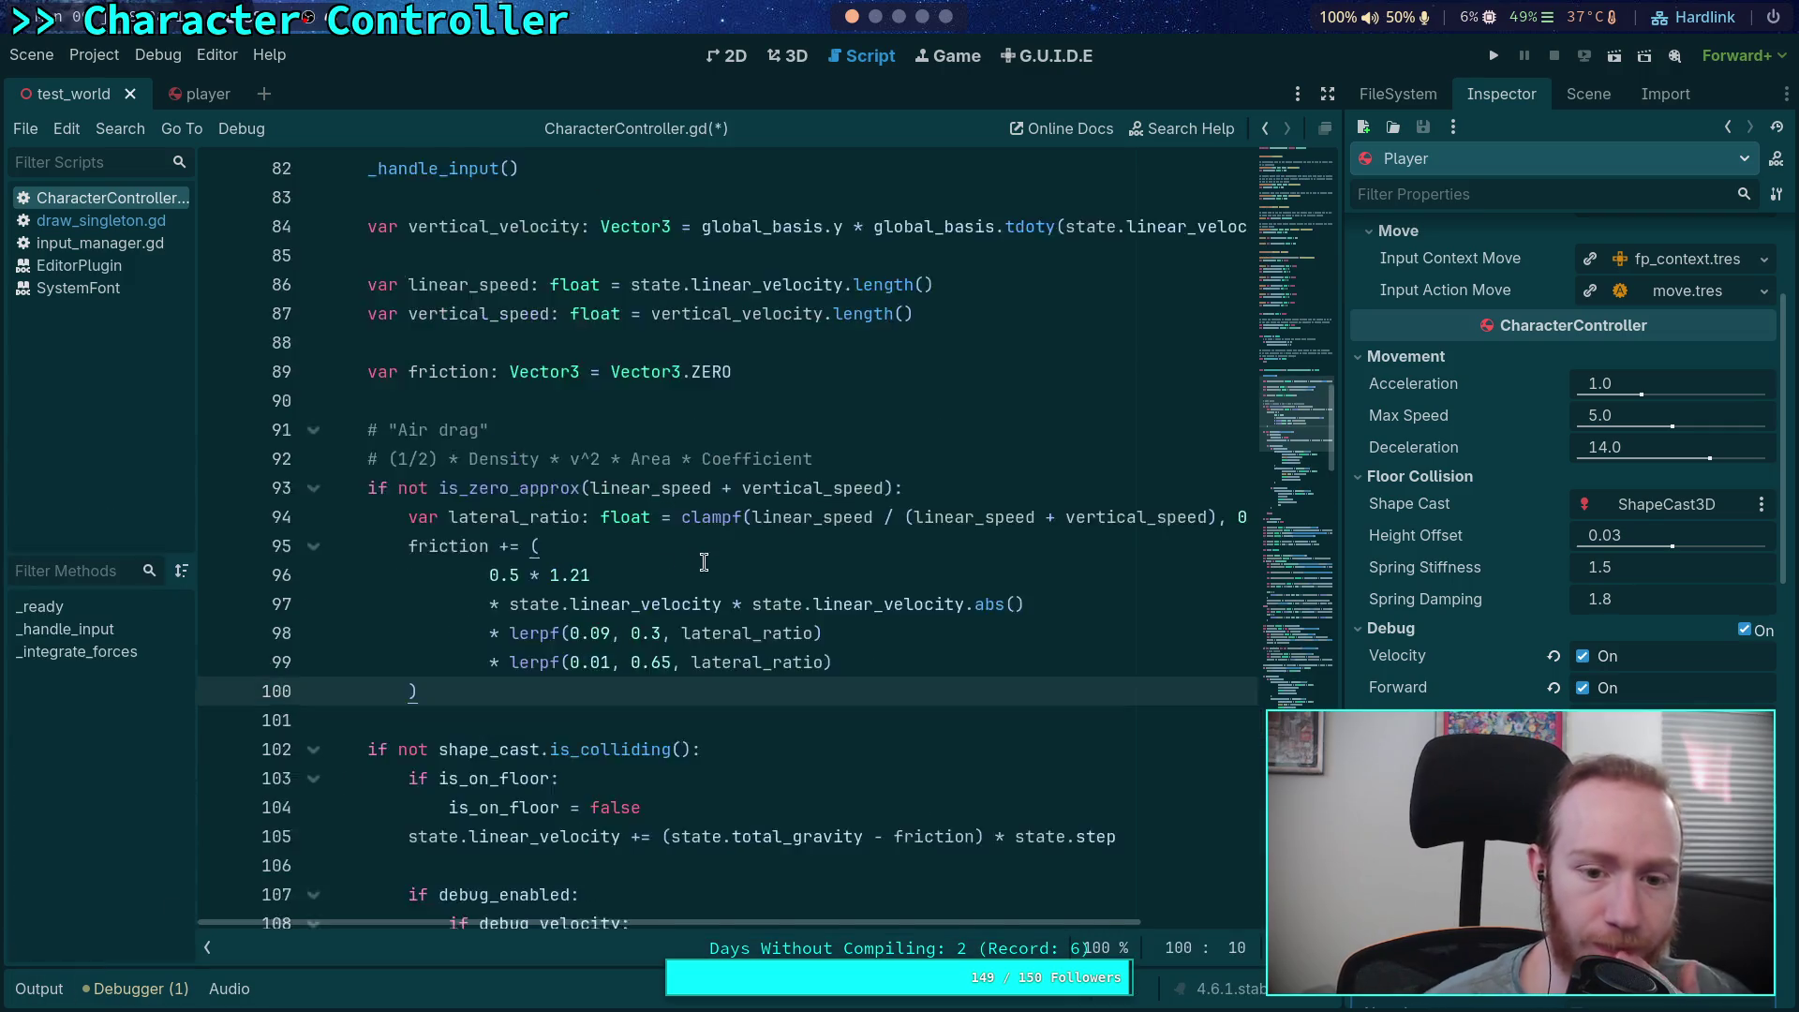
{"action": "mouse_move", "coordinate": [815, 923]}
{"action": "left_mouse_down"}
{"action": "mouse_move", "coordinate": [943, 903]}
{"action": "mouse_move", "coordinate": [900, 907]}
{"action": "left_mouse_up"}
Locate linear_speed's uses and begin a 'var lateral_speed: float' declaration below its declaration
{"action": "double_click", "coordinate": [703, 603]}
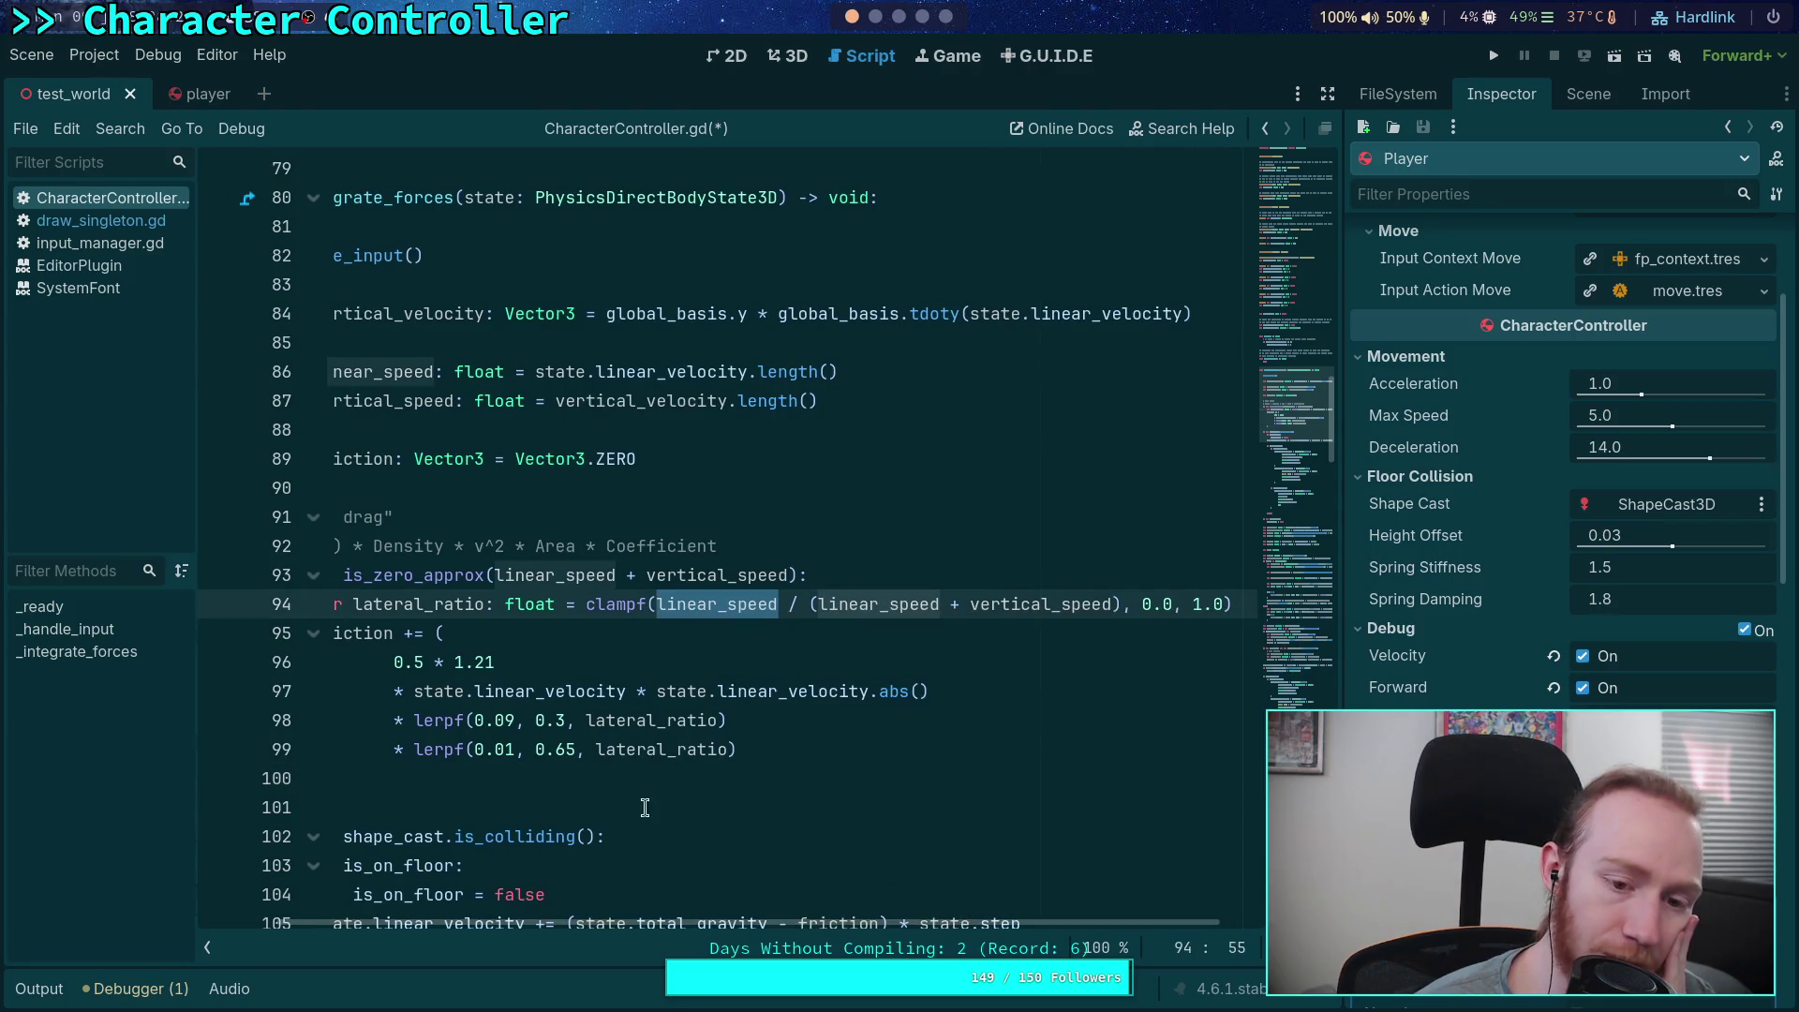
{"action": "scroll", "coordinate": [626, 919], "scroll_direction": "left", "scroll_amount": 3}
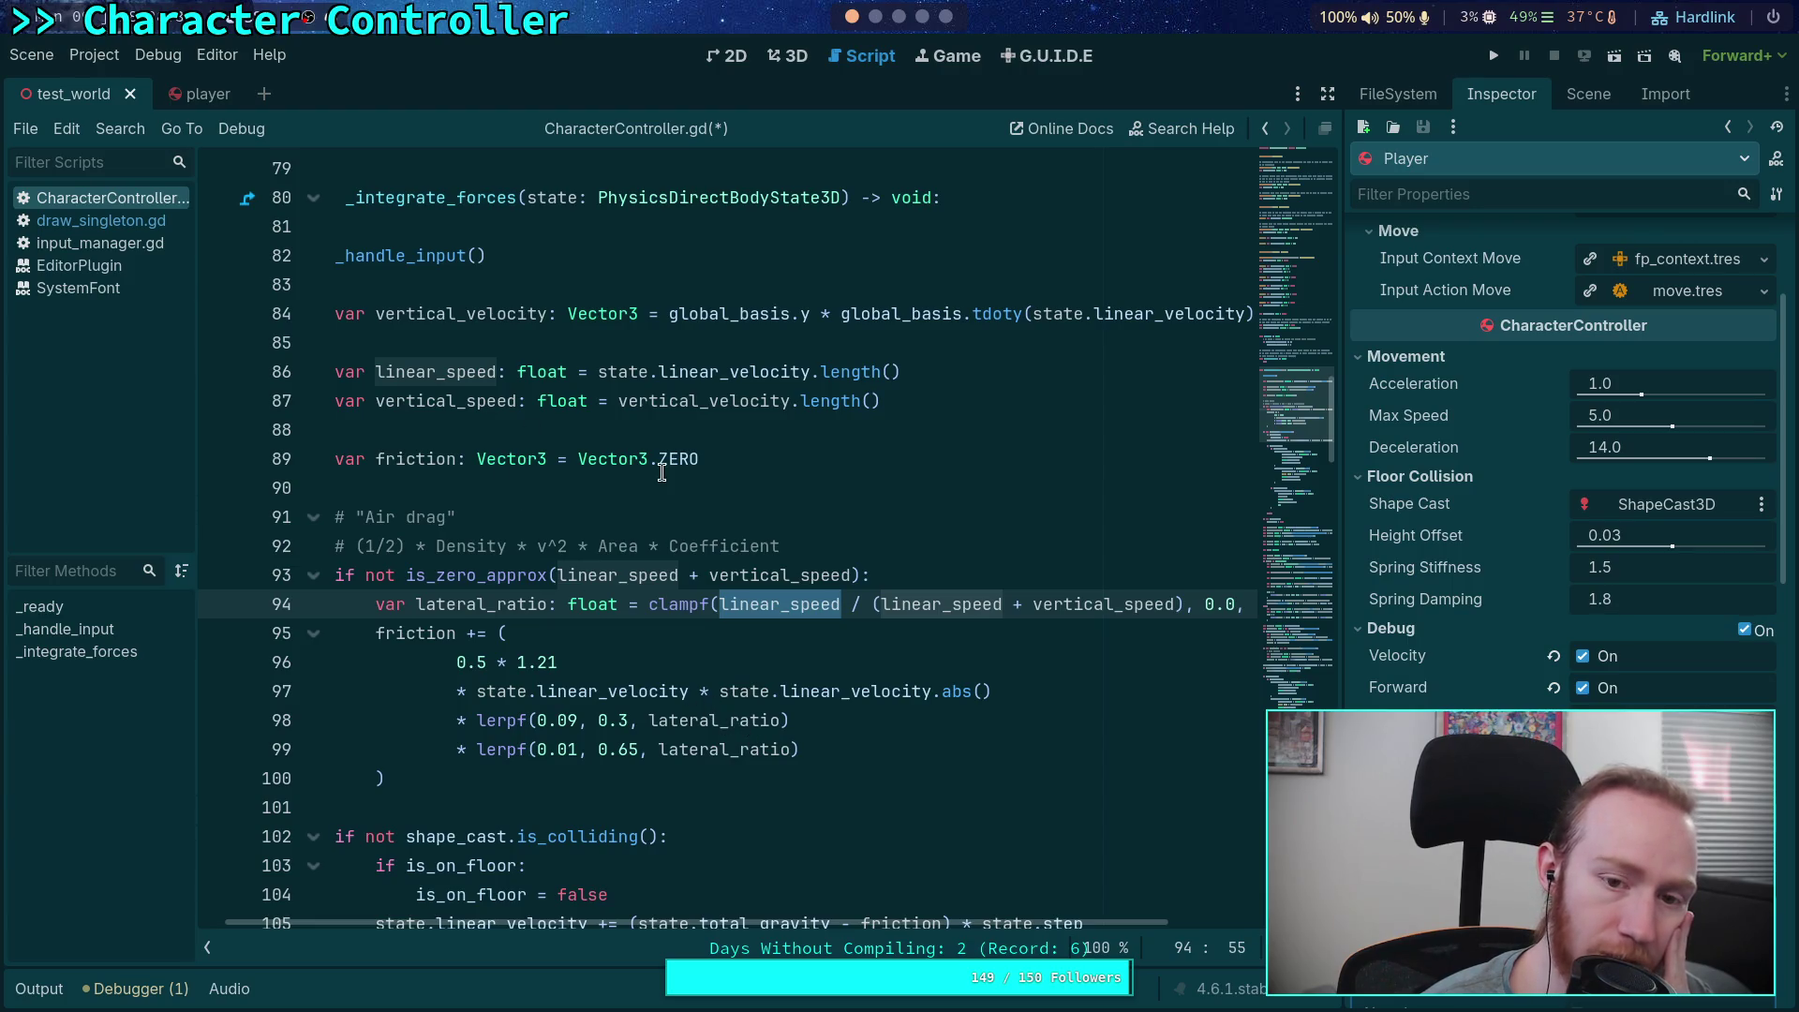
{"action": "double_click", "coordinate": [412, 375]}
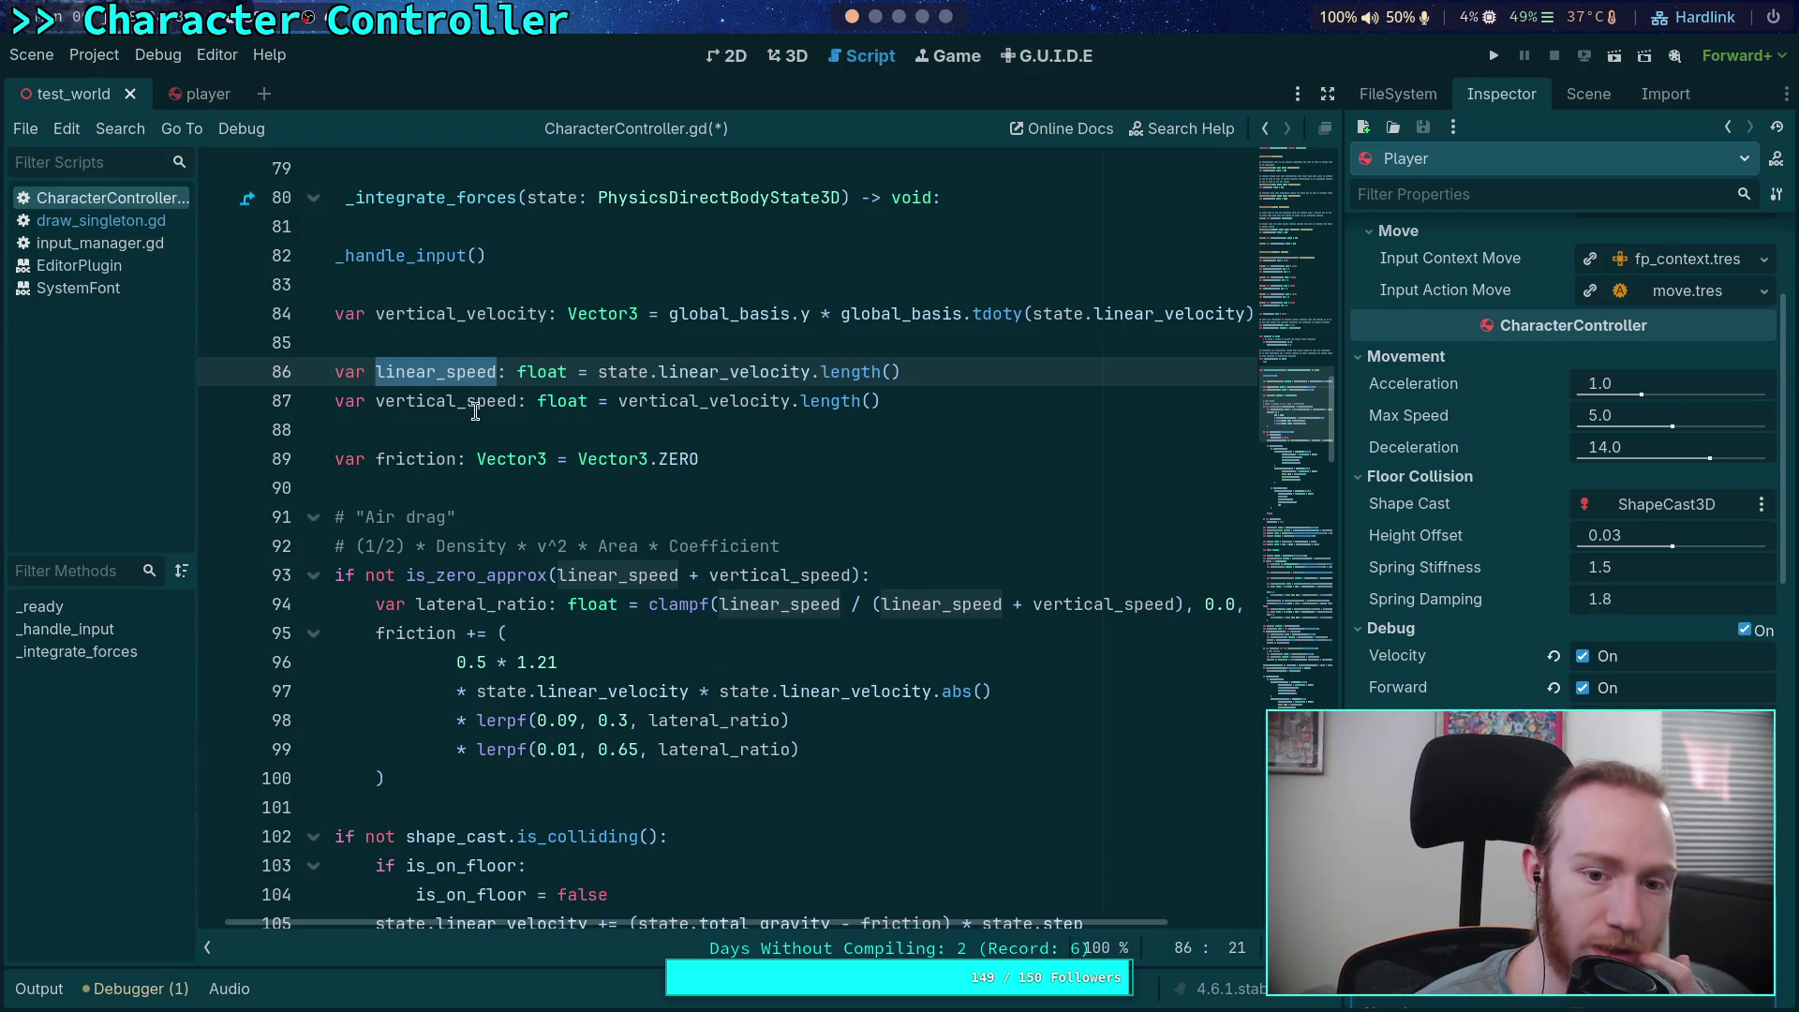
{"action": "left_click", "coordinate": [984, 371]}
{"action": "key", "text": "Return"}
{"action": "type", "text": "var lateral_speed"}
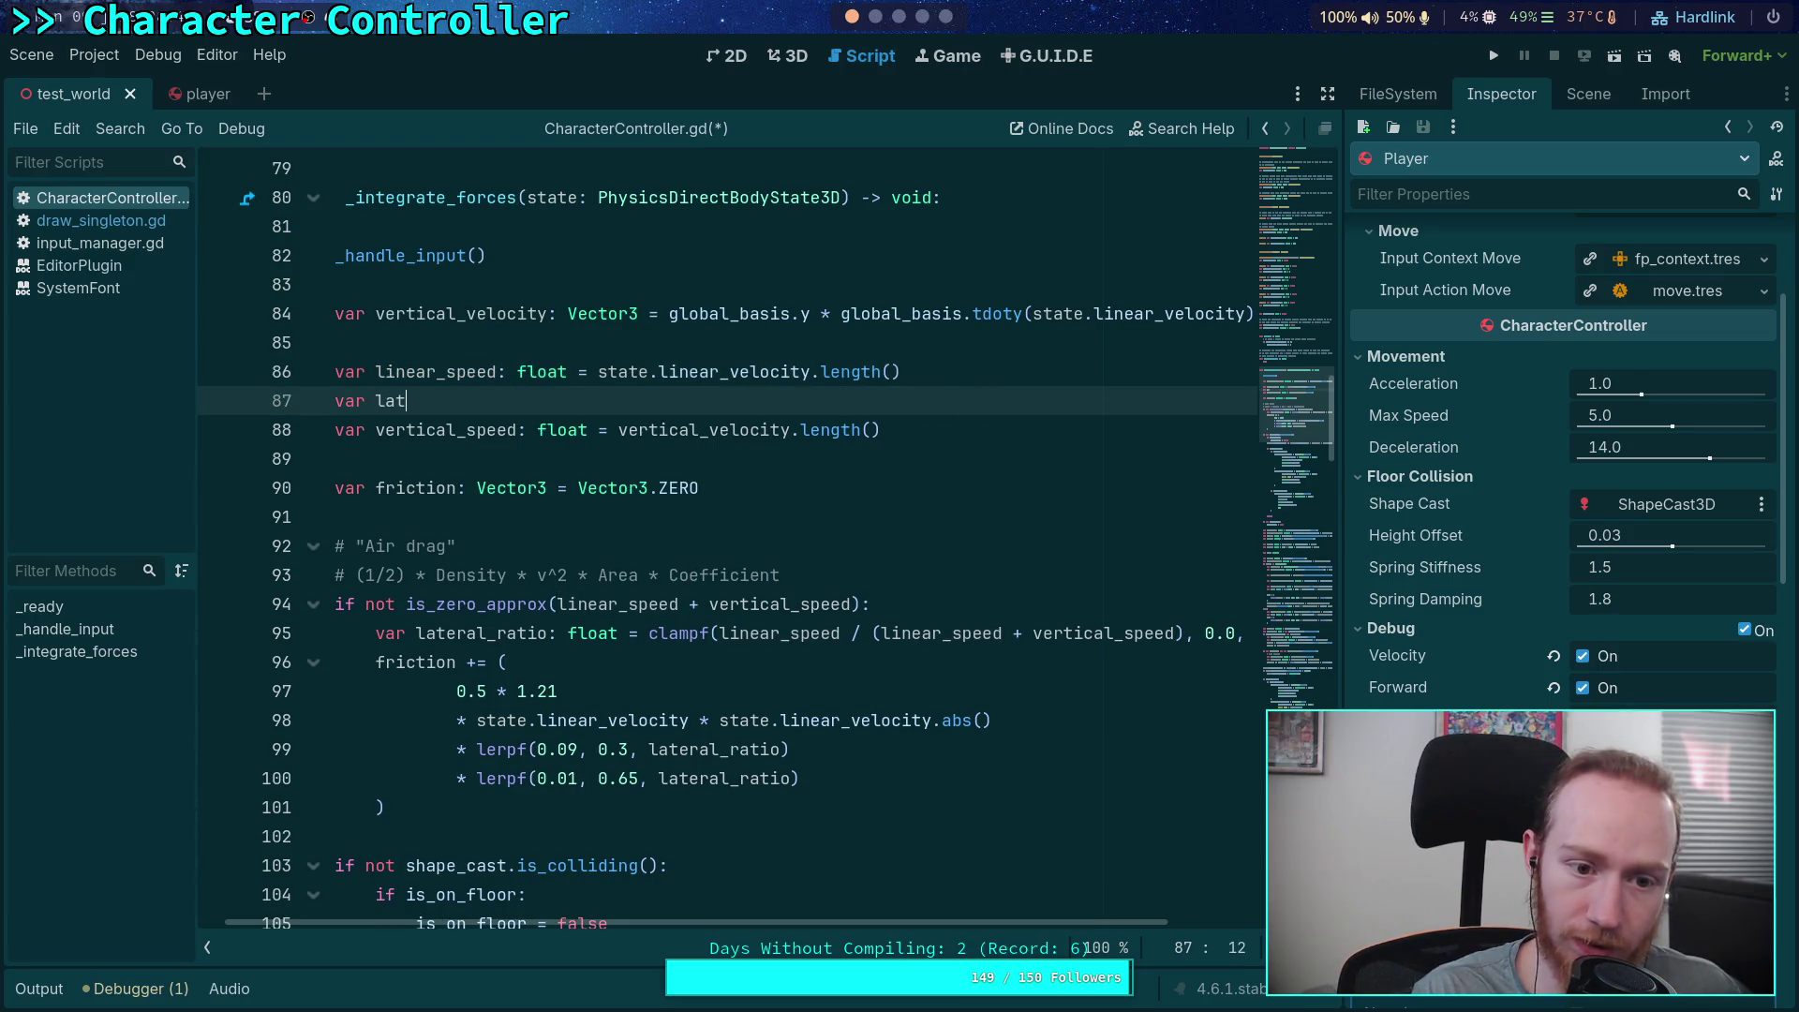
{"action": "type", "text": ": floa"}
{"action": "key", "text": "Escape"}
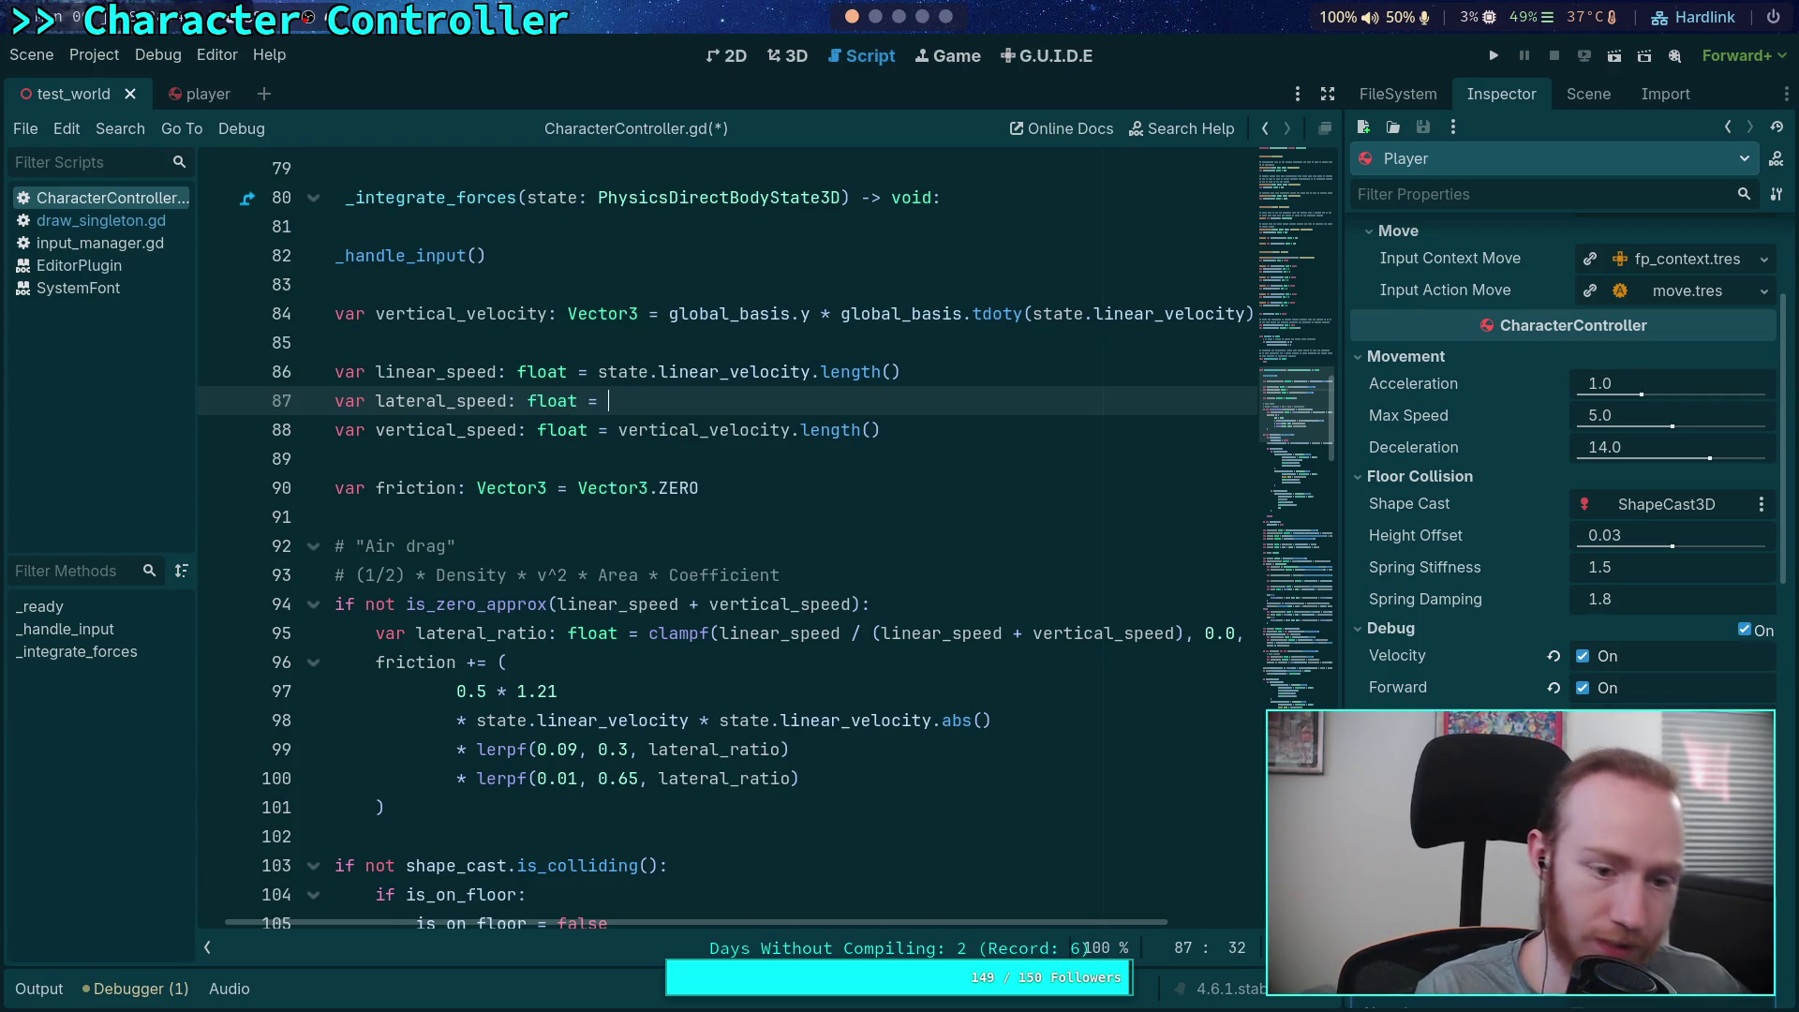
Complete lateral_speed as linear_speed - vertical_speed and move the line below vertical_speed
{"action": "key", "text": "ctrl+f"}
{"action": "type", "text": "state.li"}
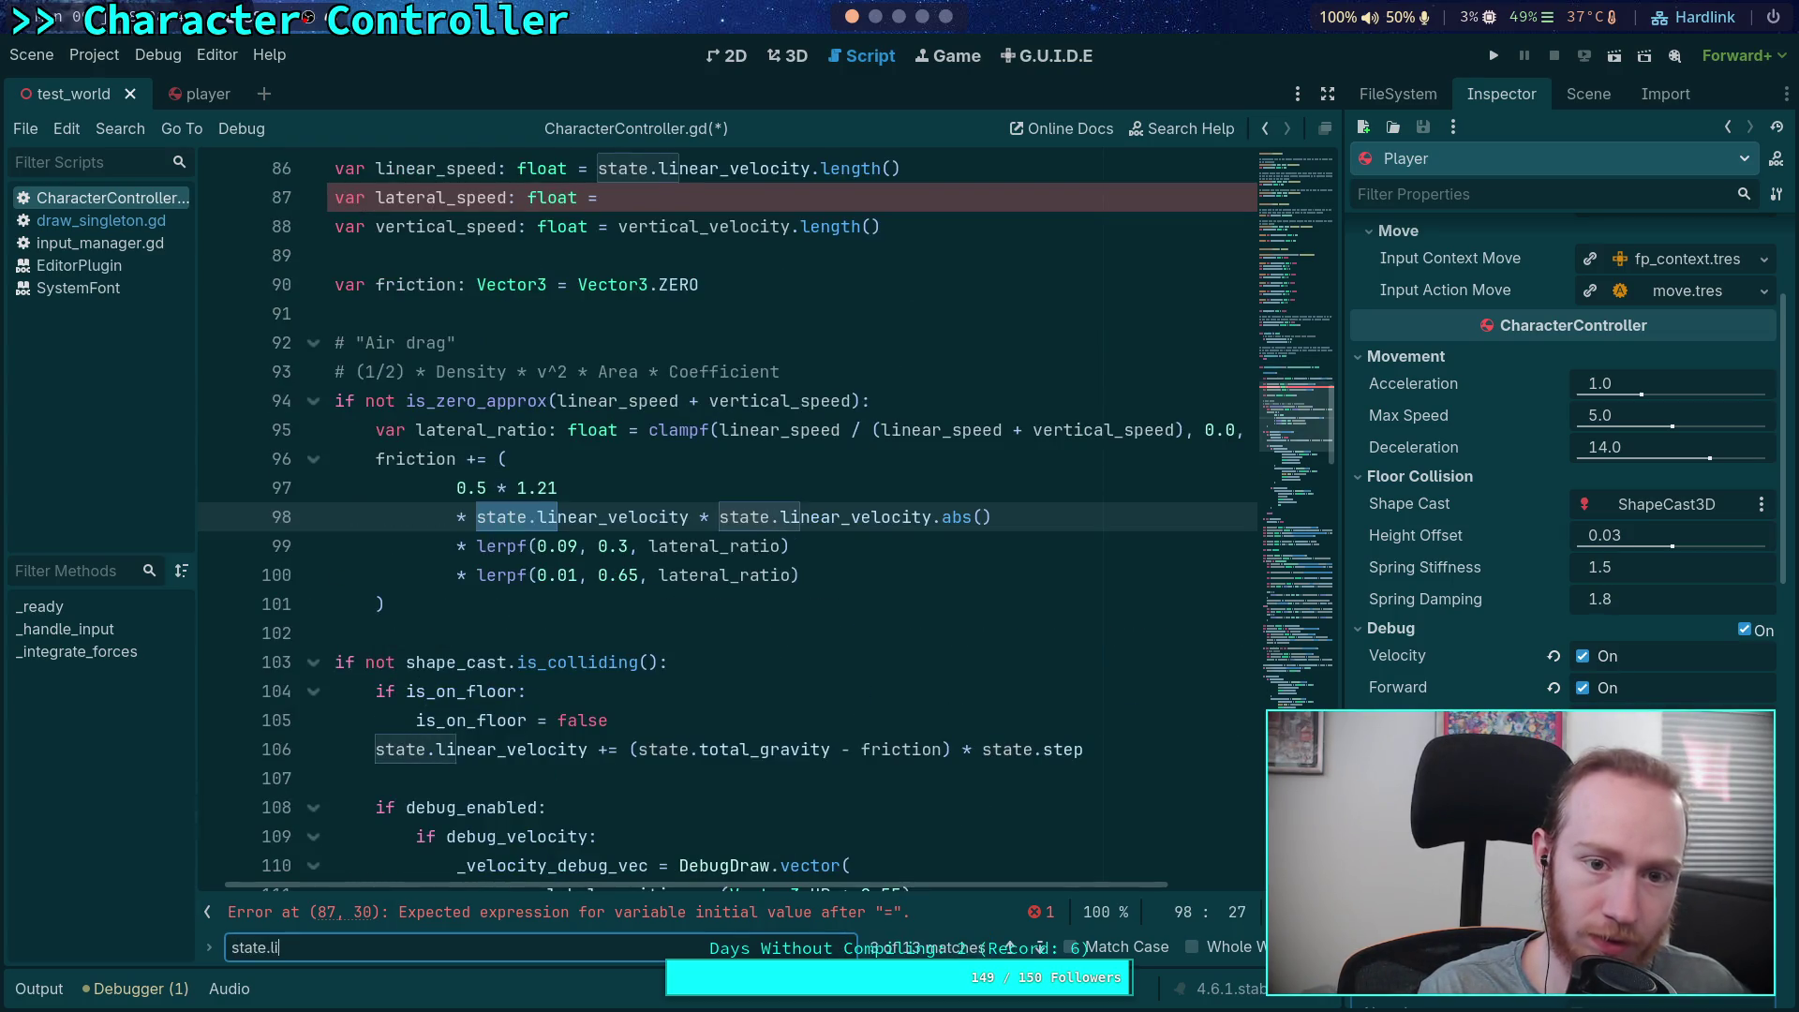
{"action": "key", "text": "ctrl+a"}
{"action": "type", "text": "lin"}
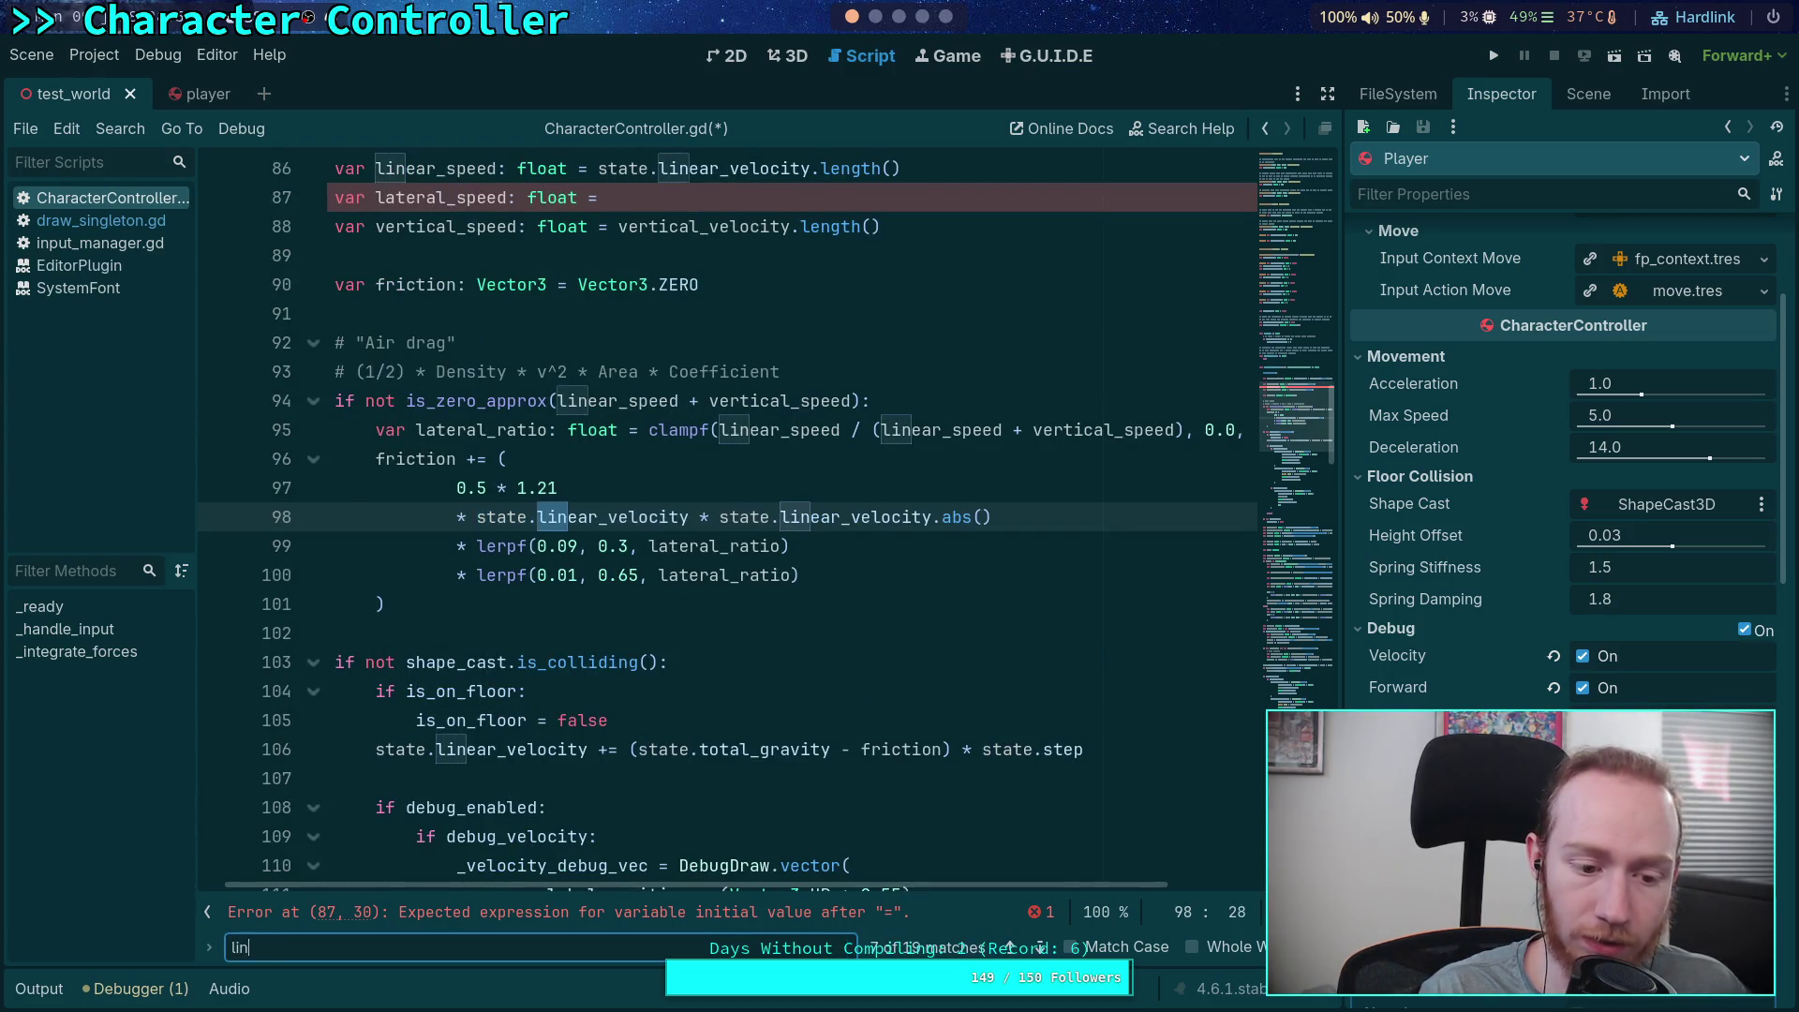
{"action": "type", "text": "ear_speed"}
{"action": "key", "text": "Escape"}
{"action": "type", "text": "lin"}
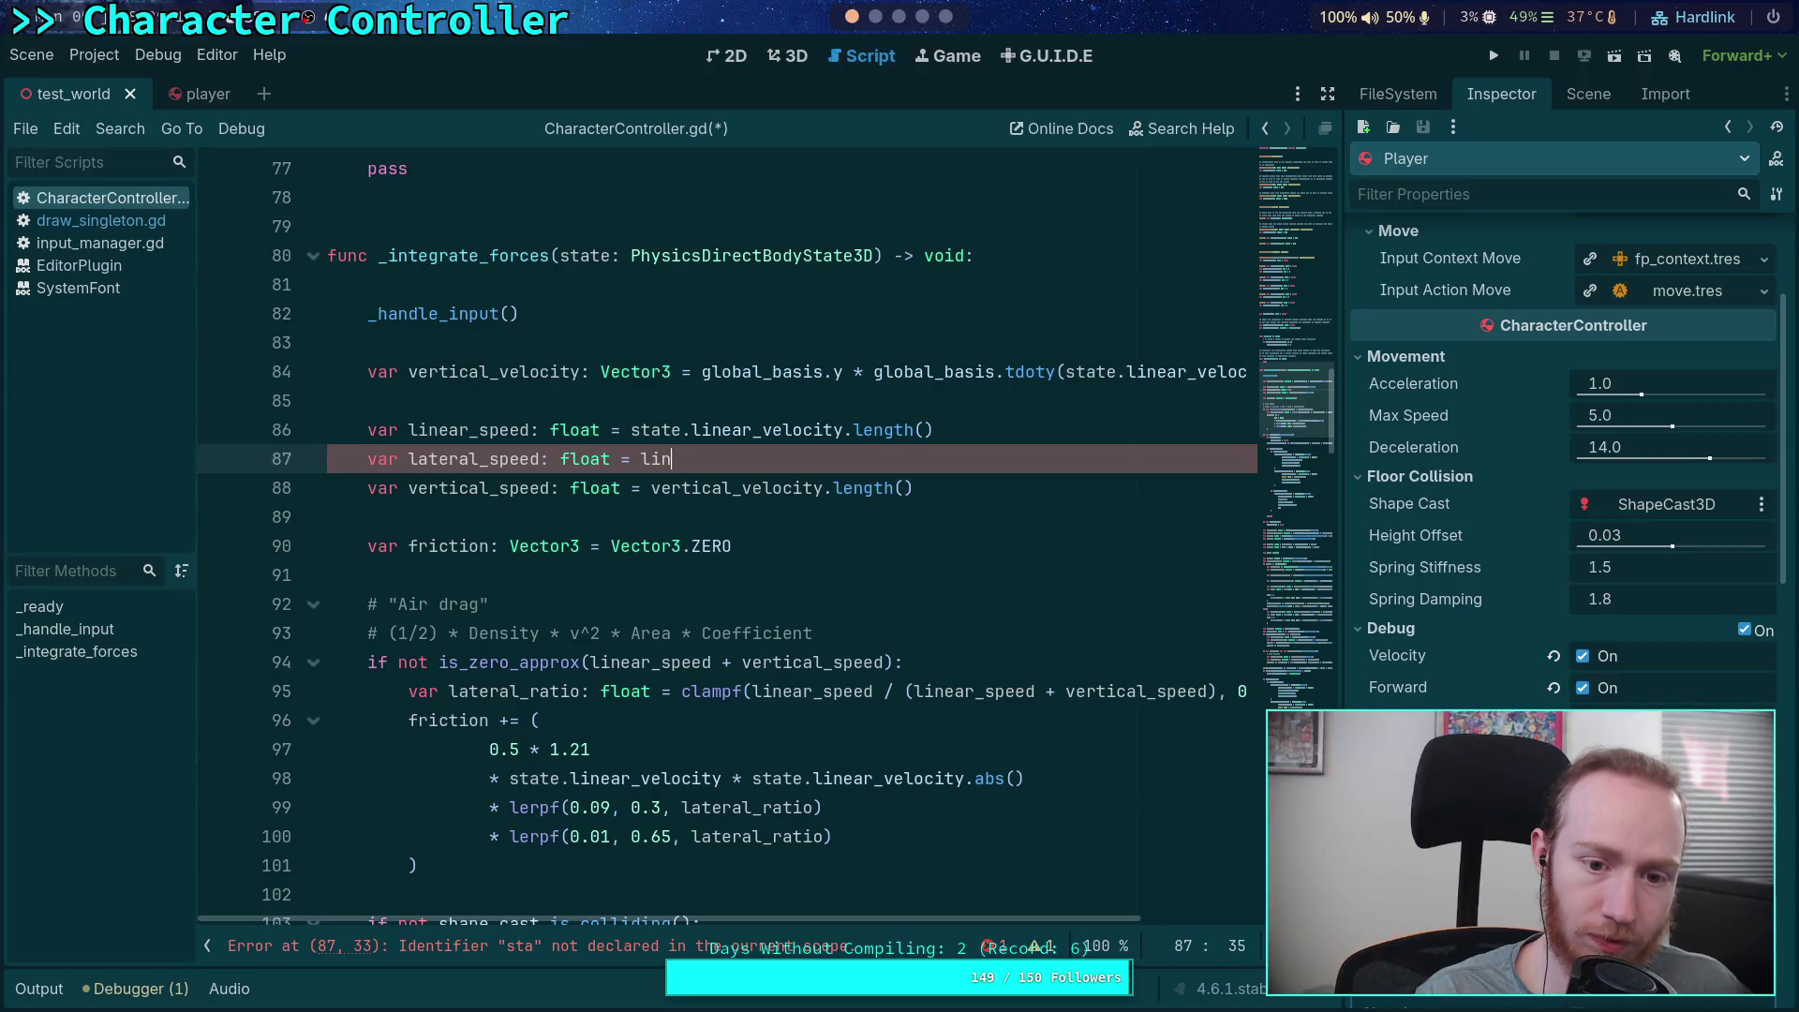
{"action": "type", "text": "ear_speed "}
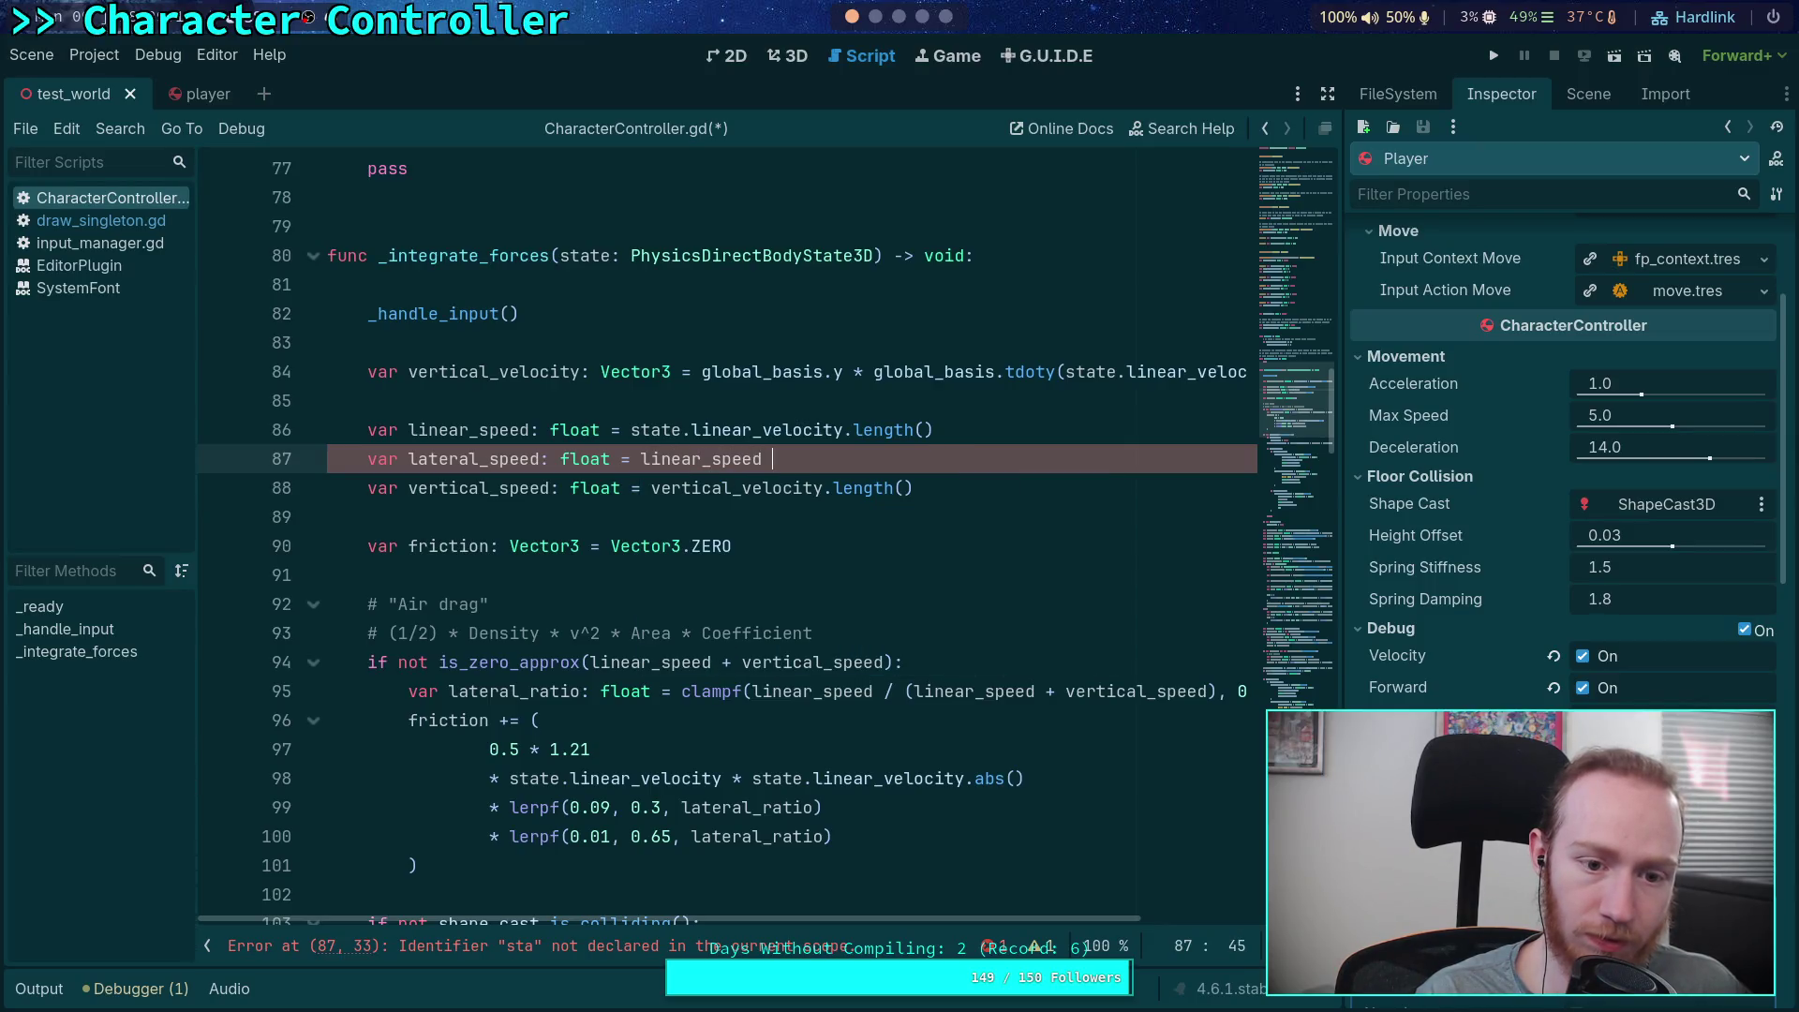
{"action": "type", "text": "- vertical_sp"}
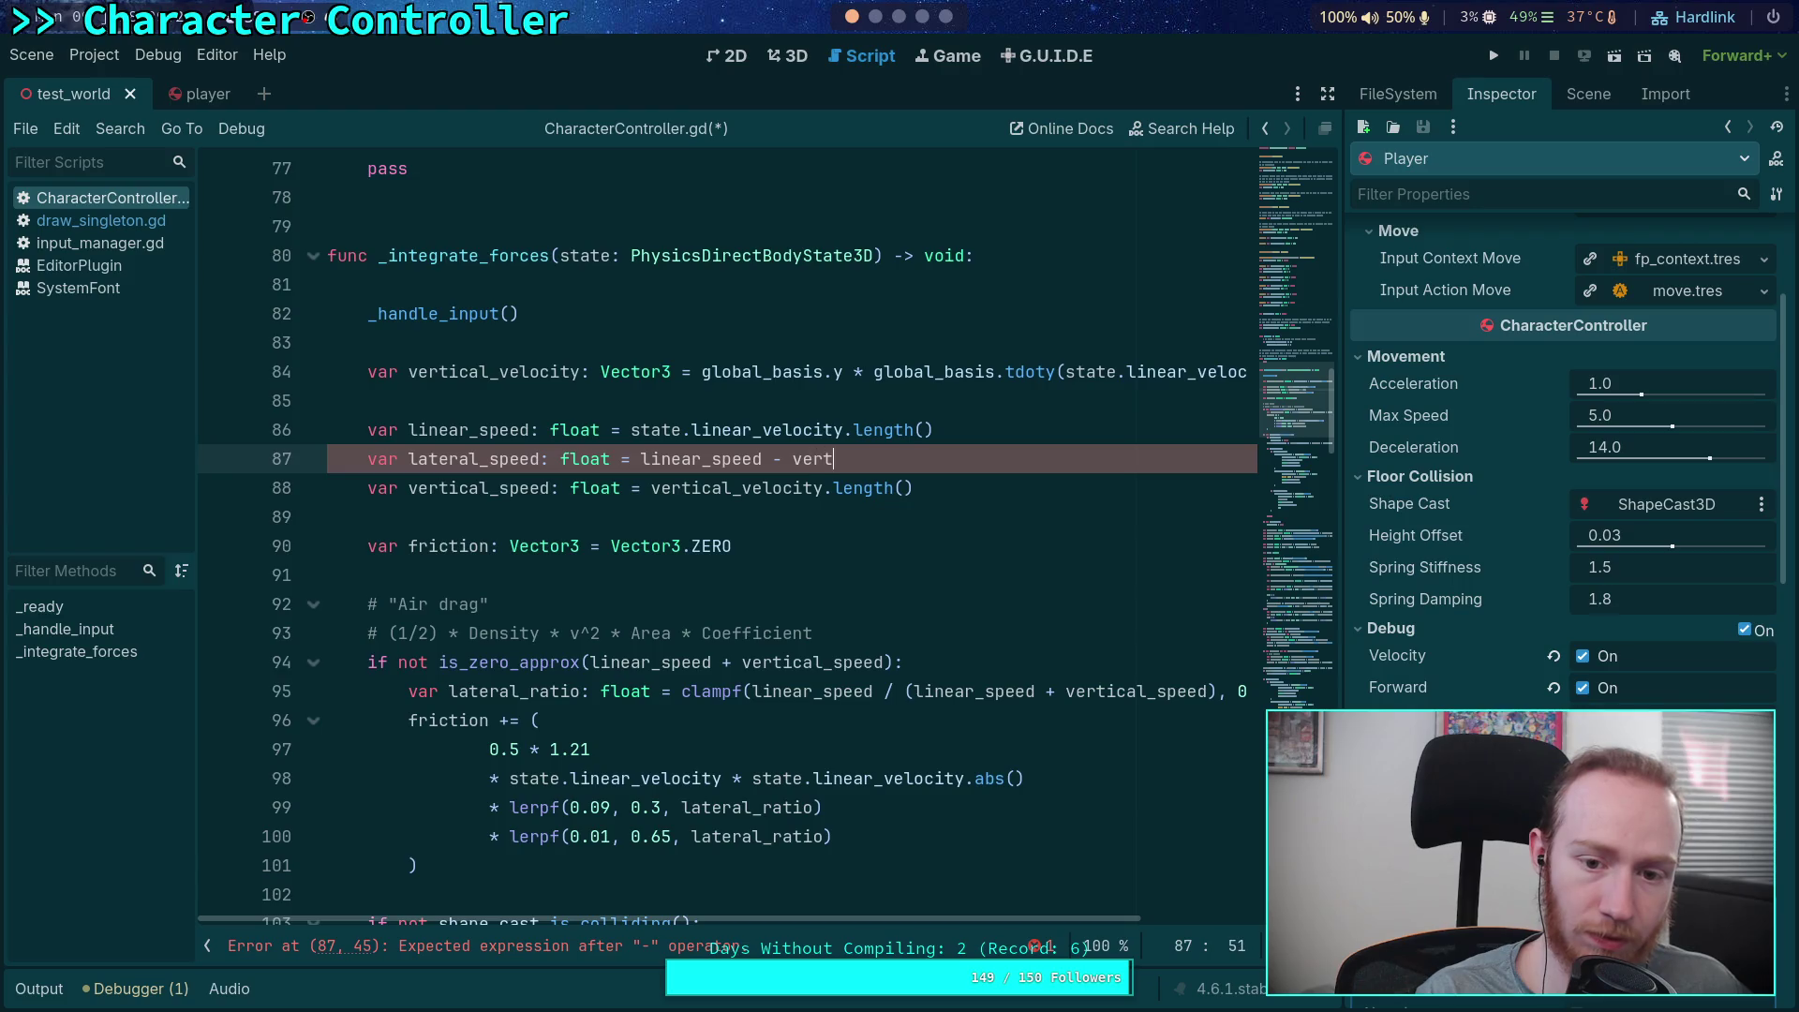
{"action": "key", "text": "Return"}
{"action": "key", "text": "alt+Down"}
{"action": "left_click", "coordinate": [806, 521]}
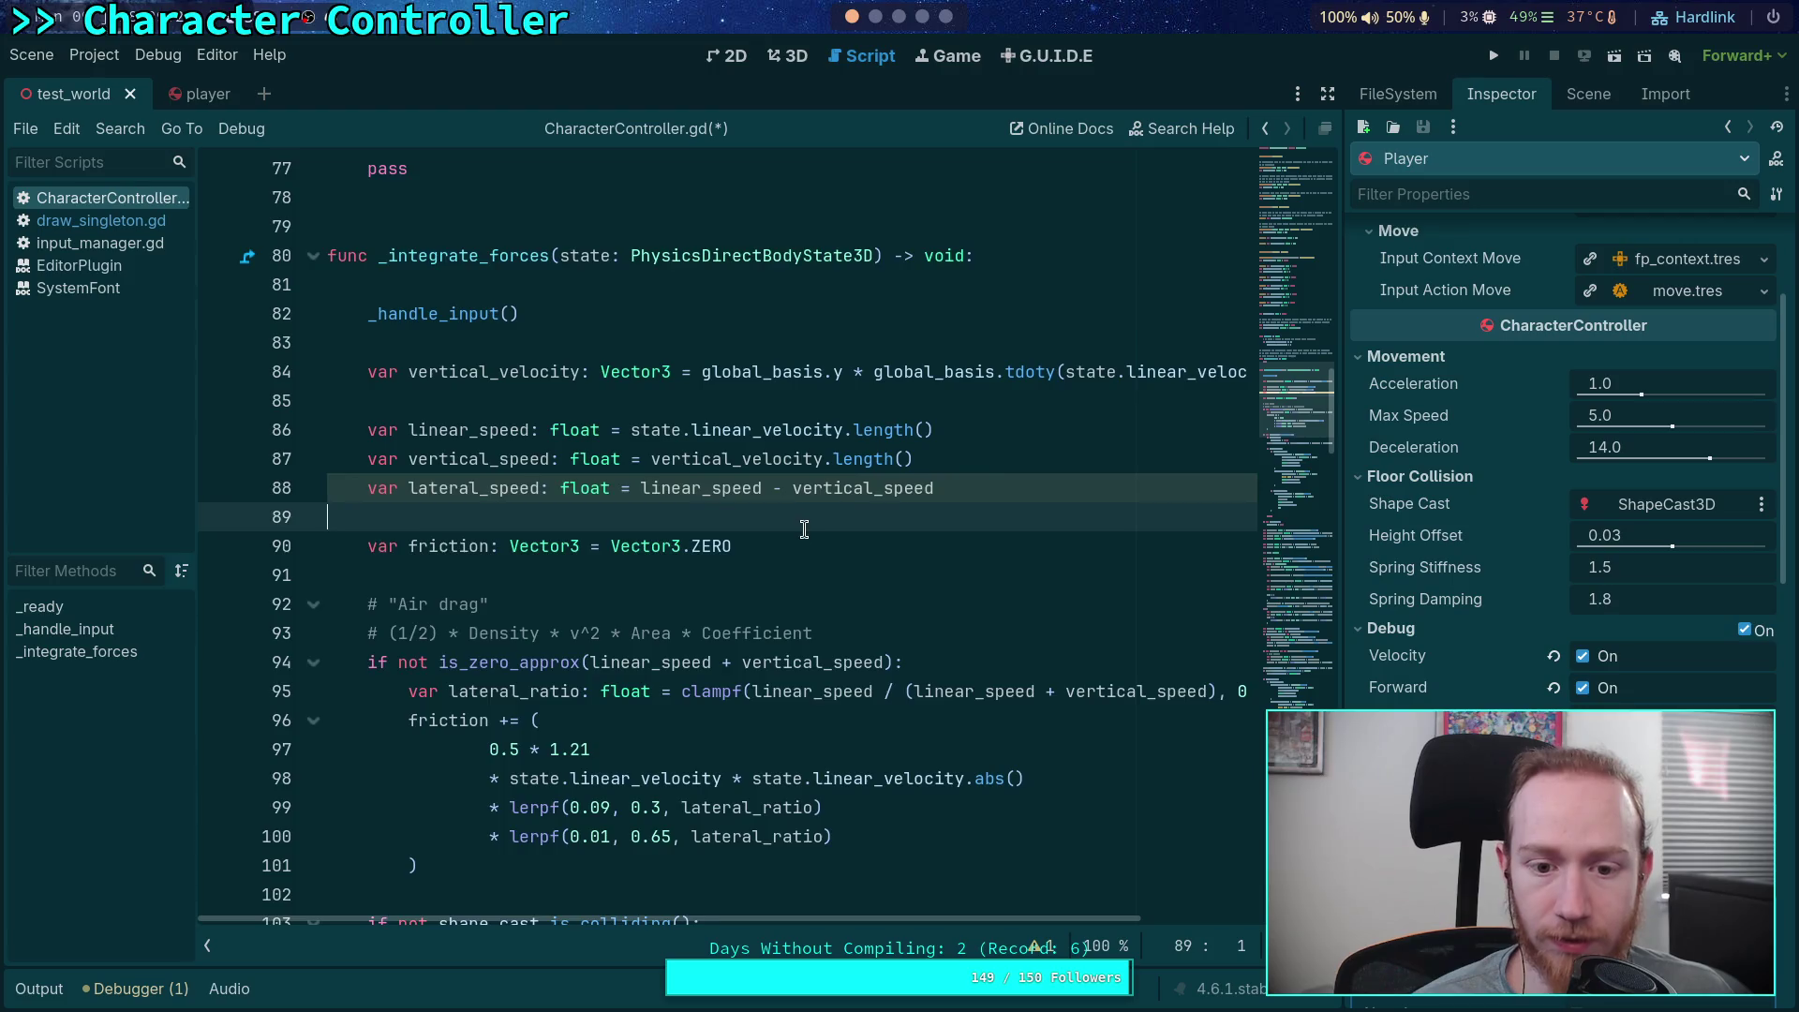
Replace linear_speed with lateral_speed in the air-drag zero check and both lateral_ratio terms, then save
{"action": "scroll", "coordinate": [668, 577], "scroll_direction": "down", "scroll_amount": 1}
{"action": "double_click", "coordinate": [594, 575]}
{"action": "type", "text": "lateral"}
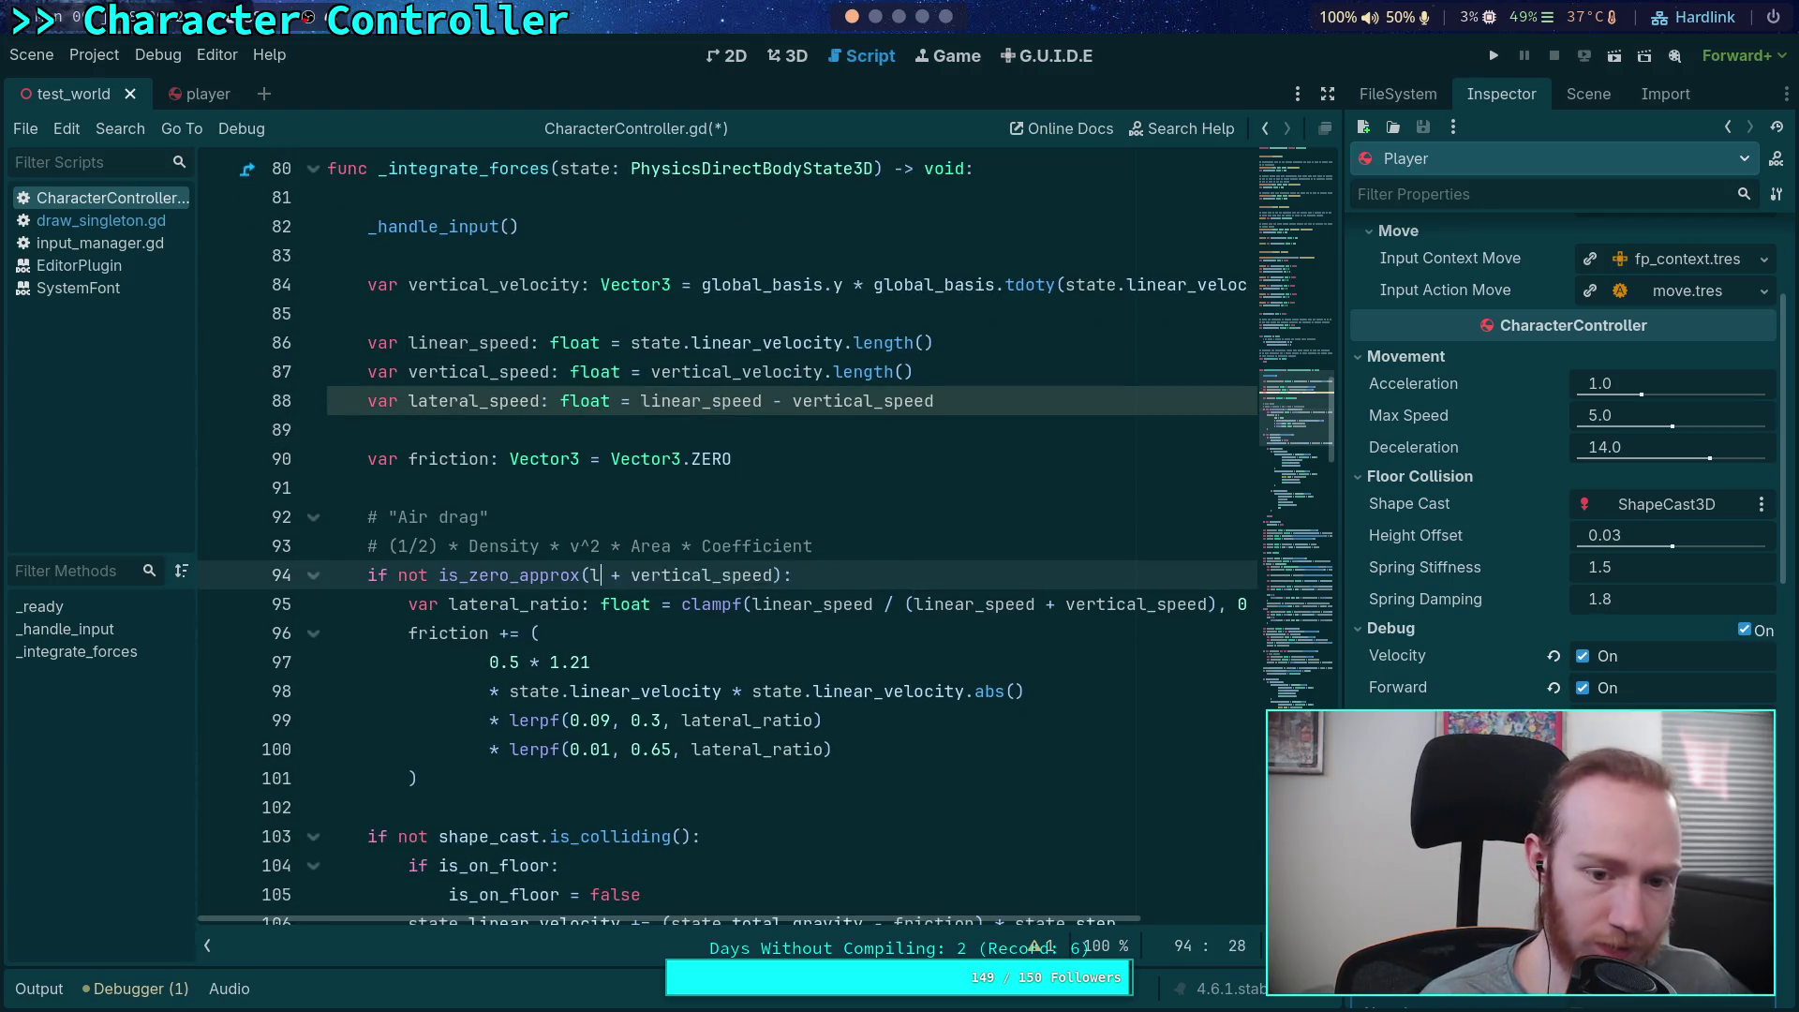
{"action": "key", "text": "Return"}
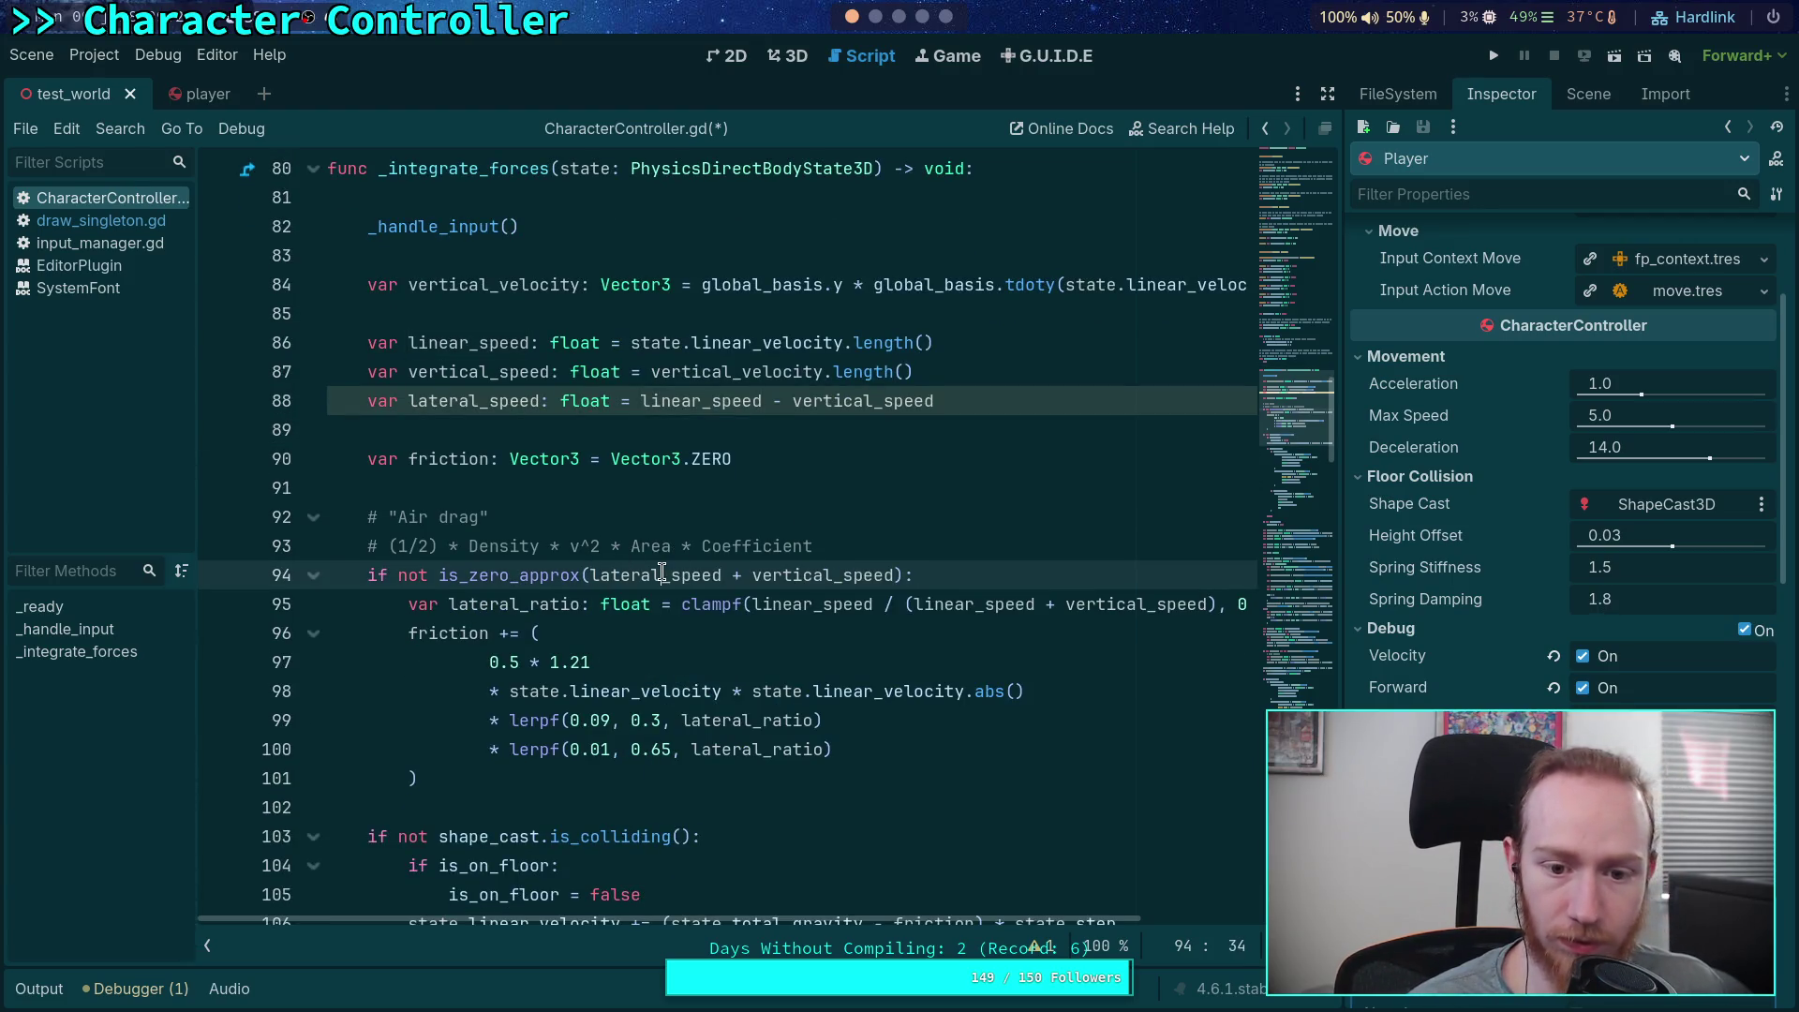
{"action": "double_click", "coordinate": [669, 575]}
{"action": "right_click", "coordinate": [669, 575]}
{"action": "left_click", "coordinate": [714, 670]}
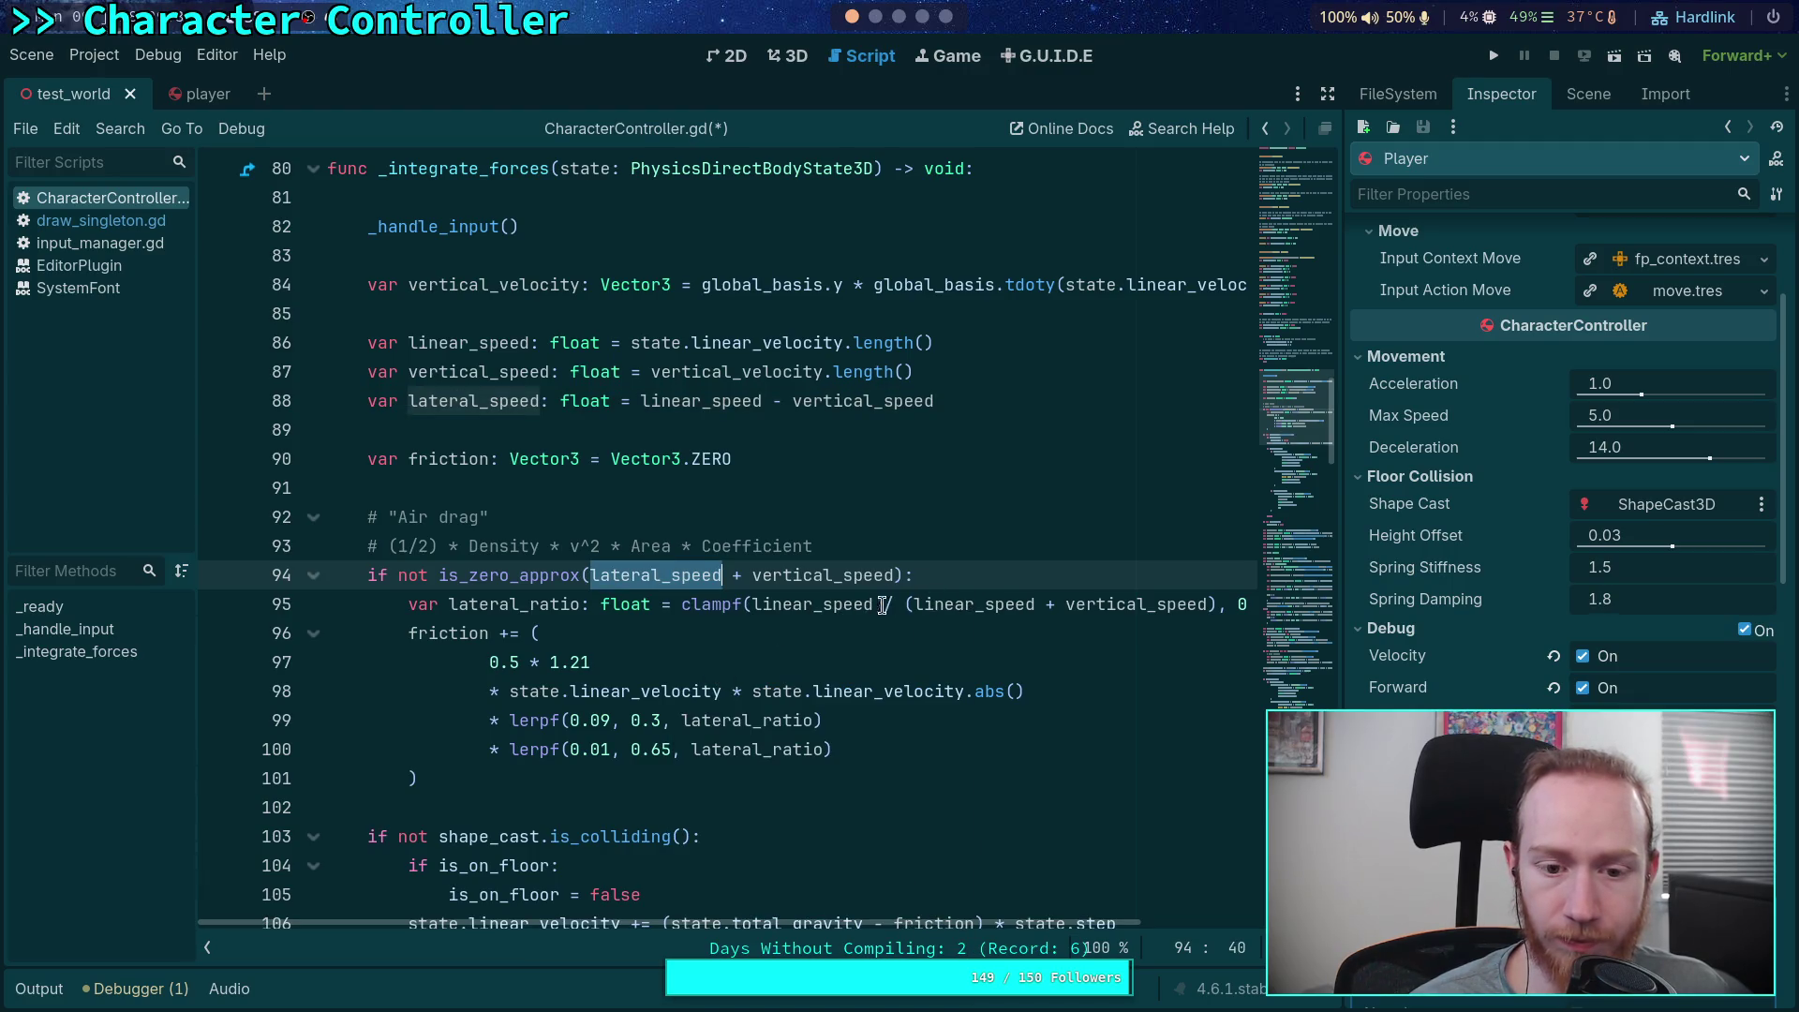
{"action": "double_click", "coordinate": [801, 604]}
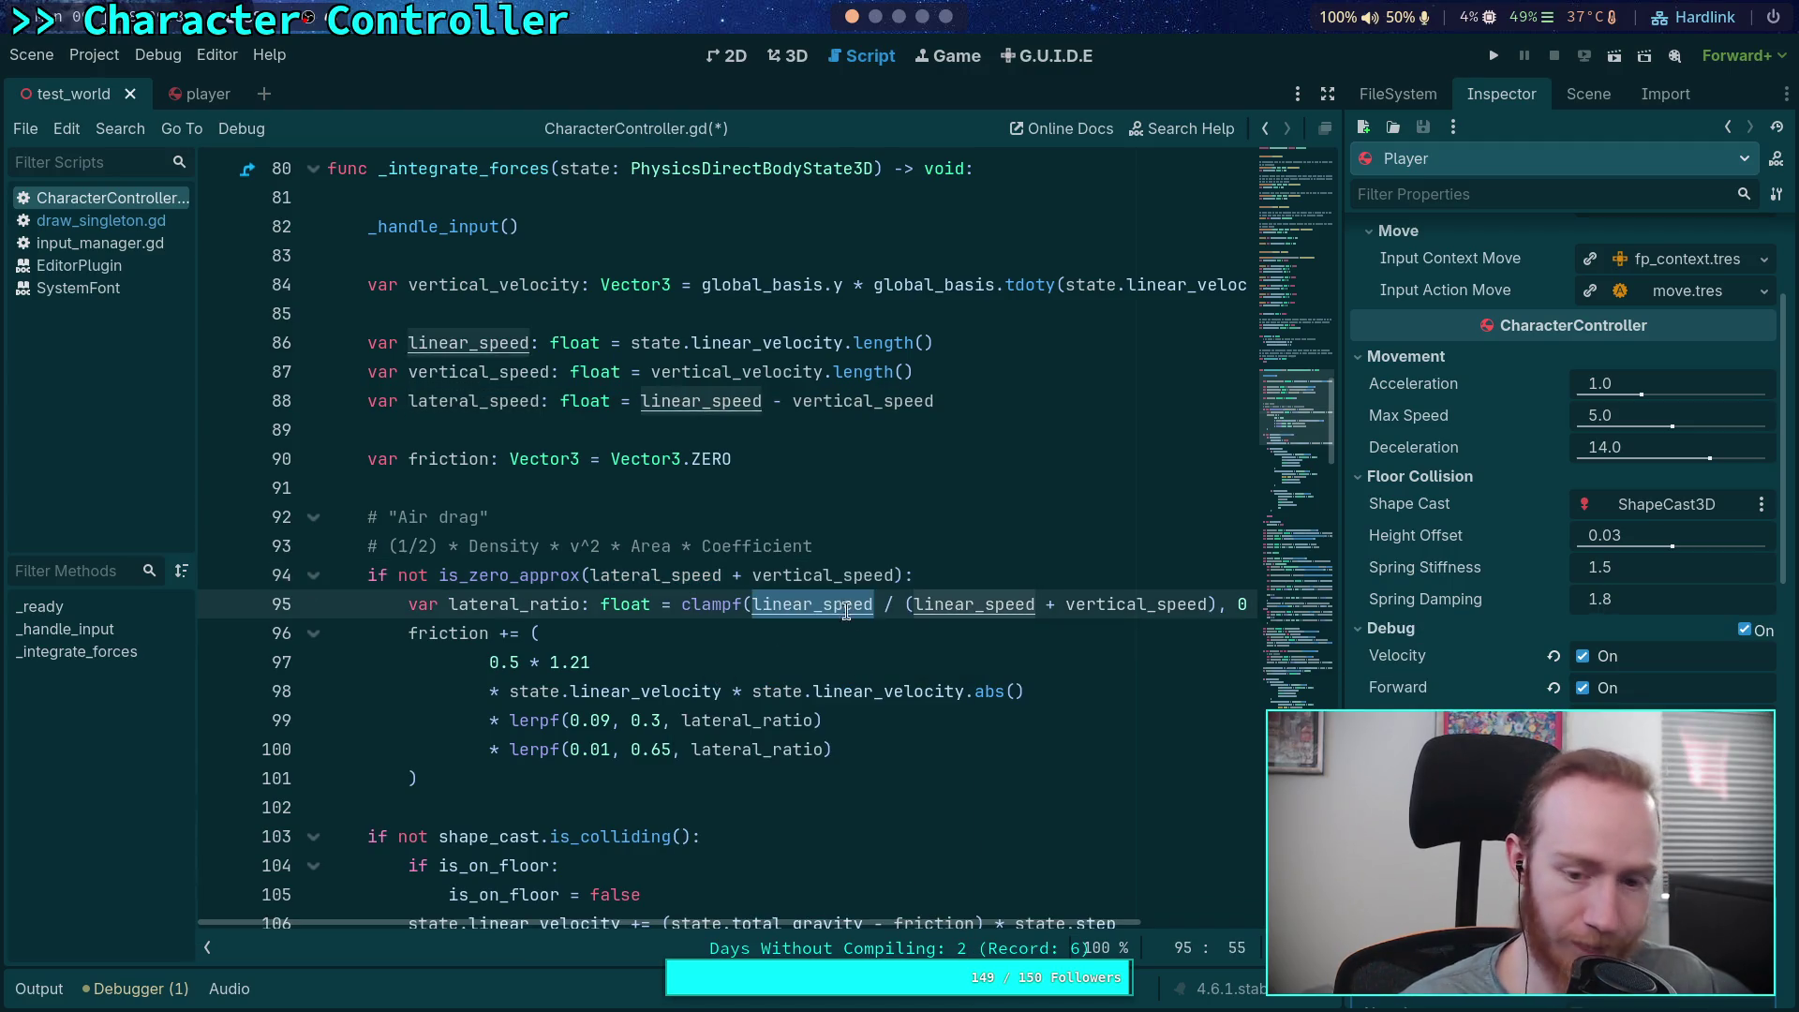
{"action": "key", "text": "ctrl+v"}
{"action": "left_click", "coordinate": [1016, 604]}
{"action": "double_click", "coordinate": [1017, 603]}
{"action": "key", "text": "ctrl+v"}
{"action": "key", "text": "ctrl+s"}
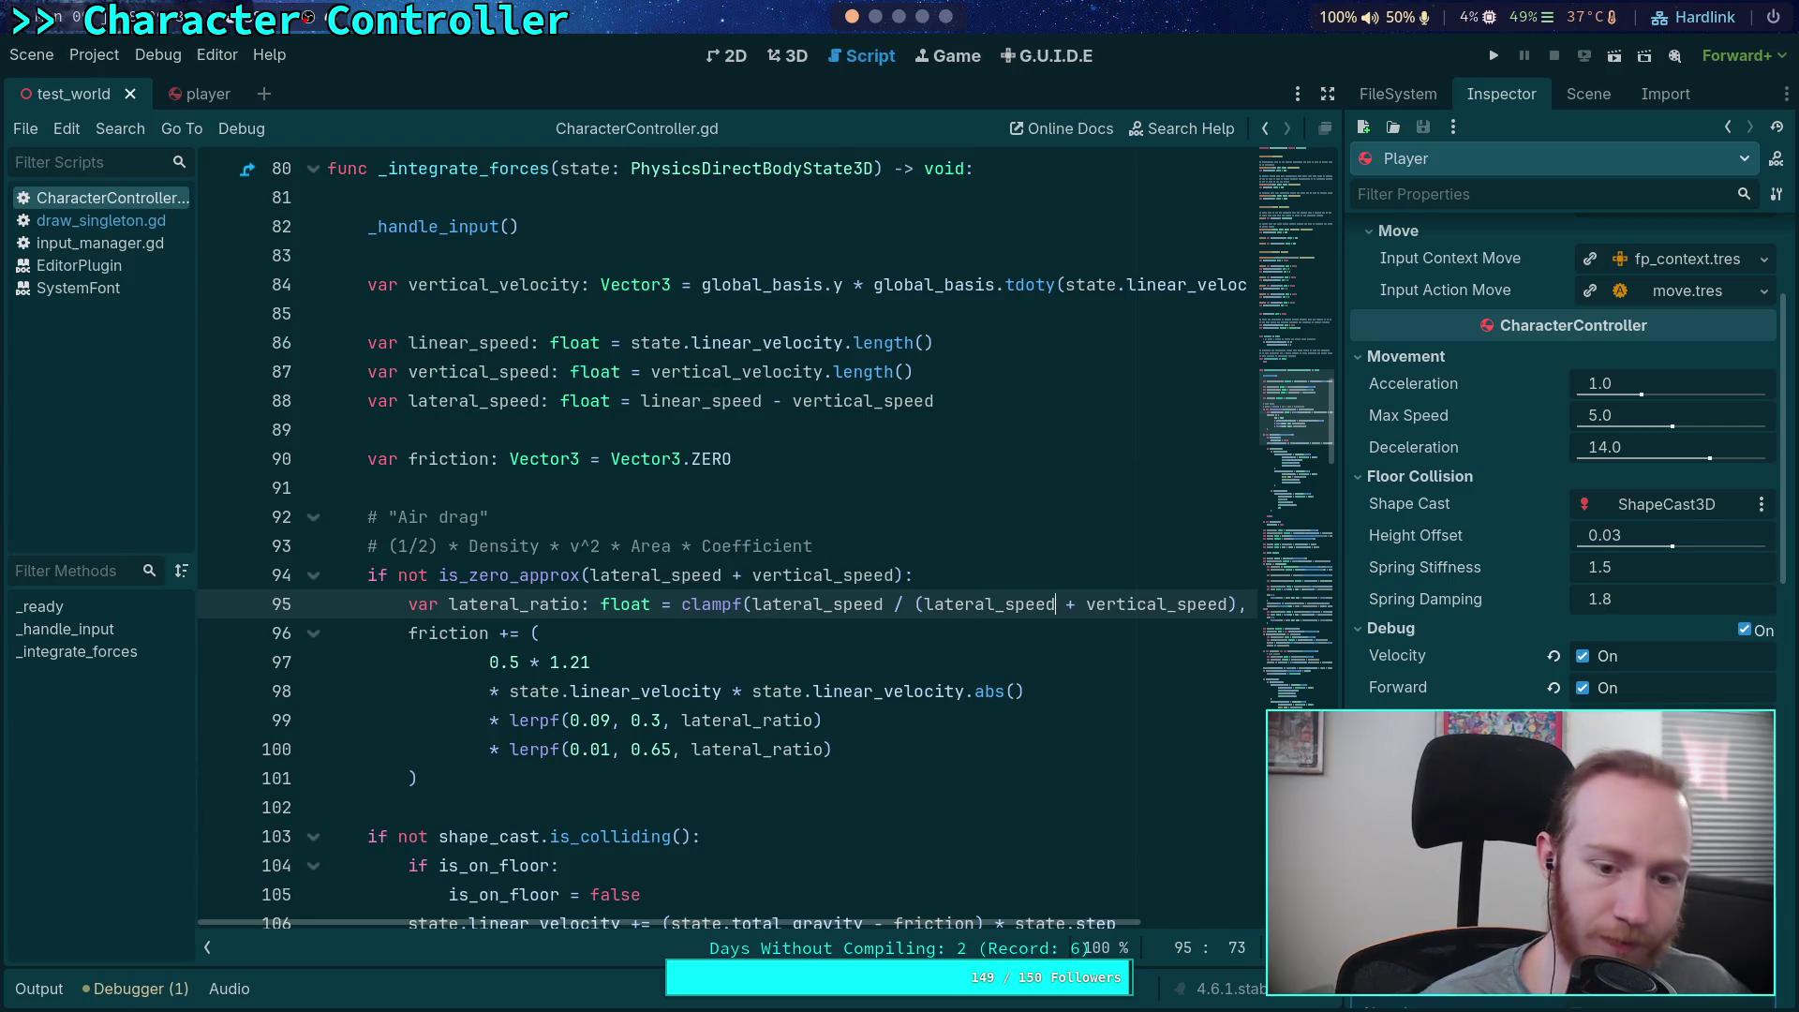
{"action": "left_click", "coordinate": [459, 786]}
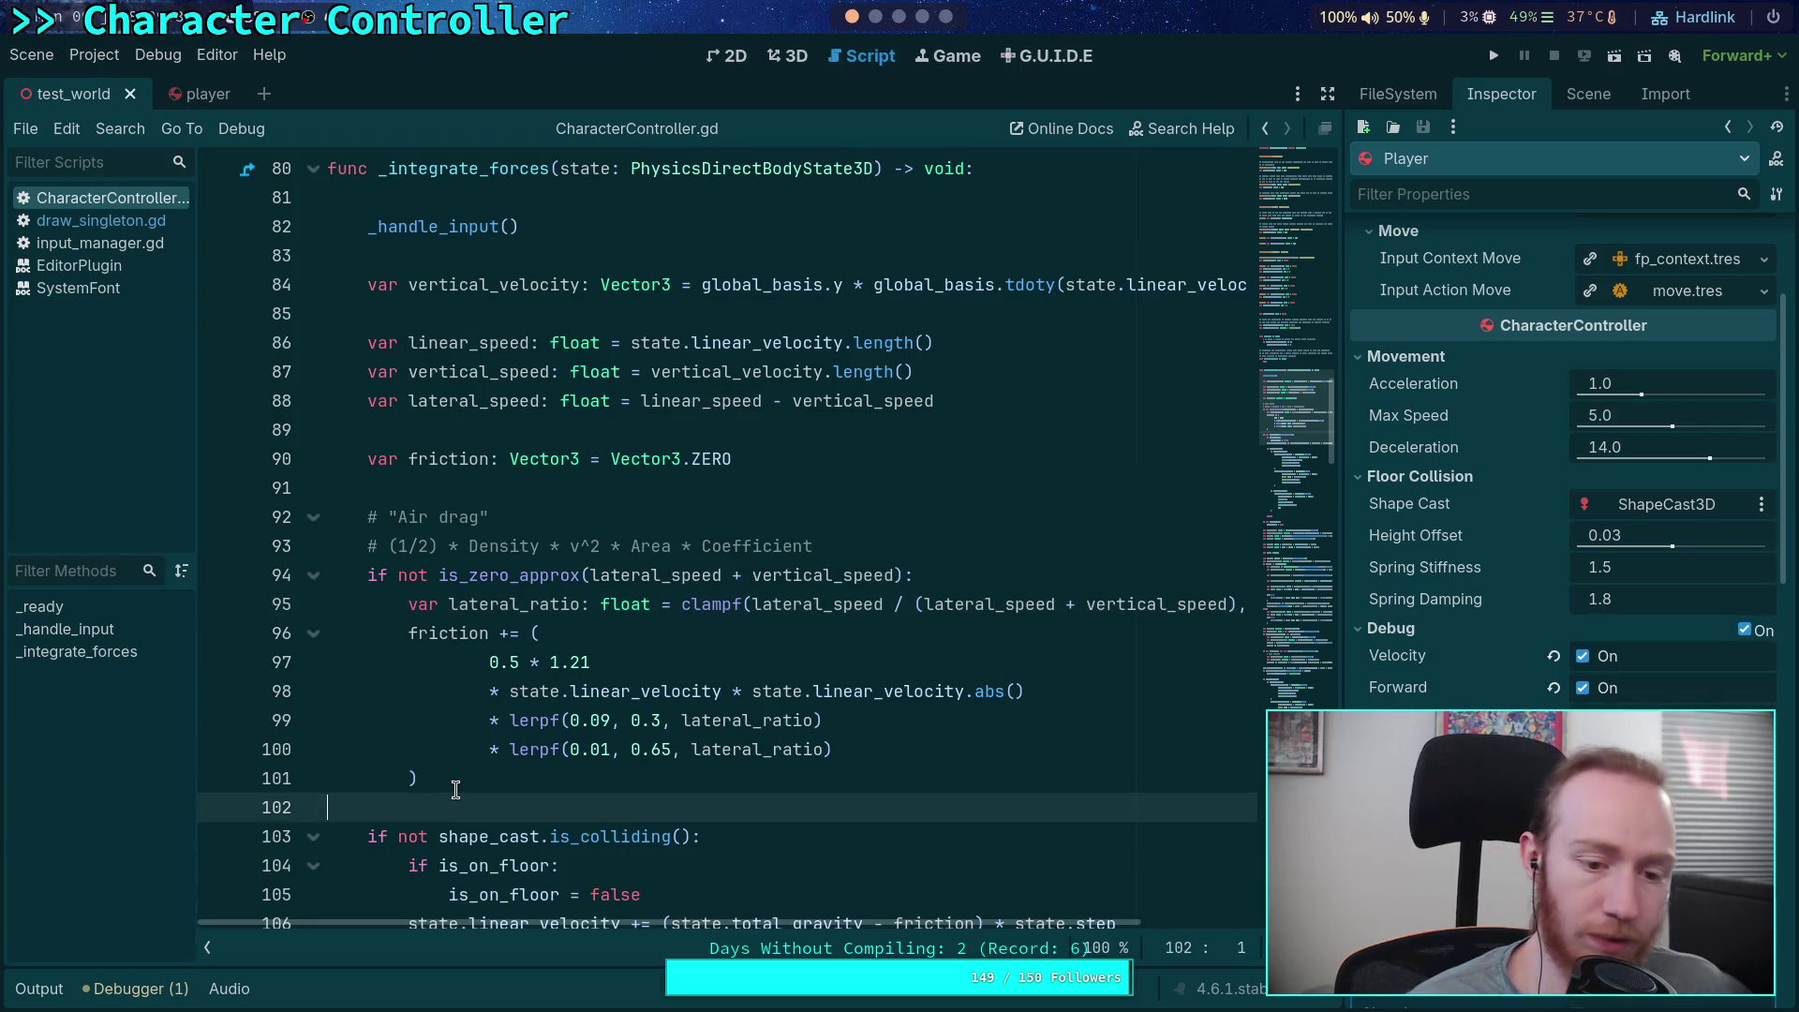
{"action": "key", "text": "Return"}
{"action": "type", "text": "print(lat"}
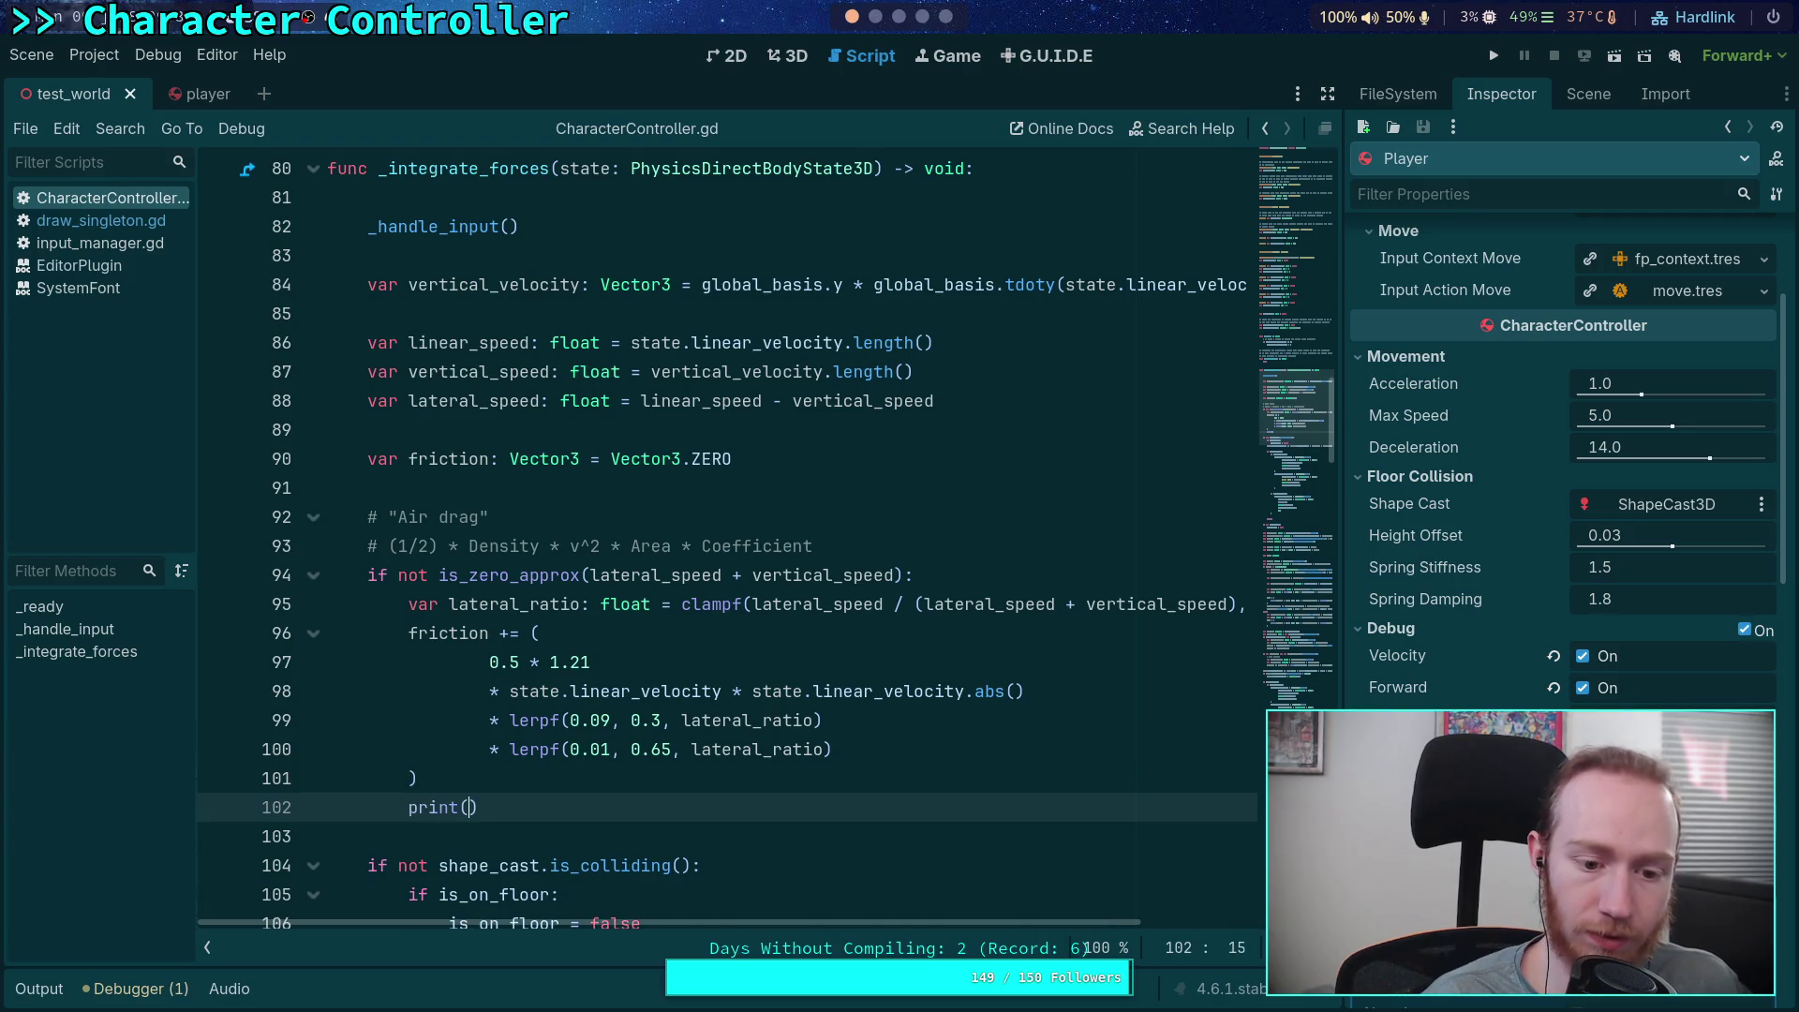
{"action": "key", "text": "Return"}
{"action": "key", "text": "ctrl+s"}
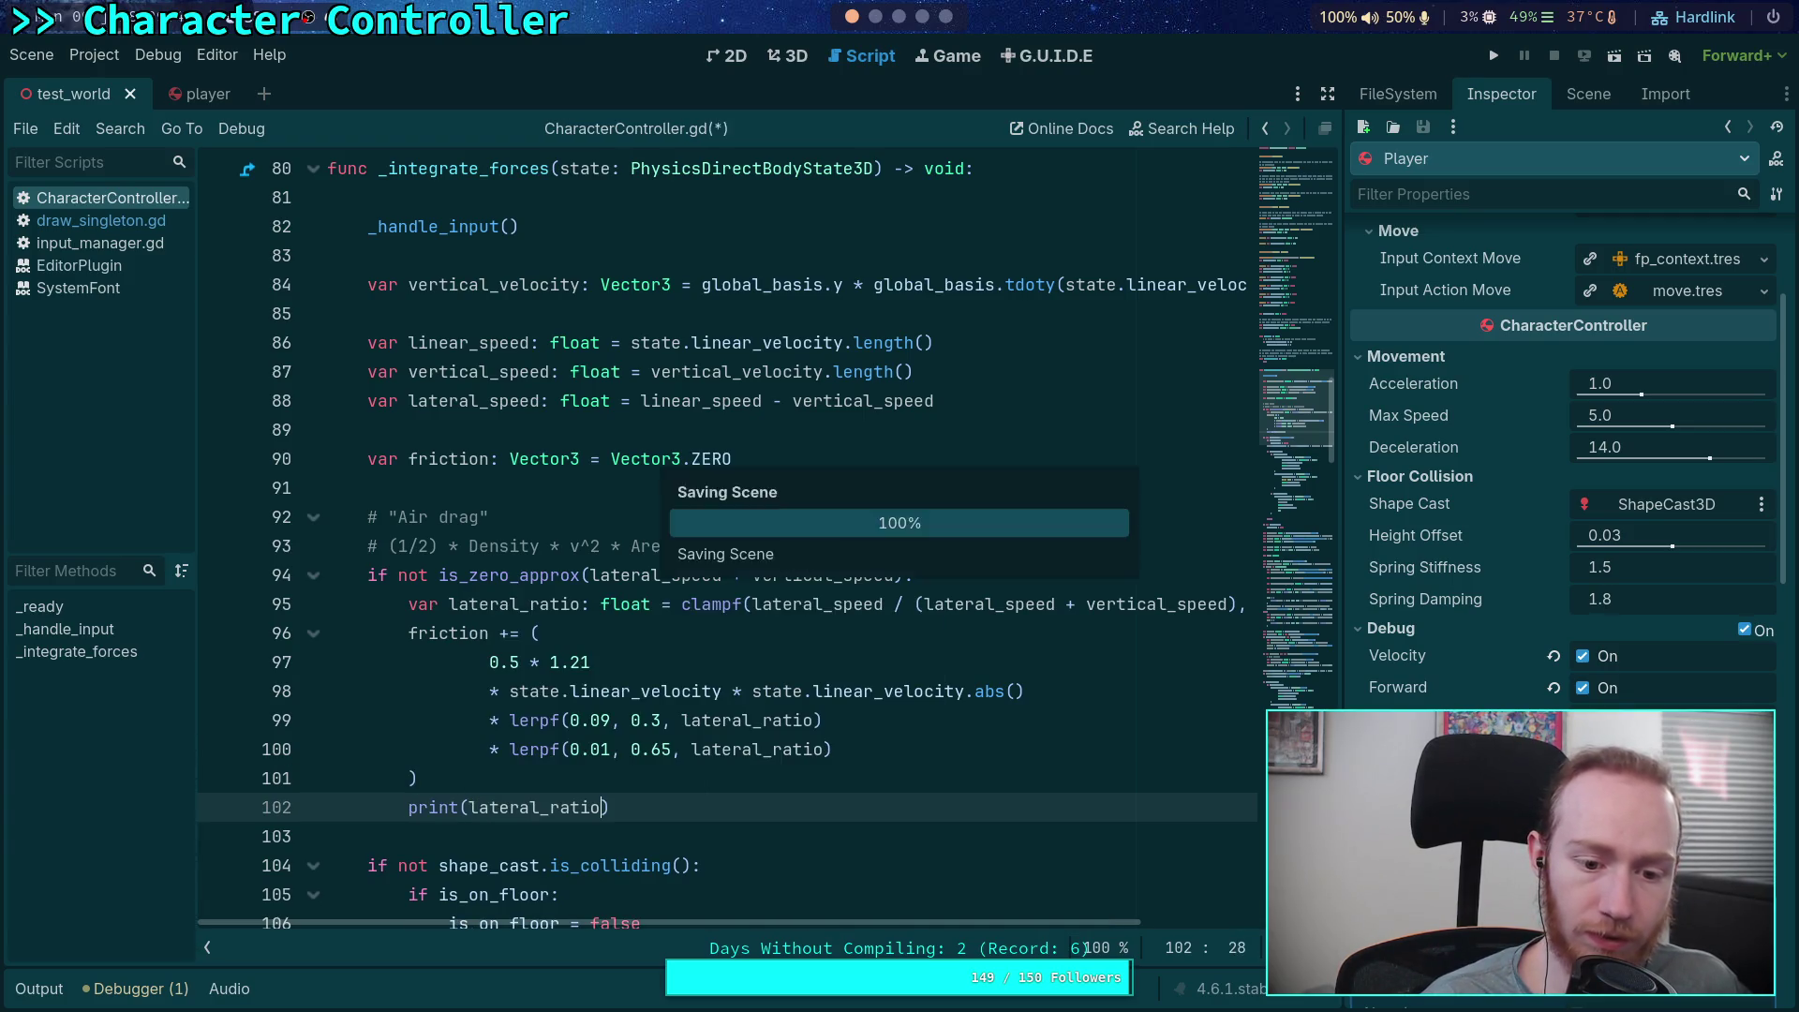
{"action": "left_click", "coordinate": [1495, 58]}
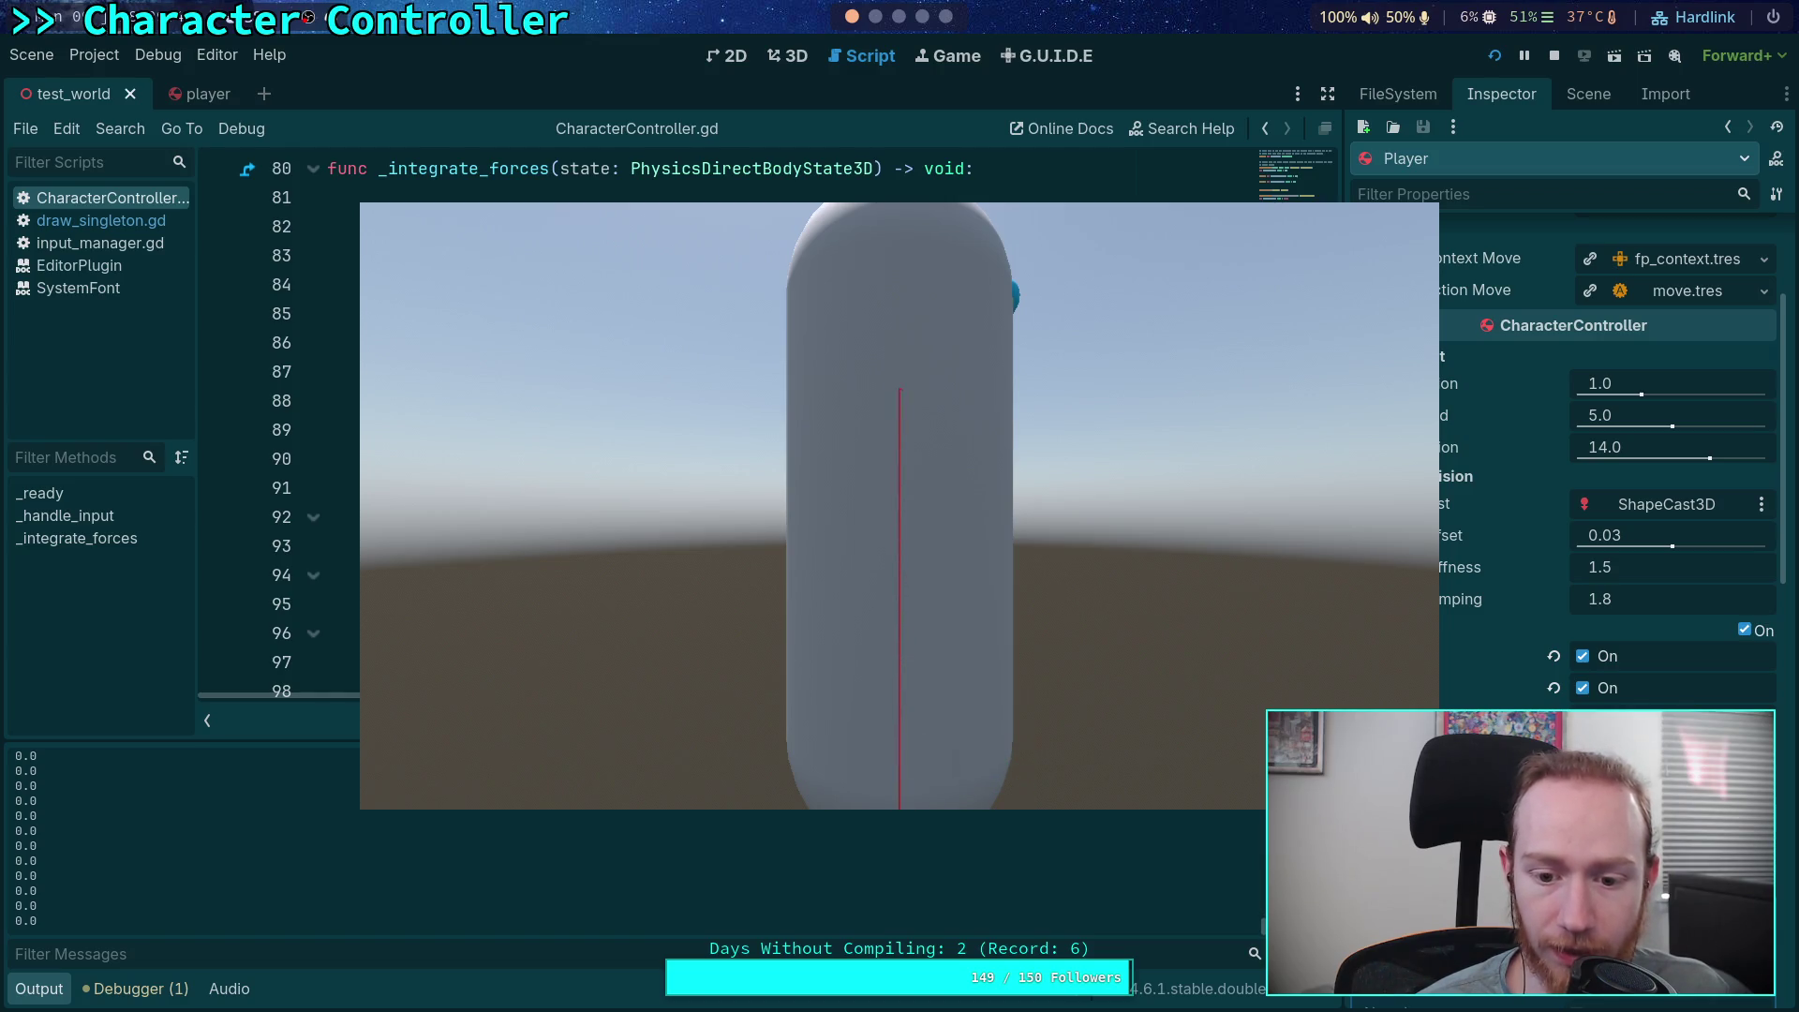
{"action": "left_click", "coordinate": [1554, 55]}
{"action": "scroll", "coordinate": [645, 546], "scroll_direction": "down", "scroll_amount": 3}
{"action": "key", "text": "ctrl+shift+k"}
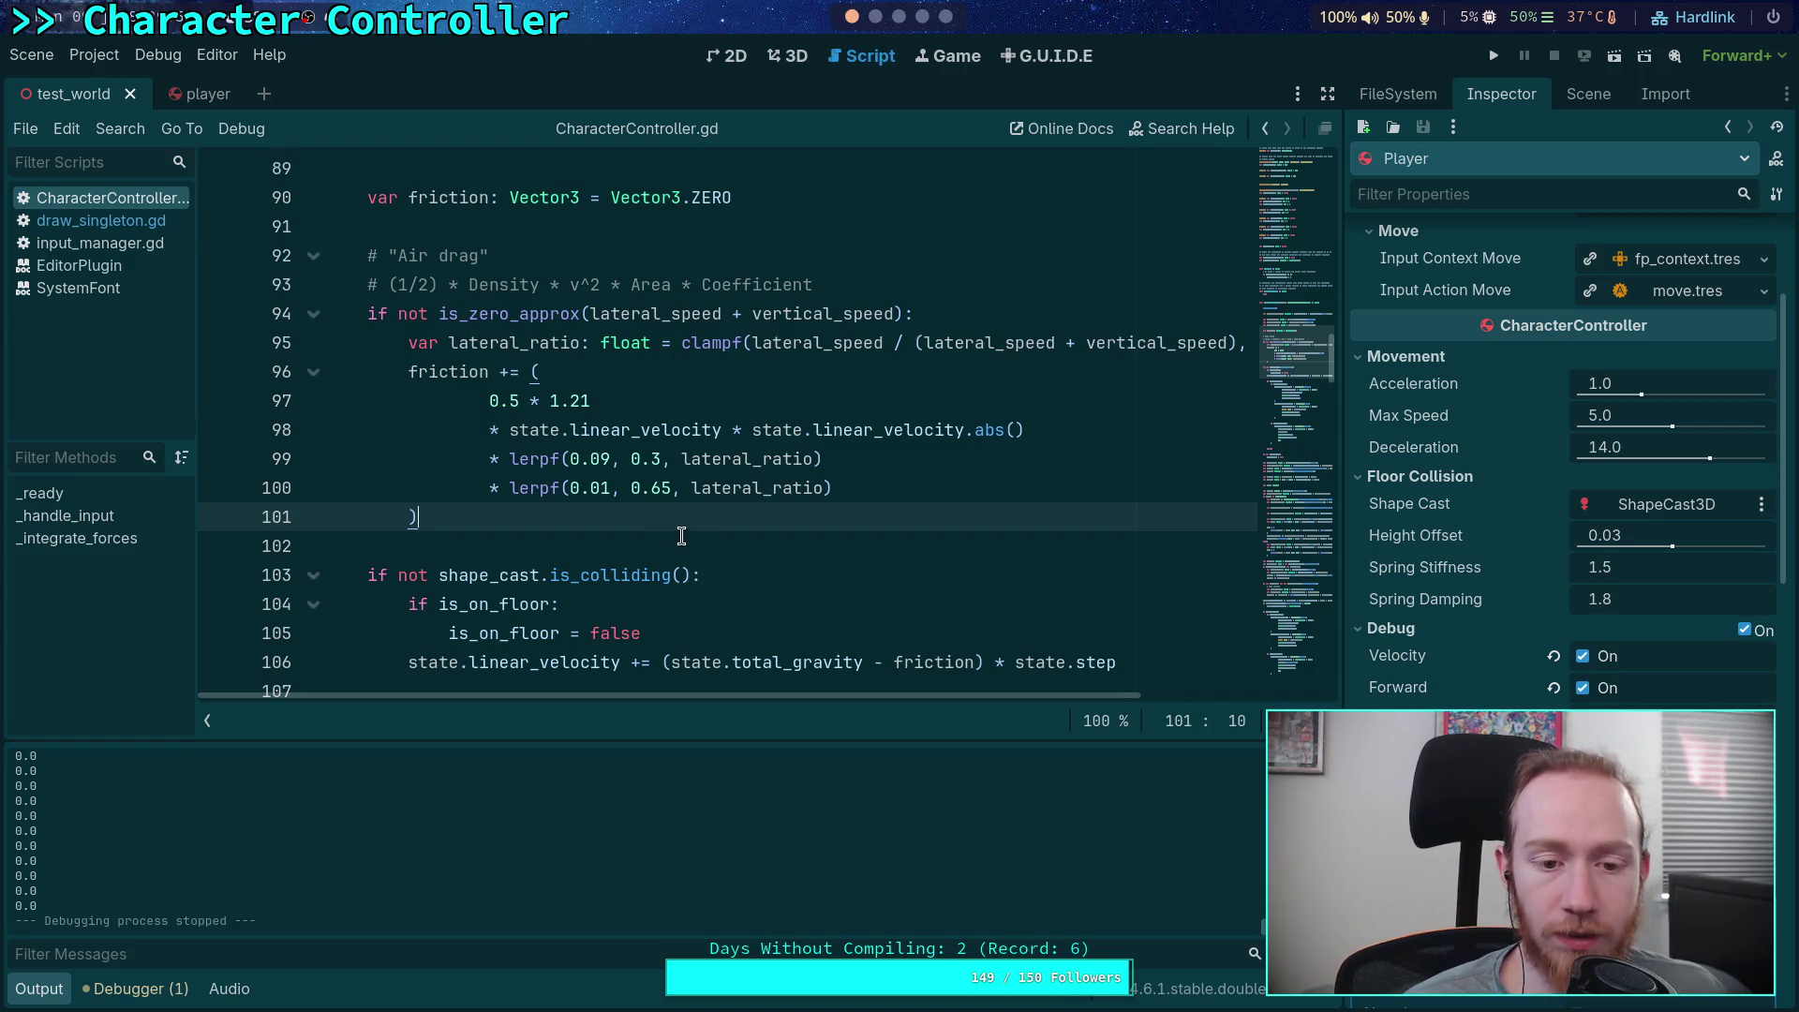
In the 3D view, select Camera3D, then rotate it twice and move it above the player capsule
{"action": "scroll", "coordinate": [727, 510], "scroll_direction": "up", "scroll_amount": 2}
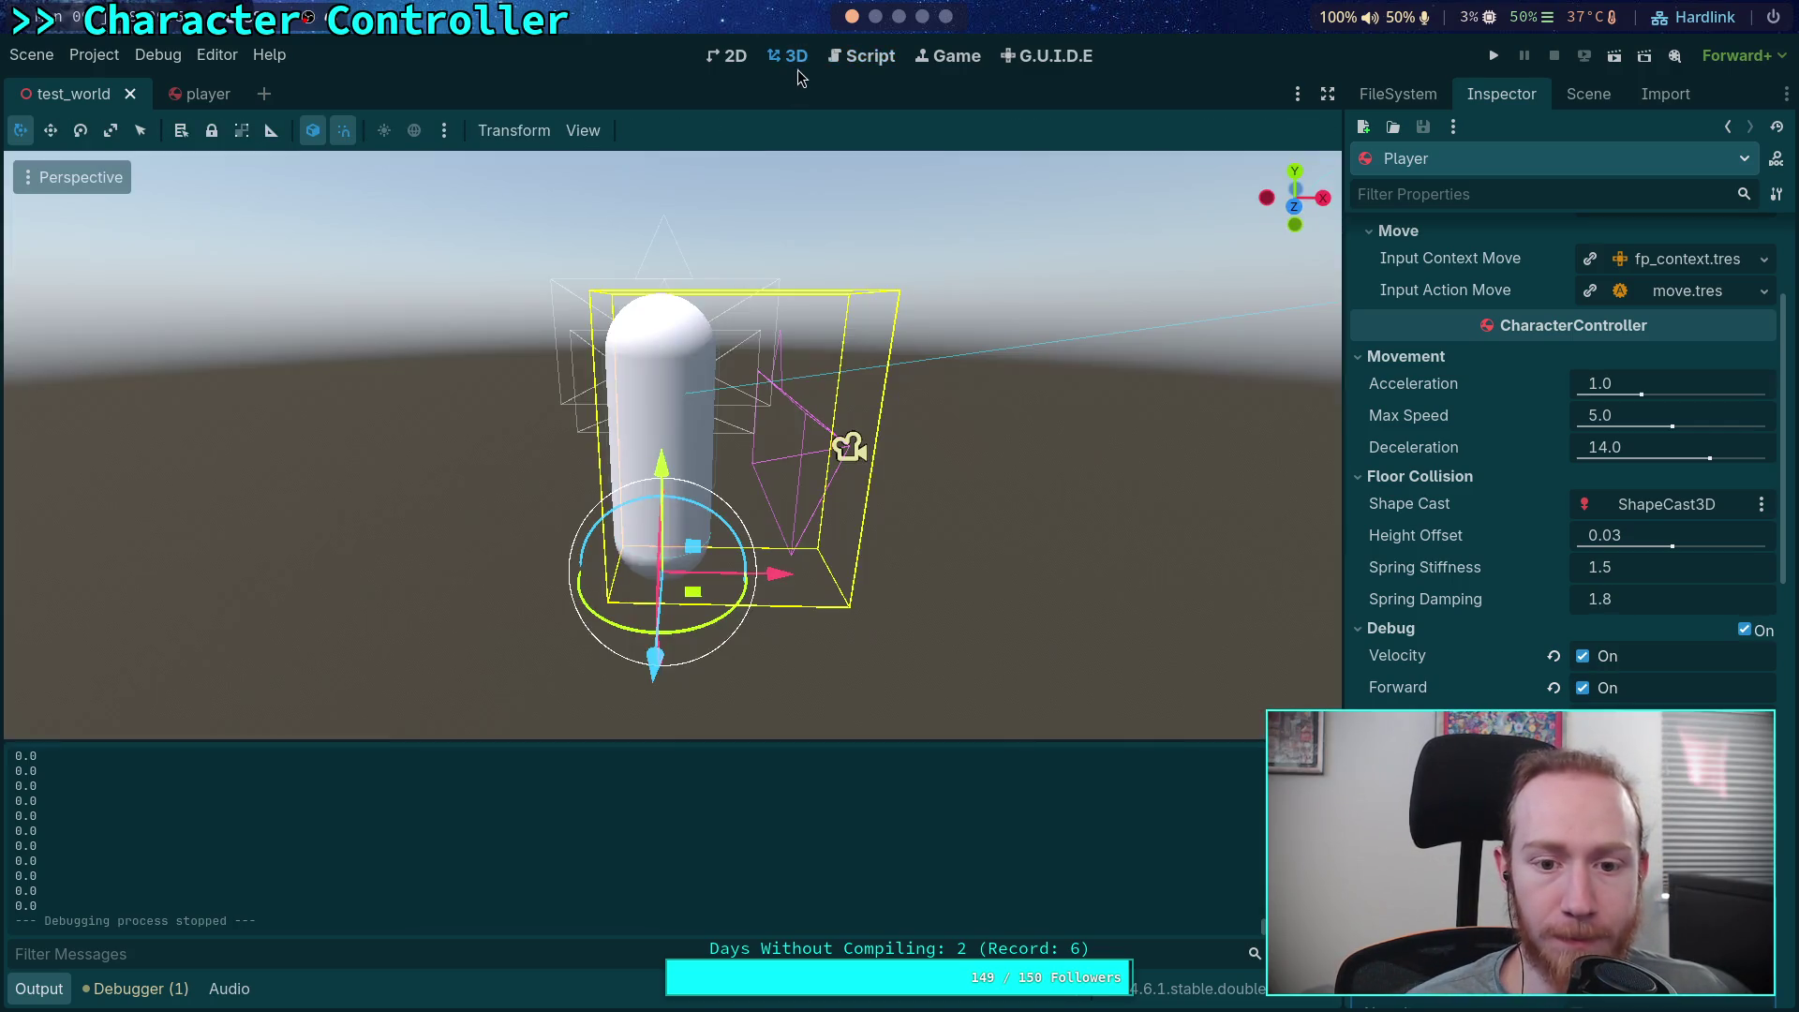
{"action": "left_click", "coordinate": [787, 55]}
{"action": "left_click", "coordinate": [1588, 93]}
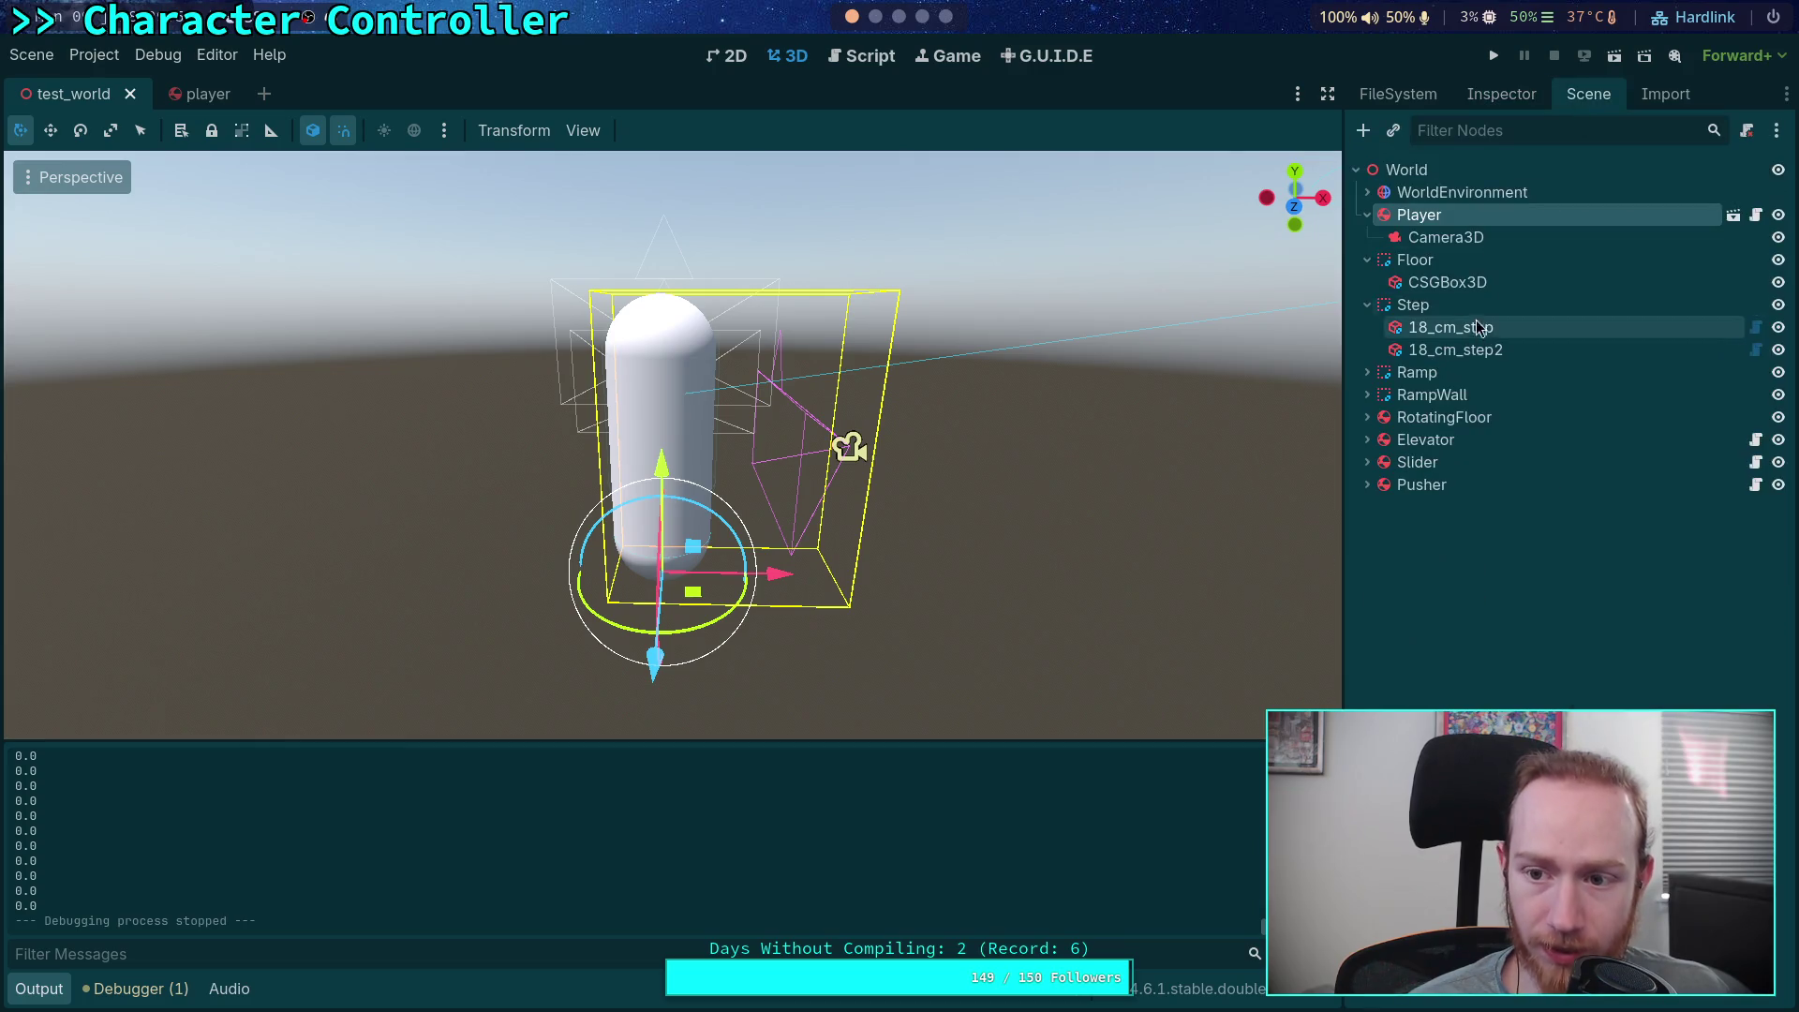
{"action": "left_click", "coordinate": [1446, 237]}
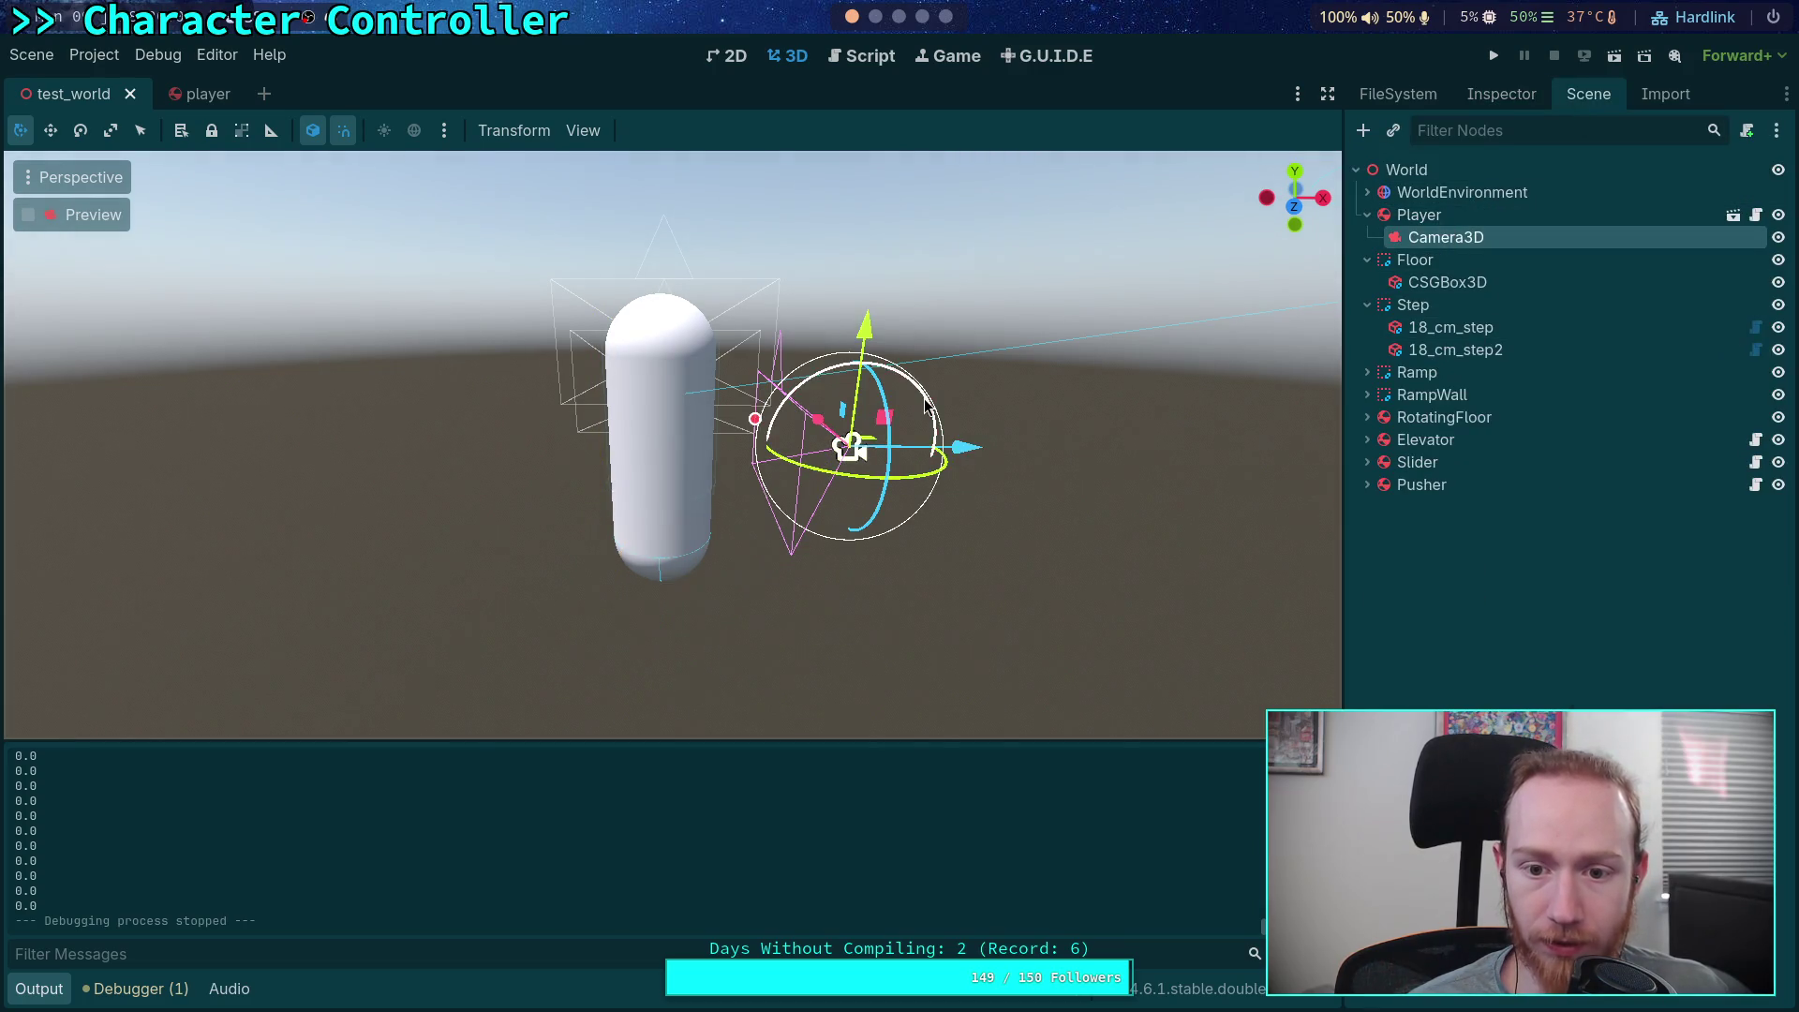
{"action": "key", "text": "r"}
{"action": "left_click", "coordinate": [765, 357]}
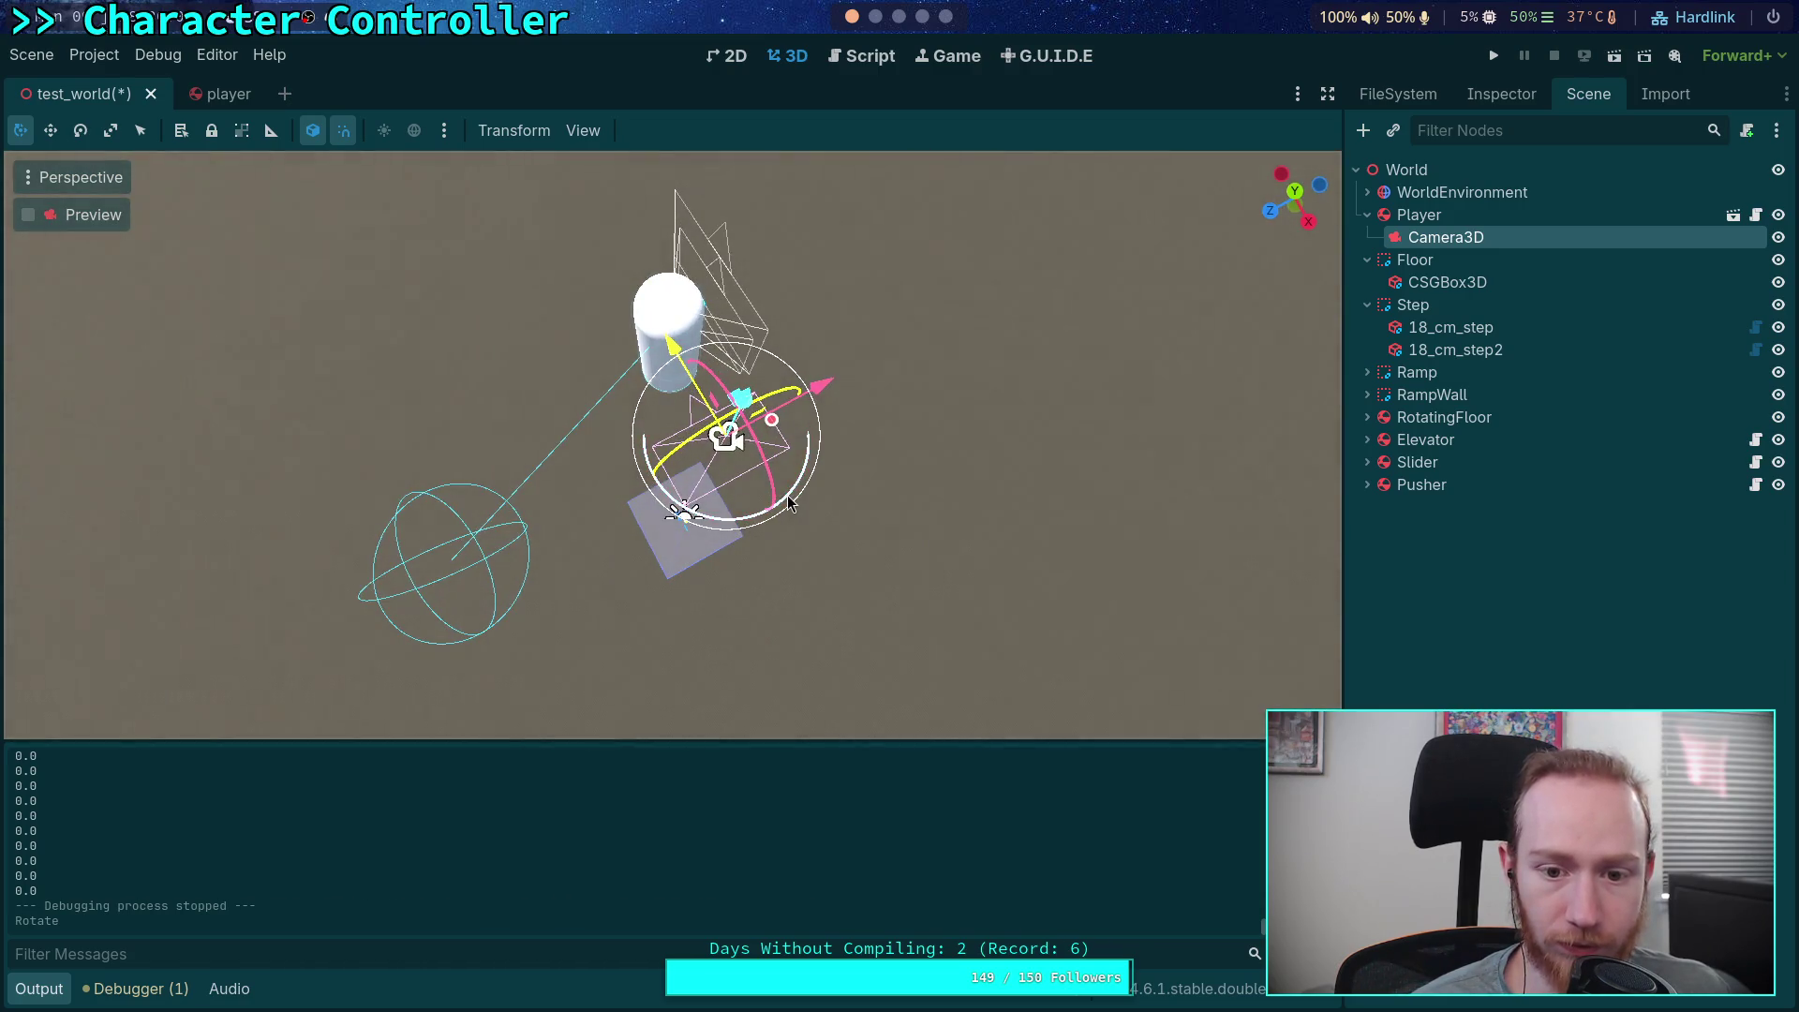
{"action": "key", "text": "r"}
{"action": "left_click", "coordinate": [660, 530]}
{"action": "key", "text": "g"}
{"action": "left_click", "coordinate": [804, 454]}
{"action": "key", "text": "g"}
{"action": "left_click", "coordinate": [720, 336]}
Raise Camera3D along one axis, checking side and top views, then save test_world and run the game
{"action": "left_click_drag", "start_coordinate": [720, 335], "coordinate": [717, 202]}
{"action": "key", "text": "g"}
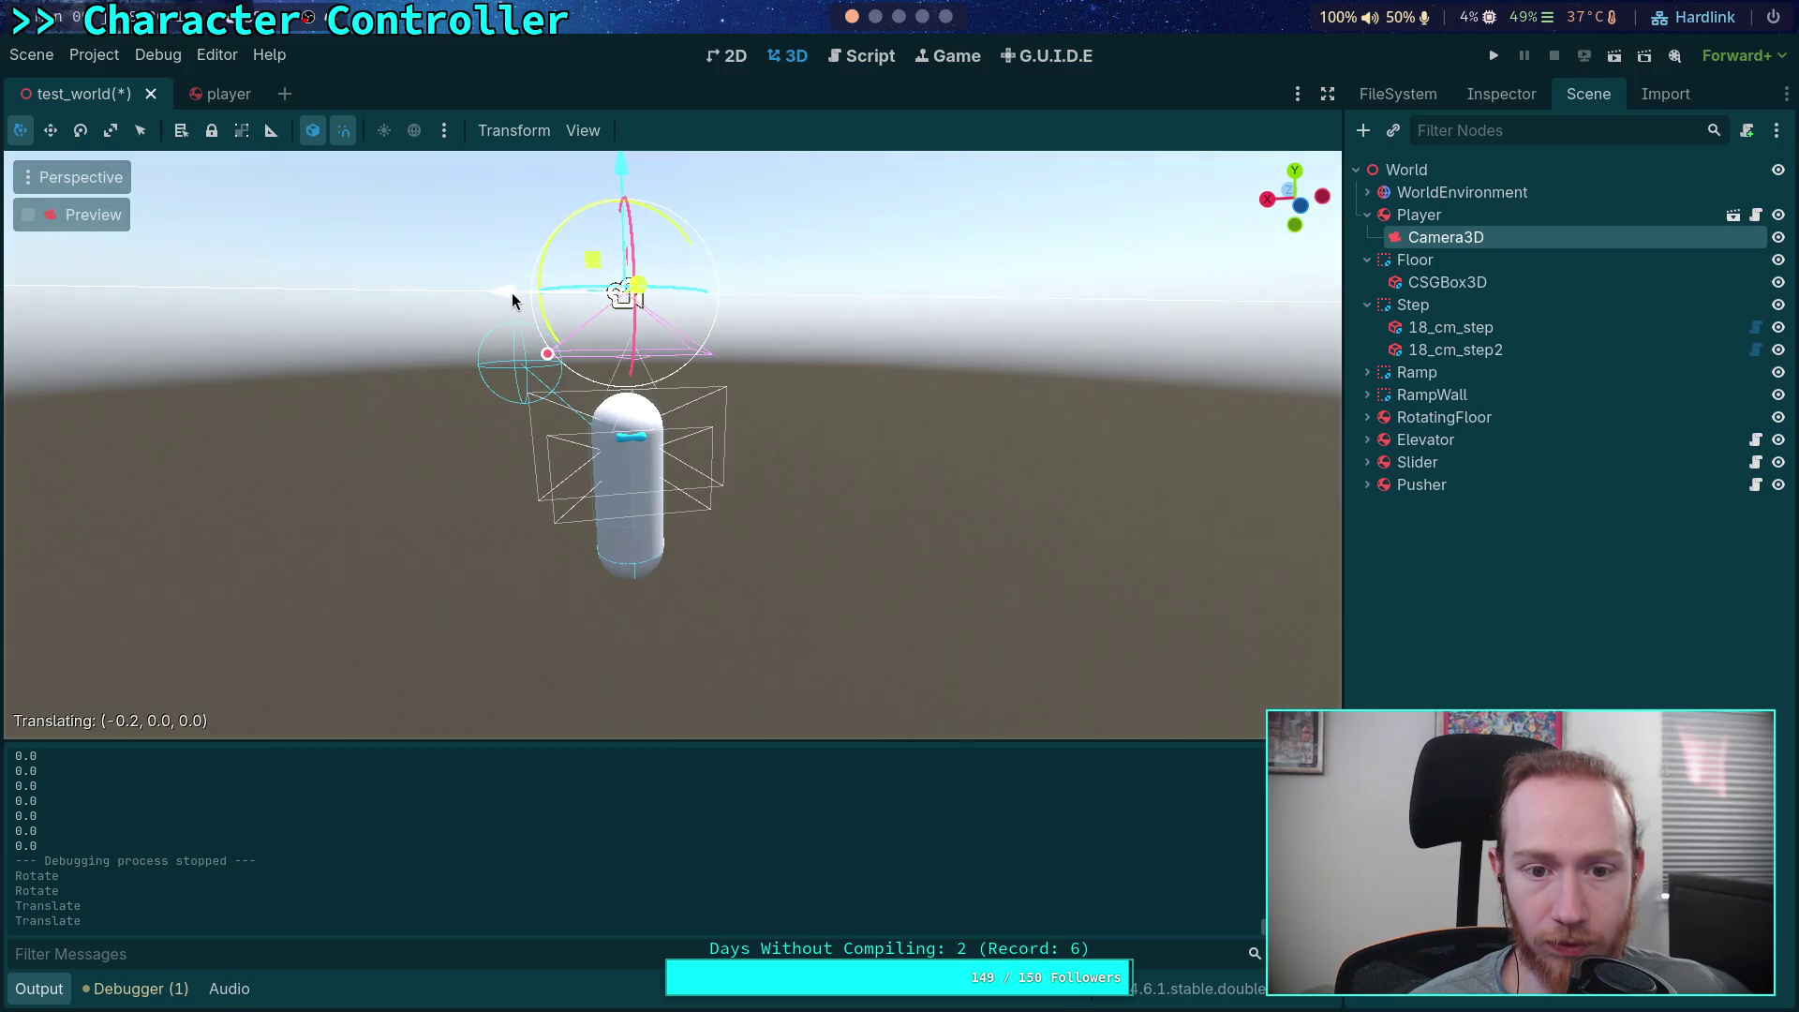
{"action": "left_click", "coordinate": [502, 292]}
{"action": "scroll", "coordinate": [502, 293], "scroll_direction": "up", "scroll_amount": 2}
{"action": "scroll", "coordinate": [502, 292], "scroll_direction": "up", "scroll_amount": 2}
{"action": "key", "text": "g"}
{"action": "left_click", "coordinate": [502, 292]}
{"action": "mouse_move", "coordinate": [502, 293]}
{"action": "left_mouse_down"}
{"action": "mouse_move", "coordinate": [503, 440]}
{"action": "mouse_move", "coordinate": [534, 516]}
{"action": "left_mouse_up"}
{"action": "left_click", "coordinate": [1295, 190]}
{"action": "scroll", "coordinate": [796, 510], "scroll_direction": "up", "scroll_amount": 2}
{"action": "mouse_move", "coordinate": [829, 354]}
{"action": "left_mouse_down"}
{"action": "mouse_move", "coordinate": [876, 450]}
{"action": "mouse_move", "coordinate": [553, 234]}
{"action": "left_mouse_up"}
{"action": "key", "text": "ctrl+s"}
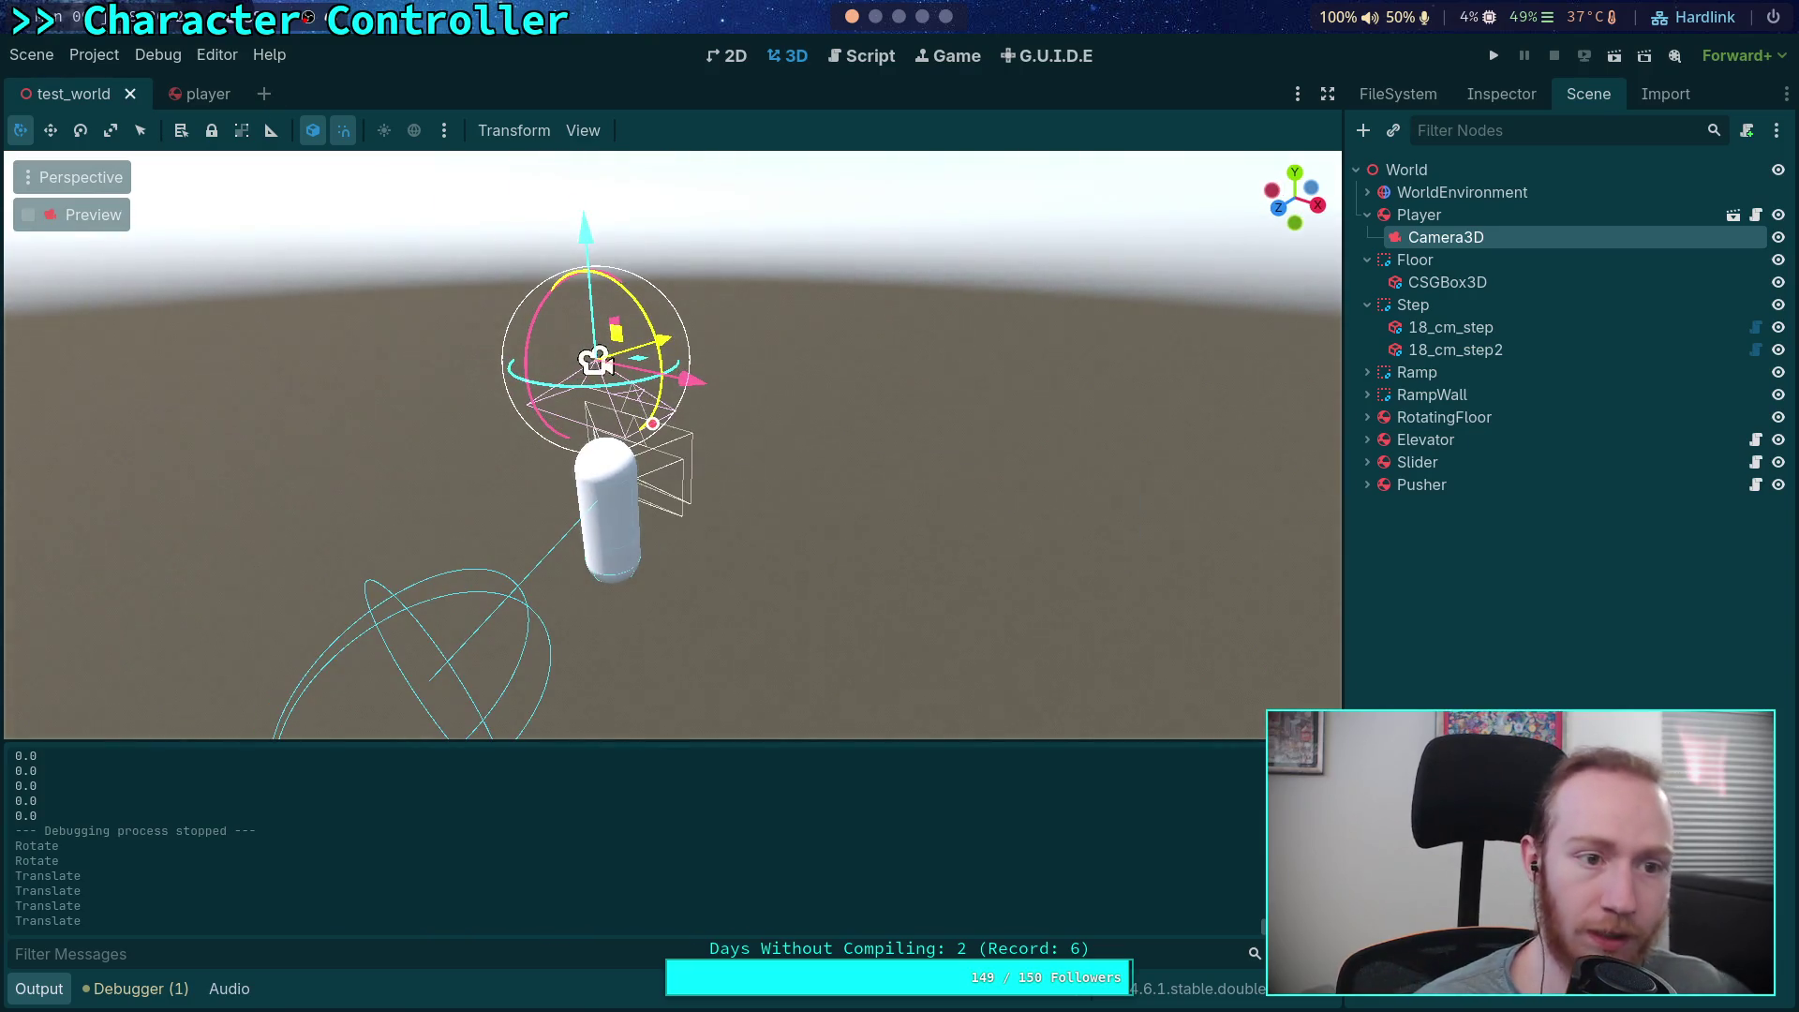
{"action": "left_click", "coordinate": [1492, 66]}
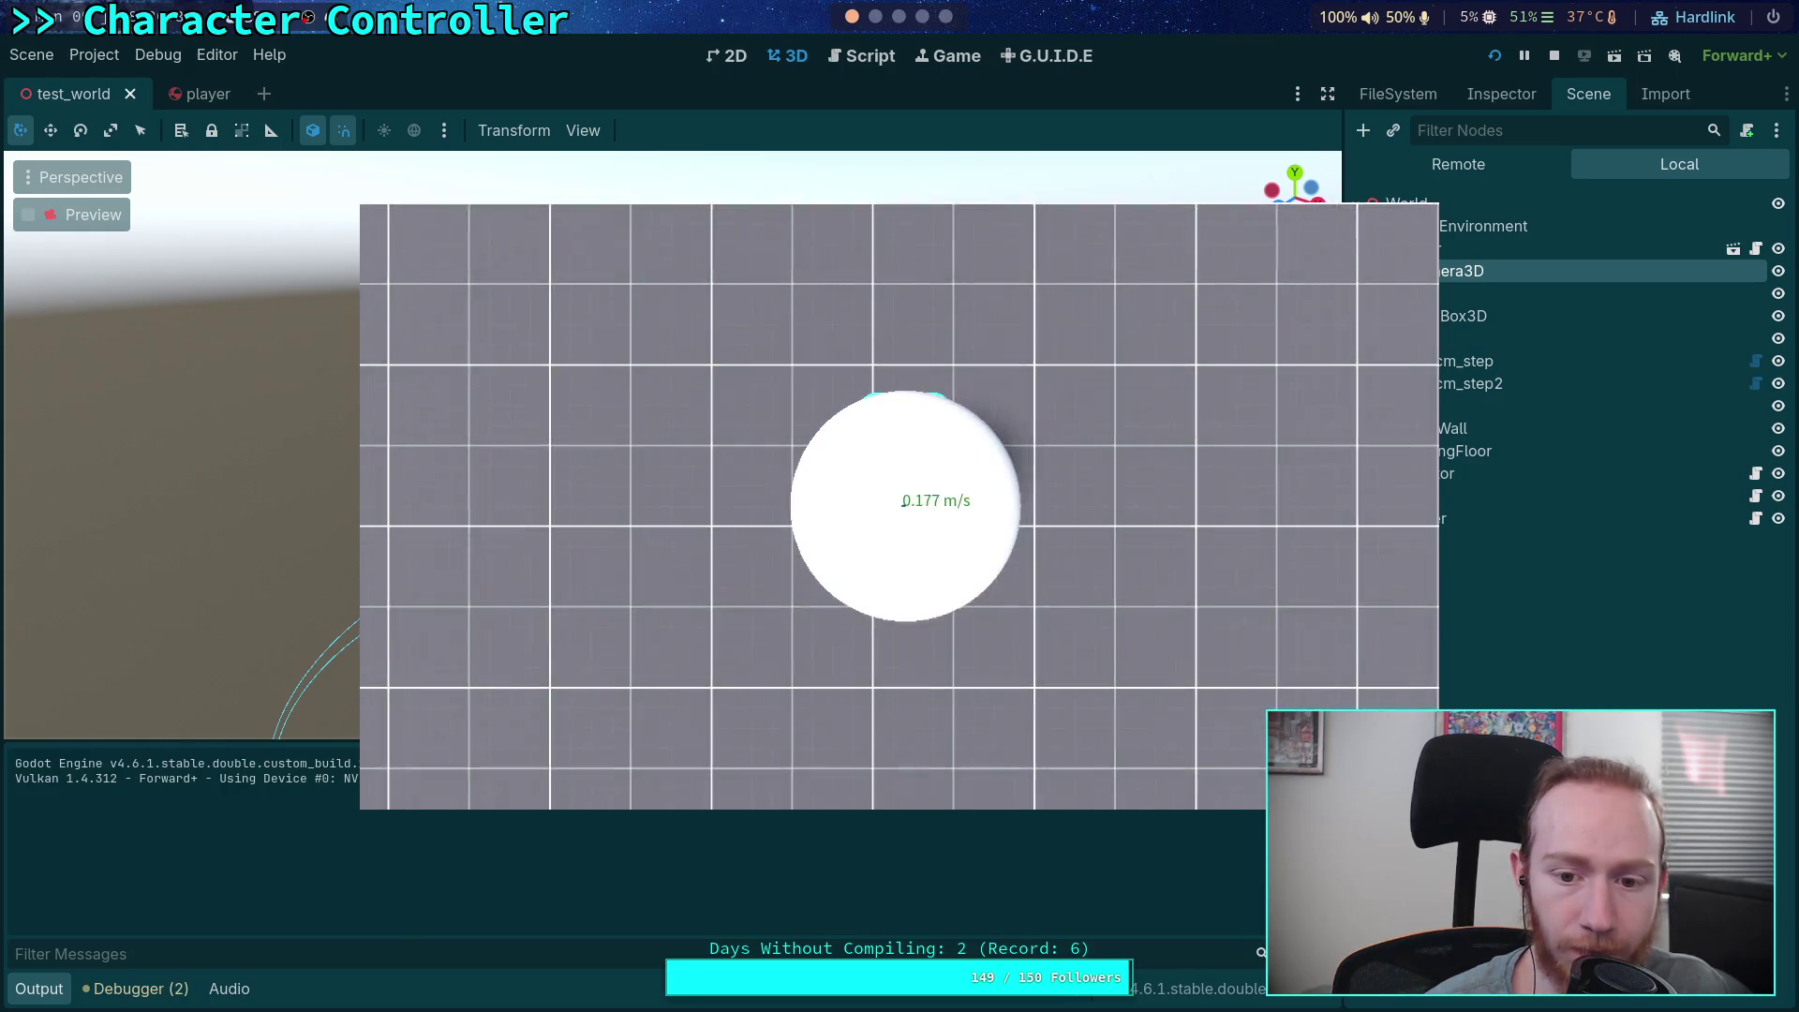
Stop the game and bring up the Player node's Transform properties in the Inspector
{"action": "left_click", "coordinate": [1555, 55]}
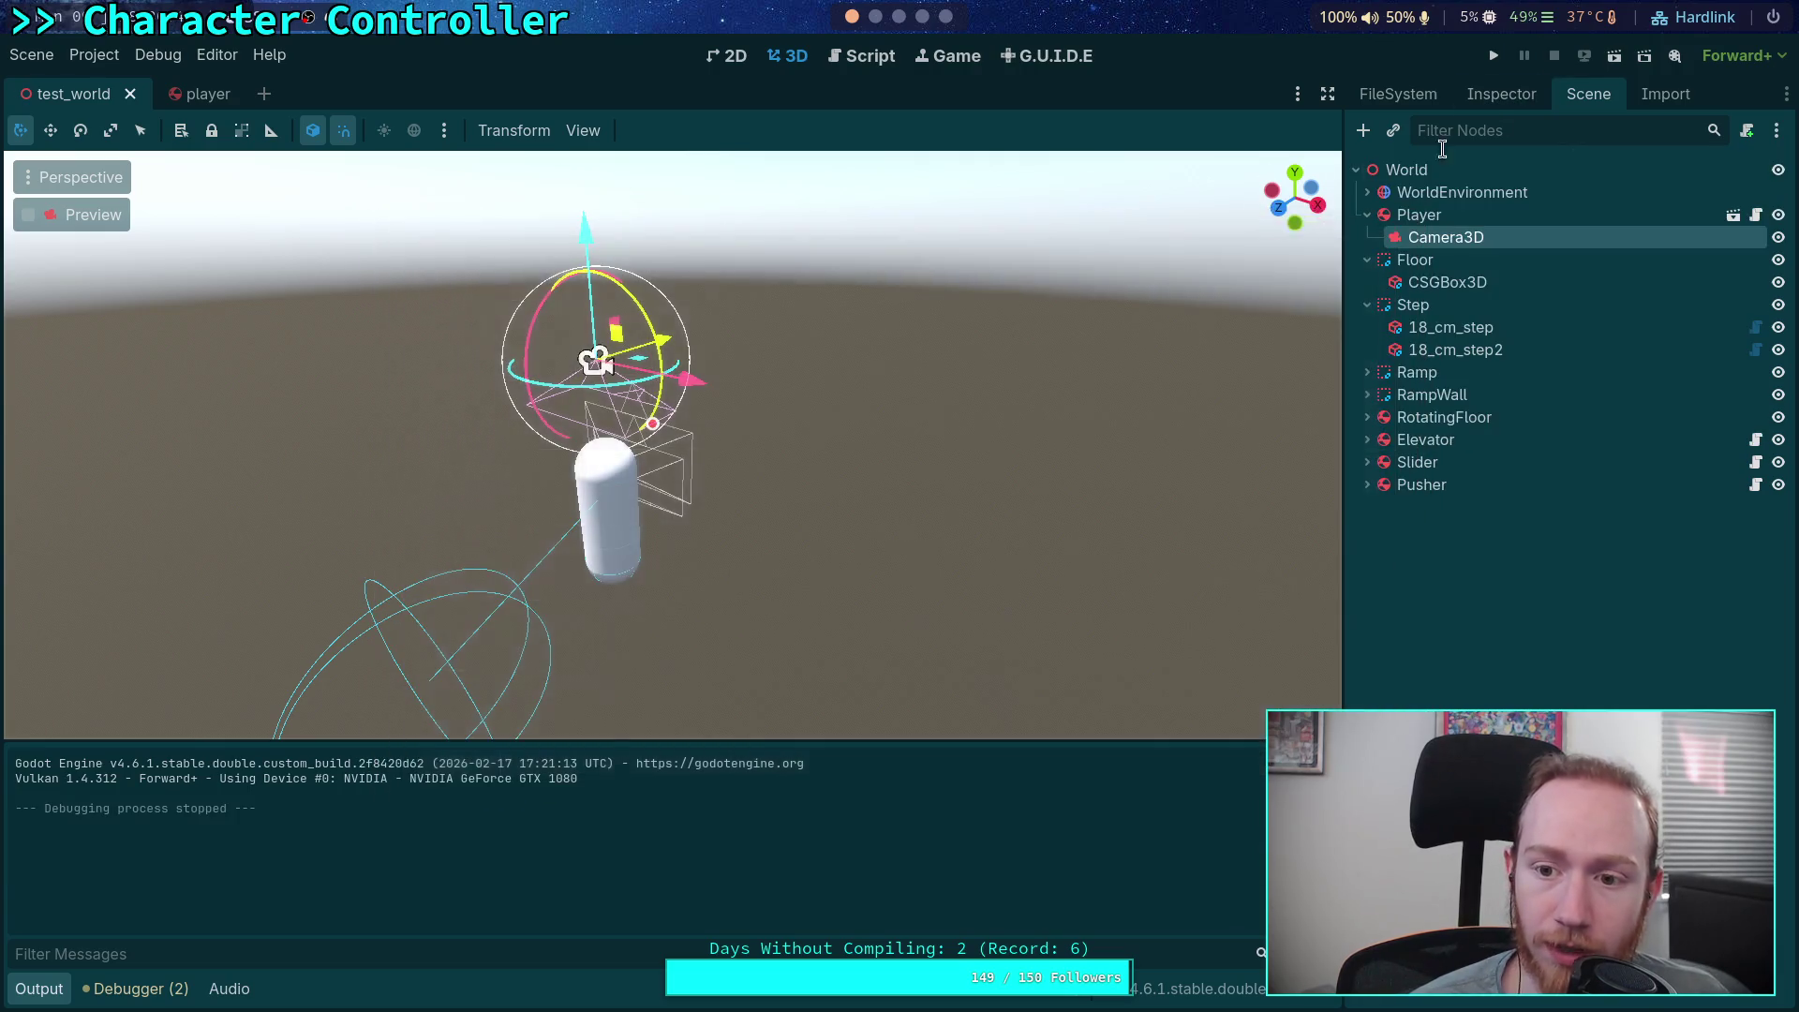
{"action": "left_click", "coordinate": [1419, 215]}
{"action": "left_click", "coordinate": [1501, 94]}
{"action": "scroll", "coordinate": [1475, 698], "scroll_direction": "down", "scroll_amount": 3}
{"action": "scroll", "coordinate": [1474, 698], "scroll_direction": "down", "scroll_amount": 15}
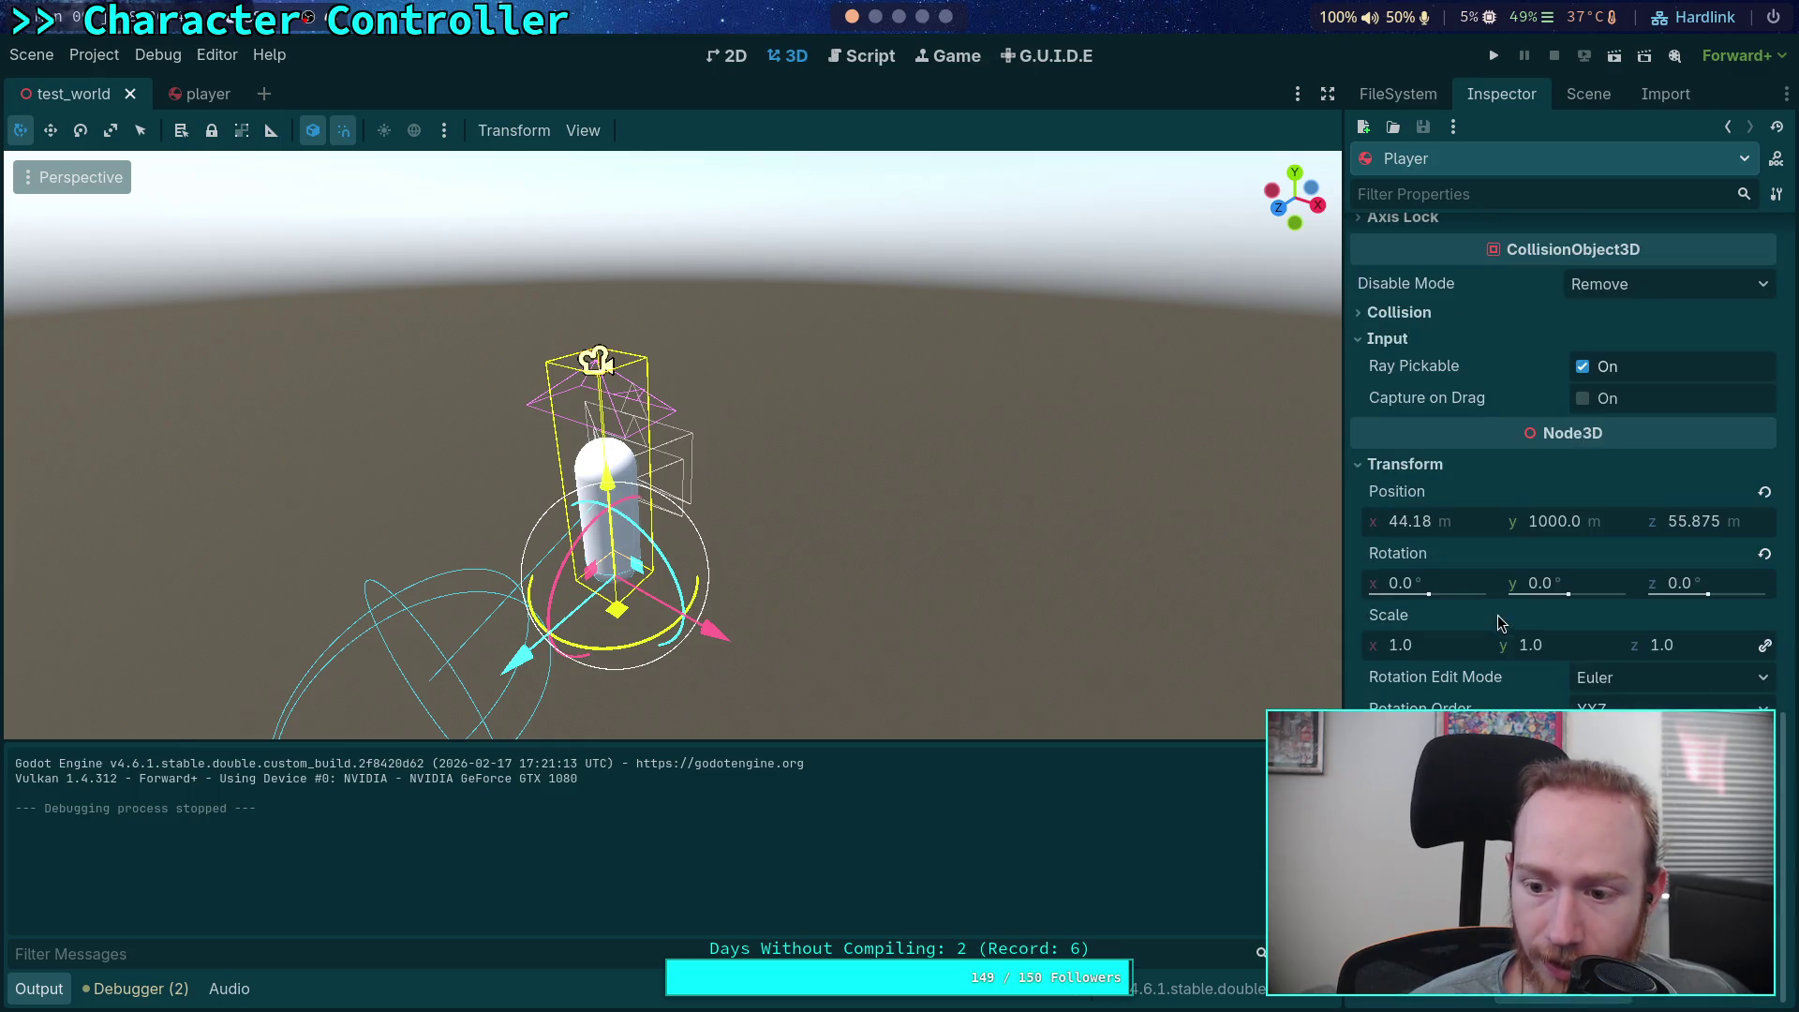
Change the Player's Position y from 1000 to 2000, then save and run the fall test
{"action": "left_click", "coordinate": [1582, 524]}
{"action": "key", "text": "Home"}
{"action": "key", "text": "Delete"}
{"action": "type", "text": "2"}
{"action": "key", "text": "Return"}
{"action": "key", "text": "F5"}
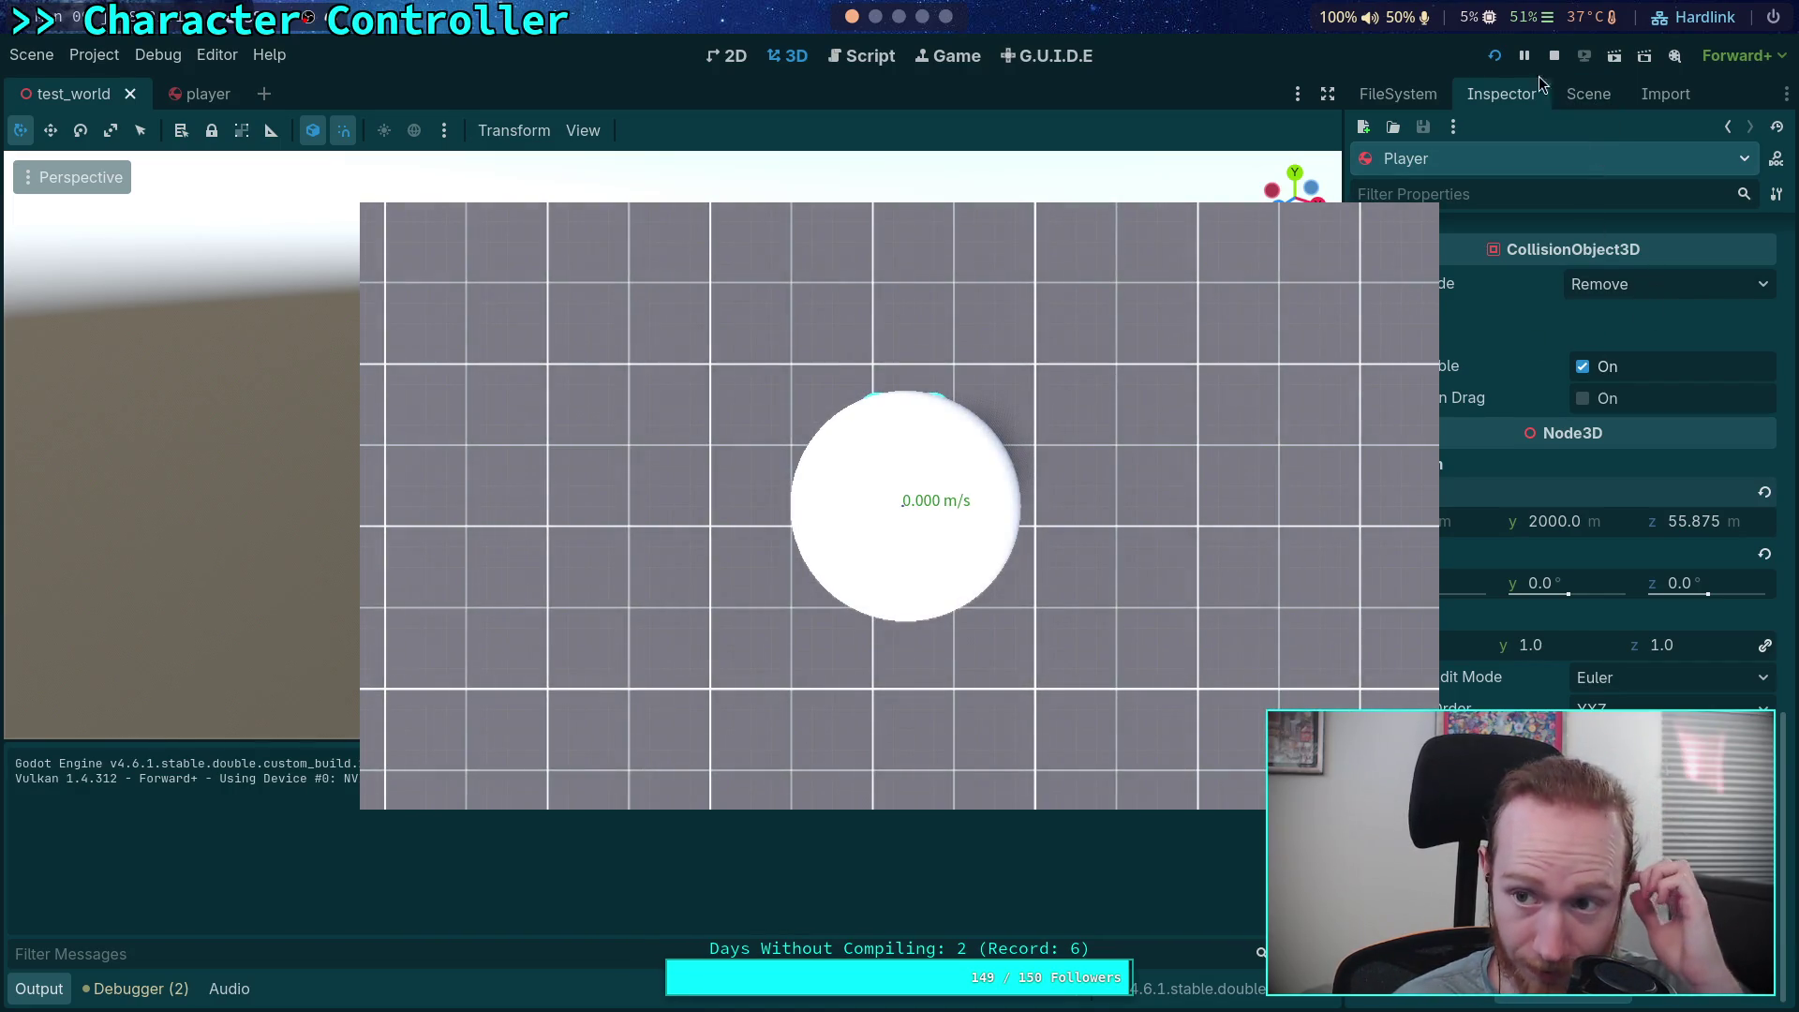
Stop the game, raise the Player's Position y from 2000 to 4000, and rerun the fall test
{"action": "left_click", "coordinate": [1554, 55]}
{"action": "left_click", "coordinate": [1547, 529]}
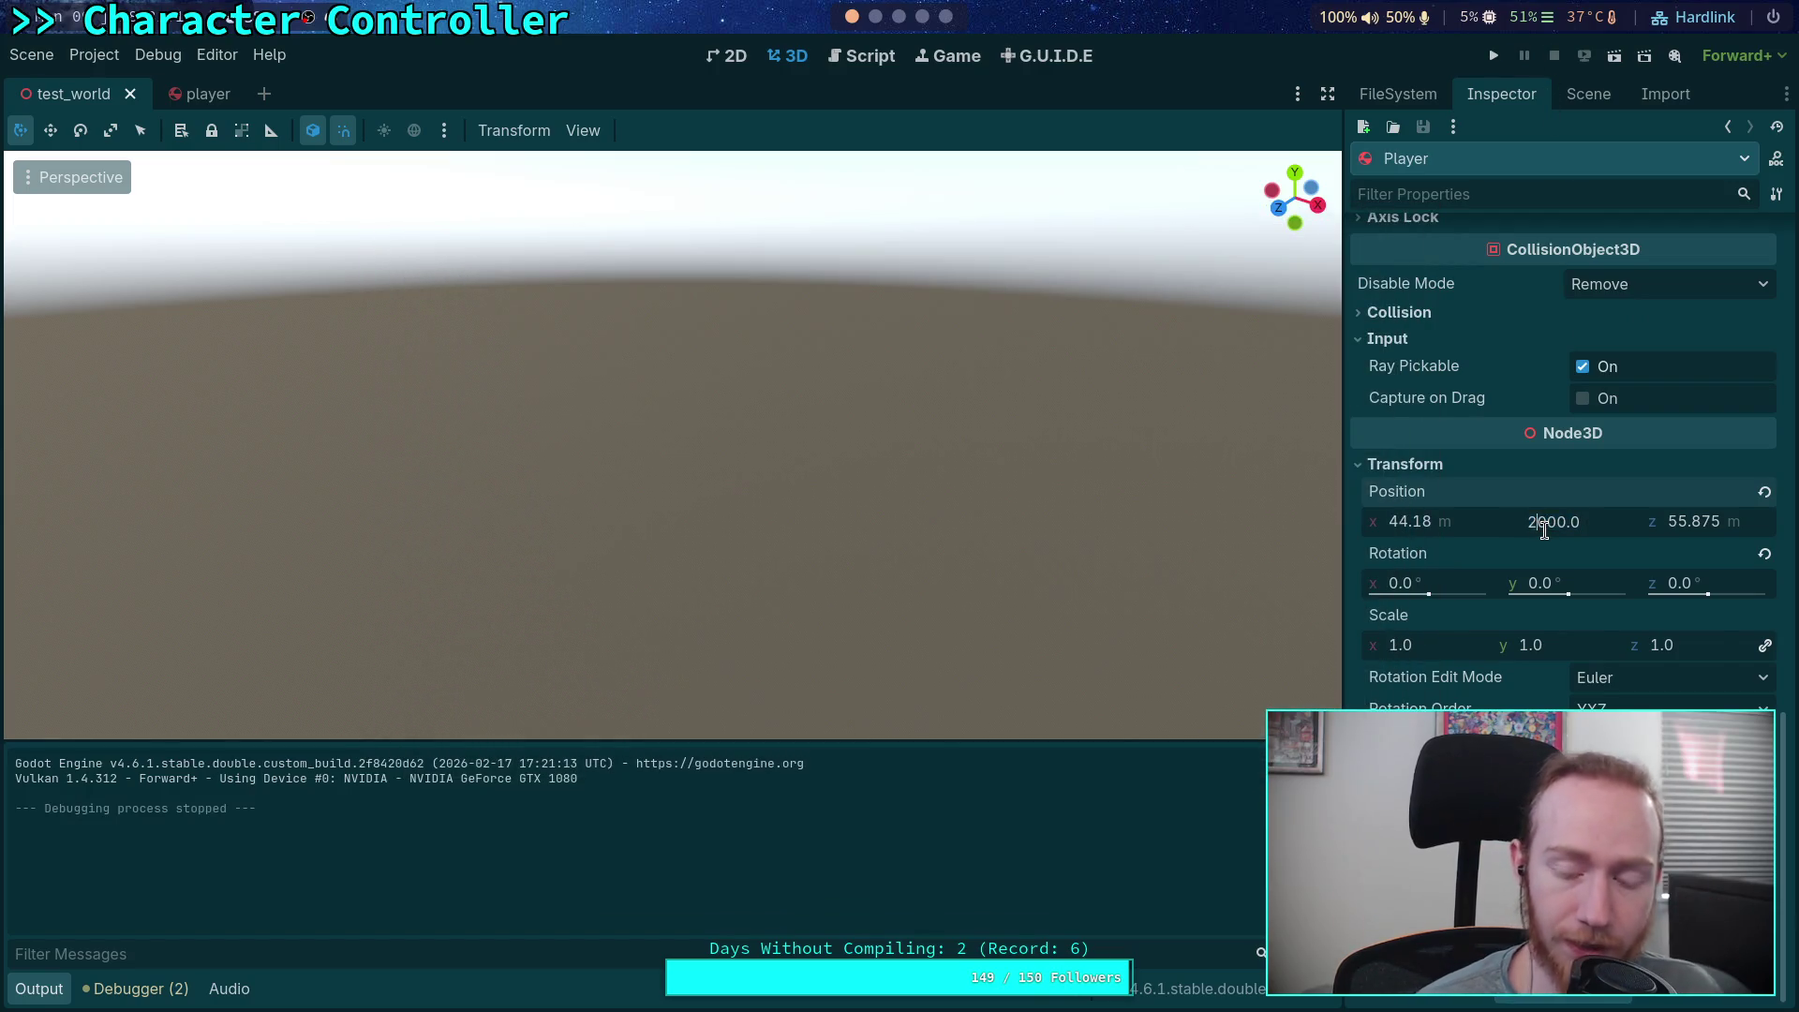
{"action": "key", "text": "BackSpace"}
{"action": "type", "text": "4"}
{"action": "key", "text": "Return"}
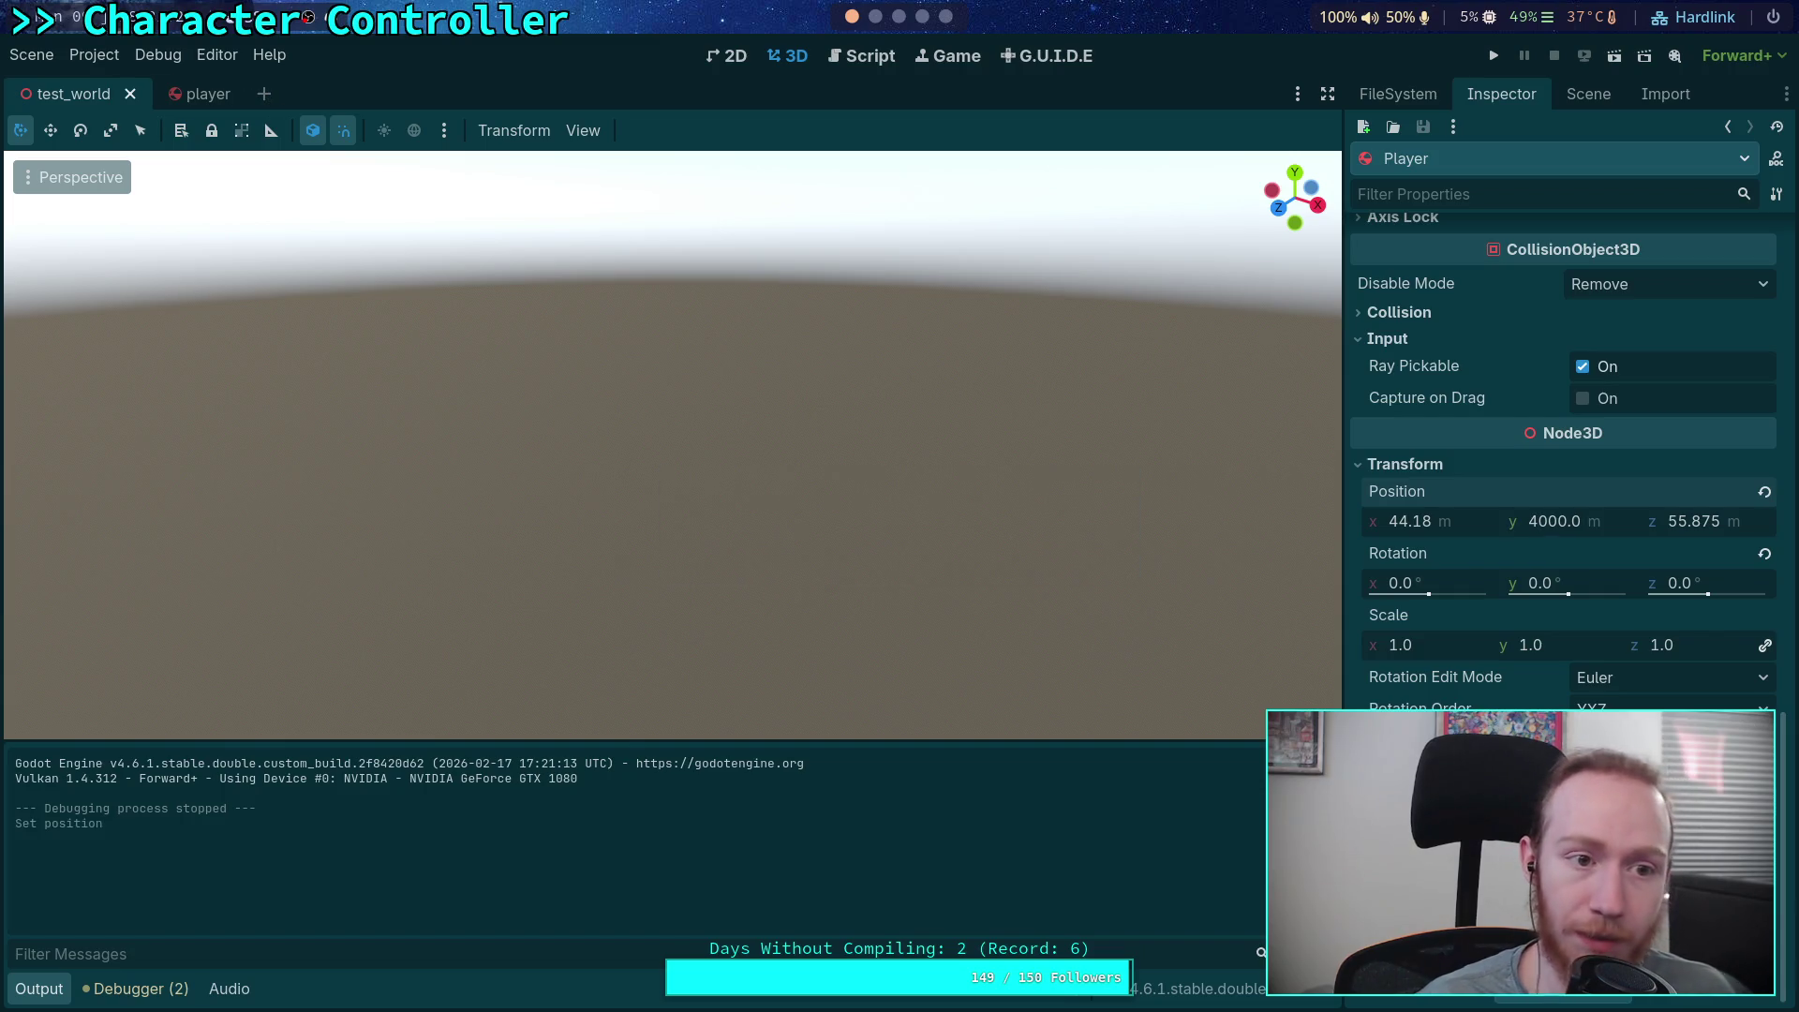
{"action": "left_click", "coordinate": [1496, 55]}
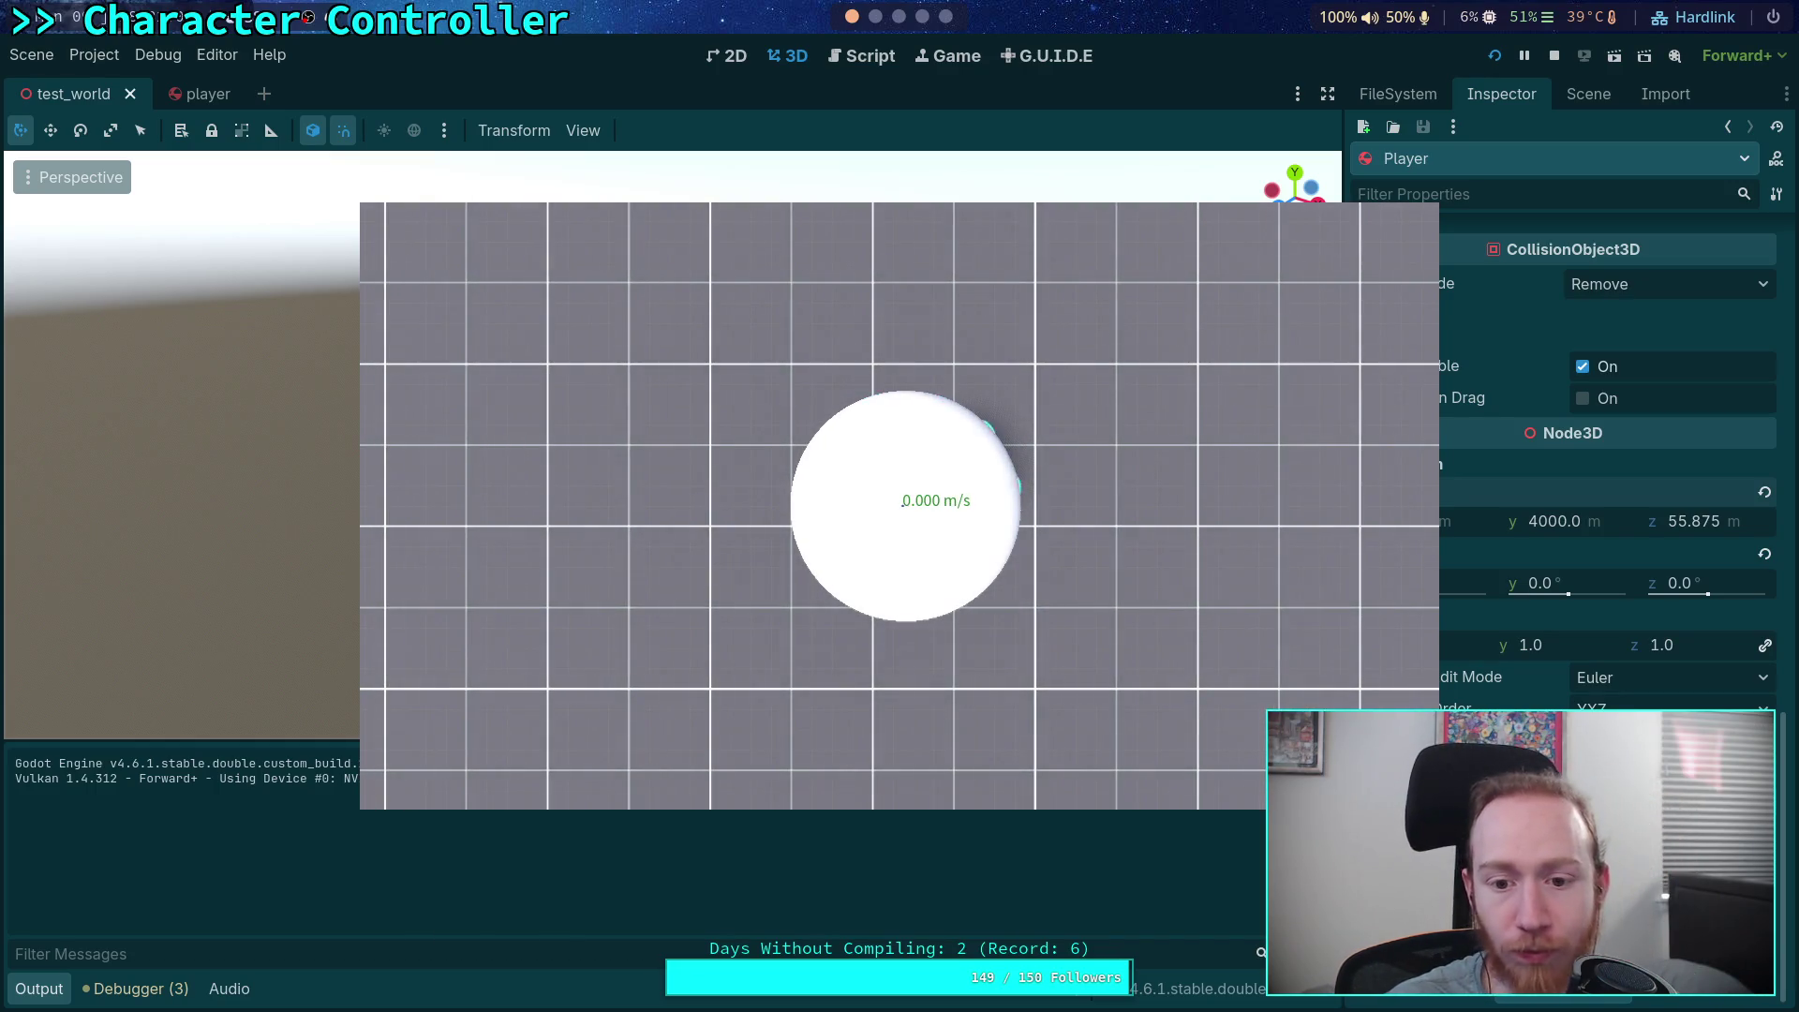
Run the fall test from a 10000 m starting height, then stop it and switch to the notes
{"action": "left_click", "coordinate": [1553, 56]}
{"action": "left_click", "coordinate": [1546, 522]}
{"action": "left_click", "coordinate": [1541, 525]}
{"action": "type", "text": "10000"}
{"action": "key", "text": "Return"}
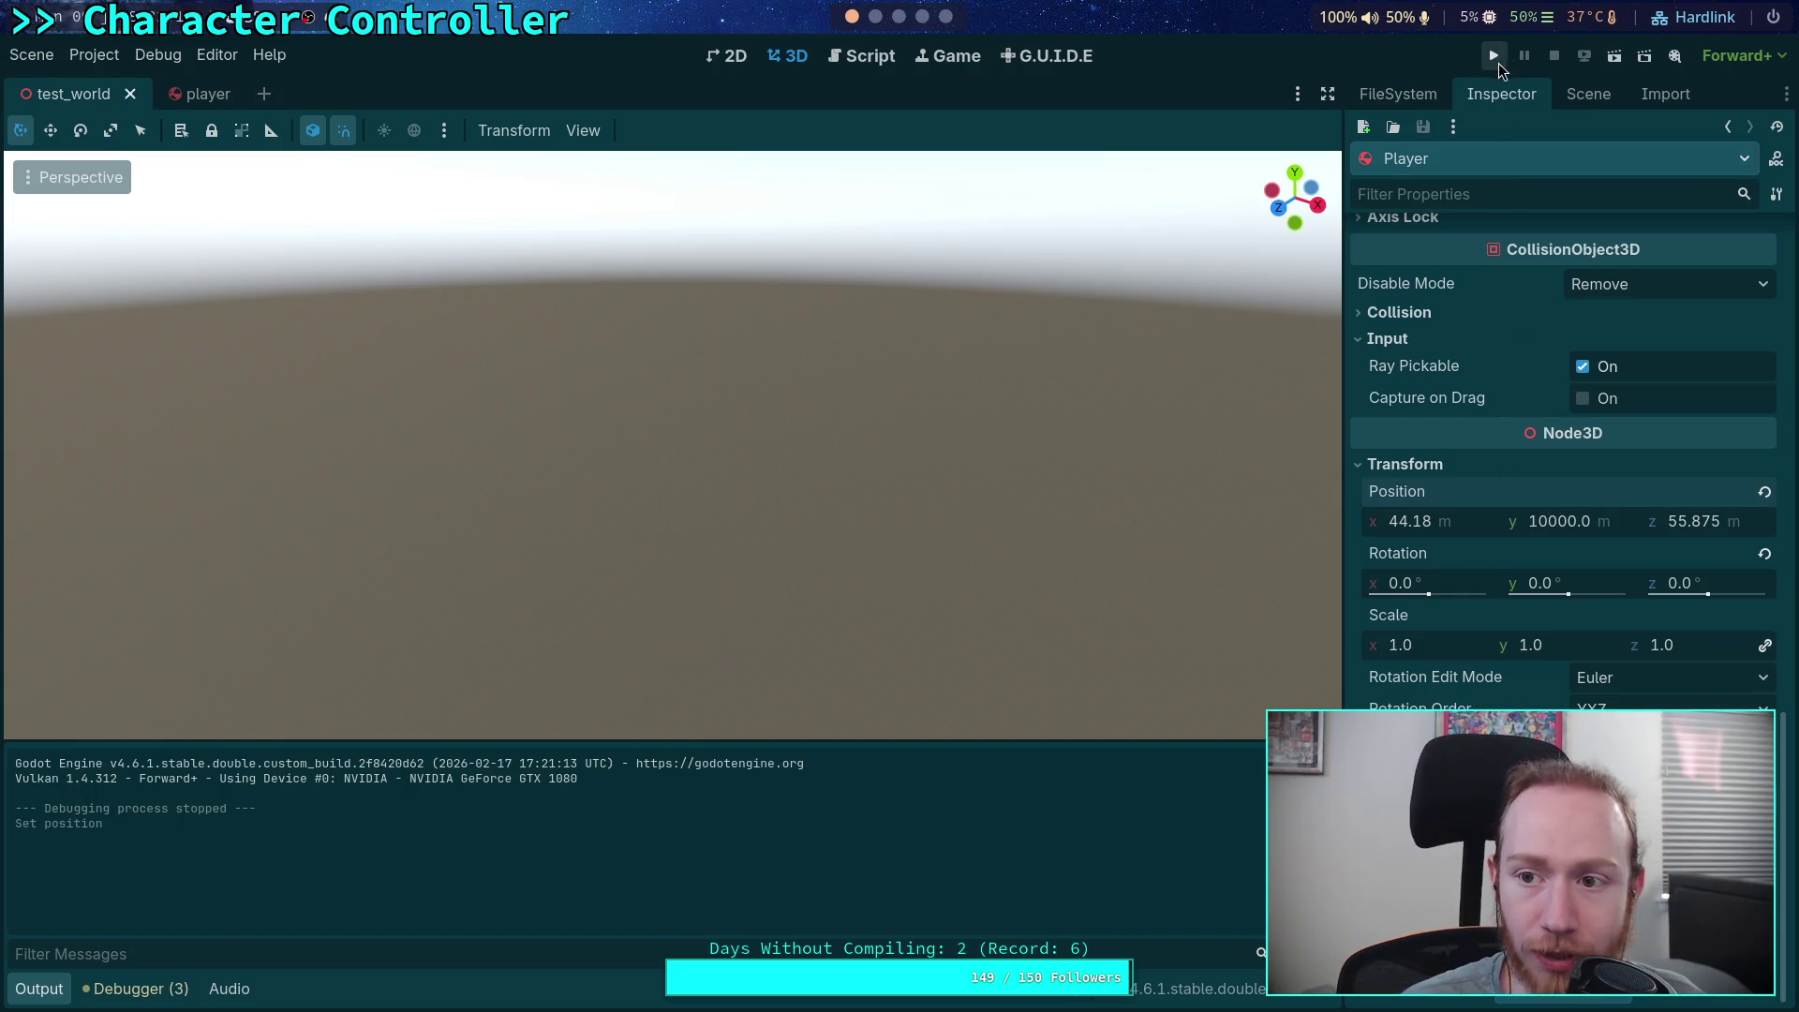
{"action": "left_click", "coordinate": [1497, 60]}
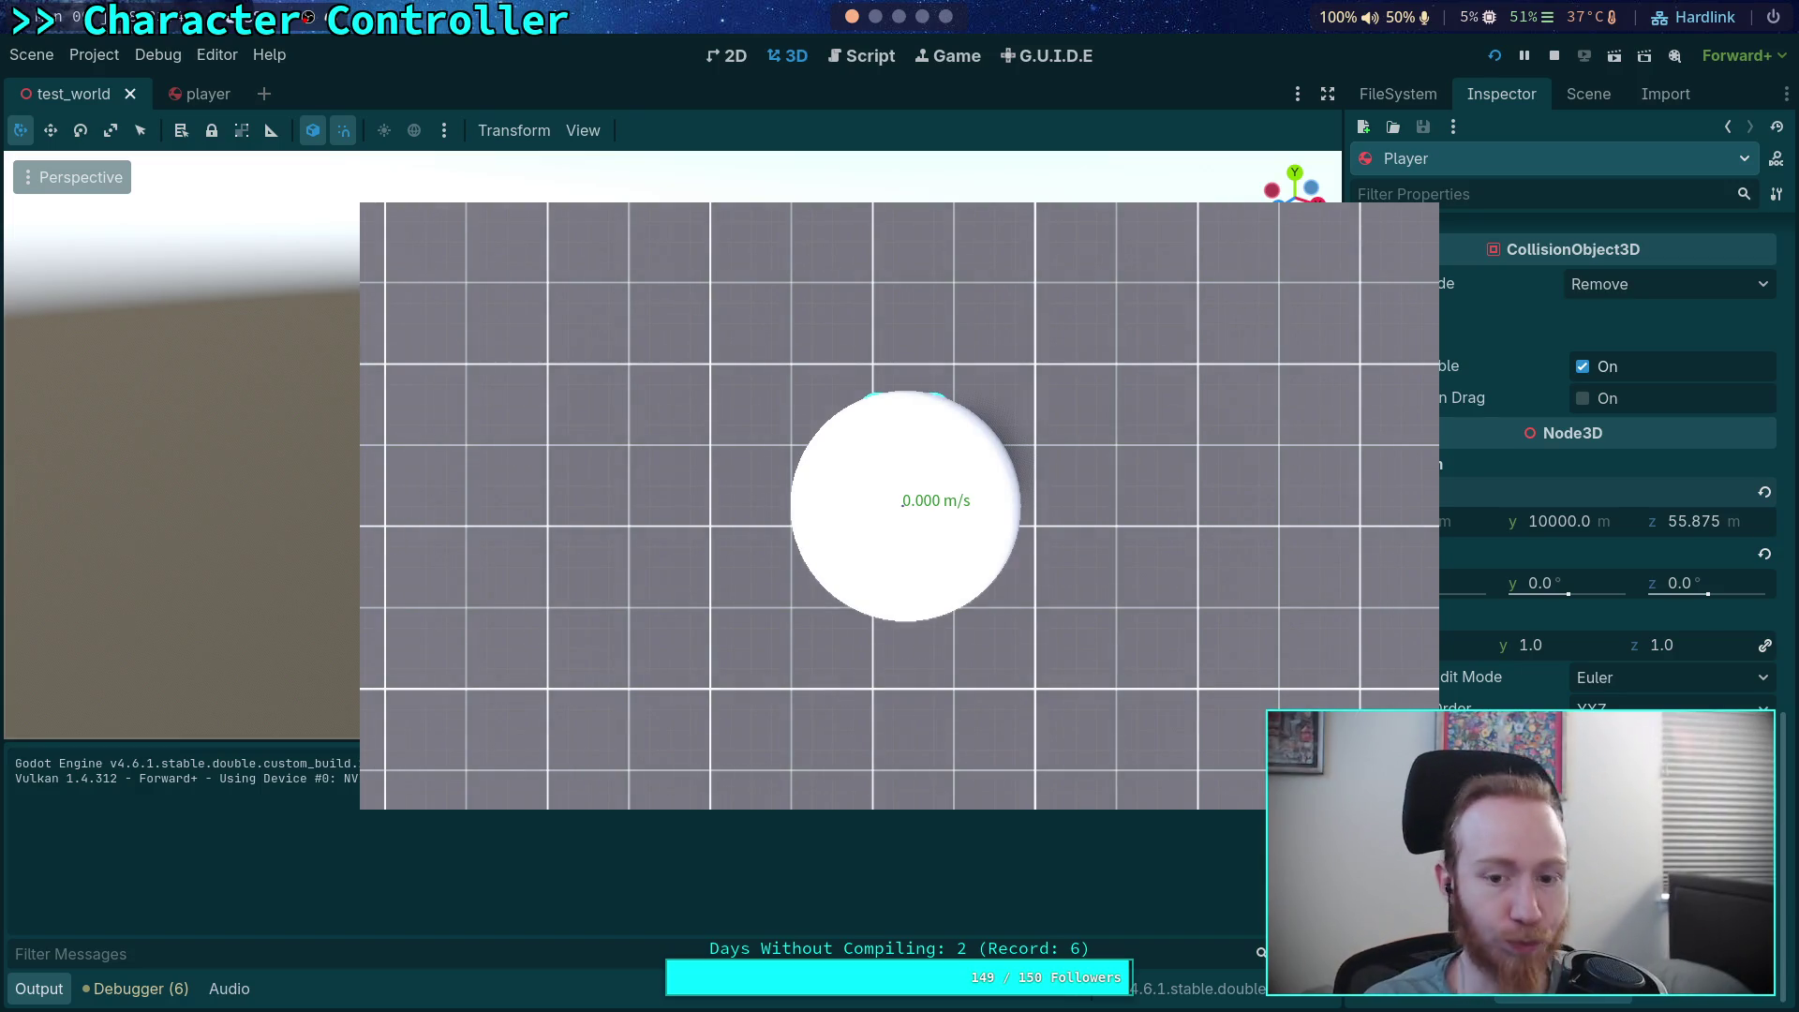
{"action": "left_click", "coordinate": [1553, 56]}
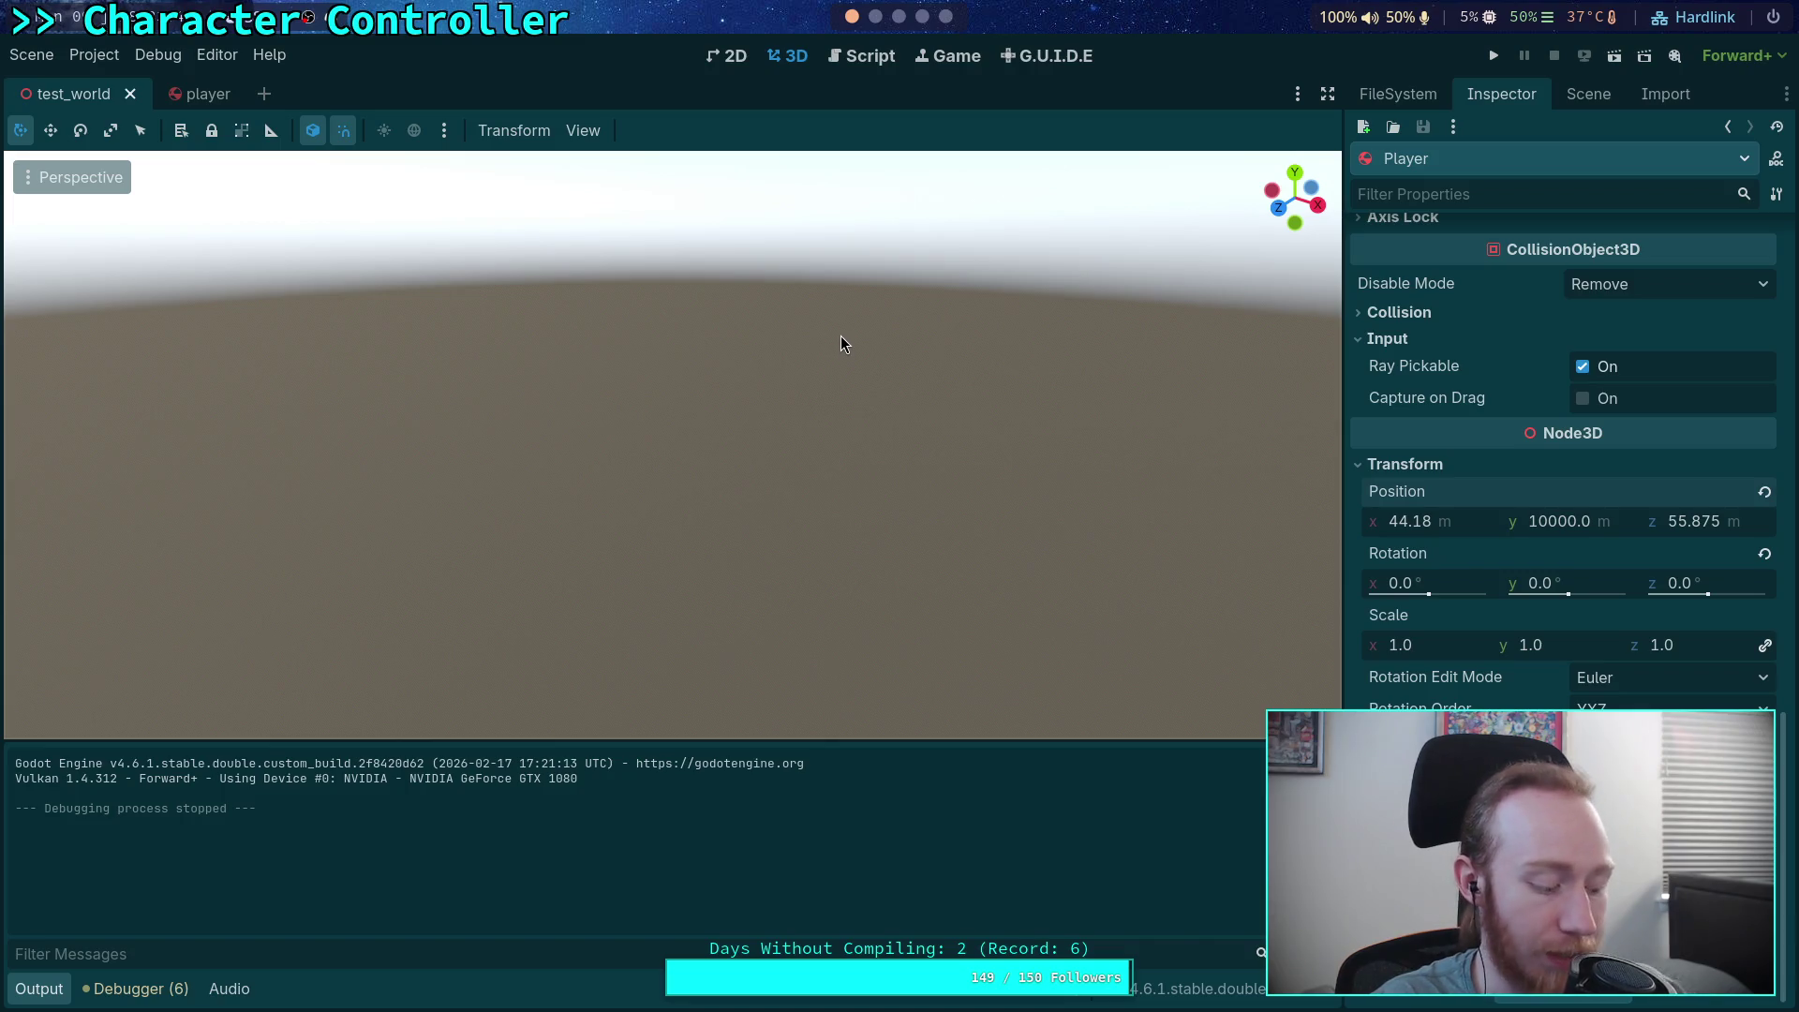
{"action": "key", "text": "super+3"}
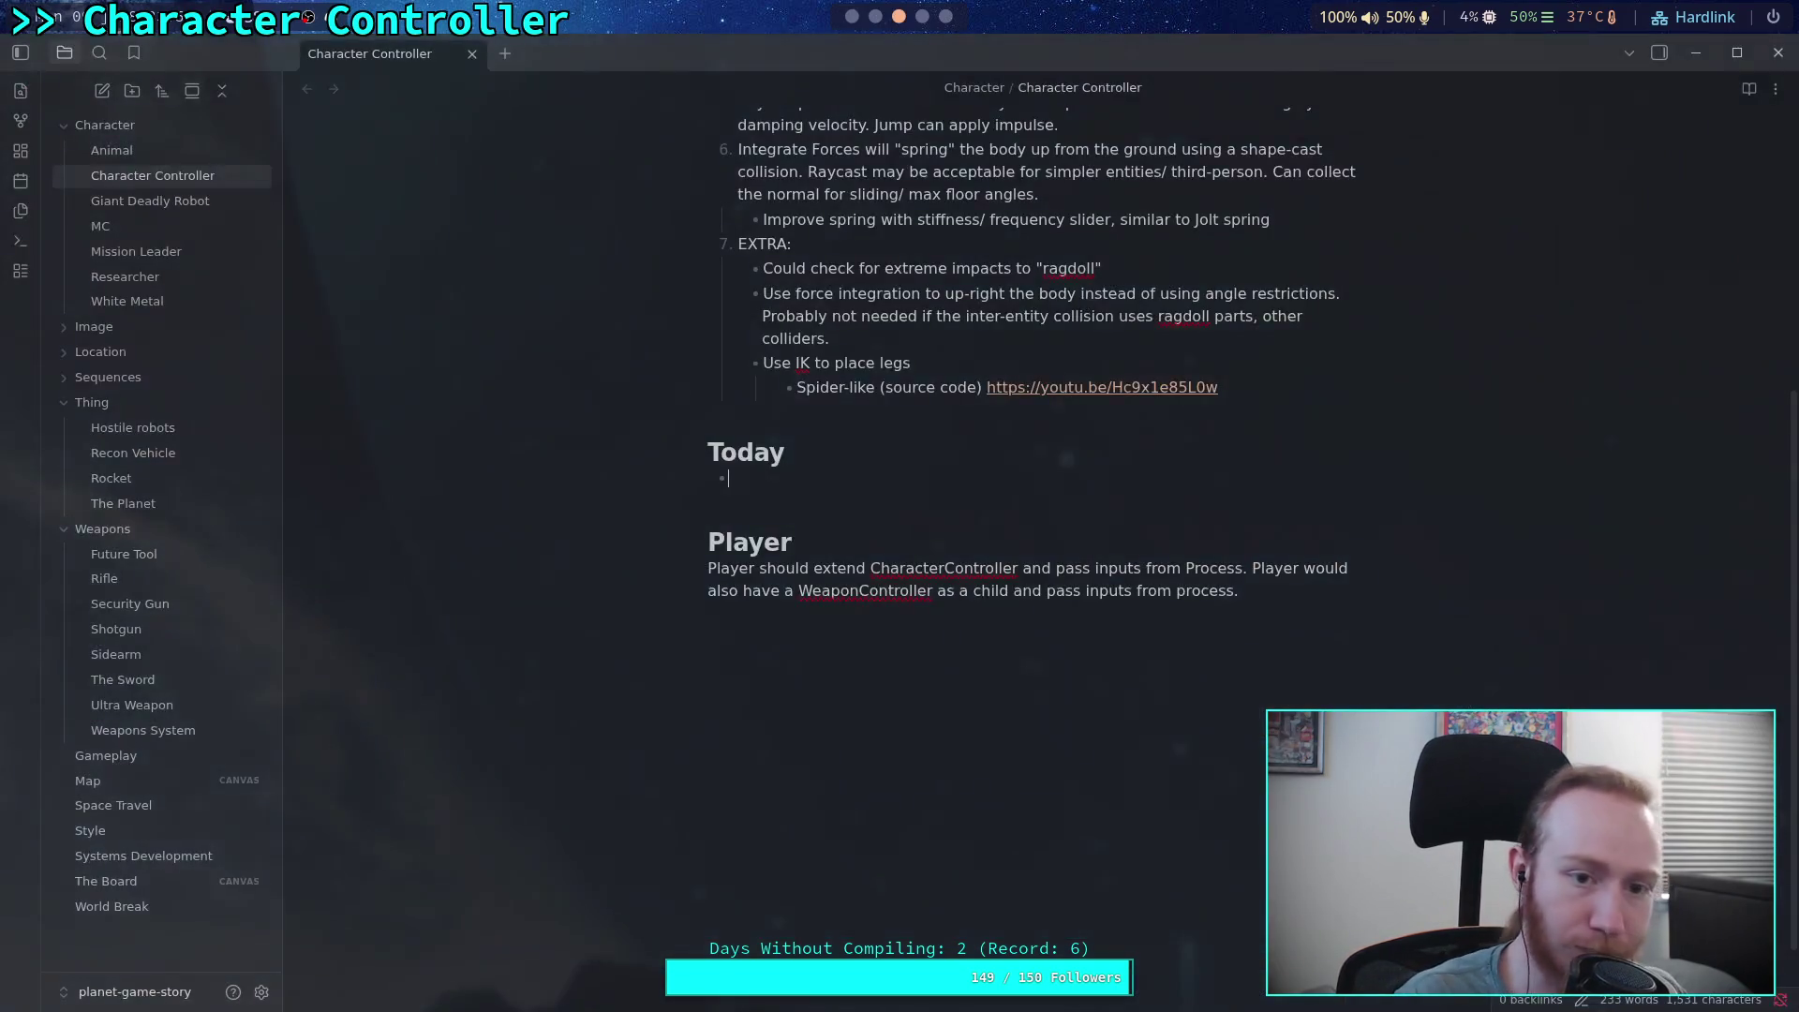
Check the 300 mph to m/s conversion in Firefox, then move to the terminal's tmux session
{"action": "key", "text": "super+4"}
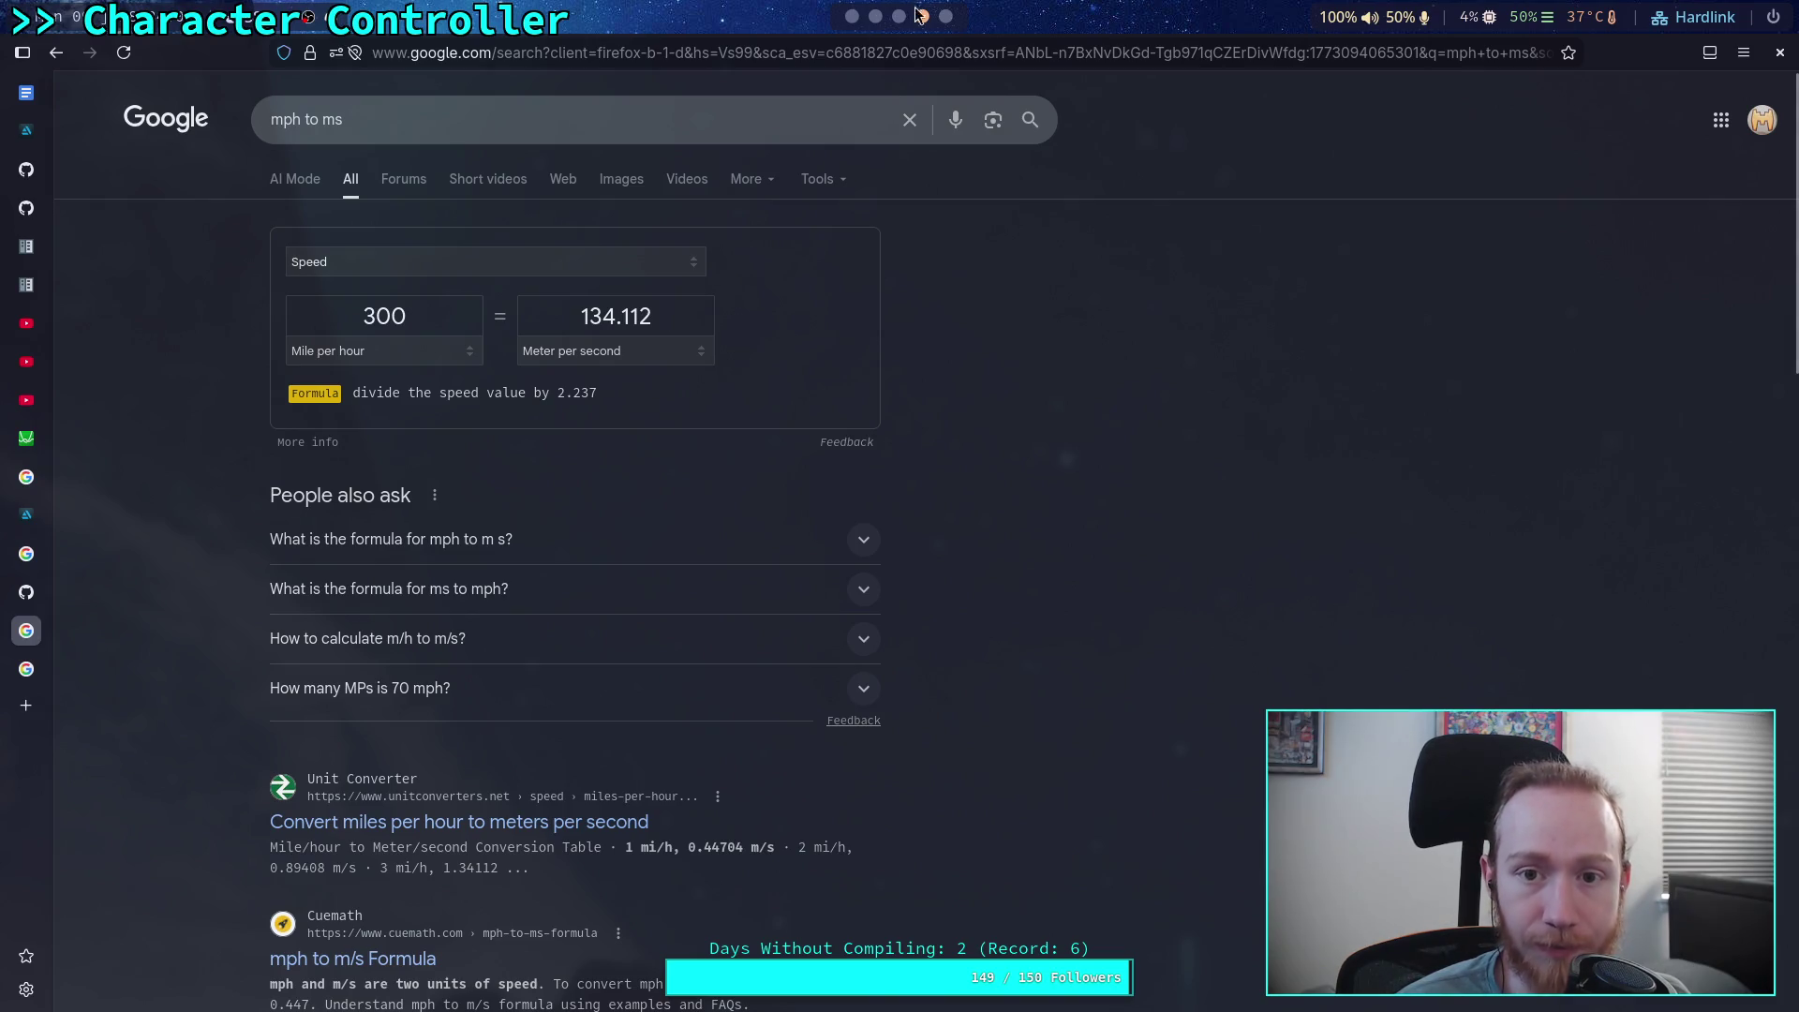
{"action": "key", "text": "super+3"}
{"action": "key", "text": "super+2"}
{"action": "key", "text": "ctrl+b"}
Copy the 0.5 * 1.21 * 135 * 135 * 0.09 expression in Python, then return to CharacterController.gd in Godot
{"action": "key", "text": "4"}
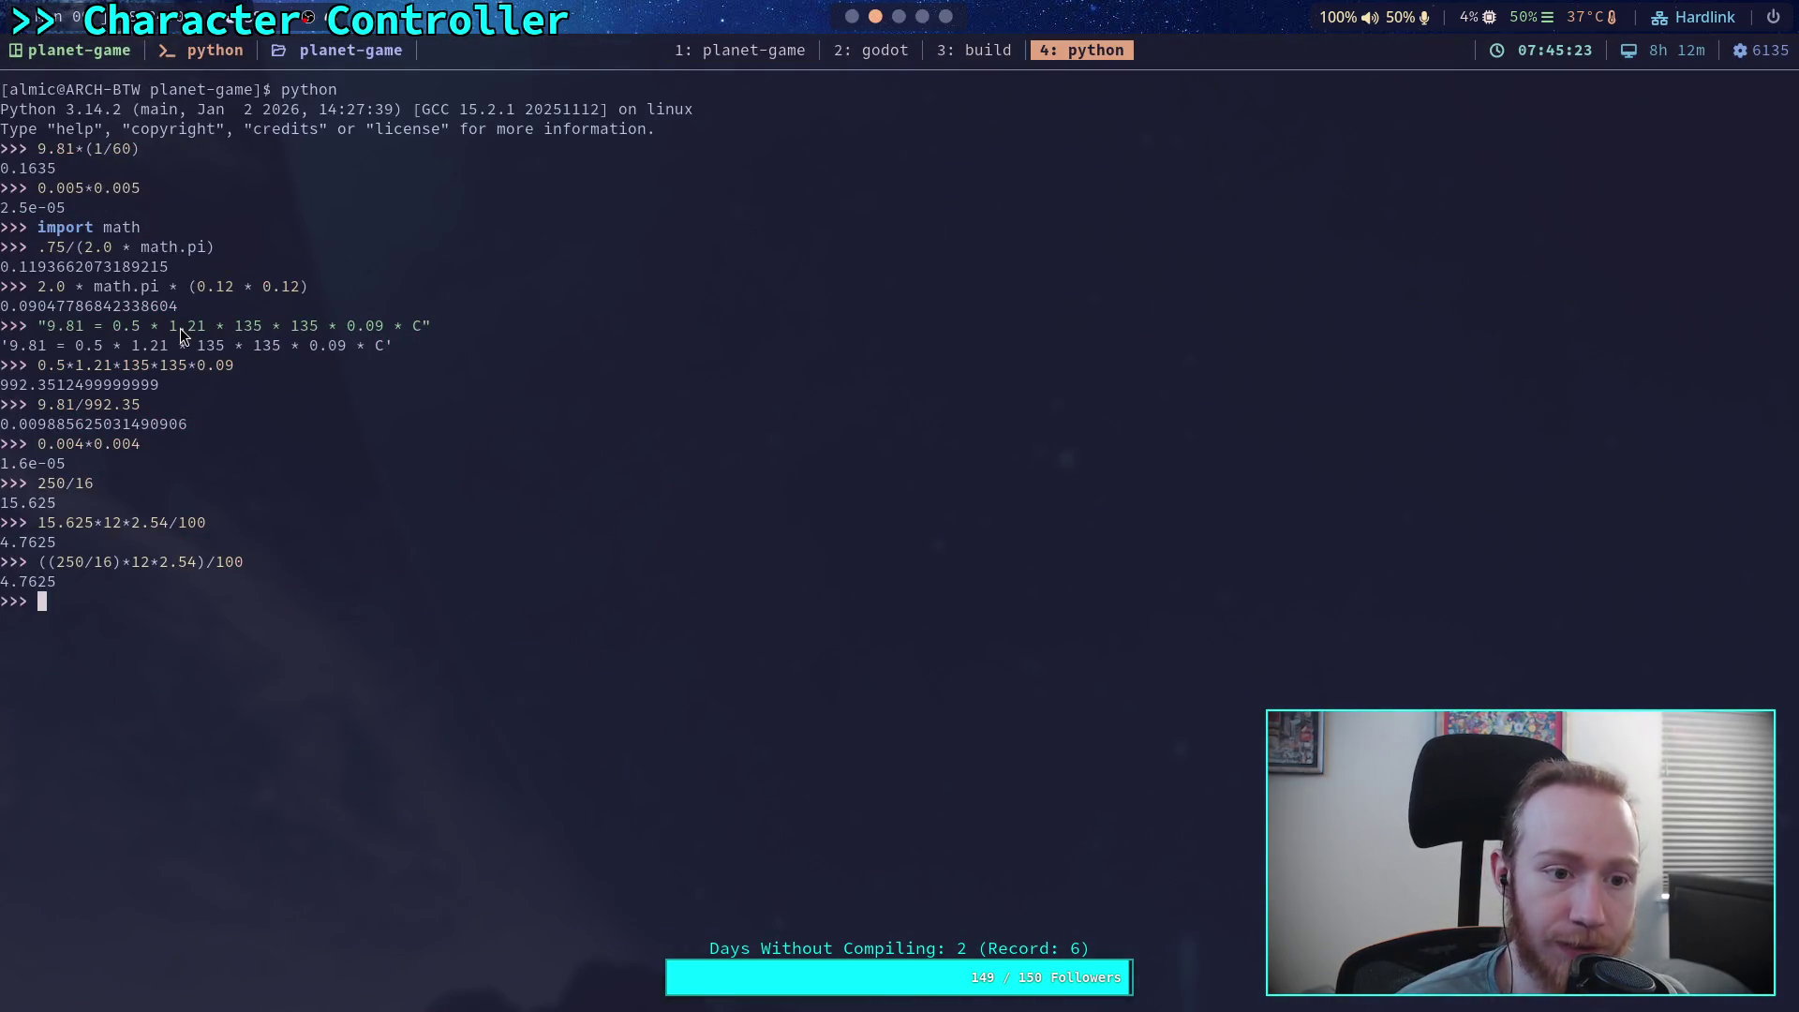
{"action": "left_click_drag", "start_coordinate": [77, 347], "coordinate": [360, 348]}
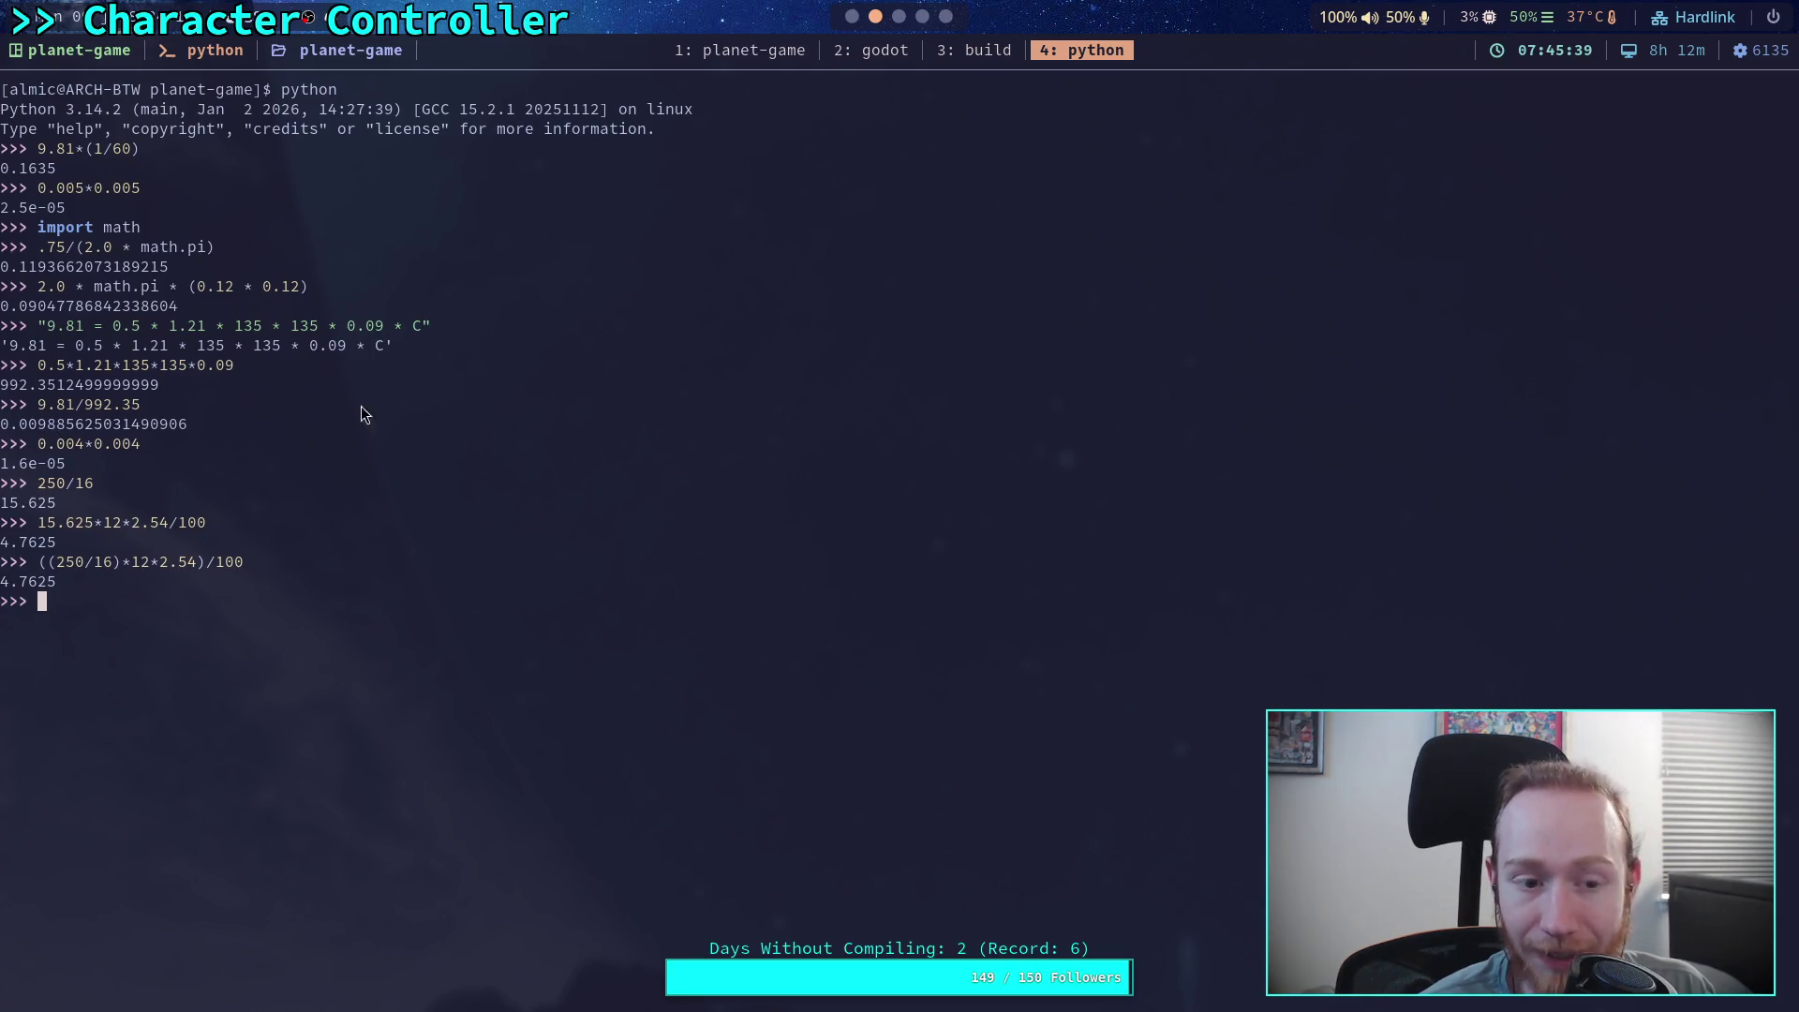
{"action": "key", "text": "super+2"}
{"action": "left_click", "coordinate": [857, 71]}
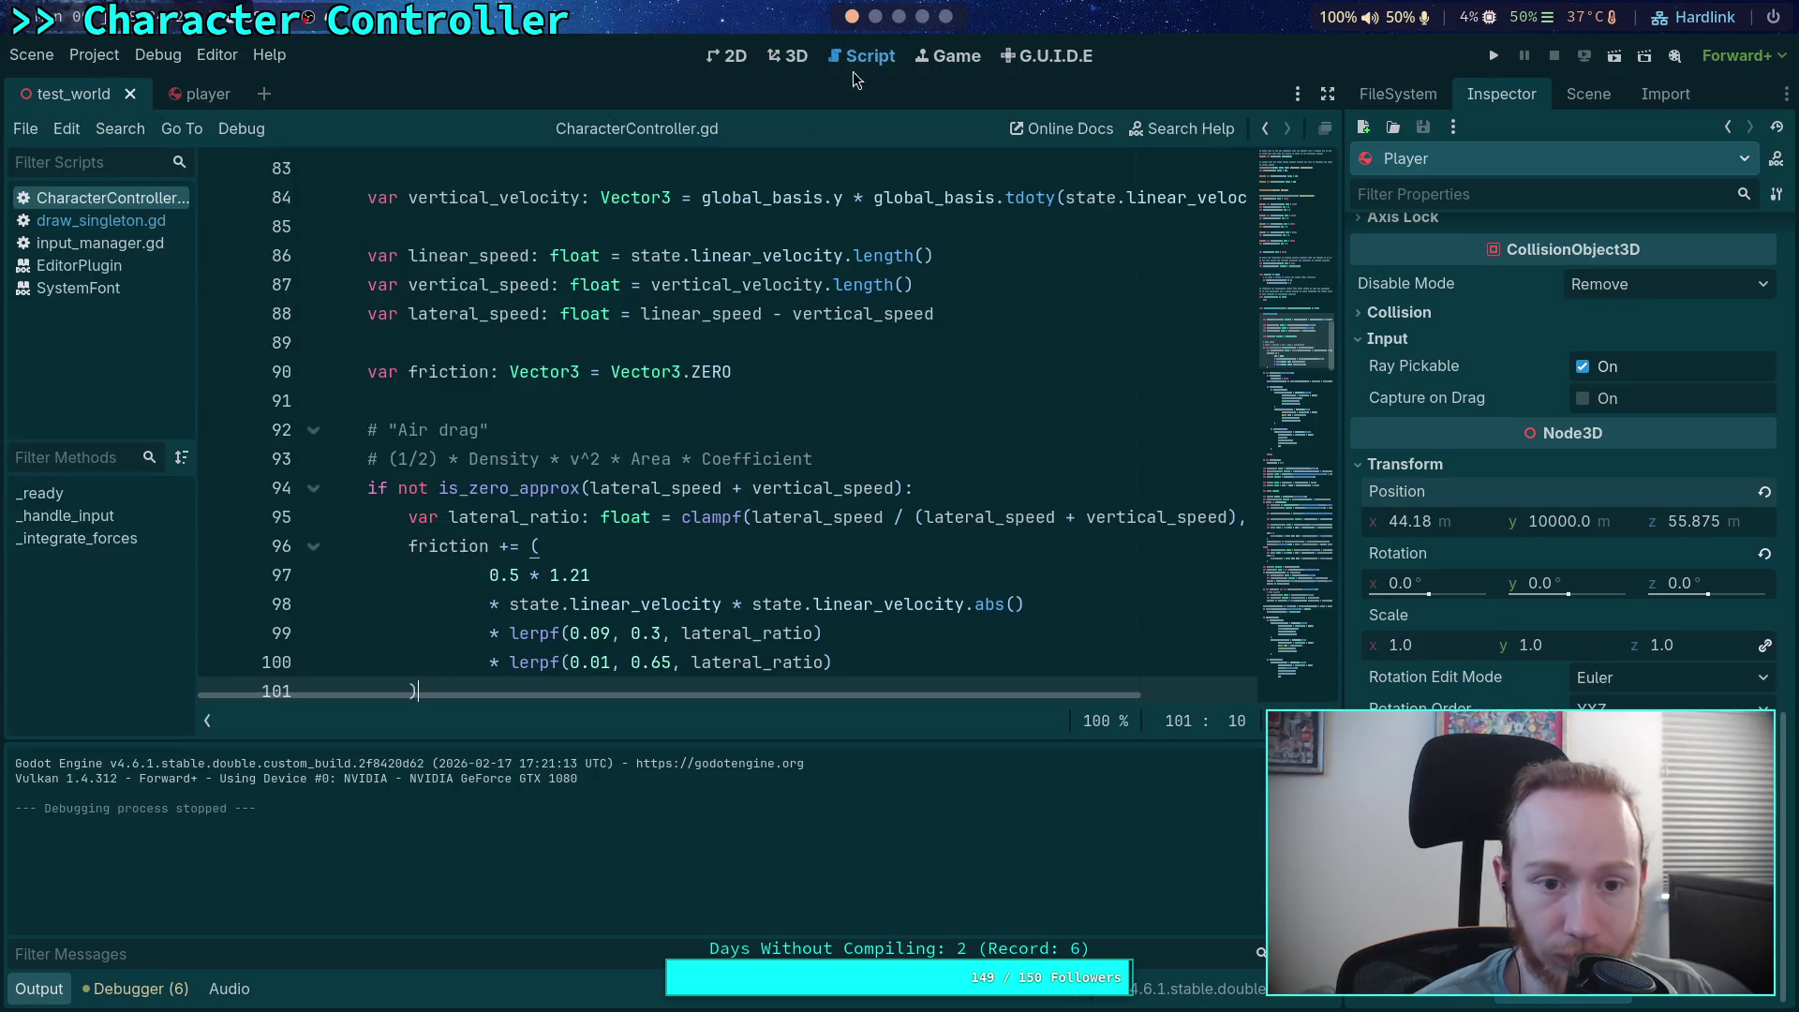
Change line 100's lerpf coefficient from 0.01 to 0.00989
{"action": "scroll", "coordinate": [646, 572], "scroll_direction": "down", "scroll_amount": 1}
{"action": "left_click", "coordinate": [604, 578]}
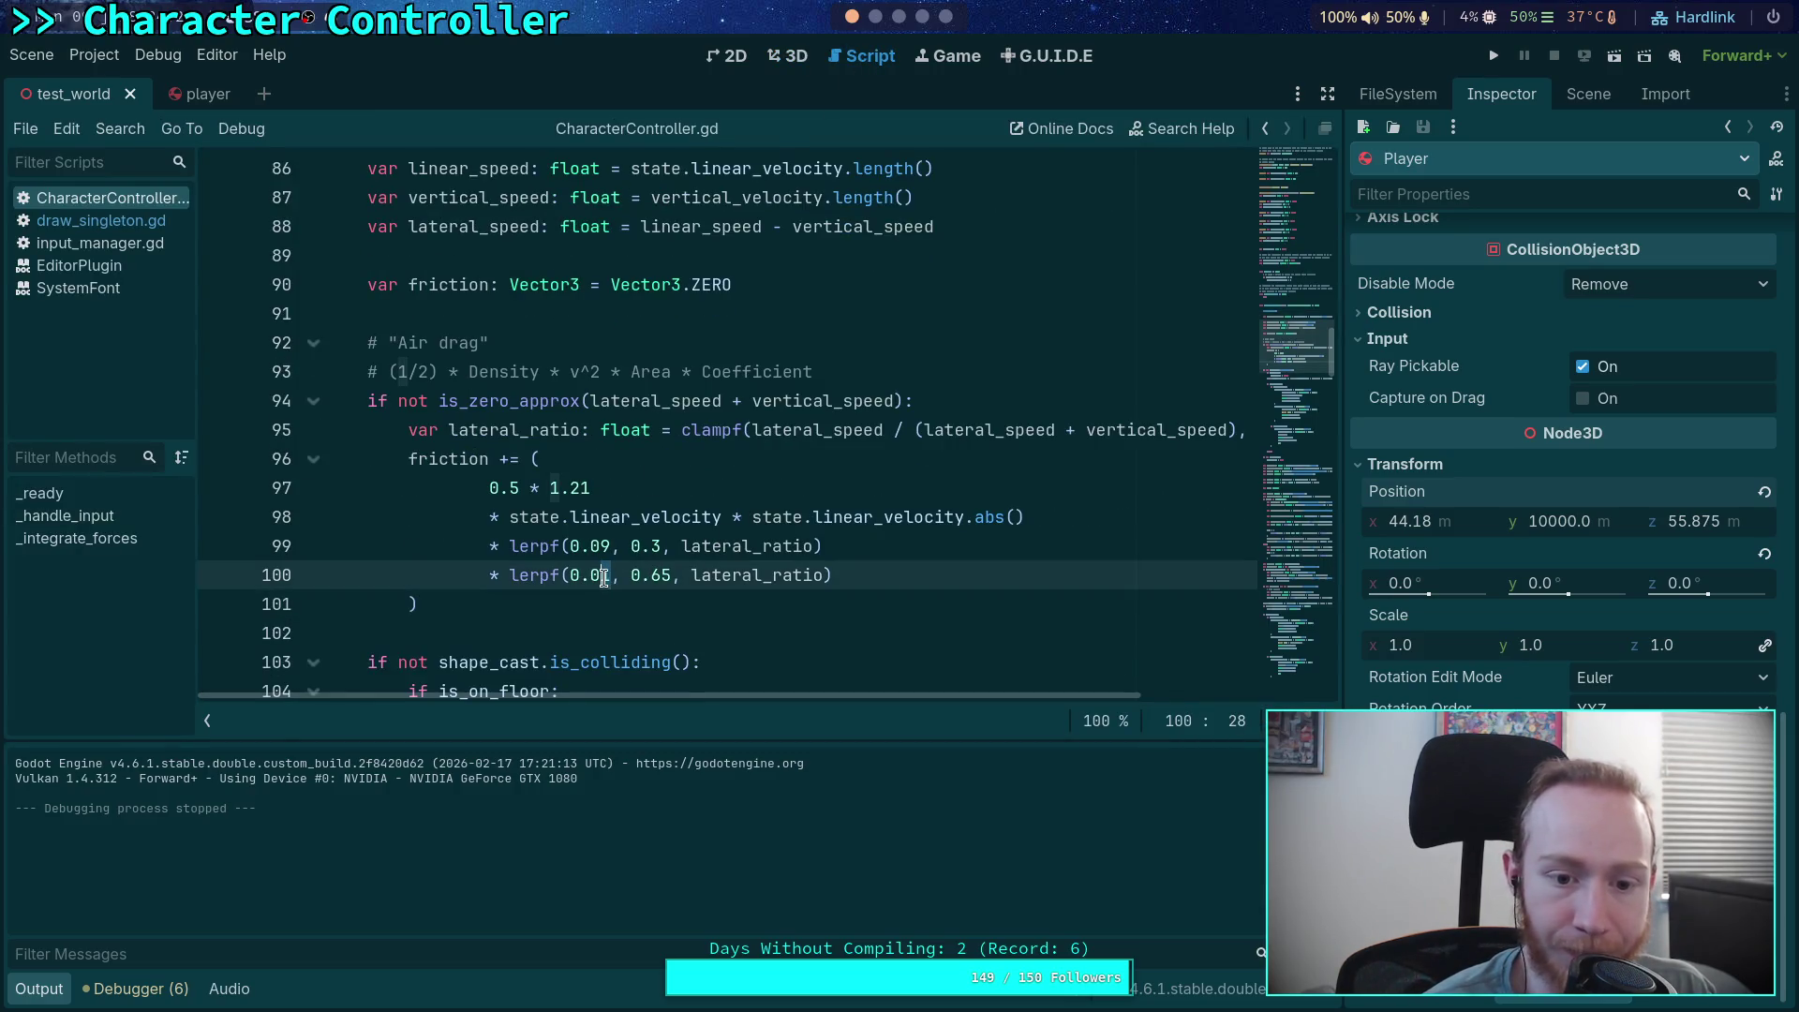
{"action": "type", "text": "0"}
{"action": "key", "text": "Right"}
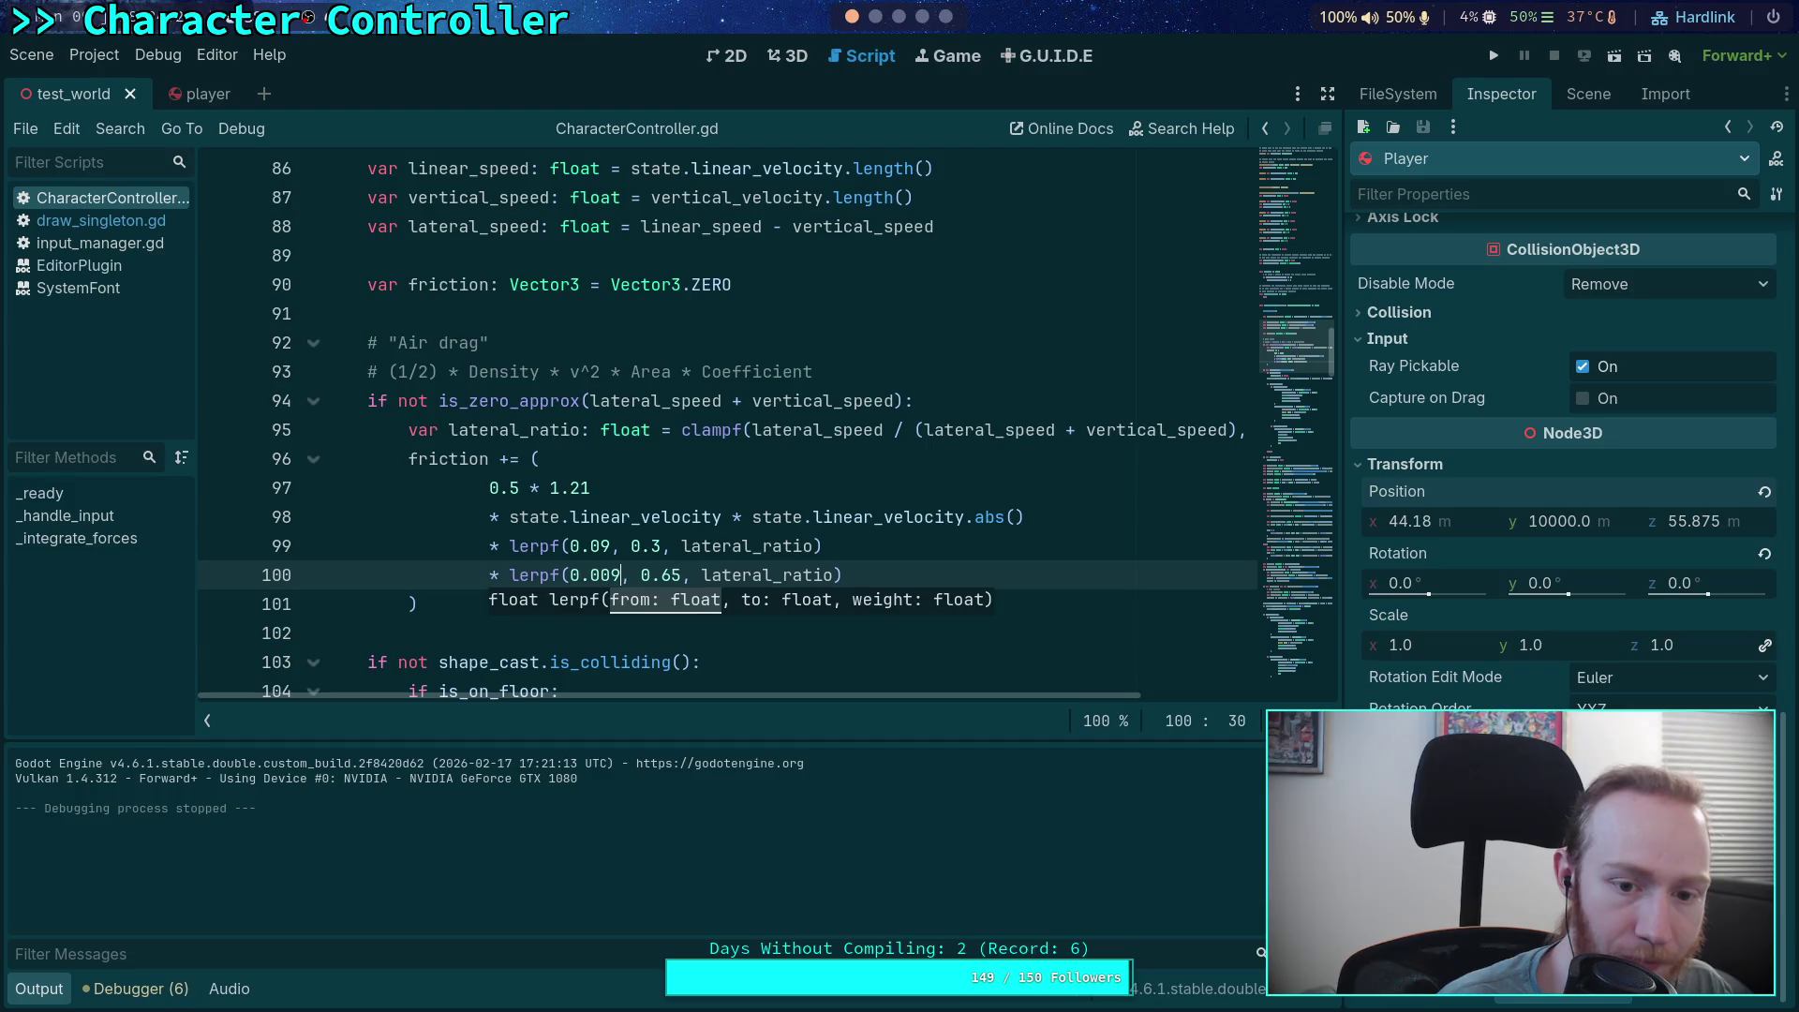
{"action": "type", "text": "89"}
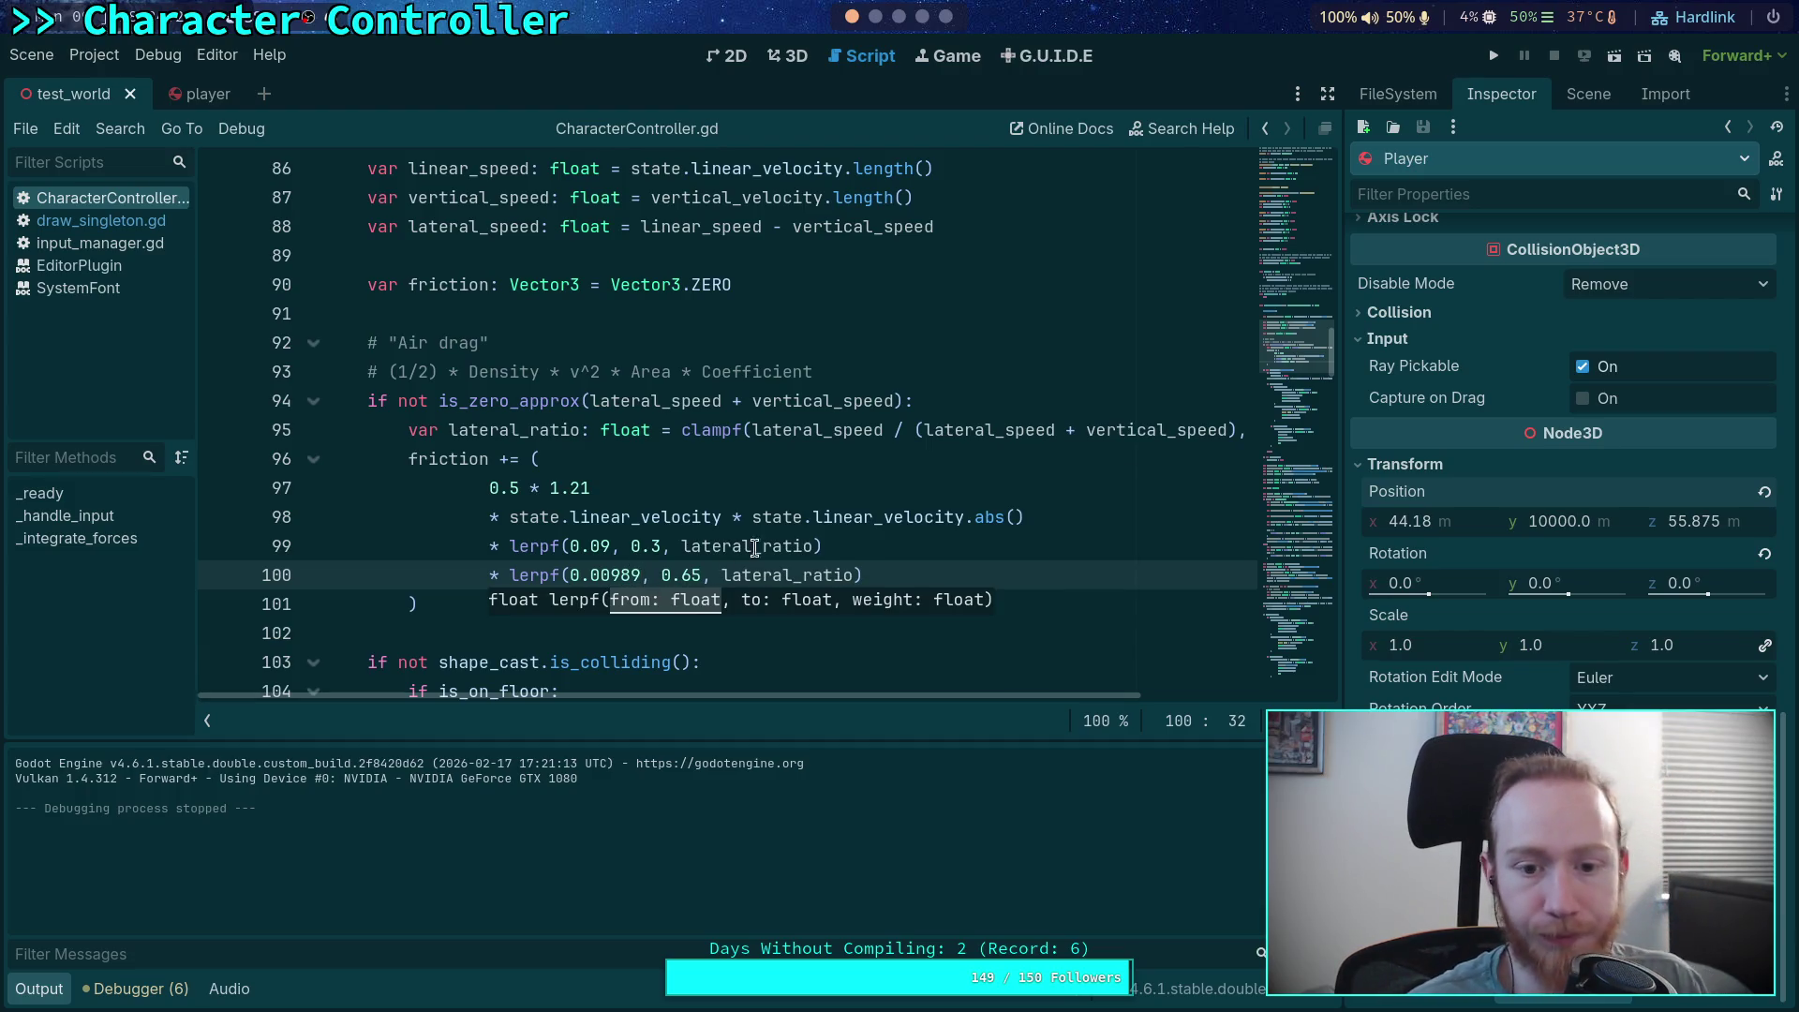
Run the fall test (about 134.967 m/s), stop it, and review the air-drag formula on lines 97–100
{"action": "left_click", "coordinate": [1502, 57]}
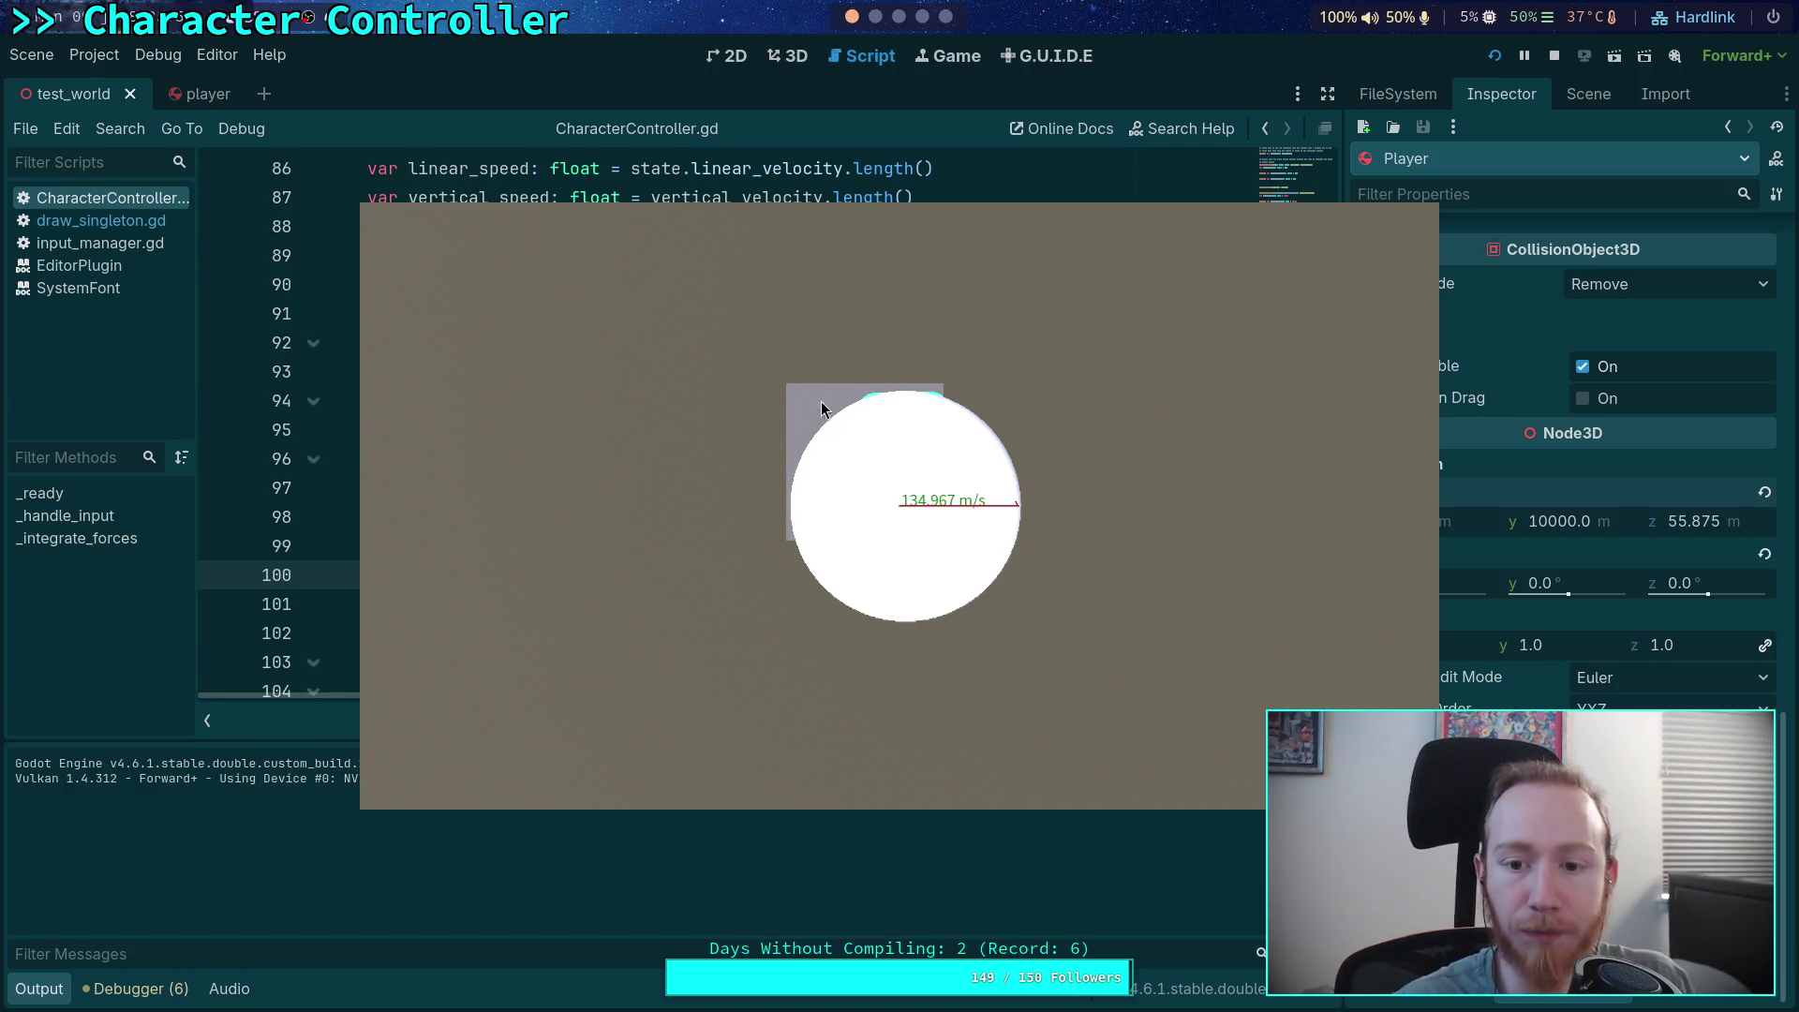
{"action": "left_click", "coordinate": [1562, 57]}
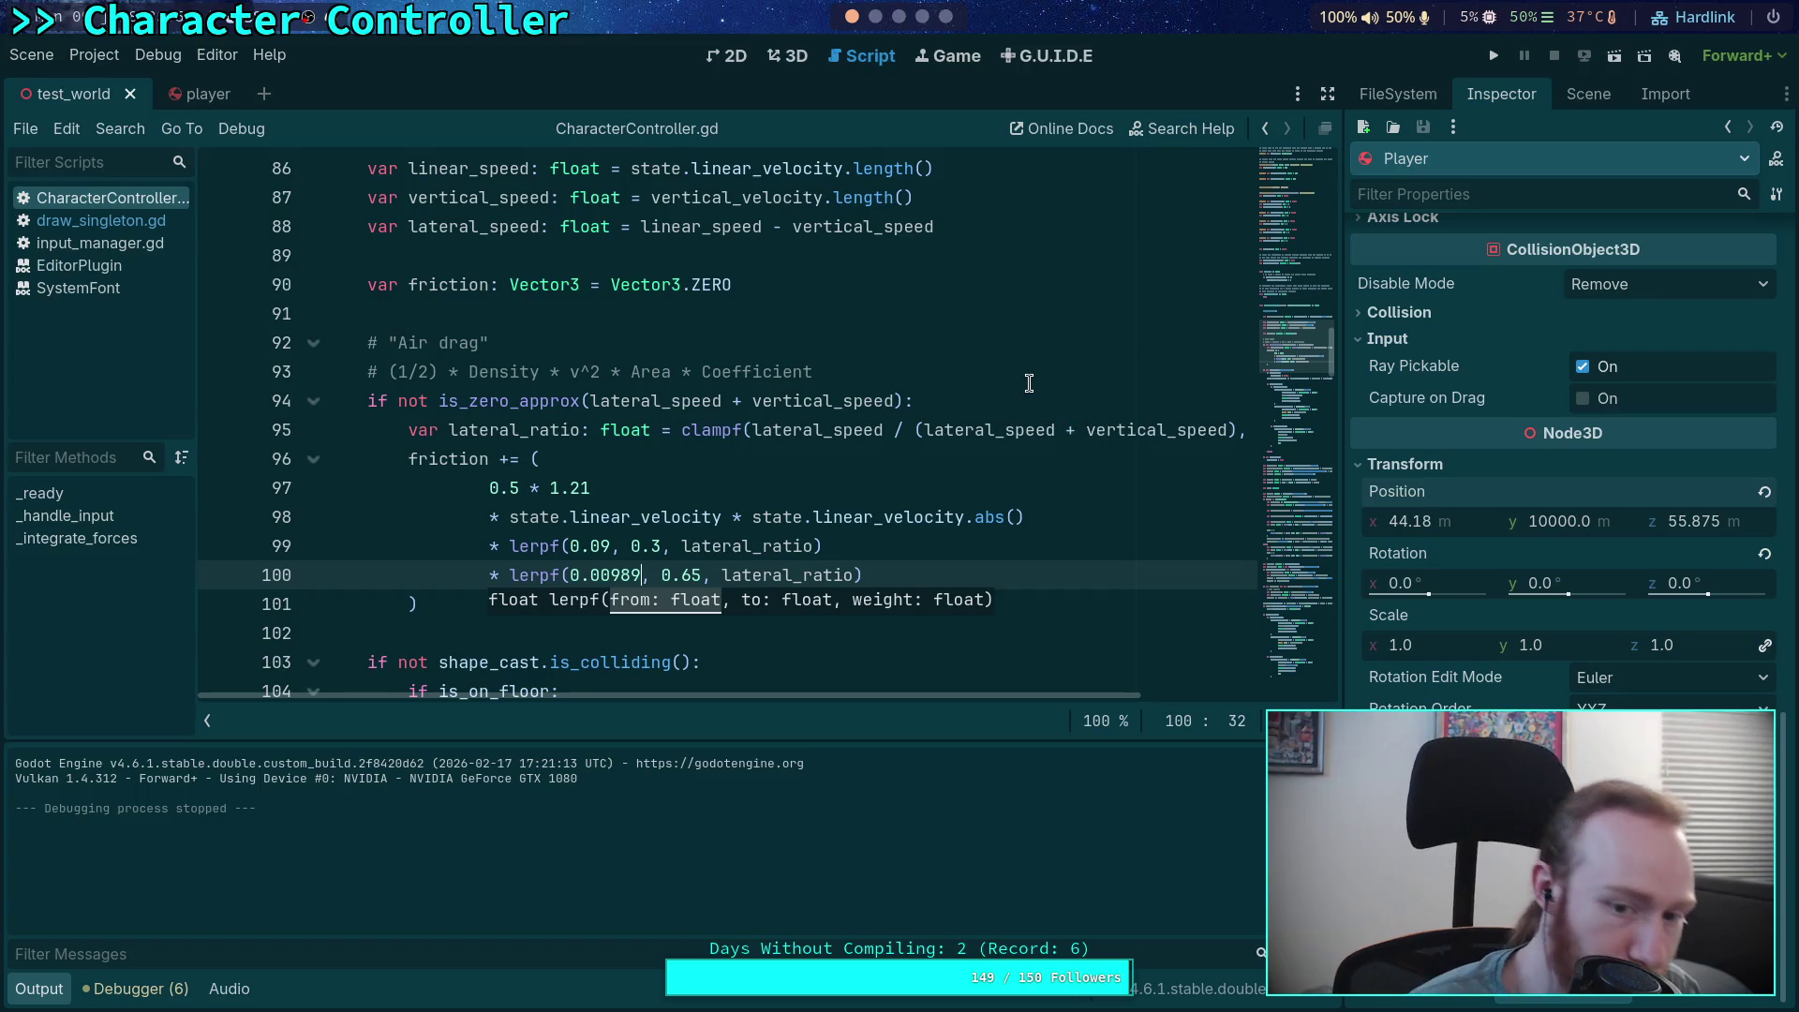
{"action": "left_click", "coordinate": [903, 544]}
{"action": "left_click_drag", "start_coordinate": [861, 574], "coordinate": [491, 489]}
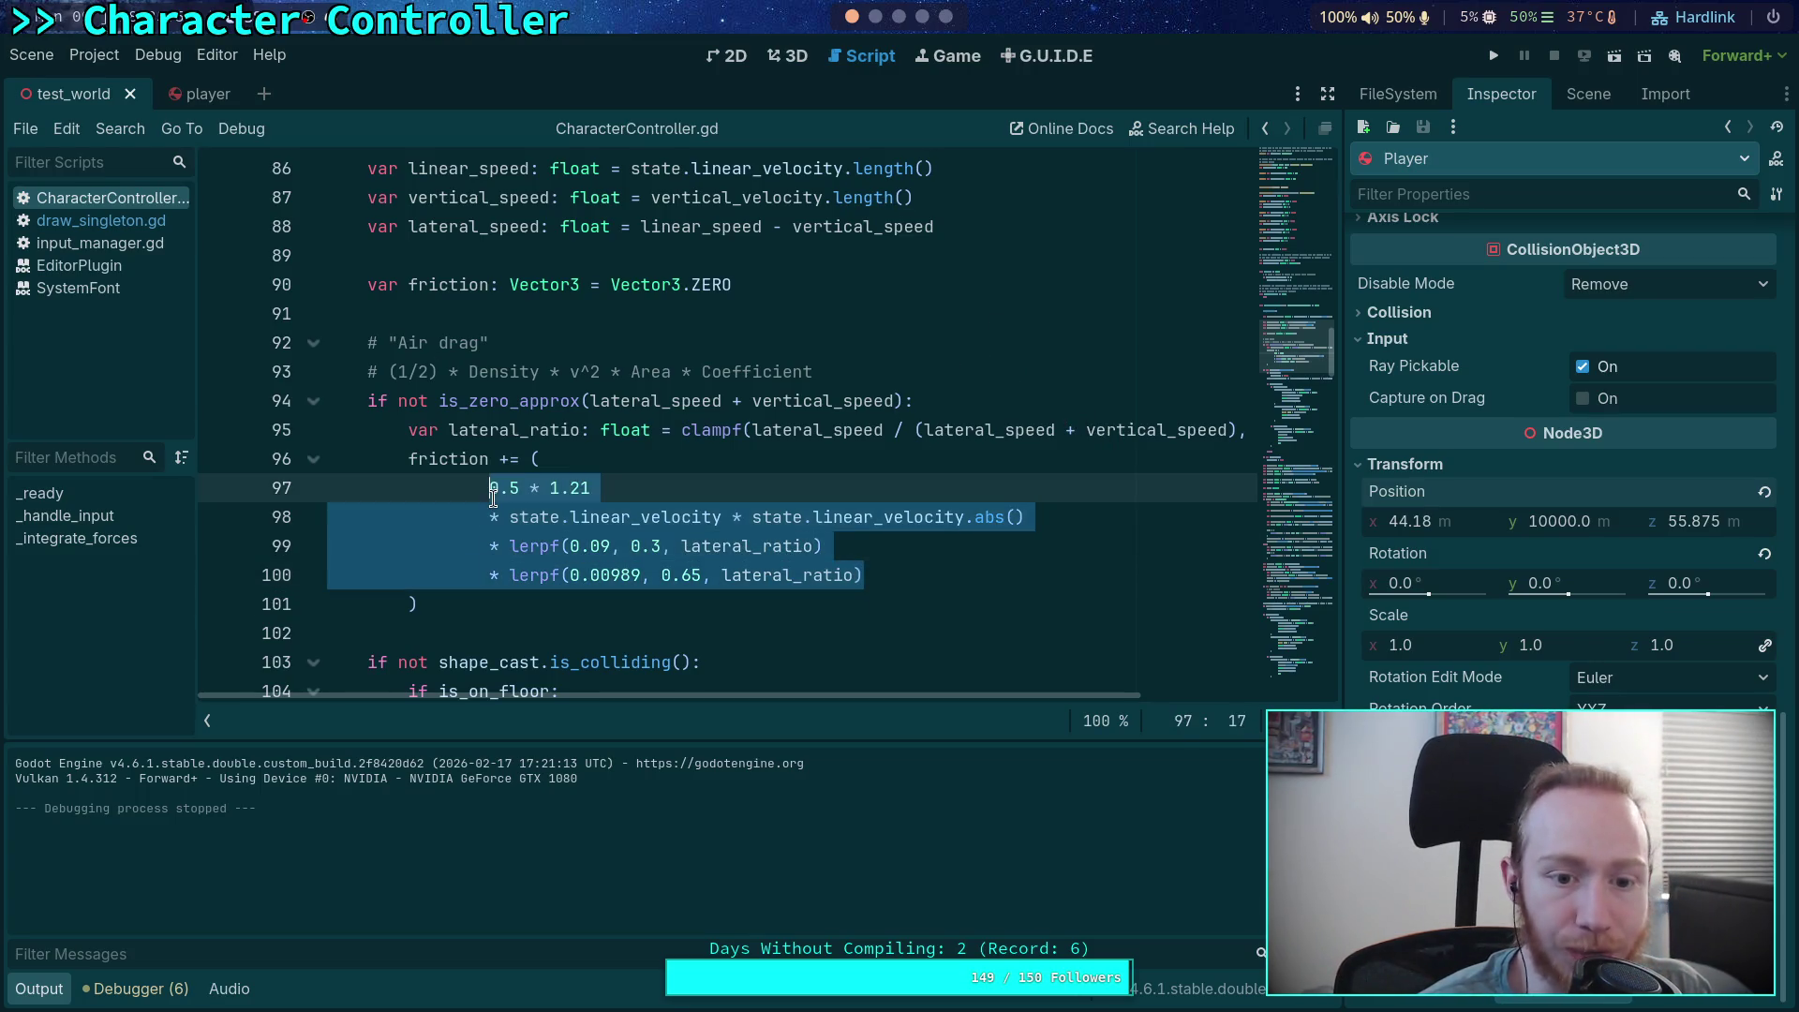
{"action": "left_click", "coordinate": [929, 572]}
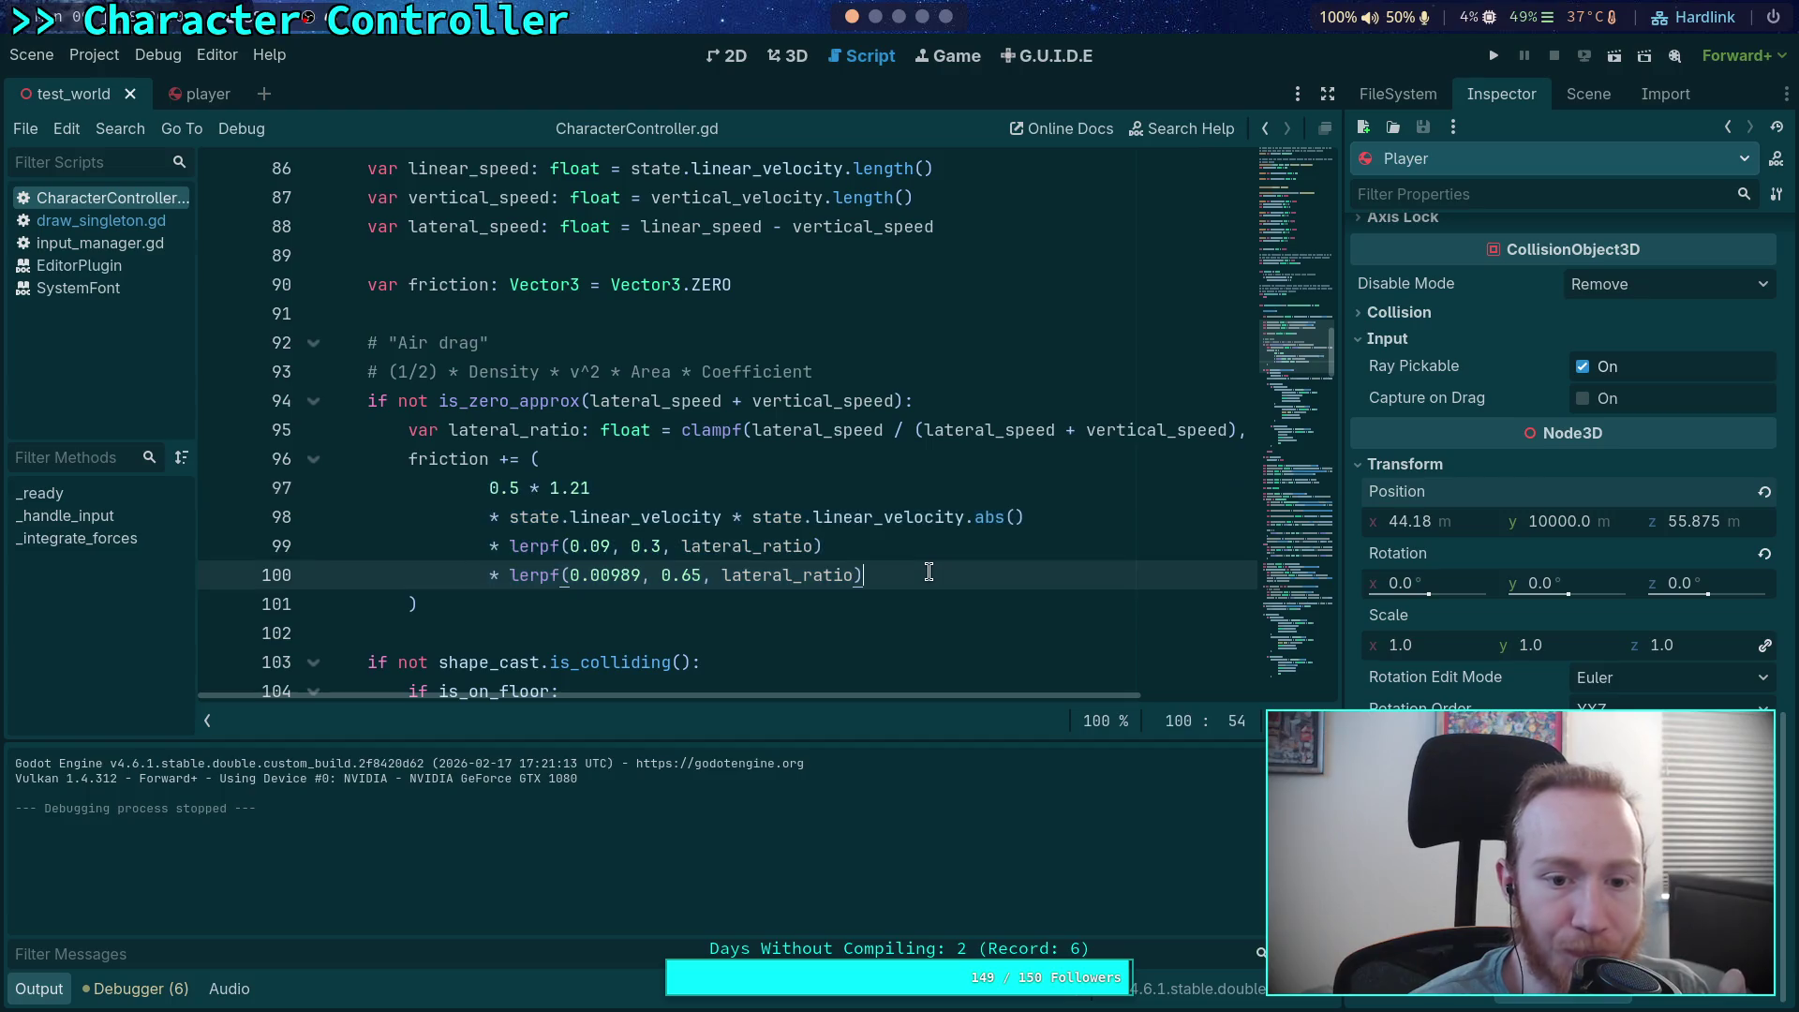
{"action": "scroll", "coordinate": [899, 16], "scroll_direction": "down", "scroll_amount": 2}
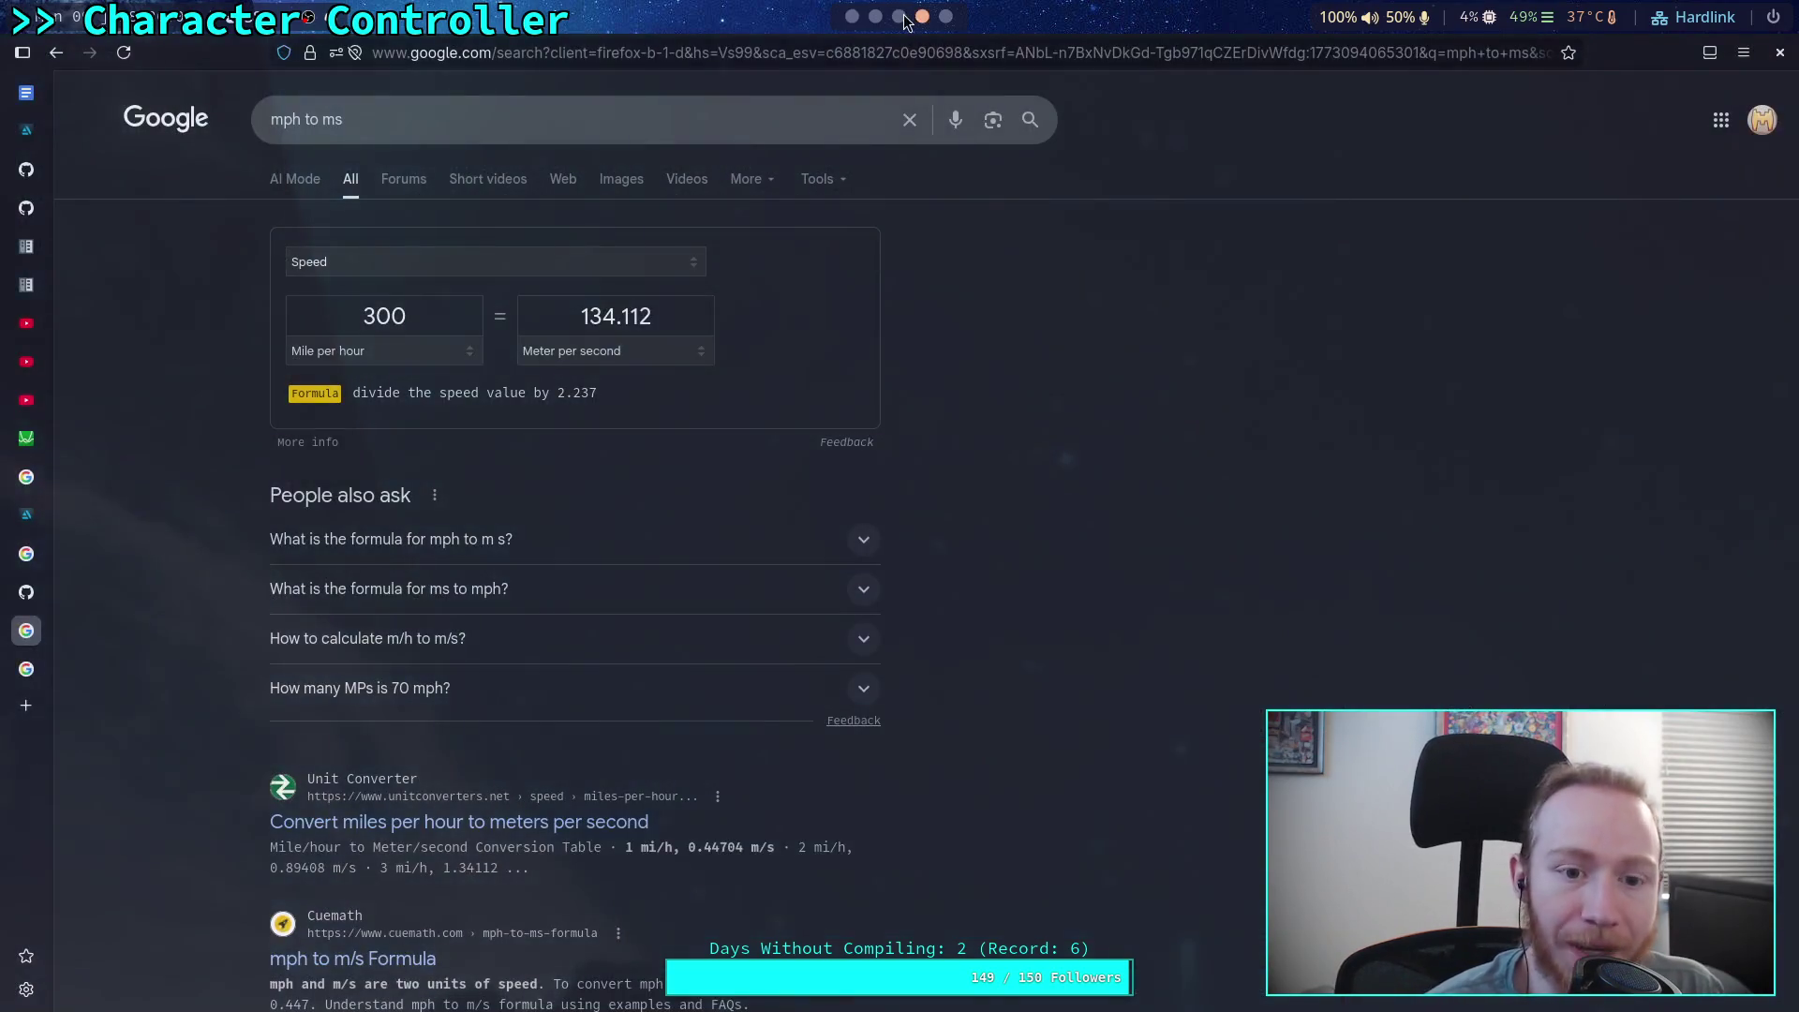
Scroll the workspace bar to switch from the browser to the Python terminal
{"action": "scroll", "coordinate": [863, 34], "scroll_direction": "up", "scroll_amount": 1}
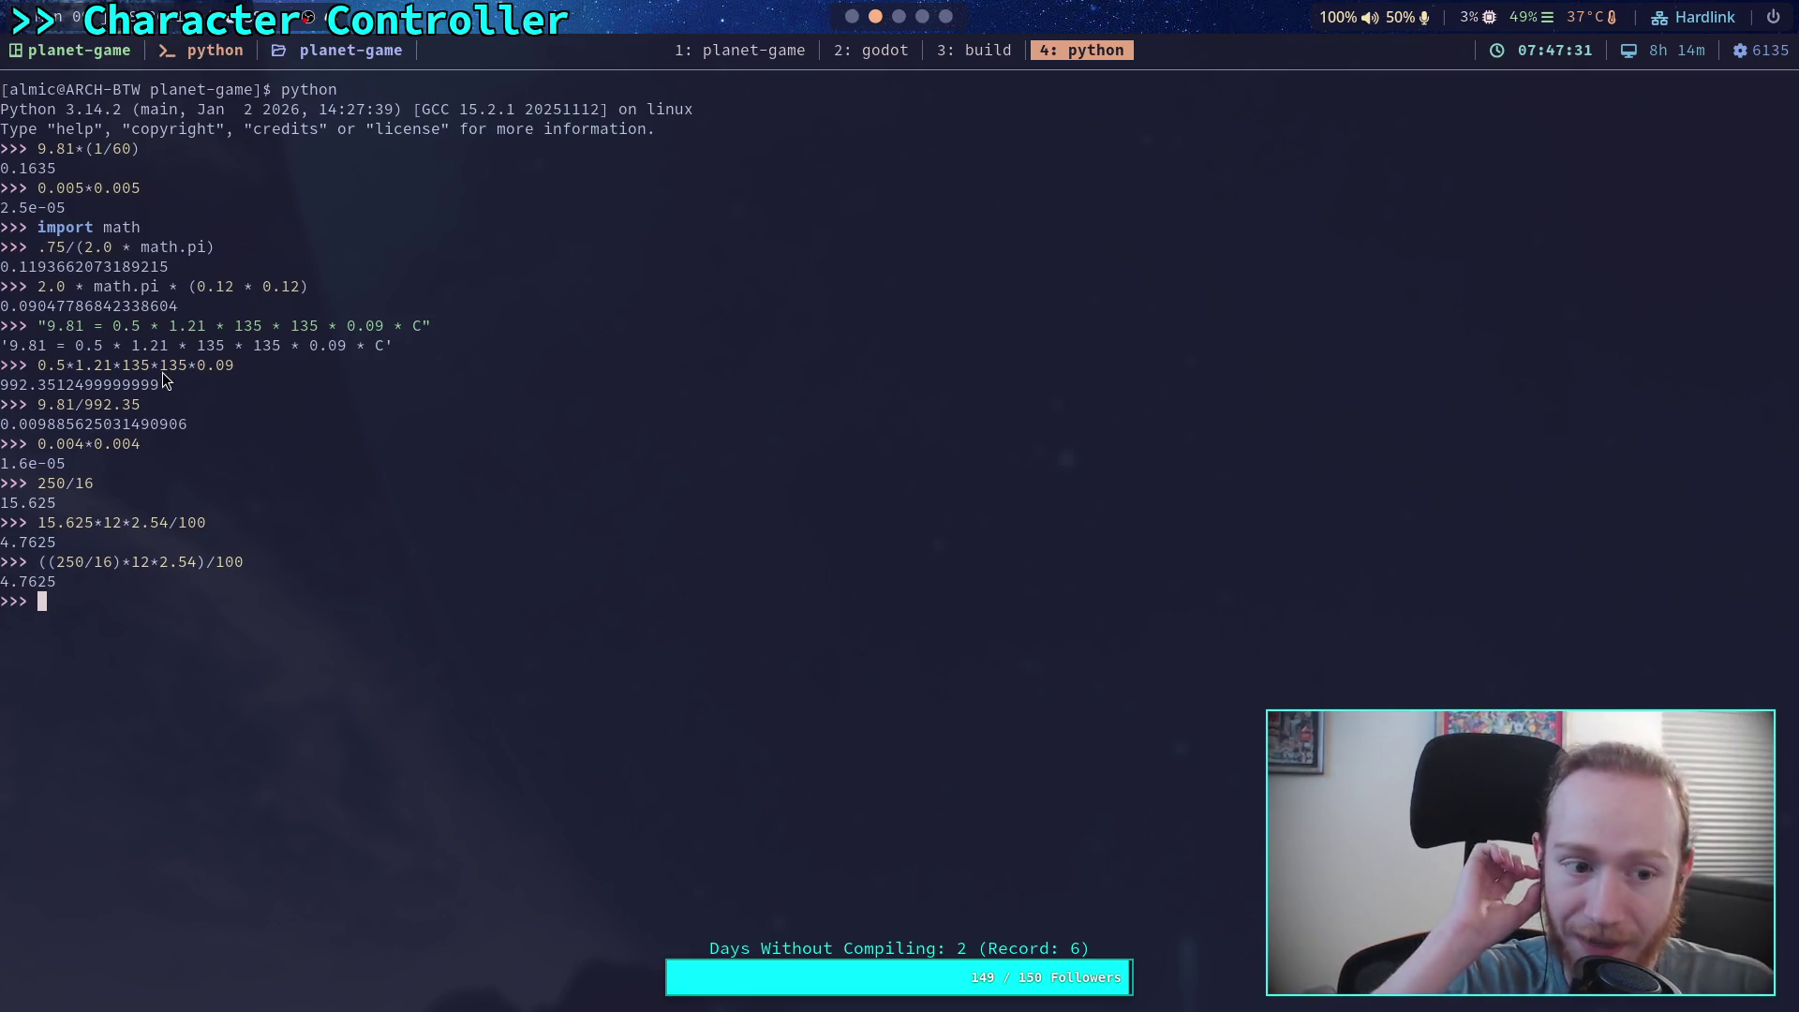
Highlight the 9.81/992.35 result digits and the drag equation line, then return to the mph conversion search
{"action": "left_click_drag", "start_coordinate": [37, 426], "coordinate": [71, 429]}
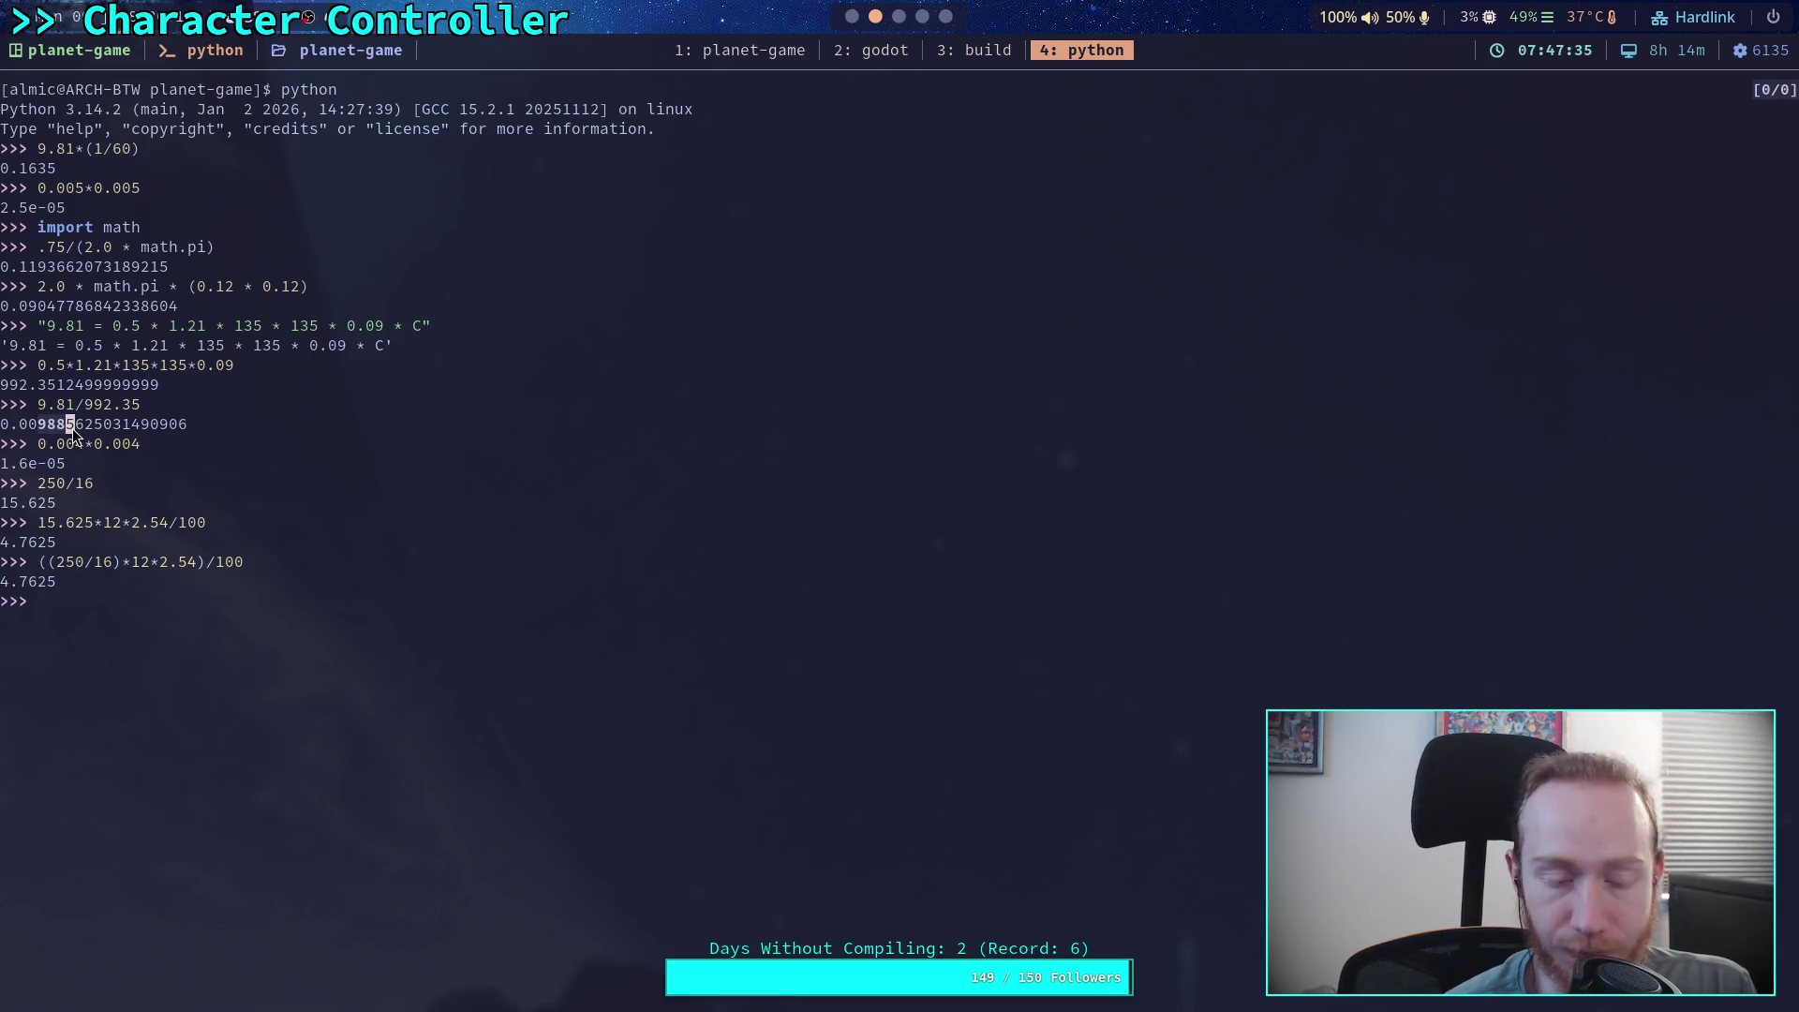
{"action": "left_click_drag", "start_coordinate": [72, 429], "coordinate": [72, 429]}
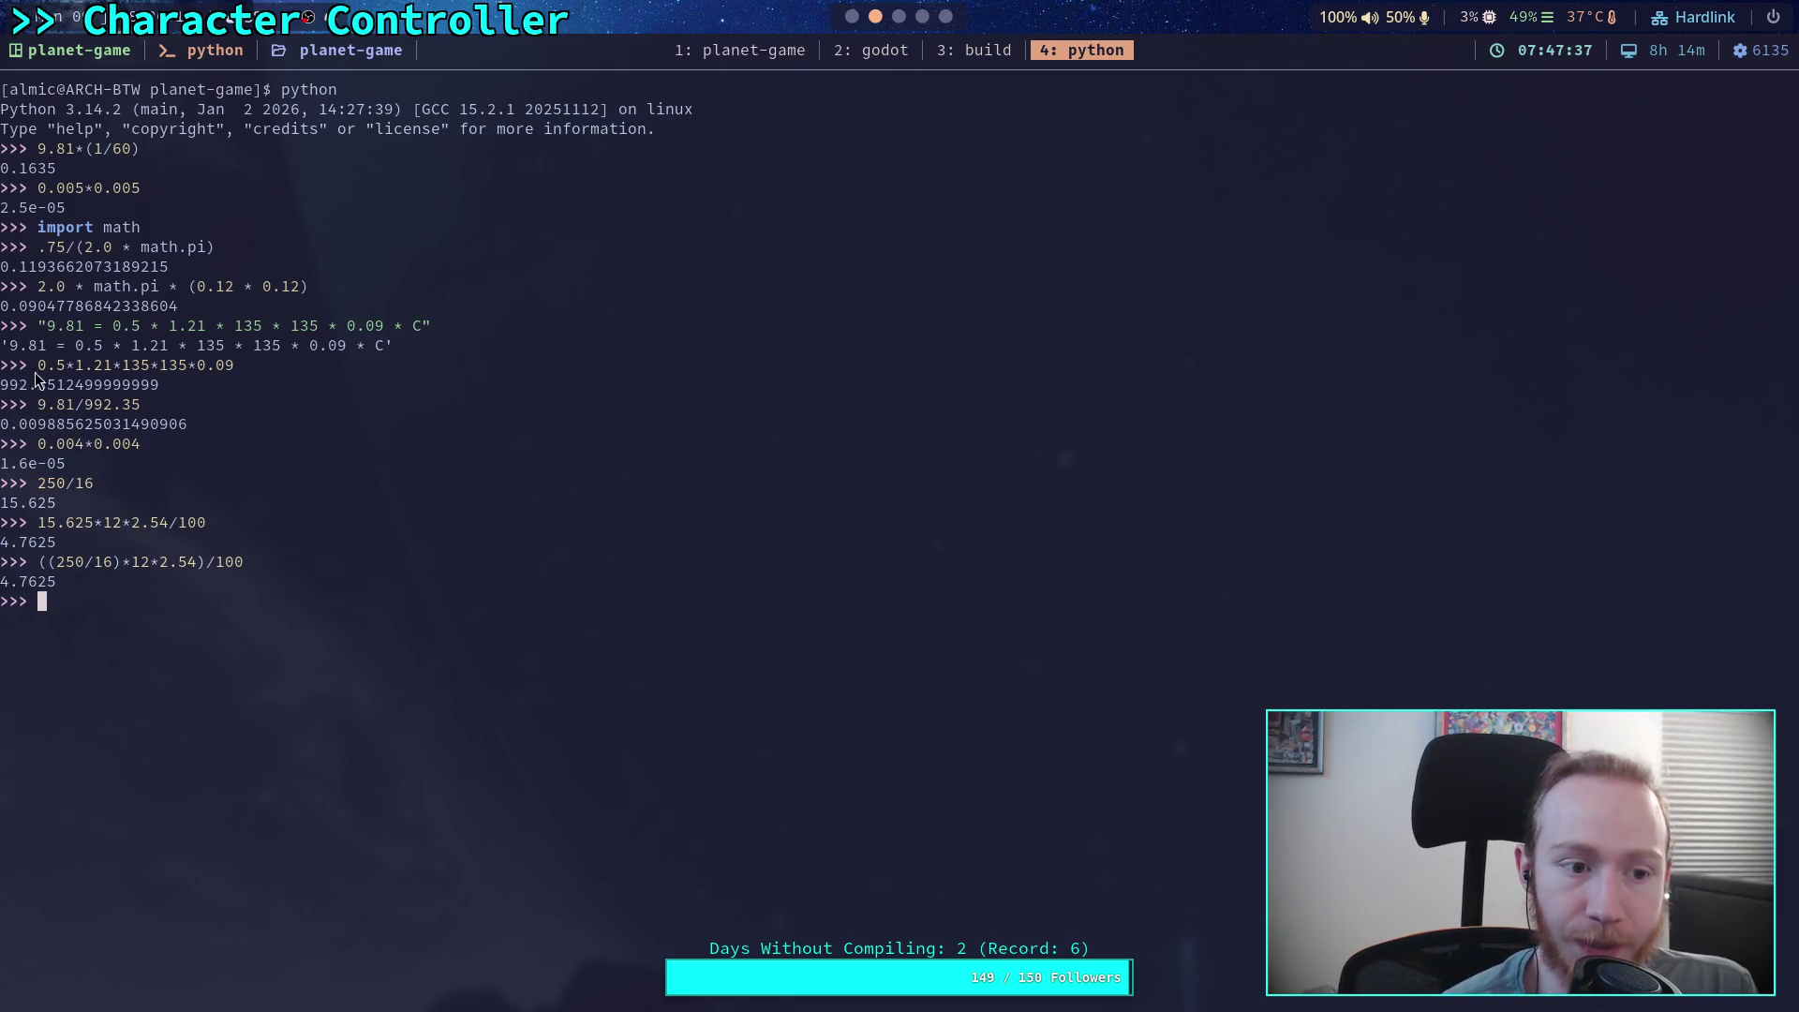
{"action": "left_click_drag", "start_coordinate": [8, 347], "coordinate": [53, 350]}
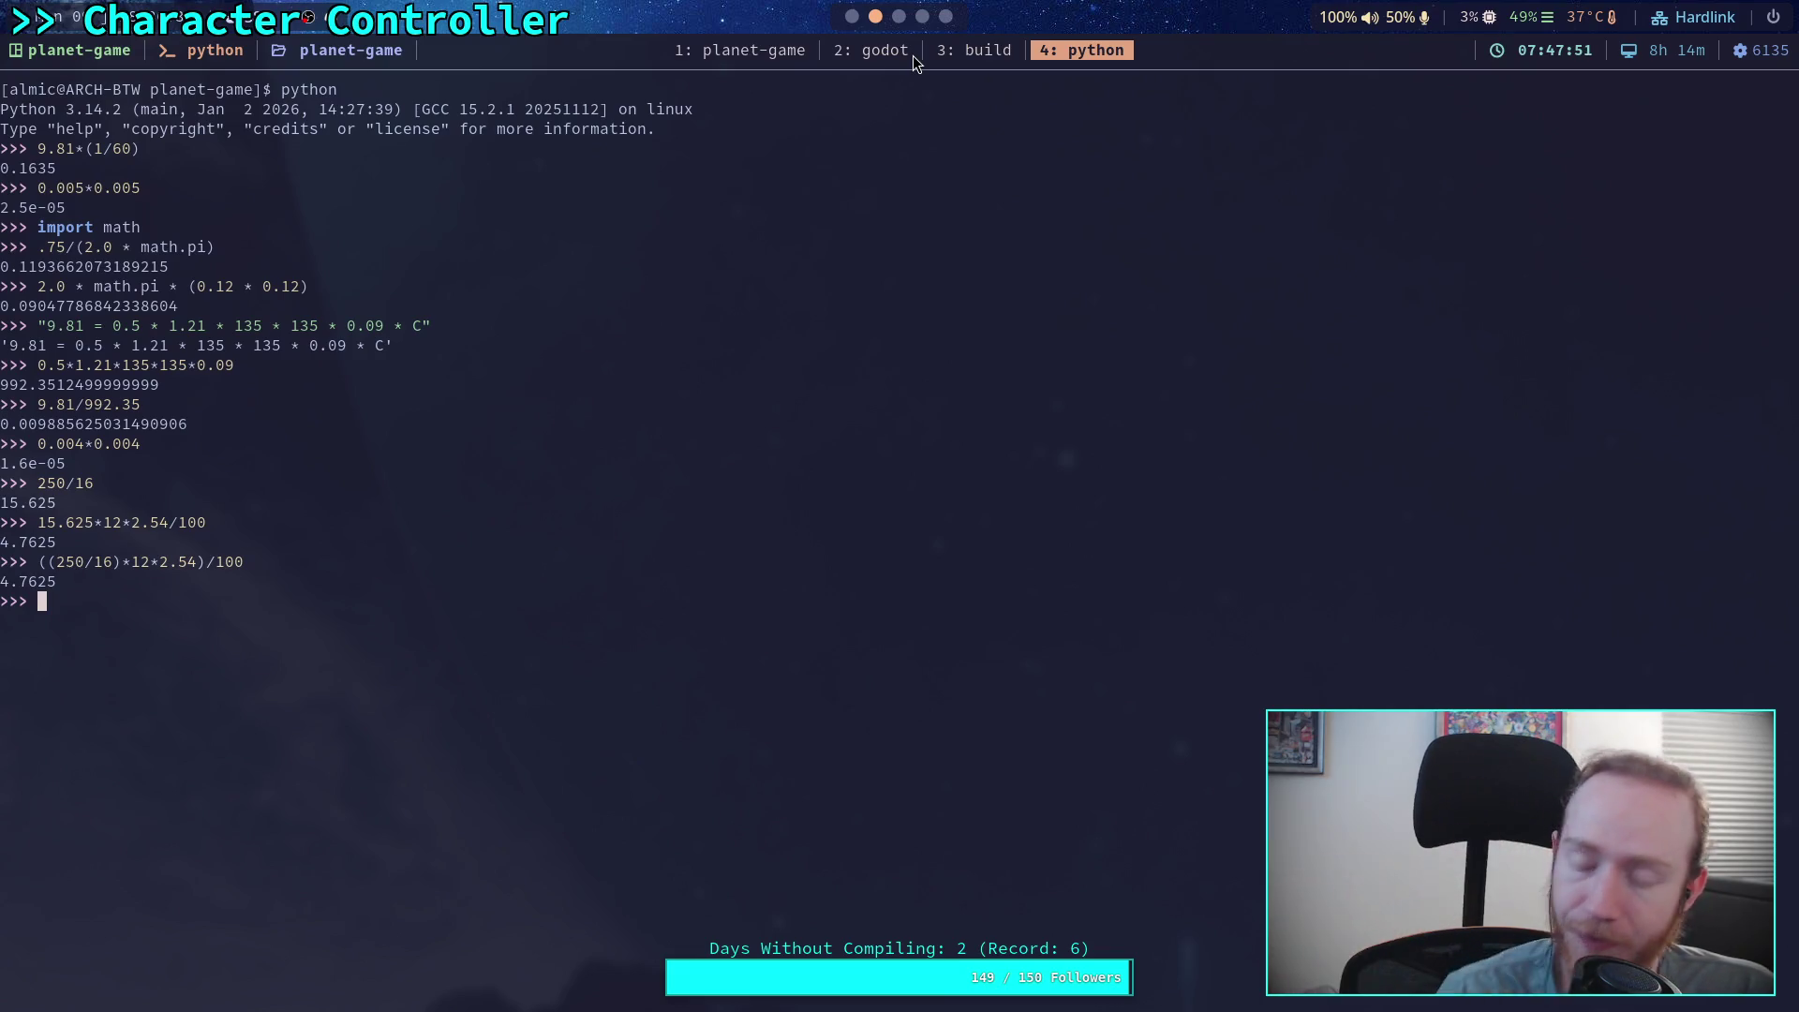
{"action": "left_click", "coordinate": [919, 21]}
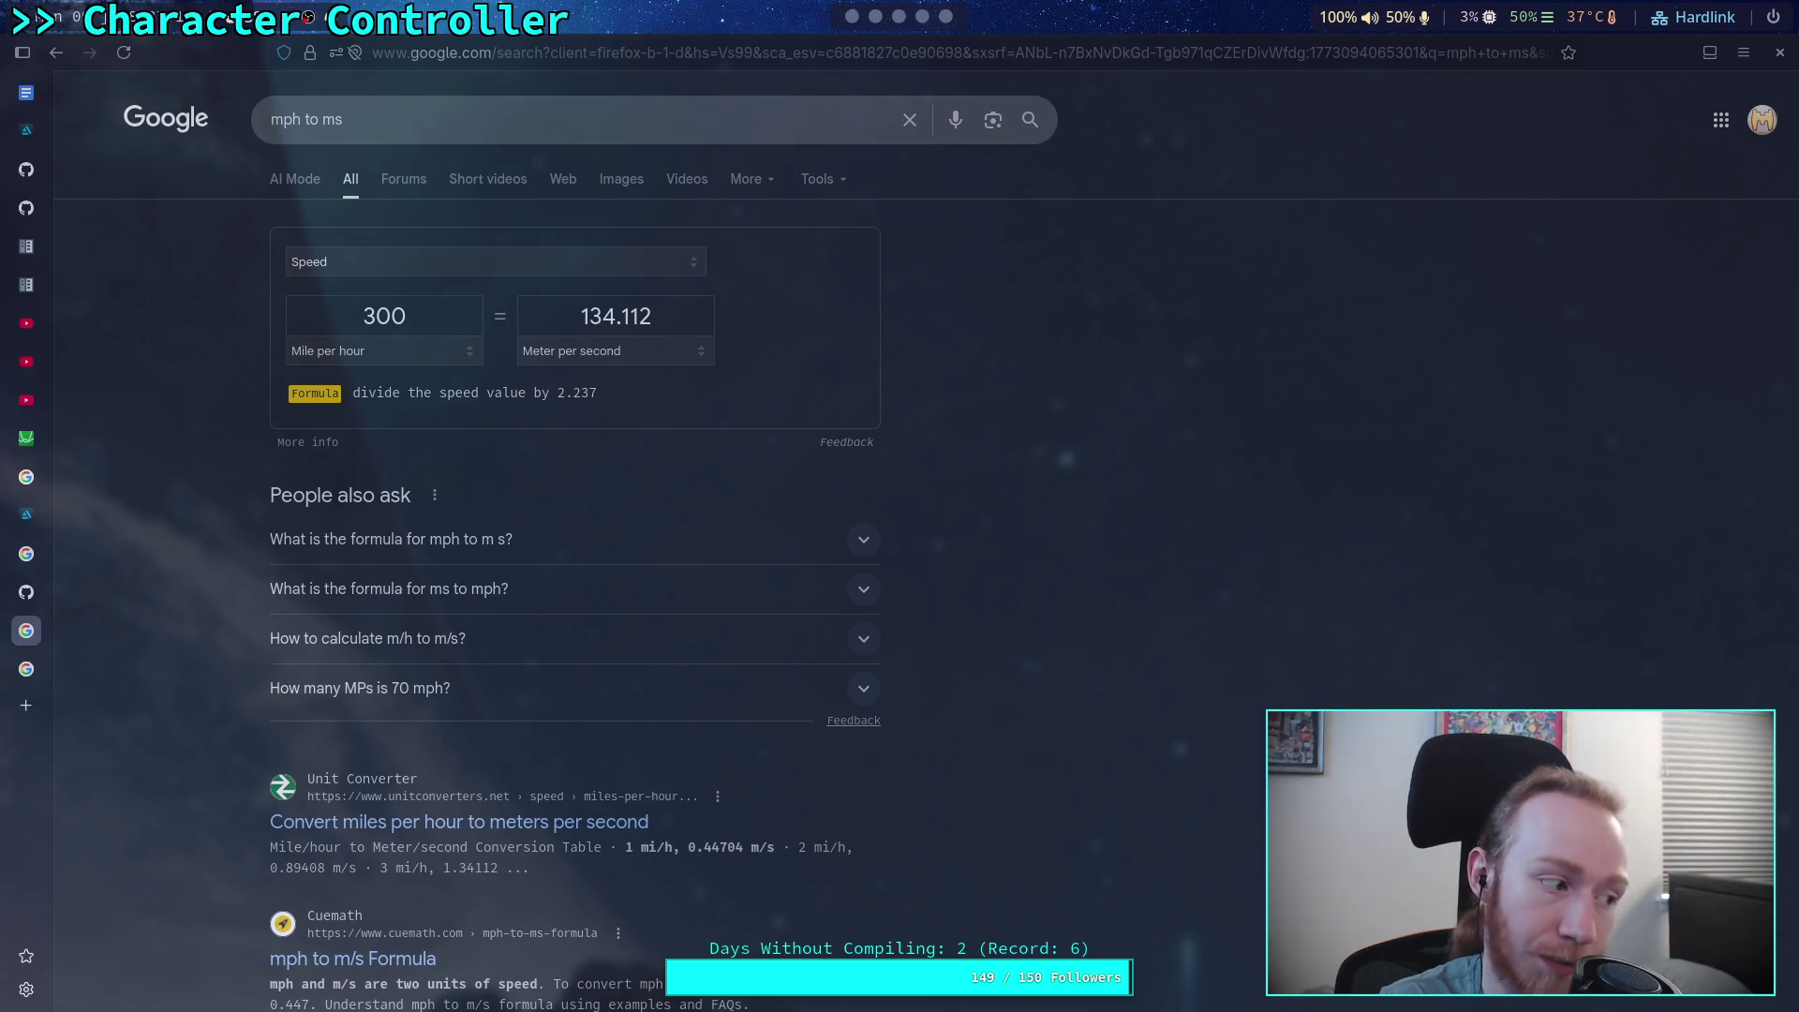
Convert 250 mph in the Google speed converter (111.76 m/s), then return to the Python terminal
{"action": "double_click", "coordinate": [420, 326]}
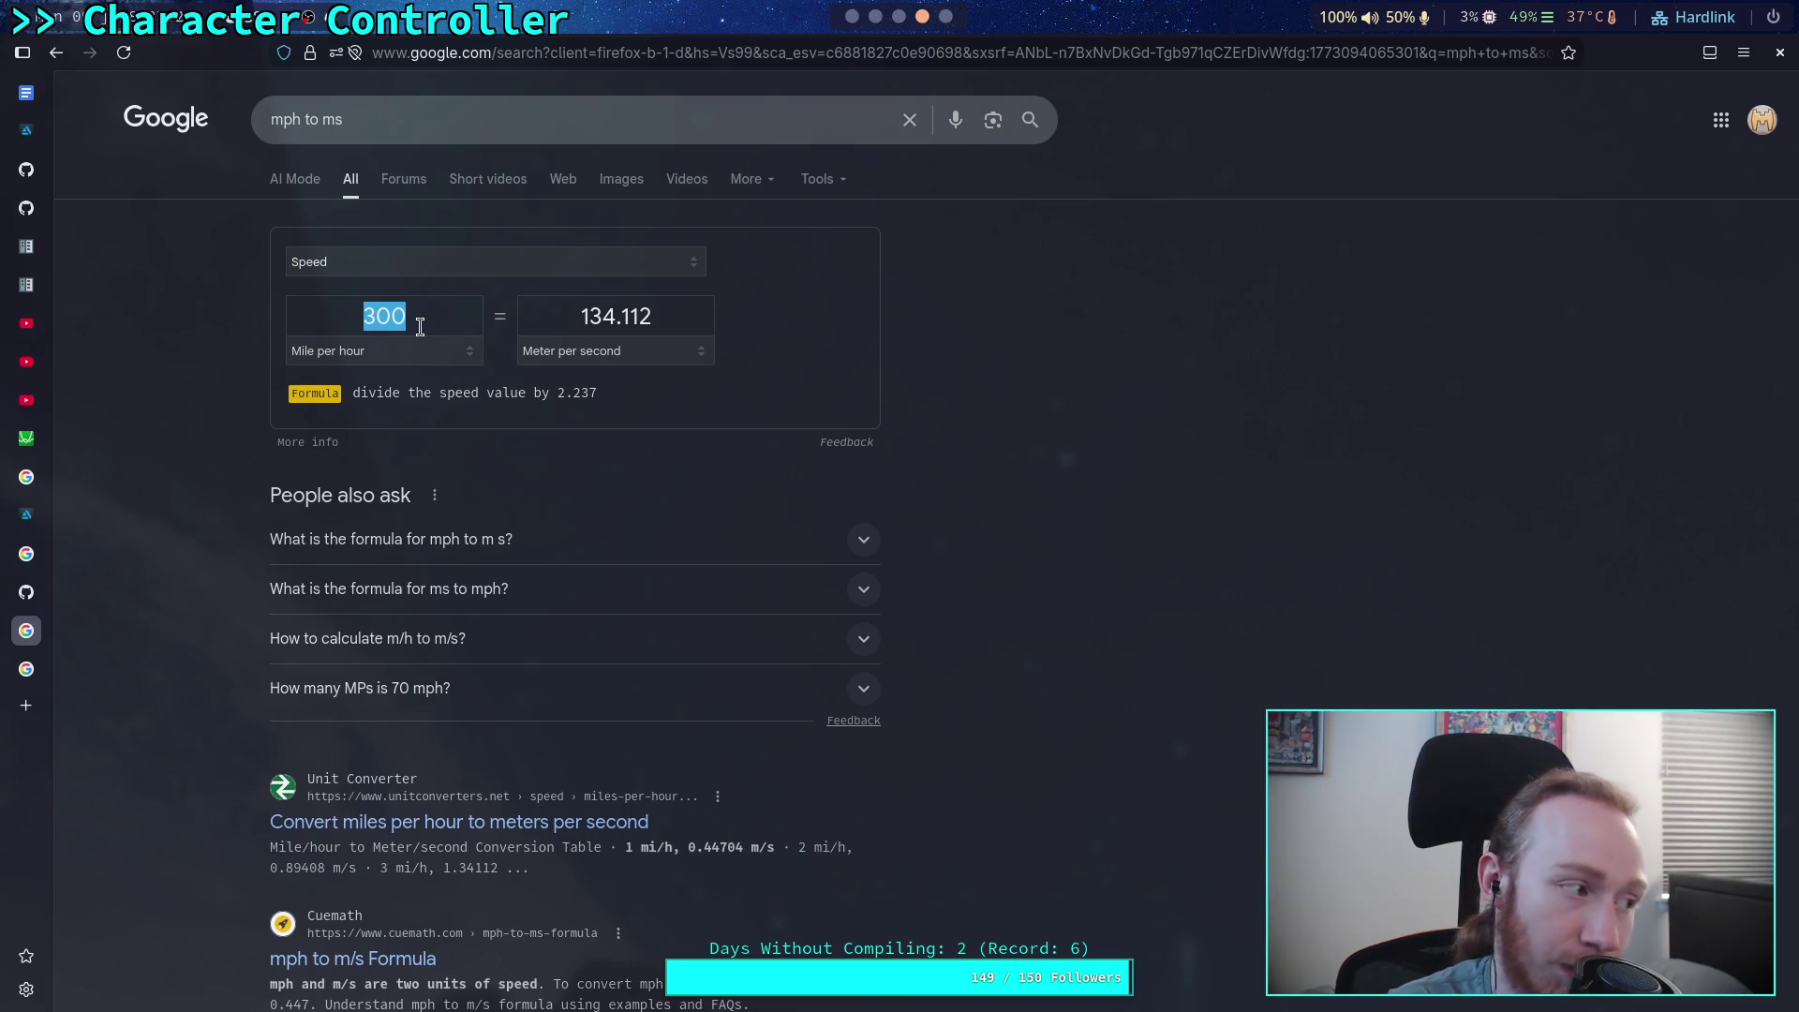
{"action": "key", "text": "alt+Tab"}
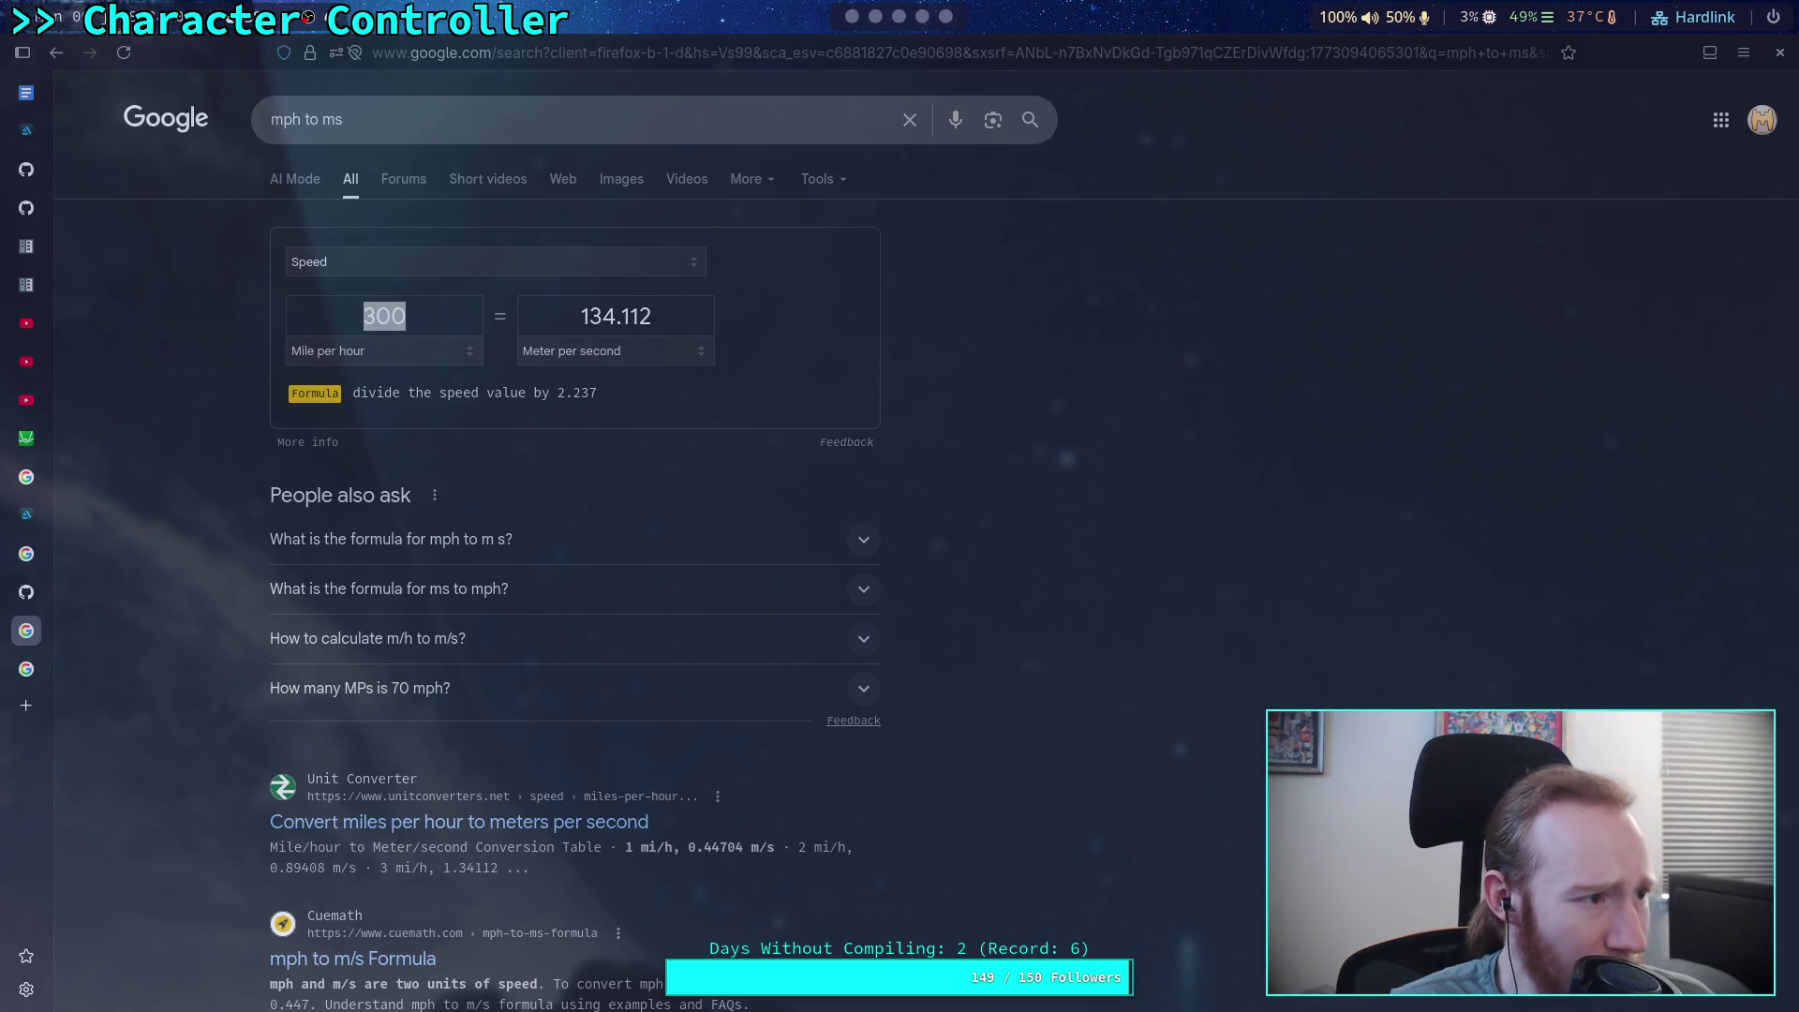
{"action": "double_click", "coordinate": [458, 310]}
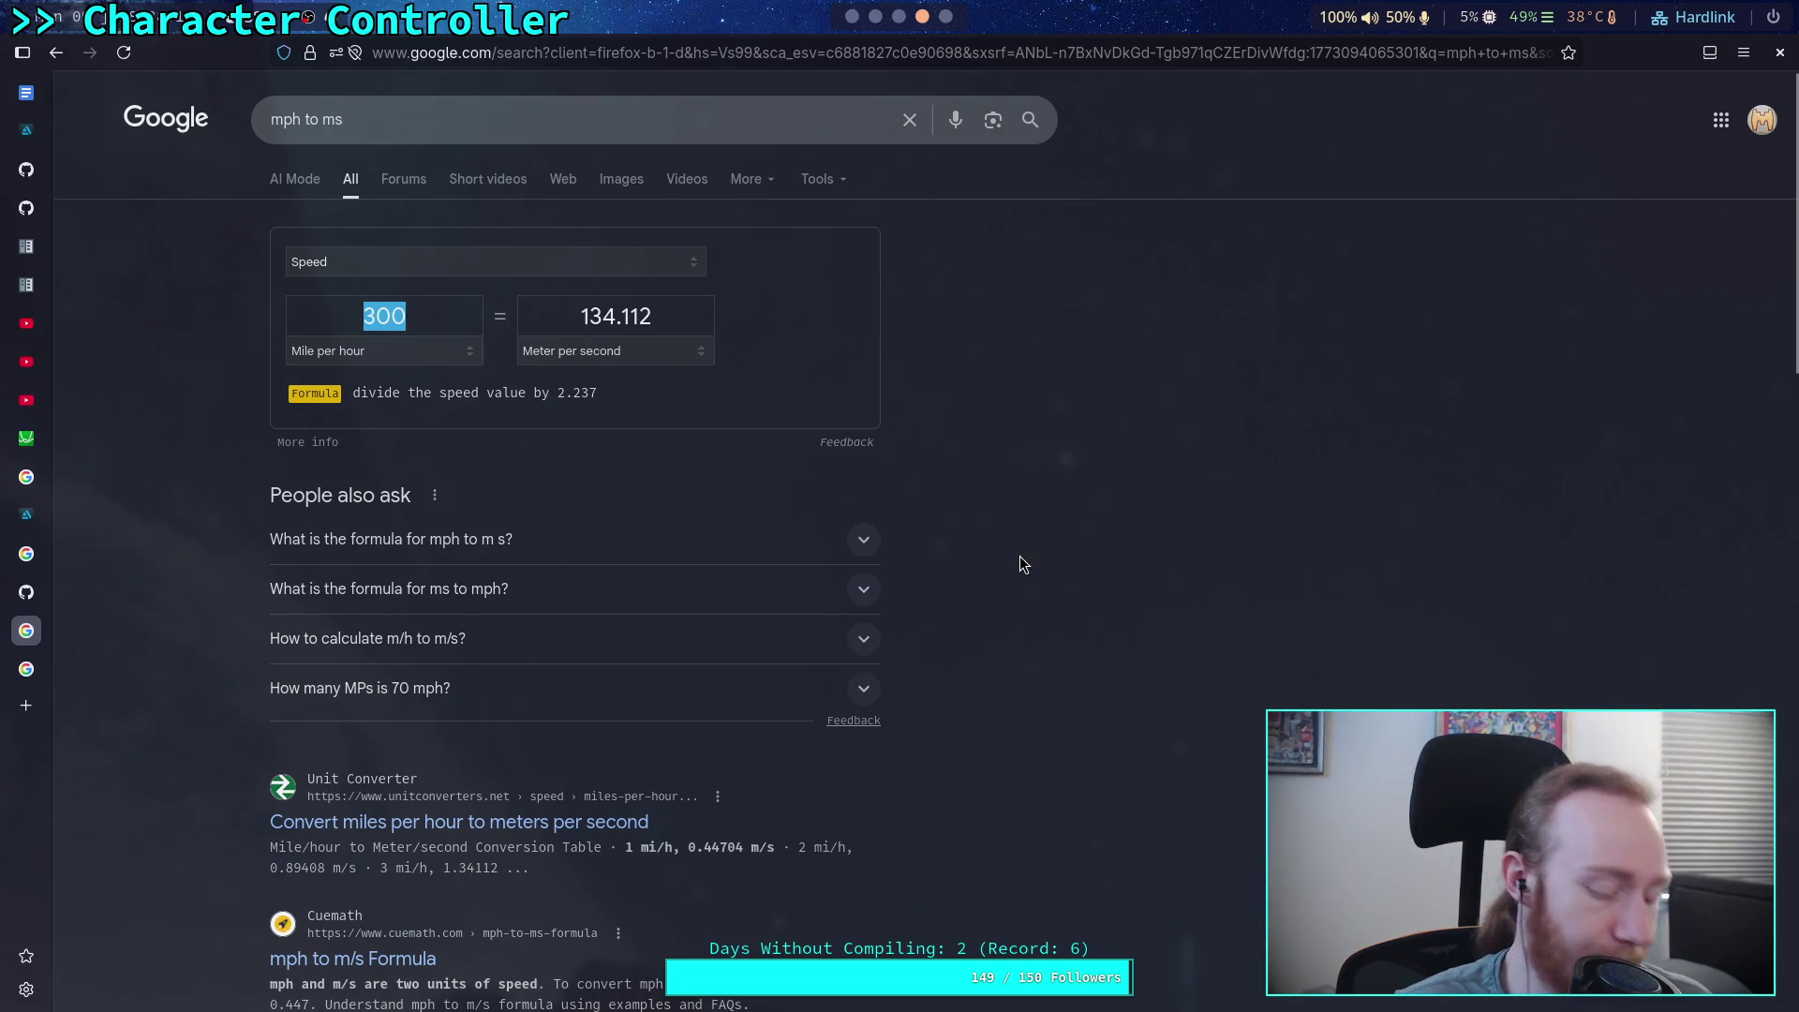
{"action": "type", "text": "250"}
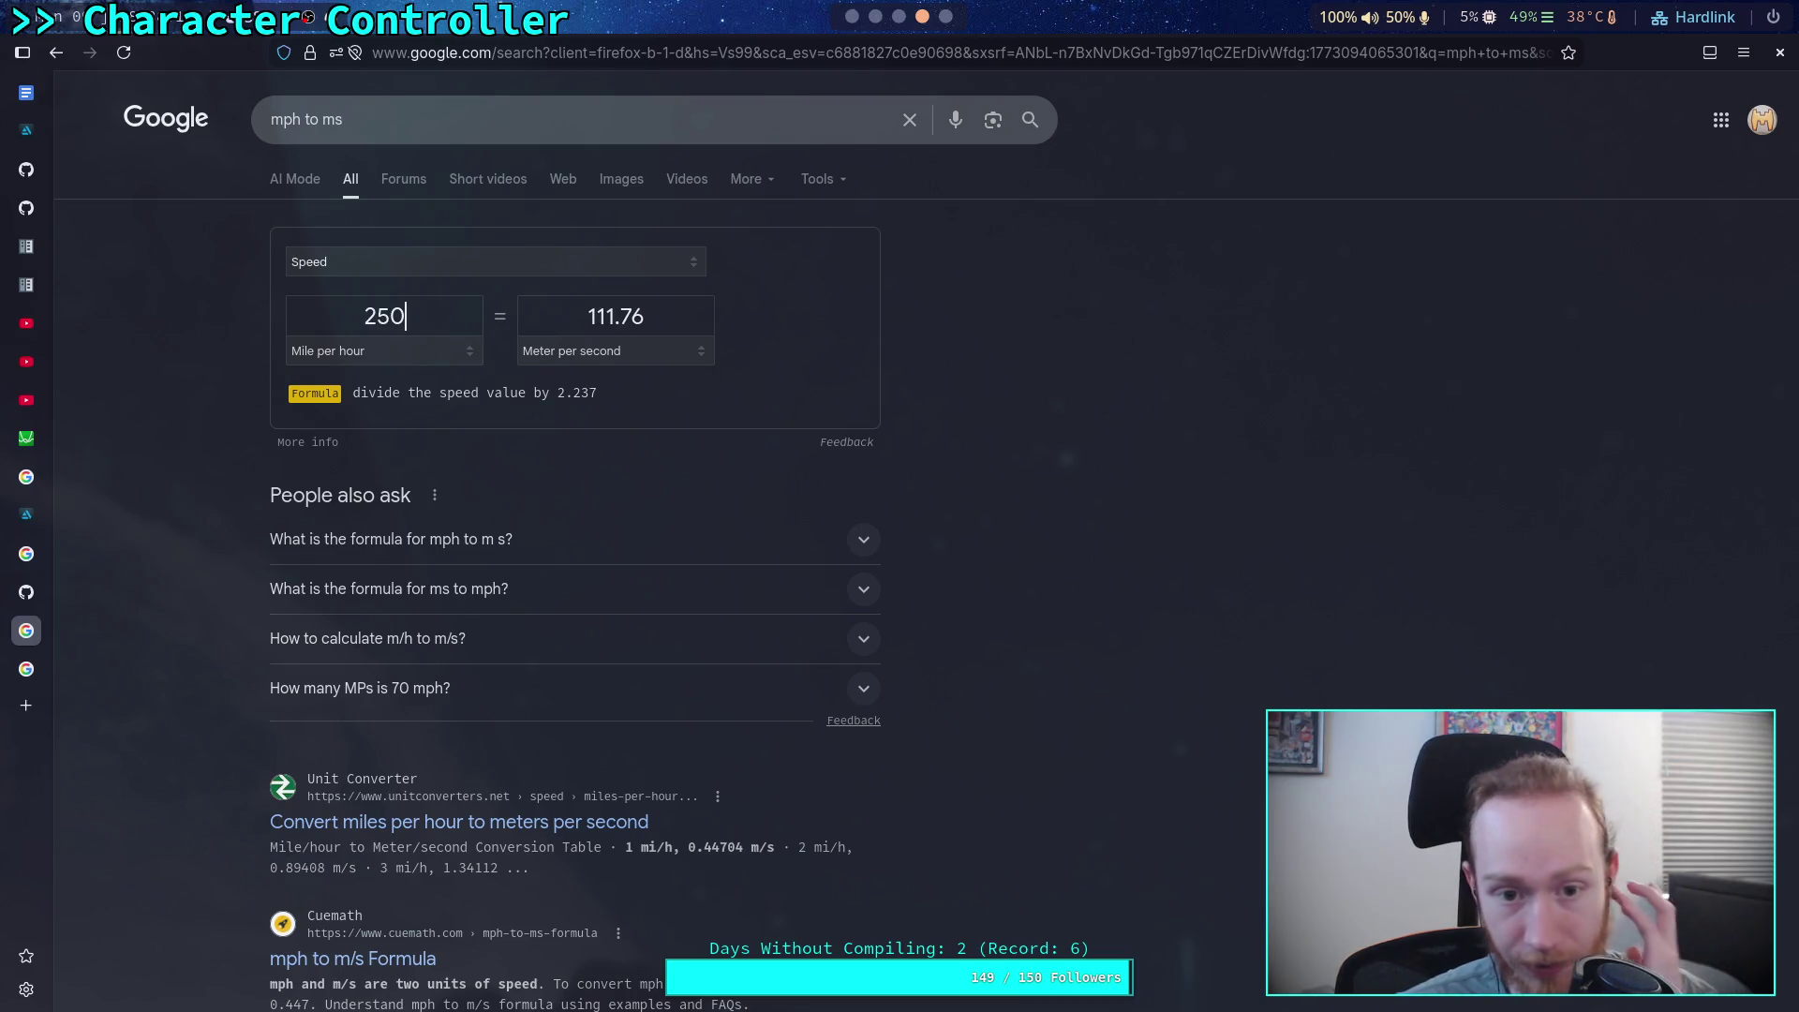
{"action": "left_click", "coordinate": [898, 17]}
{"action": "left_click", "coordinate": [875, 17]}
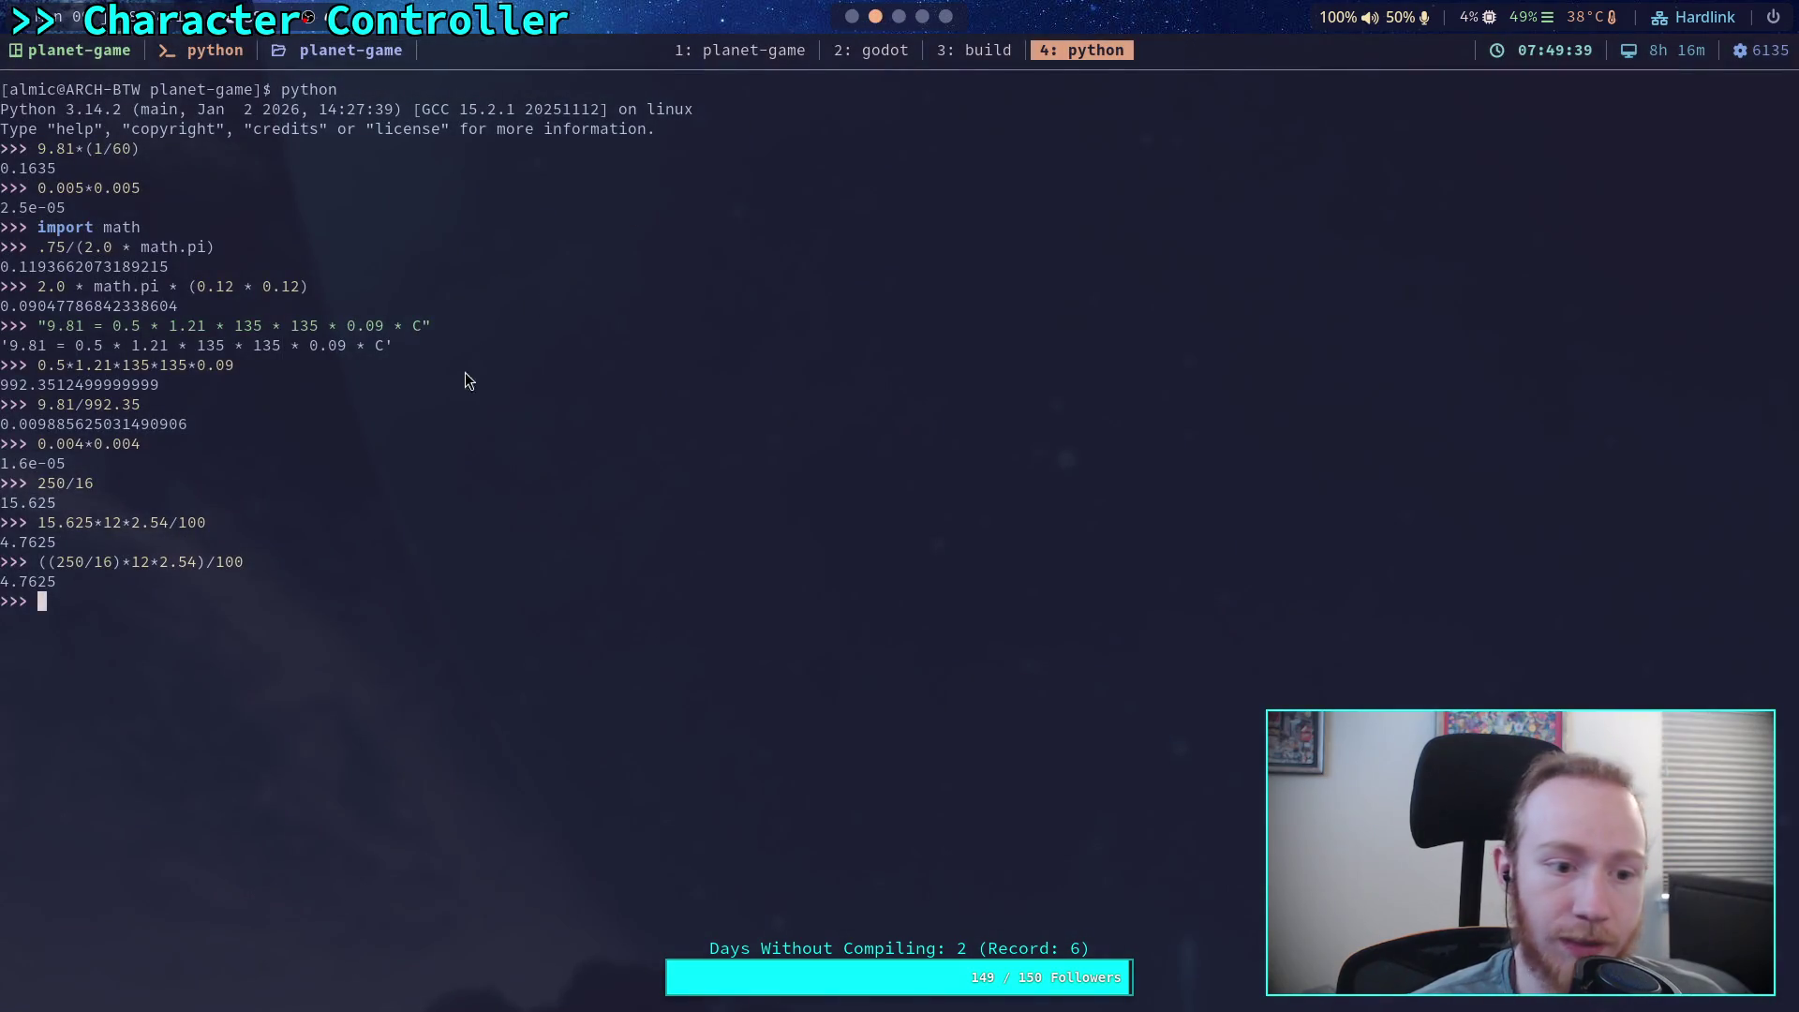
Recompute the drag force at 112 m/s: 0.5*1.21*112*112*0.09 = 683.02
{"action": "key", "text": "Up"}
{"action": "key", "text": "Up"}
{"action": "key", "text": "Up"}
{"action": "key", "text": "Up"}
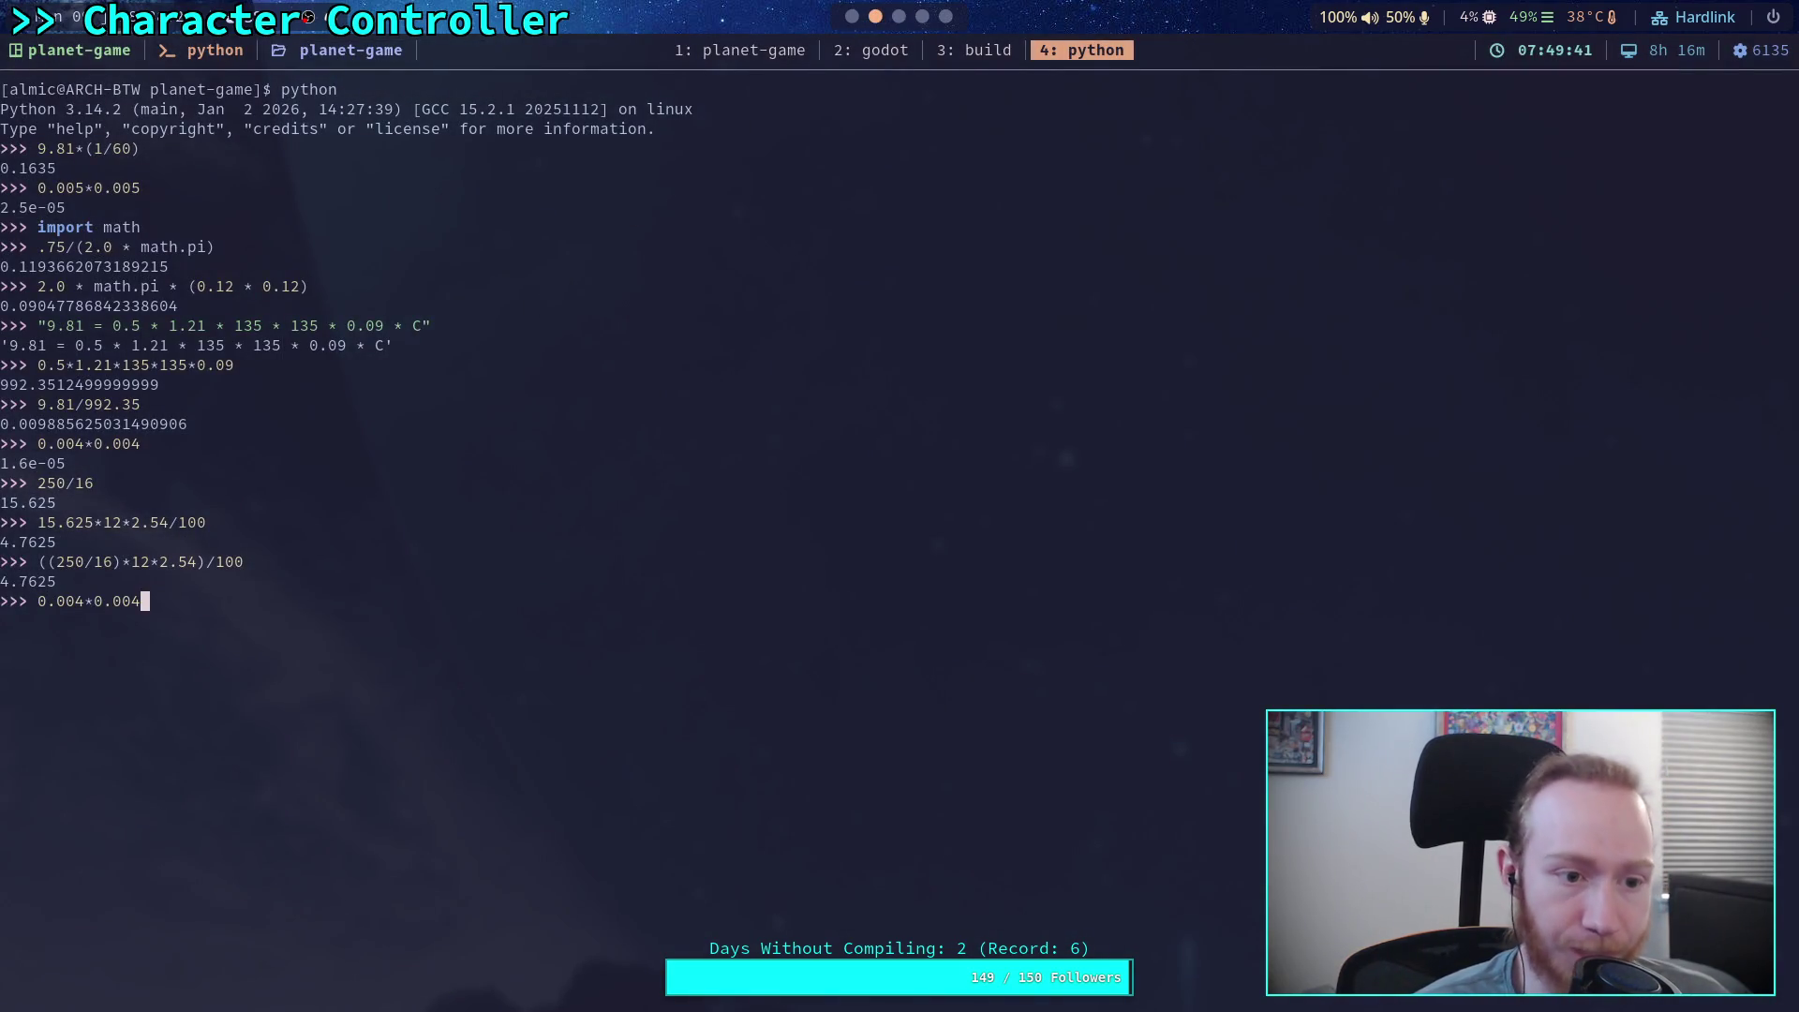
{"action": "key", "text": "Up"}
{"action": "key", "text": "Up"}
{"action": "key", "text": "Left"}
{"action": "key", "text": "Left"}
{"action": "key", "text": "Left"}
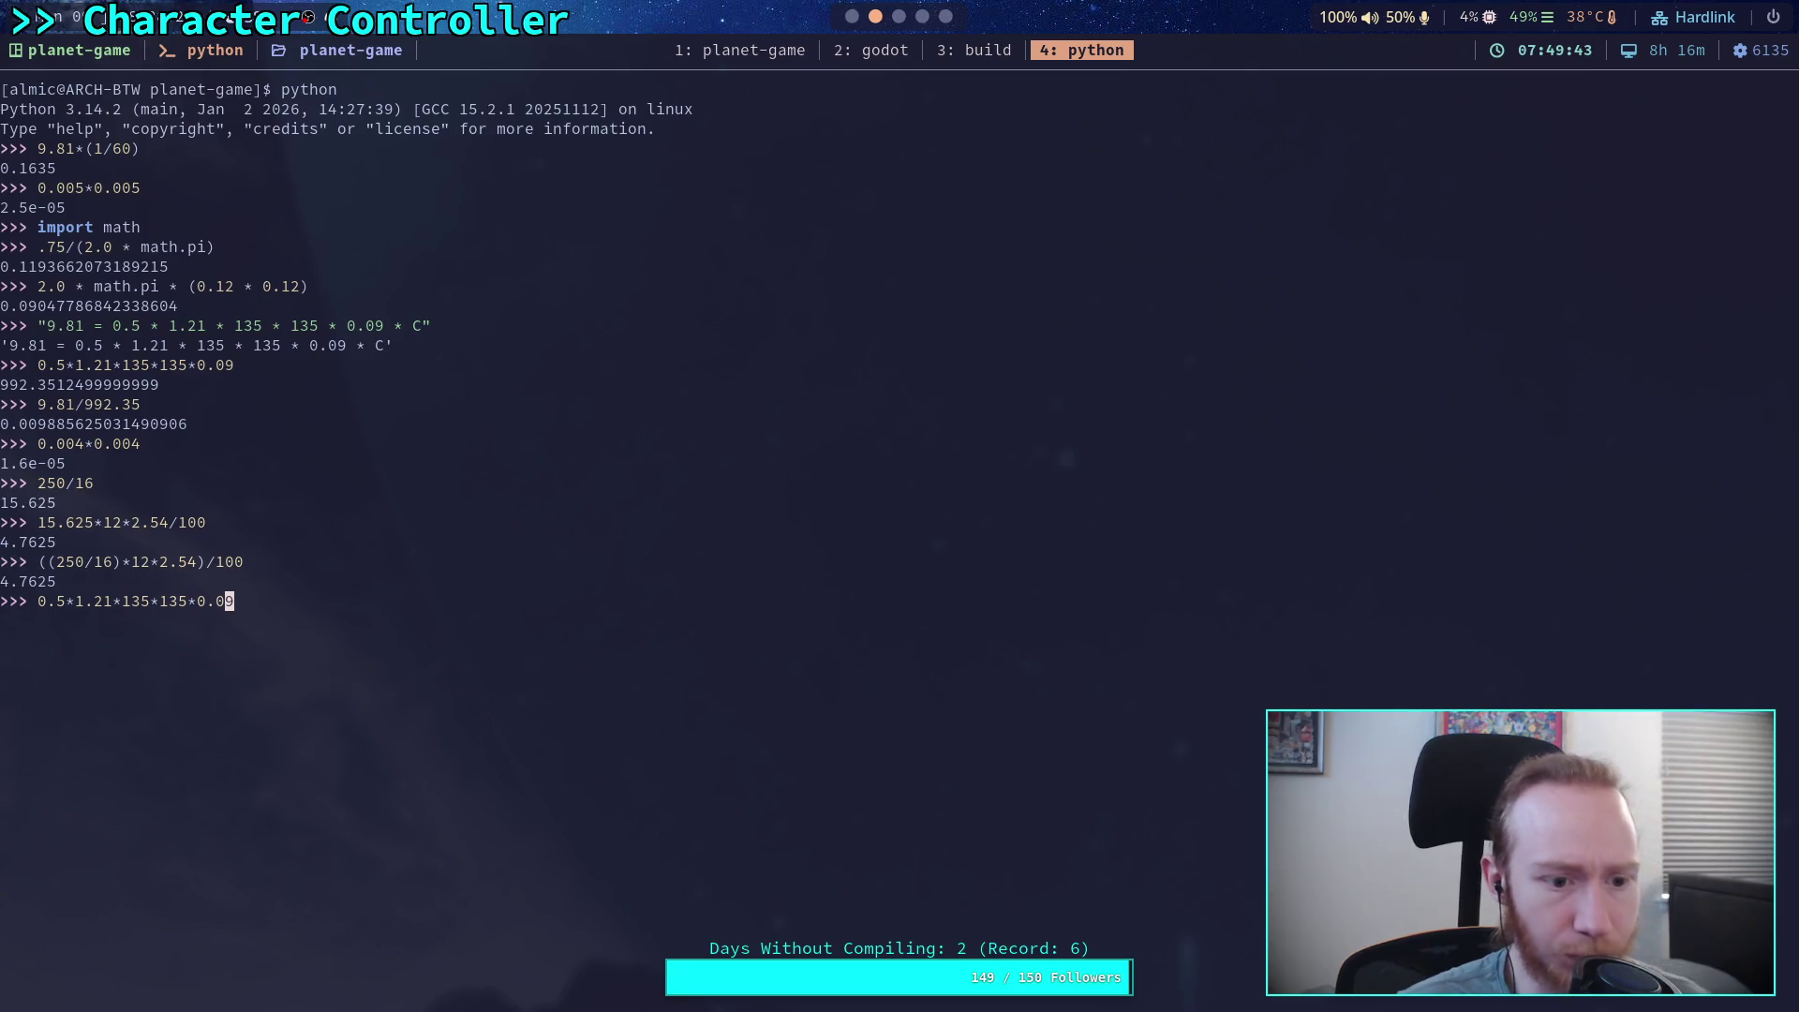
{"action": "key", "text": "Left"}
{"action": "key", "text": "BackSpace"}
{"action": "key", "text": "BackSpace"}
{"action": "type", "text": "12"}
{"action": "key", "text": "Right"}
{"action": "key", "text": "Right"}
{"action": "key", "text": "Right"}
{"action": "key", "text": "BackSpace"}
{"action": "key", "text": "BackSpace"}
{"action": "type", "text": "12"}
{"action": "key", "text": "Return"}
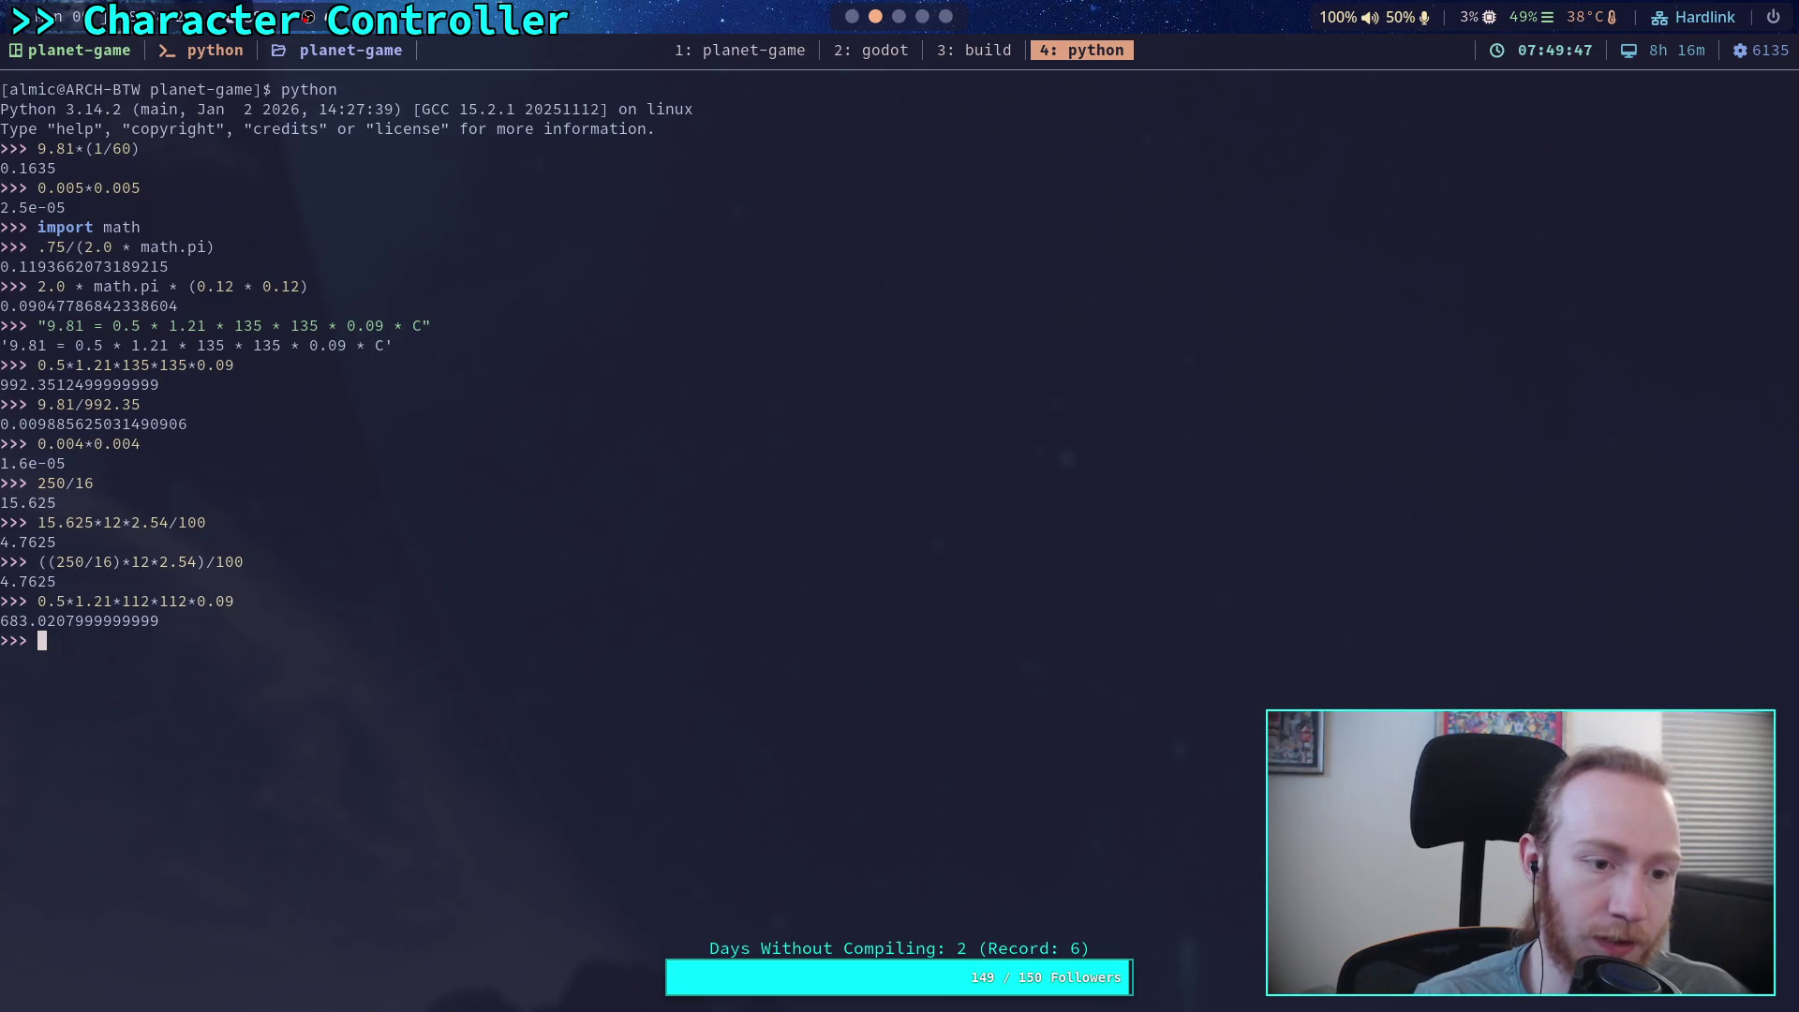
Enter 9.82 in the REPL, then switch to Godot and open Project Settings
{"action": "type", "text": "9.82"}
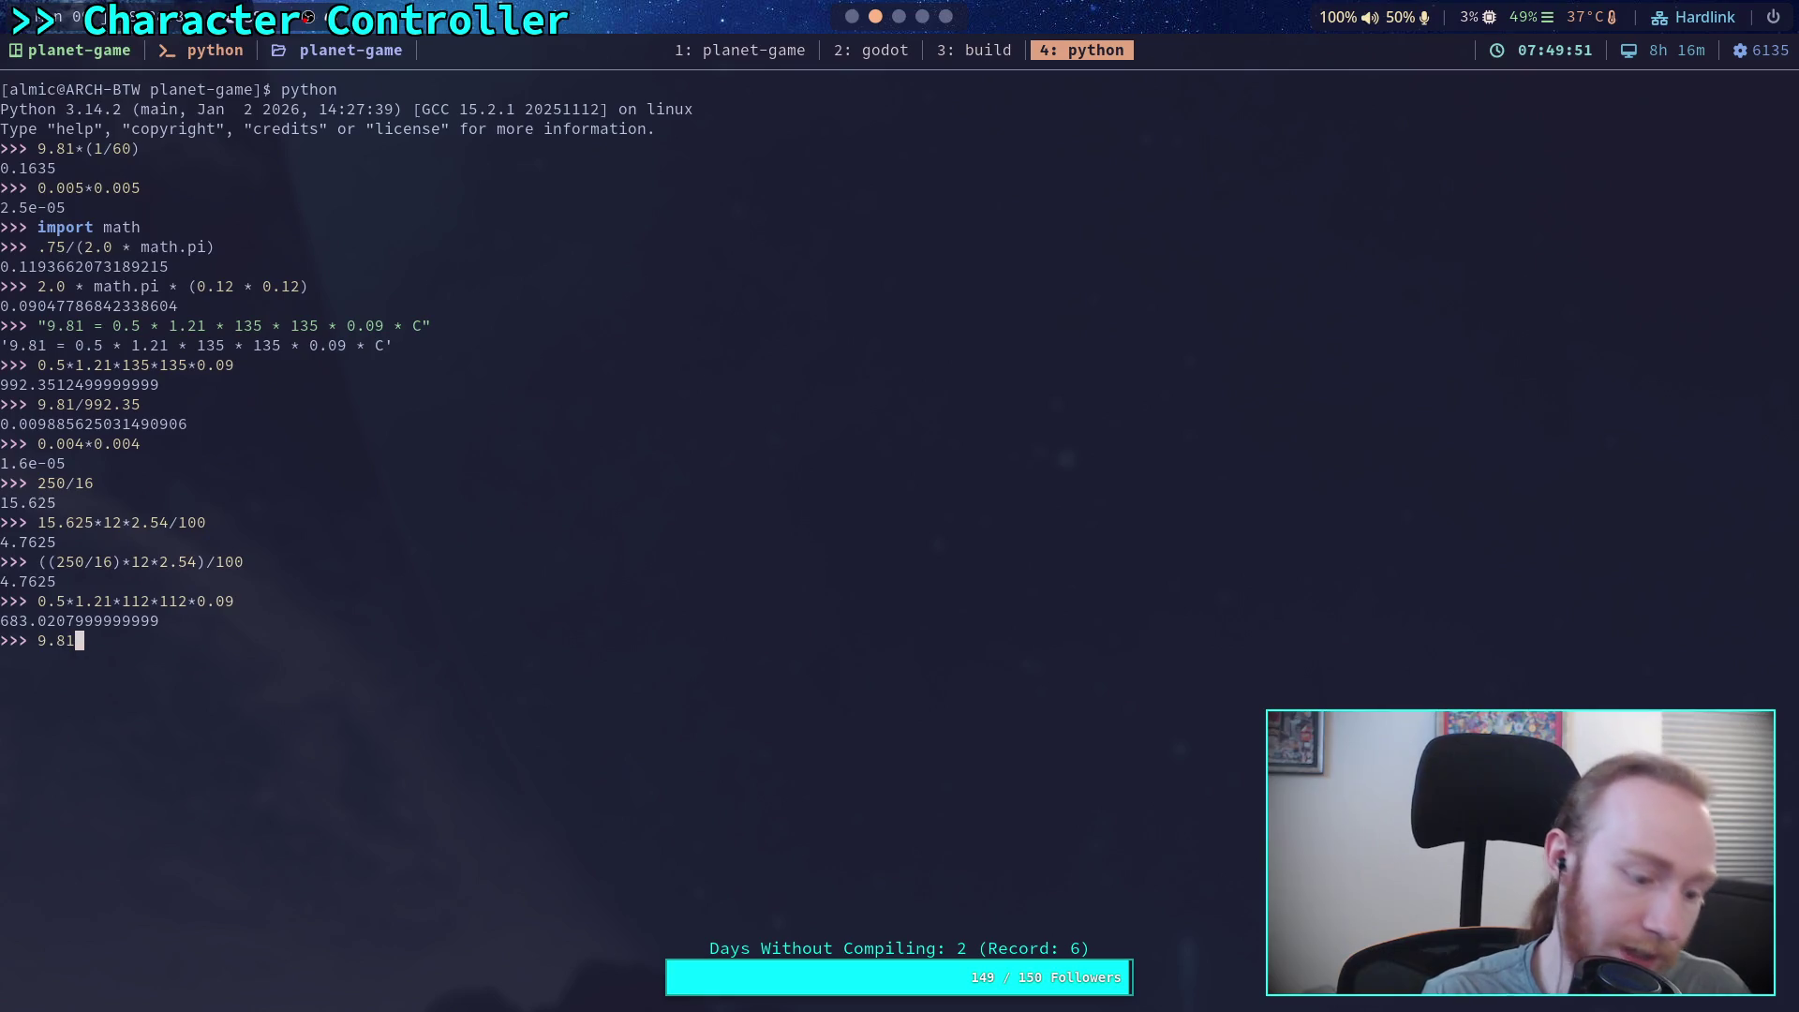
{"action": "key", "text": "super+2"}
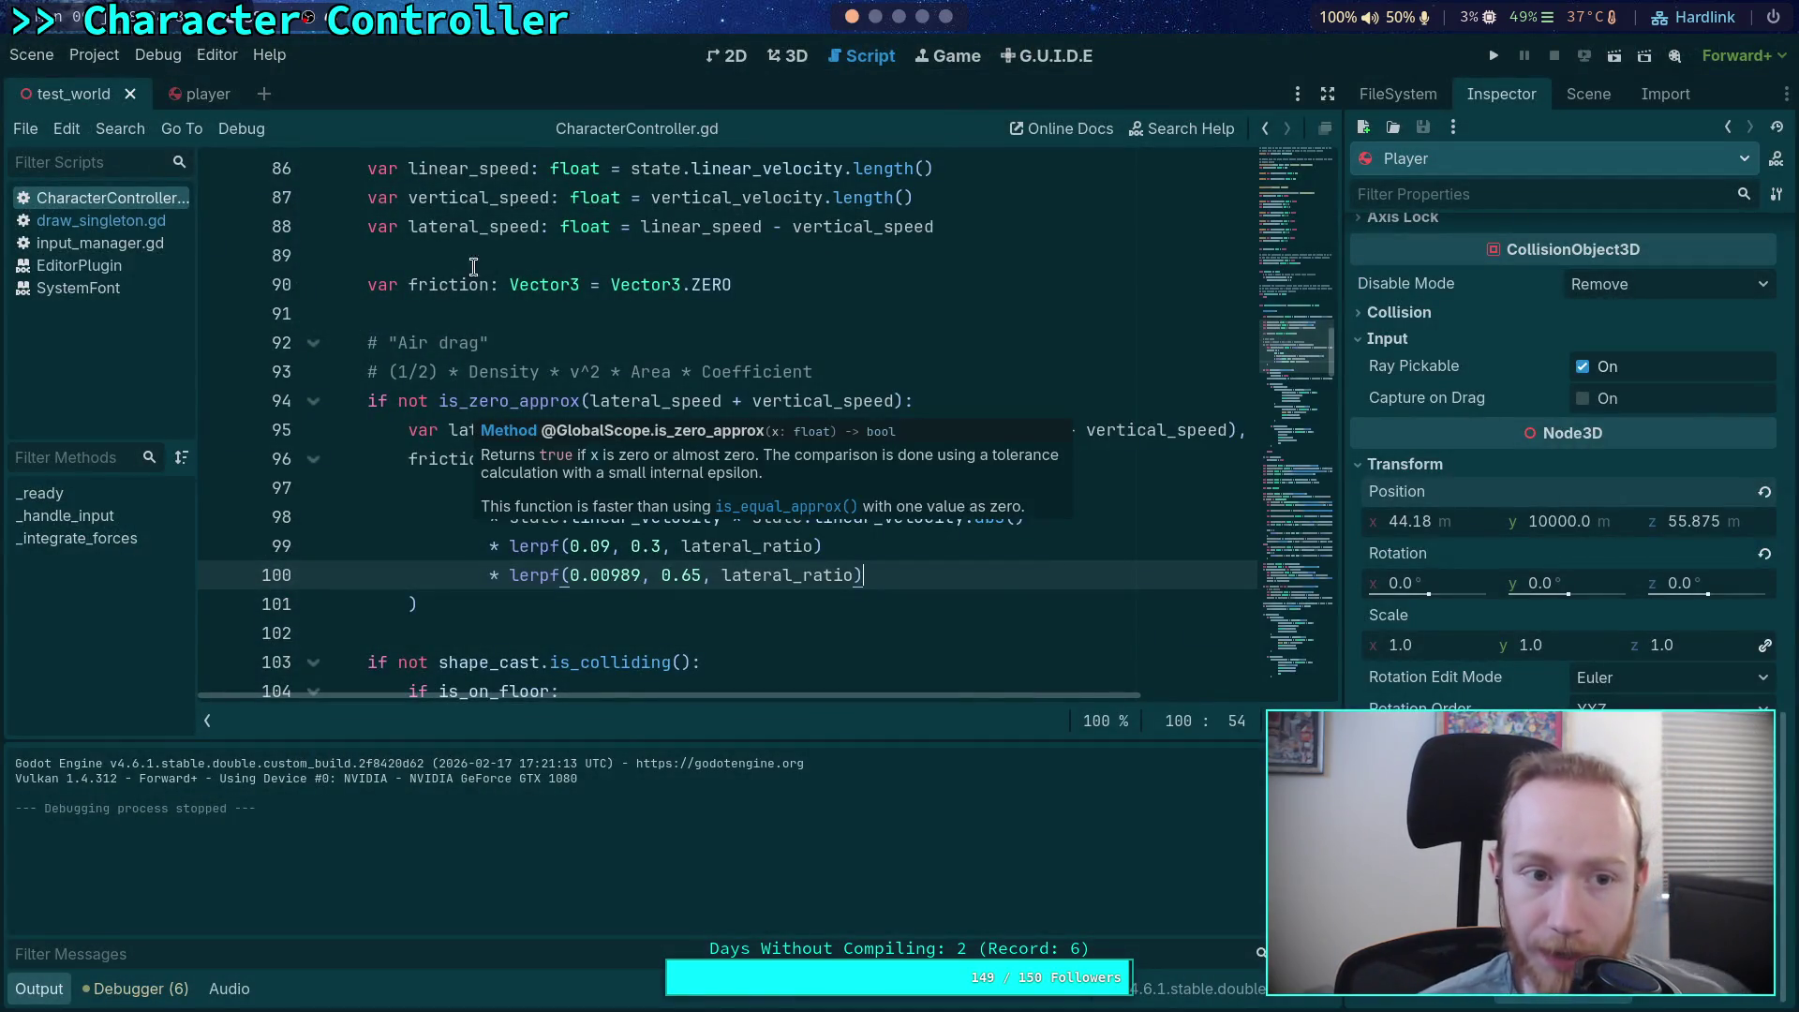
{"action": "left_click", "coordinate": [94, 55]}
Confirm Project Settings' Physics > 3D default gravity is 9.81 m/s², then return to the notes
{"action": "left_click", "coordinate": [148, 86]}
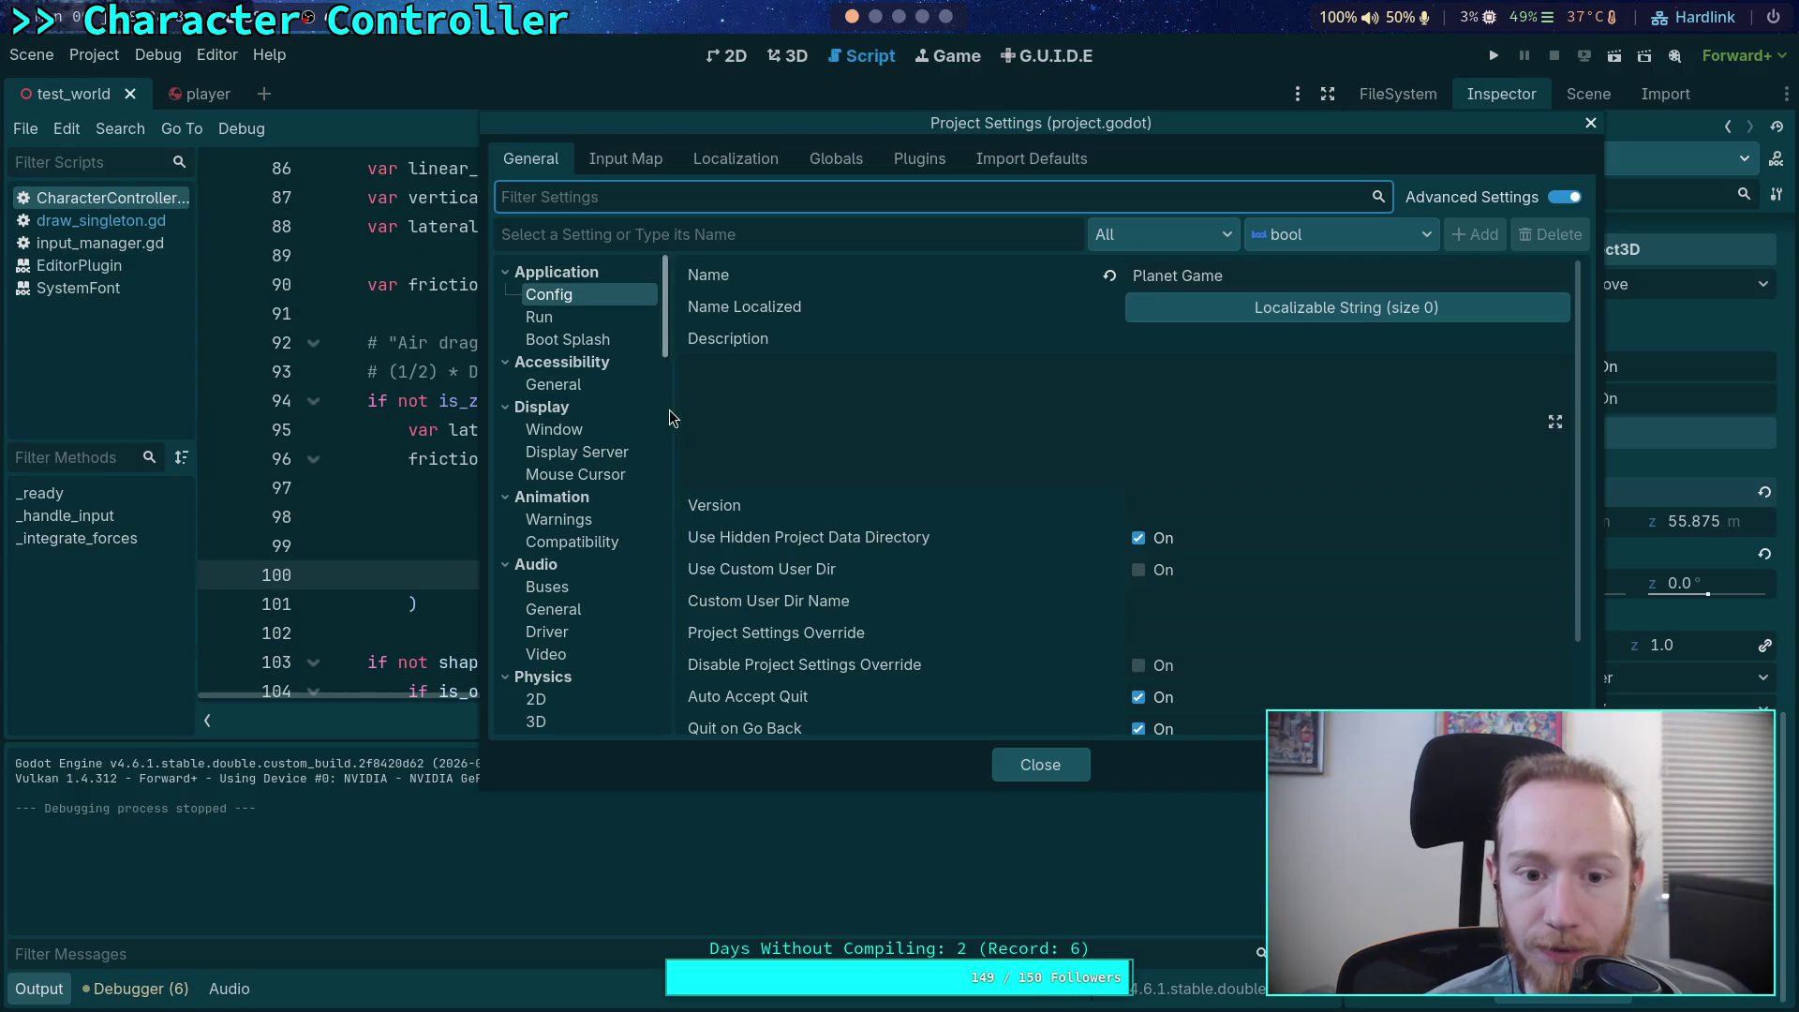
{"action": "type", "text": "fcra"}
{"action": "key", "text": "BackSpace"}
{"action": "key", "text": "BackSpace"}
{"action": "key", "text": "BackSpace"}
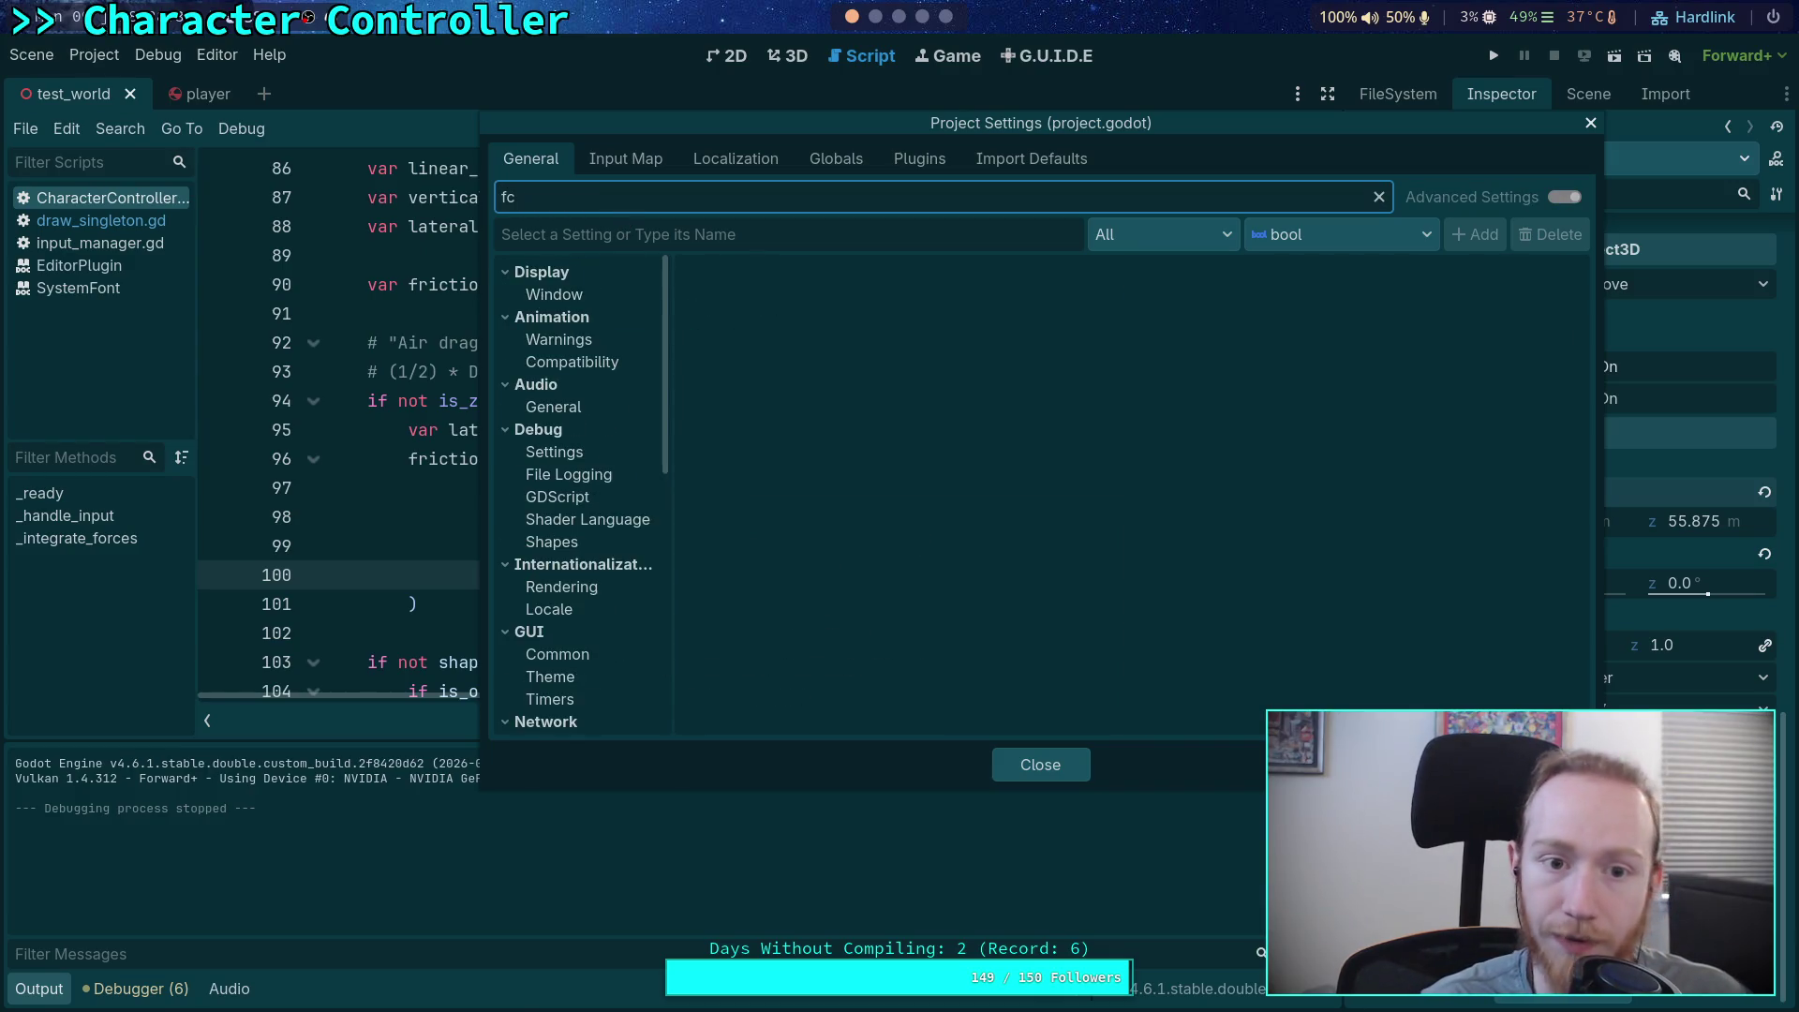
{"action": "type", "text": "gra"}
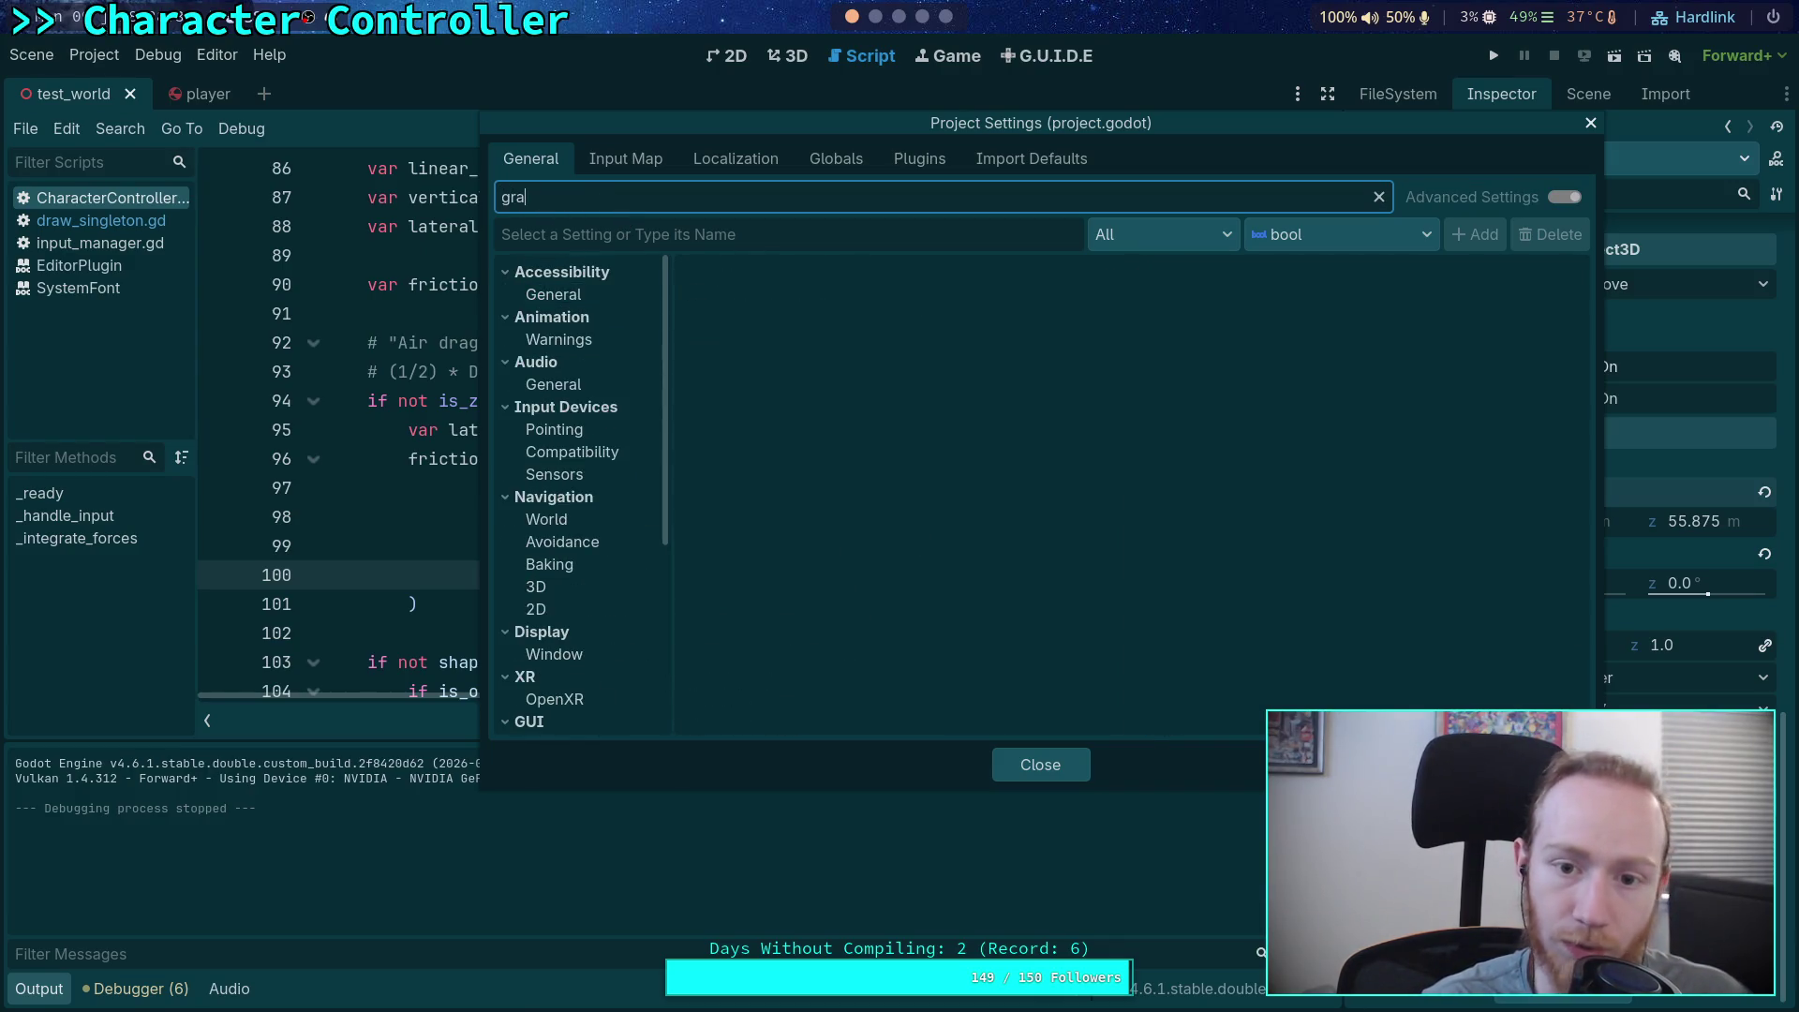
{"action": "type", "text": "vit"}
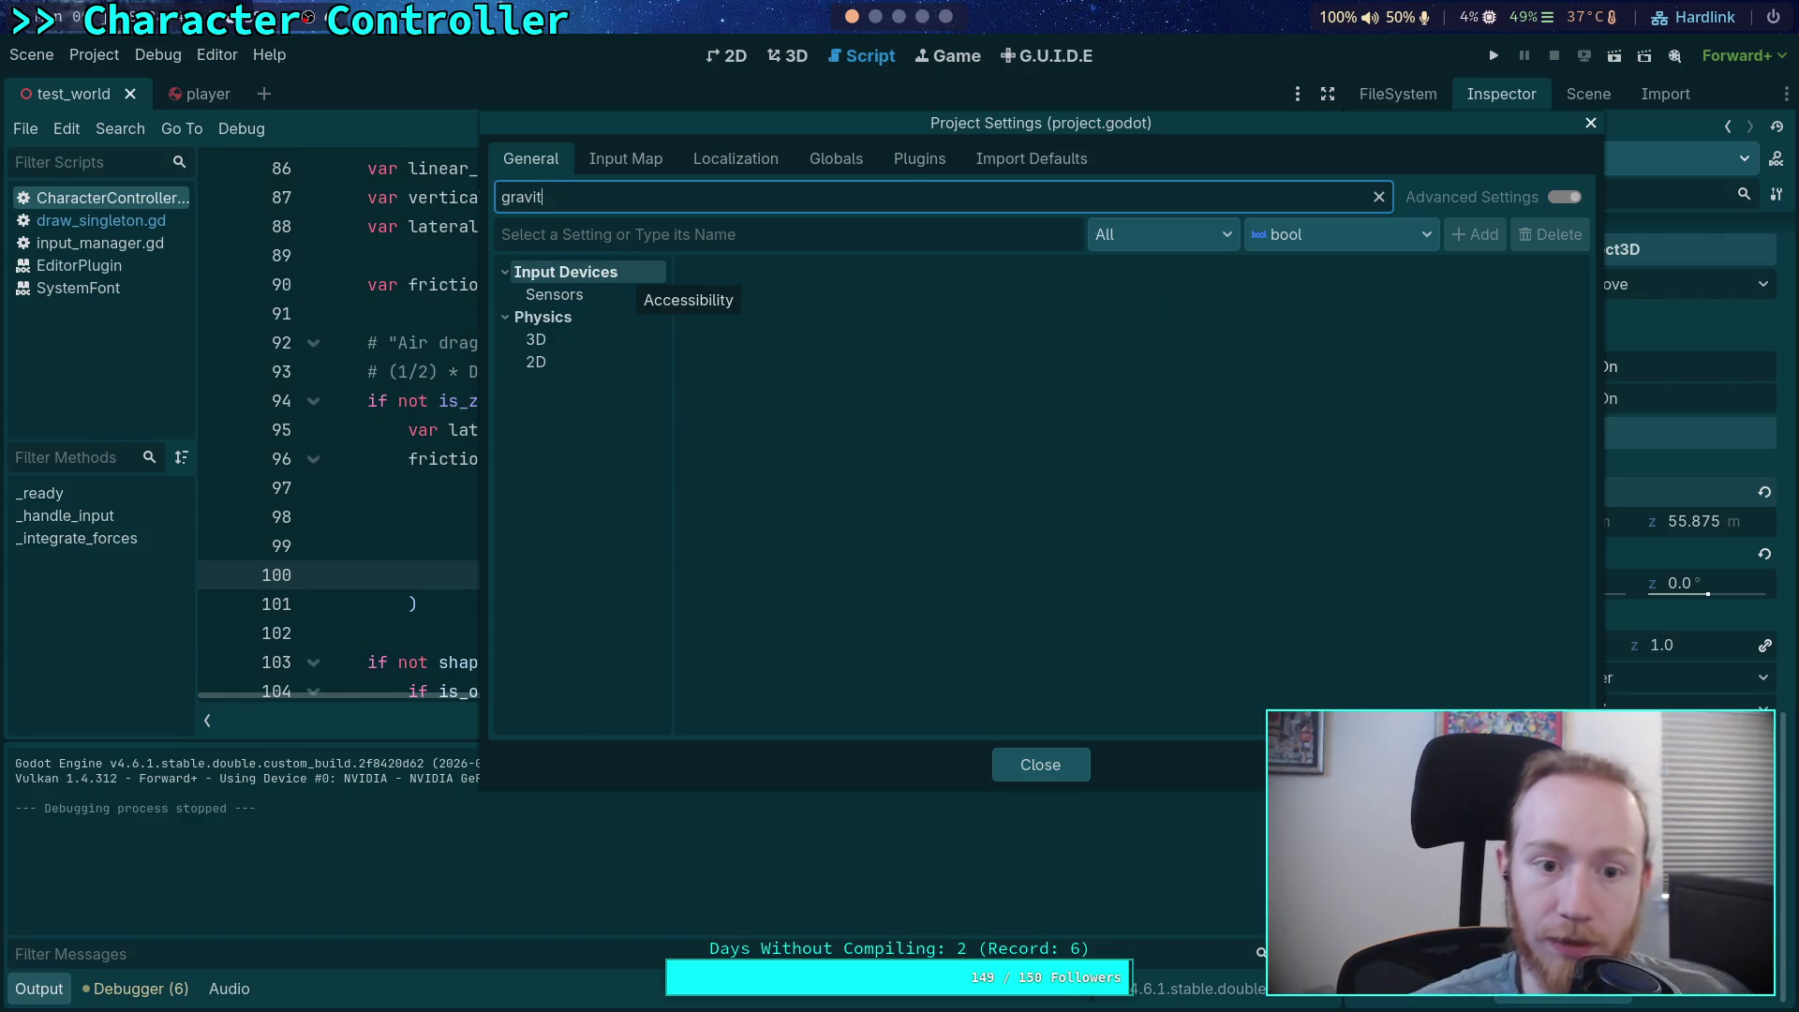
{"action": "left_click", "coordinate": [607, 343]}
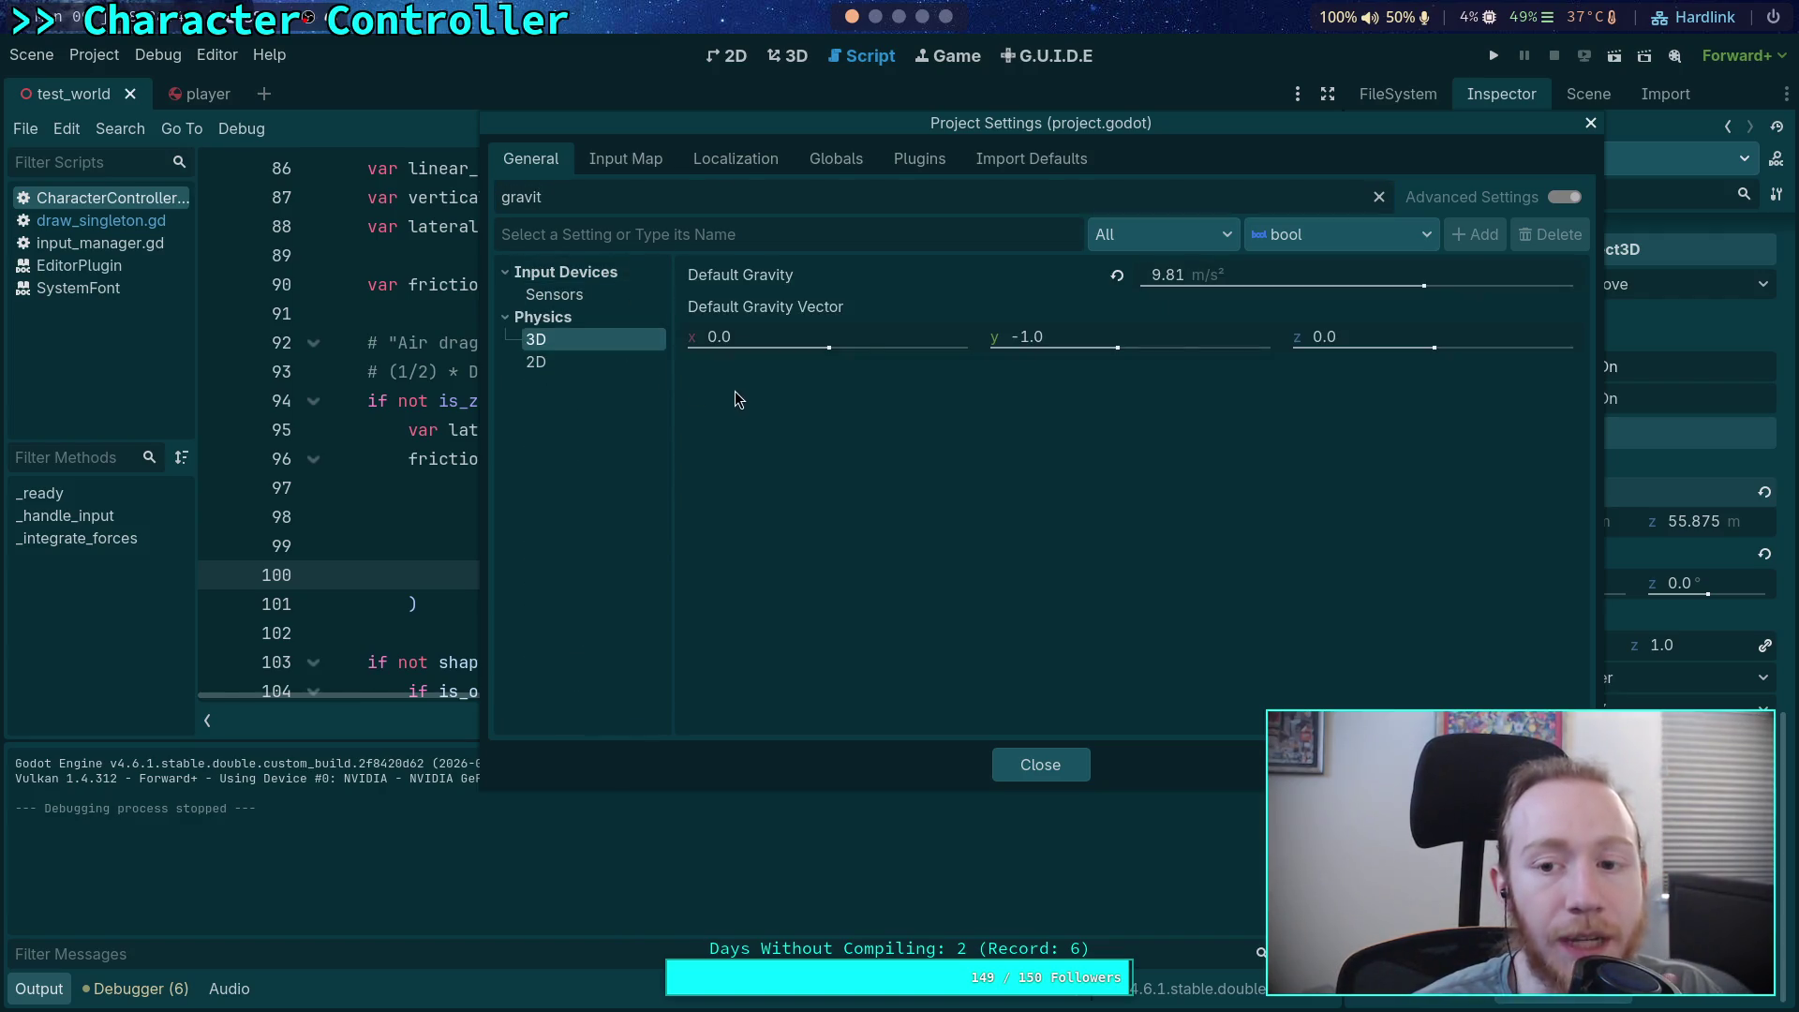
{"action": "left_click", "coordinate": [1014, 757]}
{"action": "left_click", "coordinate": [922, 16]}
{"action": "left_click", "coordinate": [898, 16]}
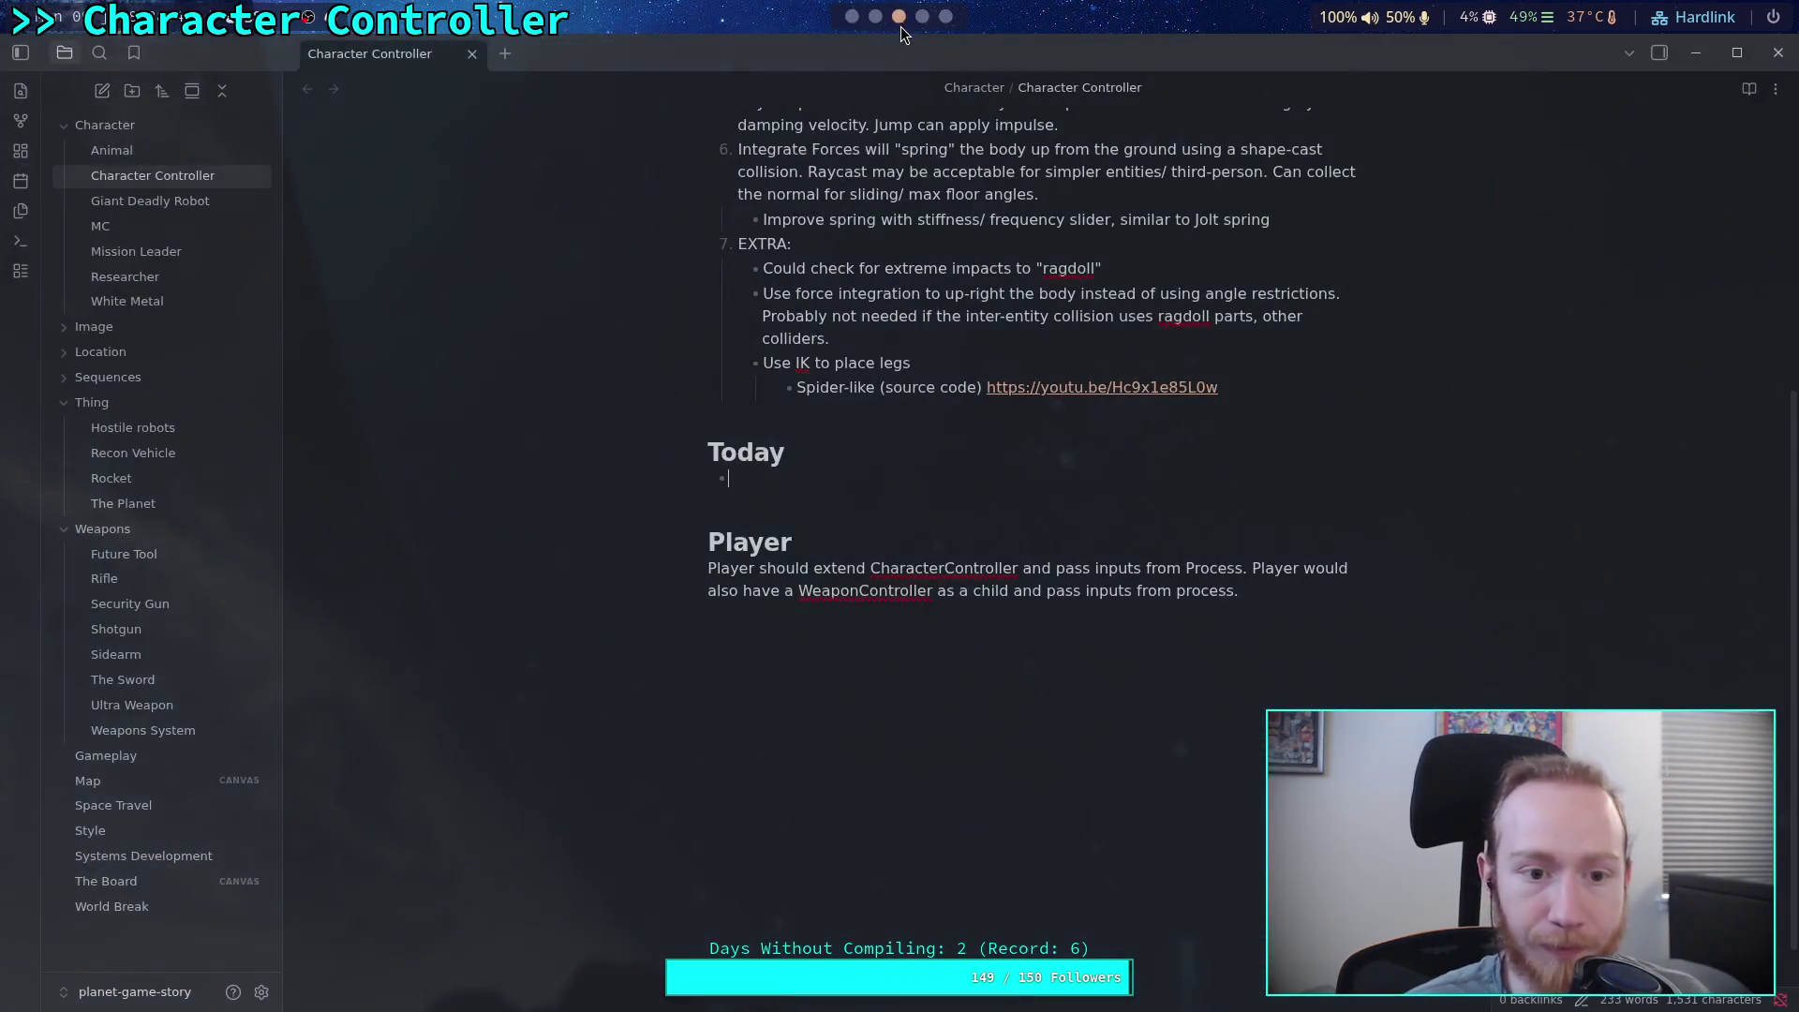
Compute 9.81/(0.5*1.21*112*112*0.09) ≈ 0.014363 in Python, then select Godot's 0.00989 coefficient
{"action": "left_click", "coordinate": [875, 16]}
{"action": "type", "text": "/("}
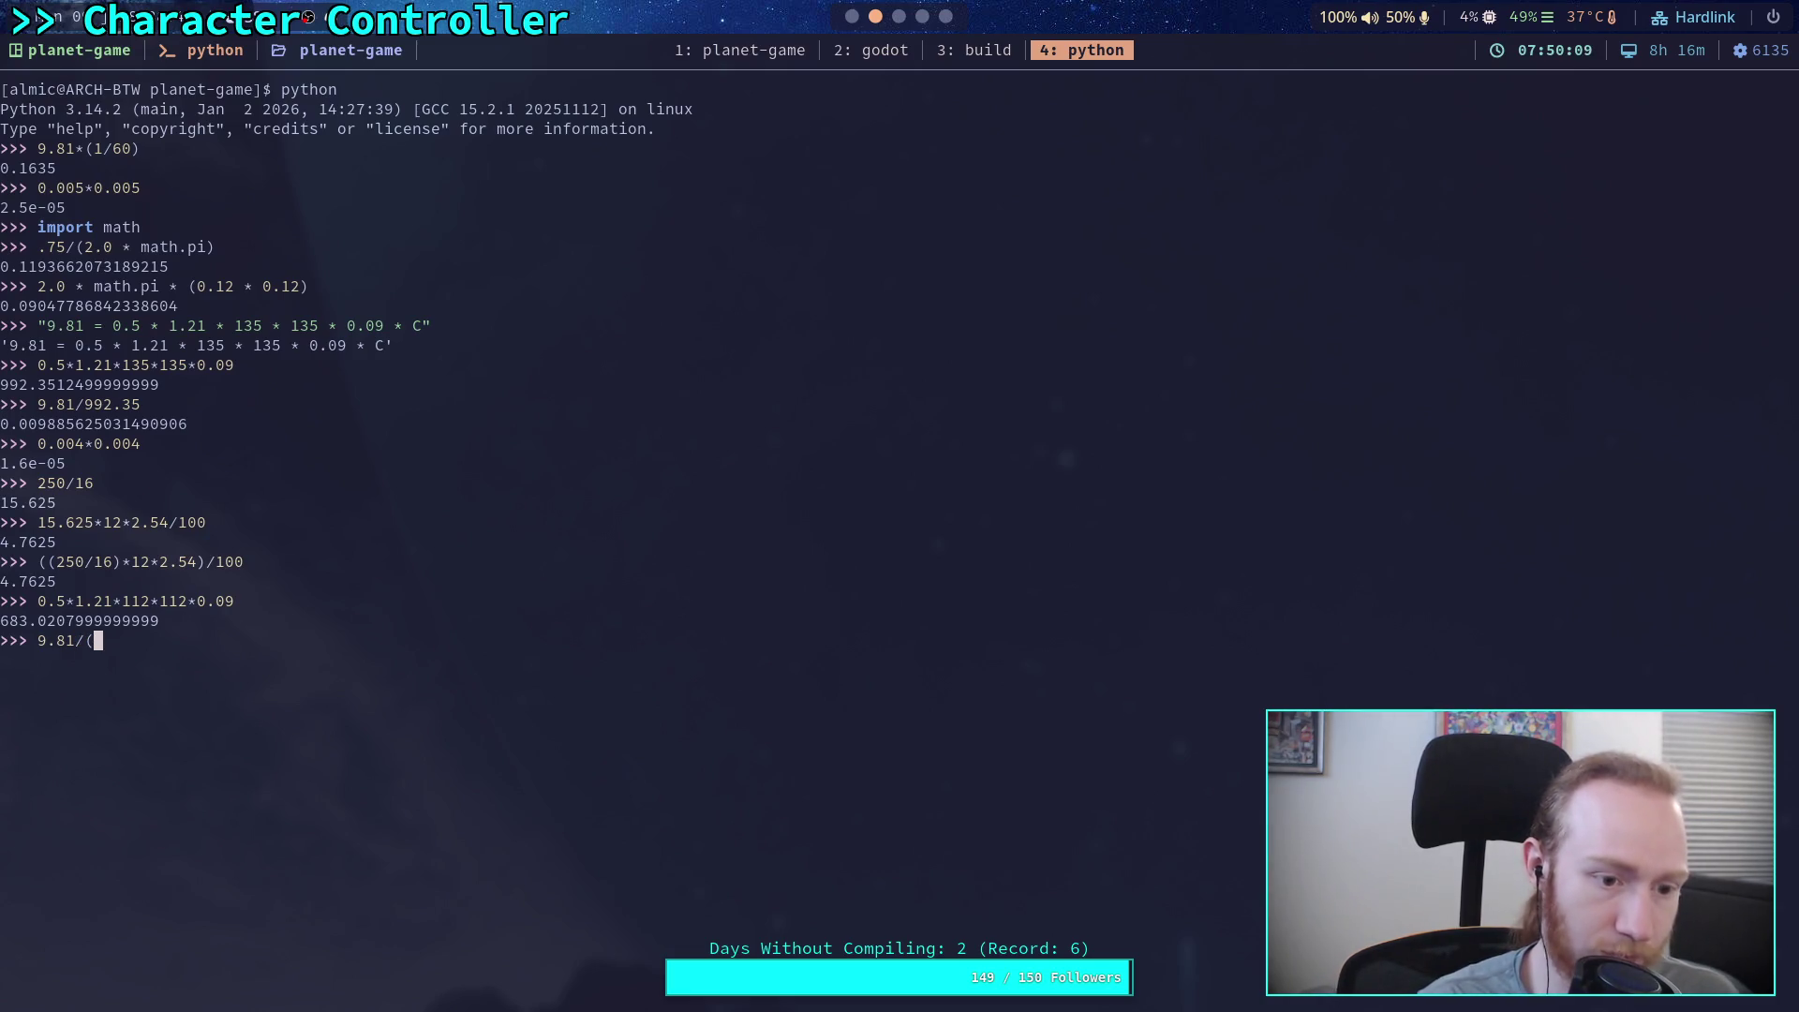
{"action": "left_click_drag", "start_coordinate": [33, 600], "coordinate": [233, 601]}
{"action": "middle_click", "coordinate": [231, 633]}
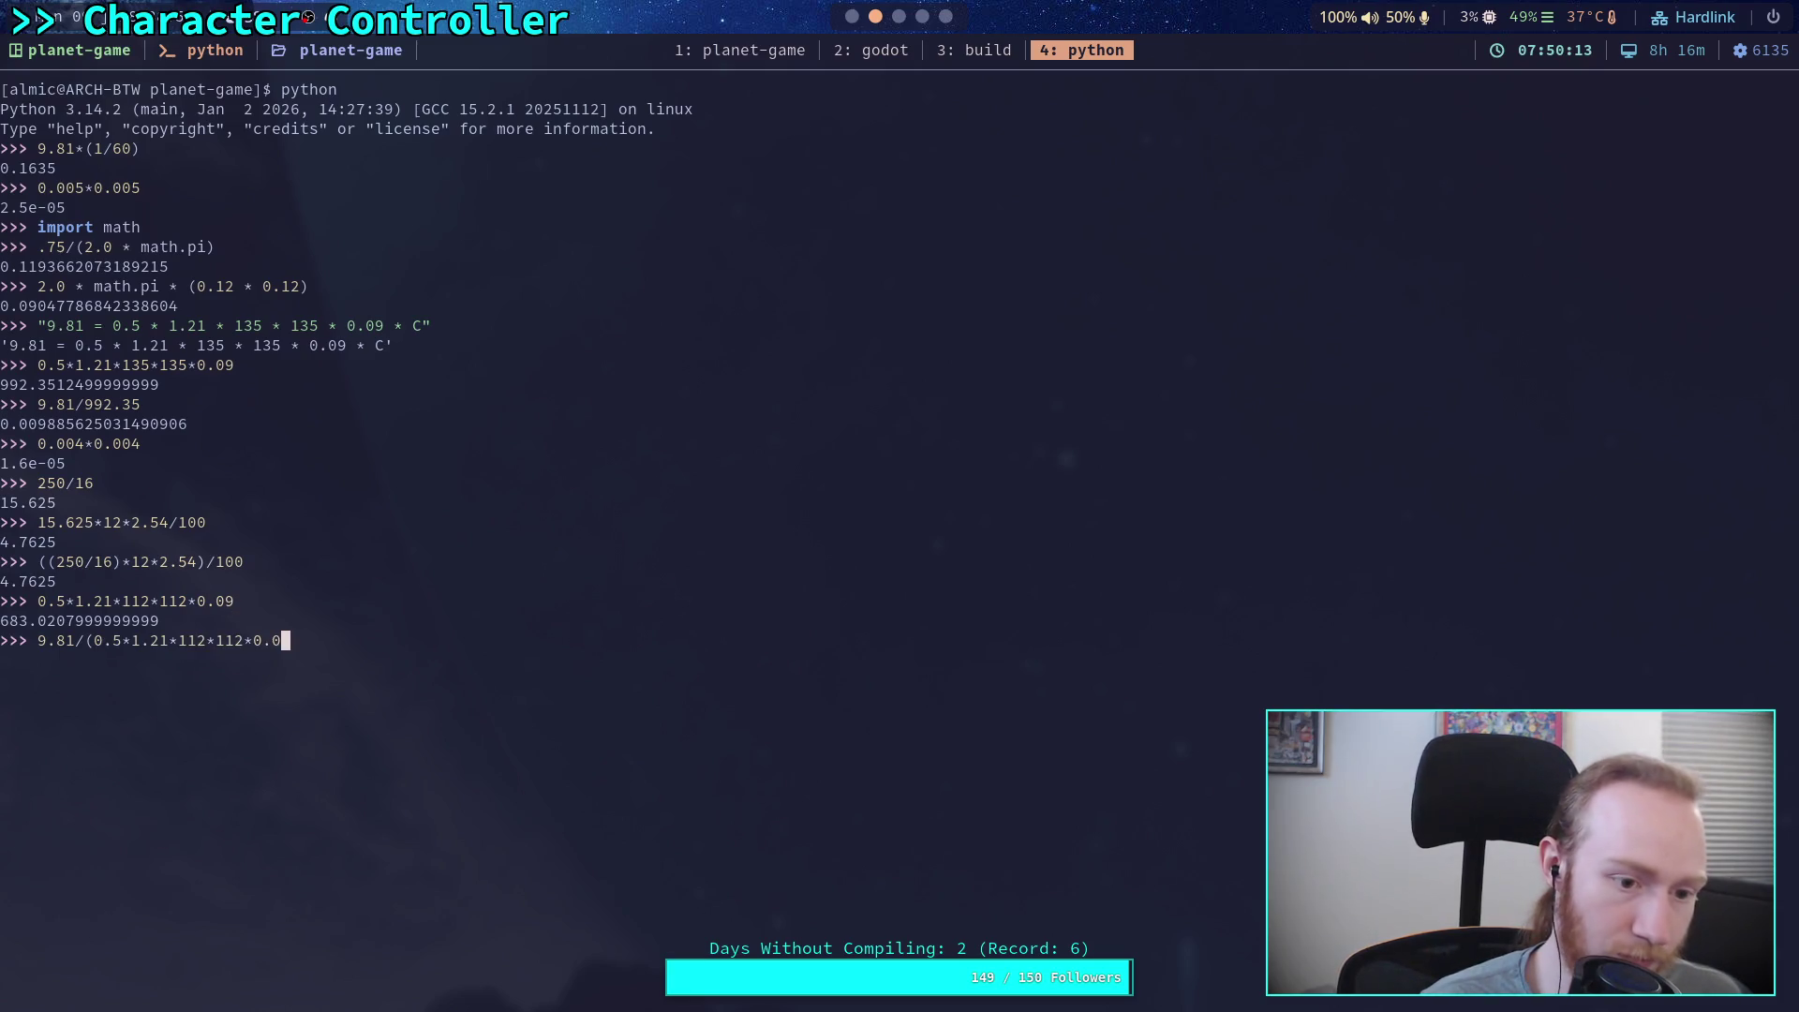
{"action": "type", "text": "9)"}
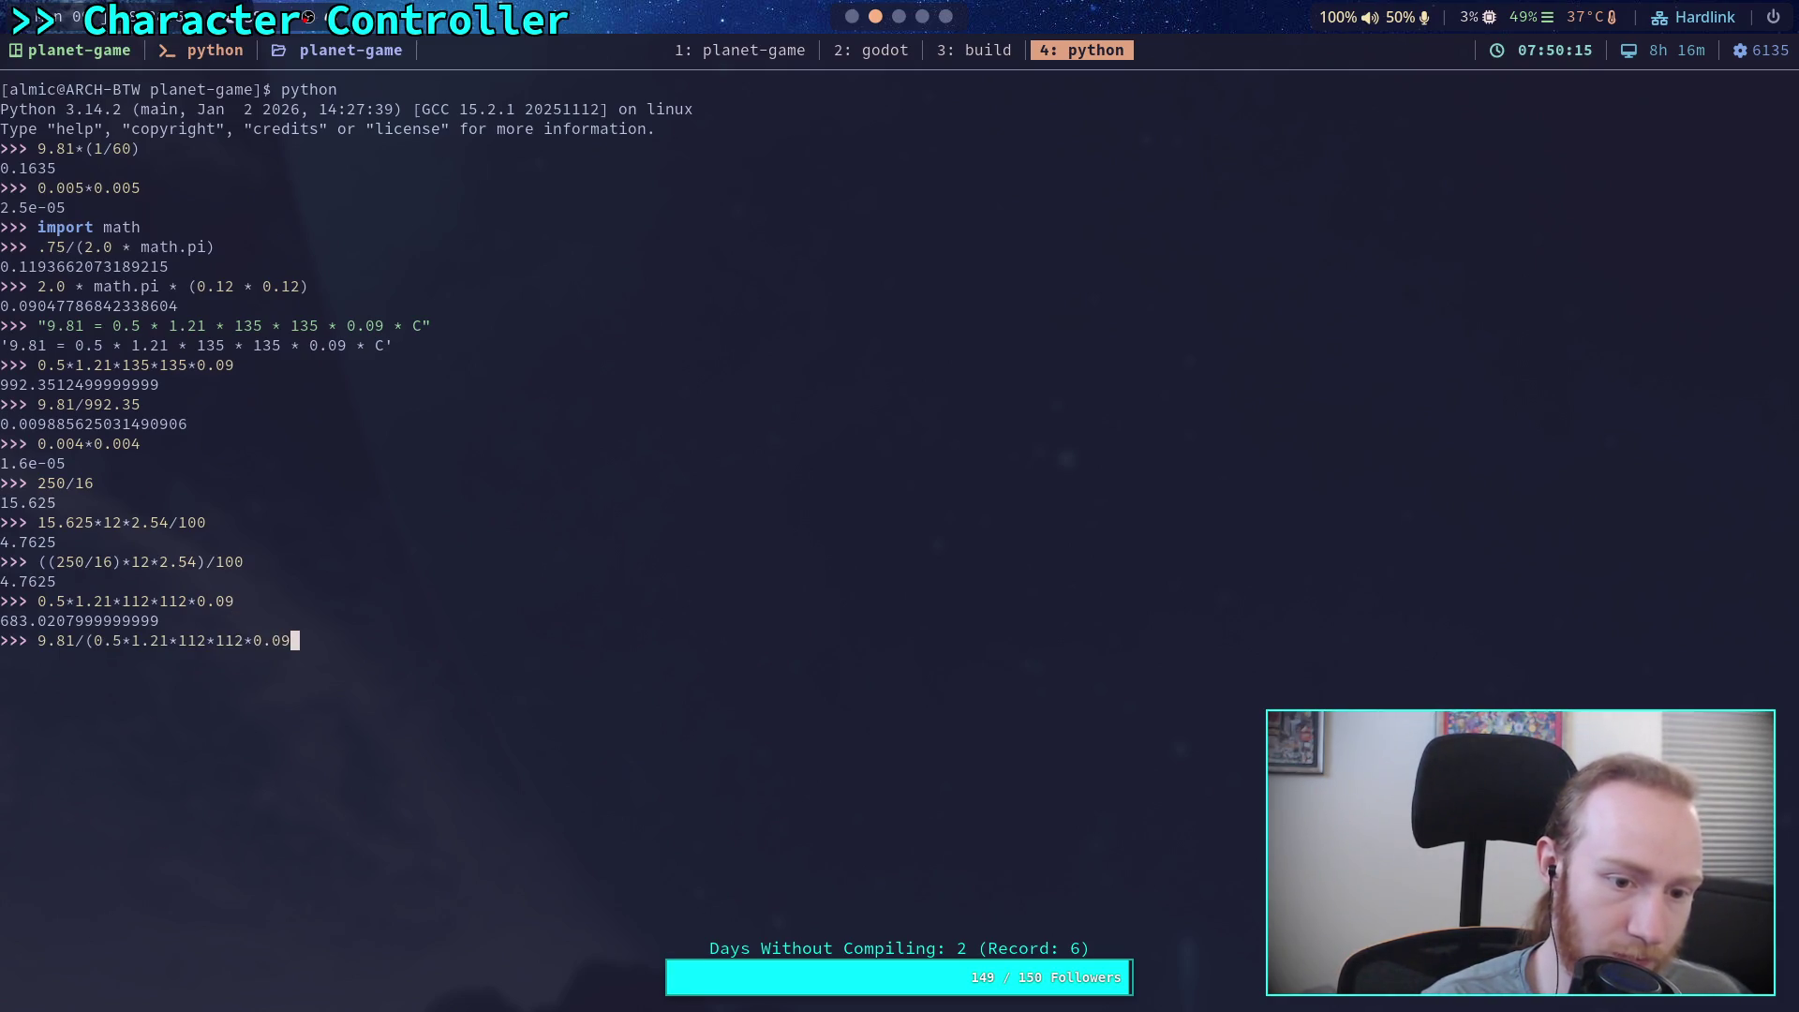
{"action": "key", "text": "Return"}
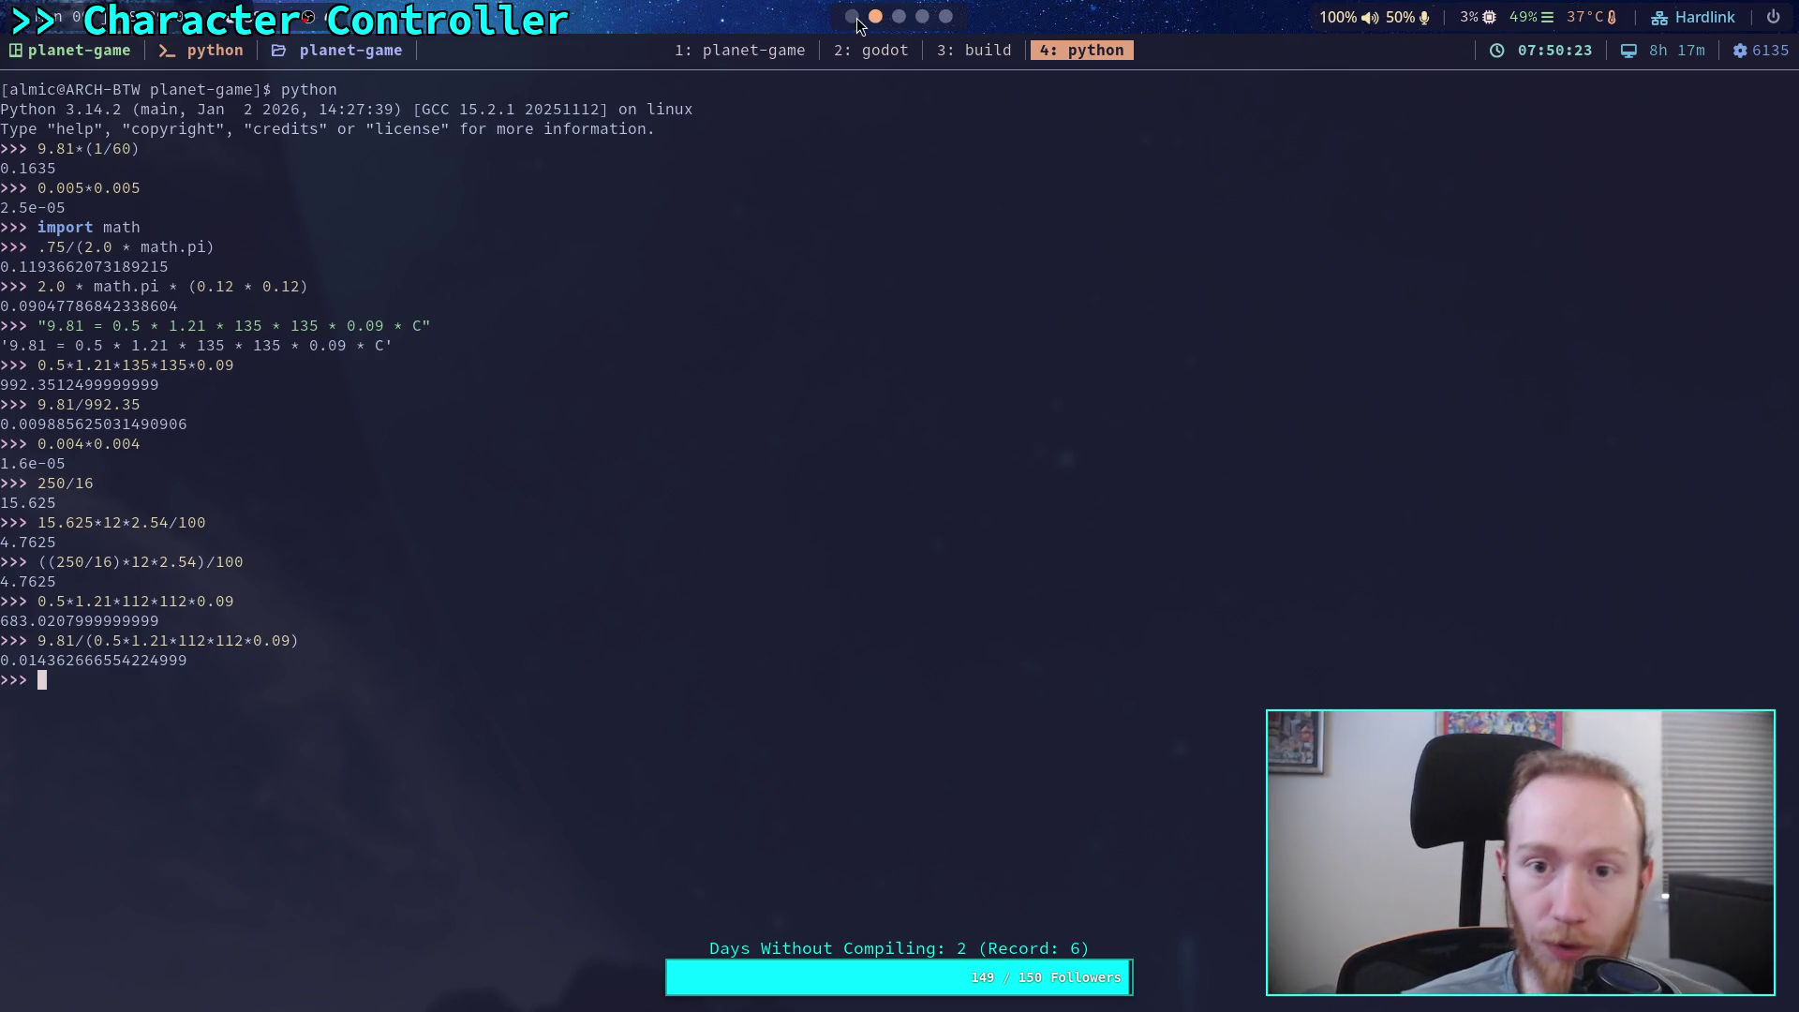
{"action": "key", "text": "super+2"}
{"action": "left_click_drag", "start_coordinate": [600, 575], "coordinate": [644, 578]}
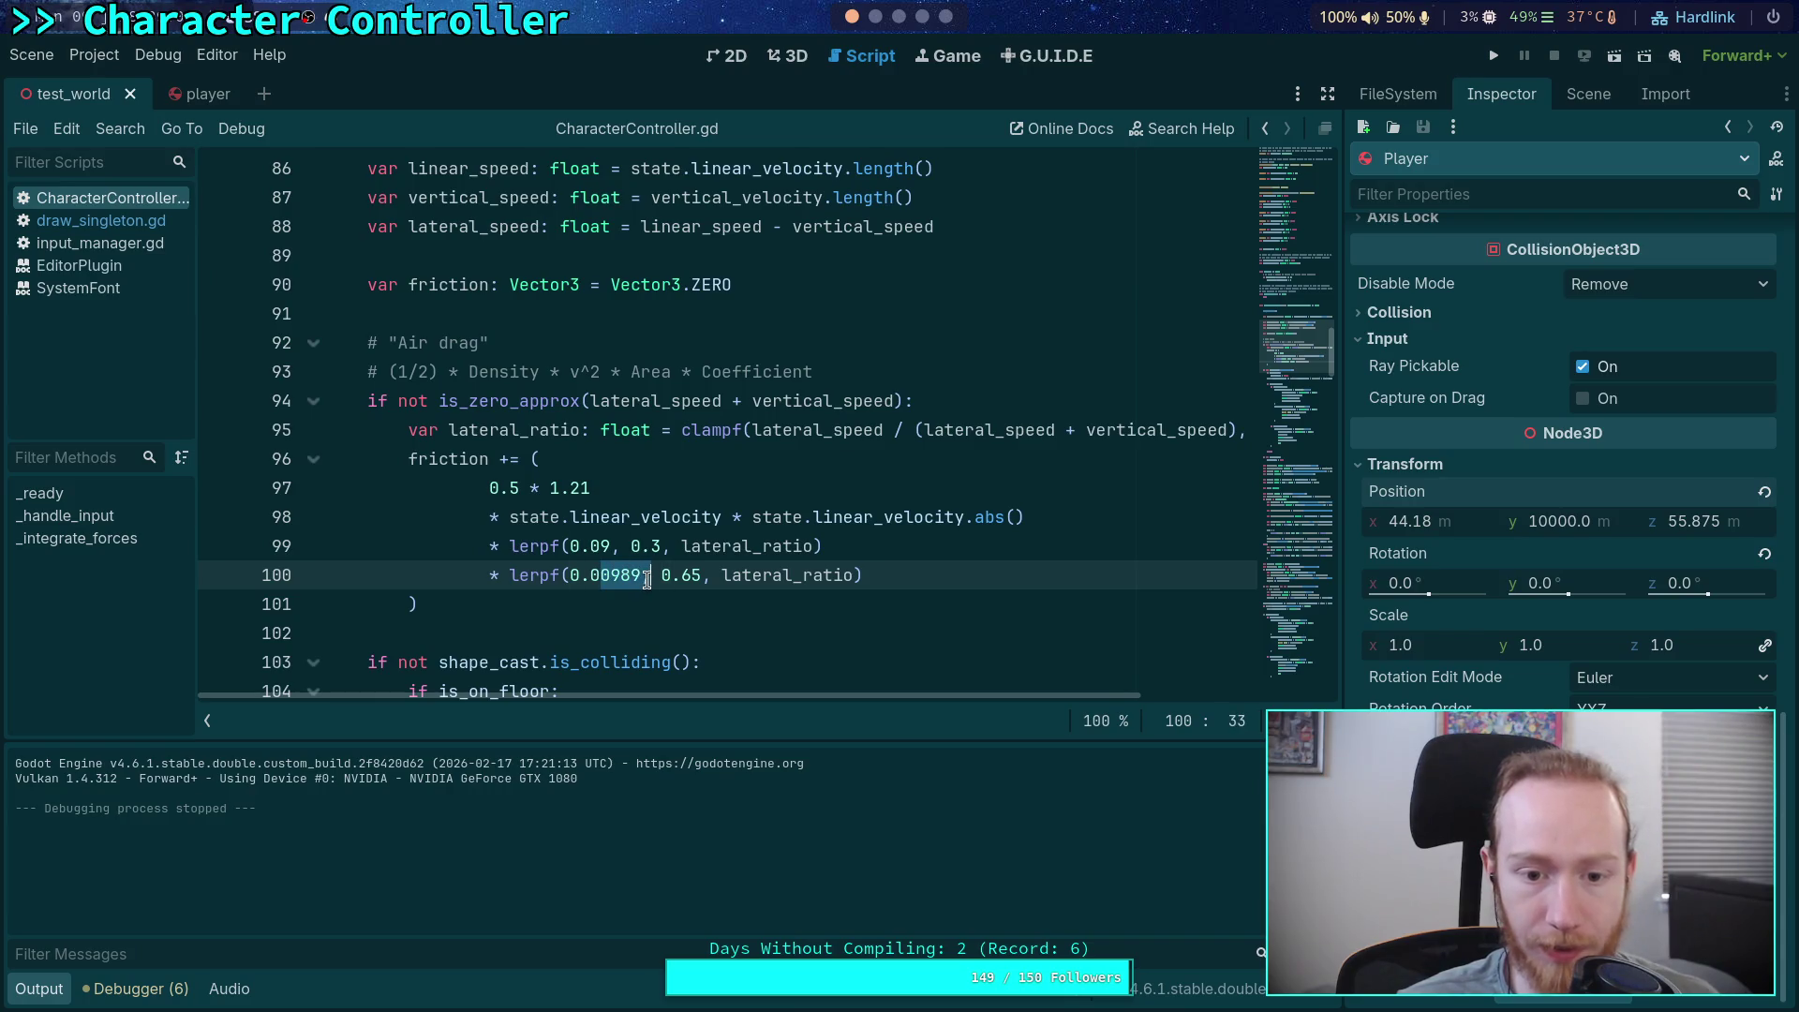
Replace the line-100 lateral drag coefficient 0.00989 with 0.0143 and save CharacterController.gd
{"action": "type", "text": "0143"}
{"action": "key", "text": "ctrl+s"}
{"action": "left_click", "coordinate": [705, 515]}
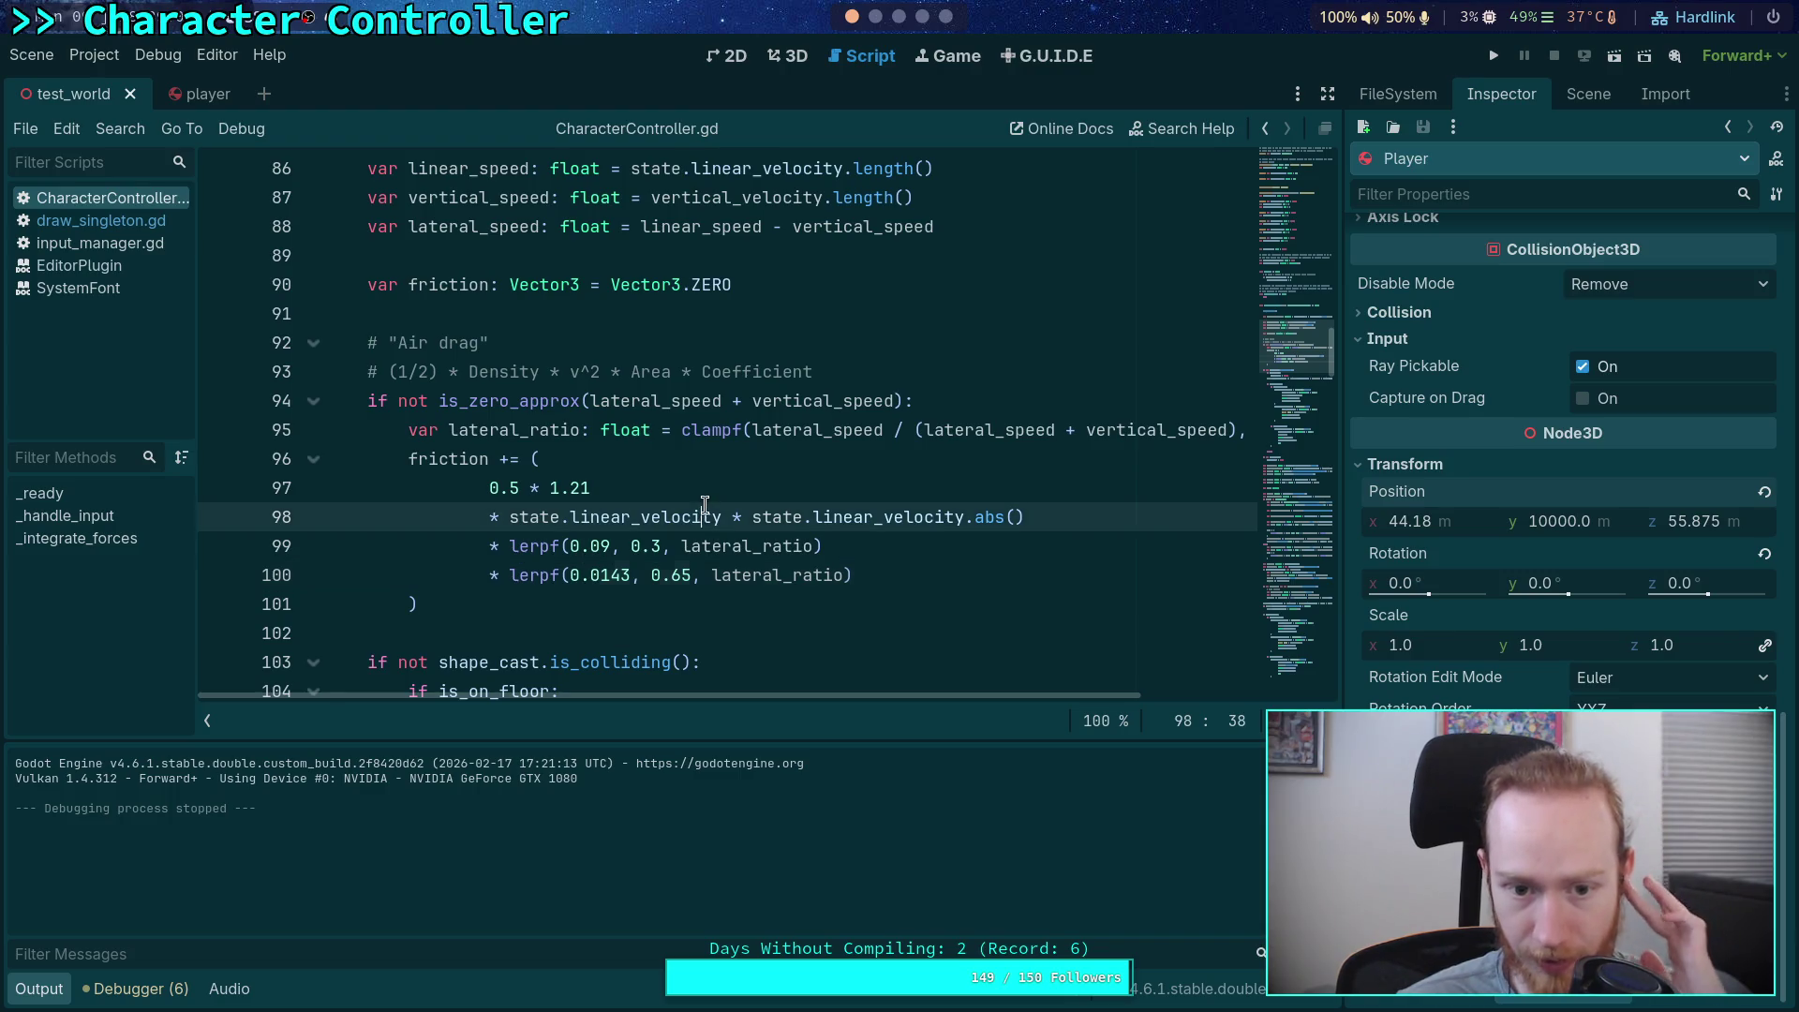
{"action": "left_click", "coordinate": [711, 488]}
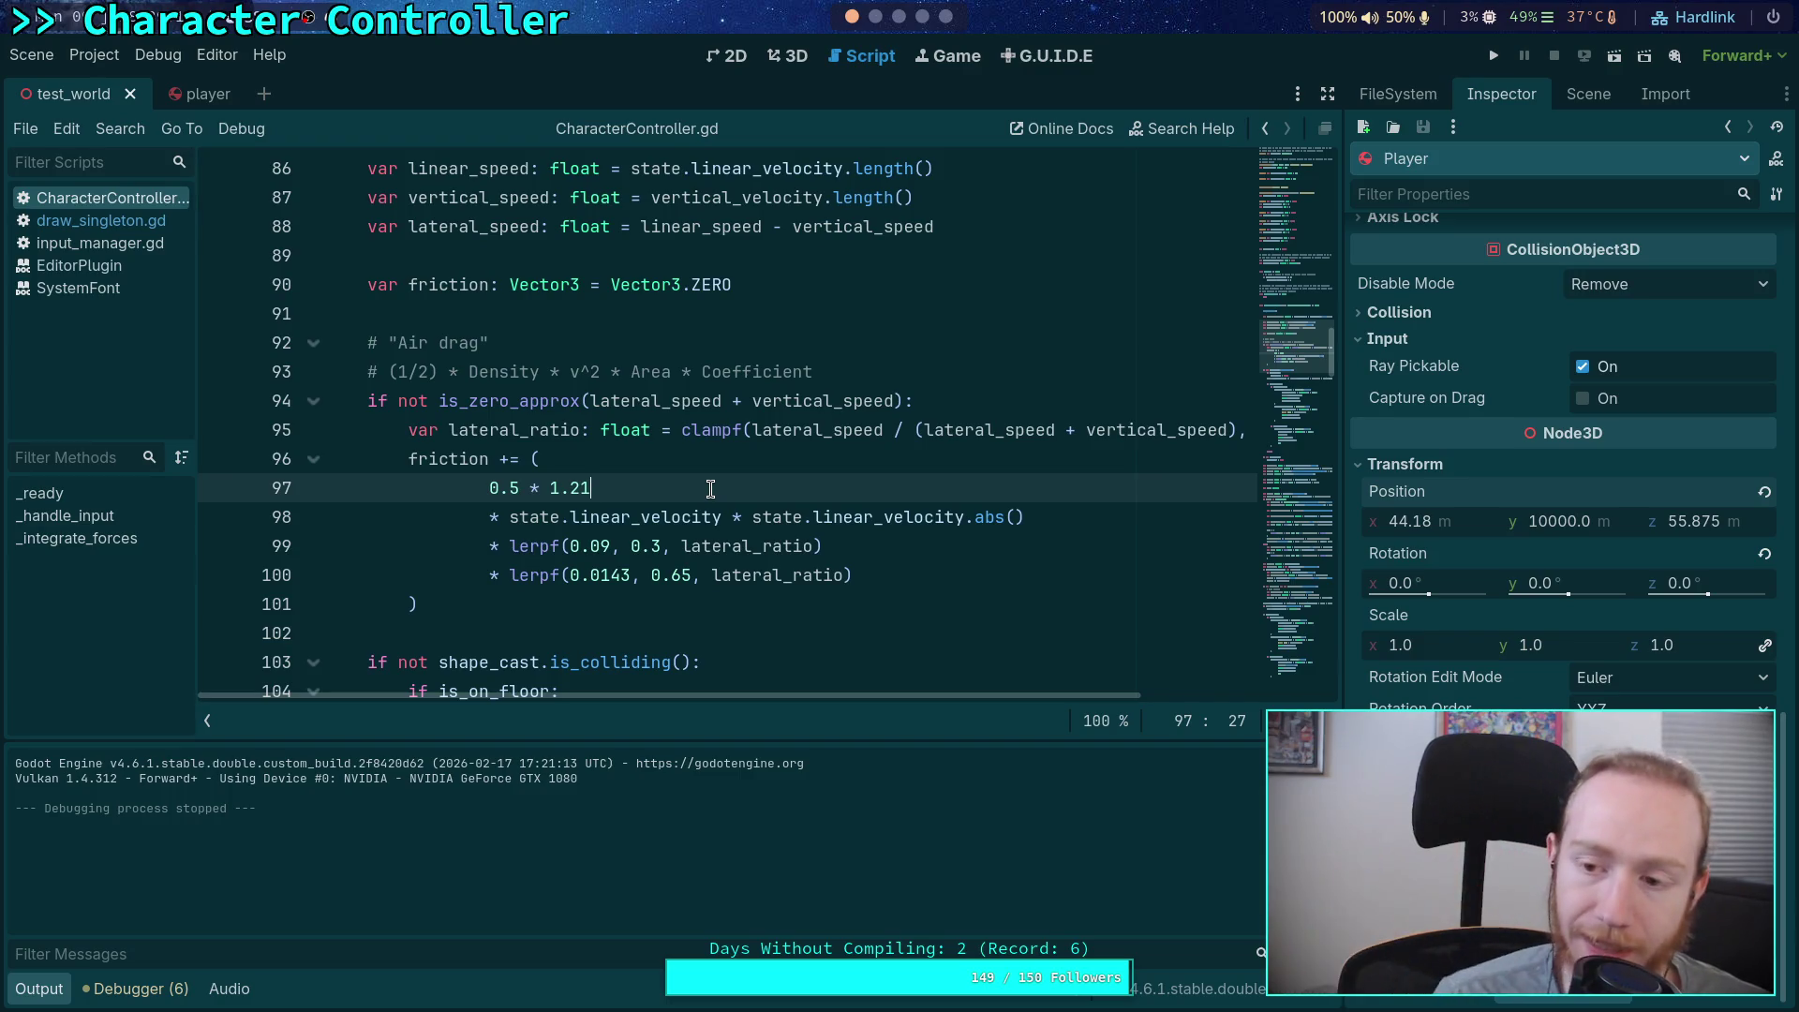
Recheck the drag formula on lines 97-100 and run the game to see the 27.553 m/s fall
{"action": "left_click", "coordinate": [574, 547]}
{"action": "left_click", "coordinate": [701, 575]}
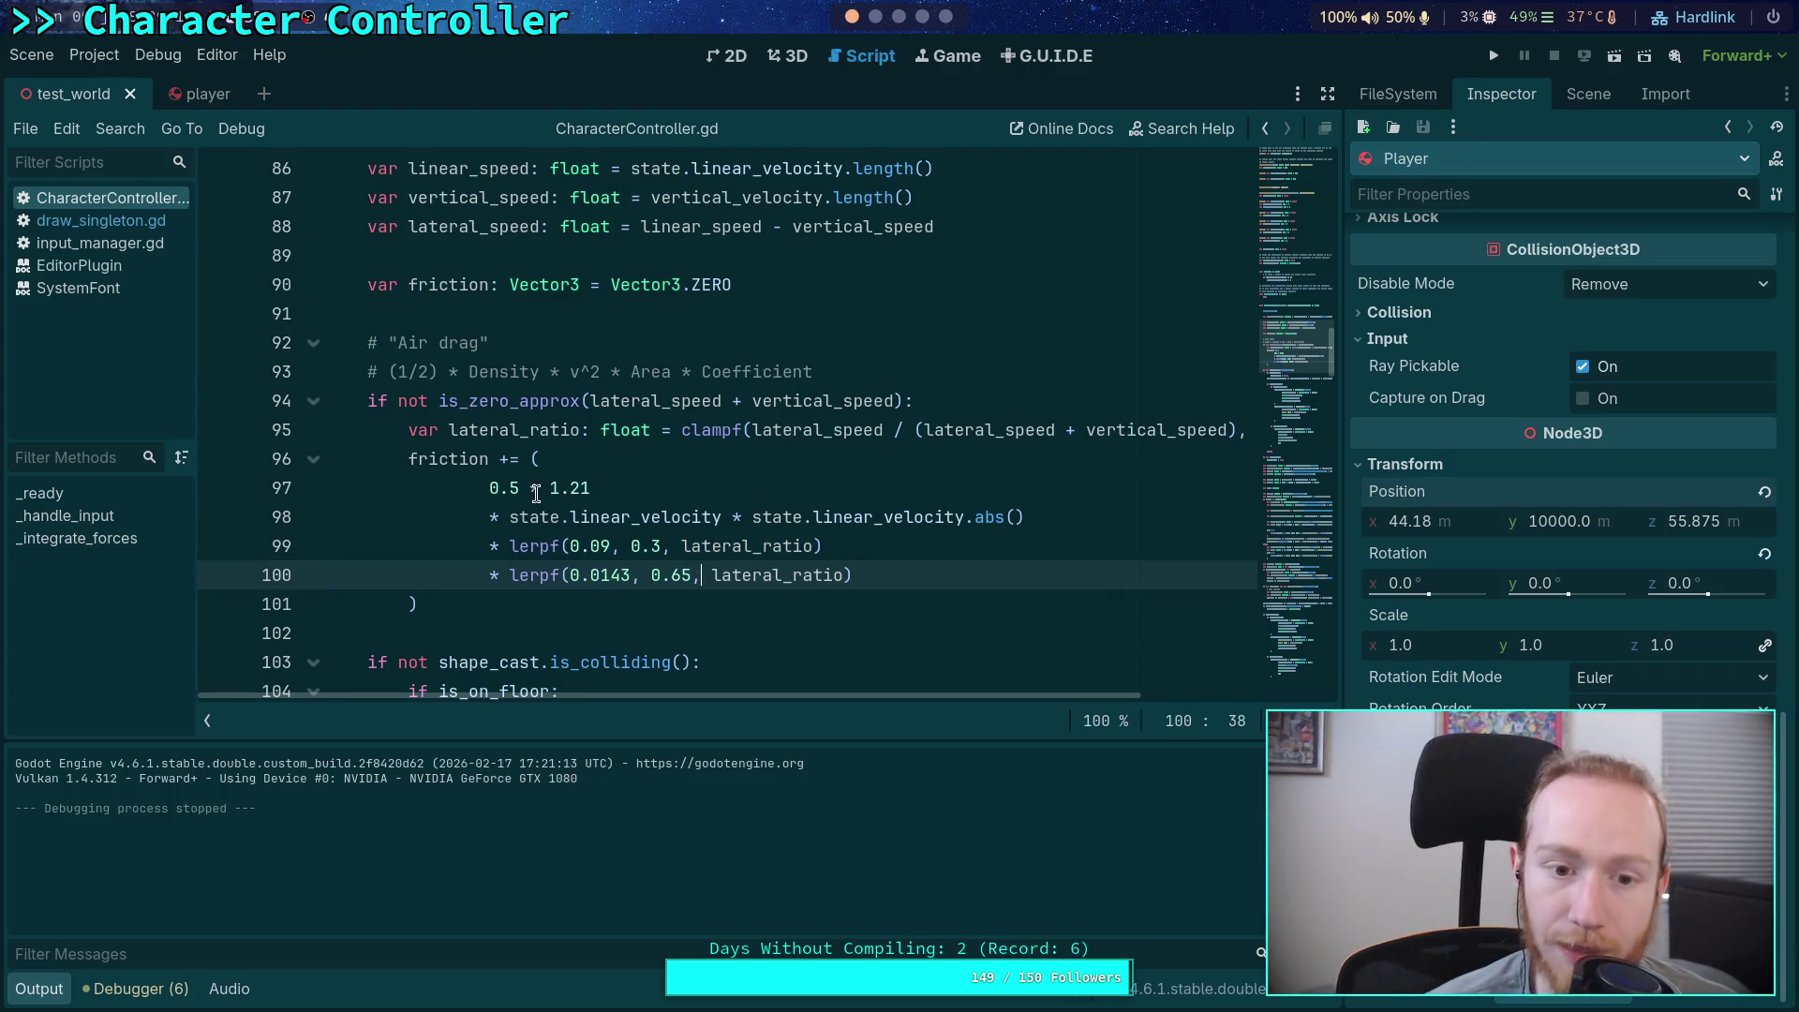
{"action": "left_click", "coordinate": [553, 488]}
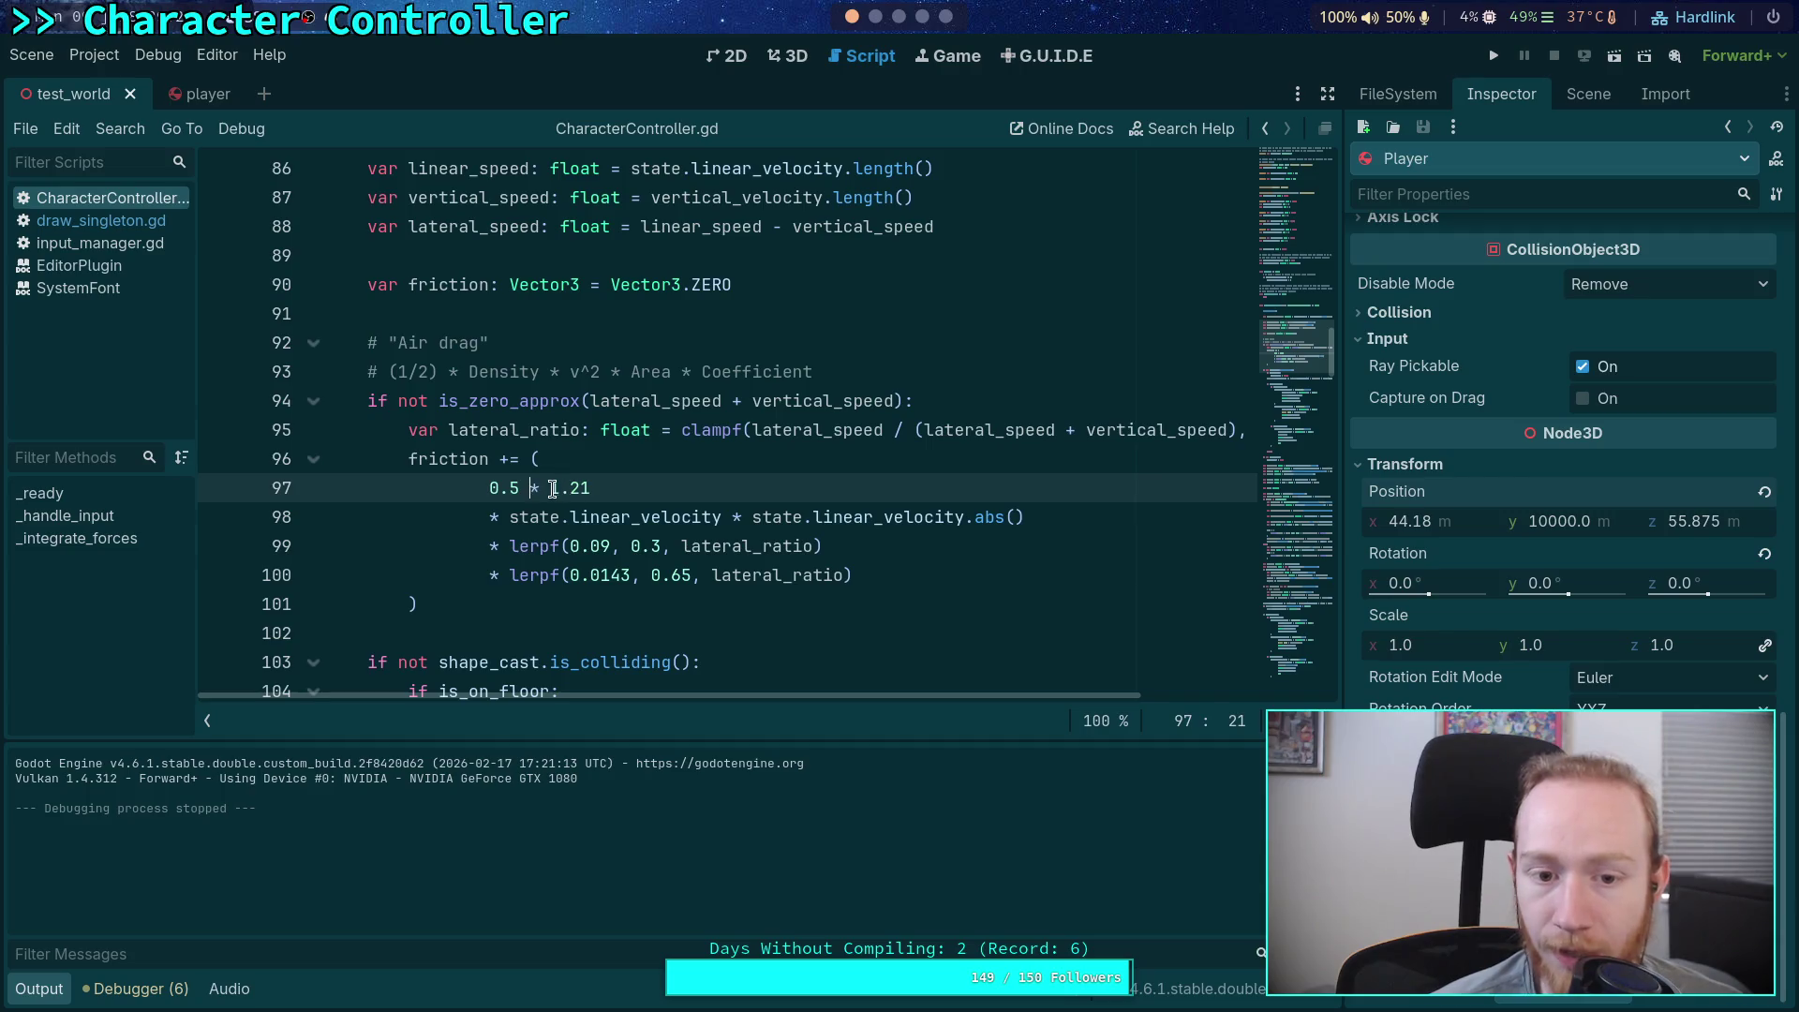
{"action": "left_click", "coordinate": [647, 488]}
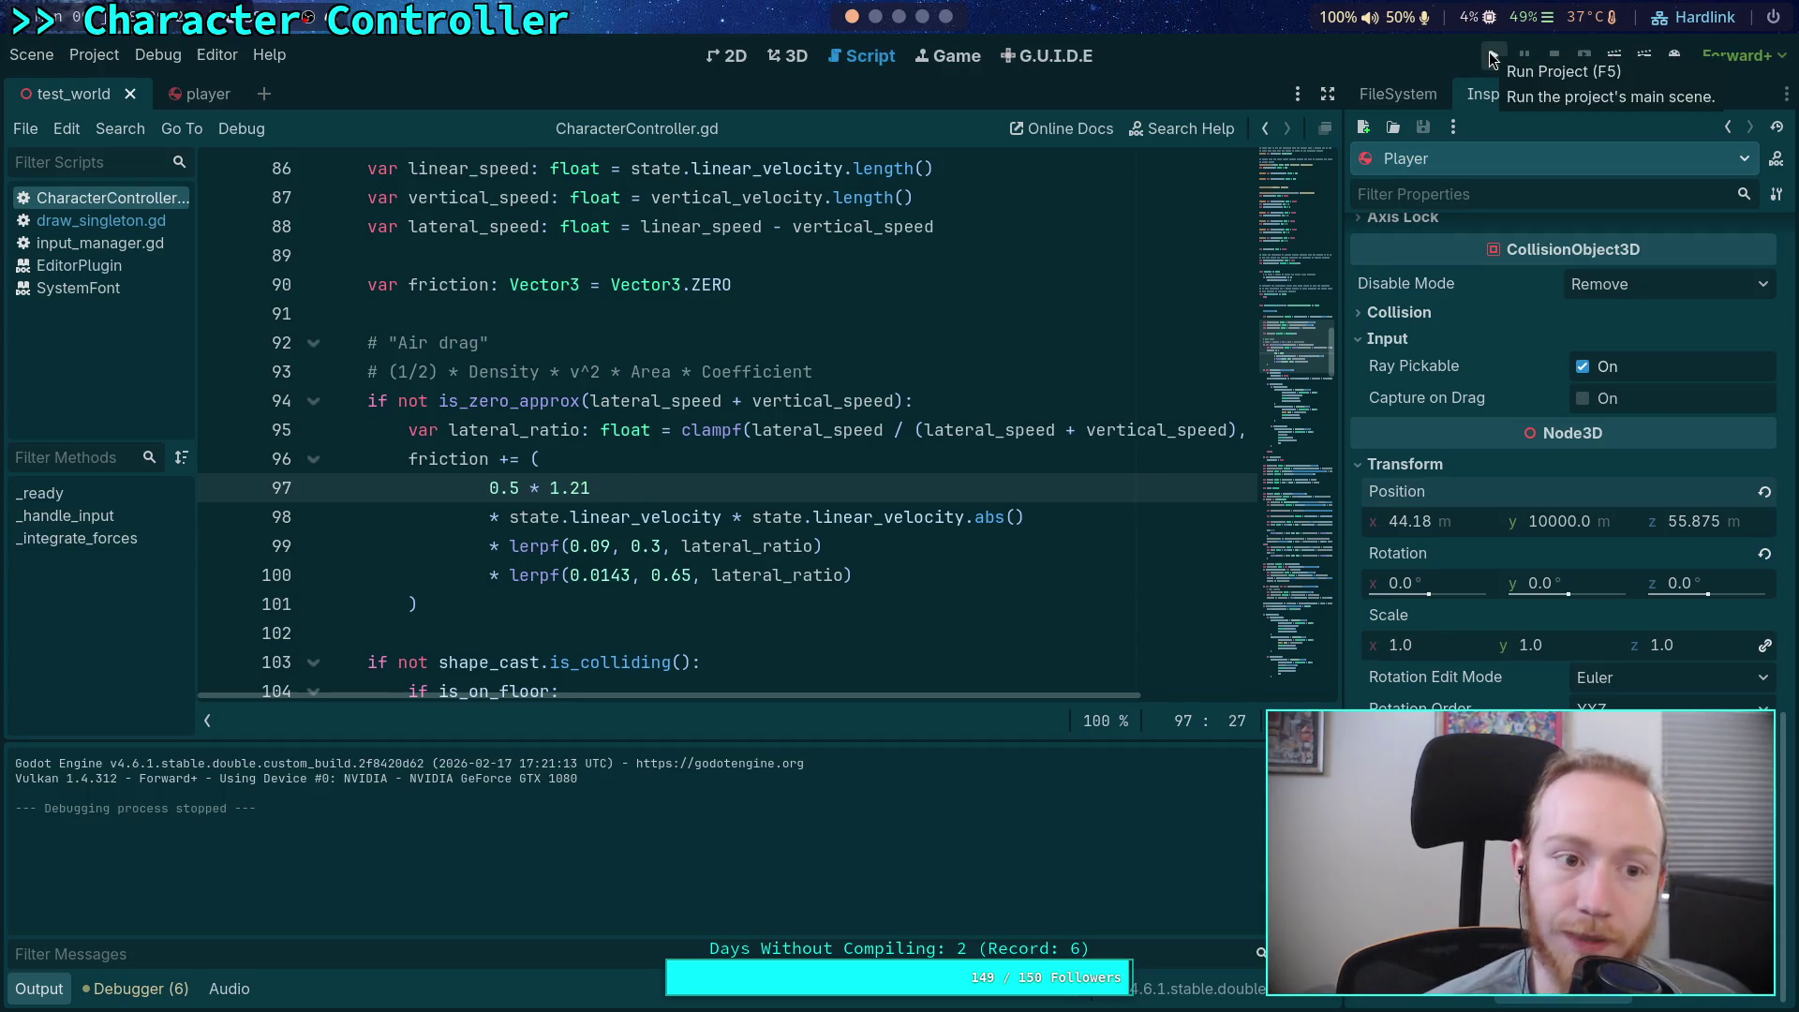
{"action": "left_click", "coordinate": [1493, 56]}
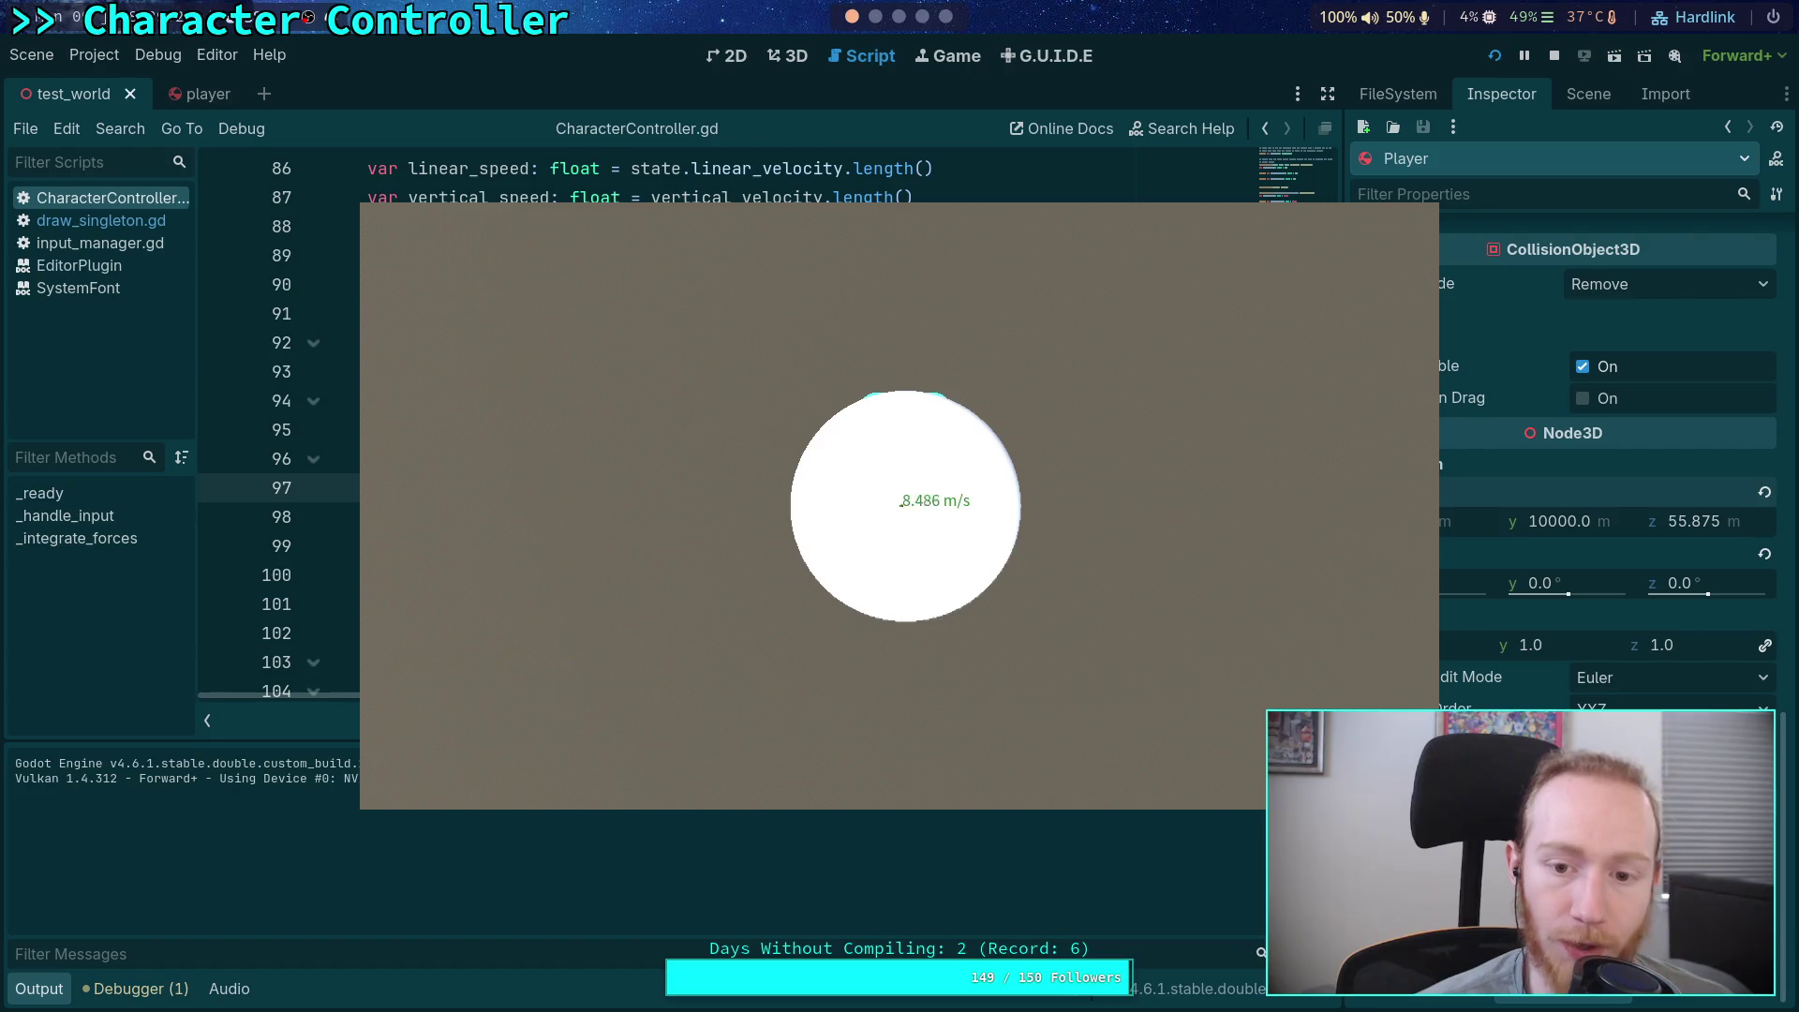
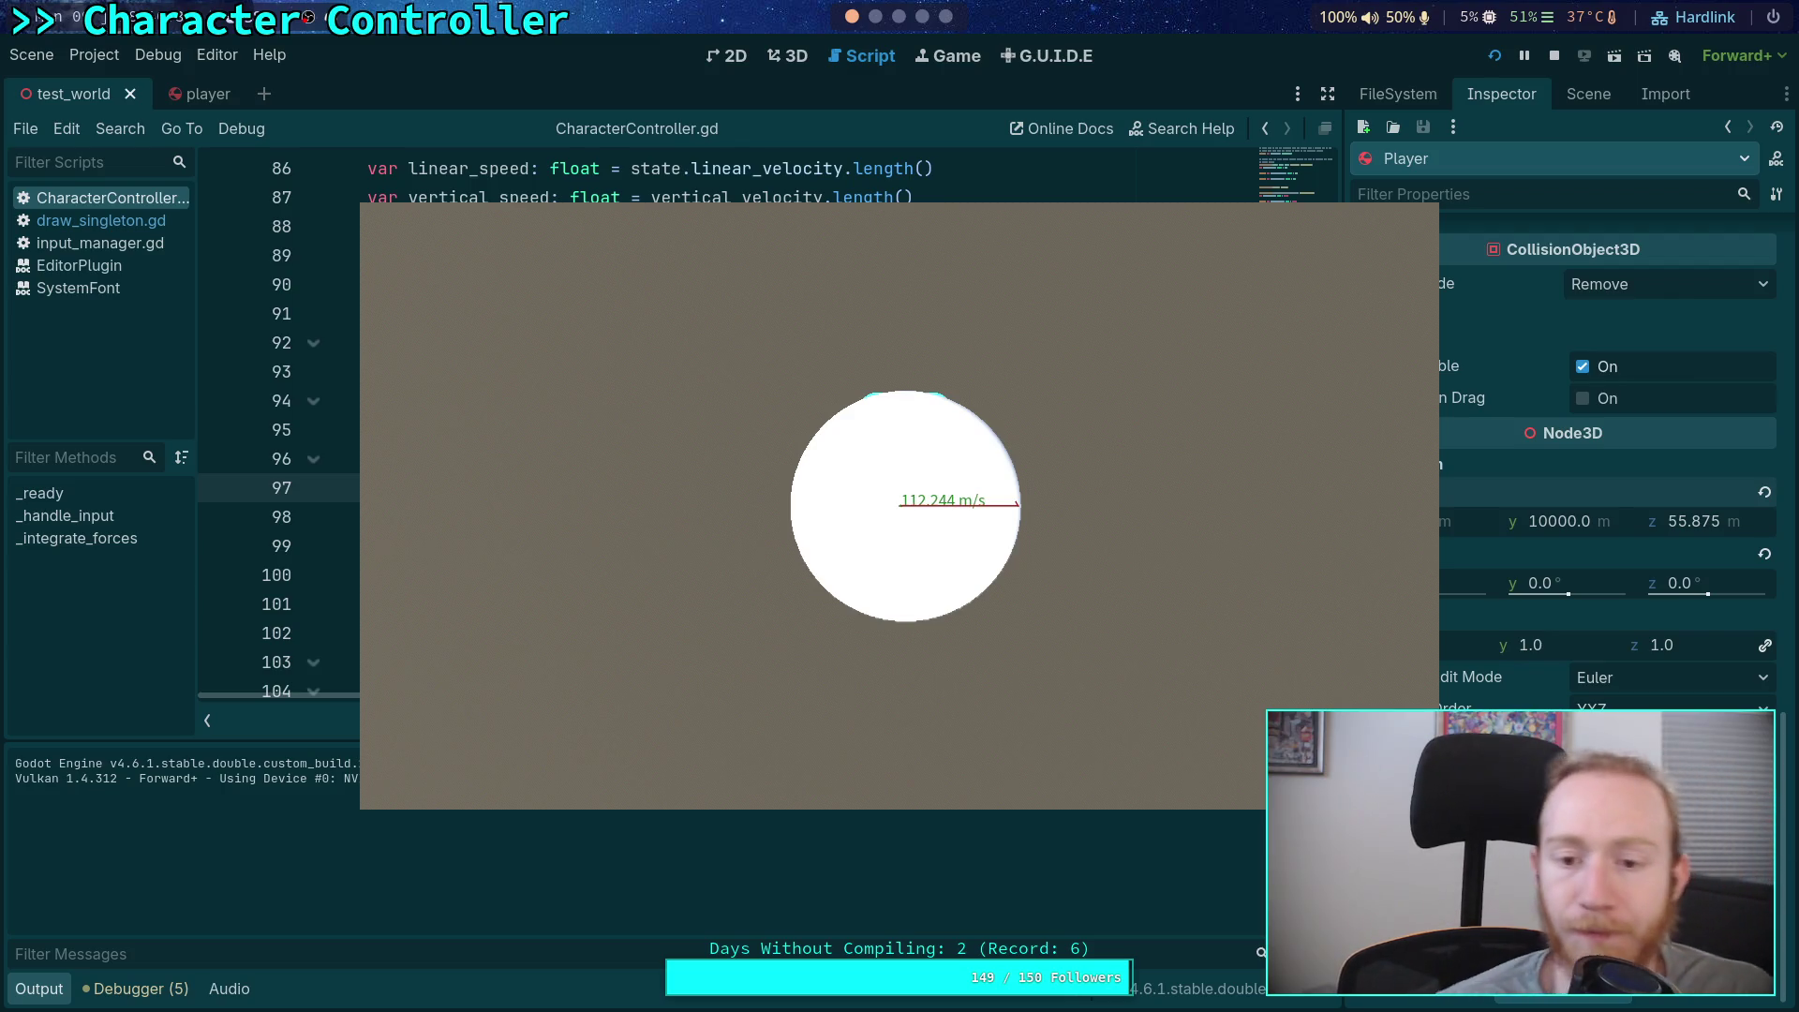
Stop the running test game and review the friction variable on line 96
{"action": "left_click", "coordinate": [1553, 56]}
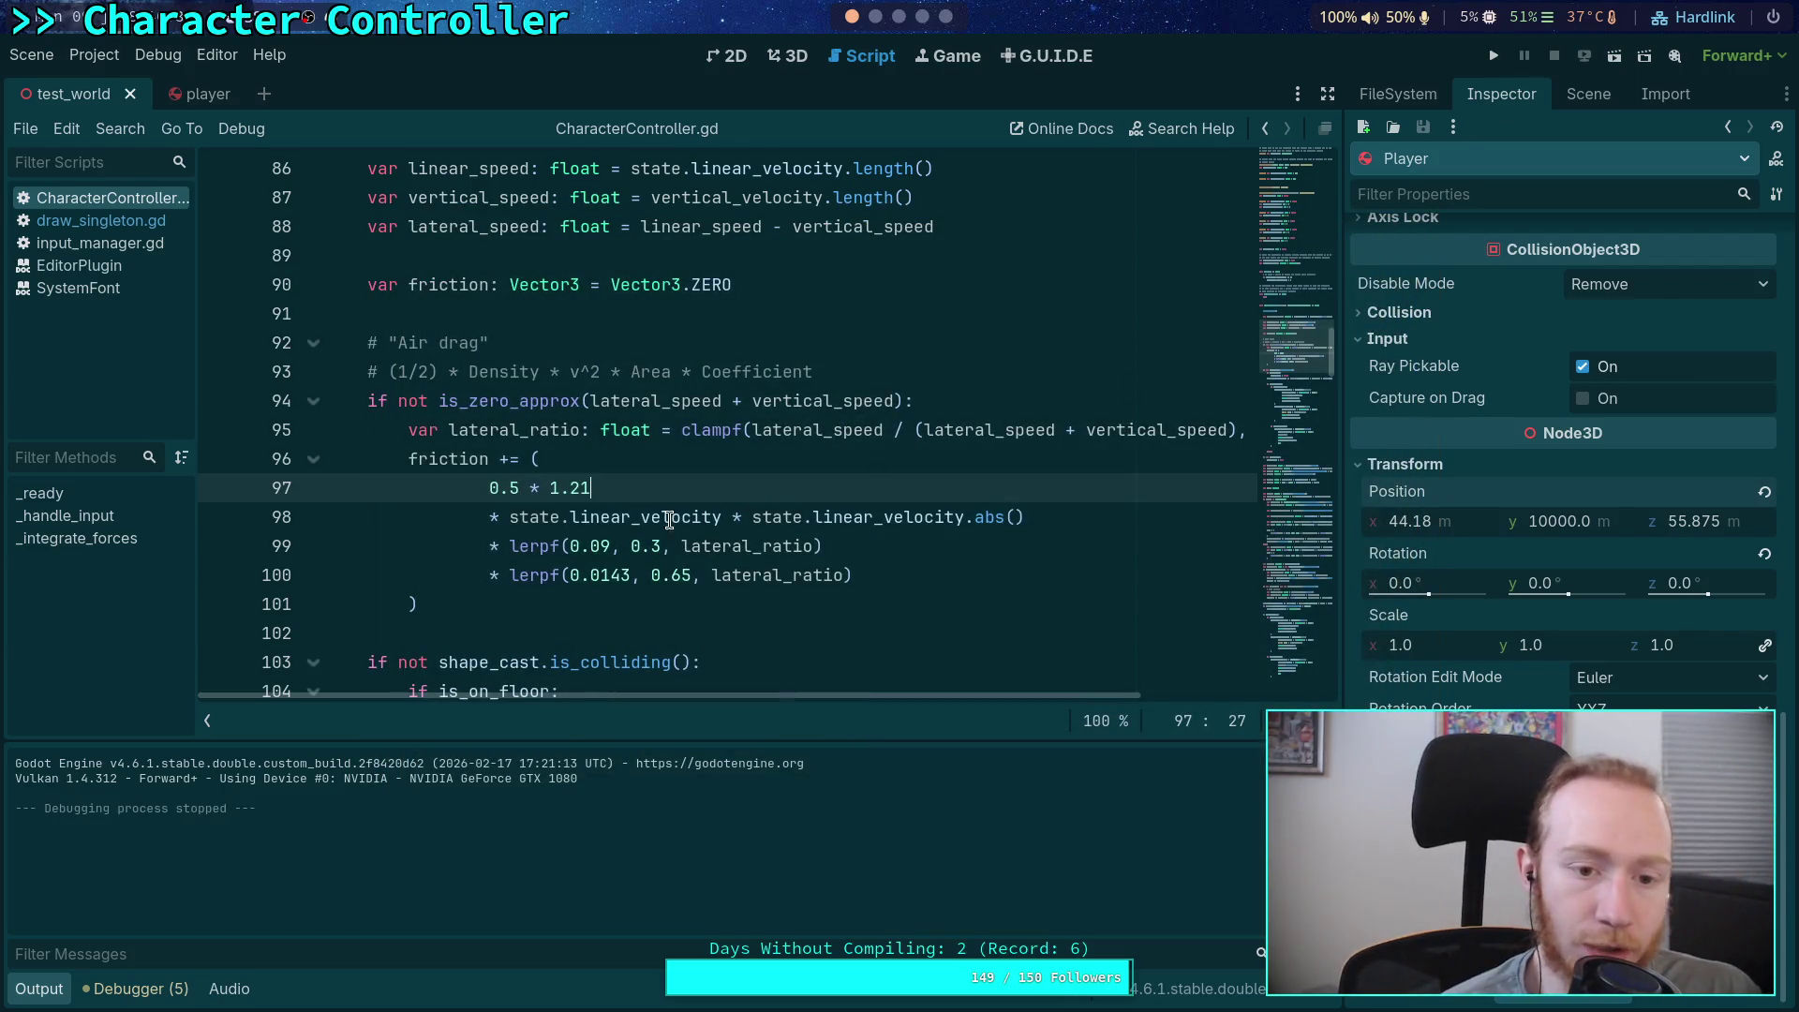
{"action": "double_click", "coordinate": [469, 456]}
{"action": "scroll", "coordinate": [603, 509], "scroll_direction": "down", "scroll_amount": 3}
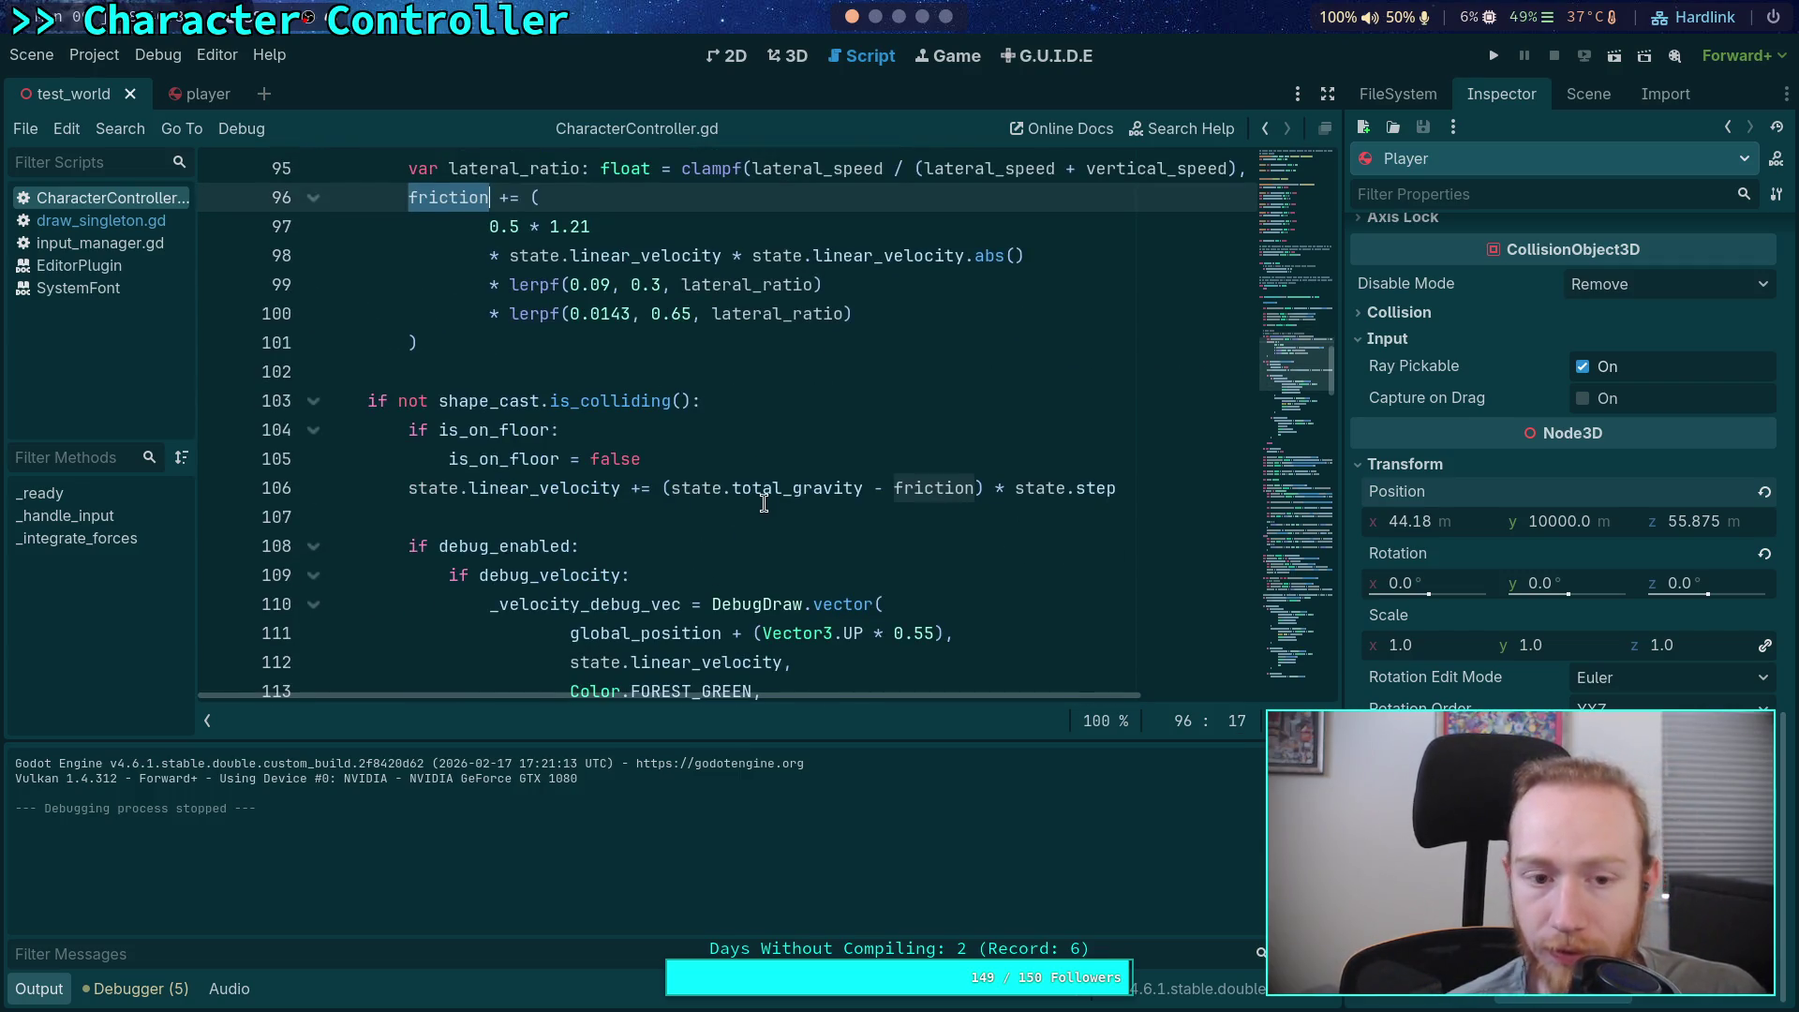
{"action": "scroll", "coordinate": [764, 497], "scroll_direction": "up", "scroll_amount": 5}
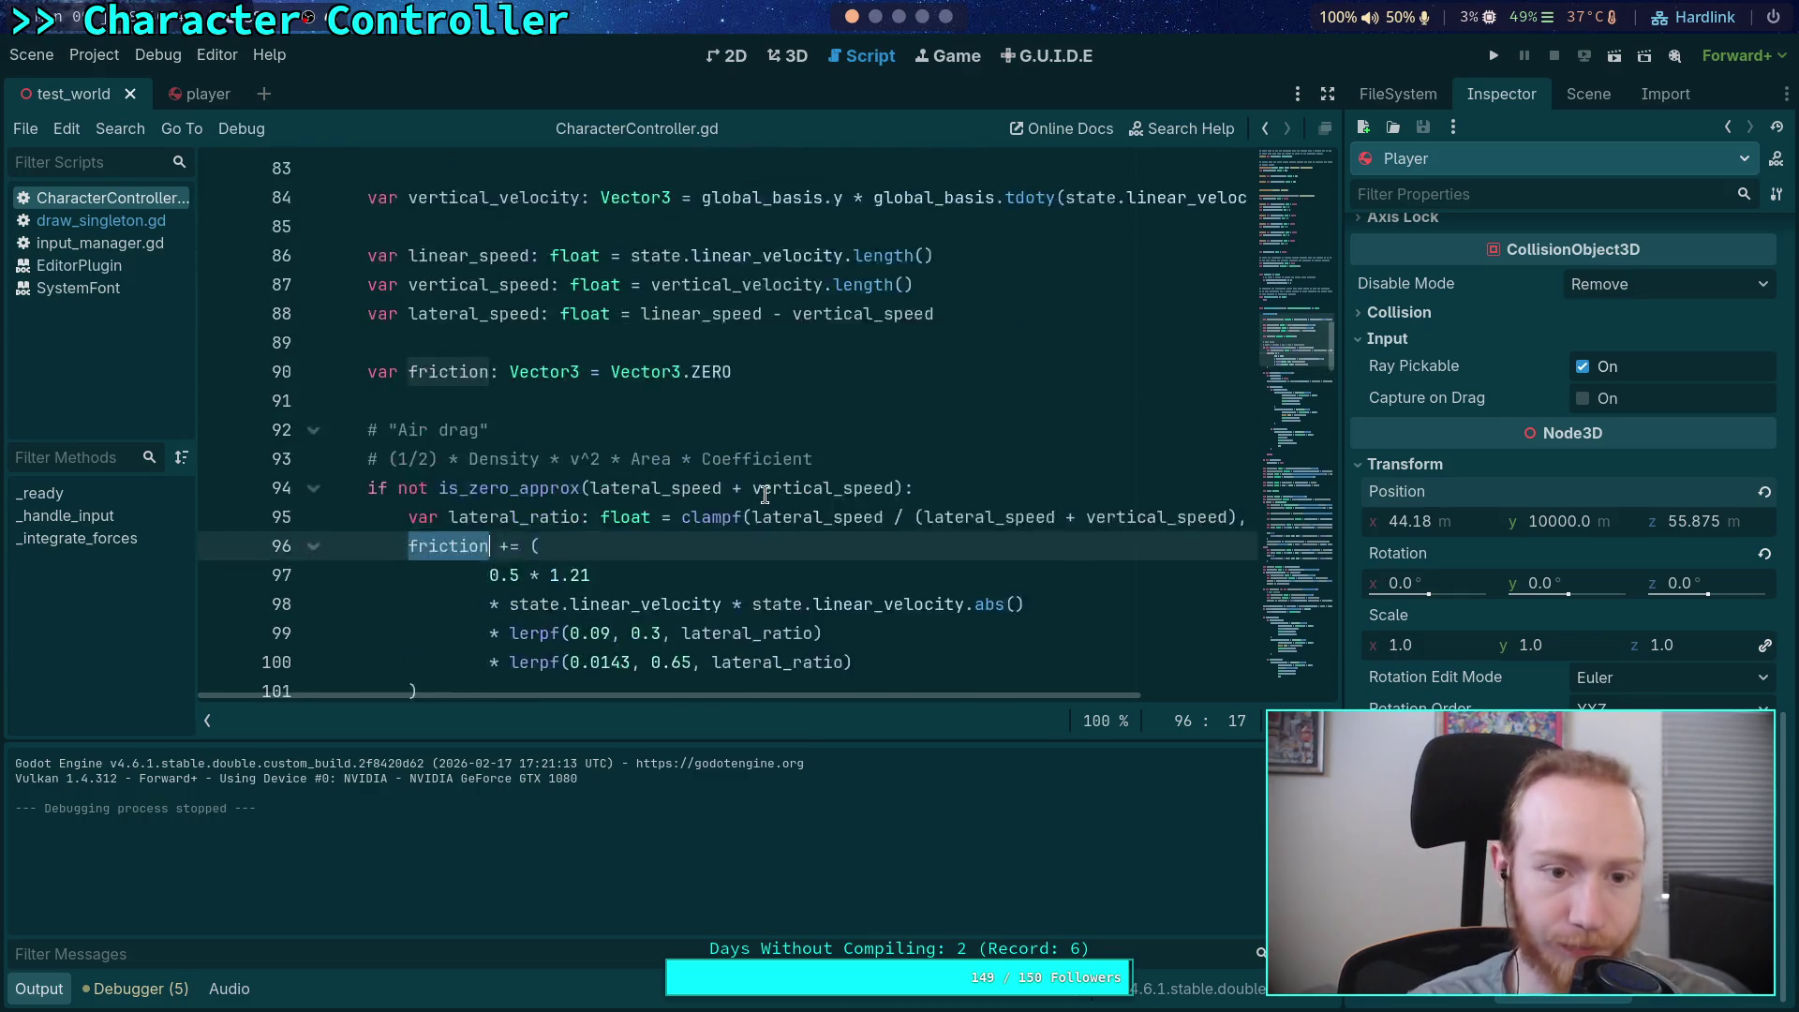
{"action": "scroll", "coordinate": [604, 459], "scroll_direction": "up", "scroll_amount": 1}
Add blank lines after _handle_input() in _integrate_forces
{"action": "left_click", "coordinate": [629, 348]}
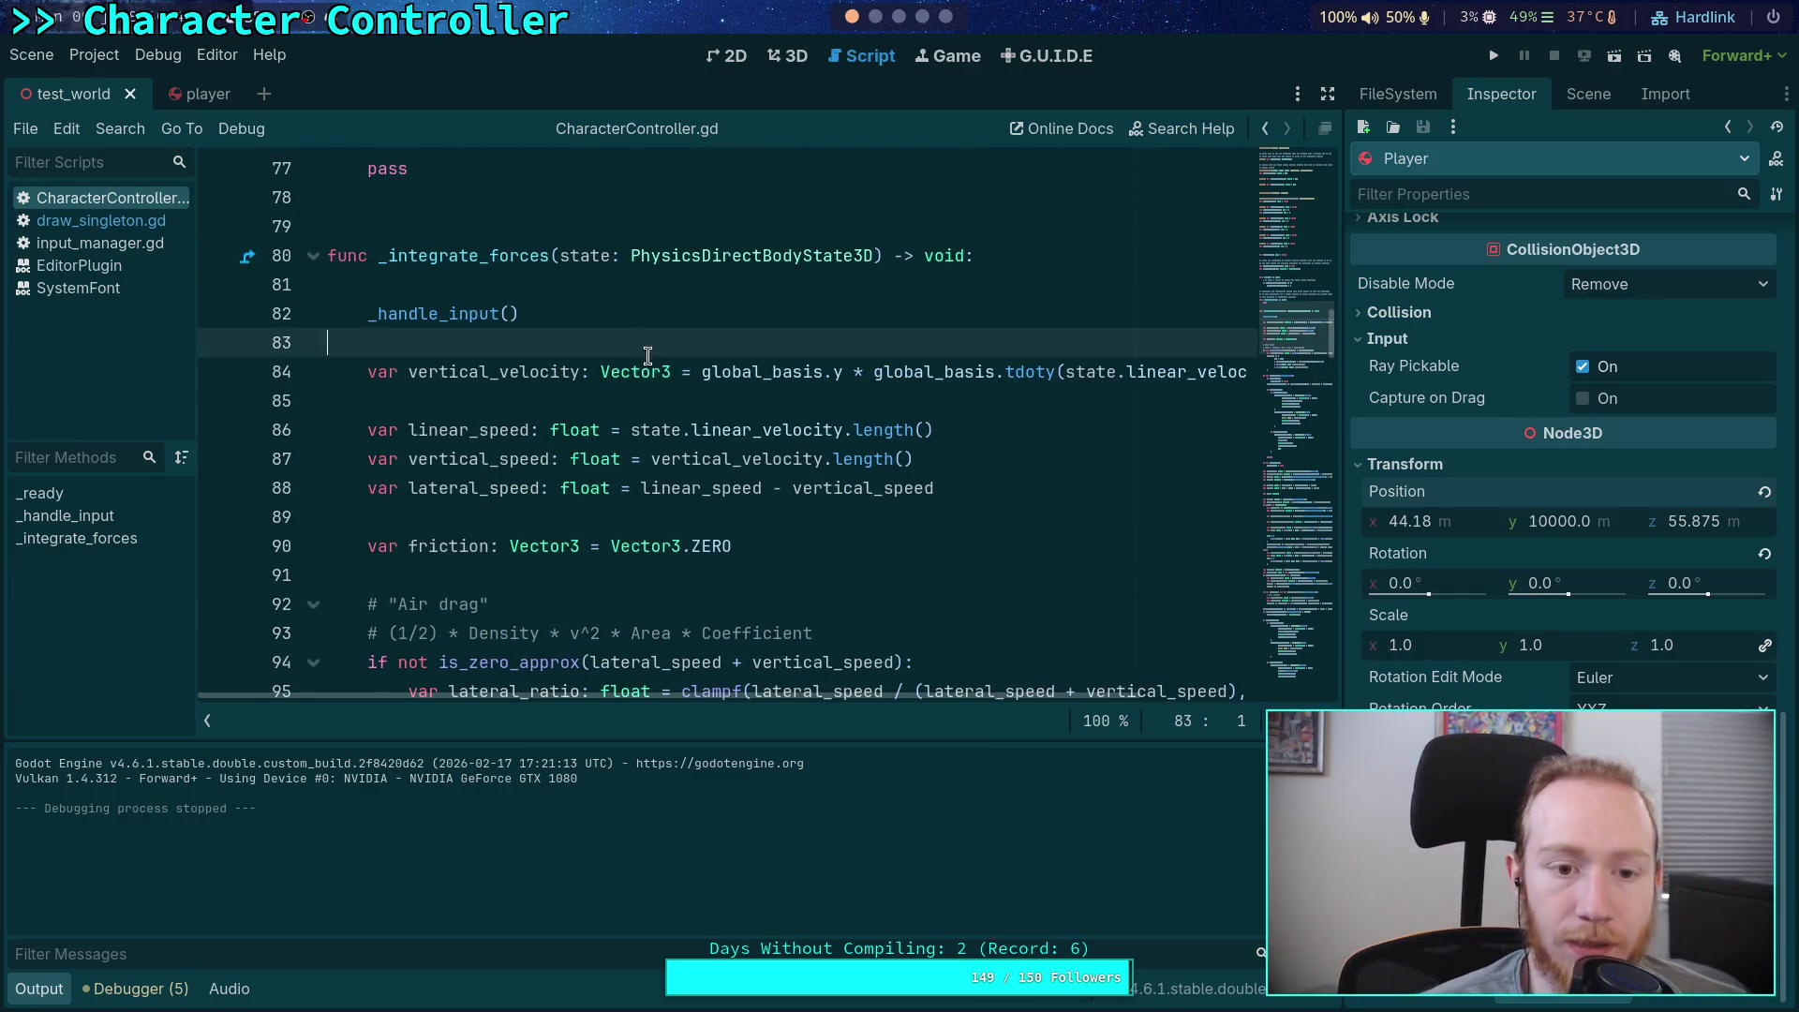
{"action": "key", "text": "Return"}
{"action": "key", "text": "Return"}
{"action": "key", "text": "Up"}
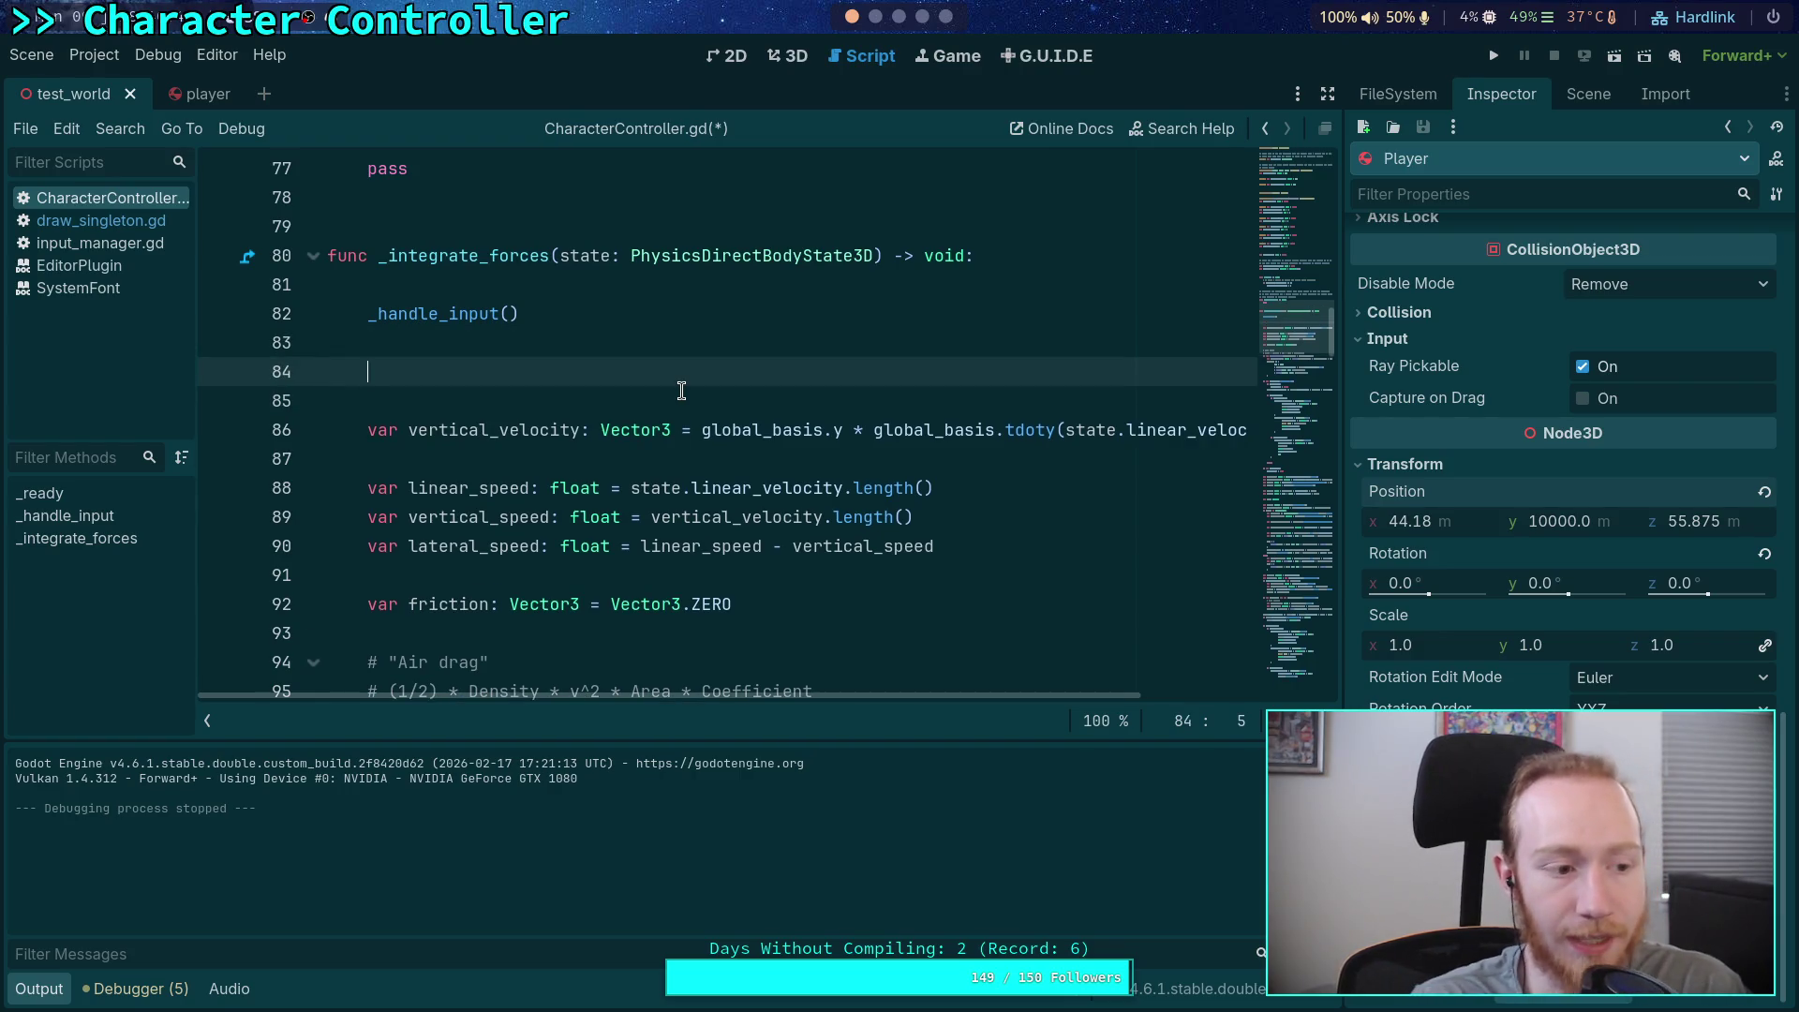
{"action": "scroll", "coordinate": [683, 412], "scroll_direction": "down", "scroll_amount": 6}
{"action": "scroll", "coordinate": [687, 438], "scroll_direction": "down", "scroll_amount": 2}
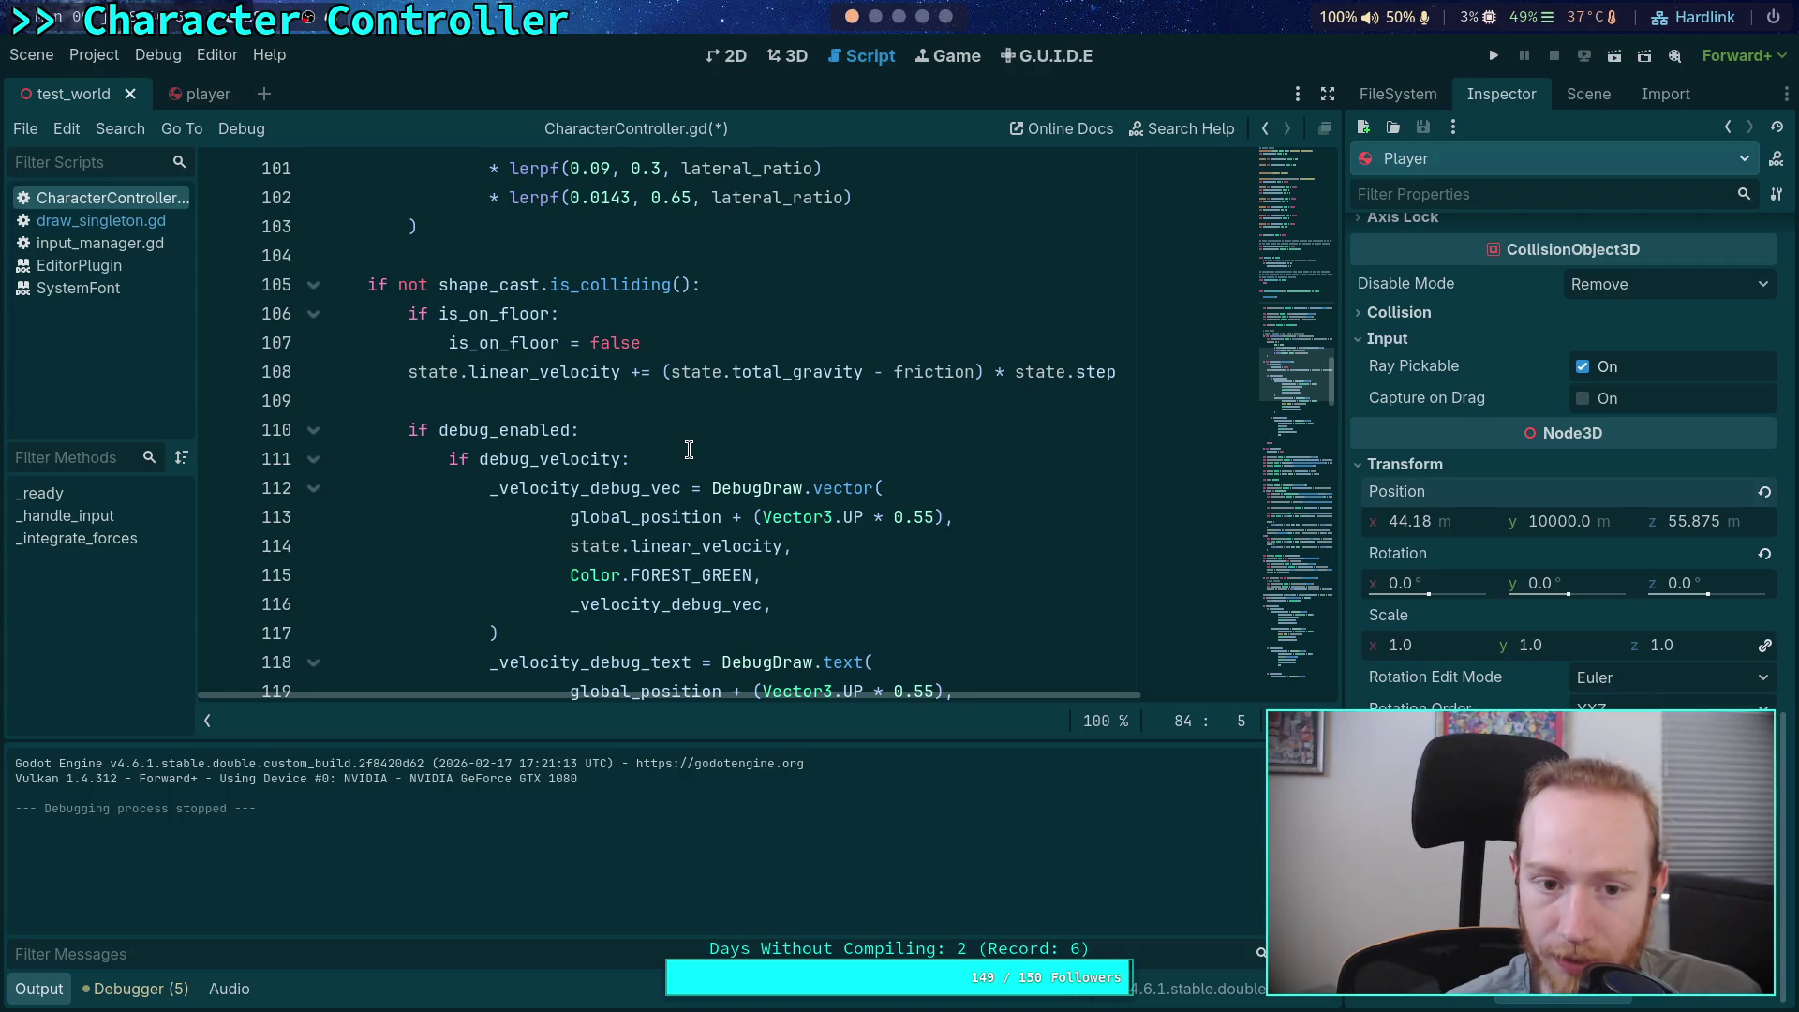
Highlight the other linear_velocity uses, then put the caret on the new empty line 84
{"action": "double_click", "coordinate": [504, 371]}
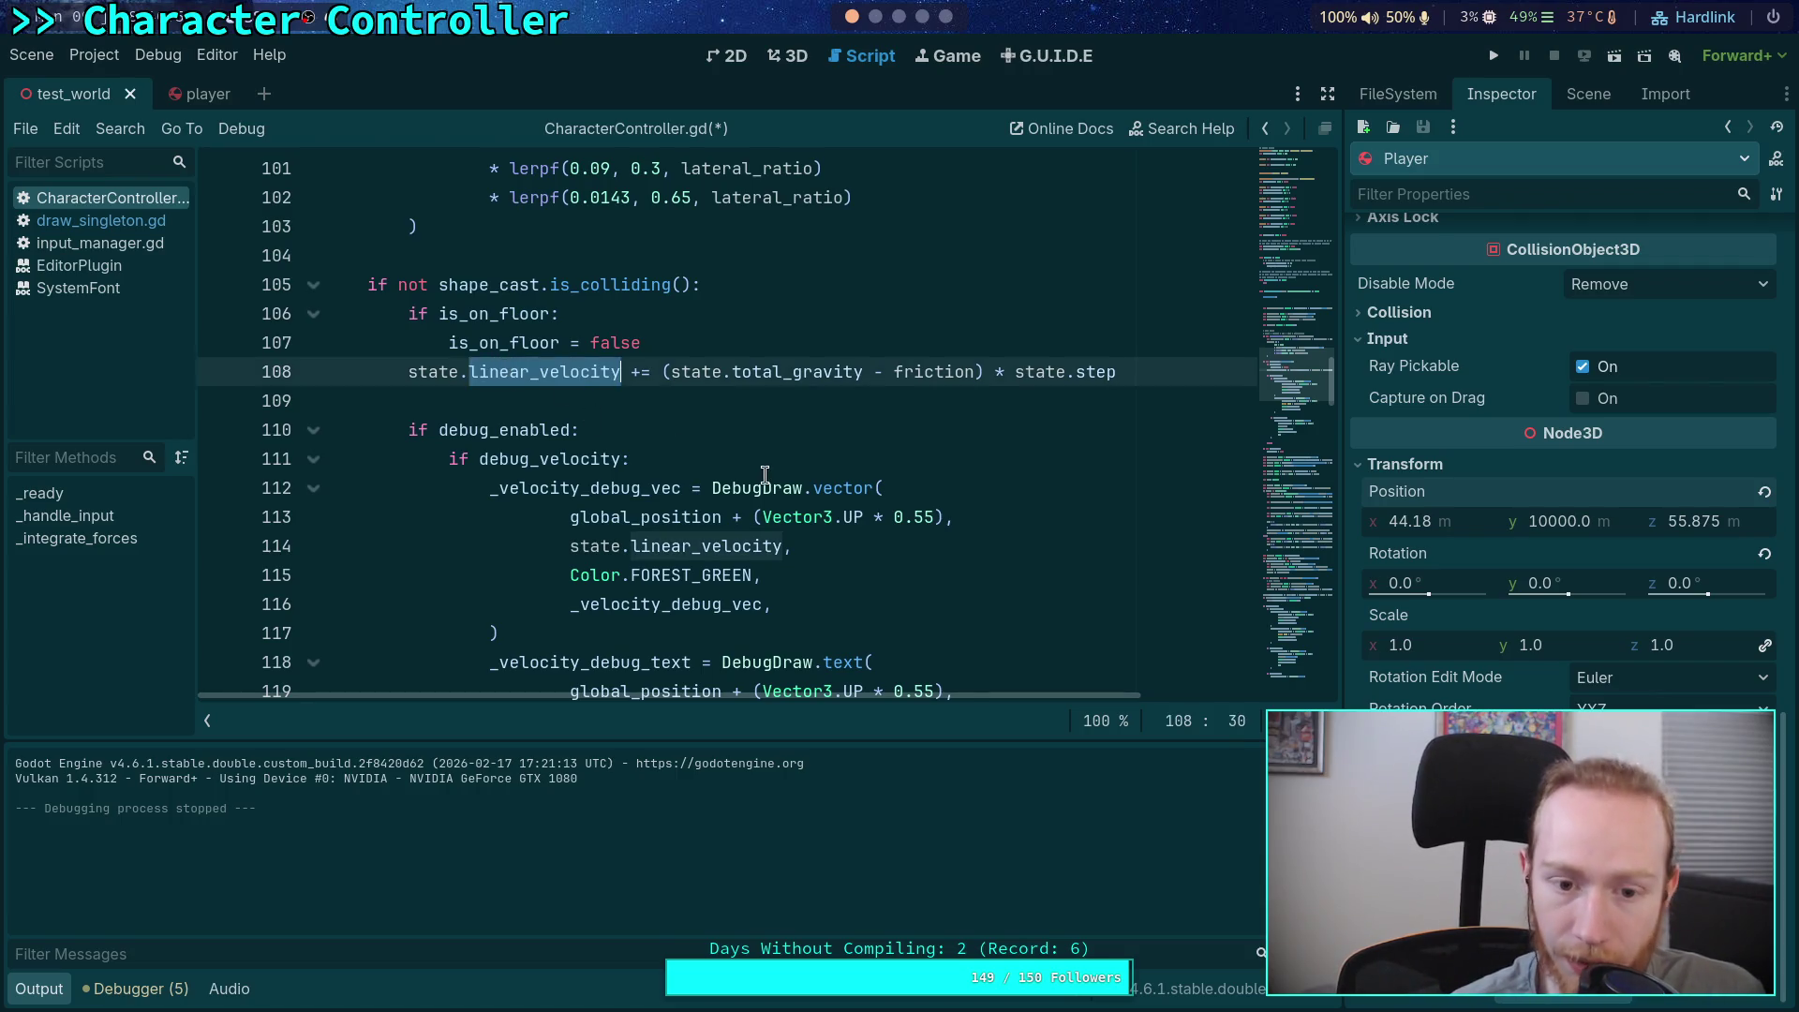
{"action": "scroll", "coordinate": [637, 431], "scroll_direction": "up", "scroll_amount": 8}
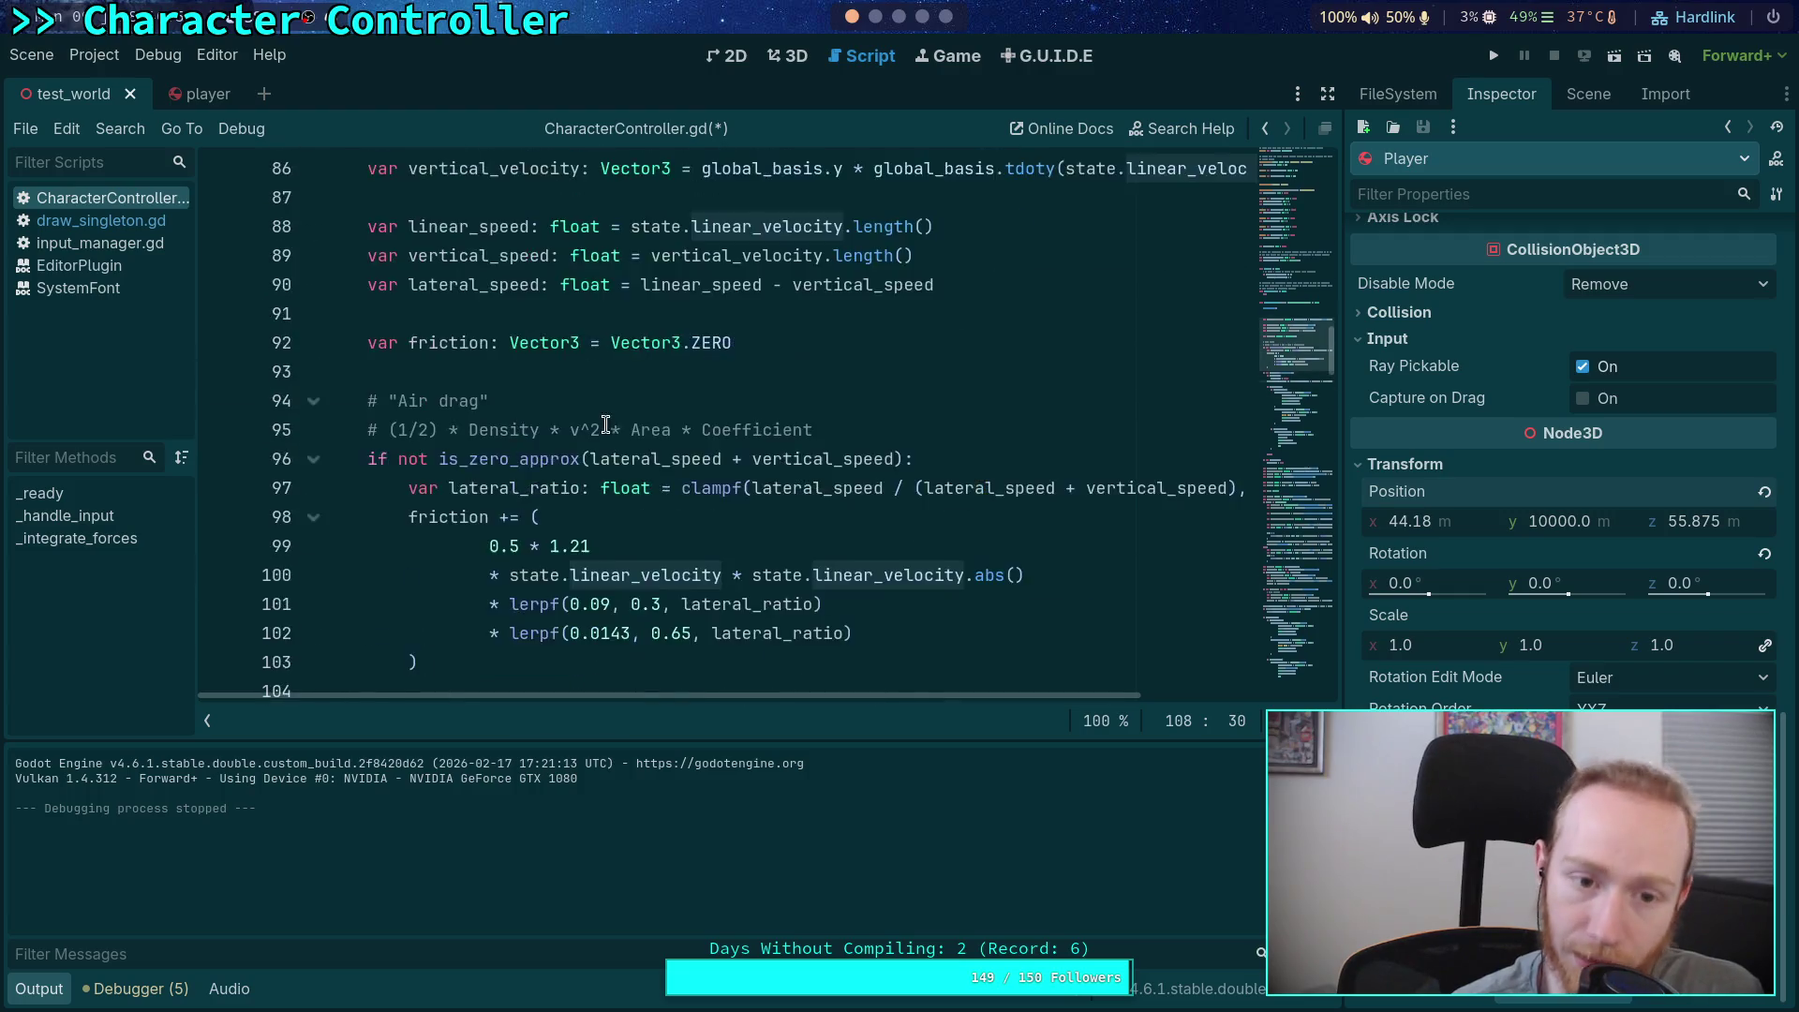
{"action": "scroll", "coordinate": [689, 458], "scroll_direction": "down", "scroll_amount": 3}
{"action": "scroll", "coordinate": [693, 459], "scroll_direction": "down", "scroll_amount": 15}
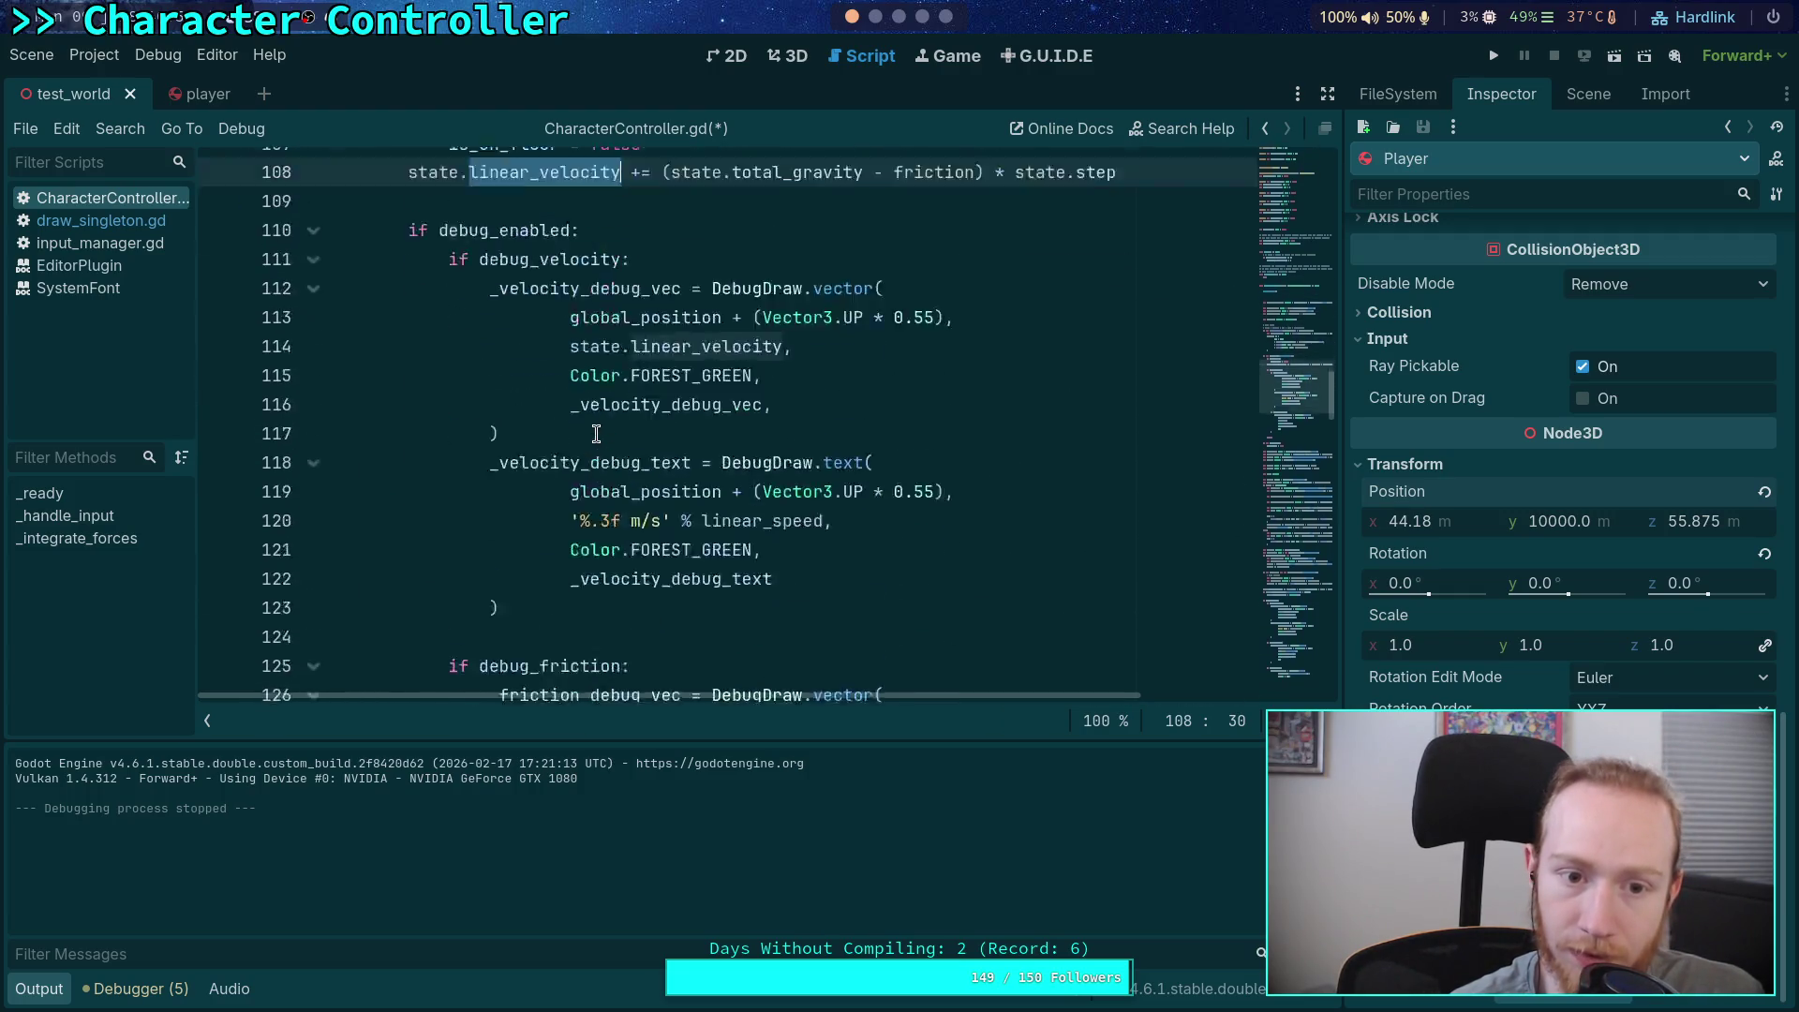
{"action": "scroll", "coordinate": [674, 451], "scroll_direction": "down", "scroll_amount": 2}
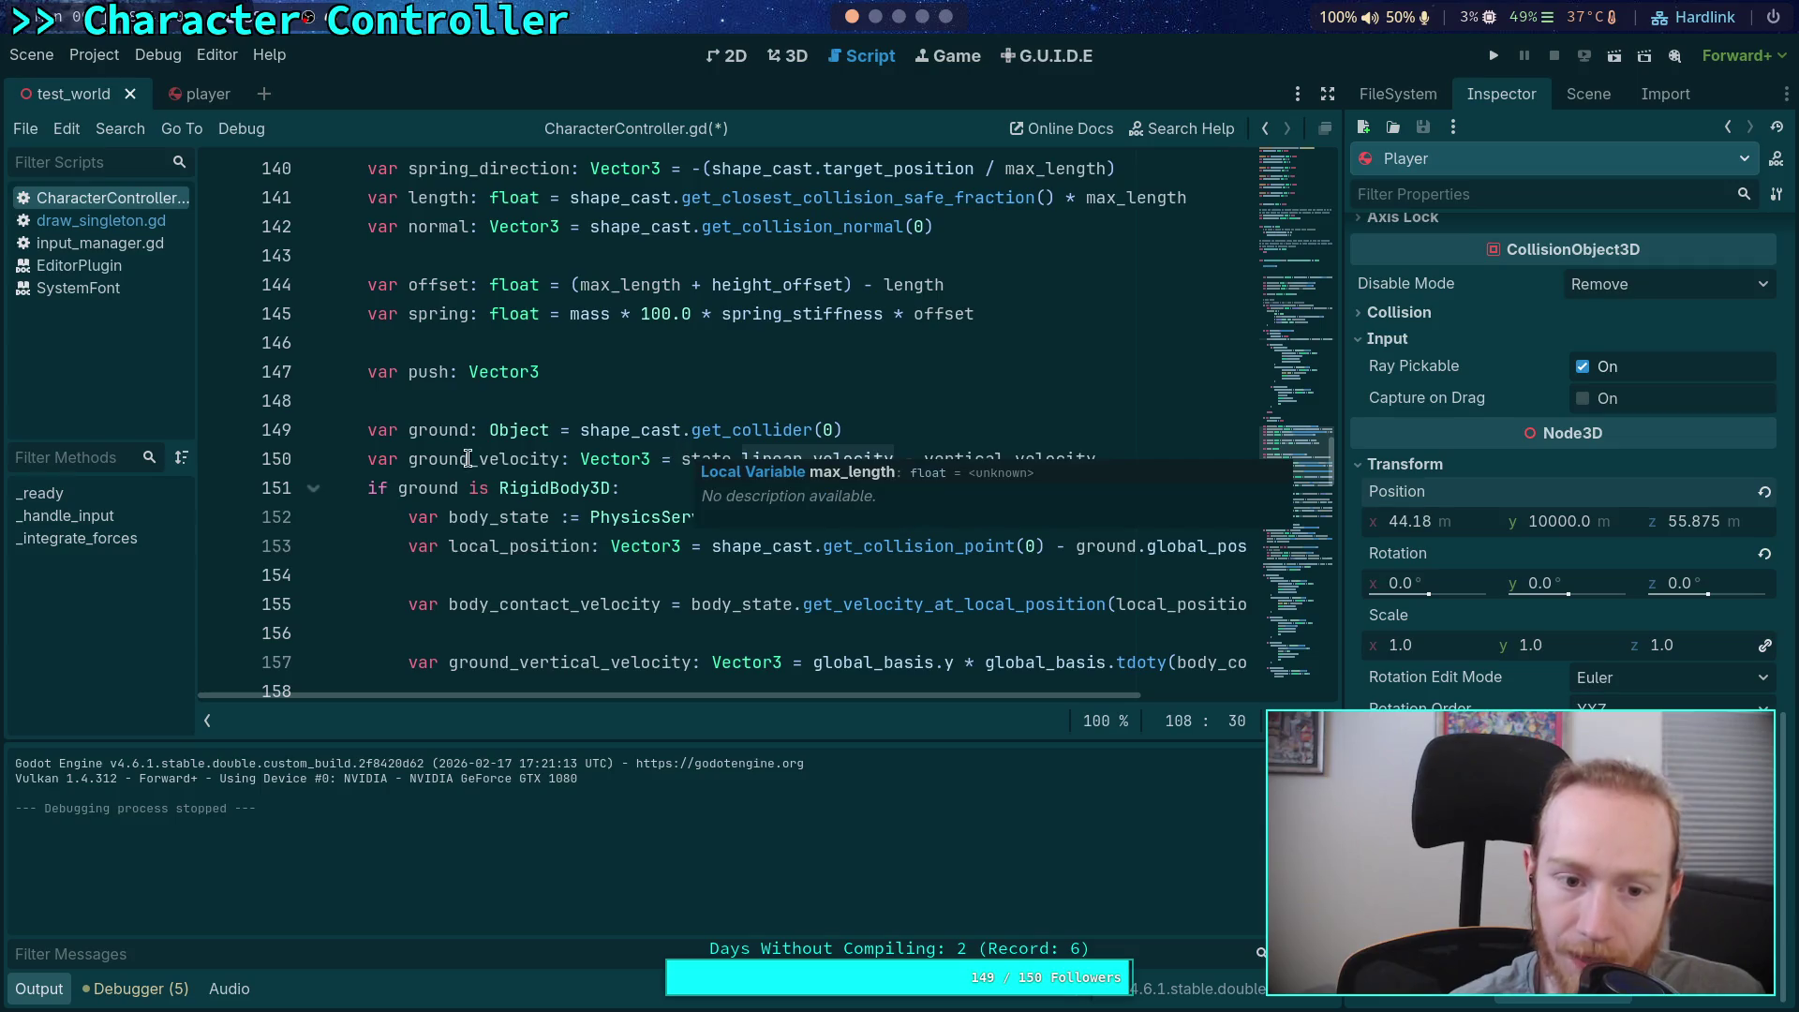
{"action": "scroll", "coordinate": [482, 450], "scroll_direction": "down", "scroll_amount": 3}
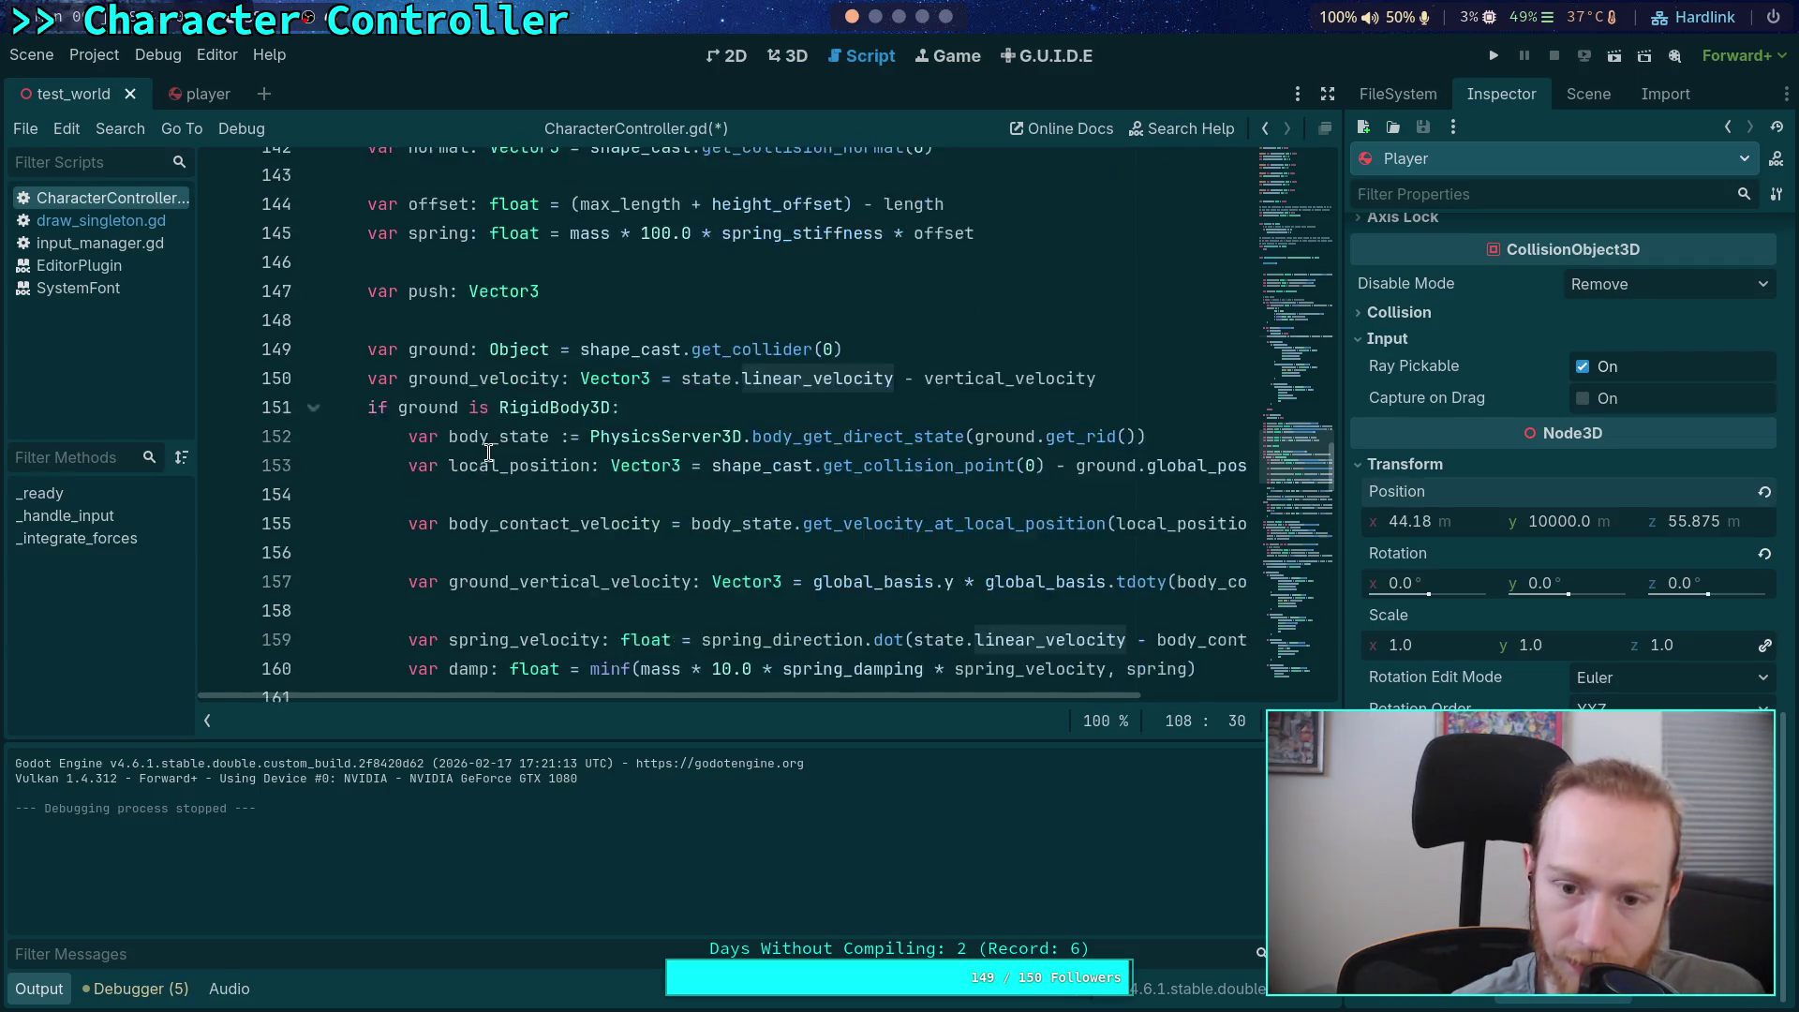
{"action": "scroll", "coordinate": [553, 462], "scroll_direction": "up", "scroll_amount": 4}
{"action": "scroll", "coordinate": [555, 463], "scroll_direction": "up", "scroll_amount": 13}
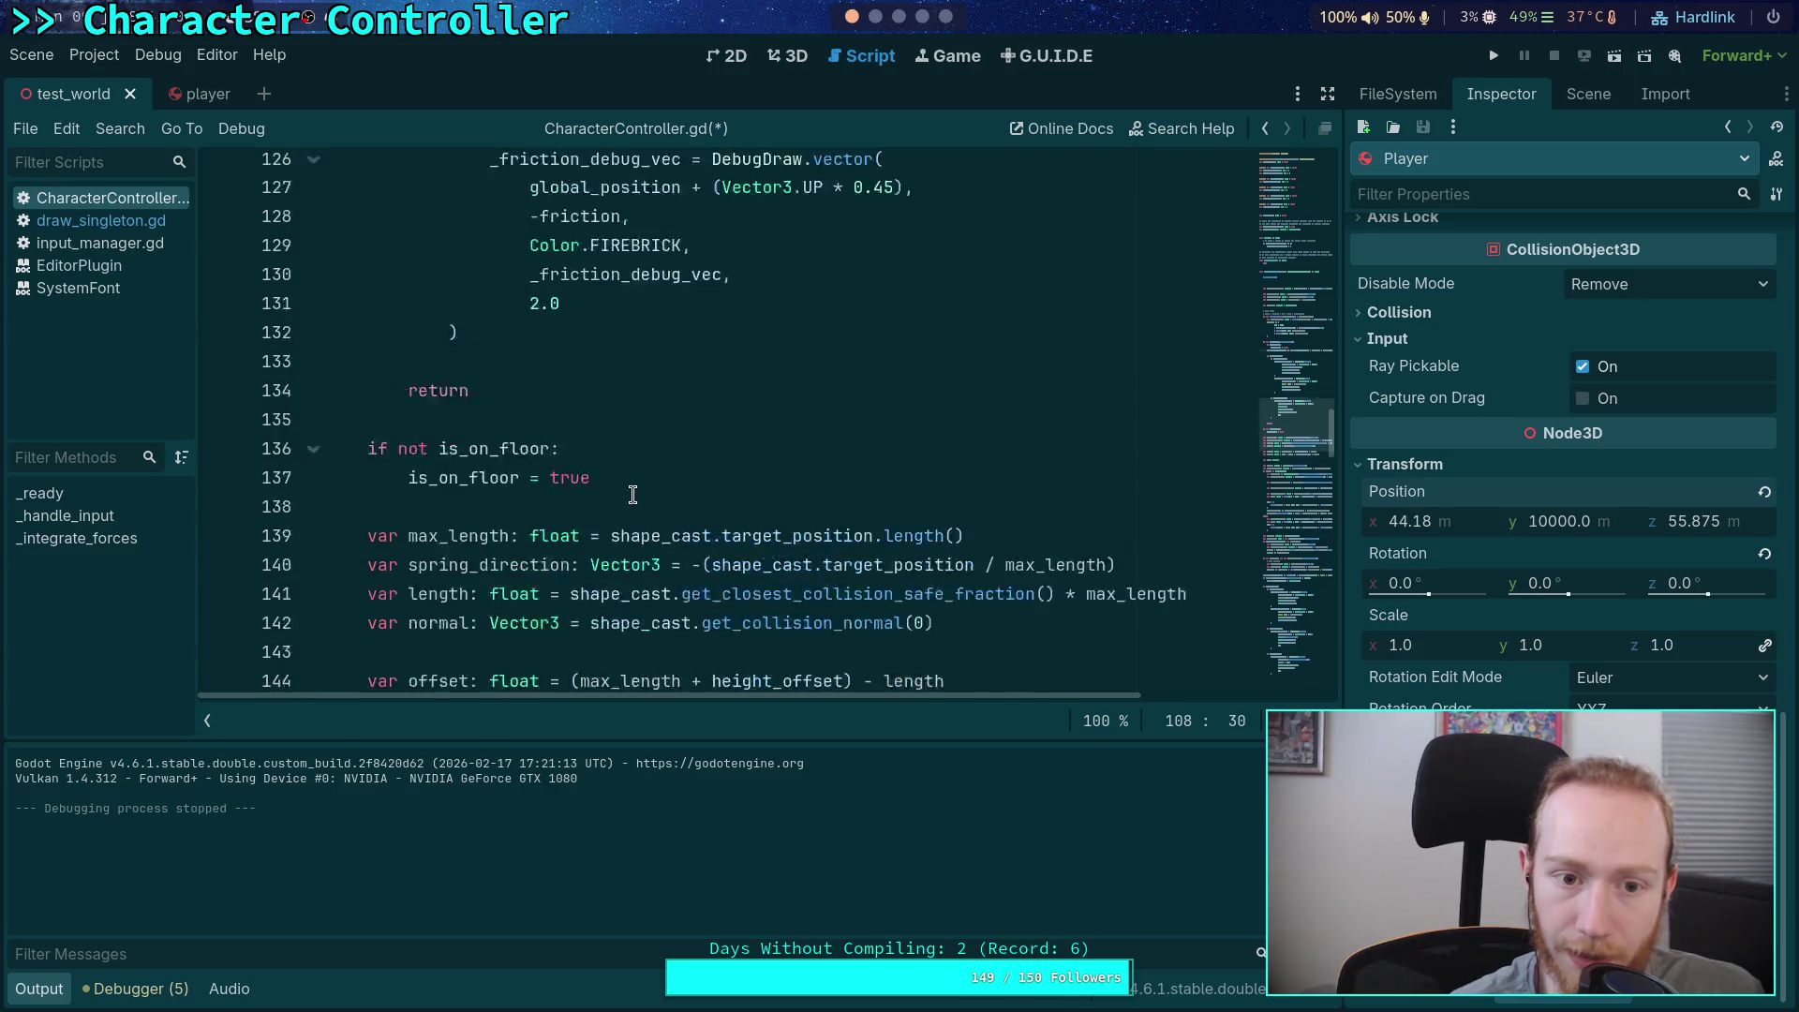
{"action": "scroll", "coordinate": [633, 494], "scroll_direction": "up", "scroll_amount": 7}
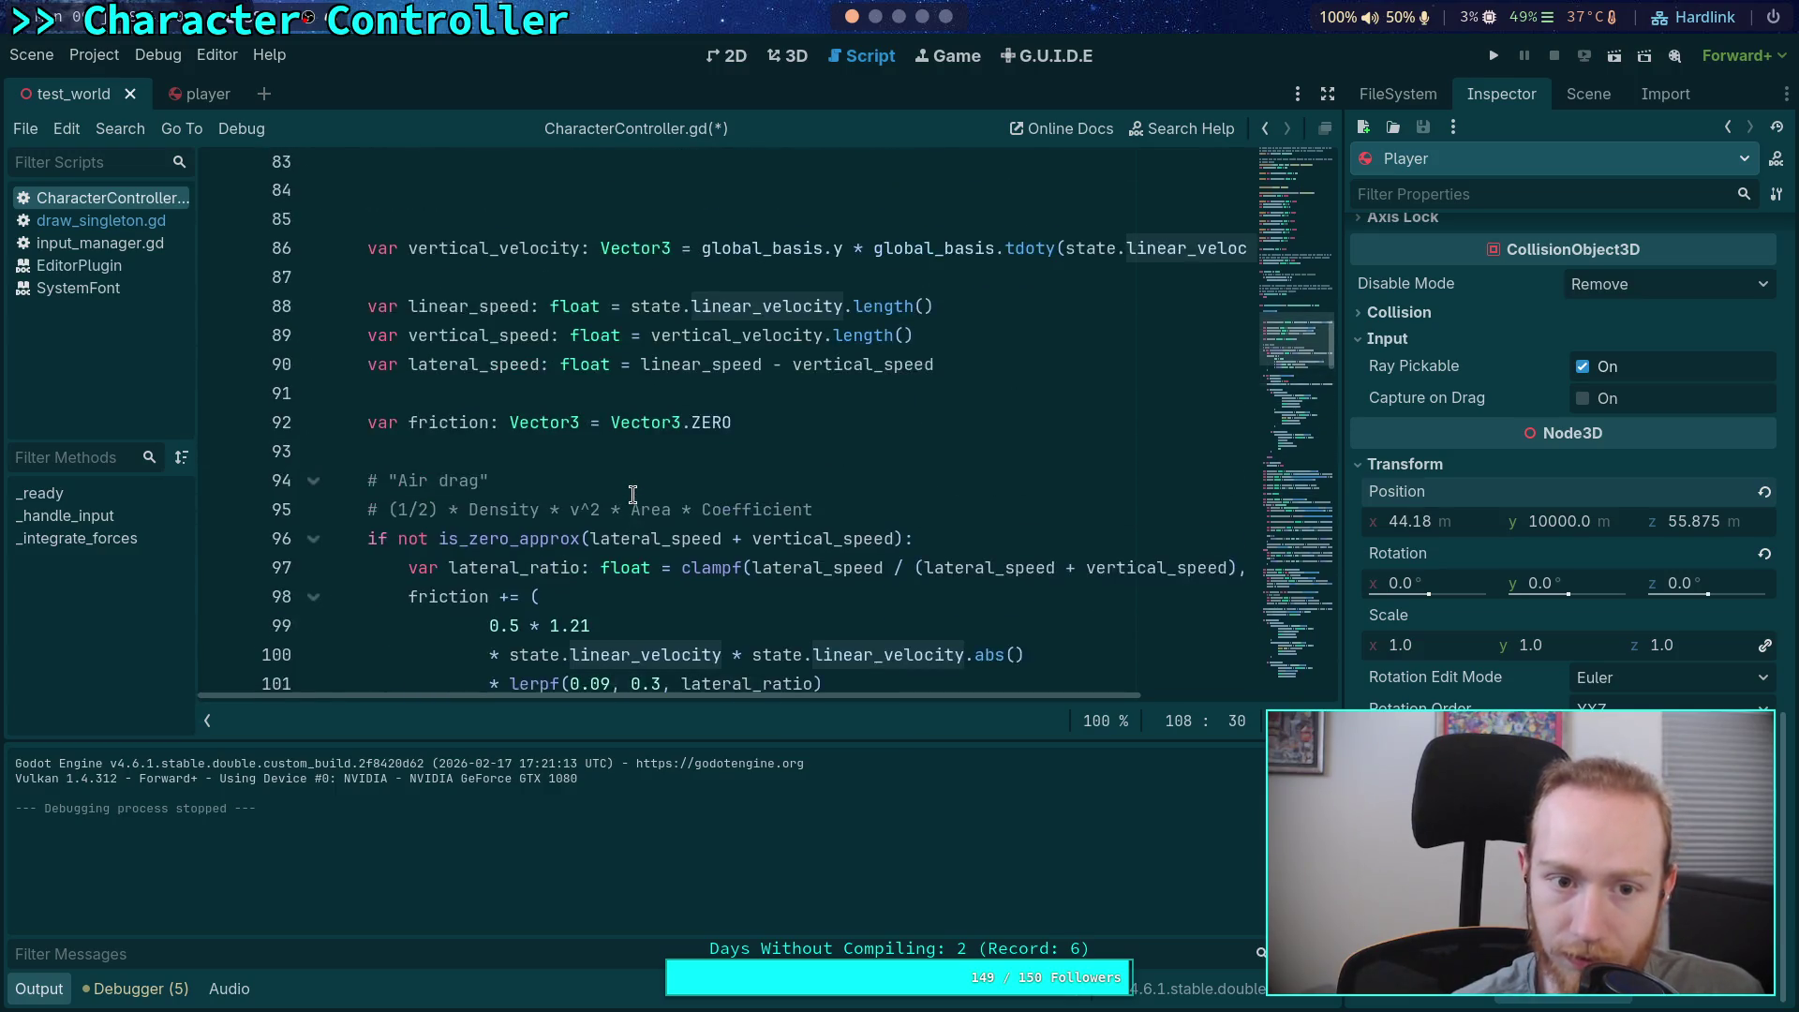
{"action": "left_click", "coordinate": [700, 382]}
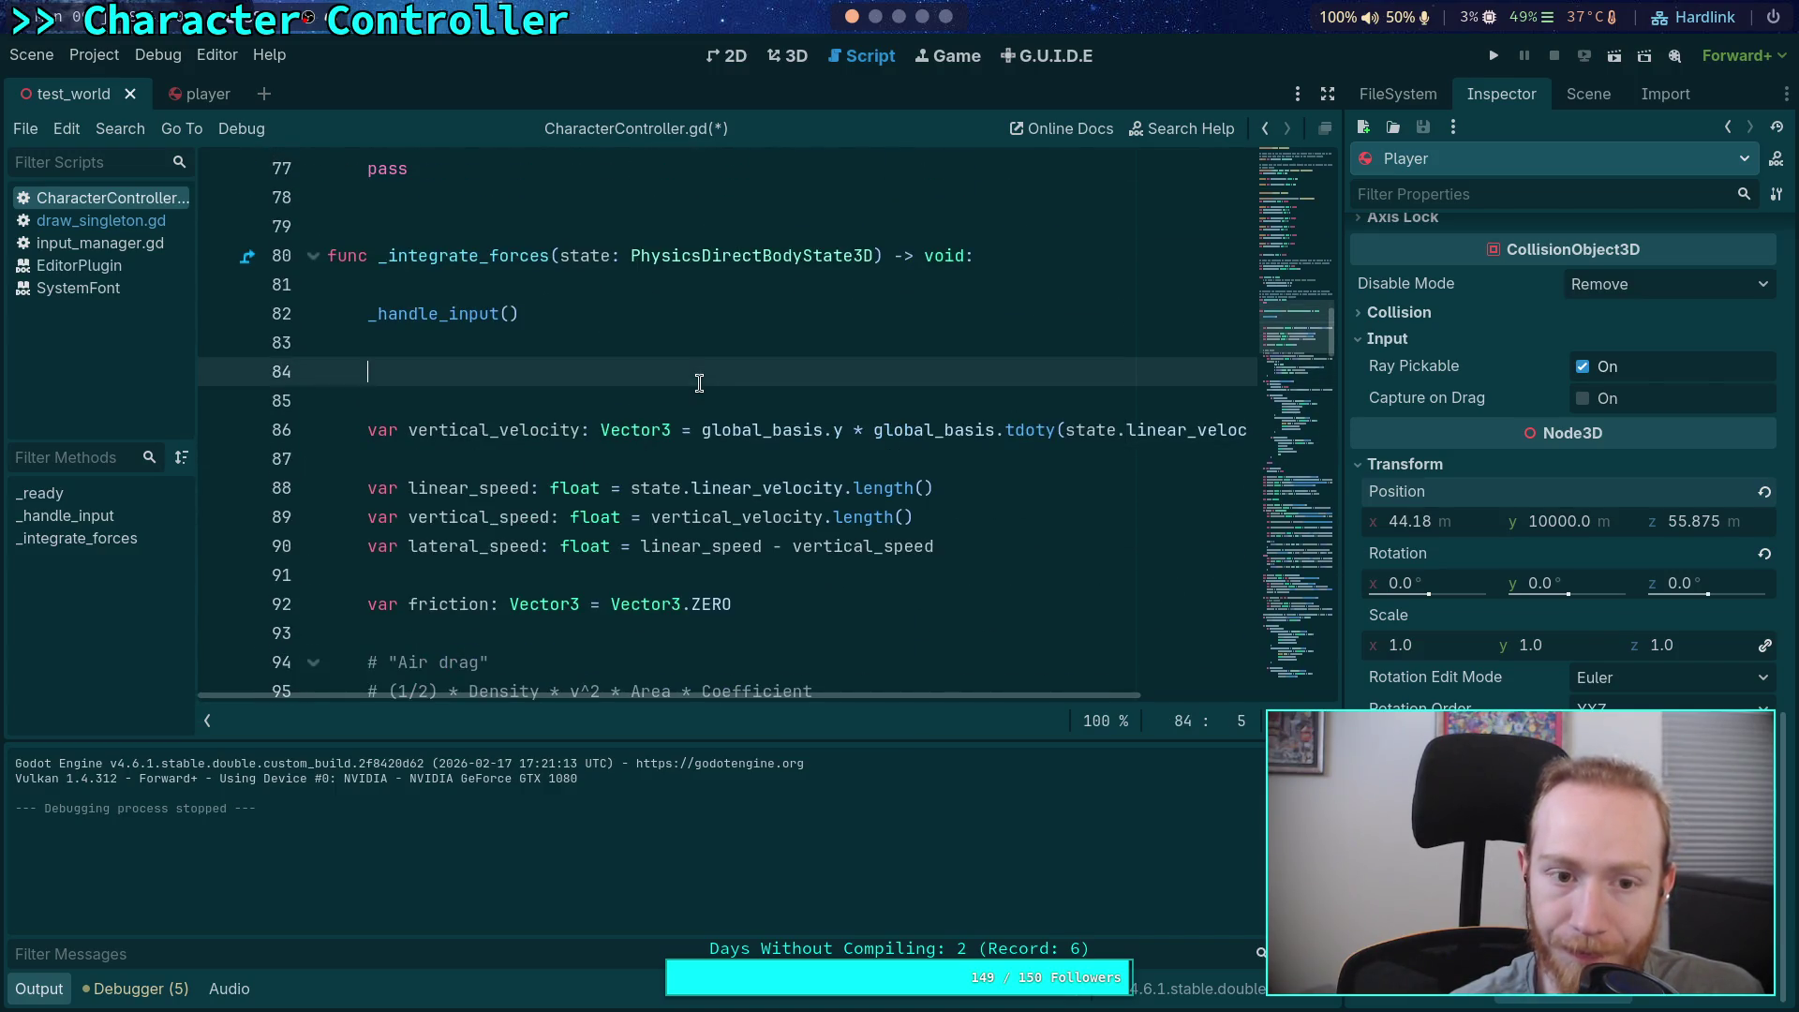
Write the comment '# Add gravity first' on line 84
{"action": "type", "text": "# St"}
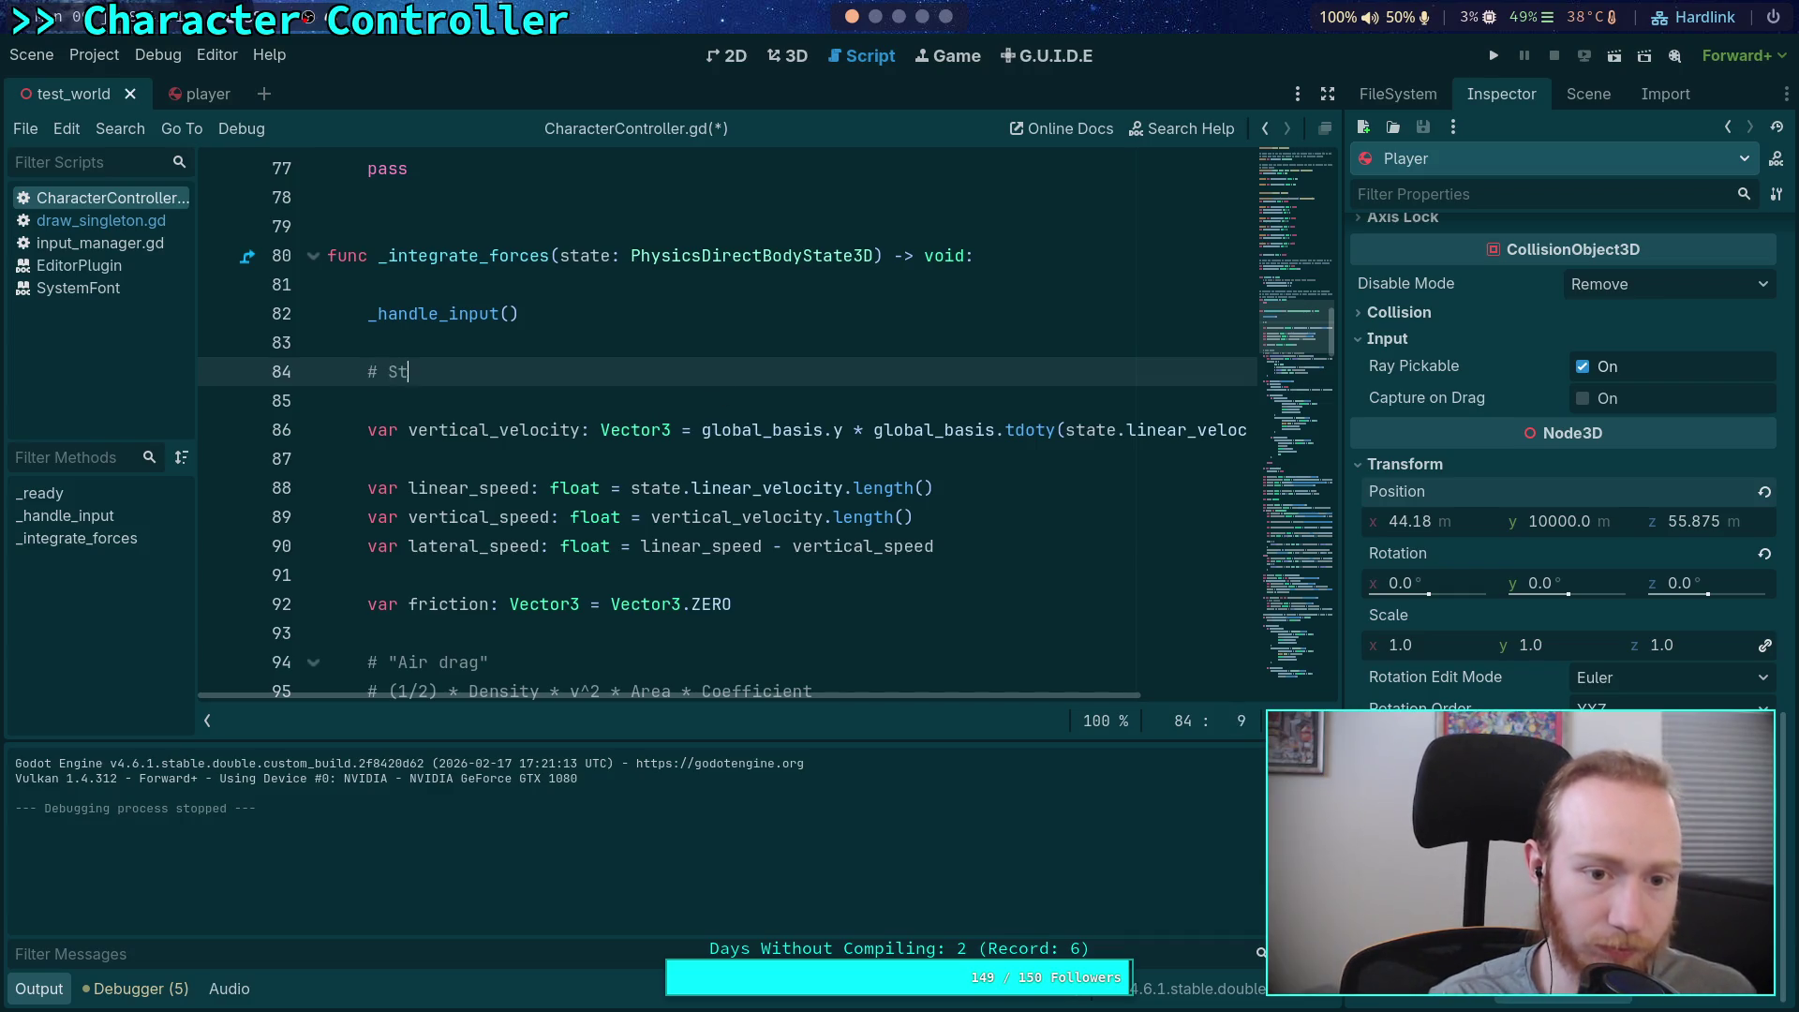
{"action": "key", "text": "BackSpace"}
{"action": "key", "text": "BackSpace"}
{"action": "type", "text": "A"}
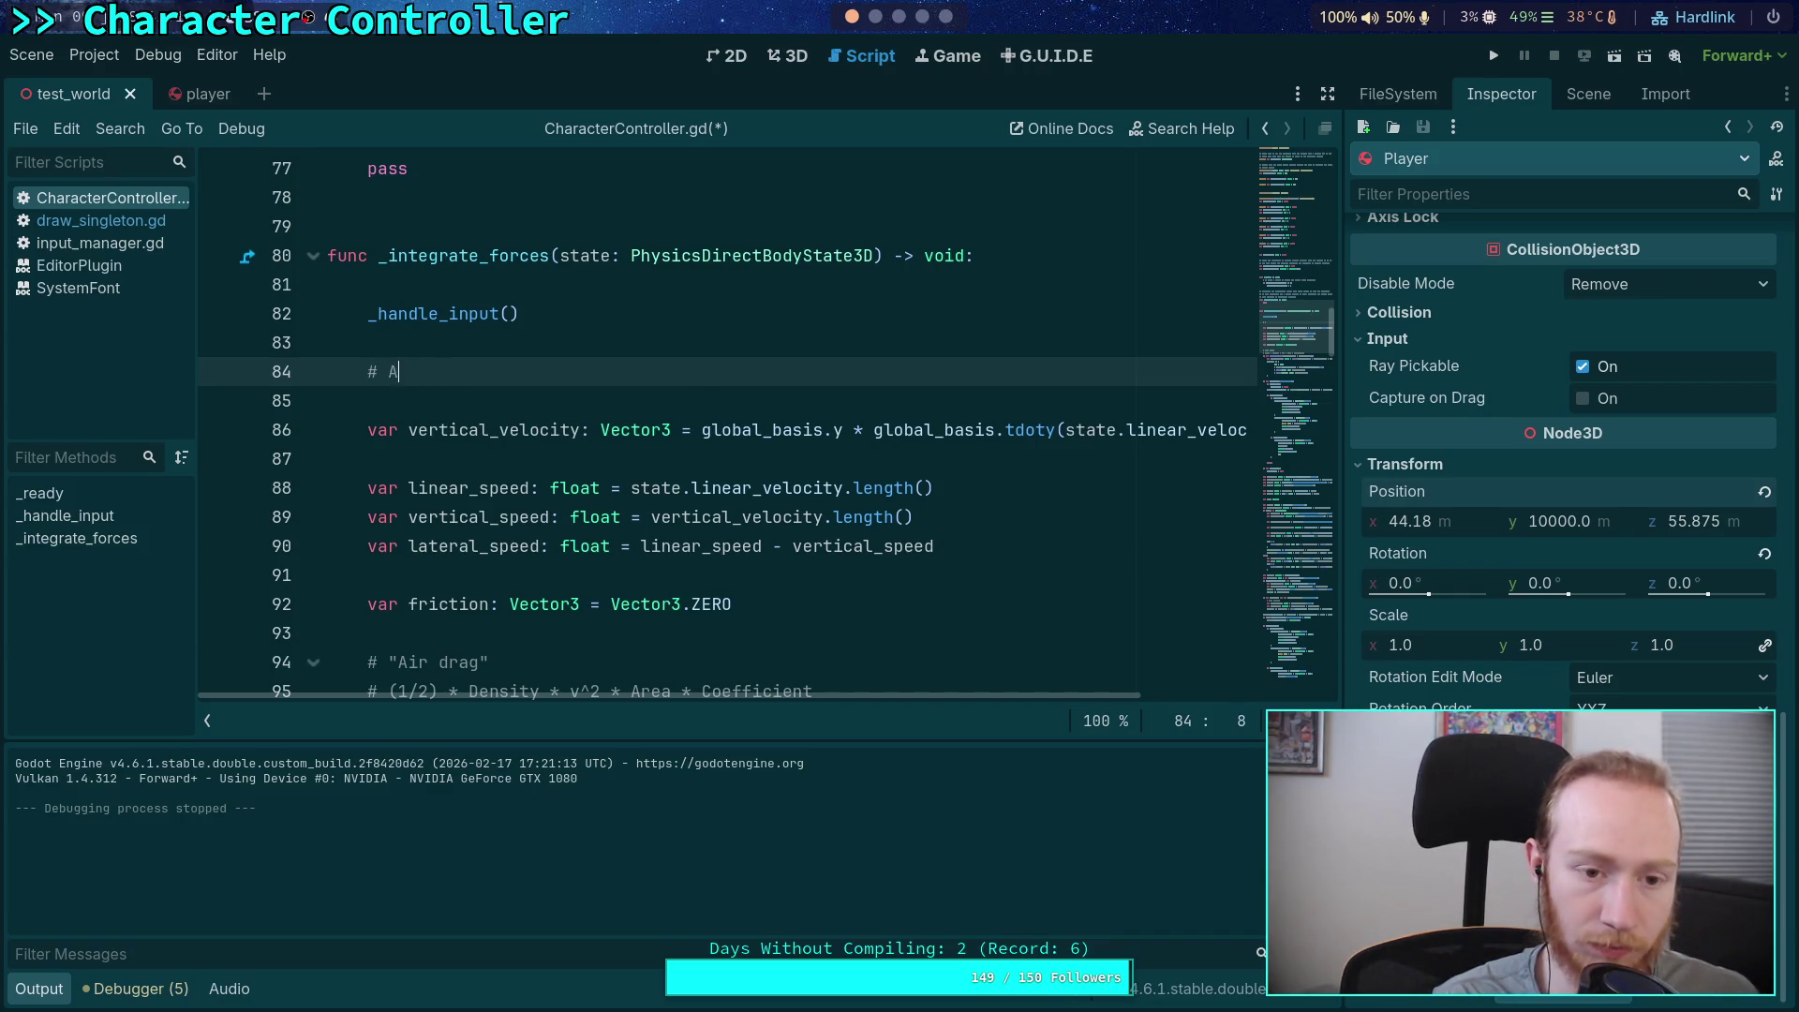
{"action": "type", "text": "dd gravity"}
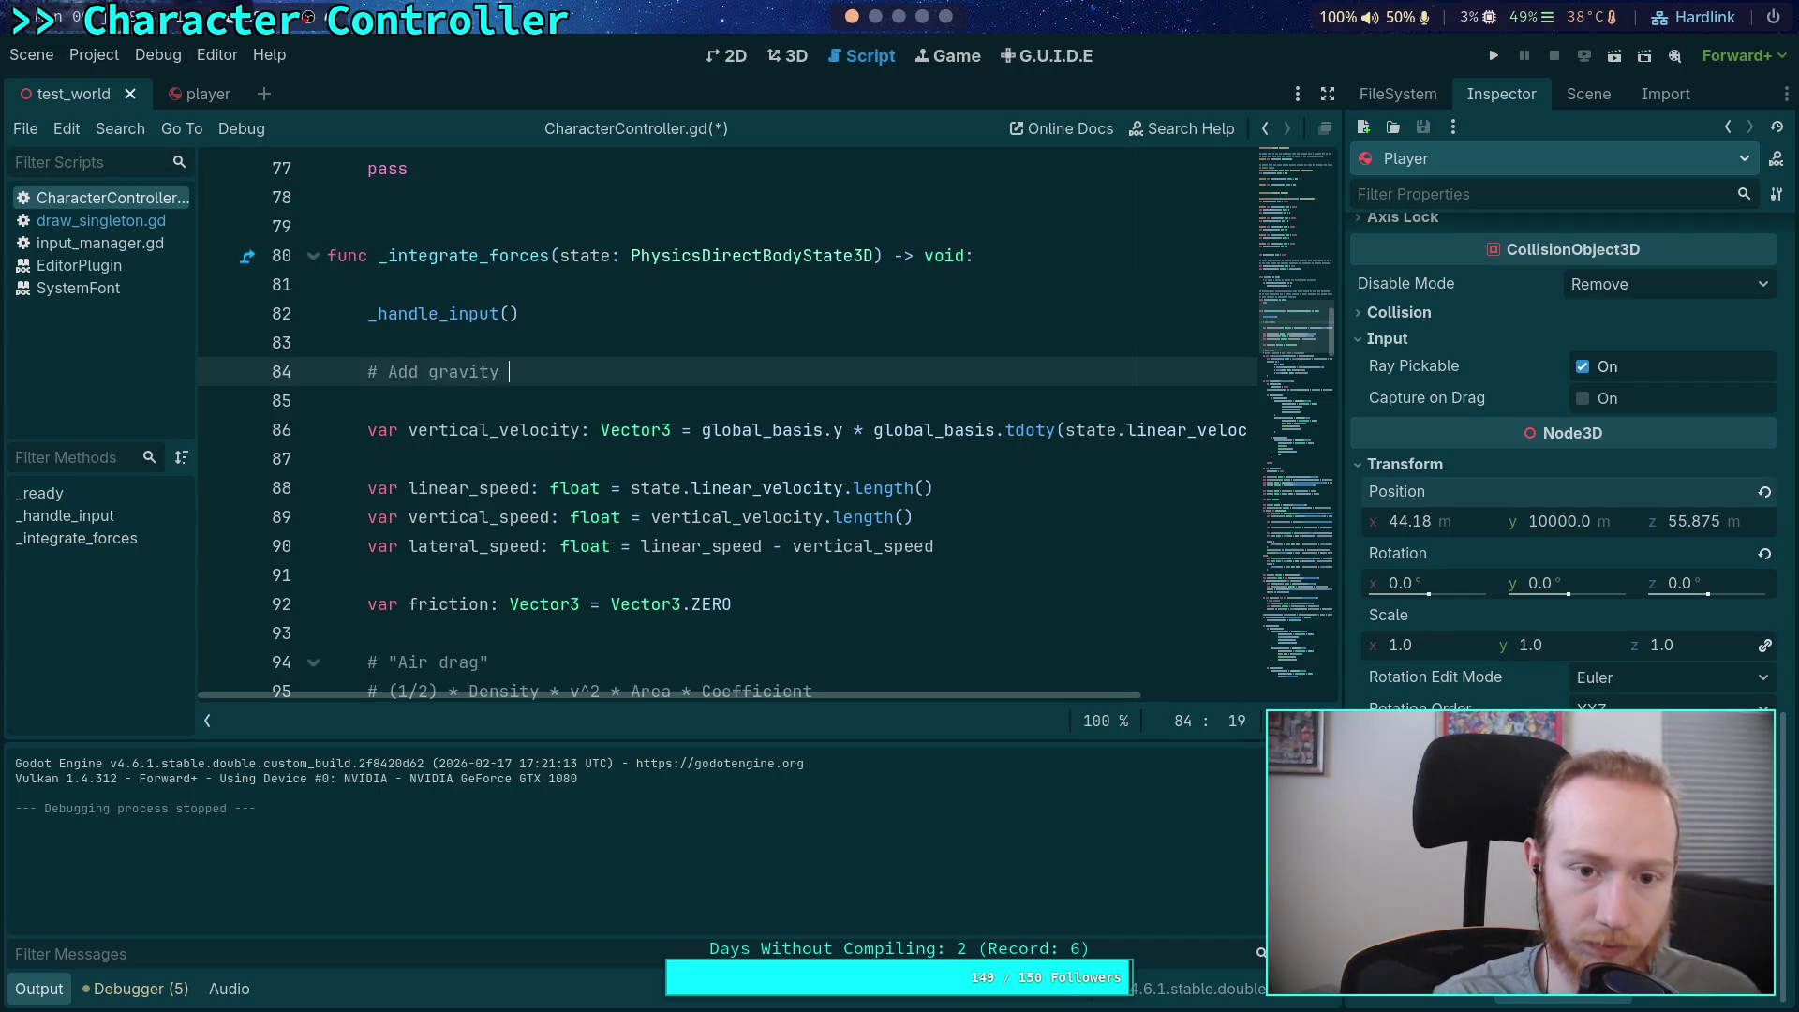
{"action": "type", "text": " first"}
{"action": "key", "text": "Return"}
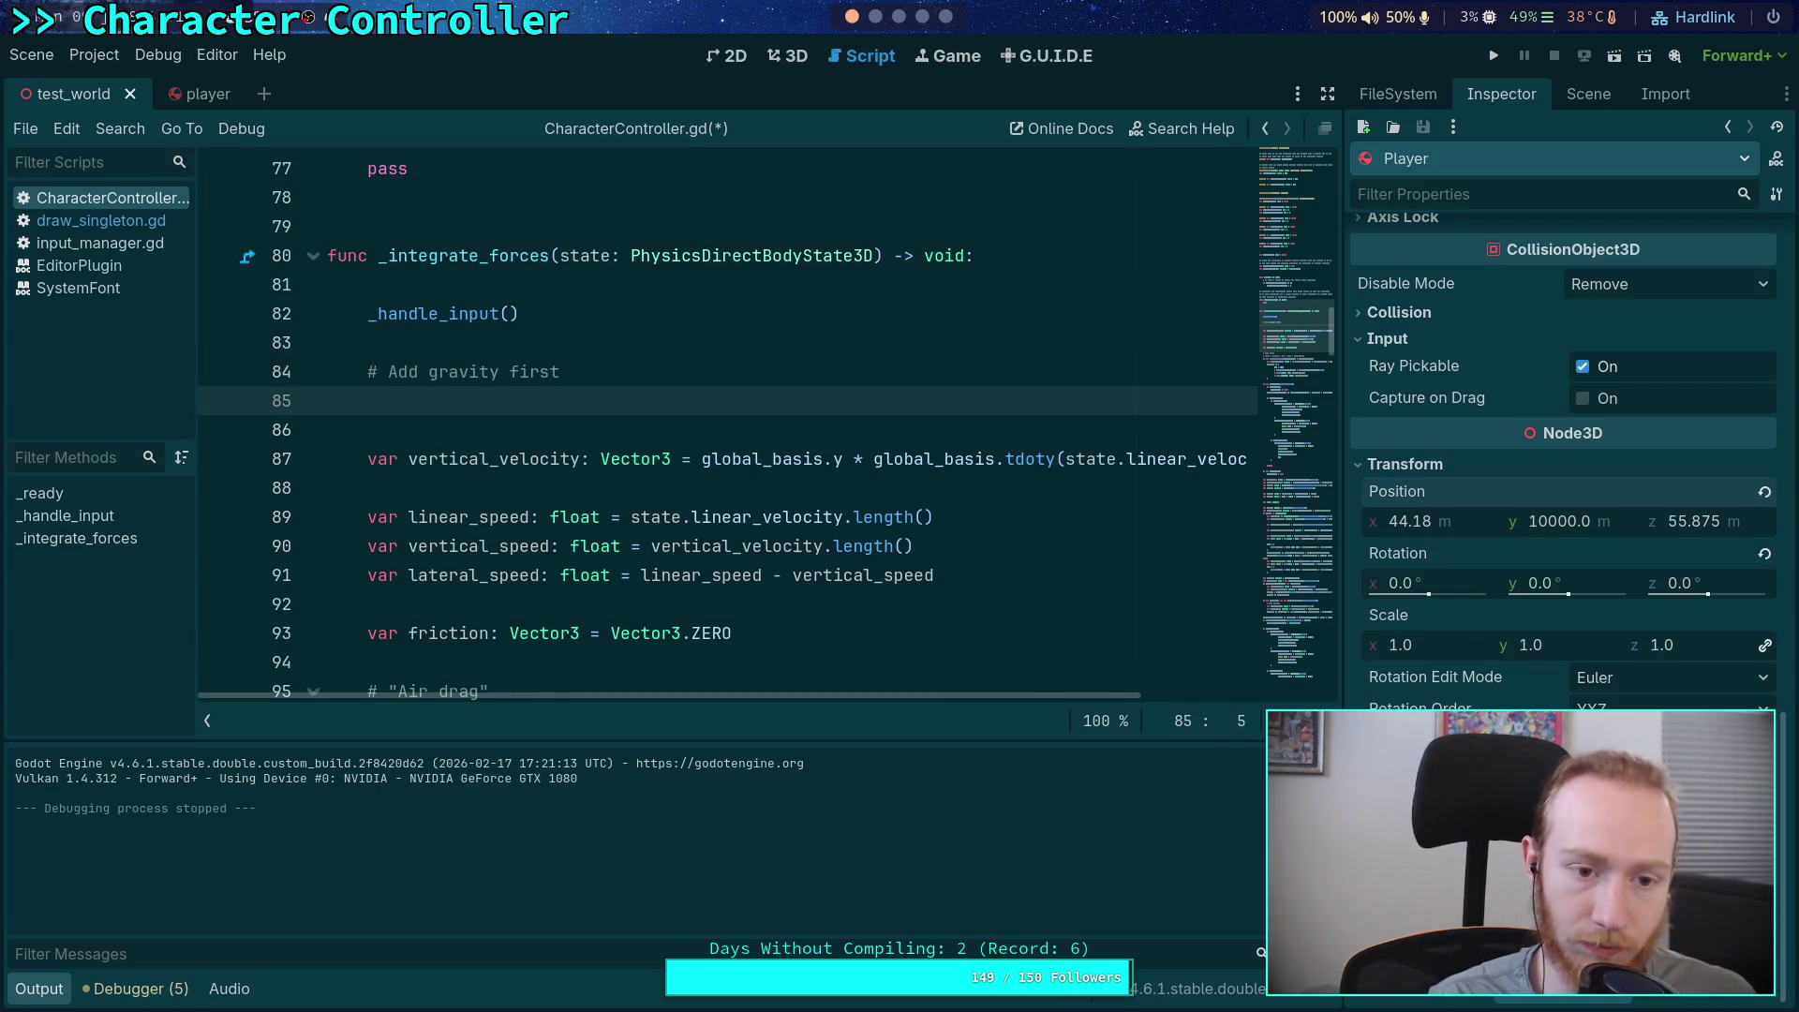
Add 'state.linear_velocity += state.step * state.total_gravity' below the comment using autocomplete
{"action": "type", "text": "state.lin"}
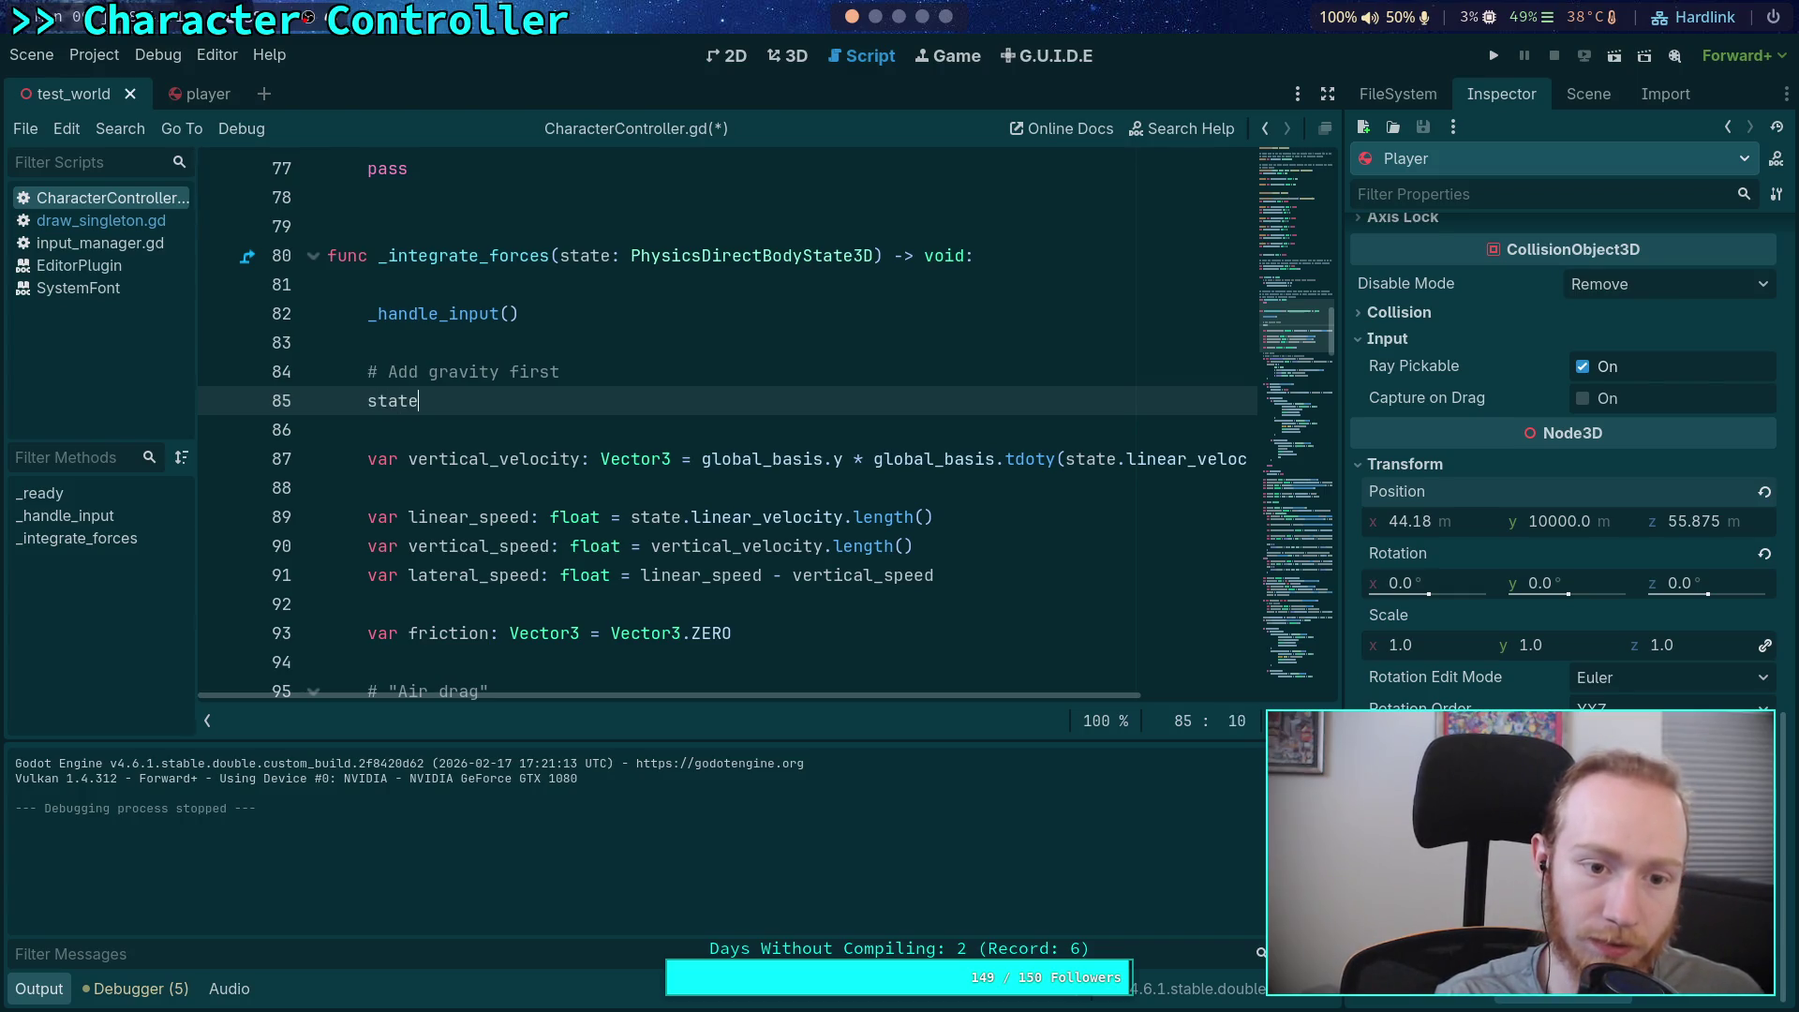
{"action": "key", "text": "Return"}
{"action": "type", "text": "+= "}
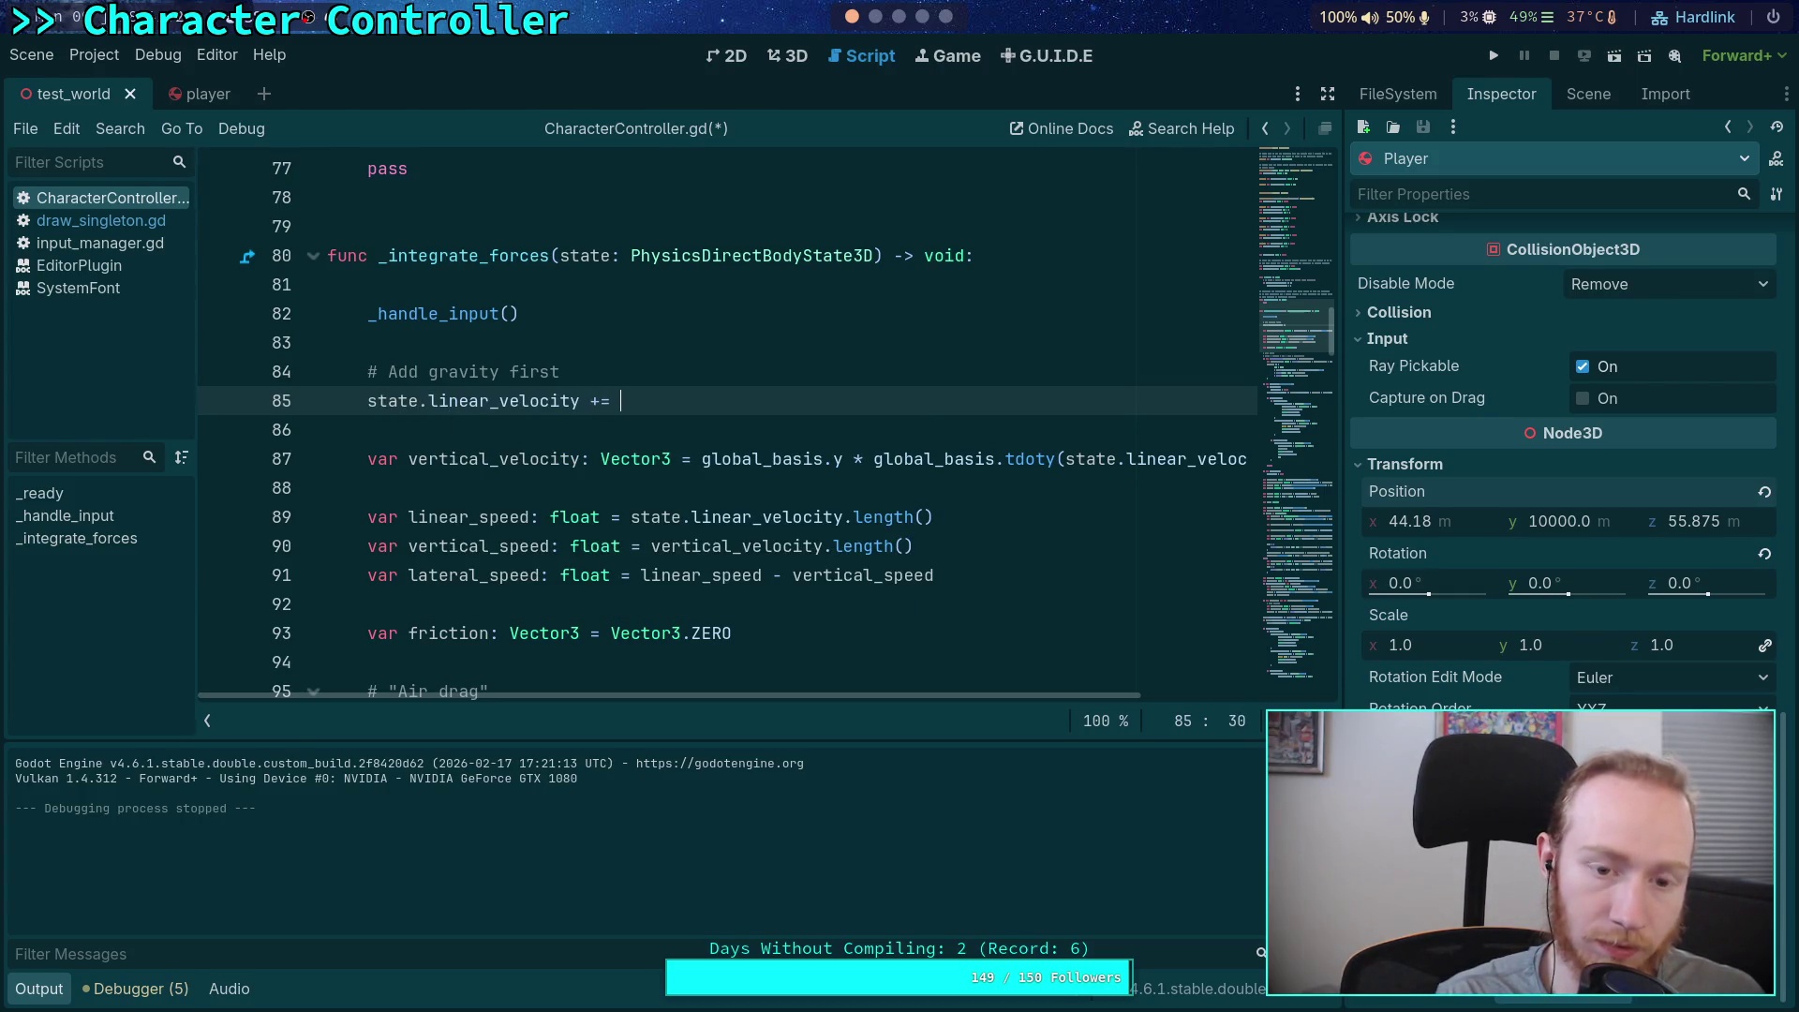
{"action": "type", "text": "state."}
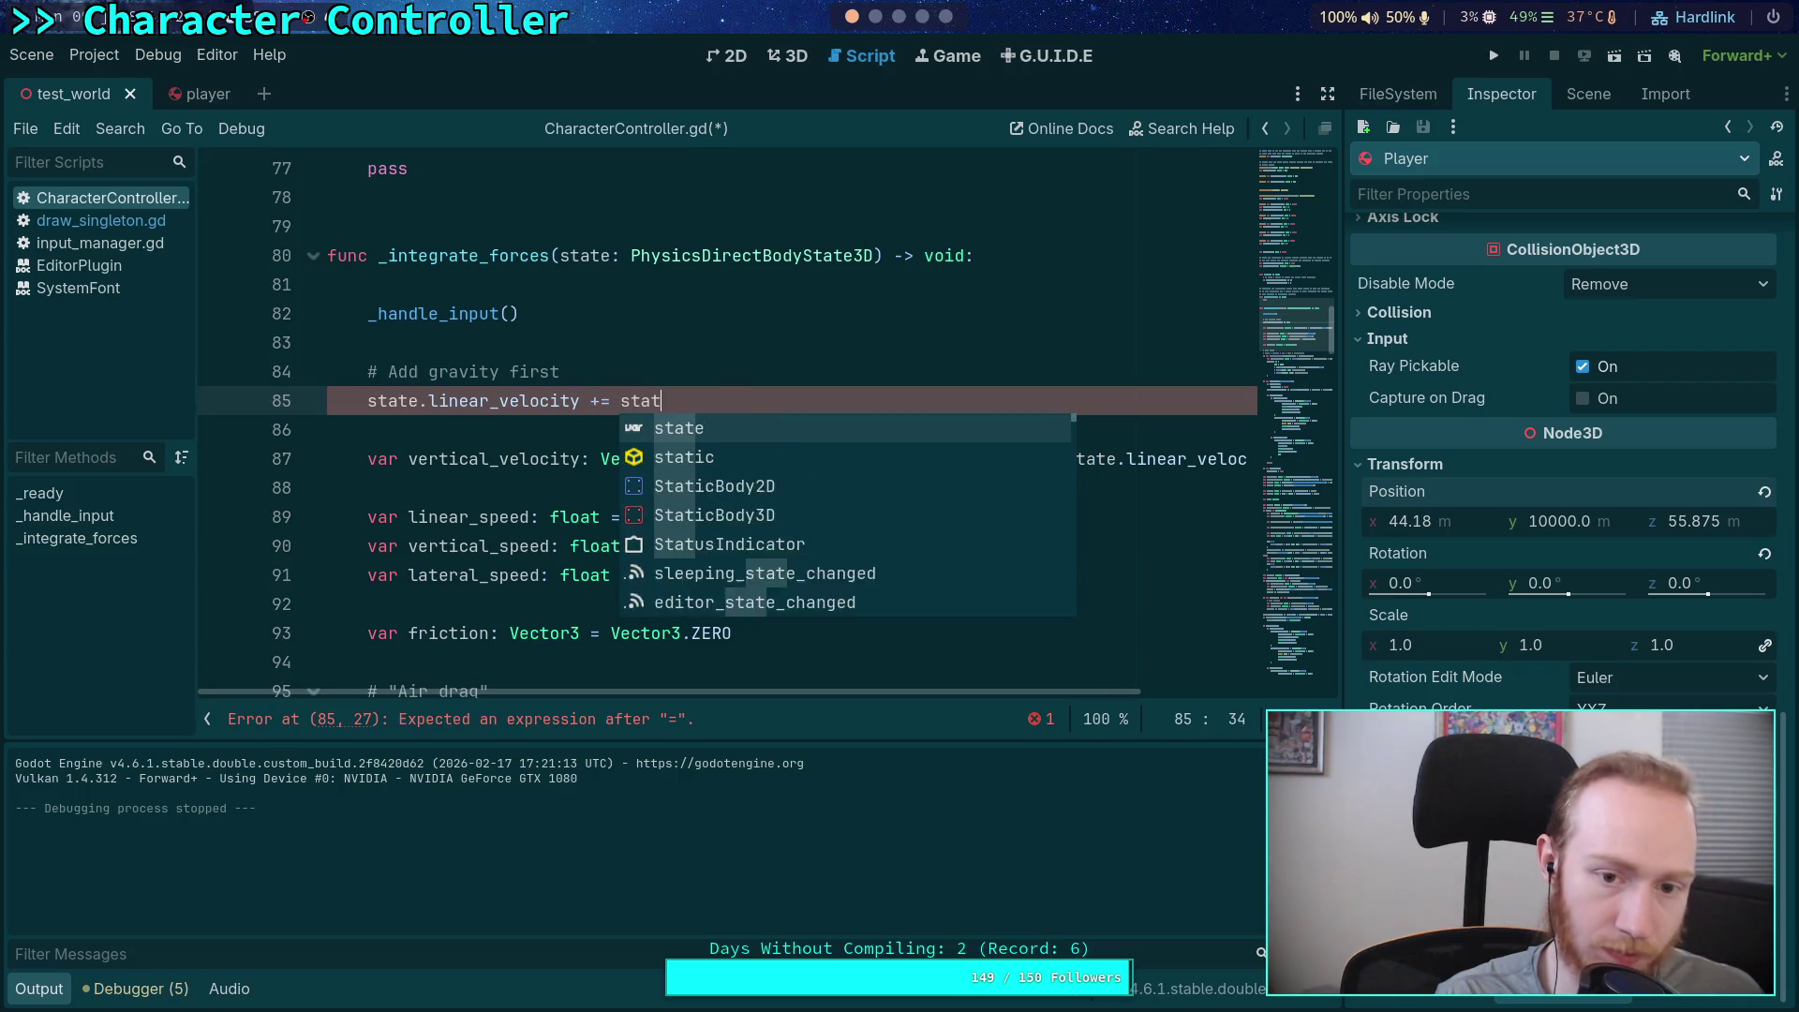
{"action": "type", "text": "step * "}
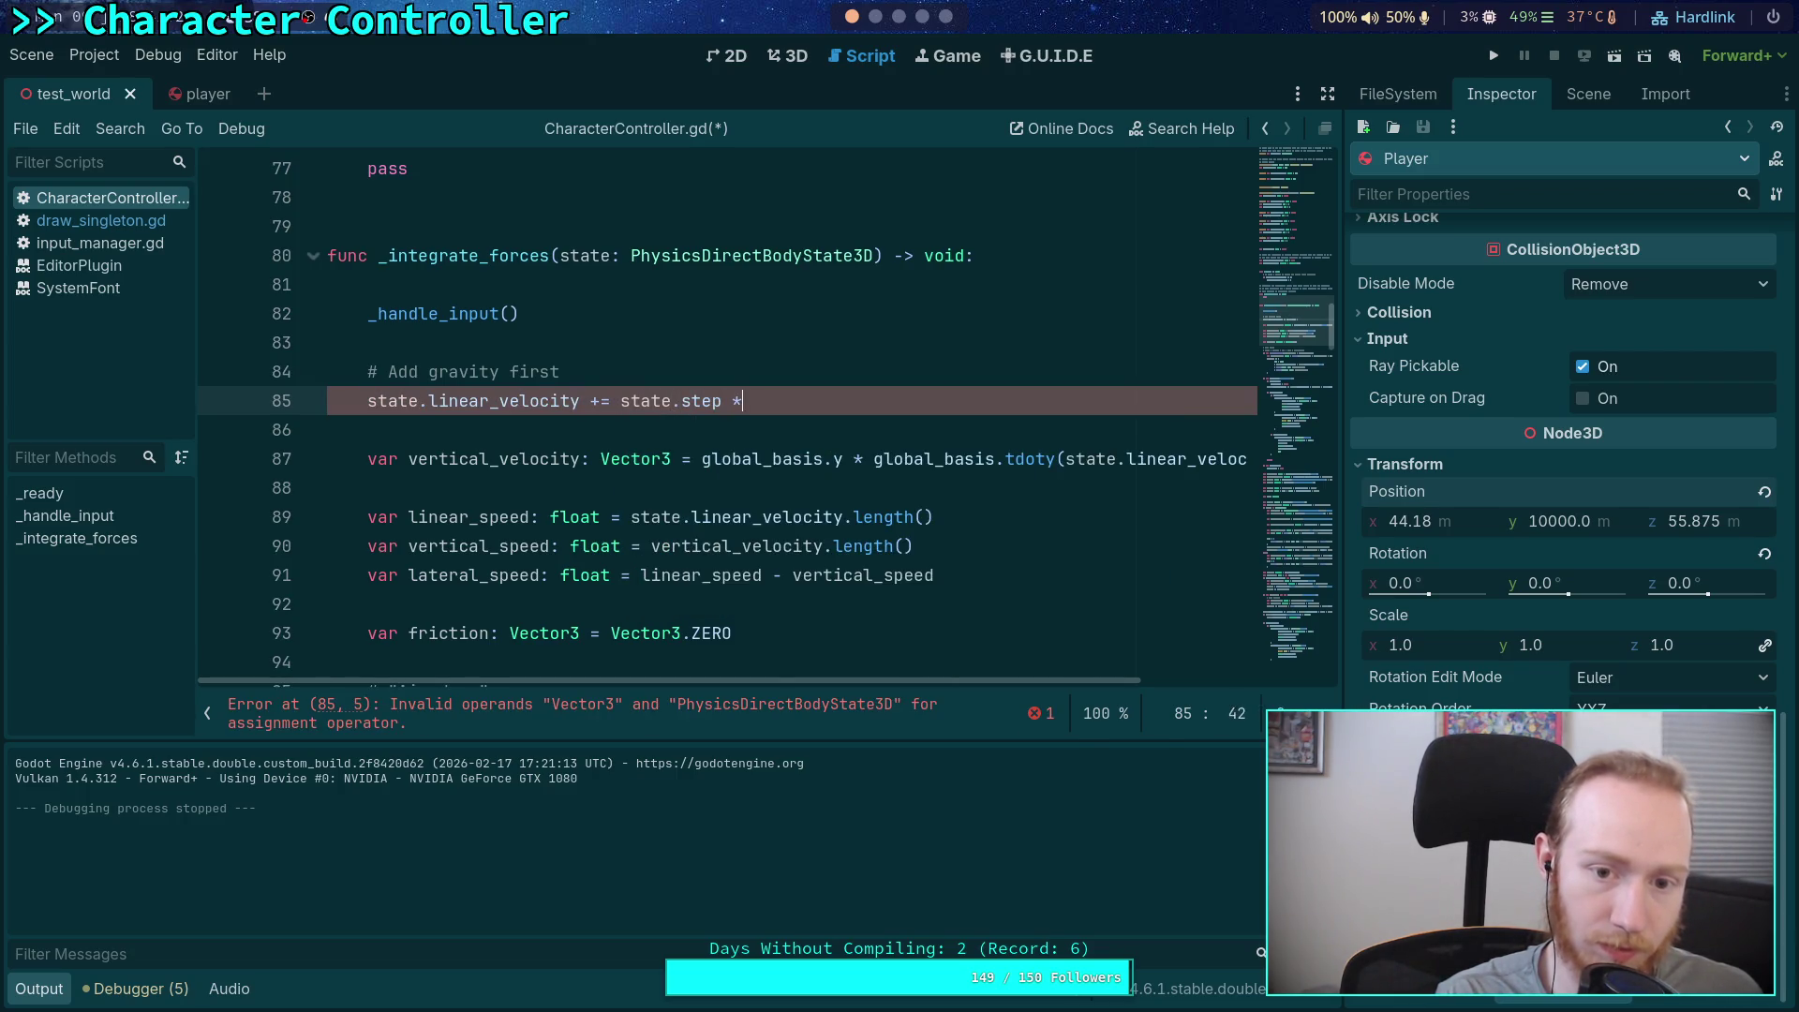
{"action": "type", "text": "state.tot"}
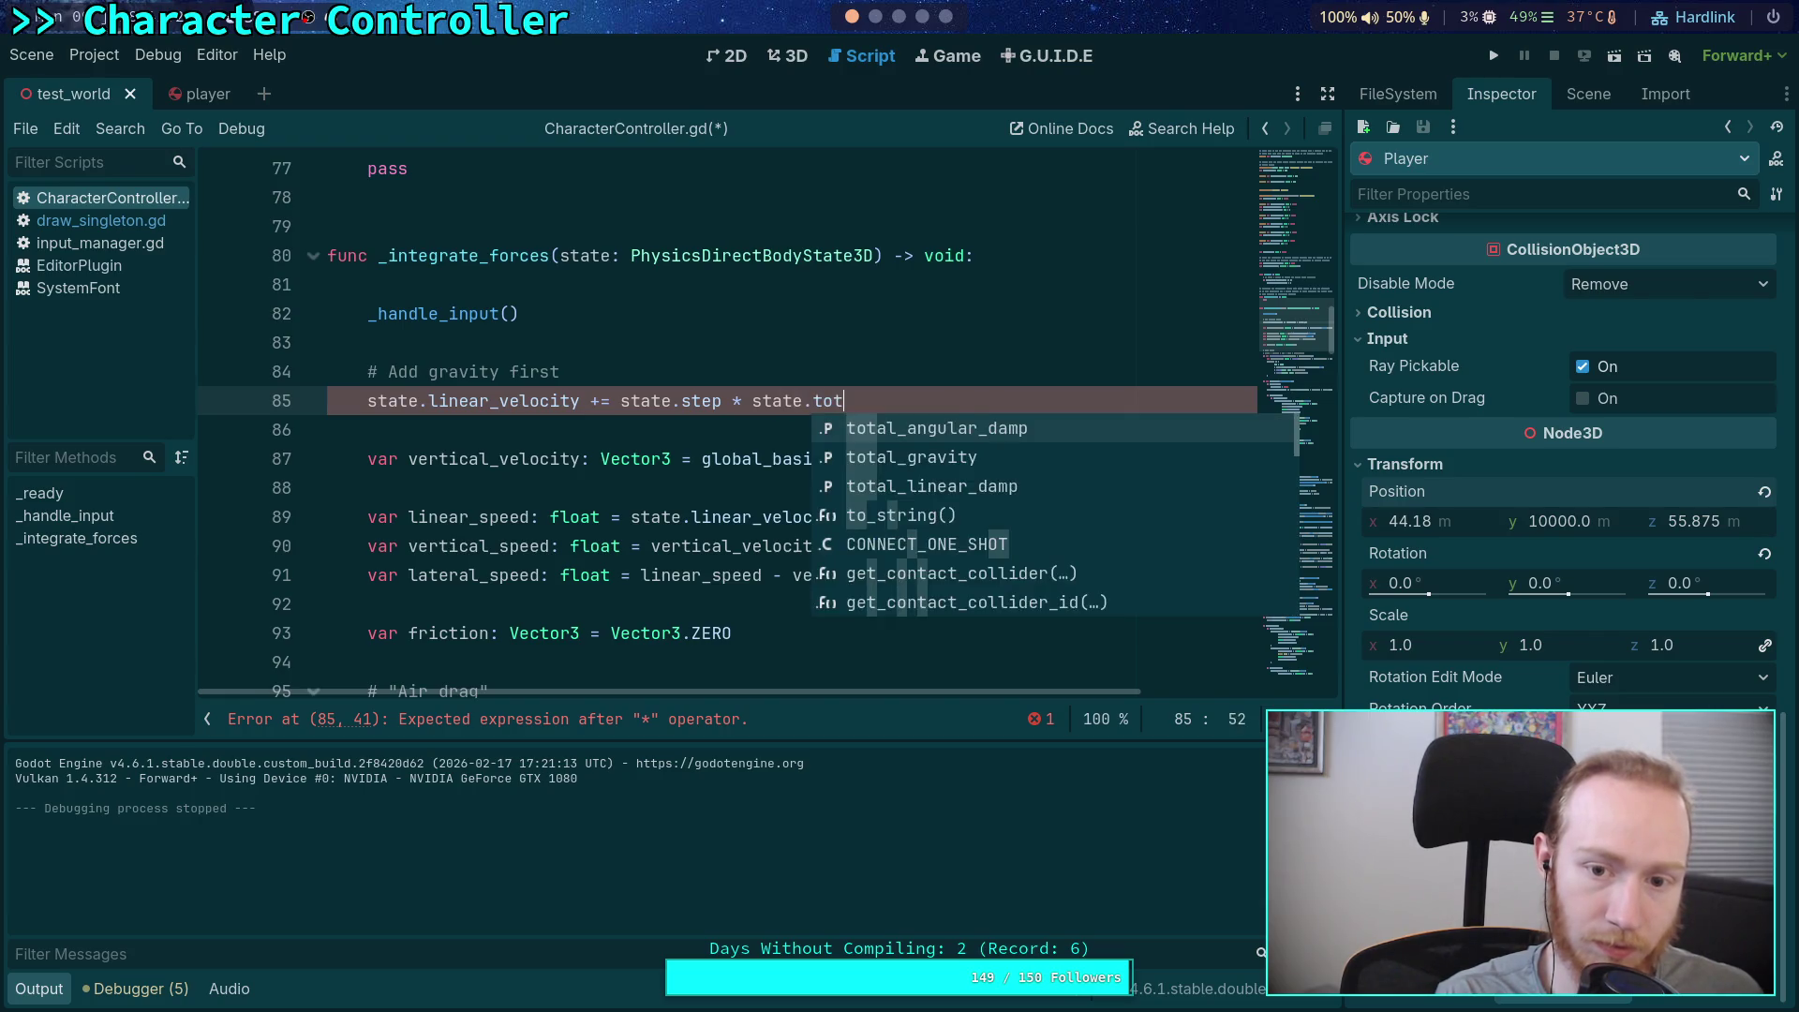
{"action": "key", "text": "Down"}
{"action": "key", "text": "Return"}
{"action": "scroll", "coordinate": [747, 473], "scroll_direction": "down", "scroll_amount": 2}
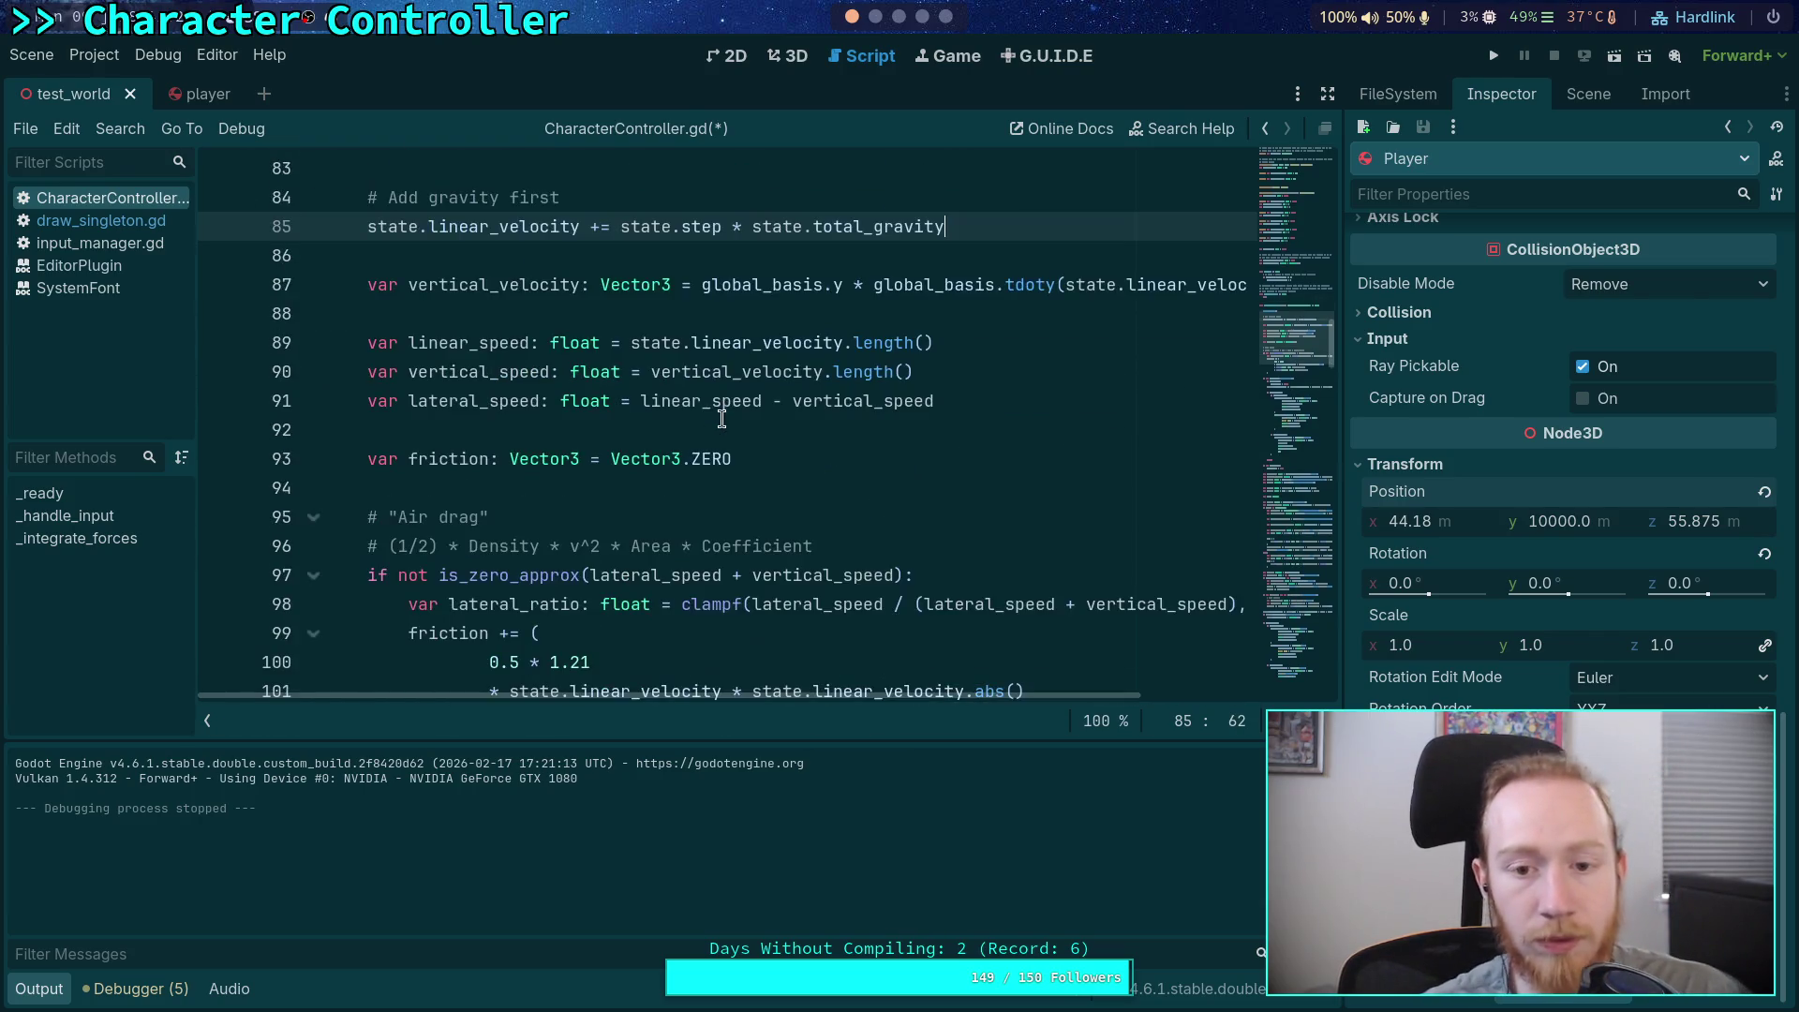
{"action": "scroll", "coordinate": [740, 487], "scroll_direction": "down", "scroll_amount": 6}
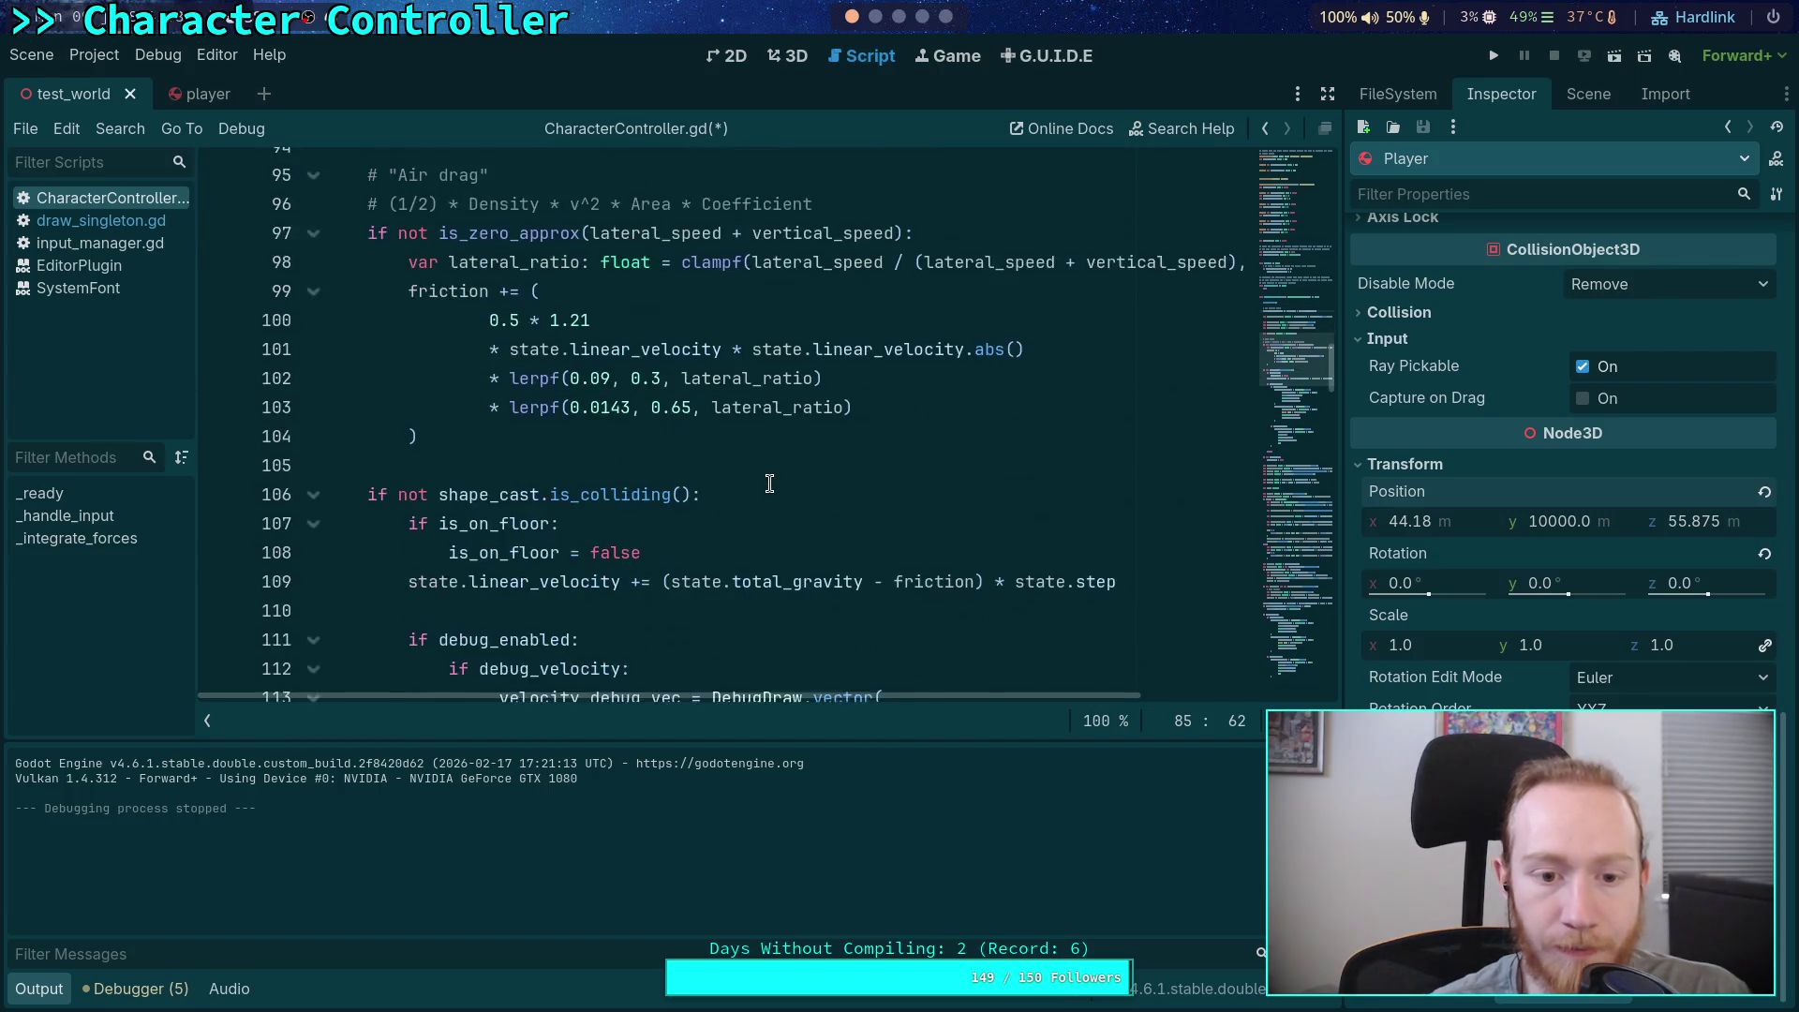
{"action": "scroll", "coordinate": [712, 496], "scroll_direction": "up", "scroll_amount": 3}
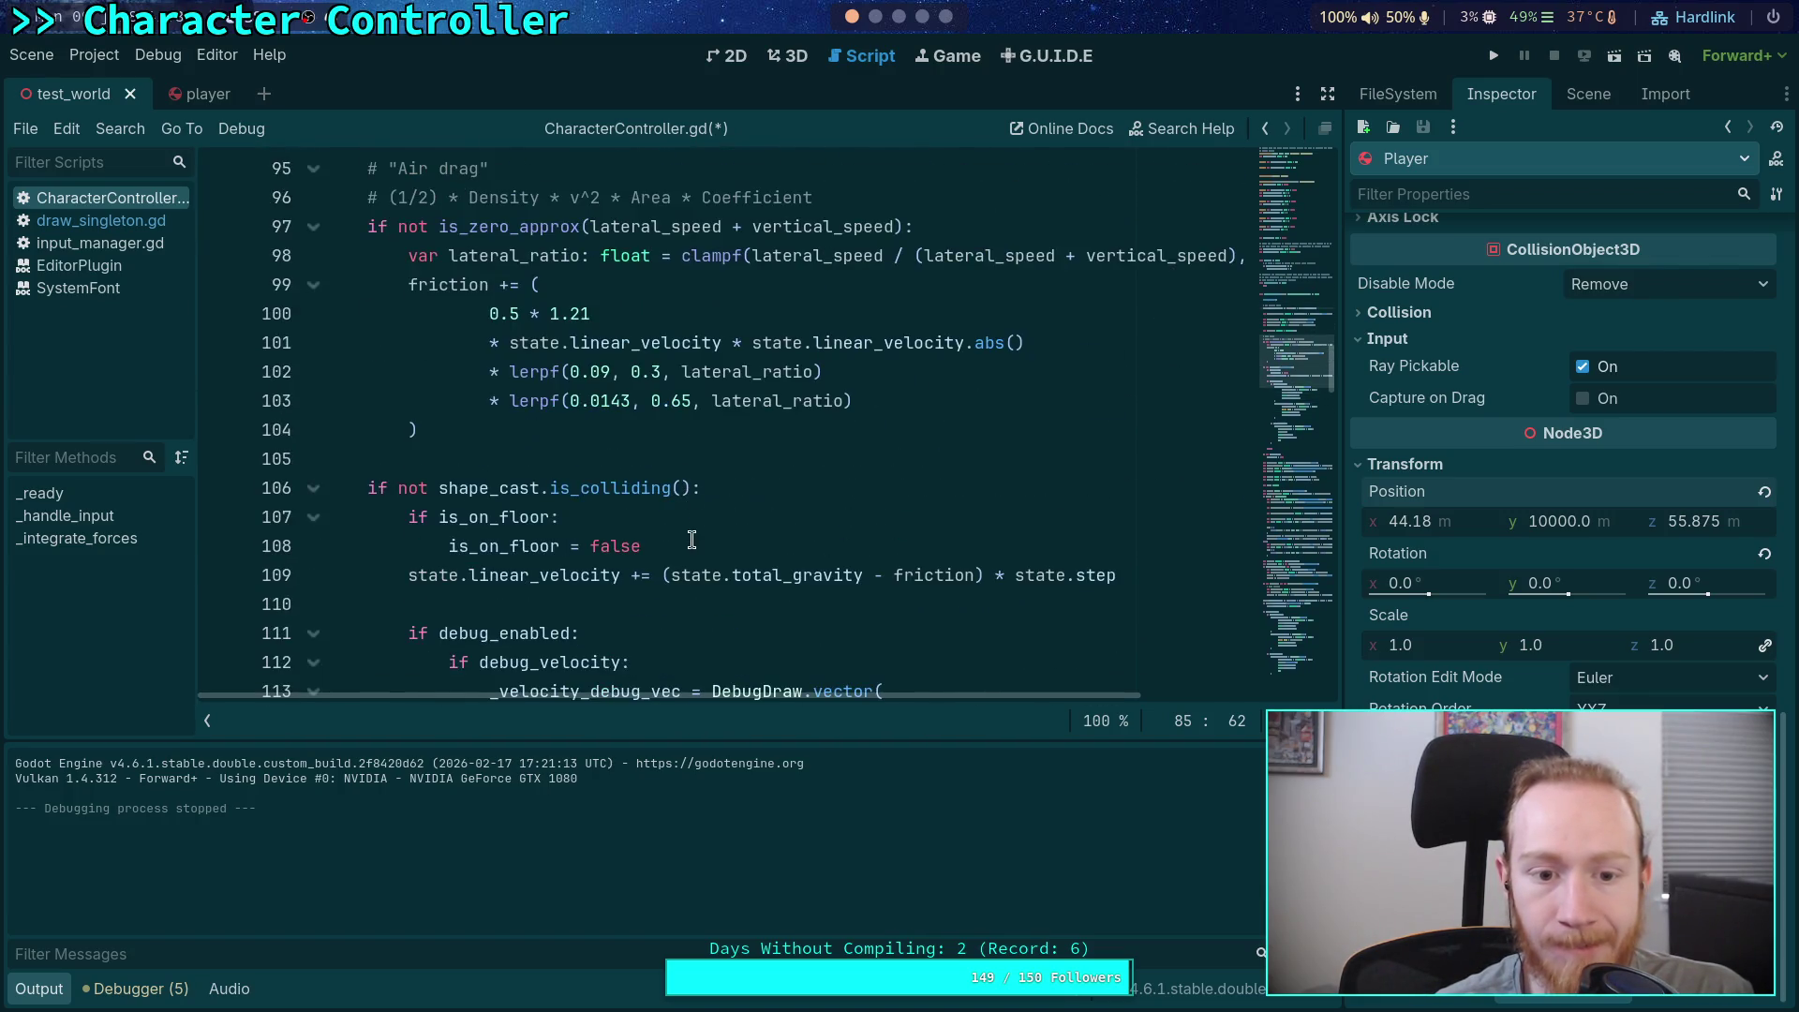
{"action": "left_click_drag", "start_coordinate": [663, 575], "coordinate": [860, 576]}
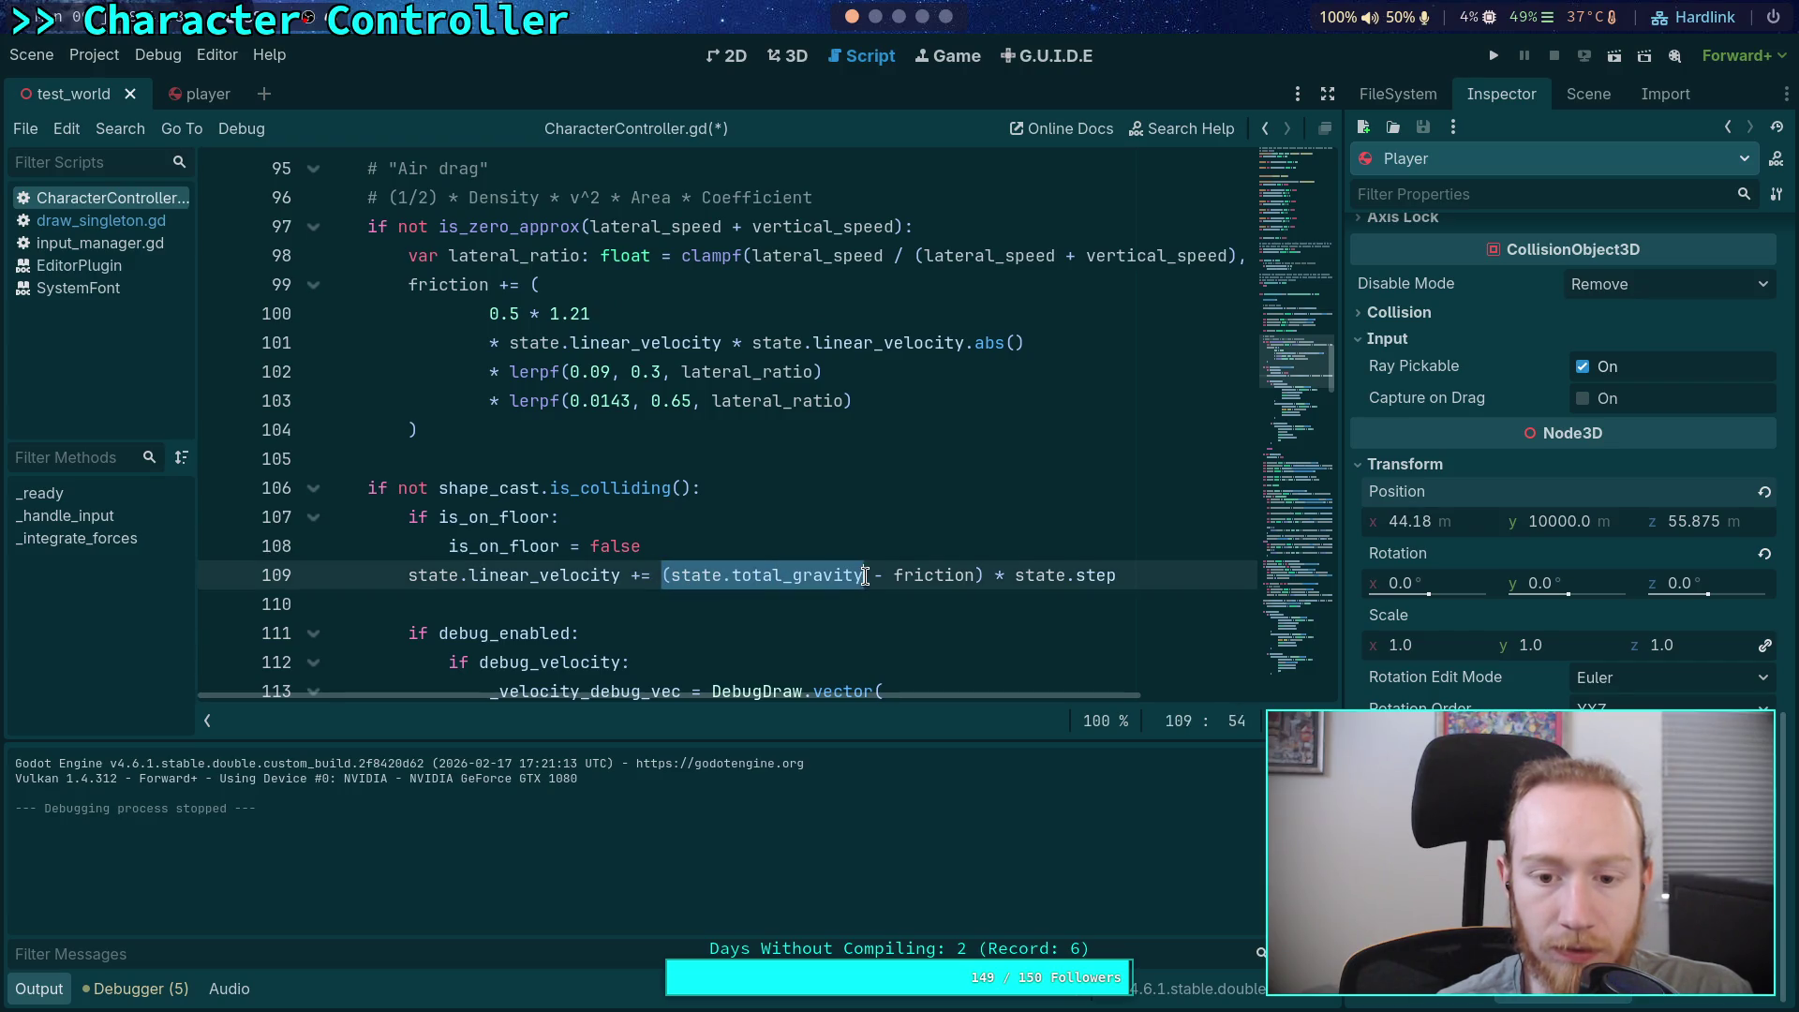
Rewrite line 109 to subtract friction from linear_velocity instead of adding the gravity term
{"action": "key", "text": "Delete"}
{"action": "key", "text": "Delete"}
{"action": "left_click_drag", "start_coordinate": [673, 575], "coordinate": [770, 576]}
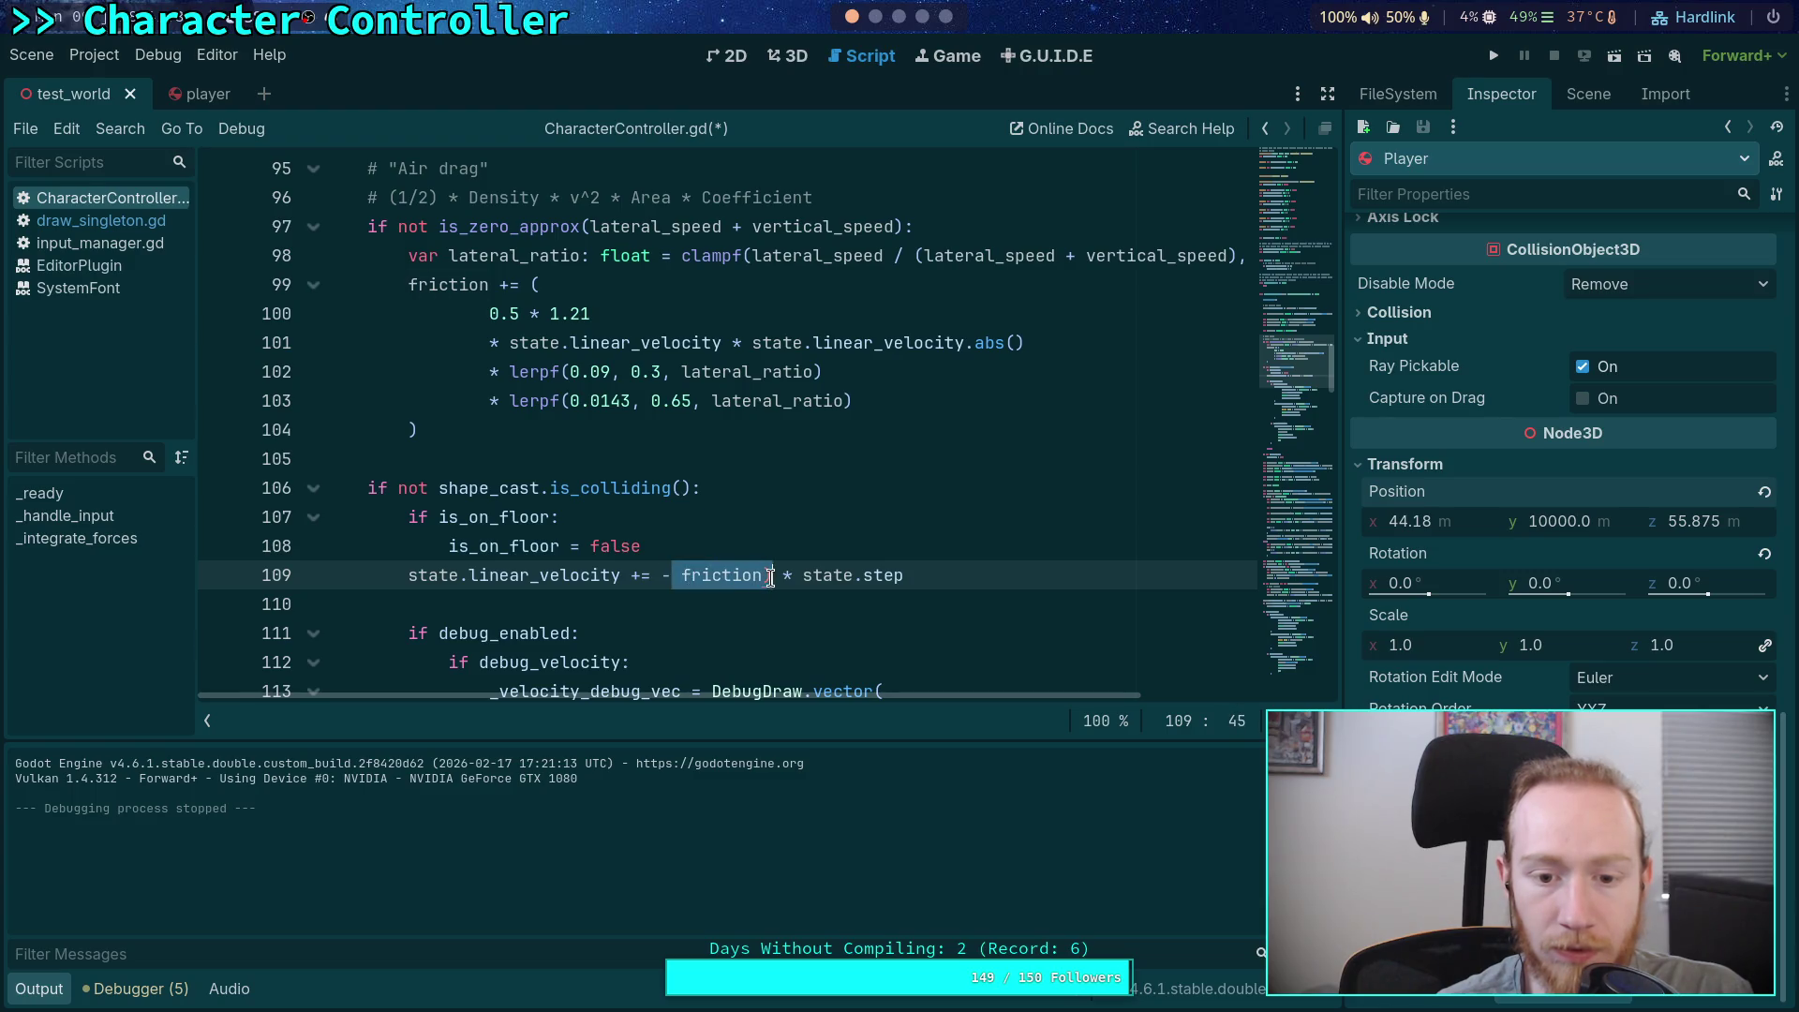
{"action": "key", "text": "Delete"}
{"action": "left_click_drag", "start_coordinate": [631, 574], "coordinate": [645, 574]}
{"action": "type", "text": "-"}
{"action": "key", "text": "Right"}
{"action": "key", "text": "Right"}
{"action": "key", "text": "Right"}
{"action": "type", "text": "friction"}
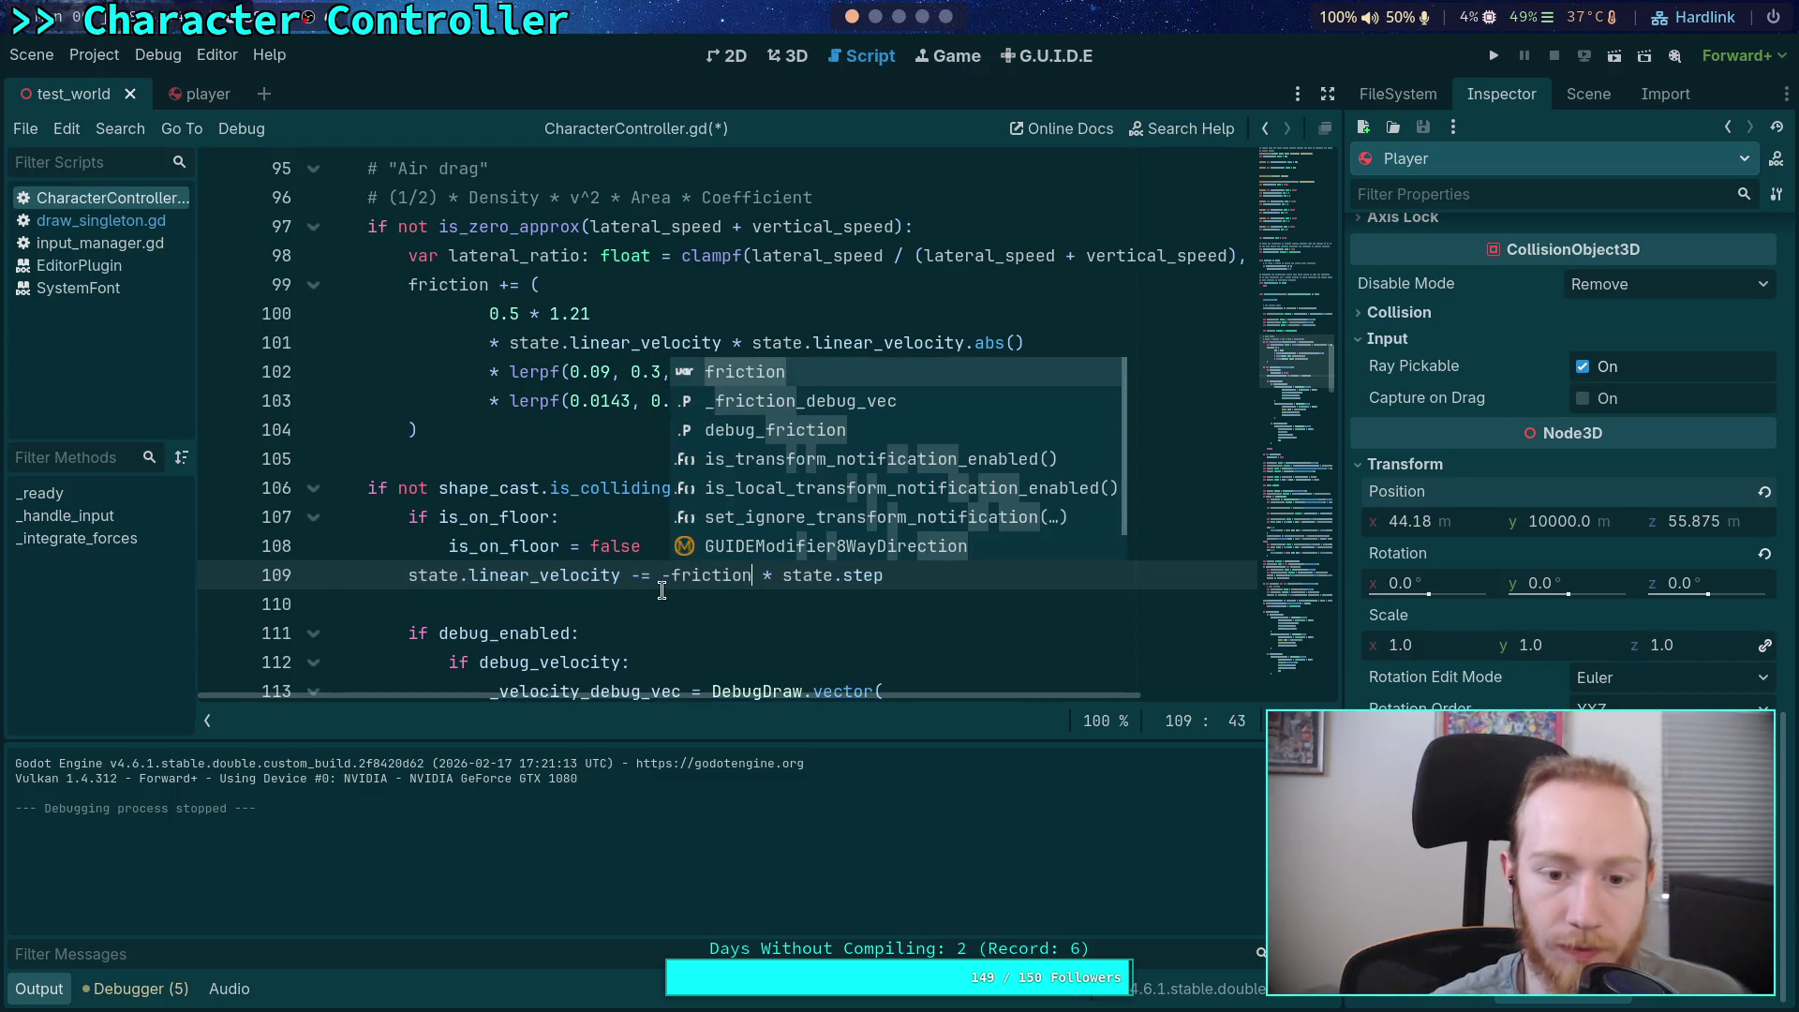
{"action": "left_click", "coordinate": [671, 575]}
{"action": "key", "text": "BackSpace"}
{"action": "left_click", "coordinate": [664, 600]}
Check the friction argument of the debug vector call and save CharacterController.gd
{"action": "scroll", "coordinate": [664, 588], "scroll_direction": "down", "scroll_amount": 3}
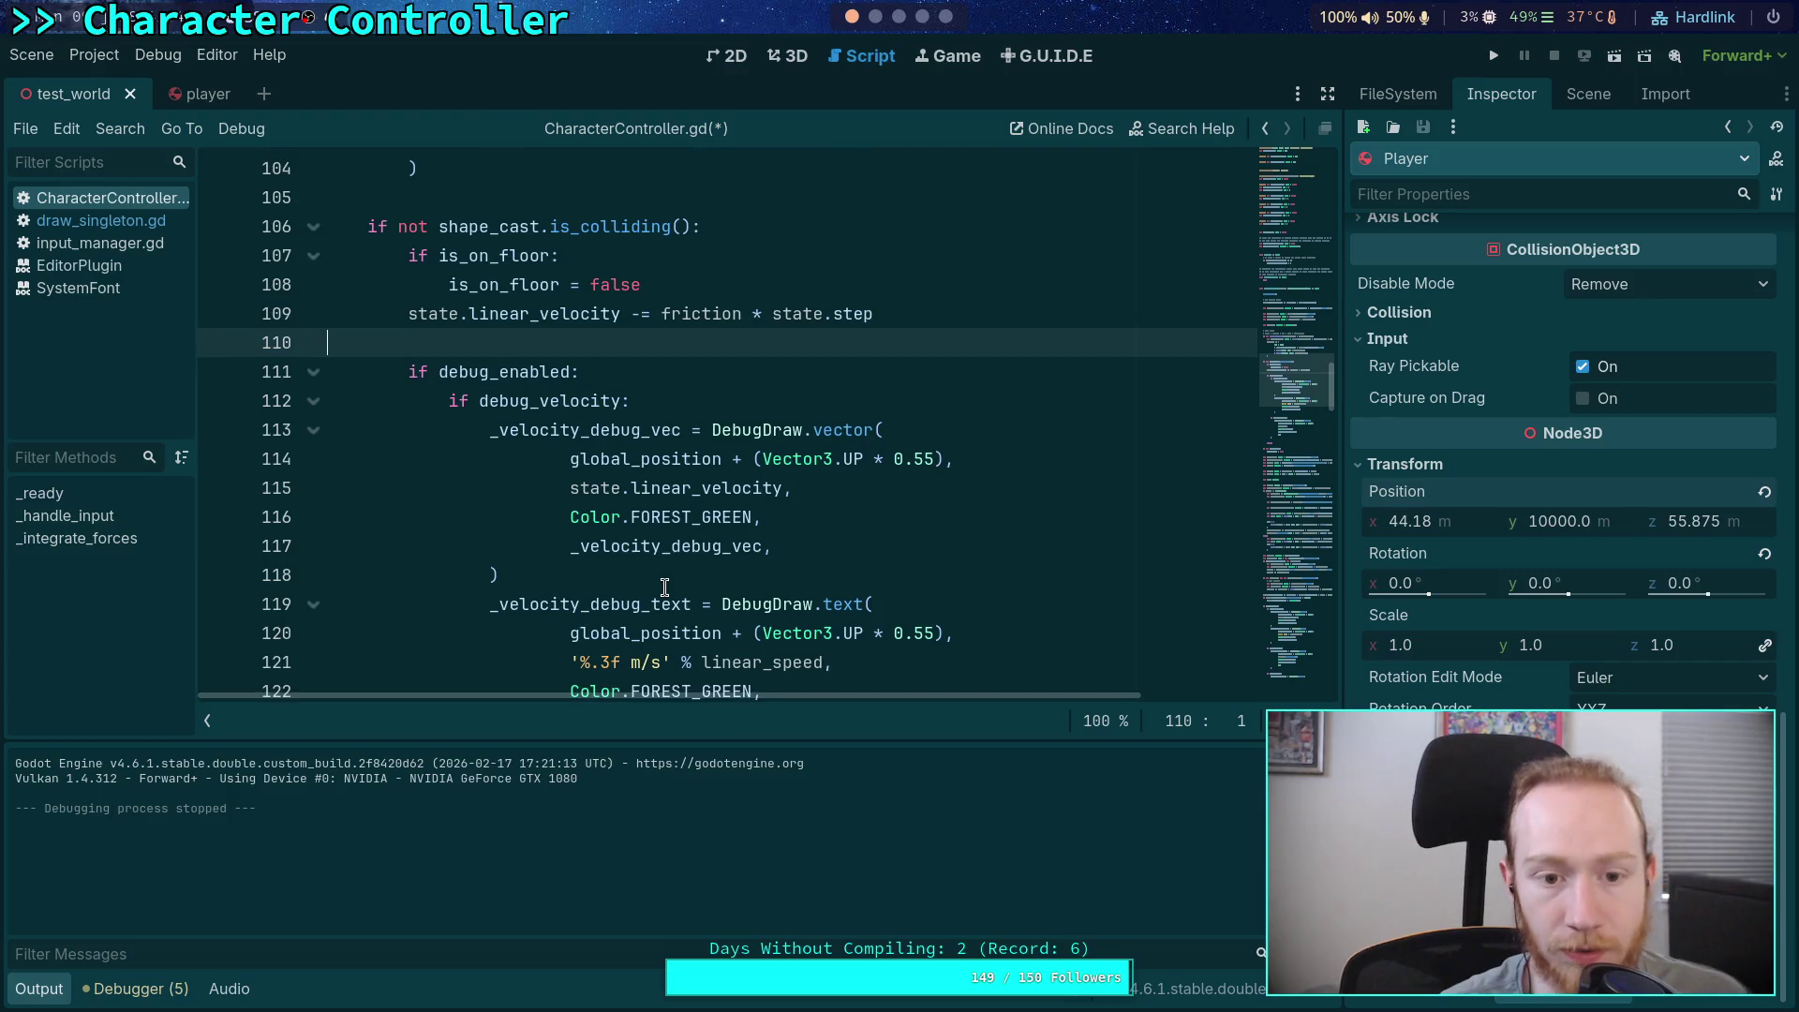
{"action": "scroll", "coordinate": [665, 587], "scroll_direction": "down", "scroll_amount": 6}
{"action": "double_click", "coordinate": [596, 371]}
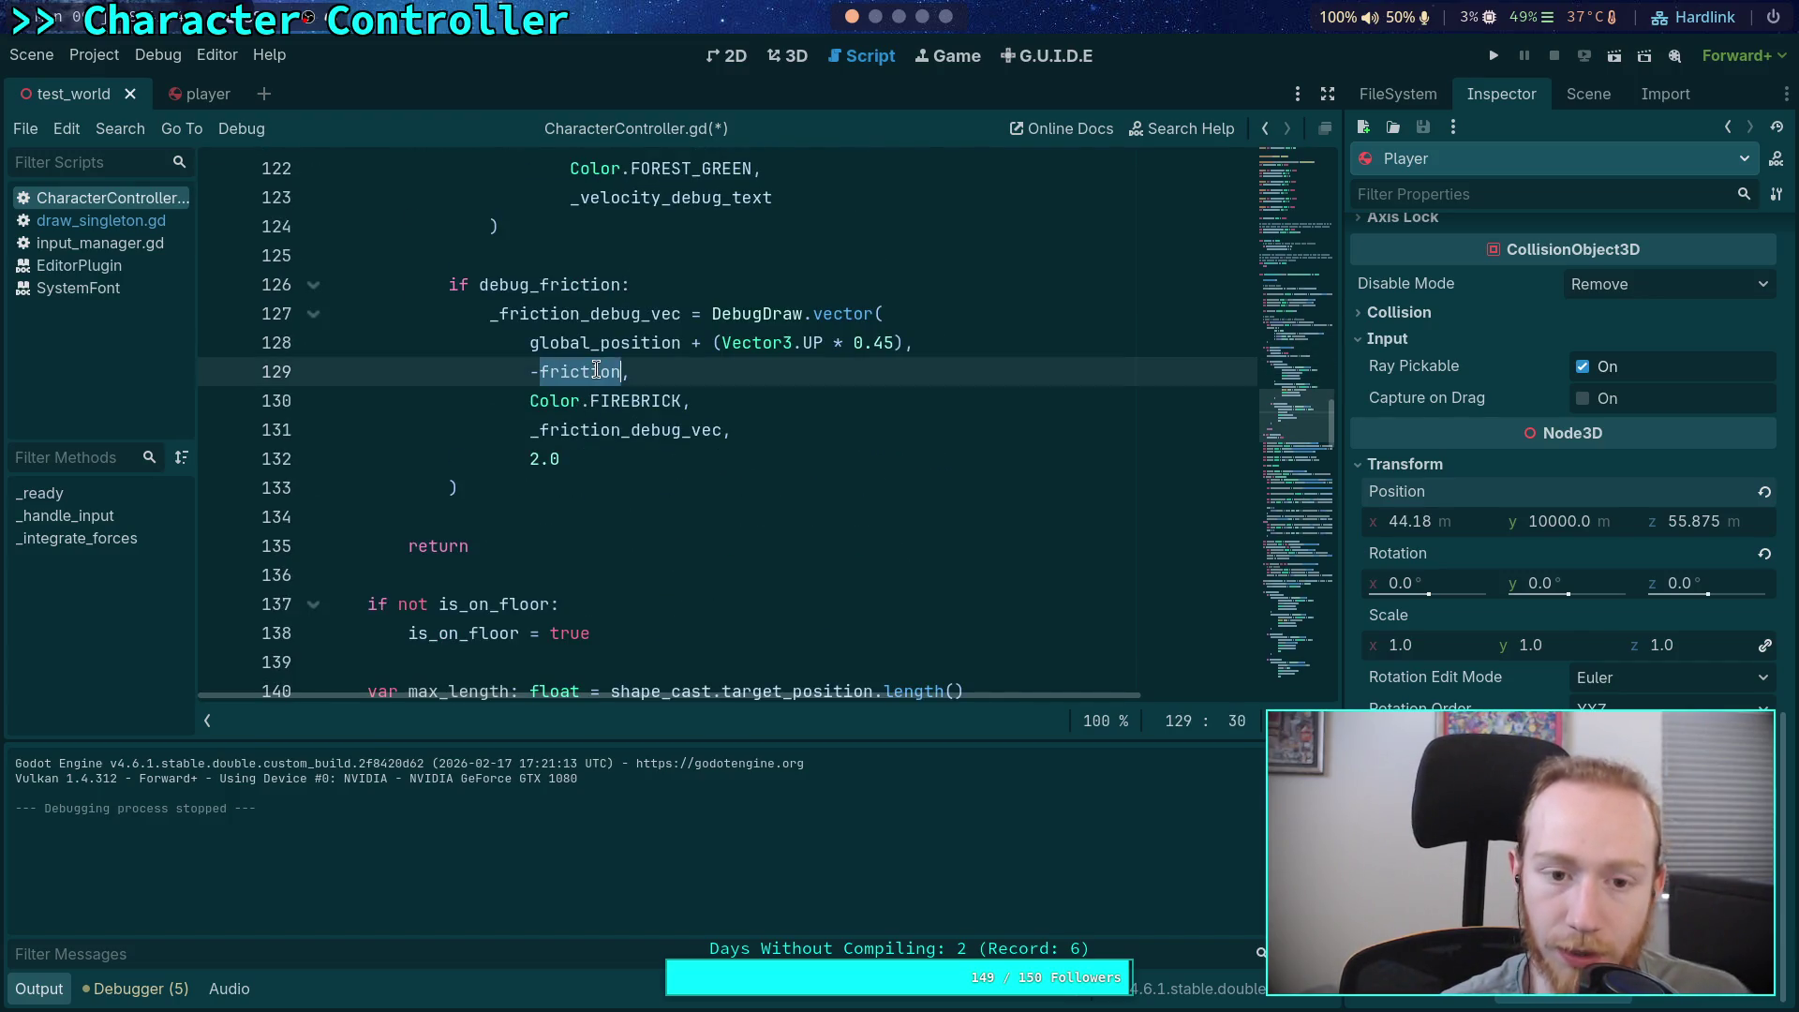
{"action": "scroll", "coordinate": [553, 494], "scroll_direction": "up", "scroll_amount": 9}
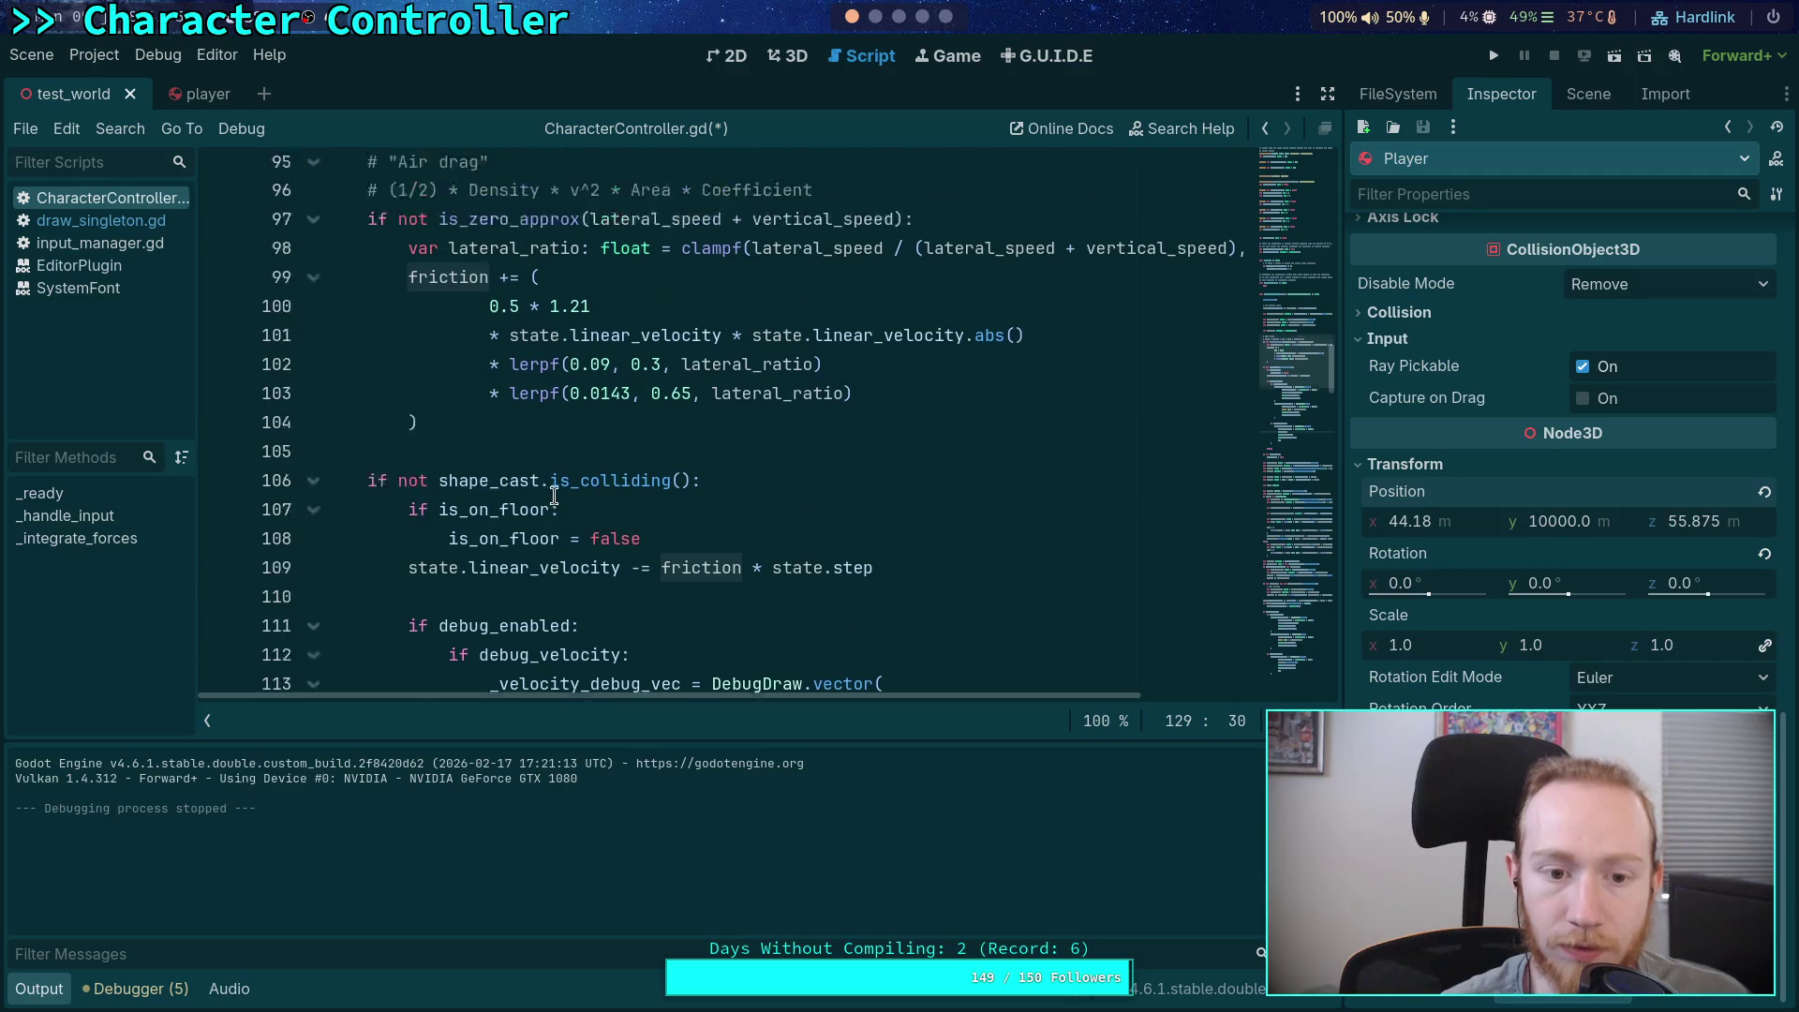
{"action": "scroll", "coordinate": [554, 495], "scroll_direction": "up", "scroll_amount": 3}
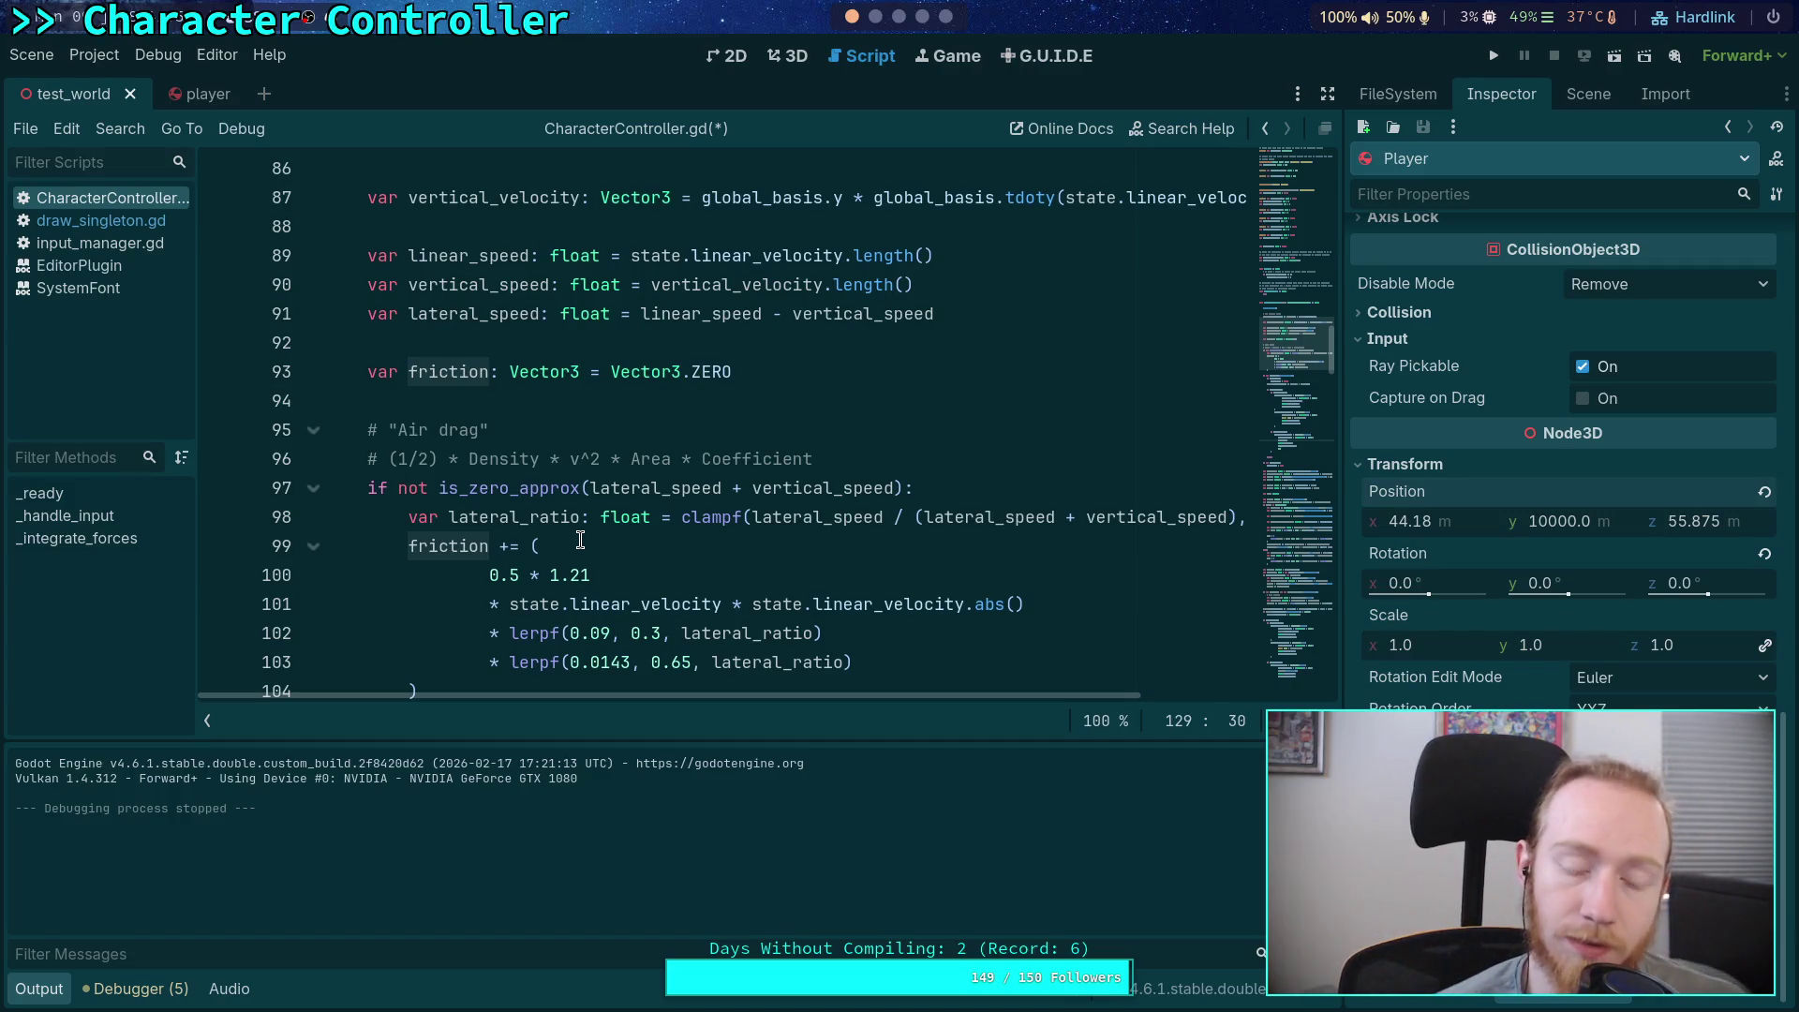
{"action": "left_click", "coordinate": [533, 397]}
{"action": "scroll", "coordinate": [646, 434], "scroll_direction": "up", "scroll_amount": 2}
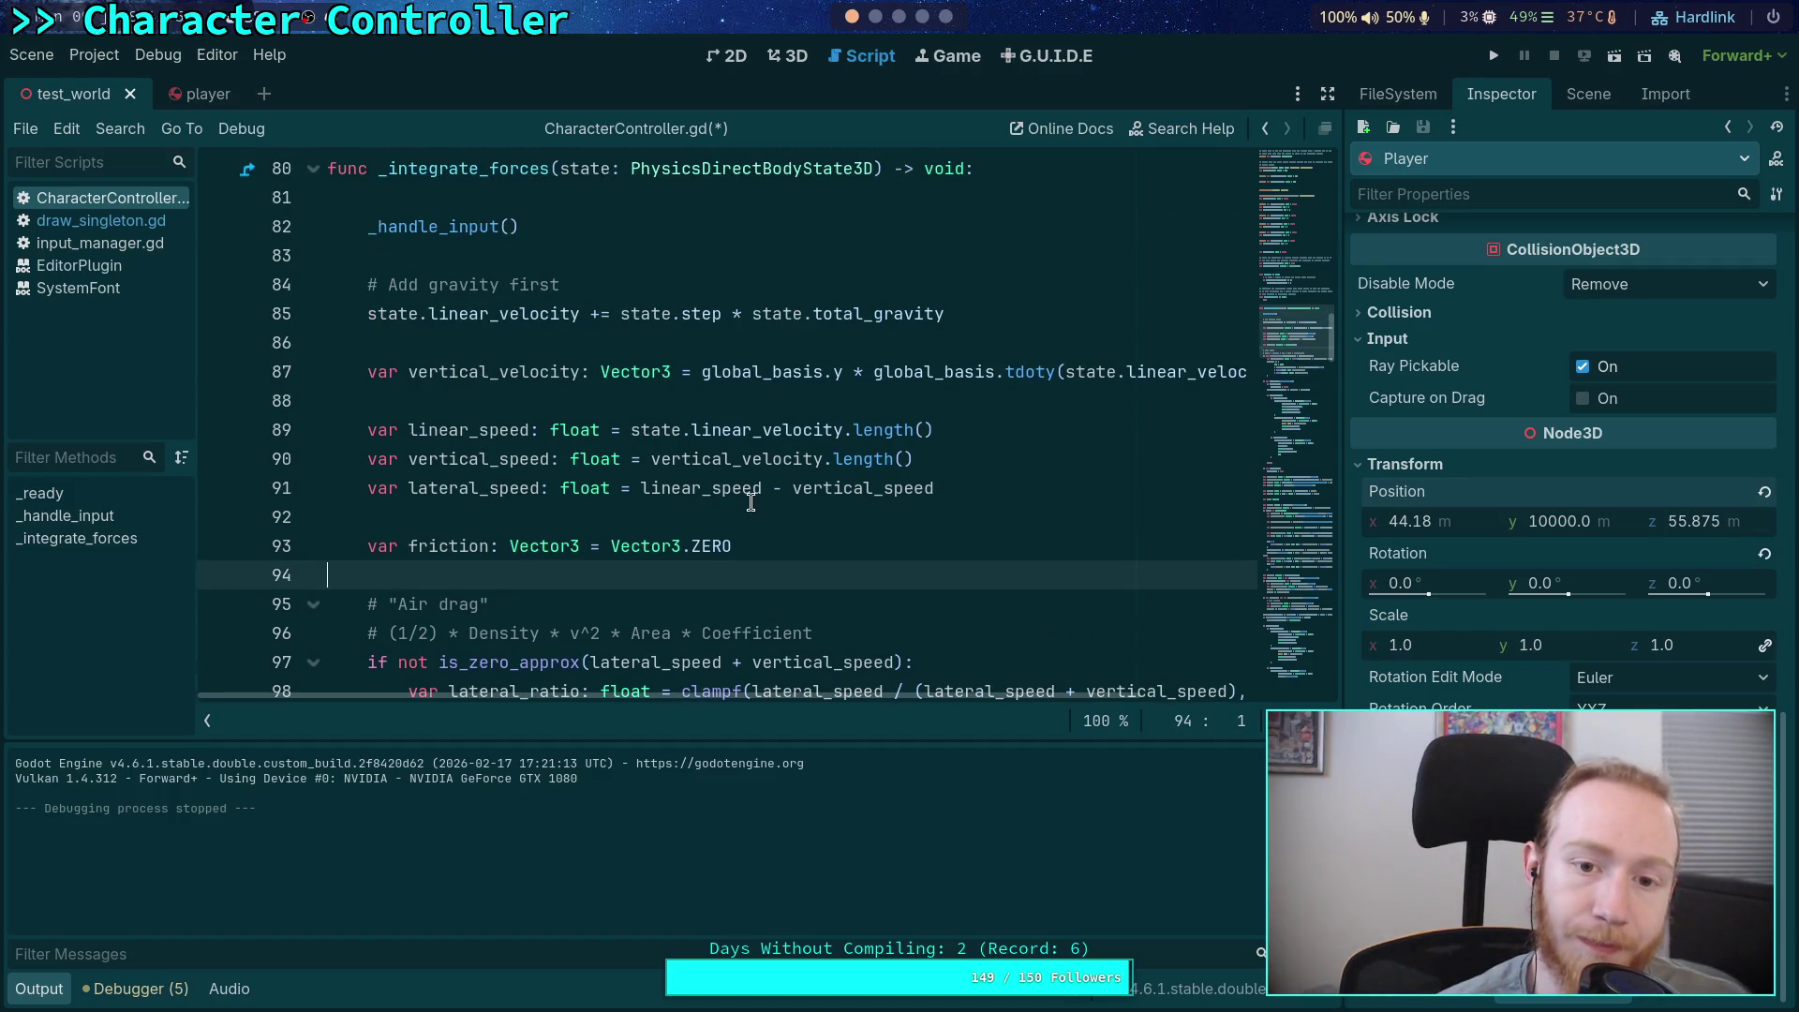
{"action": "scroll", "coordinate": [750, 502], "scroll_direction": "down", "scroll_amount": 15}
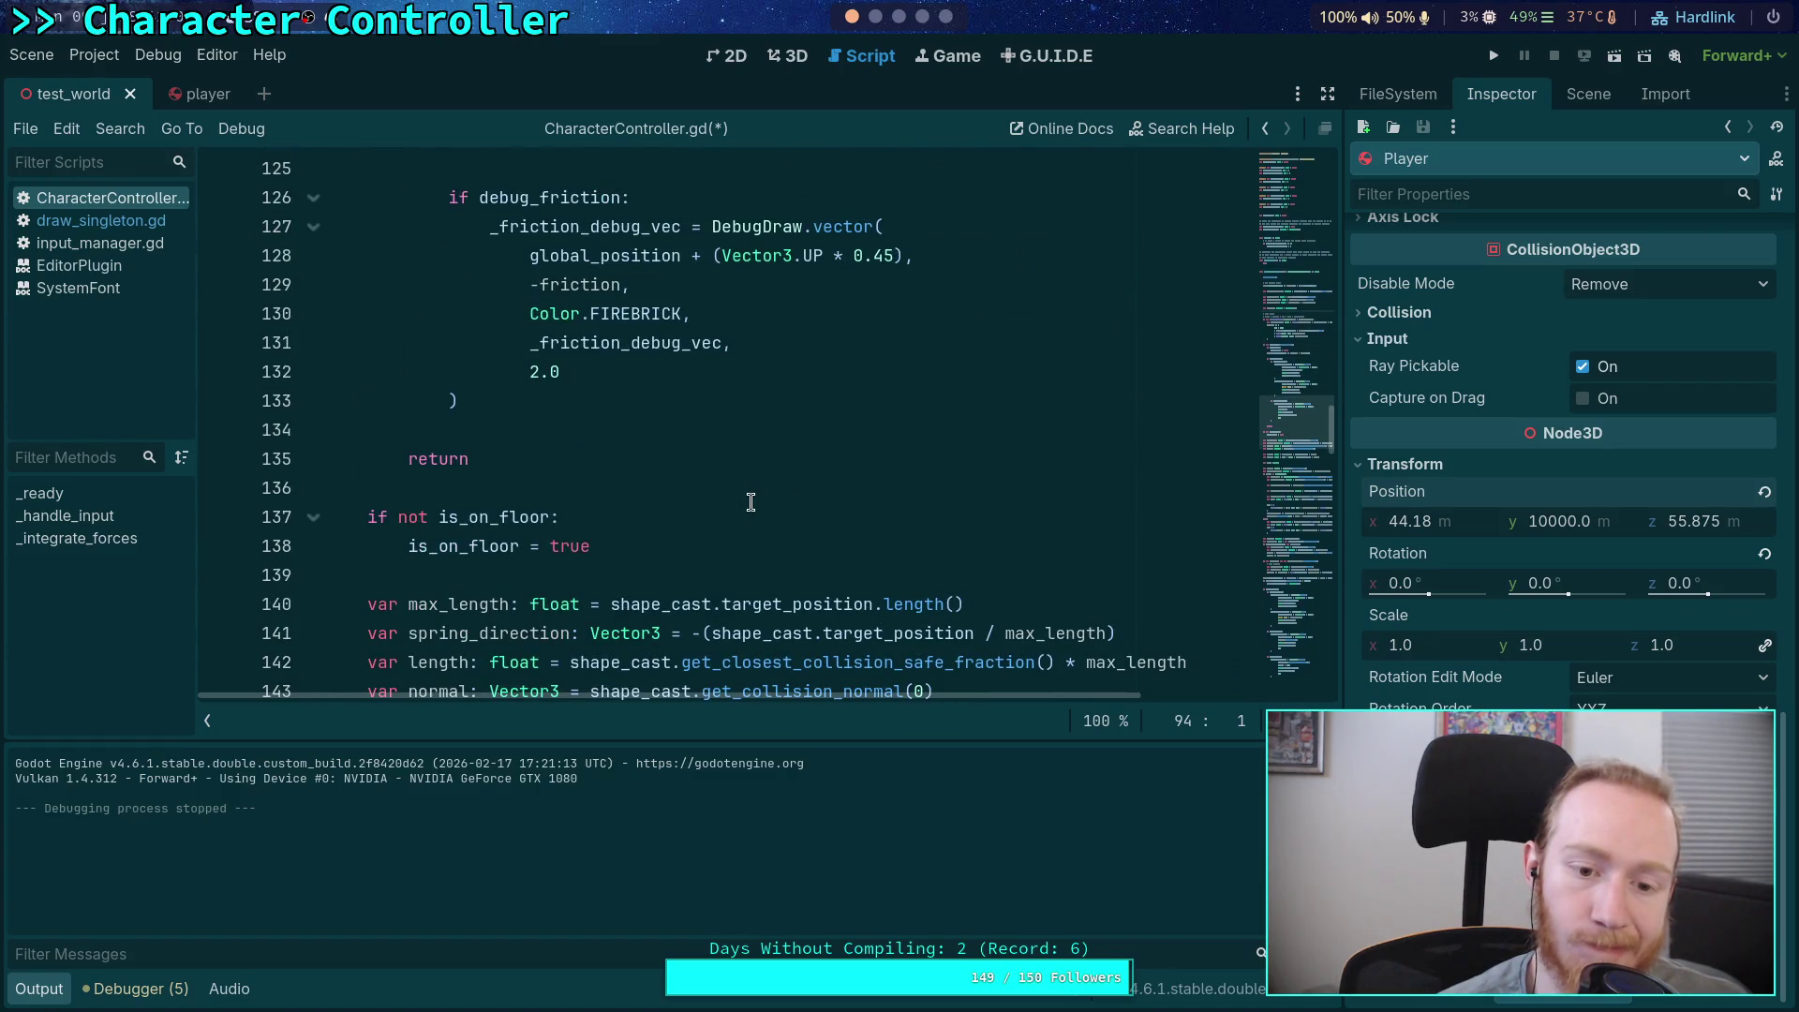
{"action": "scroll", "coordinate": [751, 503], "scroll_direction": "down", "scroll_amount": 1}
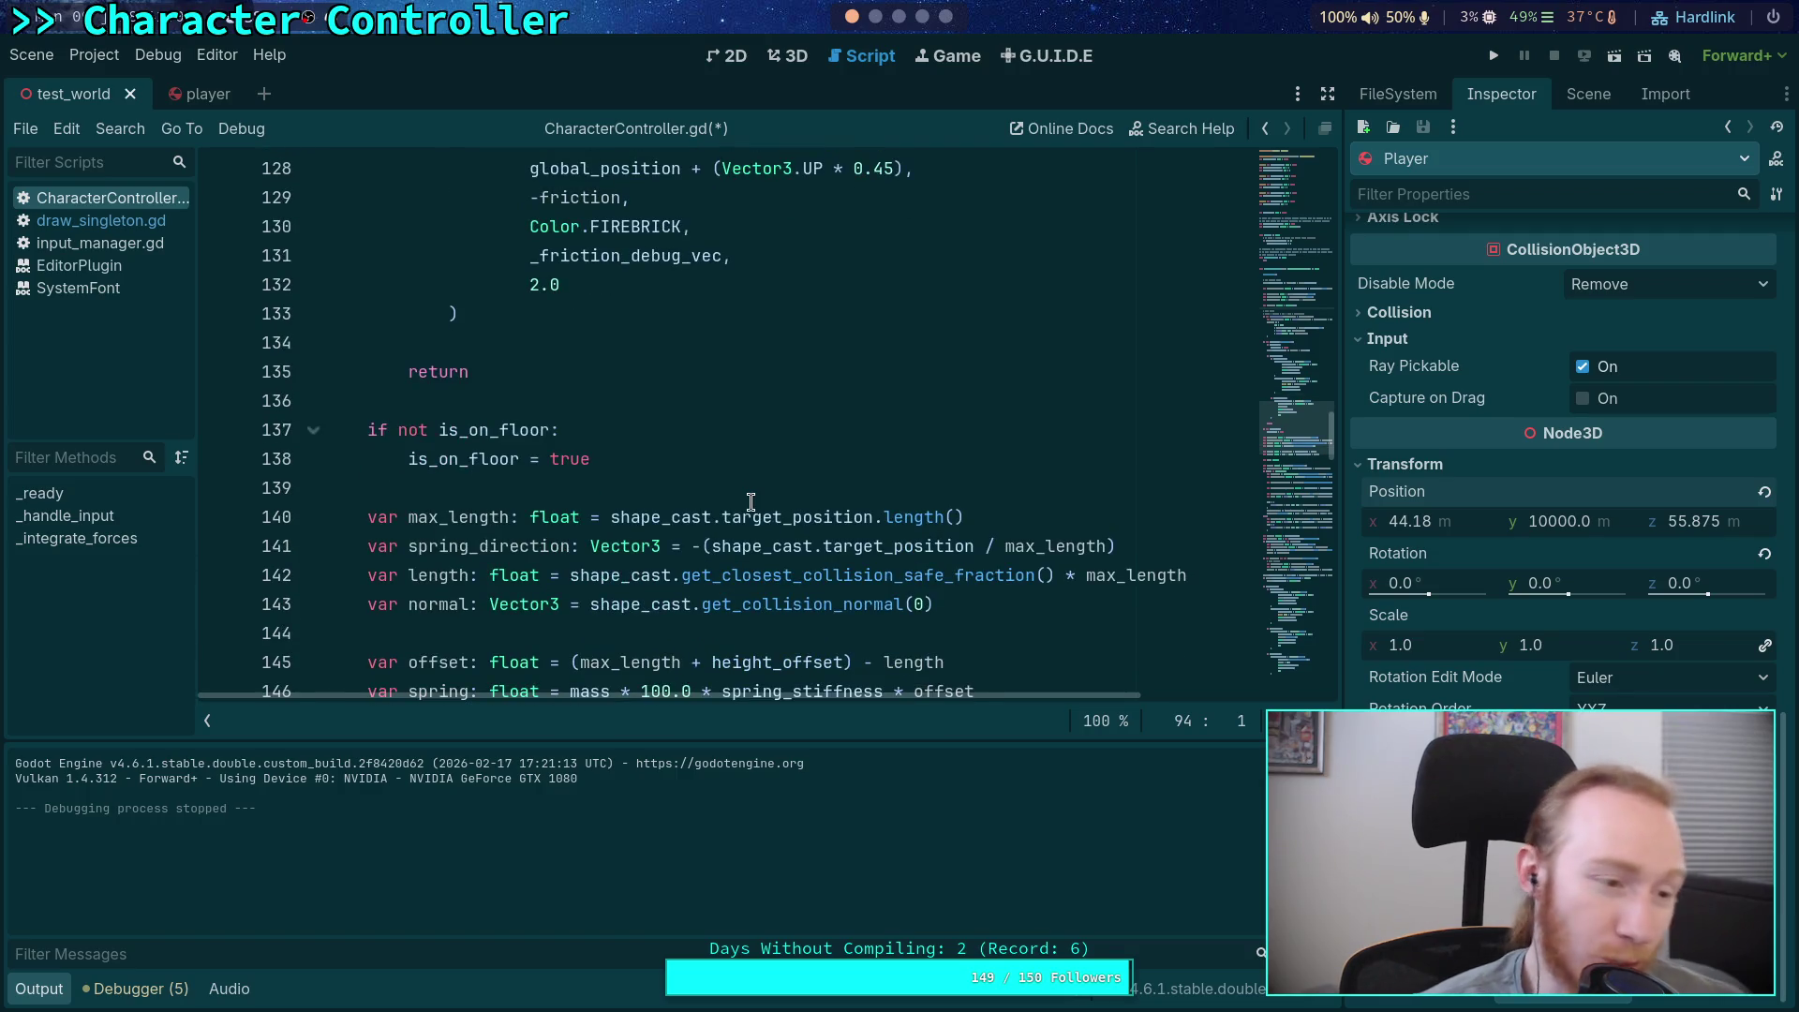
{"action": "scroll", "coordinate": [709, 523], "scroll_direction": "down", "scroll_amount": 4}
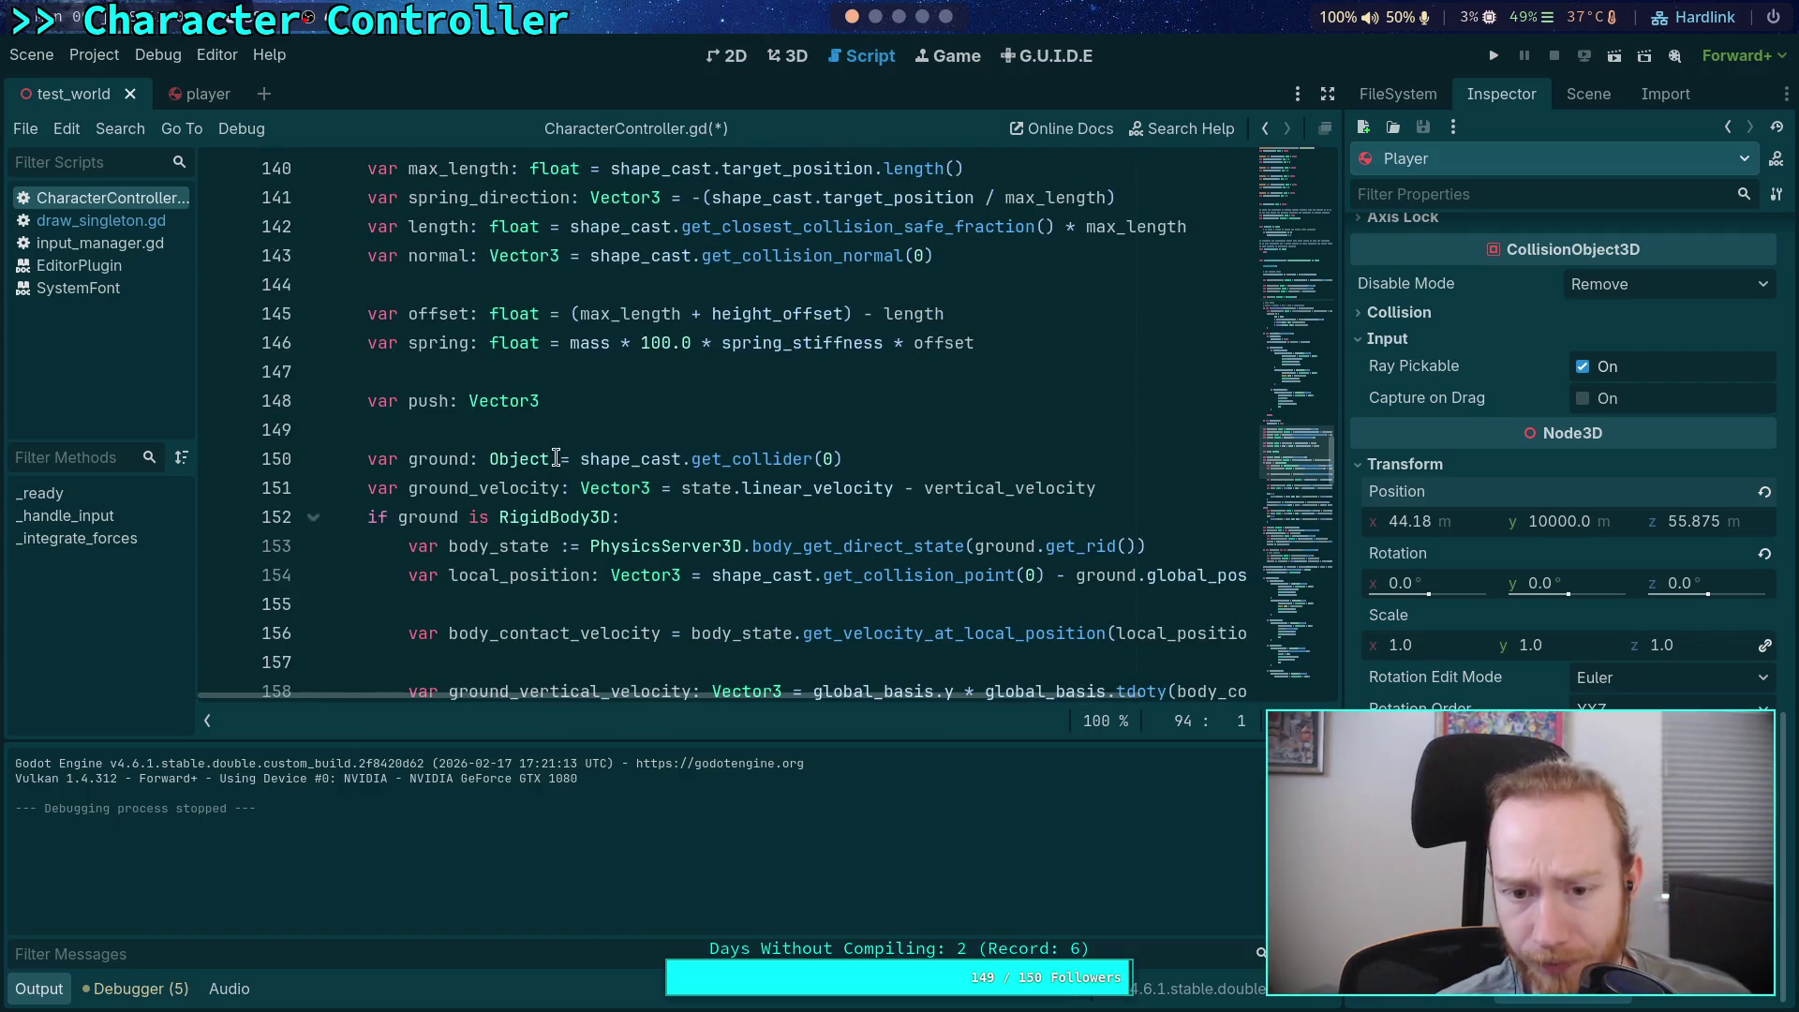
{"action": "key", "text": "ctrl+s"}
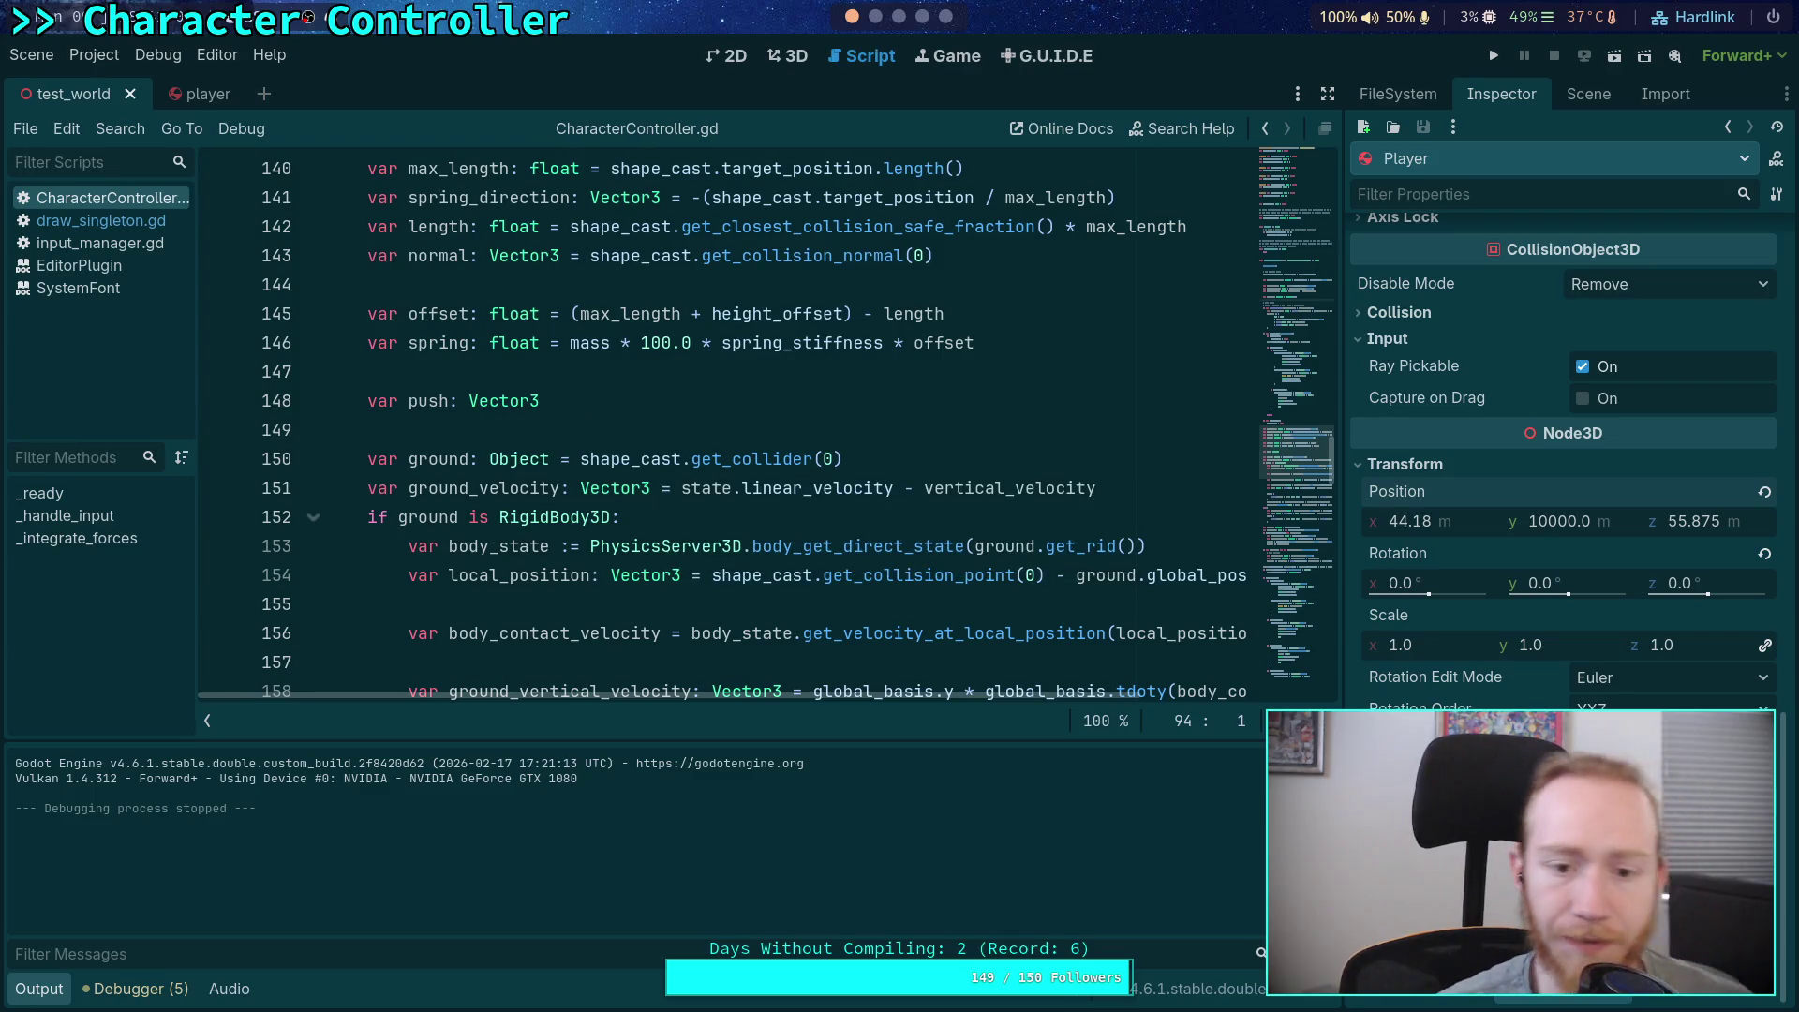
Delete the duplicate state.total_gravity term from line 189 and save
{"action": "scroll", "coordinate": [666, 450], "scroll_direction": "down", "scroll_amount": 10}
{"action": "scroll", "coordinate": [698, 479], "scroll_direction": "down", "scroll_amount": 5}
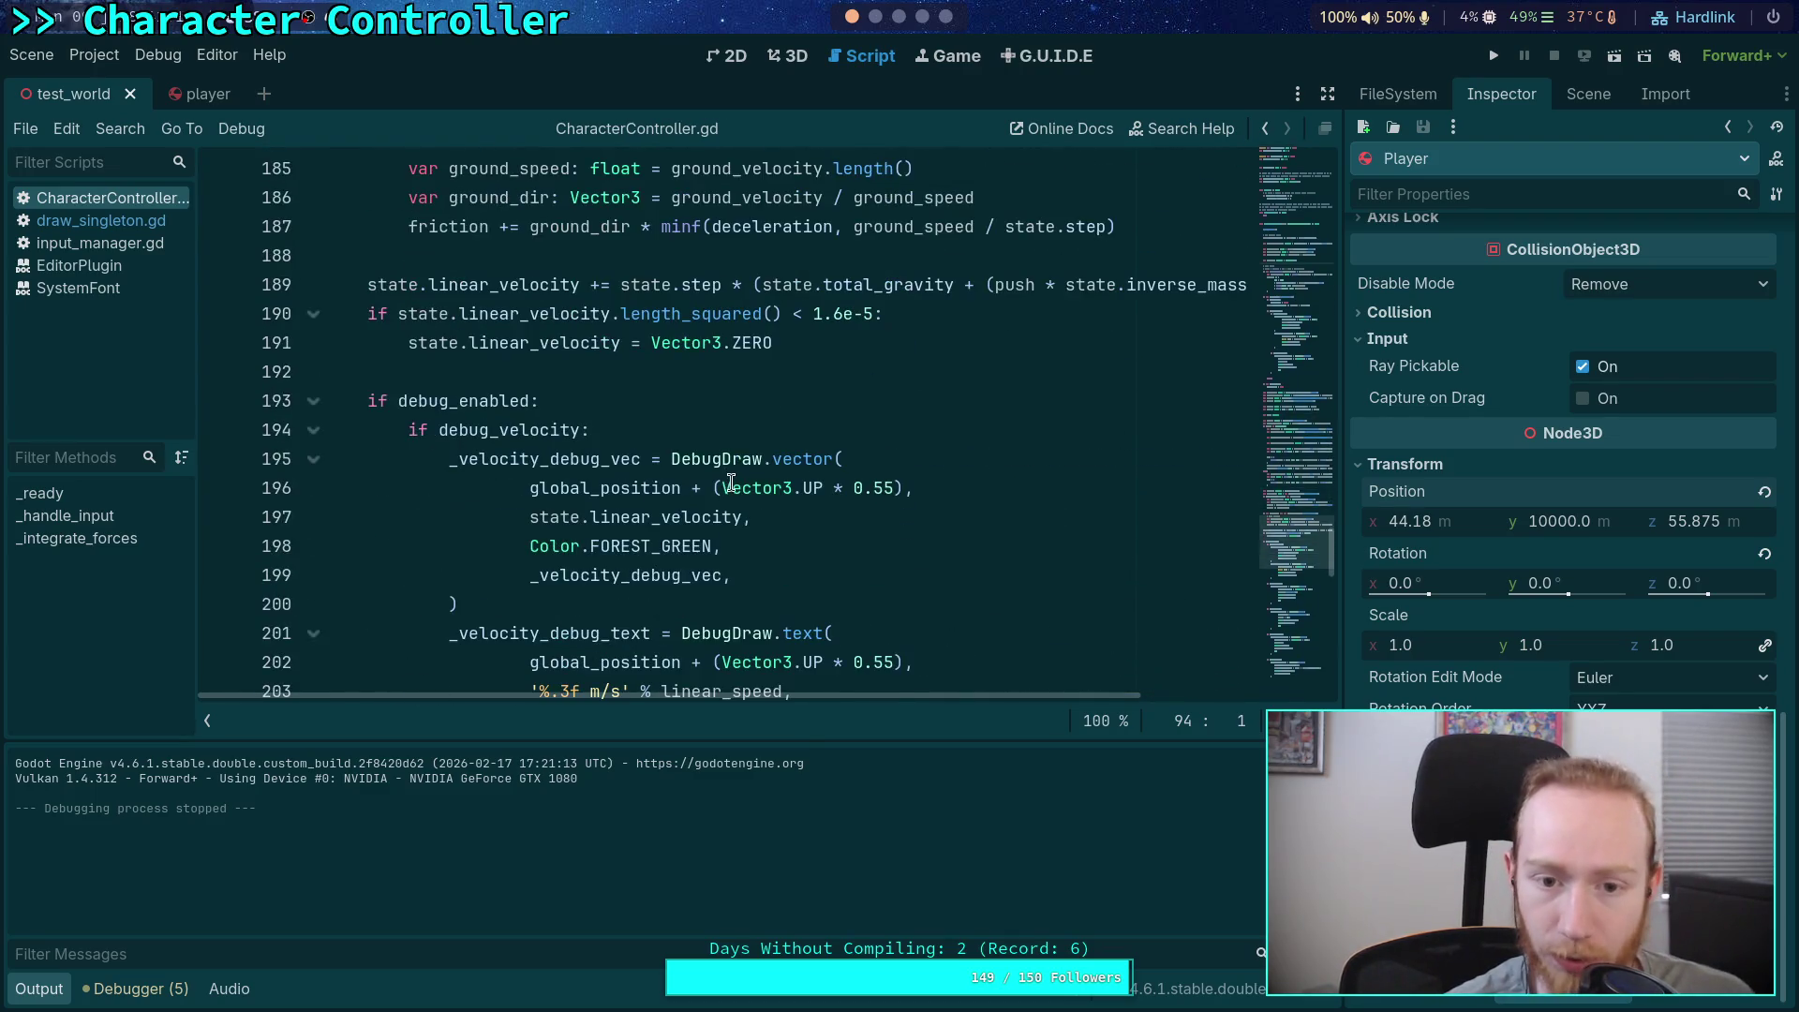
{"action": "scroll", "coordinate": [764, 366], "scroll_direction": "up", "scroll_amount": 1}
{"action": "left_click_drag", "start_coordinate": [760, 372], "coordinate": [995, 372]}
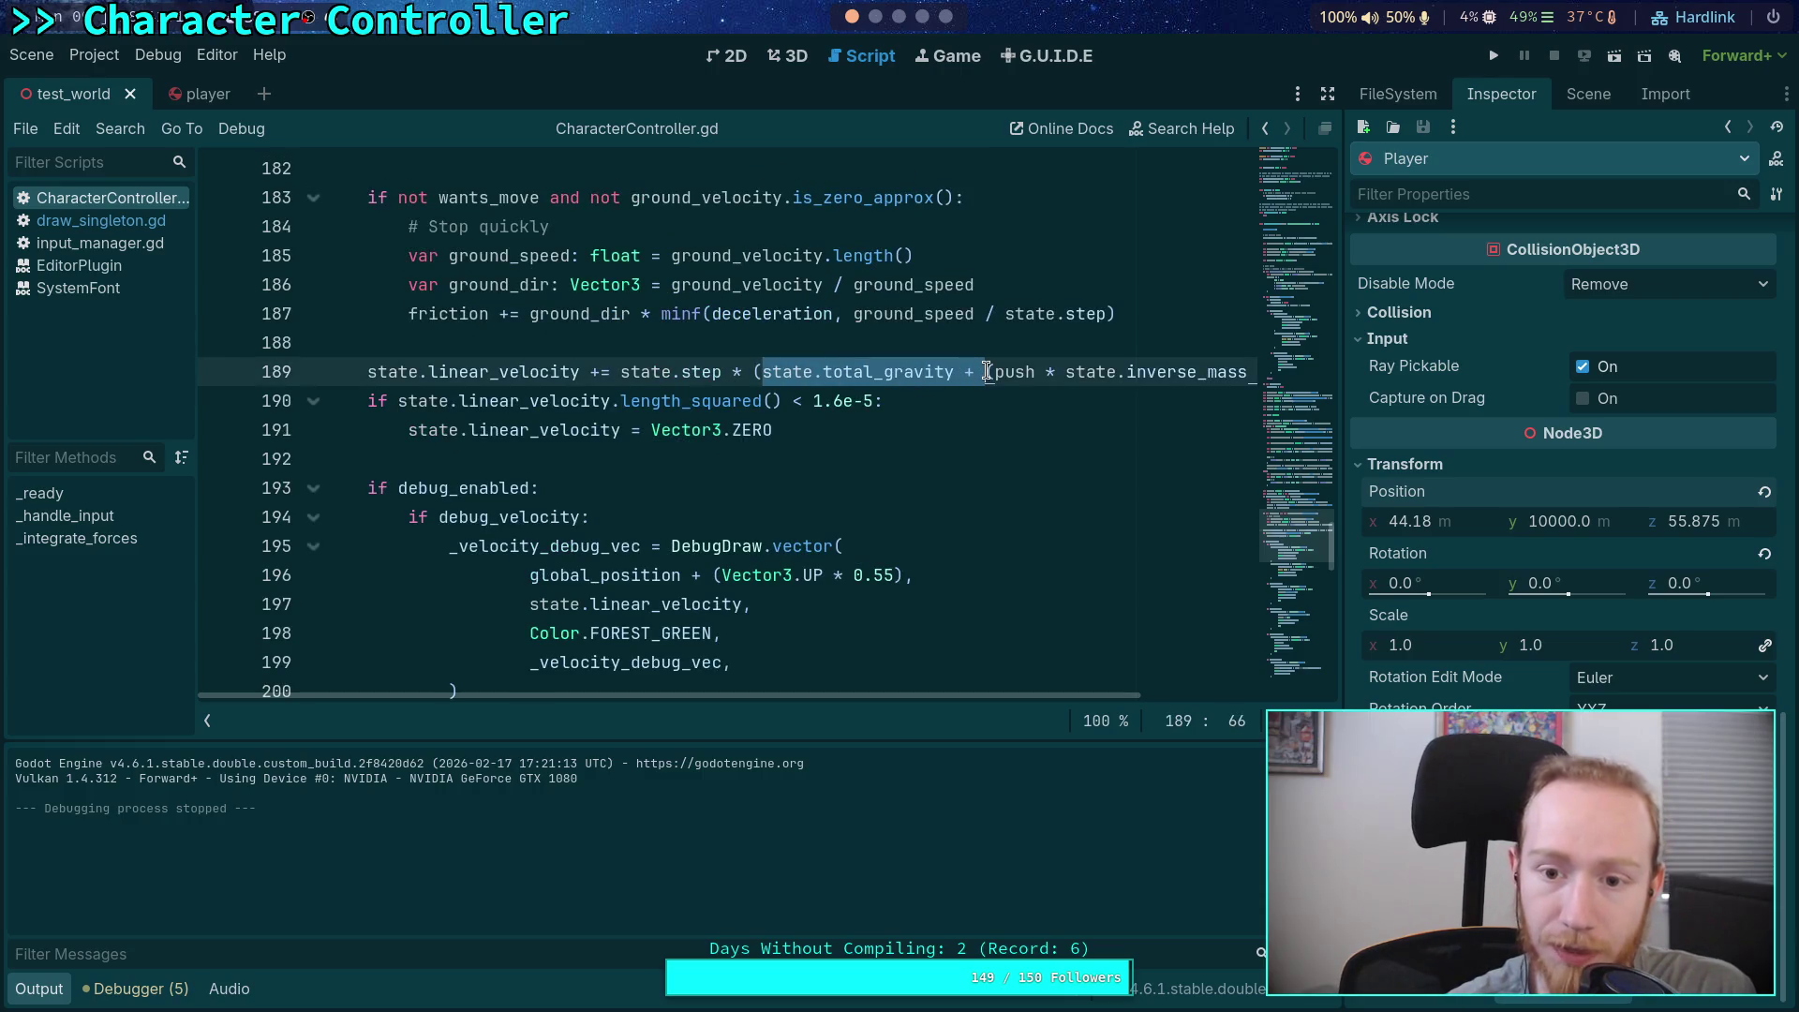
{"action": "key", "text": "BackSpace"}
{"action": "mouse_move", "coordinate": [936, 692]}
{"action": "left_mouse_down"}
{"action": "mouse_move", "coordinate": [1001, 690]}
{"action": "mouse_move", "coordinate": [928, 693]}
{"action": "left_mouse_up"}
{"action": "key", "text": "ctrl+s"}
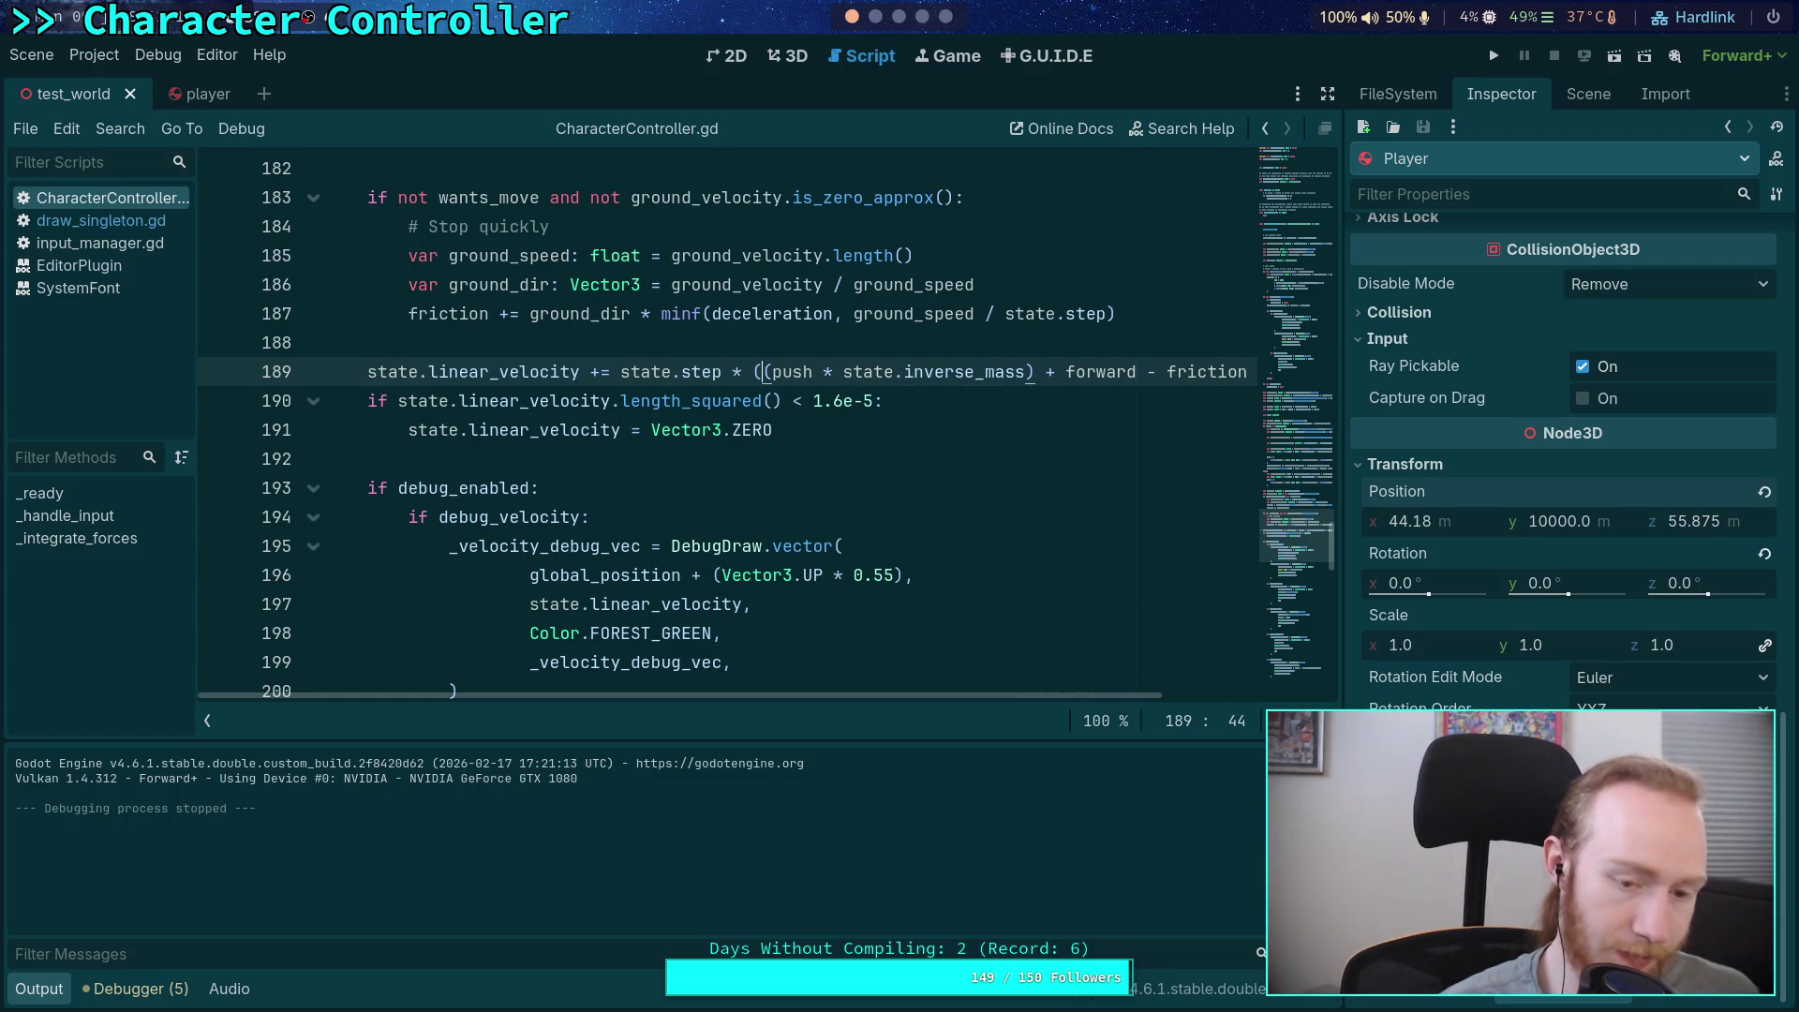
Search the script for remaining 'gravity' uses, close the search, and save again
{"action": "key", "text": "ctrl+f"}
{"action": "type", "text": "gravity"}
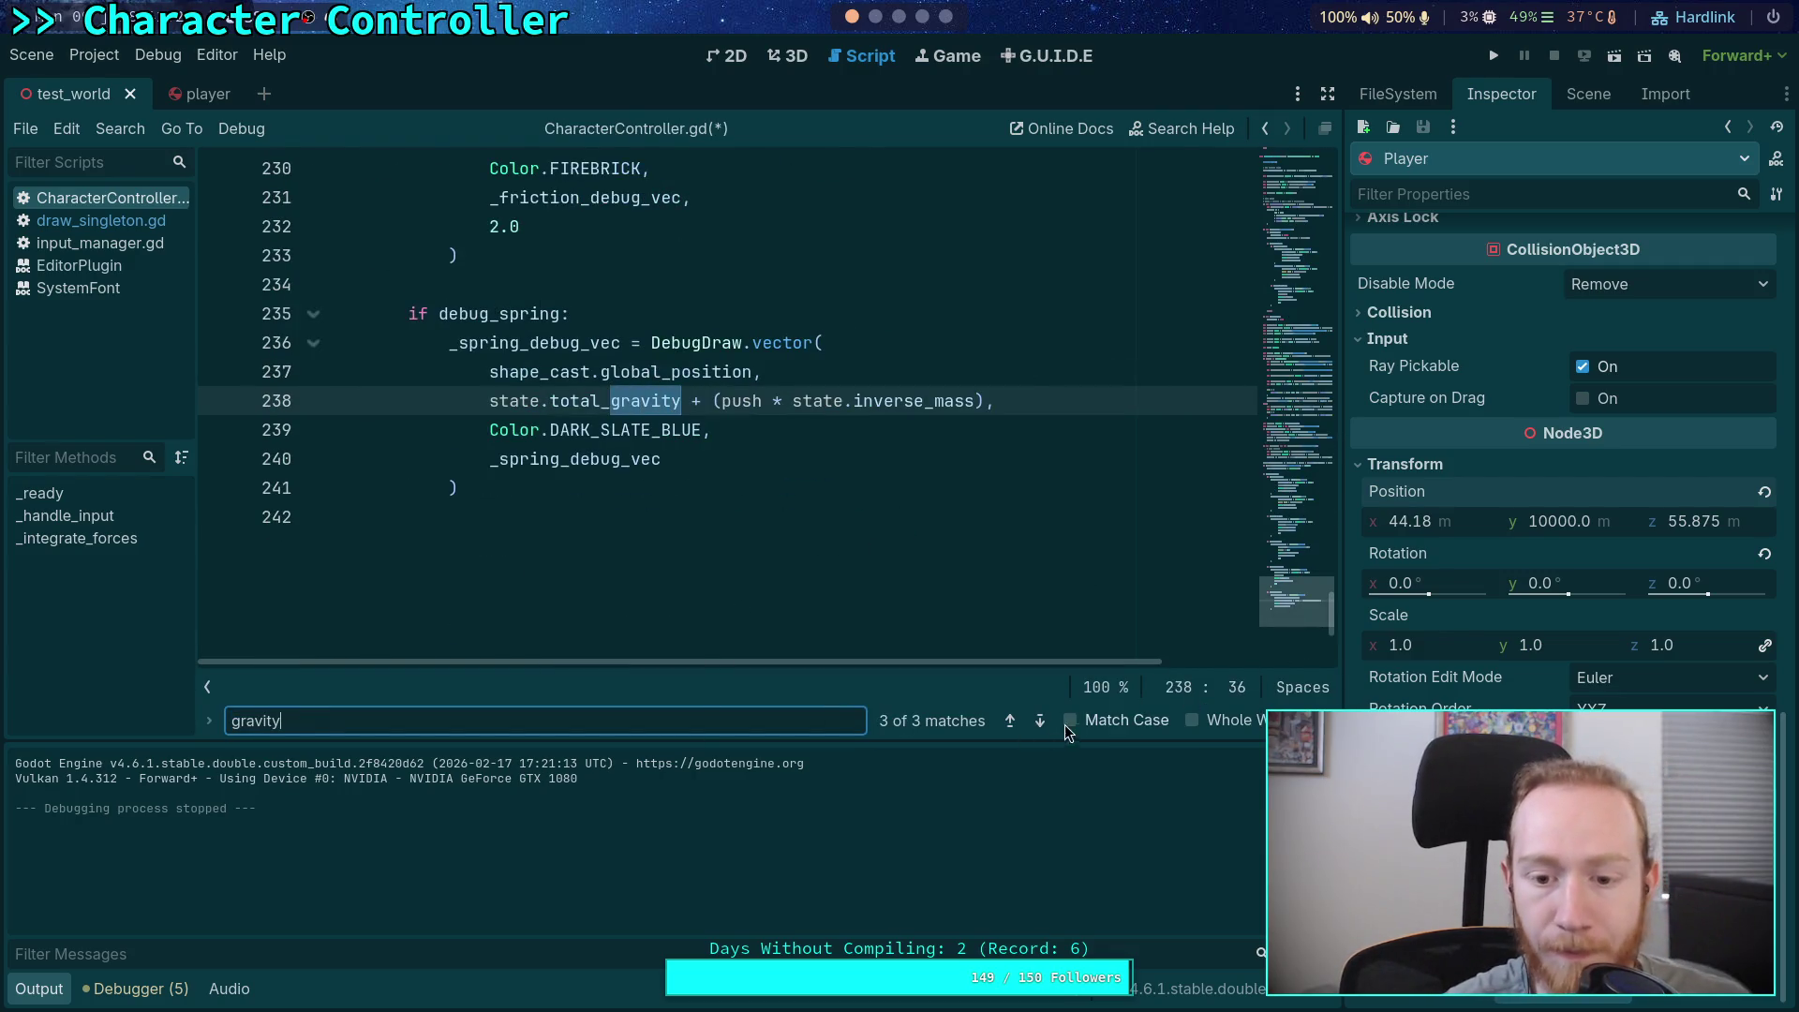
{"action": "left_click", "coordinate": [1041, 723]}
{"action": "left_click", "coordinate": [1042, 723]}
{"action": "key", "text": "Escape"}
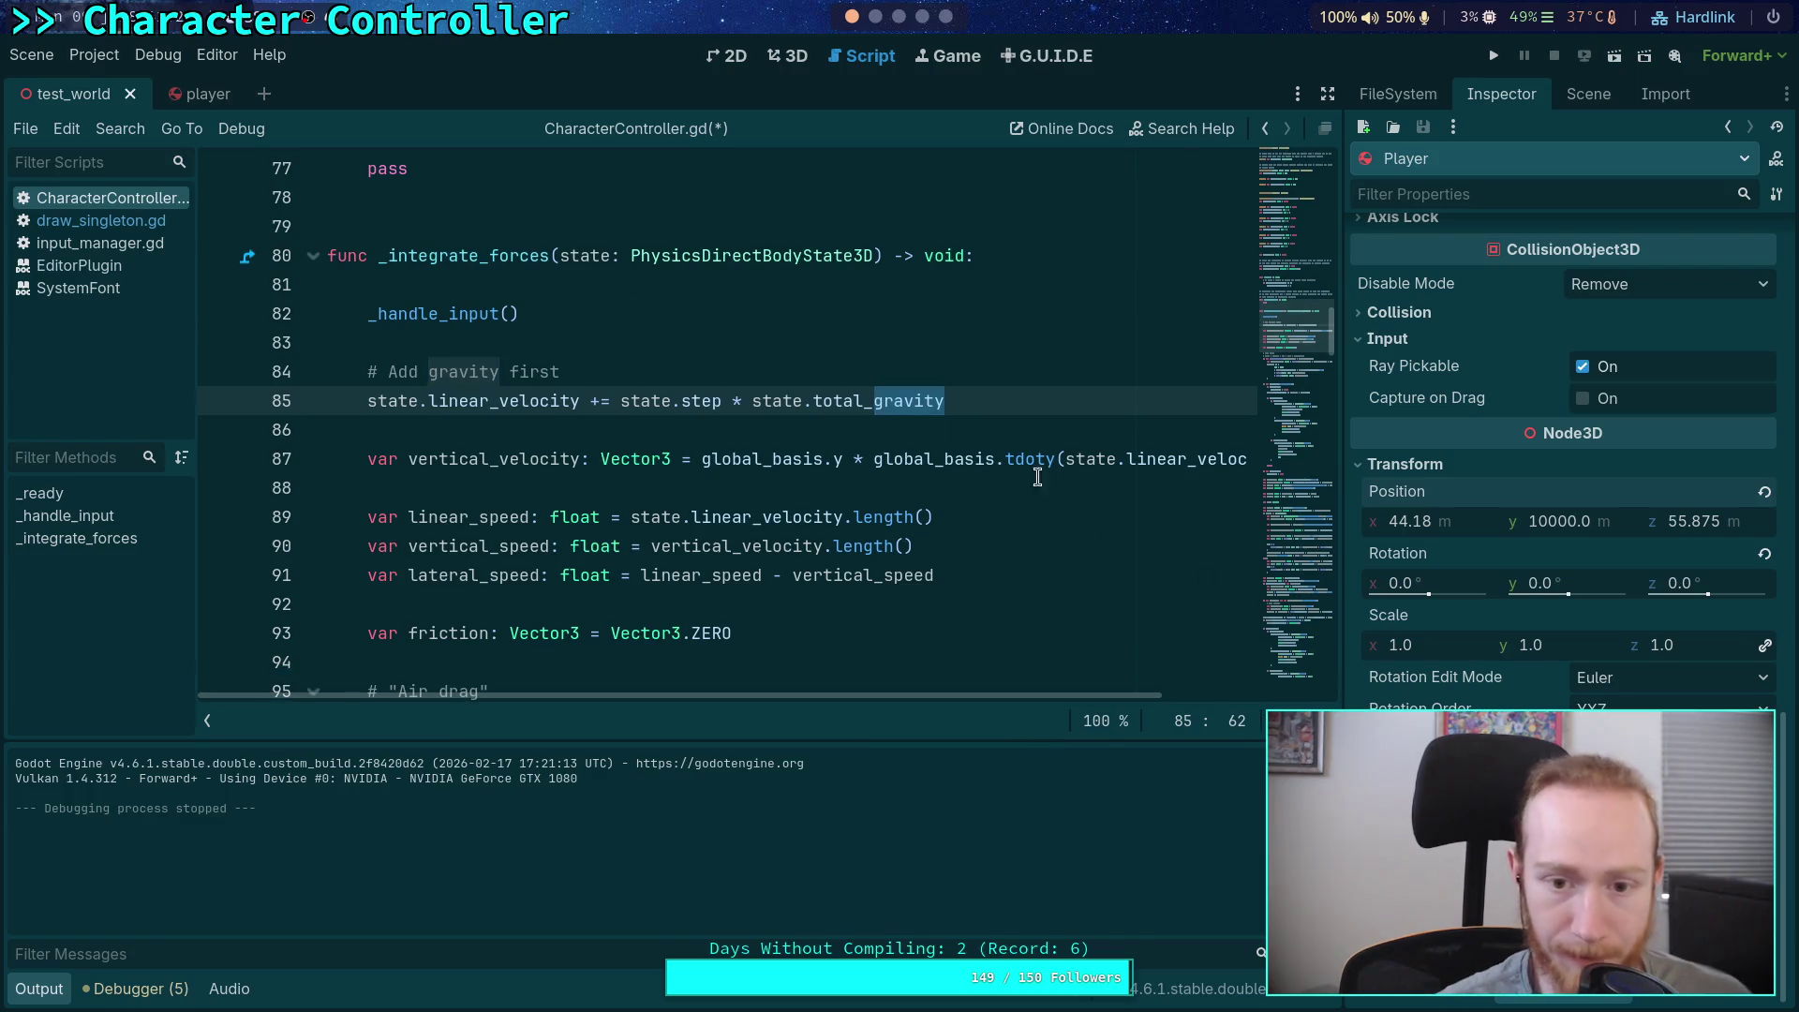
{"action": "left_click", "coordinate": [1056, 458]}
{"action": "key", "text": "ctrl+s"}
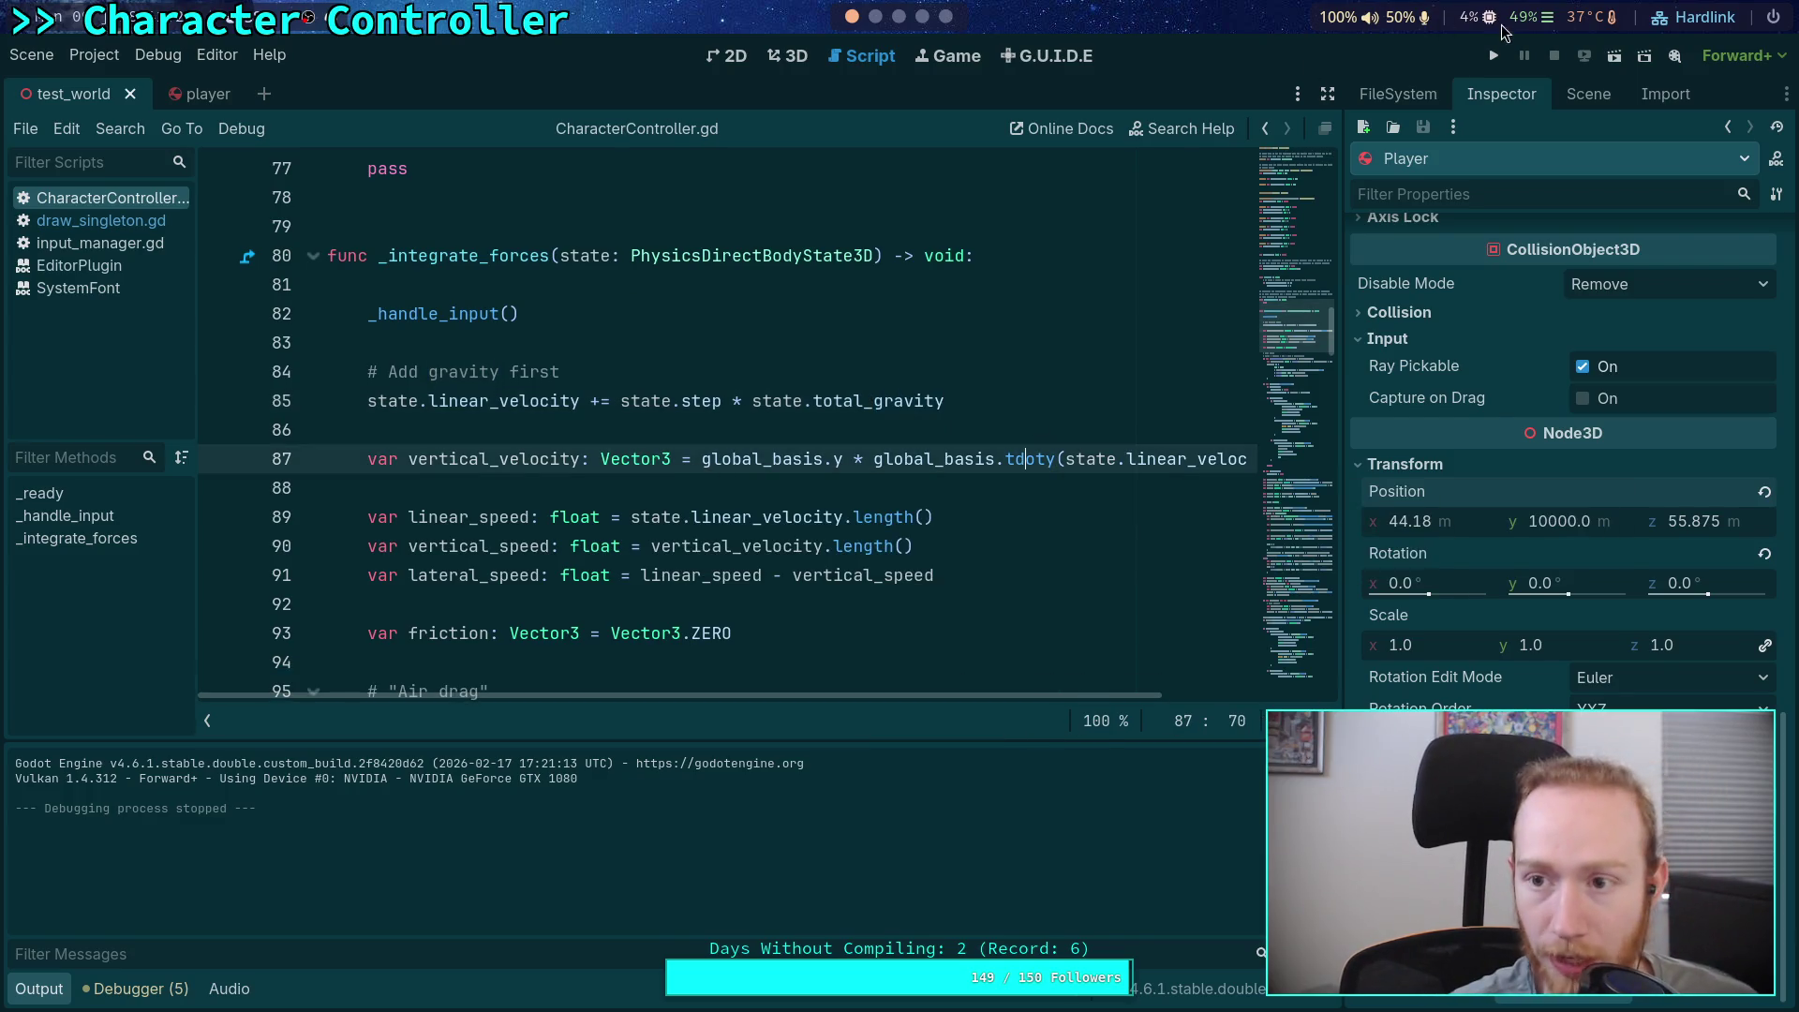
{"action": "left_click", "coordinate": [1493, 55]}
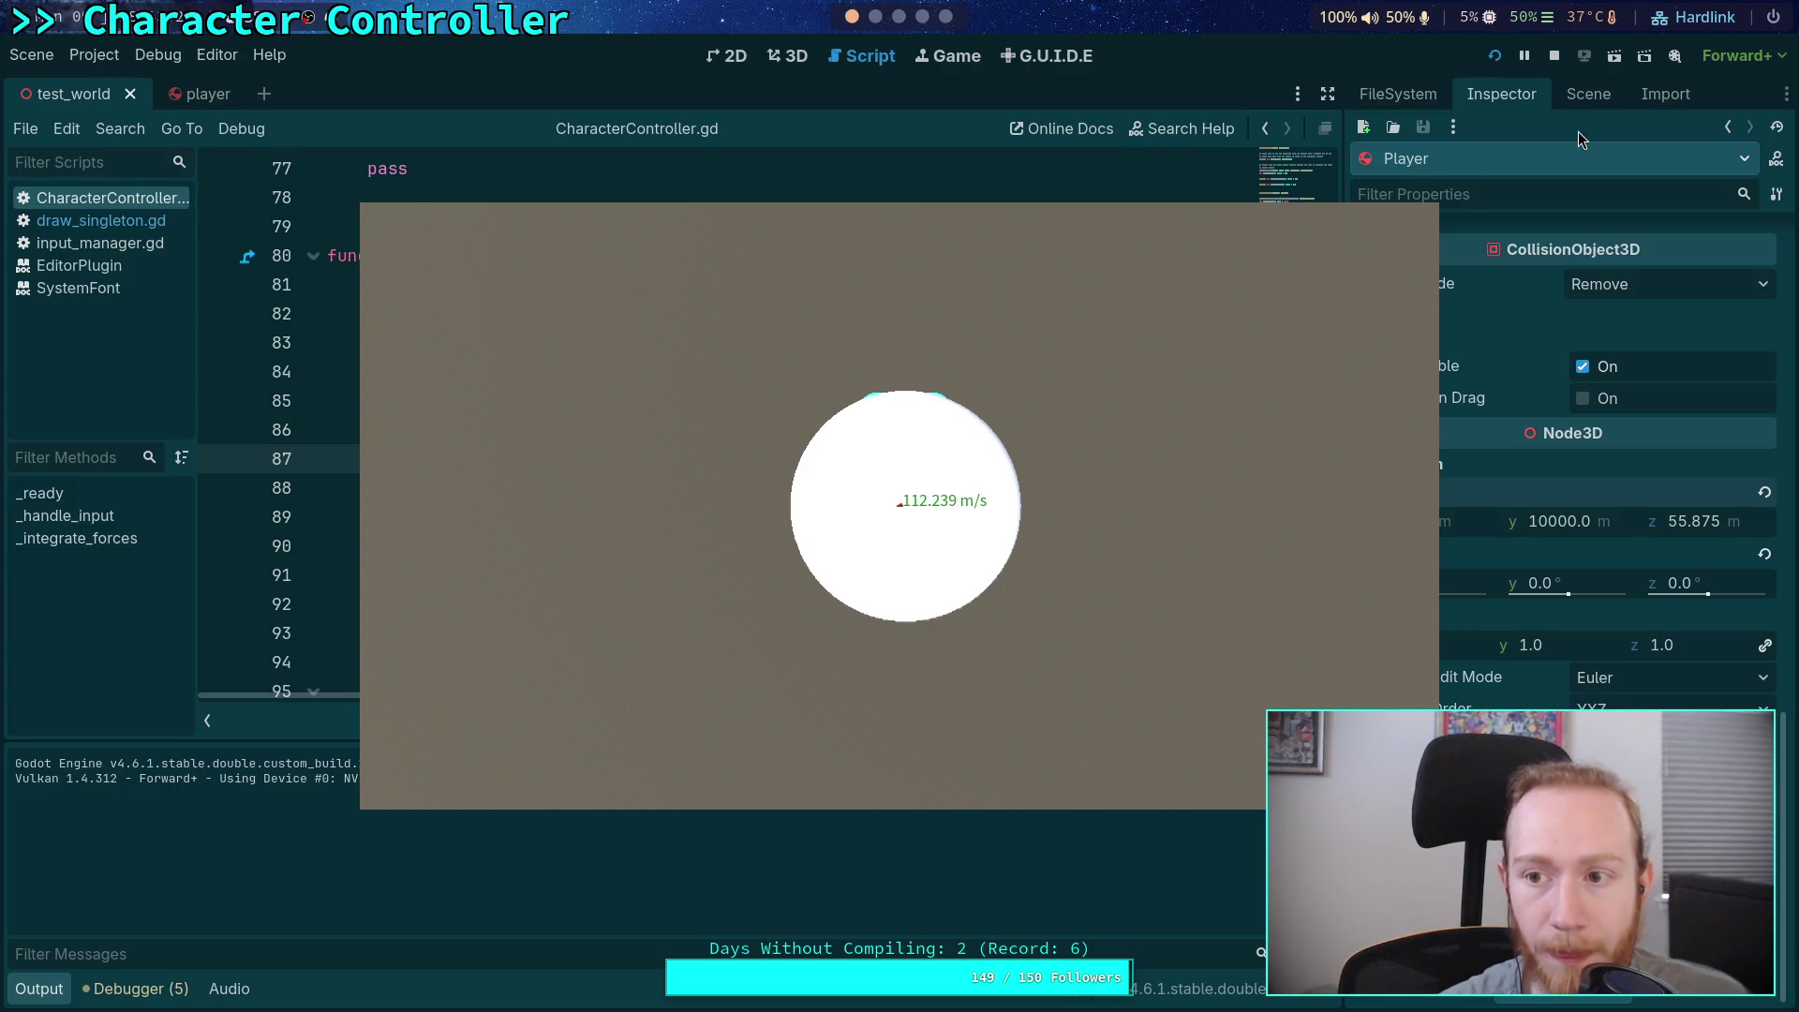
{"action": "left_click", "coordinate": [1553, 56]}
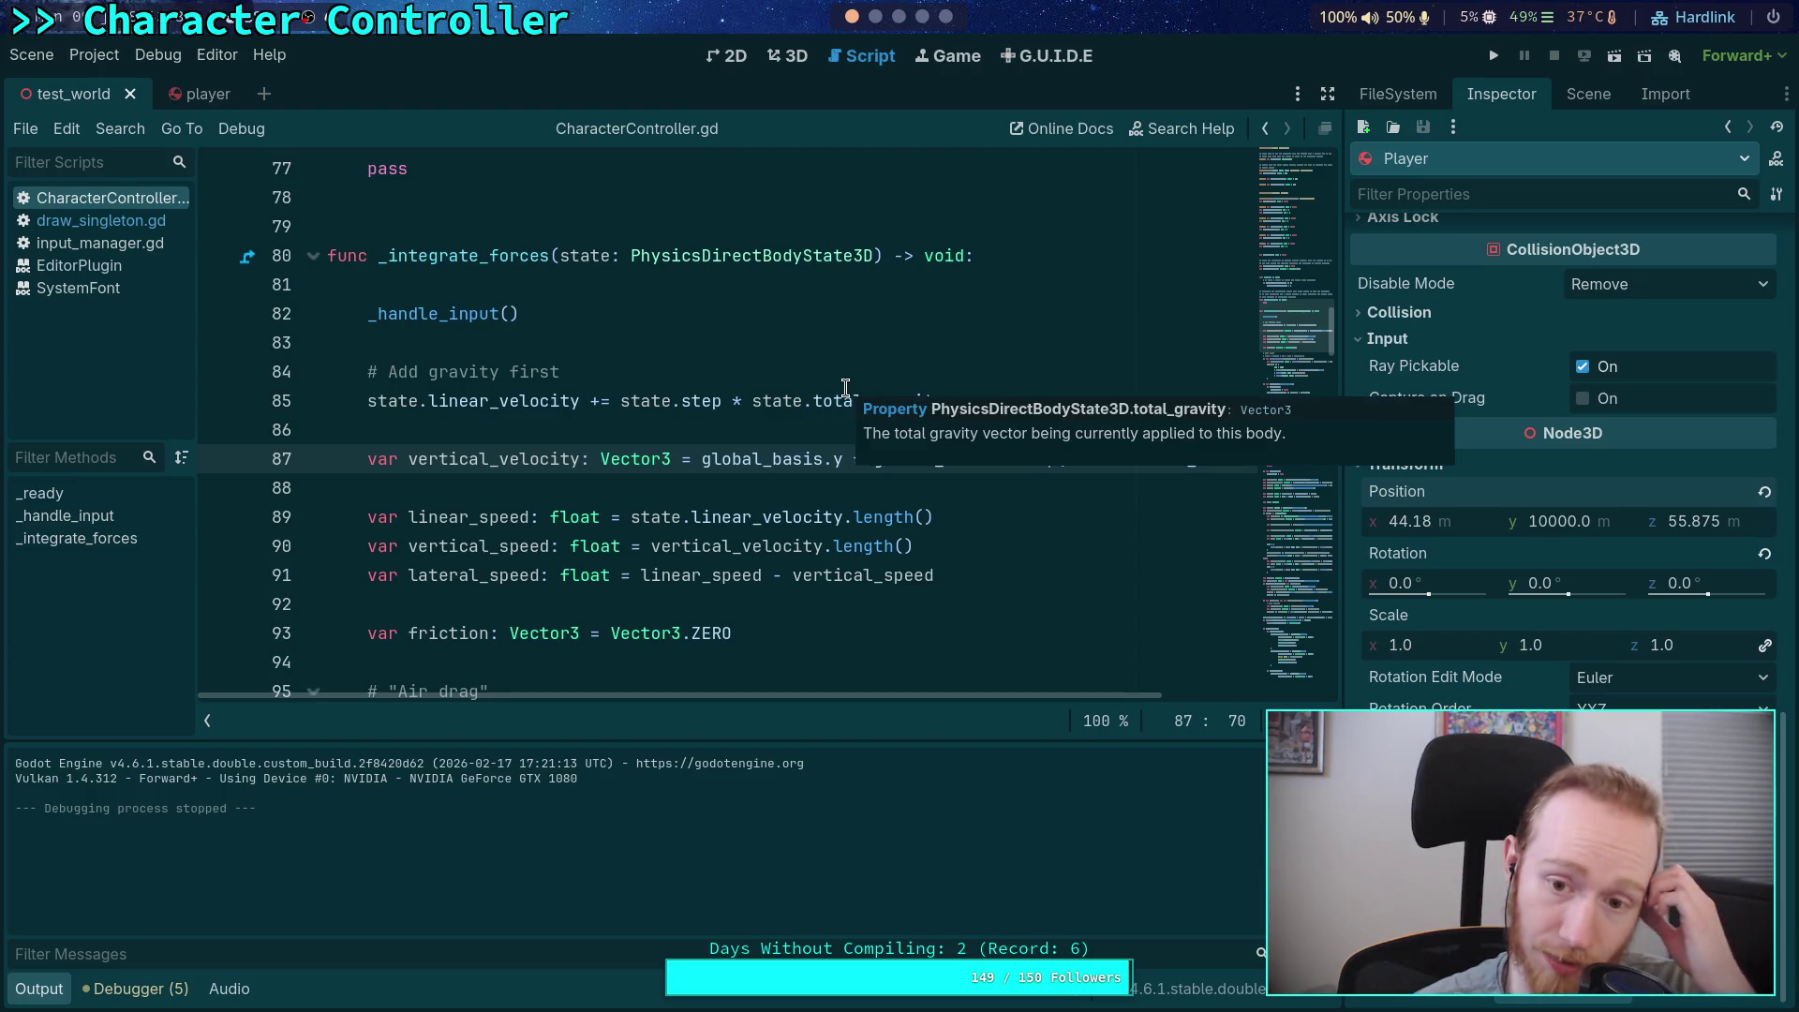
In _ready(), add 'fall_start = Time.get_ticks_usec()' on a new line
{"action": "scroll", "coordinate": [619, 424], "scroll_direction": "up", "scroll_amount": 1}
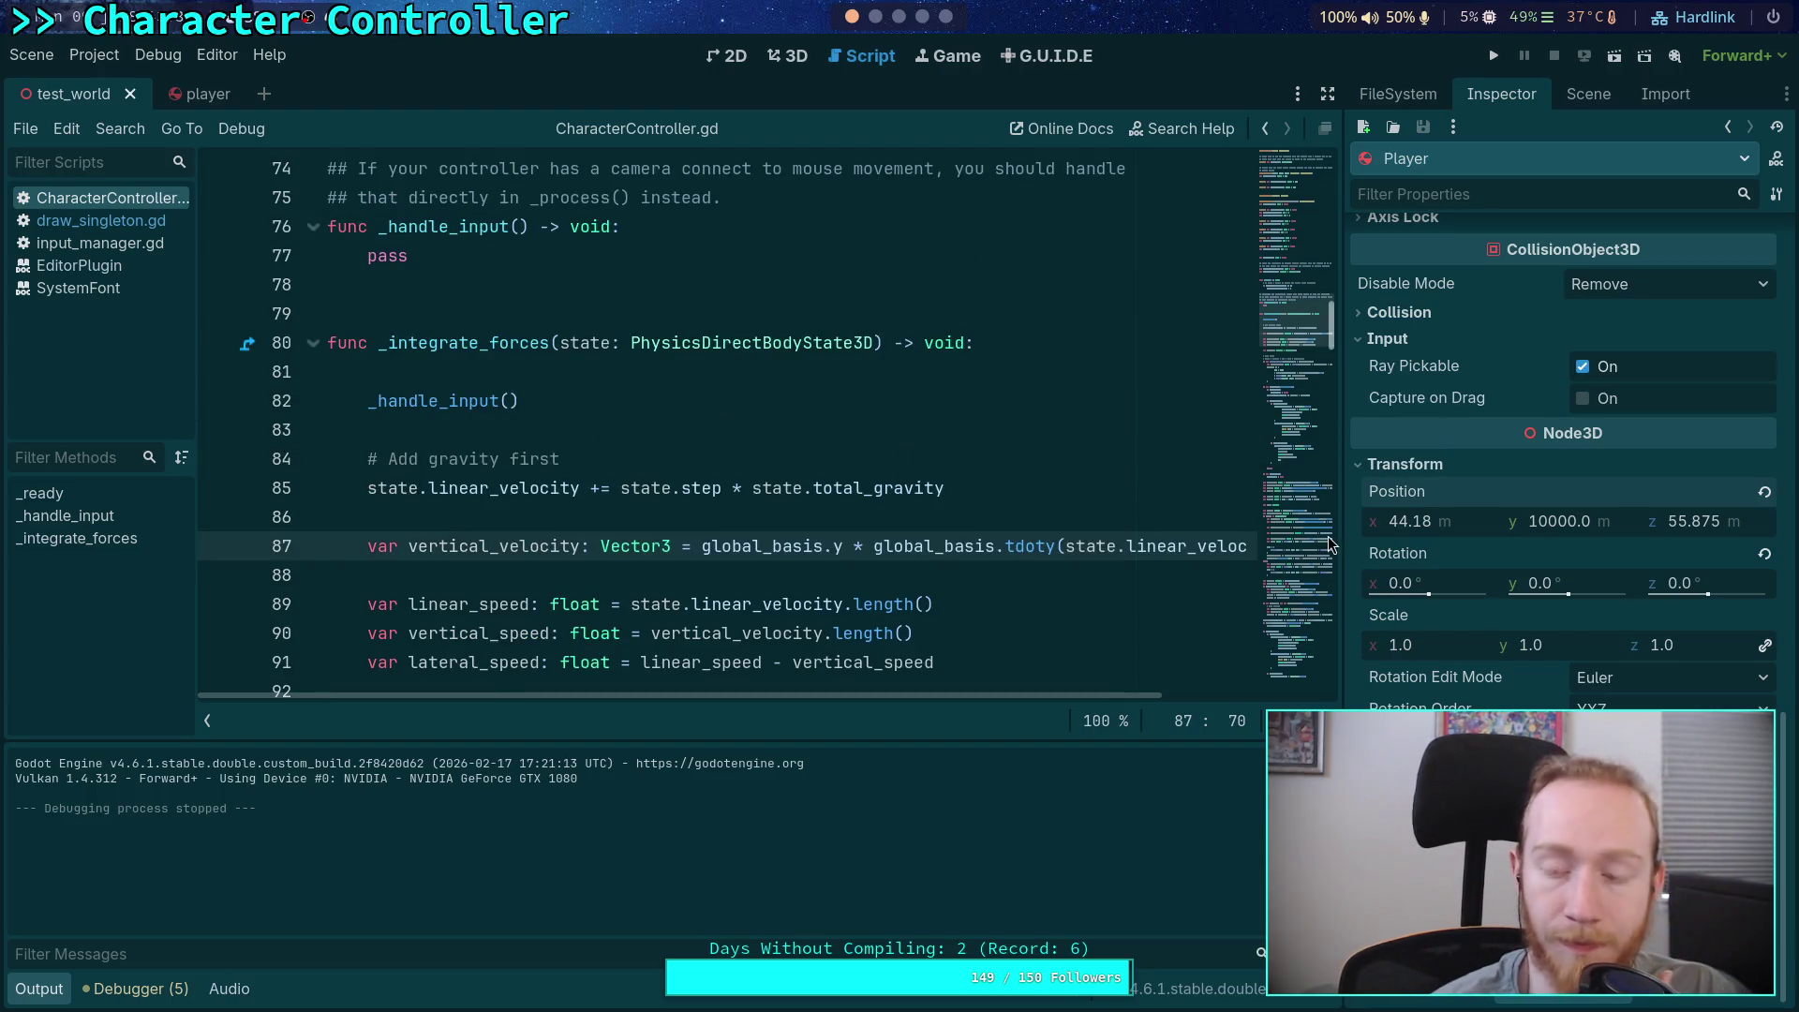
{"action": "scroll", "coordinate": [666, 504], "scroll_direction": "up", "scroll_amount": 5}
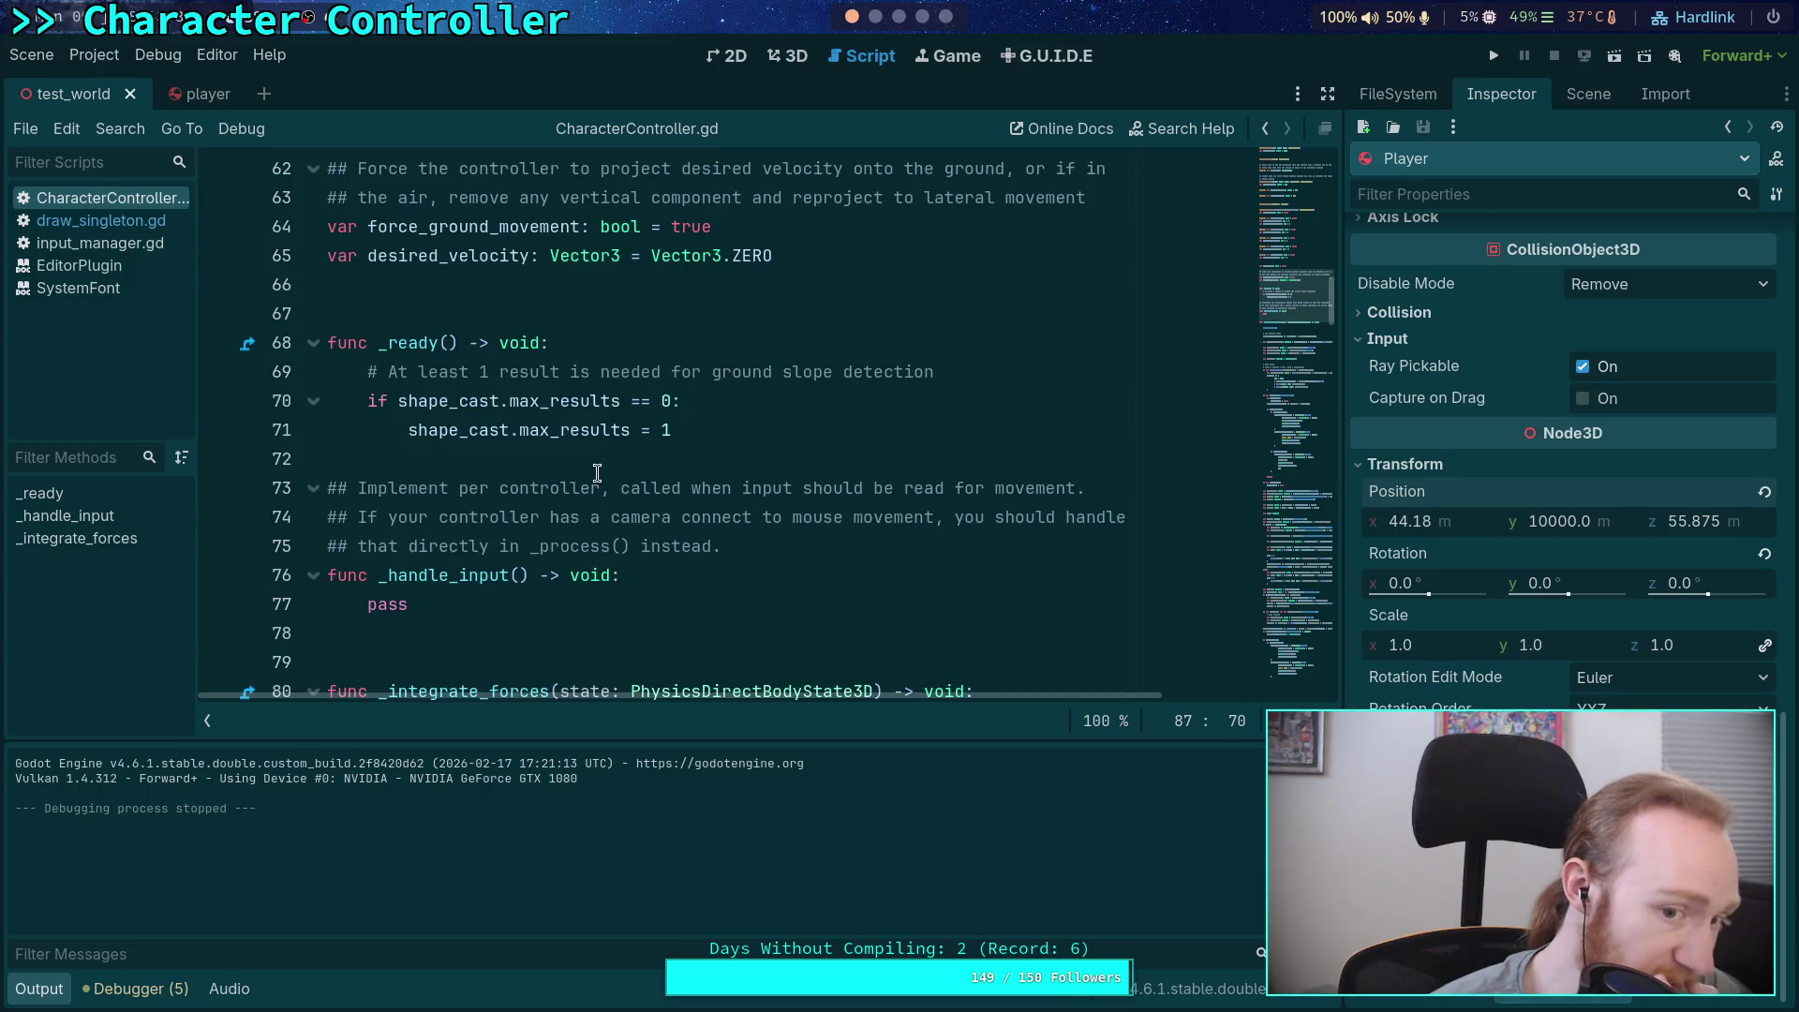
{"action": "scroll", "coordinate": [697, 495], "scroll_direction": "down", "scroll_amount": 2}
{"action": "left_click", "coordinate": [765, 340]}
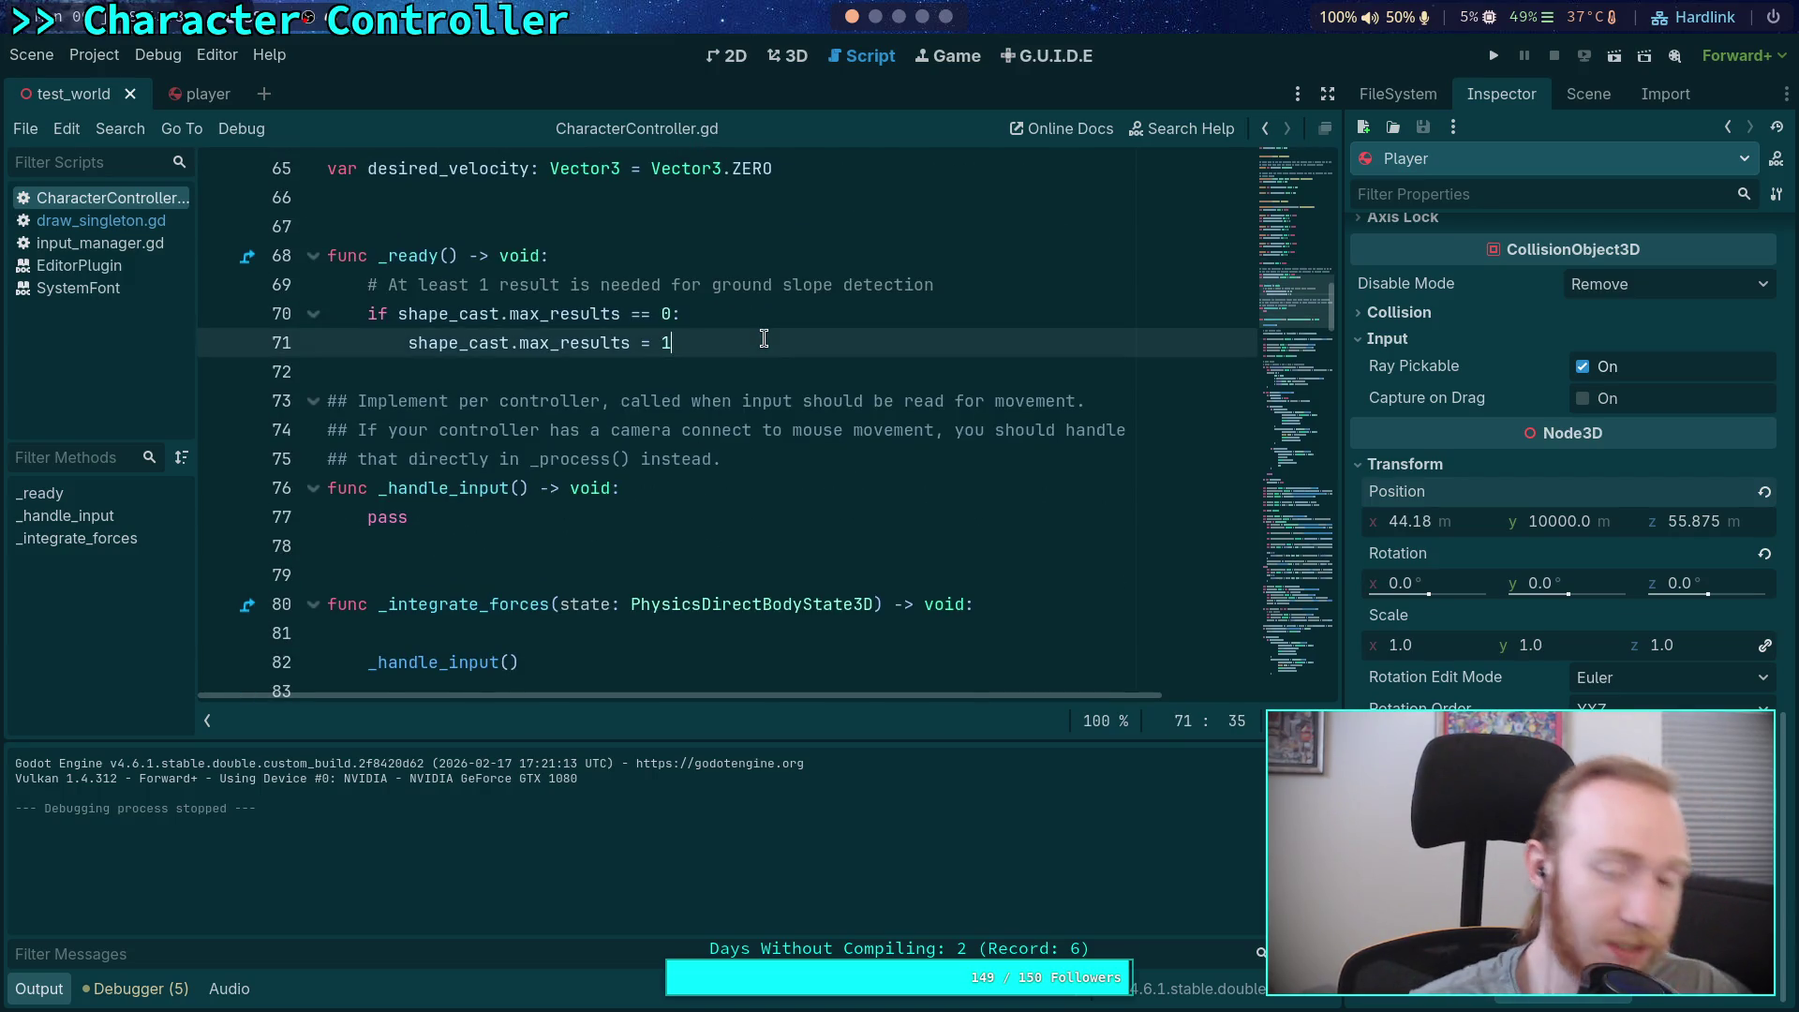
{"action": "key", "text": "Return"}
{"action": "key", "text": "BackSpace"}
{"action": "key", "text": "Return"}
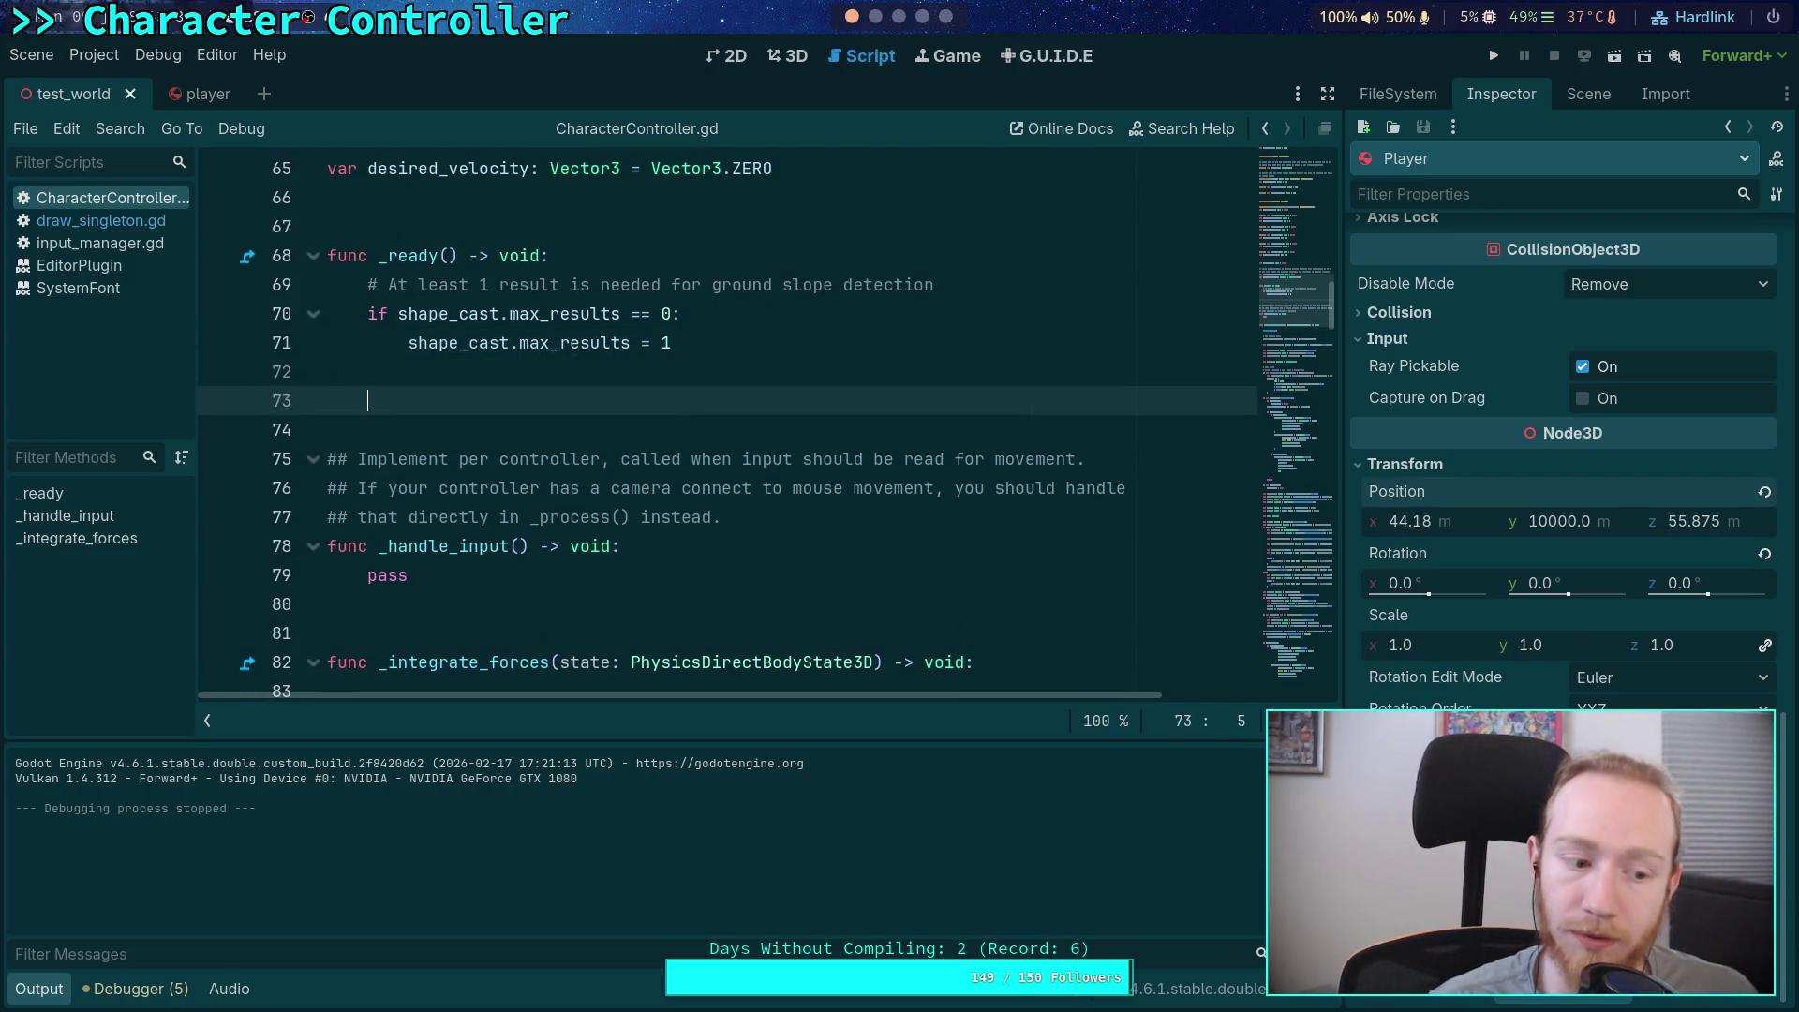
{"action": "type", "text": "var"}
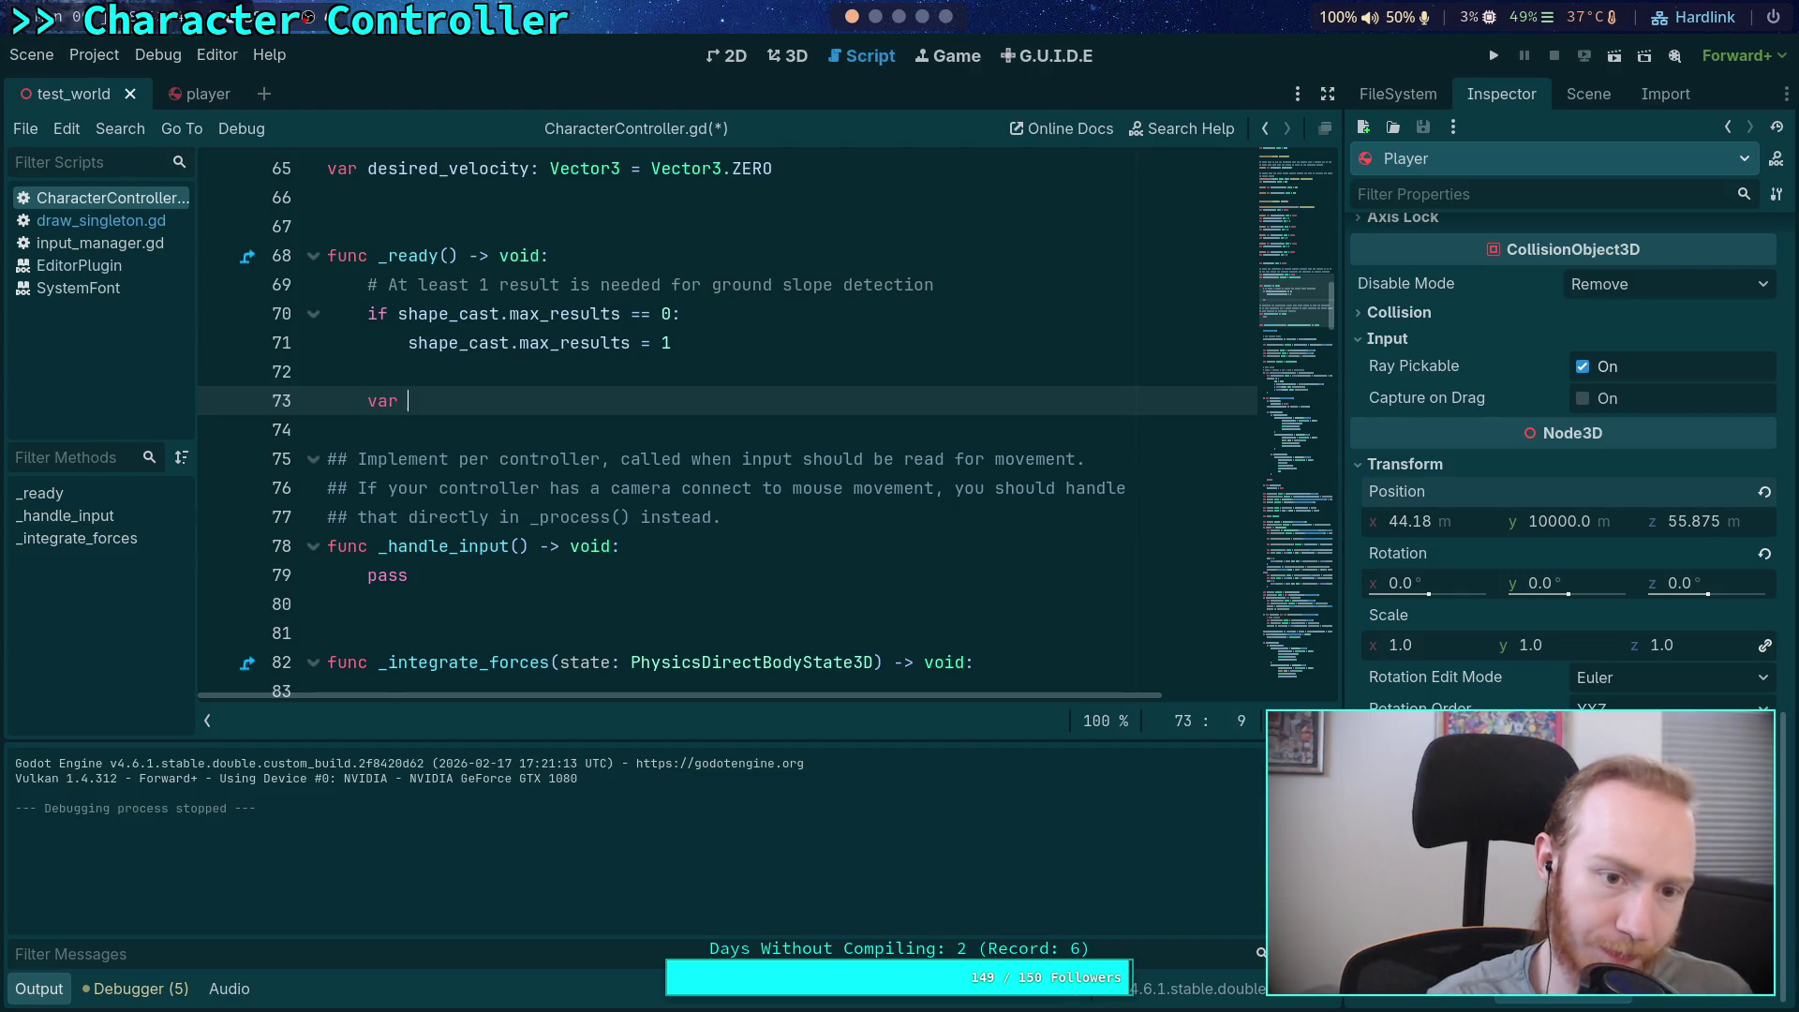
{"action": "key", "text": "BackSpace"}
{"action": "key", "text": "BackSpace"}
{"action": "key", "text": "BackSpace"}
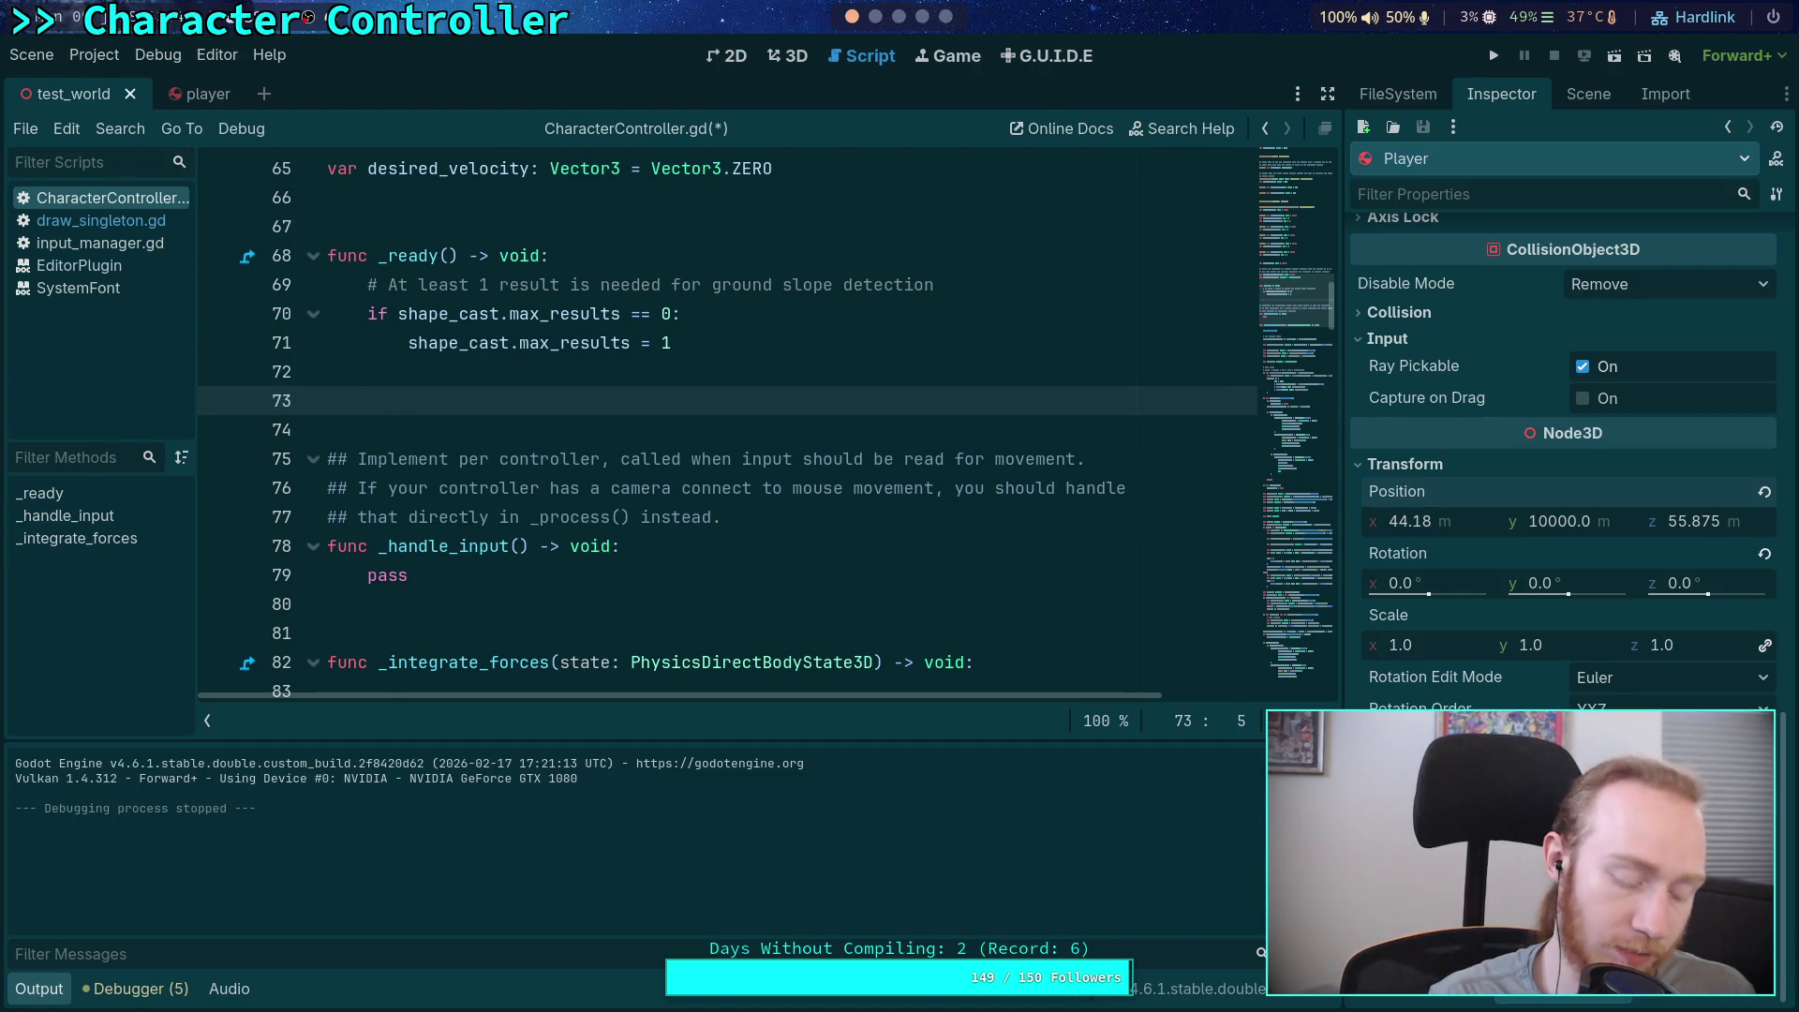
{"action": "type", "text": "fal"}
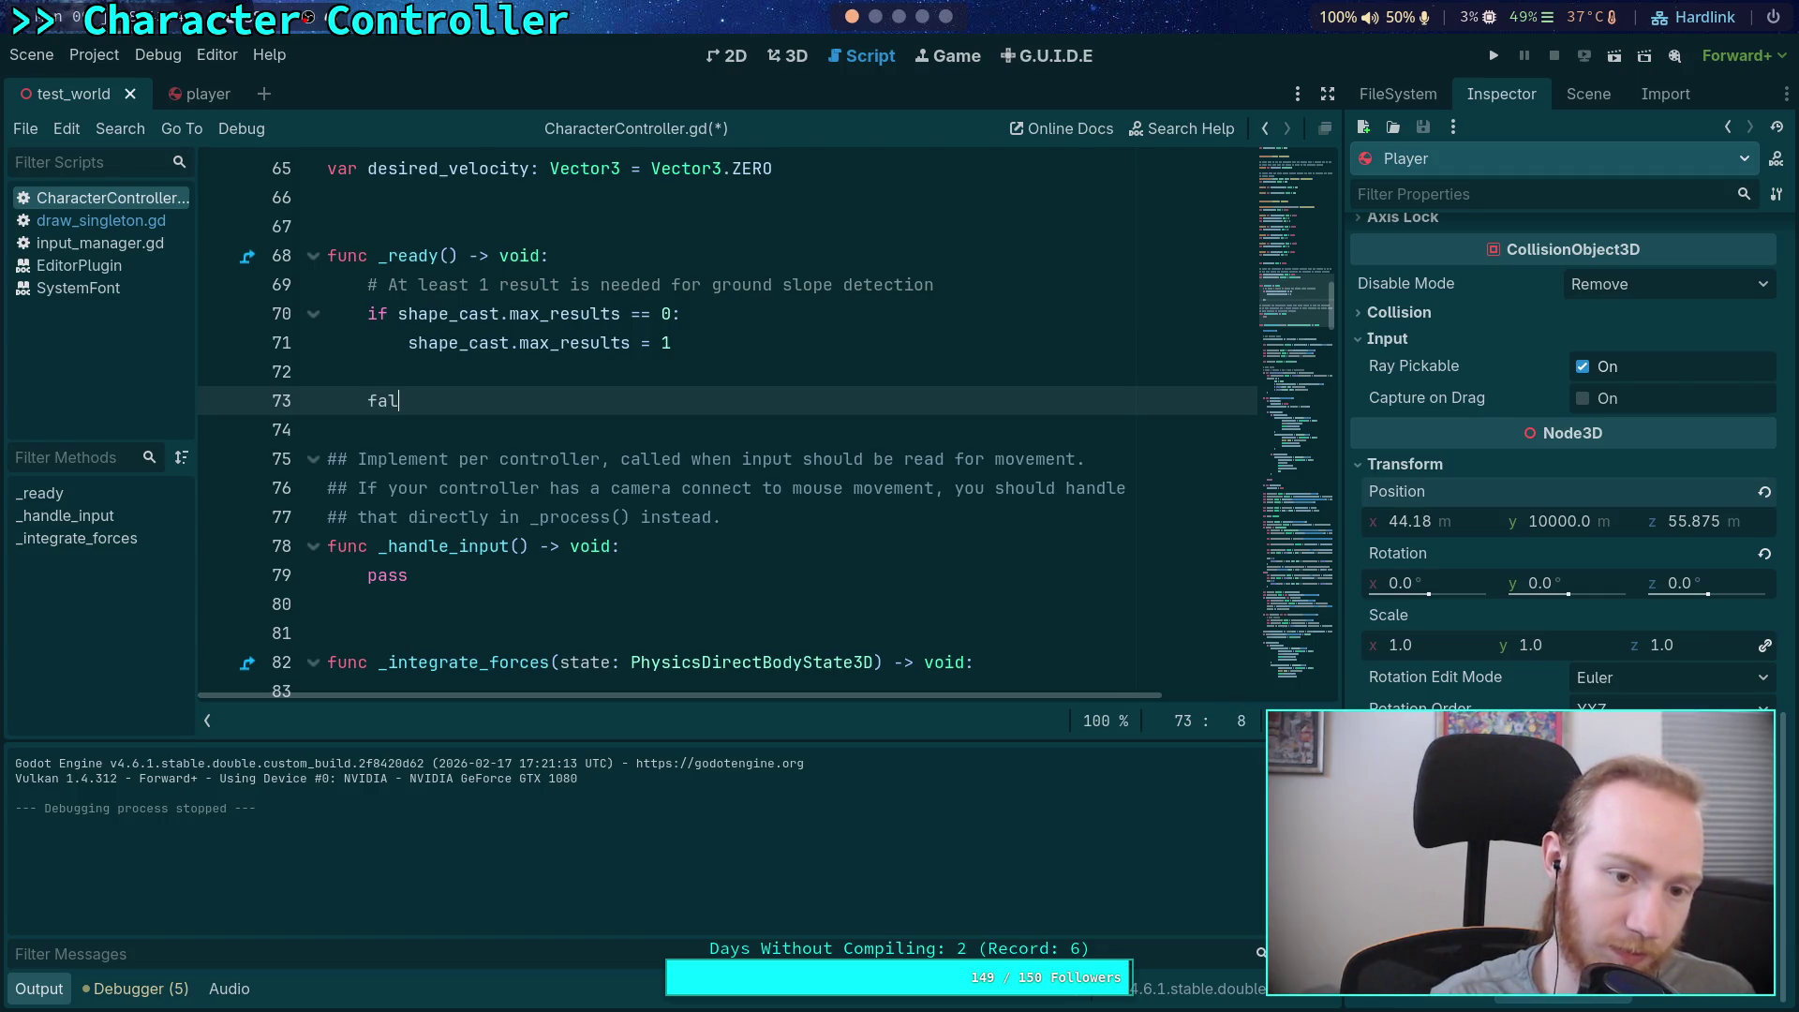
{"action": "type", "text": "l_start = "}
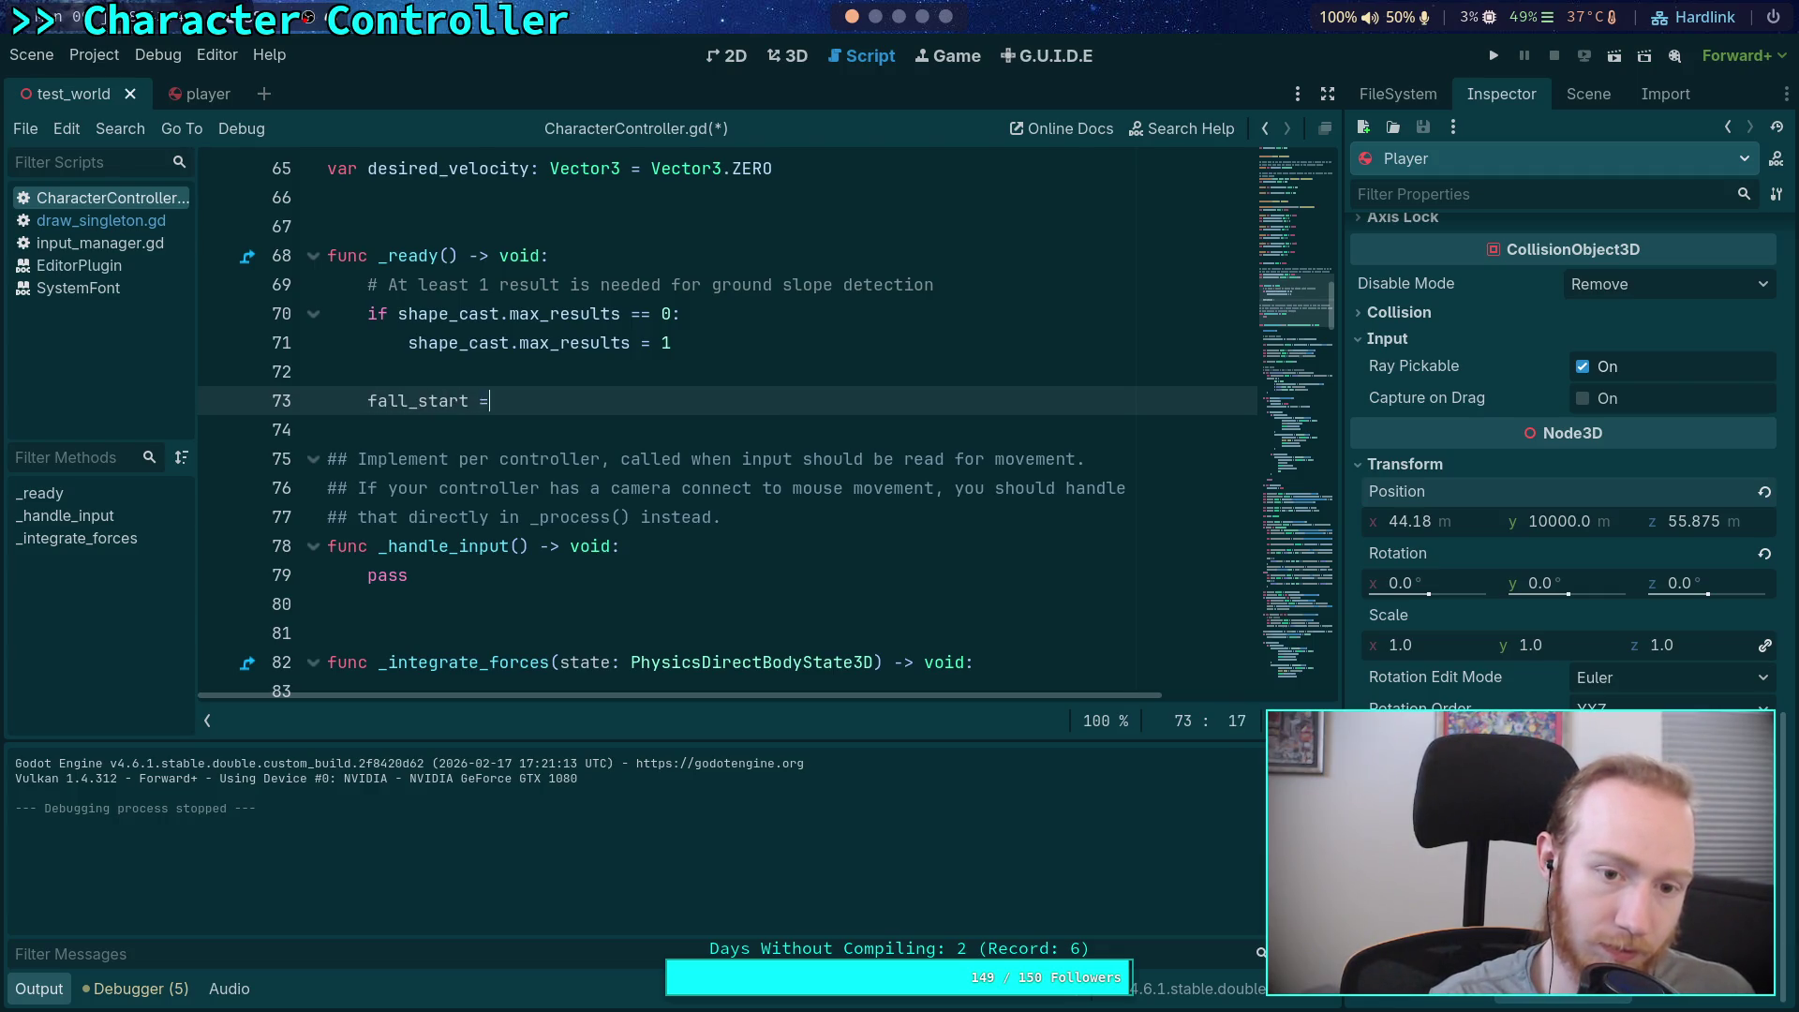
{"action": "type", "text": "Time."}
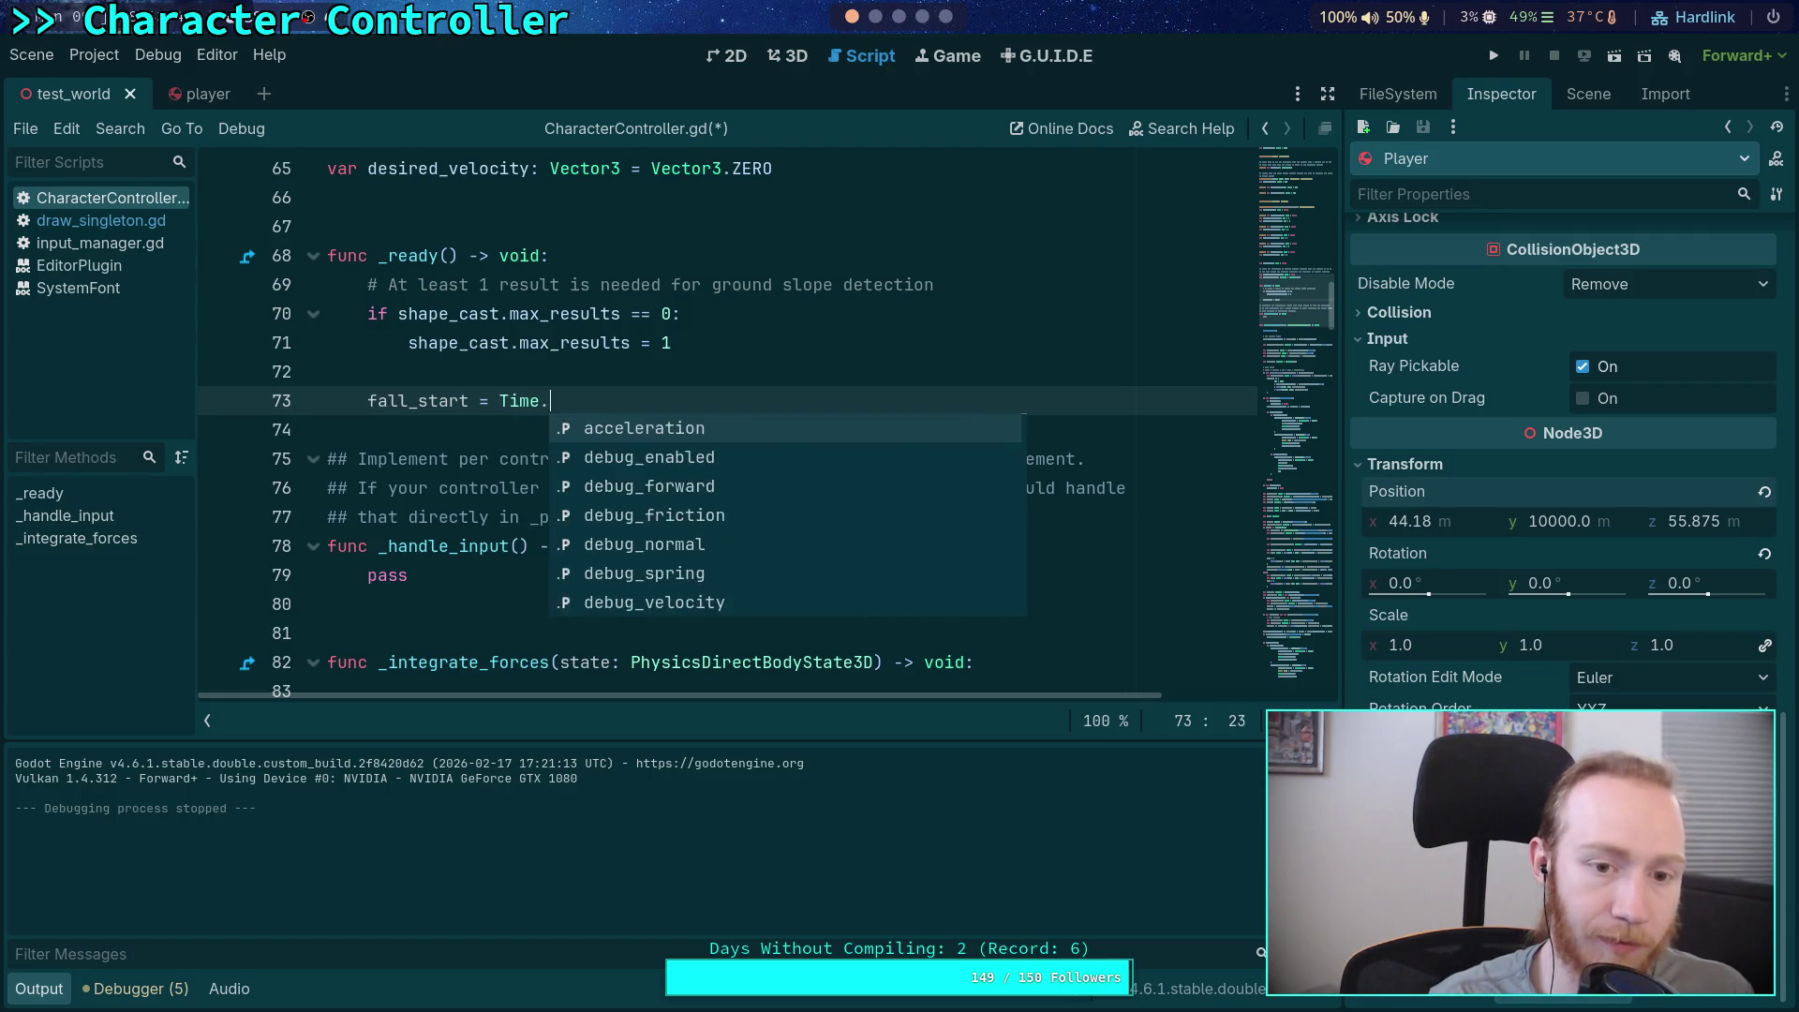
{"action": "type", "text": "get_ti"}
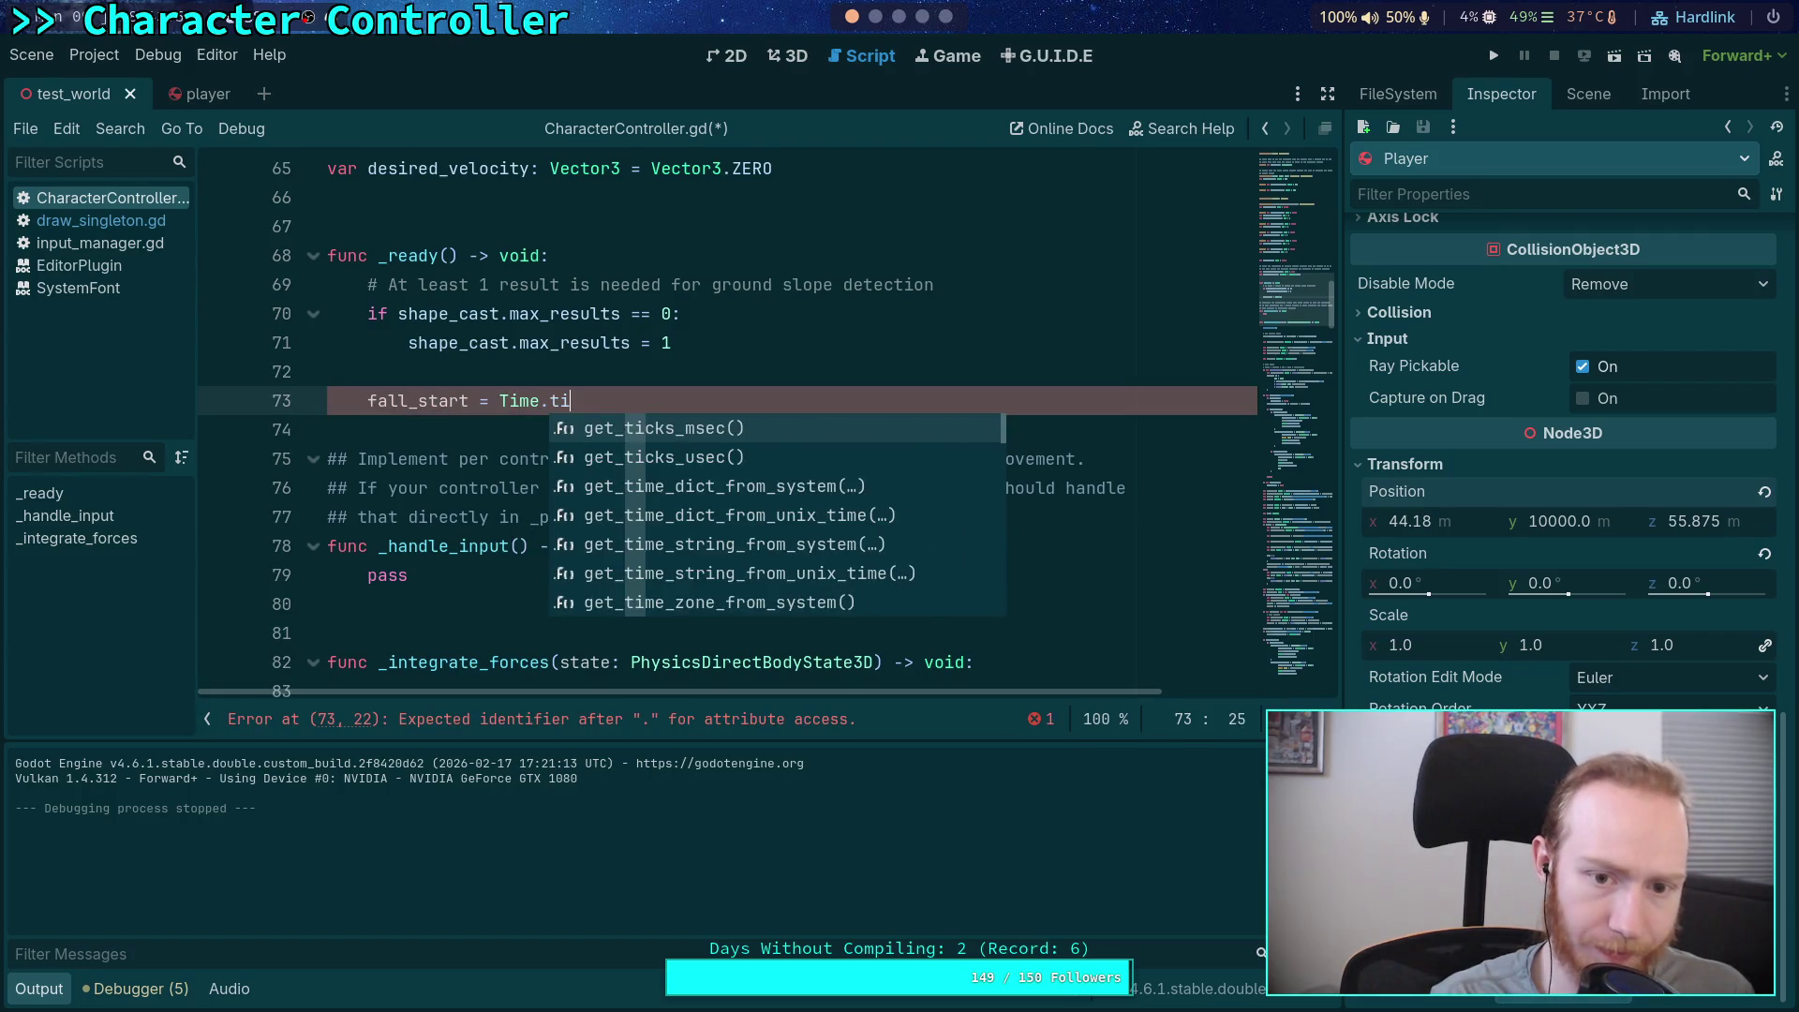
{"action": "key", "text": "Return"}
{"action": "scroll", "coordinate": [660, 492], "scroll_direction": "up", "scroll_amount": 2}
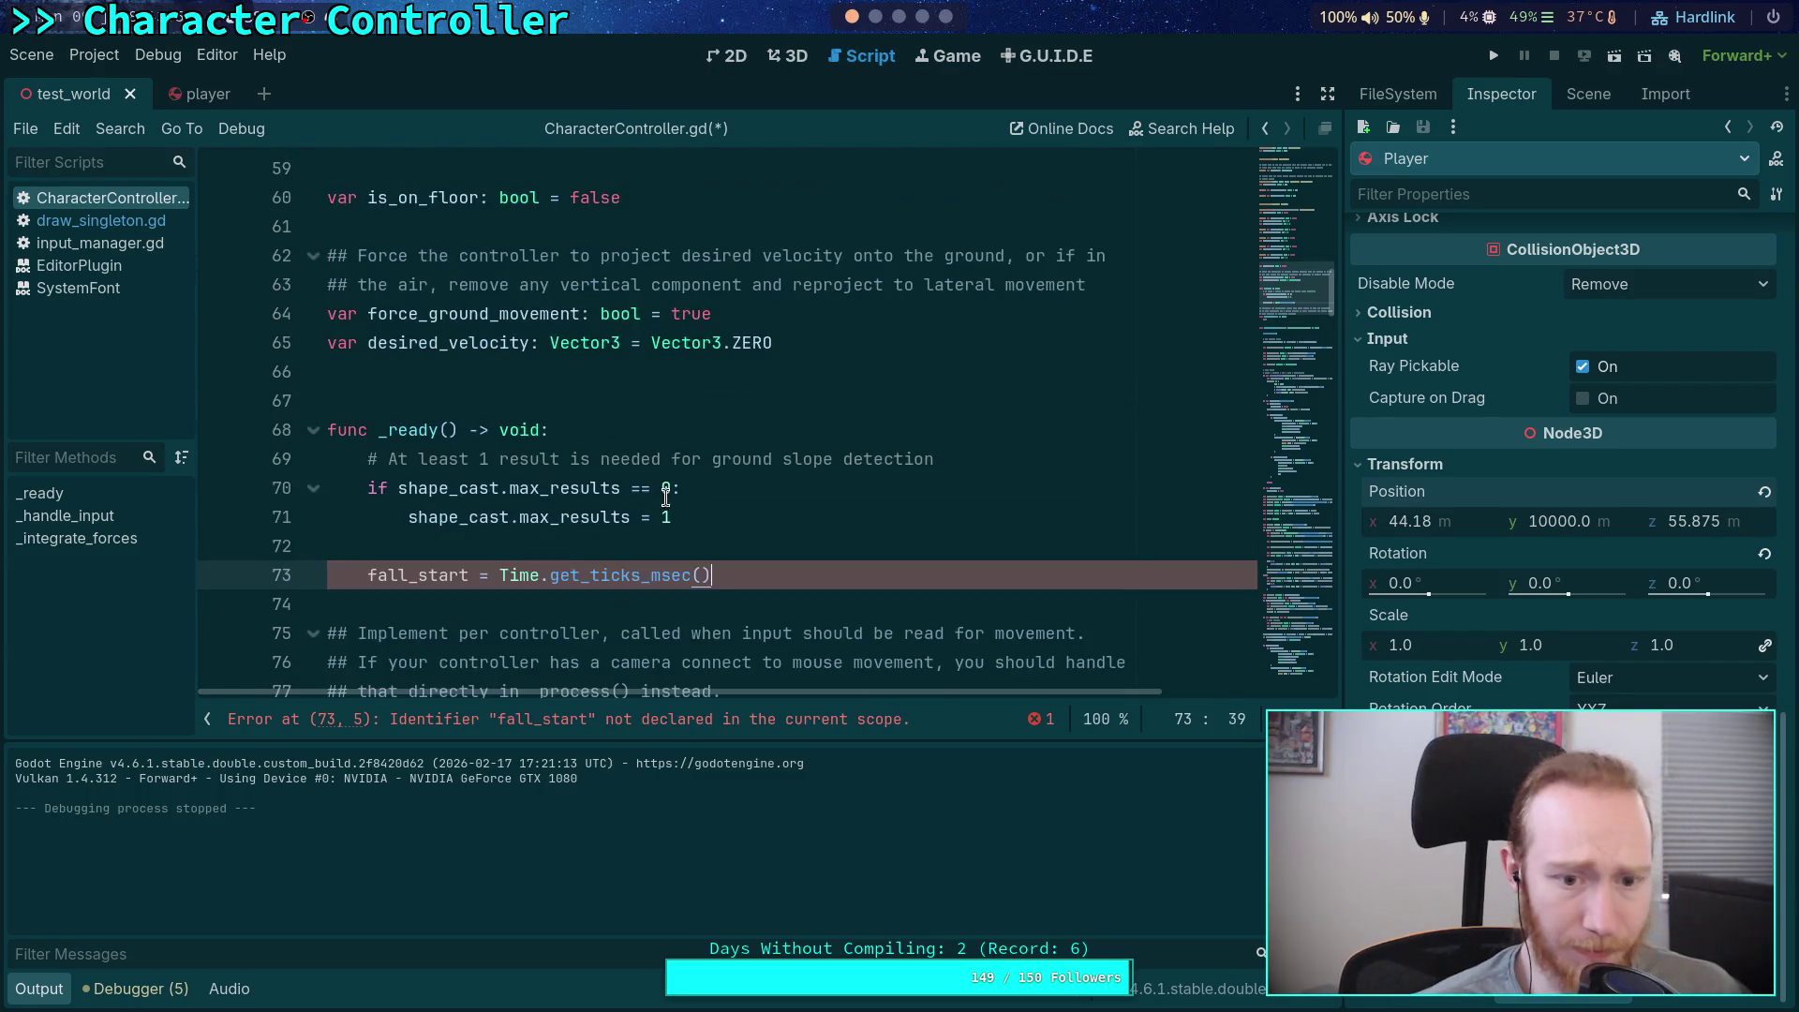
{"action": "left_click", "coordinate": [654, 576]}
{"action": "key", "text": "Delete"}
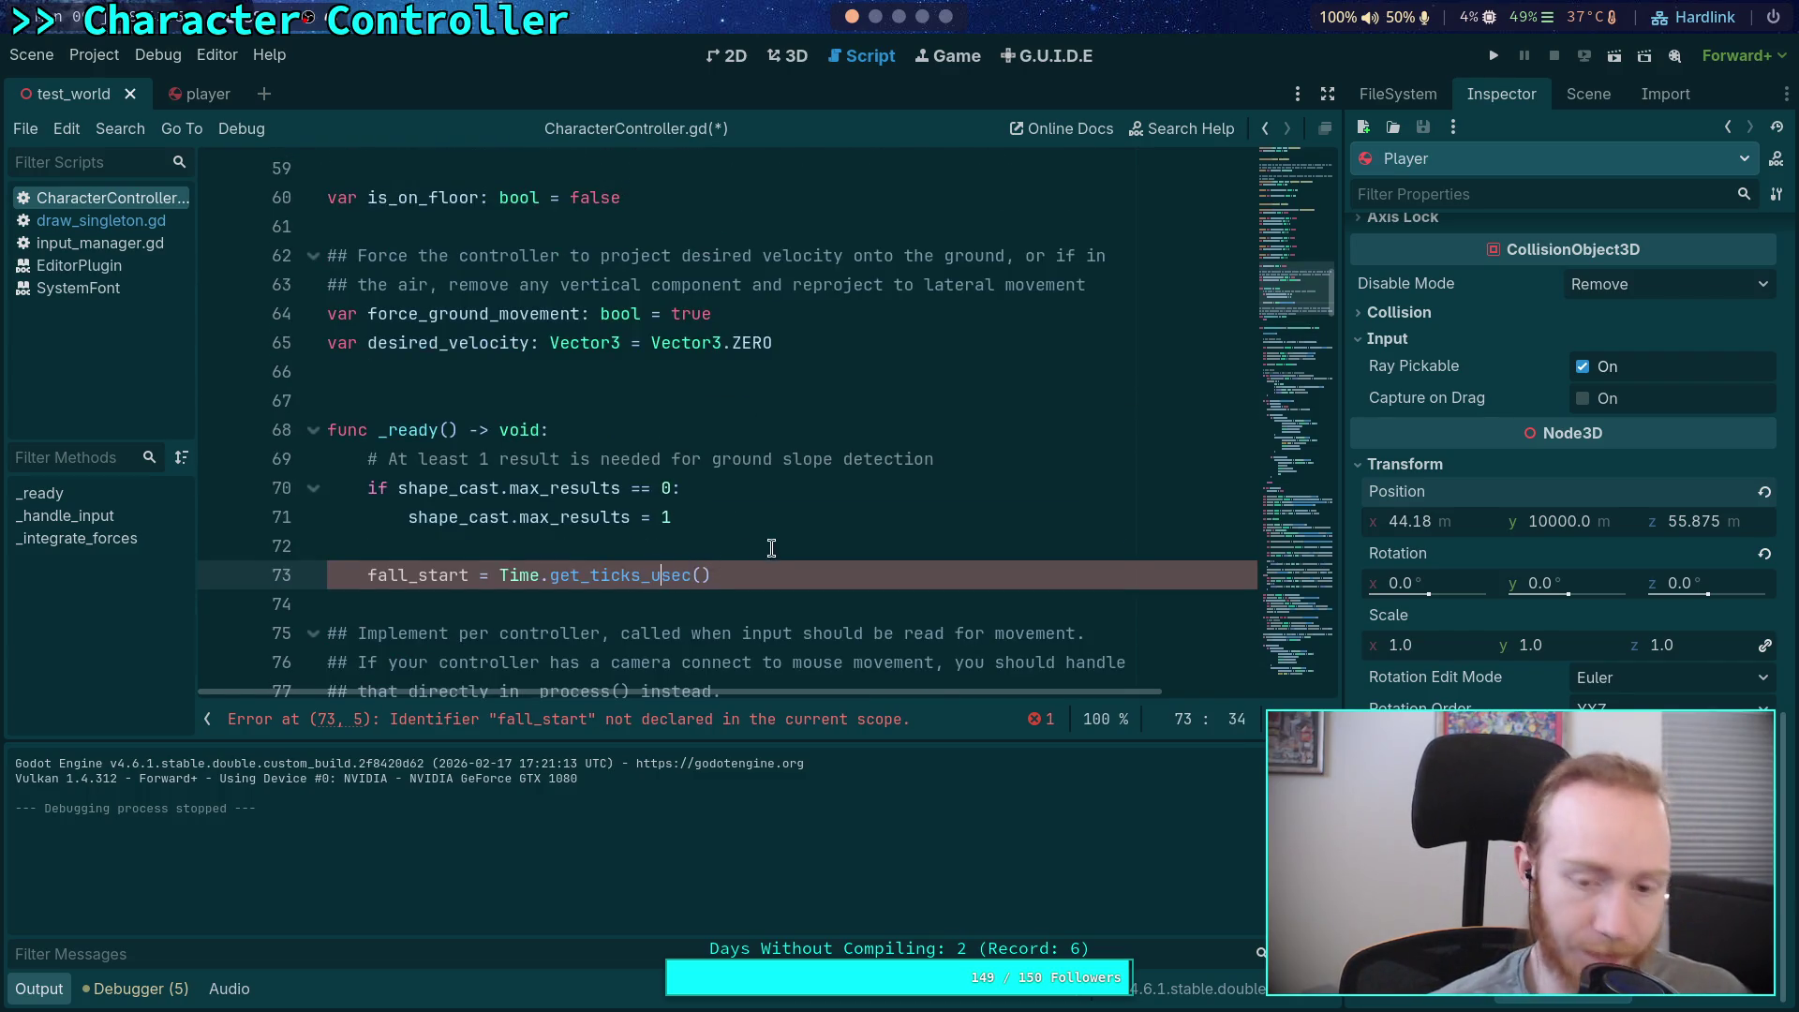
{"action": "type", "text": "u"}
{"action": "left_click", "coordinate": [585, 447]}
Declare 'var fall_start: int = 0' below desired_velocity, then move to the is_on_floor = true line
{"action": "left_click", "coordinate": [627, 377]}
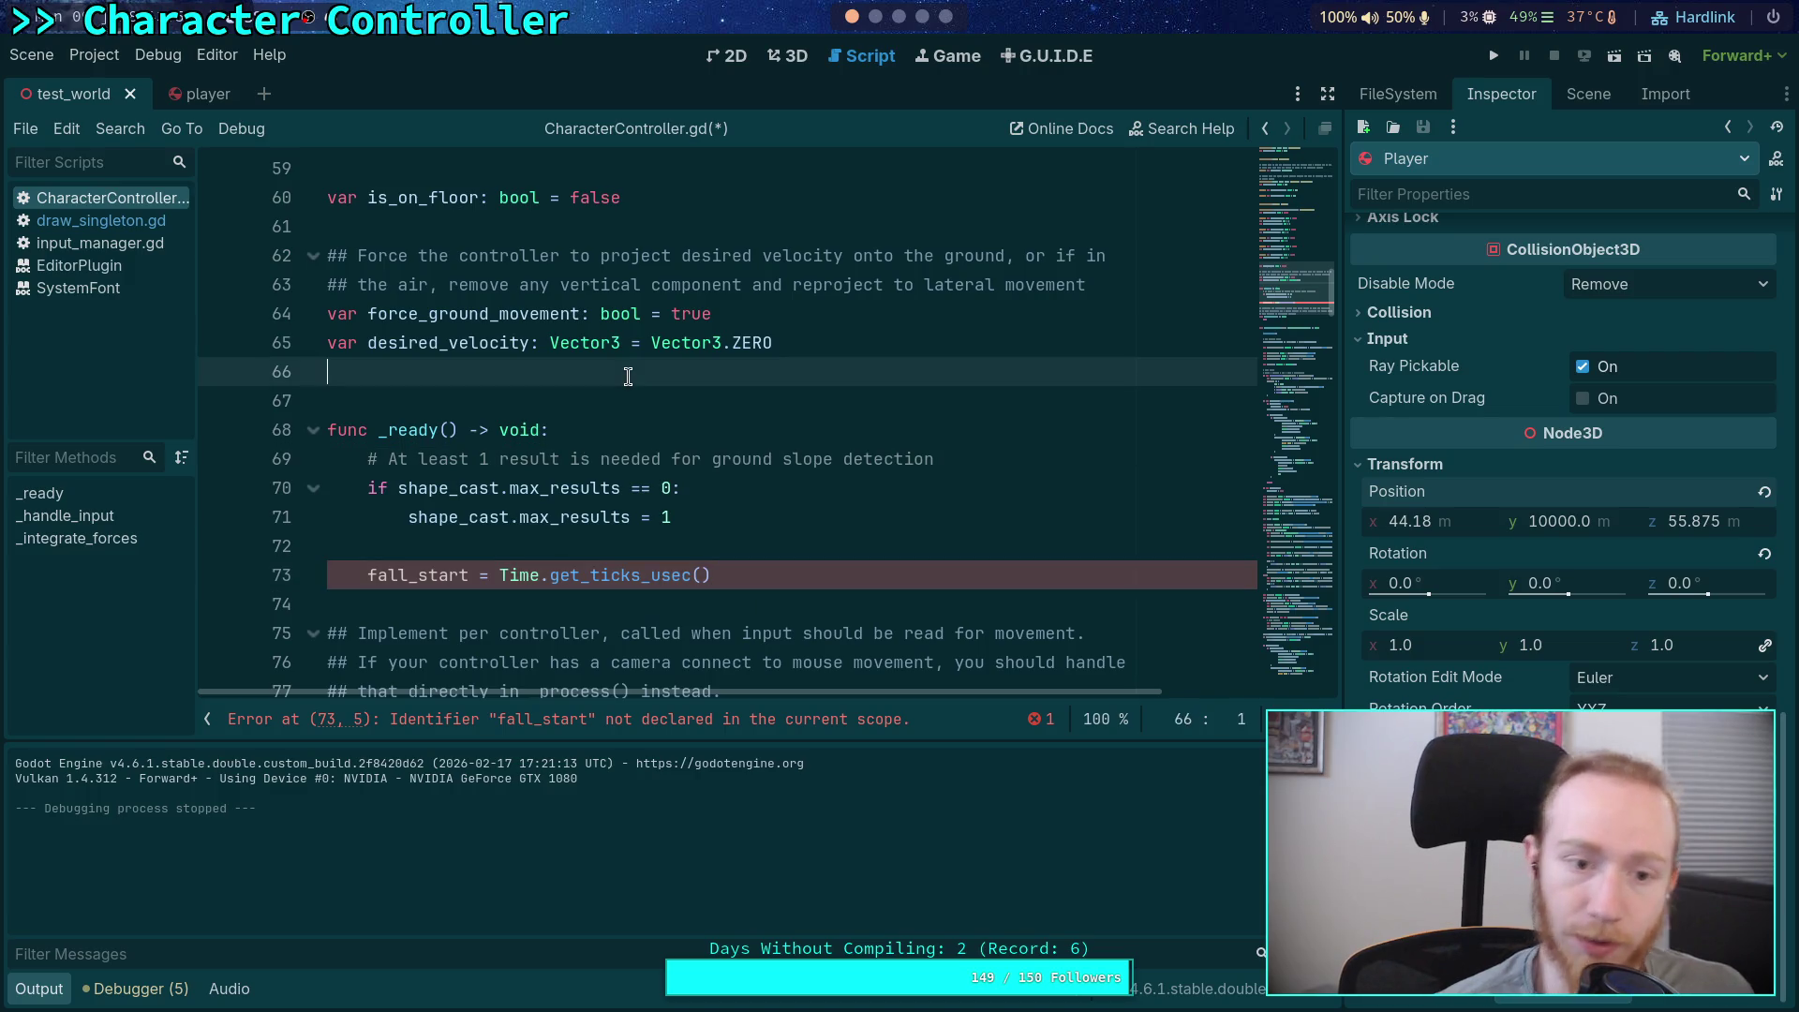
{"action": "key", "text": "Return"}
{"action": "type", "text": "val"}
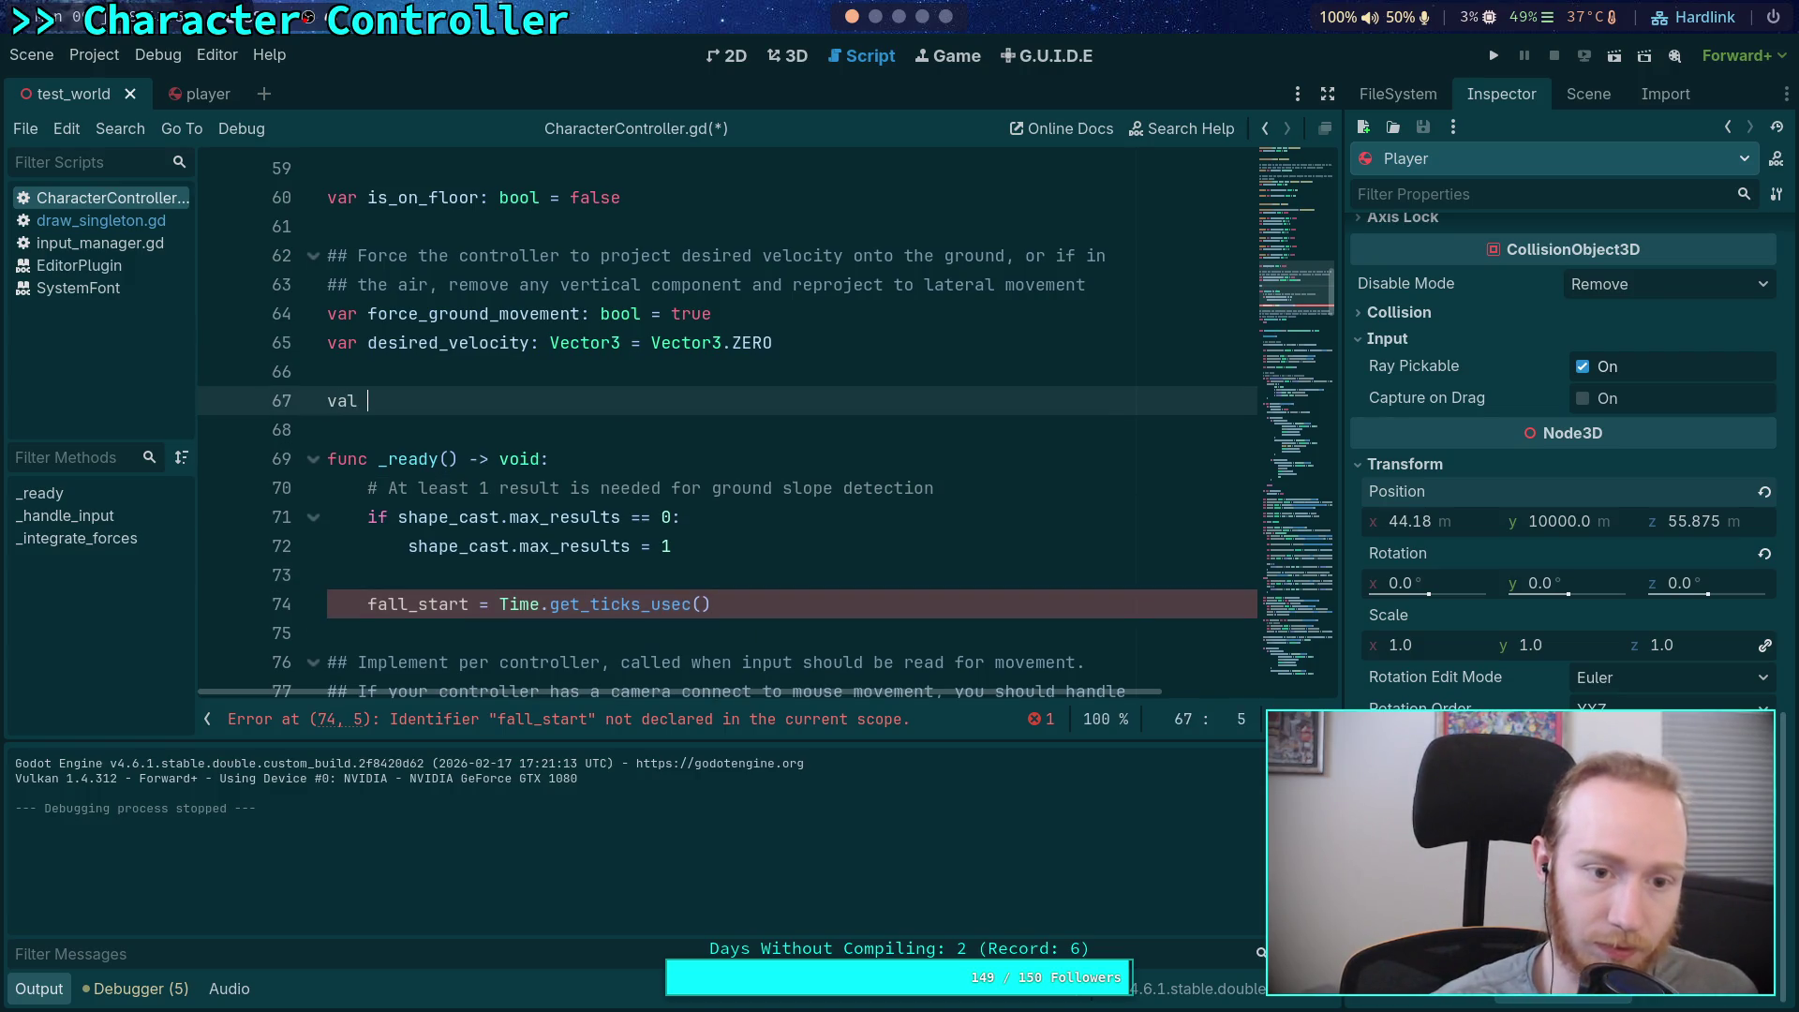
{"action": "key", "text": "BackSpace"}
{"action": "key", "text": "BackSpace"}
{"action": "type", "text": "r fall"}
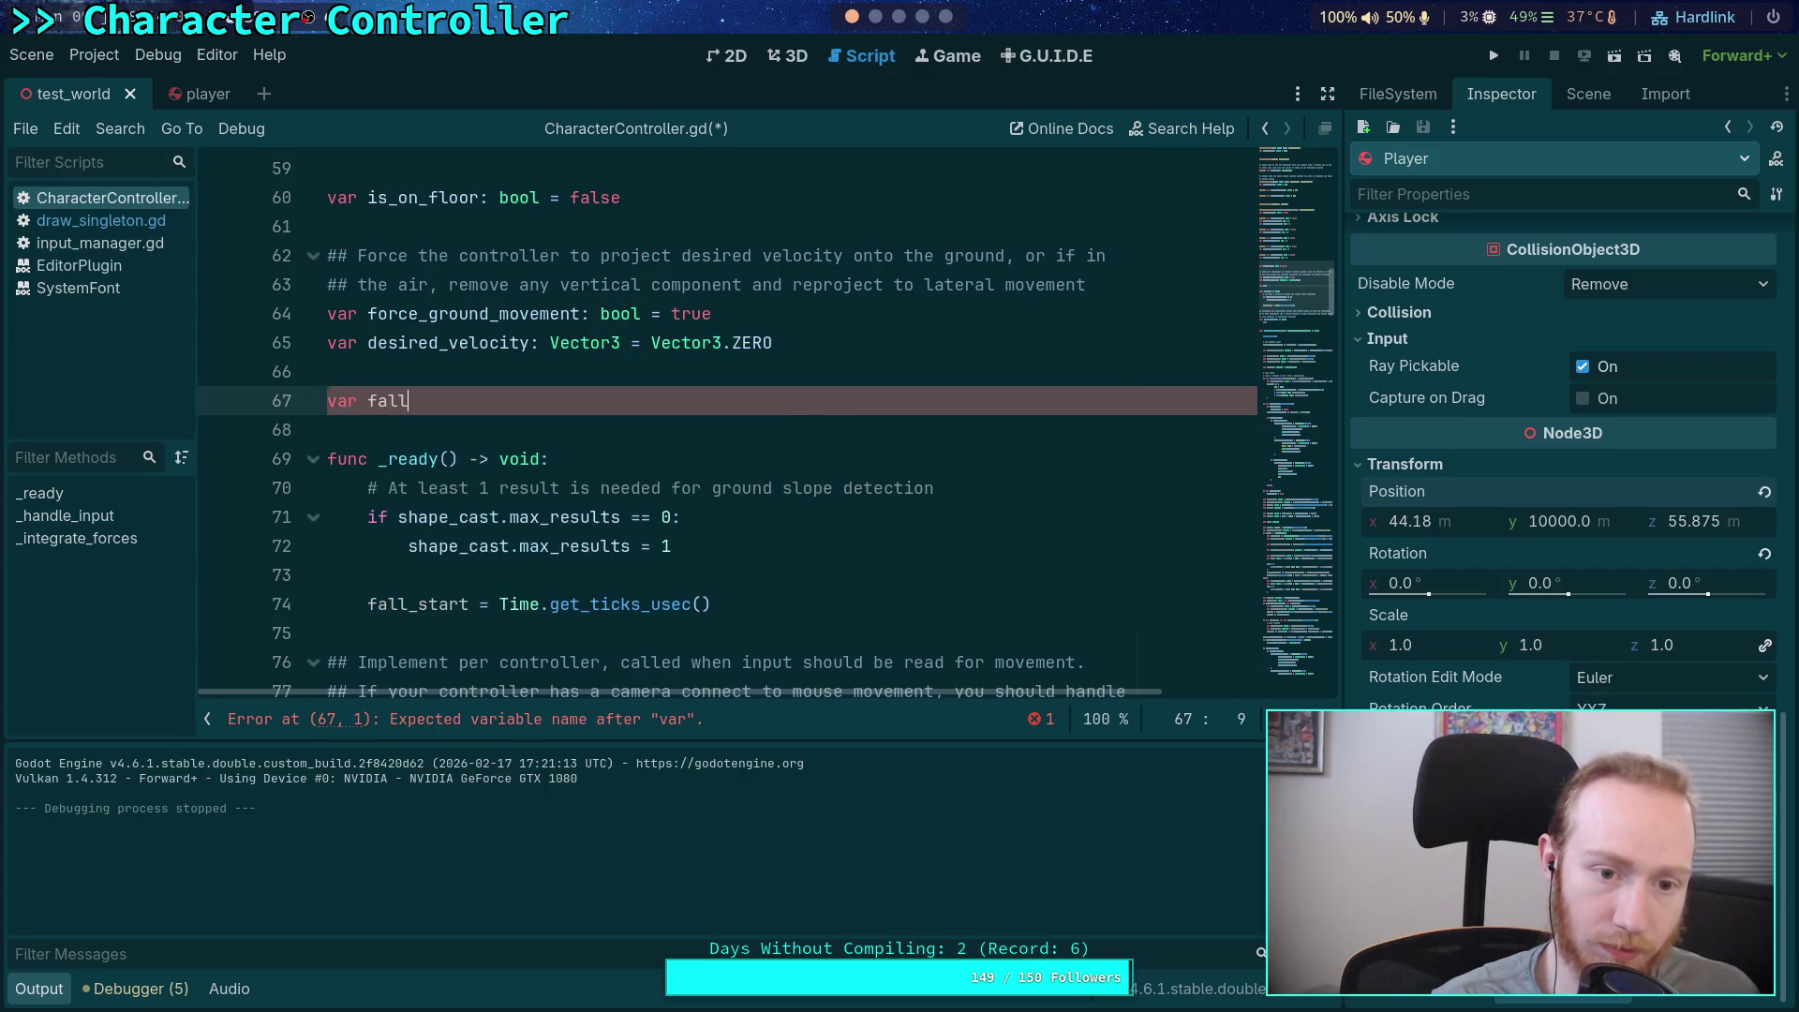
{"action": "type", "text": "_start"}
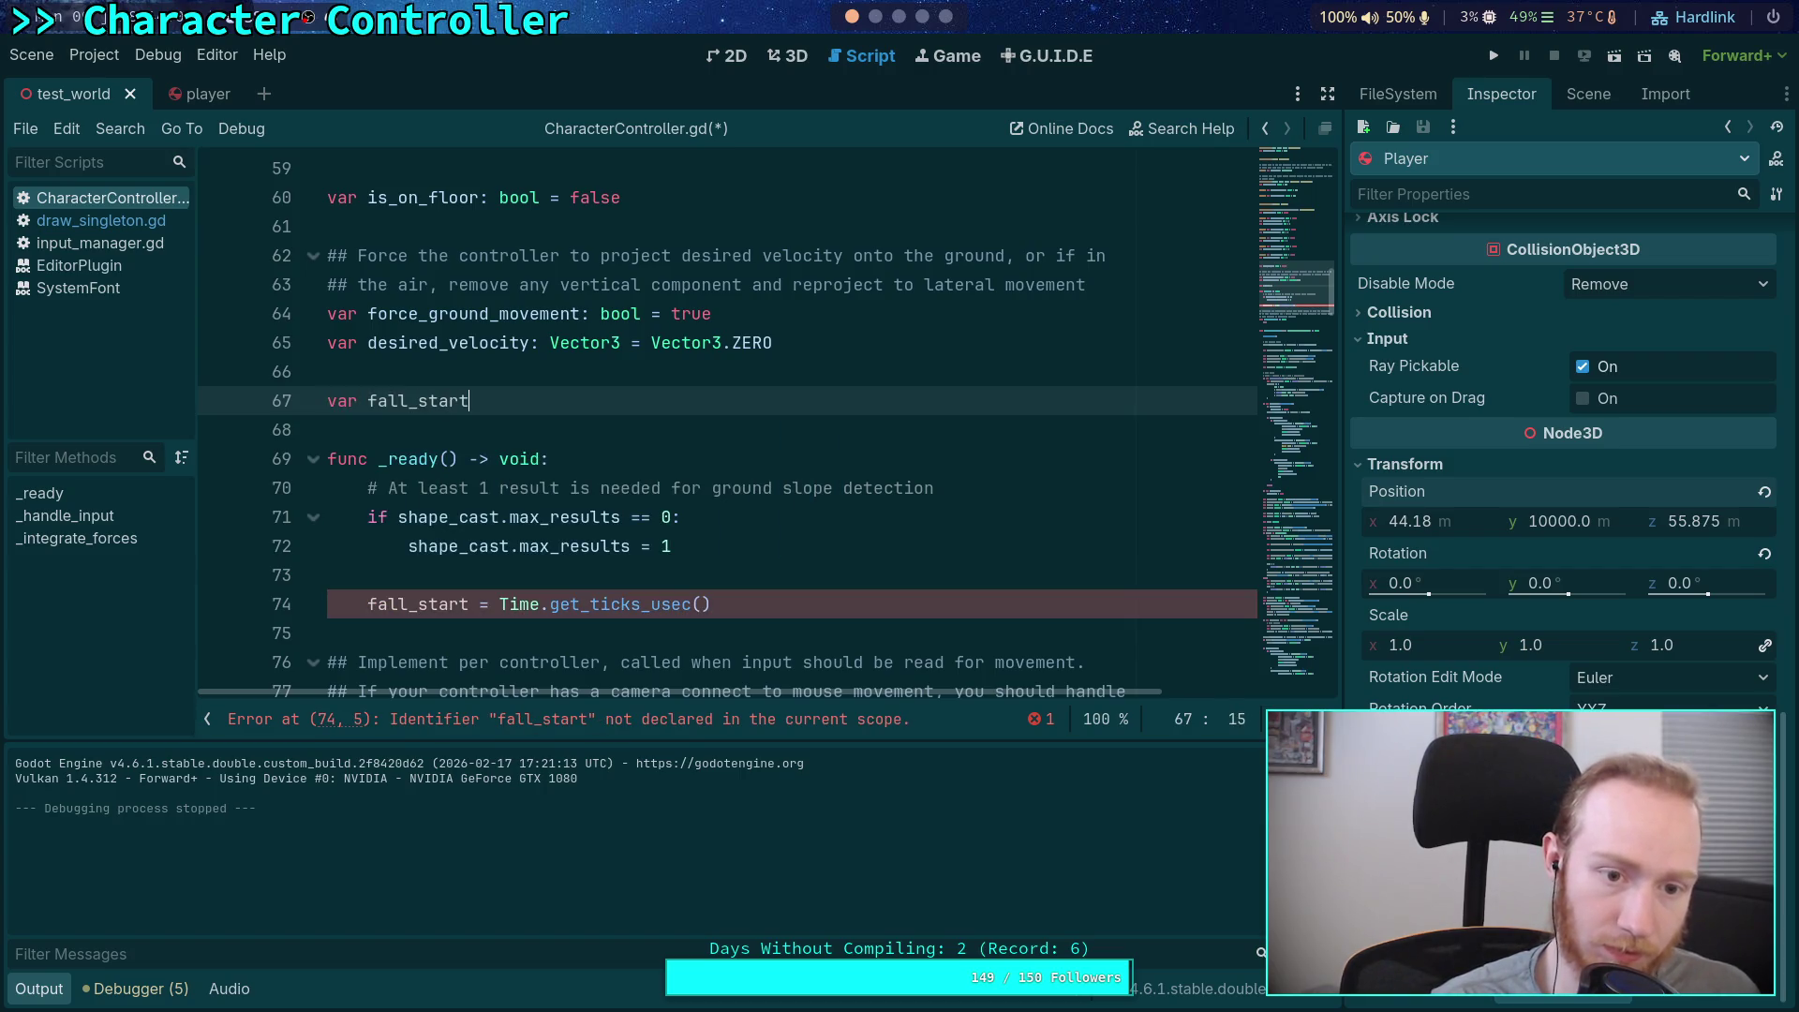
{"action": "type", "text": ": int = 0"}
{"action": "scroll", "coordinate": [594, 332], "scroll_direction": "down", "scroll_amount": 3}
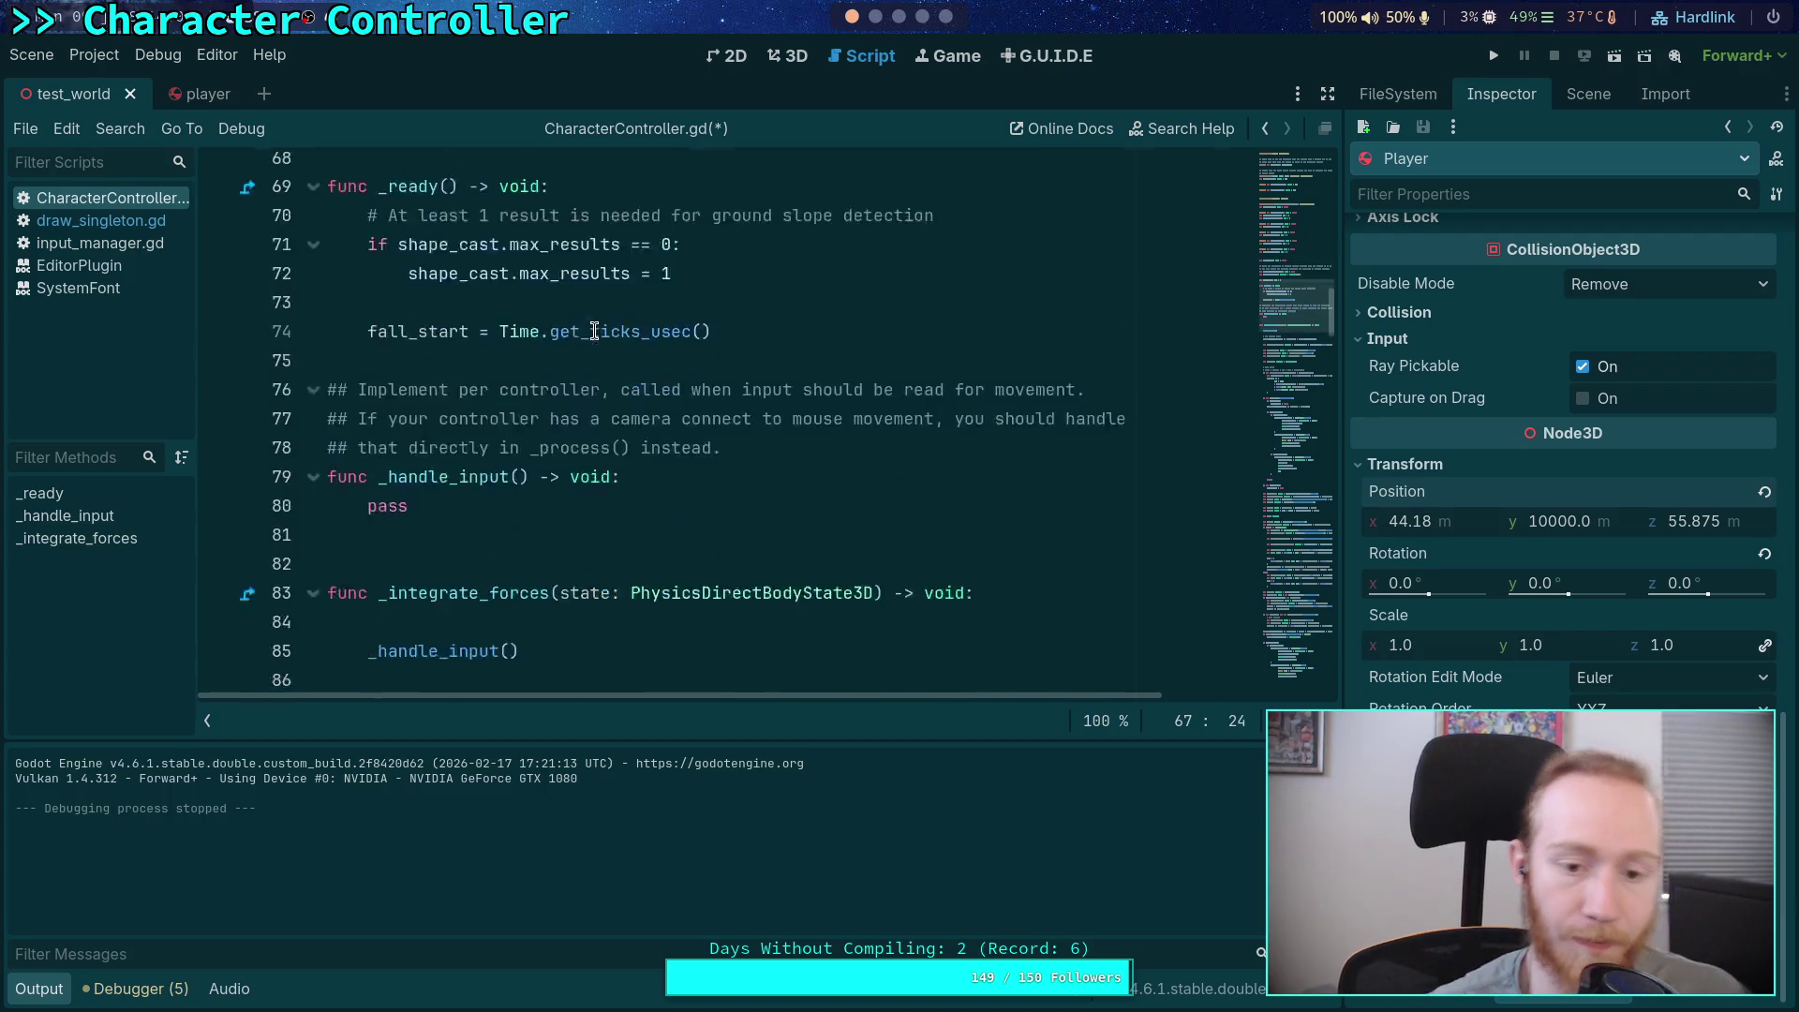
{"action": "scroll", "coordinate": [594, 332], "scroll_direction": "down", "scroll_amount": 3}
{"action": "scroll", "coordinate": [681, 423], "scroll_direction": "down", "scroll_amount": 3}
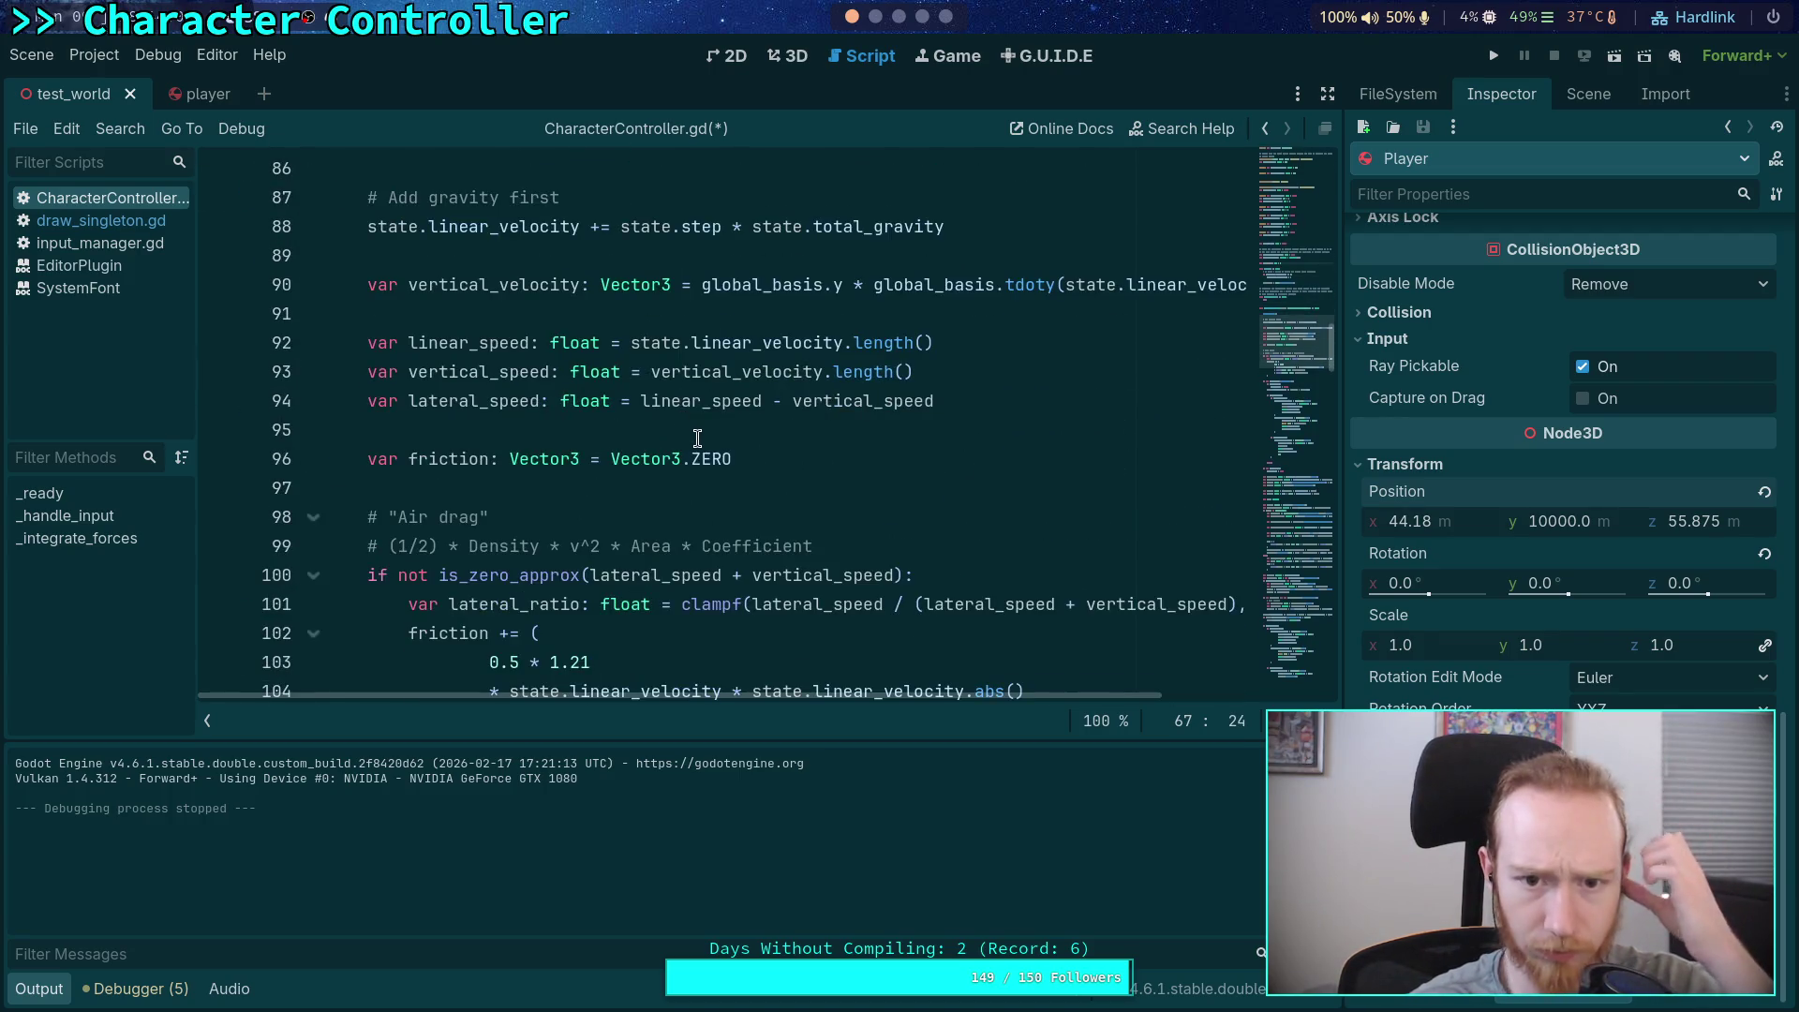
{"action": "scroll", "coordinate": [697, 438], "scroll_direction": "down", "scroll_amount": 4}
{"action": "scroll", "coordinate": [524, 424], "scroll_direction": "down", "scroll_amount": 10}
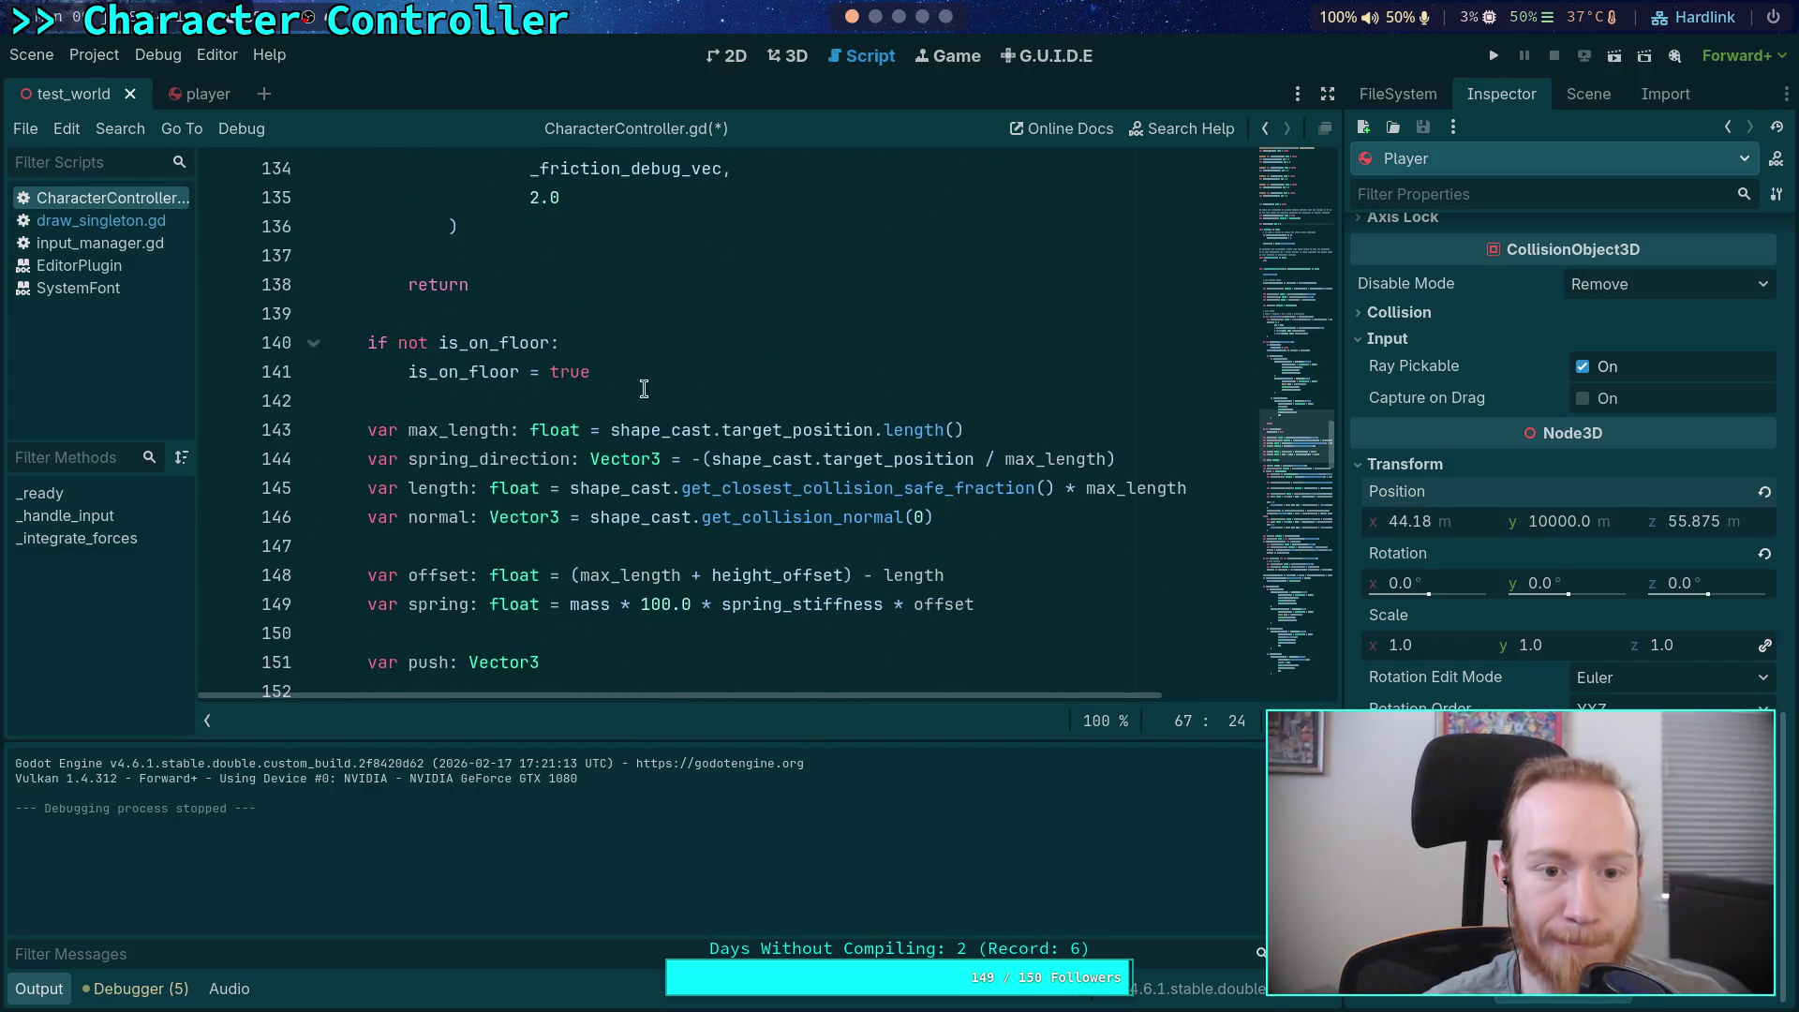
{"action": "left_click", "coordinate": [656, 403]}
Below is_on_floor = true, start an 'if fall_start != -1:' block
{"action": "key", "text": "Return"}
{"action": "key", "text": "Return"}
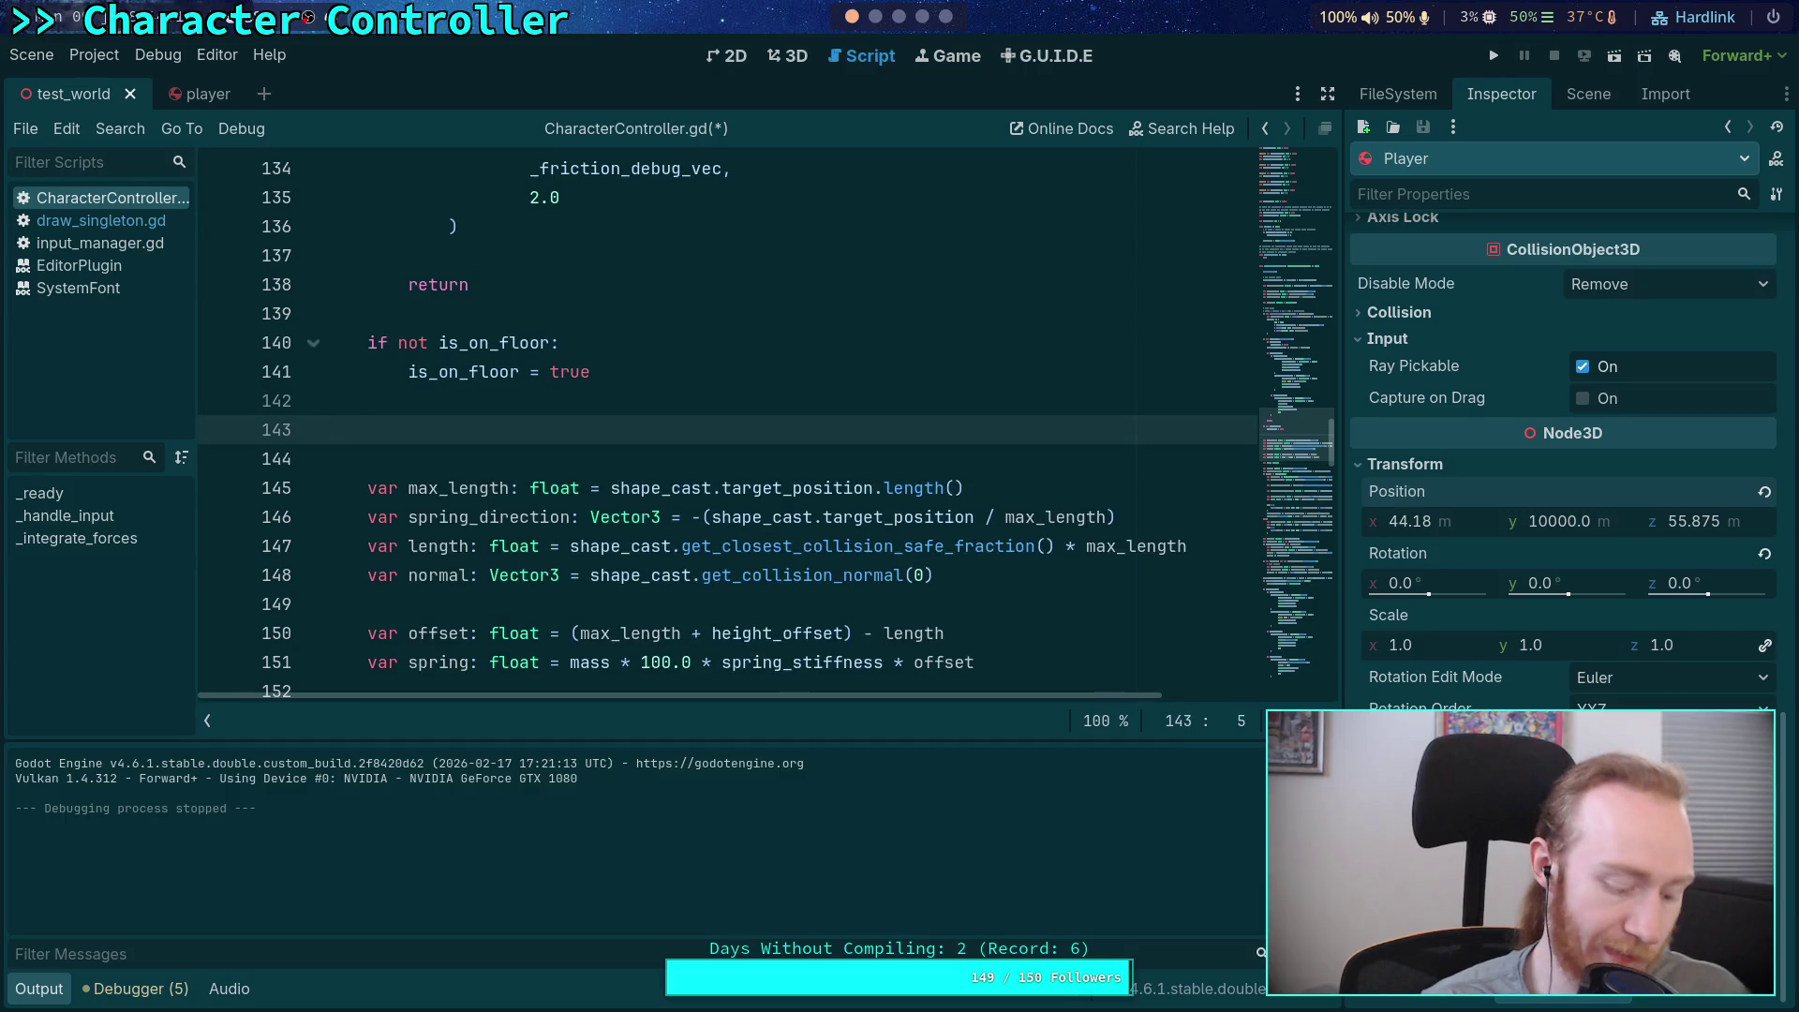
{"action": "key", "text": "Tab"}
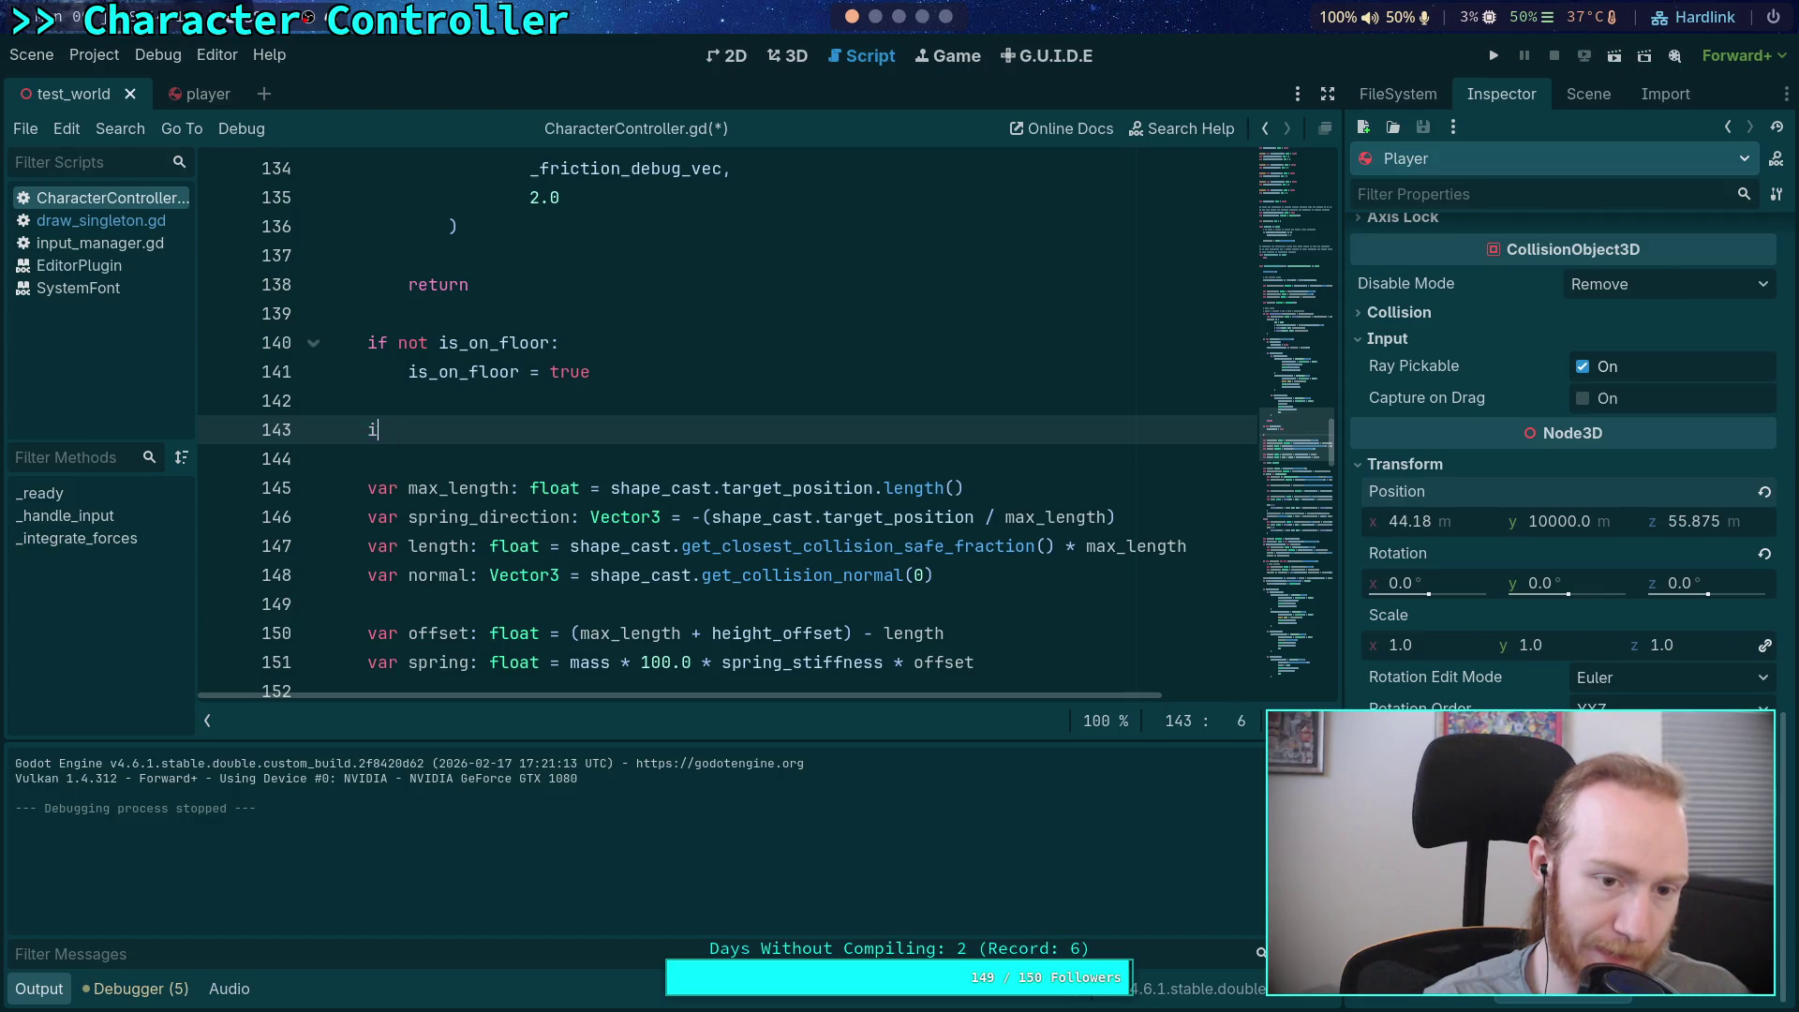
{"action": "type", "text": "if Time"}
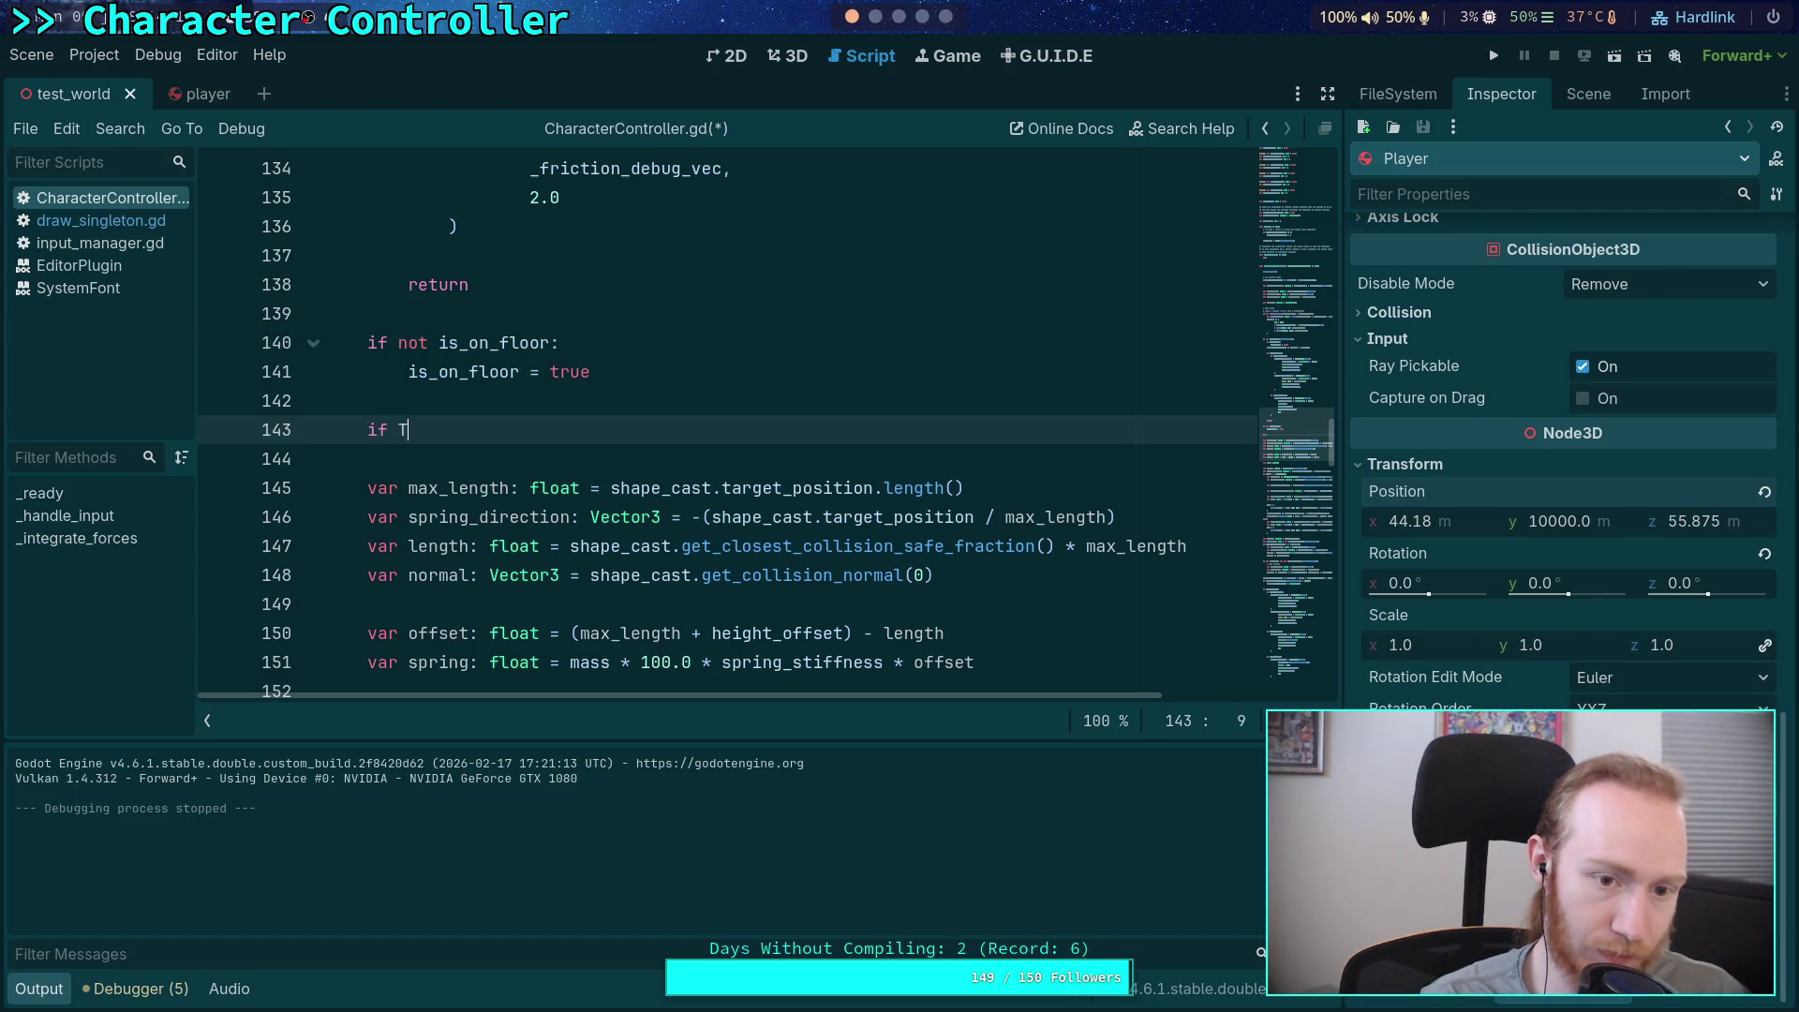
{"action": "key", "text": "BackSpace"}
{"action": "key", "text": "BackSpace"}
{"action": "key", "text": "BackSpace"}
{"action": "type", "text": "fal"}
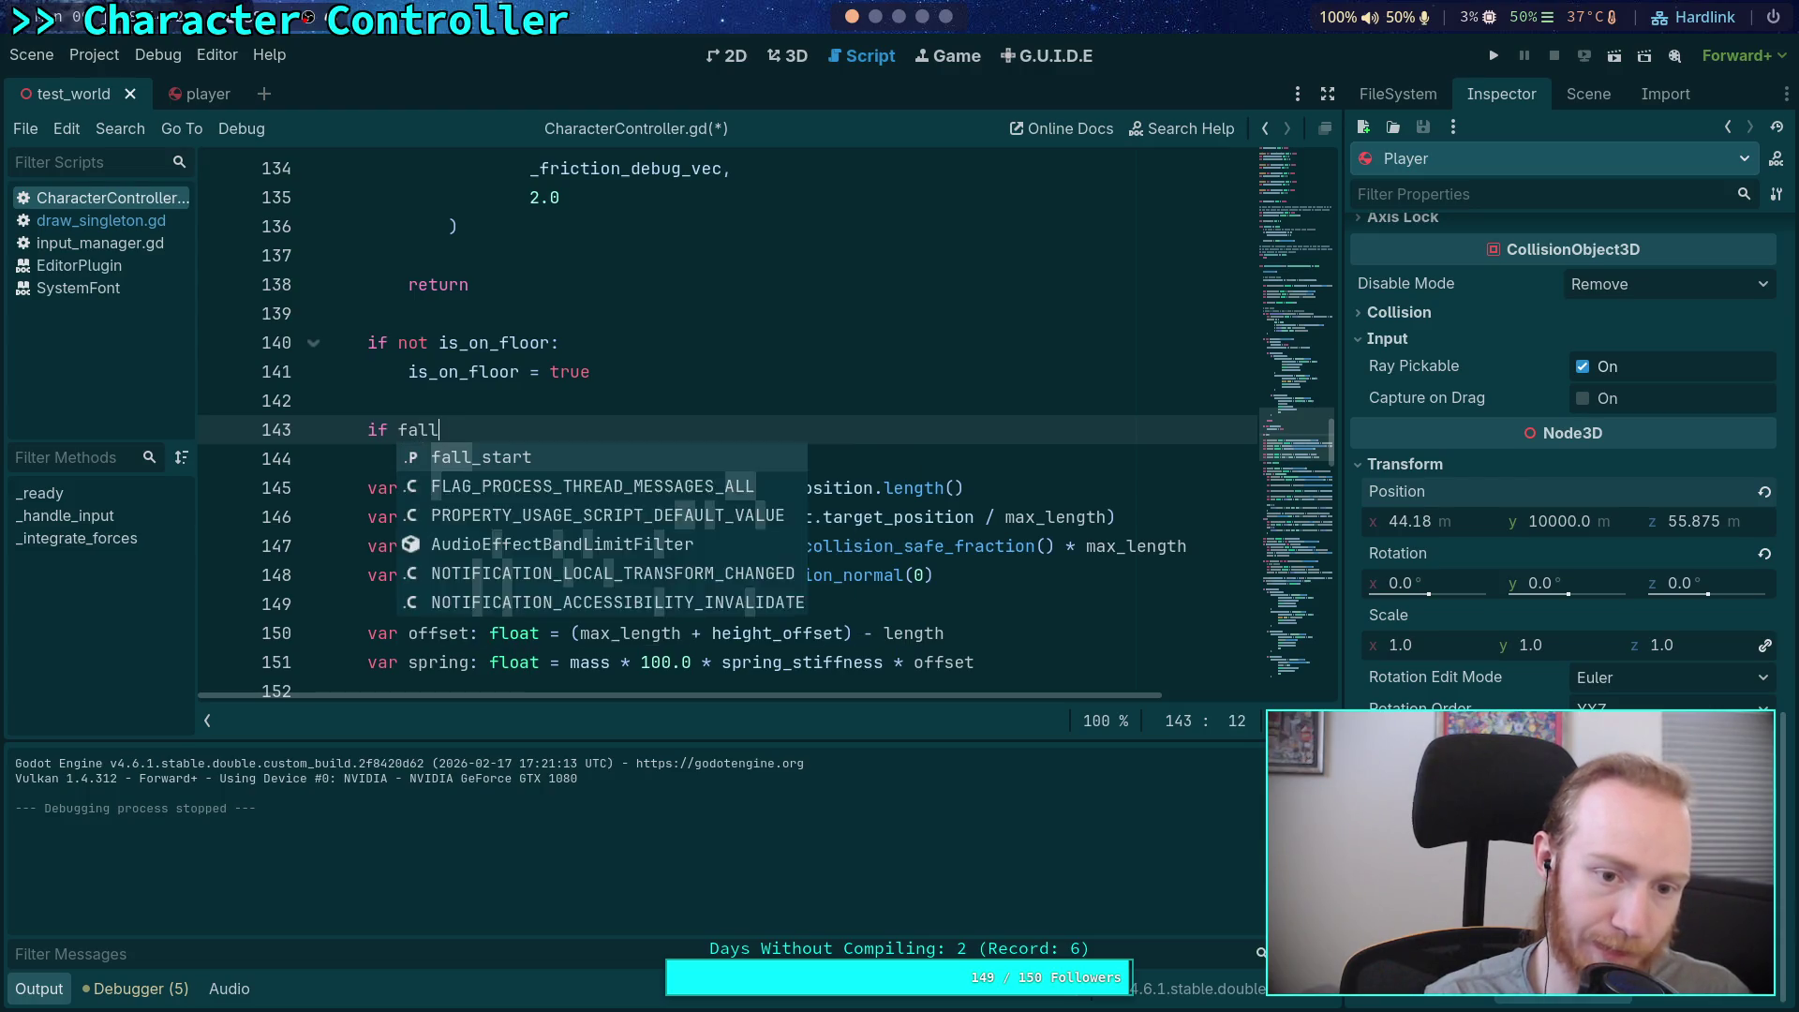
{"action": "key", "text": "Return"}
{"action": "type", "text": ">"}
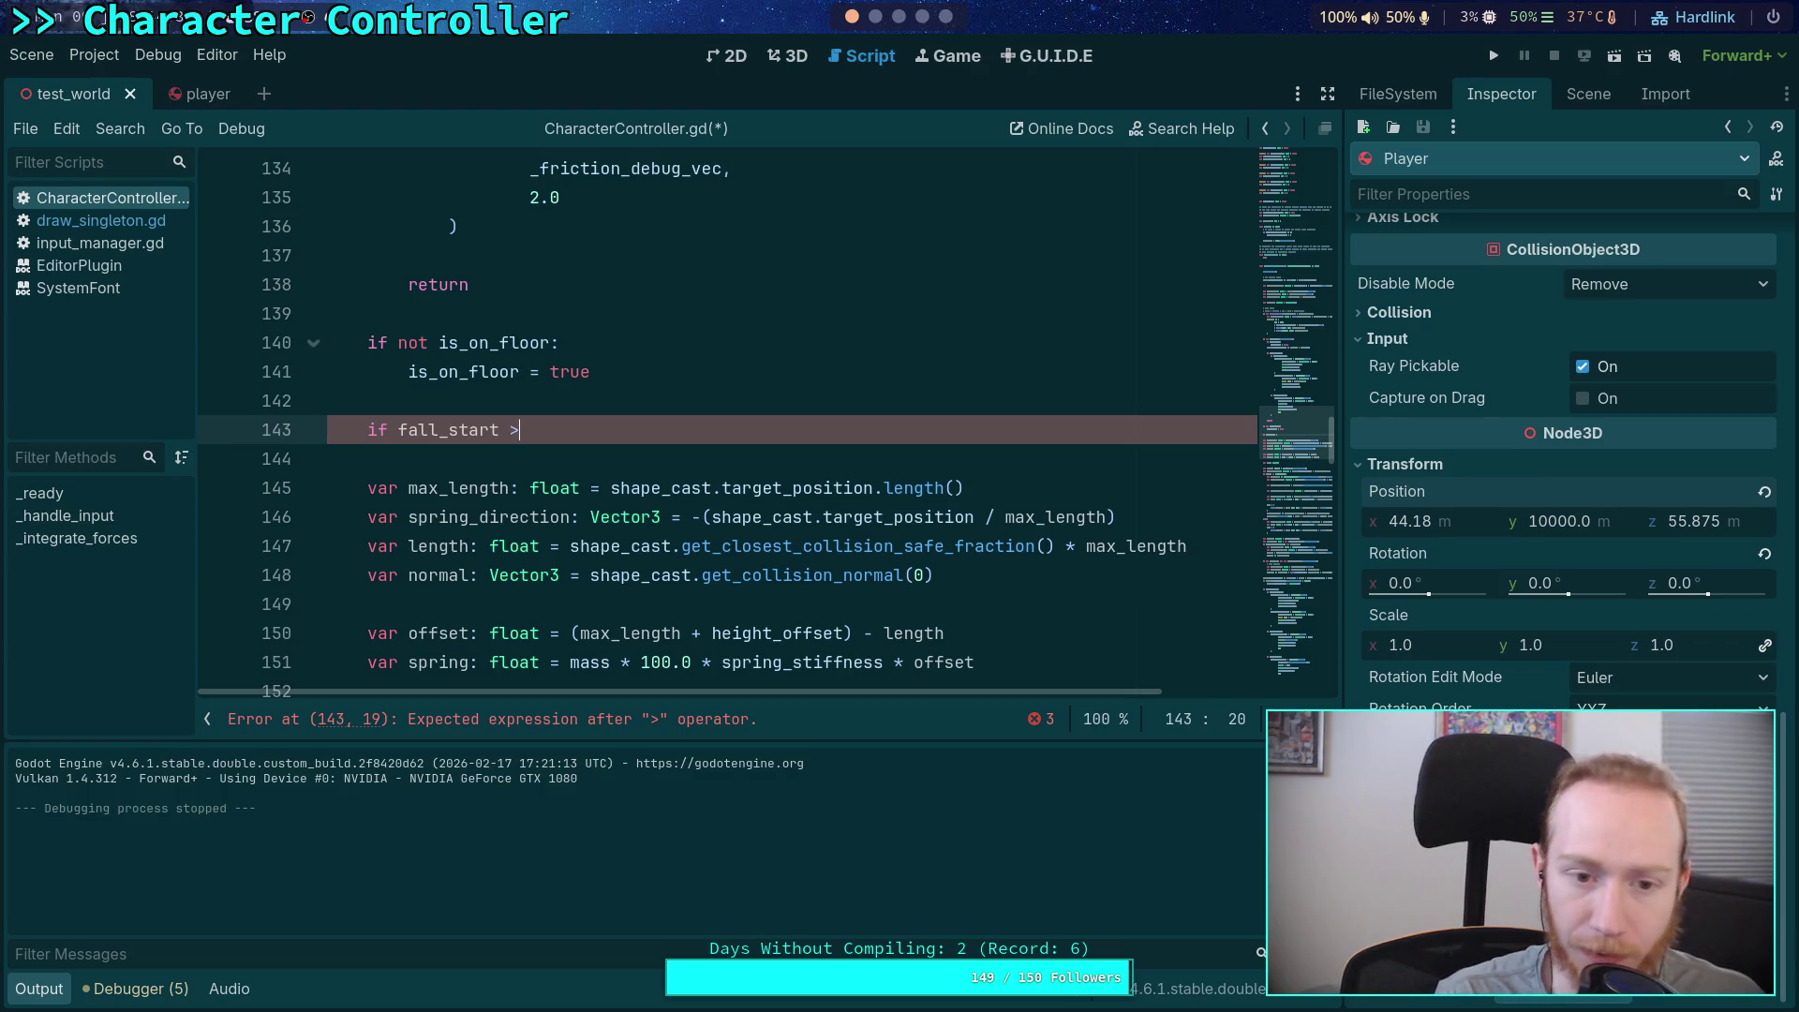
{"action": "type", "text": "="}
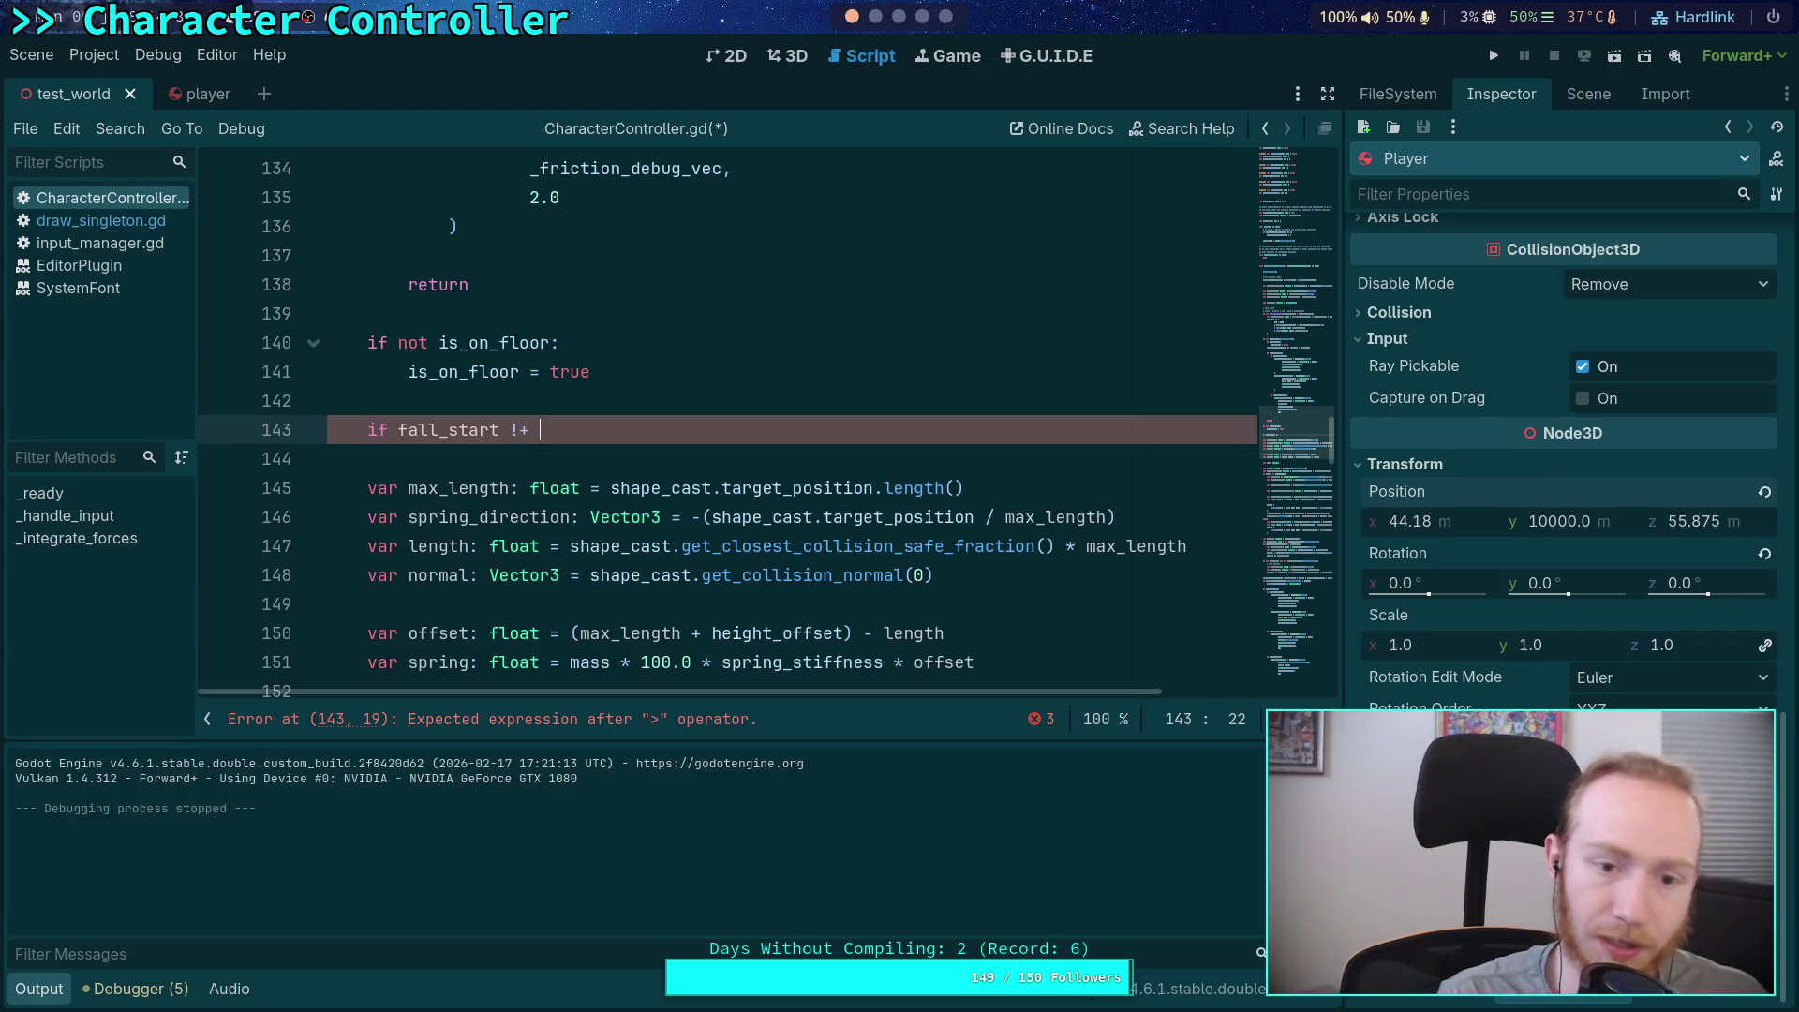
{"action": "key", "text": "BackSpace"}
{"action": "key", "text": "BackSpace"}
{"action": "key", "text": "BackSpace"}
{"action": "type", "text": "!= -1:"}
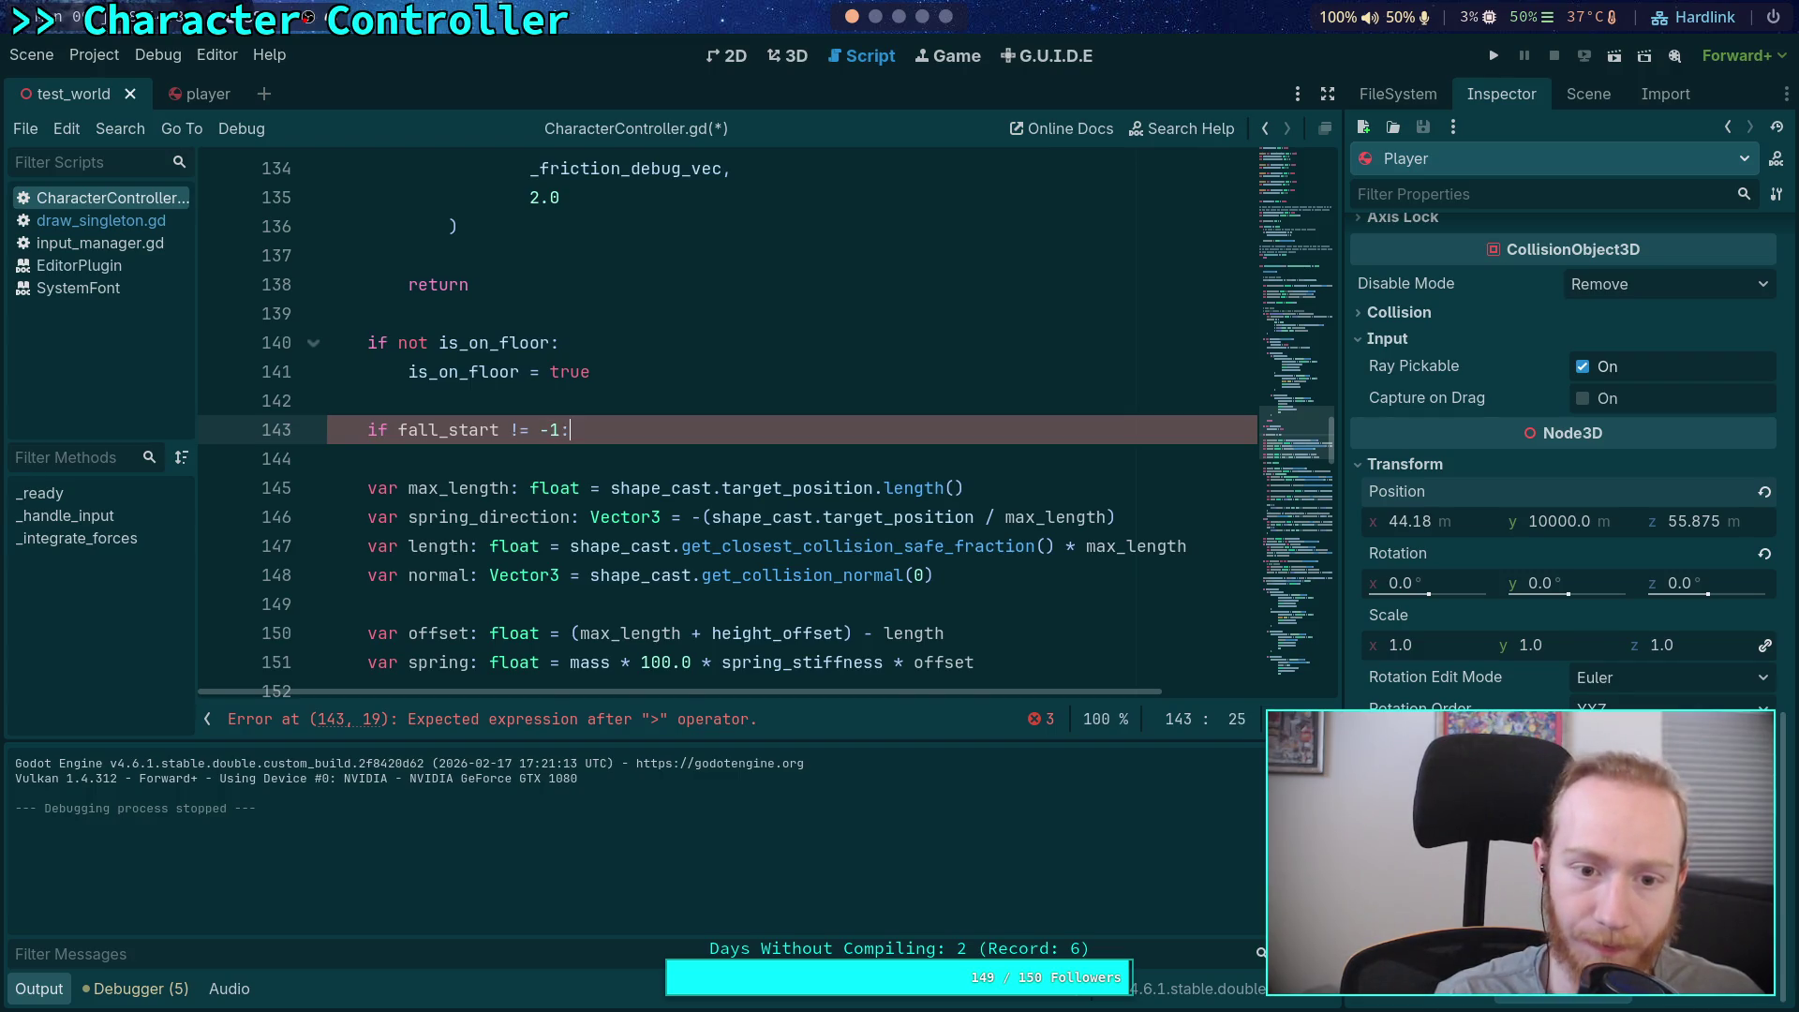
{"action": "key", "text": "Return"}
Inside the block, print the fall time in seconds using float(fall_time) / 1_000_000
{"action": "type", "text": "var fall_time: int = Time.get_ticks_usec() - fall_start \t\tprint('fall took %.4f')"}
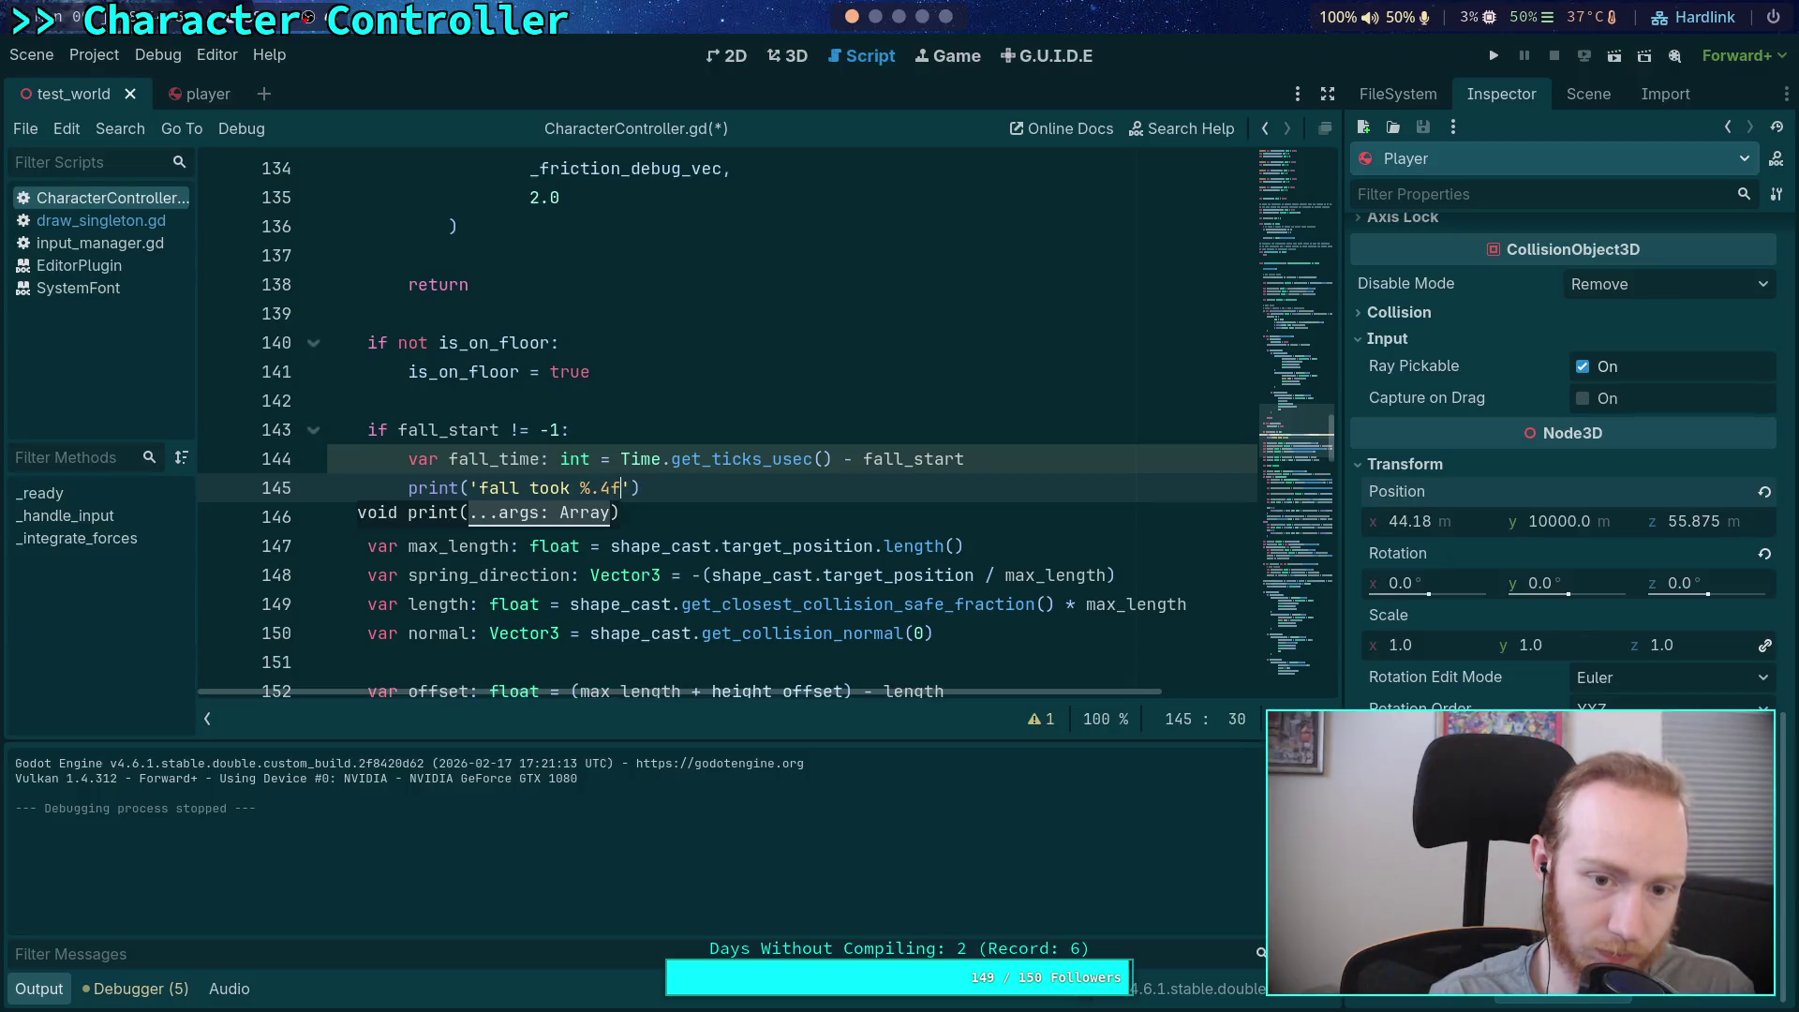
{"action": "type", "text": "seconds' "}
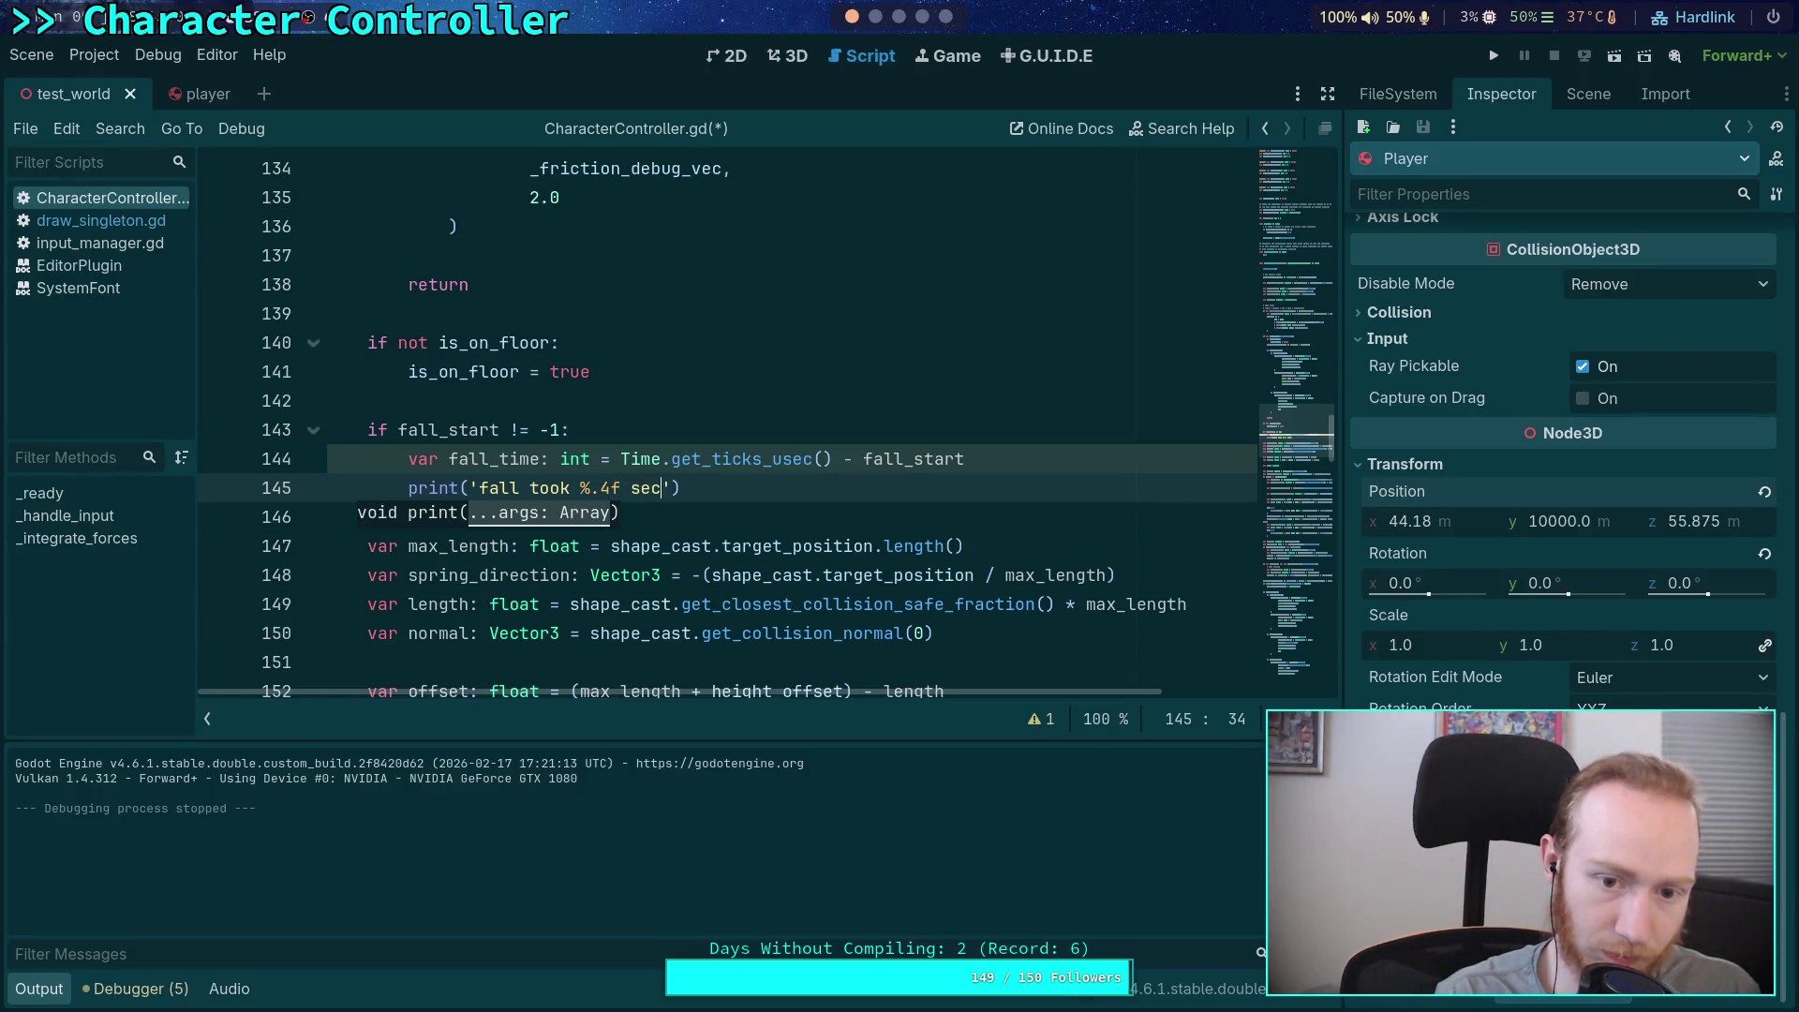
{"action": "type", "text": "%"}
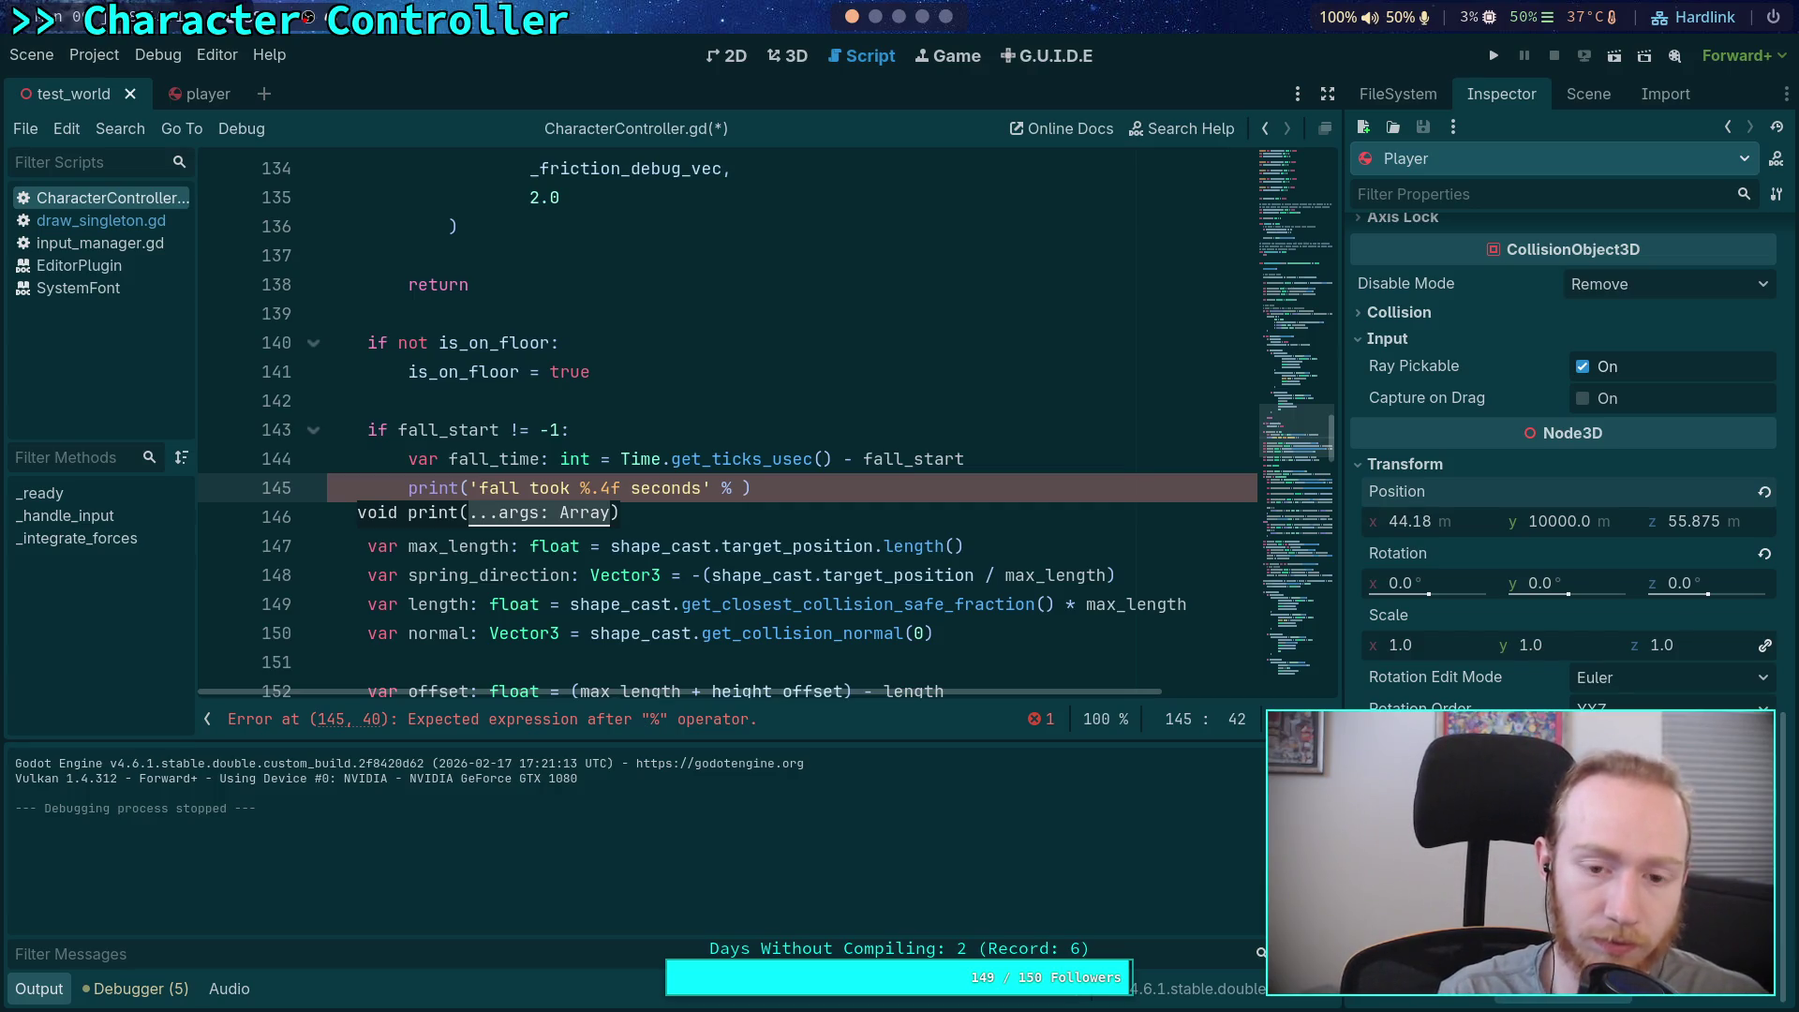
{"action": "type", "text": "("}
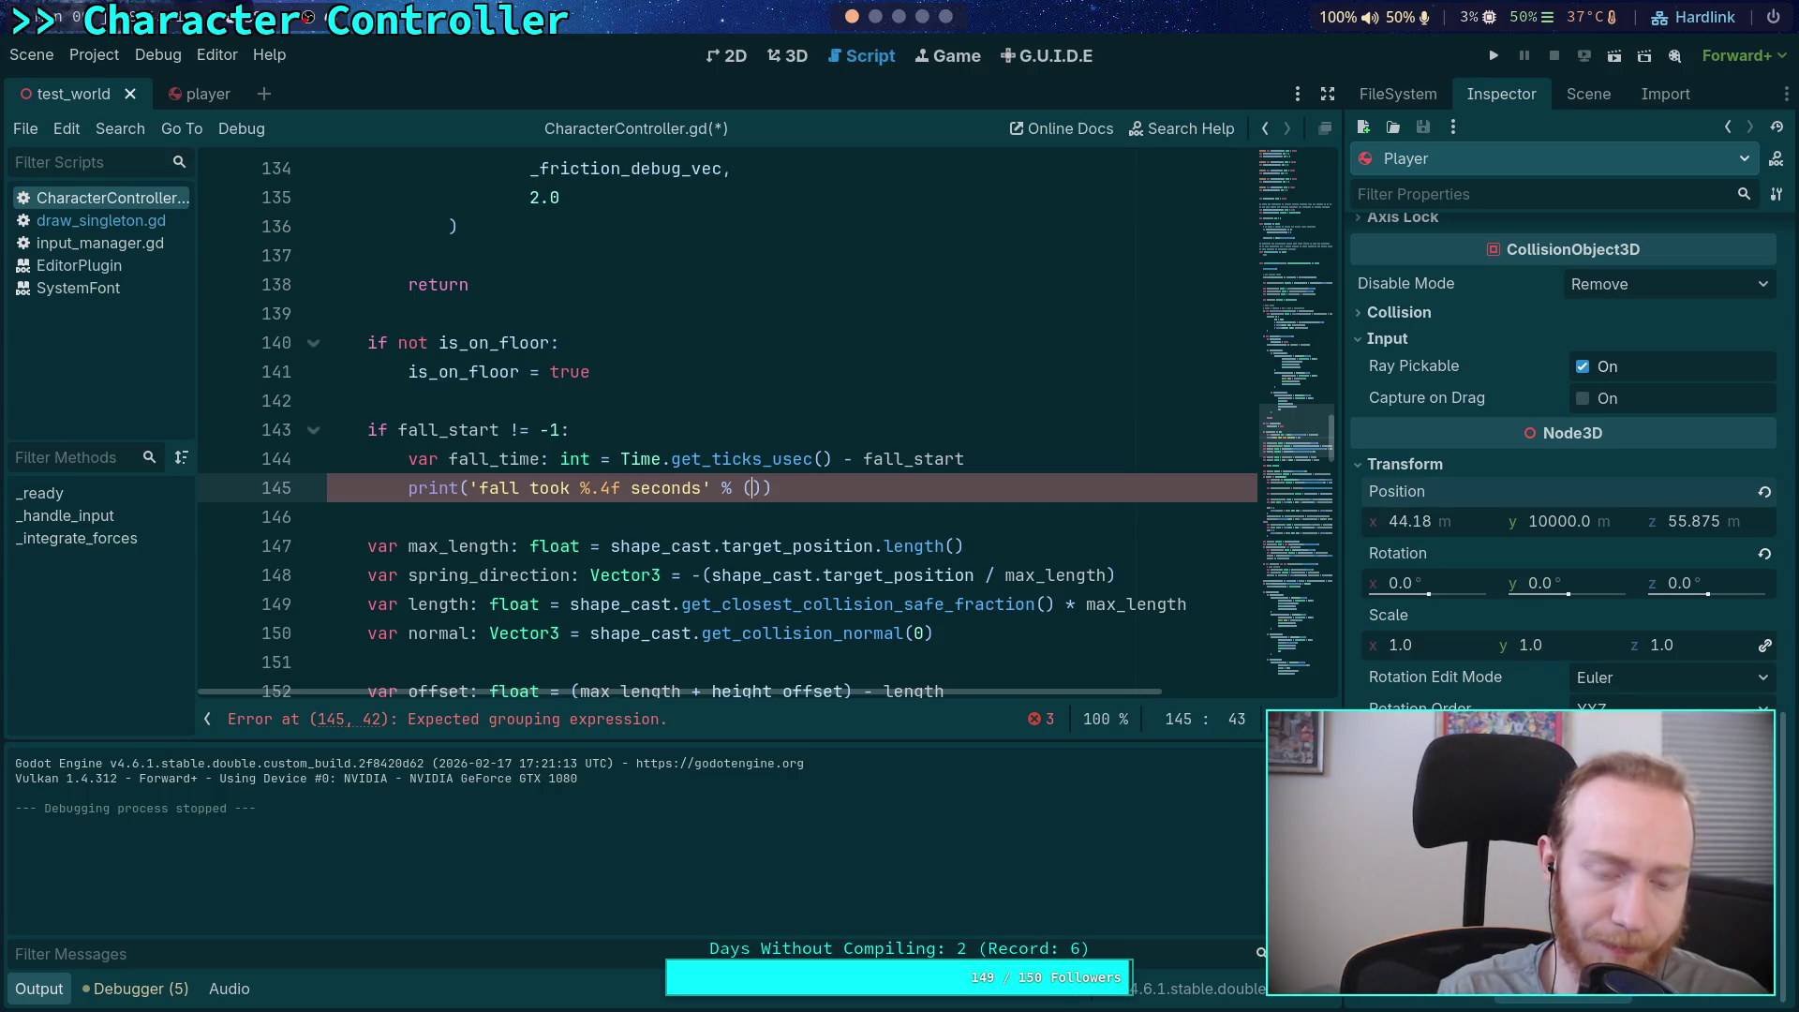
{"action": "type", "text": "float(fall_time) "}
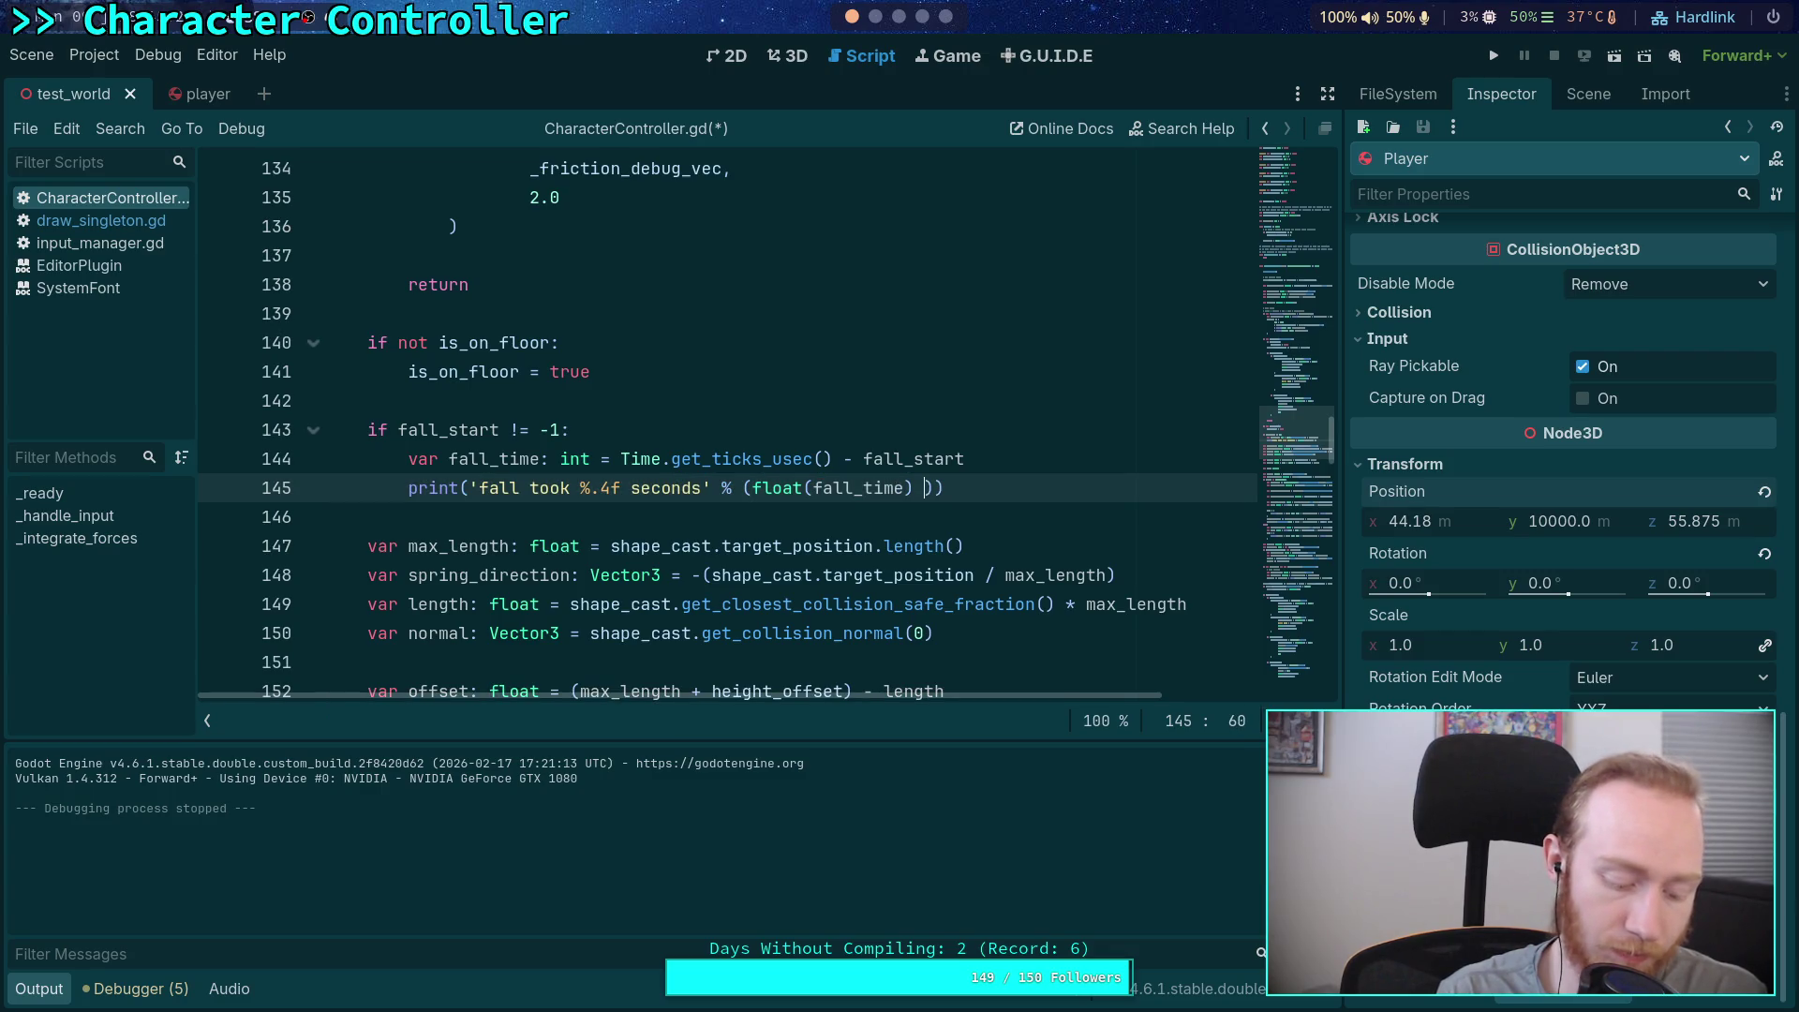
{"action": "type", "text": "/ "}
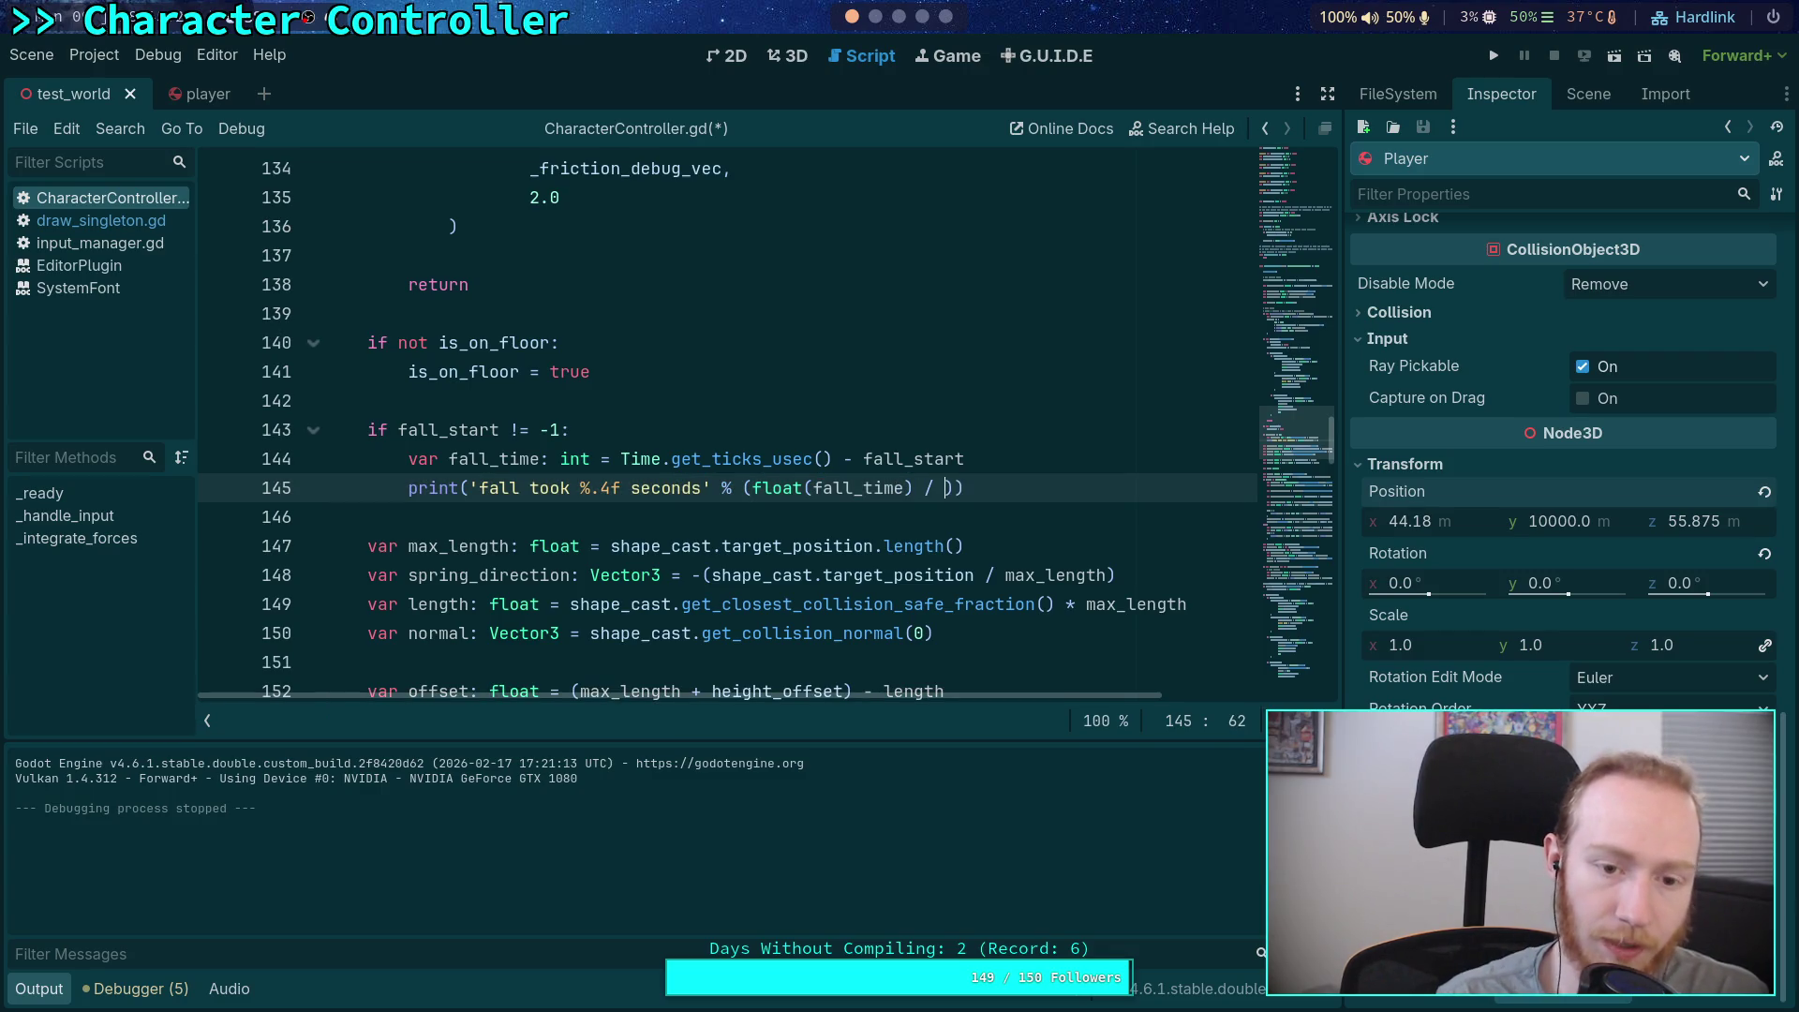
{"action": "type", "text": "1"}
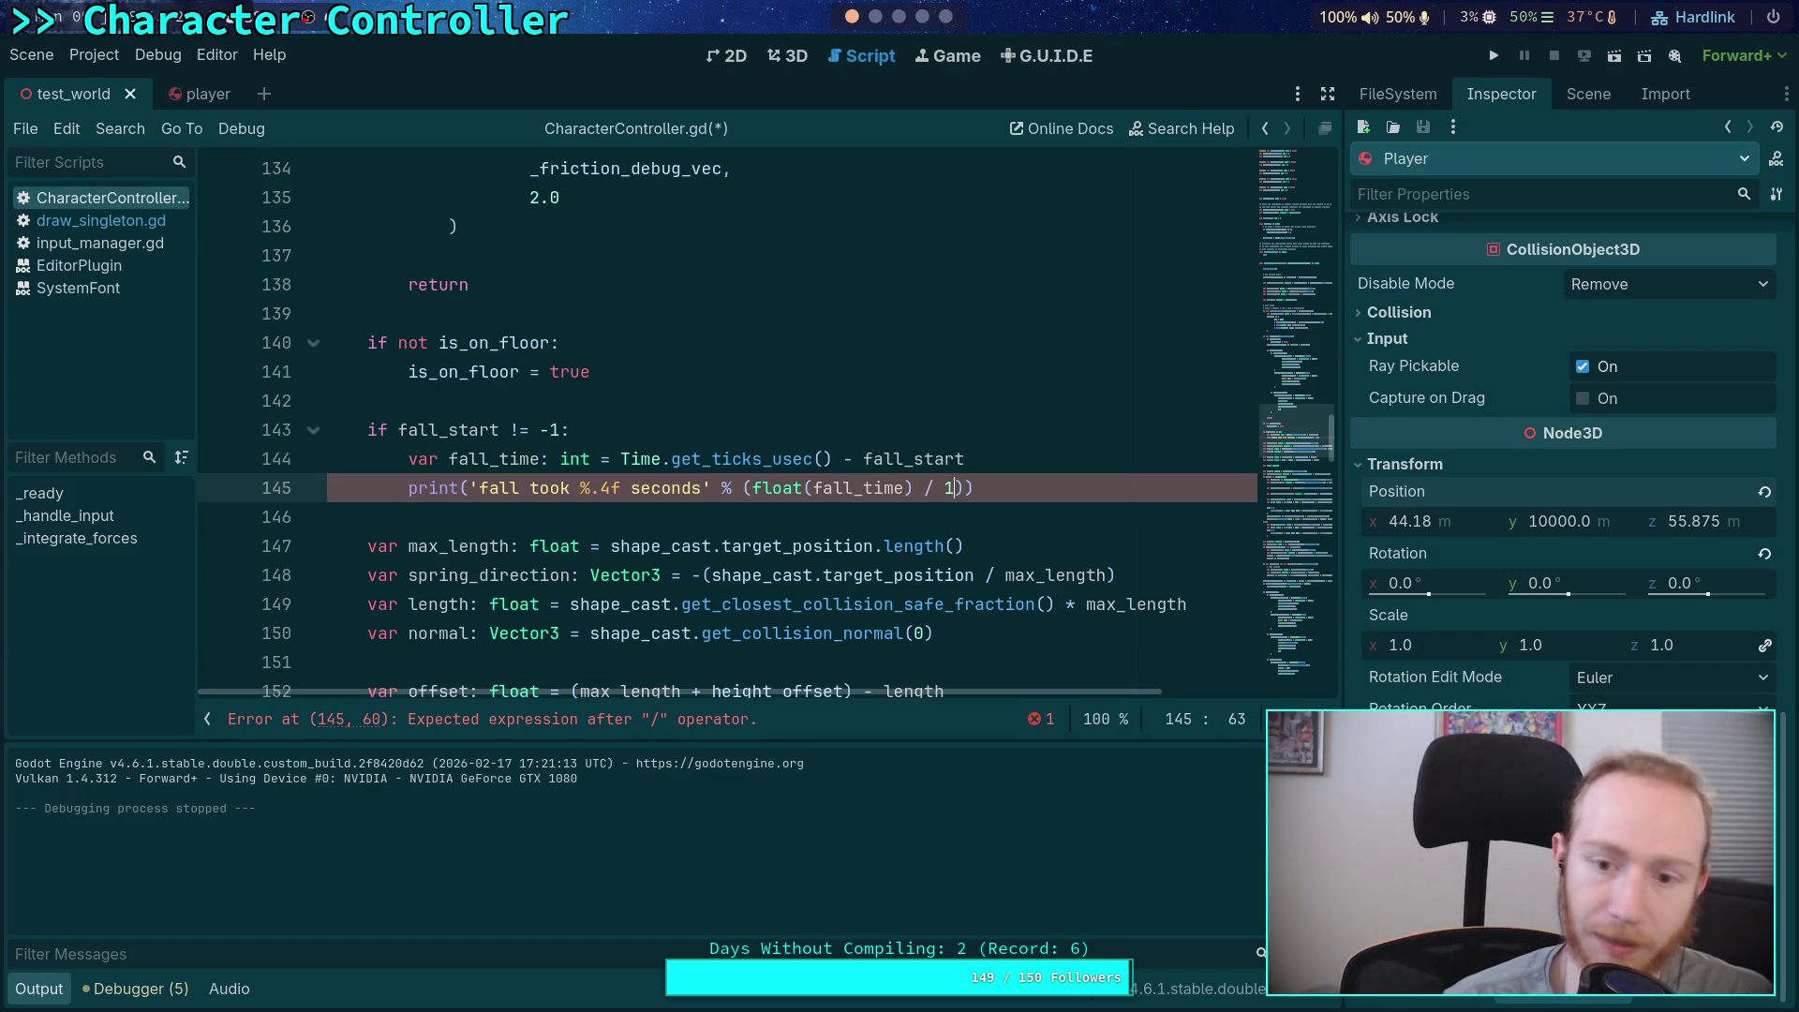
{"action": "type", "text": "_000_000"}
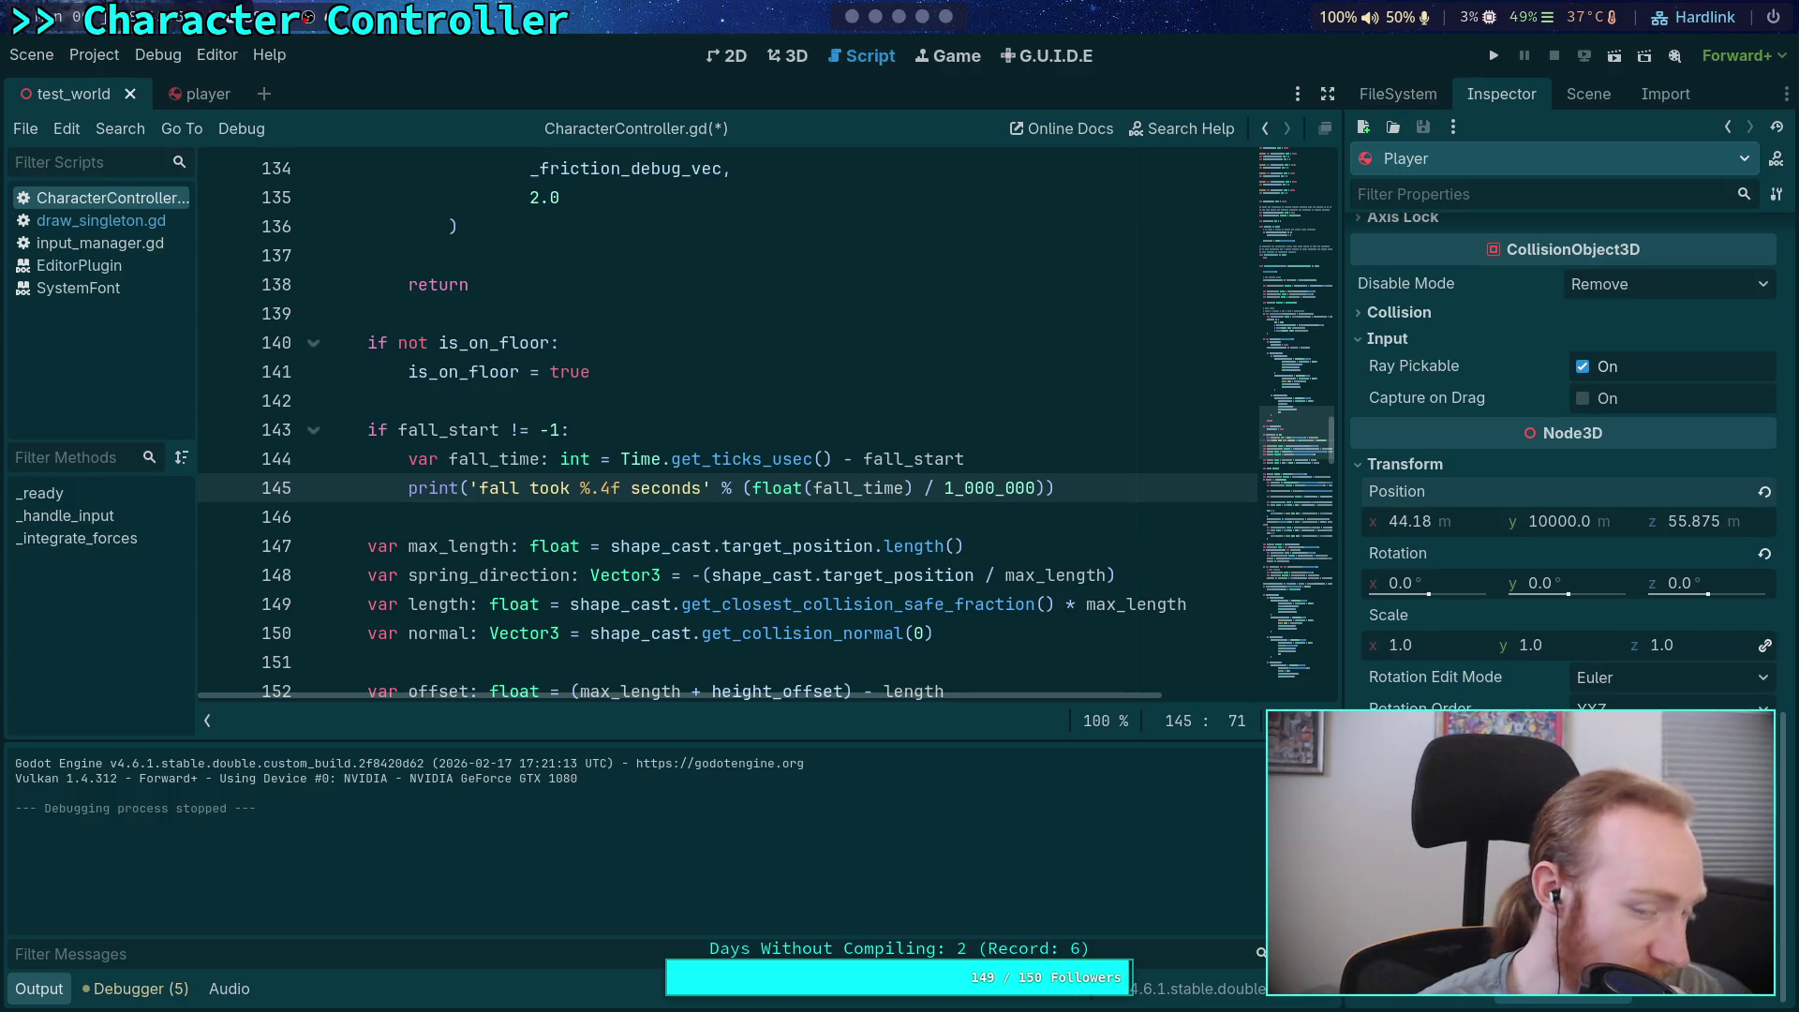
{"action": "mouse_move", "coordinate": [740, 459]}
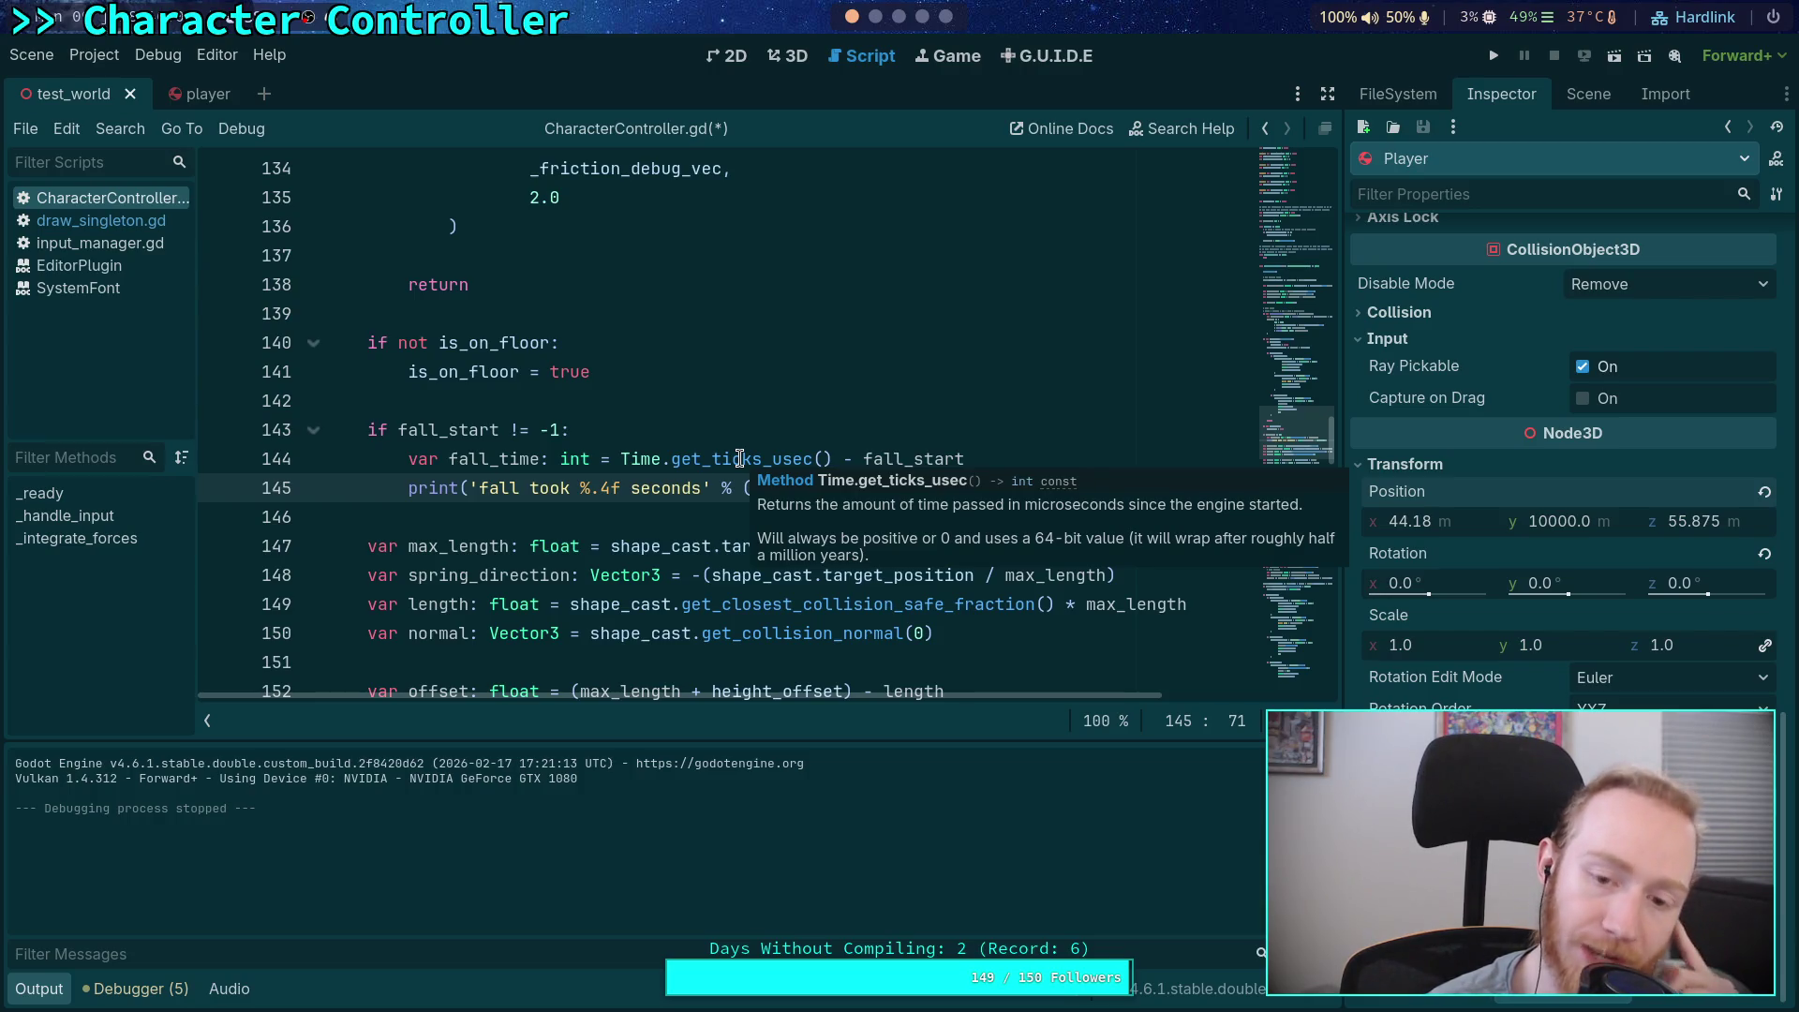
{"action": "type", "text": "))"}
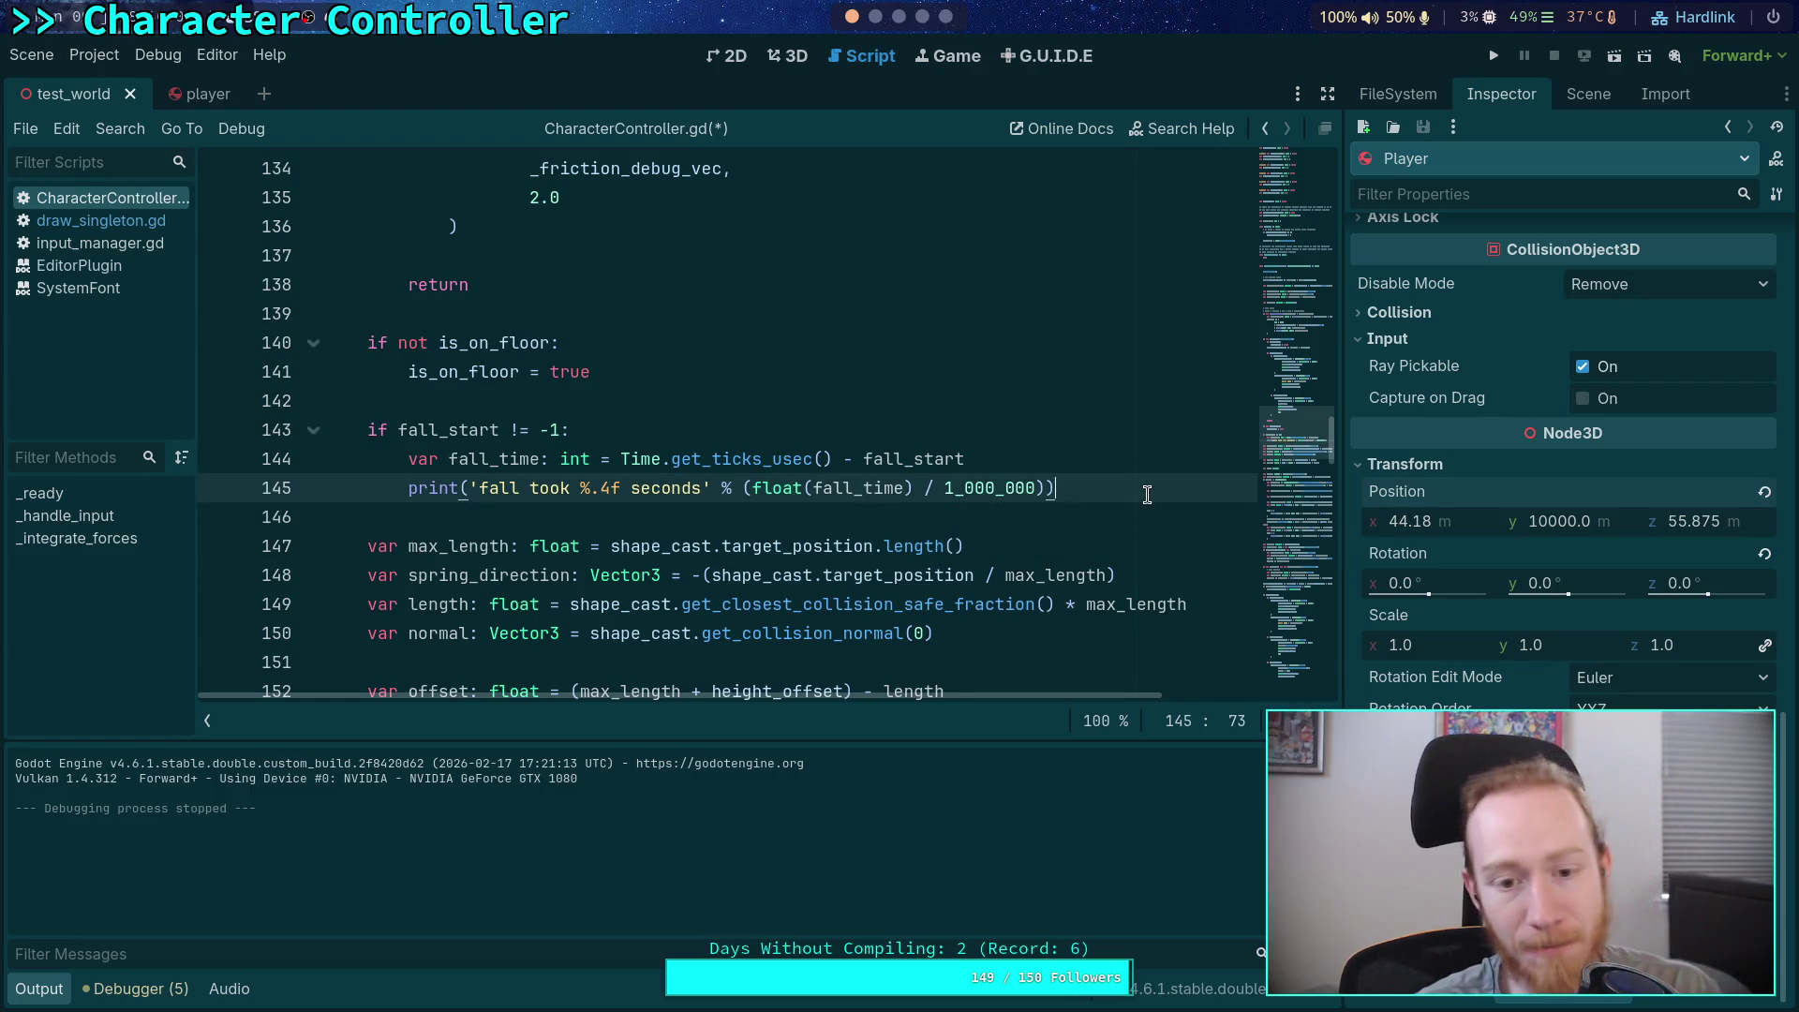
Reset fall_start to -1 after the print and save the script
{"action": "key", "text": "Return"}
{"action": "type", "text": "fall"}
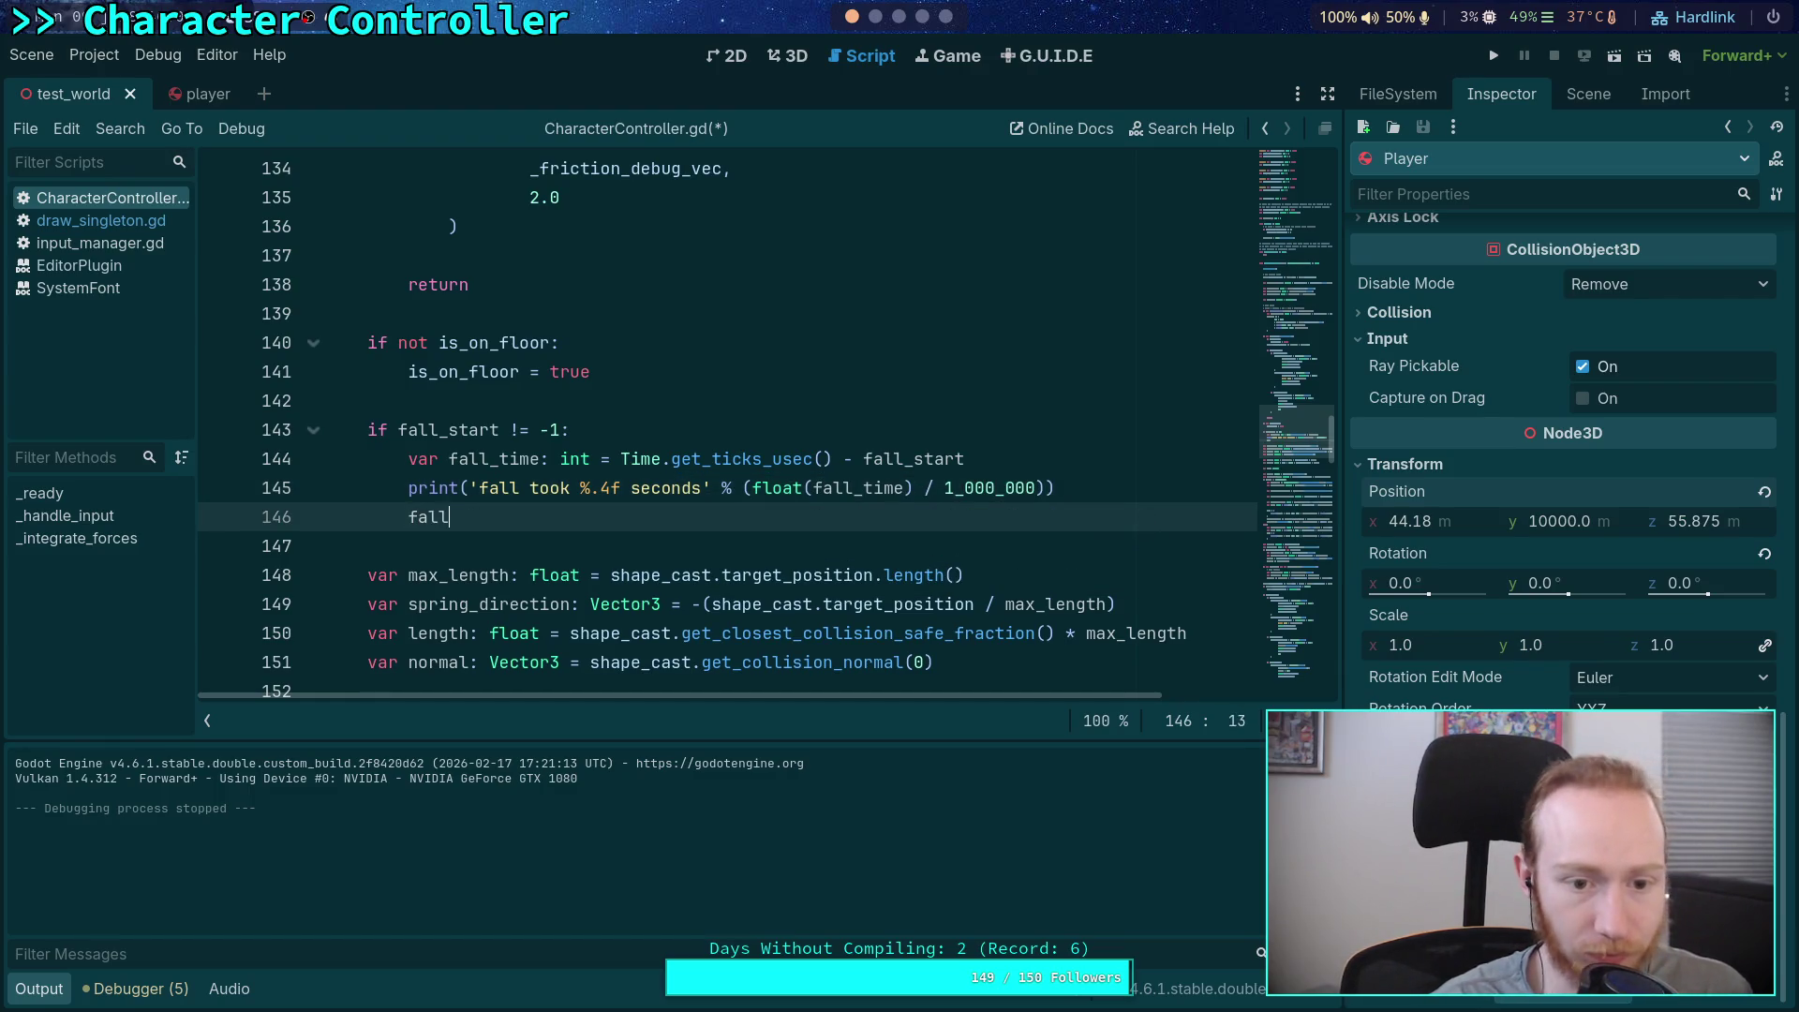
{"action": "type", "text": "_start"}
{"action": "key", "text": "BackSpace"}
{"action": "type", "text": "= -1"}
{"action": "key", "text": "ctrl+s"}
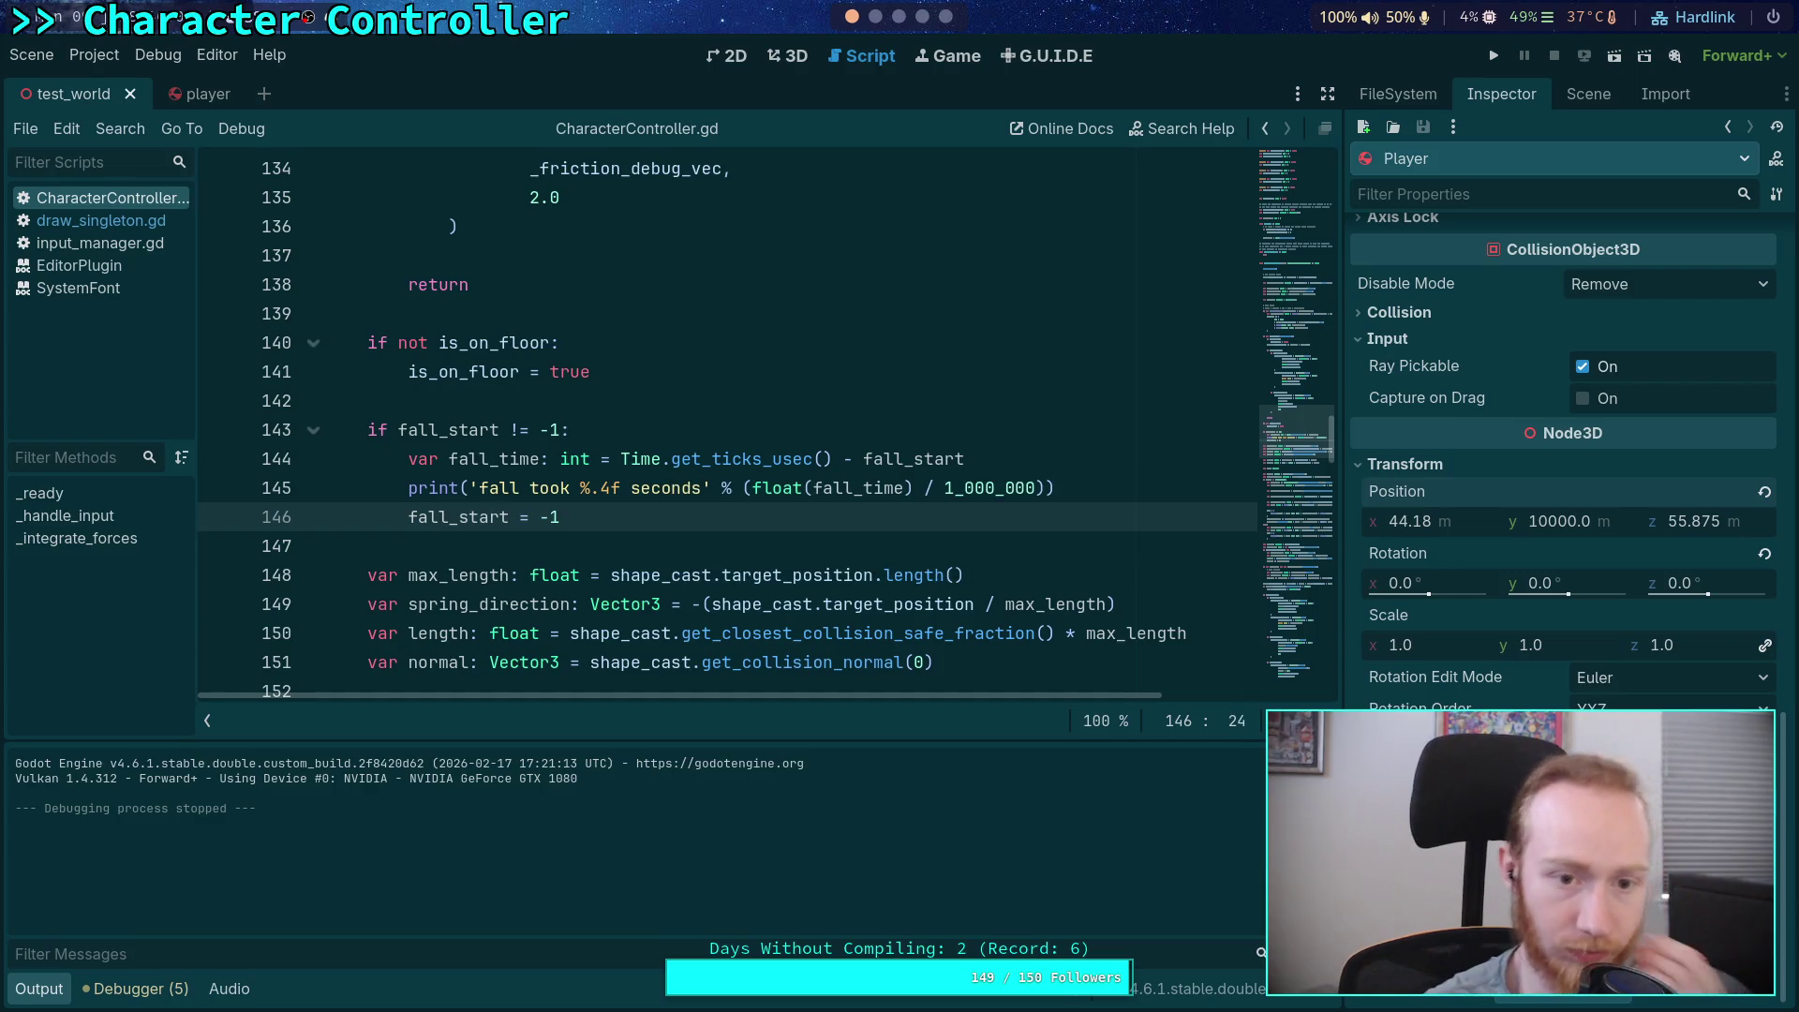
{"action": "scroll", "coordinate": [1043, 497], "scroll_direction": "up", "scroll_amount": 12}
Change the Player's Position y from 10000 to 6000 and save the test_world scene
{"action": "scroll", "coordinate": [989, 491], "scroll_direction": "up", "scroll_amount": 3}
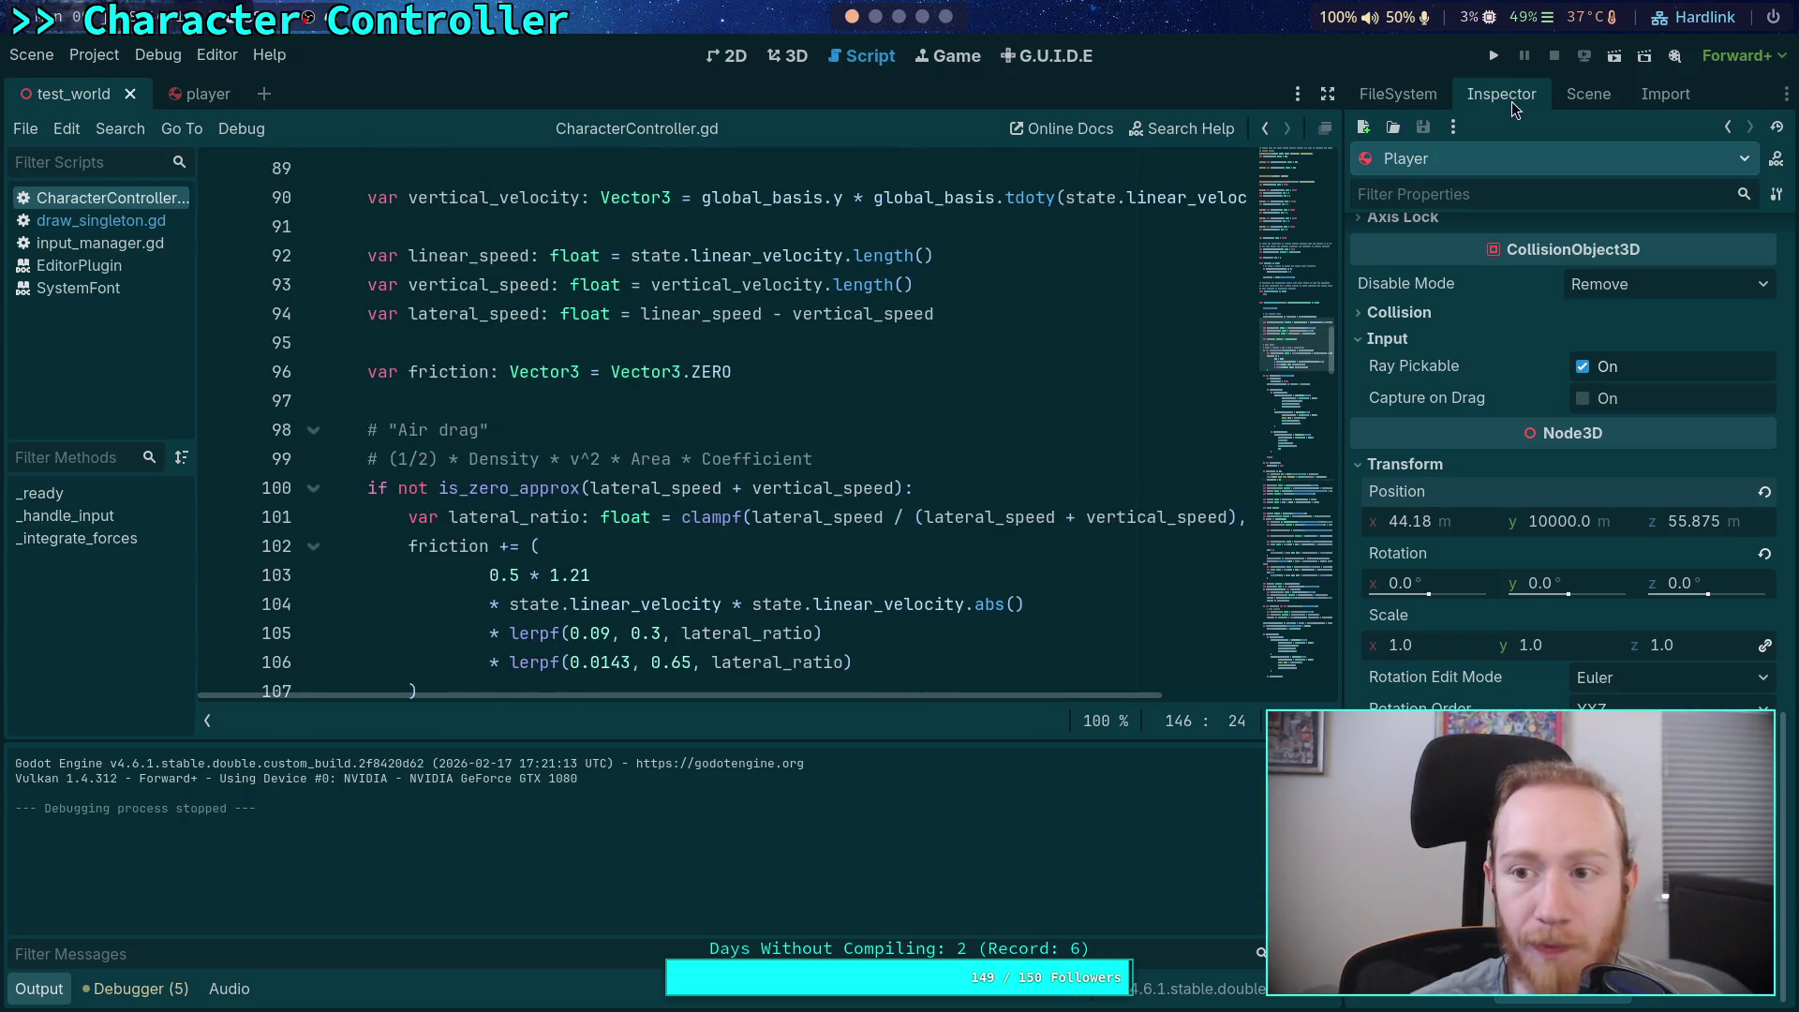
{"action": "left_click", "coordinate": [1555, 520]}
{"action": "left_click", "coordinate": [1546, 527]}
{"action": "key", "text": "ctrl+a"}
{"action": "type", "text": "6000"}
{"action": "key", "text": "Return"}
{"action": "key", "text": "ctrl+s"}
Run the game, stop it after landing, and copy the 'fall took 62.1168 seconds' output line
{"action": "left_click", "coordinate": [1494, 55]}
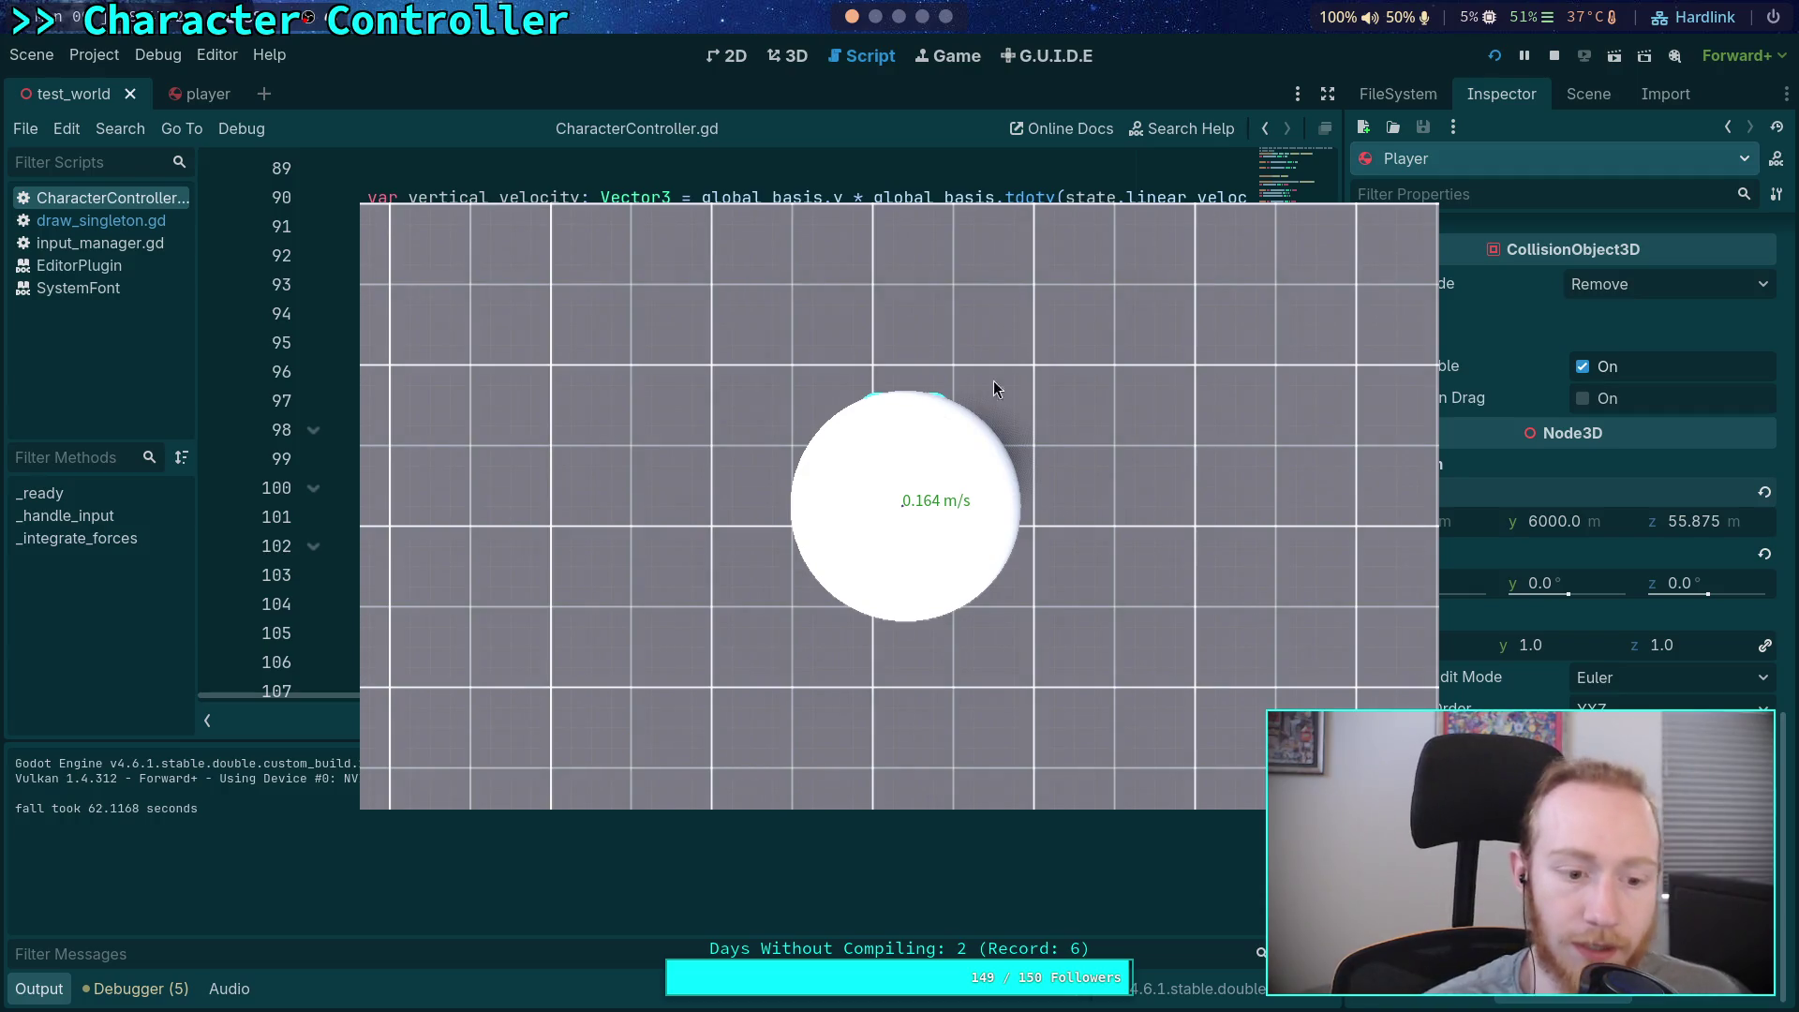
{"action": "left_click", "coordinate": [1553, 58]}
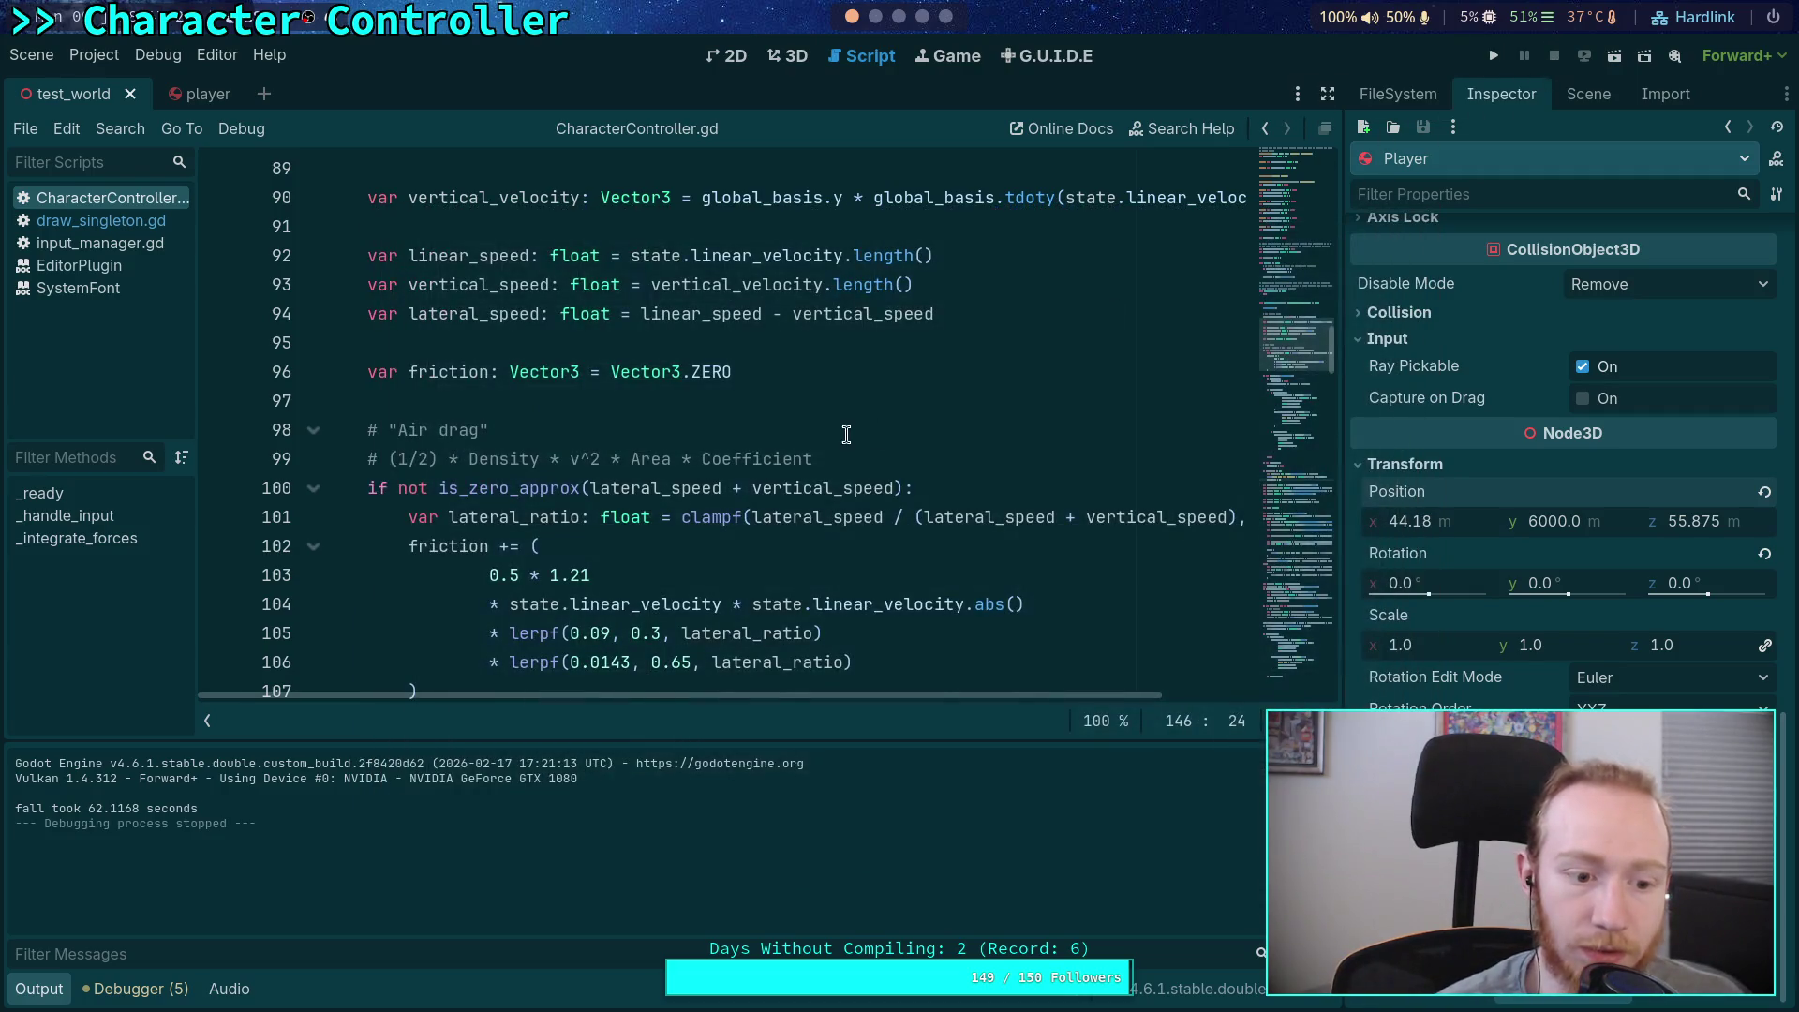
{"action": "left_click_drag", "start_coordinate": [15, 807], "coordinate": [201, 810]}
{"action": "right_click", "coordinate": [170, 812]}
{"action": "left_click", "coordinate": [215, 819]}
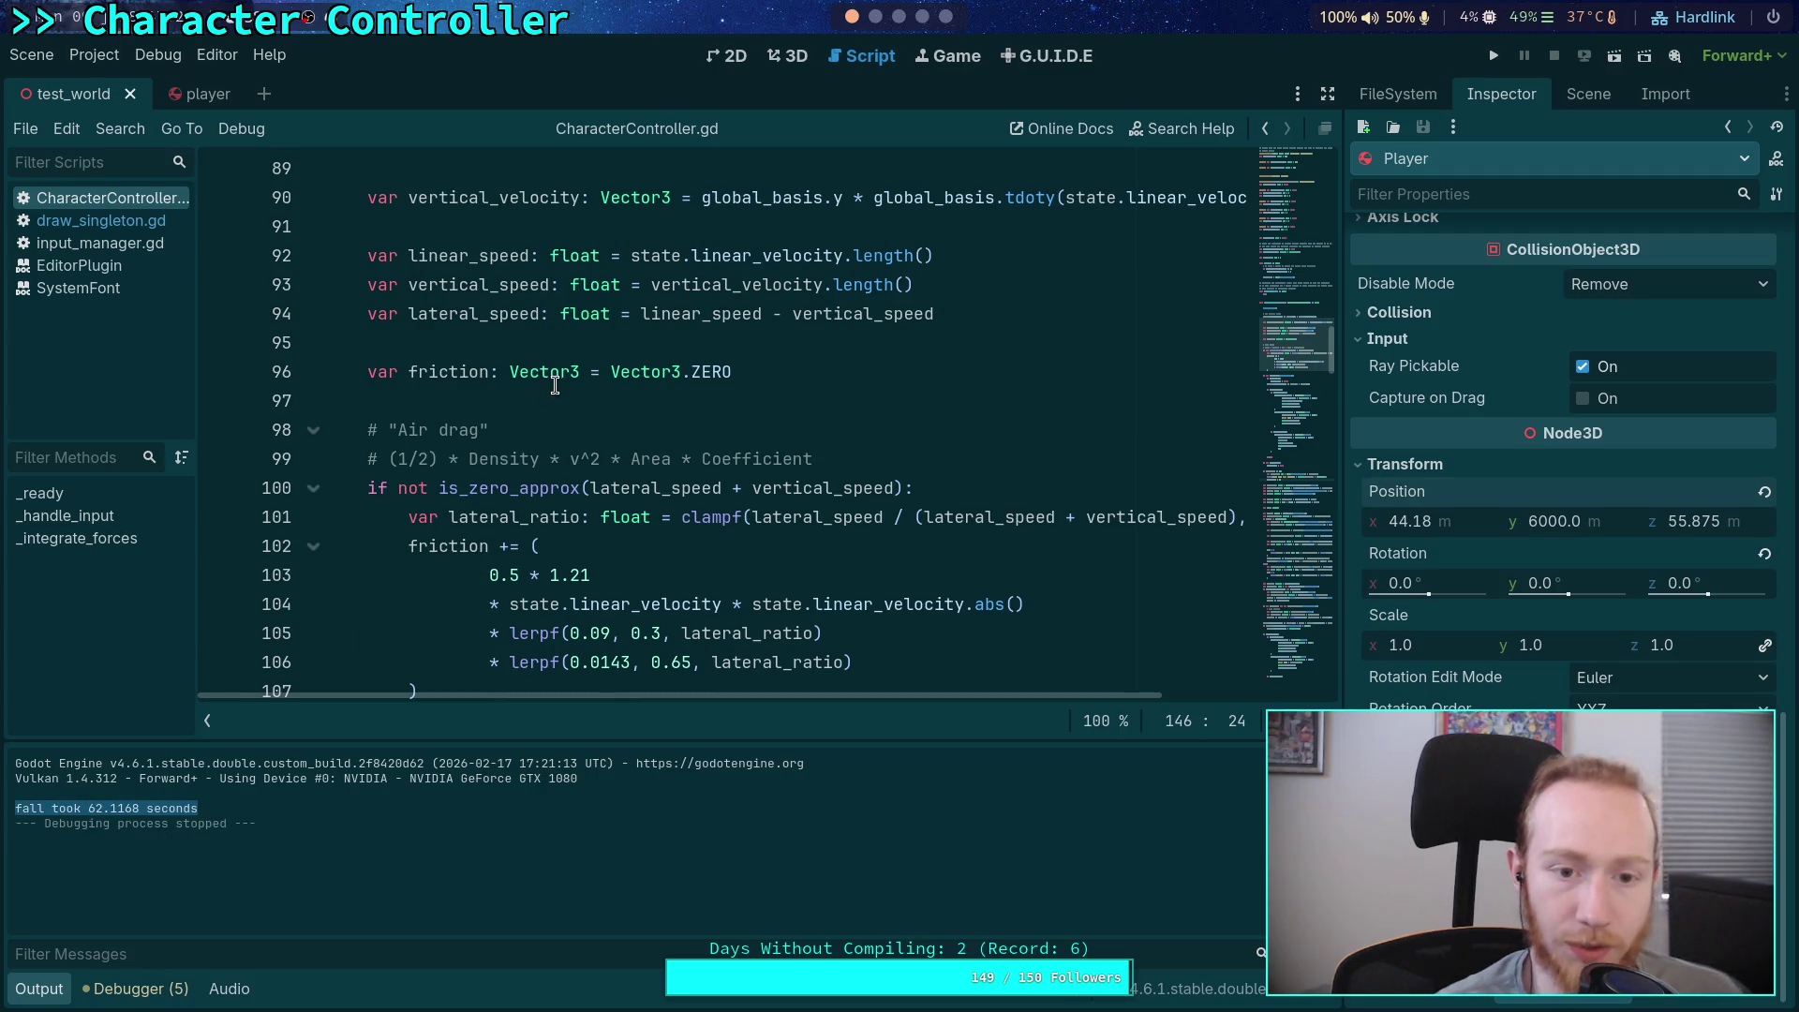
Paste the fall time result as a comment below the fall_time line
{"action": "scroll", "coordinate": [569, 518], "scroll_direction": "down", "scroll_amount": 2}
{"action": "scroll", "coordinate": [569, 517], "scroll_direction": "up", "scroll_amount": 3}
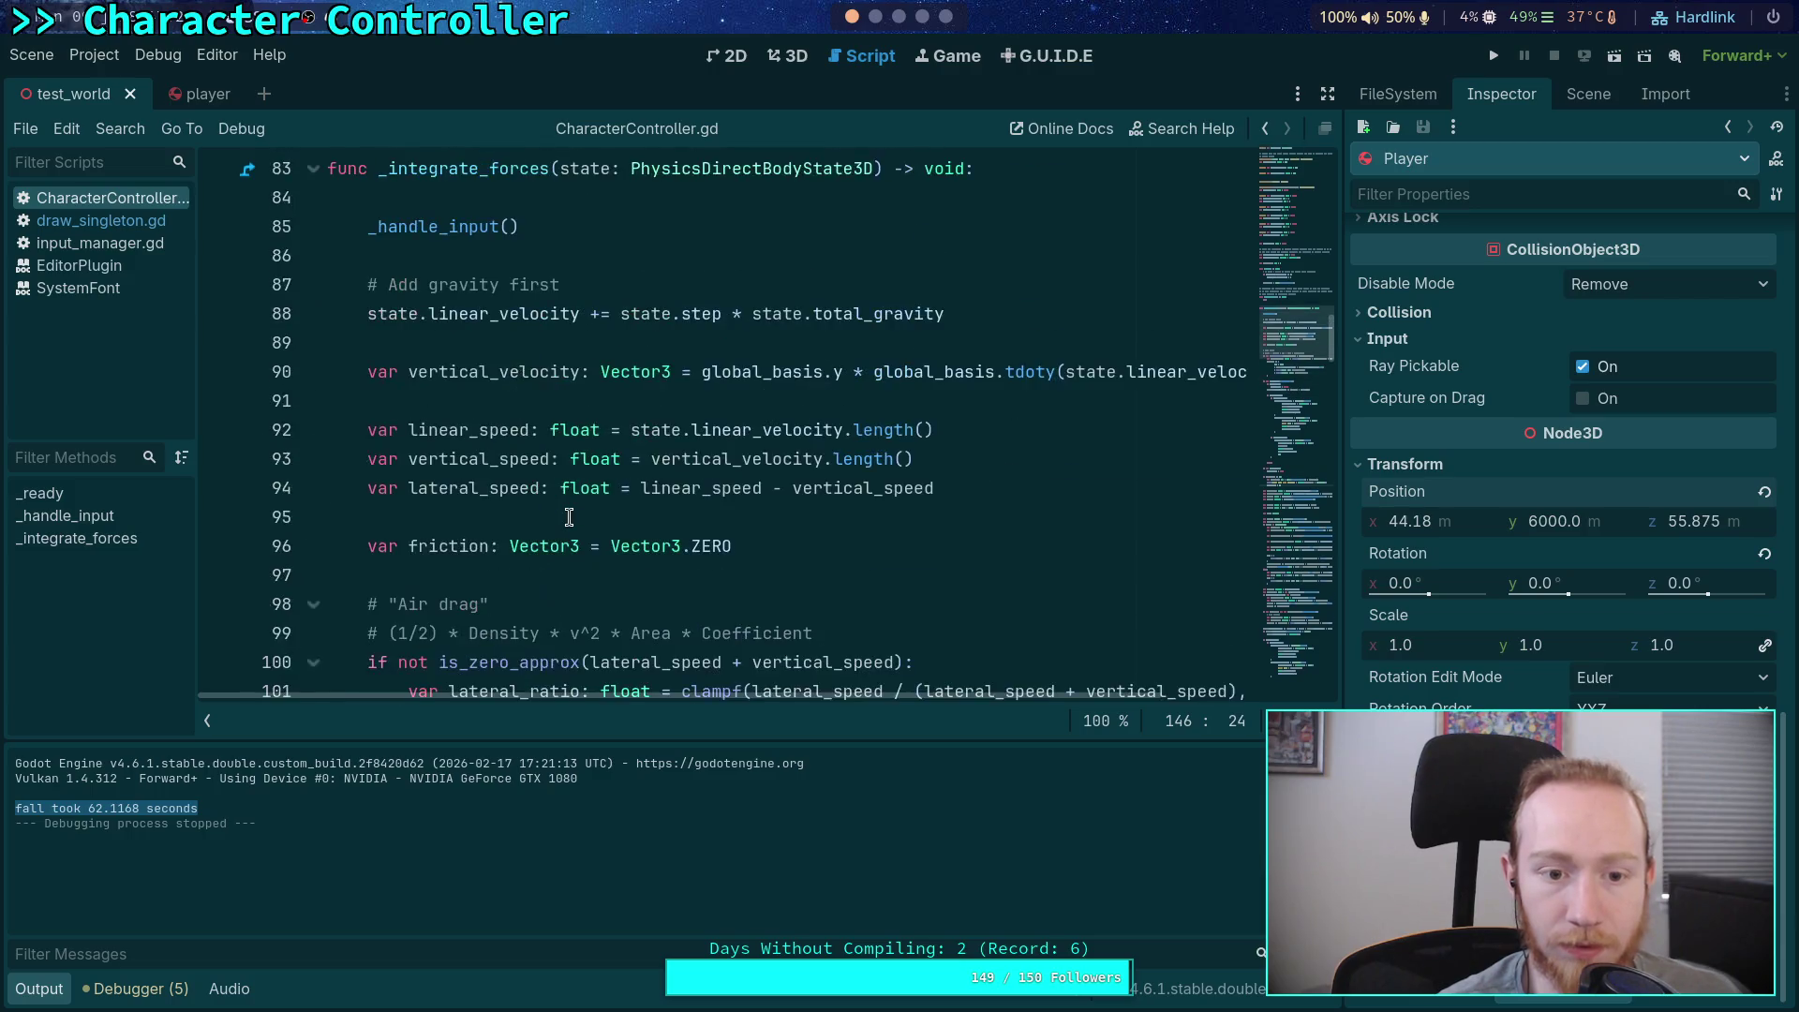
{"action": "scroll", "coordinate": [569, 517], "scroll_direction": "down", "scroll_amount": 11}
{"action": "scroll", "coordinate": [569, 517], "scroll_direction": "down", "scroll_amount": 6}
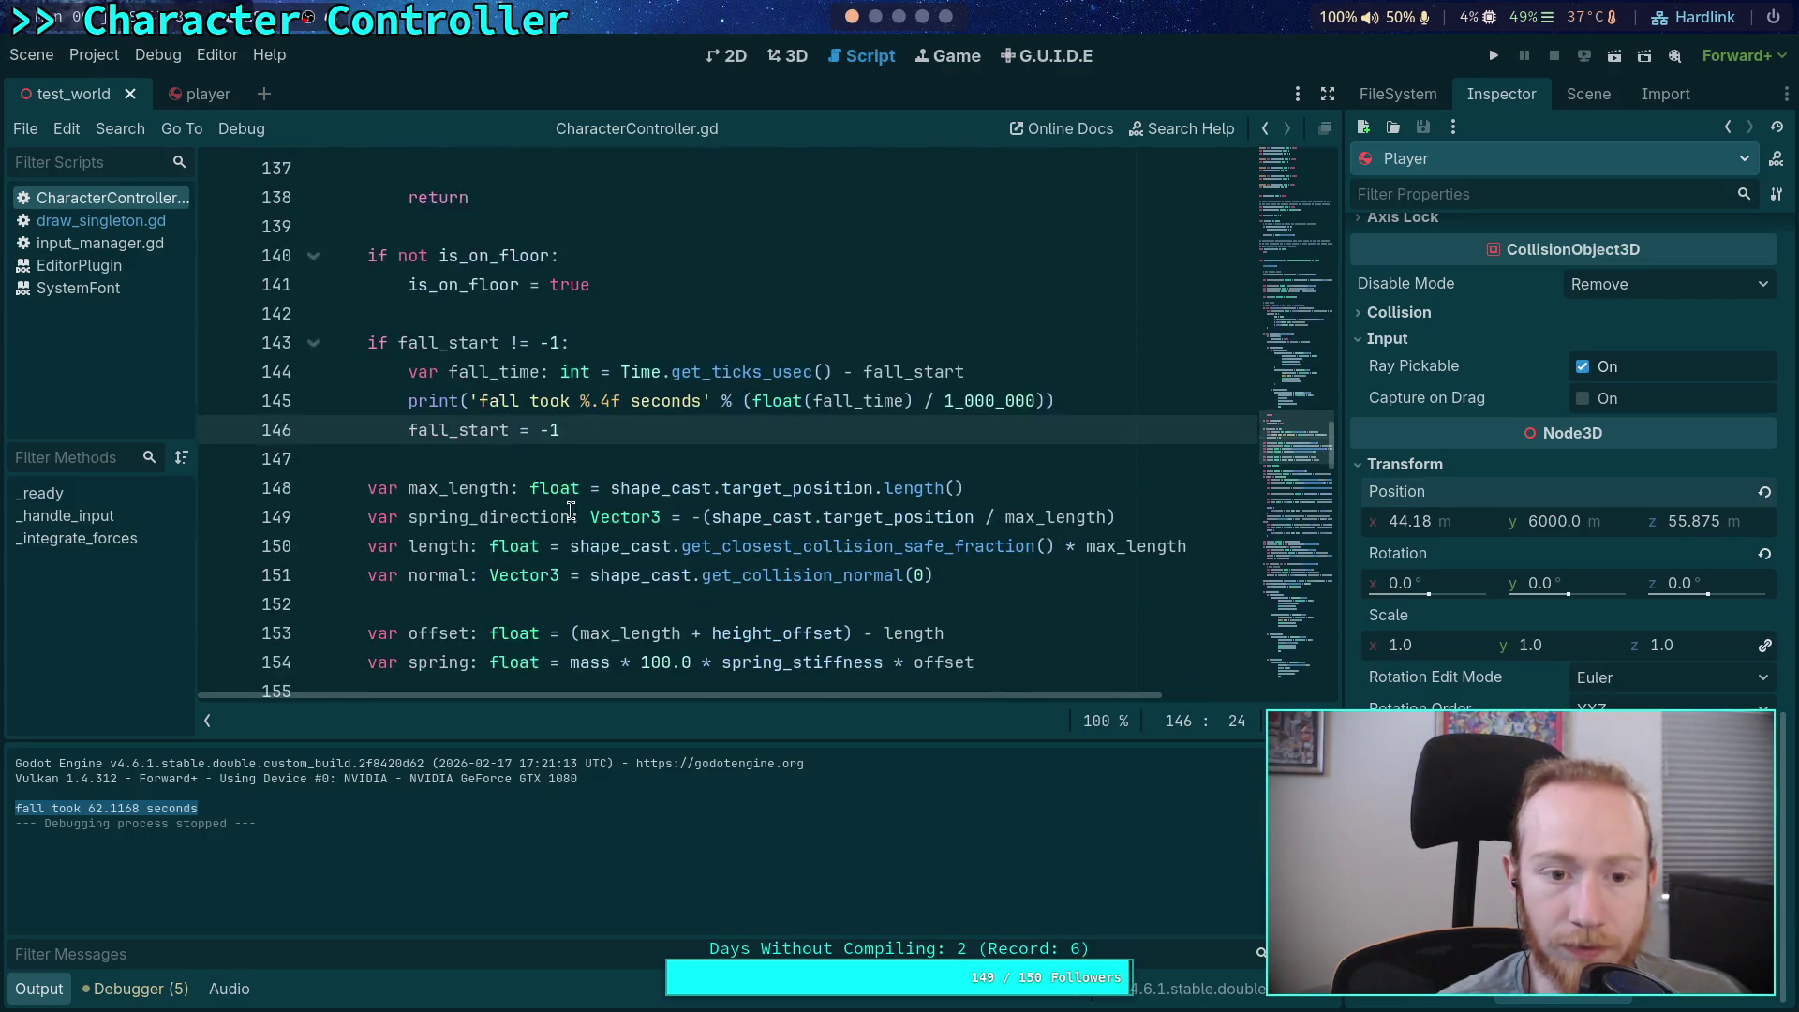
{"action": "left_click", "coordinate": [1104, 376]}
{"action": "key", "text": "Return"}
{"action": "type", "text": "#"}
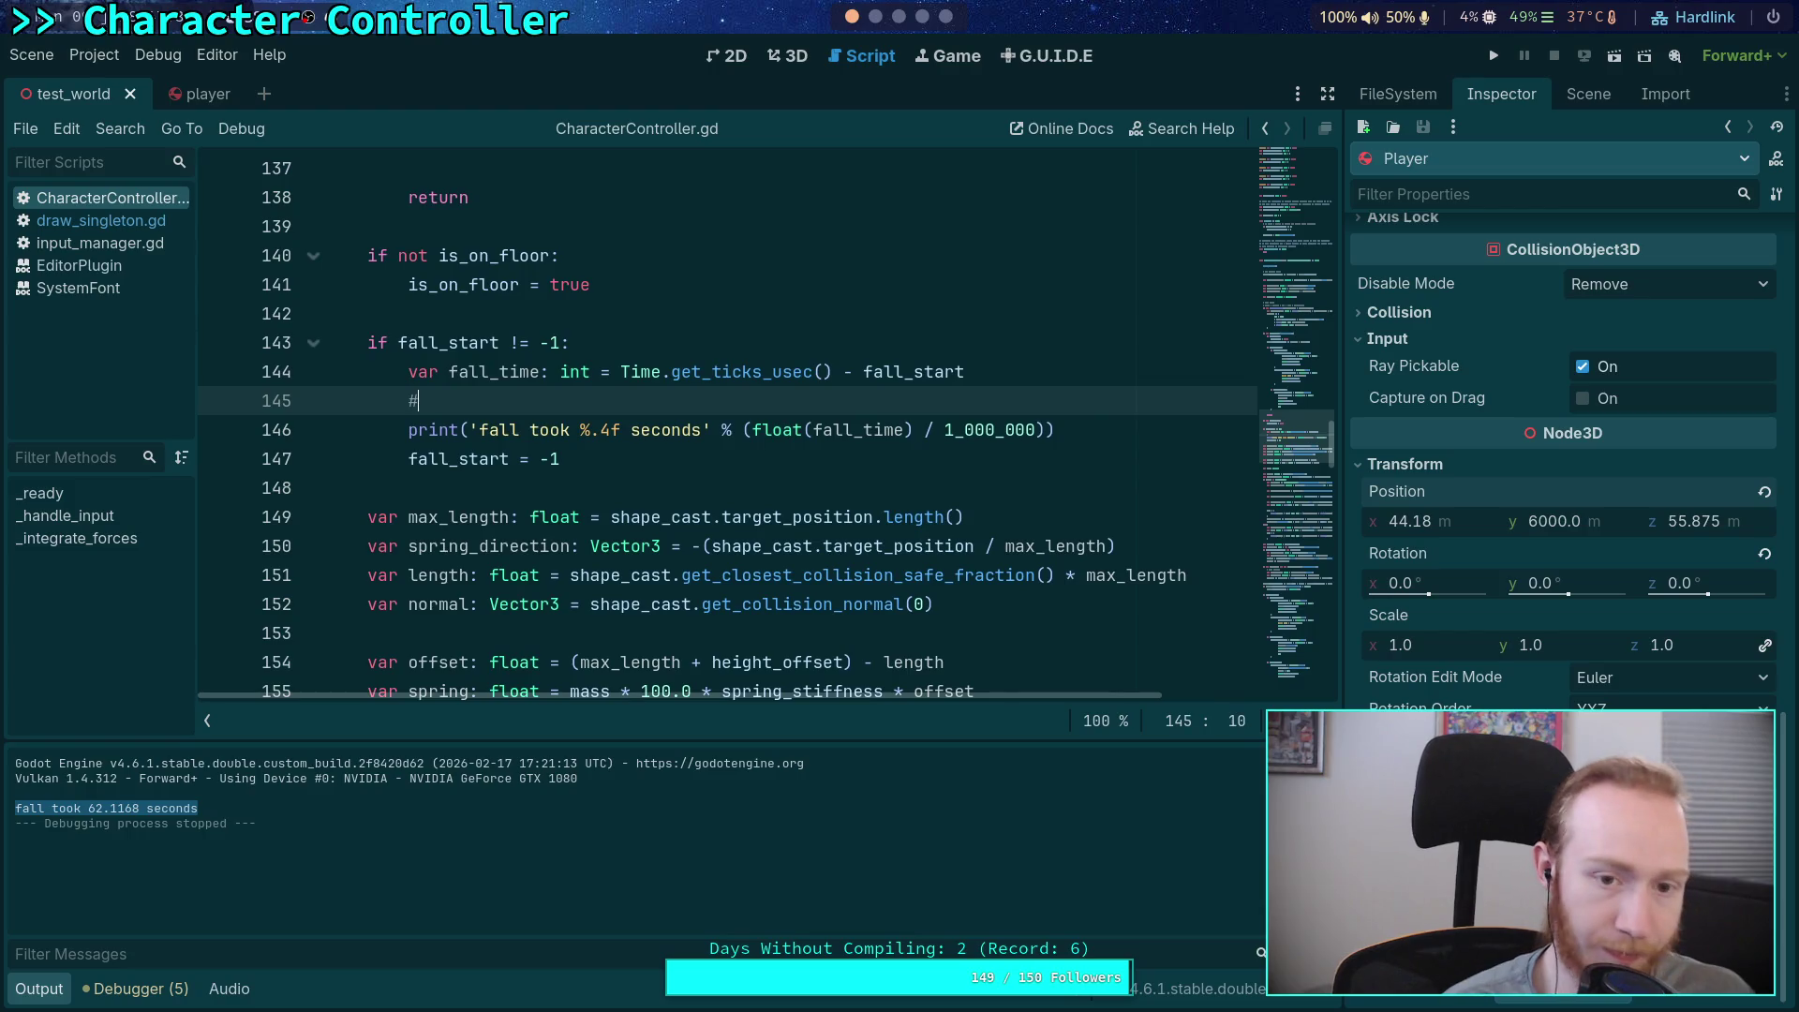
{"action": "key", "text": "ctrl+v"}
{"action": "key", "text": "BackSpace"}
{"action": "scroll", "coordinate": [660, 443], "scroll_direction": "up", "scroll_amount": 18}
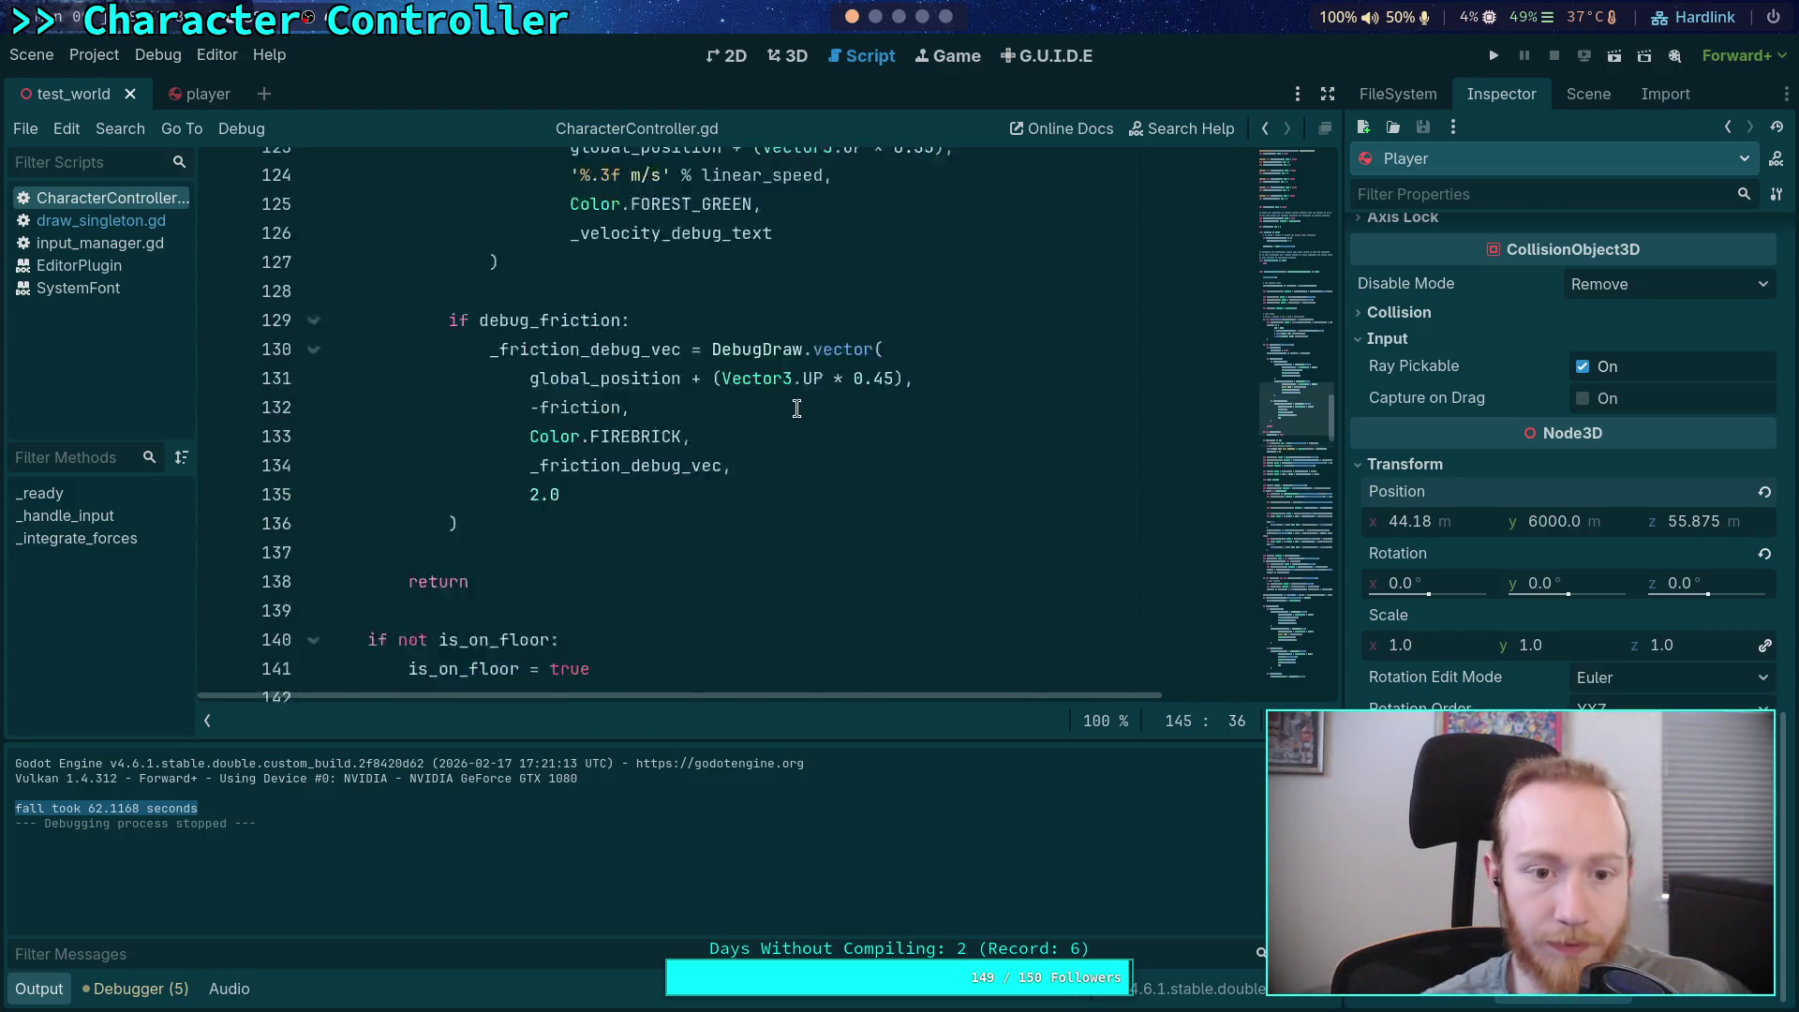
Comment out the separate add-gravity lines in CharacterController.gd
{"action": "mouse_move", "coordinate": [992, 314]}
{"action": "left_mouse_down"}
{"action": "mouse_move", "coordinate": [356, 281]}
{"action": "mouse_move", "coordinate": [330, 255]}
{"action": "left_mouse_up"}
{"action": "left_click", "coordinate": [365, 313]}
{"action": "type", "text": "#"}
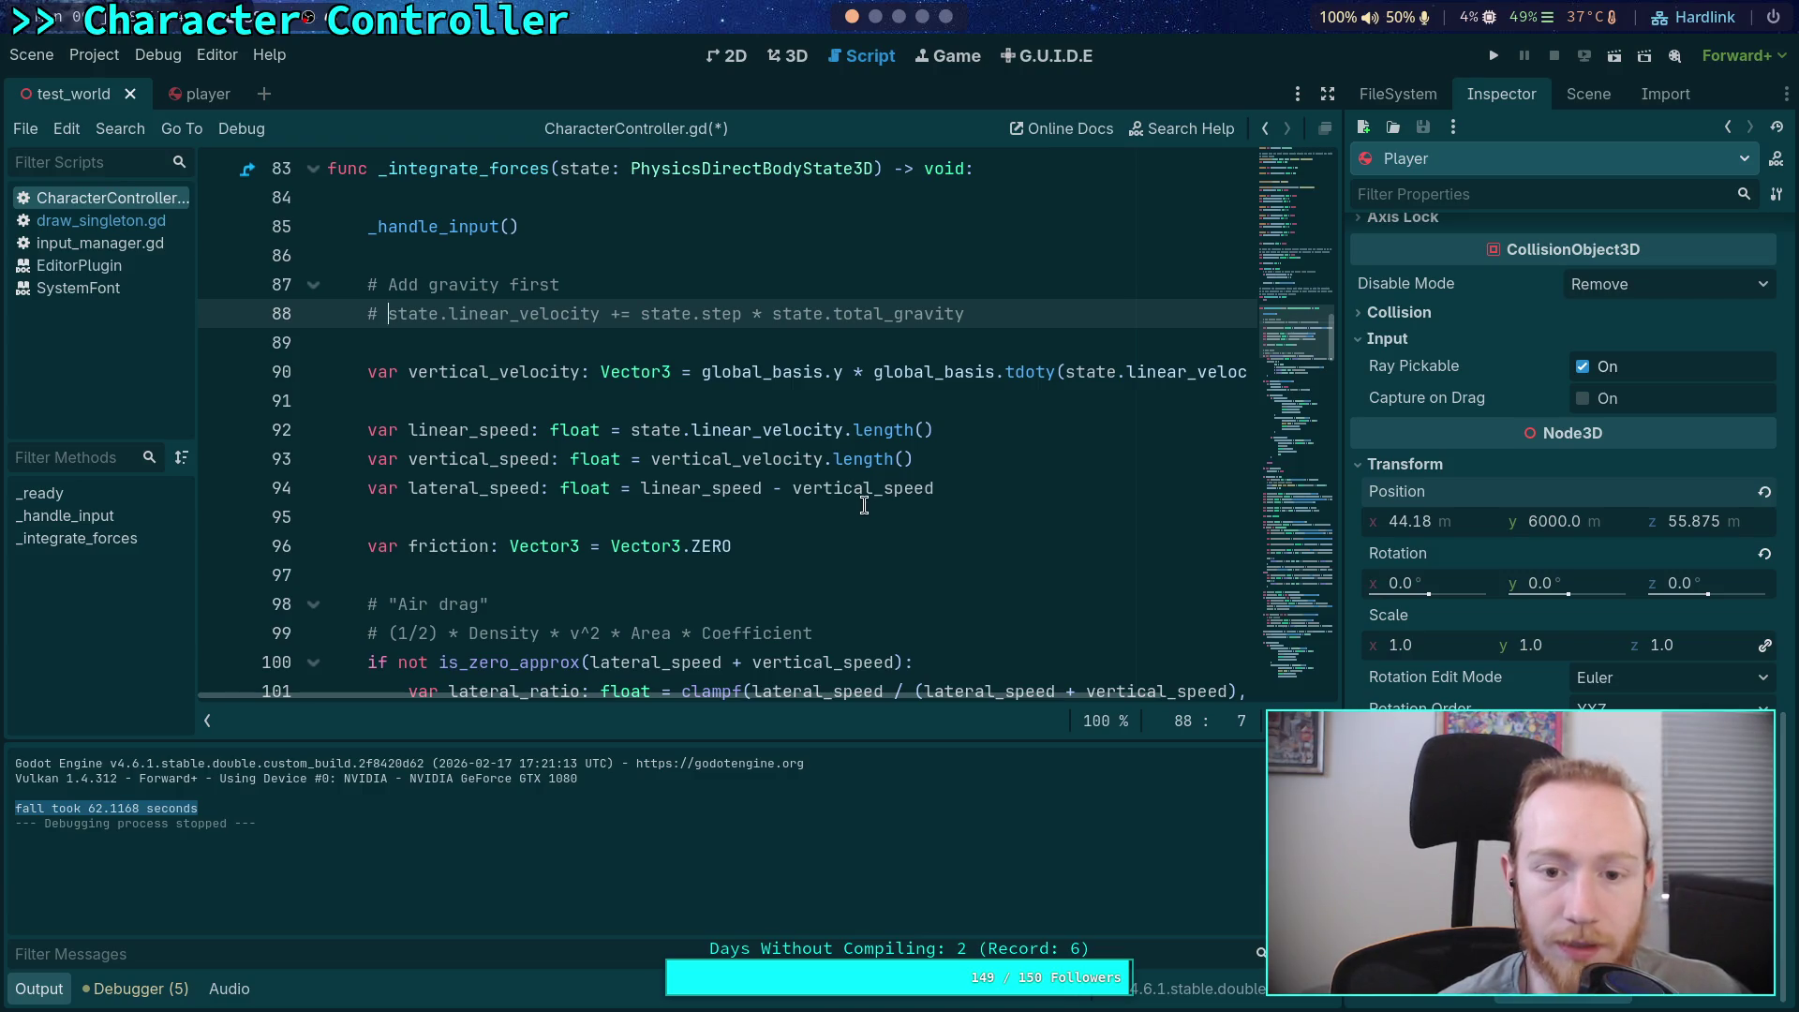
Change line 112 to add (state.total_gravity + friction) to the velocity instead of subtracting
{"action": "scroll", "coordinate": [862, 511], "scroll_direction": "down", "scroll_amount": 6}
{"action": "scroll", "coordinate": [795, 526], "scroll_direction": "down", "scroll_amount": 2}
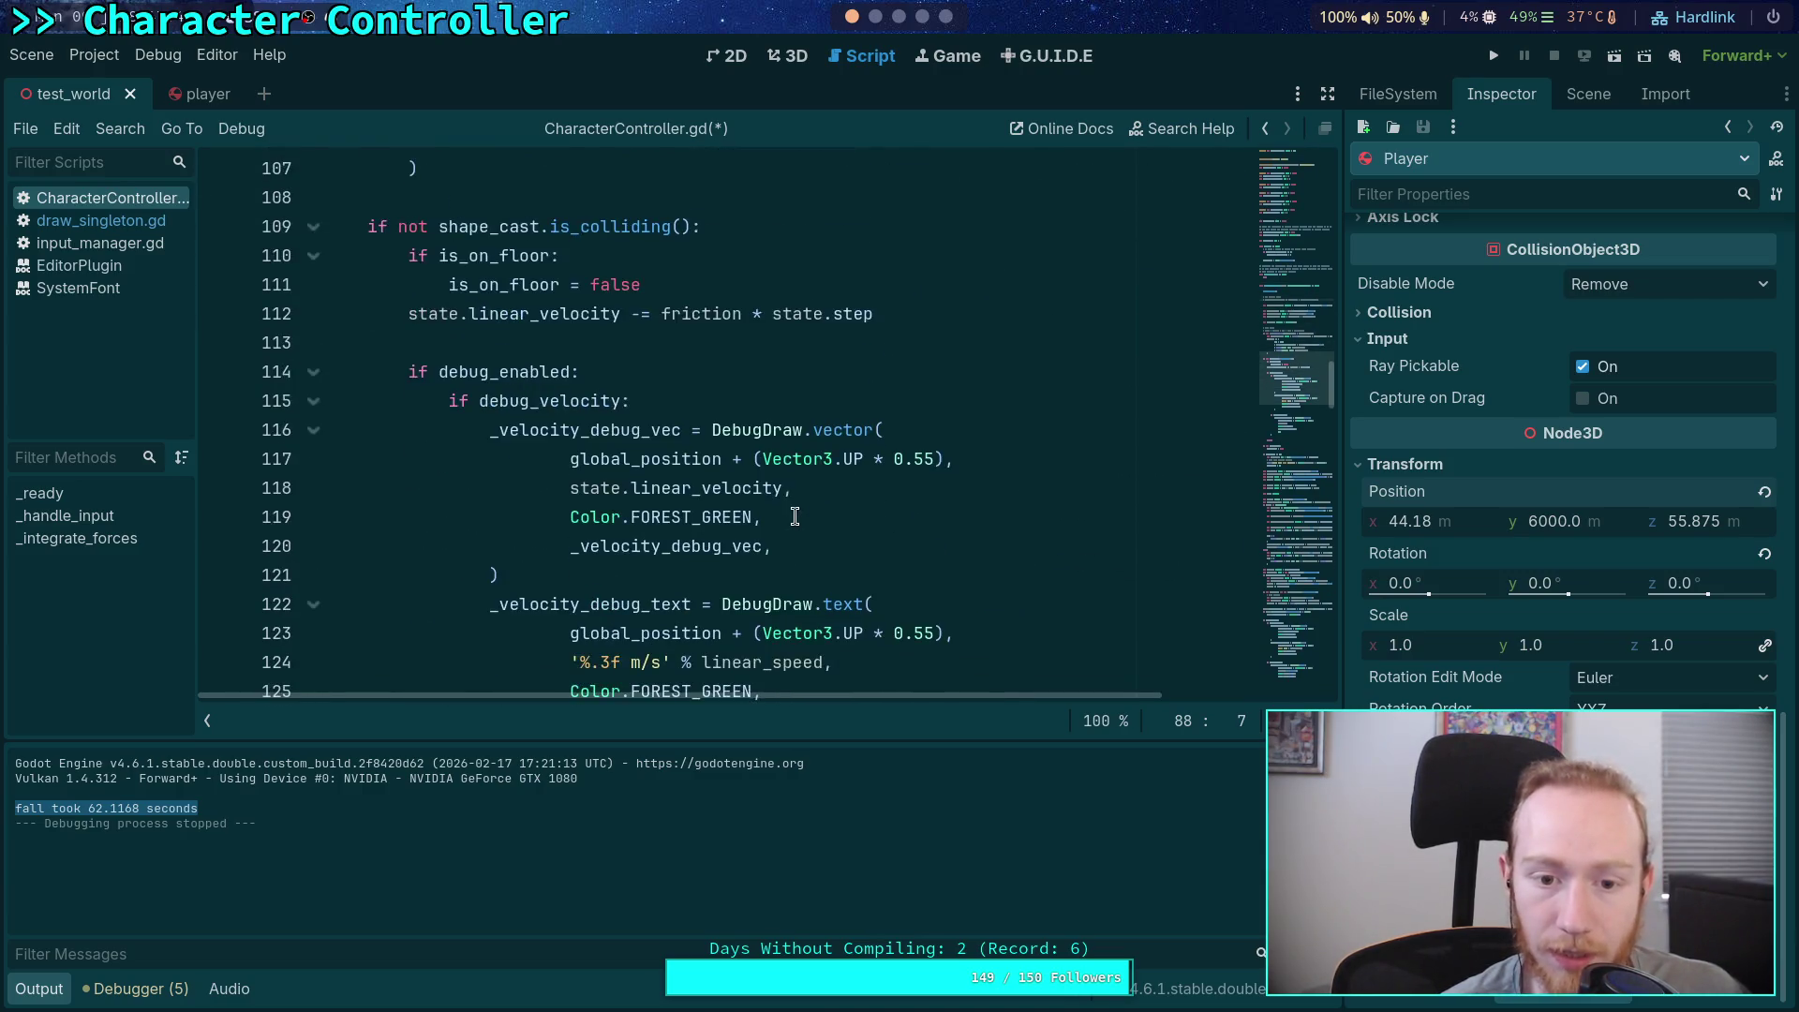
{"action": "scroll", "coordinate": [794, 526], "scroll_direction": "up", "scroll_amount": 1}
{"action": "left_click", "coordinate": [632, 400]}
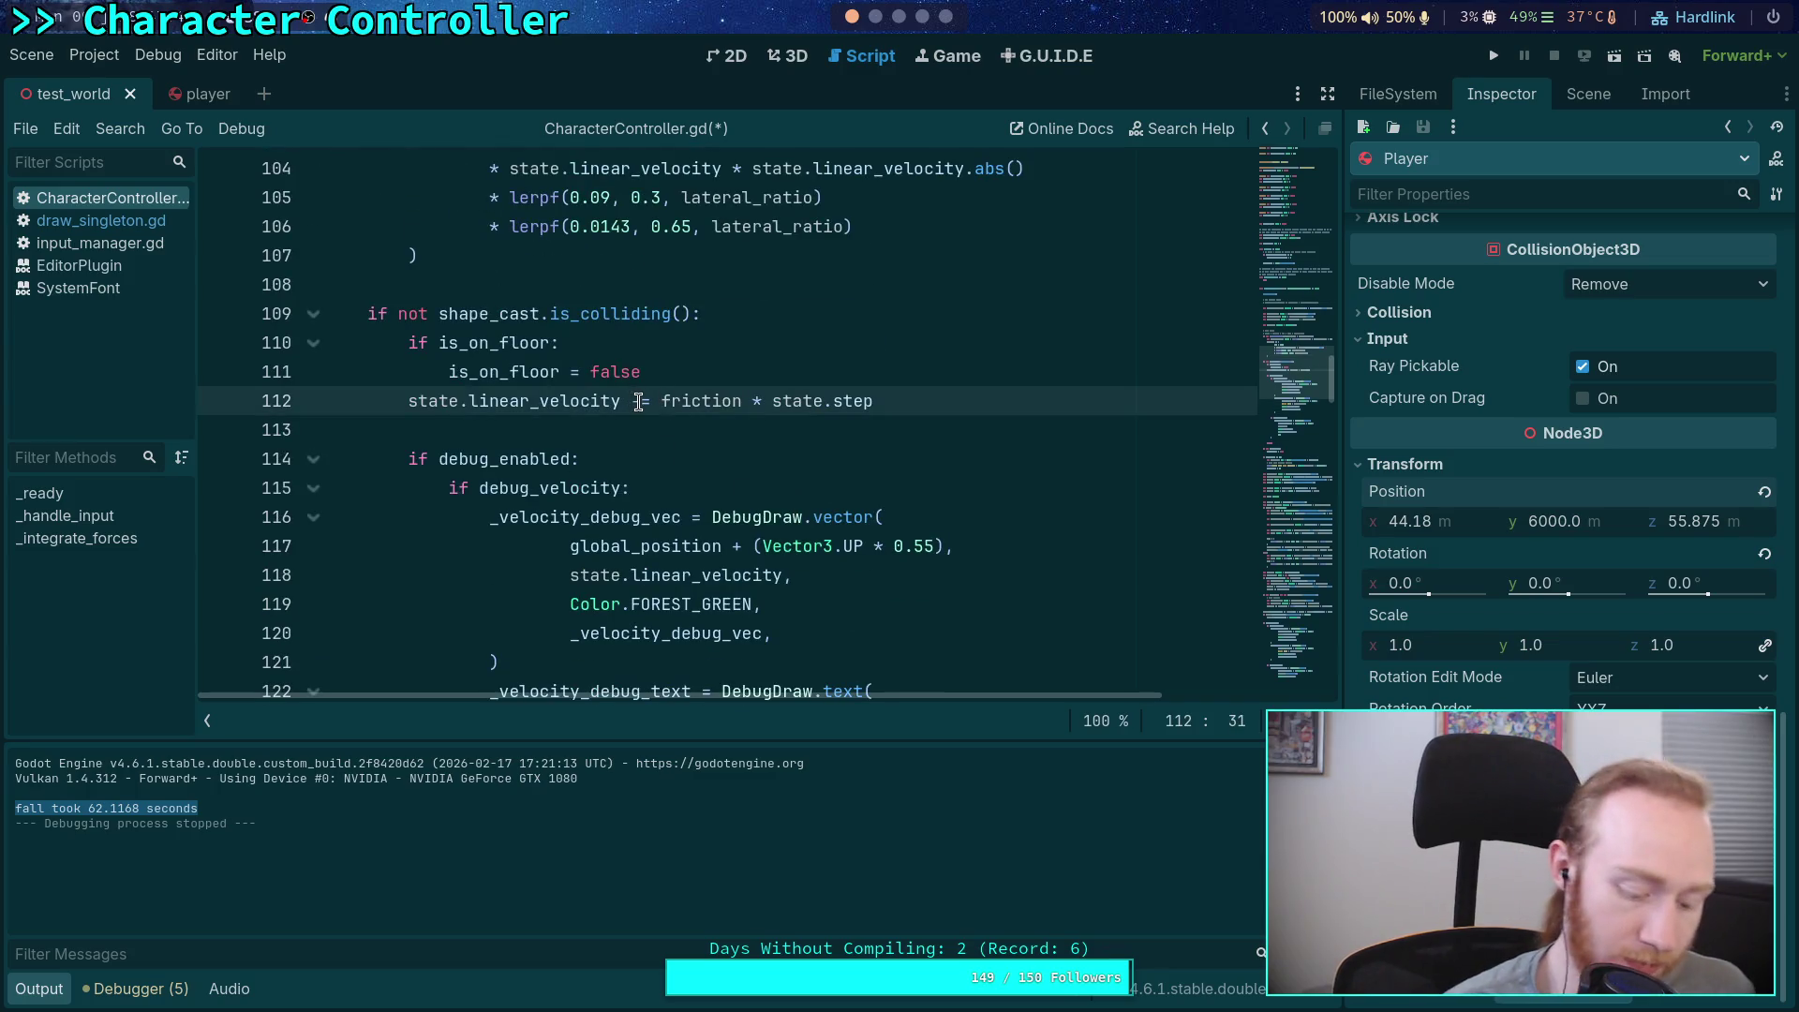
{"action": "key", "text": "Delete"}
{"action": "type", "text": "+"}
{"action": "key", "text": "Right"}
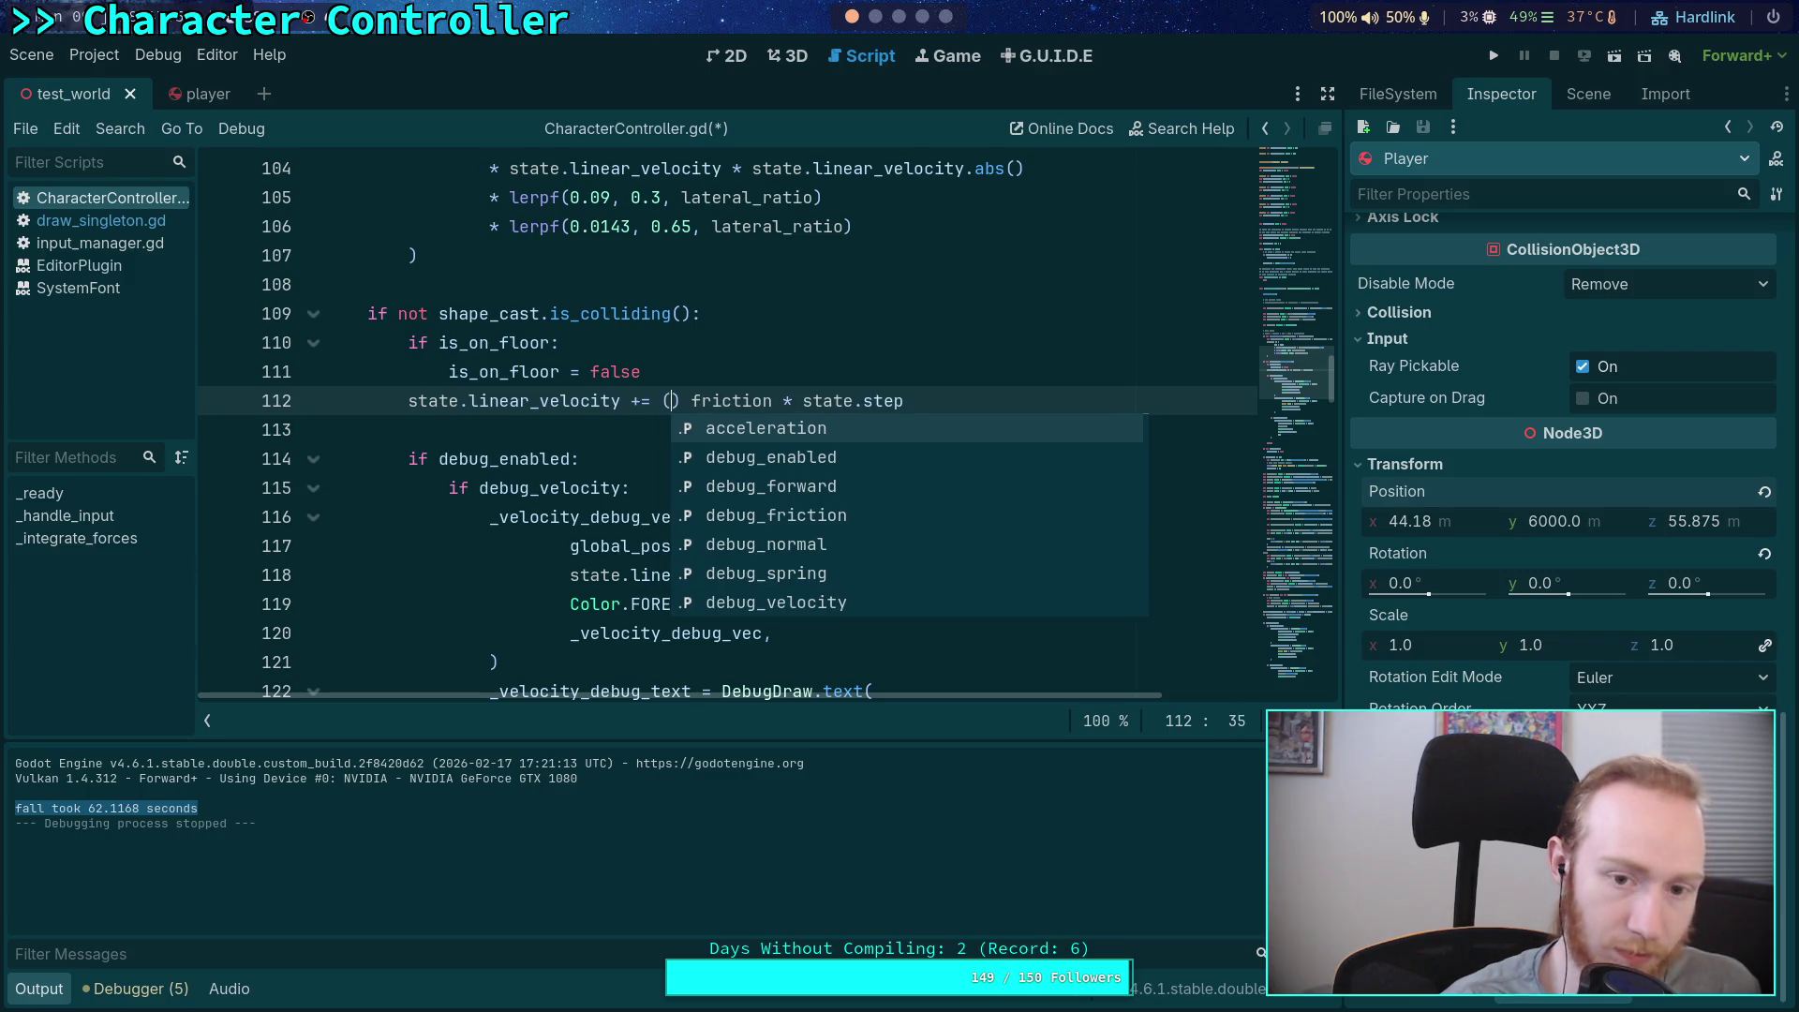
{"action": "type", "text": "state.total"}
{"action": "key", "text": "Down"}
{"action": "key", "text": "Return"}
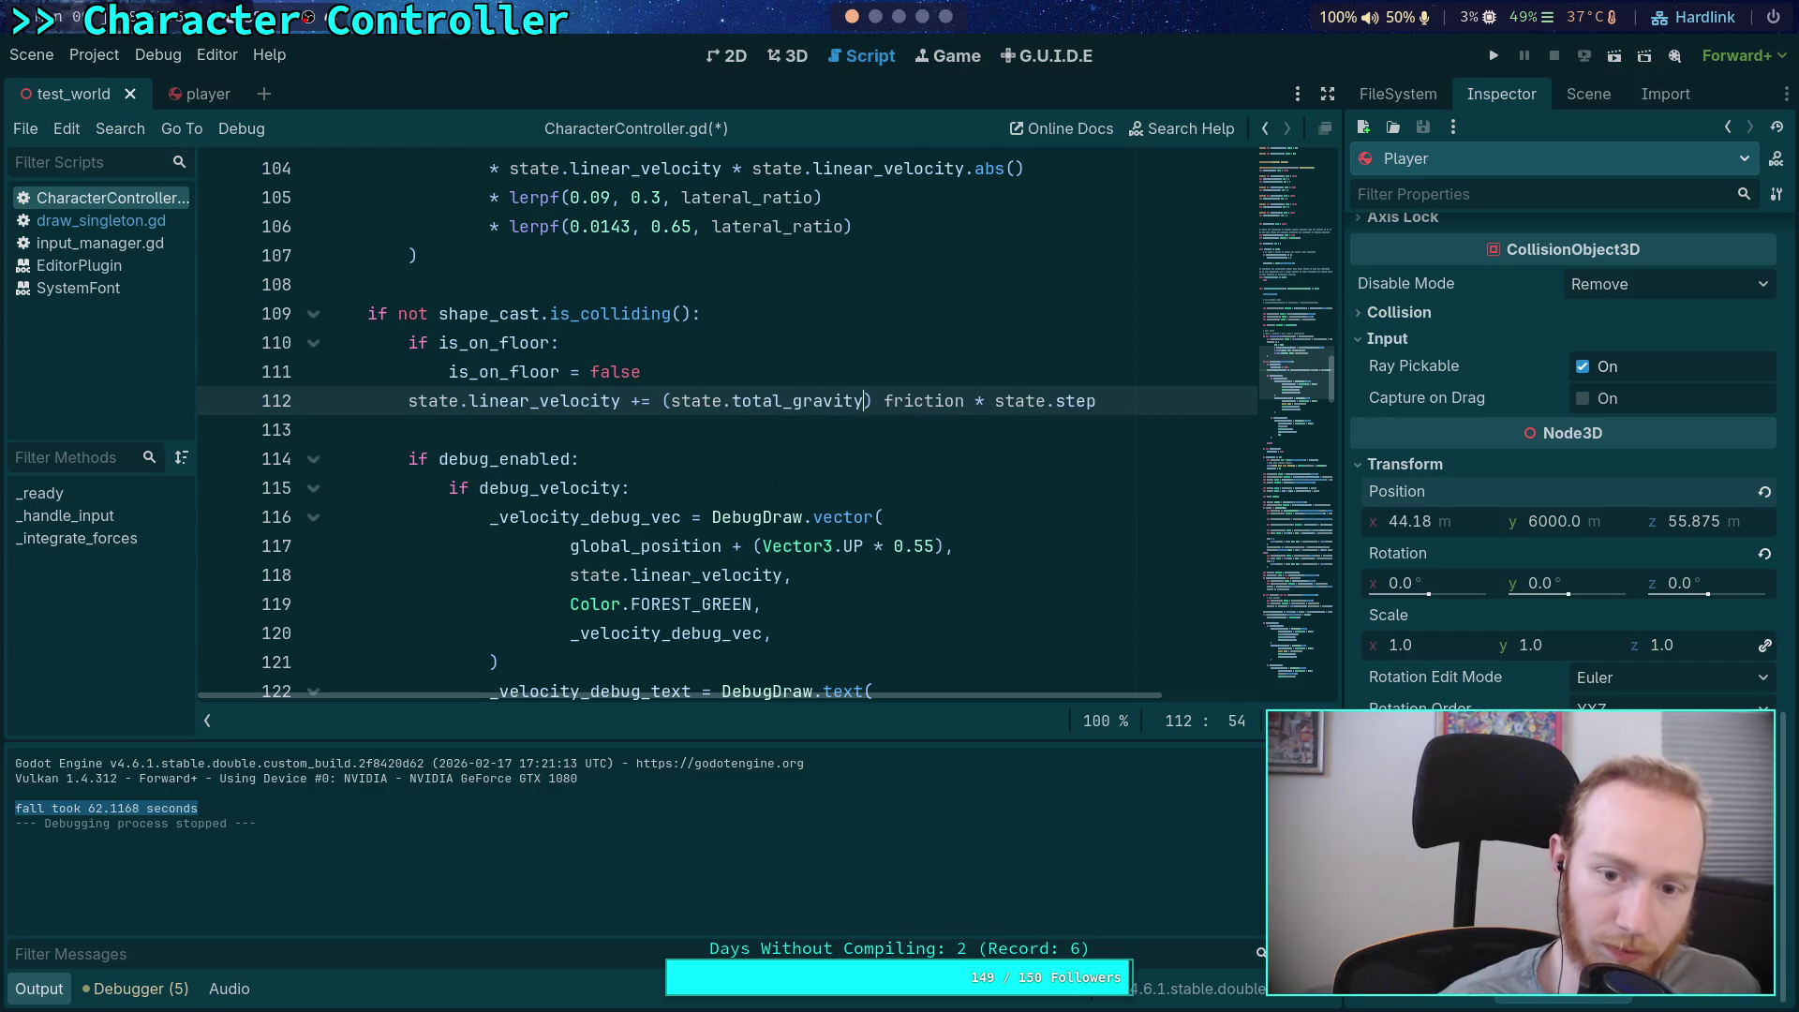
{"action": "key", "text": "Delete"}
{"action": "type", "text": "+"}
{"action": "key", "text": "Right"}
{"action": "key", "text": "Right"}
{"action": "key", "text": "Right"}
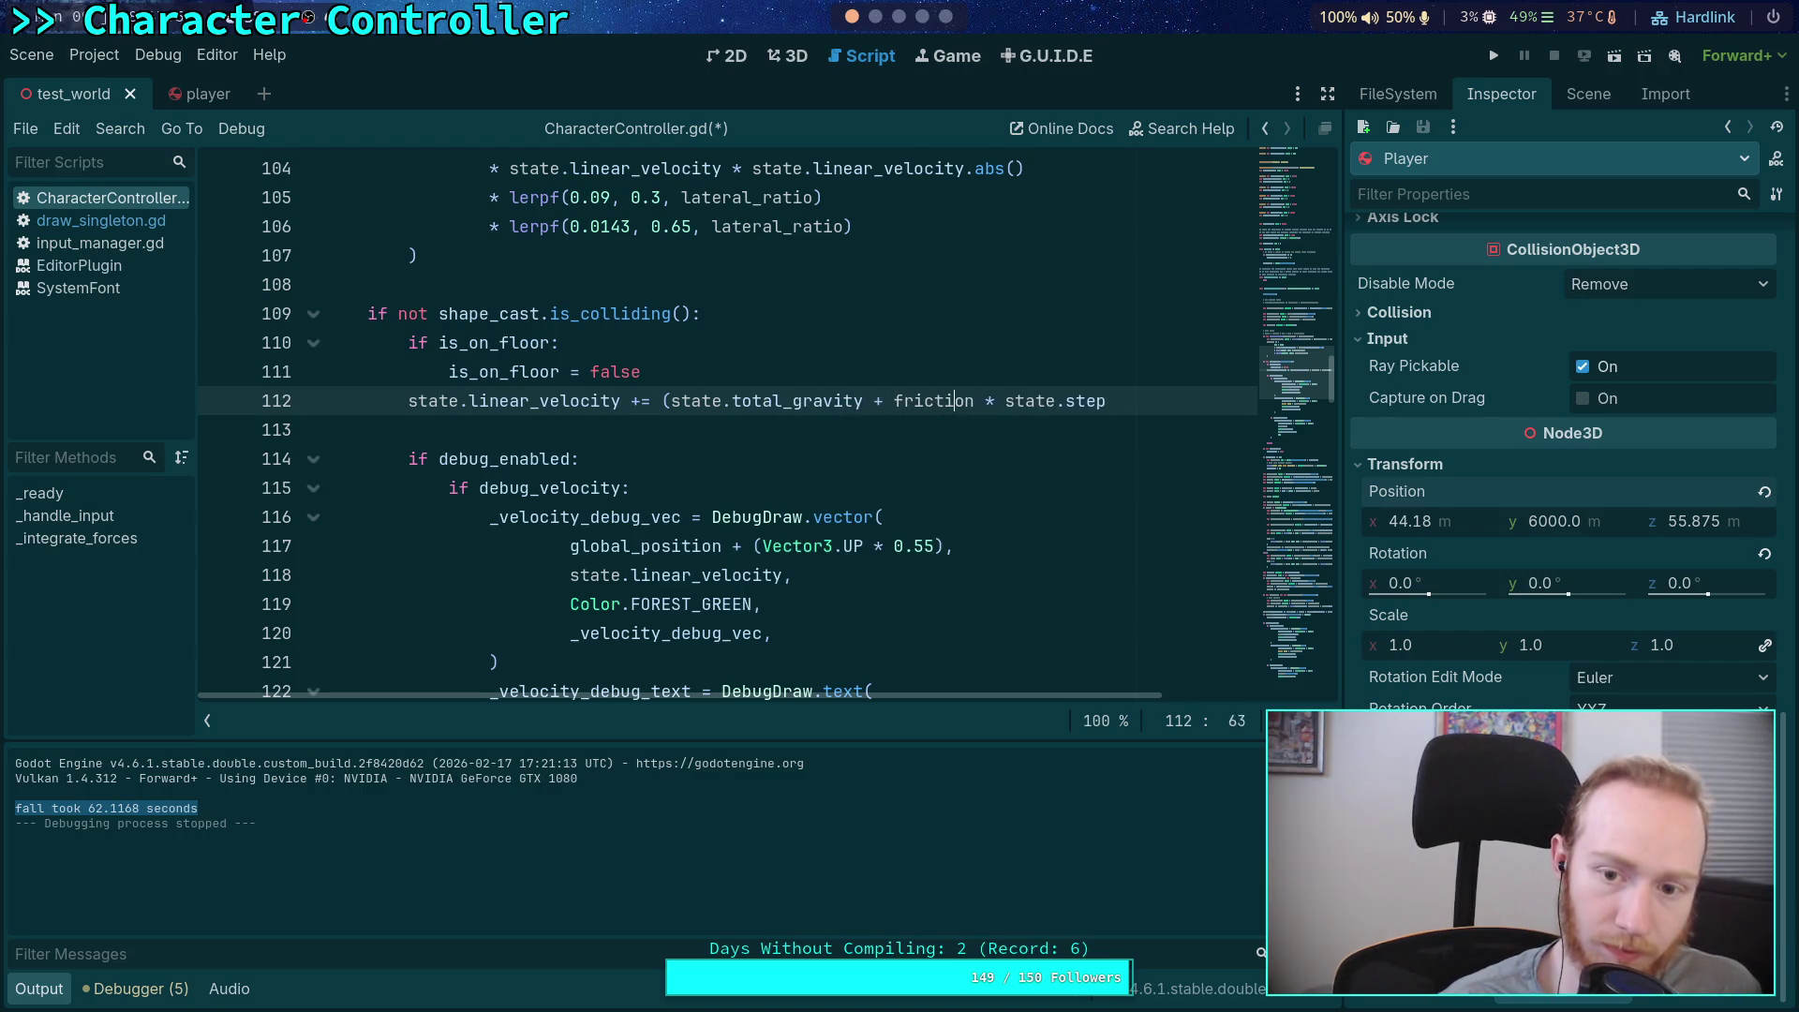
{"action": "type", "text": ")"}
Insert state.total_gravity + into the line 198 velocity update, save, and run the game
{"action": "scroll", "coordinate": [677, 417], "scroll_direction": "down", "scroll_amount": 20}
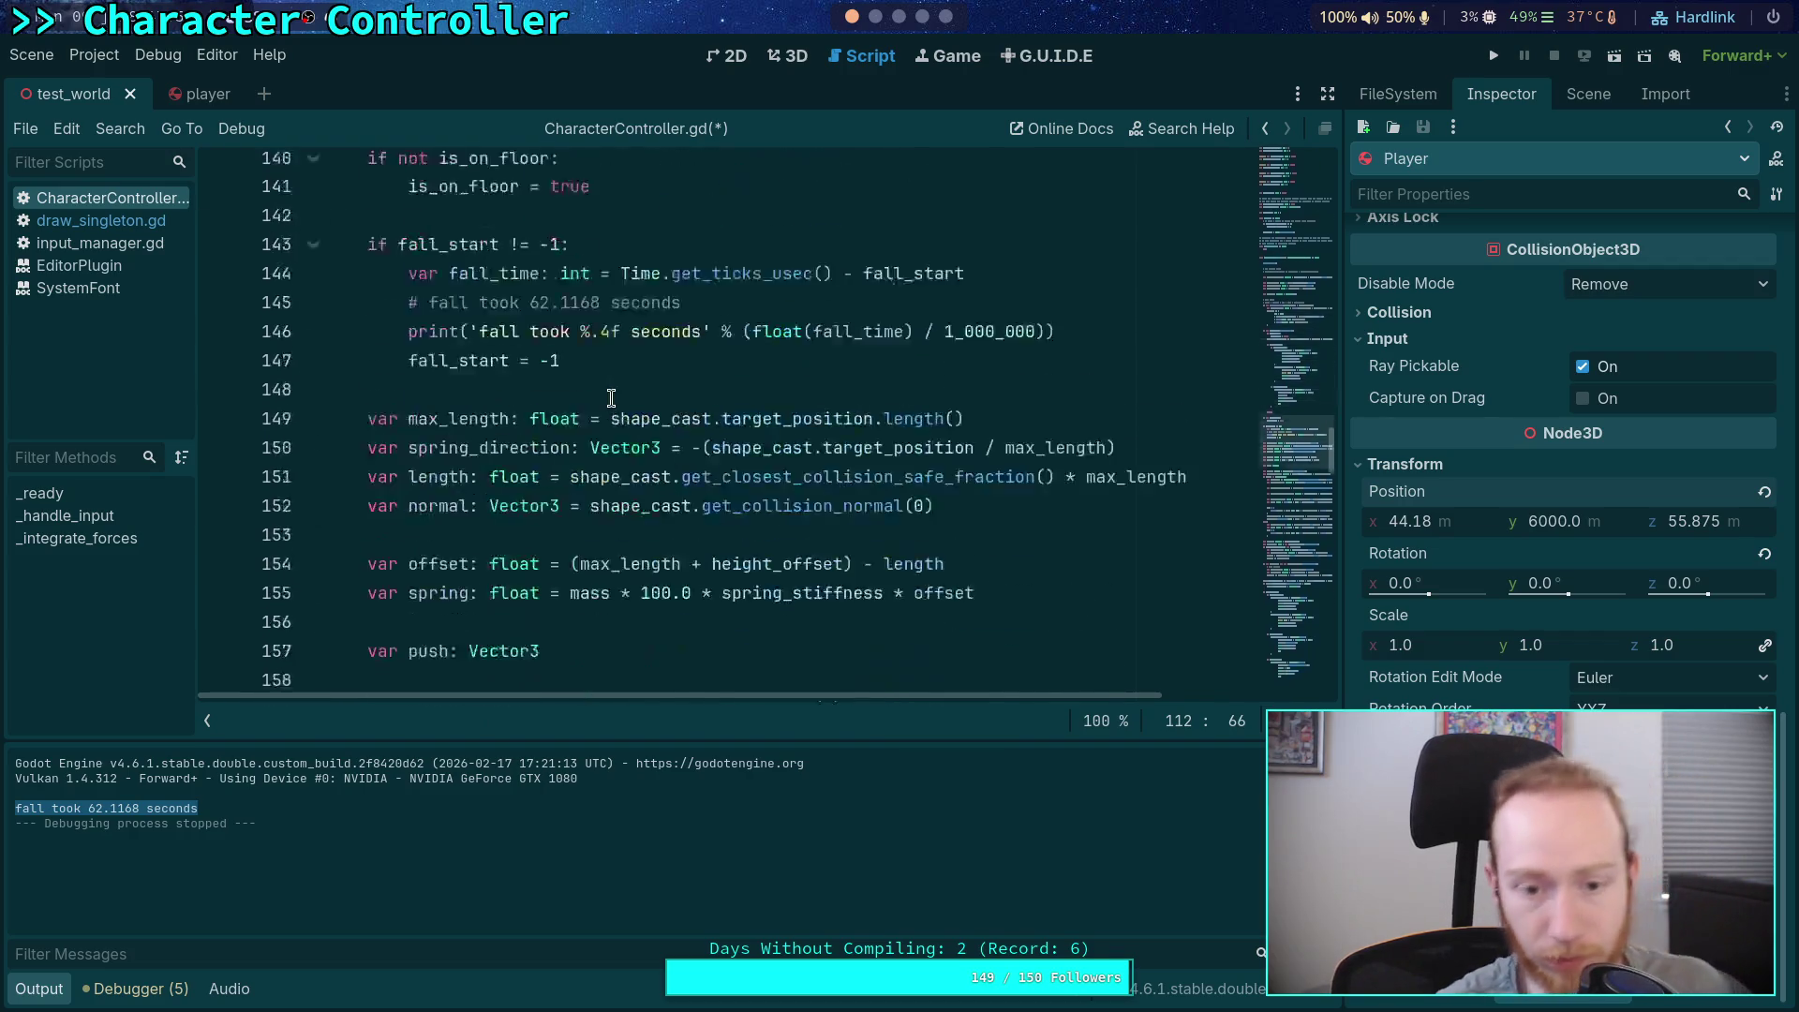
{"action": "scroll", "coordinate": [676, 417], "scroll_direction": "down", "scroll_amount": 10}
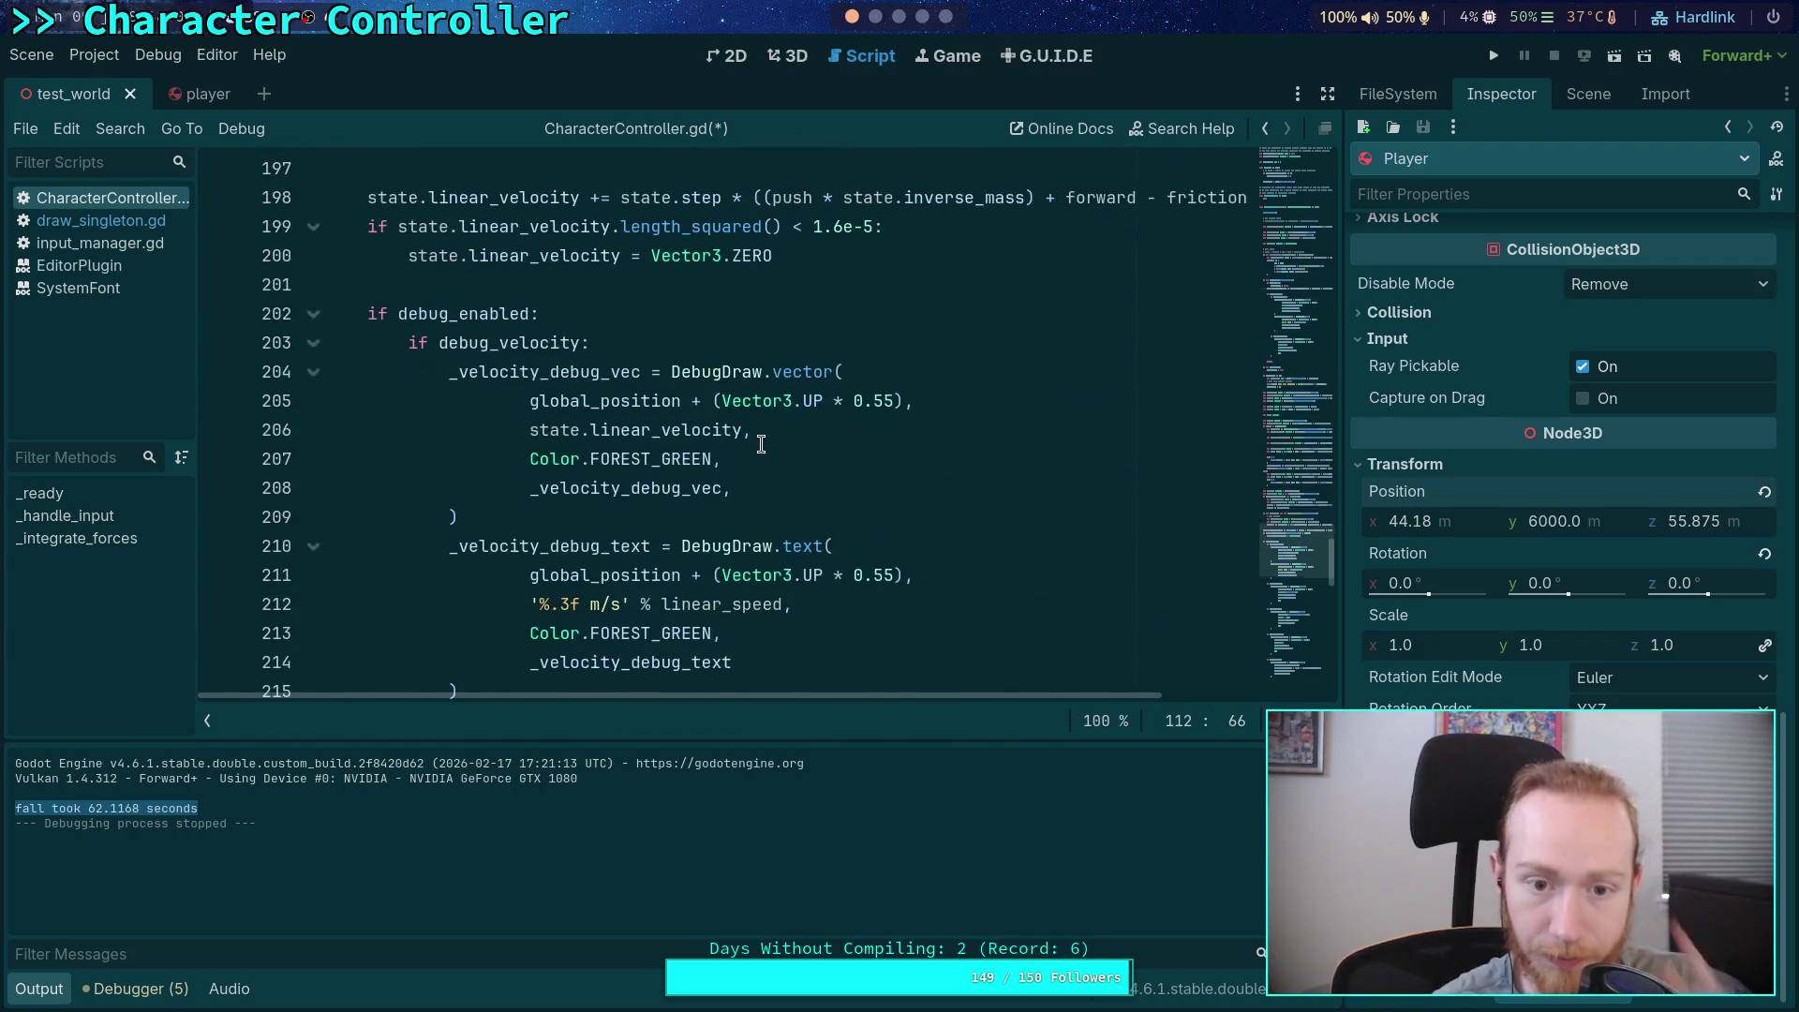
{"action": "scroll", "coordinate": [777, 419], "scroll_direction": "up", "scroll_amount": 3}
{"action": "left_click", "coordinate": [764, 458]}
{"action": "type", "text": "state.l"}
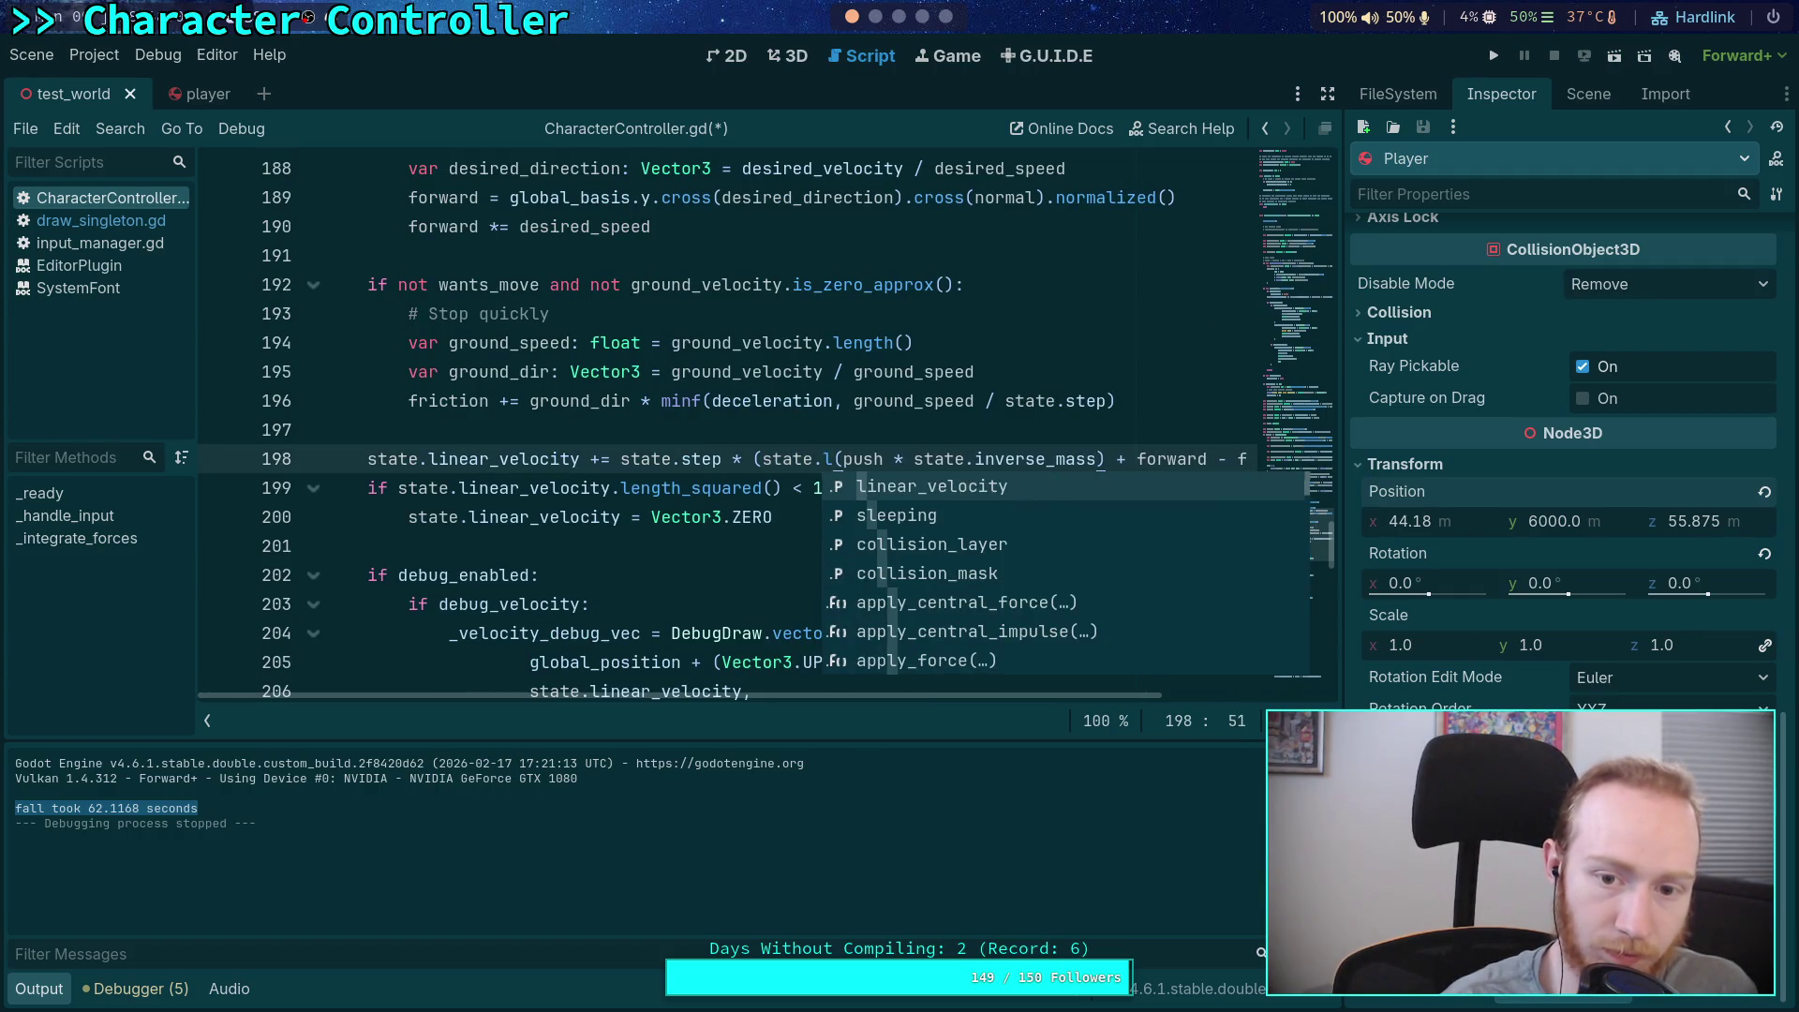
{"action": "key", "text": "BackSpace"}
{"action": "type", "text": "to"}
{"action": "key", "text": "Down"}
{"action": "key", "text": "Return"}
{"action": "type", "text": "+"}
{"action": "key", "text": "ctrl+s"}
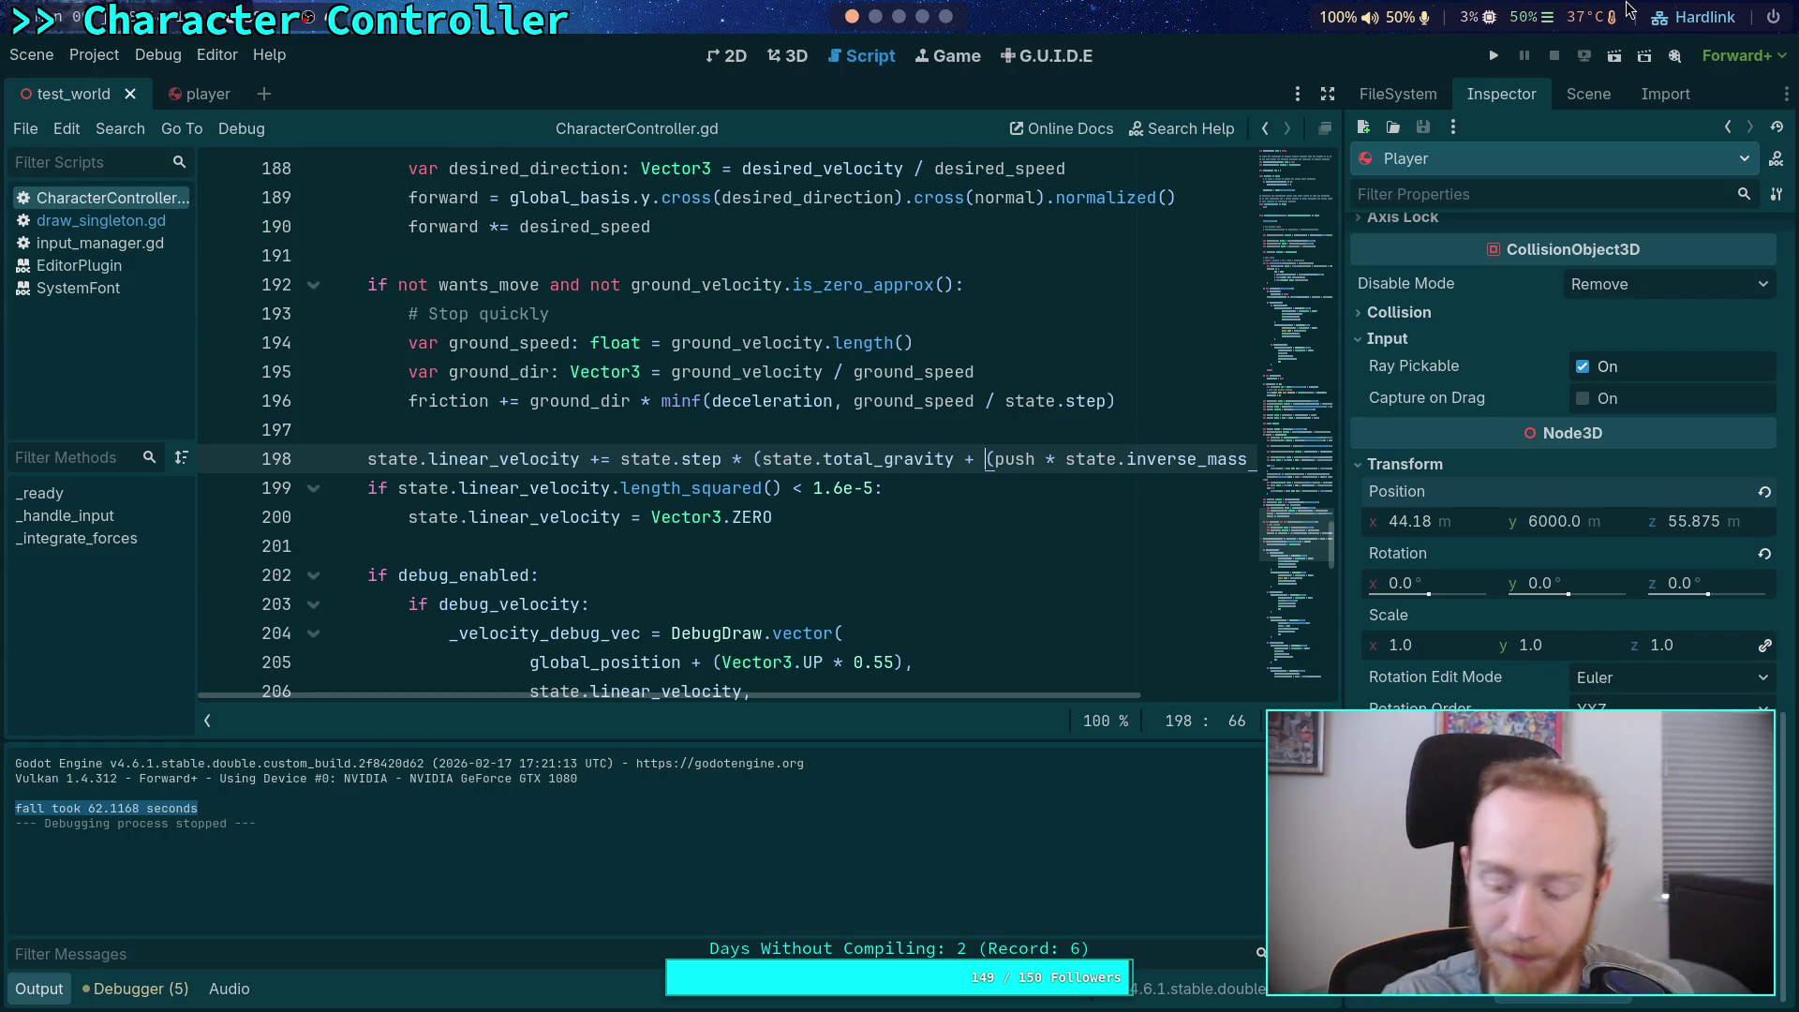
{"action": "left_click", "coordinate": [1494, 56]}
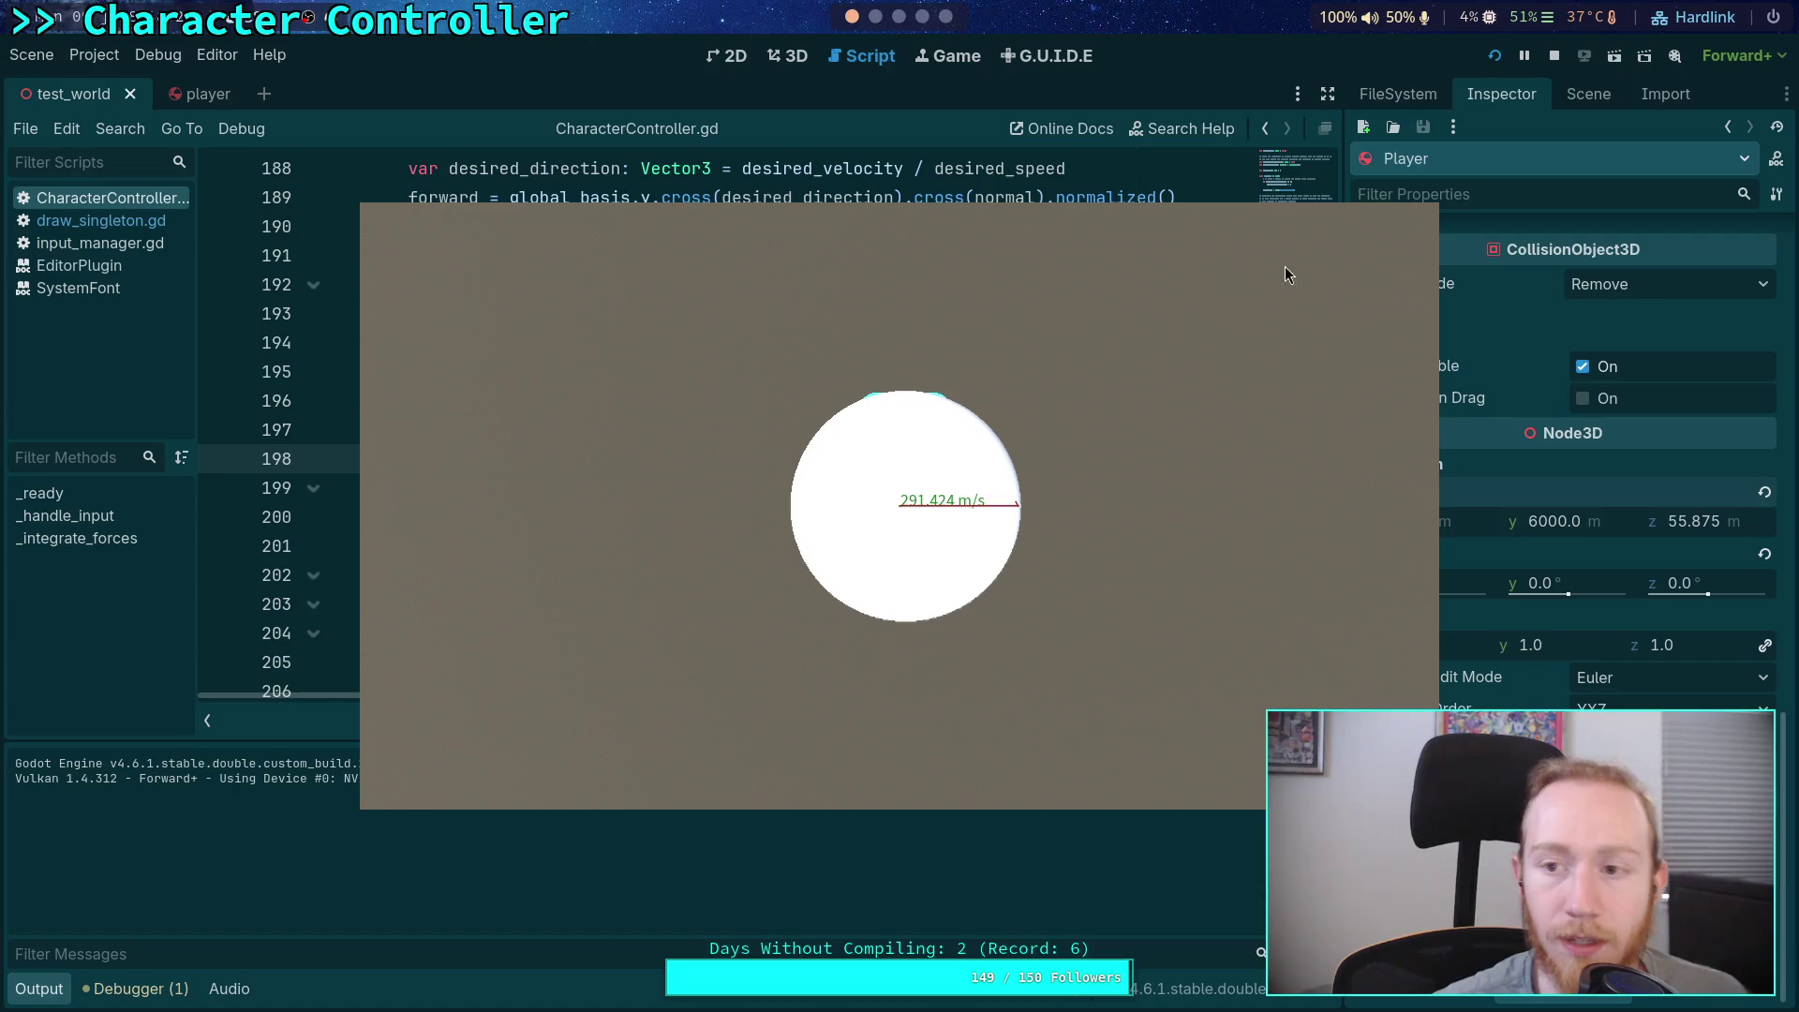
{"action": "left_click", "coordinate": [1555, 56]}
{"action": "scroll", "coordinate": [903, 425], "scroll_direction": "up", "scroll_amount": 15}
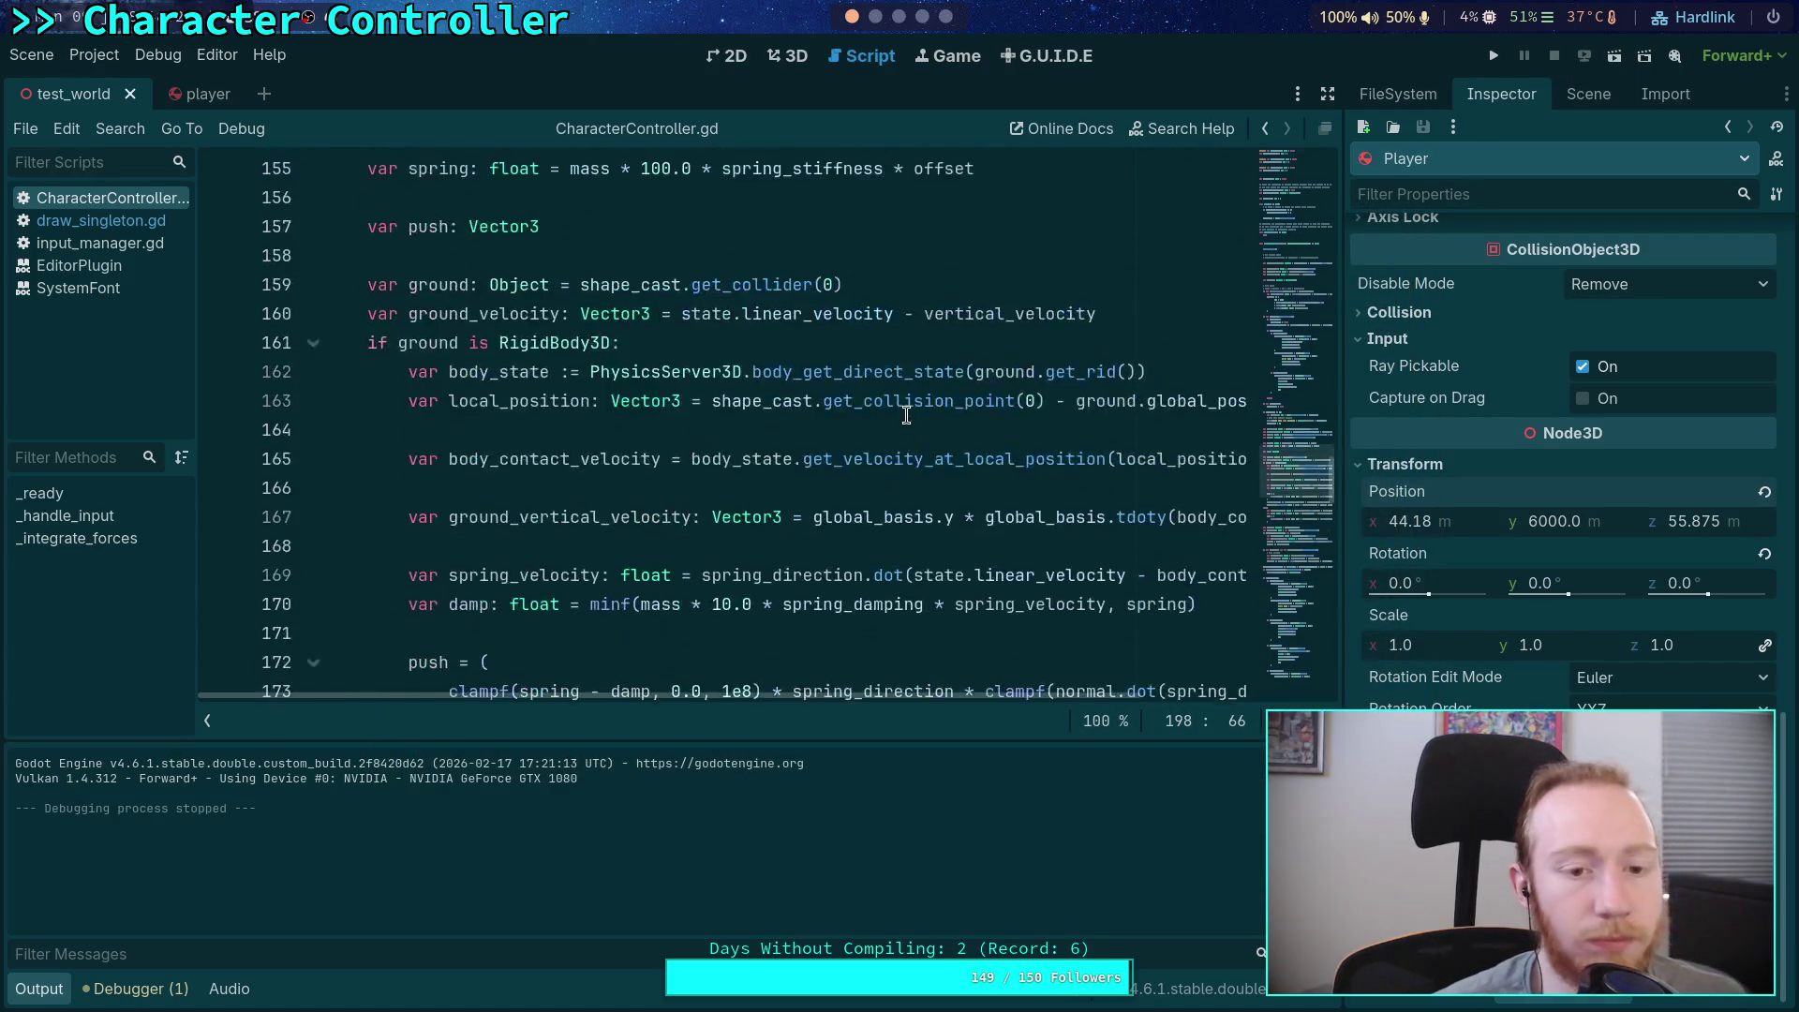
Make line 112 read (state.total_gravity - friction) and run the project to test it
{"action": "scroll", "coordinate": [902, 424], "scroll_direction": "up", "scroll_amount": 19}
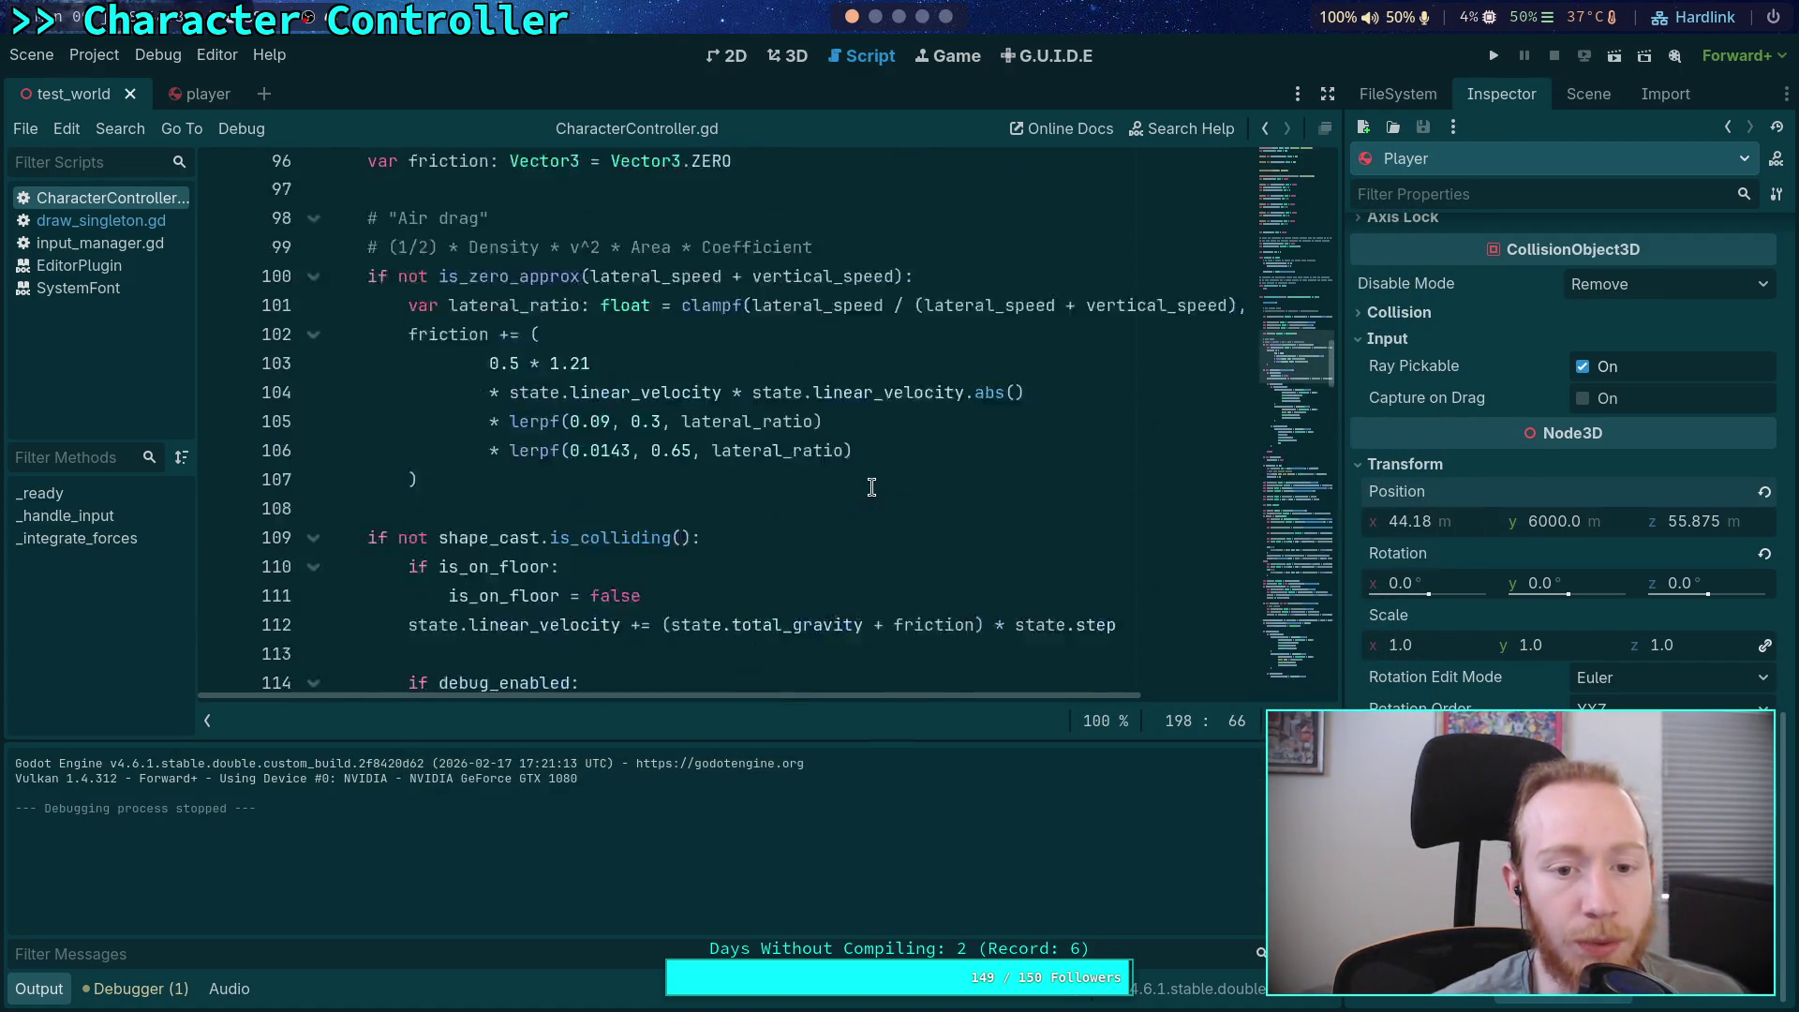
{"action": "scroll", "coordinate": [852, 481], "scroll_direction": "down", "scroll_amount": 7}
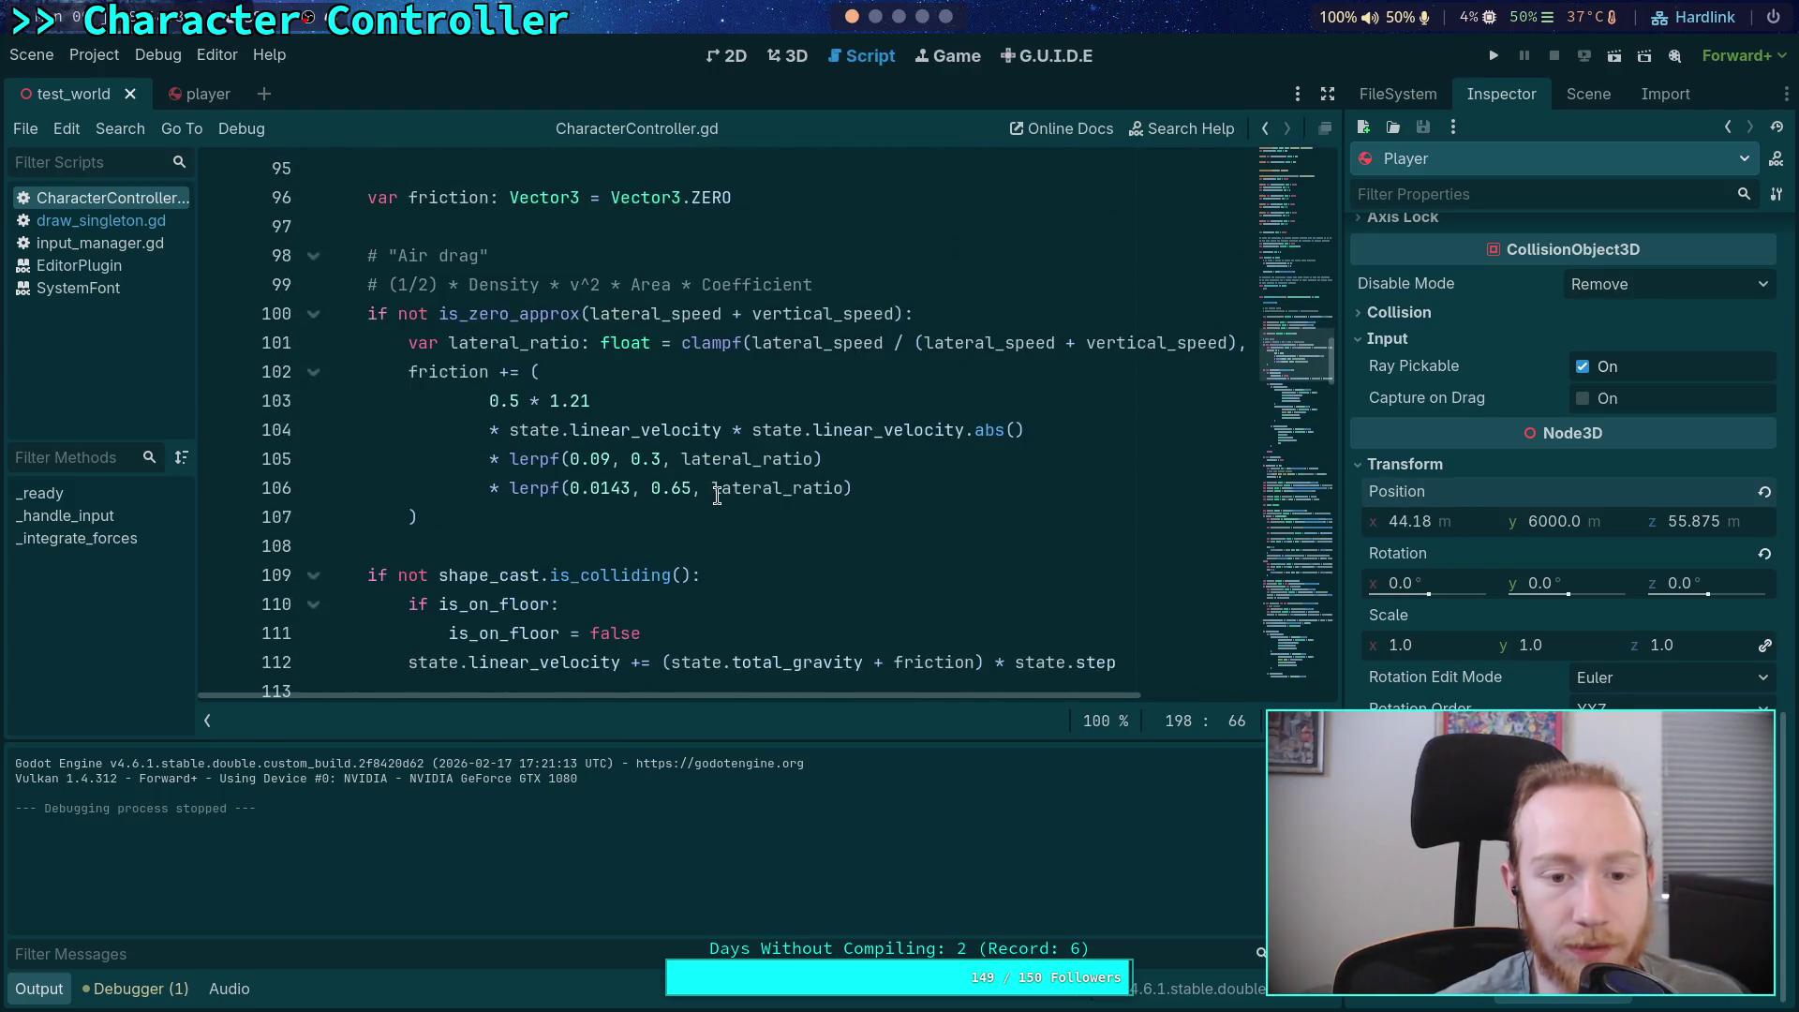
{"action": "scroll", "coordinate": [717, 495], "scroll_direction": "up", "scroll_amount": 3}
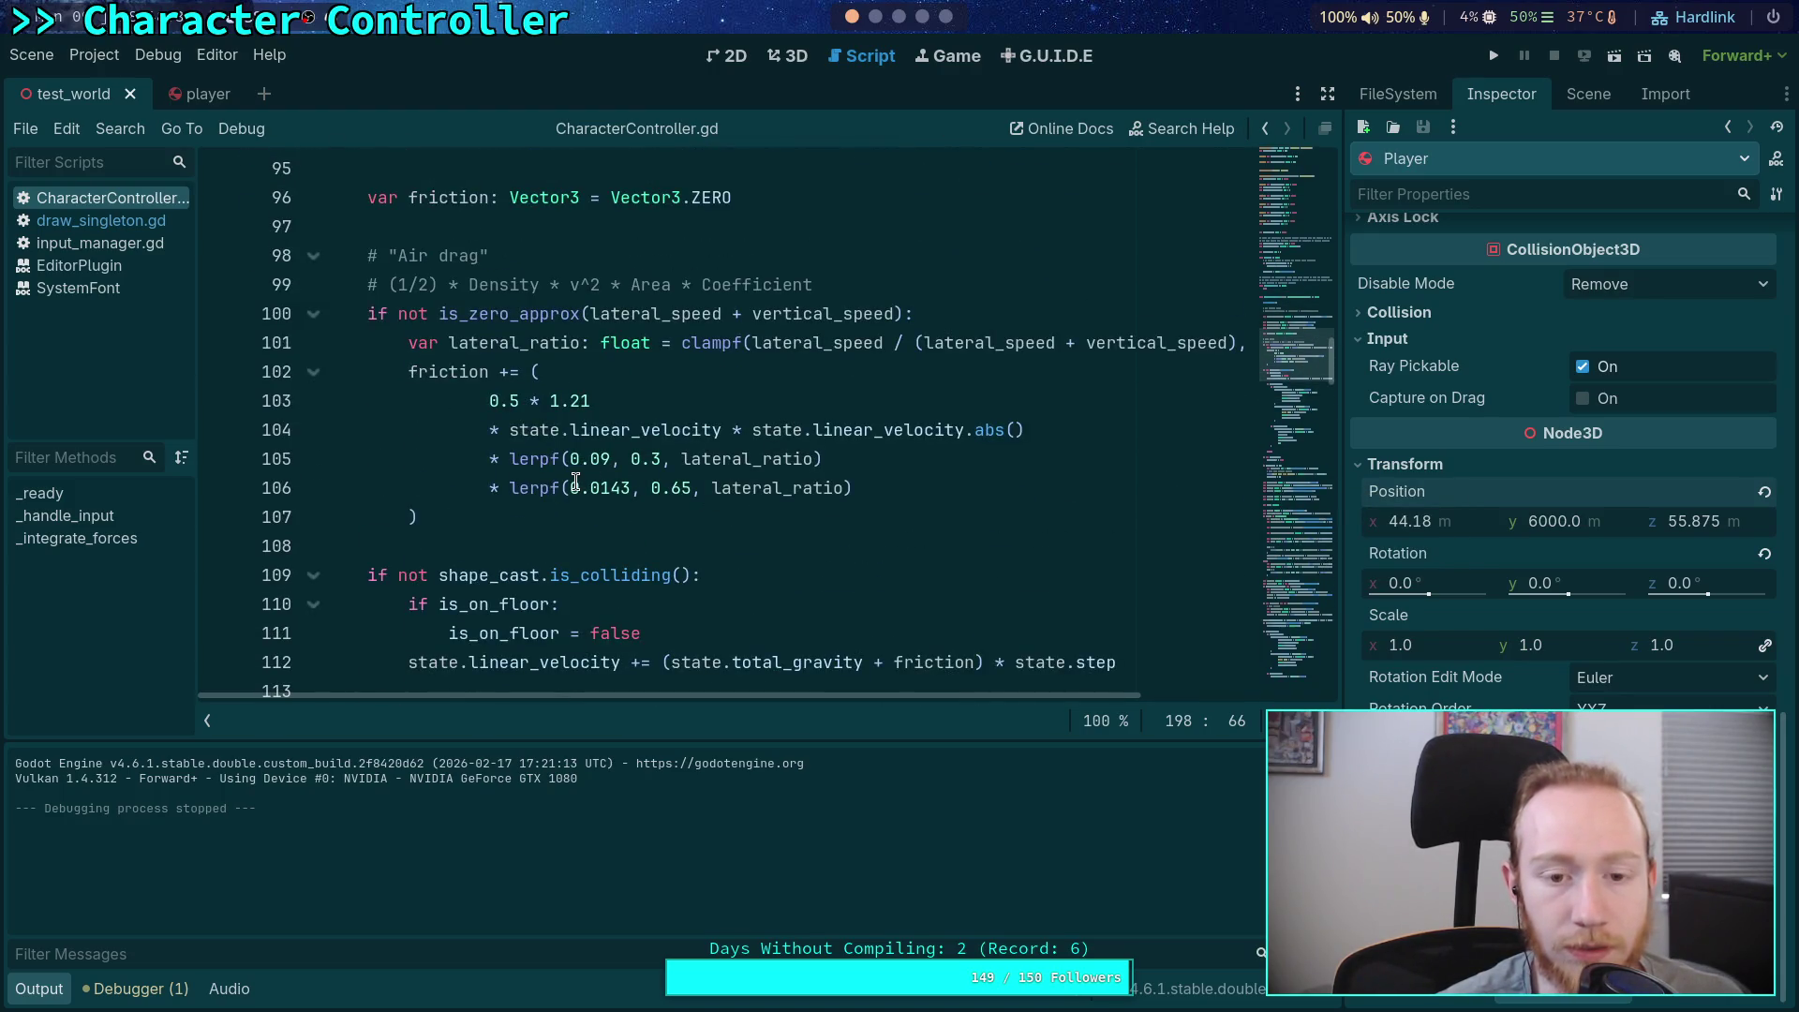
{"action": "scroll", "coordinate": [575, 482], "scroll_direction": "up", "scroll_amount": 4}
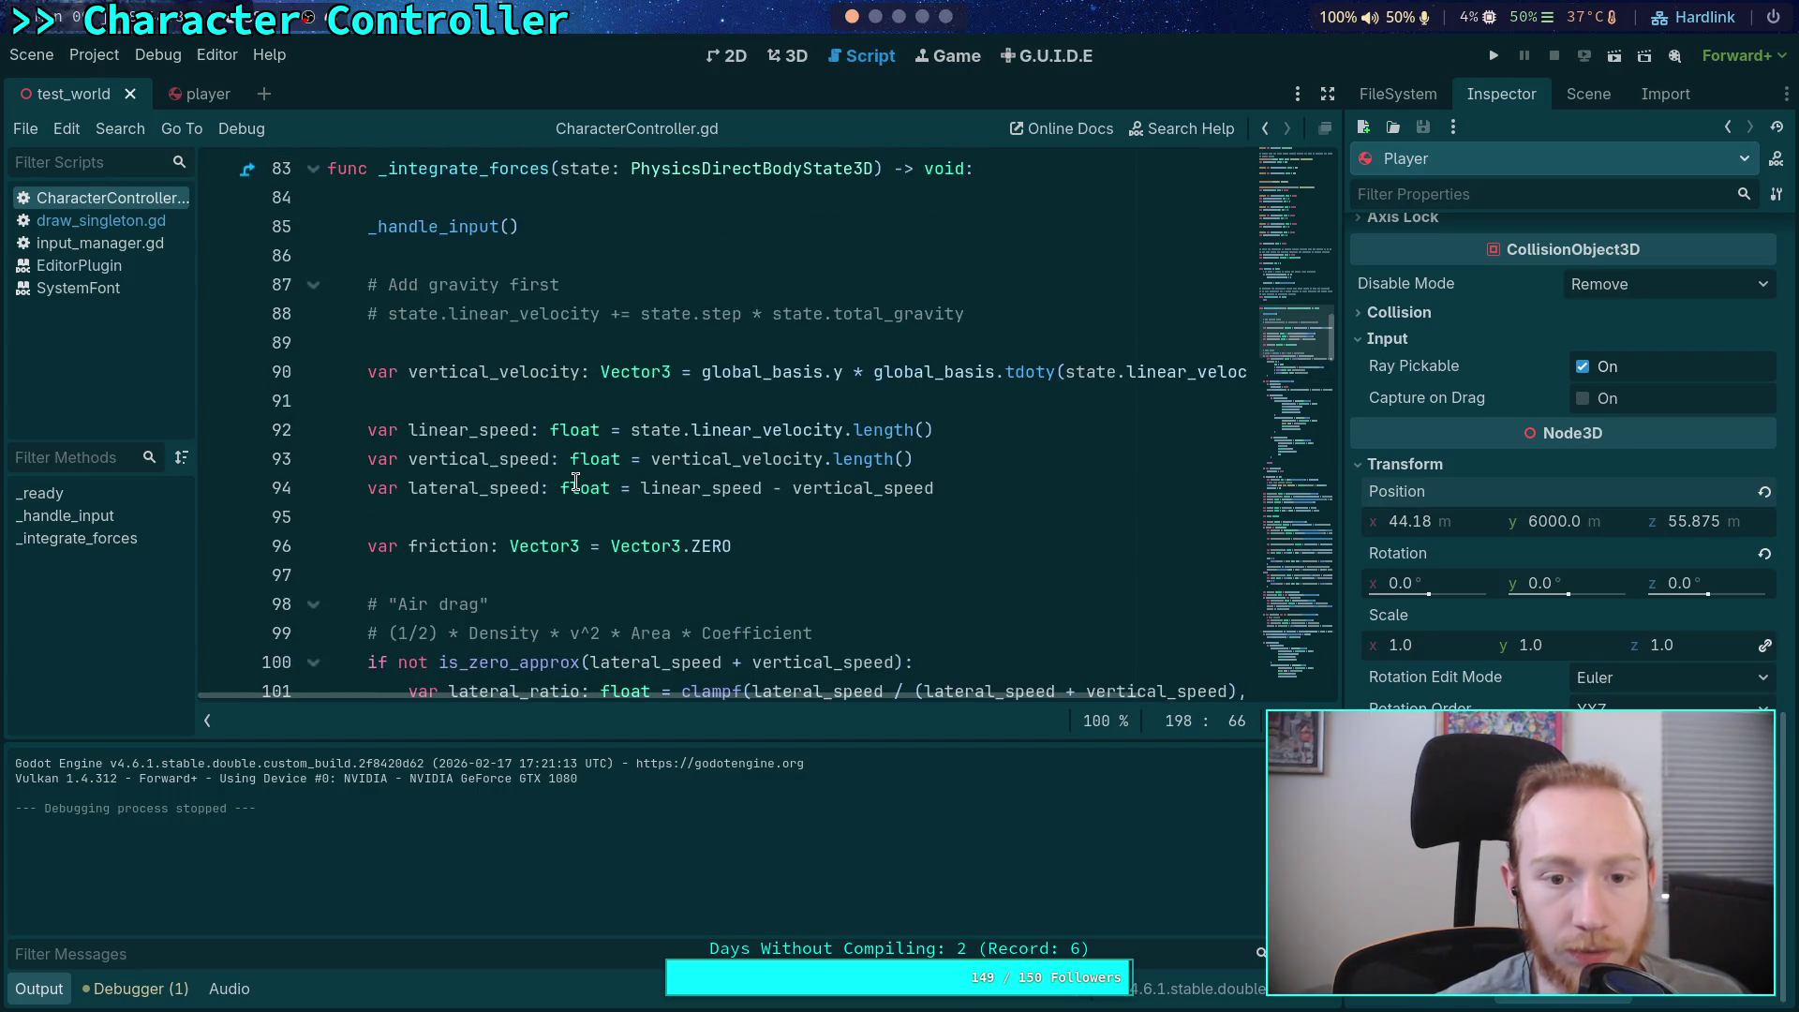
{"action": "scroll", "coordinate": [576, 482], "scroll_direction": "down", "scroll_amount": 5}
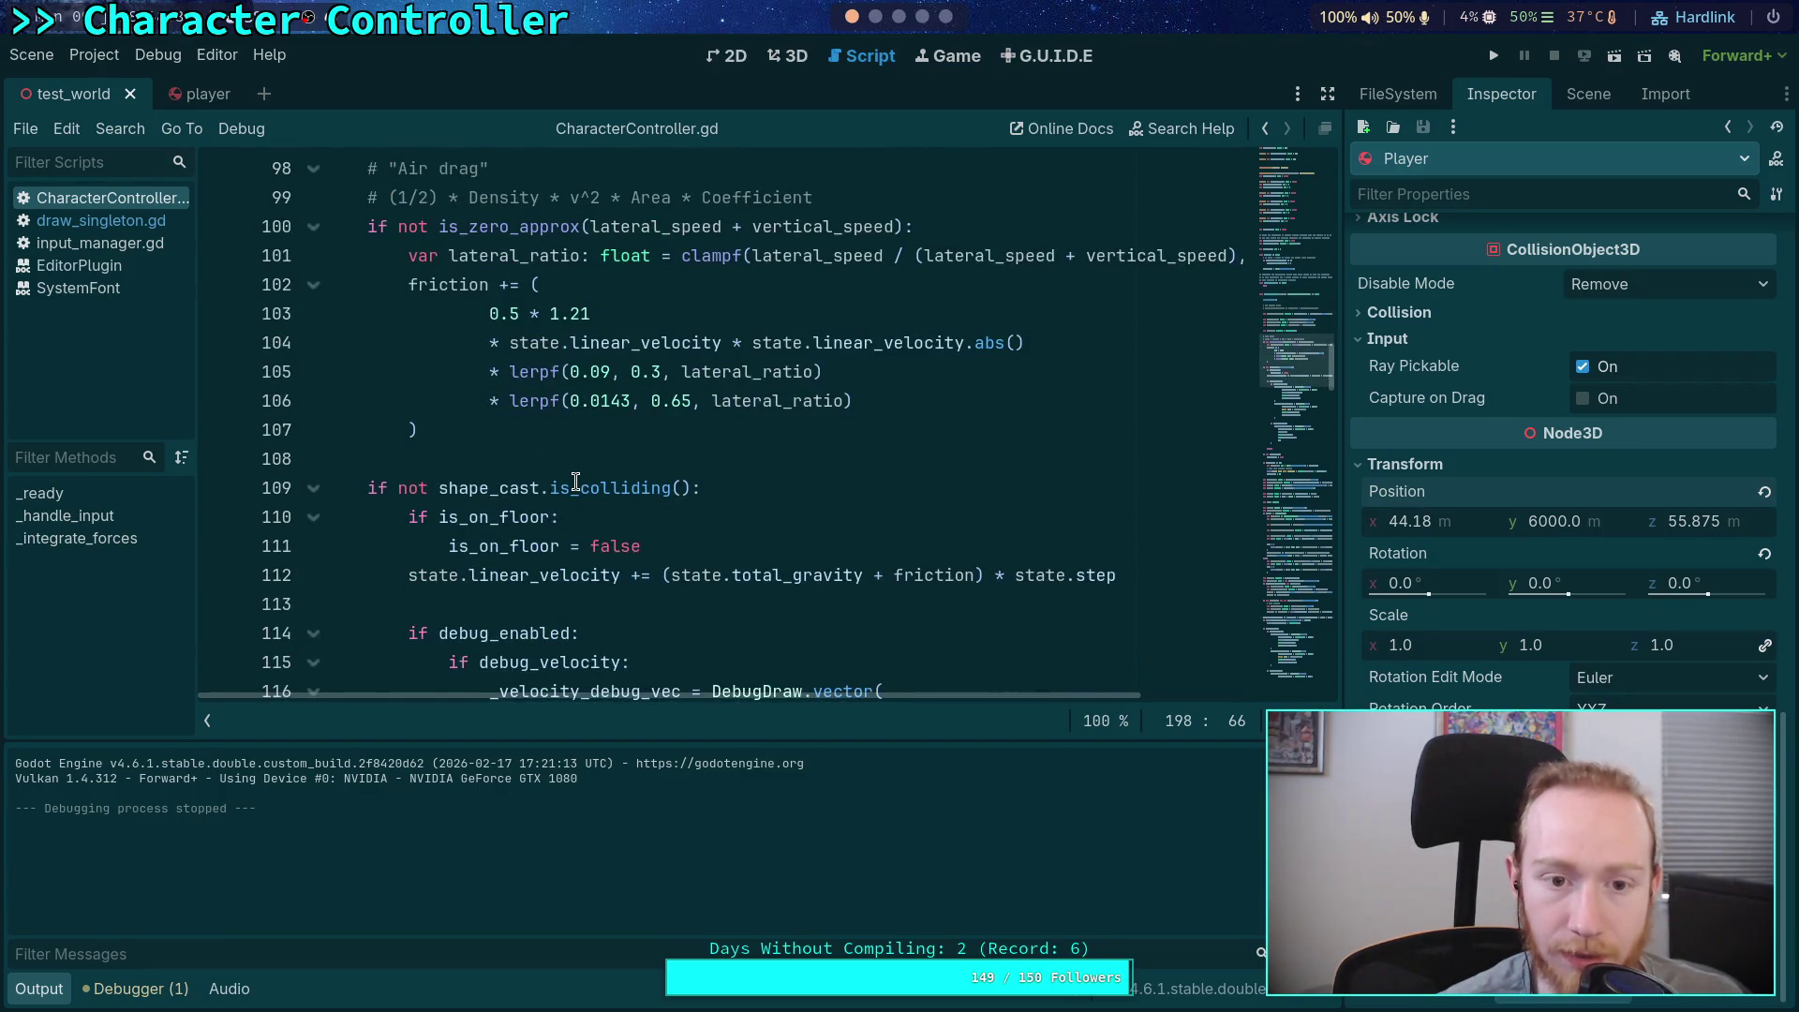
{"action": "scroll", "coordinate": [575, 481], "scroll_direction": "up", "scroll_amount": 4}
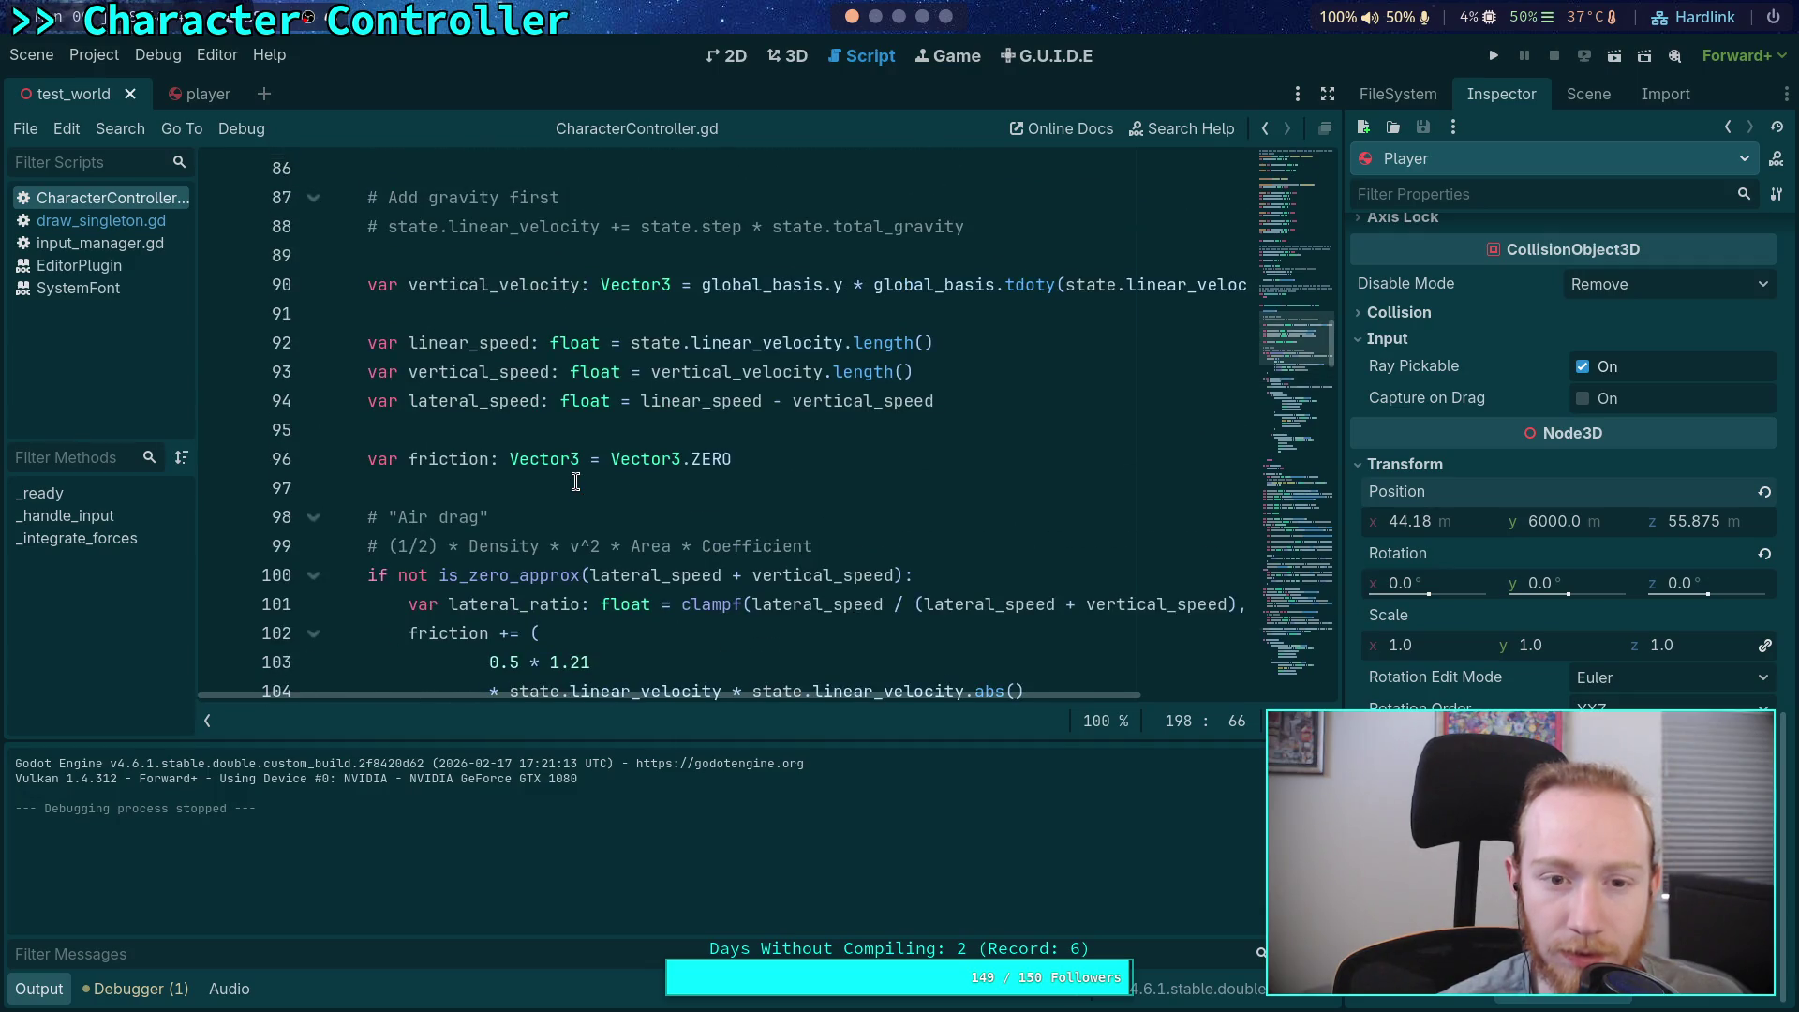
{"action": "scroll", "coordinate": [575, 482], "scroll_direction": "down", "scroll_amount": 14}
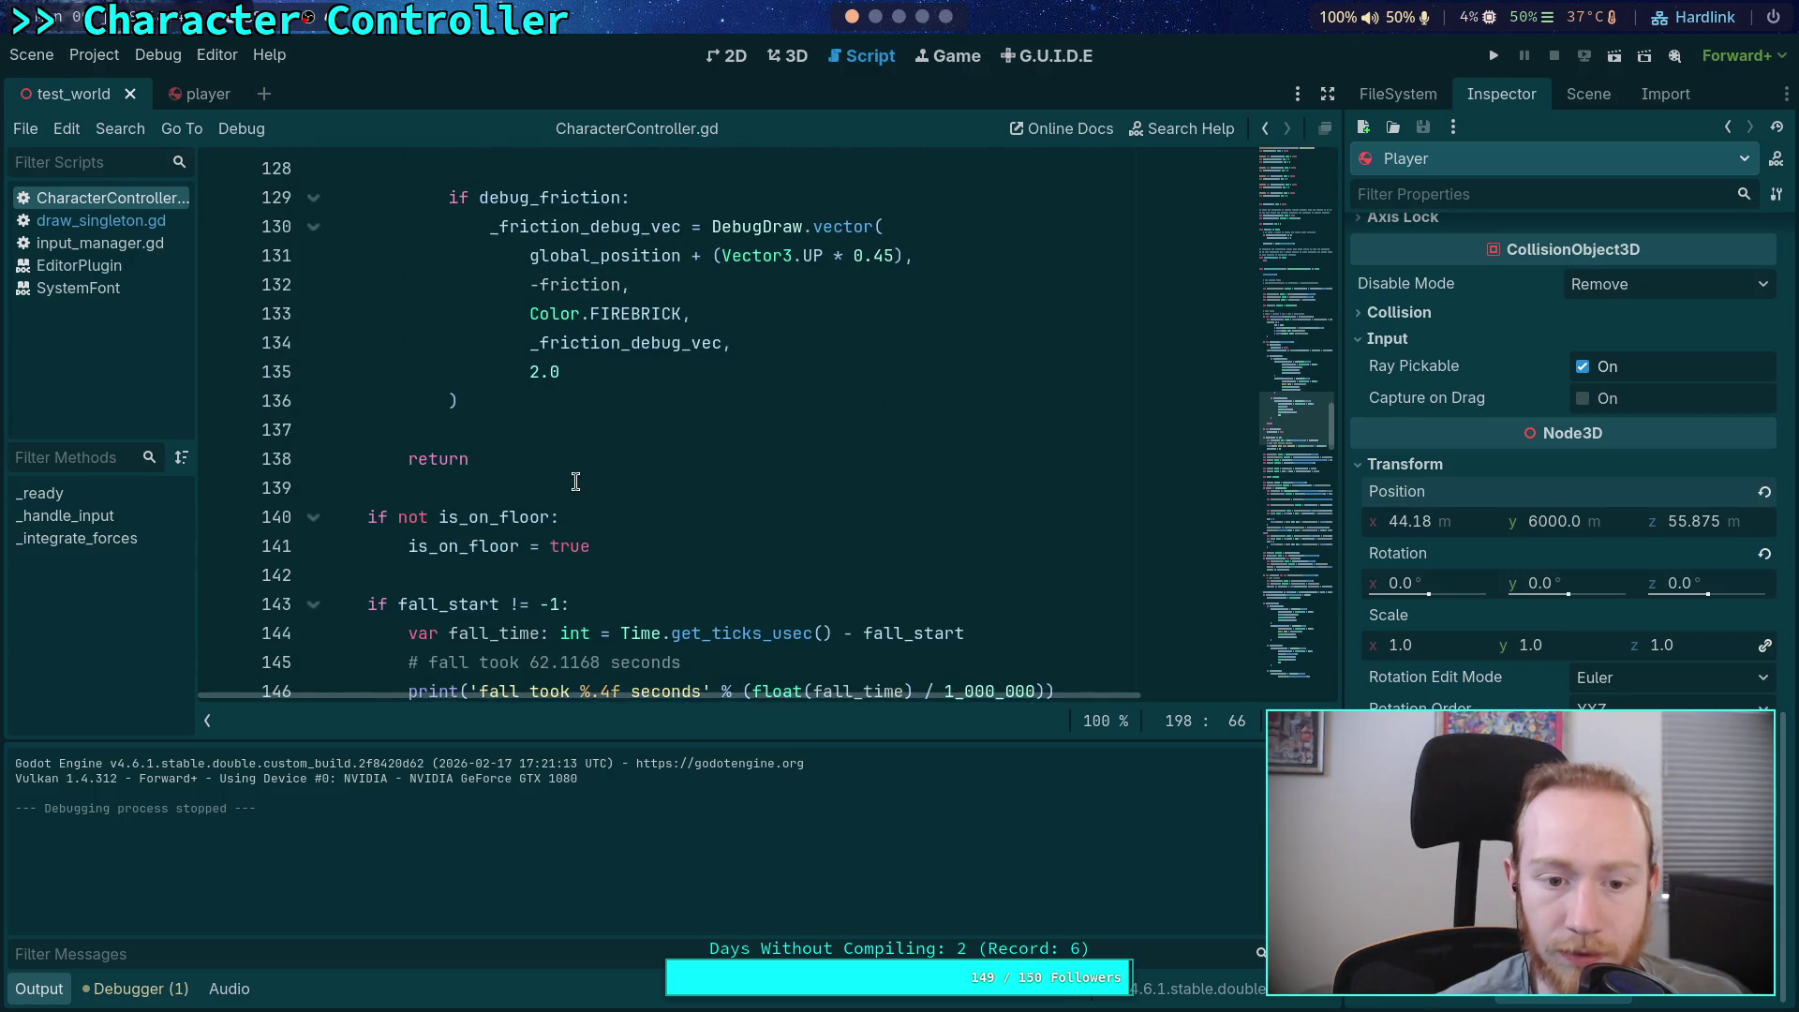
{"action": "scroll", "coordinate": [576, 482], "scroll_direction": "down", "scroll_amount": 3}
{"action": "scroll", "coordinate": [576, 482], "scroll_direction": "up", "scroll_amount": 12}
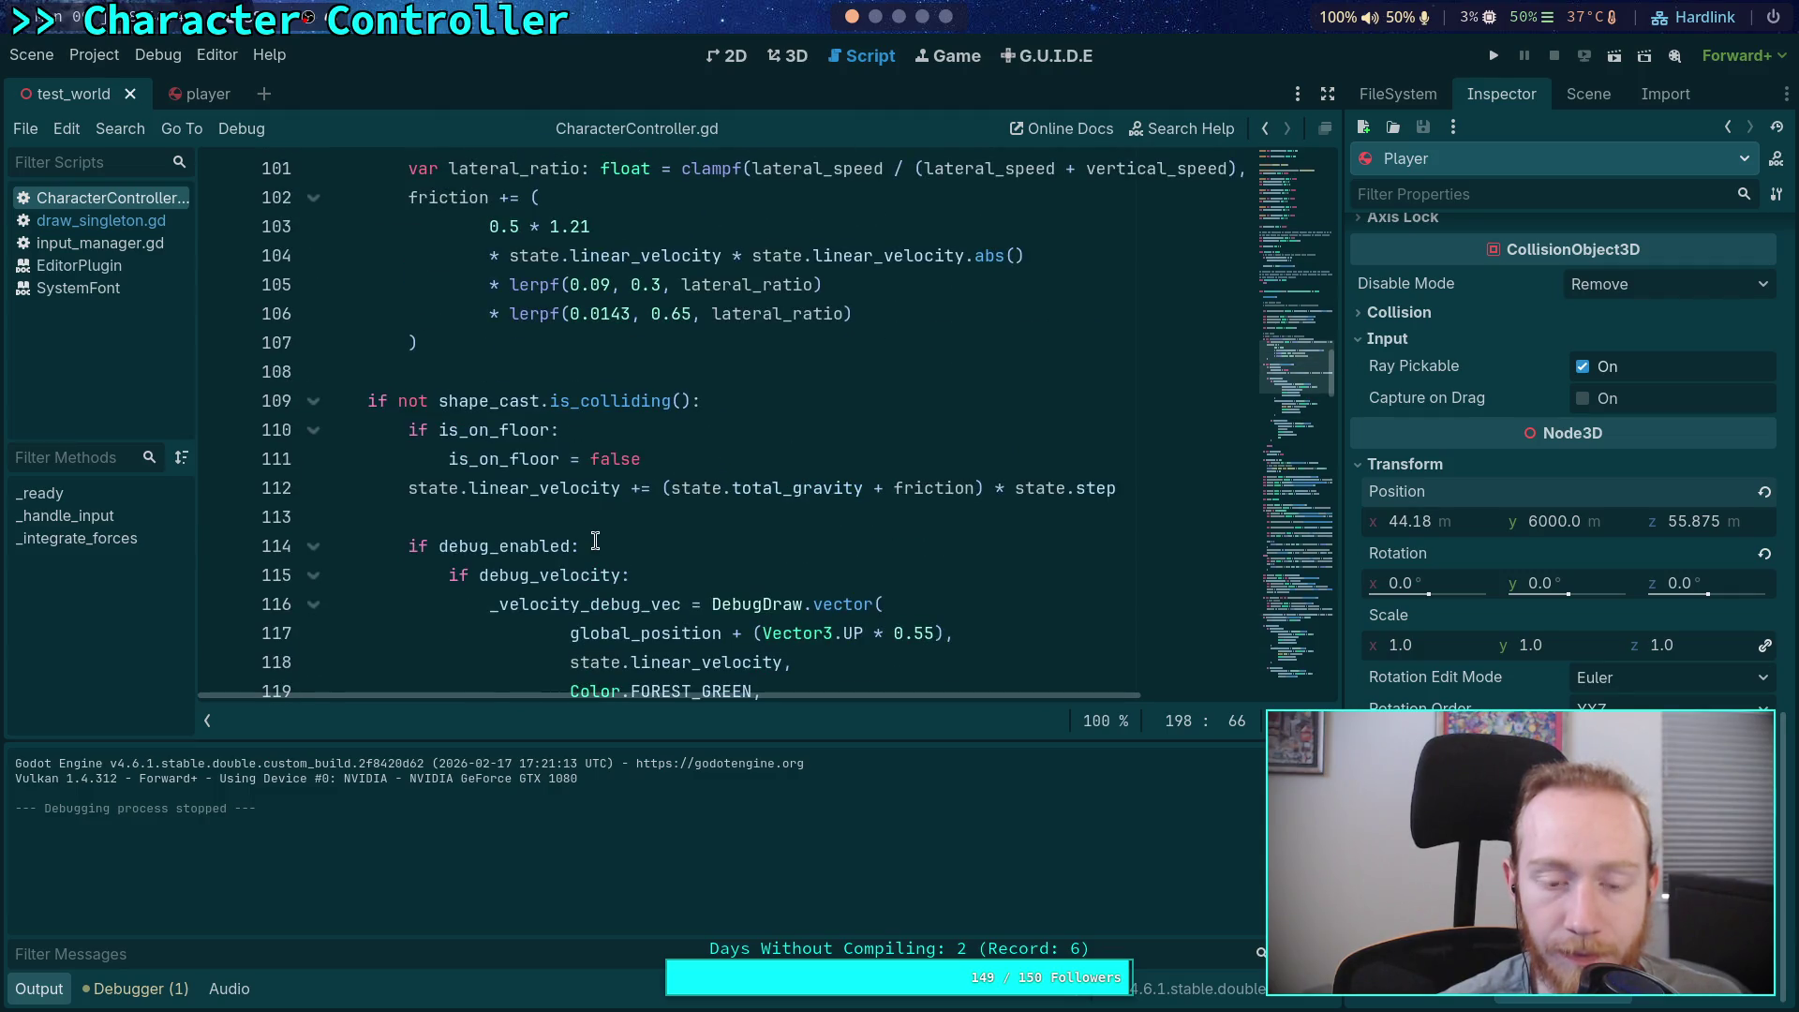
{"action": "left_click", "coordinate": [875, 487]}
{"action": "key", "text": "Delete"}
{"action": "type", "text": "-"}
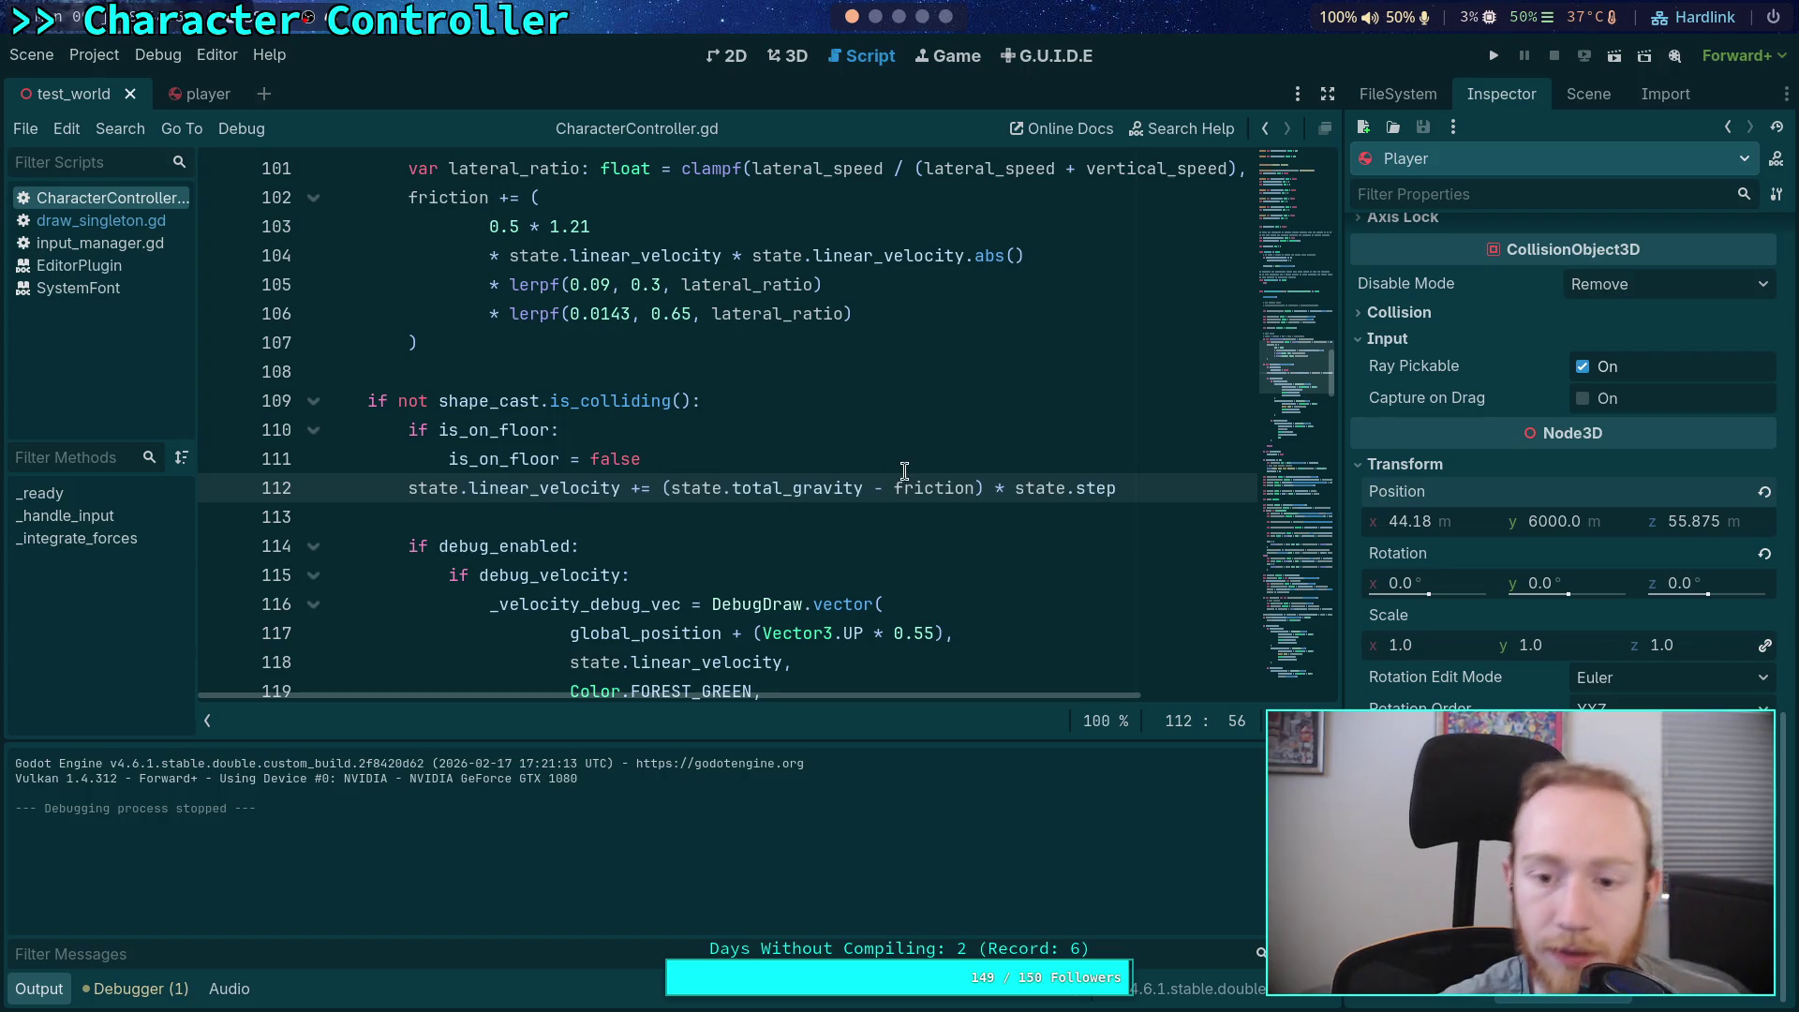
{"action": "left_click", "coordinate": [1505, 64]}
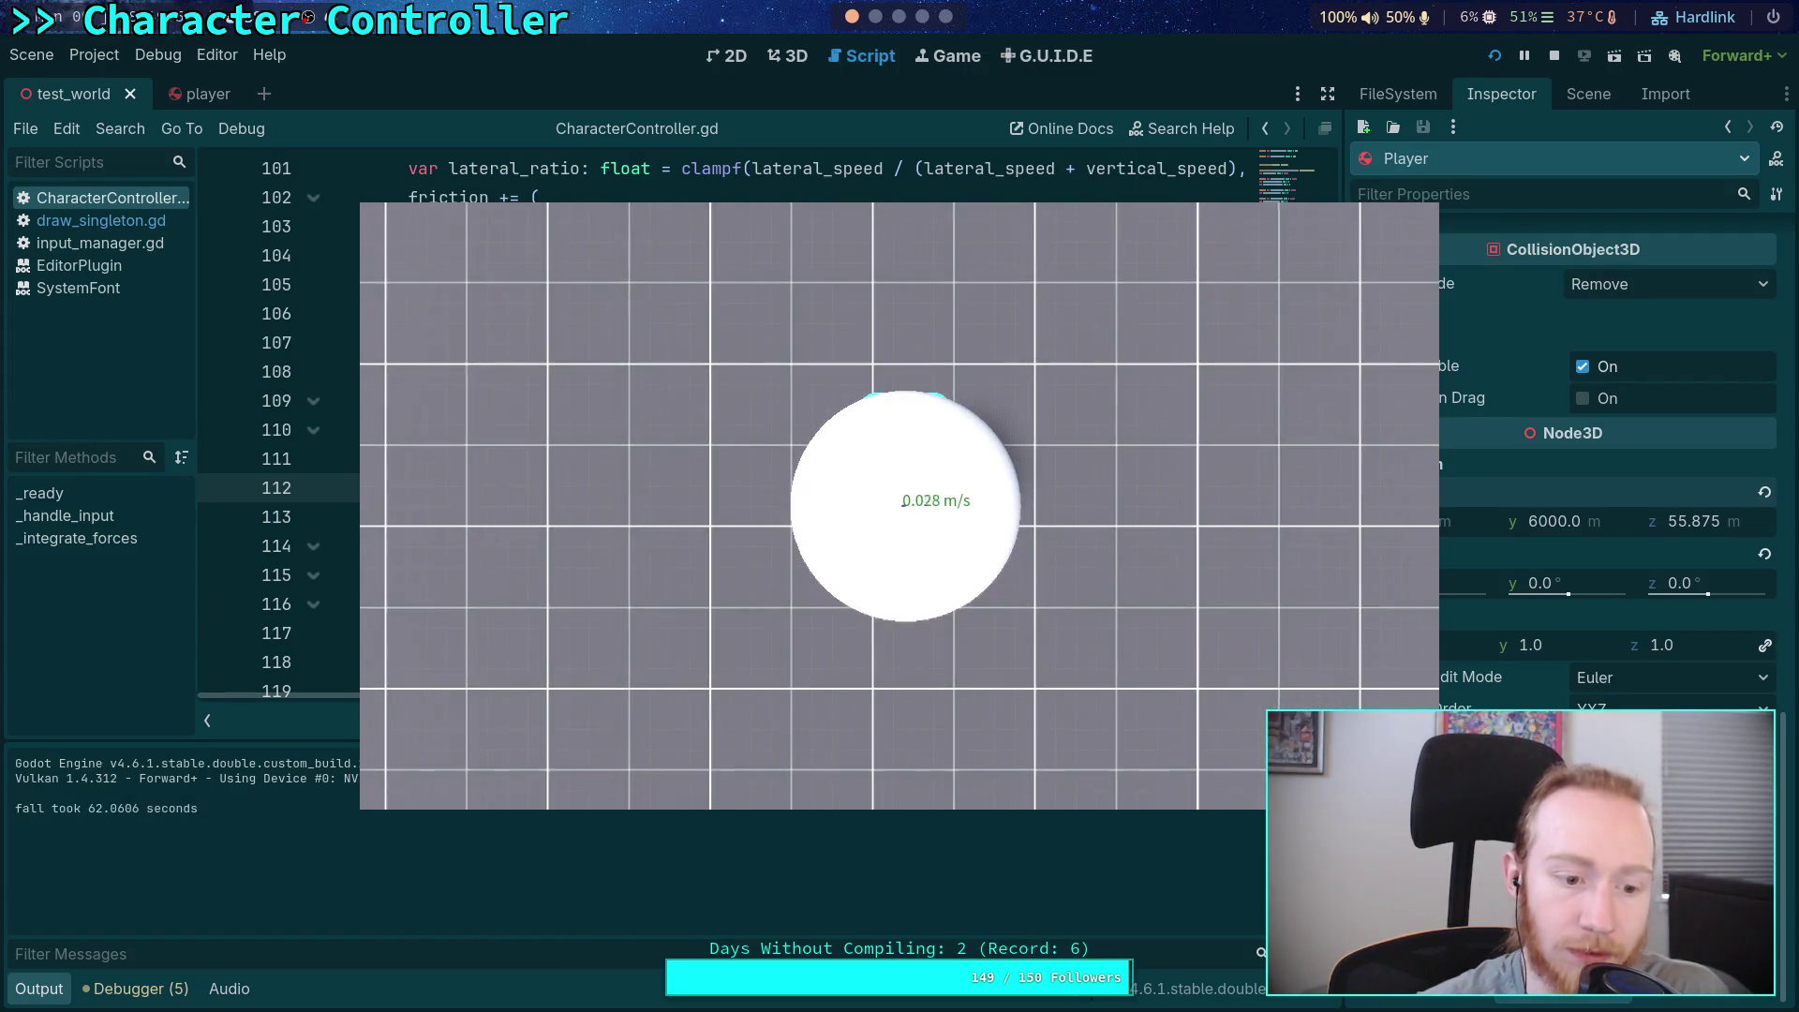
Stop the running game after the fall logs 62.0606 seconds, returning to CharacterController.gd
{"action": "left_click", "coordinate": [1554, 57]}
{"action": "scroll", "coordinate": [540, 616], "scroll_direction": "up", "scroll_amount": 5}
{"action": "scroll", "coordinate": [631, 434], "scroll_direction": "down", "scroll_amount": 15}
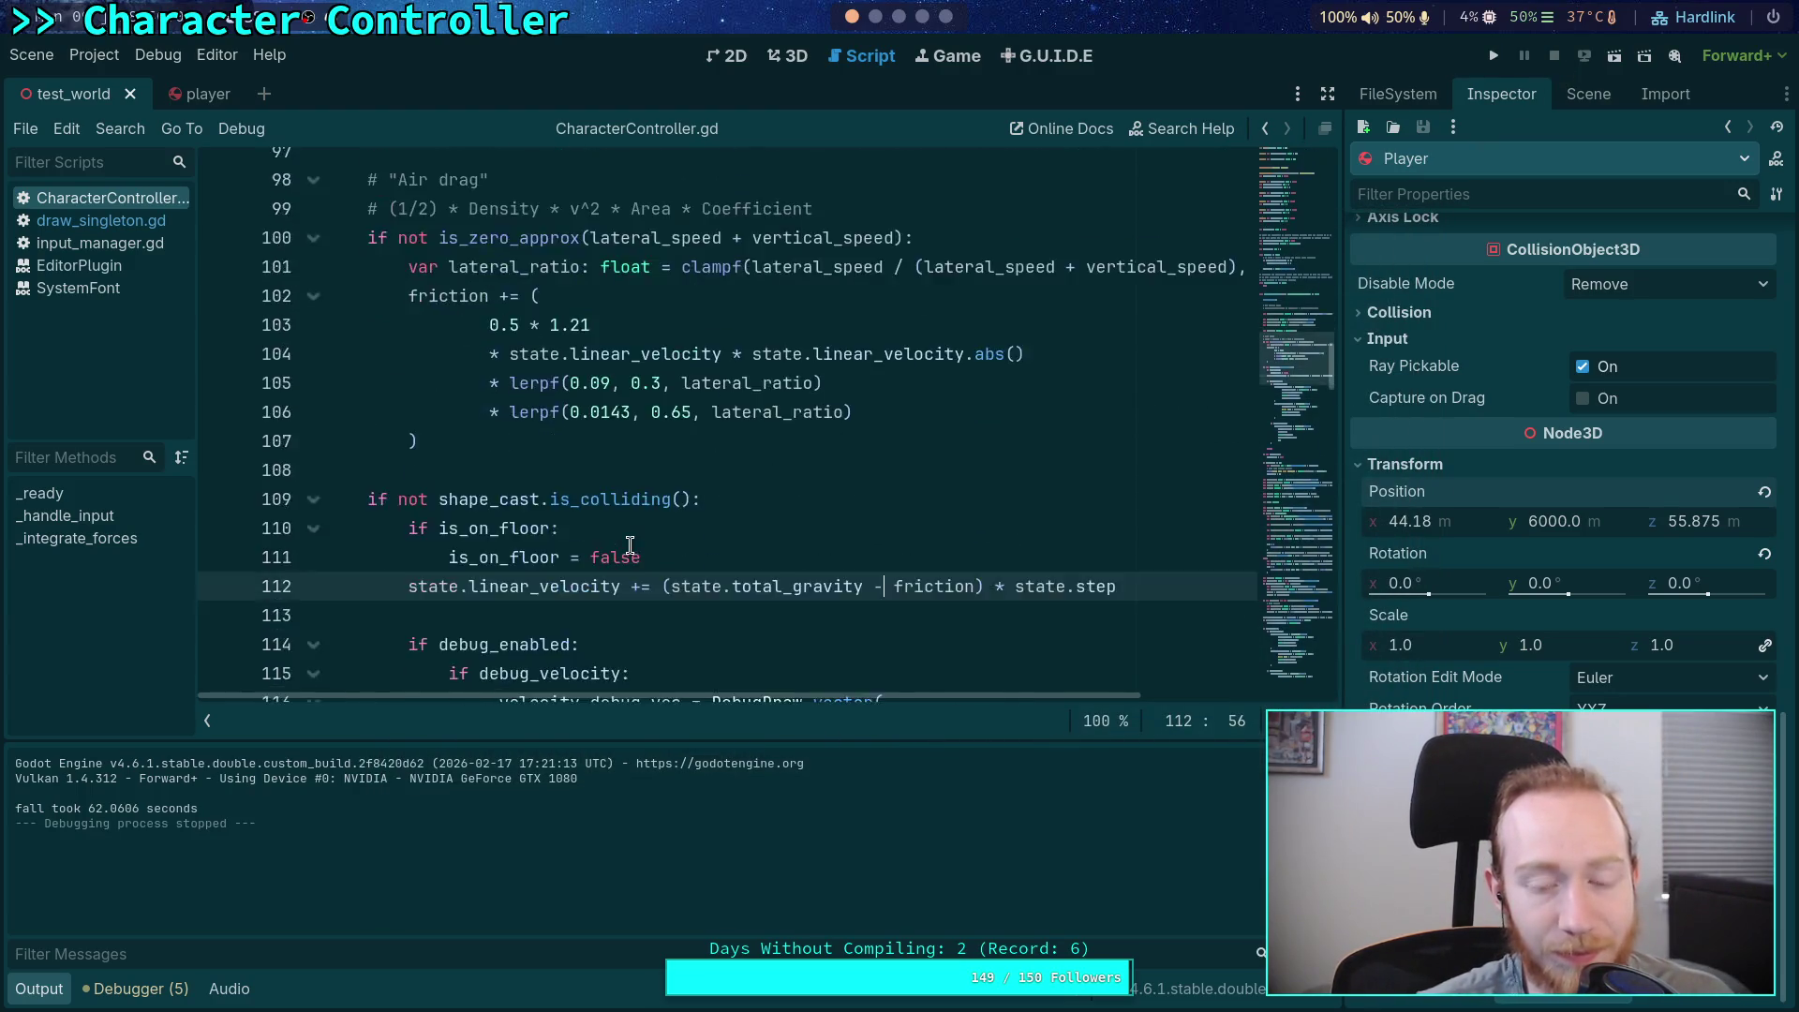
Delete the fall timing block from the script
{"action": "scroll", "coordinate": [631, 545], "scroll_direction": "down", "scroll_amount": 4}
{"action": "scroll", "coordinate": [625, 540], "scroll_direction": "up", "scroll_amount": 2}
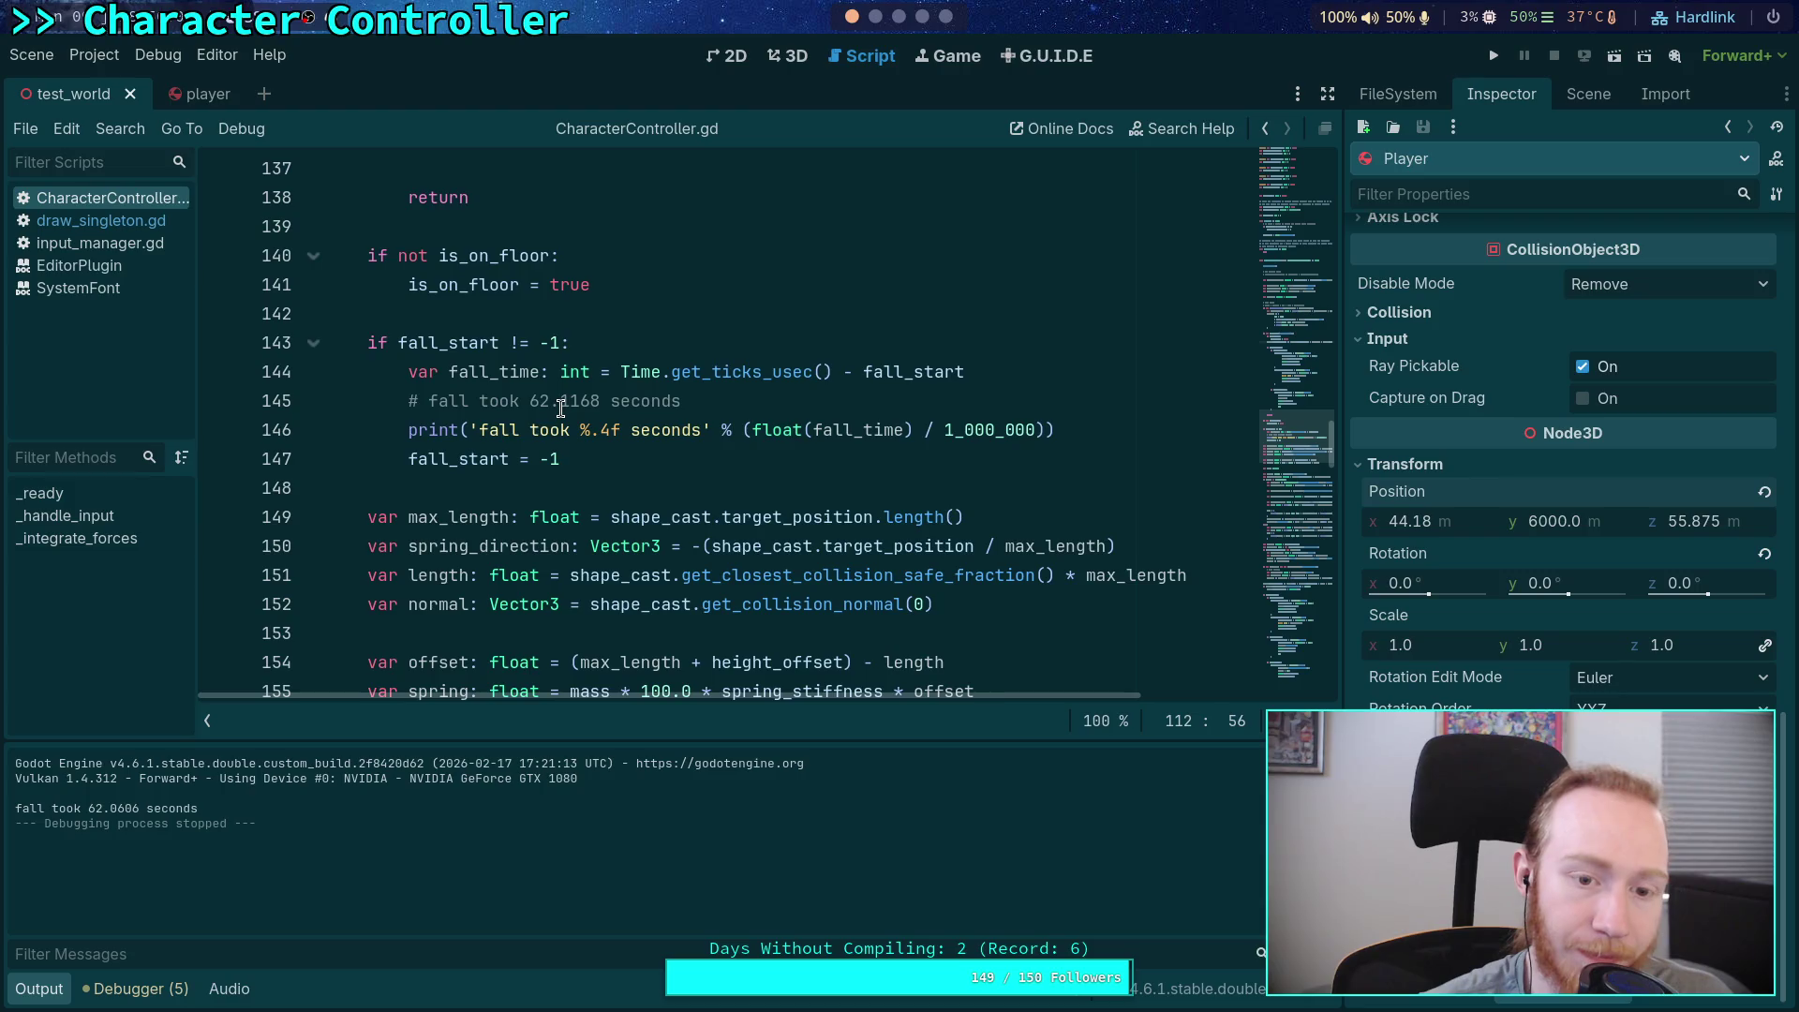
{"action": "scroll", "coordinate": [561, 448], "scroll_direction": "up", "scroll_amount": 1}
{"action": "scroll", "coordinate": [561, 450], "scroll_direction": "up", "scroll_amount": 2}
{"action": "left_click", "coordinate": [689, 662]}
{"action": "scroll", "coordinate": [561, 550], "scroll_direction": "down", "scroll_amount": 2}
{"action": "left_click_drag", "start_coordinate": [561, 550], "coordinate": [367, 429]}
{"action": "key", "text": "BackSpace"}
{"action": "key", "text": "BackSpace"}
{"action": "key", "text": "BackSpace"}
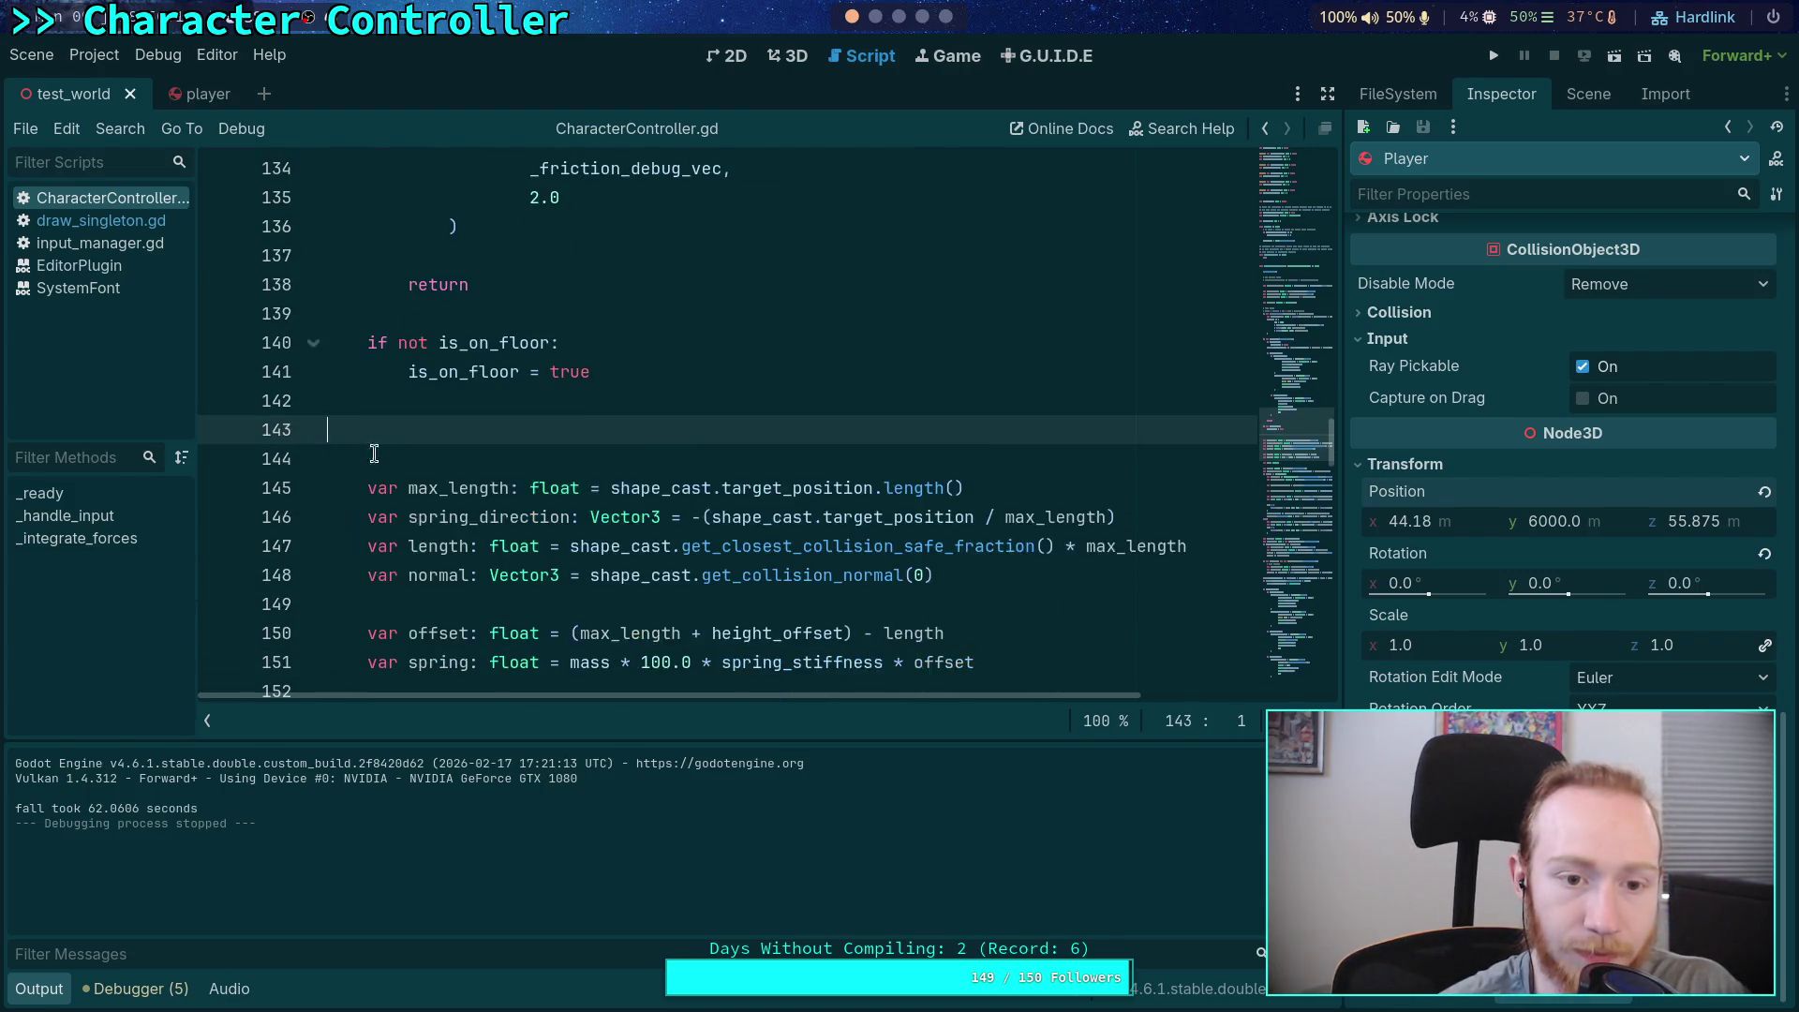
Uncomment the add-gravity line 88
{"action": "scroll", "coordinate": [603, 527], "scroll_direction": "up", "scroll_amount": 6}
{"action": "scroll", "coordinate": [604, 527], "scroll_direction": "up", "scroll_amount": 12}
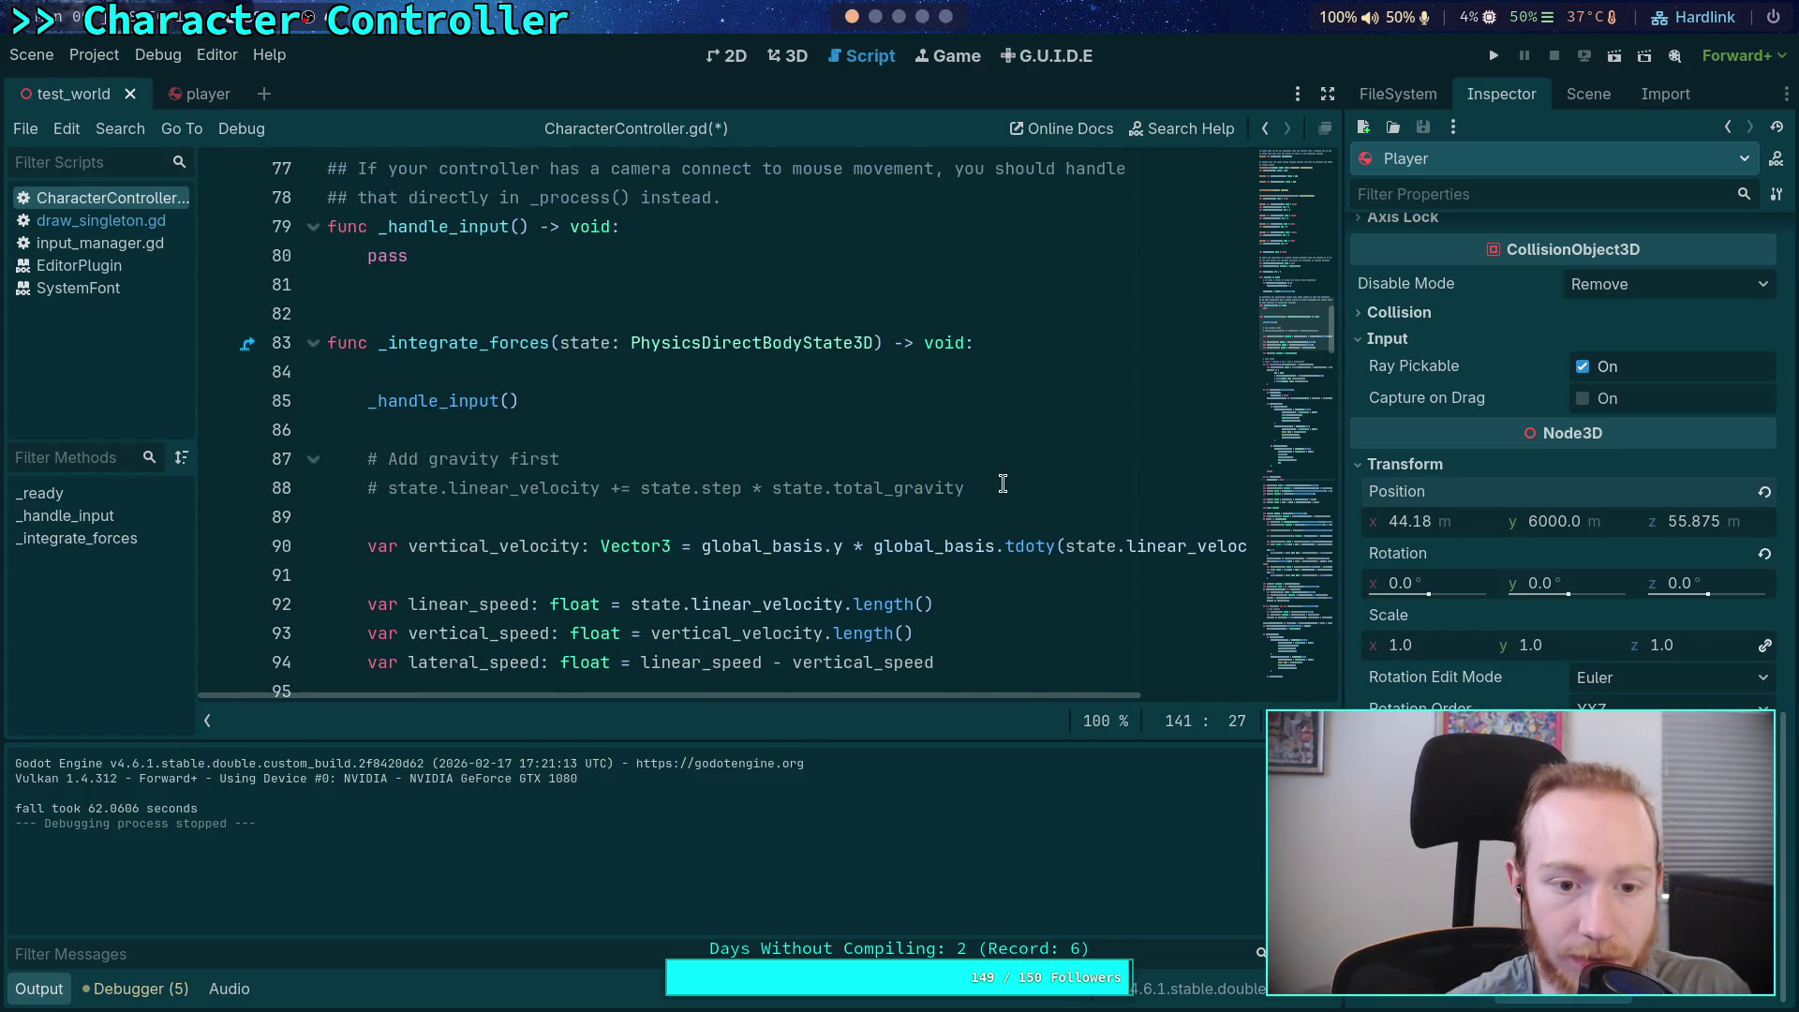
{"action": "left_click", "coordinate": [390, 488]}
{"action": "key", "text": "BackSpace"}
{"action": "key", "text": "BackSpace"}
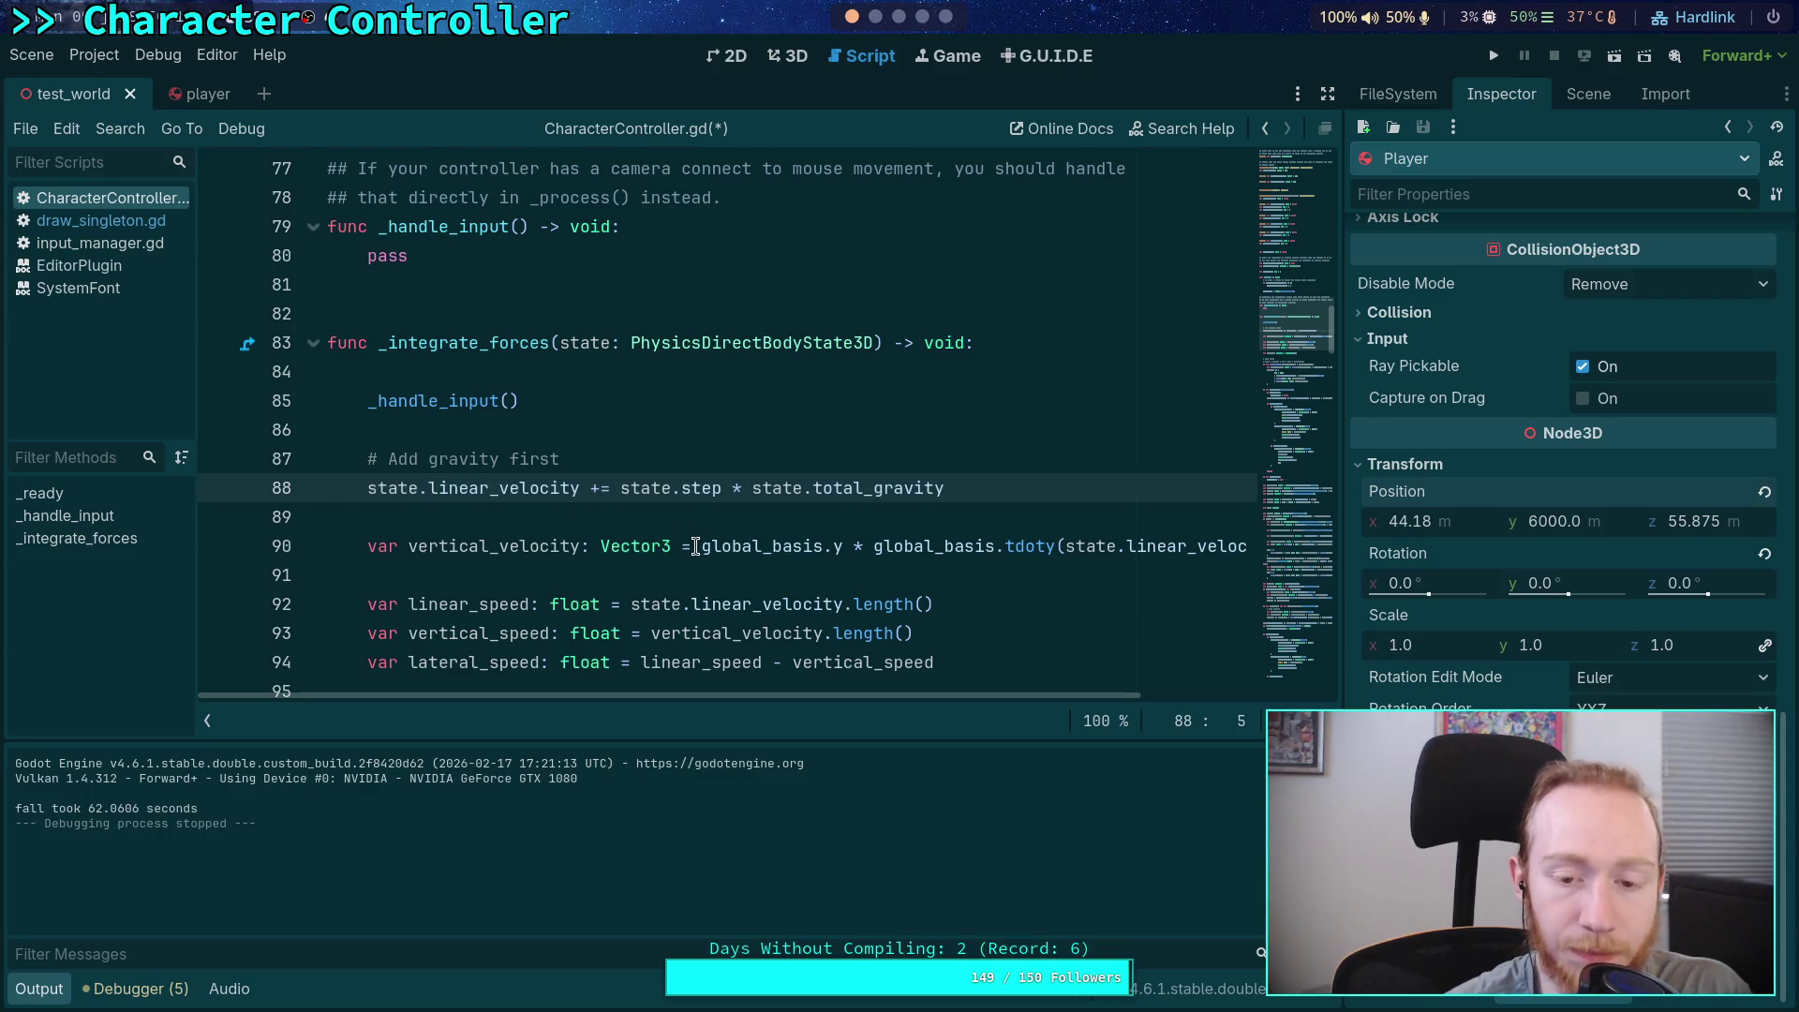
Rework line 112 so it reads (state.total_gravity - friction) * state.step
{"action": "scroll", "coordinate": [725, 553], "scroll_direction": "down", "scroll_amount": 2}
{"action": "scroll", "coordinate": [746, 531], "scroll_direction": "down", "scroll_amount": 4}
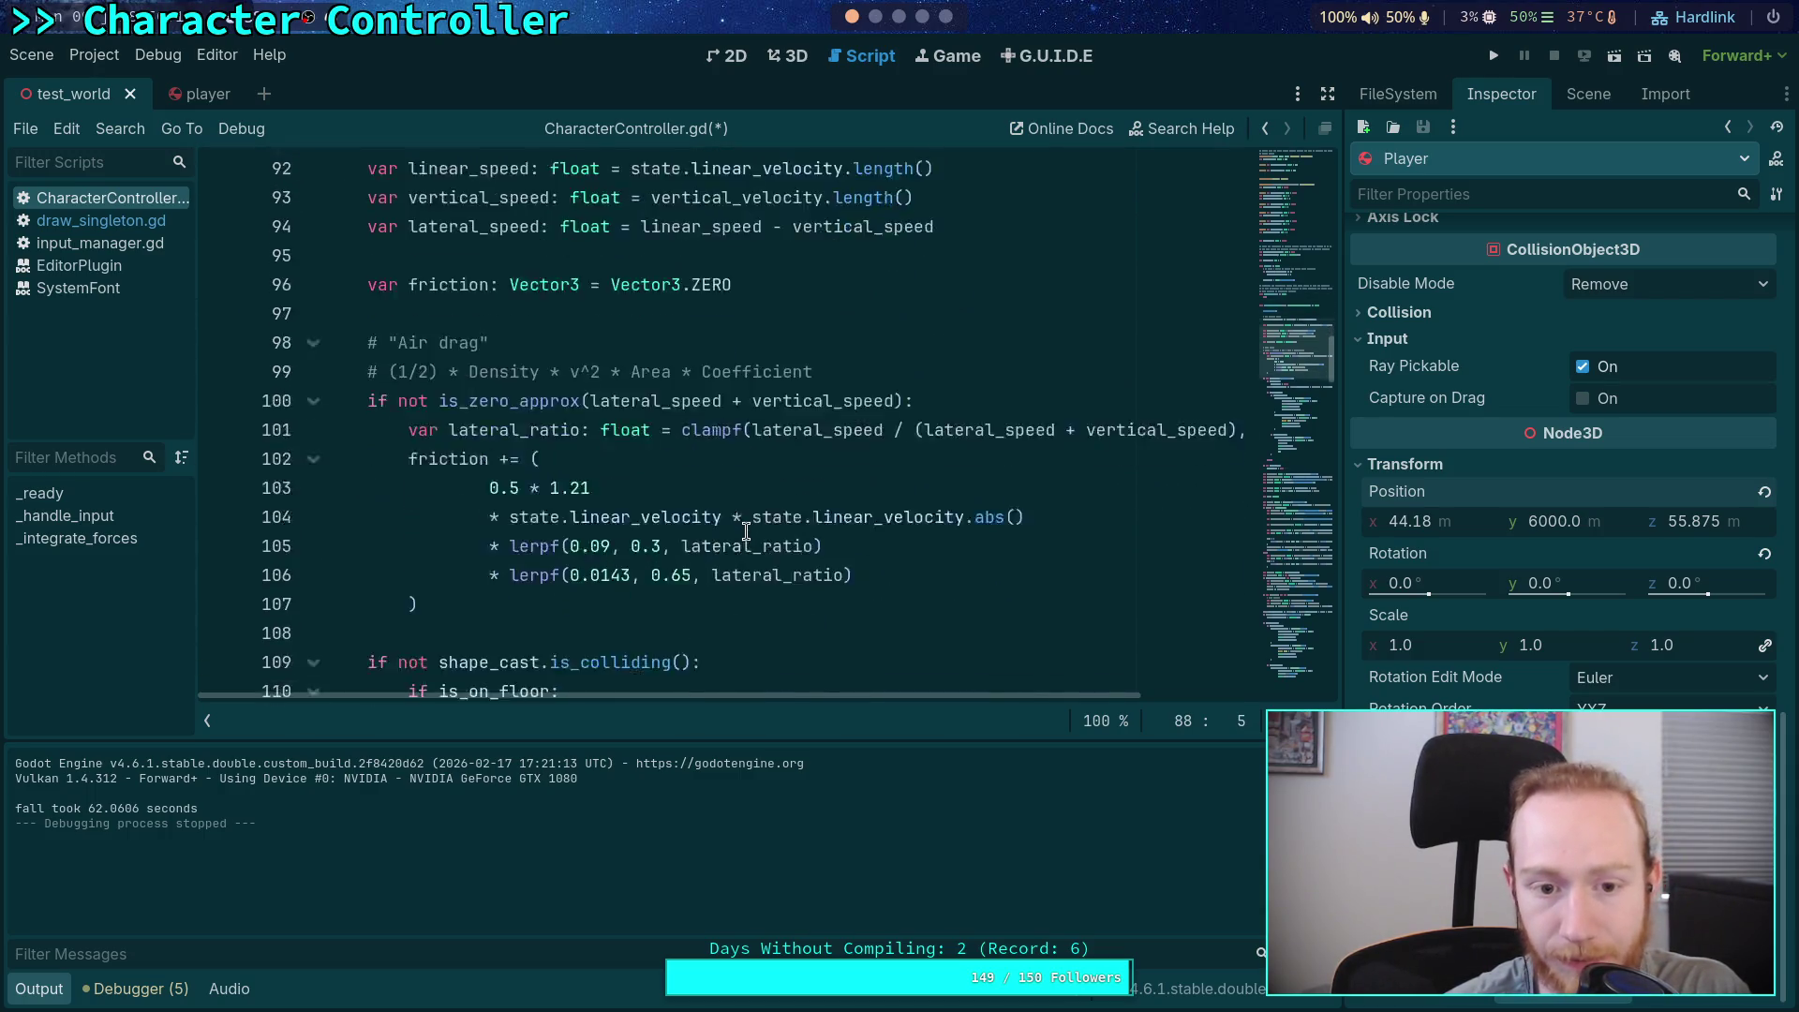
{"action": "scroll", "coordinate": [746, 531], "scroll_direction": "down", "scroll_amount": 4}
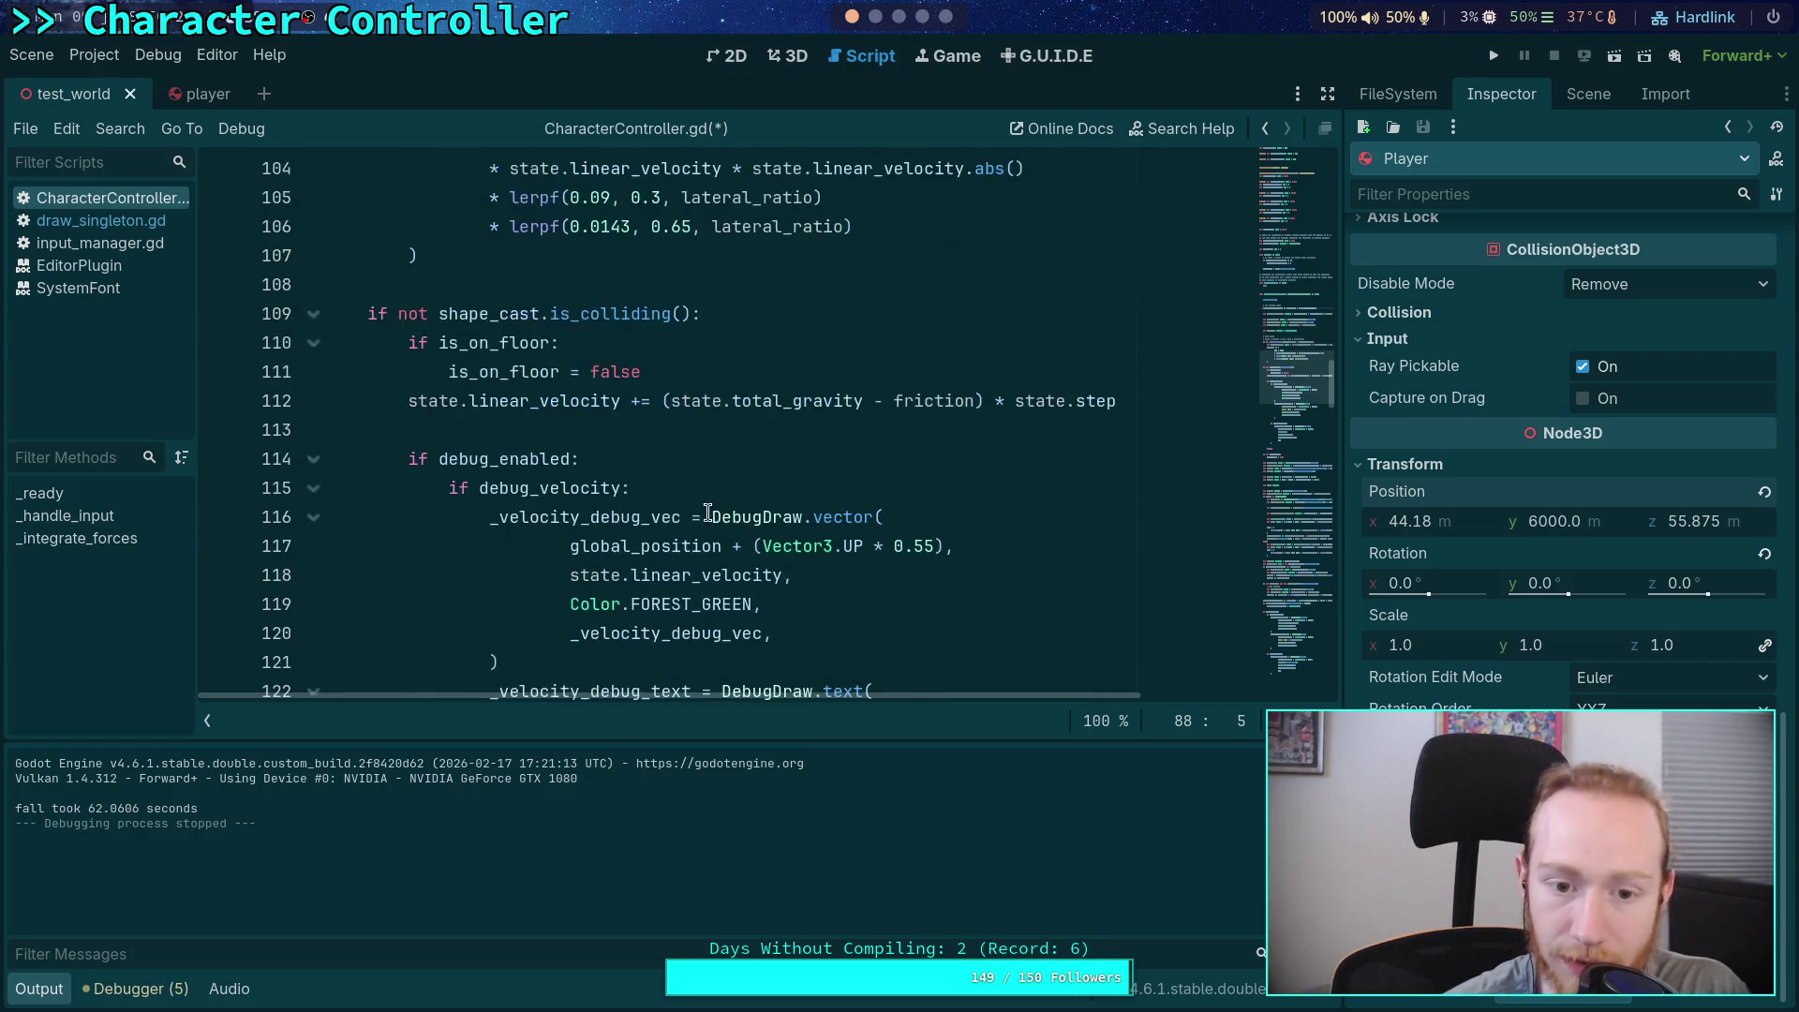
{"action": "left_click_drag", "start_coordinate": [672, 319], "coordinate": [871, 315]}
{"action": "key", "text": "ctrl+c"}
{"action": "key", "text": "BackSpace"}
{"action": "left_click", "coordinate": [691, 313]}
{"action": "key", "text": "BackSpace"}
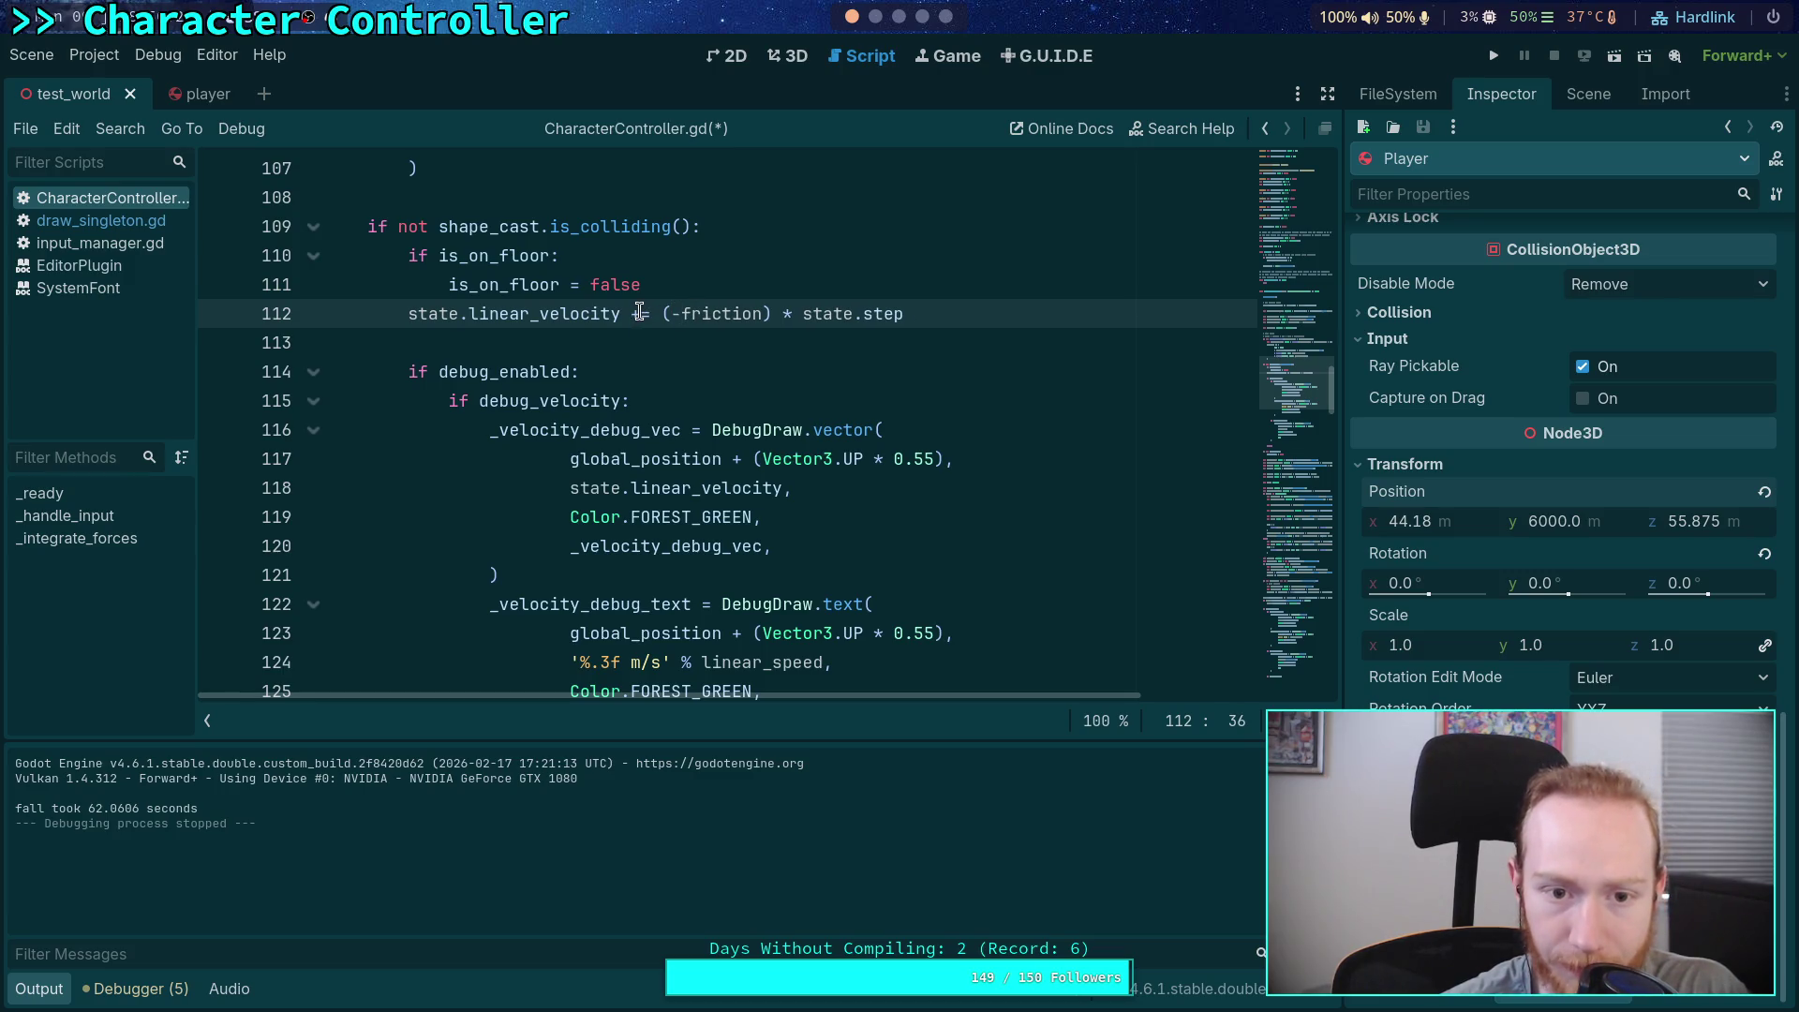
{"action": "scroll", "coordinate": [730, 409], "scroll_direction": "down", "scroll_amount": 4}
{"action": "scroll", "coordinate": [750, 440], "scroll_direction": "up", "scroll_amount": 6}
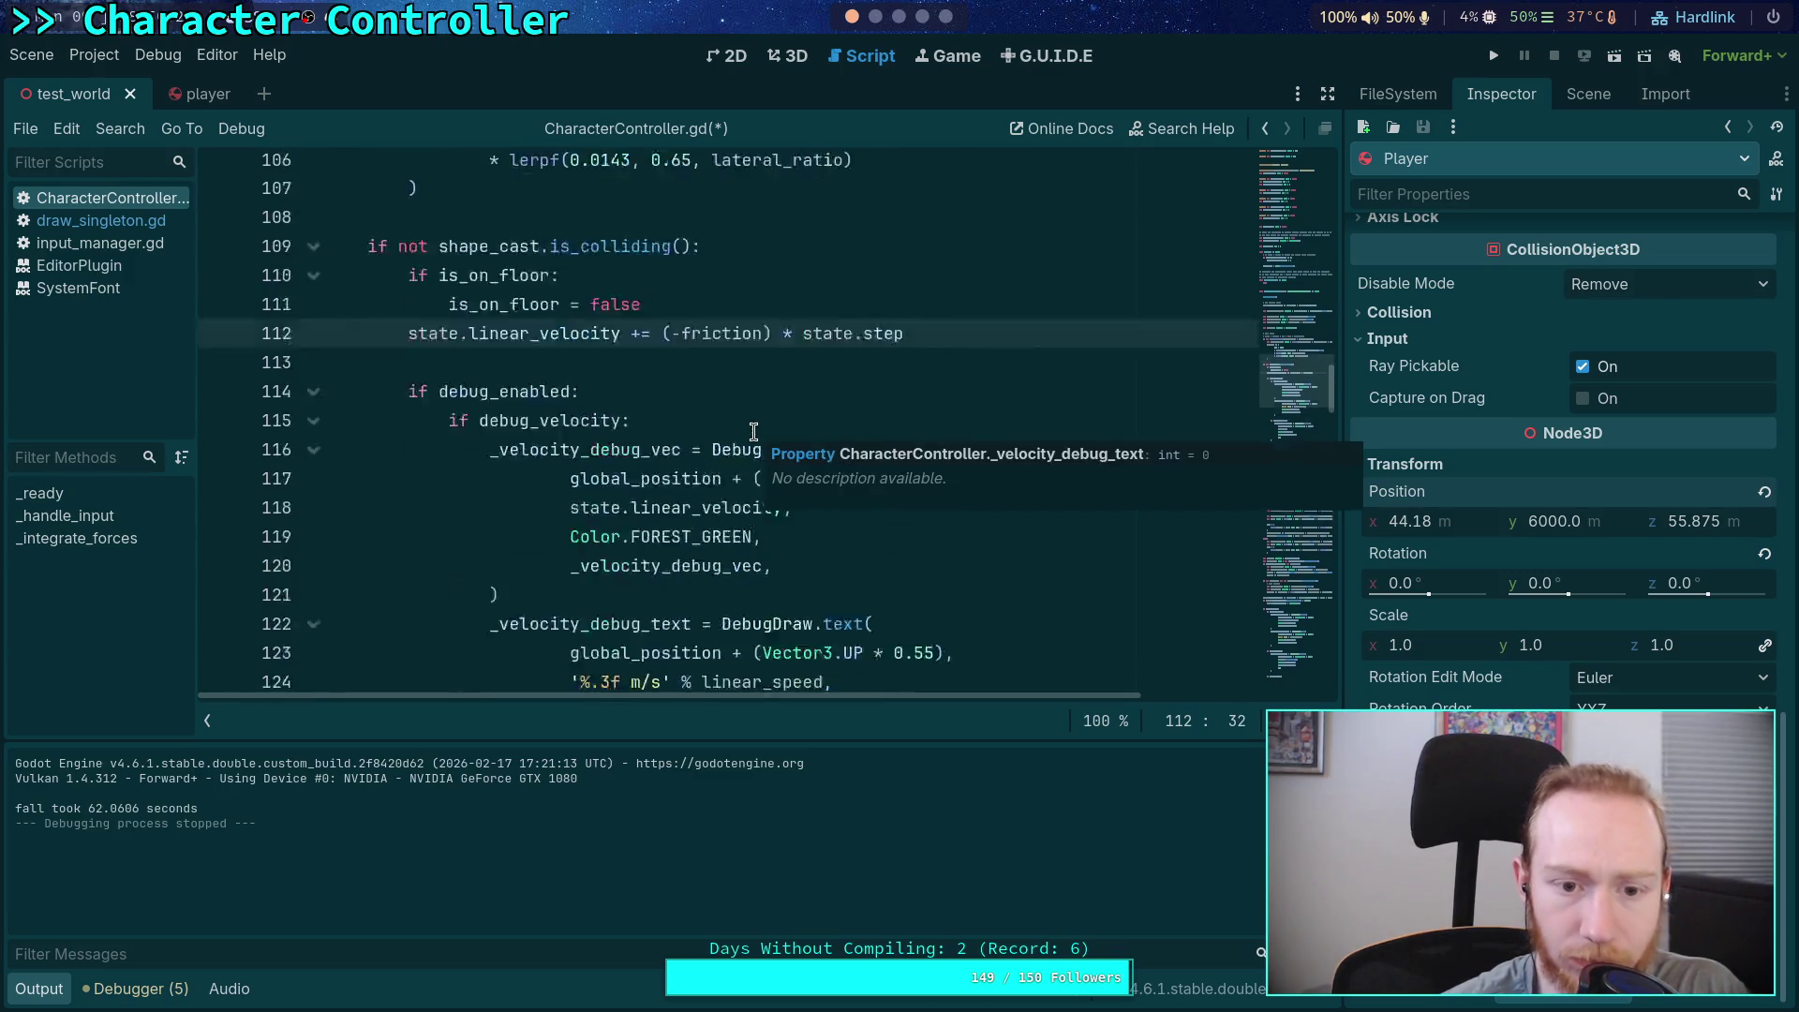
{"action": "key", "text": "ctrl+v"}
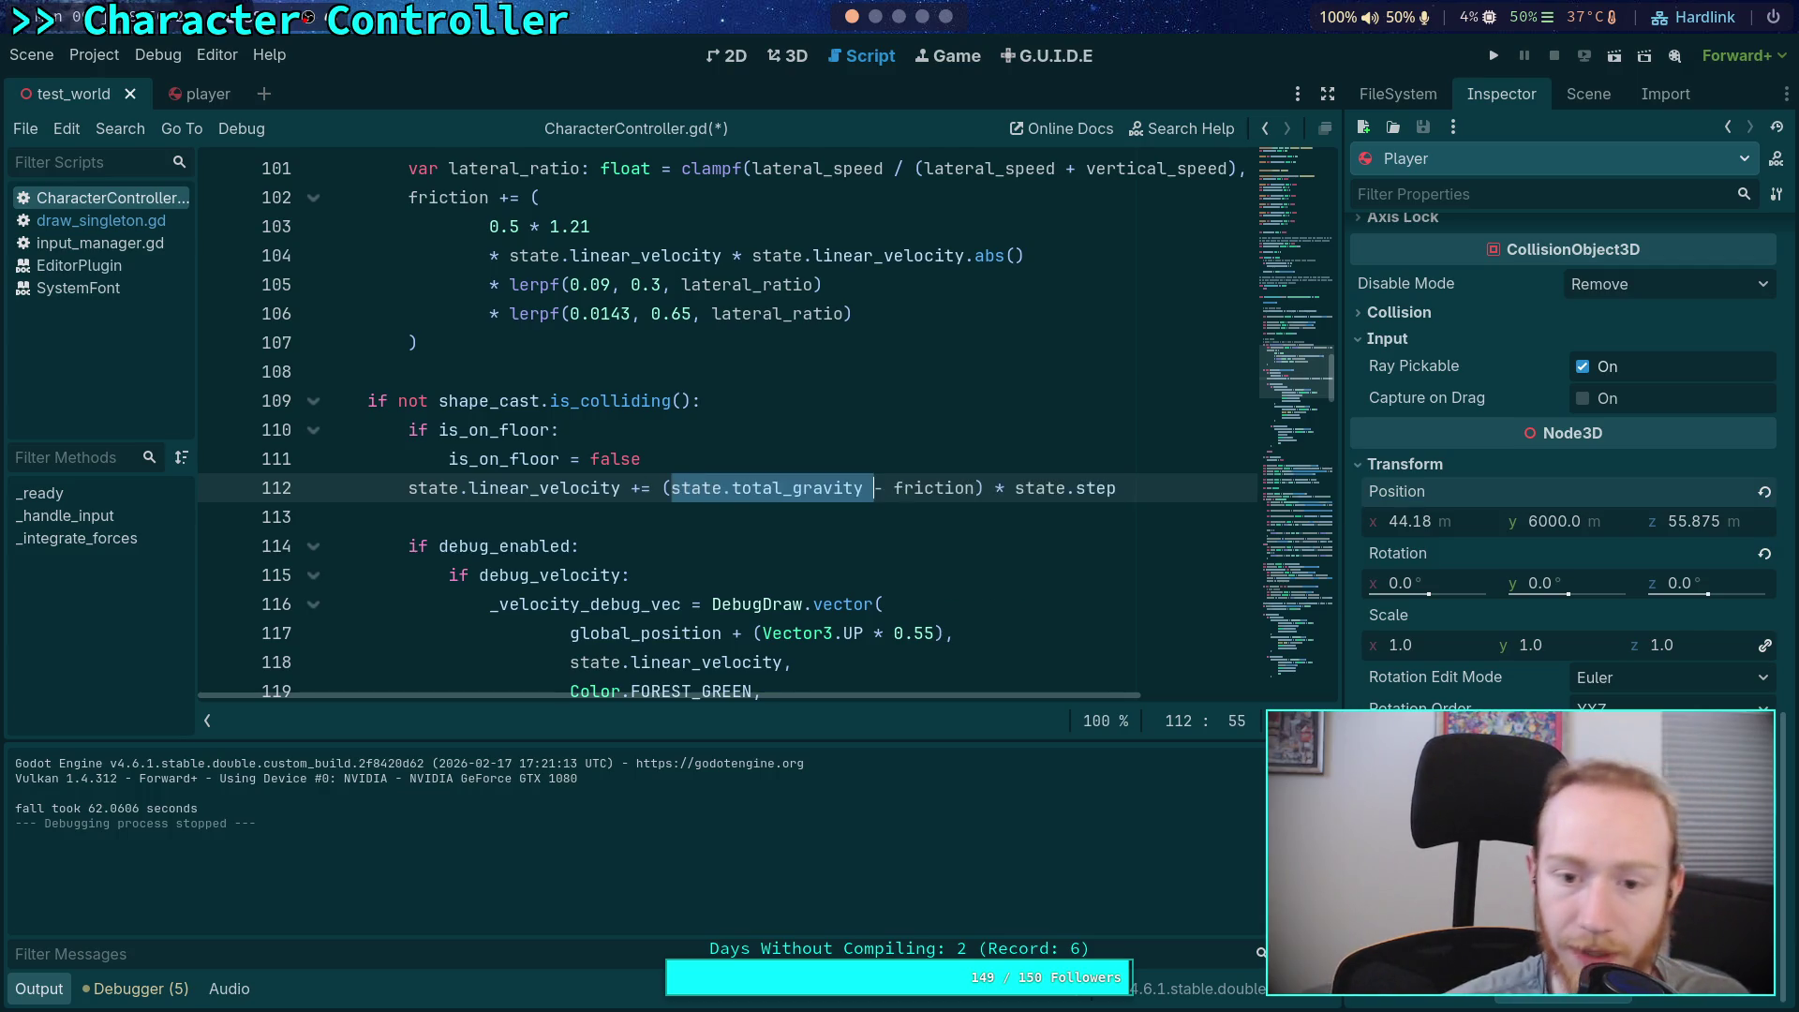
{"action": "scroll", "coordinate": [699, 325], "scroll_direction": "up", "scroll_amount": 4}
{"action": "scroll", "coordinate": [699, 325], "scroll_direction": "up", "scroll_amount": 2}
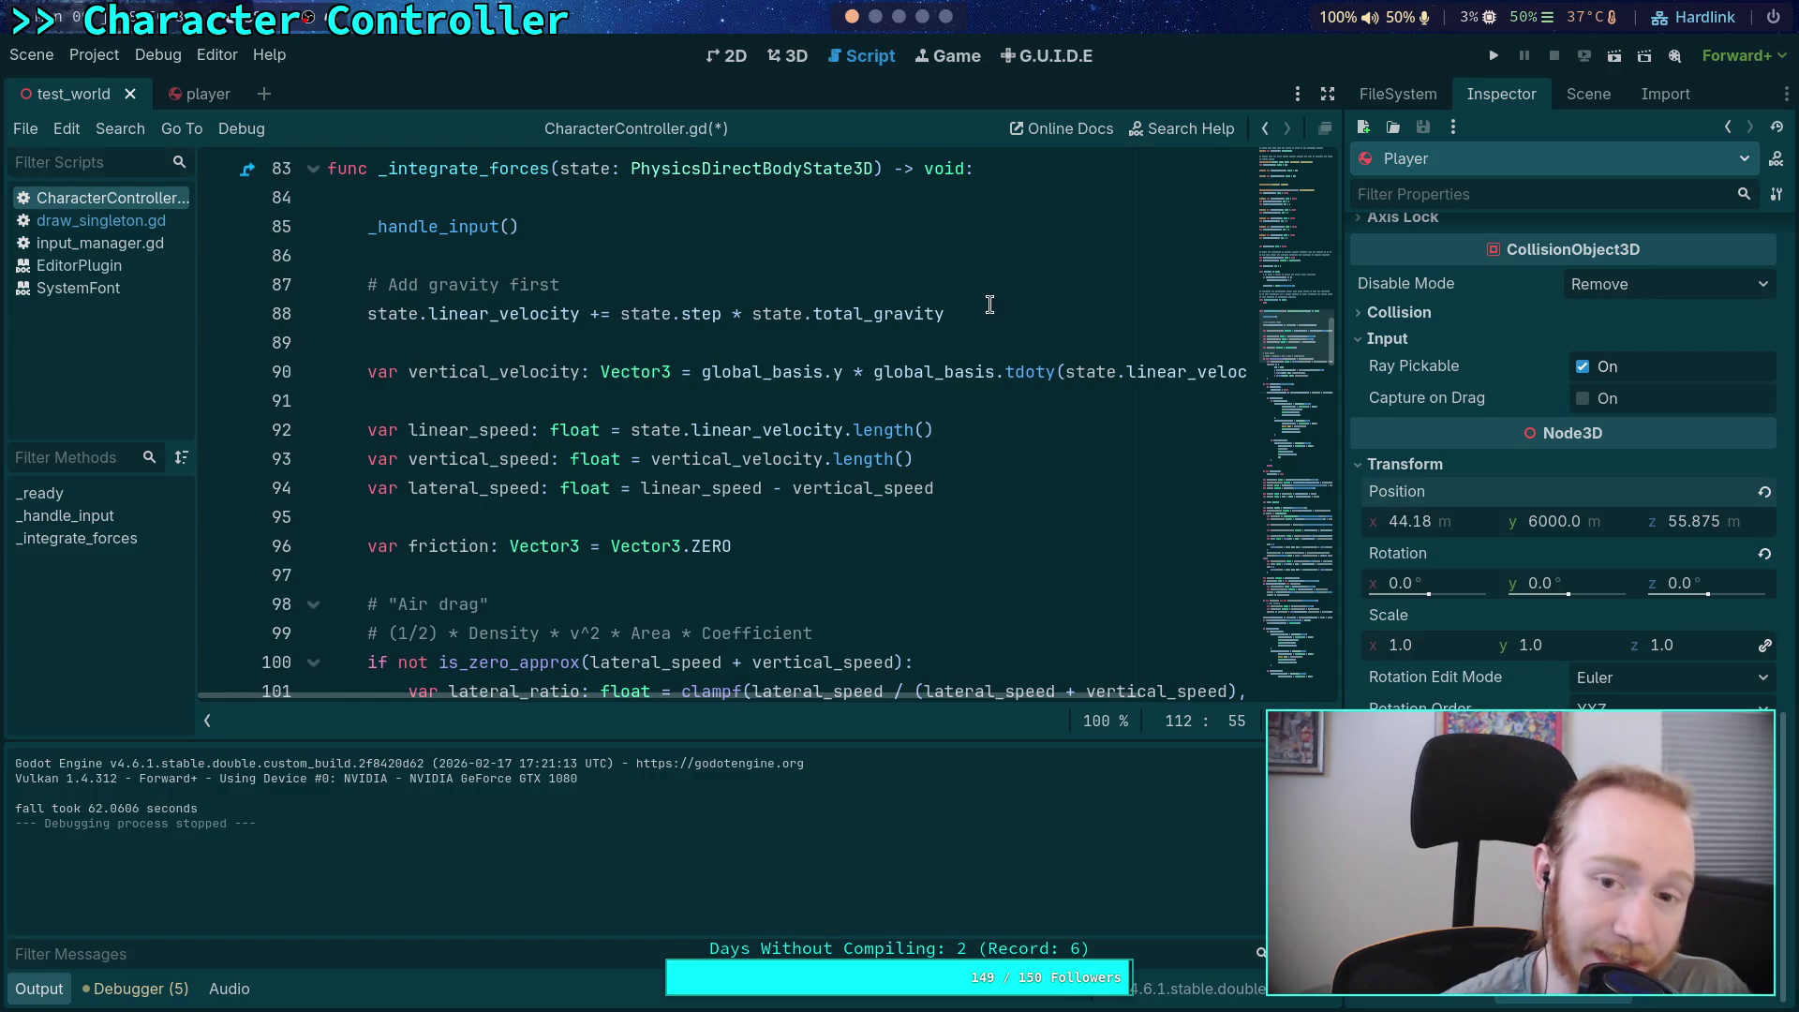
{"action": "left_click_drag", "start_coordinate": [989, 306], "coordinate": [992, 263]}
Delete the redundant '# Add gravity first' lines
{"action": "key", "text": "BackSpace"}
{"action": "scroll", "coordinate": [793, 375], "scroll_direction": "down", "scroll_amount": 20}
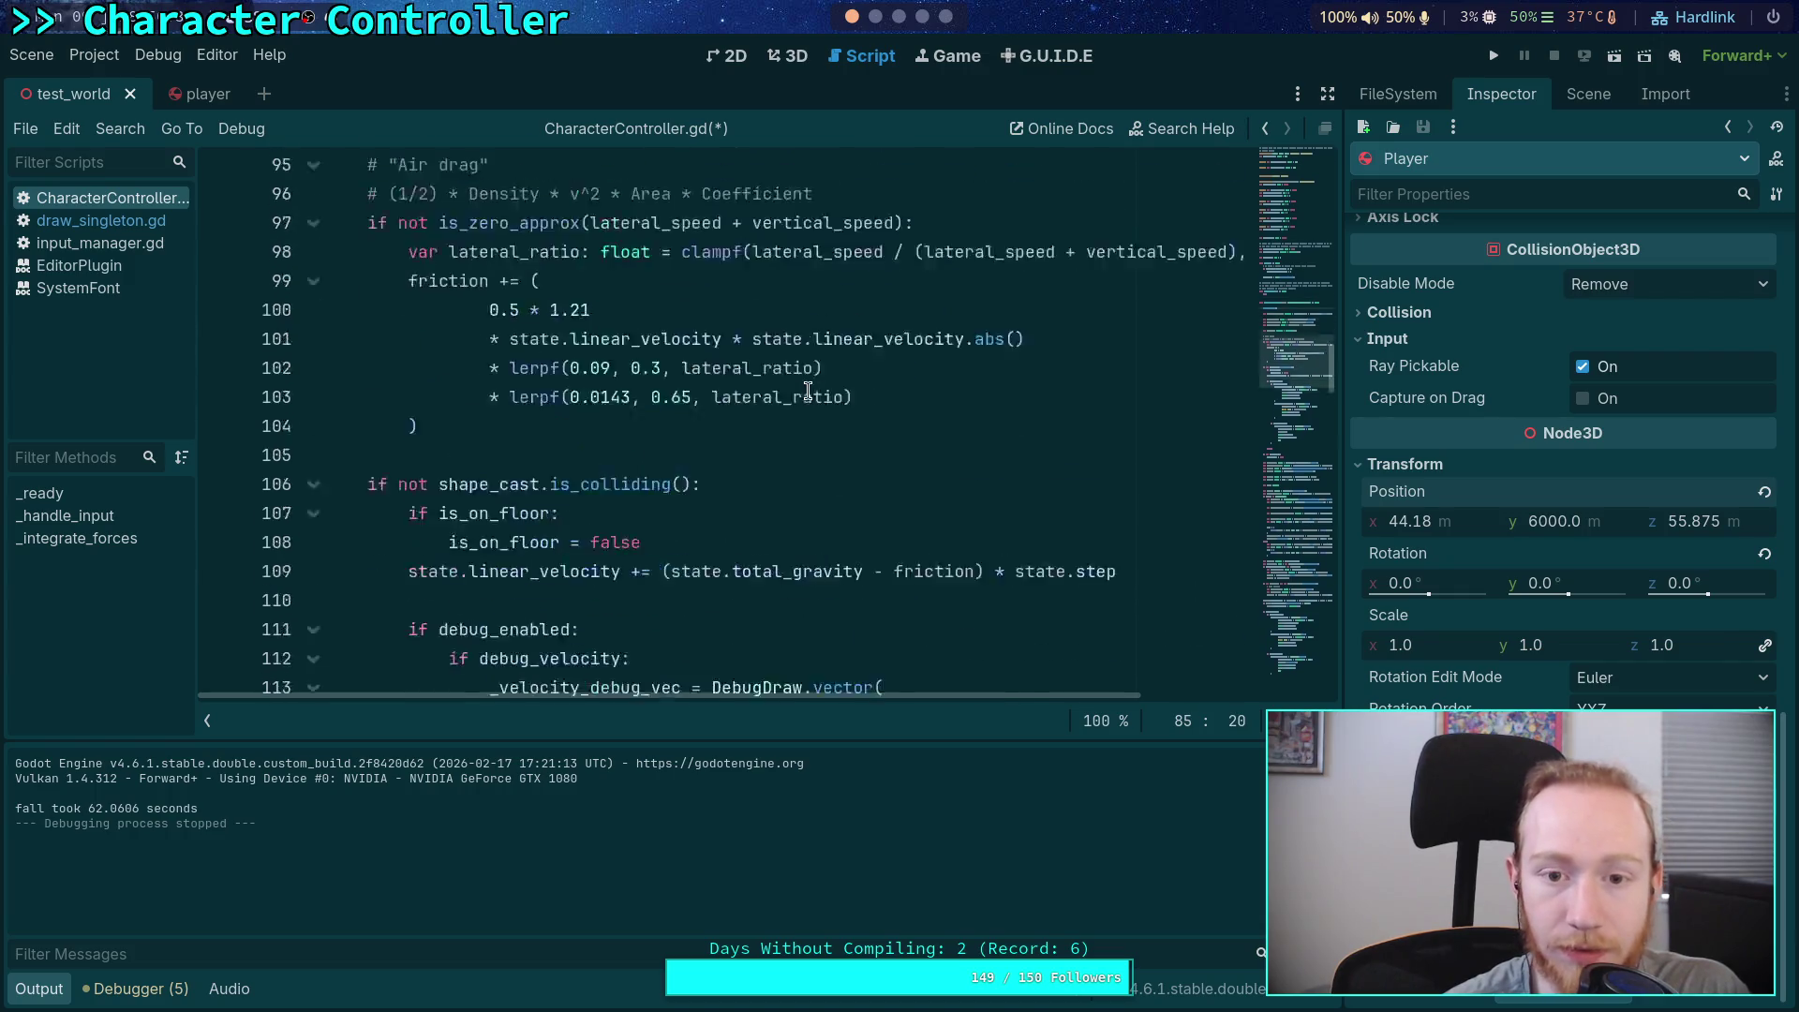
{"action": "scroll", "coordinate": [807, 390], "scroll_direction": "down", "scroll_amount": 9}
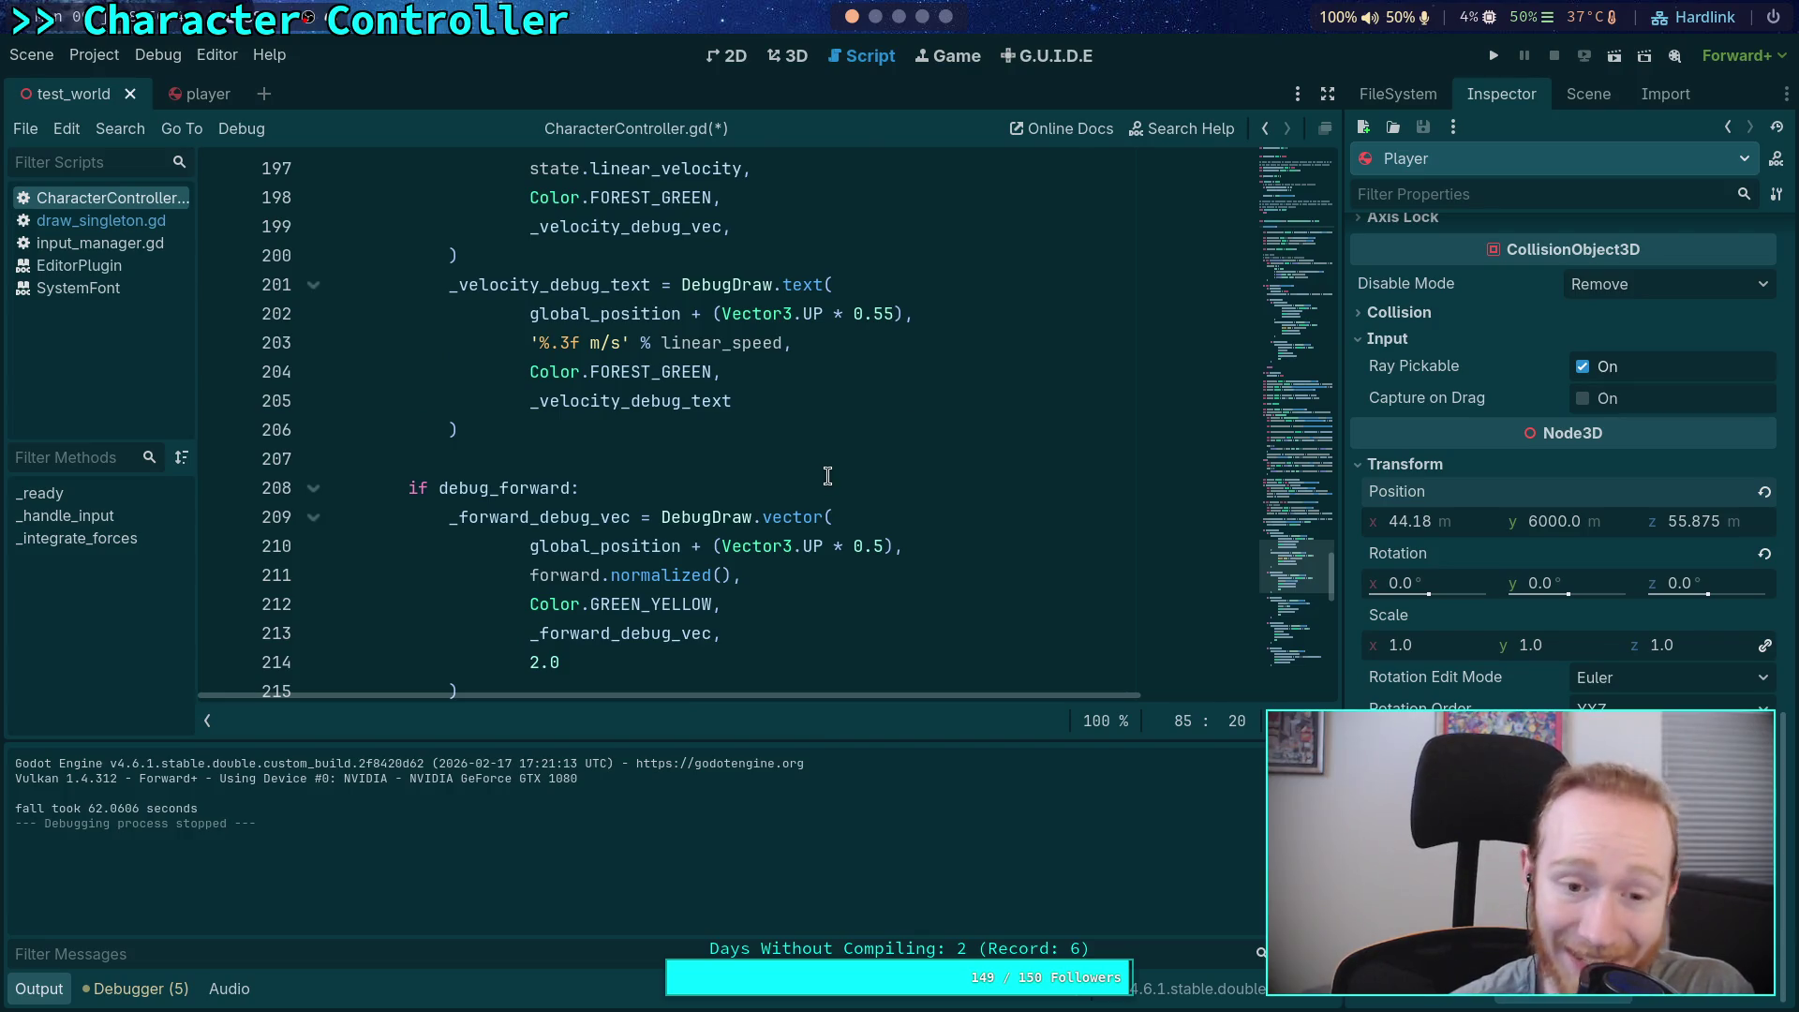
{"action": "scroll", "coordinate": [827, 475], "scroll_direction": "down", "scroll_amount": 10}
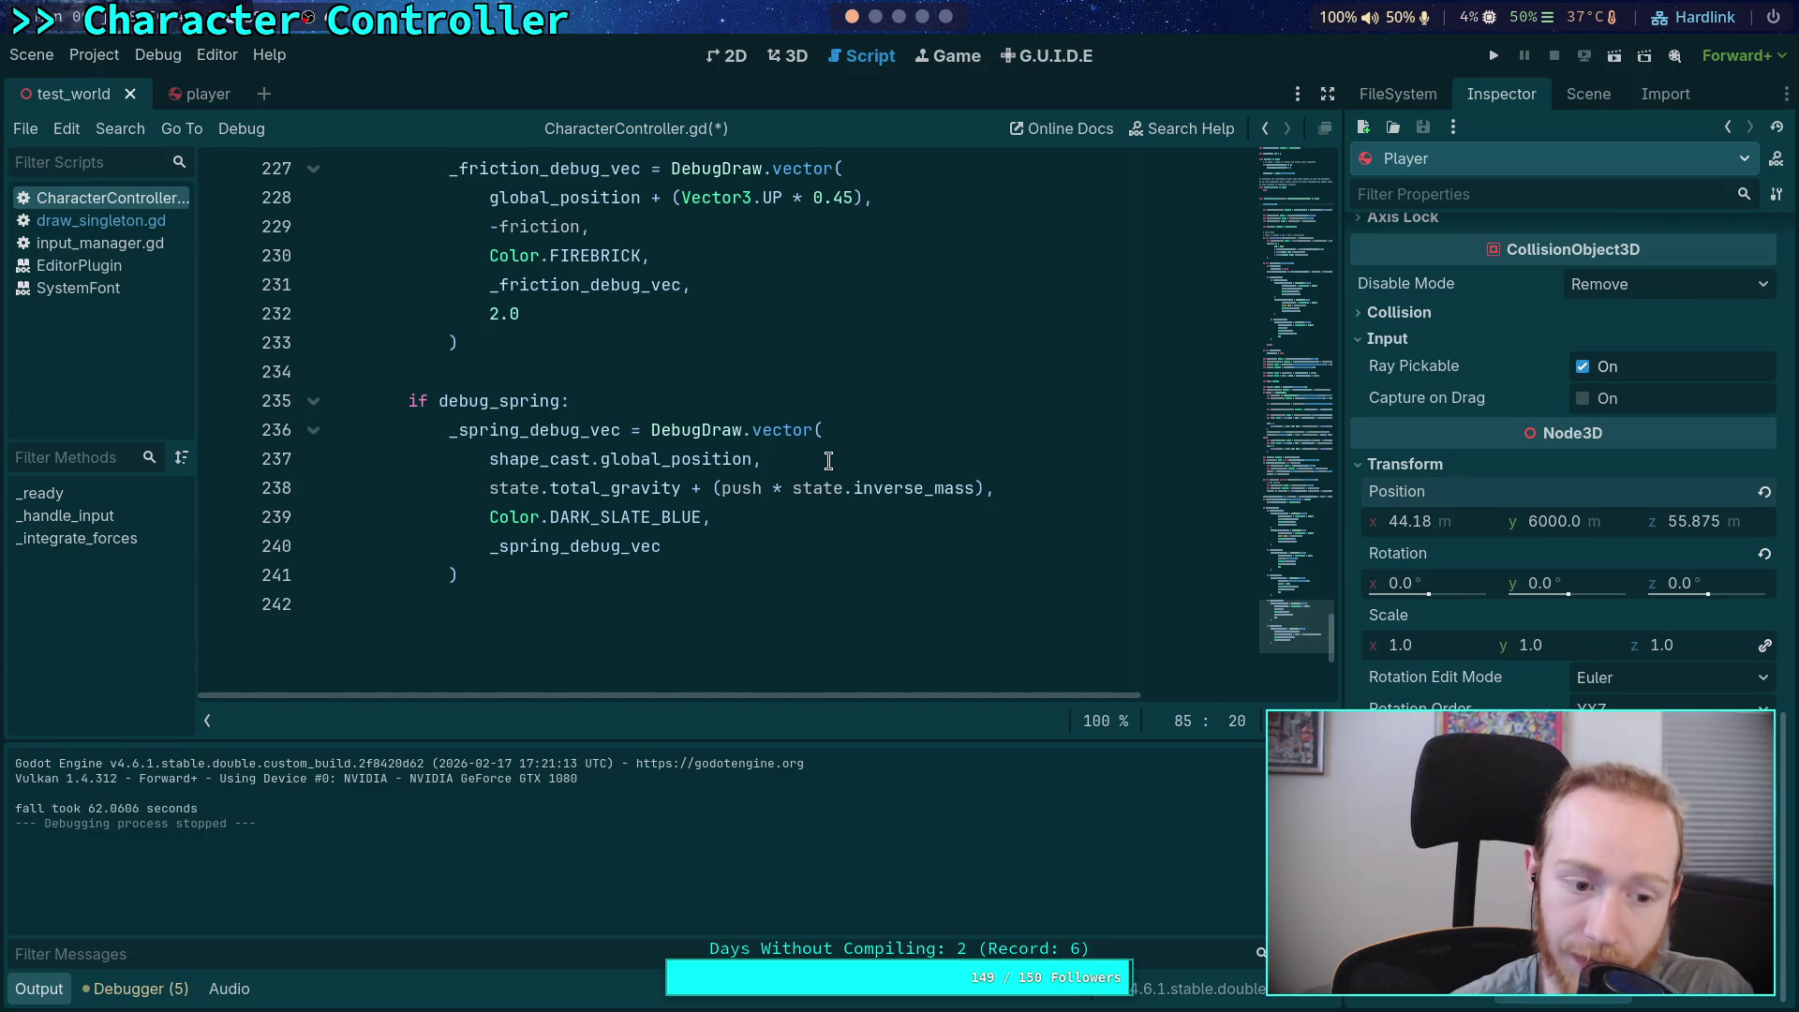
{"action": "scroll", "coordinate": [829, 464], "scroll_direction": "up", "scroll_amount": 17}
{"action": "scroll", "coordinate": [829, 460], "scroll_direction": "up", "scroll_amount": 20}
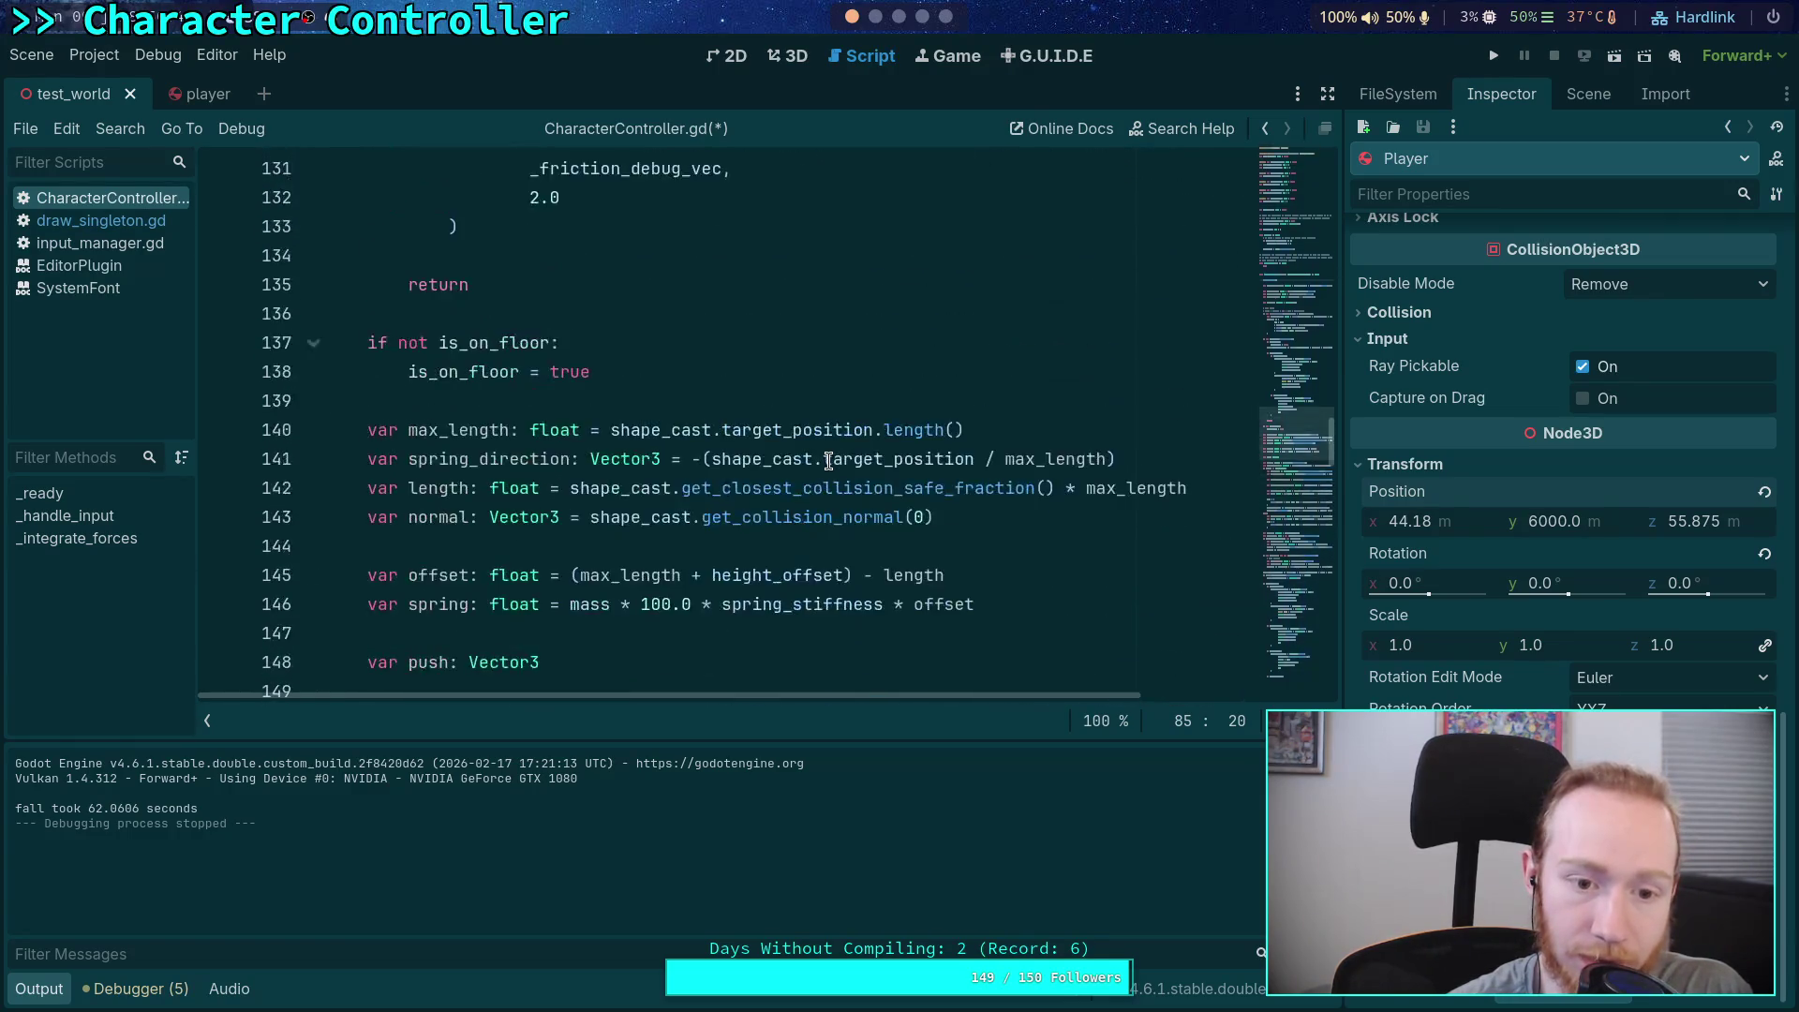
{"action": "scroll", "coordinate": [828, 460], "scroll_direction": "up", "scroll_amount": 8}
{"action": "scroll", "coordinate": [796, 473], "scroll_direction": "down", "scroll_amount": 12}
{"action": "scroll", "coordinate": [771, 483], "scroll_direction": "down", "scroll_amount": 7}
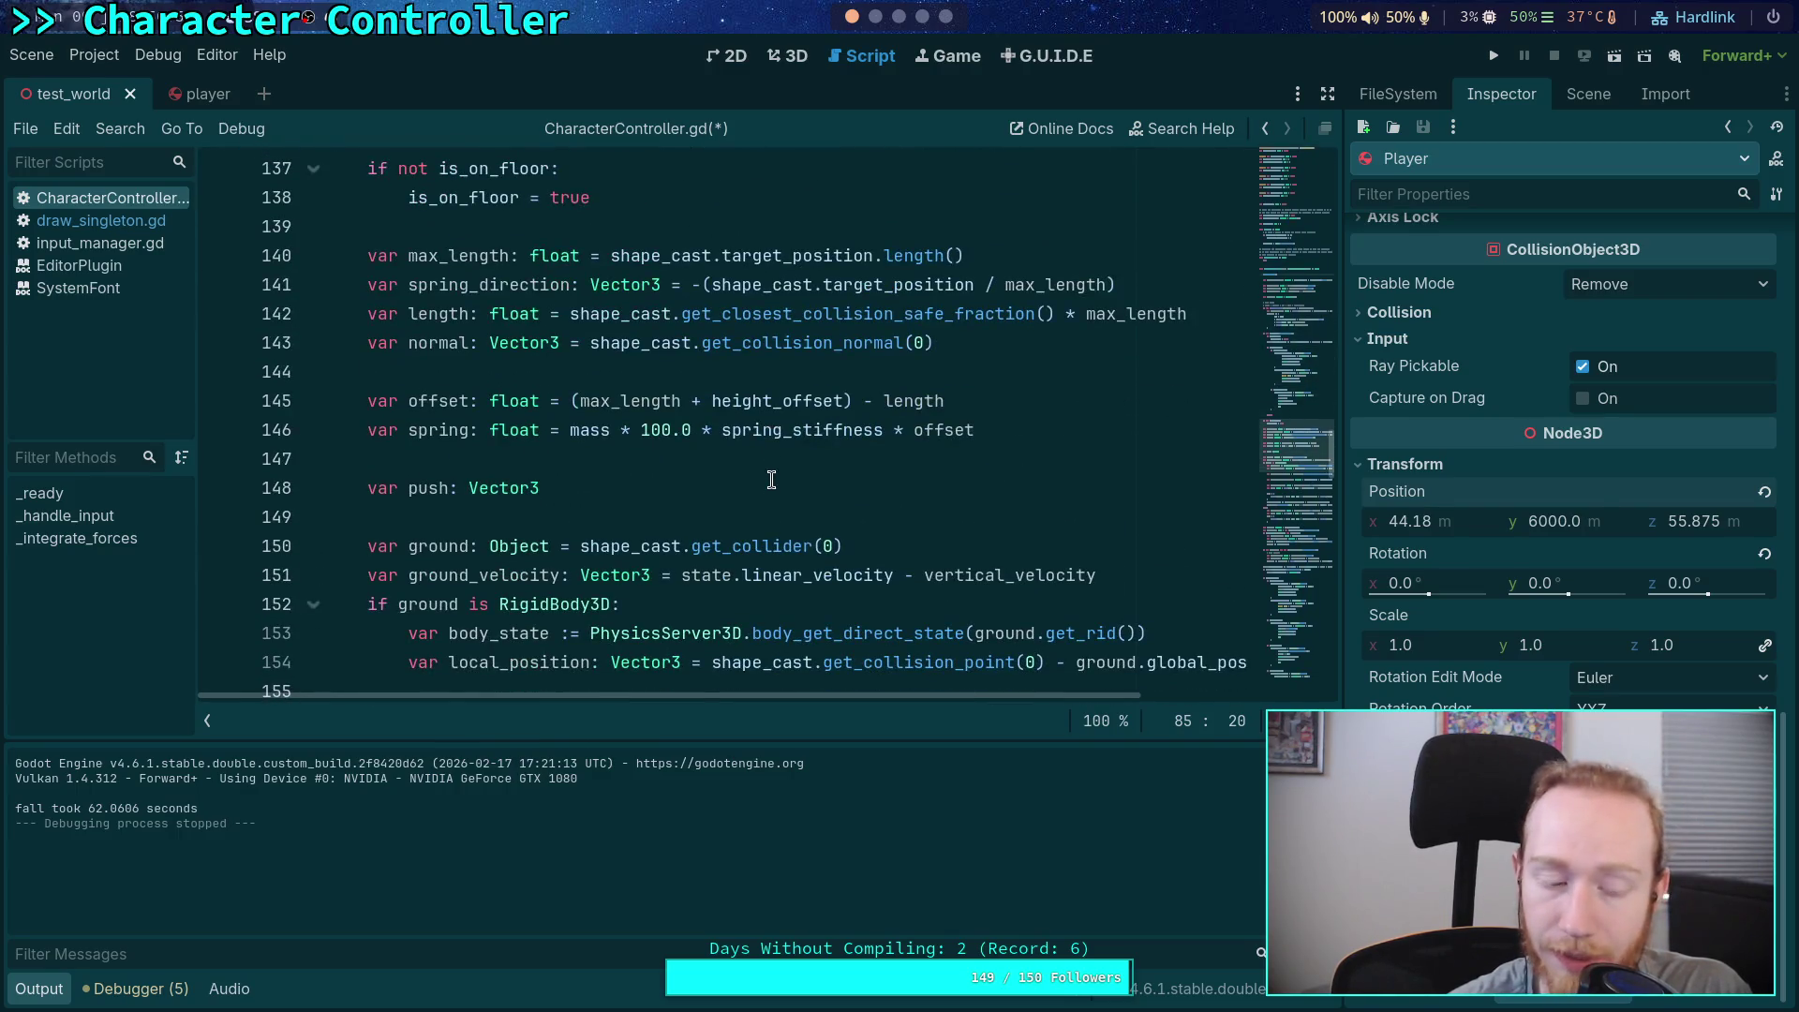
{"action": "scroll", "coordinate": [771, 481], "scroll_direction": "down", "scroll_amount": 4}
Remove the accidentally pasted 'fall took' line on line 162 and save the script
{"action": "left_click", "coordinate": [554, 545]}
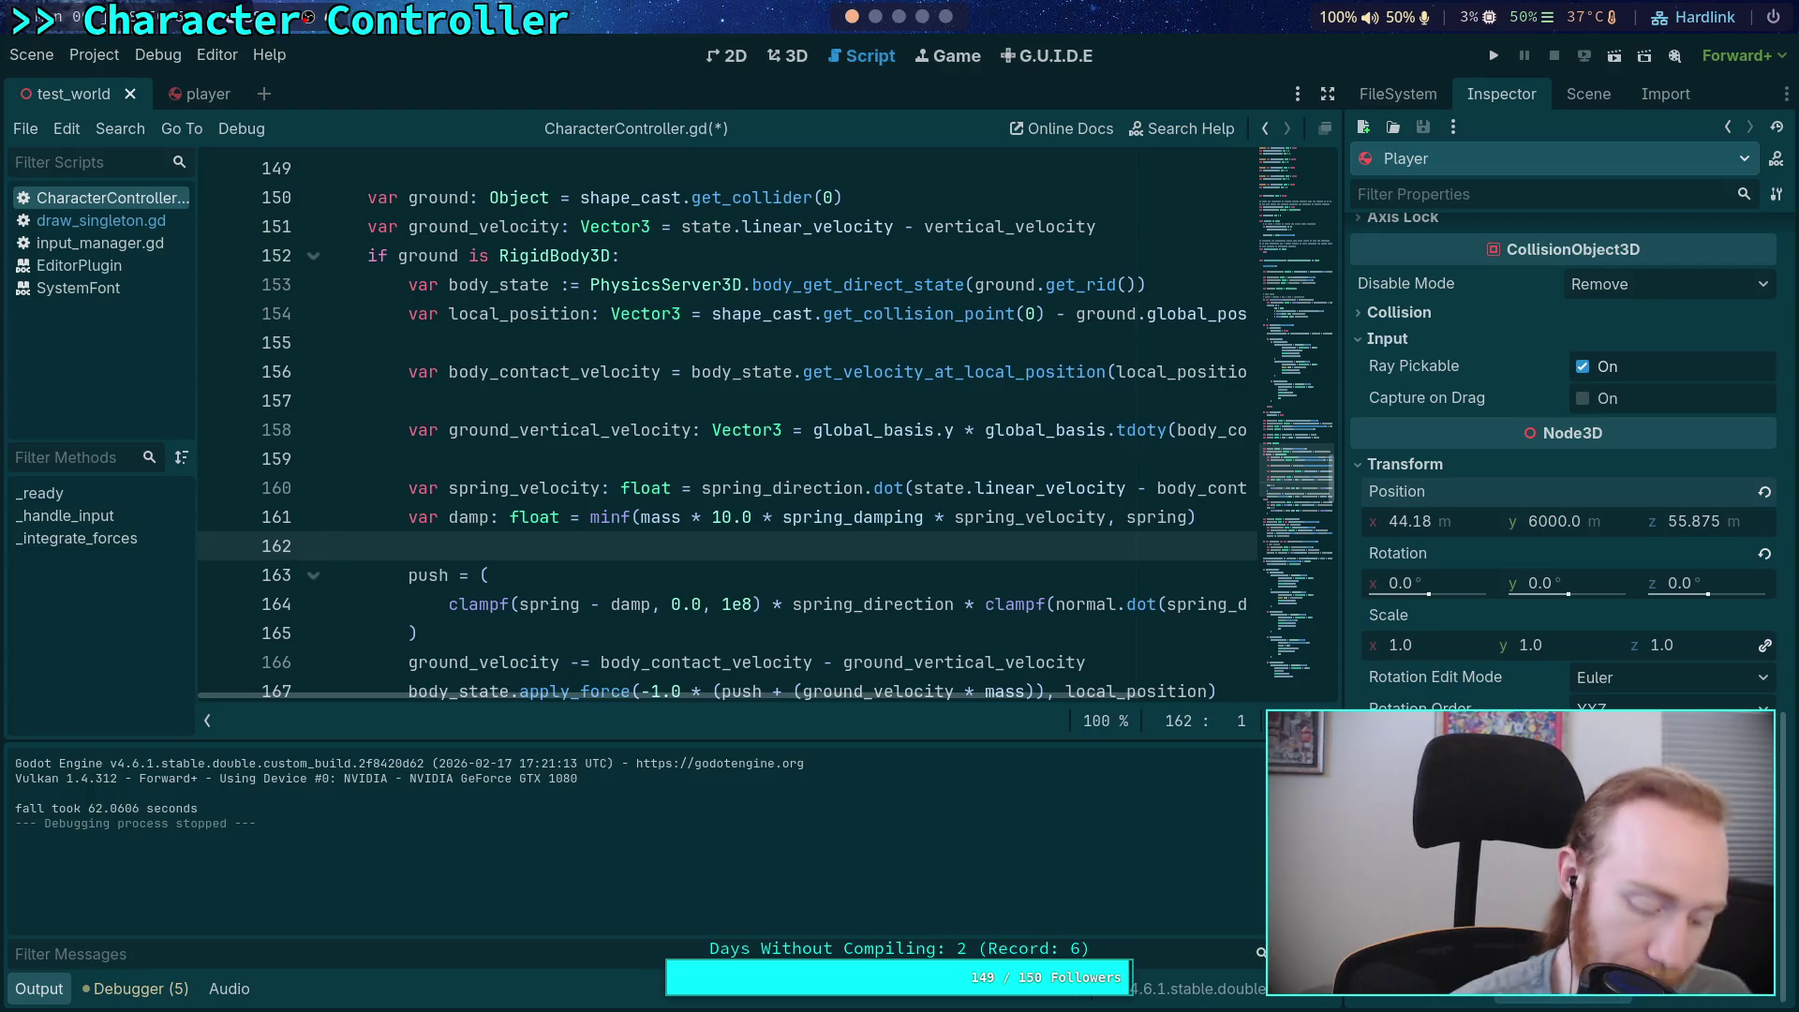
{"action": "type", "text": "fall took 62.1168 seconds"}
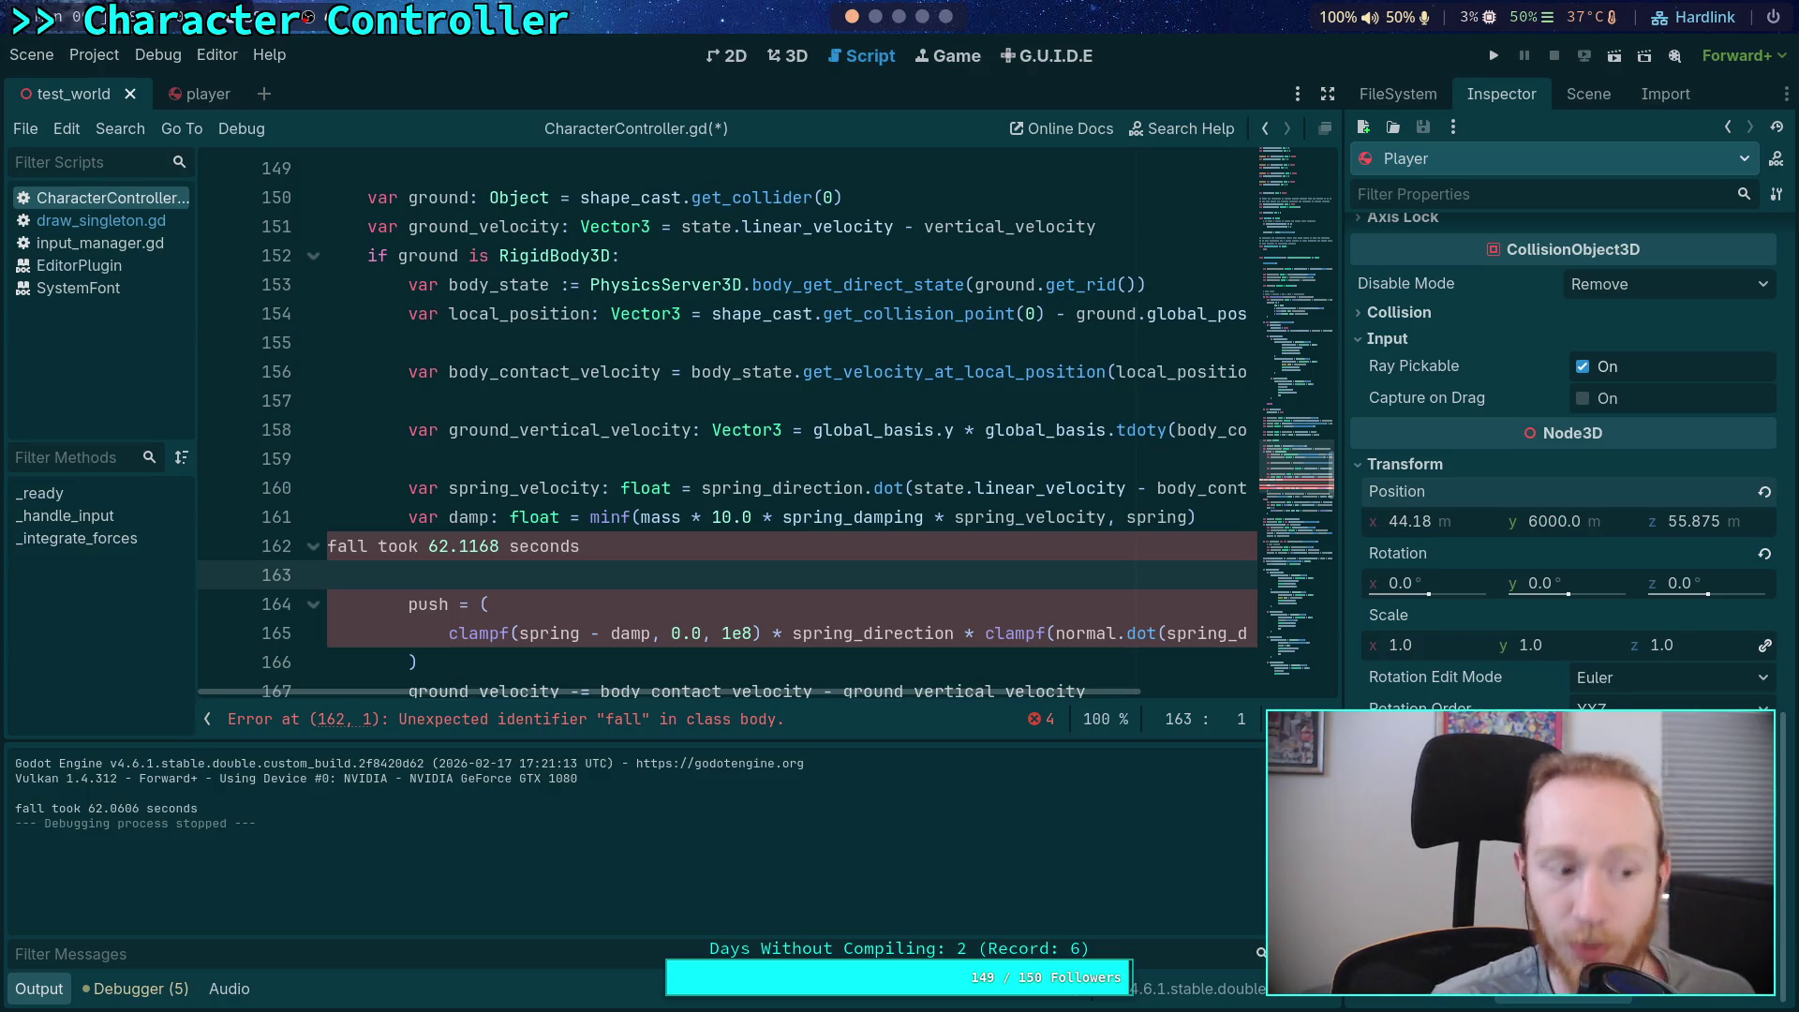
{"action": "triple_click", "coordinate": [664, 541]}
{"action": "key", "text": "BackSpace"}
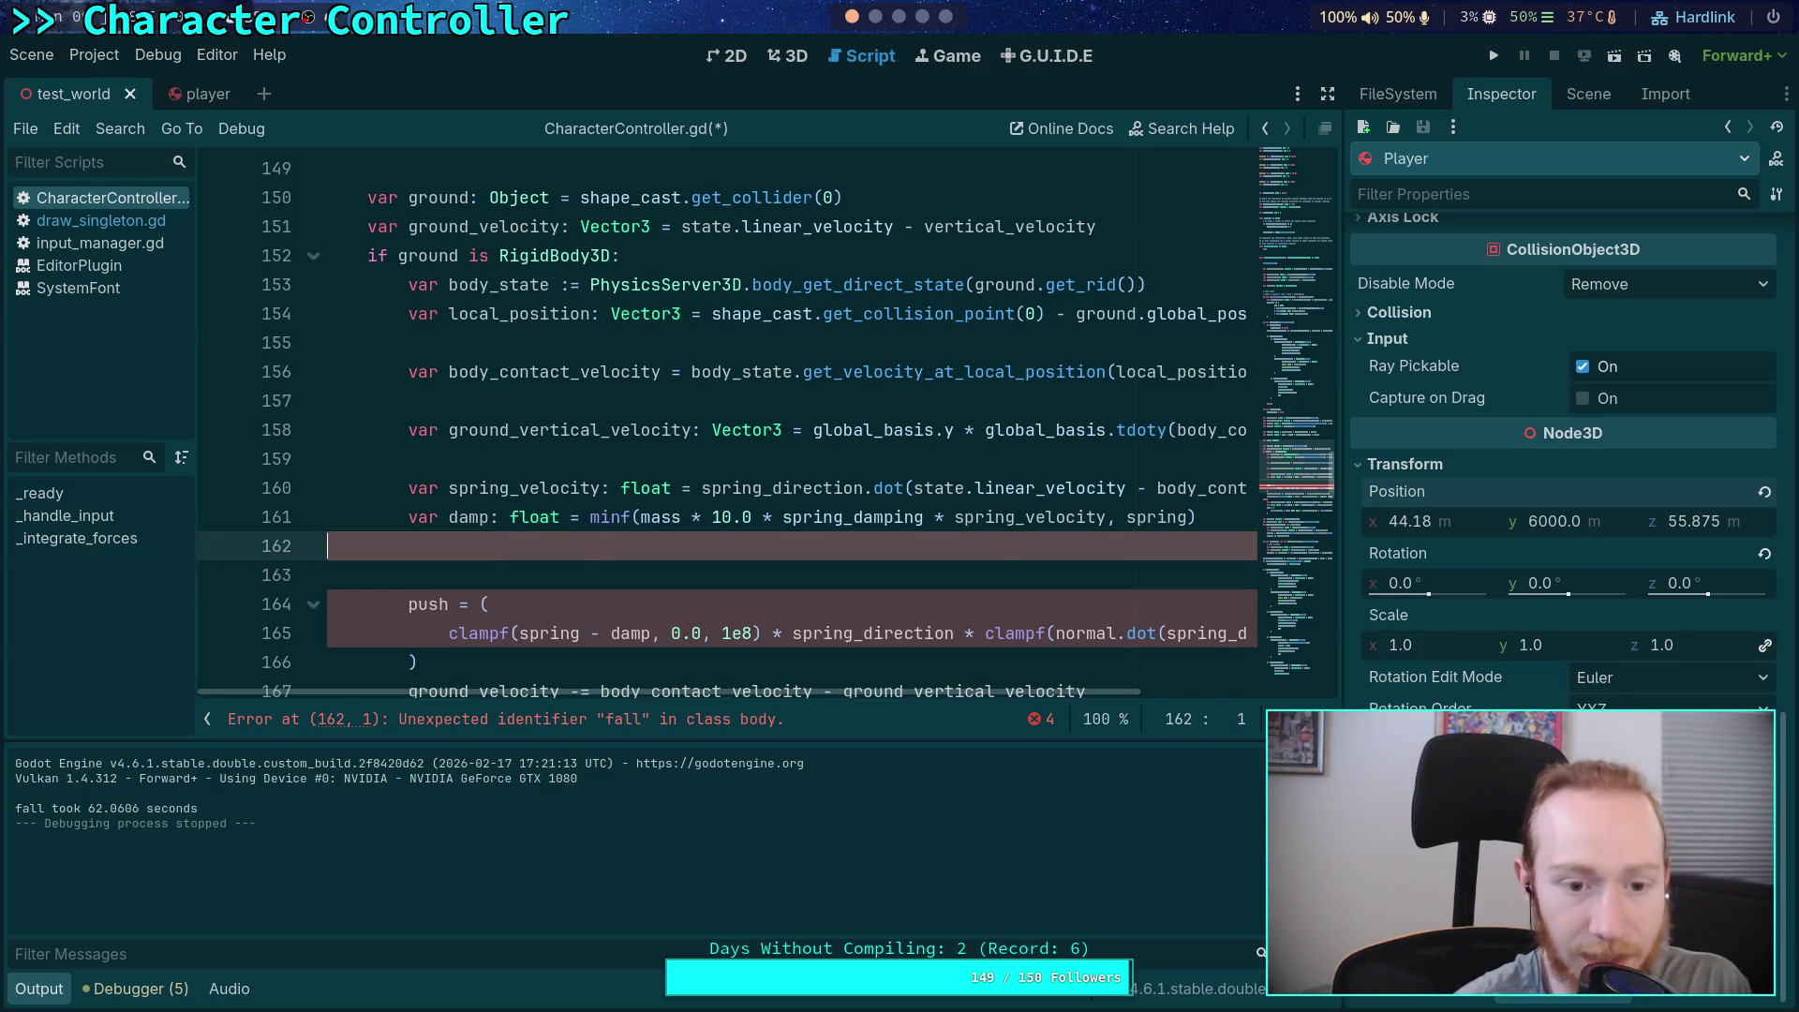
{"action": "key", "text": "Delete"}
{"action": "key", "text": "ctrl+s"}
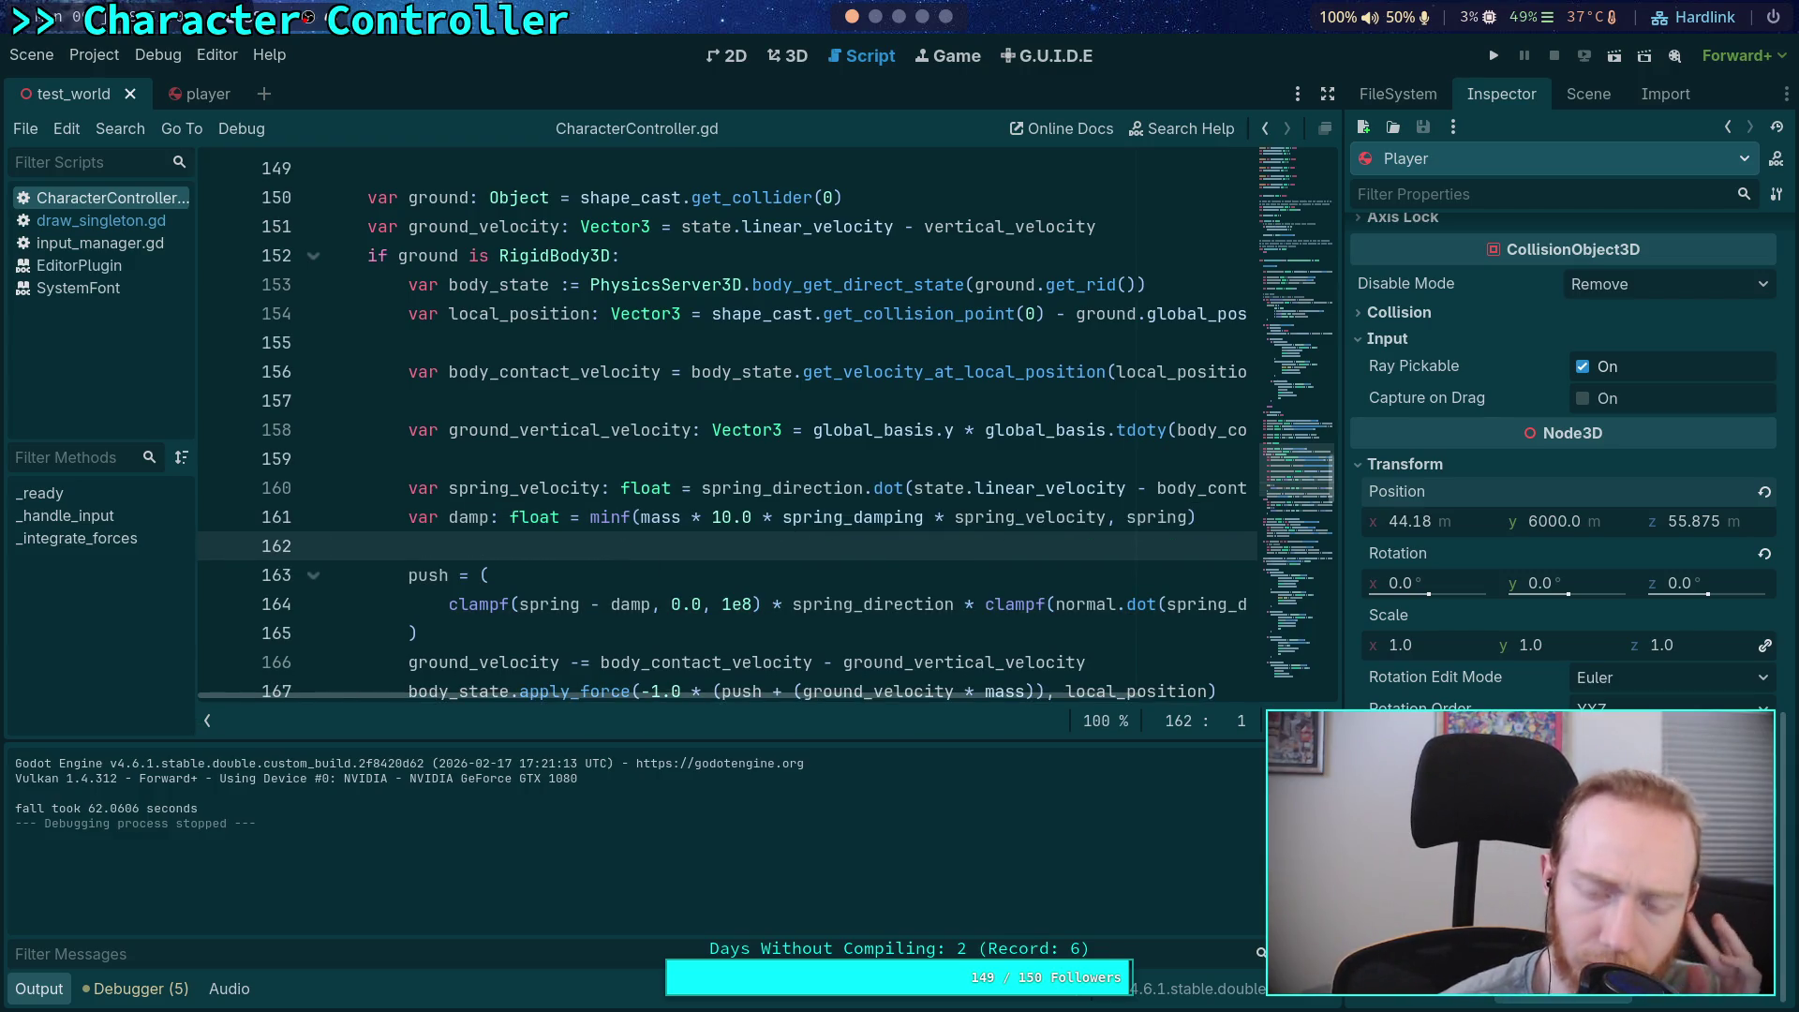
Review the script, highlighting total_gravity in the final velocity update
{"action": "scroll", "coordinate": [625, 551], "scroll_direction": "down", "scroll_amount": 2}
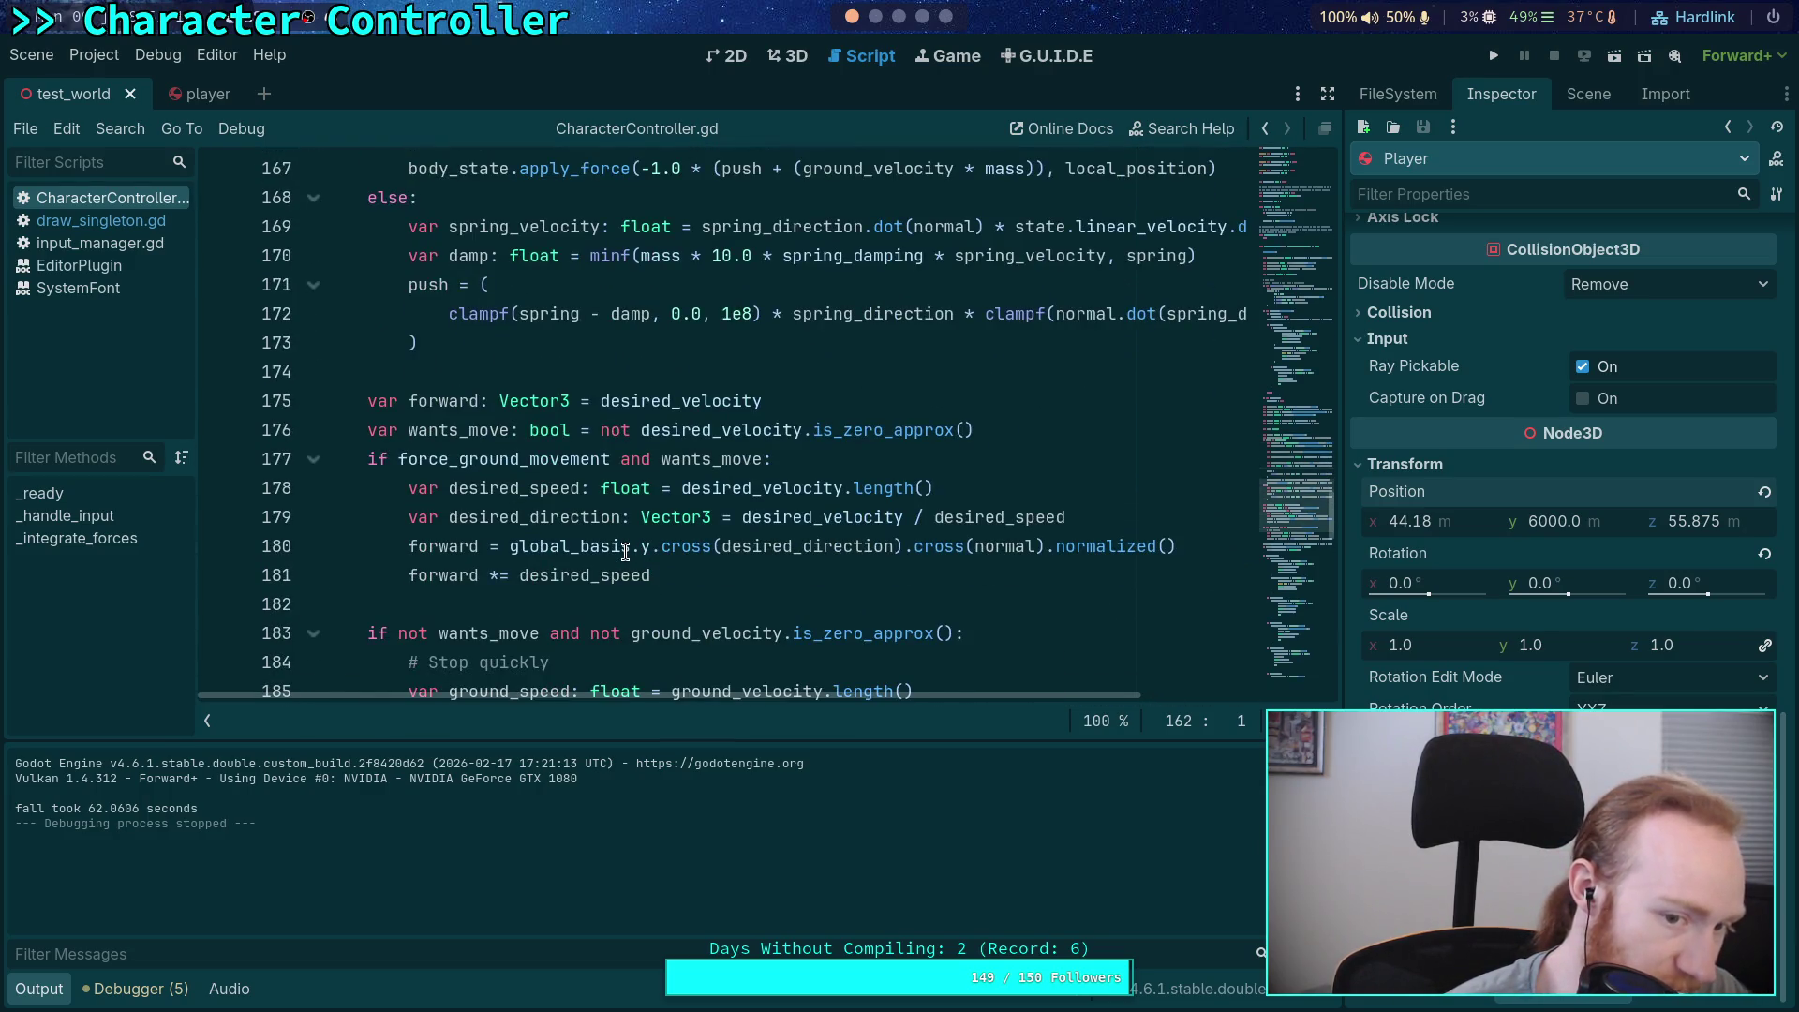
{"action": "scroll", "coordinate": [625, 551], "scroll_direction": "down", "scroll_amount": 2}
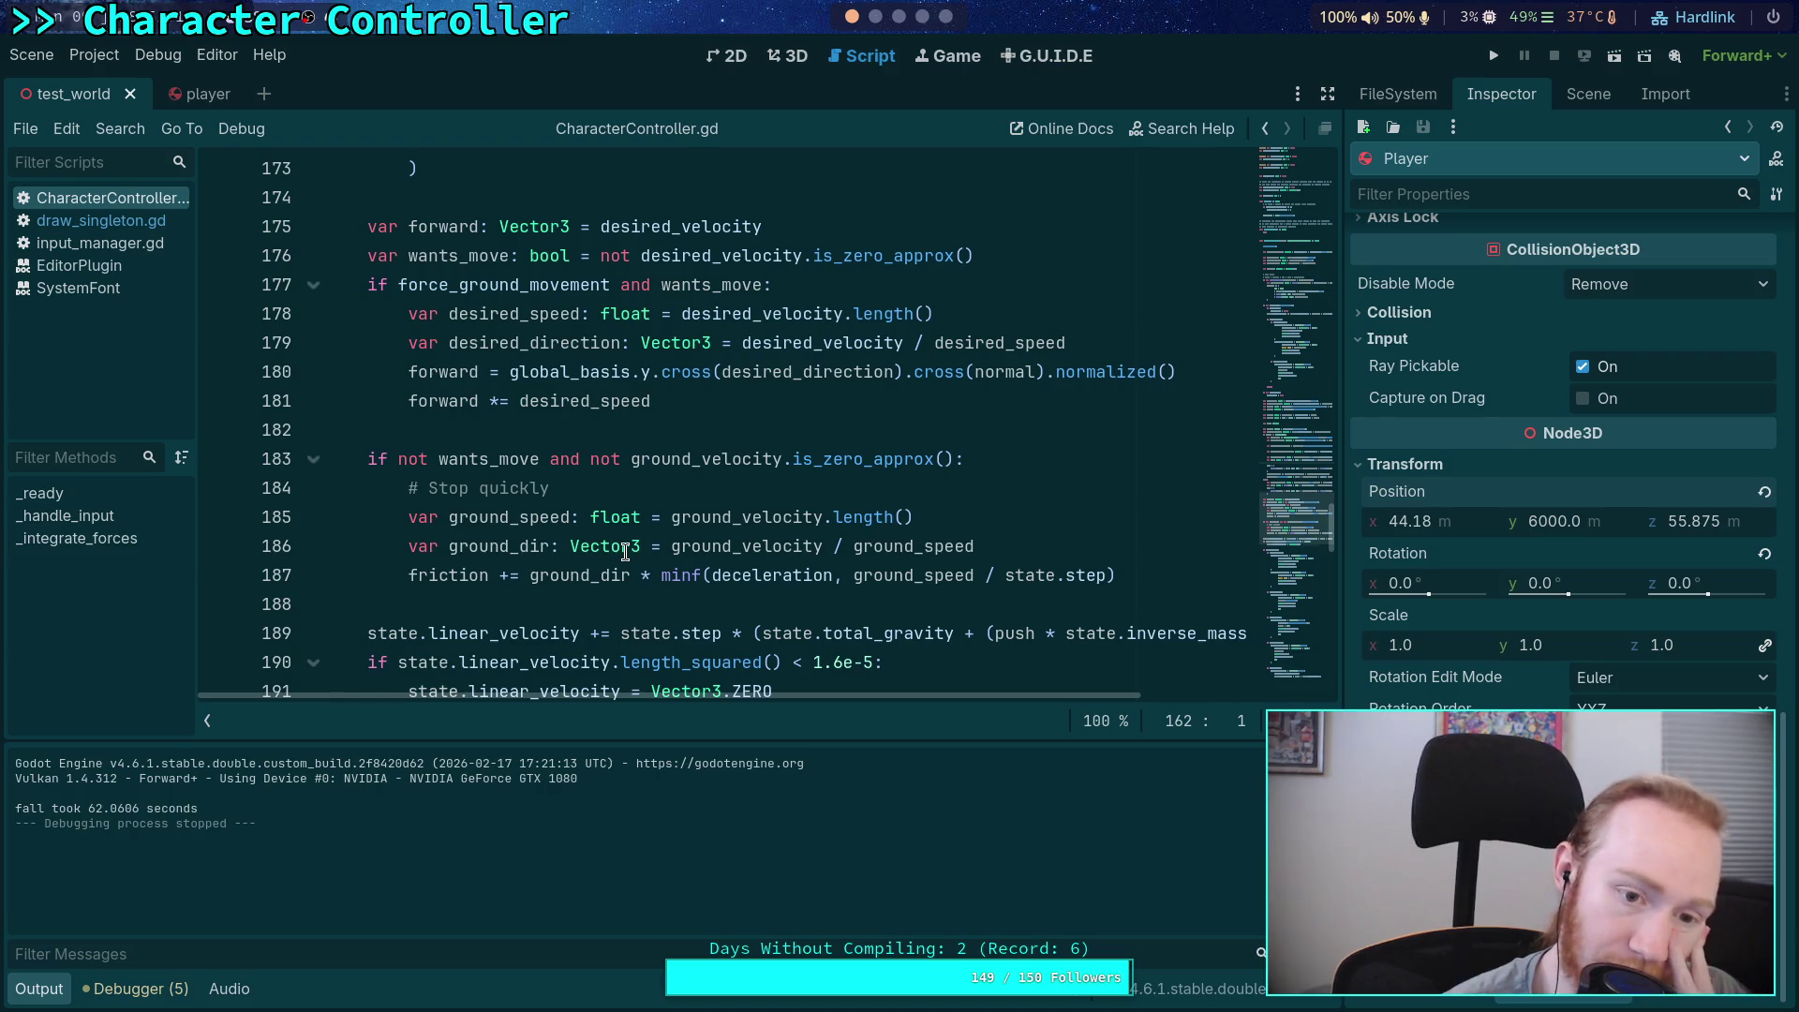
{"action": "scroll", "coordinate": [625, 551], "scroll_direction": "down", "scroll_amount": 18}
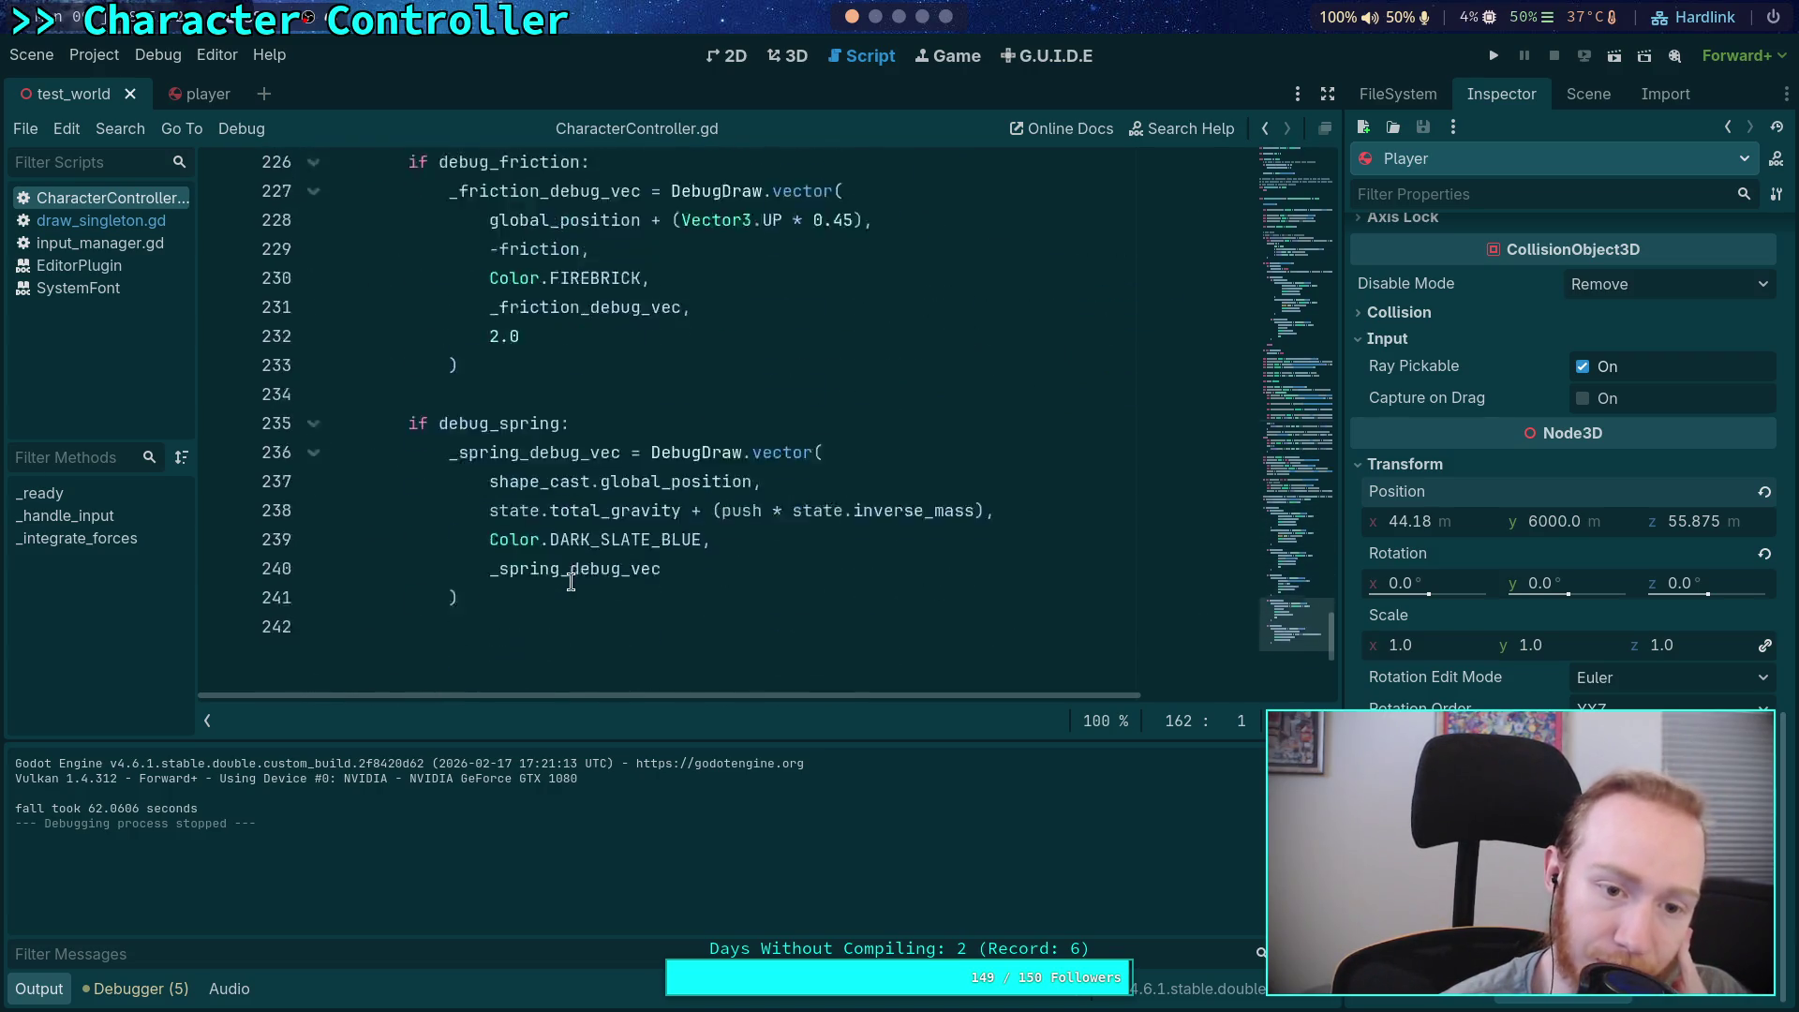
{"action": "scroll", "coordinate": [573, 576], "scroll_direction": "up", "scroll_amount": 18}
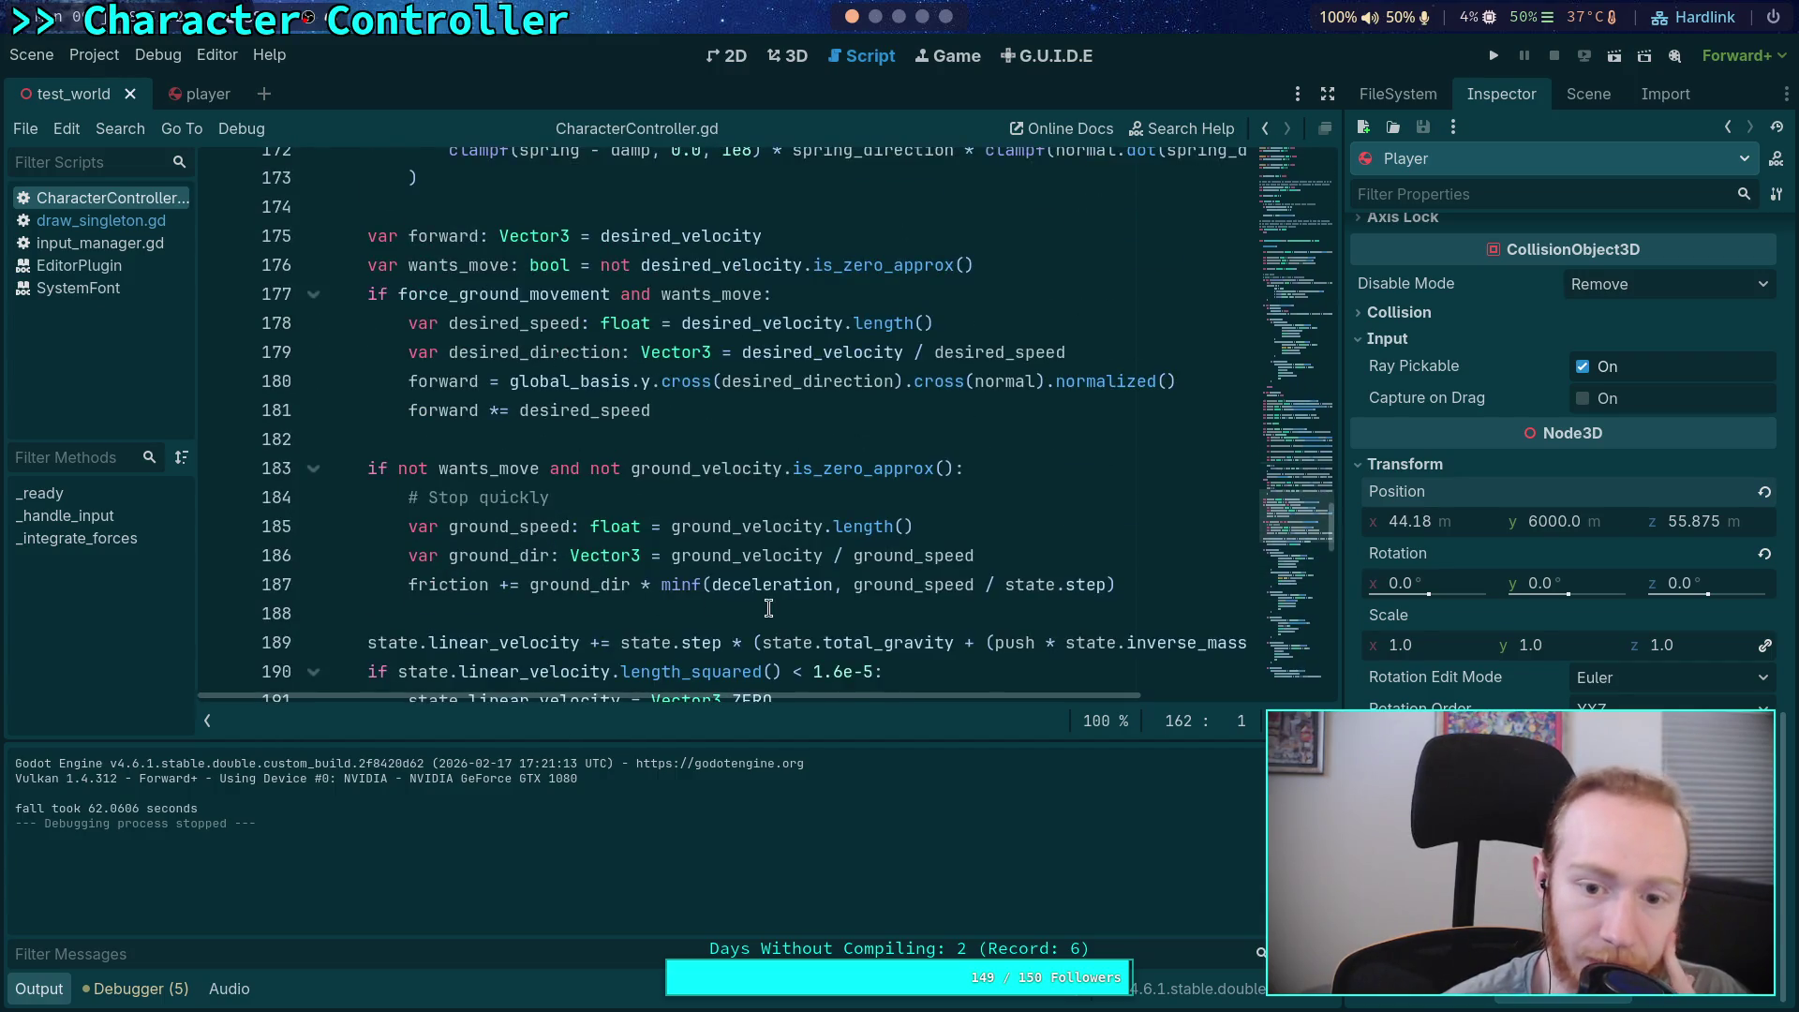
{"action": "double_click", "coordinate": [925, 645]}
{"action": "scroll", "coordinate": [686, 551], "scroll_direction": "up", "scroll_amount": 1}
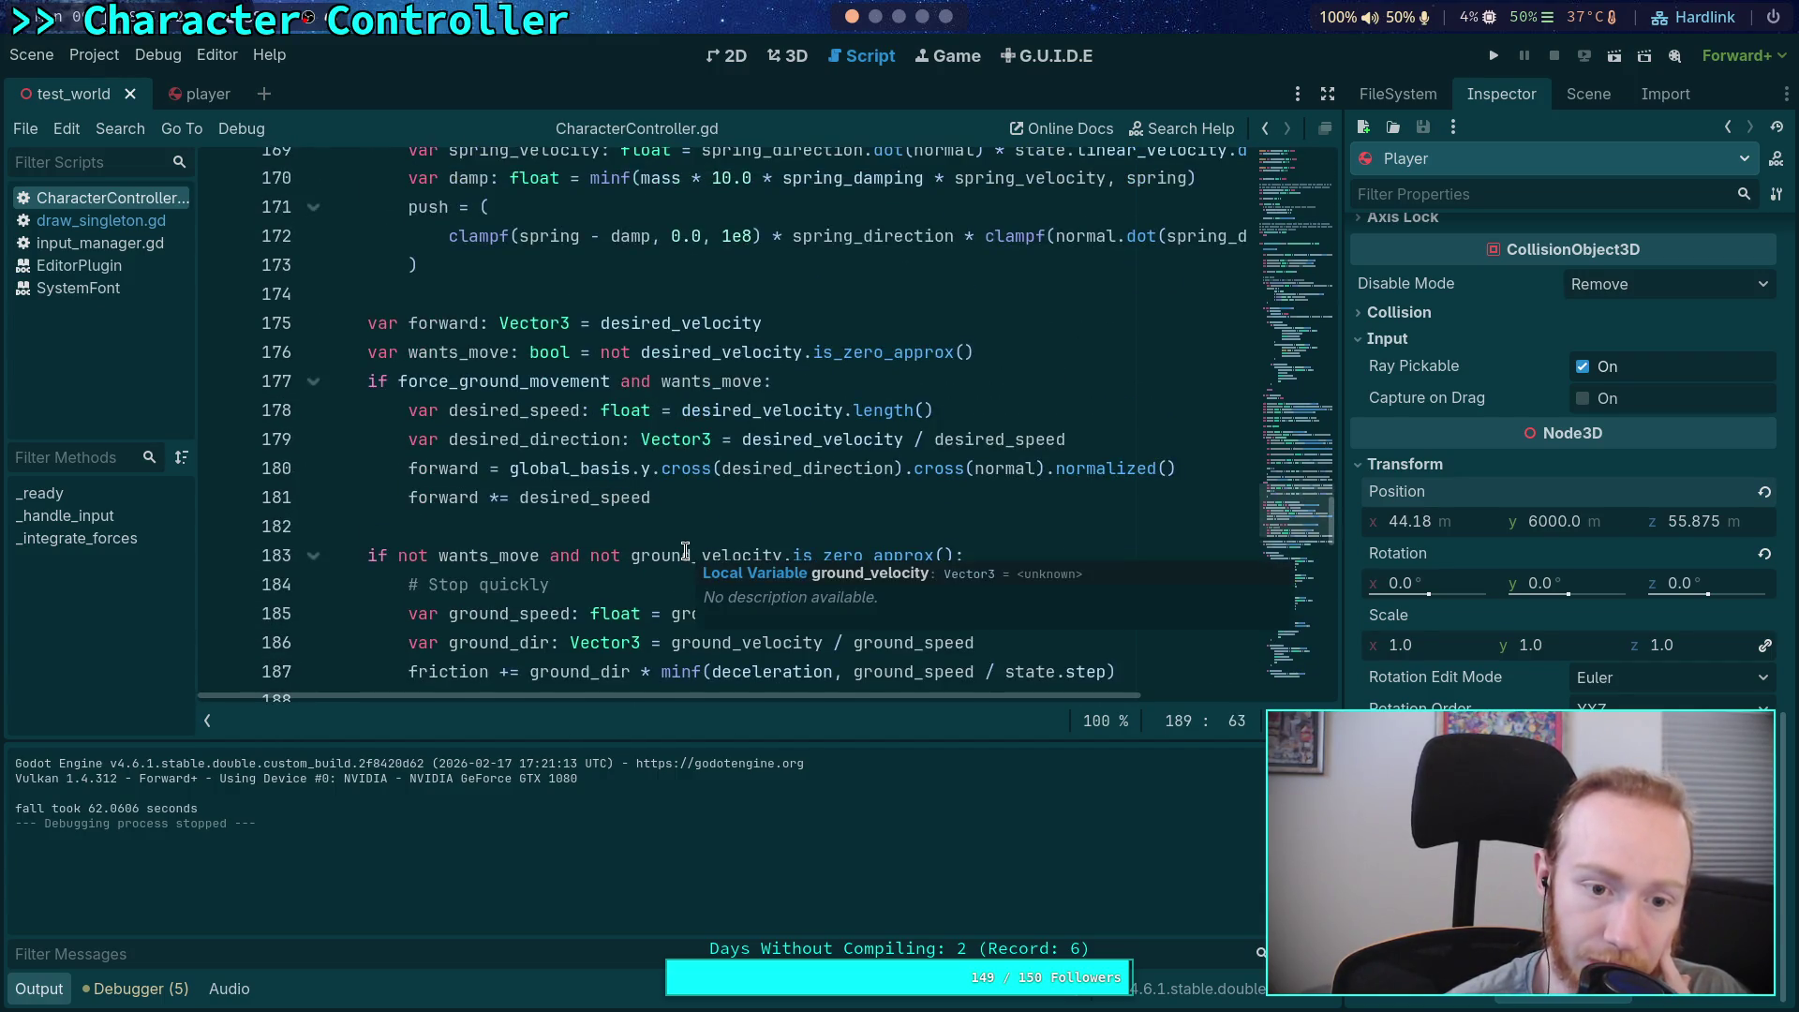
{"action": "scroll", "coordinate": [686, 551], "scroll_direction": "up", "scroll_amount": 15}
{"action": "scroll", "coordinate": [686, 552], "scroll_direction": "up", "scroll_amount": 15}
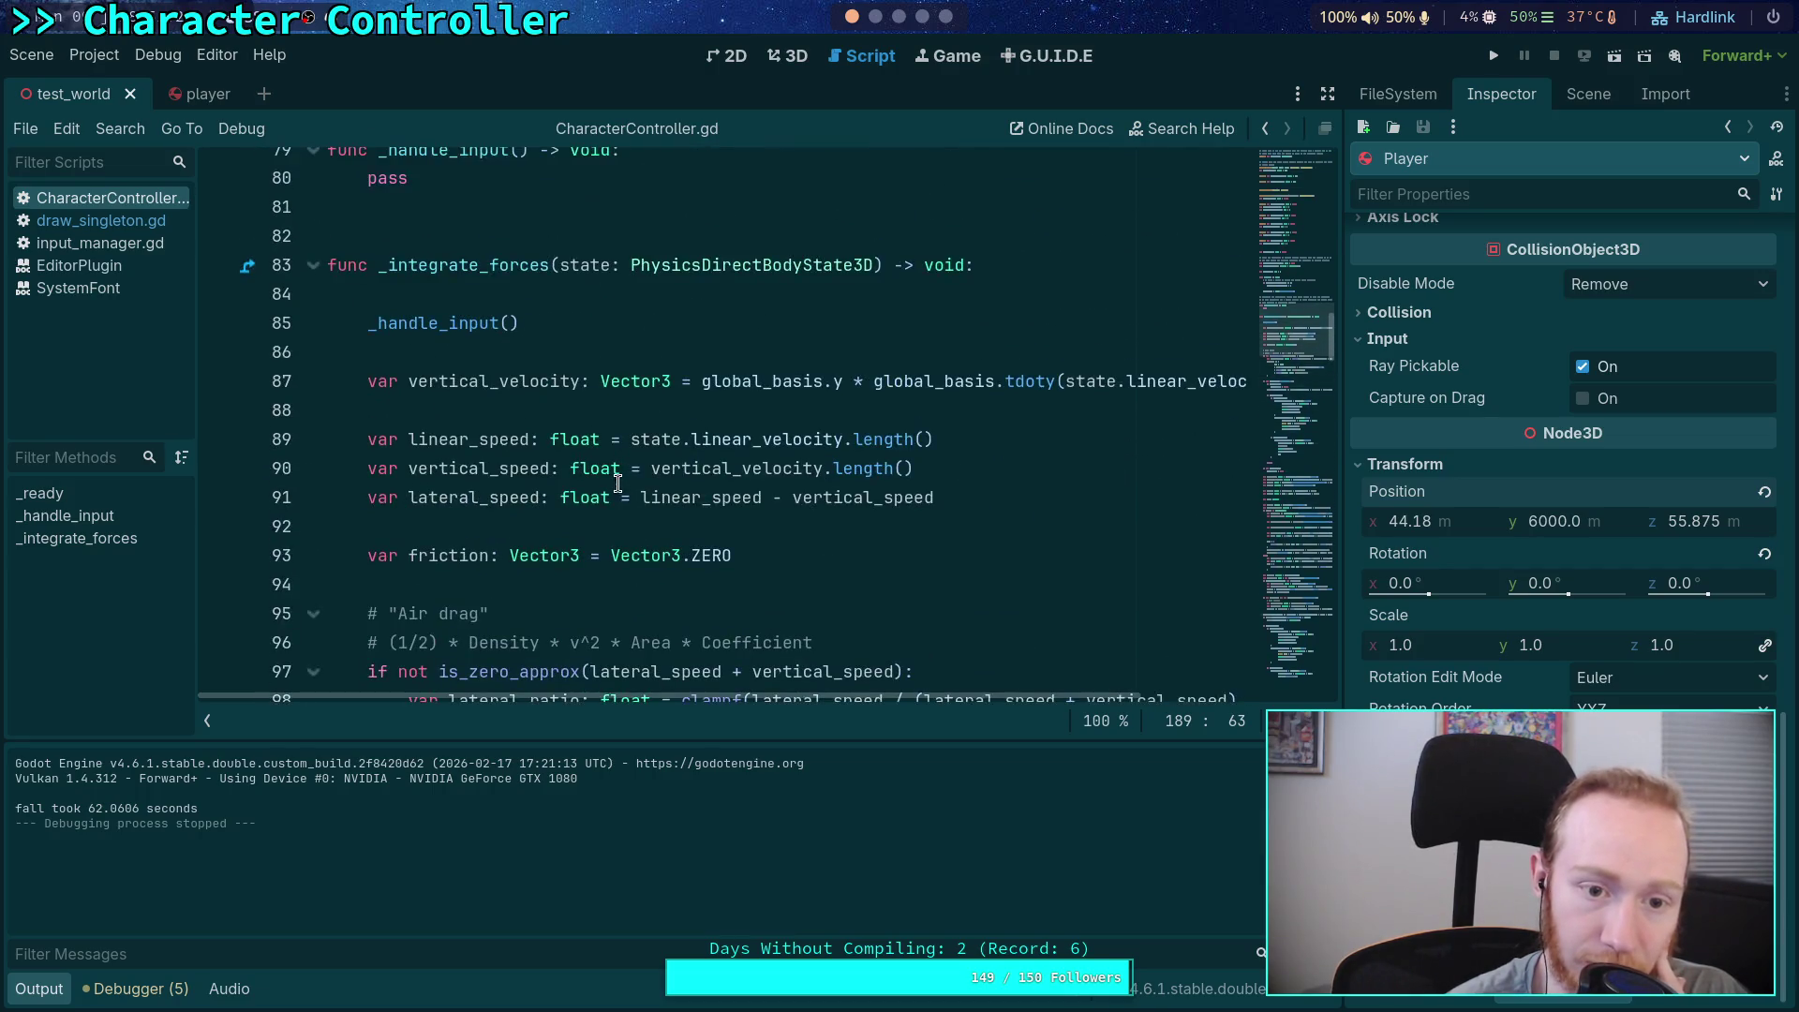
{"action": "left_click", "coordinate": [712, 353]}
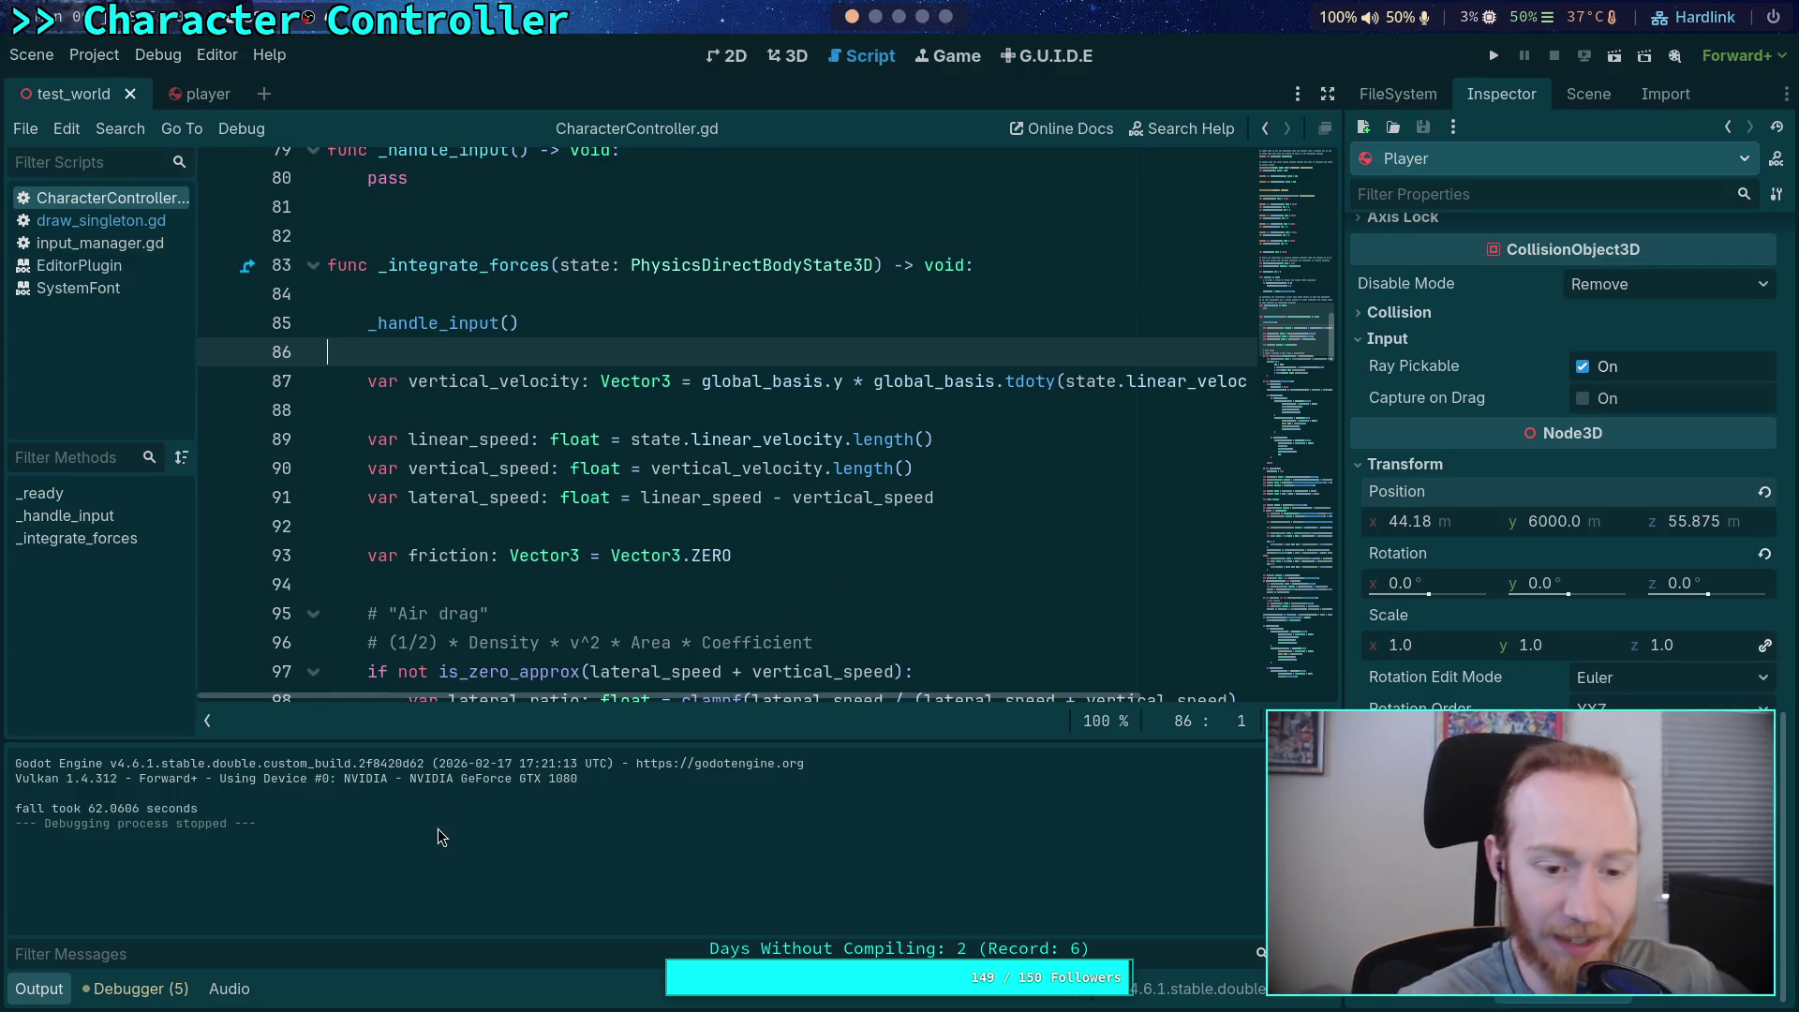
Hide the Output panel and look over the air drag and friction code
{"action": "left_click", "coordinate": [42, 991]}
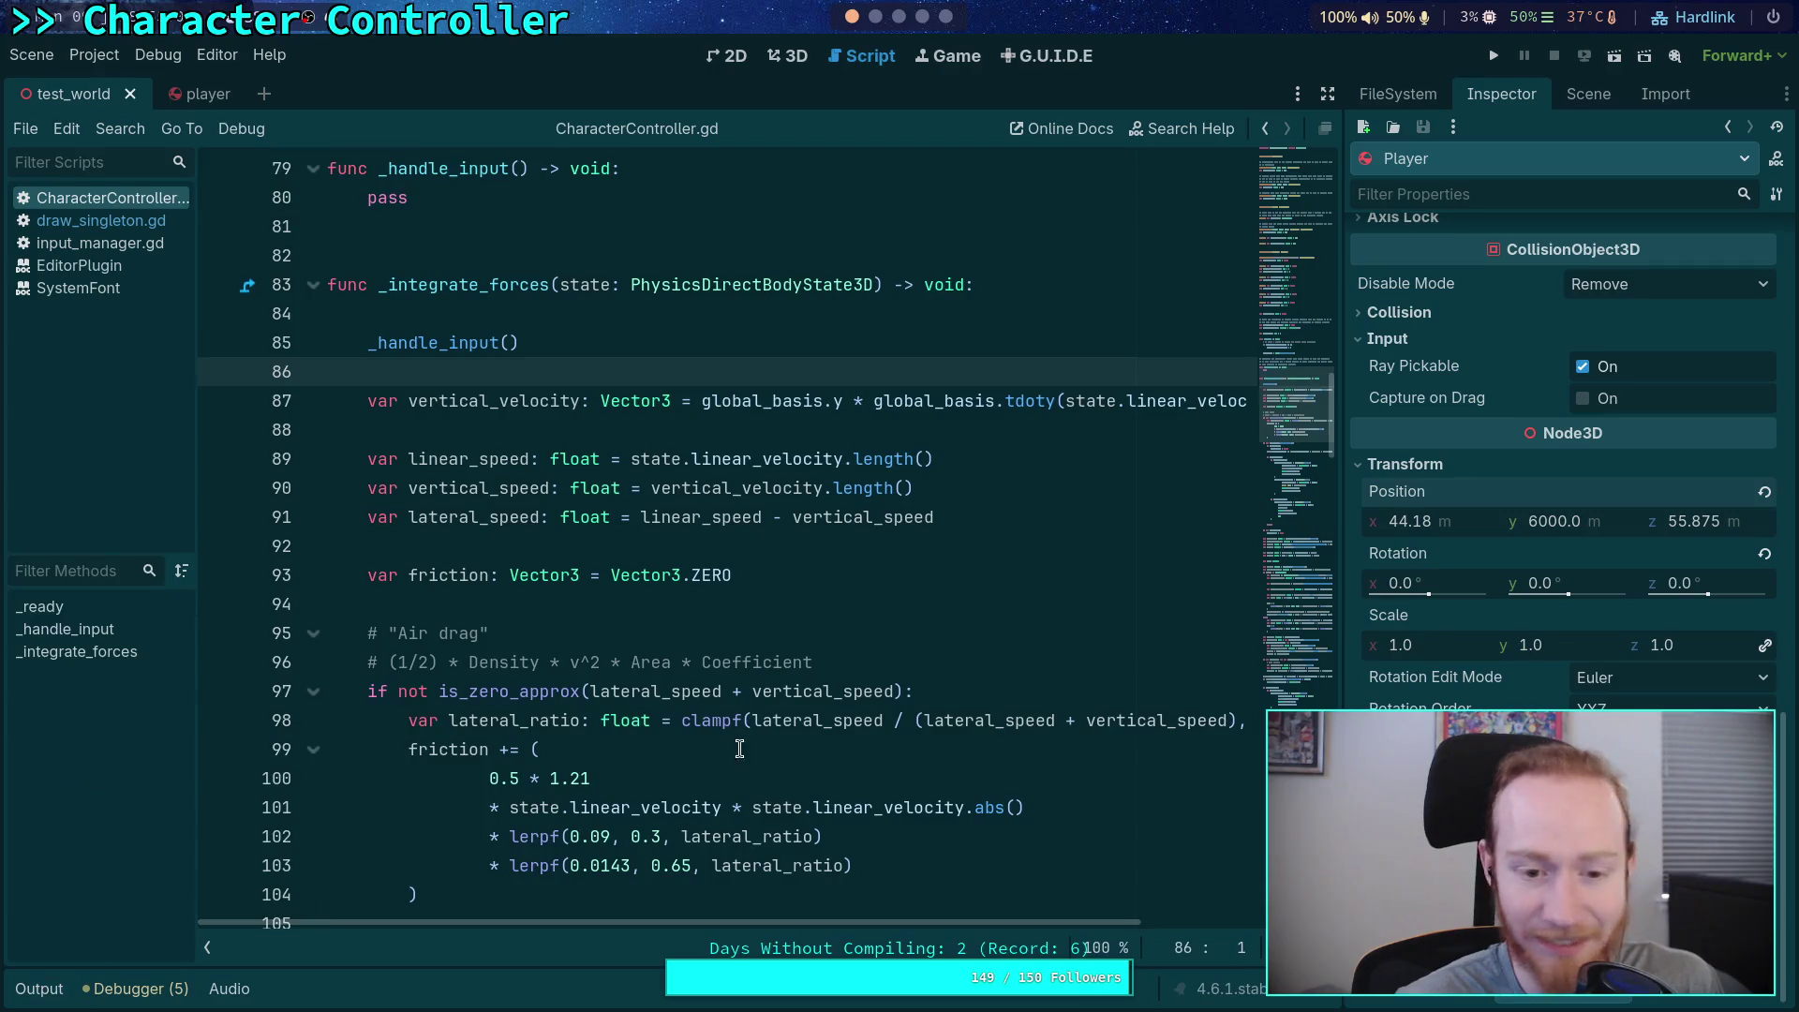
{"action": "left_click", "coordinate": [585, 635]}
{"action": "left_click", "coordinate": [601, 603]}
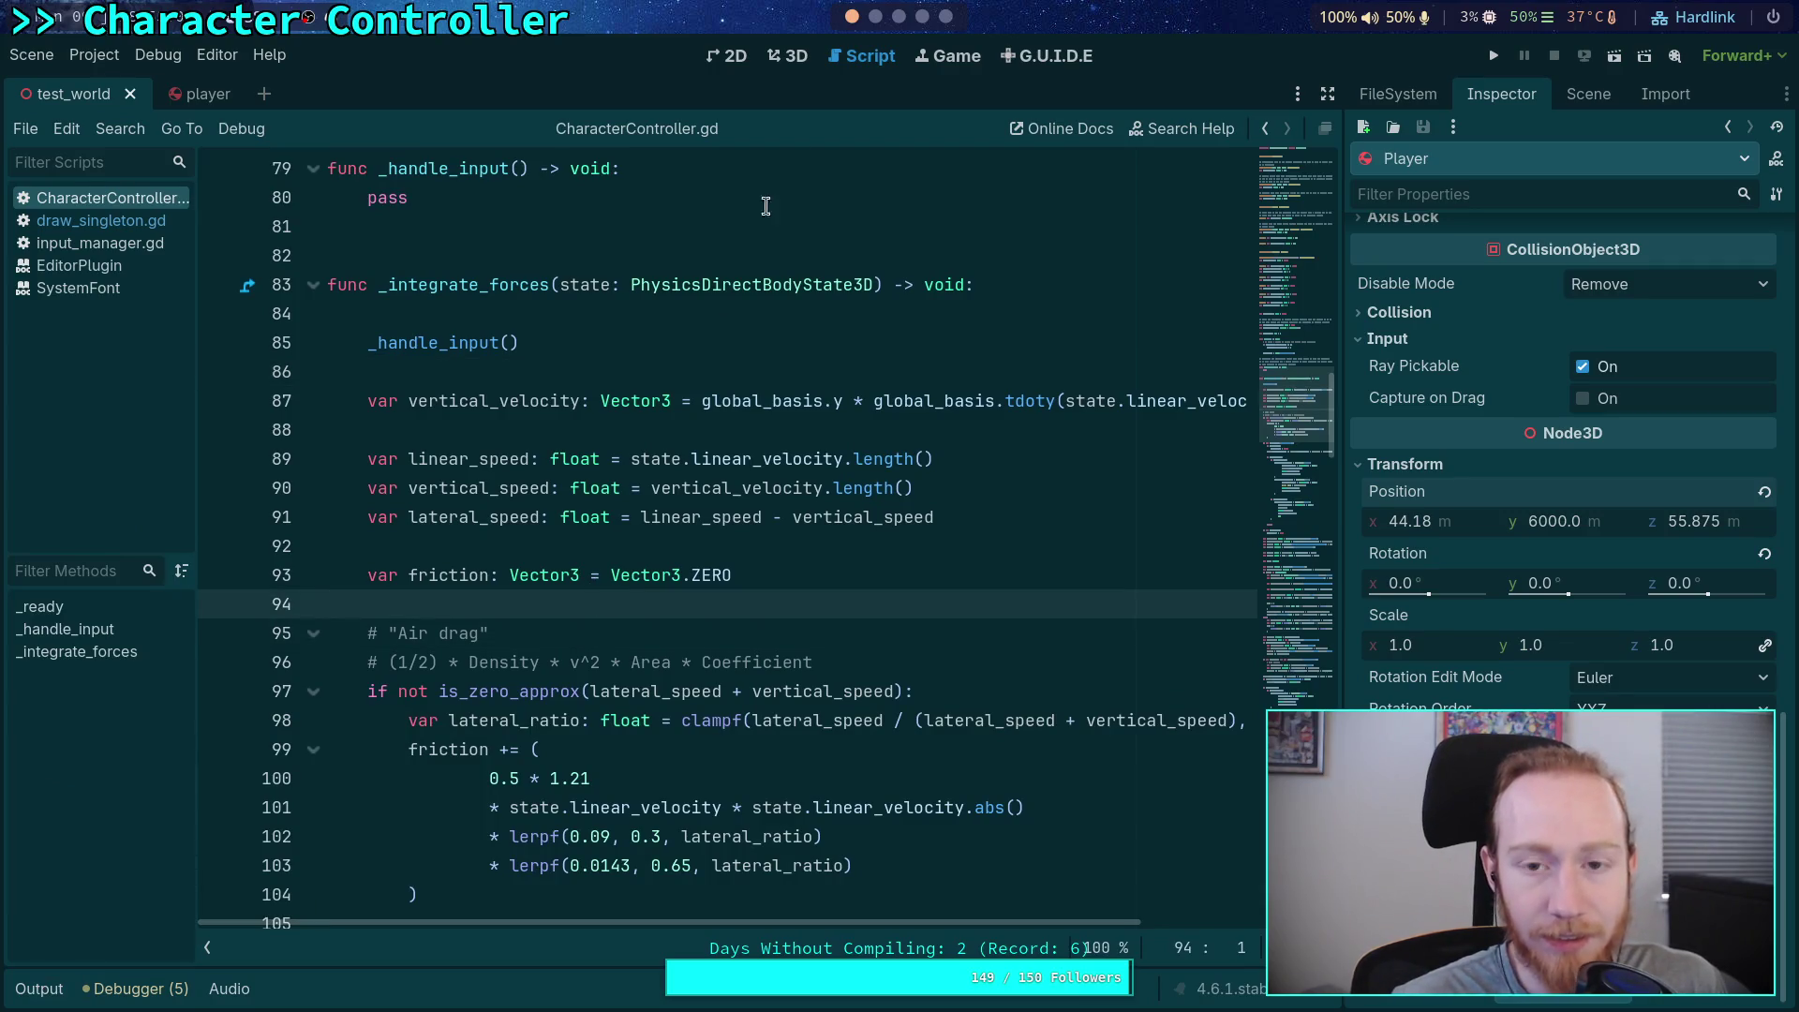
{"action": "scroll", "coordinate": [743, 759], "scroll_direction": "down", "scroll_amount": 4}
{"action": "left_click_drag", "start_coordinate": [613, 541], "coordinate": [390, 262]}
{"action": "left_click", "coordinate": [540, 400]}
Select and review the velocity debug drawing lines 113–124
{"action": "scroll", "coordinate": [742, 567], "scroll_direction": "down", "scroll_amount": 6}
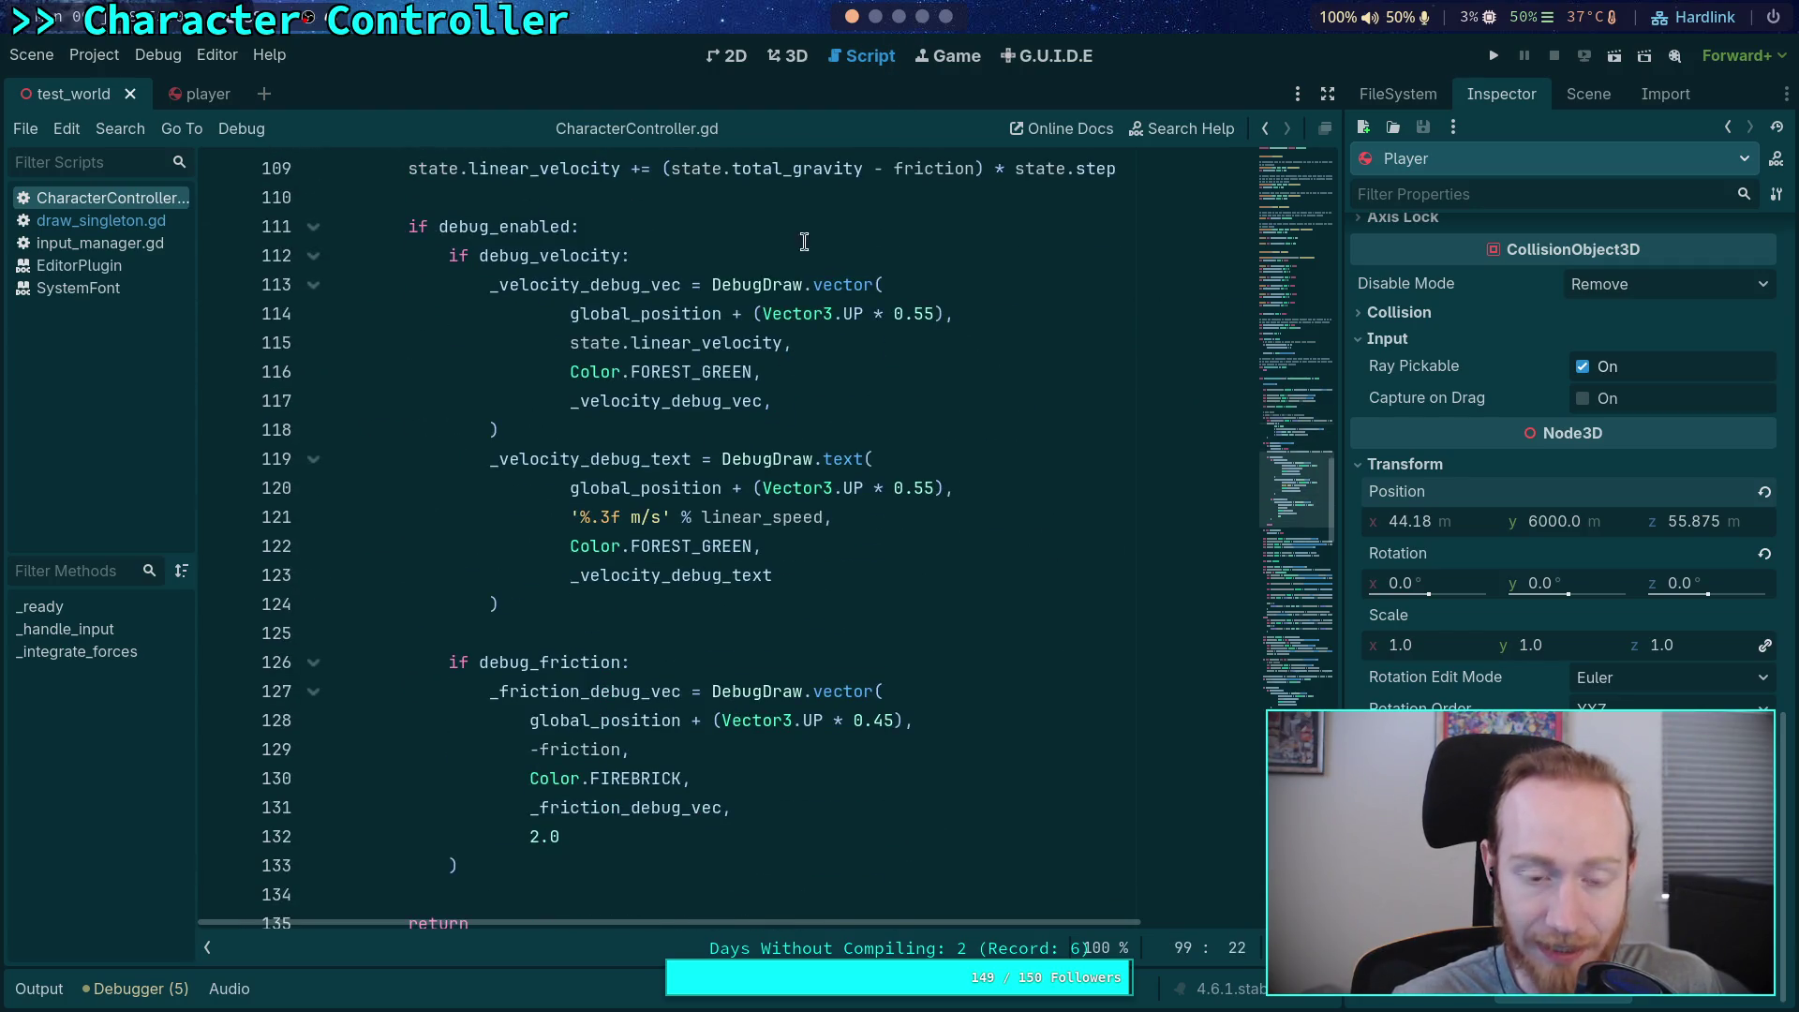
{"action": "scroll", "coordinate": [804, 242], "scroll_direction": "up", "scroll_amount": 5}
{"action": "scroll", "coordinate": [712, 469], "scroll_direction": "down", "scroll_amount": 11}
{"action": "scroll", "coordinate": [626, 705], "scroll_direction": "up", "scroll_amount": 4}
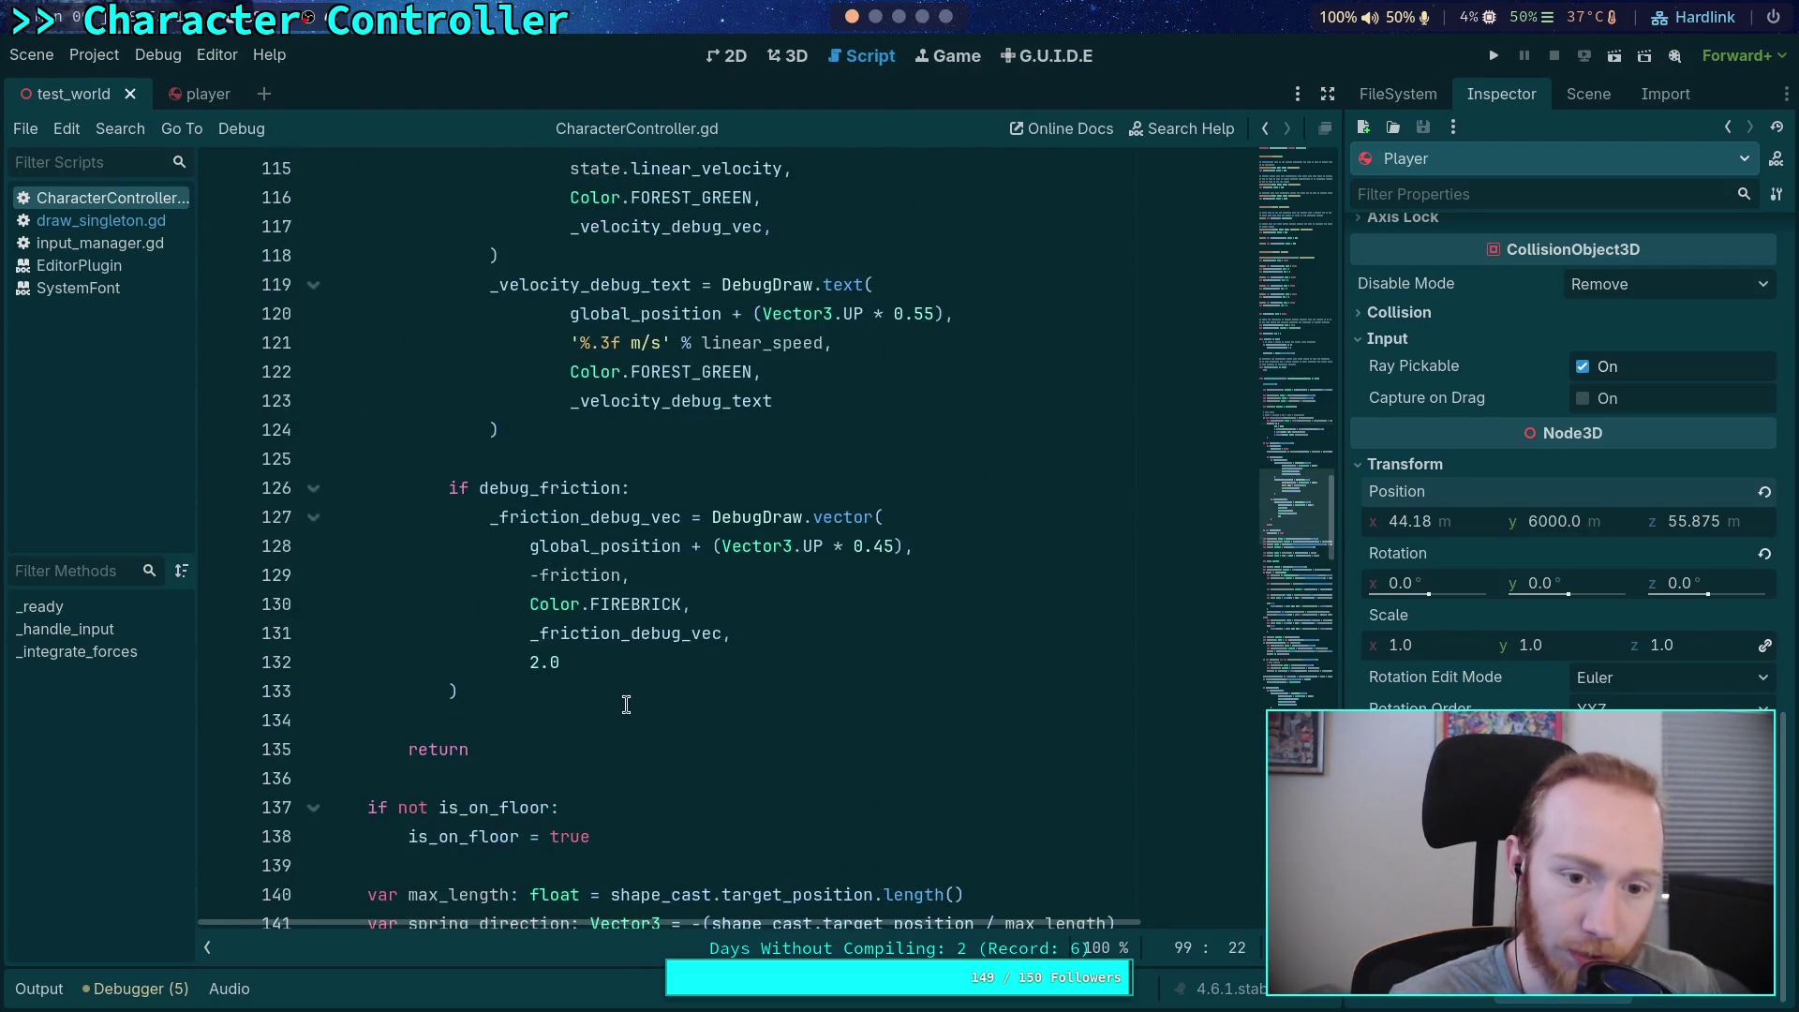
{"action": "scroll", "coordinate": [626, 704], "scroll_direction": "up", "scroll_amount": 6}
{"action": "scroll", "coordinate": [571, 792], "scroll_direction": "down", "scroll_amount": 5}
{"action": "mouse_move", "coordinate": [390, 555]}
{"action": "left_mouse_down"}
{"action": "mouse_move", "coordinate": [571, 792]}
{"action": "mouse_move", "coordinate": [618, 779]}
{"action": "left_mouse_up"}
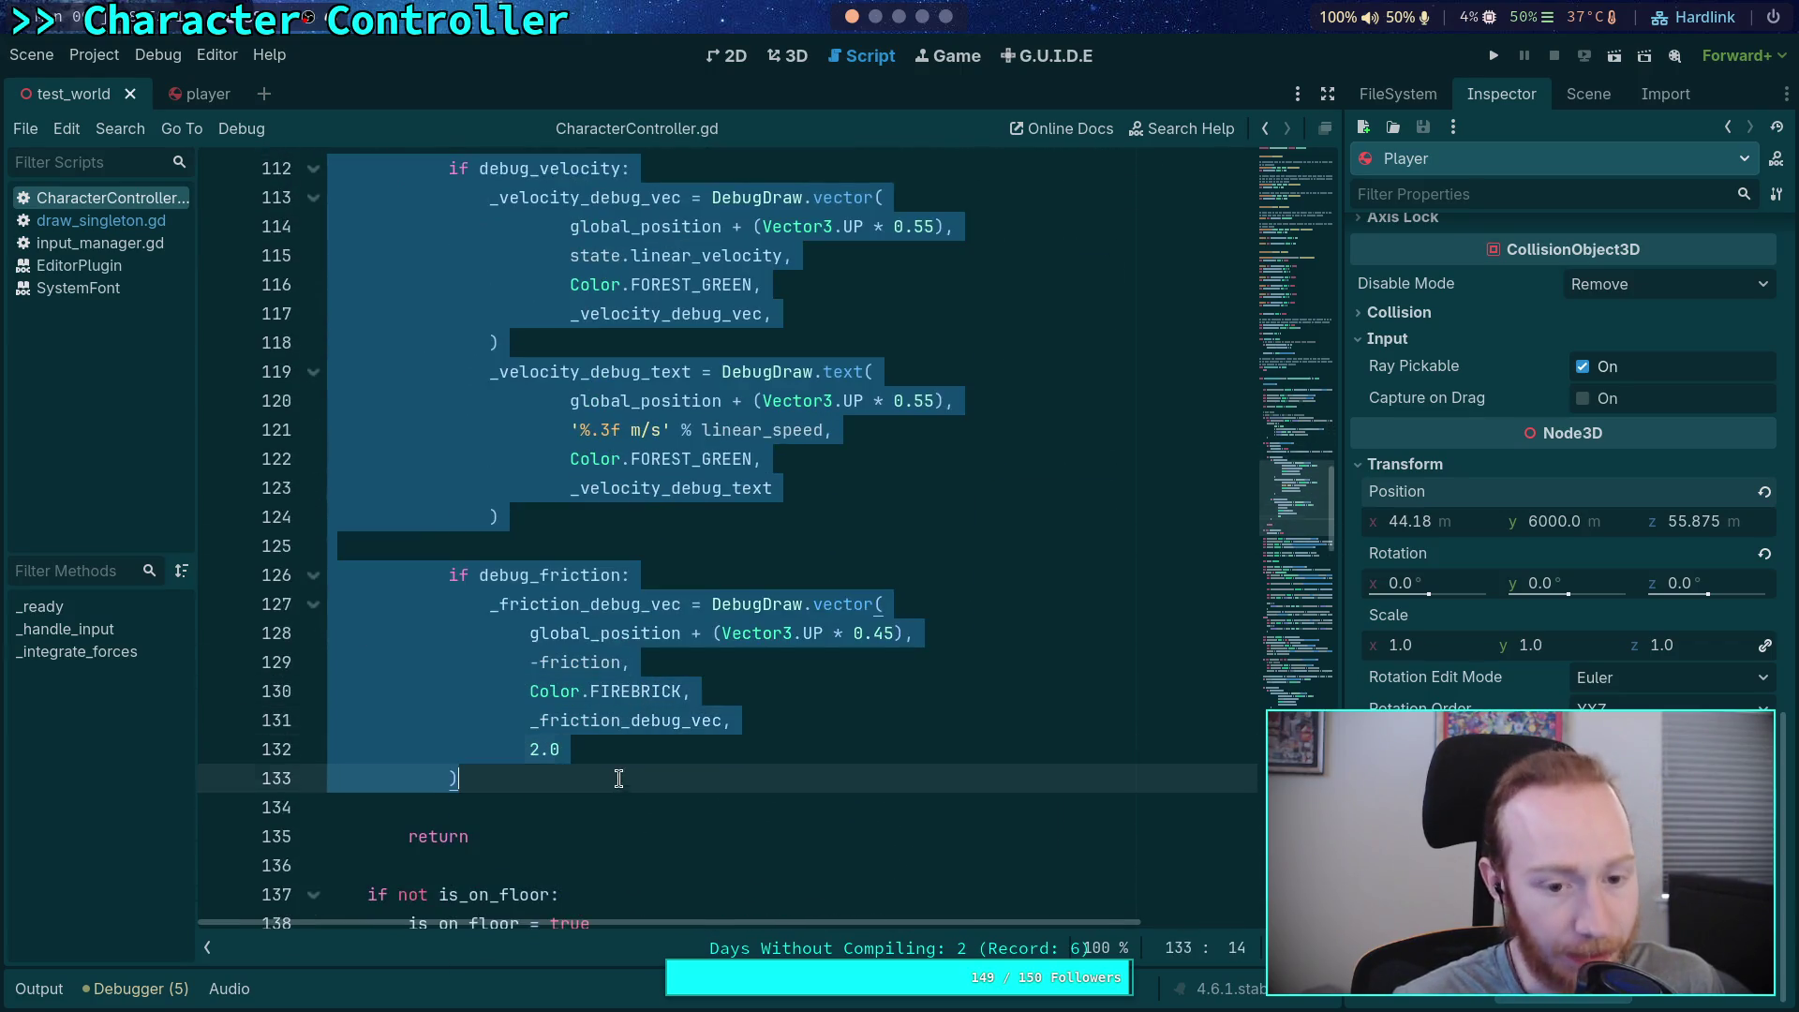
{"action": "scroll", "coordinate": [619, 778], "scroll_direction": "up", "scroll_amount": 3}
{"action": "left_click", "coordinate": [700, 807]}
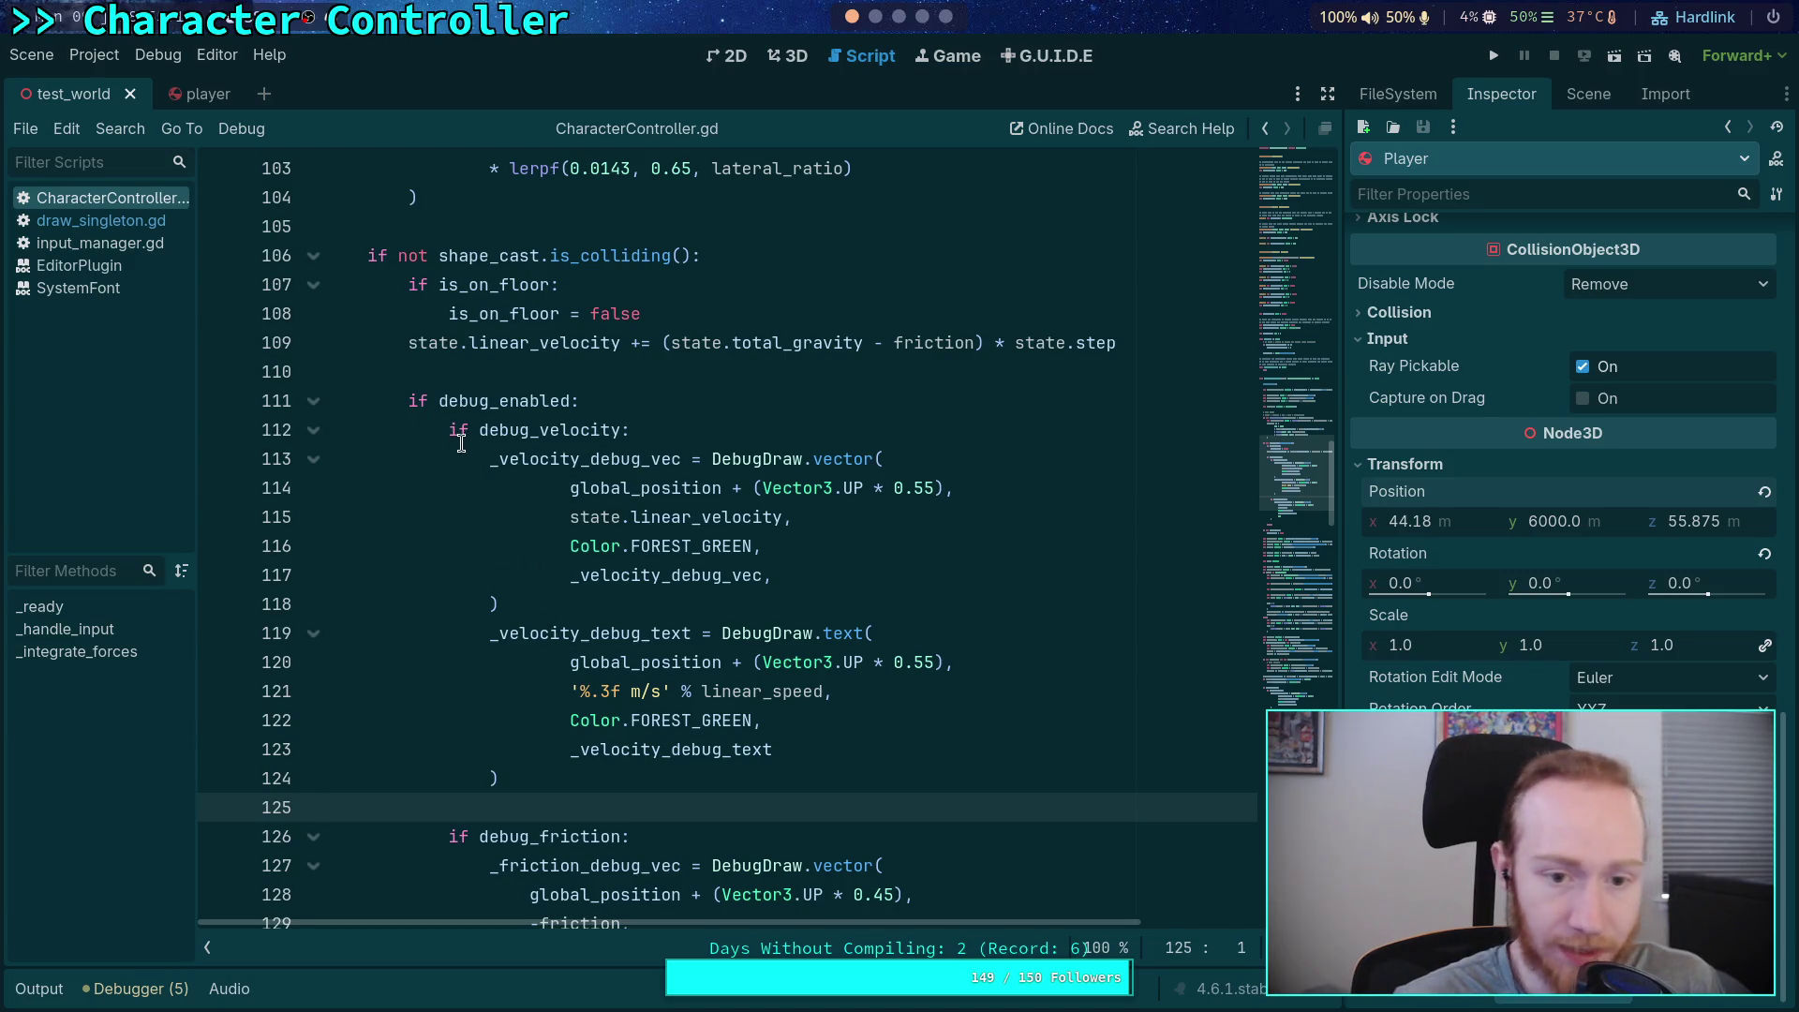
{"action": "left_click_drag", "start_coordinate": [461, 448], "coordinate": [640, 815]}
{"action": "left_click", "coordinate": [566, 544]}
{"action": "left_click", "coordinate": [557, 807]}
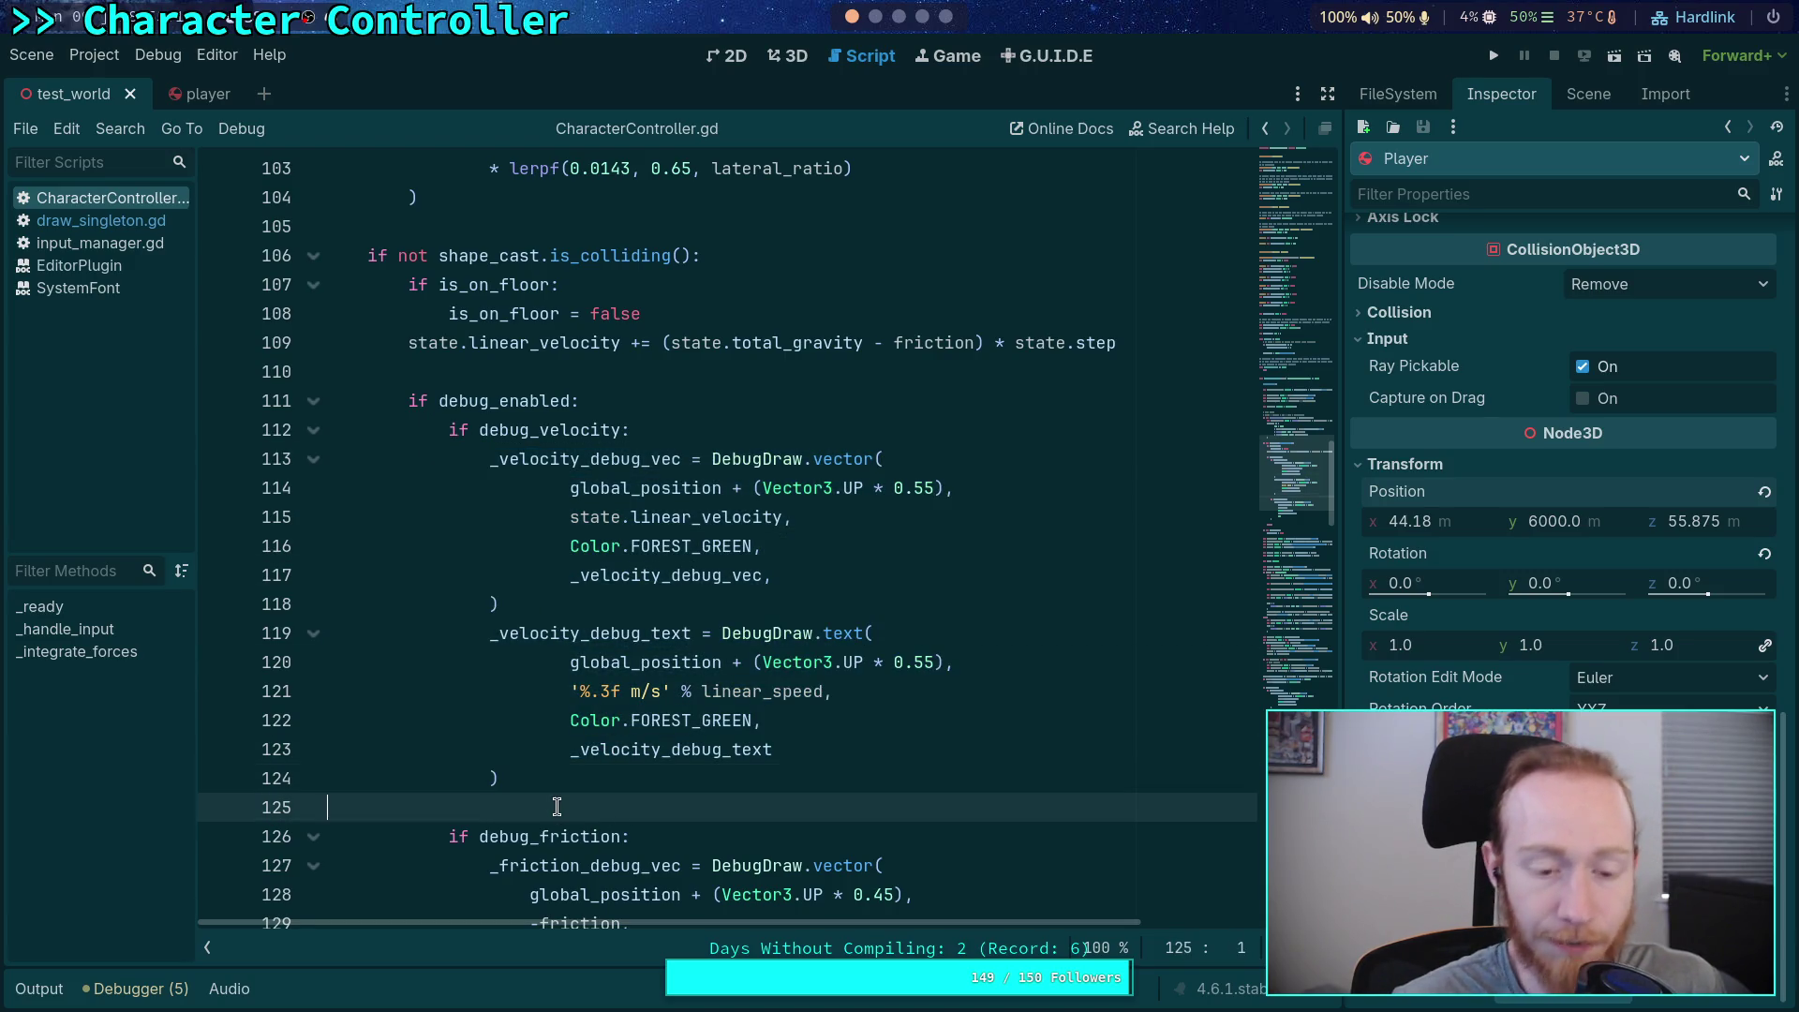
Scroll through the remaining debug drawing code below line 125
{"action": "scroll", "coordinate": [557, 799], "scroll_direction": "down", "scroll_amount": 3}
{"action": "left_click_drag", "start_coordinate": [506, 775], "coordinate": [450, 575]}
{"action": "scroll", "coordinate": [479, 553], "scroll_direction": "up", "scroll_amount": 3}
{"action": "scroll", "coordinate": [479, 553], "scroll_direction": "up", "scroll_amount": 5}
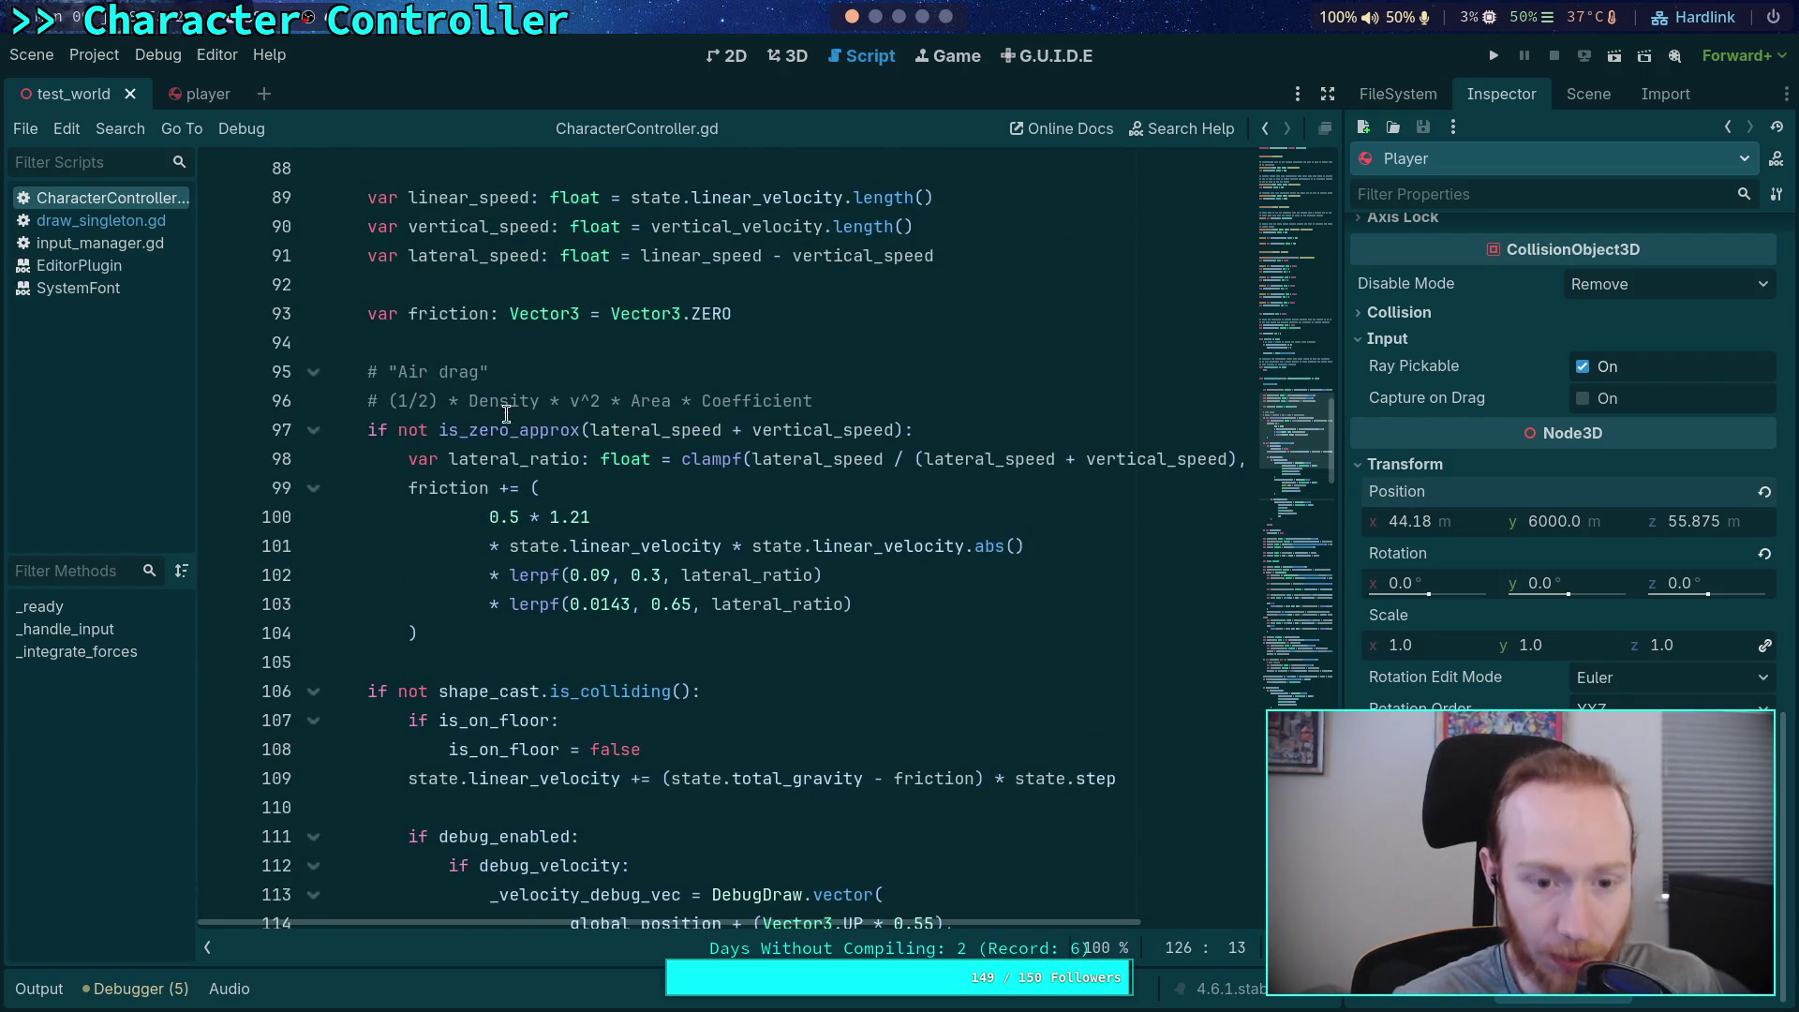
{"action": "scroll", "coordinate": [496, 672], "scroll_direction": "down", "scroll_amount": 10}
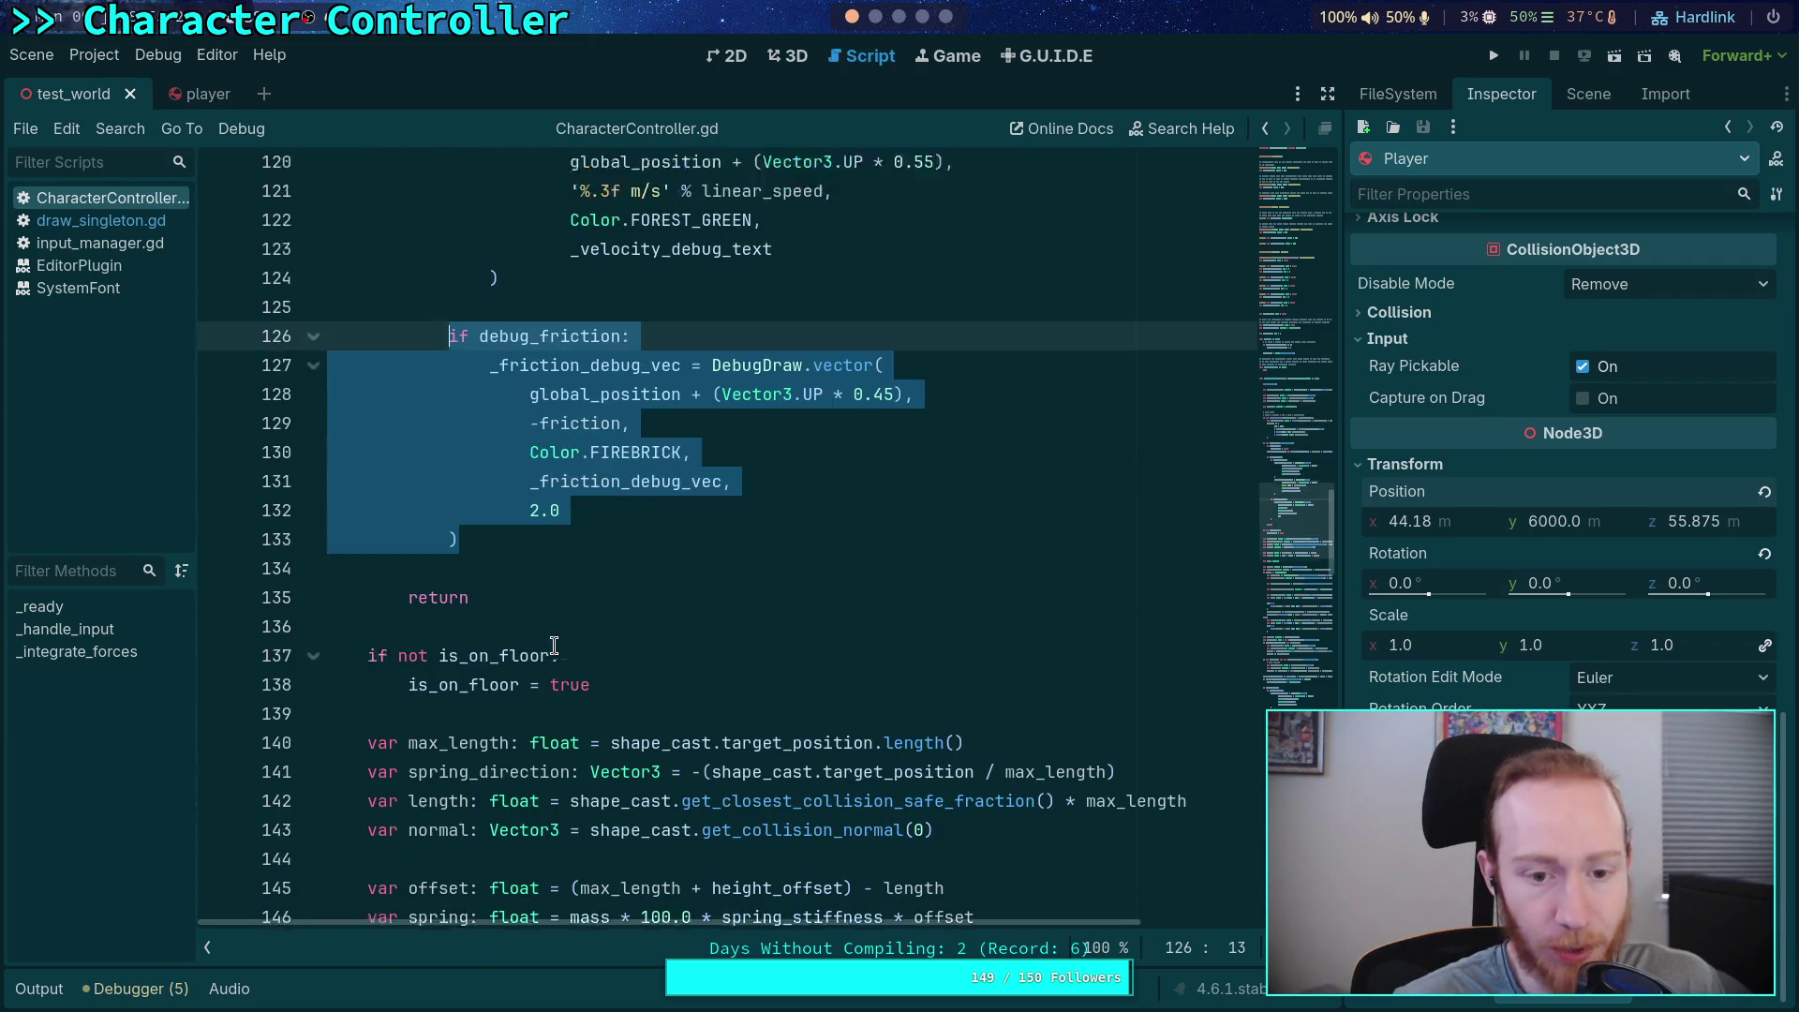
{"action": "scroll", "coordinate": [577, 615], "scroll_direction": "down", "scroll_amount": 5}
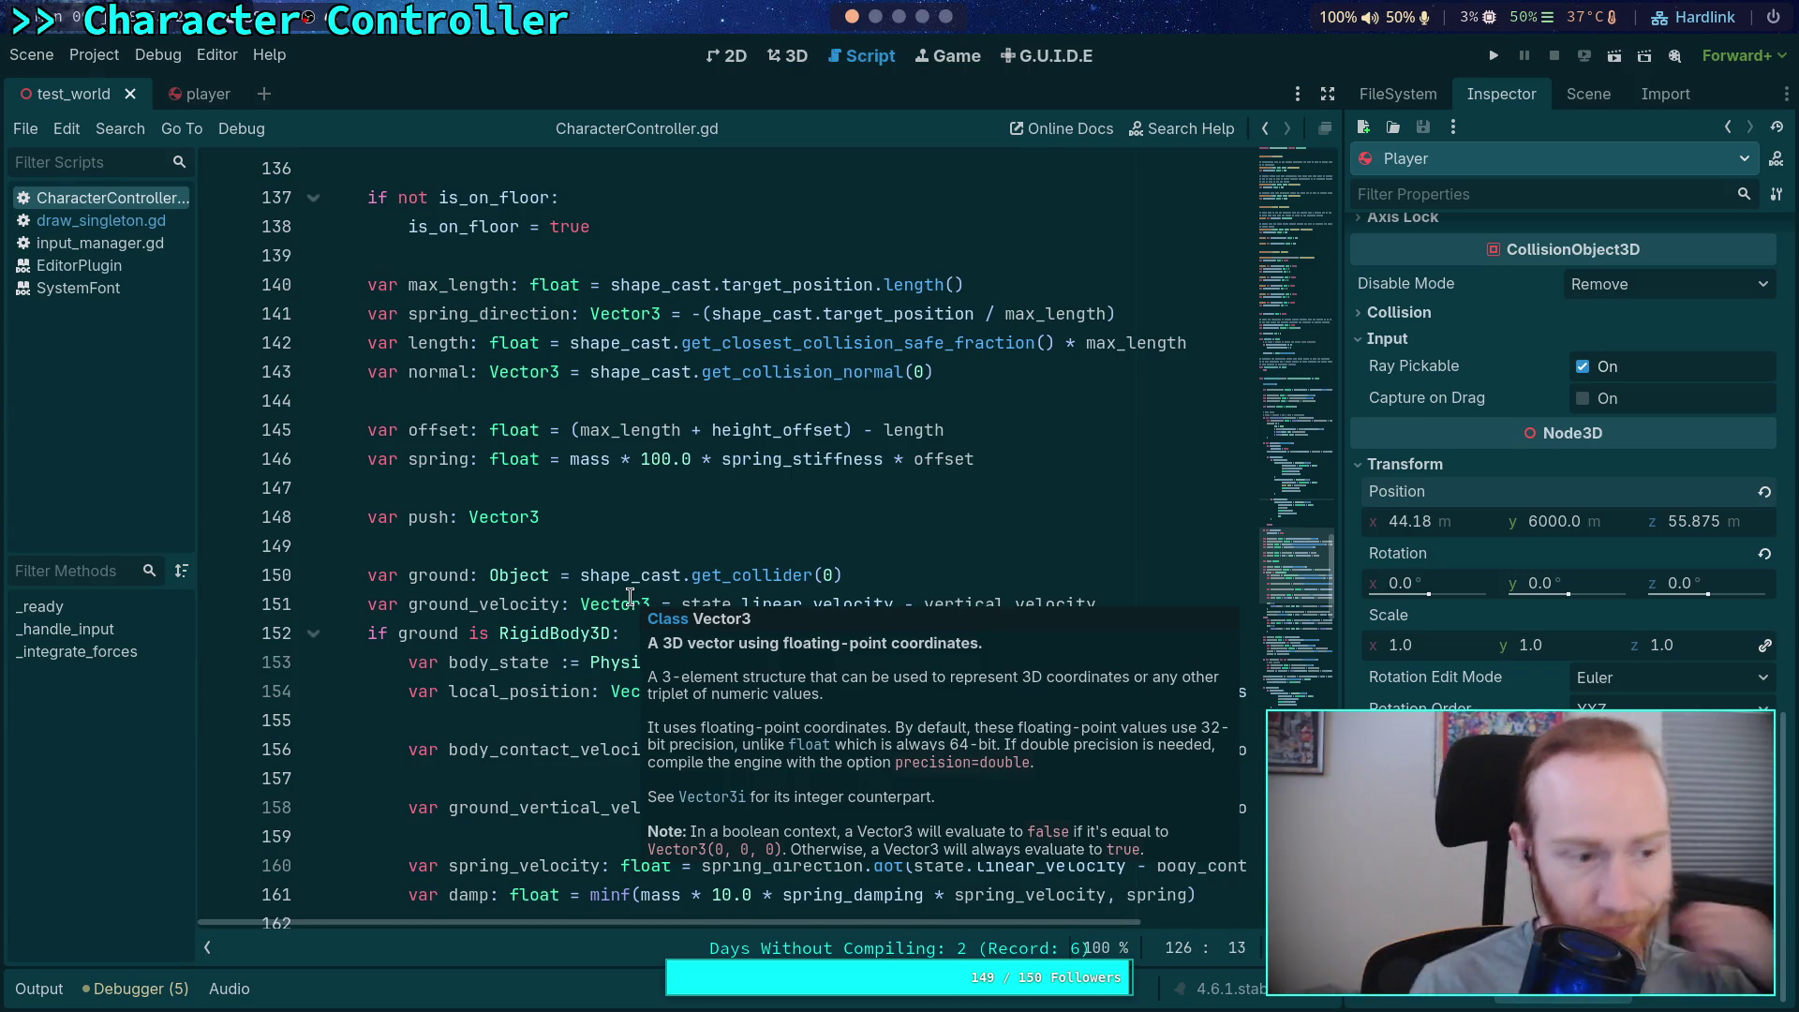
{"action": "scroll", "coordinate": [630, 596], "scroll_direction": "down", "scroll_amount": 8}
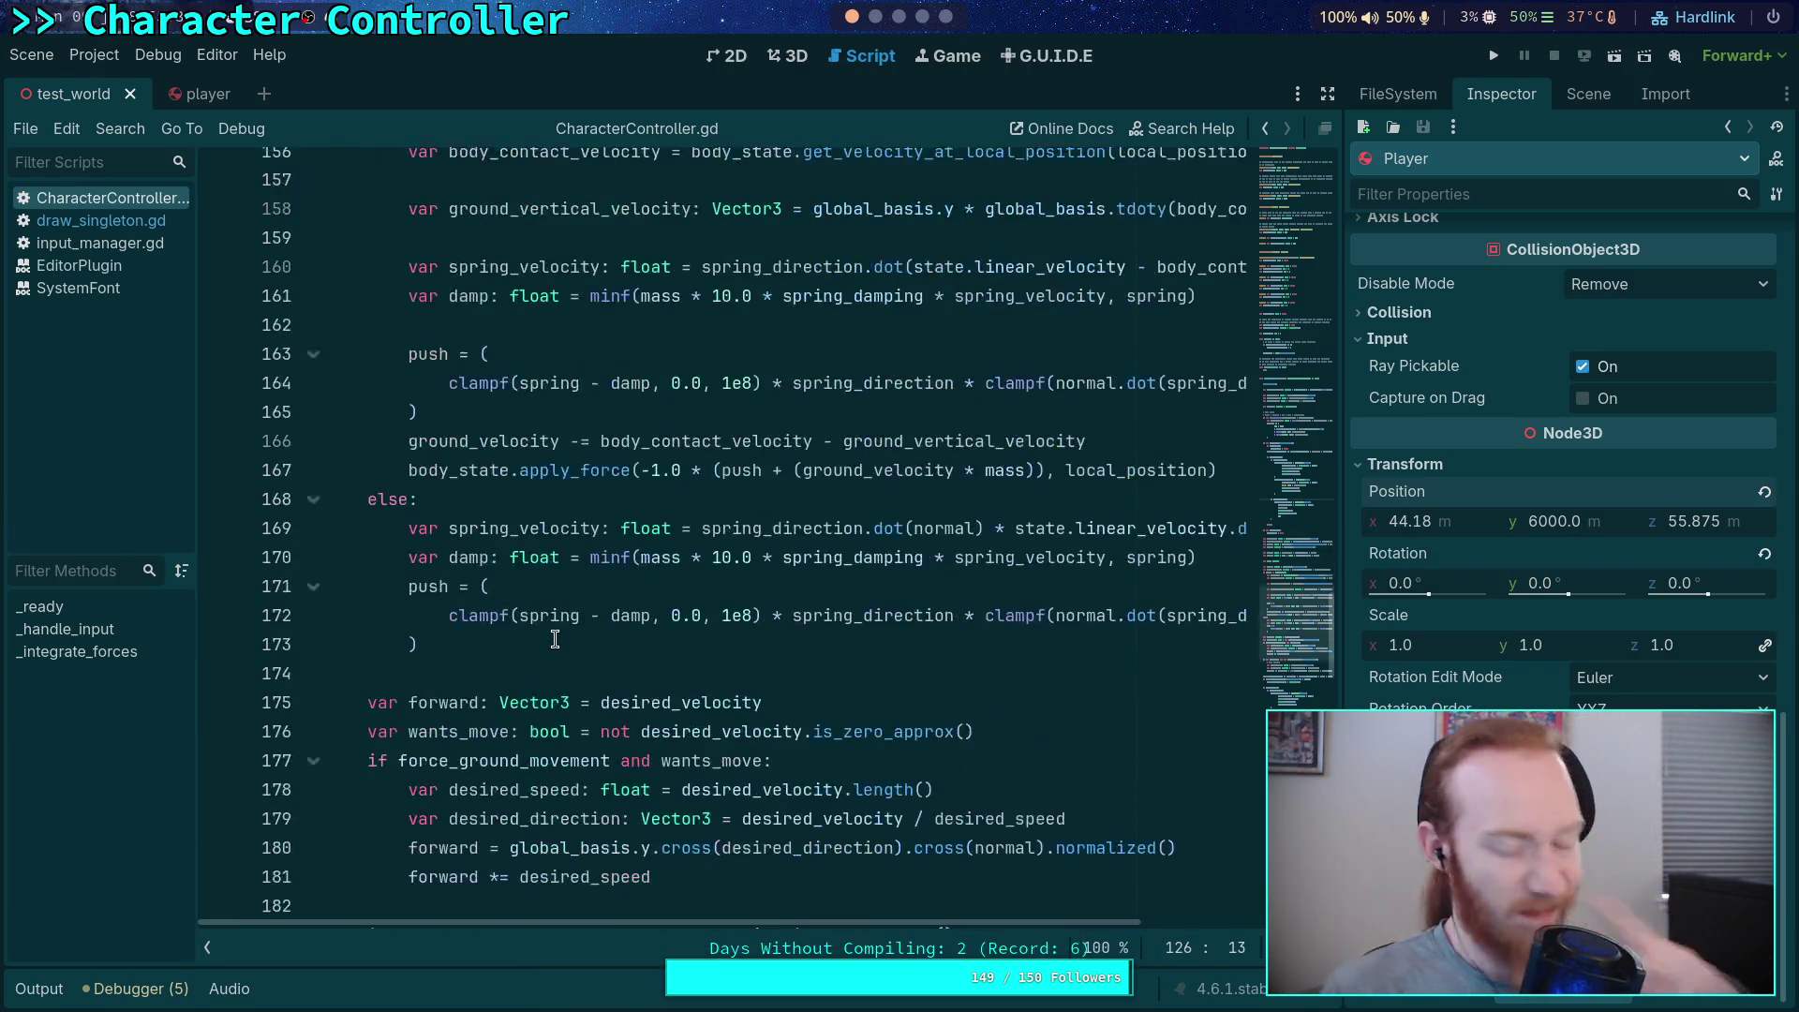
{"action": "scroll", "coordinate": [562, 670], "scroll_direction": "down", "scroll_amount": 14}
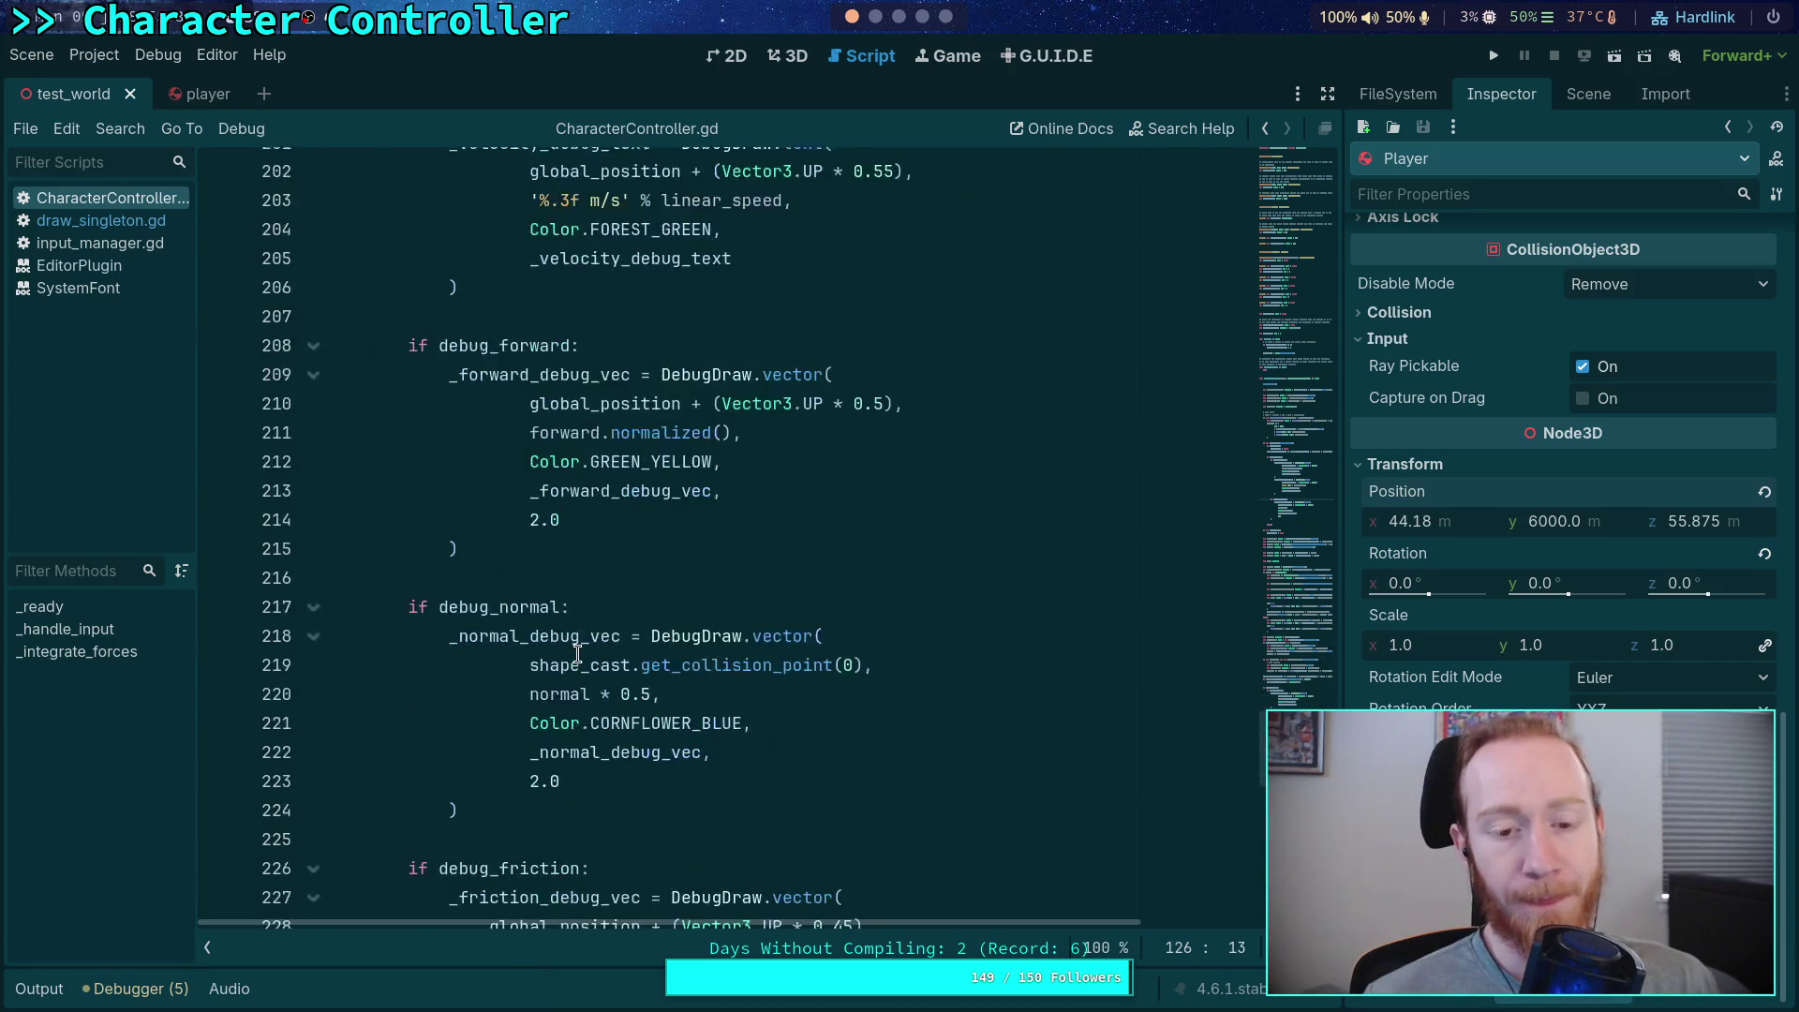
{"action": "scroll", "coordinate": [577, 653], "scroll_direction": "down", "scroll_amount": 5}
{"action": "scroll", "coordinate": [577, 654], "scroll_direction": "up", "scroll_amount": 10}
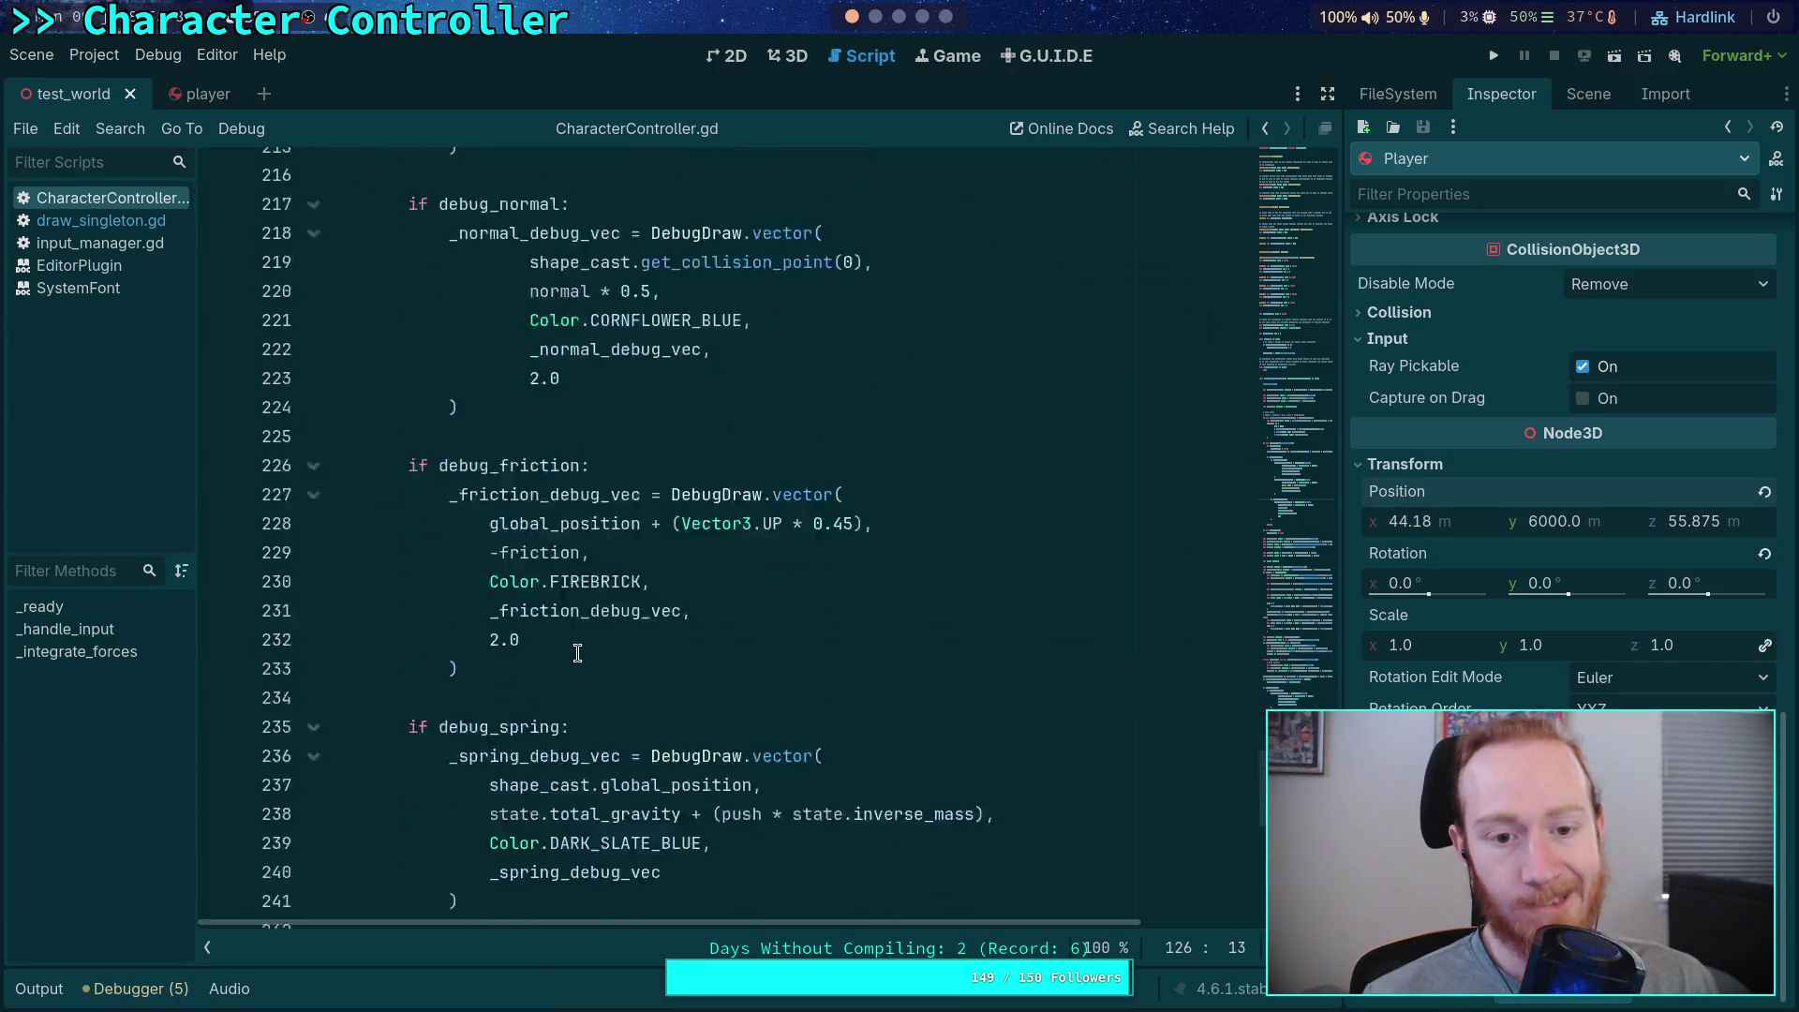
{"action": "scroll", "coordinate": [577, 653], "scroll_direction": "up", "scroll_amount": 6}
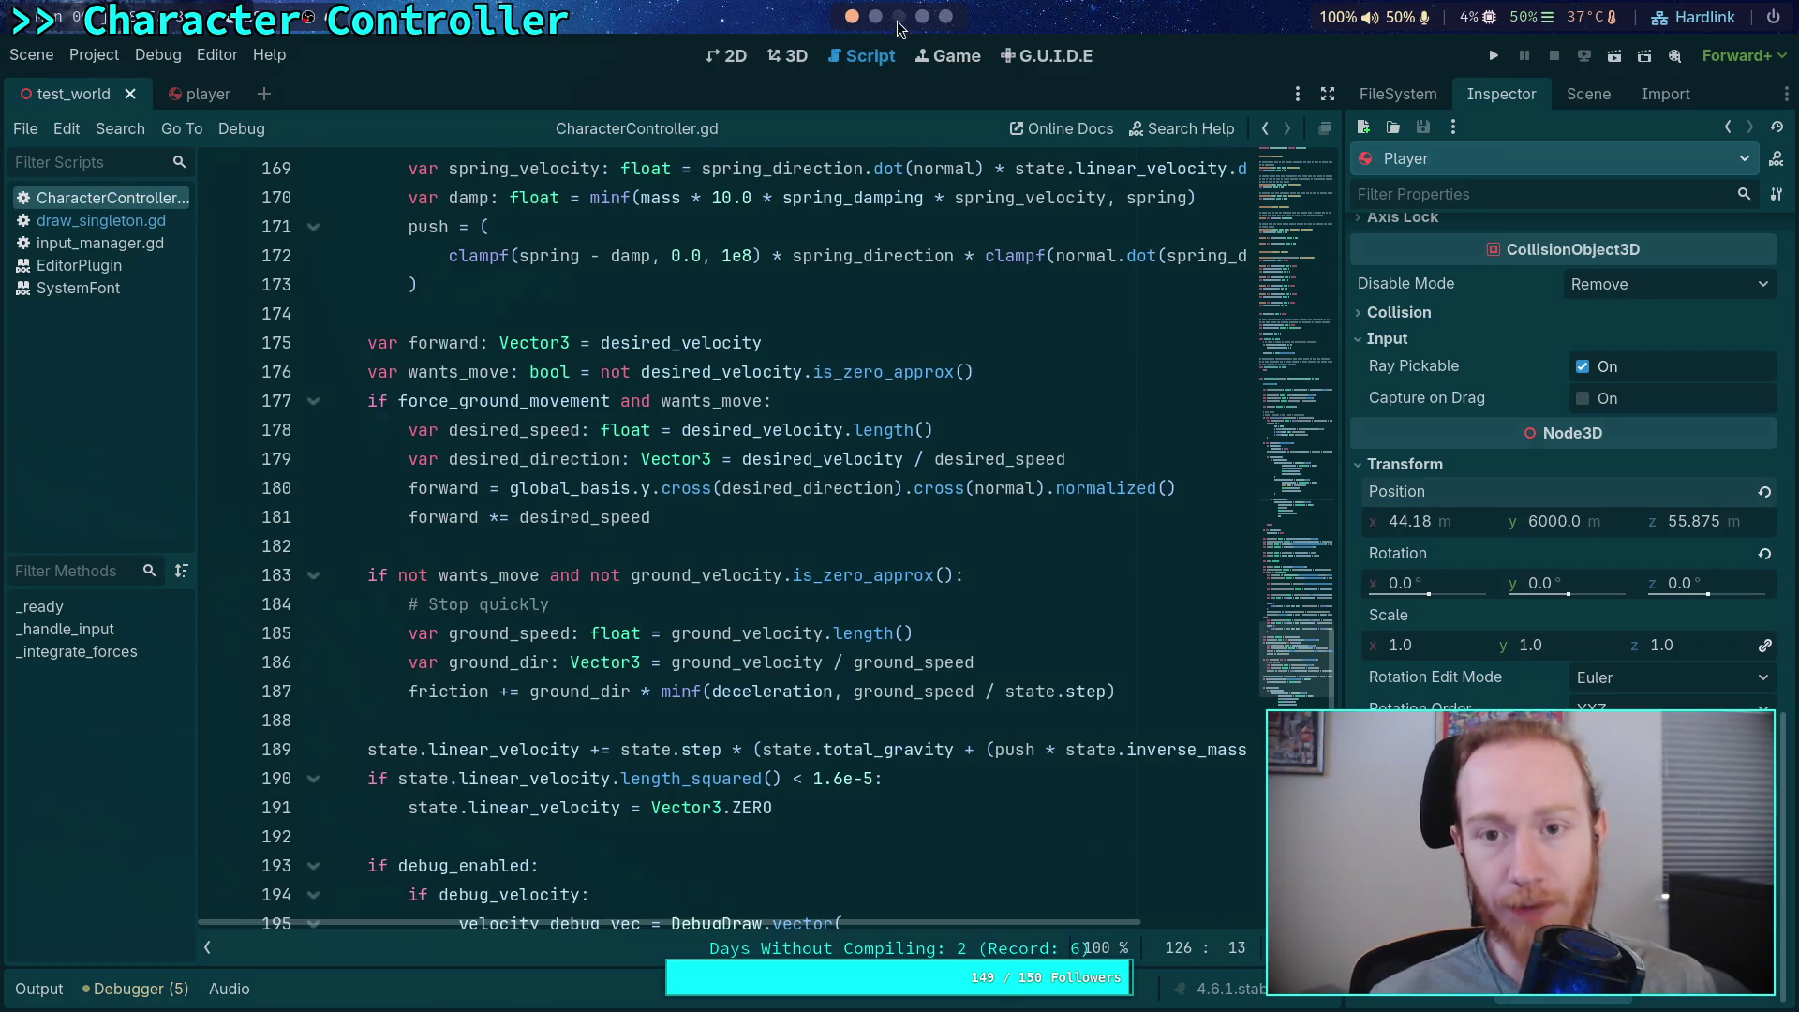
In the planet-game terminal, check git status for uncommitted changes
{"action": "left_click", "coordinate": [898, 22]}
{"action": "left_click", "coordinate": [876, 17]}
{"action": "left_click", "coordinate": [761, 50]}
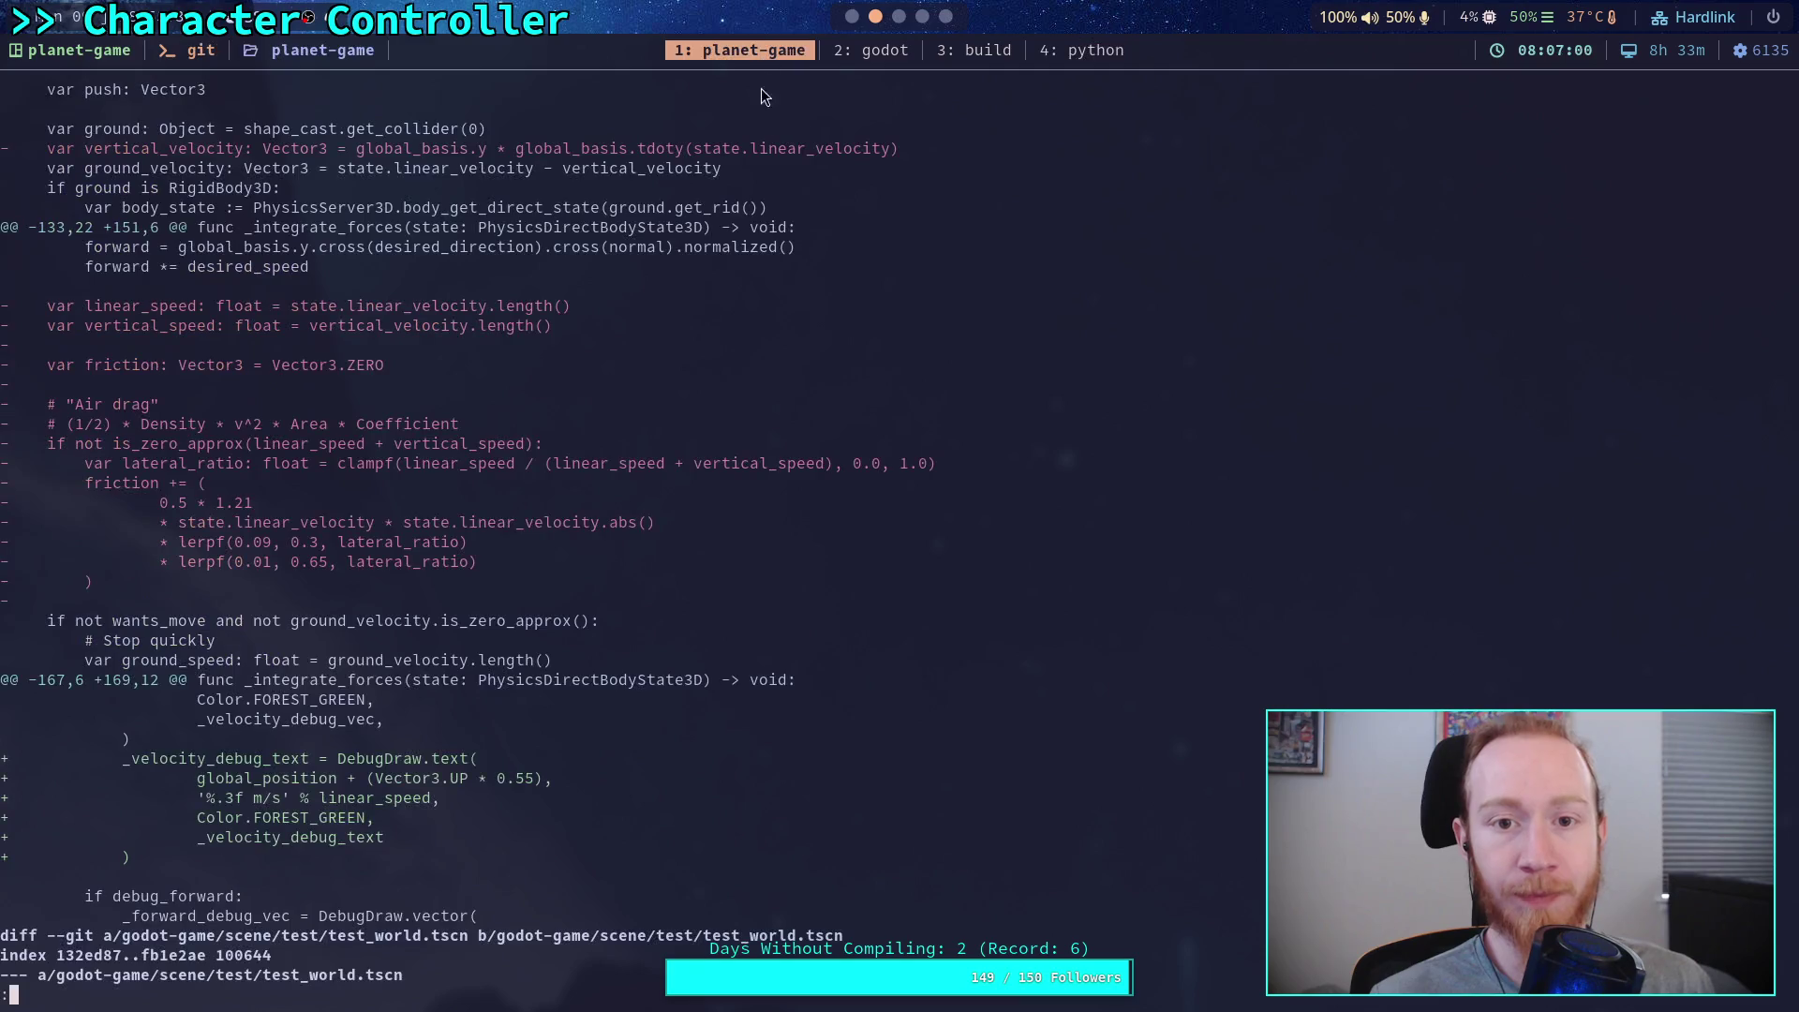
{"action": "type", "text": "qgi"}
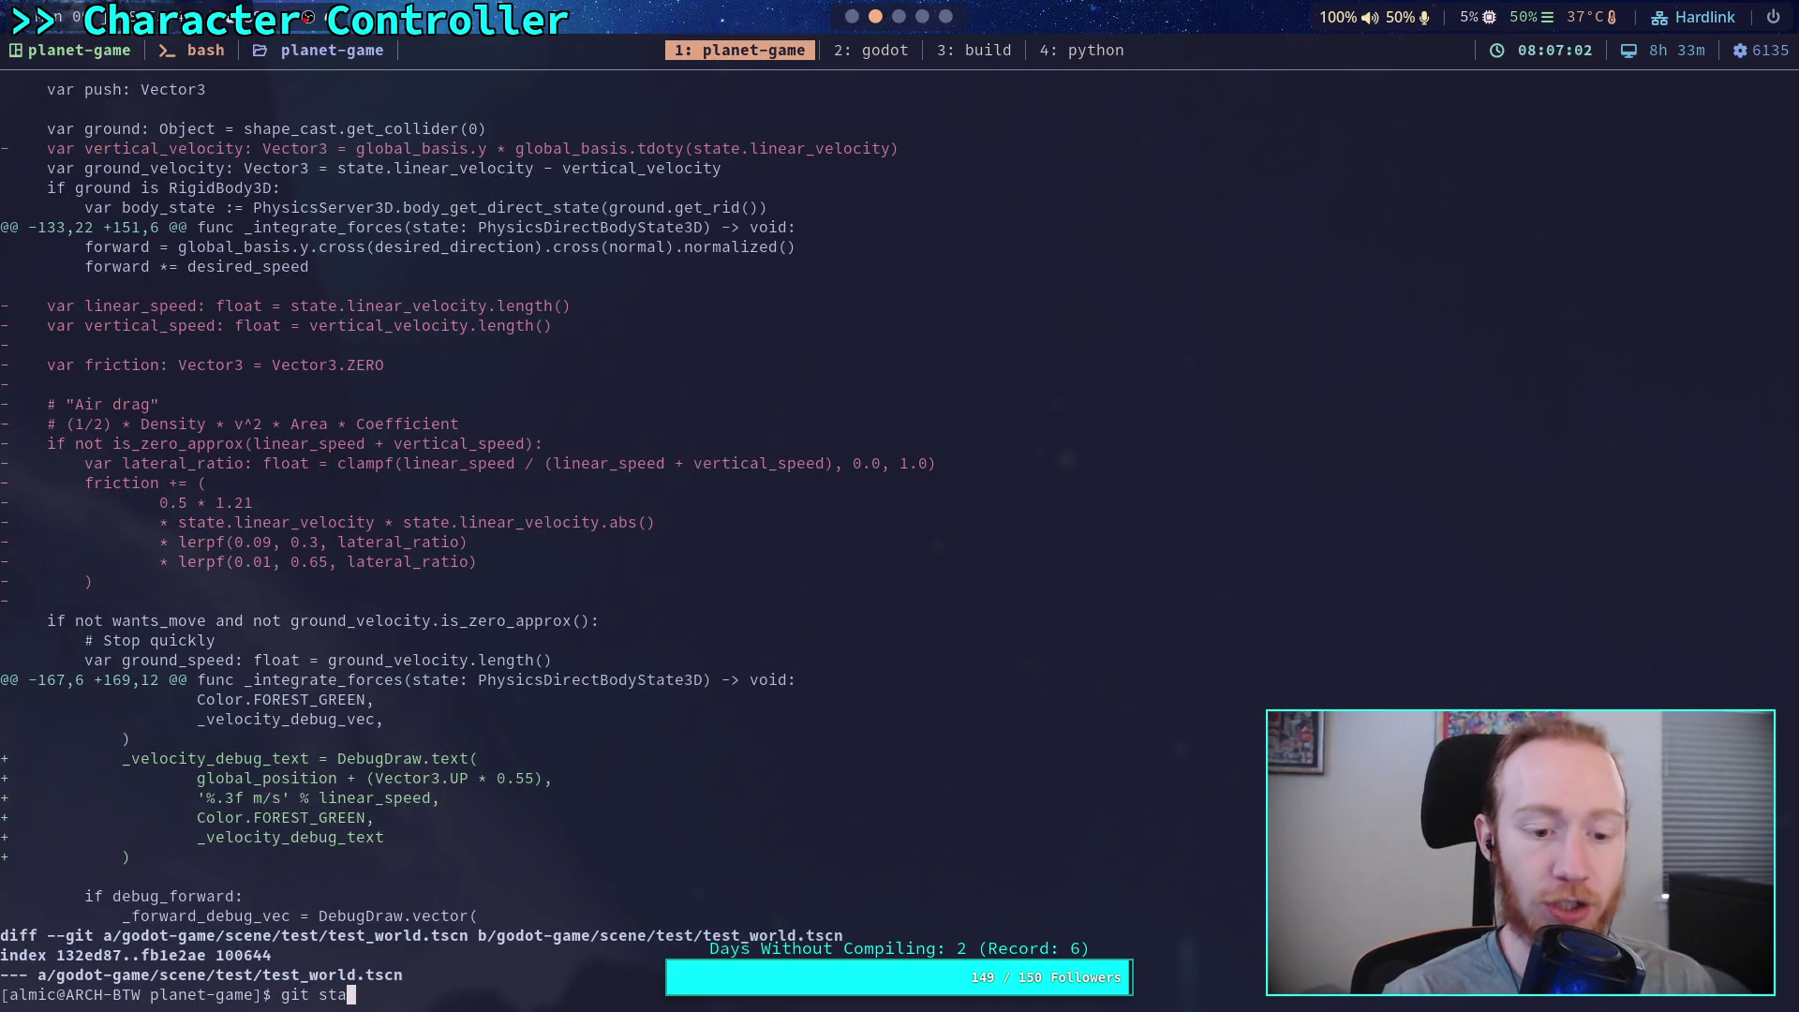
{"action": "type", "text": "tus"}
{"action": "key", "text": "Return"}
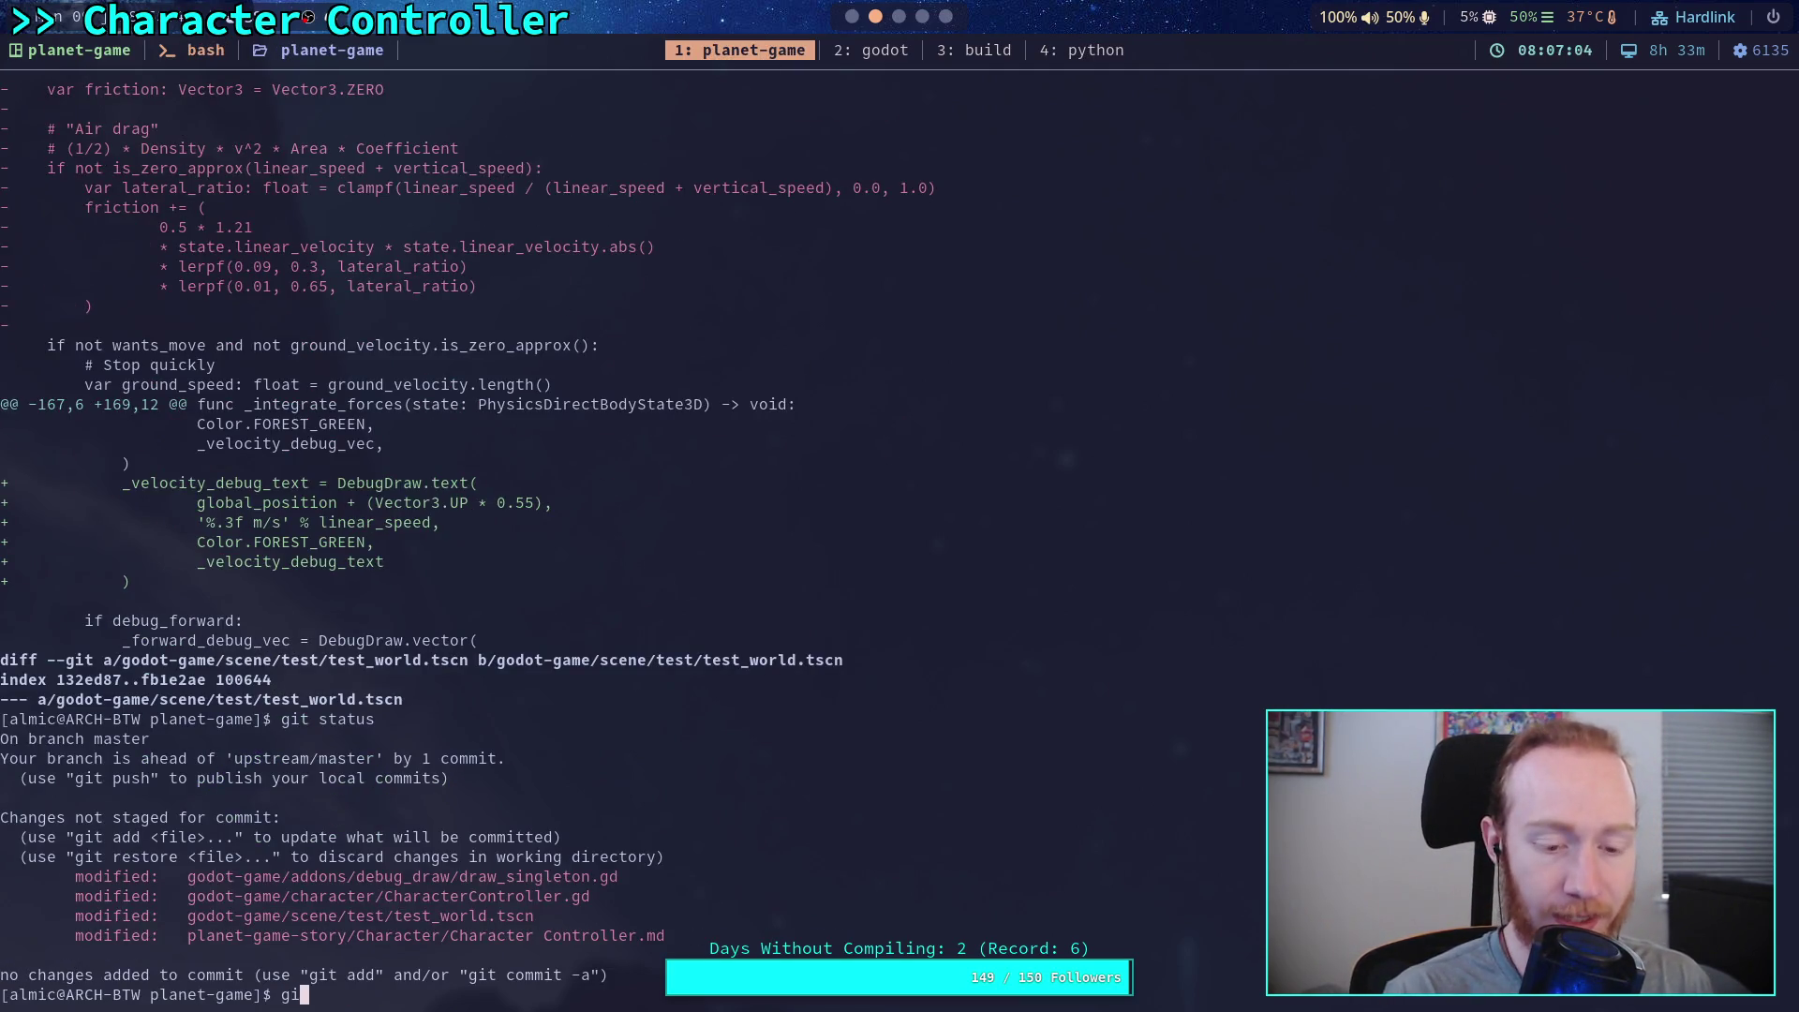
{"action": "type", "text": "git diff"}
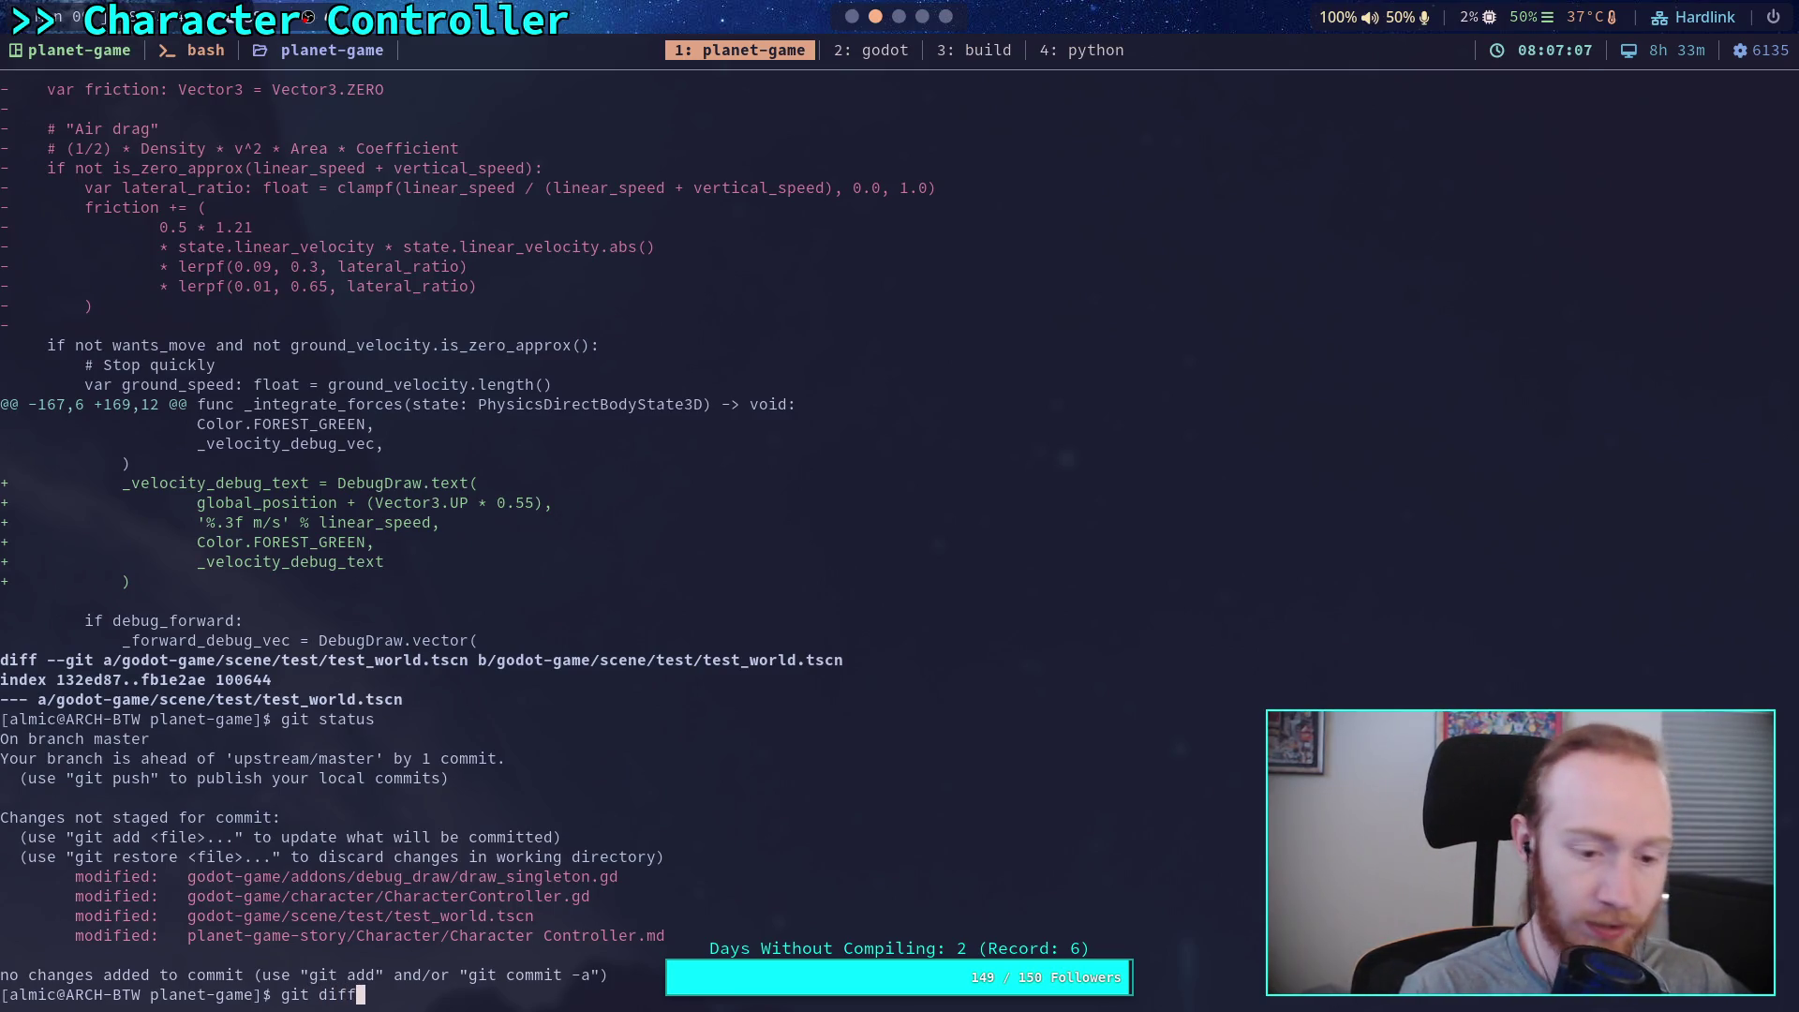
Review the git diff of CharacterController.gd and test_world.tscn, then git push to master
{"action": "key", "text": "Return"}
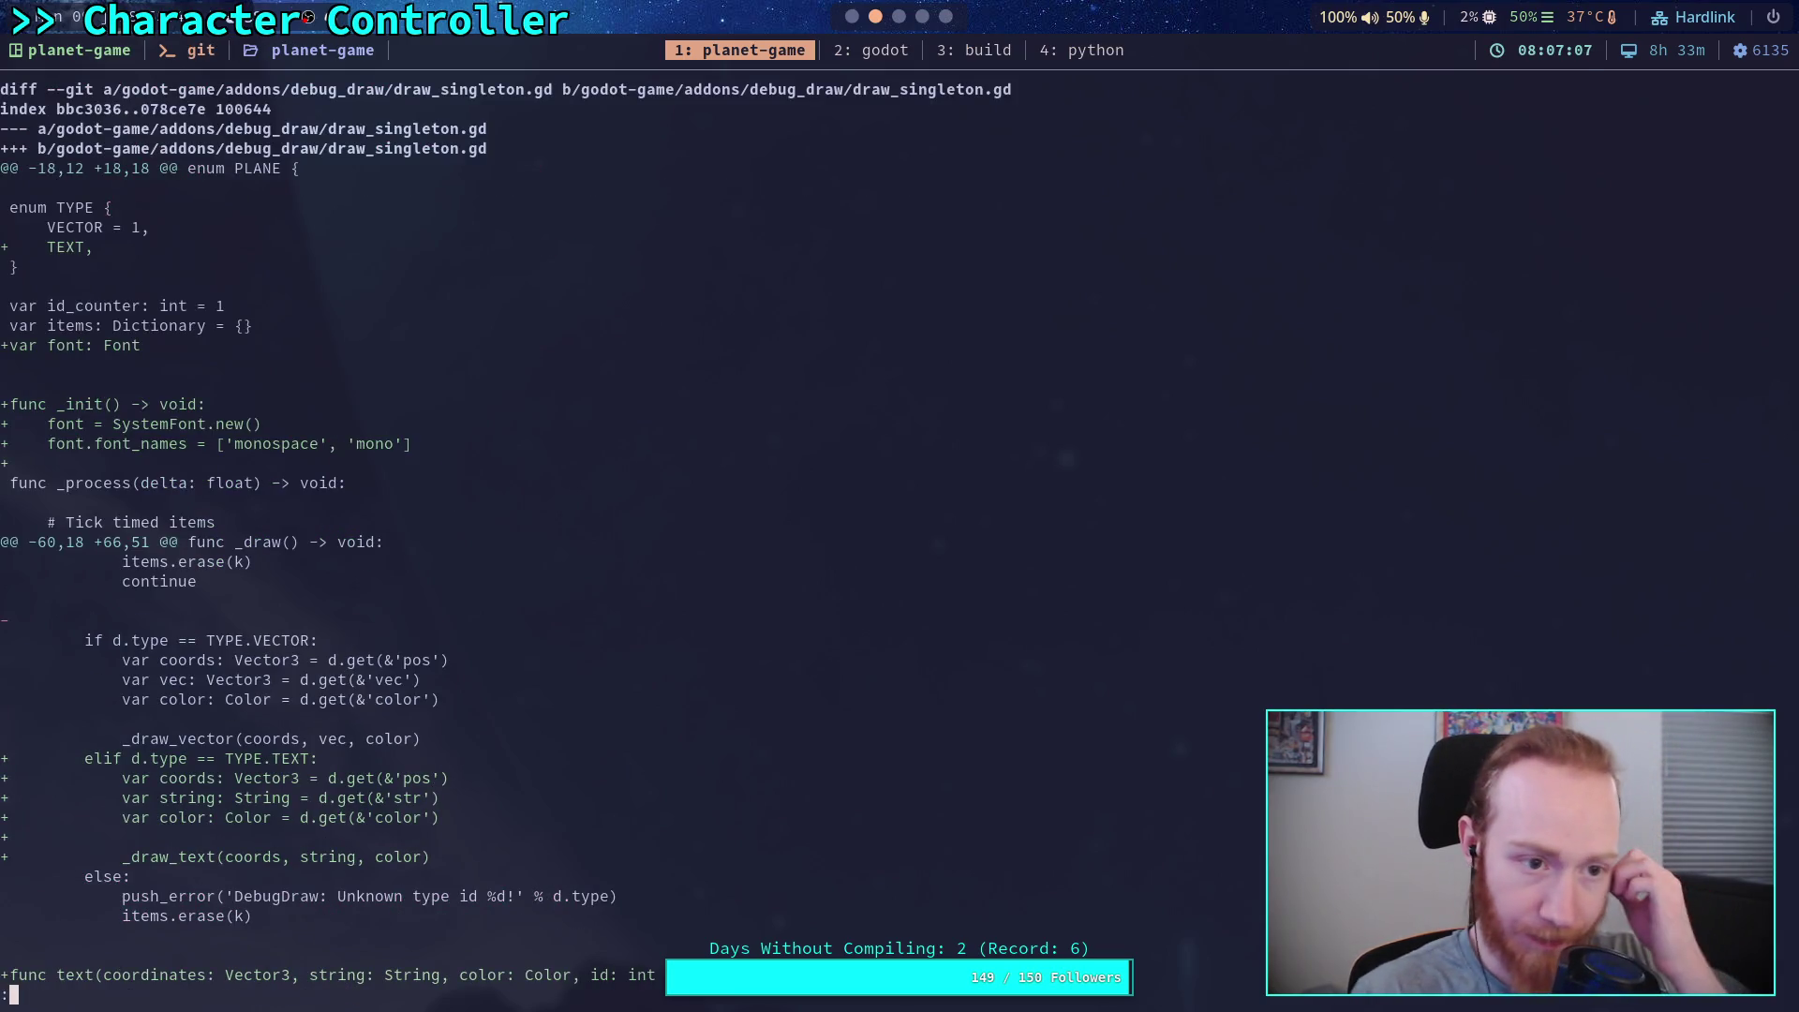
{"action": "key", "text": "space"}
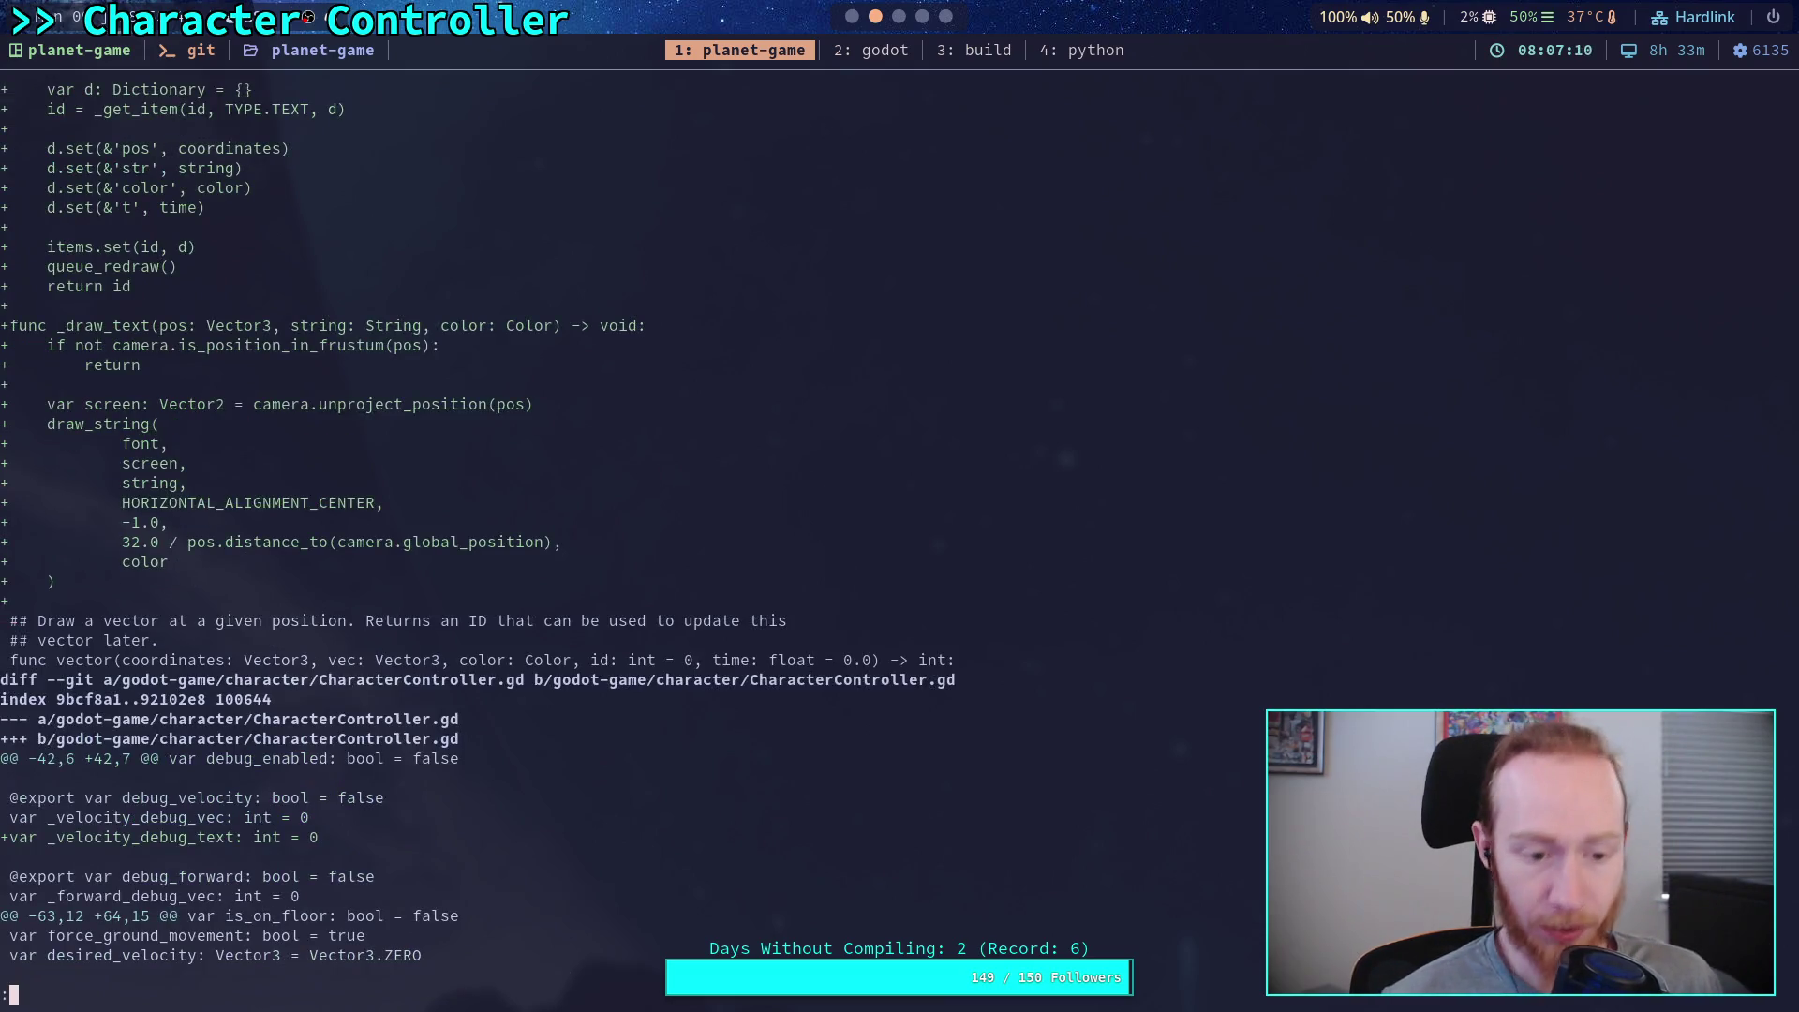
{"action": "key", "text": "space"}
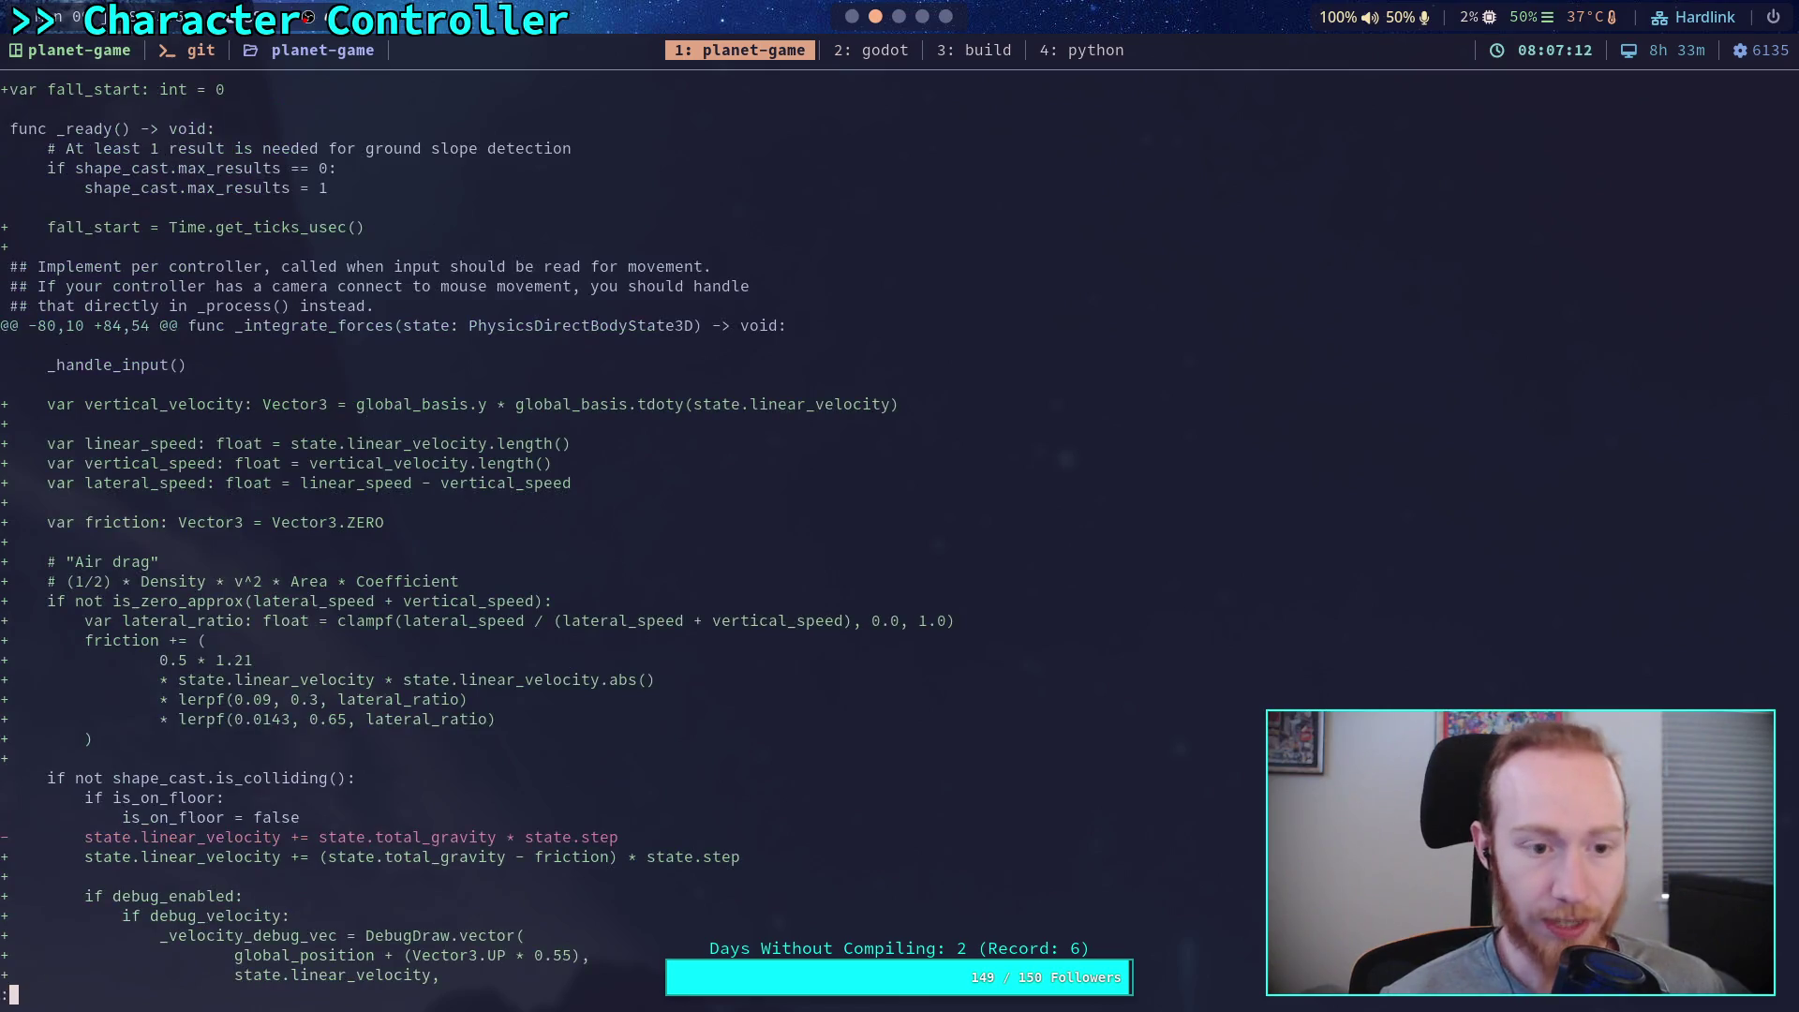
{"action": "key", "text": "space"}
{"action": "key", "text": "space"}
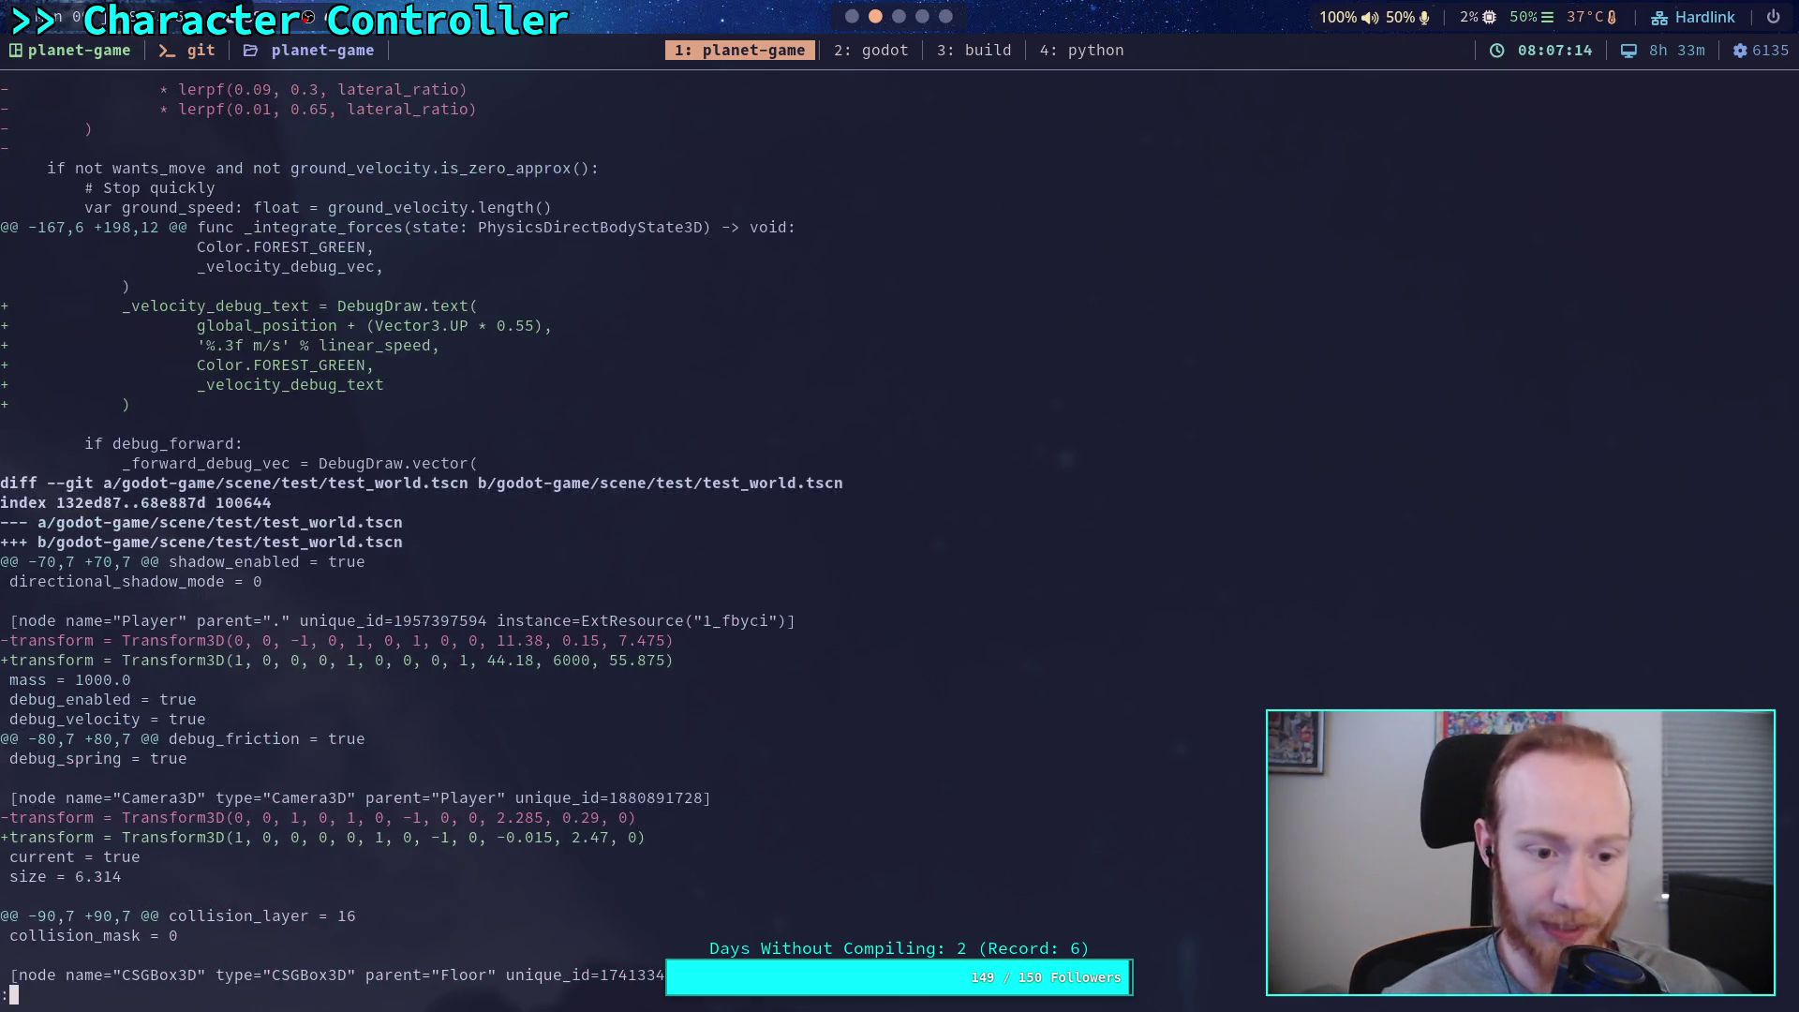
{"action": "key", "text": "space"}
{"action": "key", "text": "q"}
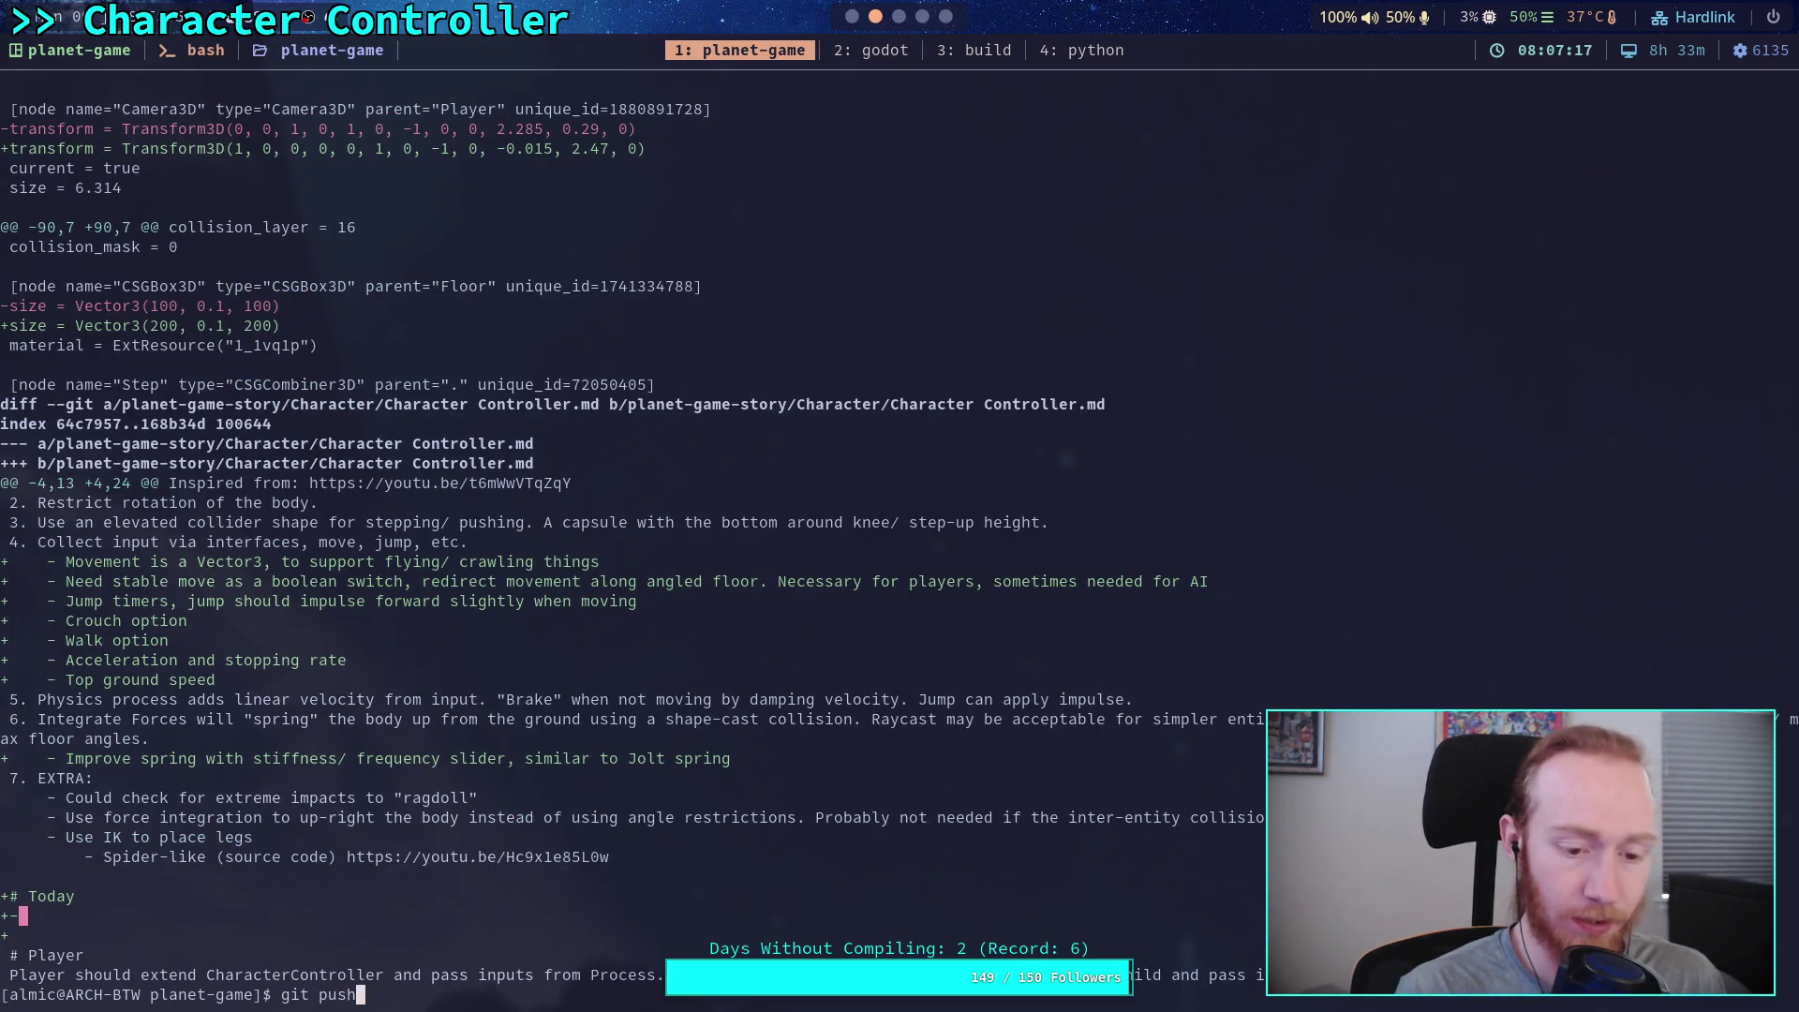
{"action": "key", "text": "Return"}
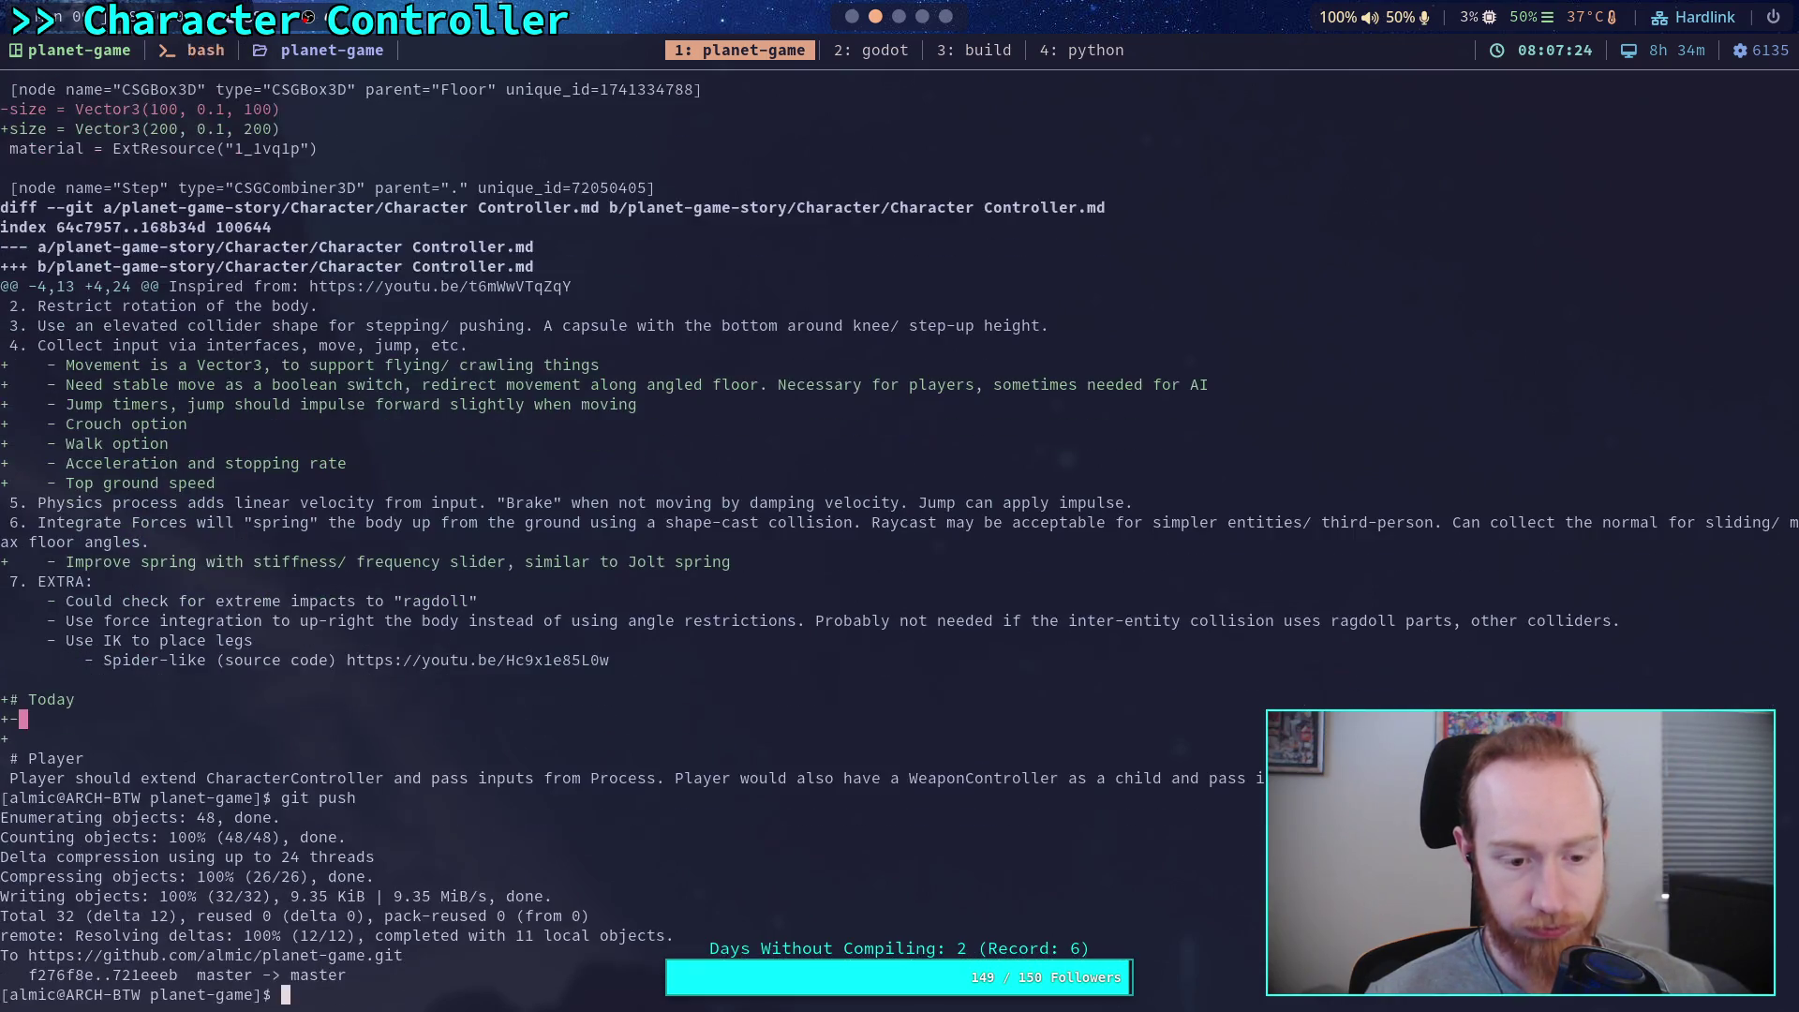
{"action": "key", "text": "super+2"}
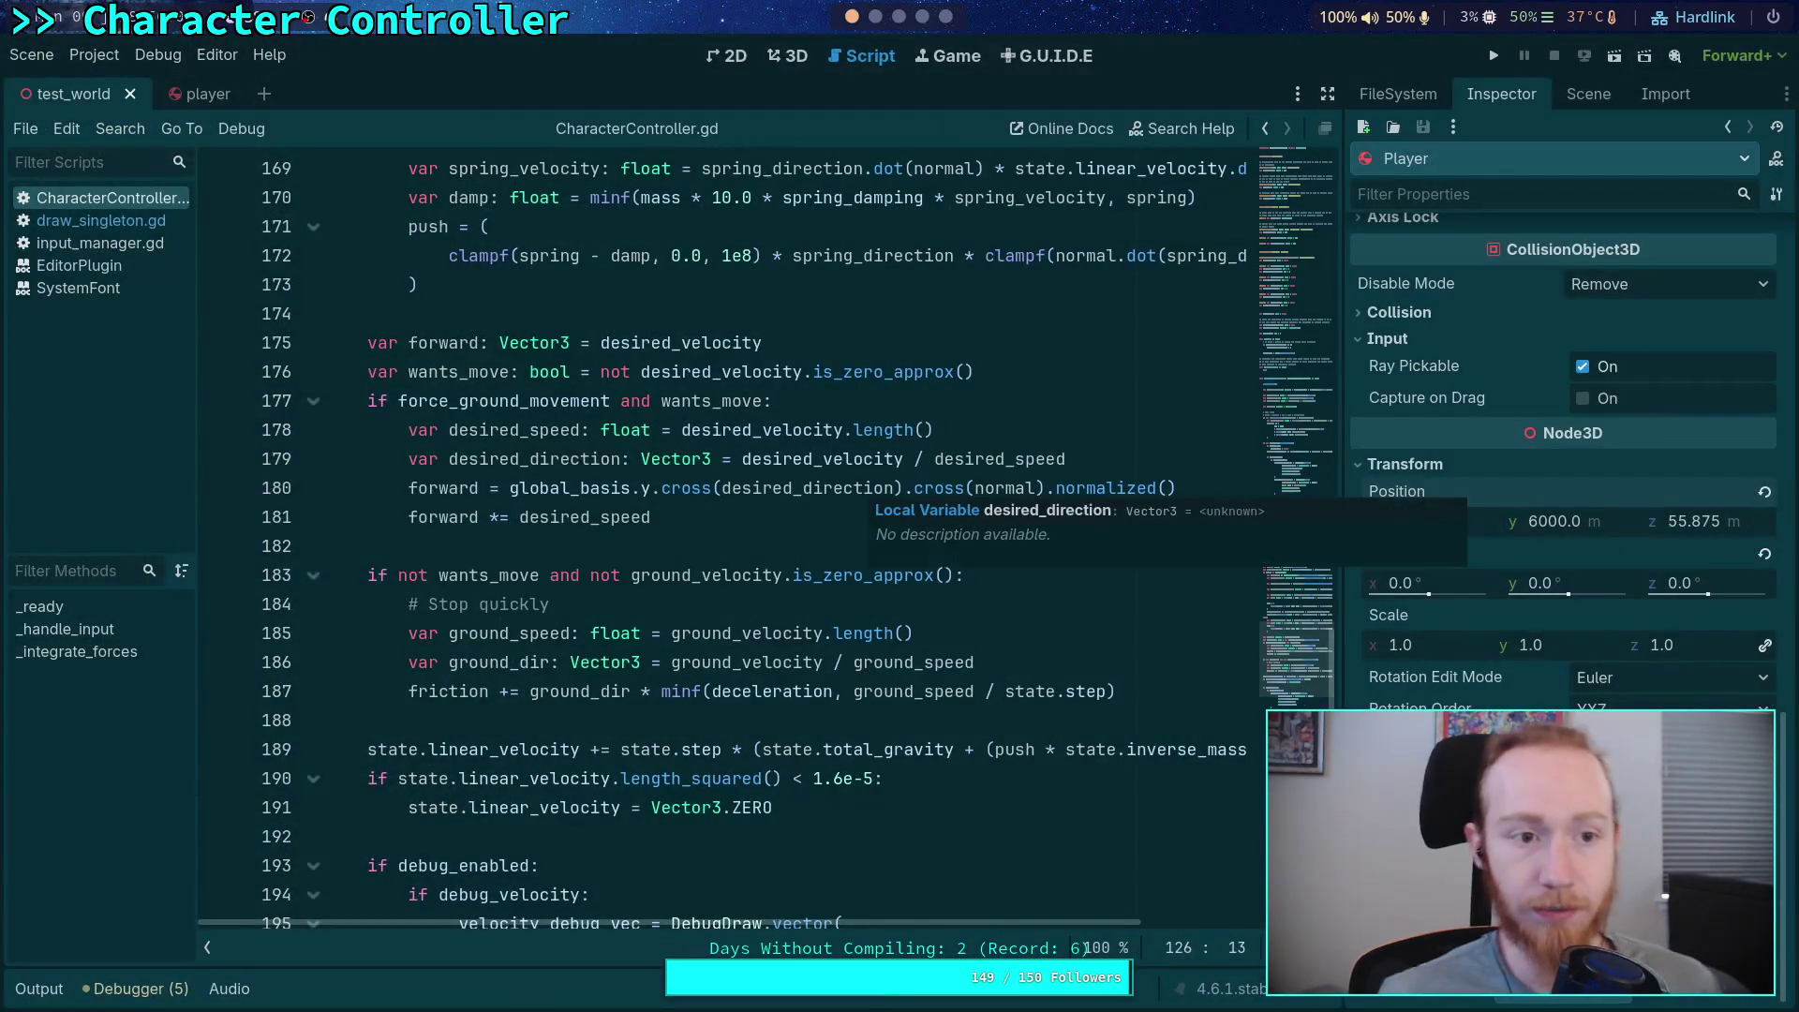
Switch to the test_world 3D scene, select the Player and frame it
{"action": "left_click", "coordinate": [790, 58]}
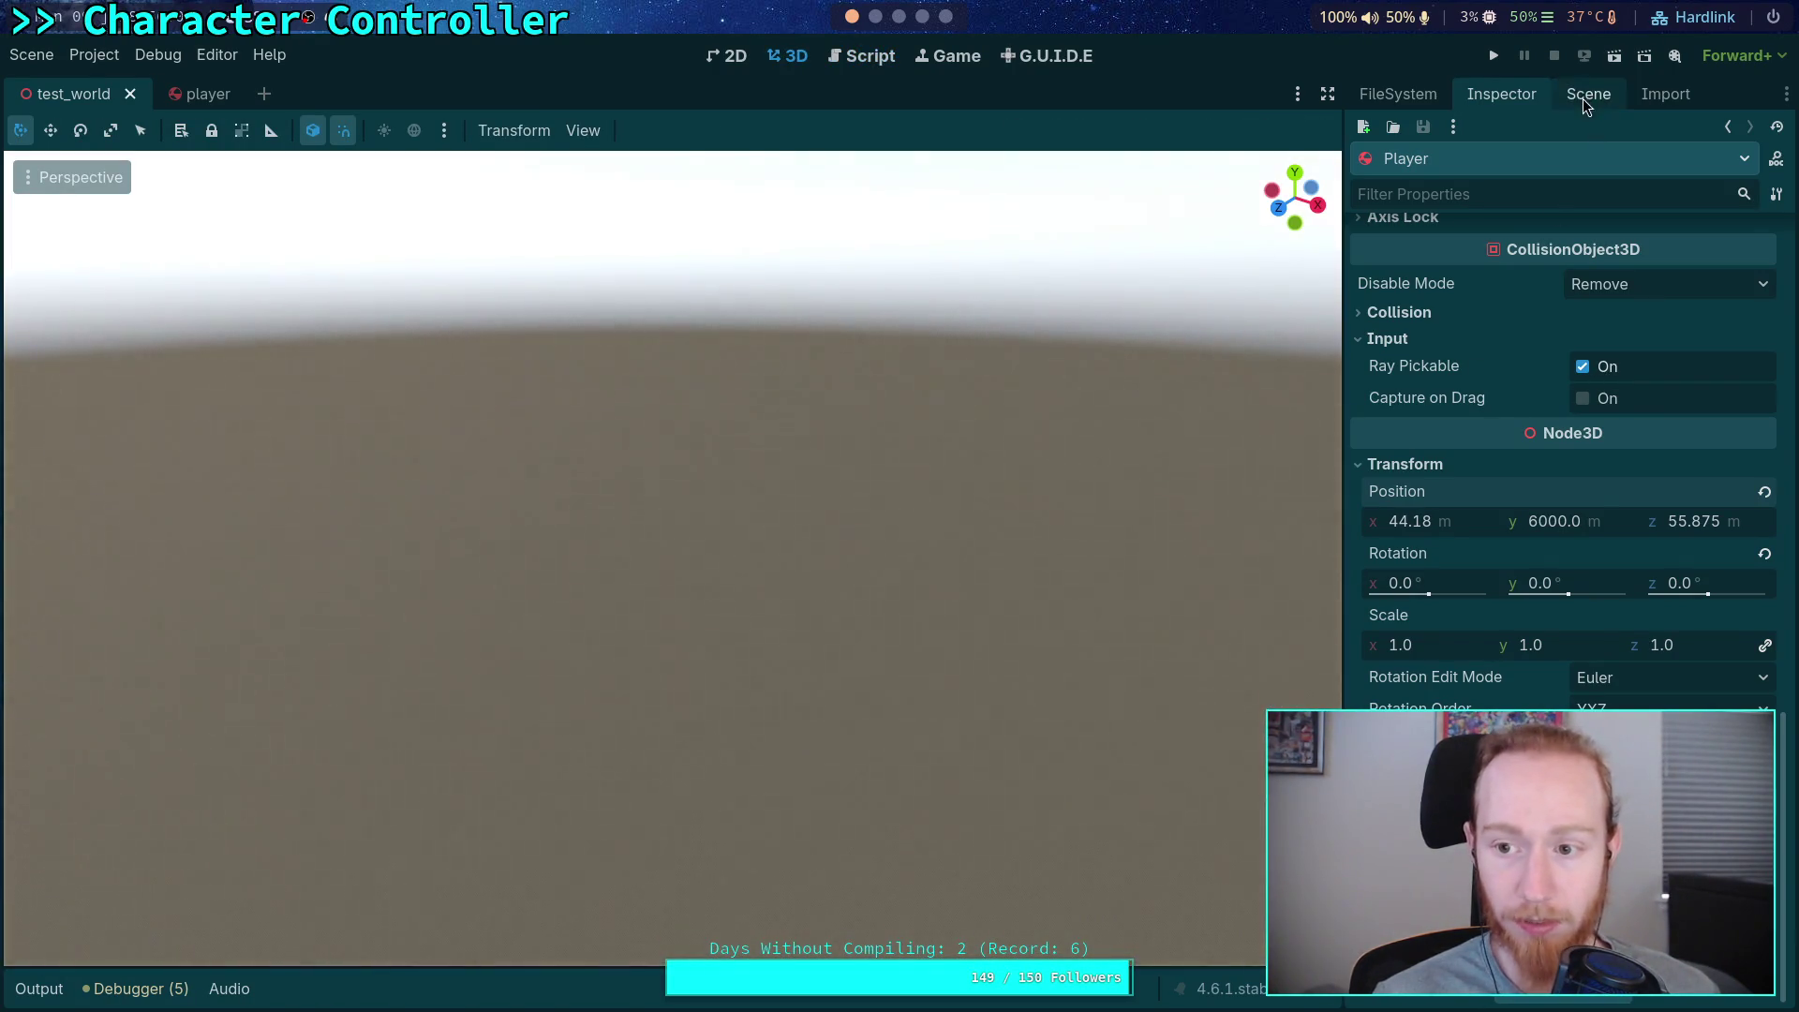
{"action": "left_click", "coordinate": [1583, 99]}
{"action": "left_click", "coordinate": [1504, 95]}
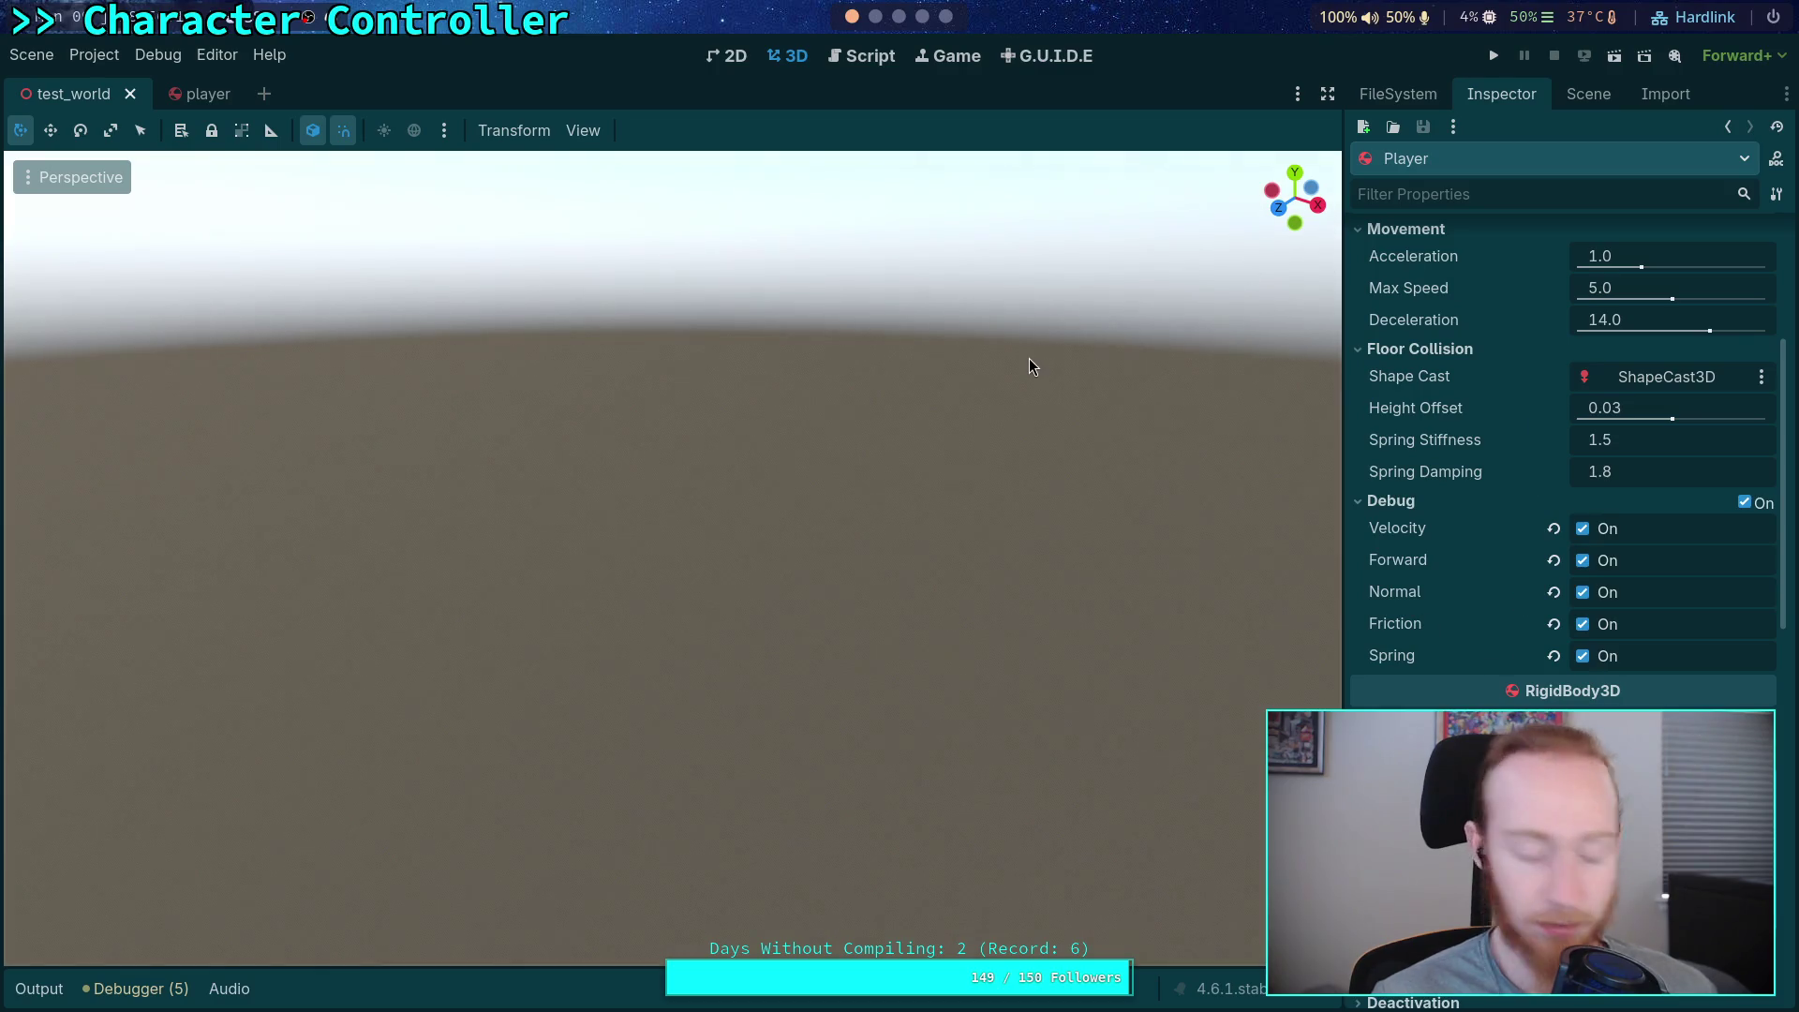
{"action": "key", "text": "f"}
Change the Player's Transform position y from 6000.0 to 1
{"action": "mouse_move", "coordinate": [941, 384]}
{"action": "left_mouse_down"}
{"action": "mouse_move", "coordinate": [1235, 583]}
{"action": "mouse_move", "coordinate": [975, 666]}
{"action": "mouse_move", "coordinate": [1165, 403]}
{"action": "left_mouse_up"}
{"action": "scroll", "coordinate": [1043, 397], "scroll_direction": "down", "scroll_amount": 3}
{"action": "mouse_move", "coordinate": [1043, 407]}
{"action": "left_mouse_down"}
{"action": "mouse_move", "coordinate": [920, 651]}
{"action": "mouse_move", "coordinate": [1312, 524]}
{"action": "left_mouse_up"}
{"action": "scroll", "coordinate": [1473, 536], "scroll_direction": "down", "scroll_amount": 5}
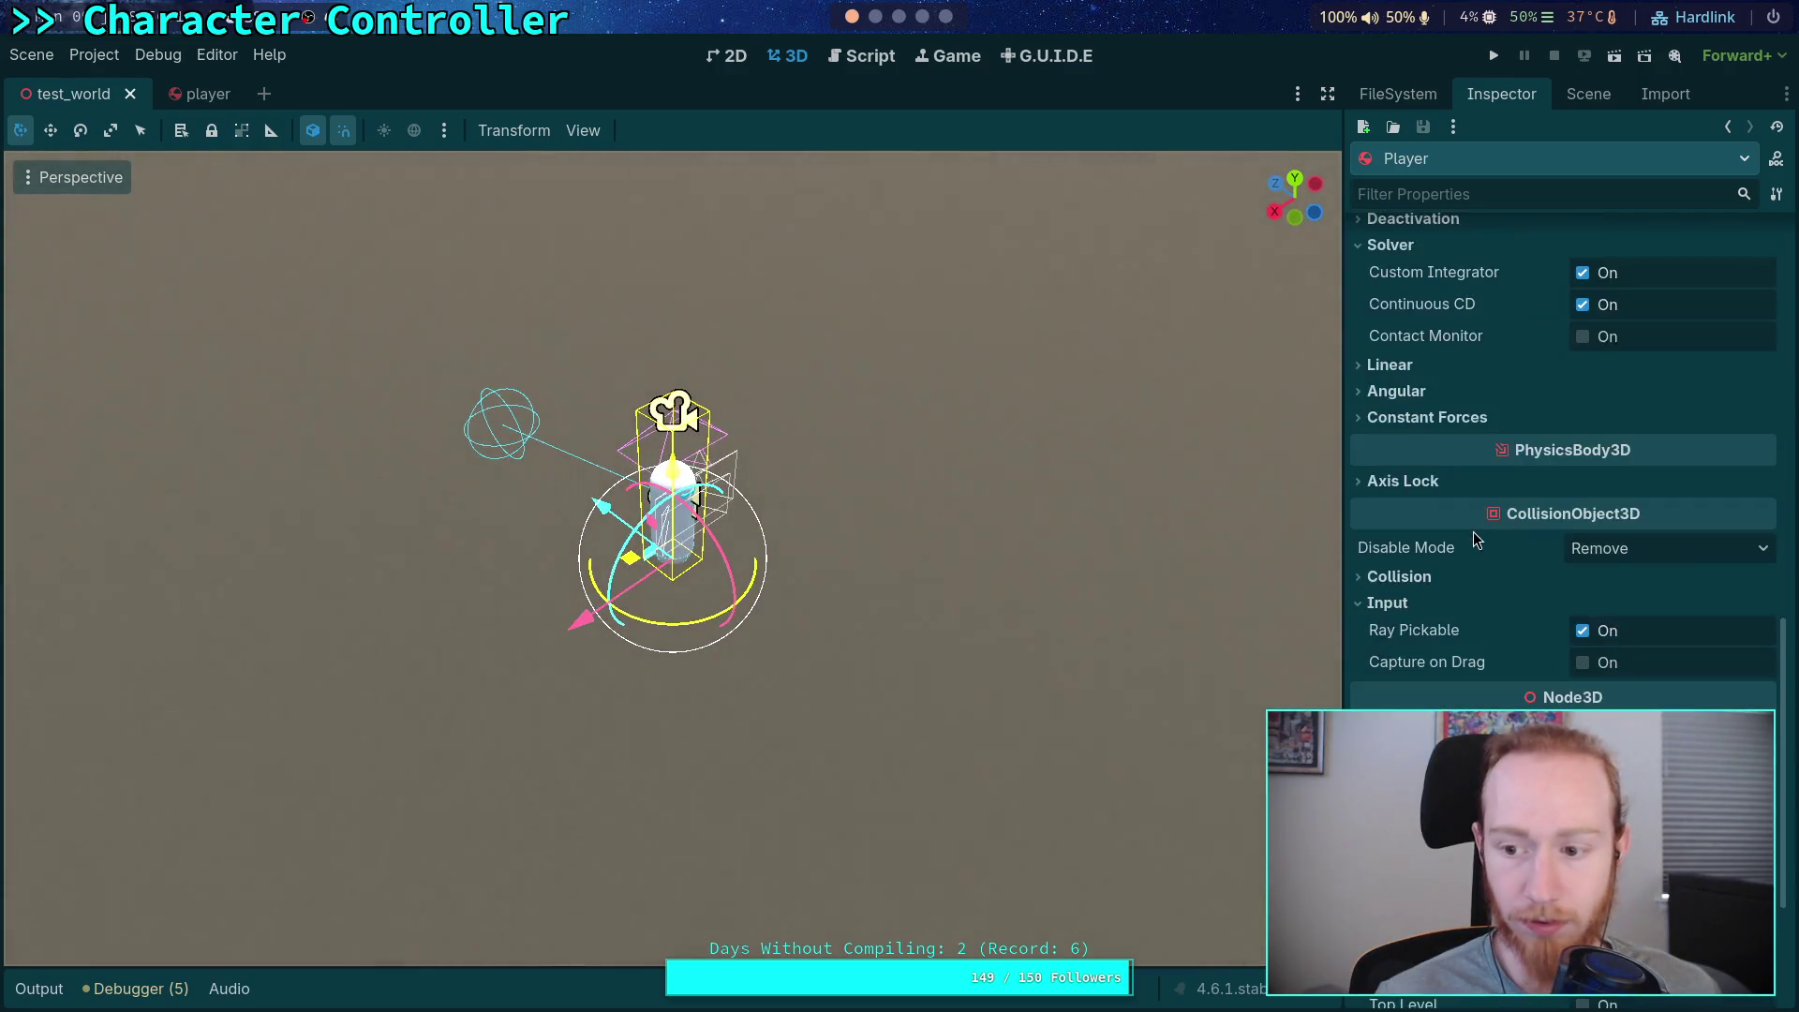
{"action": "scroll", "coordinate": [1473, 532], "scroll_direction": "down", "scroll_amount": 4}
{"action": "scroll", "coordinate": [1474, 531], "scroll_direction": "up", "scroll_amount": 5}
{"action": "scroll", "coordinate": [1473, 531], "scroll_direction": "down", "scroll_amount": 3}
{"action": "mouse_move", "coordinate": [911, 532]}
{"action": "left_mouse_down"}
{"action": "mouse_move", "coordinate": [884, 622]}
{"action": "mouse_move", "coordinate": [787, 647]}
{"action": "left_mouse_up"}
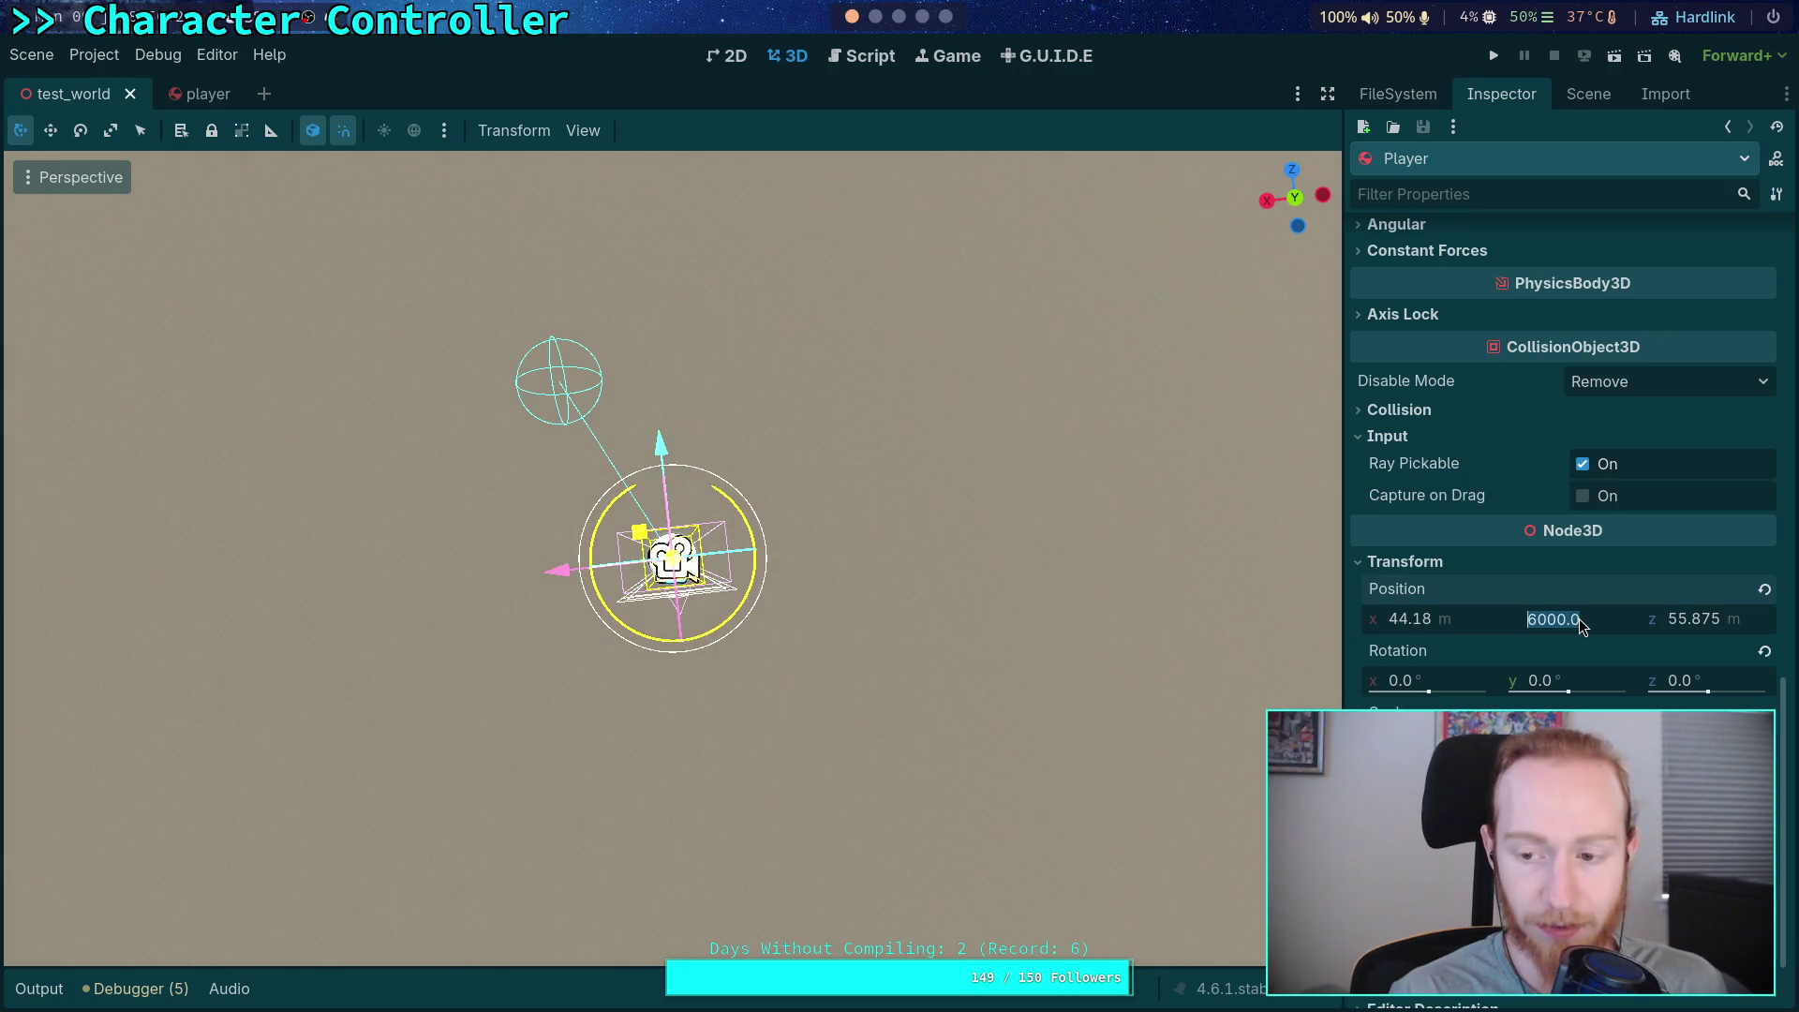
{"action": "type", "text": "1"}
{"action": "key", "text": "Return"}
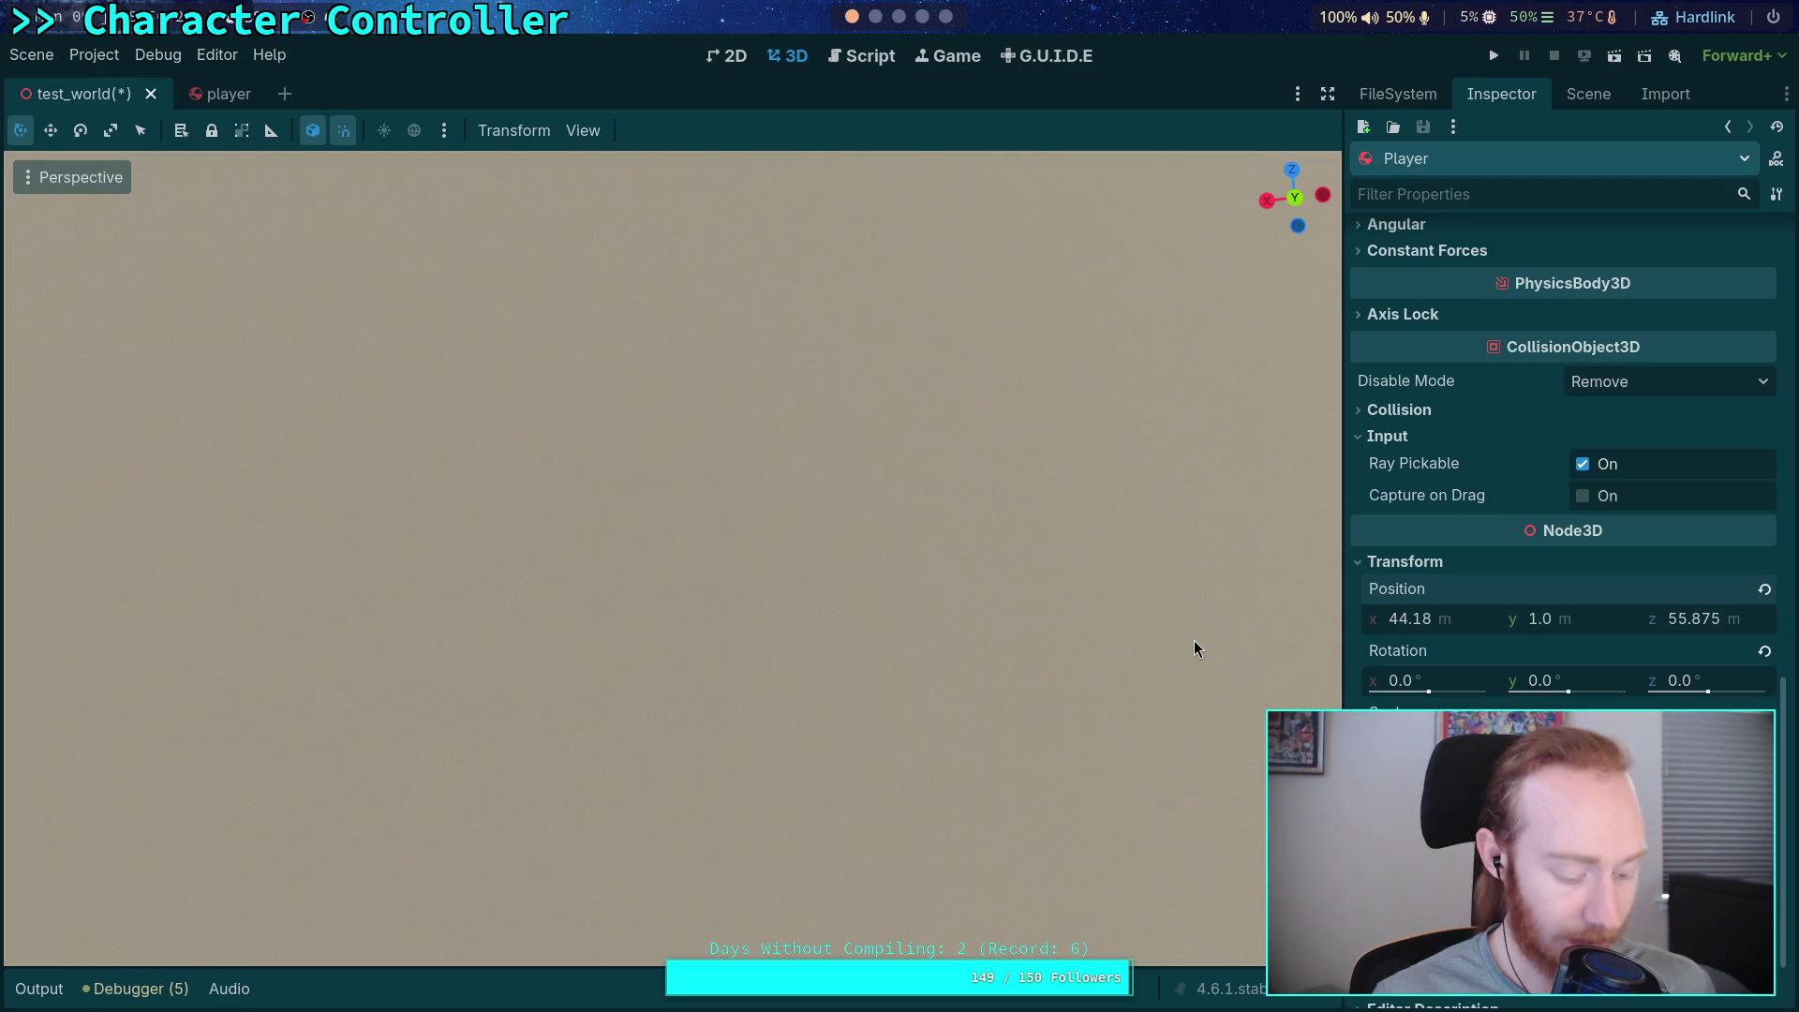
Lower the Player capsule with the Y gizmo to just above the floor at y 0.1
{"action": "key", "text": "f"}
{"action": "mouse_move", "coordinate": [690, 733]}
{"action": "left_mouse_down"}
{"action": "mouse_move", "coordinate": [1010, 392]}
{"action": "mouse_move", "coordinate": [768, 440]}
{"action": "mouse_move", "coordinate": [673, 499]}
{"action": "left_mouse_up"}
{"action": "mouse_move", "coordinate": [757, 547]}
{"action": "left_mouse_down"}
{"action": "mouse_move", "coordinate": [698, 482]}
{"action": "mouse_move", "coordinate": [671, 559]}
{"action": "mouse_move", "coordinate": [785, 399]}
{"action": "left_mouse_up"}
{"action": "scroll", "coordinate": [698, 483], "scroll_direction": "up", "scroll_amount": 3}
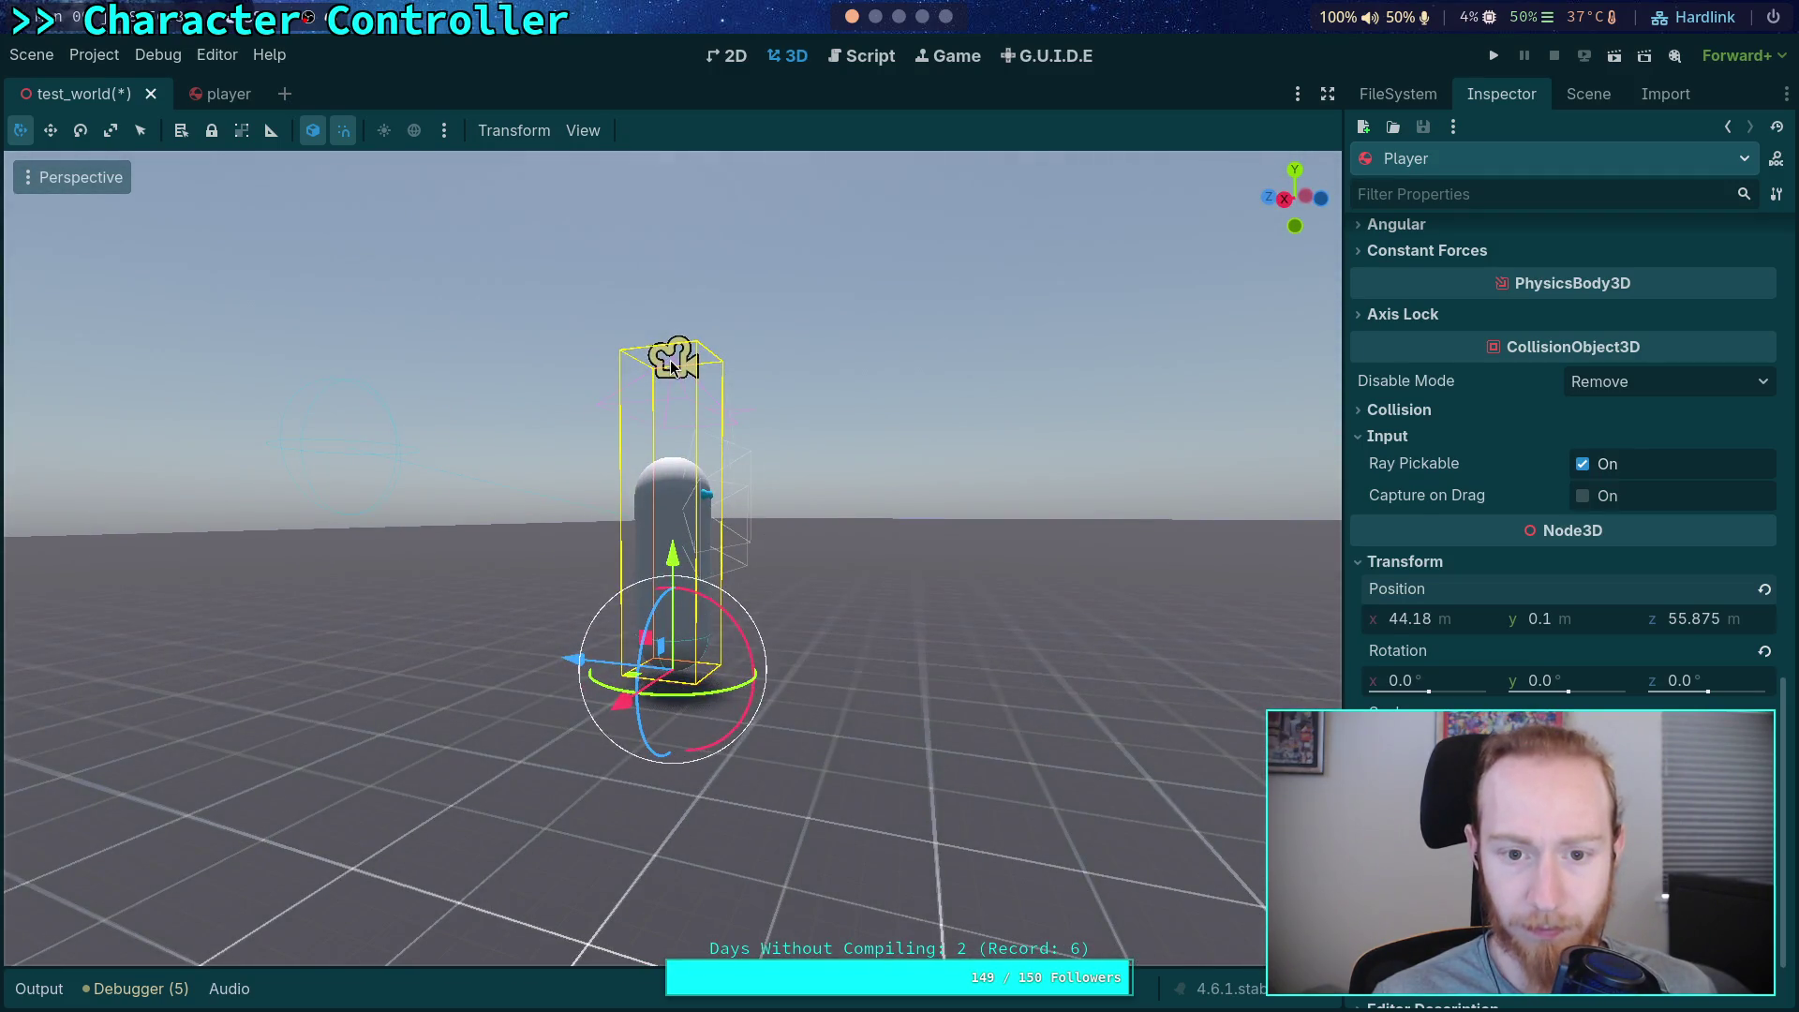
Rotate the Player's Camera3D and move it slightly down, beside the capsule
{"action": "left_click", "coordinate": [671, 360]}
{"action": "mouse_move", "coordinate": [675, 354]}
{"action": "left_mouse_down"}
{"action": "mouse_move", "coordinate": [638, 379]}
{"action": "mouse_move", "coordinate": [712, 423]}
{"action": "left_mouse_up"}
{"action": "mouse_move", "coordinate": [709, 278]}
{"action": "left_mouse_down"}
{"action": "mouse_move", "coordinate": [550, 315]}
{"action": "mouse_move", "coordinate": [583, 325]}
{"action": "mouse_move", "coordinate": [446, 397]}
{"action": "mouse_move", "coordinate": [375, 408]}
{"action": "mouse_move", "coordinate": [467, 419]}
{"action": "mouse_move", "coordinate": [474, 476]}
{"action": "mouse_move", "coordinate": [394, 471]}
{"action": "mouse_move", "coordinate": [371, 484]}
{"action": "mouse_move", "coordinate": [379, 523]}
{"action": "left_mouse_up"}
{"action": "left_click_drag", "start_coordinate": [300, 662], "coordinate": [341, 637]}
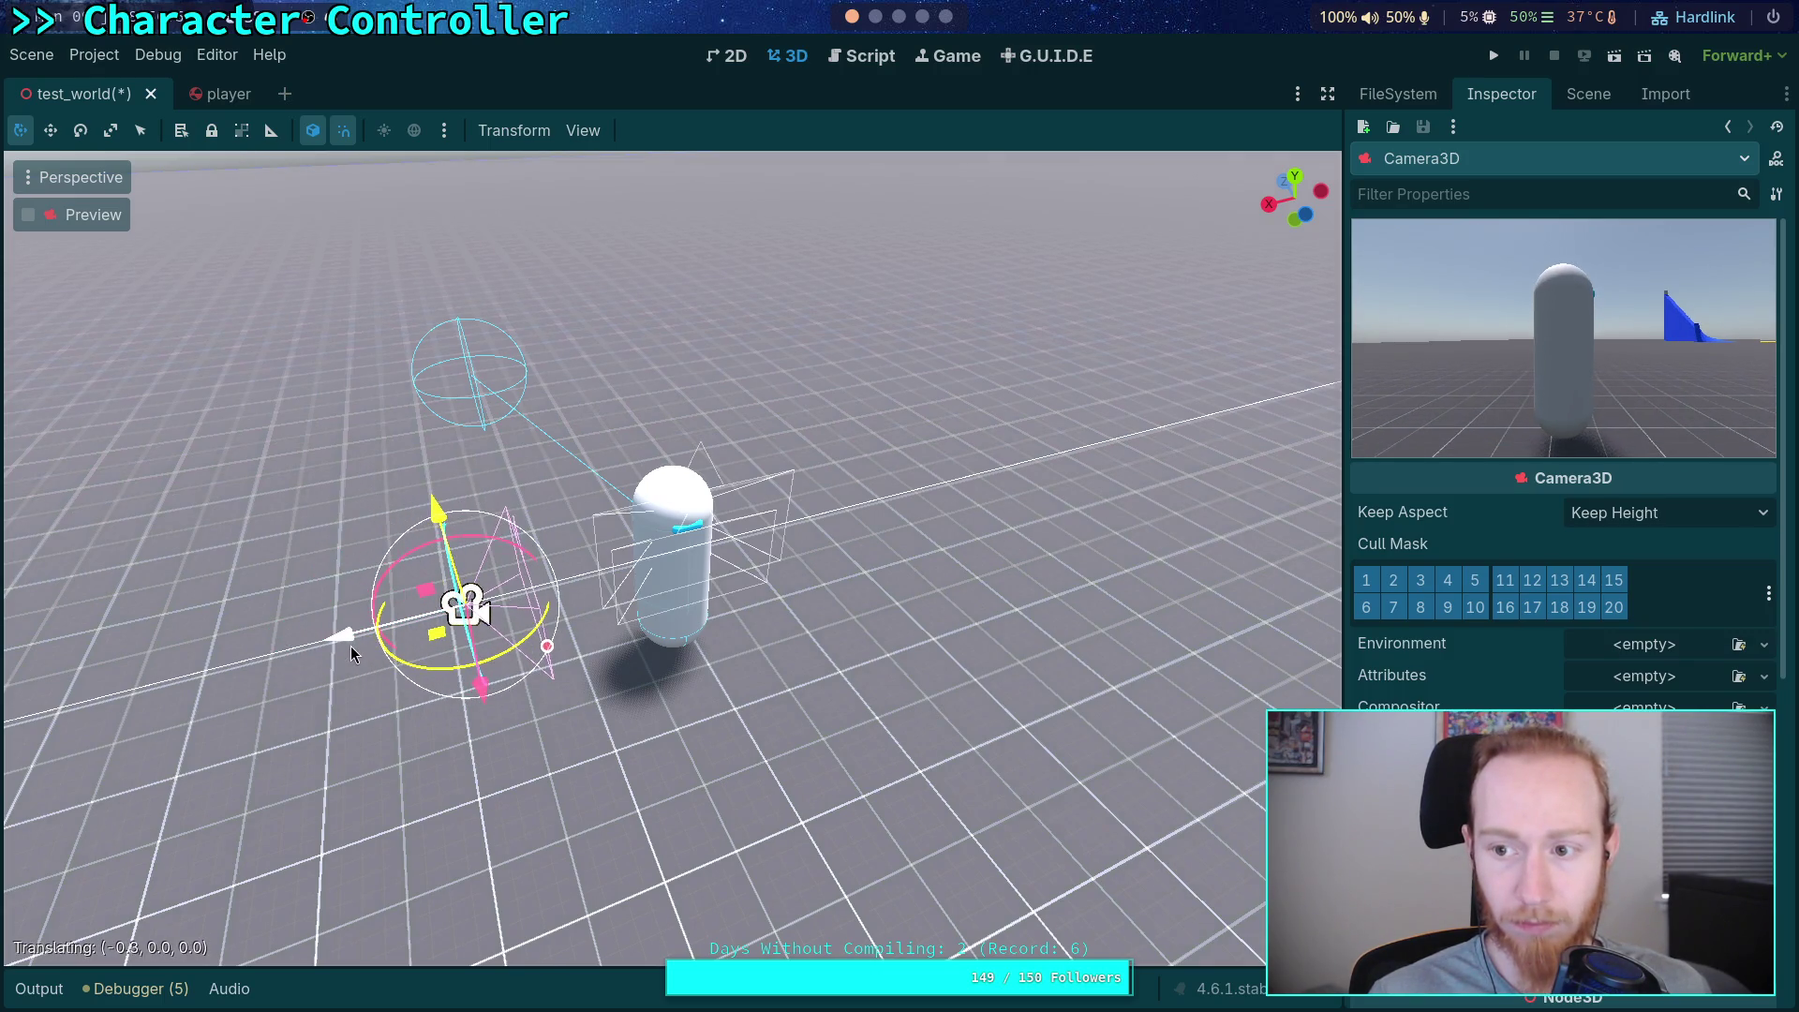
{"action": "left_click_drag", "start_coordinate": [436, 517], "coordinate": [438, 522]}
{"action": "mouse_move", "coordinate": [667, 524]}
{"action": "left_mouse_down"}
{"action": "mouse_move", "coordinate": [837, 357]}
{"action": "mouse_move", "coordinate": [1052, 201]}
{"action": "mouse_move", "coordinate": [1090, 410]}
{"action": "left_mouse_up"}
Save the test_world scene and reselect the Player node in the Scene dock
{"action": "key", "text": "ctrl+s"}
{"action": "left_click", "coordinate": [1588, 94]}
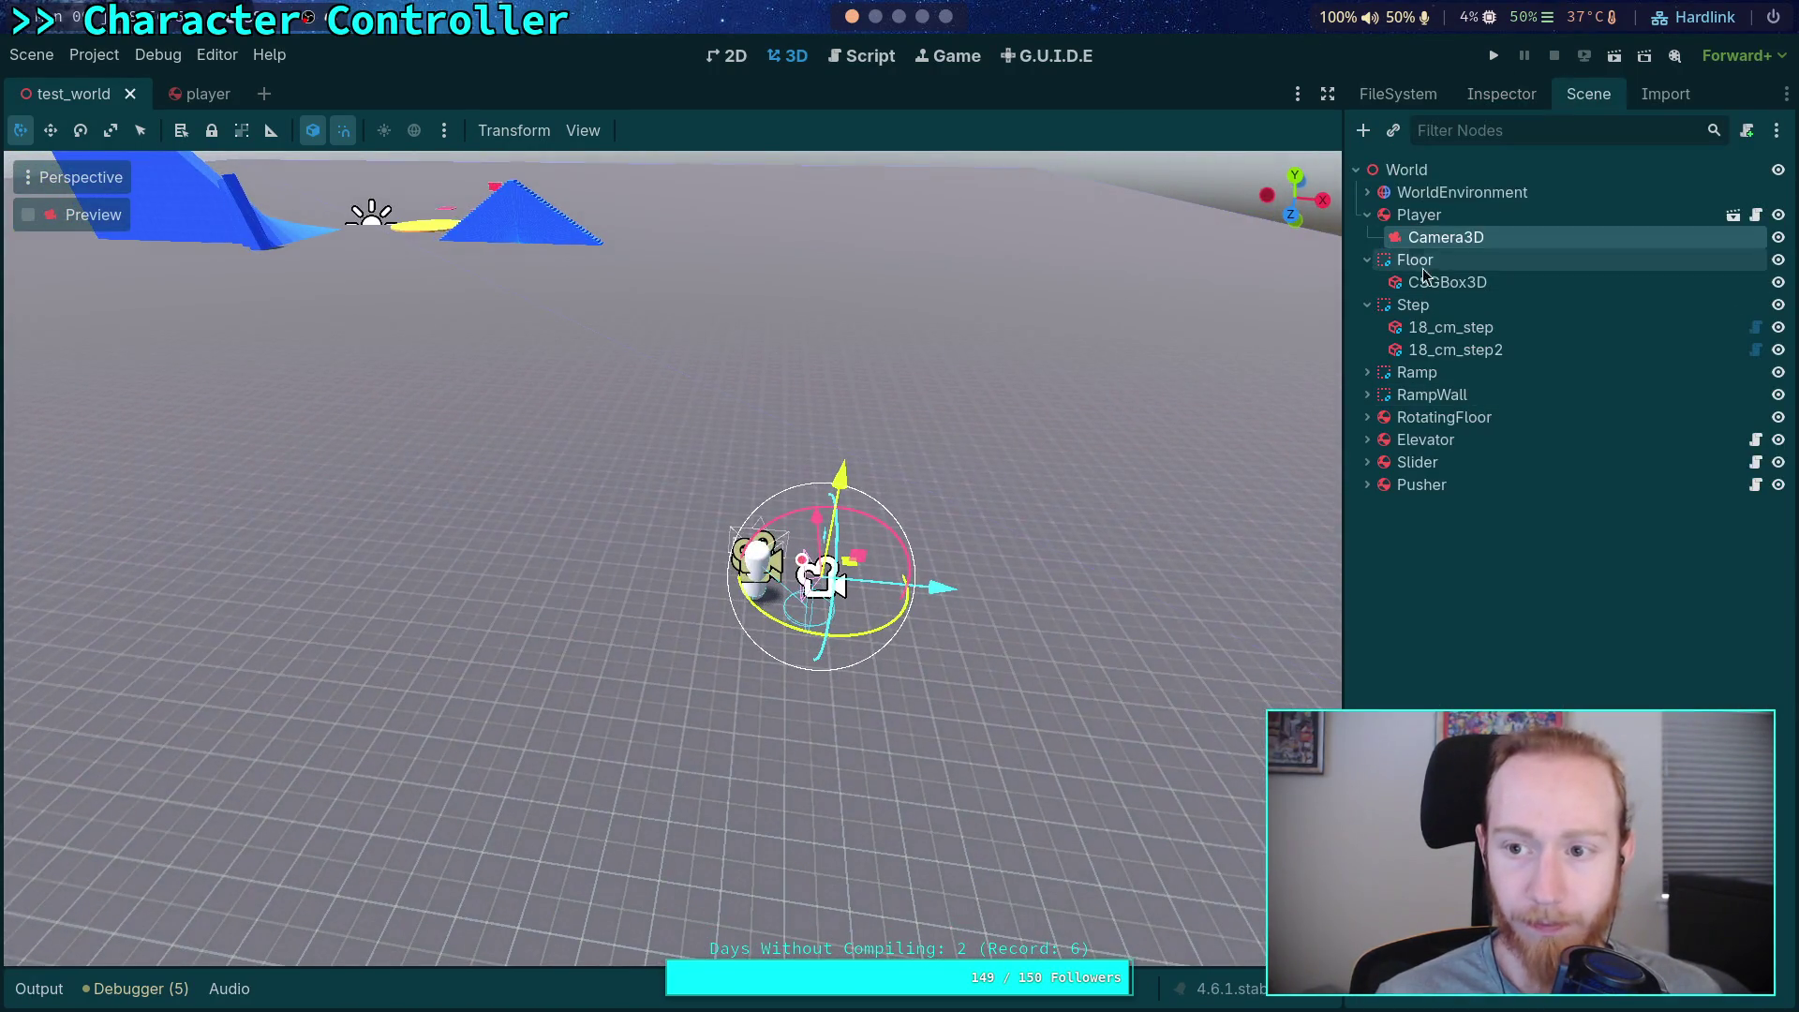
{"action": "left_click", "coordinate": [1419, 216]}
{"action": "mouse_move", "coordinate": [750, 692]}
{"action": "left_mouse_down"}
{"action": "mouse_move", "coordinate": [892, 632]}
{"action": "mouse_move", "coordinate": [934, 656]}
{"action": "mouse_move", "coordinate": [403, 633]}
{"action": "mouse_move", "coordinate": [141, 660]}
{"action": "left_mouse_up"}
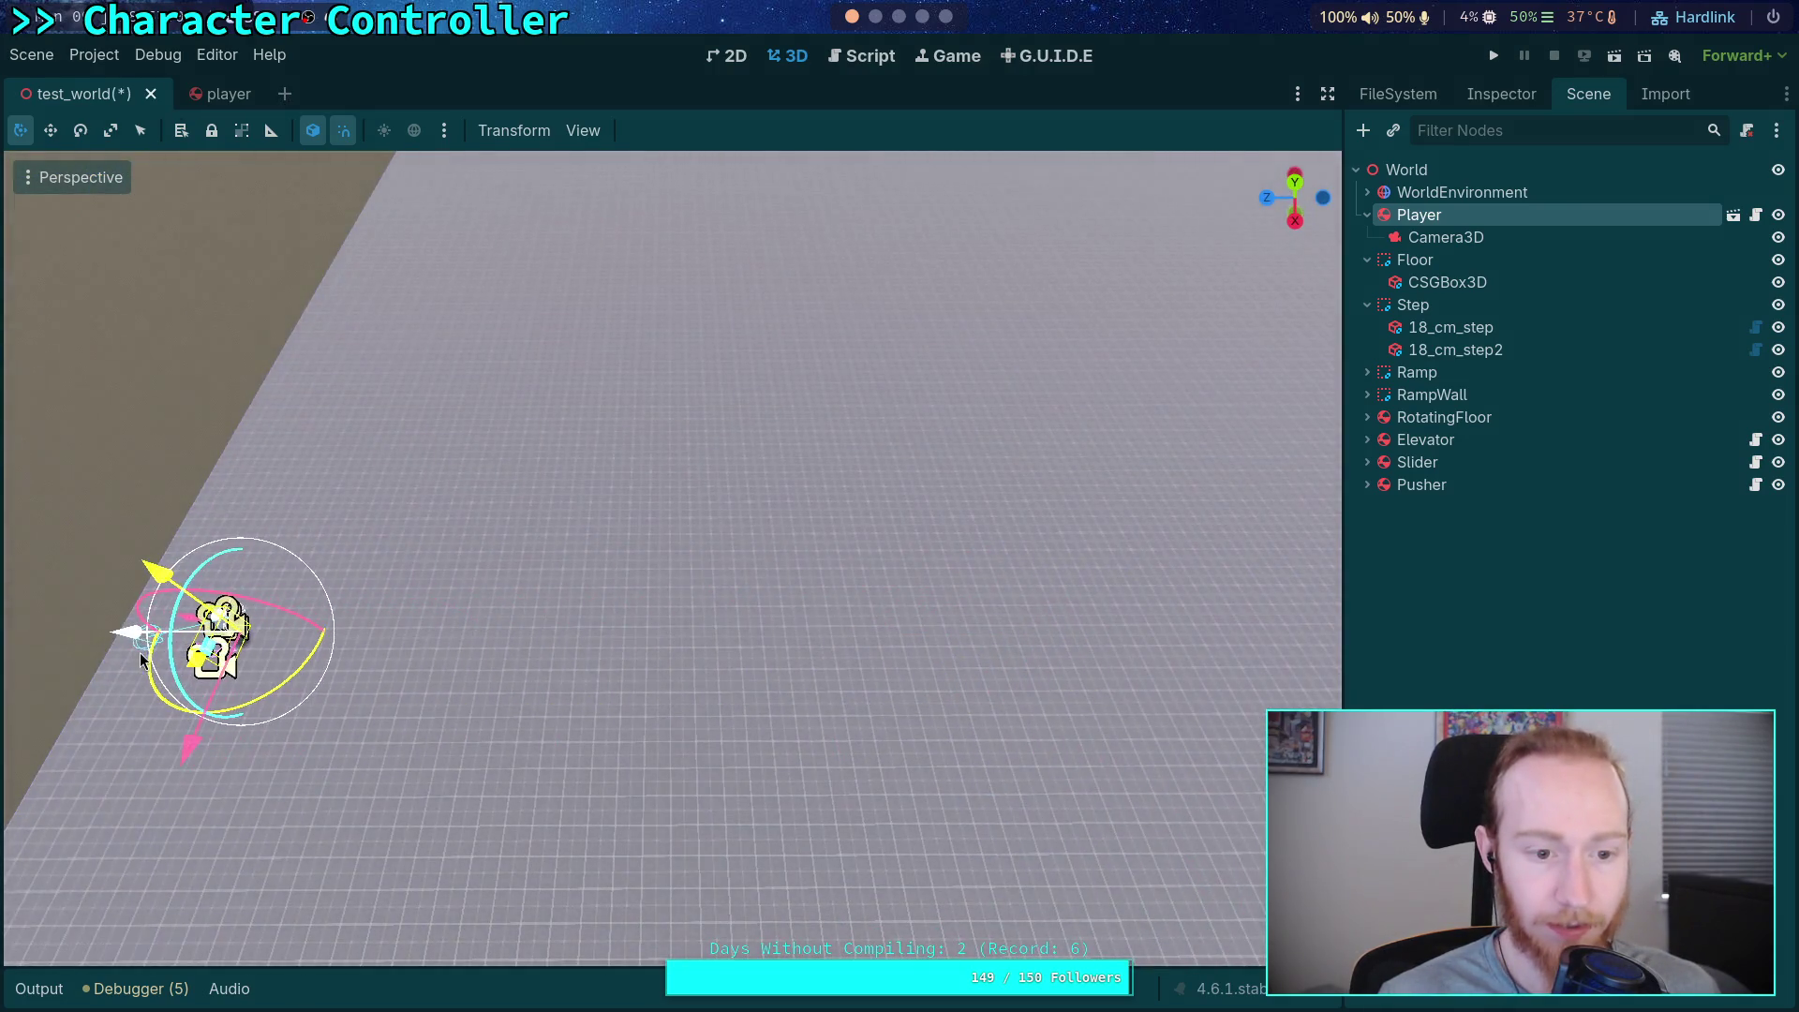
Run the game, move the Player sideways with D, then stop the run
{"action": "left_click", "coordinate": [1497, 58]}
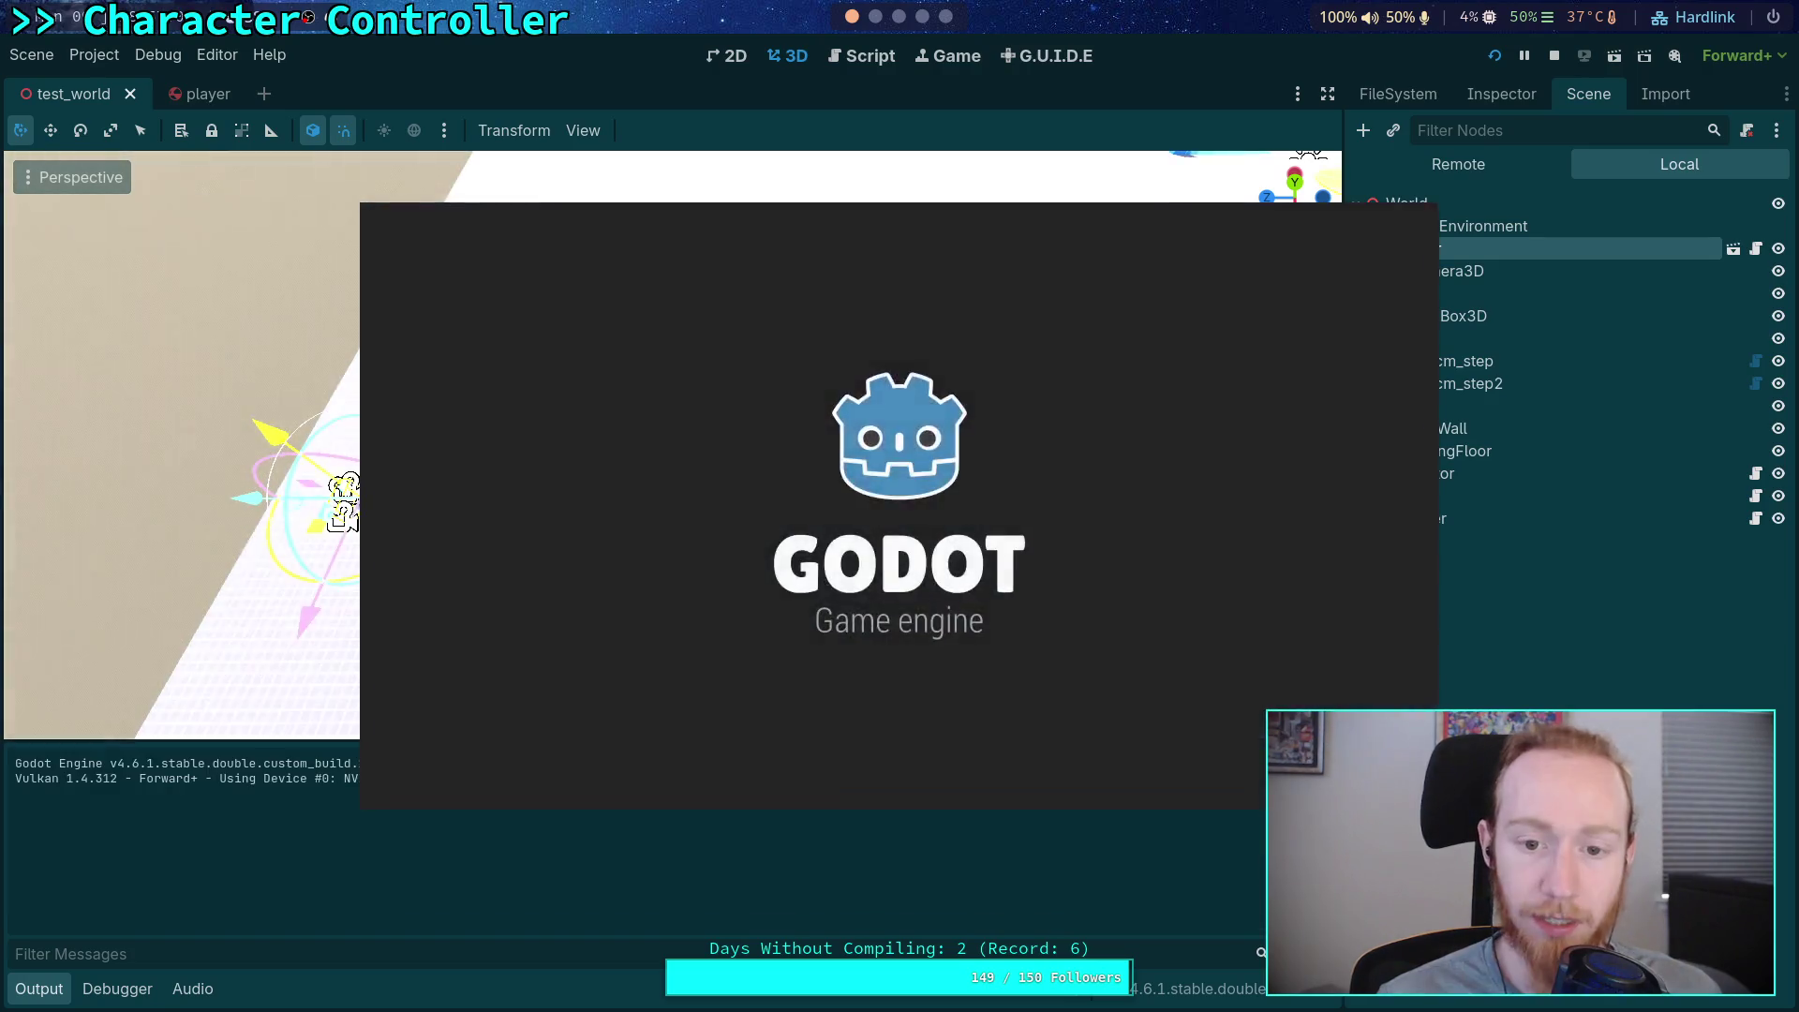
{"action": "key", "text": "d"}
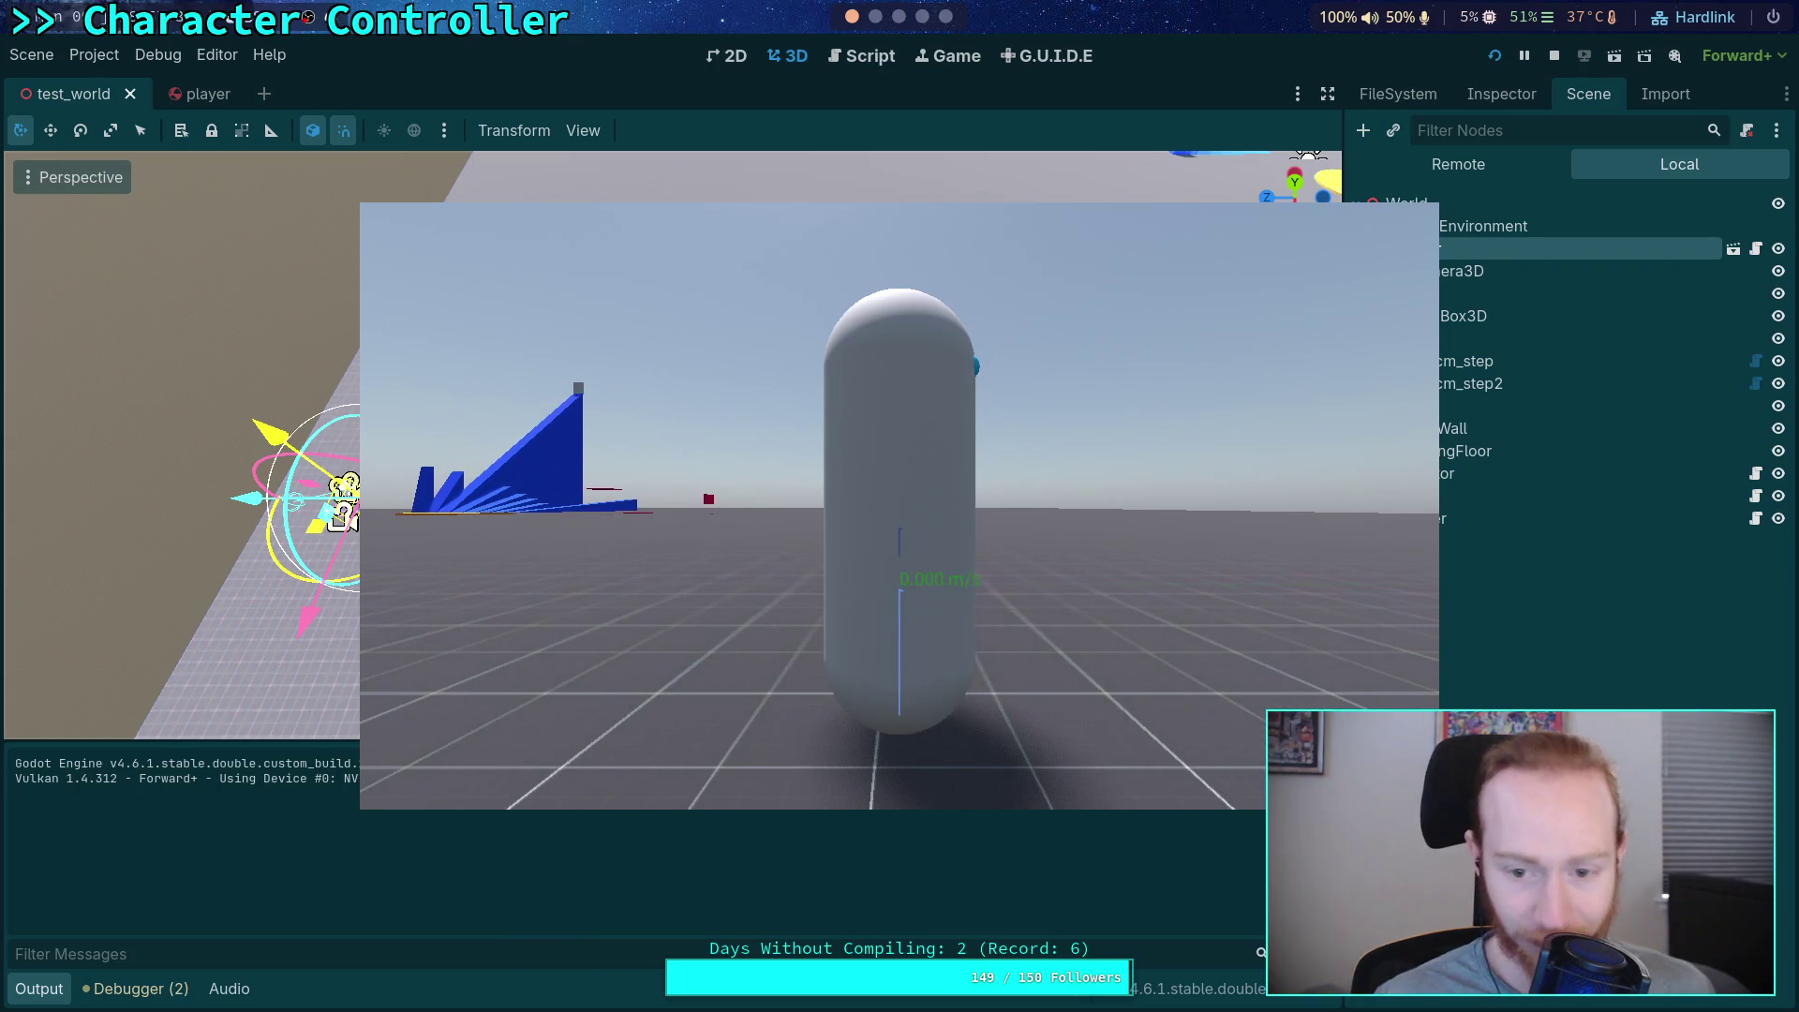
{"action": "left_click", "coordinate": [1558, 56]}
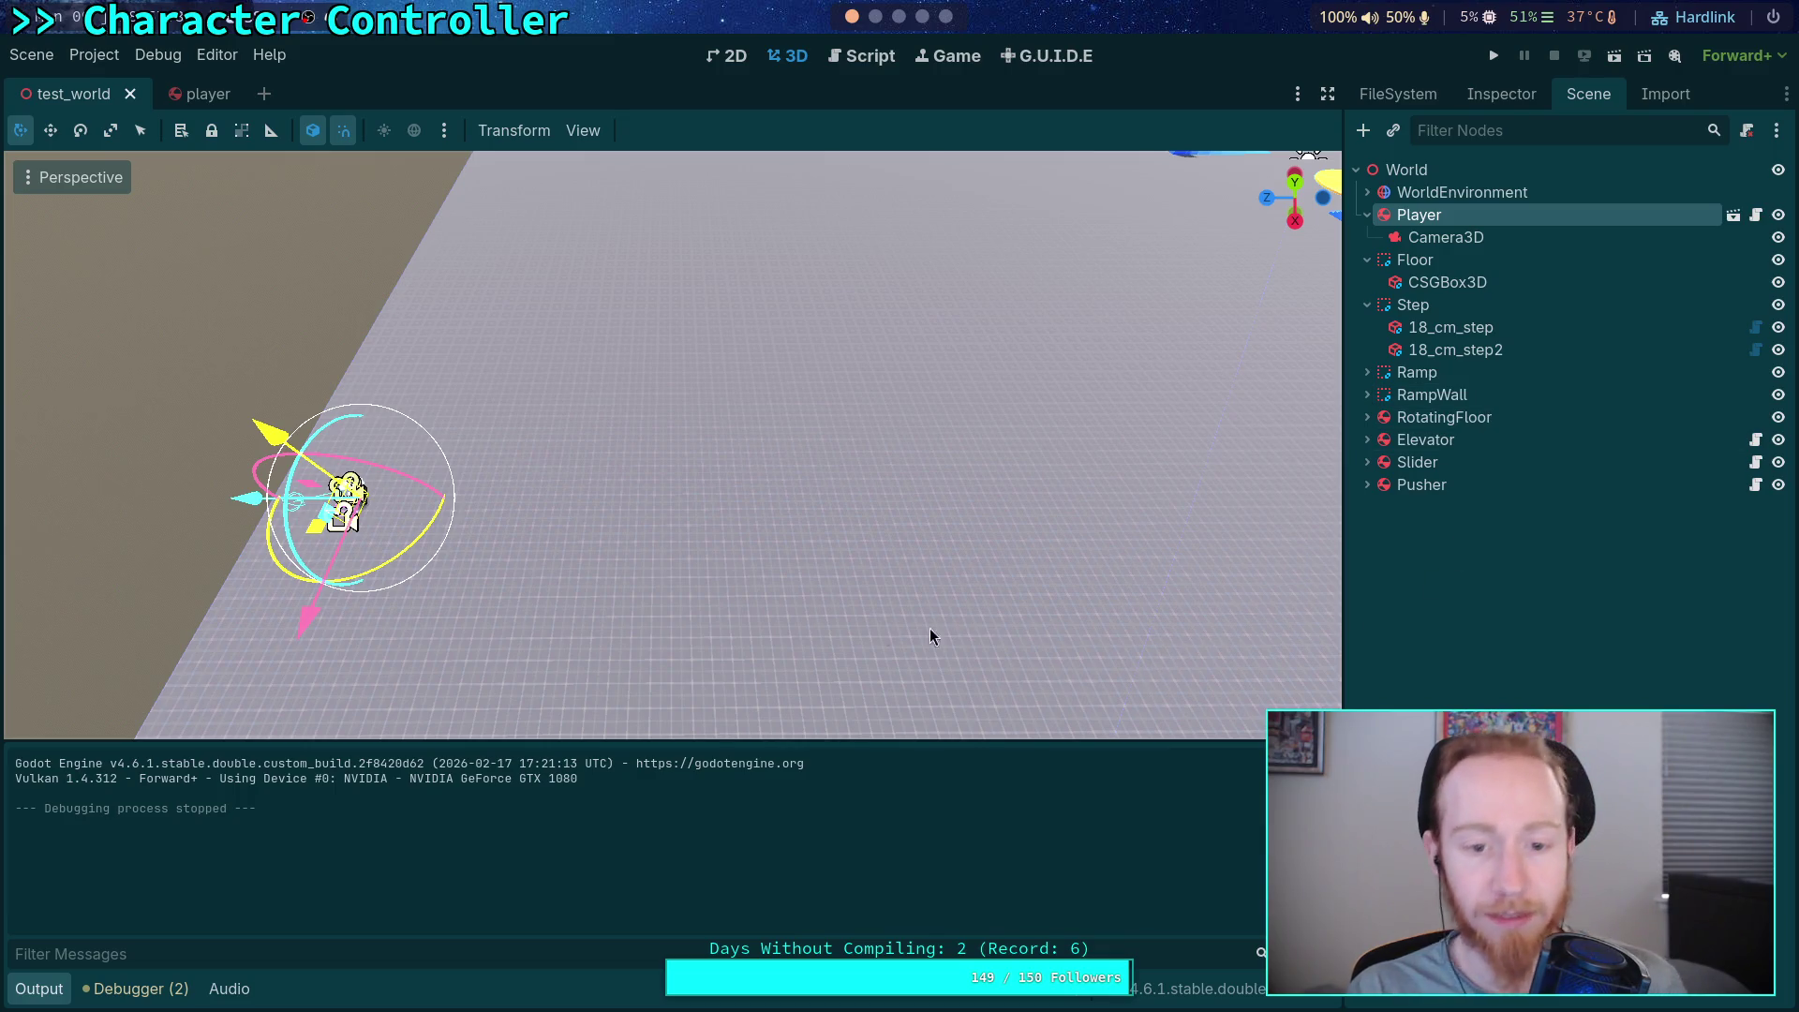
{"action": "key", "text": "shift+f"}
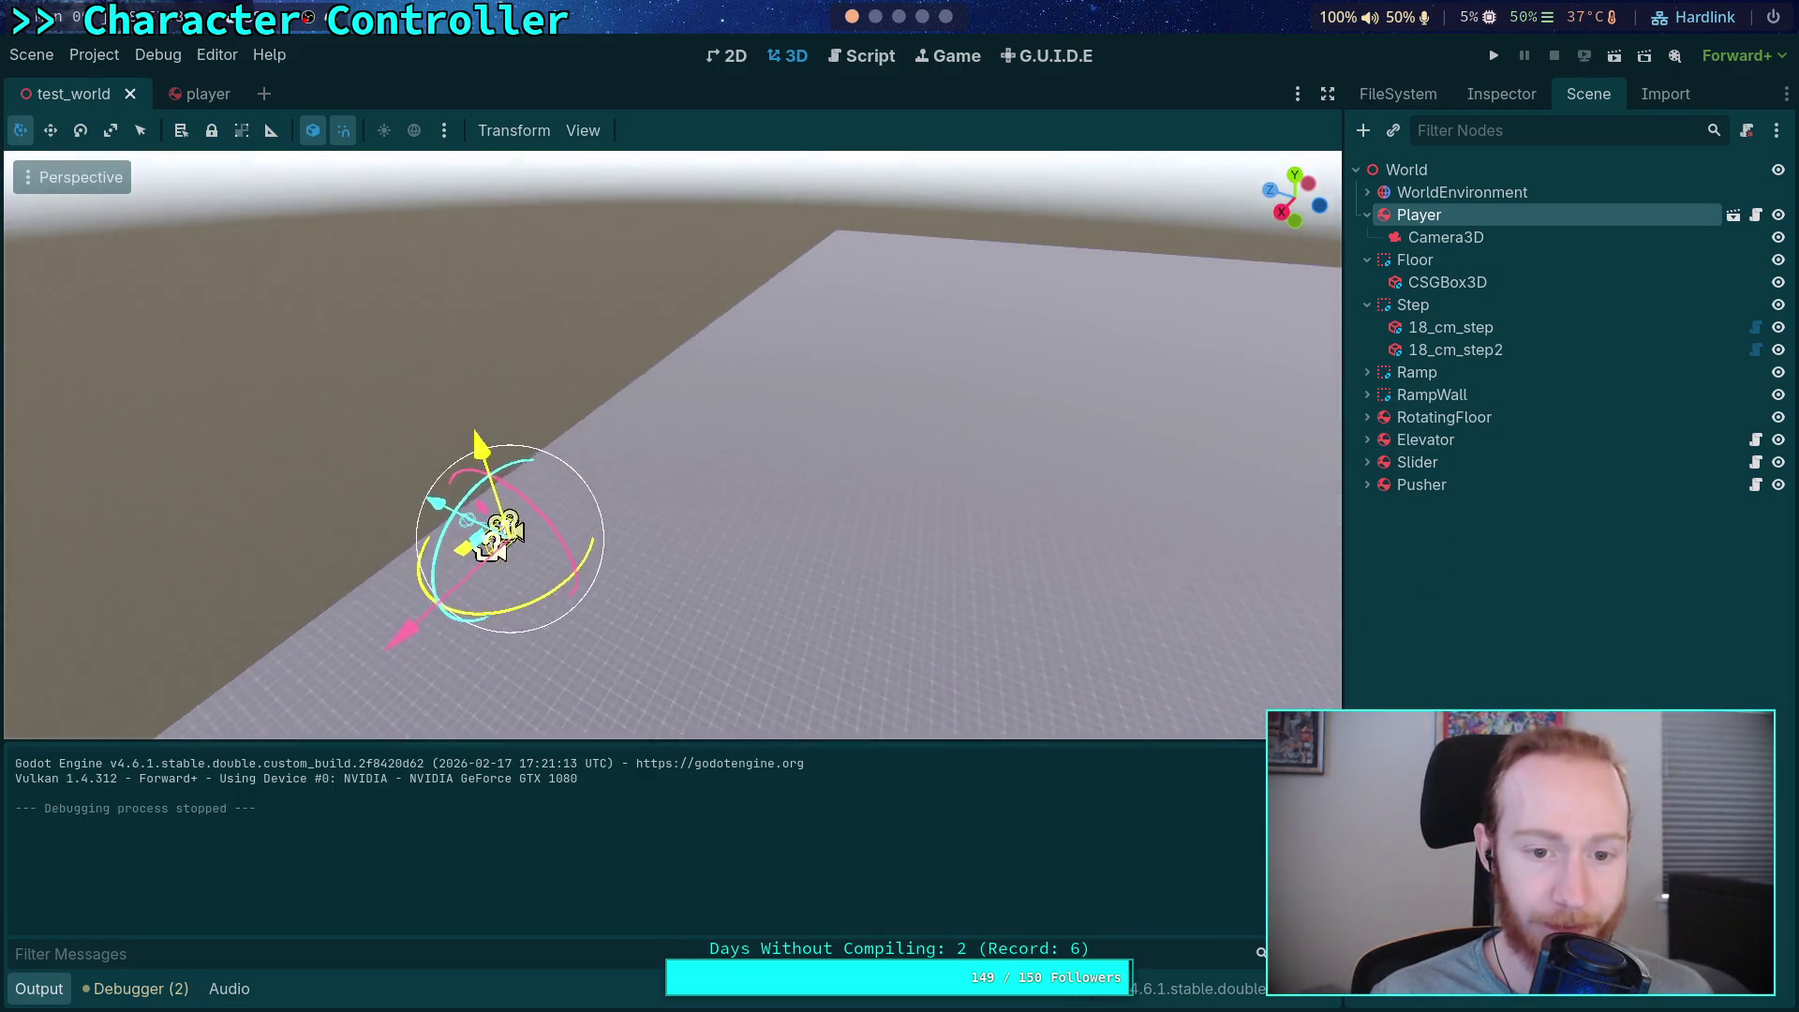
{"action": "key", "text": "s"}
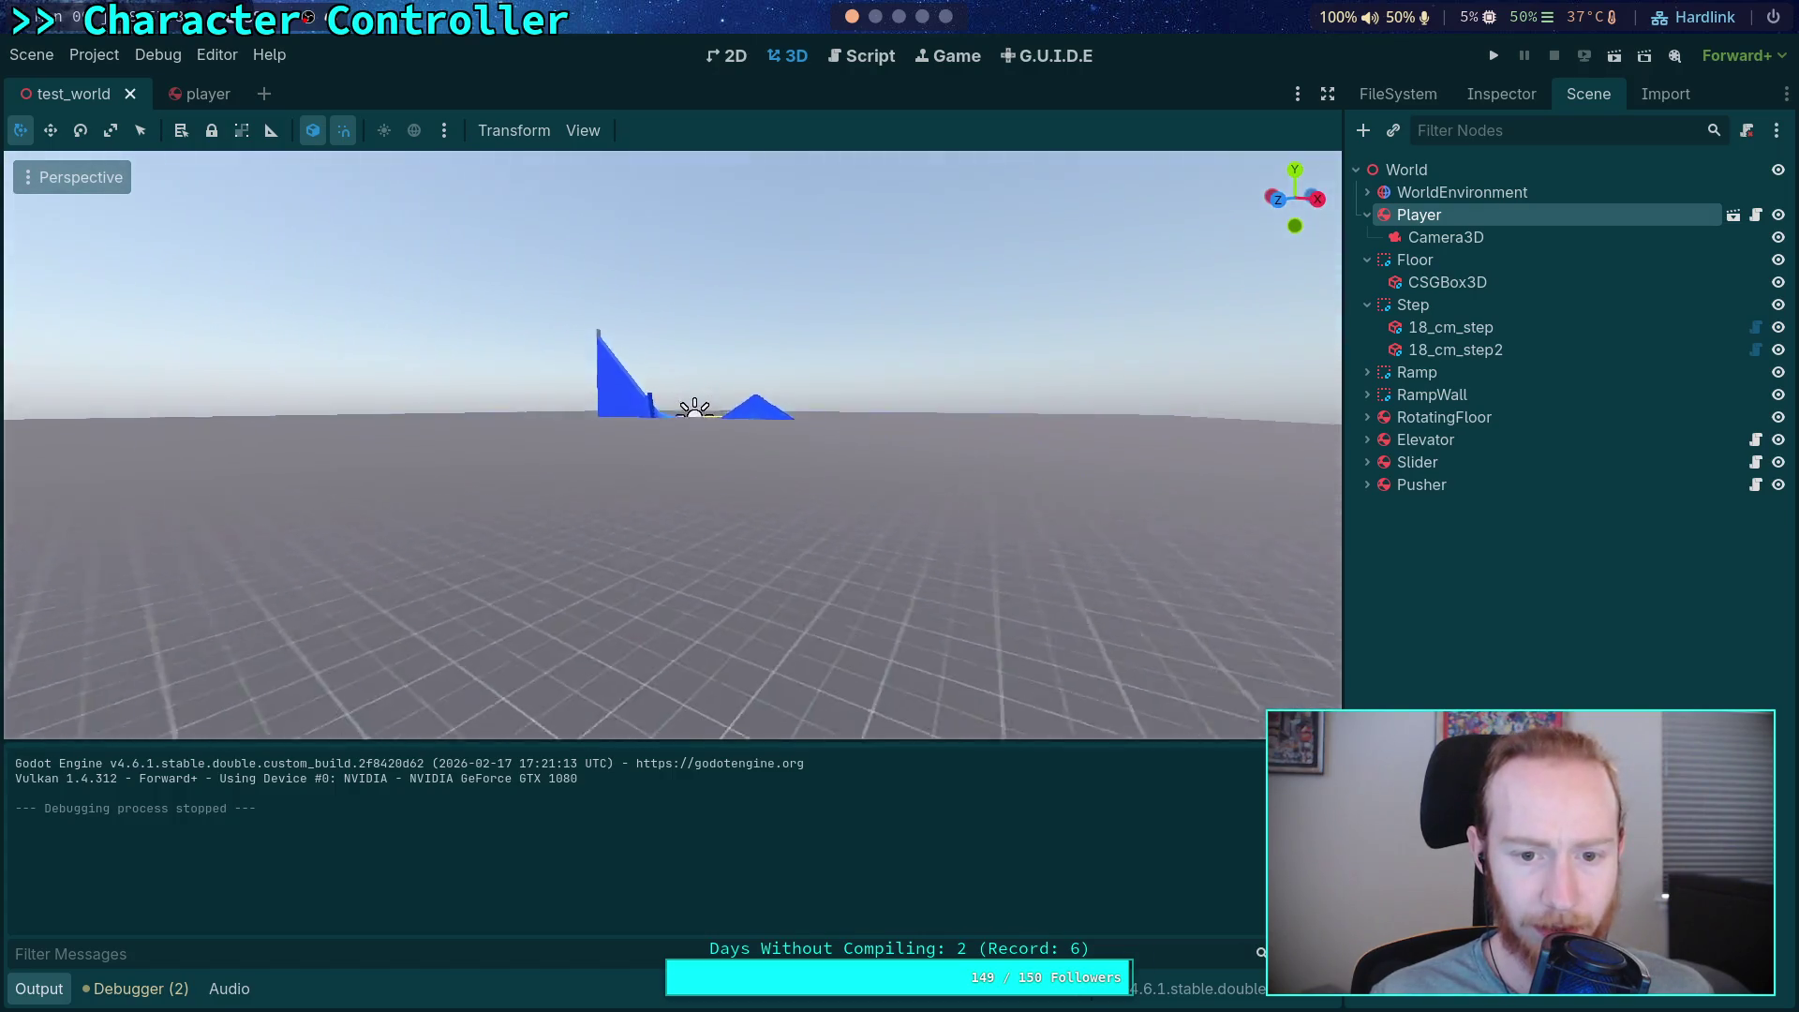
{"action": "key", "text": "e"}
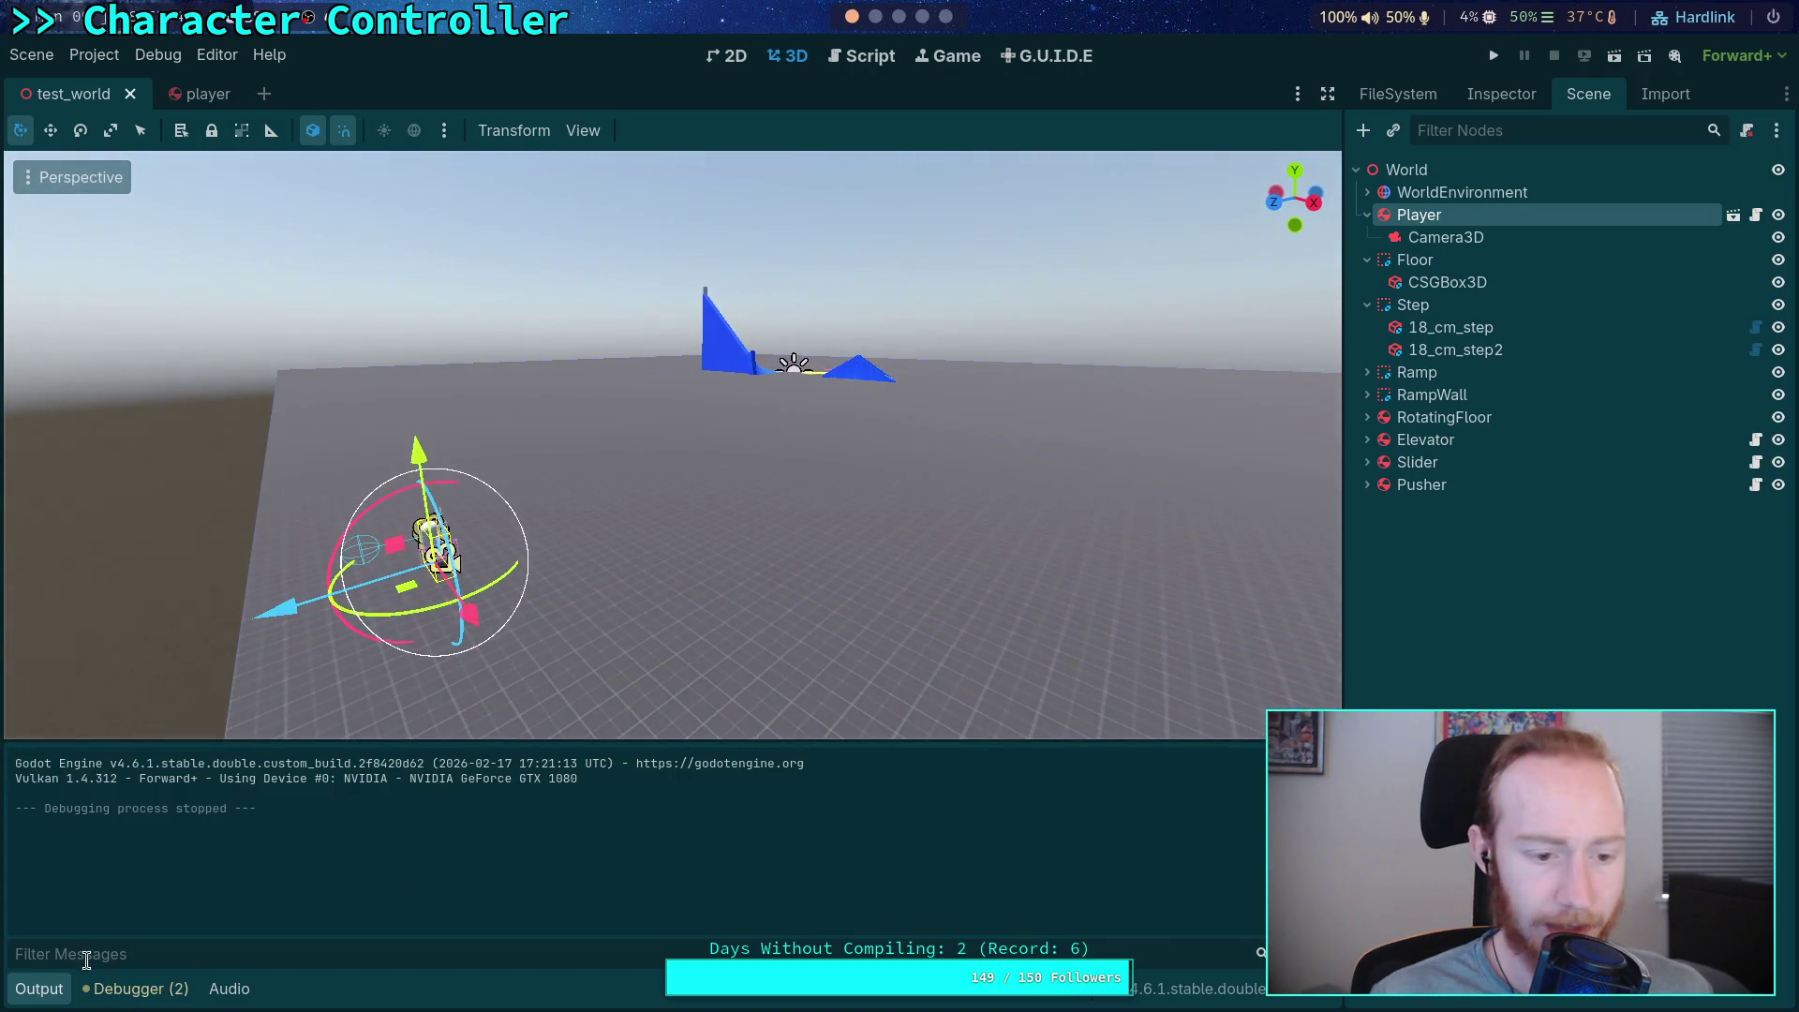
{"action": "left_click", "coordinate": [33, 989]}
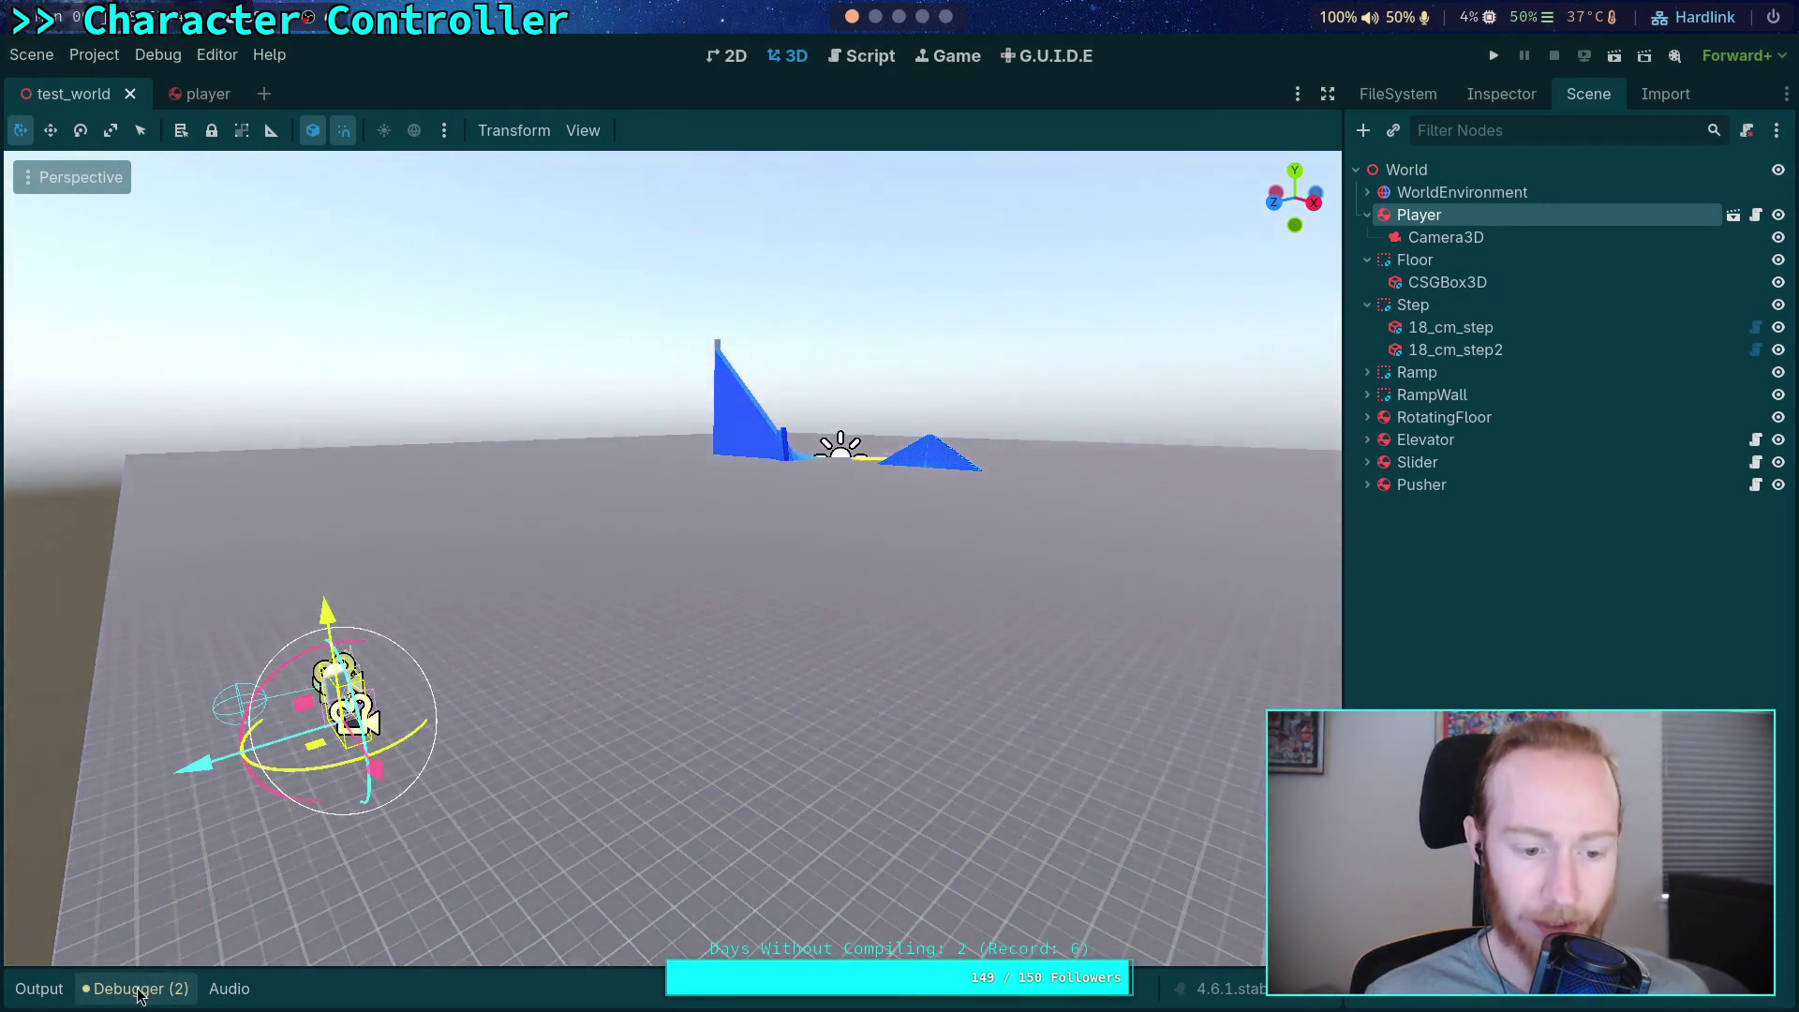
Show the debugger's Errors (2) list and resize the Scene dock splitter
{"action": "left_click", "coordinate": [136, 989]}
{"action": "left_click", "coordinate": [156, 755]}
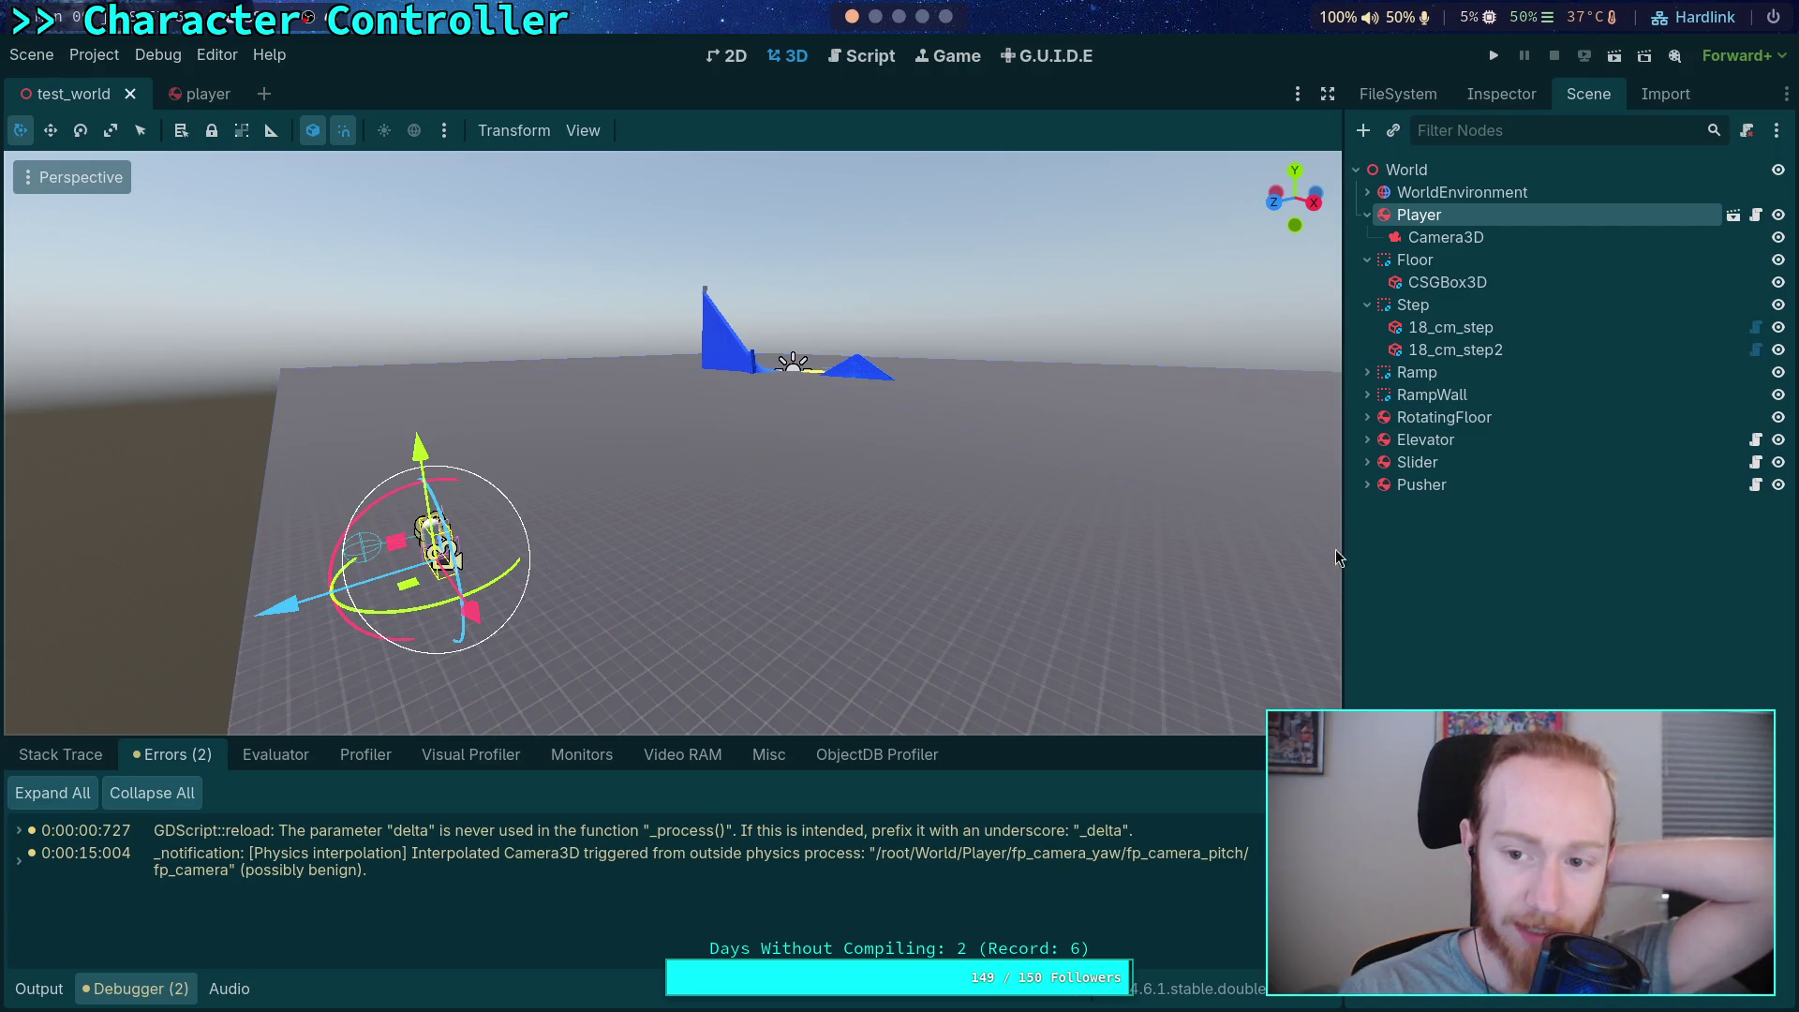
{"action": "left_click_drag", "start_coordinate": [1352, 576], "coordinate": [1297, 576]}
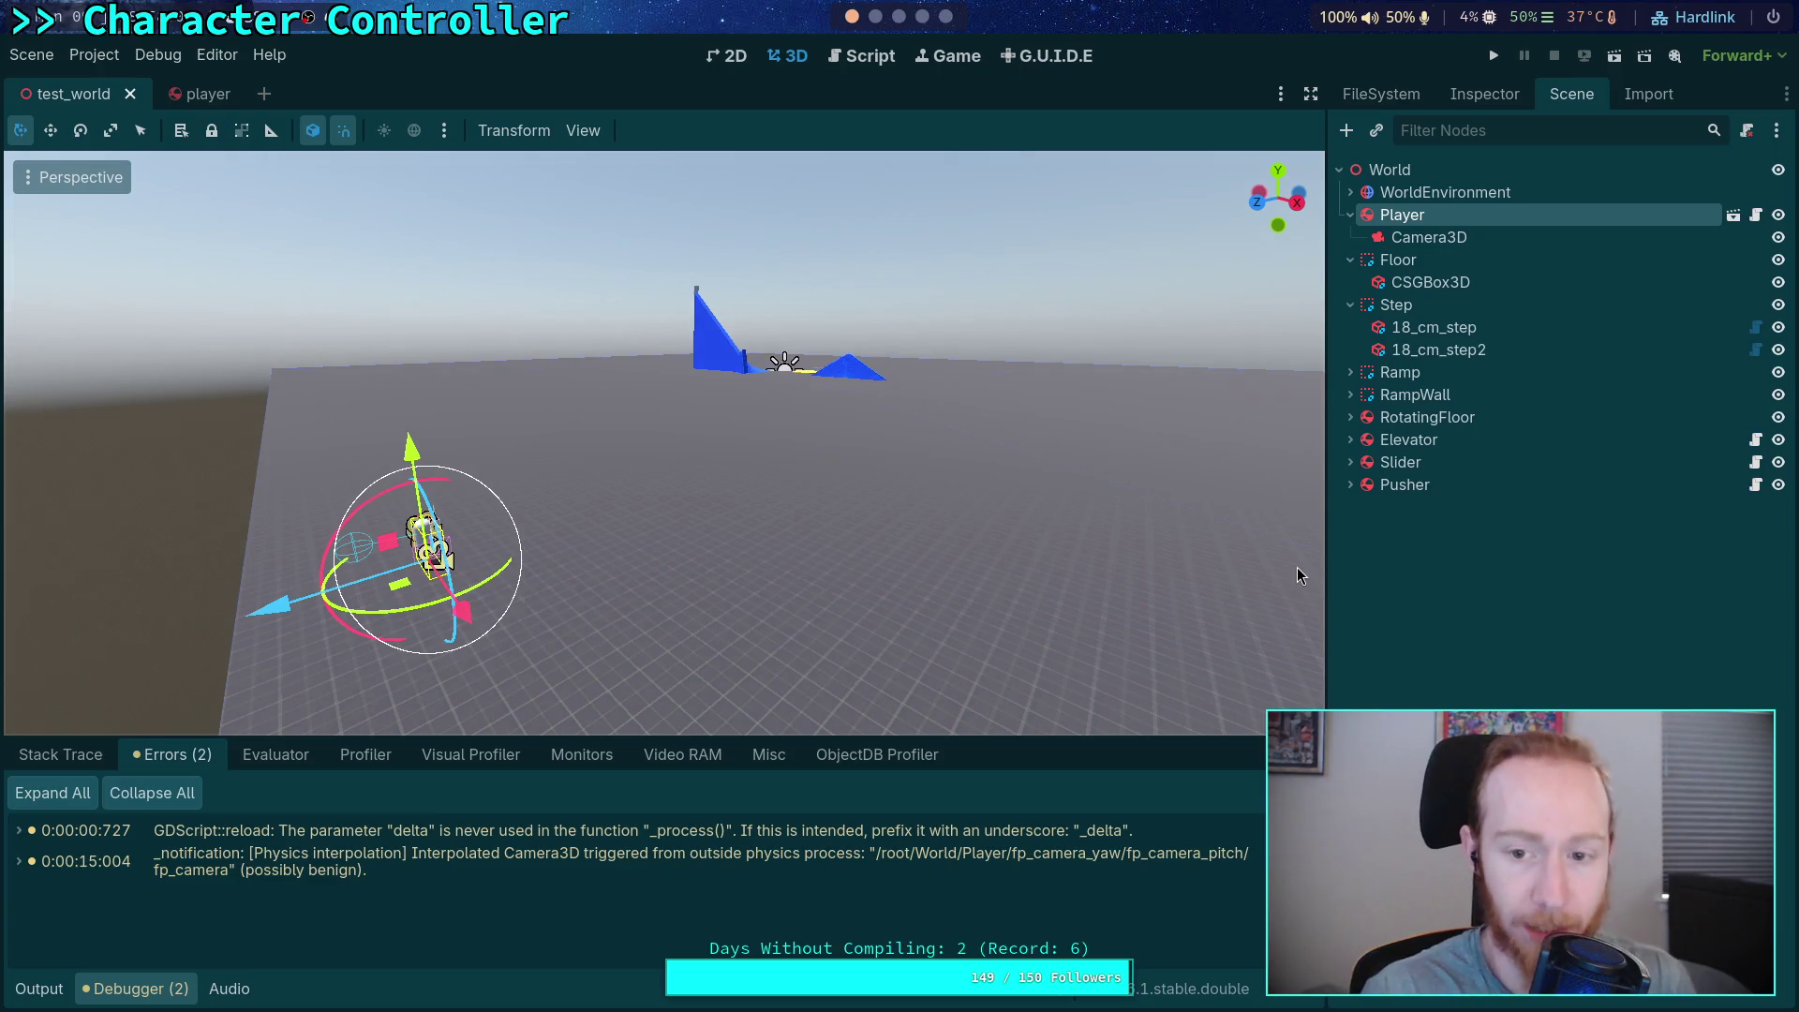
{"action": "left_click_drag", "start_coordinate": [1325, 572], "coordinate": [1334, 556]}
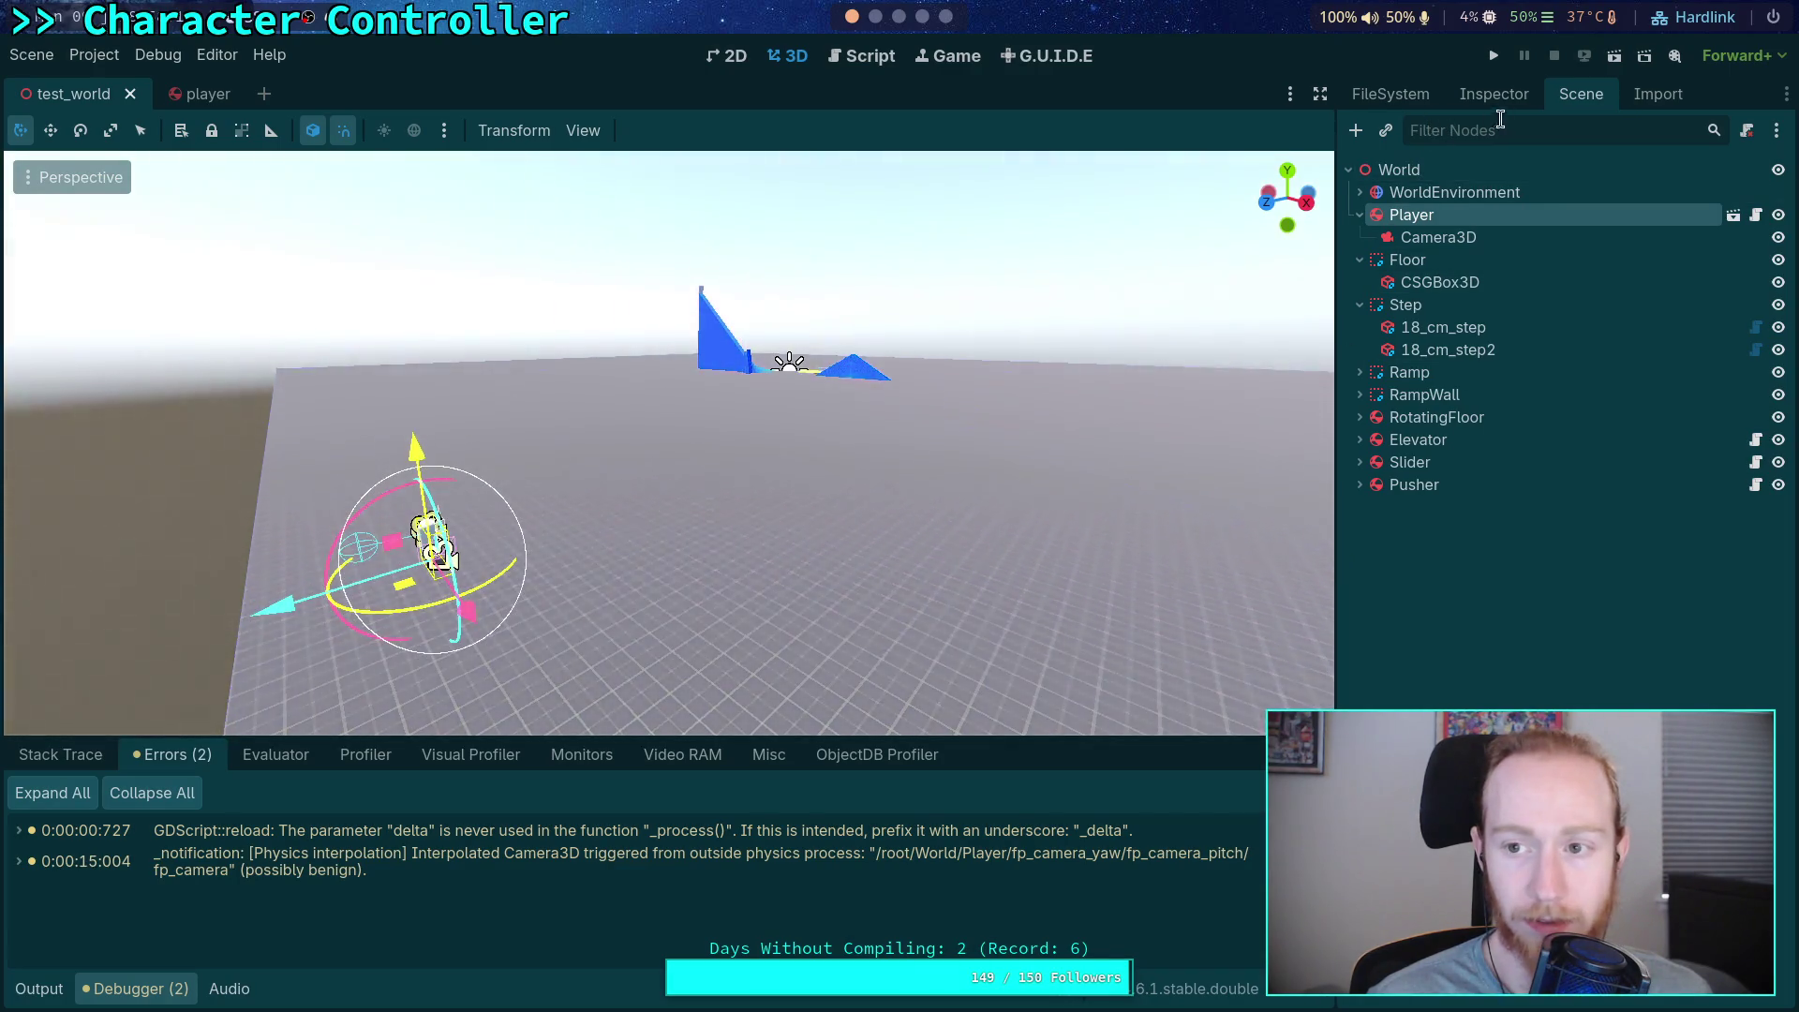